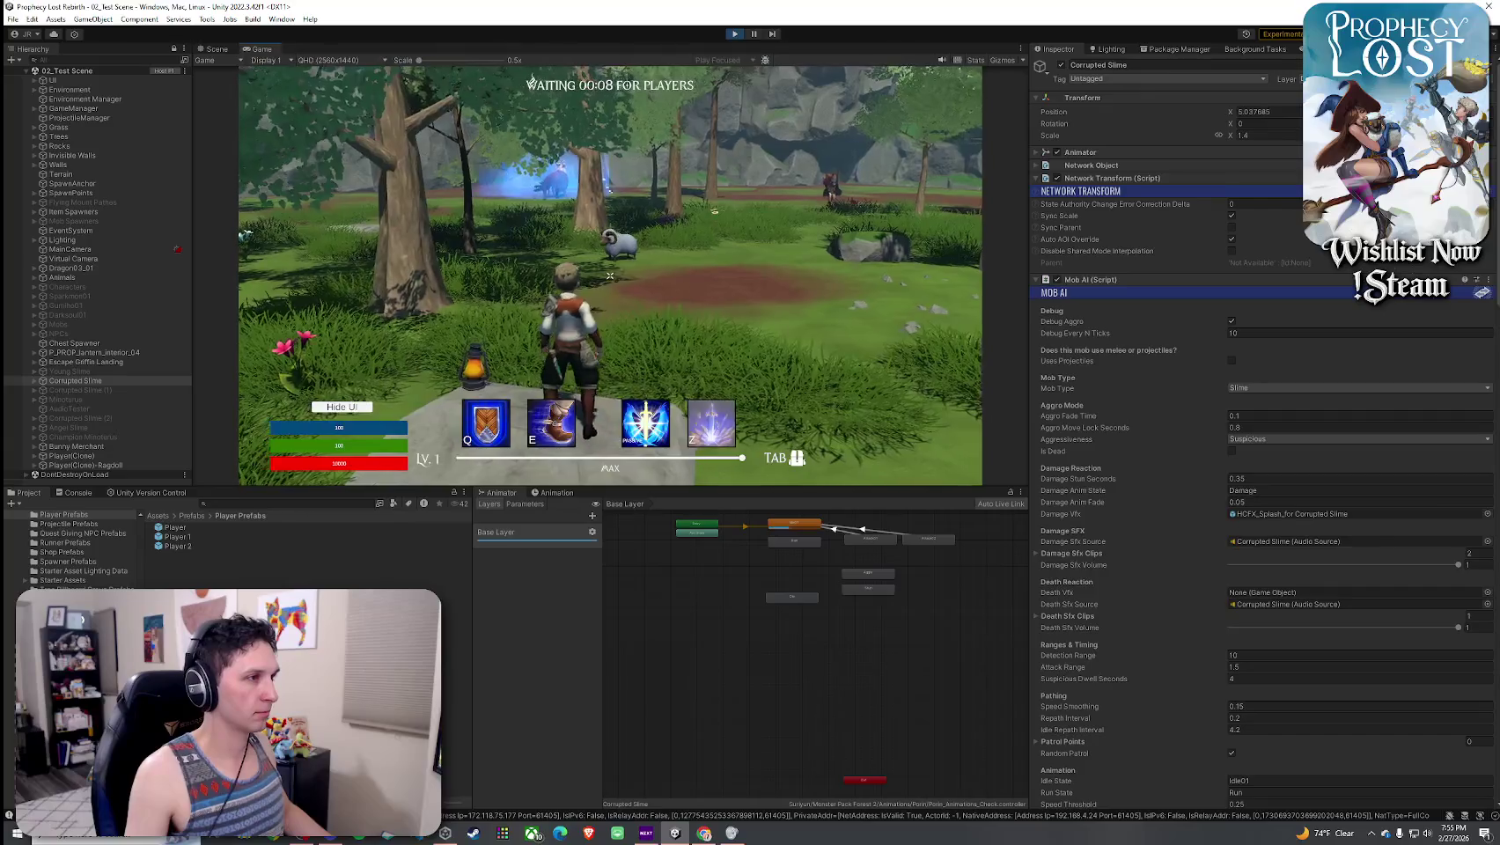
- Run the character to the weapon pickups, equip the spear with Tab, and pause the game
key(w)
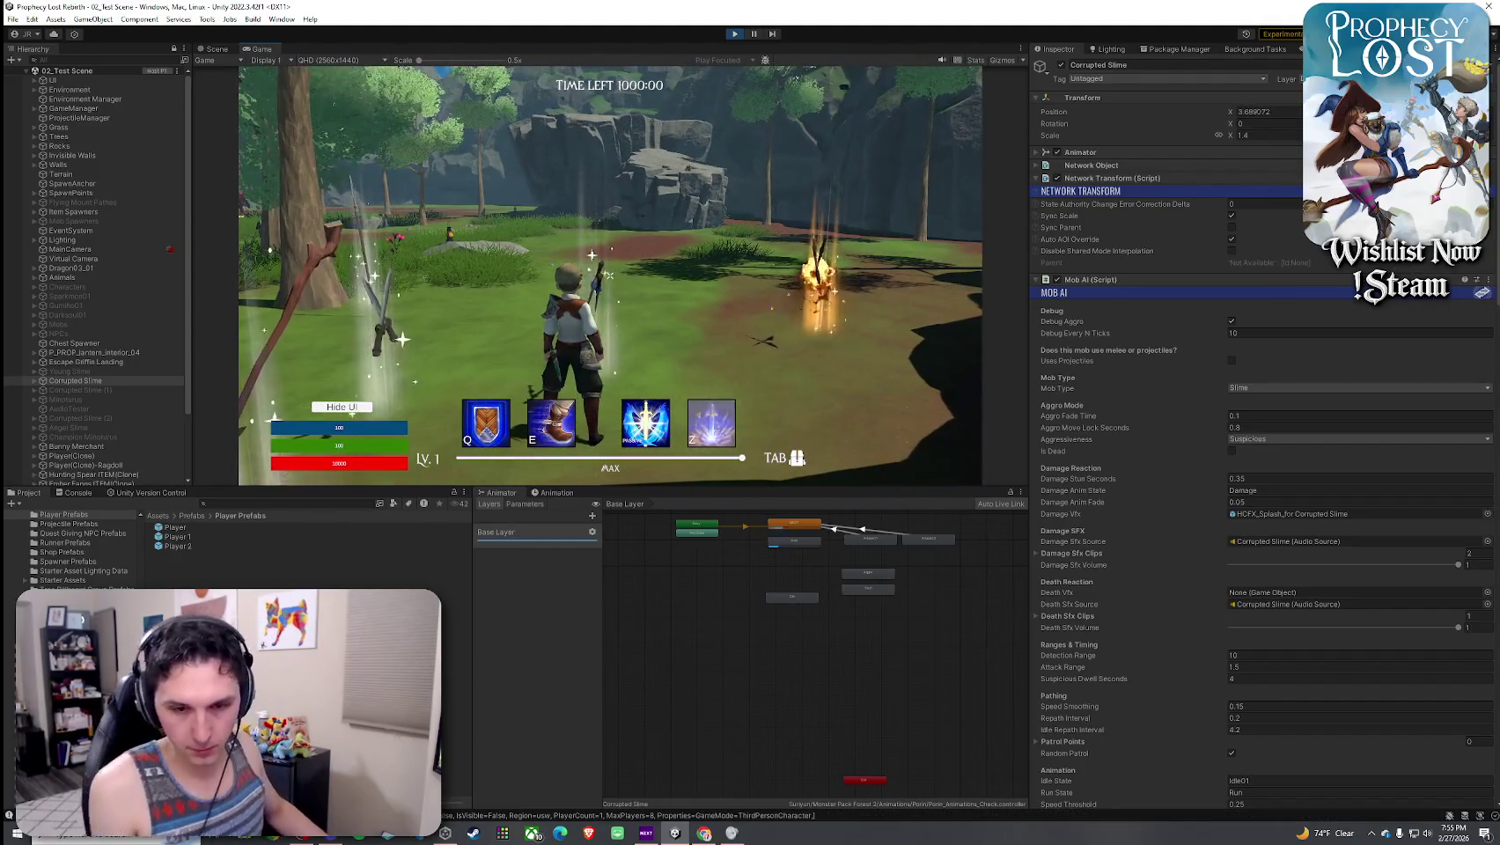
key(w)
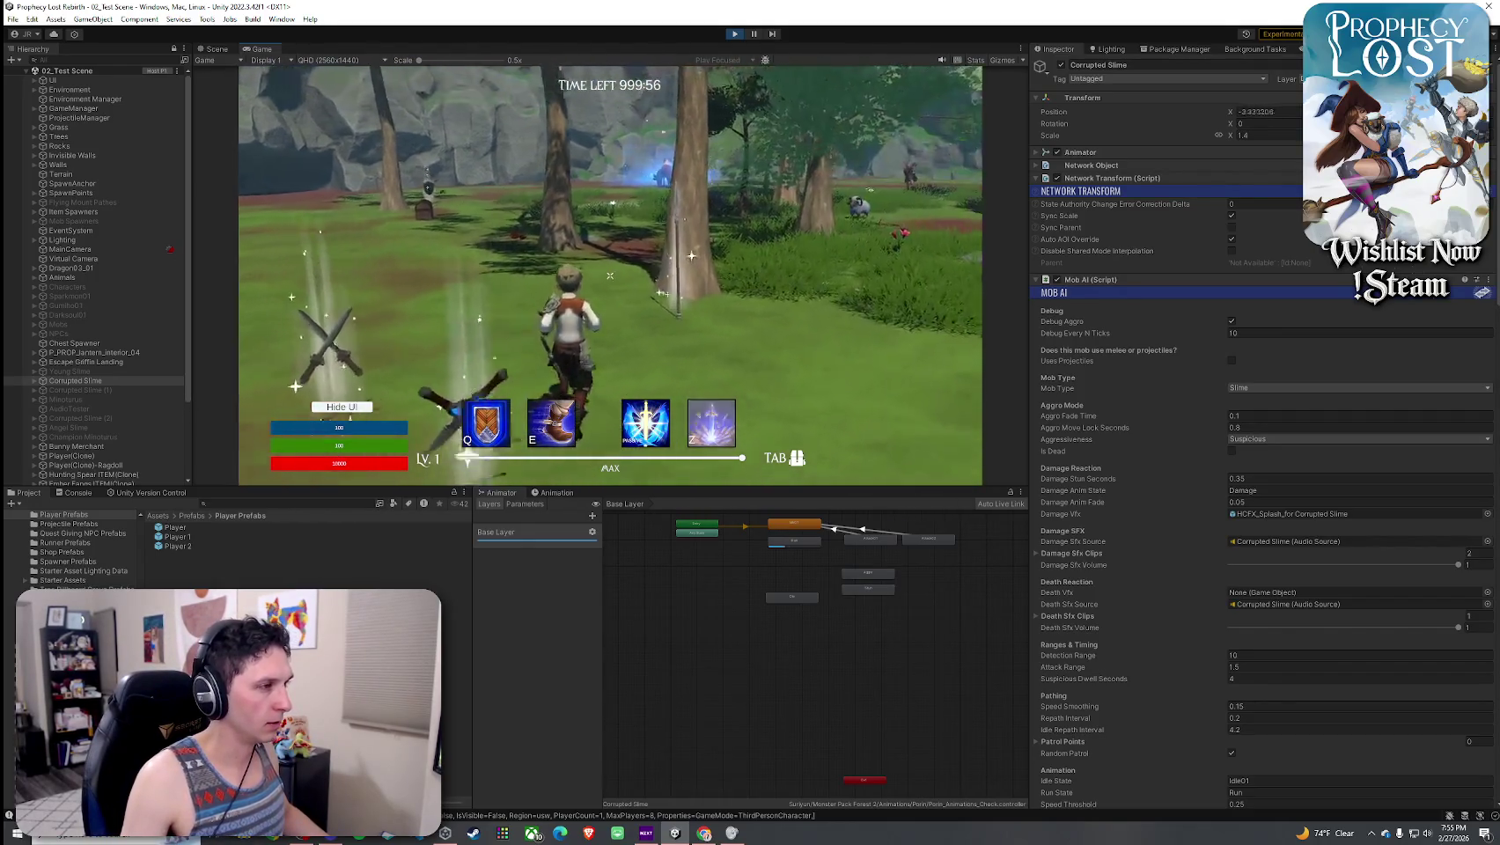
key(Tab)
key(Tab)
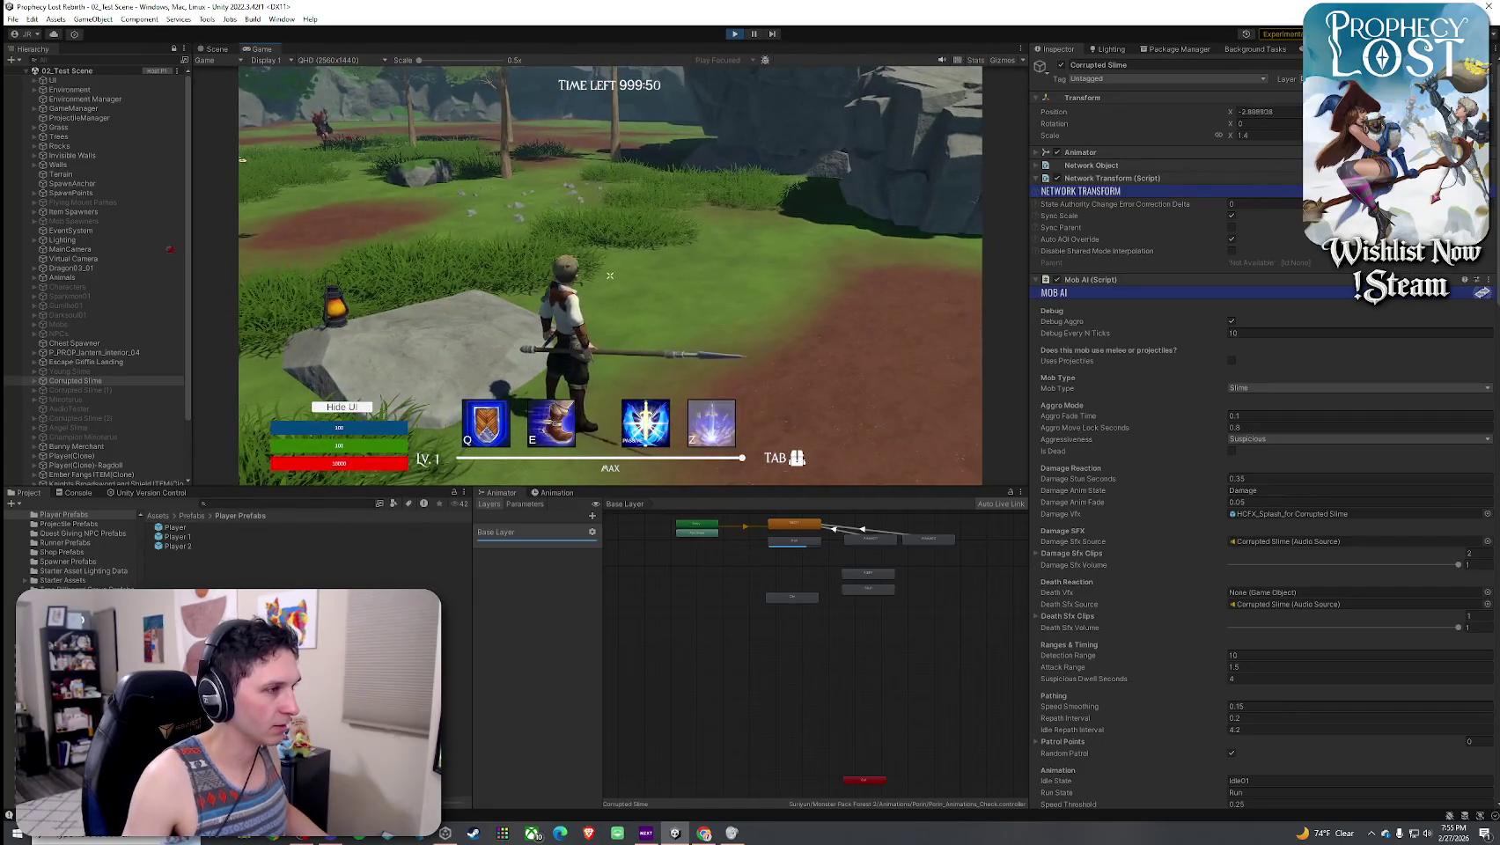
key(w)
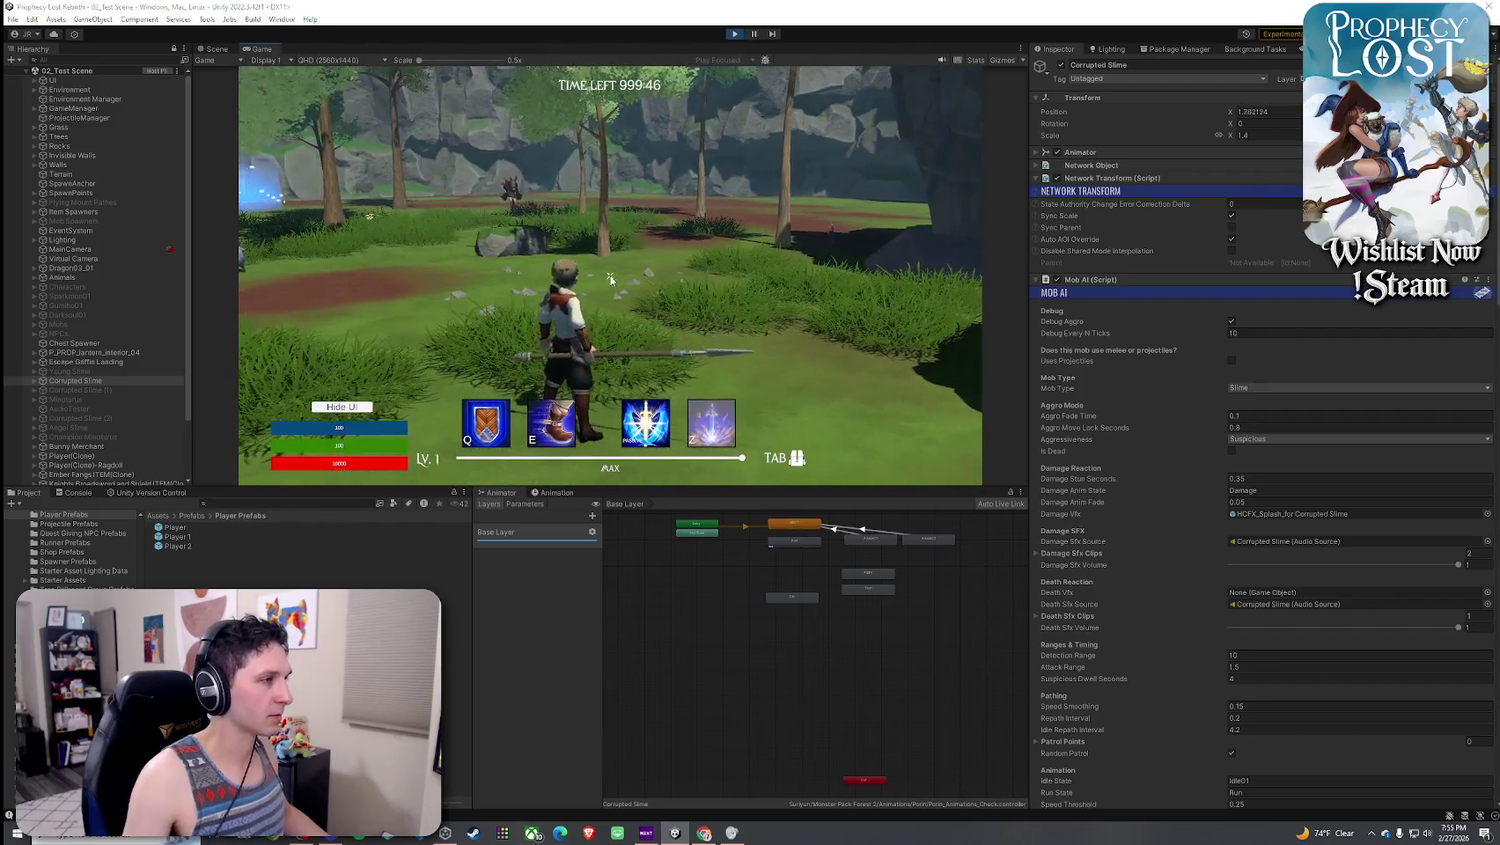
key(ctrl+shift+p)
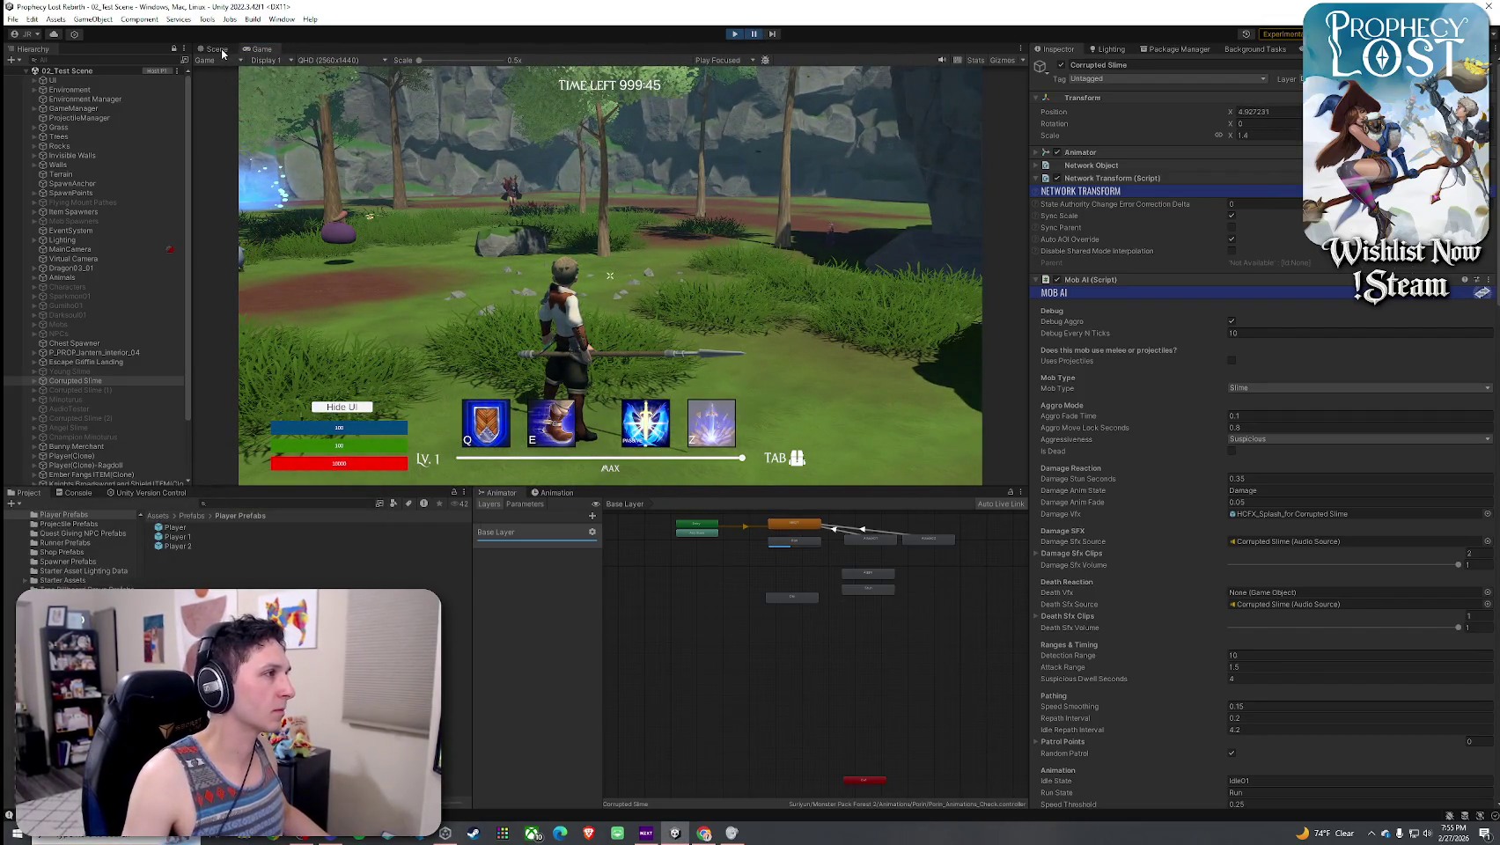
- In the Scene view, select the held Hunting Spear and rotate it to a new angle
click(216, 50)
mouse_move(960, 227)
mouse_down()
mouse_move(572, 183)
mouse_move(1140, 224)
mouse_up()
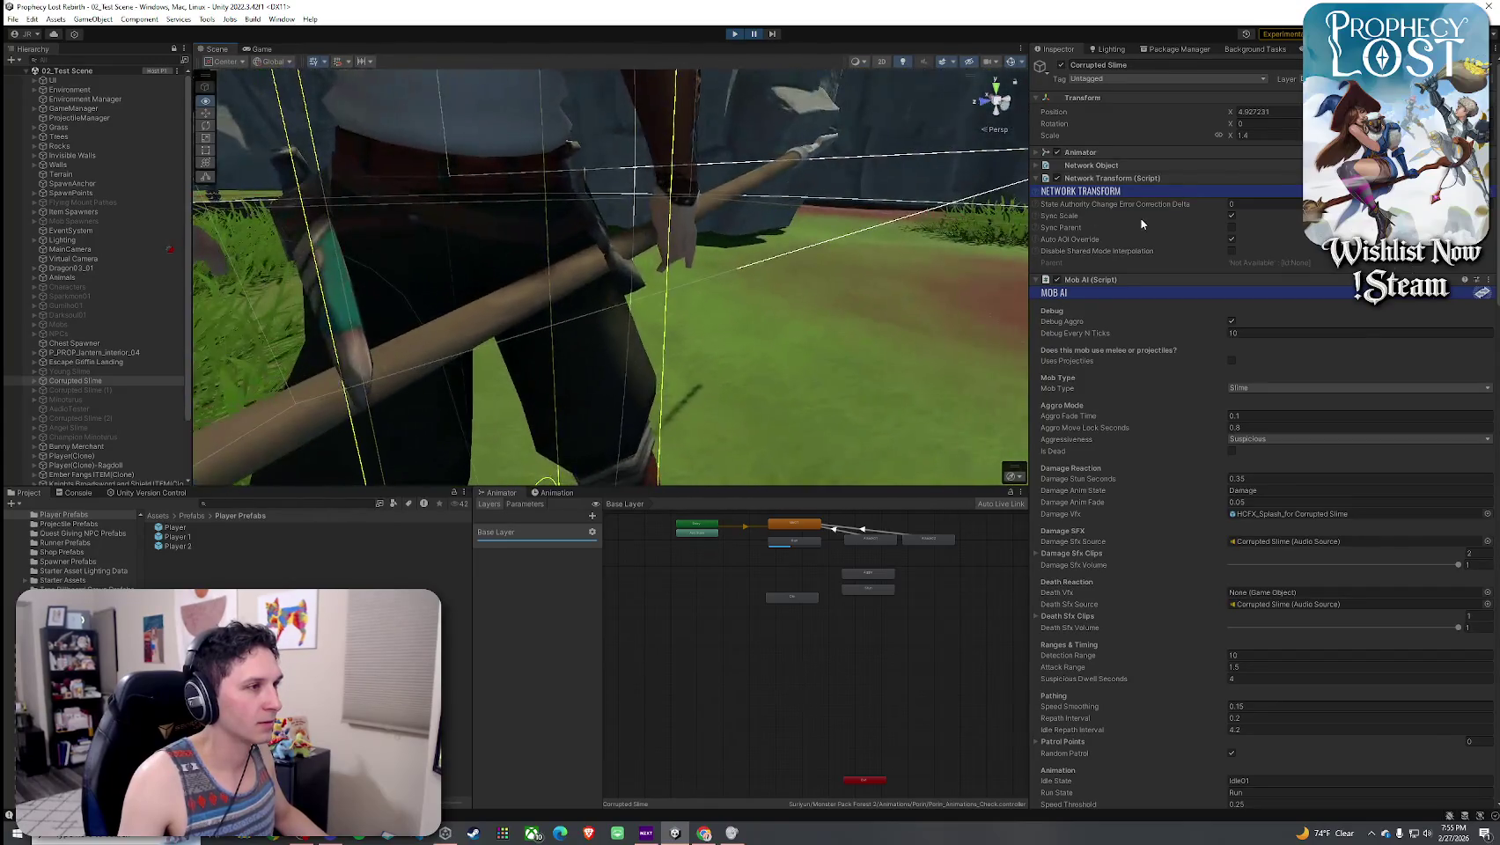
click(629, 239)
key(e)
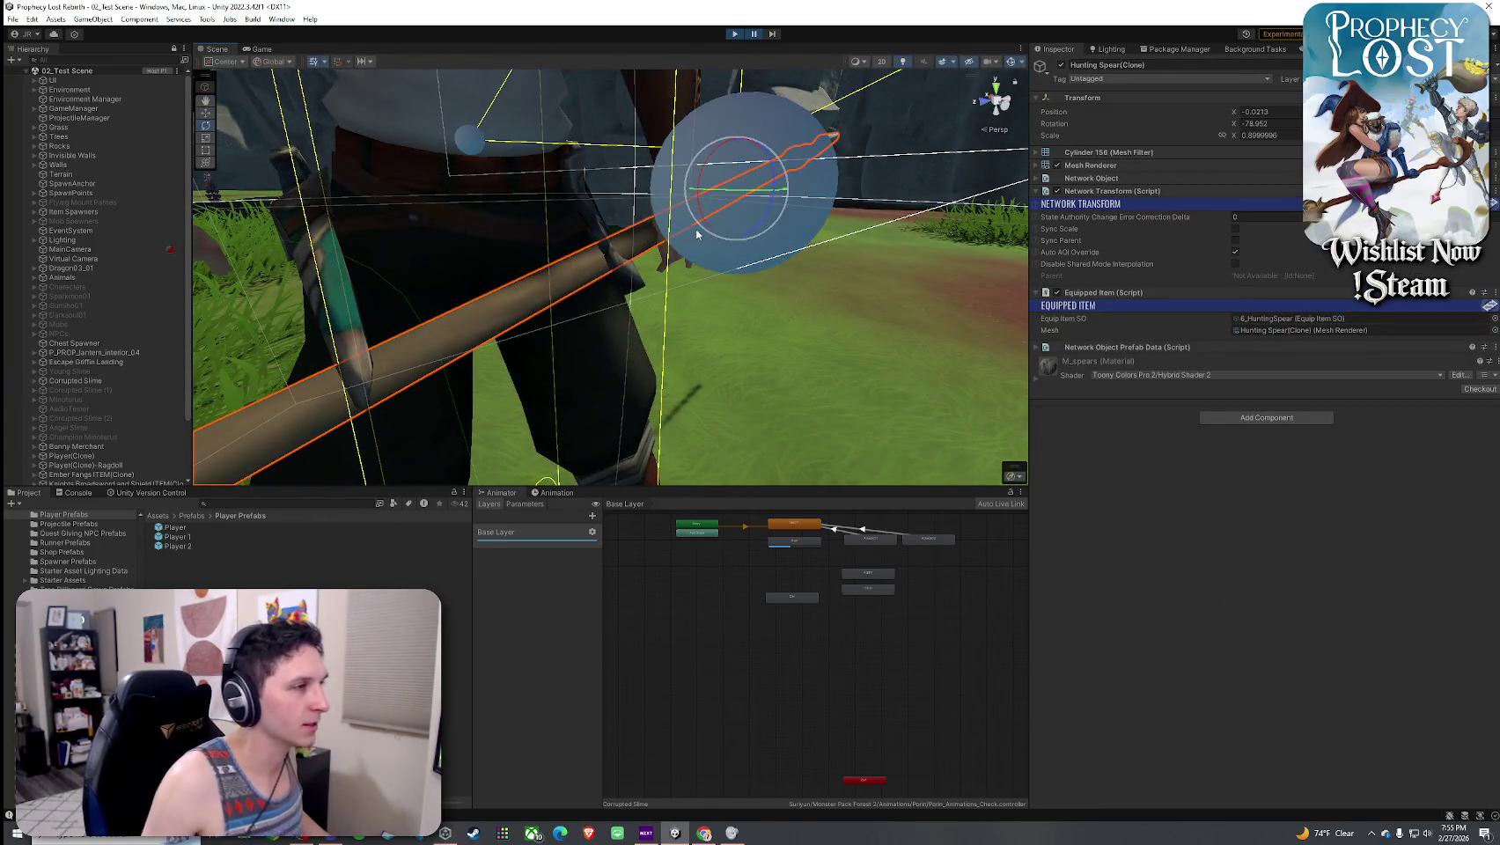
mouse_move(751, 197)
mouse_down()
mouse_move(534, 260)
mouse_move(707, 260)
mouse_up()
scroll(124, 323, down, 4)
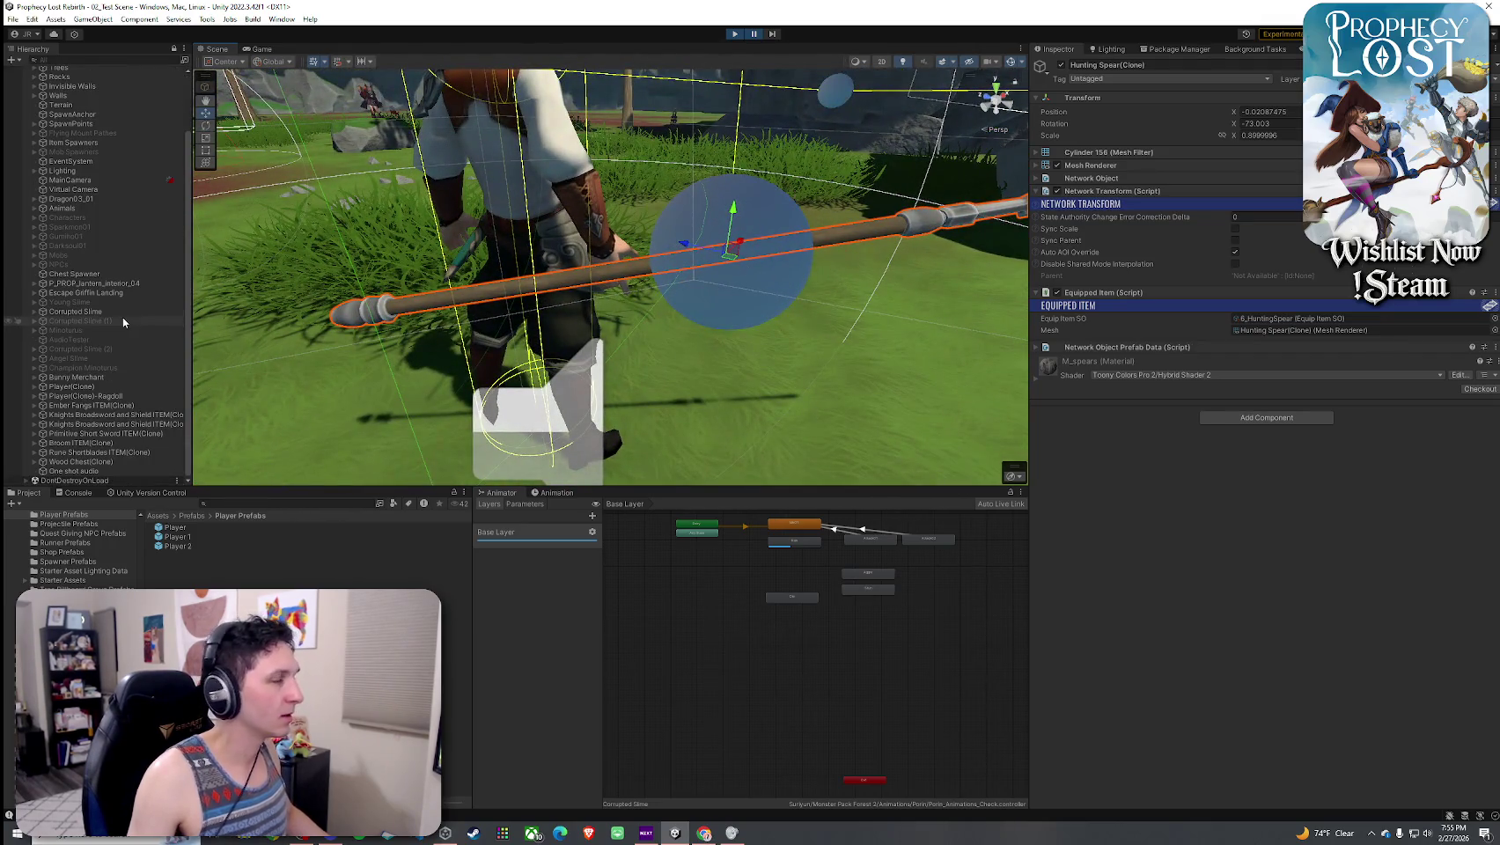
scroll(188, 303, up, 2)
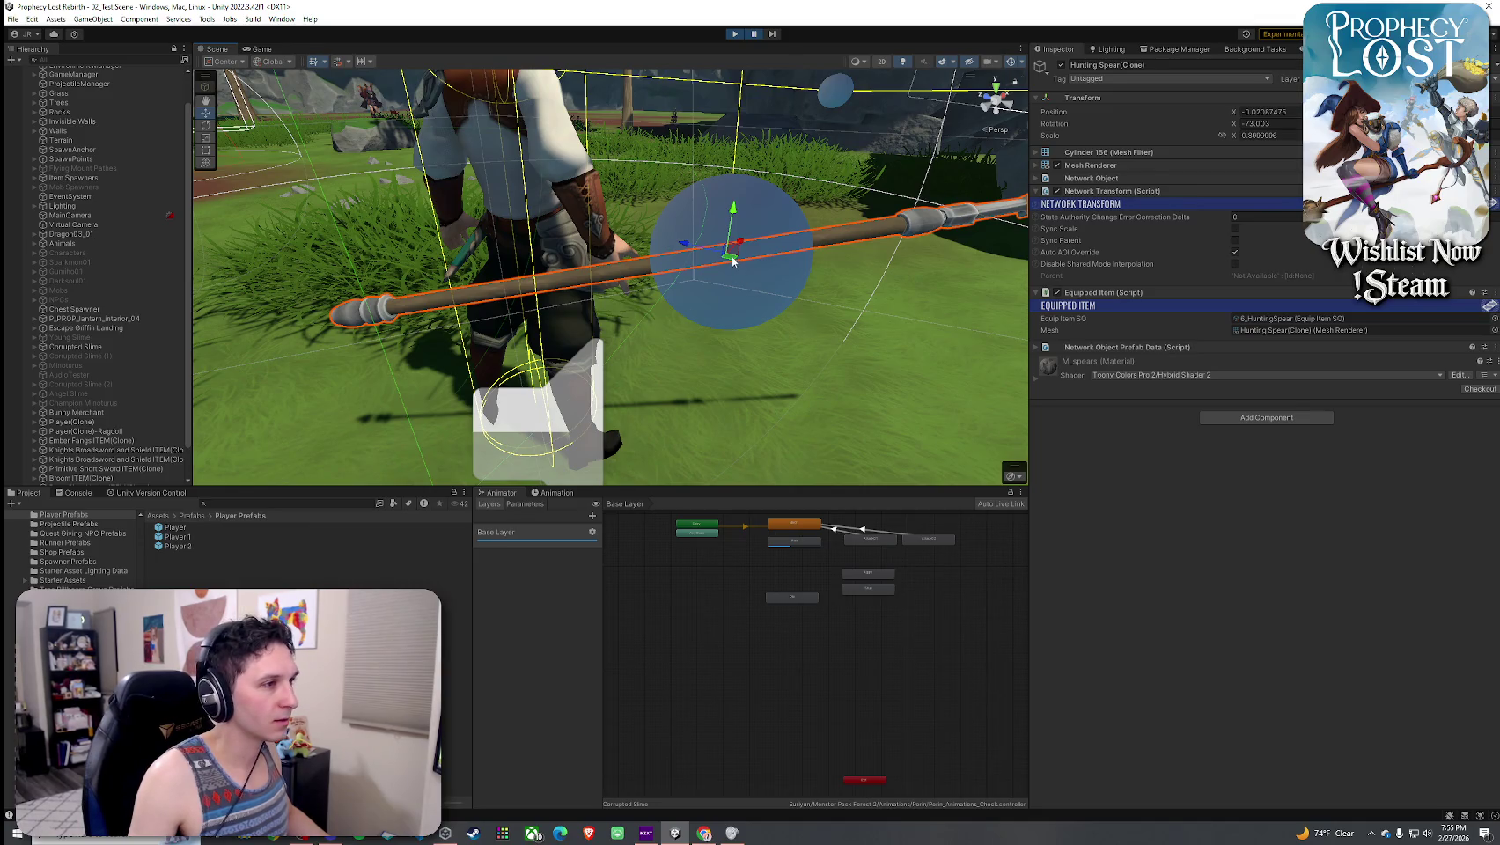
- Orbit around the spear to look over its new rotation from other angles
mouse_move(617, 255)
mouse_down()
mouse_move(668, 272)
mouse_move(1173, 281)
mouse_move(616, 224)
mouse_up()
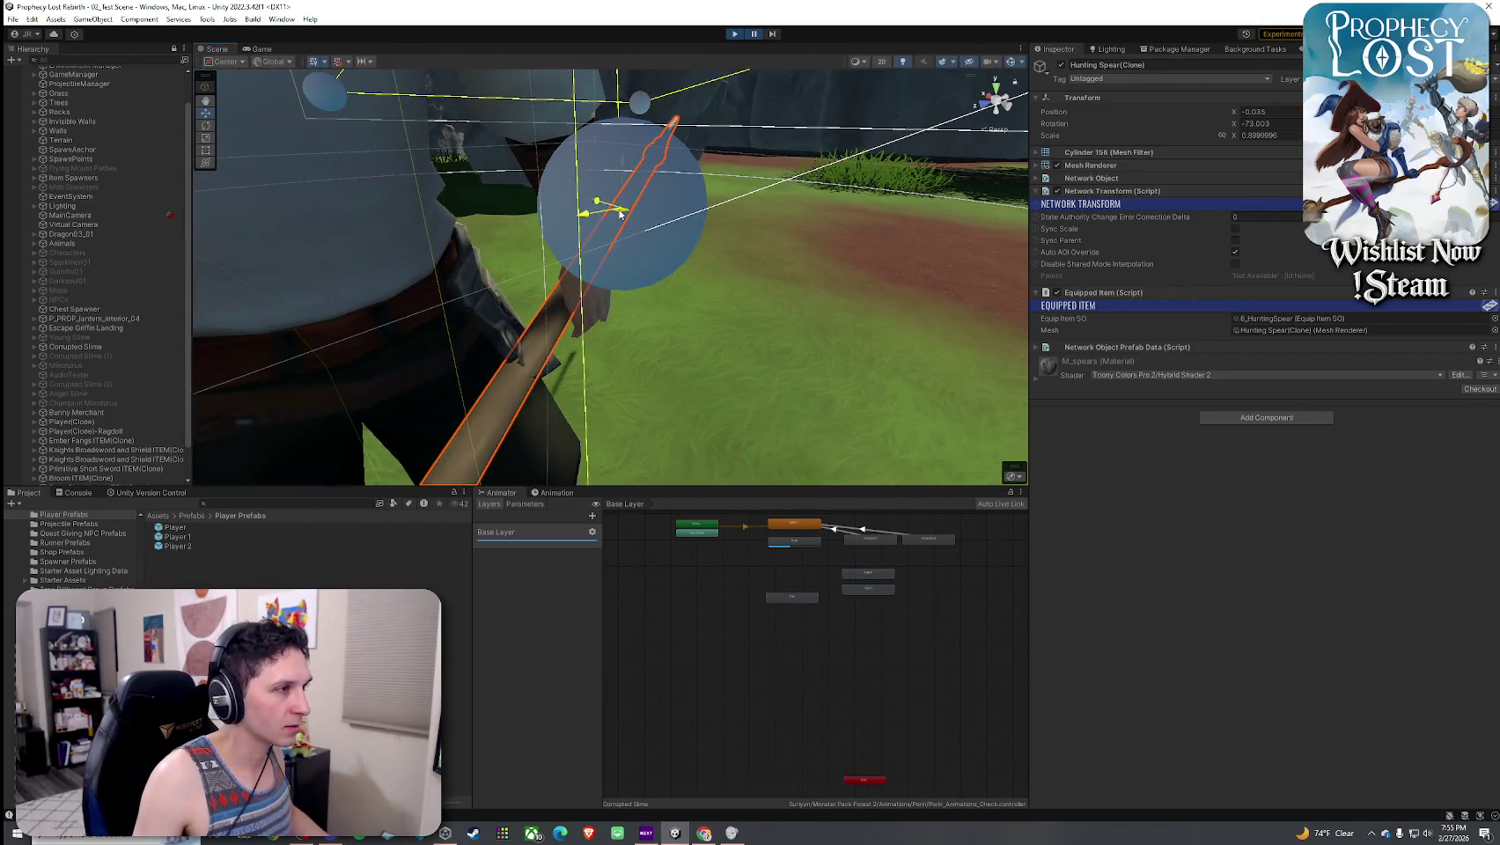
key(e)
mouse_move(607, 231)
mouse_down()
mouse_move(904, 217)
mouse_move(737, 242)
mouse_move(309, 231)
mouse_up()
scroll(649, 241, down, 5)
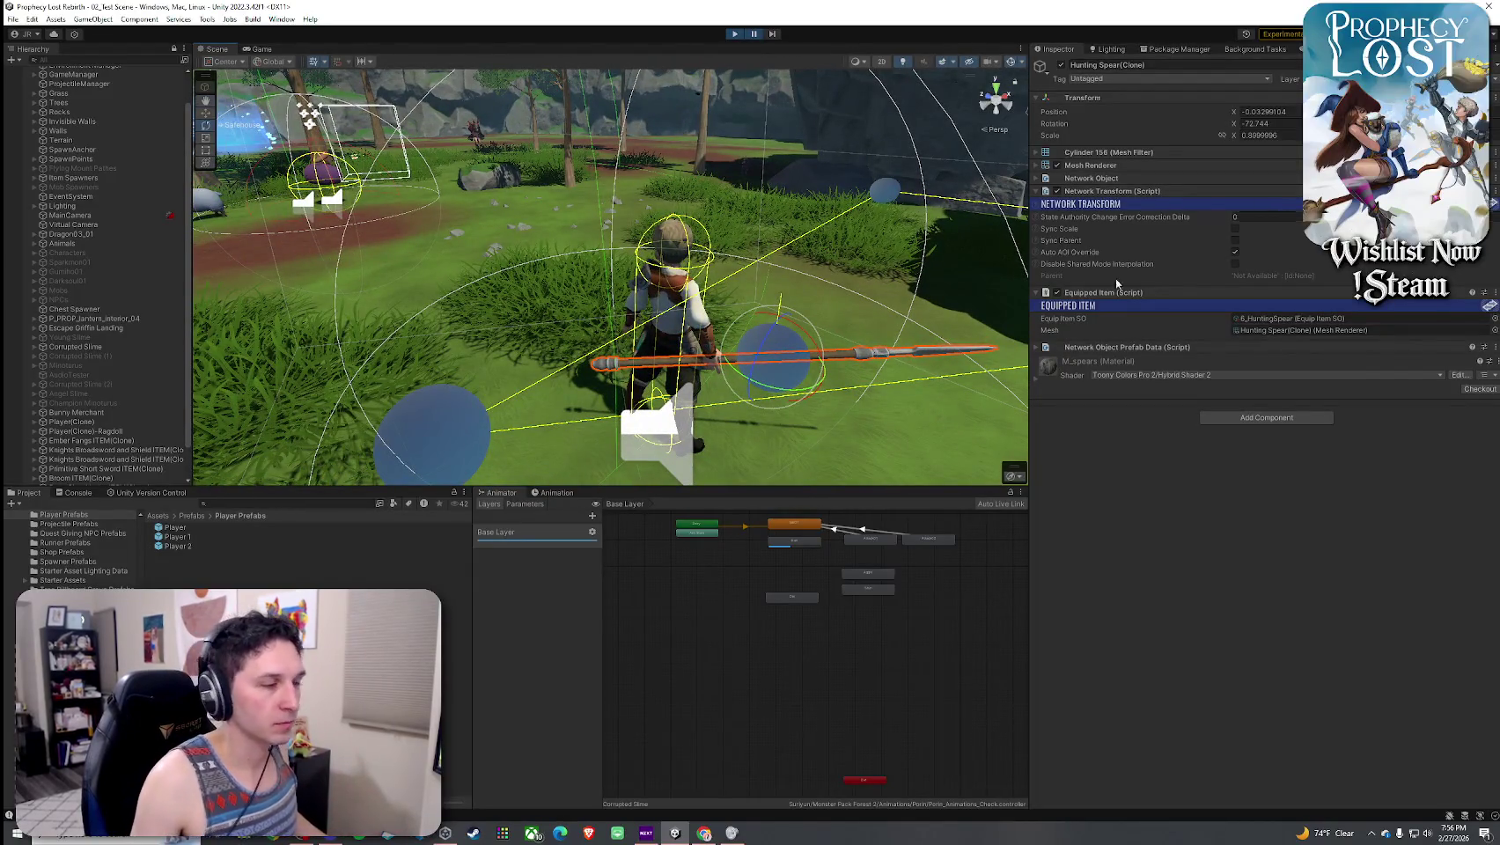
- Launch the Snipping Tool from the system search
key(super)
text(snip)
key(Return)
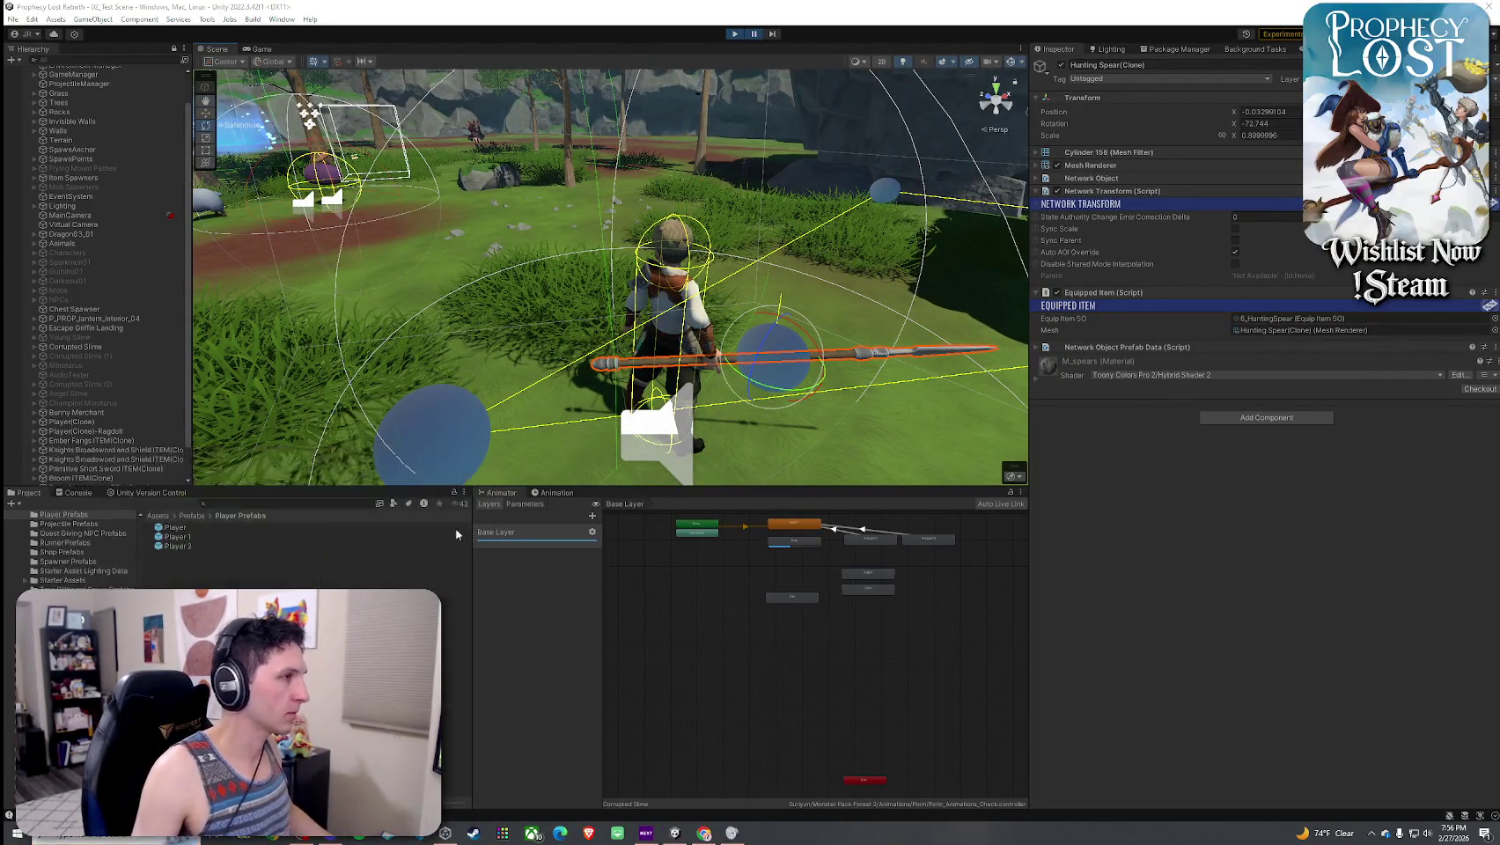
- Snip the spear's Transform values from the Inspector
click(33, 140)
drag(1025, 39, 1303, 152)
drag(1303, 281, 1303, 284)
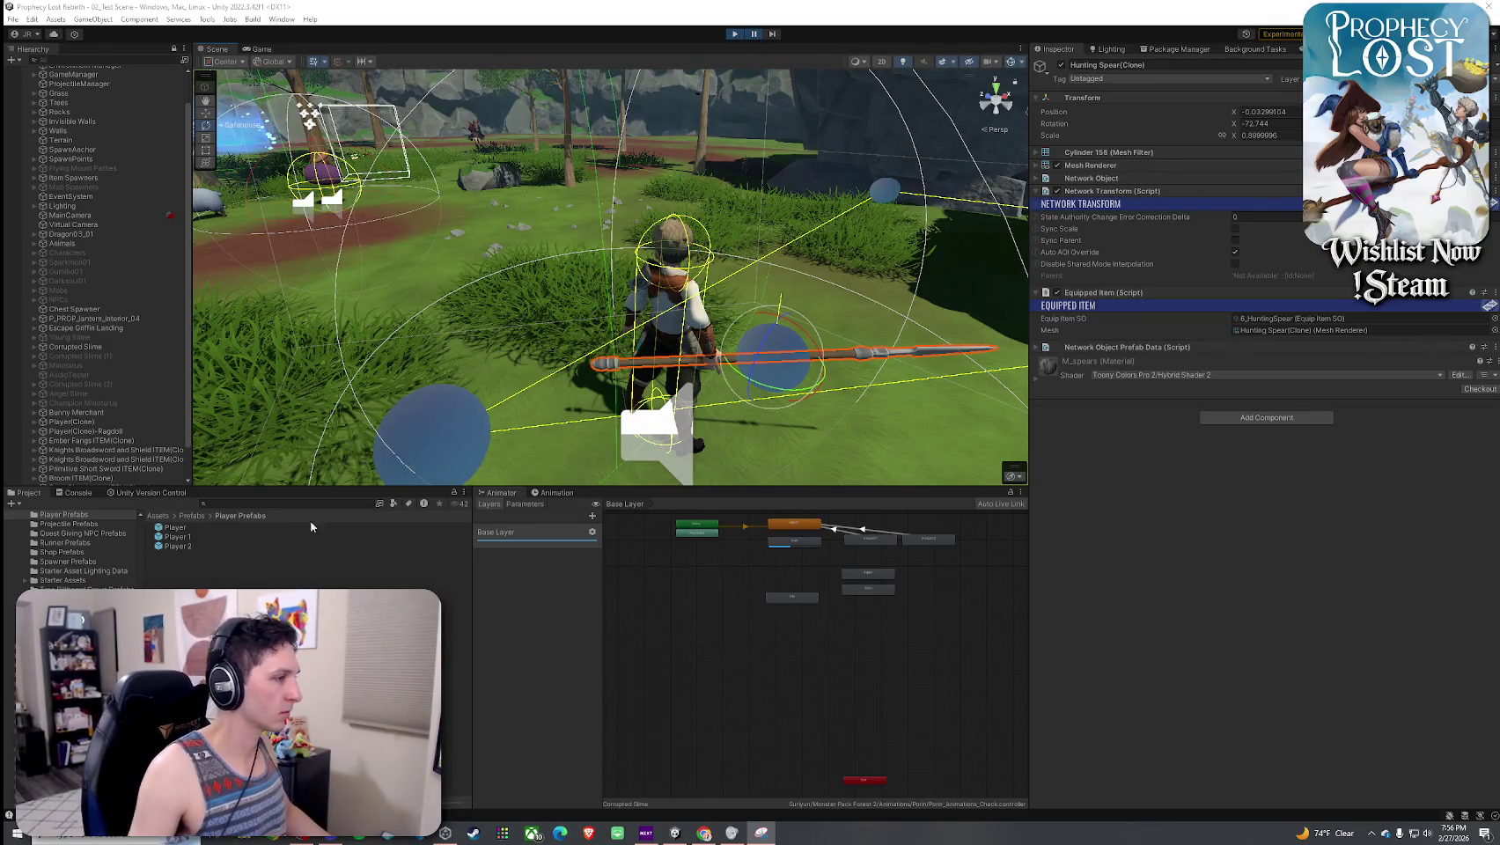
- Open the 6_HuntingSpear equip item and collapse its Attack 1, 2 and 3 foldouts
click(1275, 319)
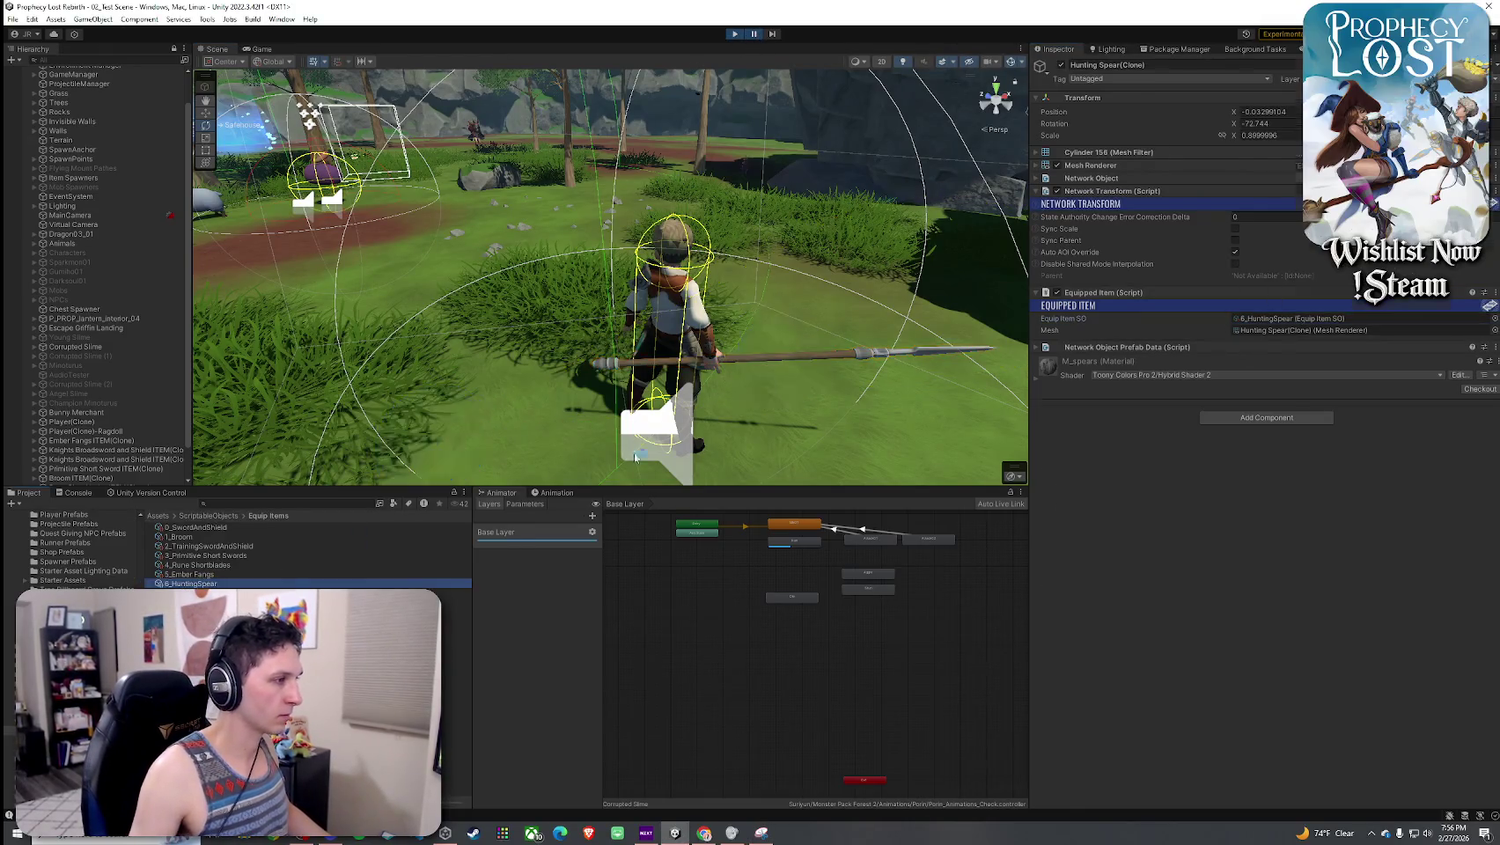
click(192, 583)
click(1051, 218)
click(1050, 230)
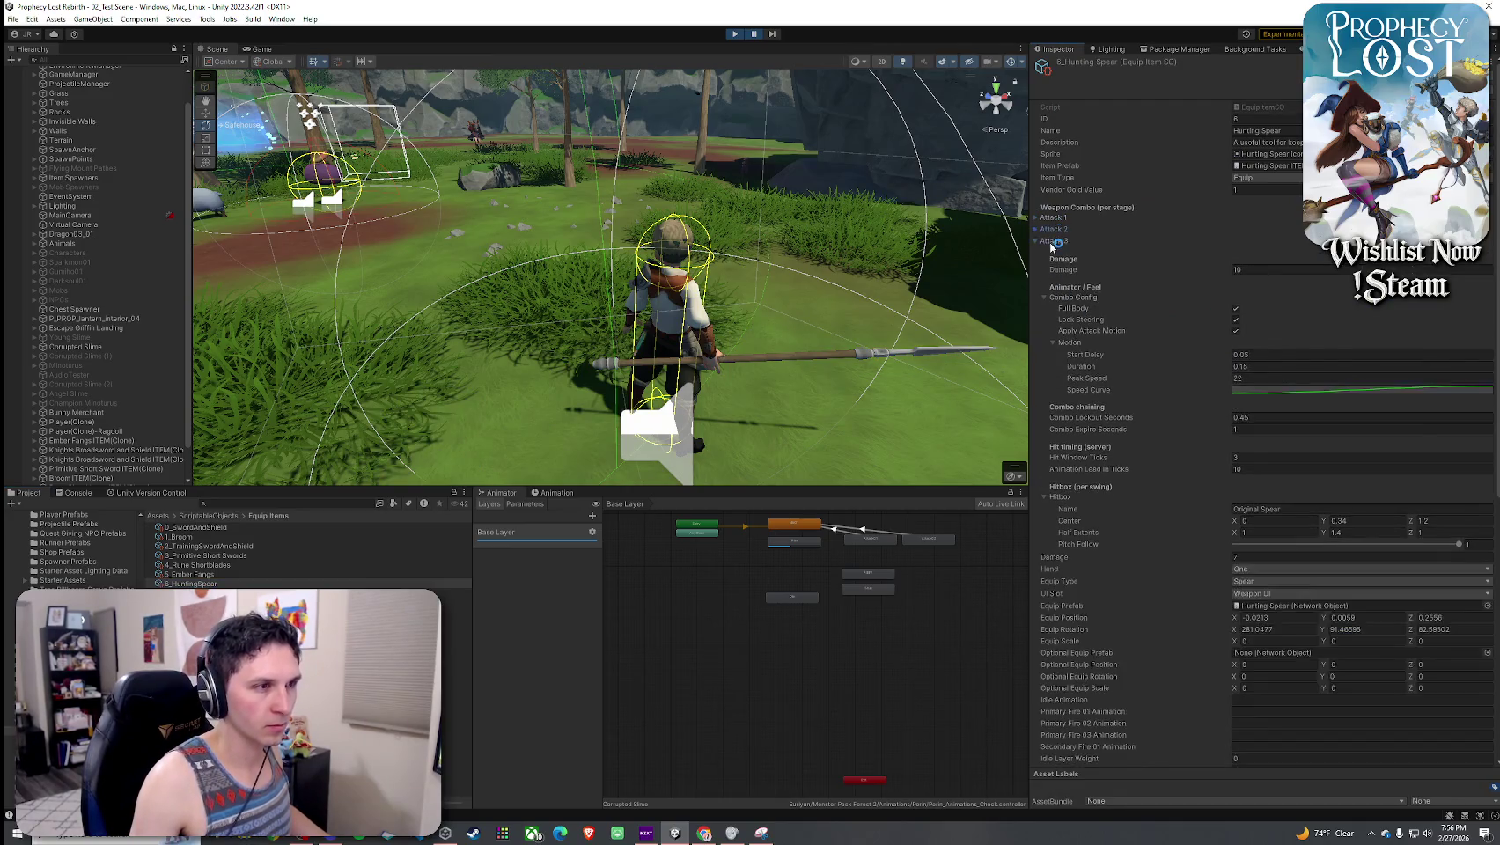
click(1050, 240)
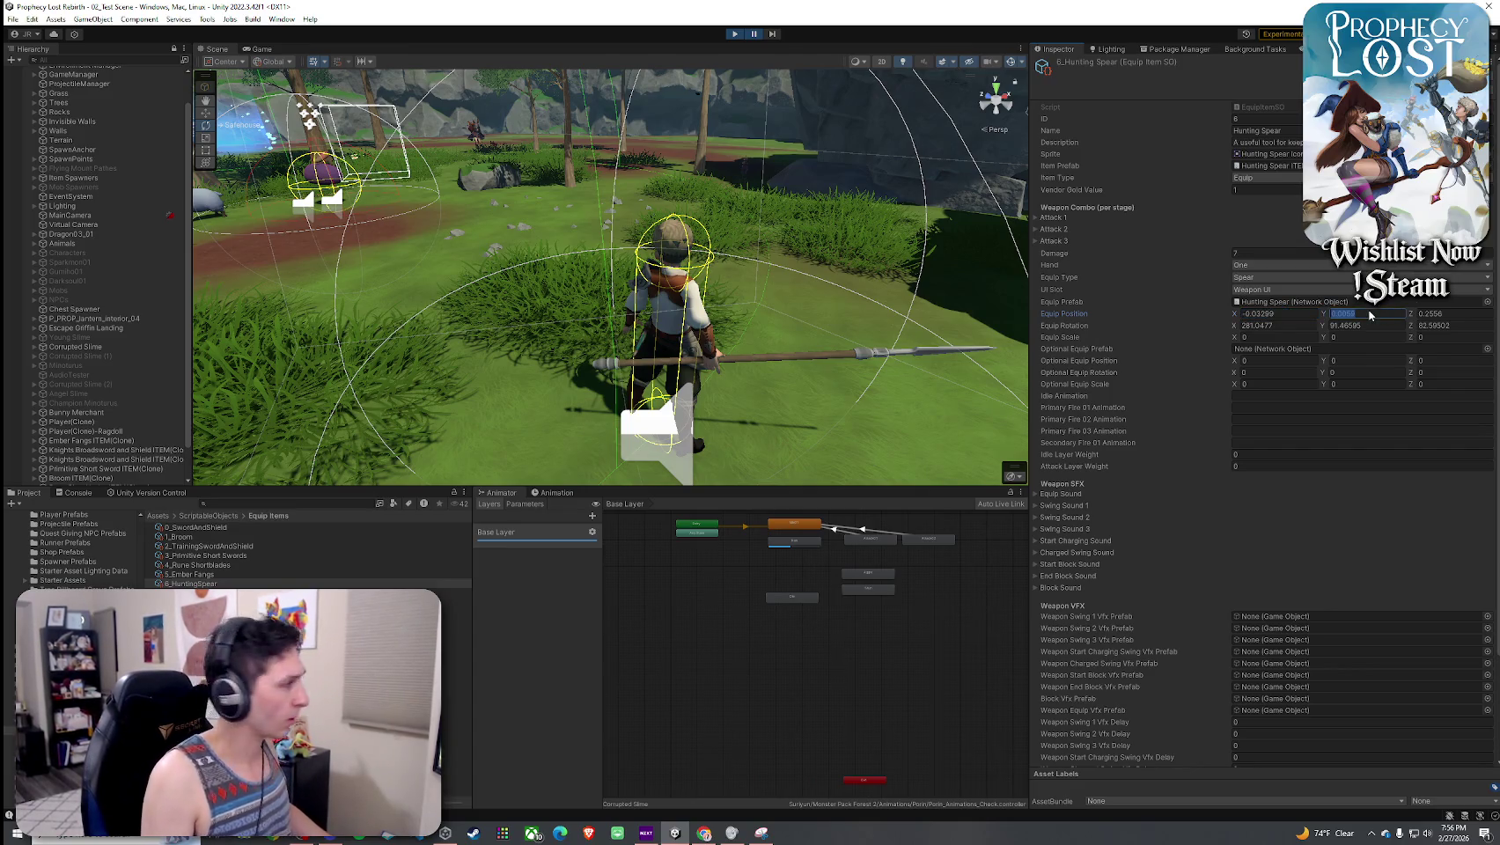
- Set Equip Position Y to 0 and Equip Rotation to 287.2559, 125.266, 46.7
text(08168)
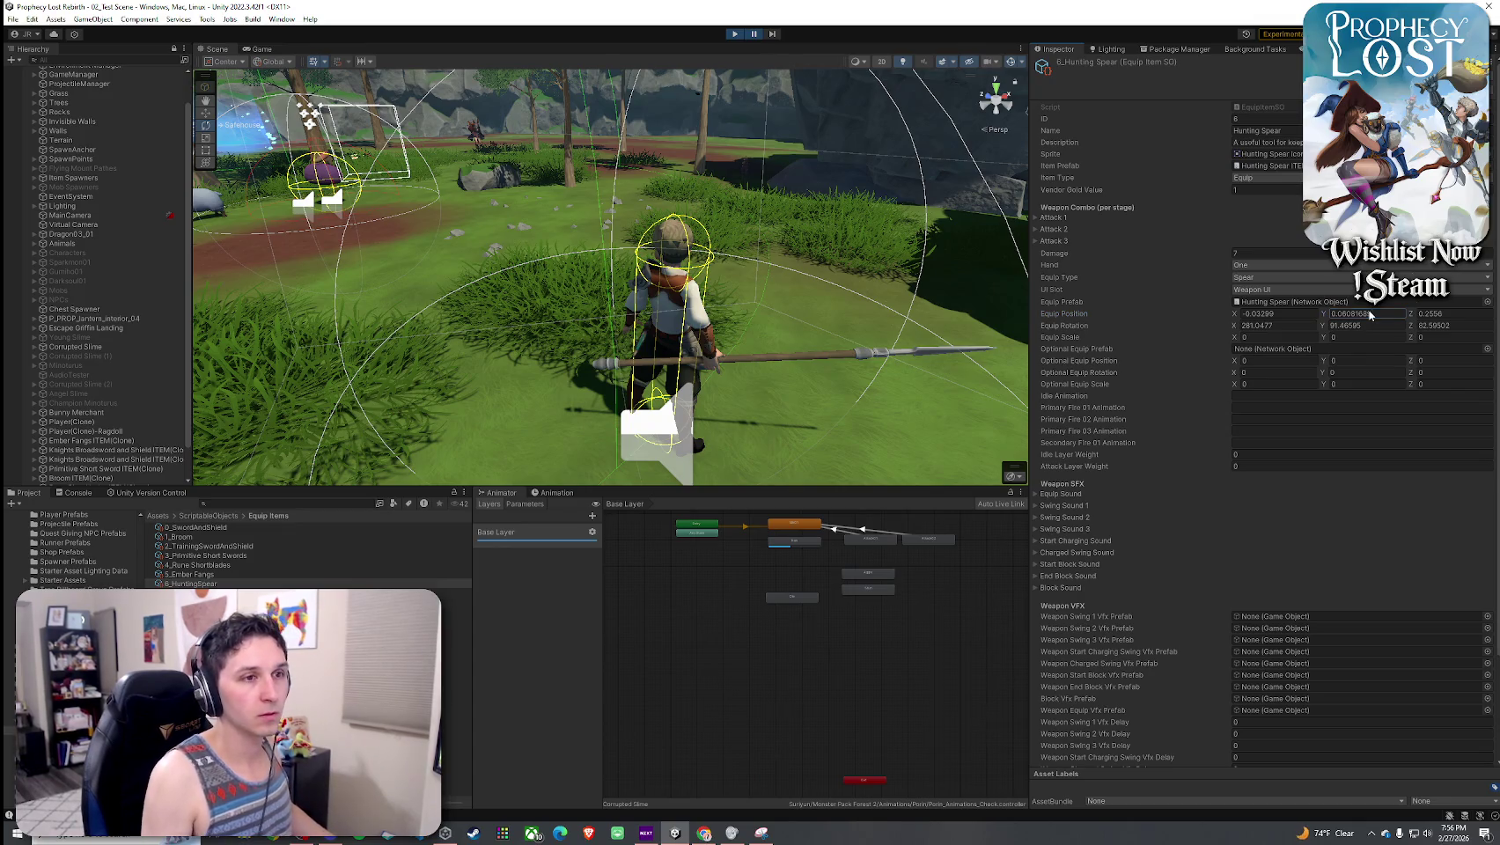
key(Return)
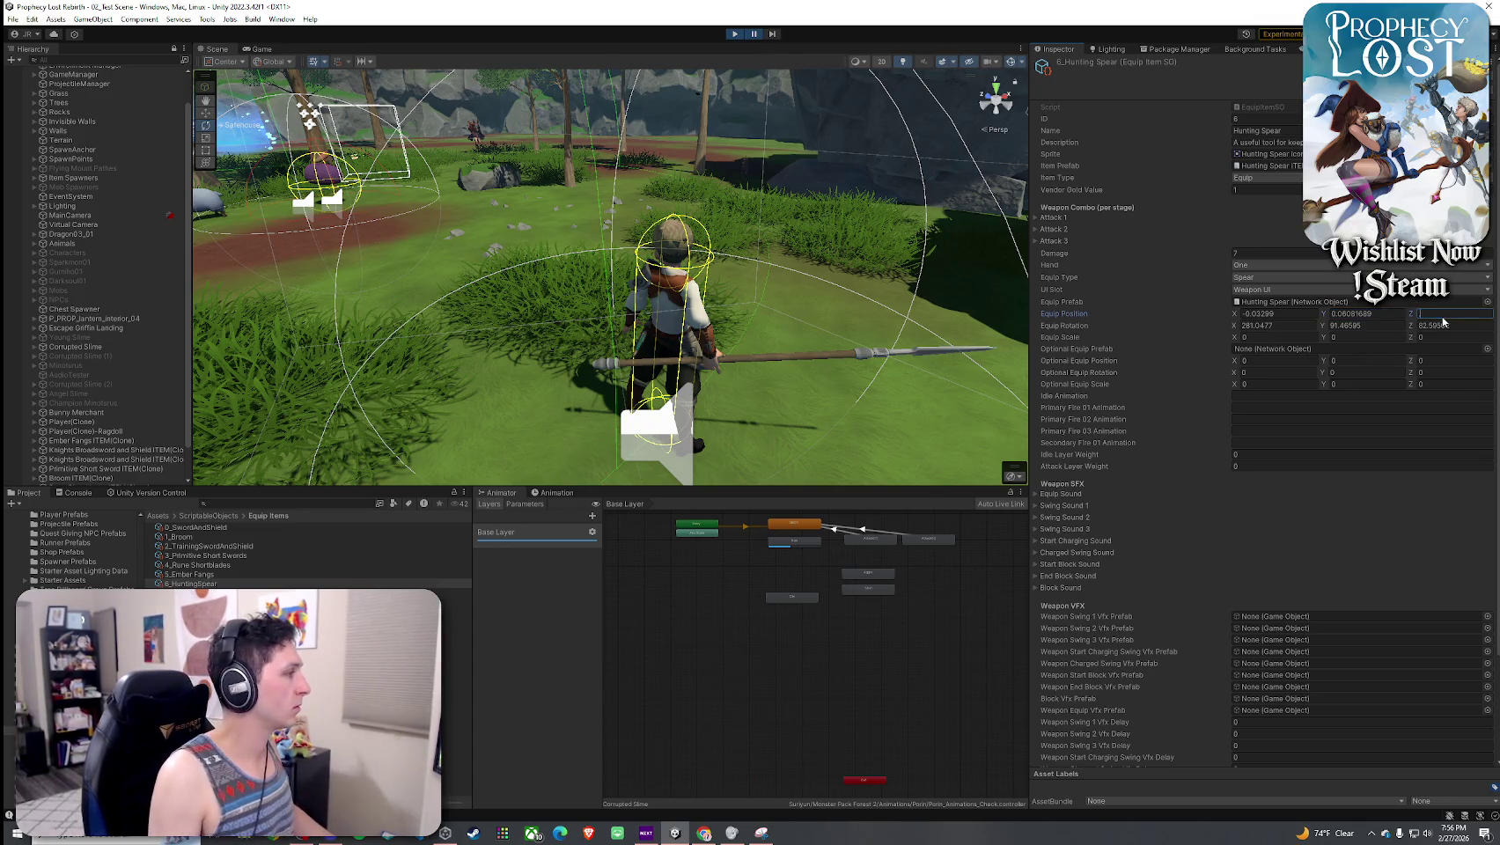
text(2.7703)
click(1286, 326)
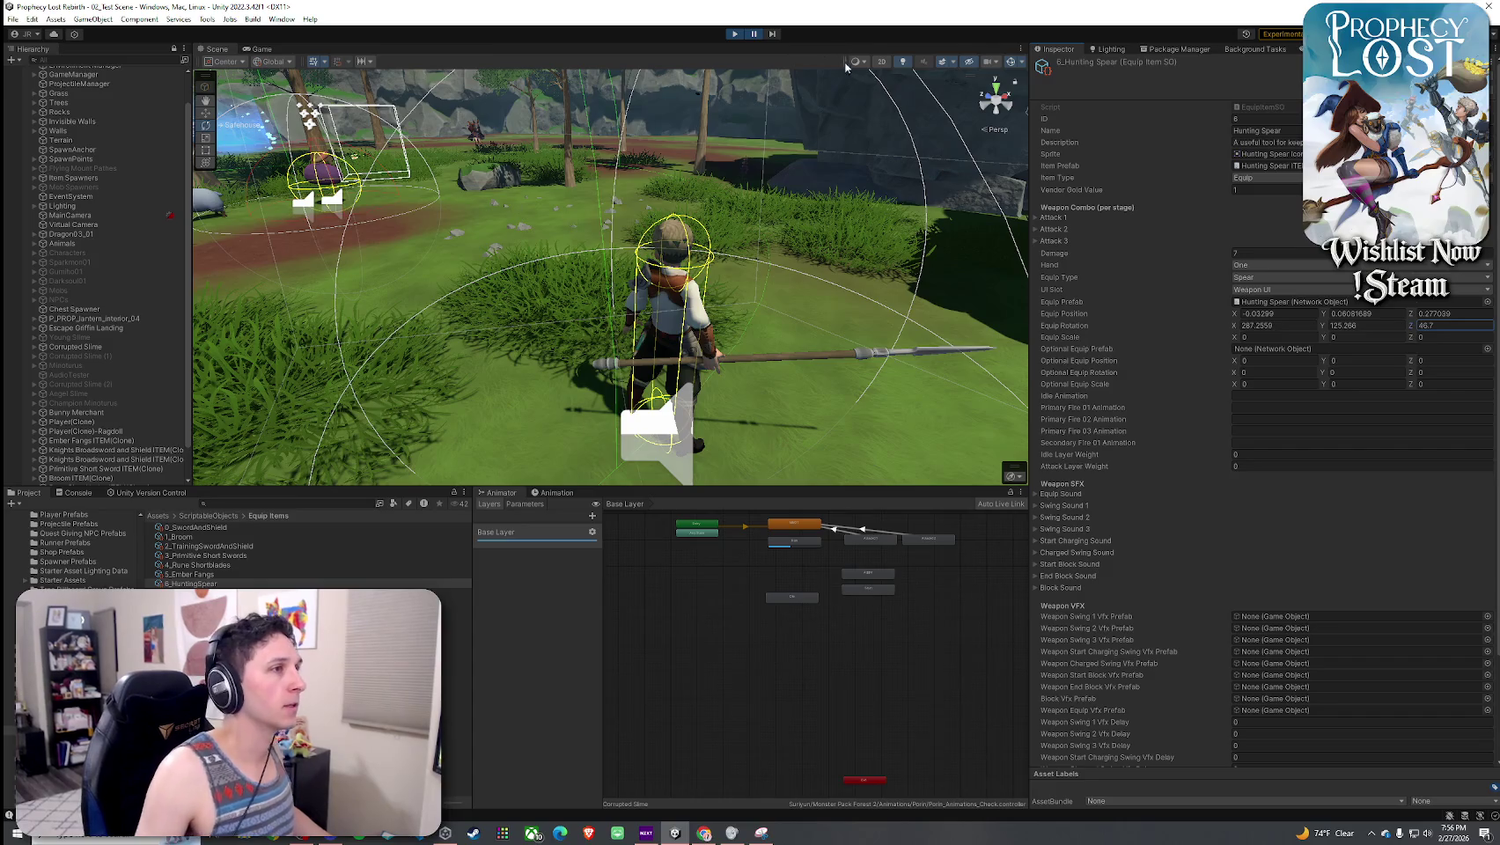
- Stop Play mode and save the scene via File > Save
click(736, 35)
click(12, 18)
click(35, 75)
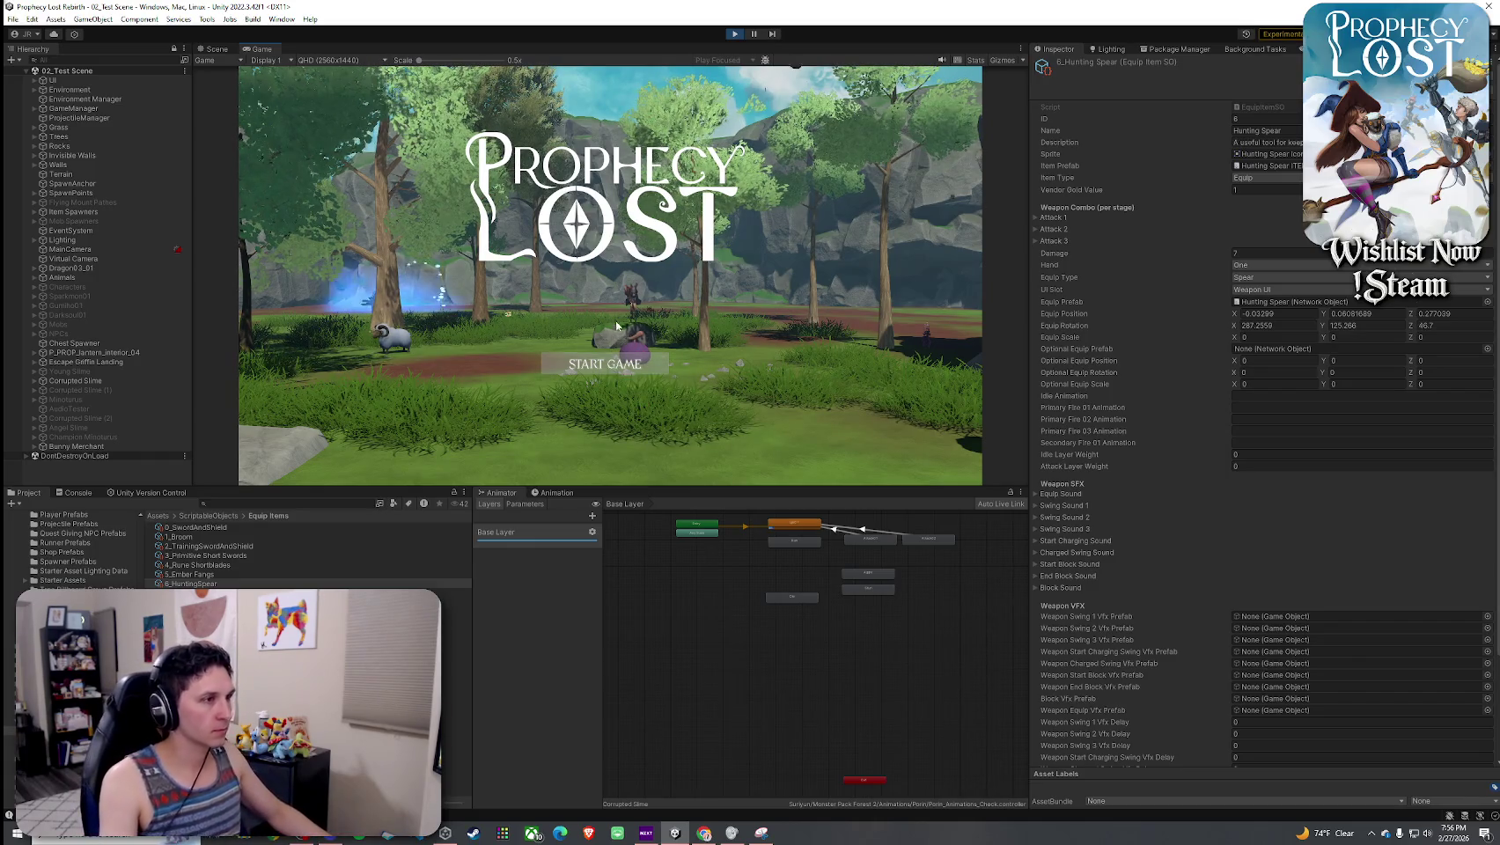
- Start the game from the title screen, test the fourth ability, then stop Play mode
click(606, 365)
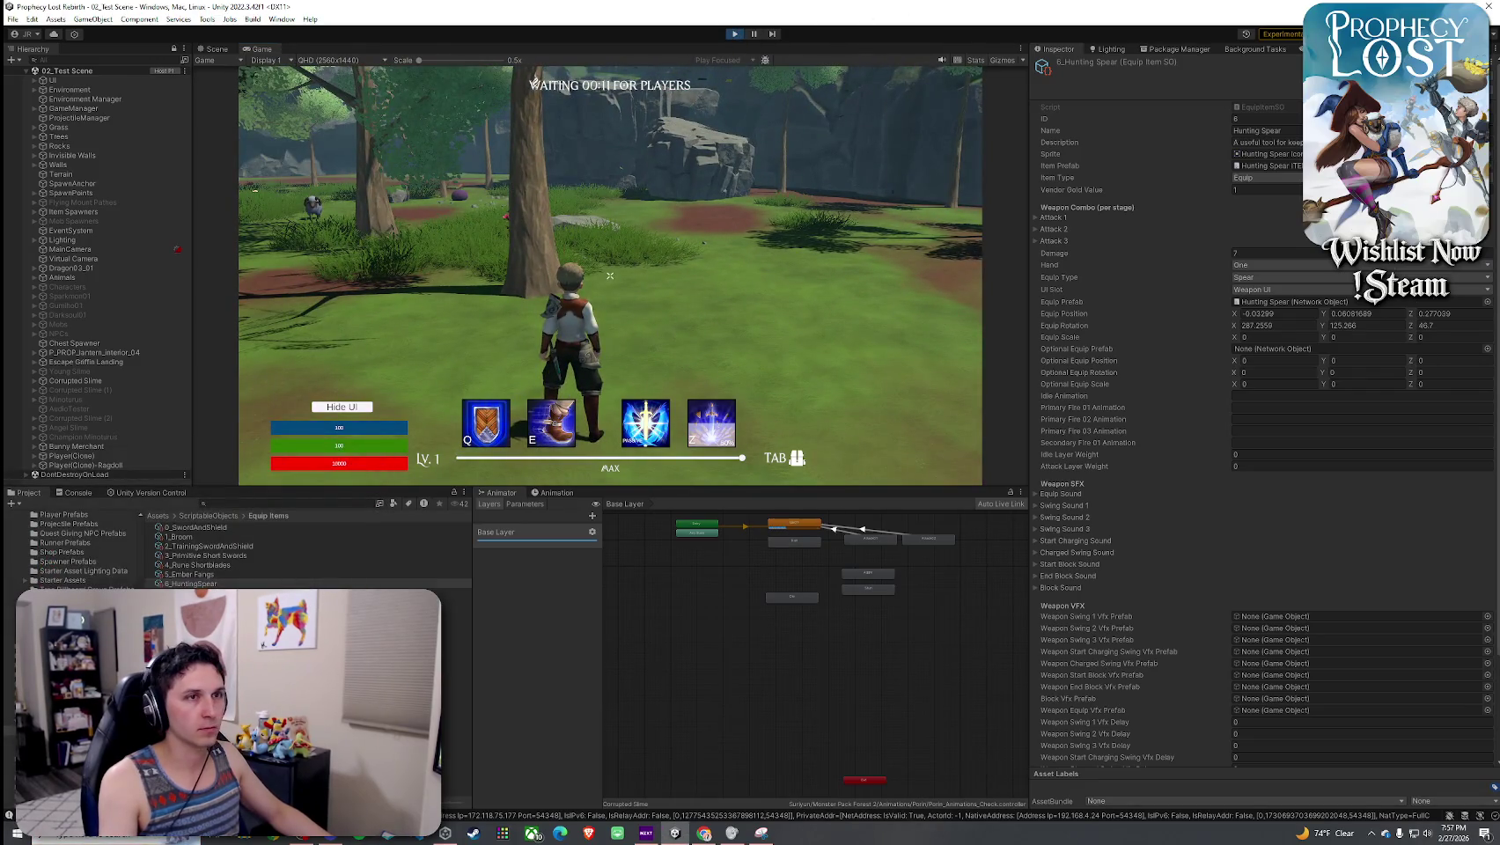
key(z)
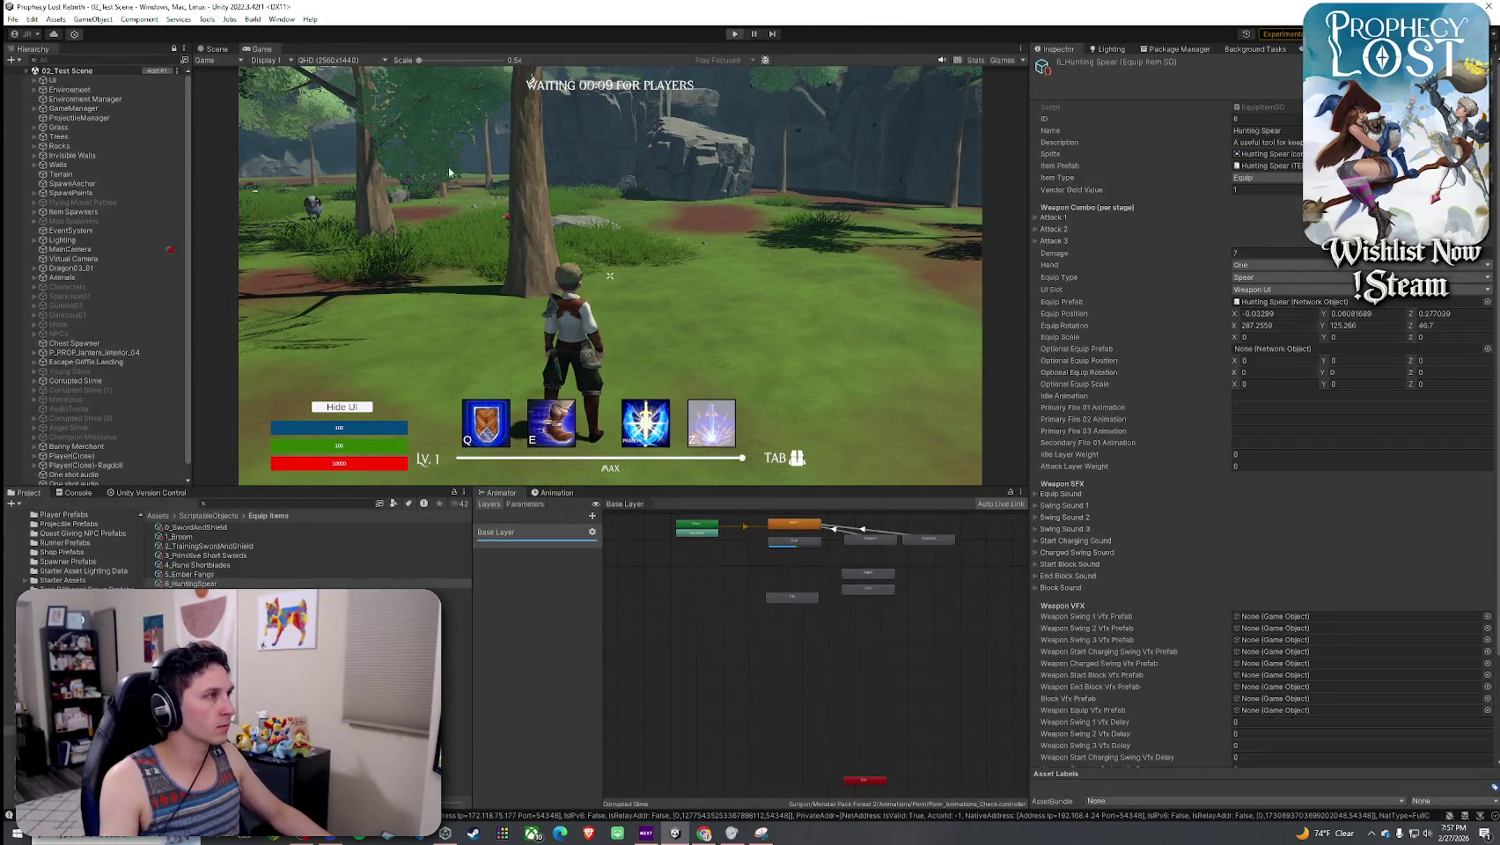
key(ctrl+p)
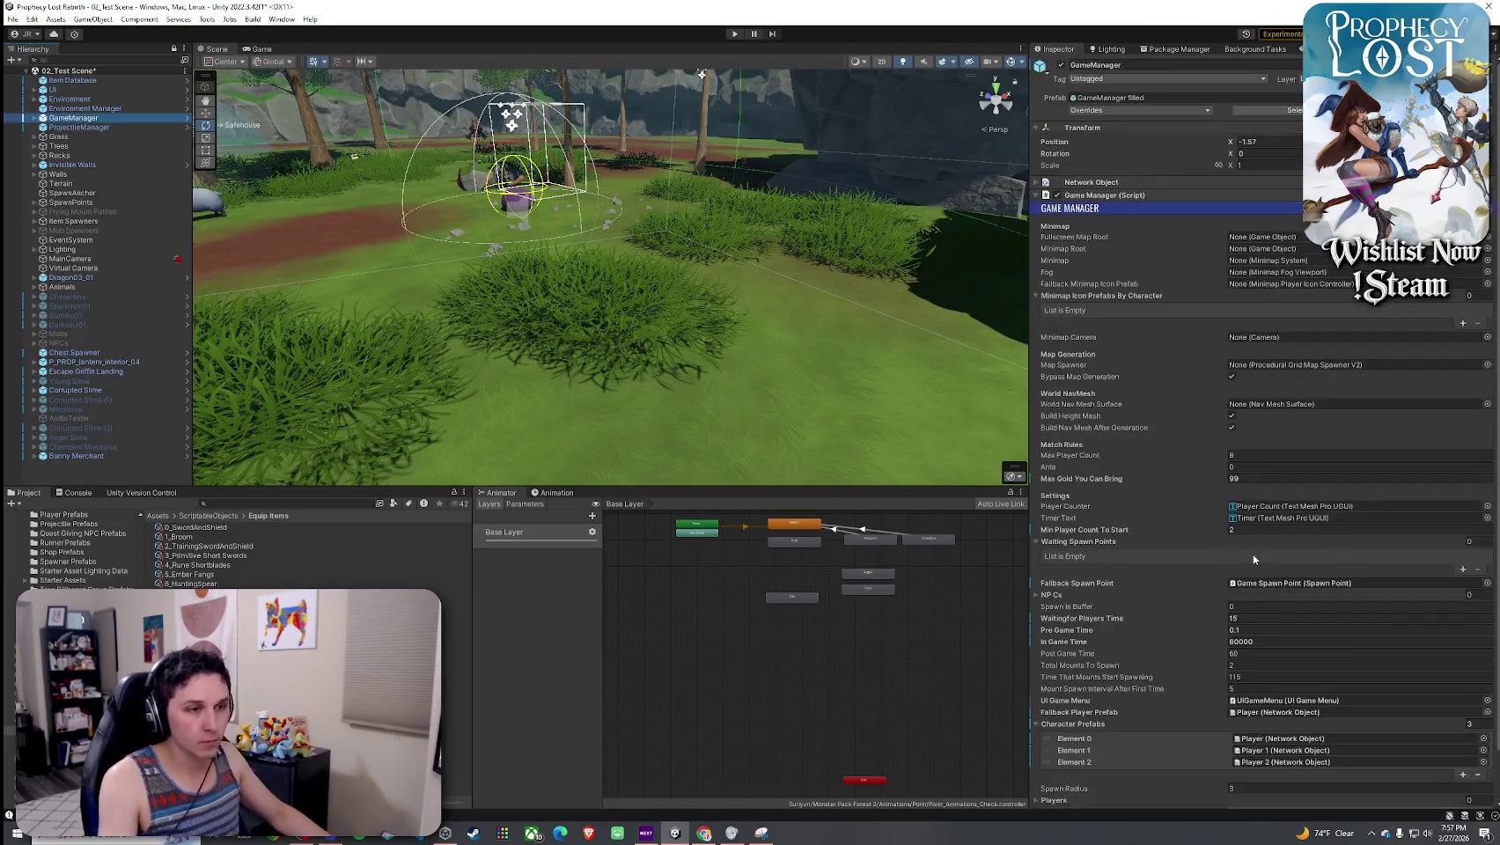
- Set GameManager's Waiting for Players Time to 0.1, save, and restart the game from the title screen
click(1256, 618)
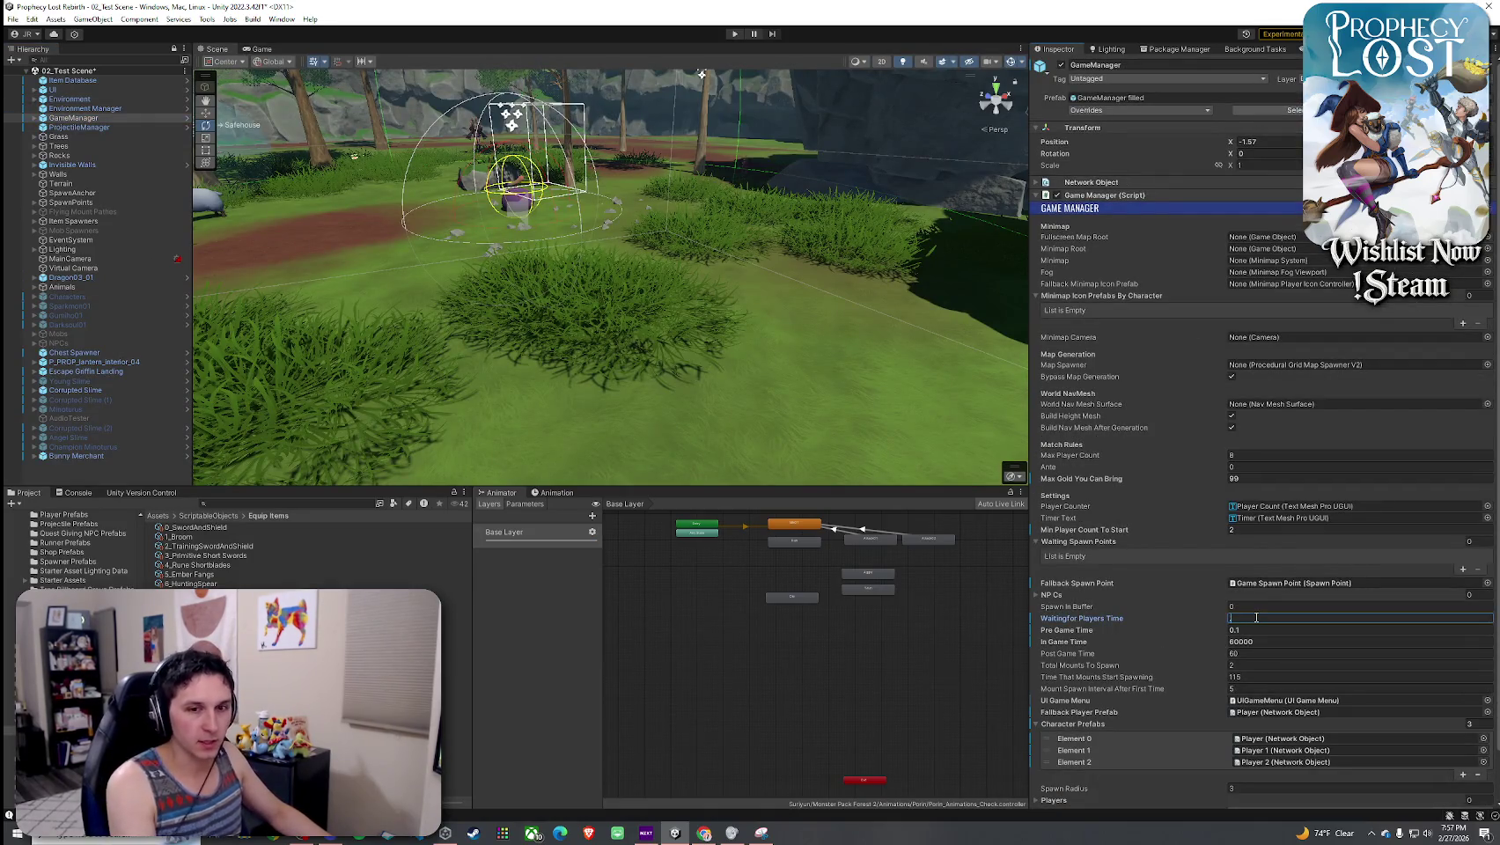
text(0.1)
click(13, 19)
click(35, 75)
key(ctrl+p)
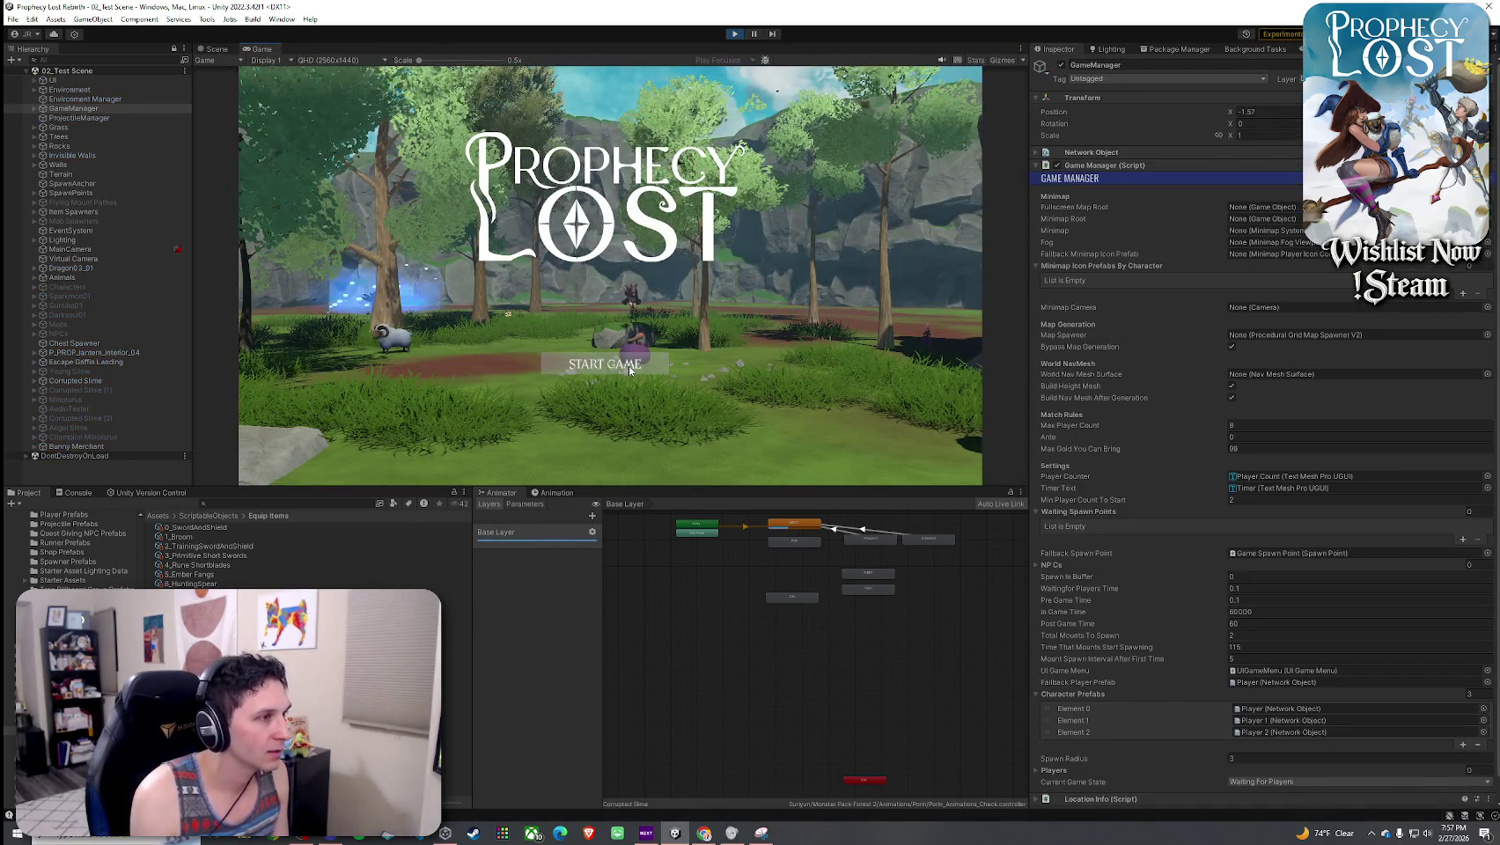
click(629, 366)
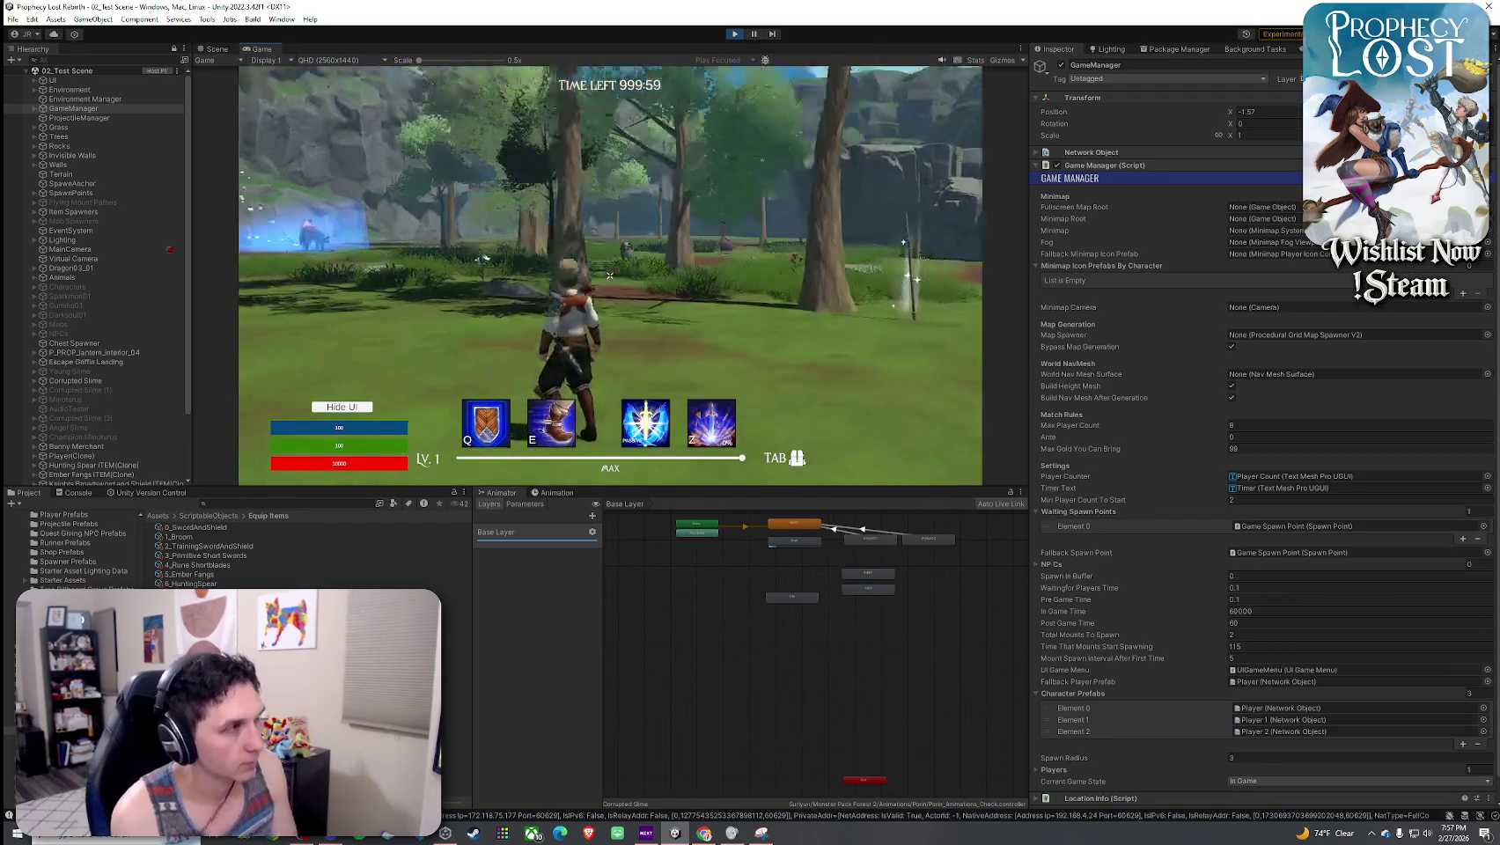
- Run the character to the glowing item drops and pick up the spear
key(w)
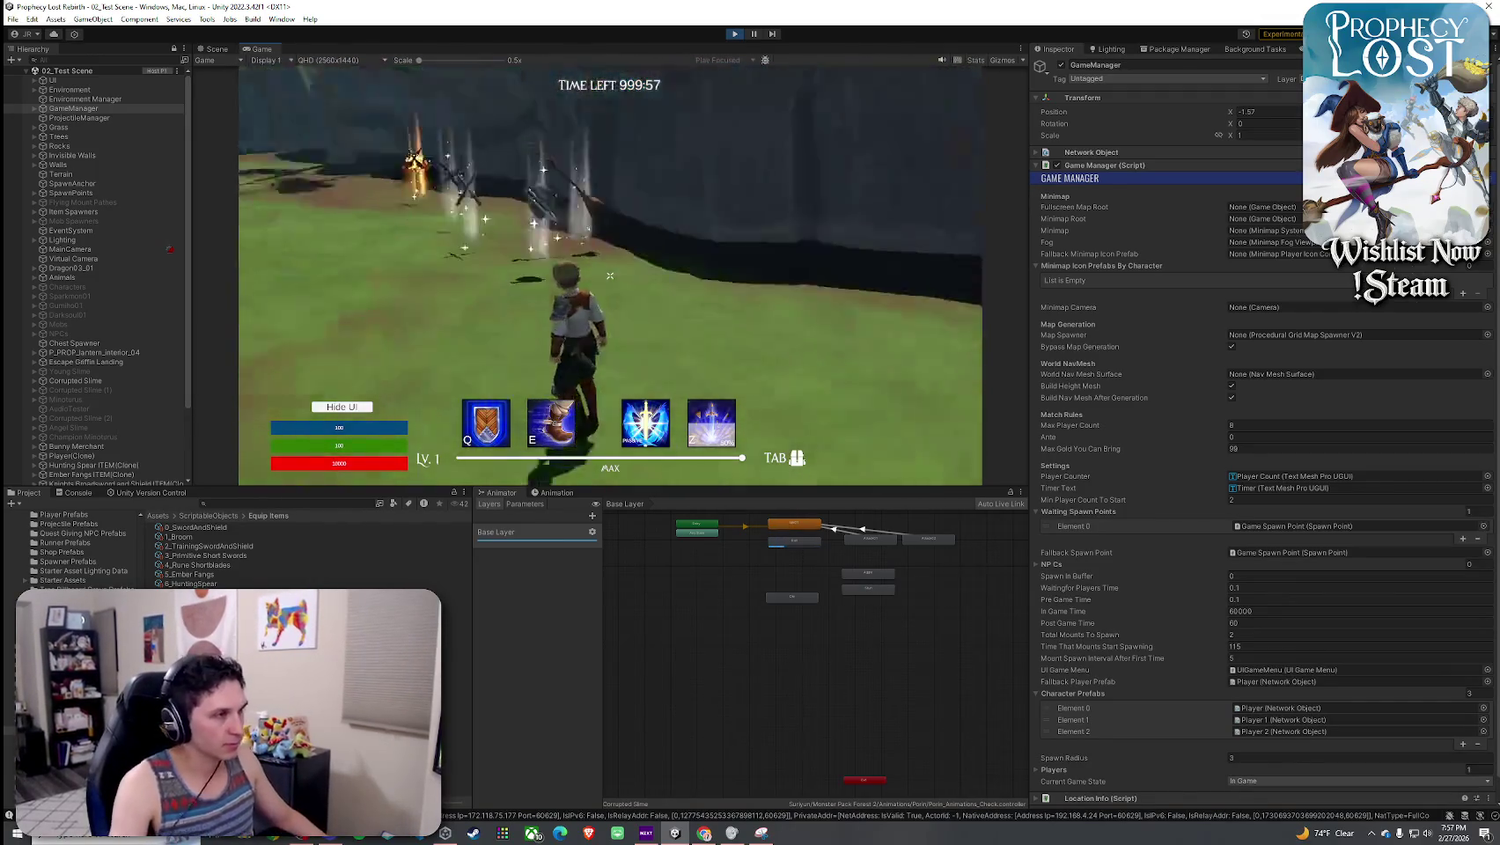
key(w)
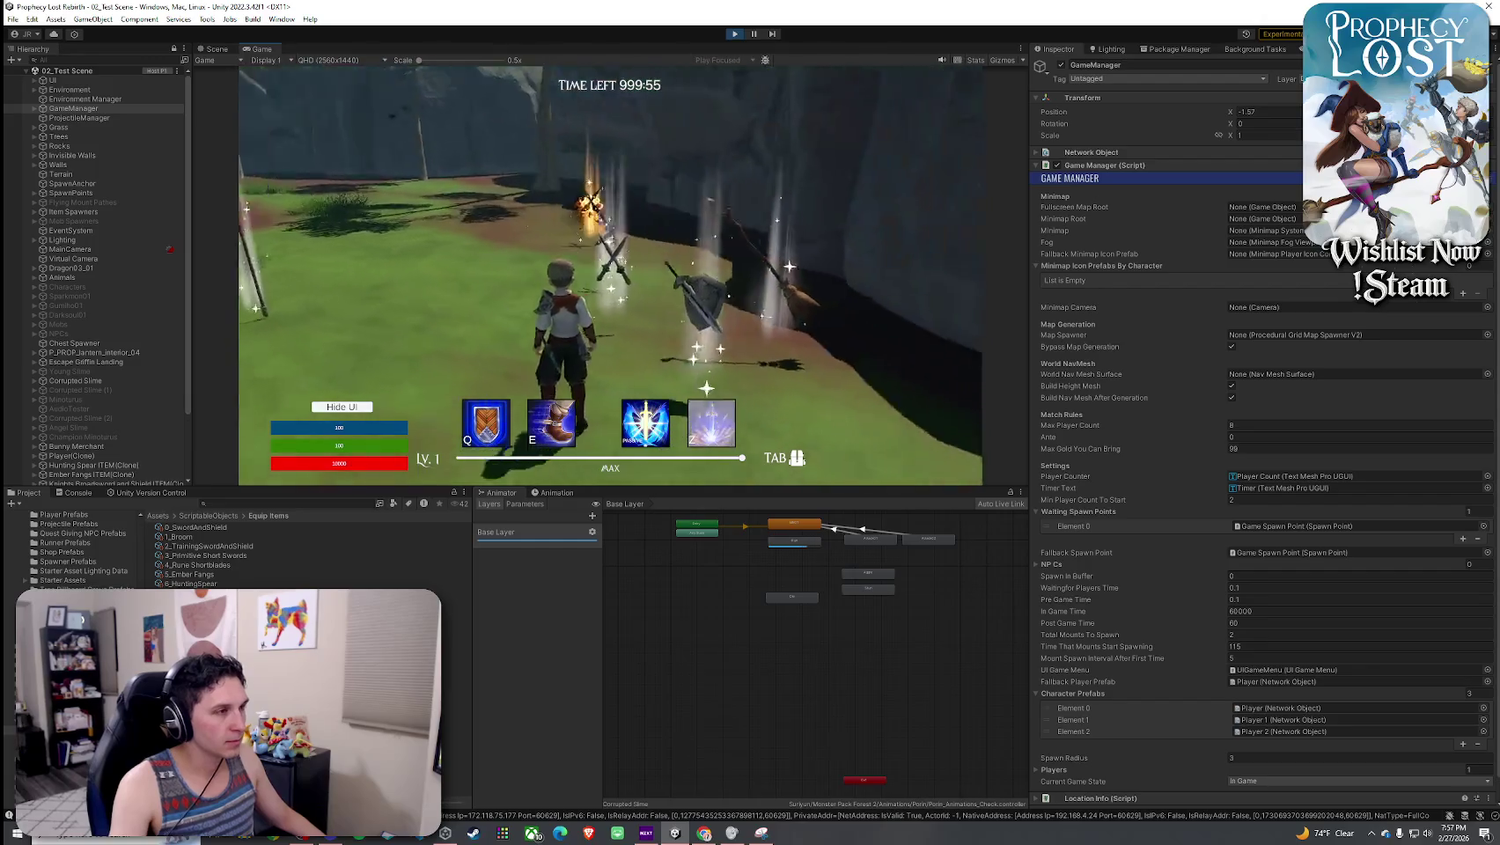
key(w)
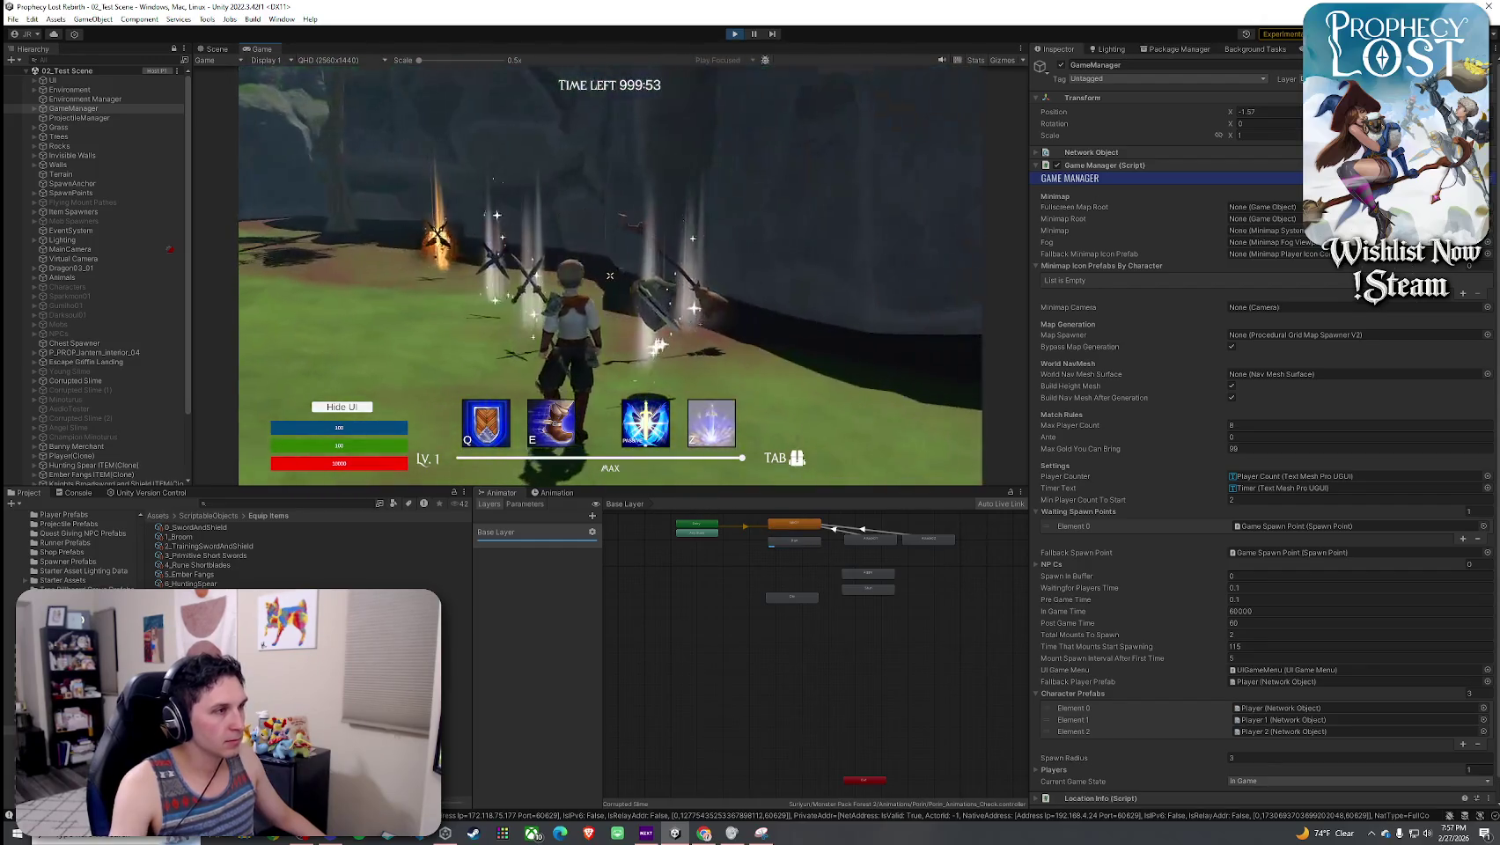
key(w)
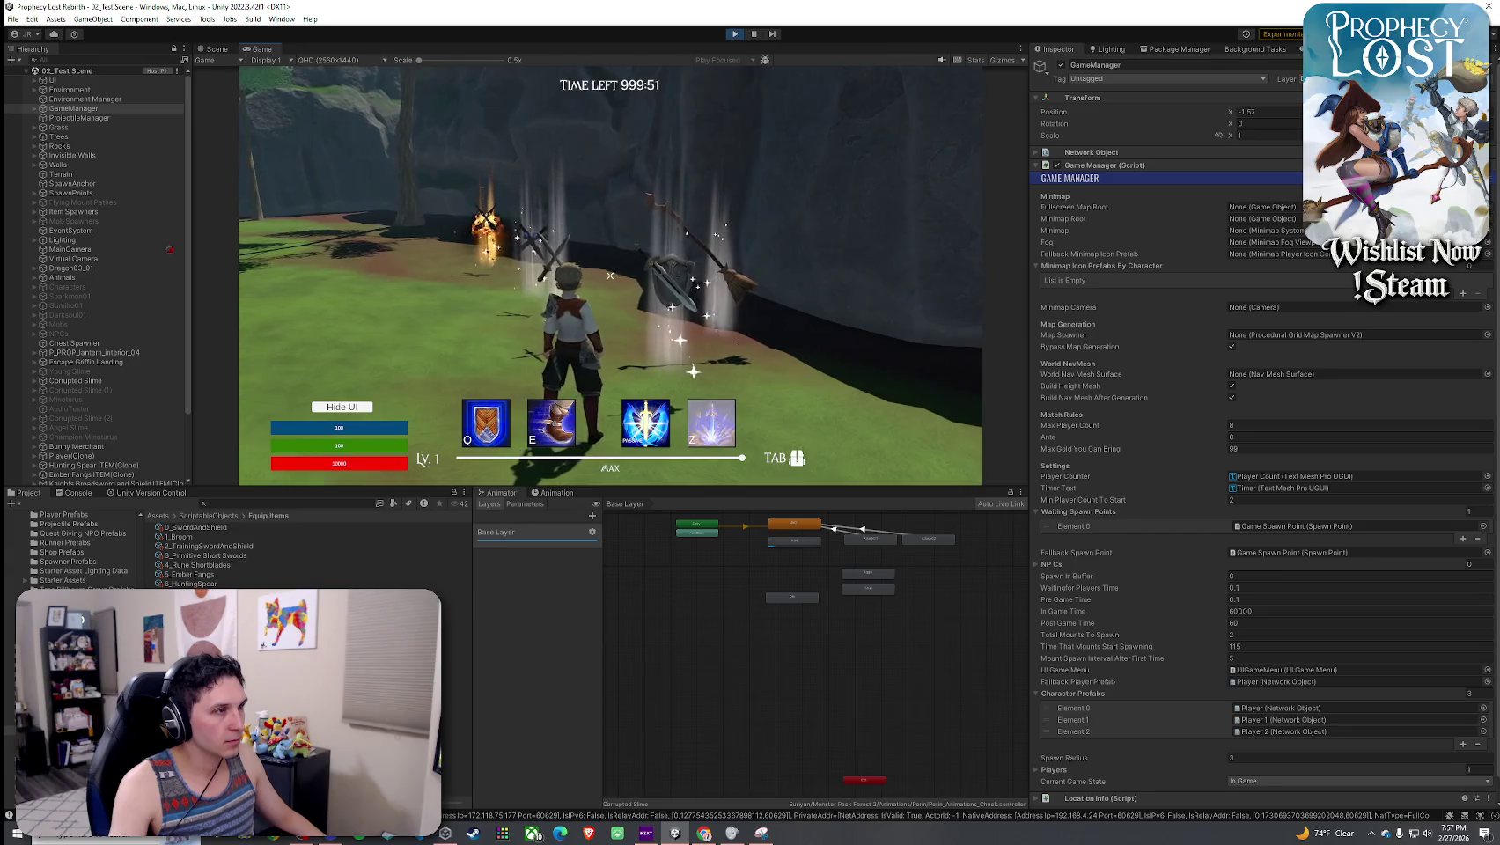
key(w)
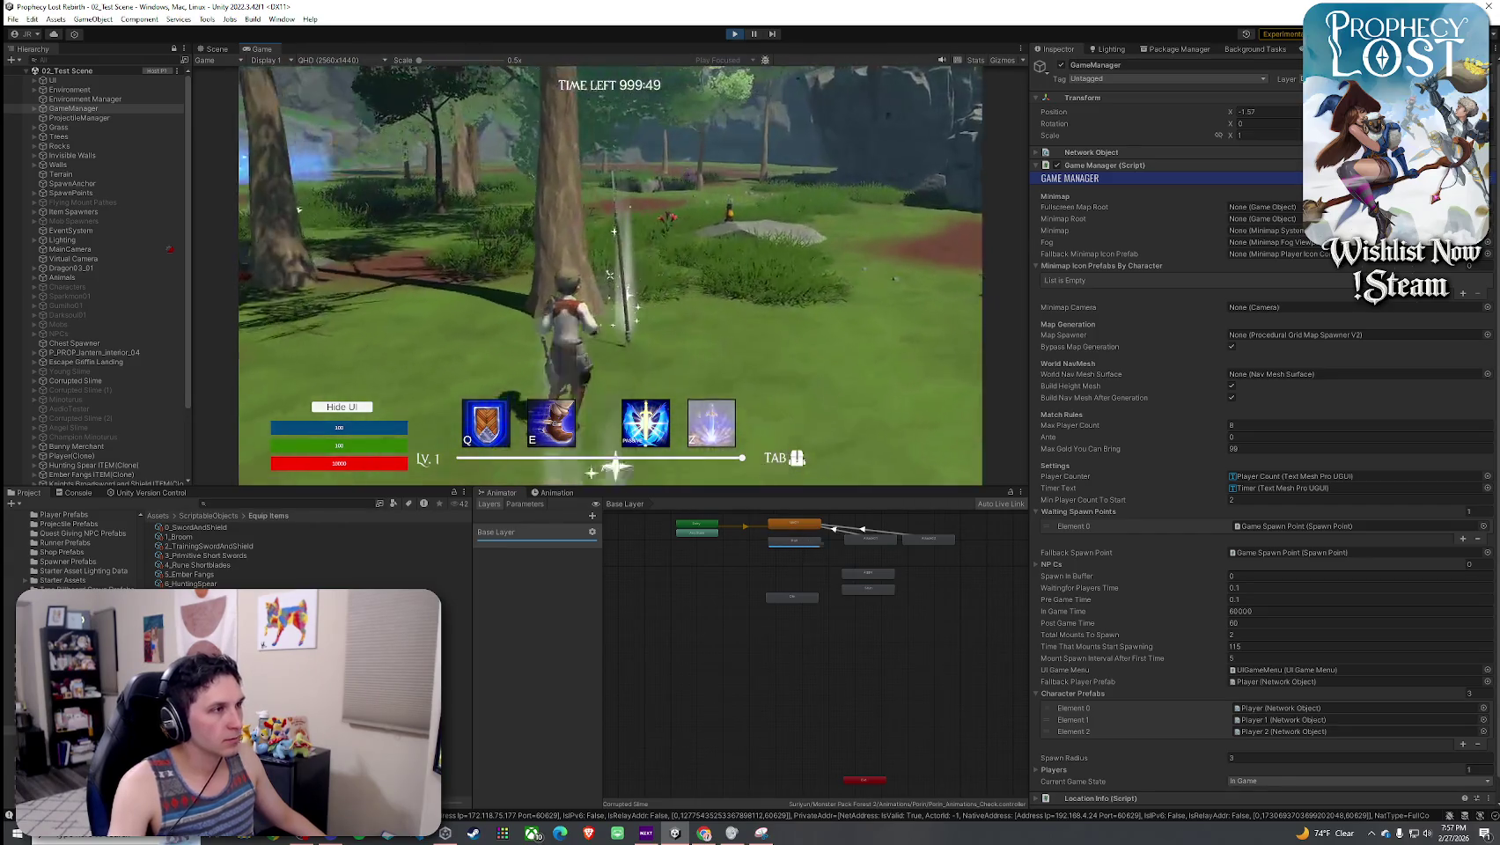
key(Tab)
key(Tab)
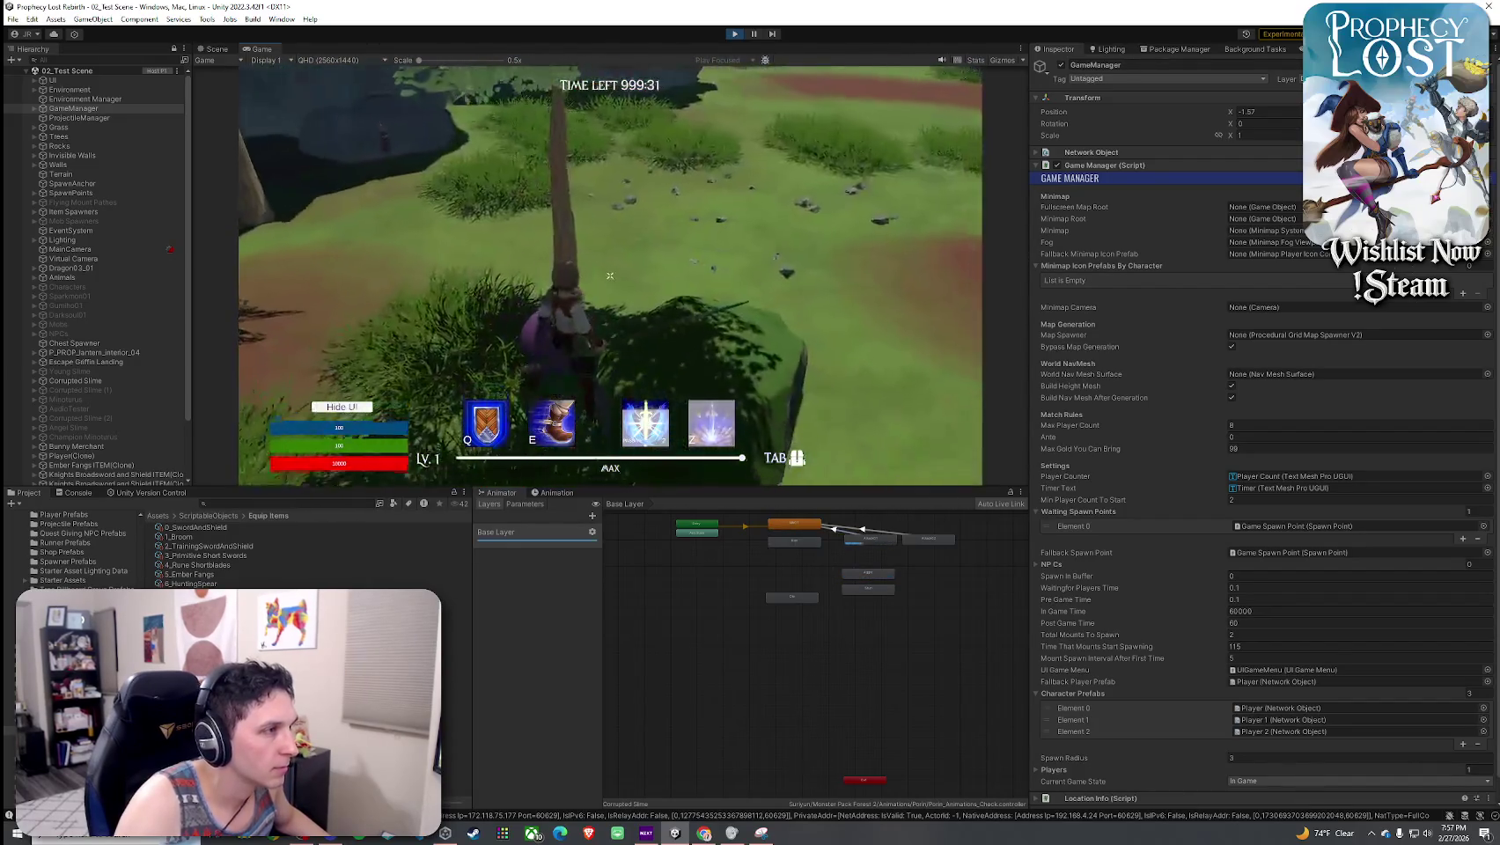
- Adjust the game's volume in the Windows Volume Mixer
key(super)
right_click(1399, 833)
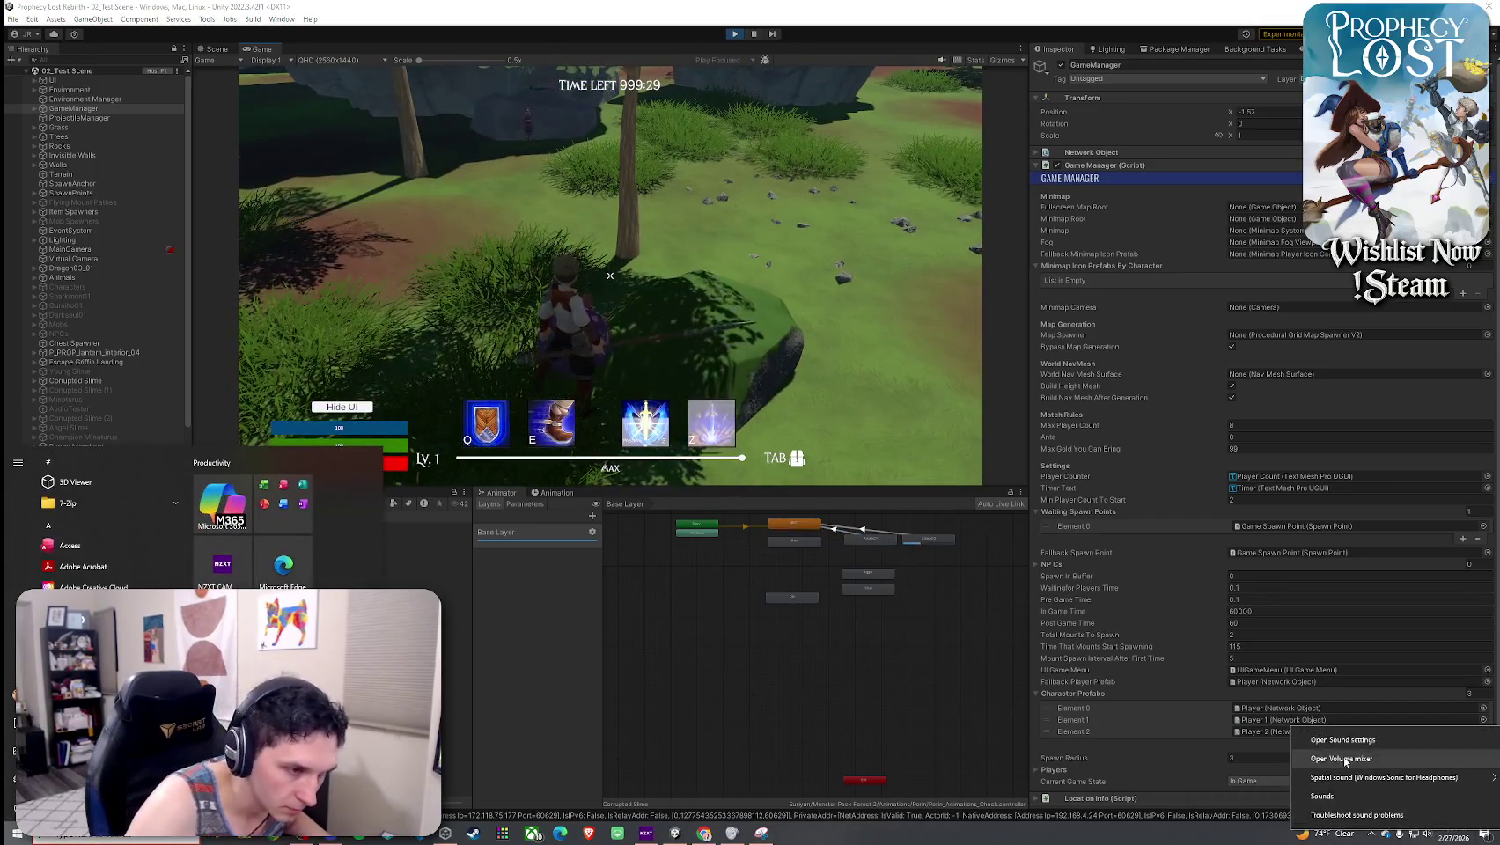
click(1342, 759)
click(610, 276)
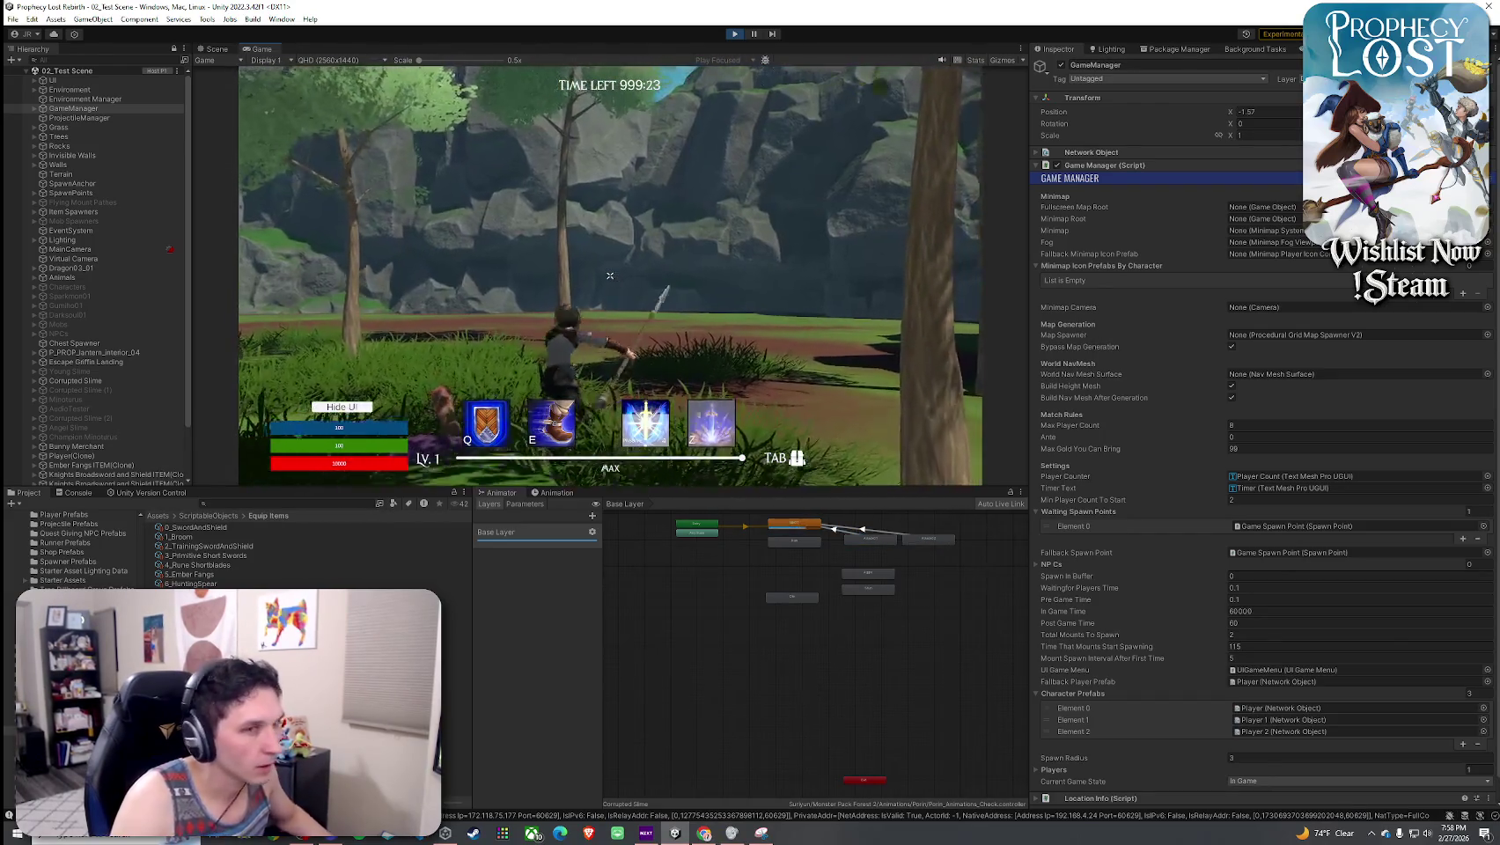
- Run toward the slime and test the spear's combo attack swings
key(w)
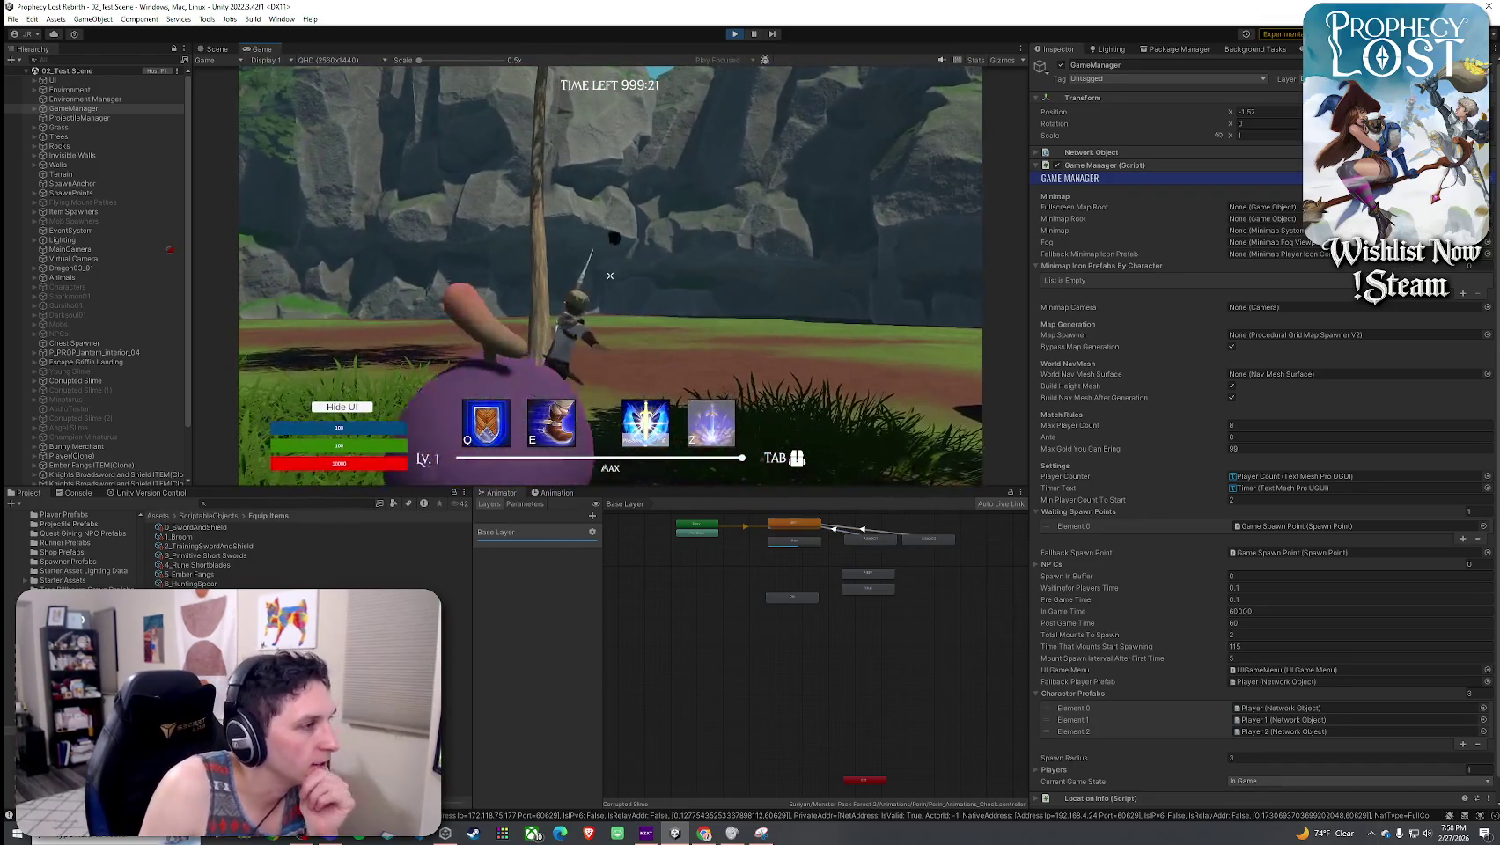
key(d)
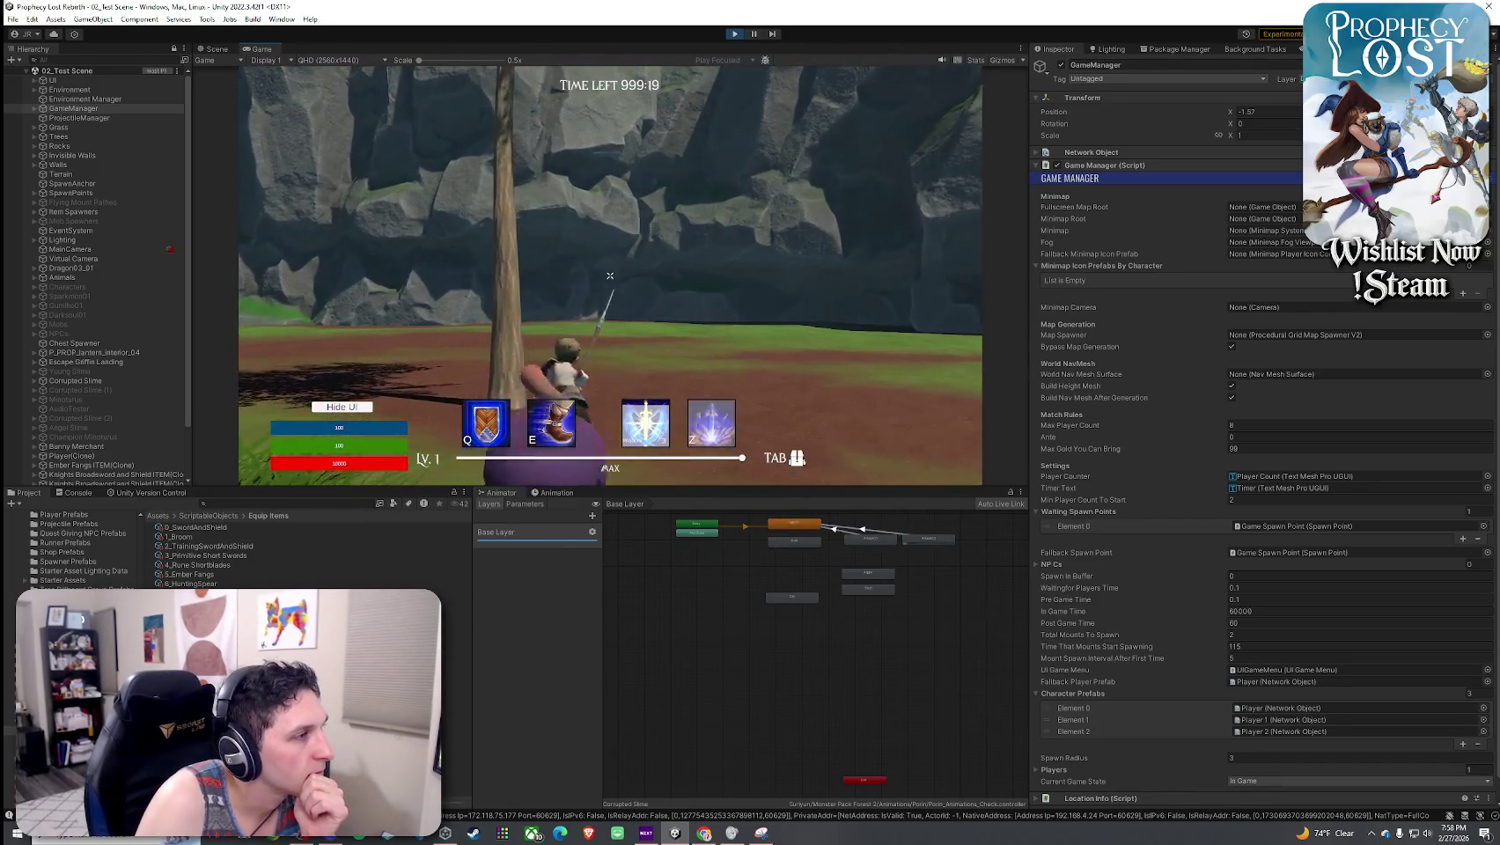
click(609, 275)
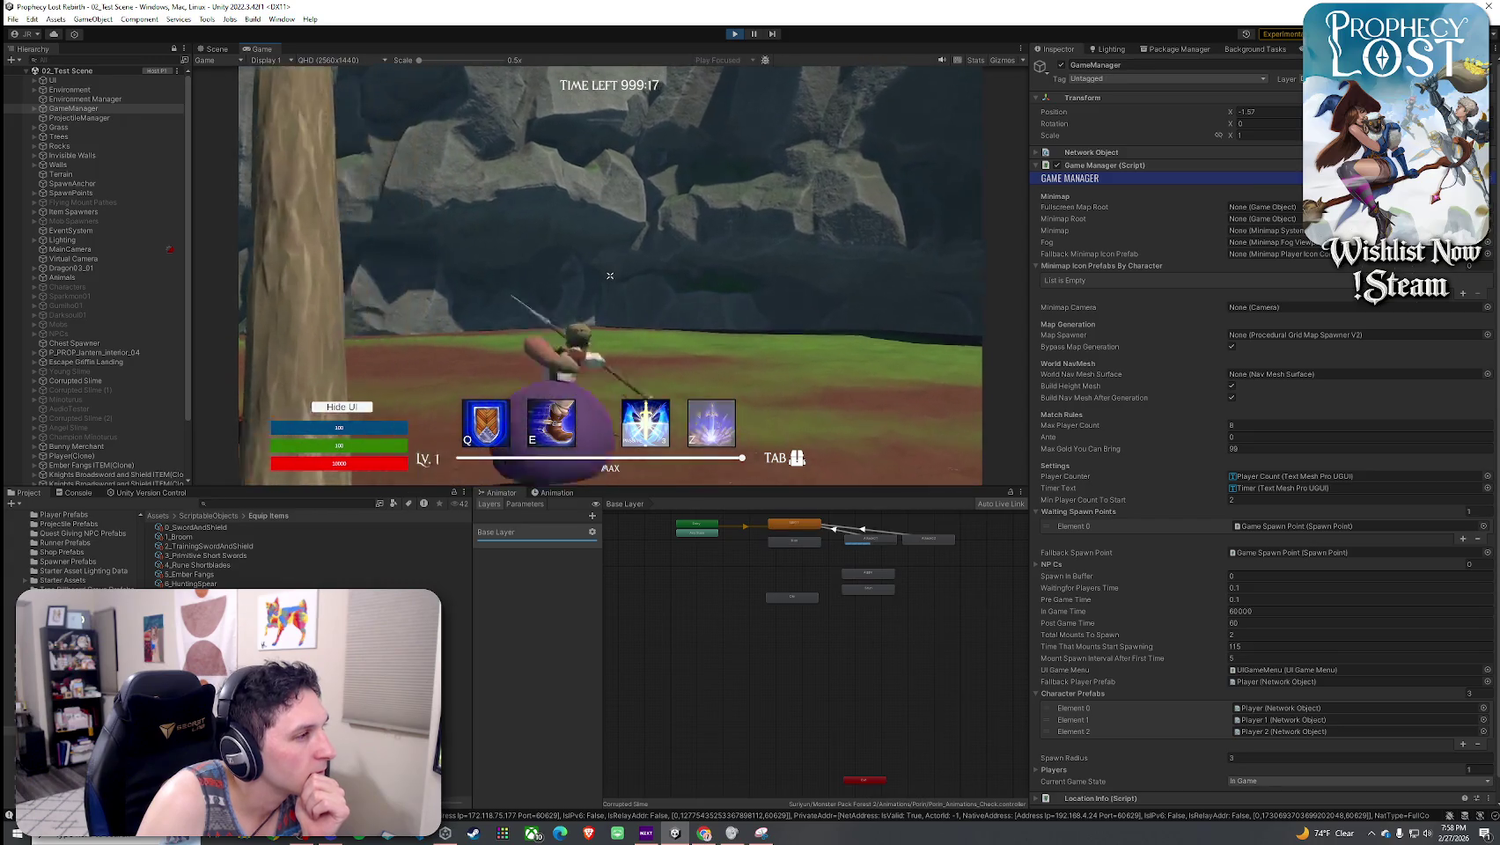
key(s)
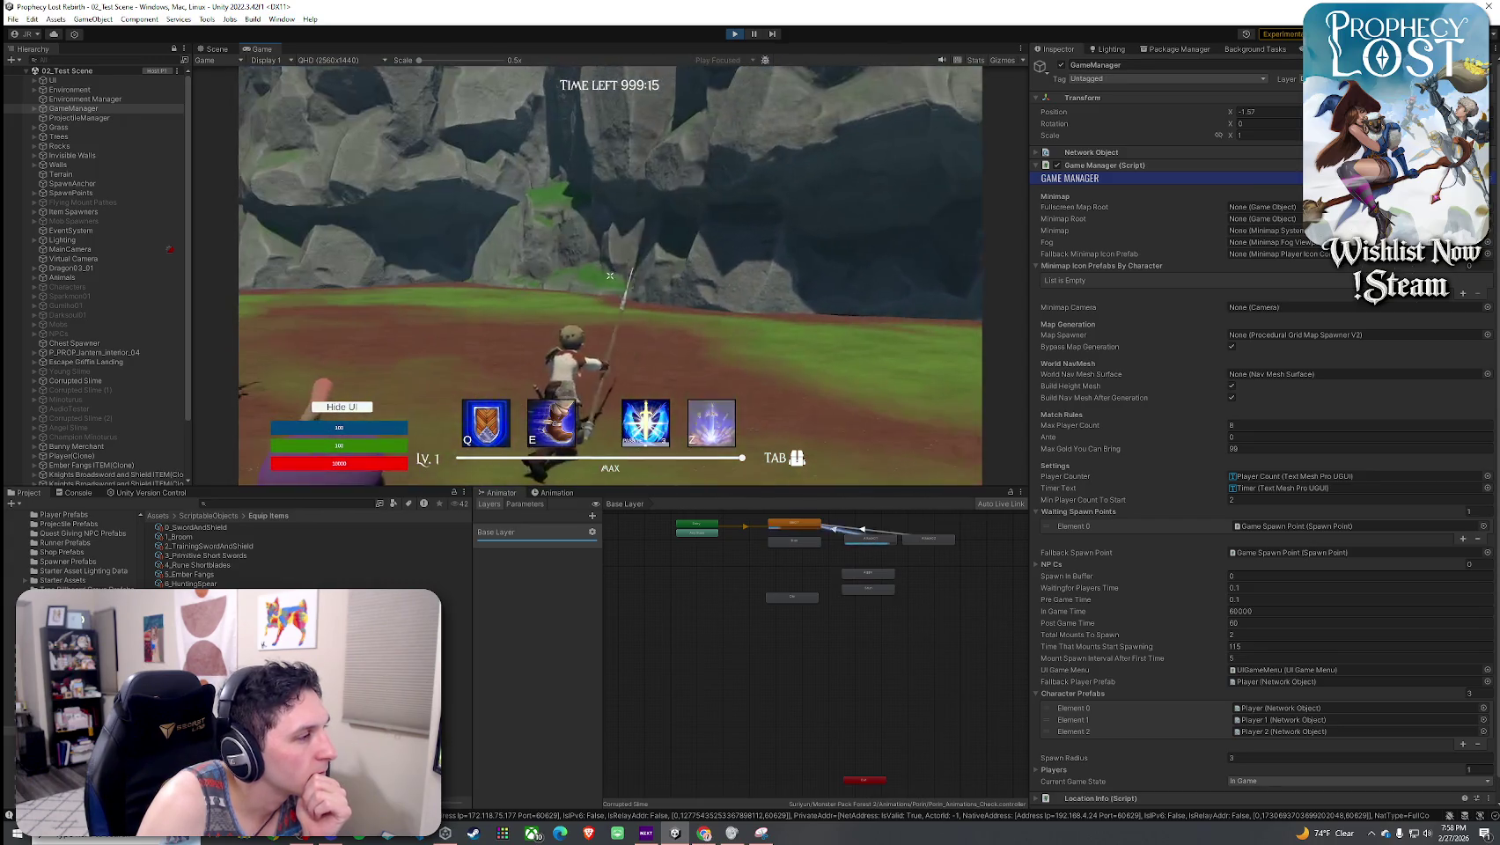
key(w)
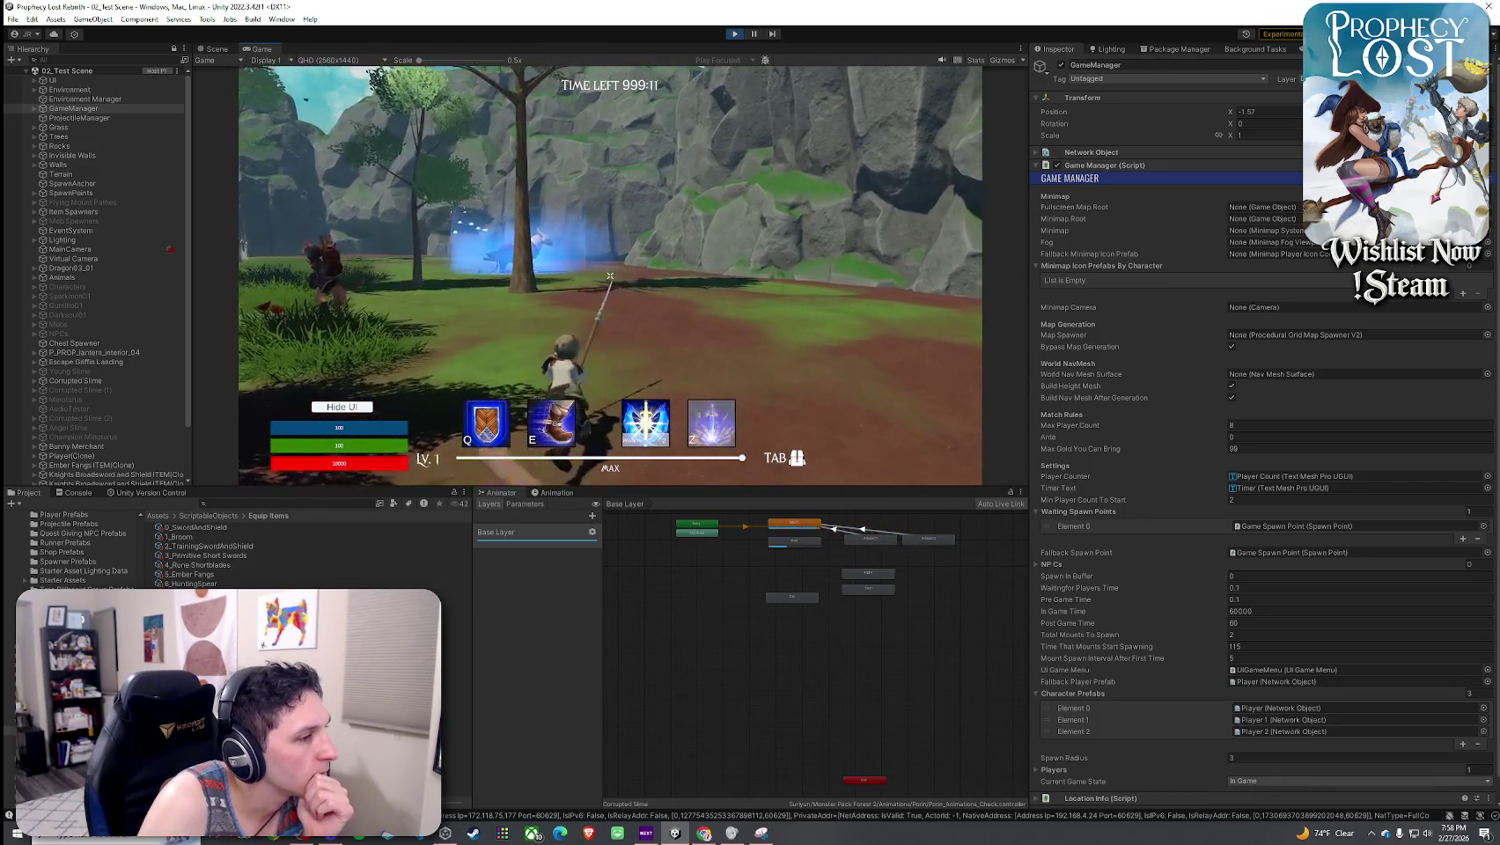
click(609, 276)
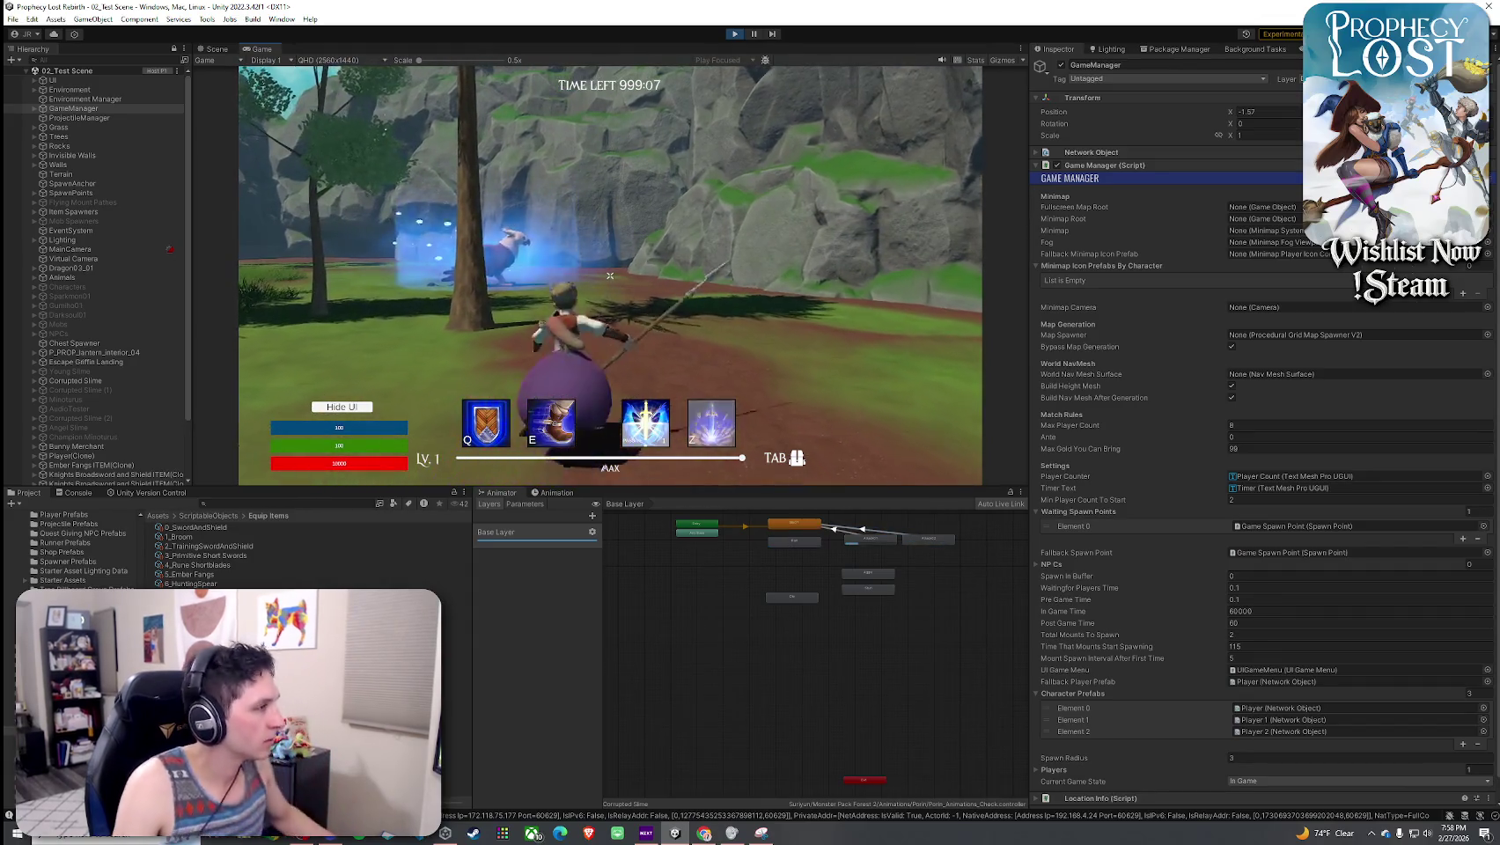
key(super)
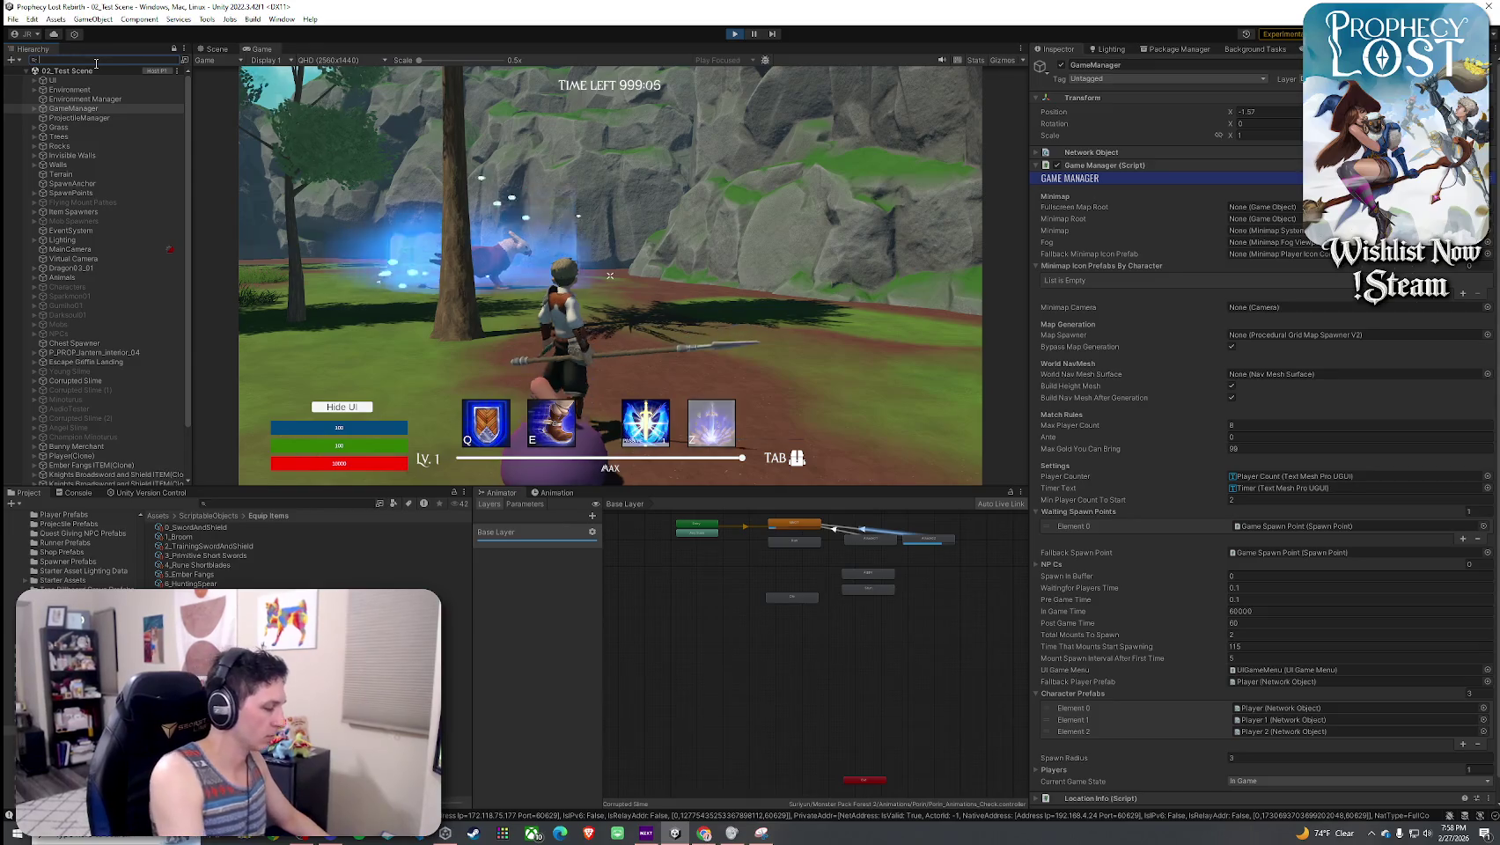
- Find and select Player(Clone) in the Hierarchy, then clear the search
text(pal)
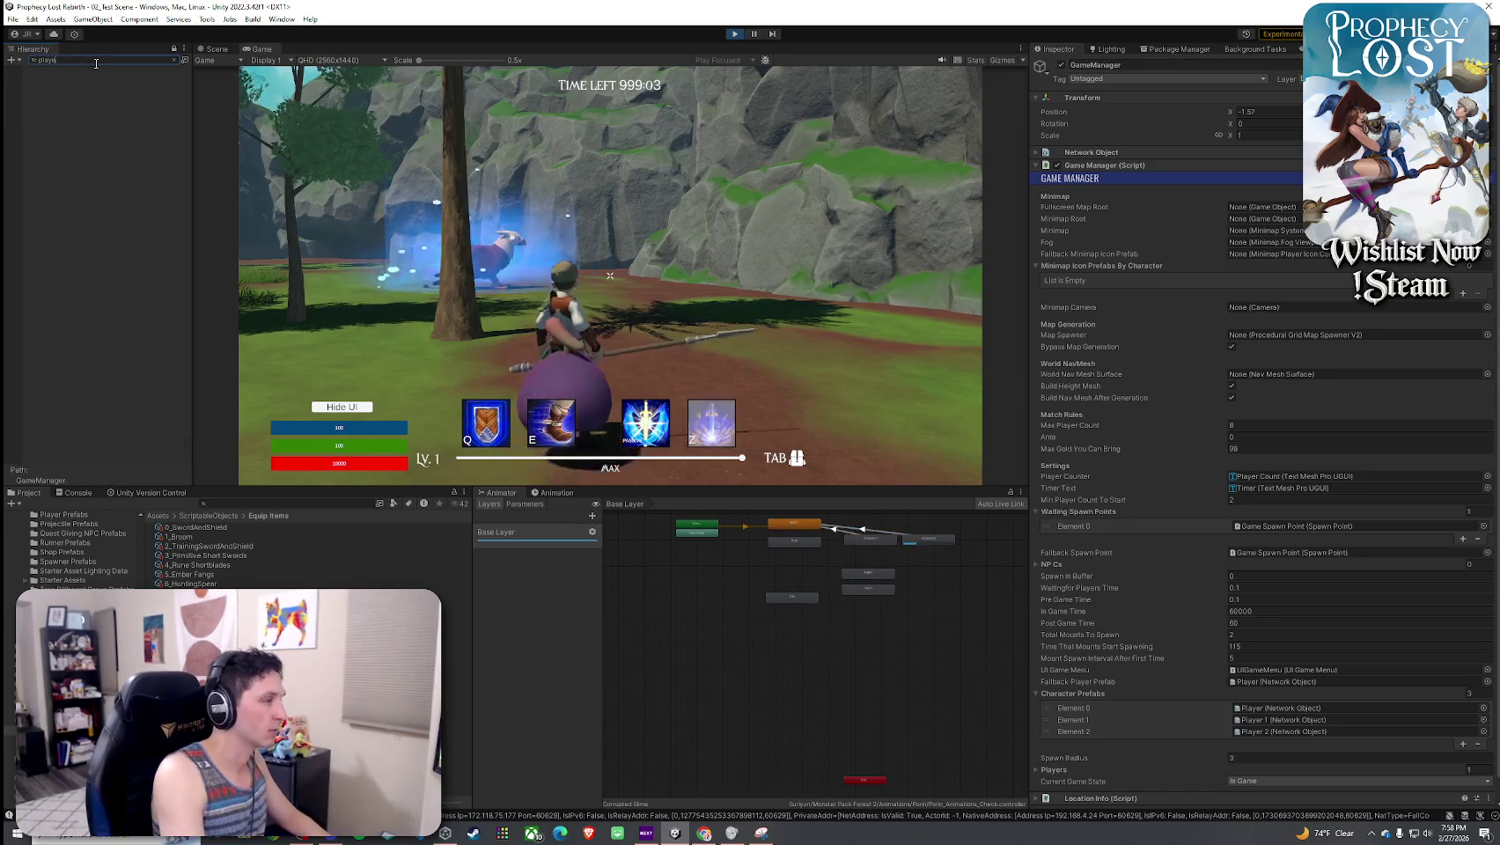
text(r)
click(64, 99)
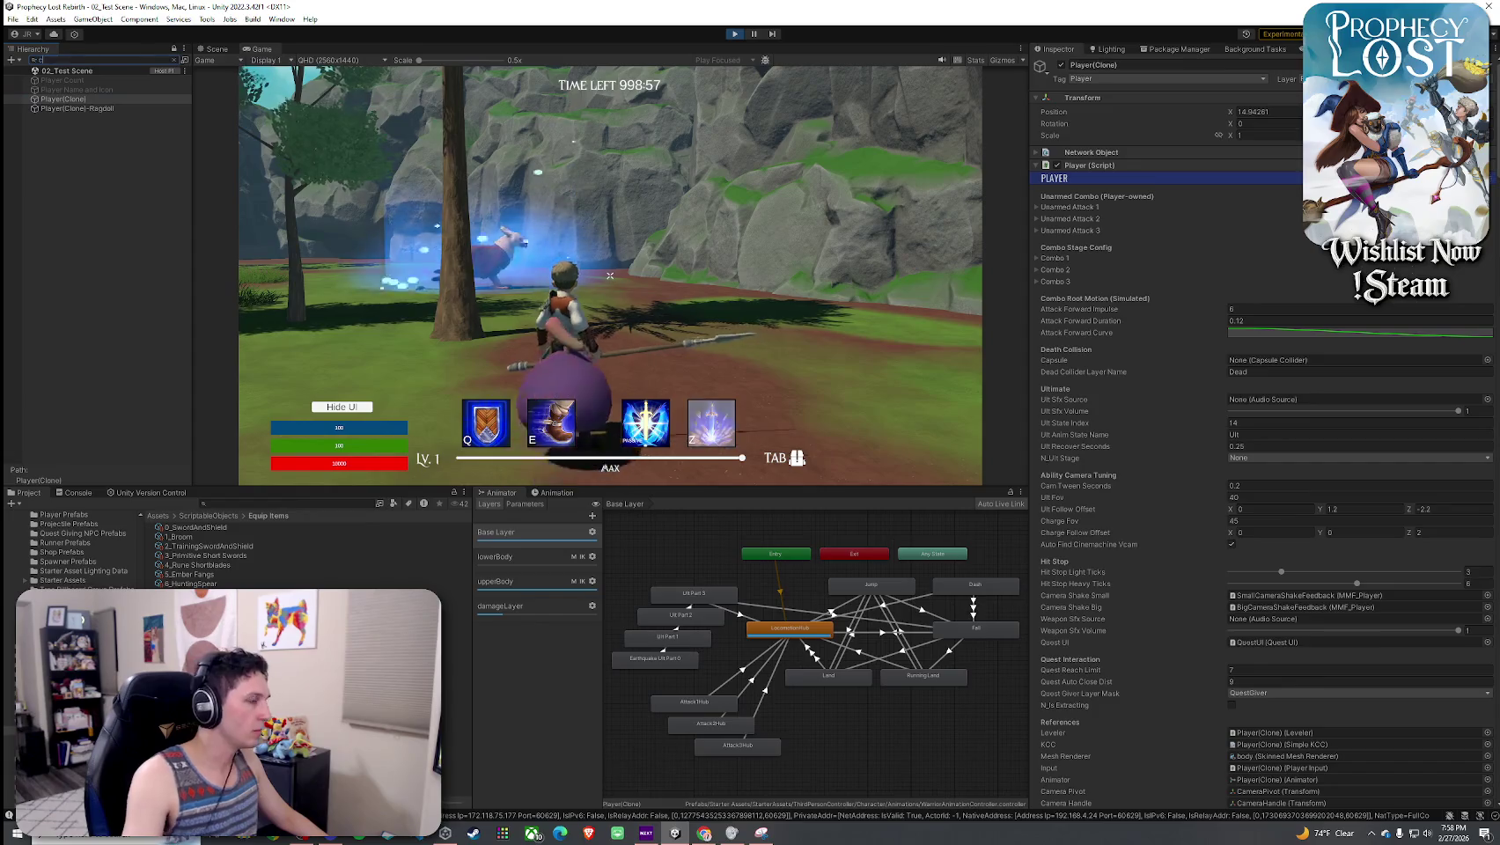
text(orrupt)
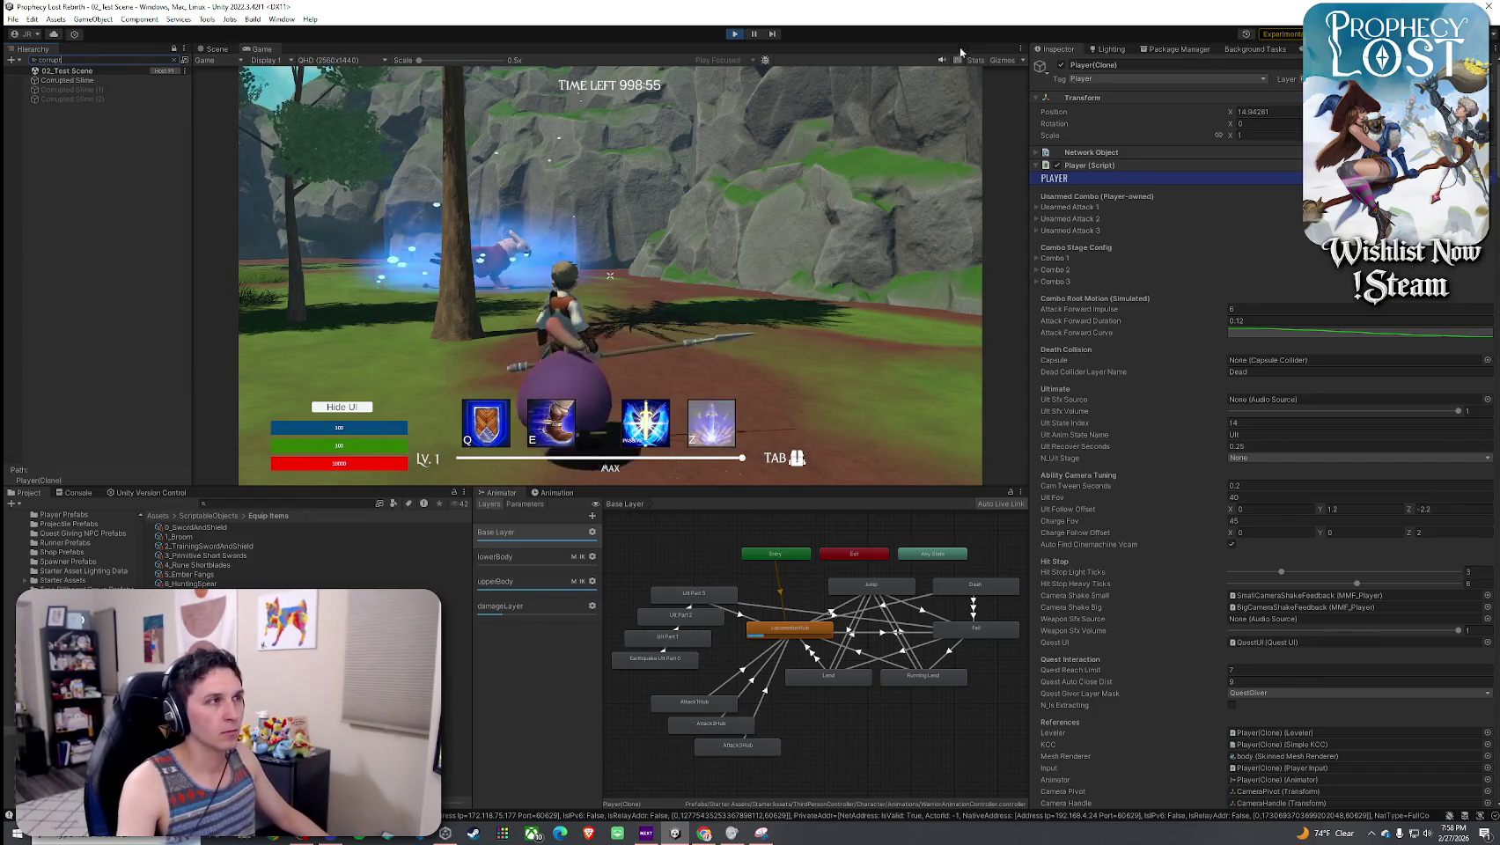
key(BackSpace)
key(BackSpace)
key(BackSpace)
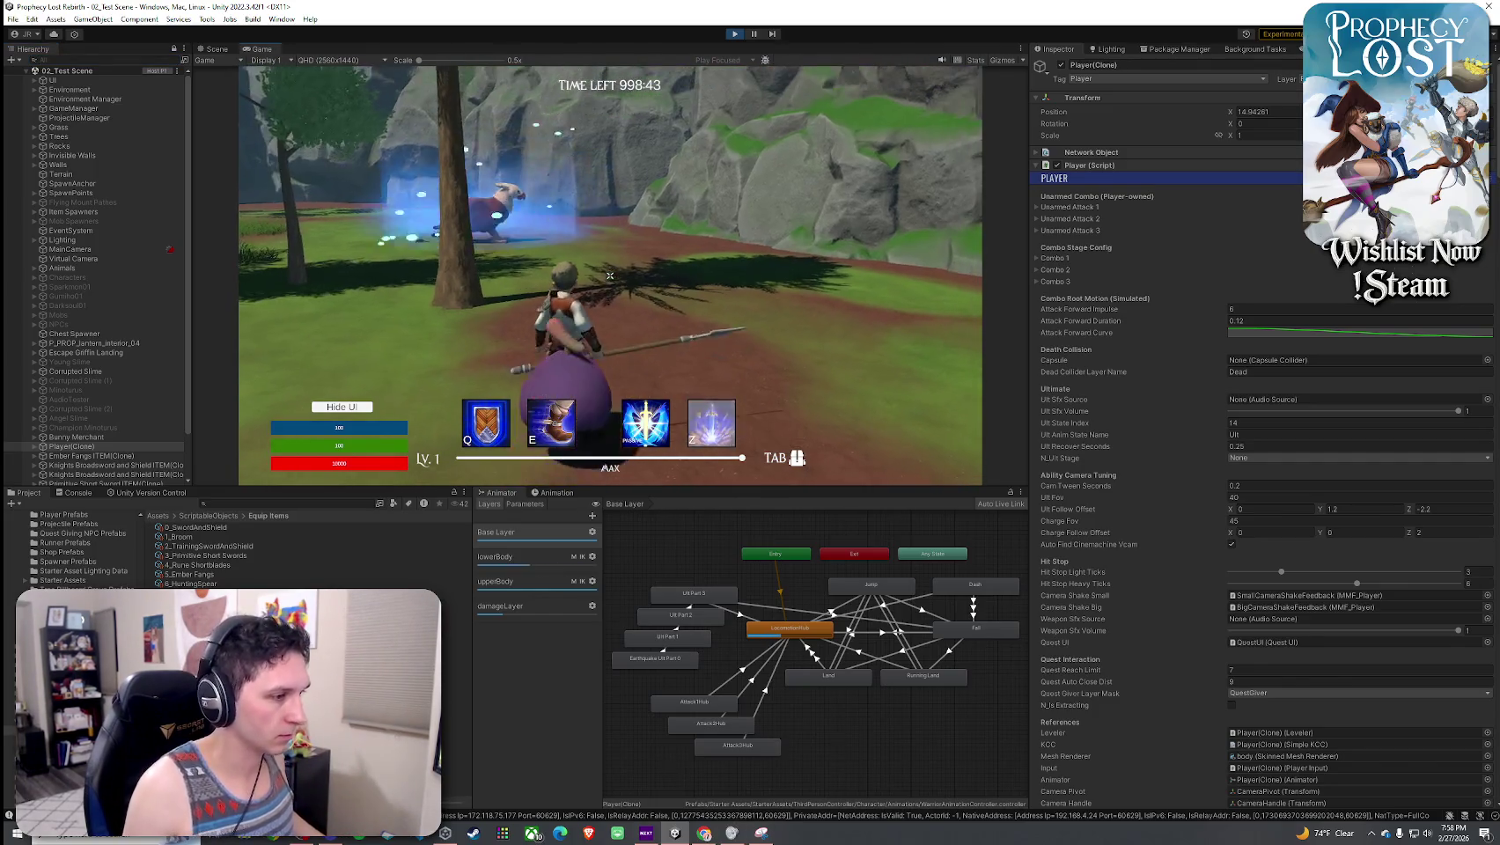
- Perform repeated spear attacks while watching the attack states, then run toward the rocks
click(609, 276)
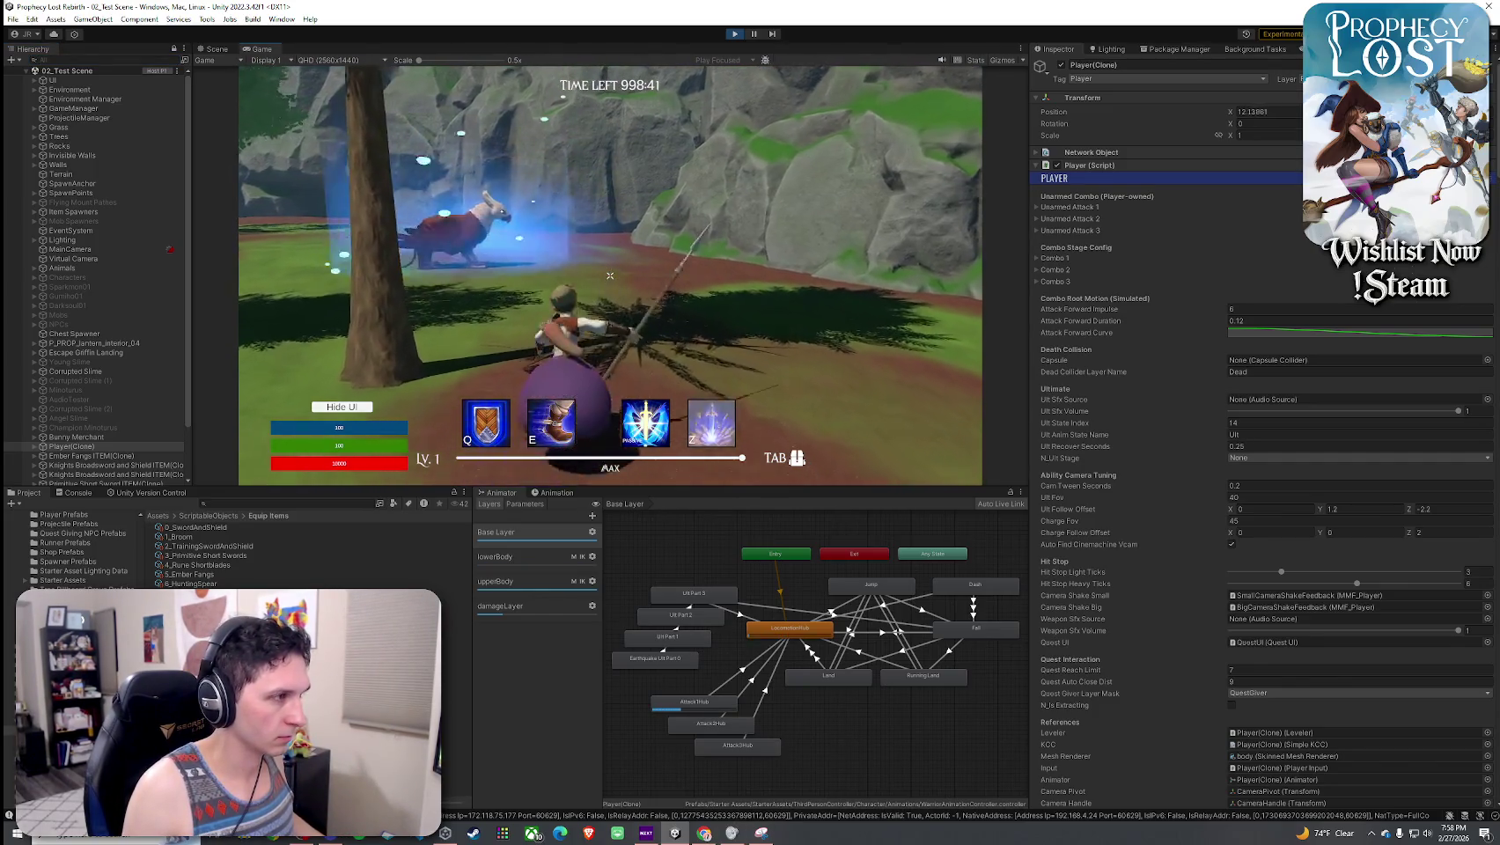
click(610, 275)
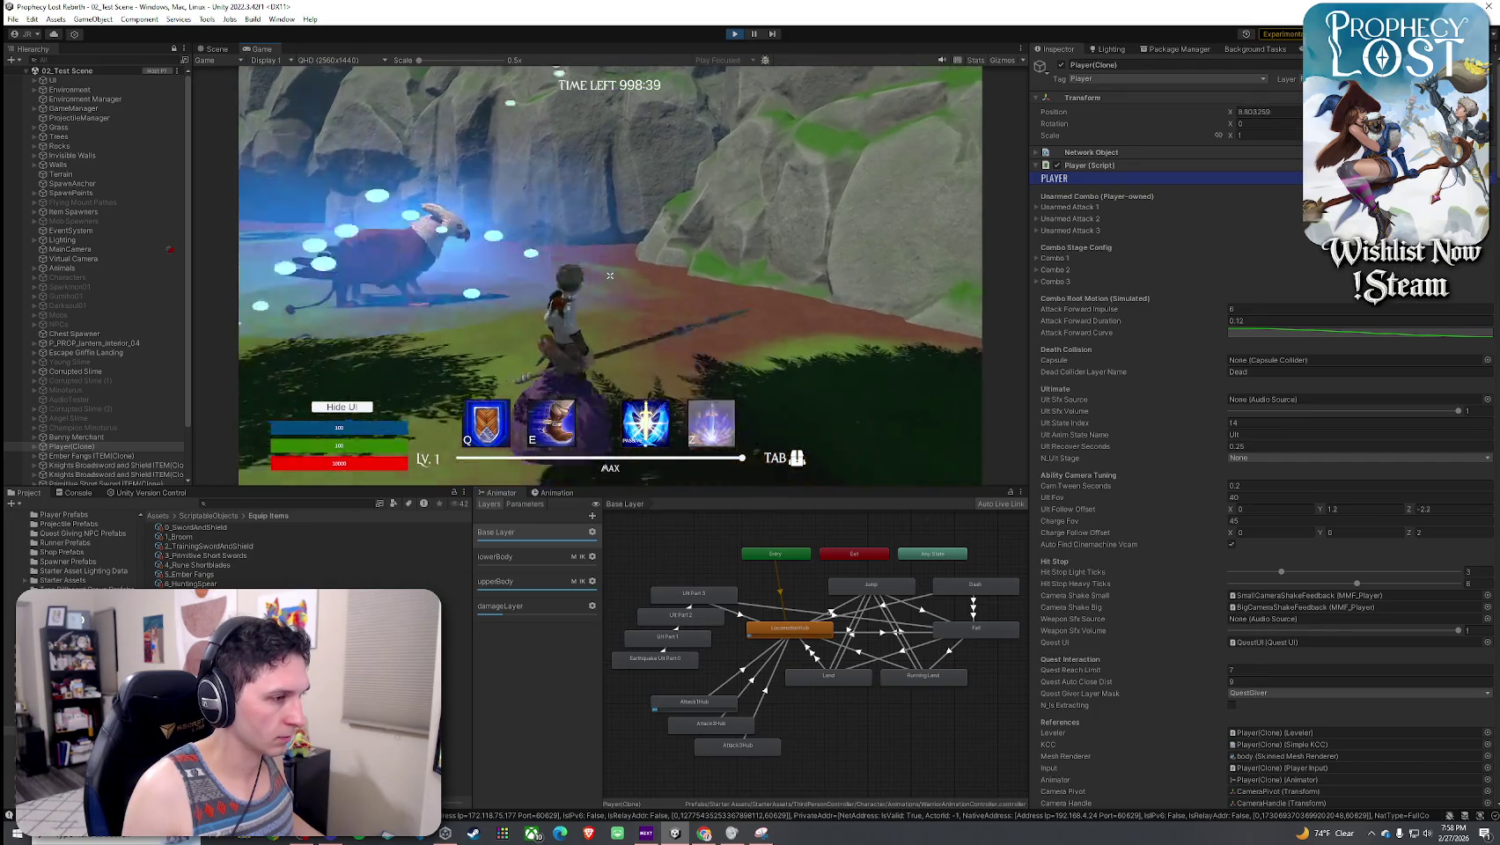
click(610, 276)
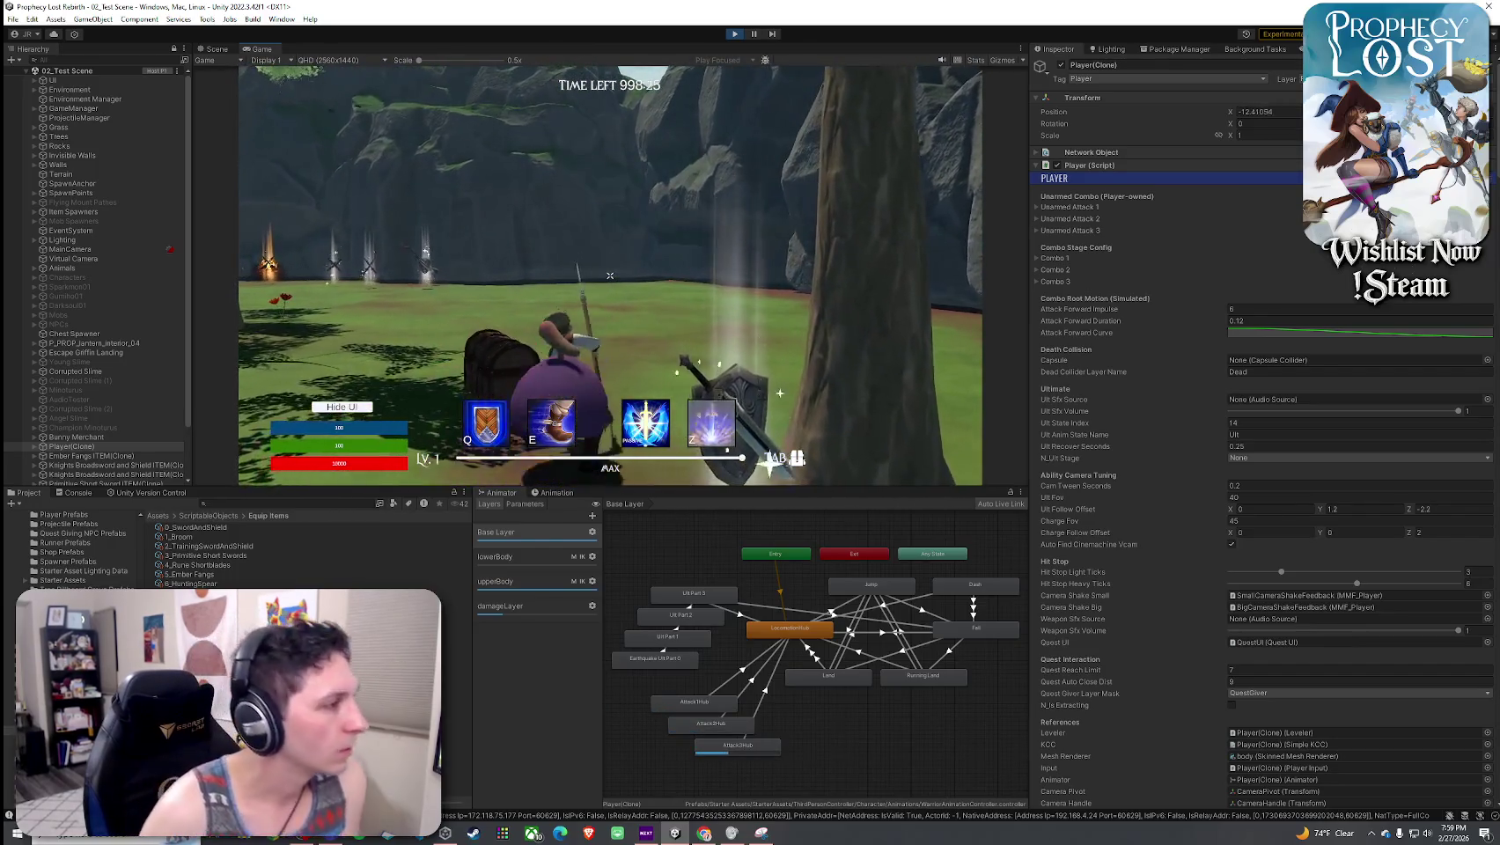
click(610, 276)
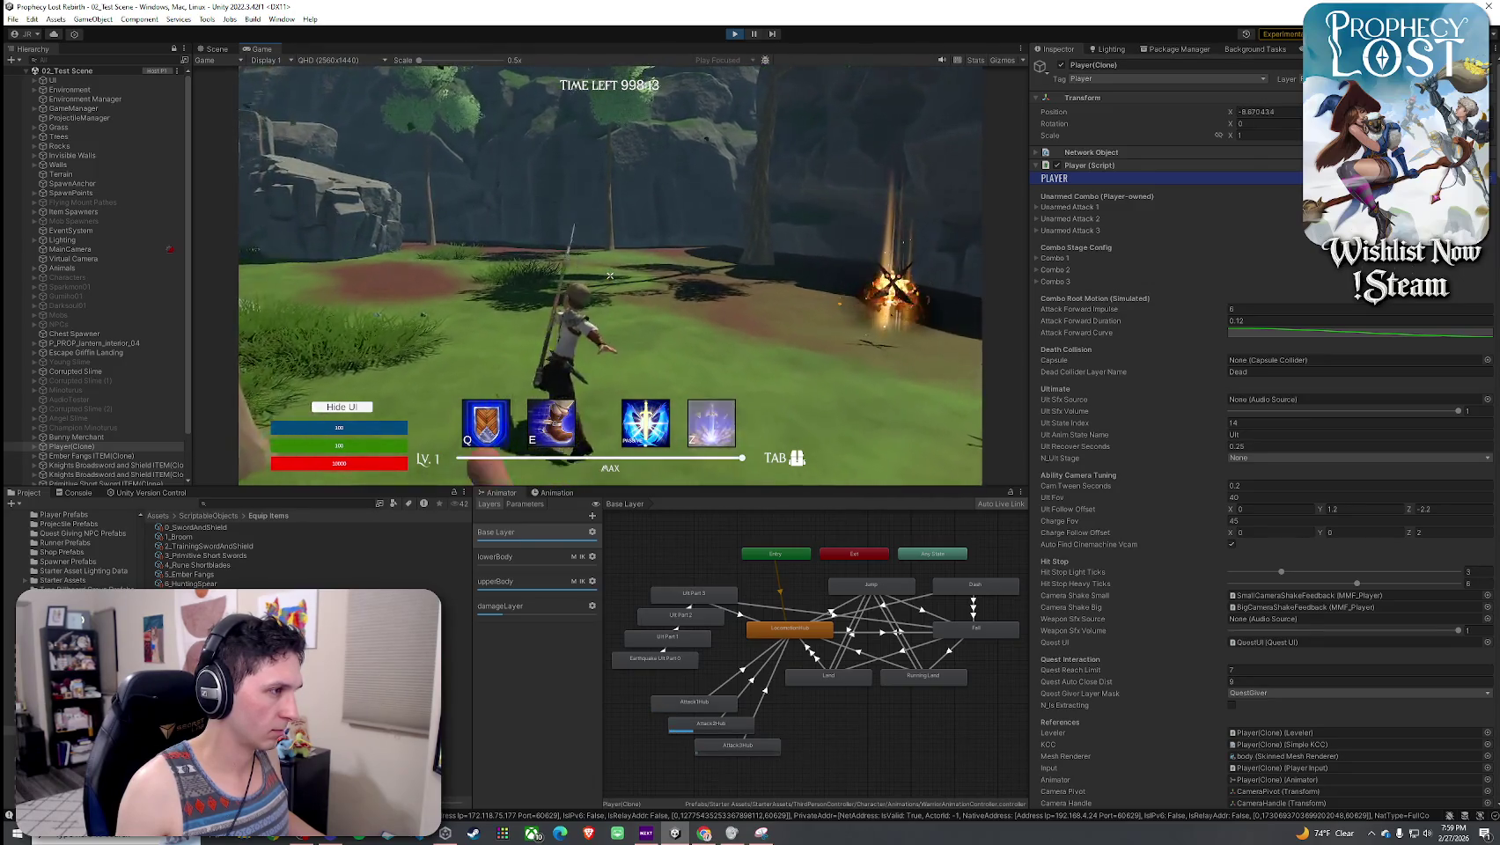
key(w)
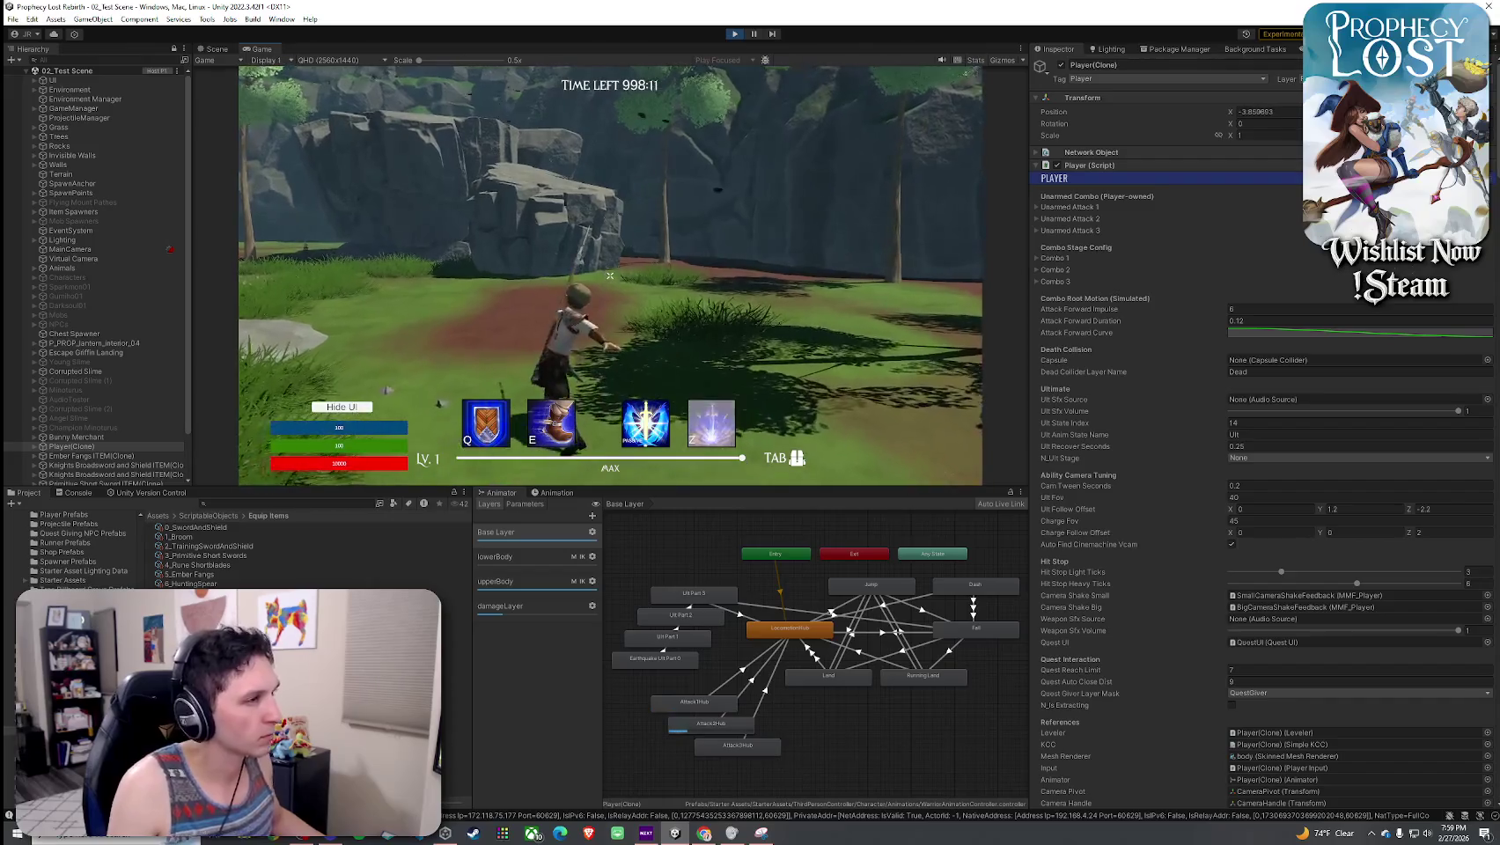
key(w)
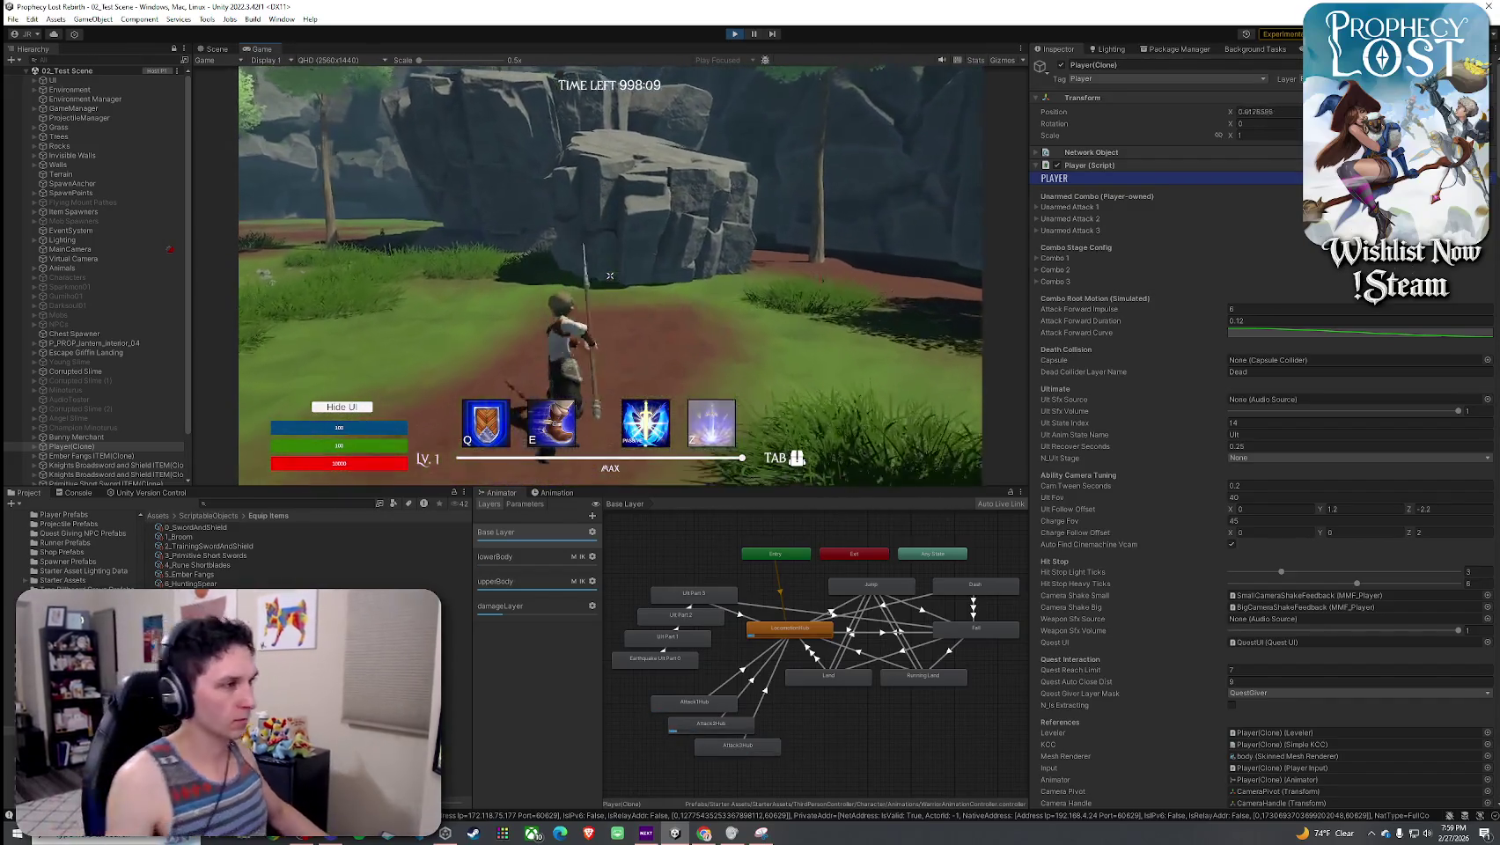
key(w)
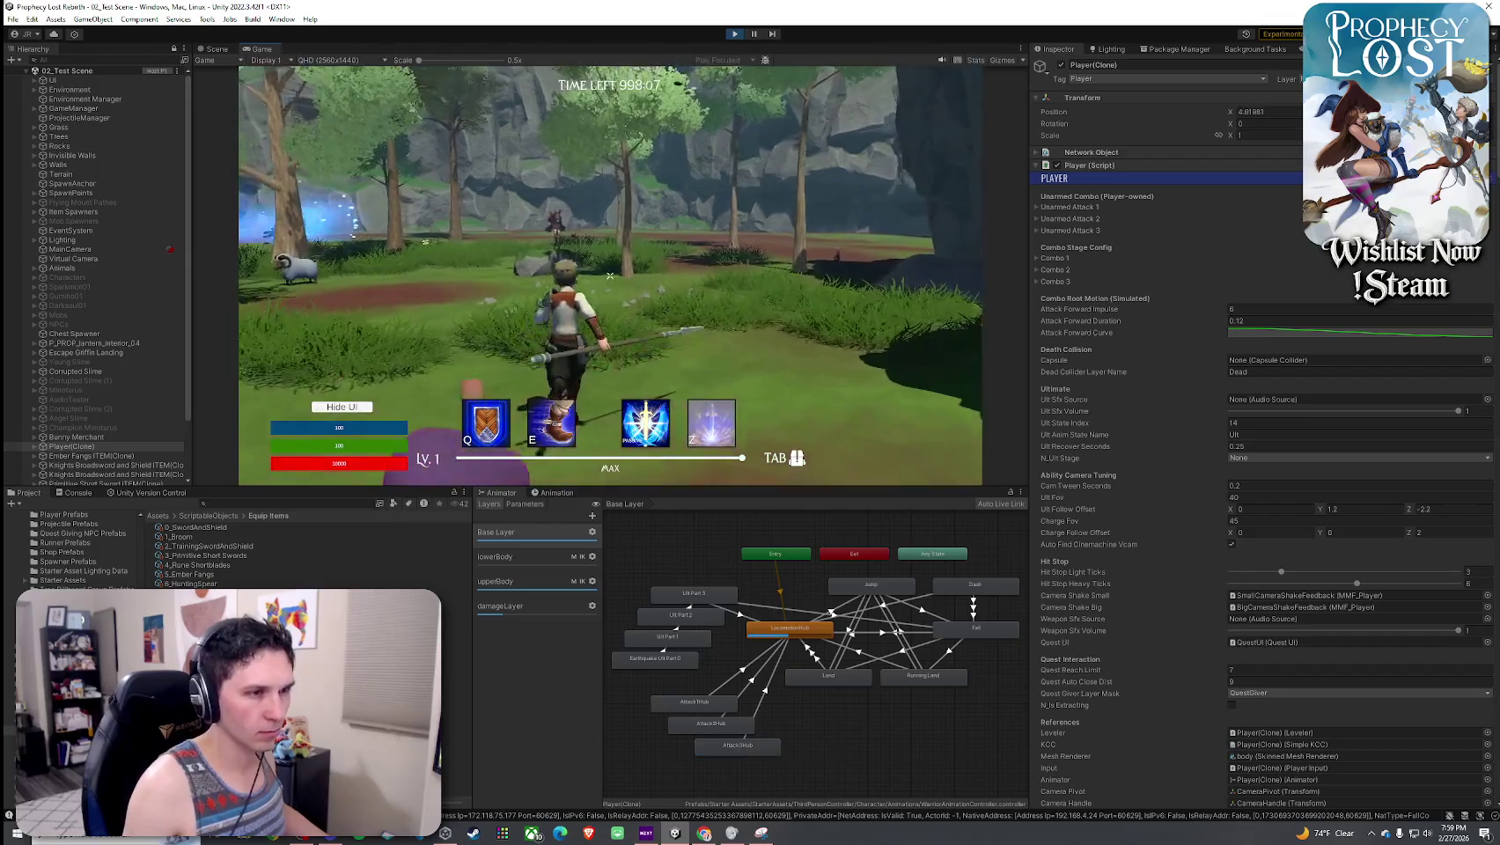
- Return to the editor and start a search in the Project assets
key(super)
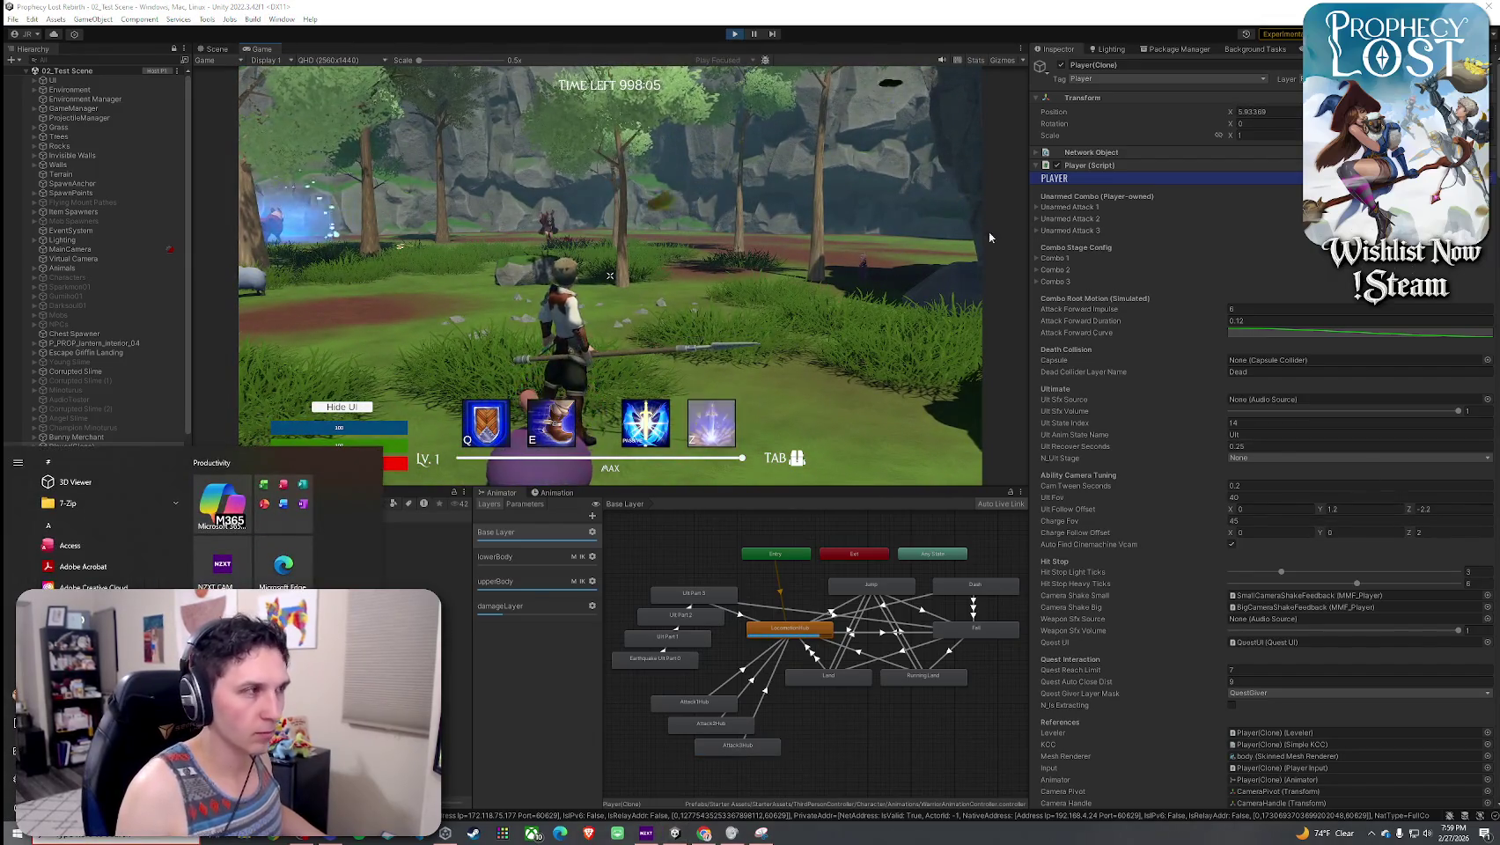
key(super)
click(236, 504)
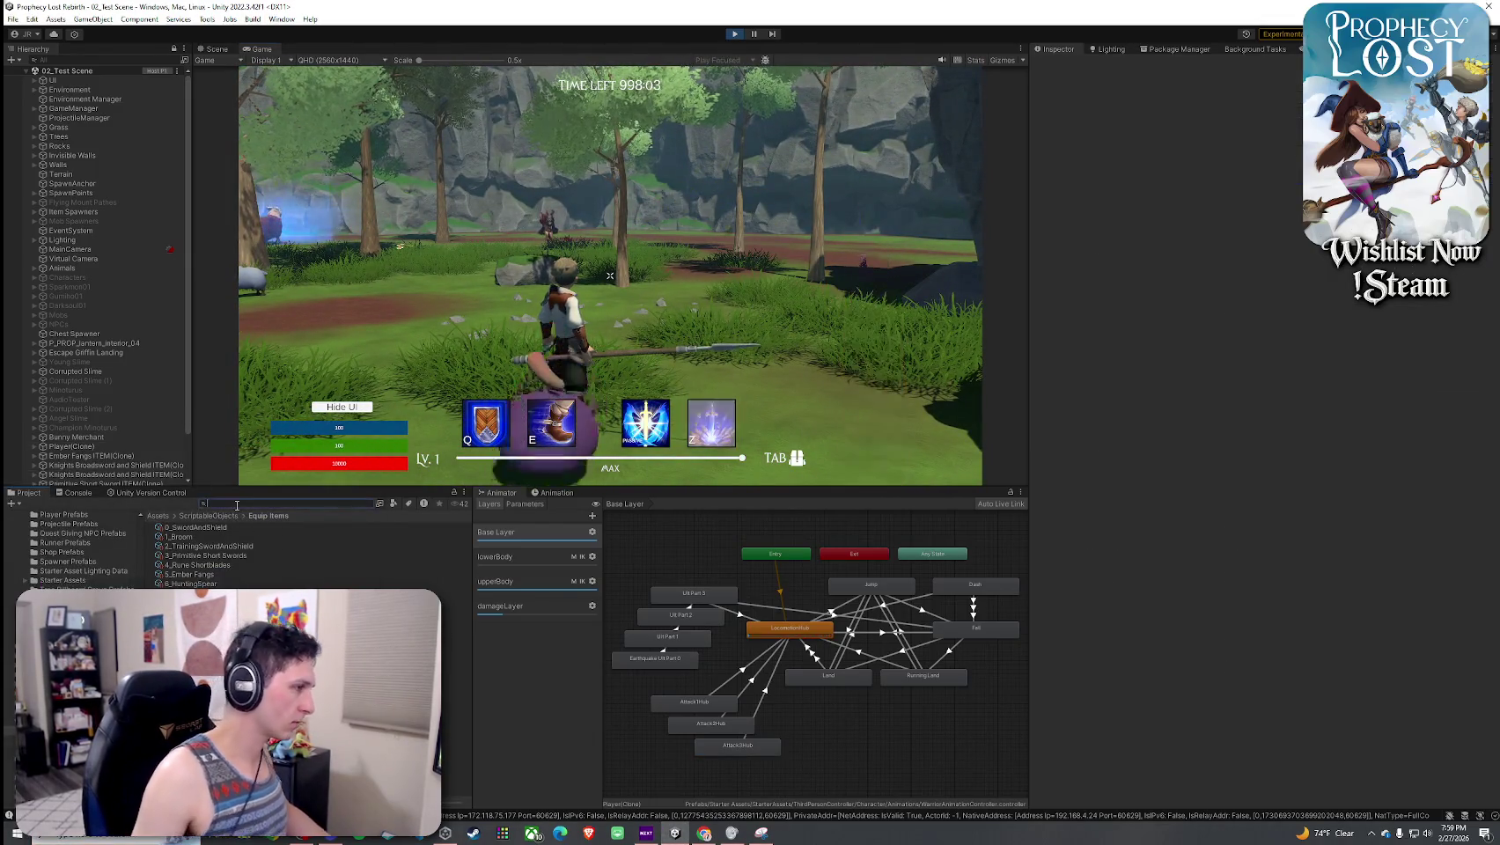
text(hunting spear)
- Open the 6_HuntingSpear item's Attack 1 settings and test-swing the current spear combo
click(218, 535)
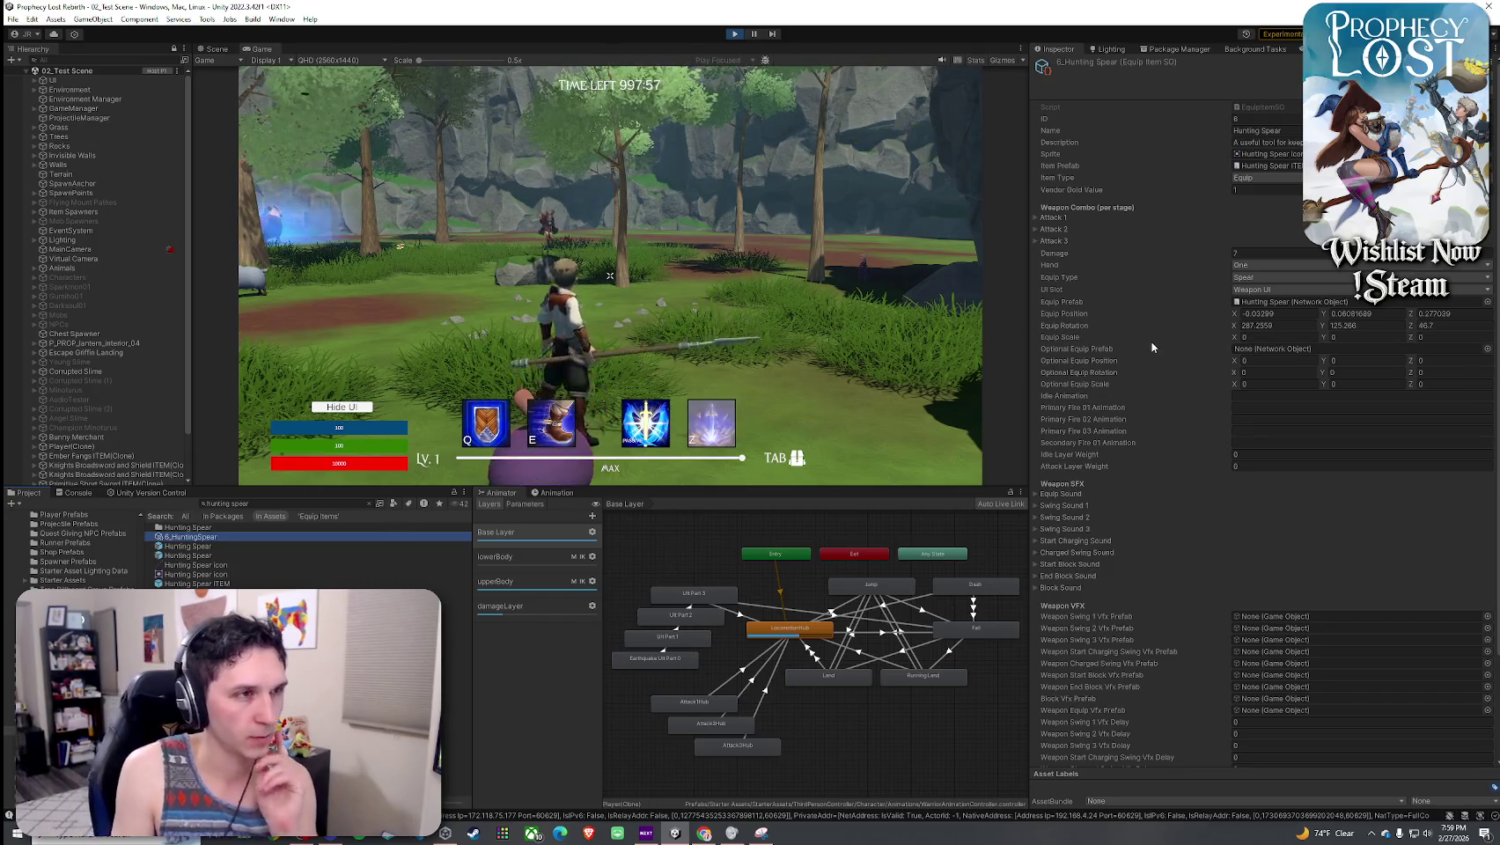
click(1049, 218)
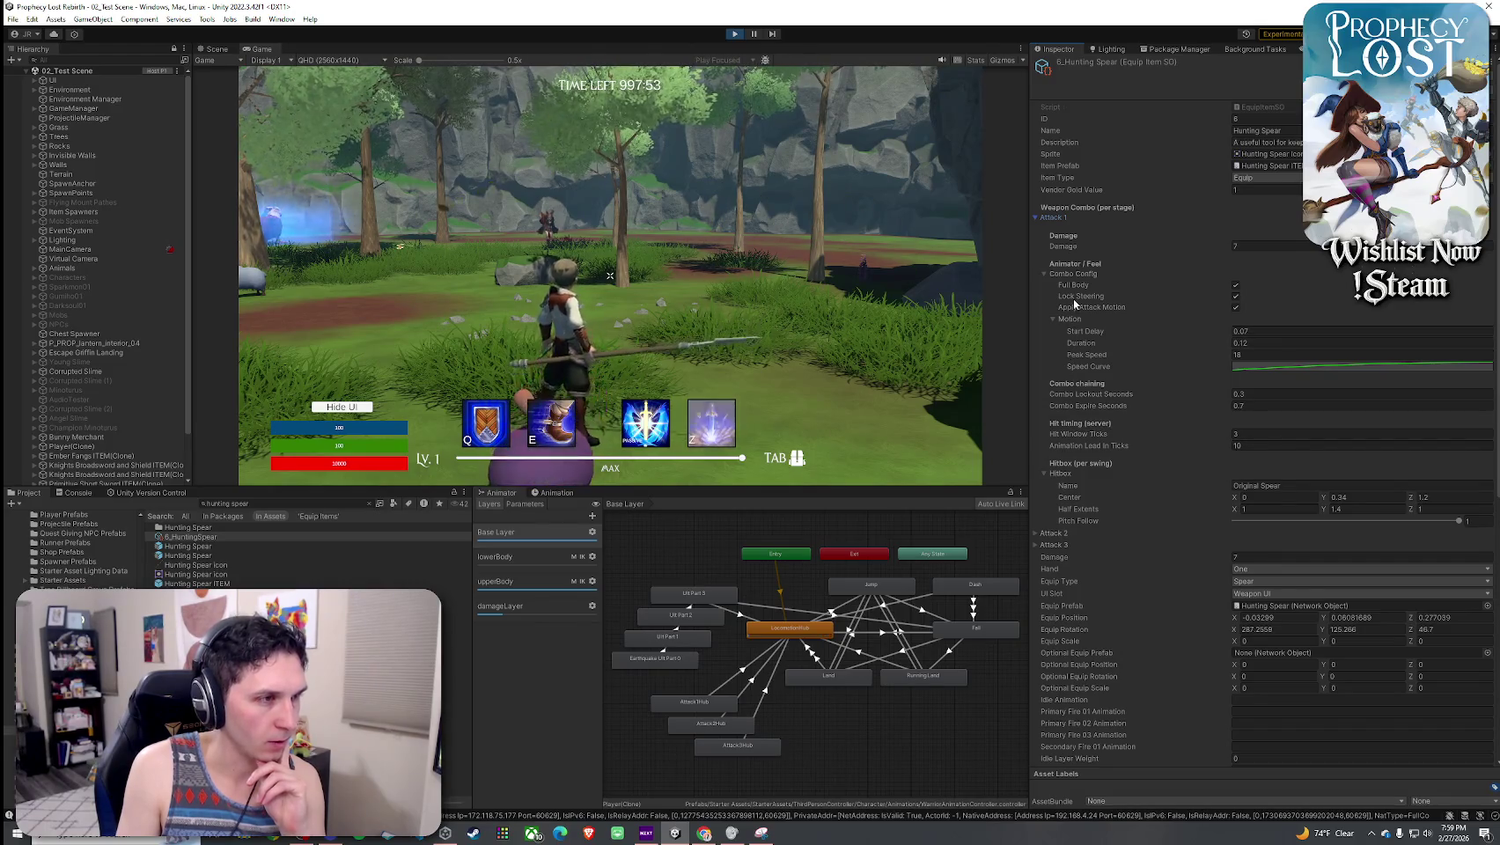
click(1251, 392)
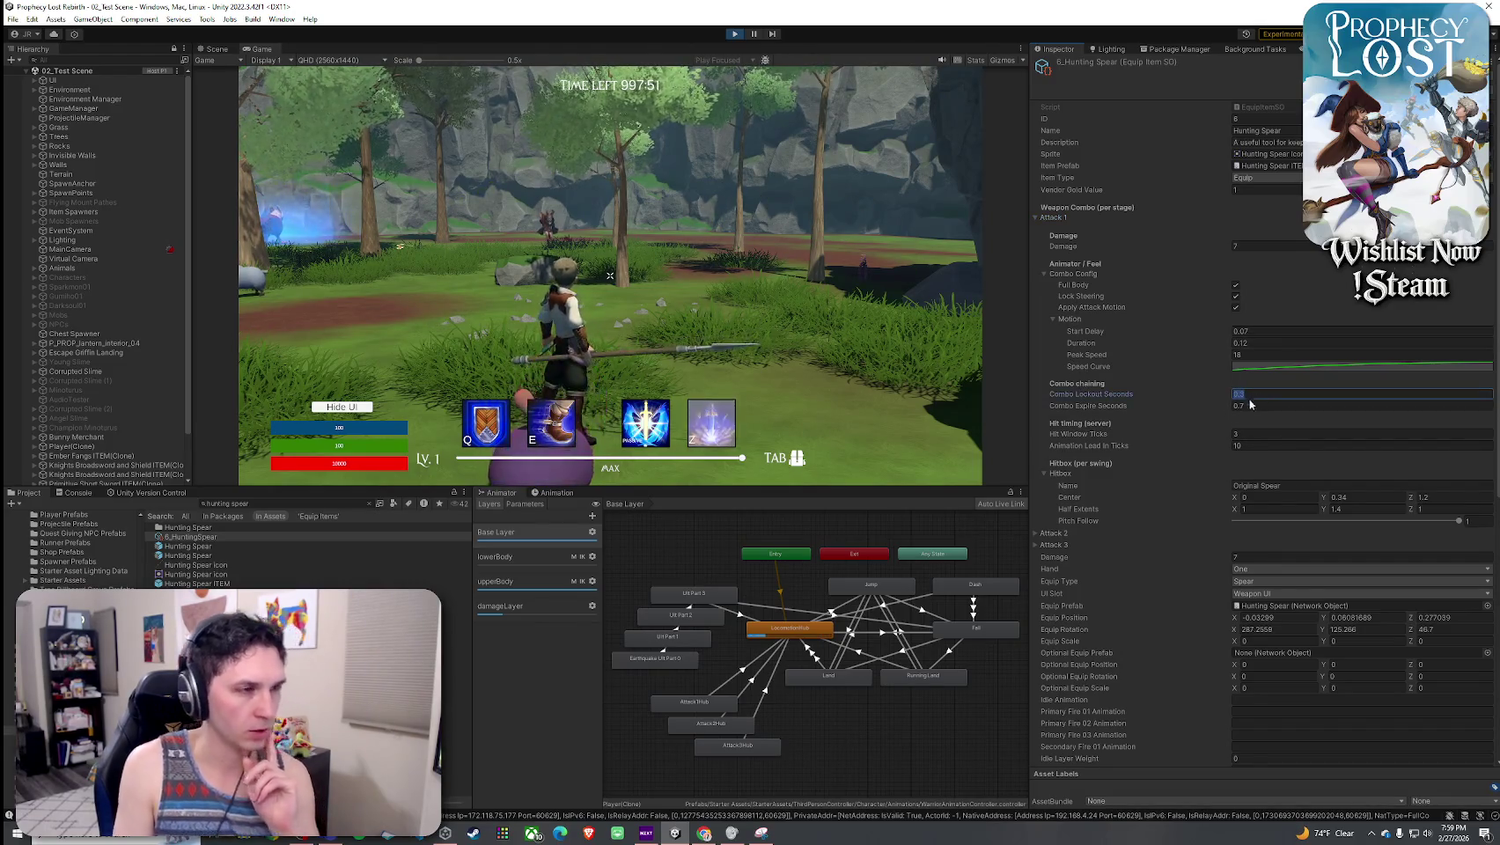
text(0.4)
click(609, 275)
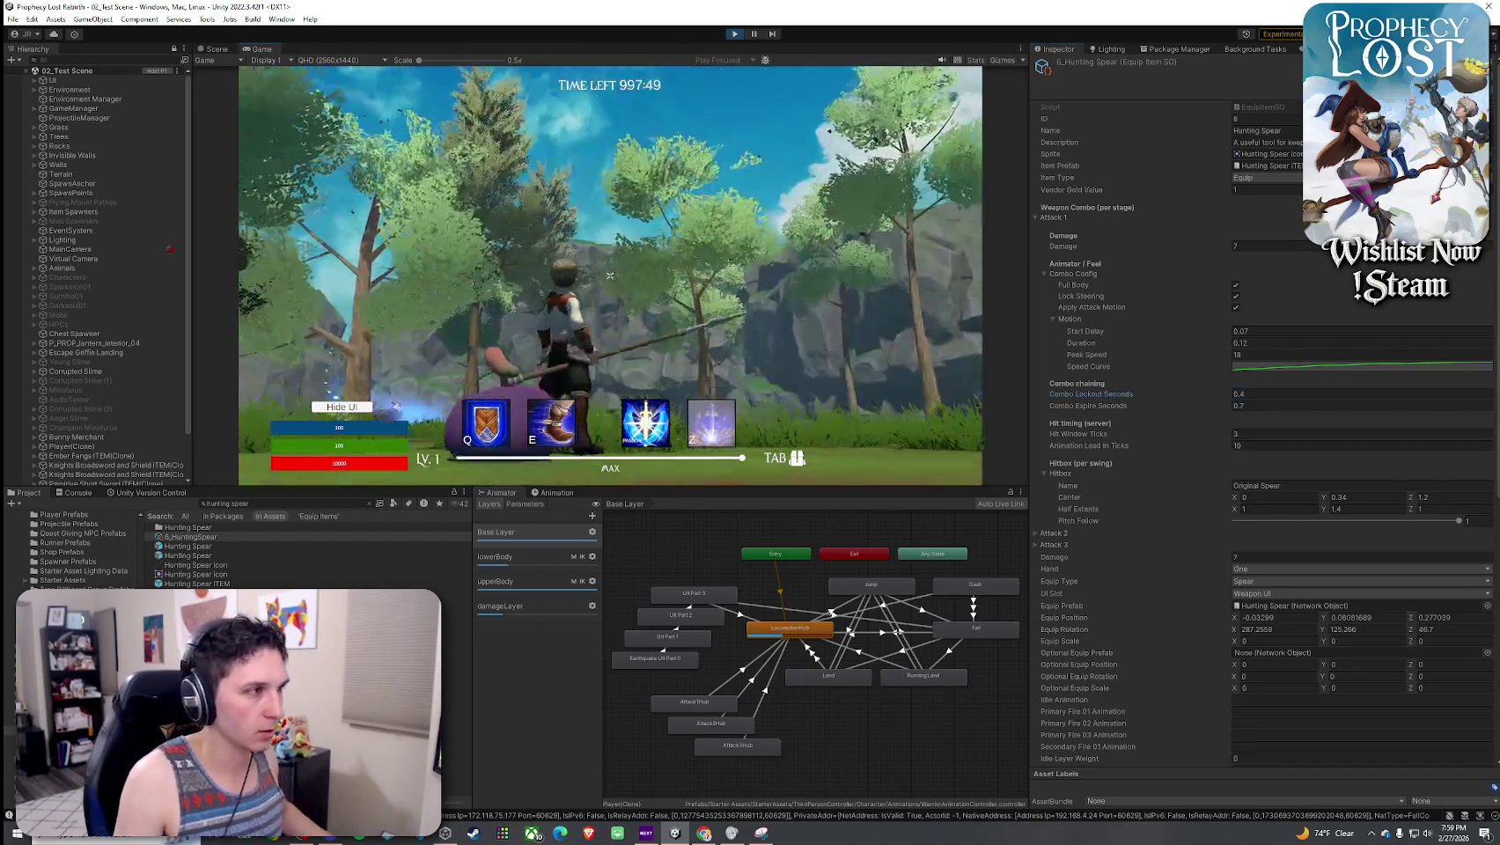
click(609, 276)
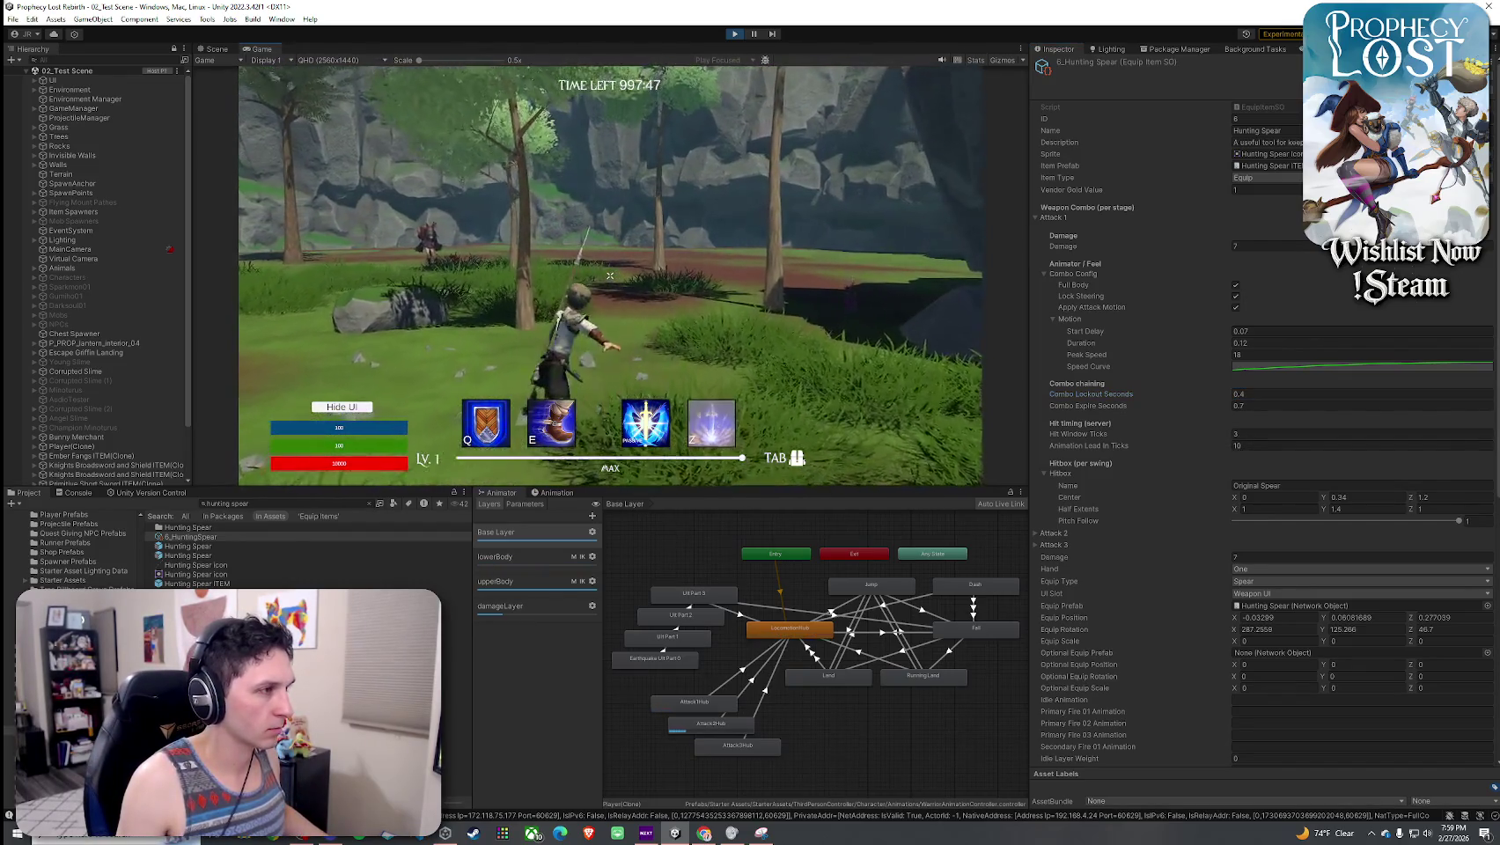
click(609, 276)
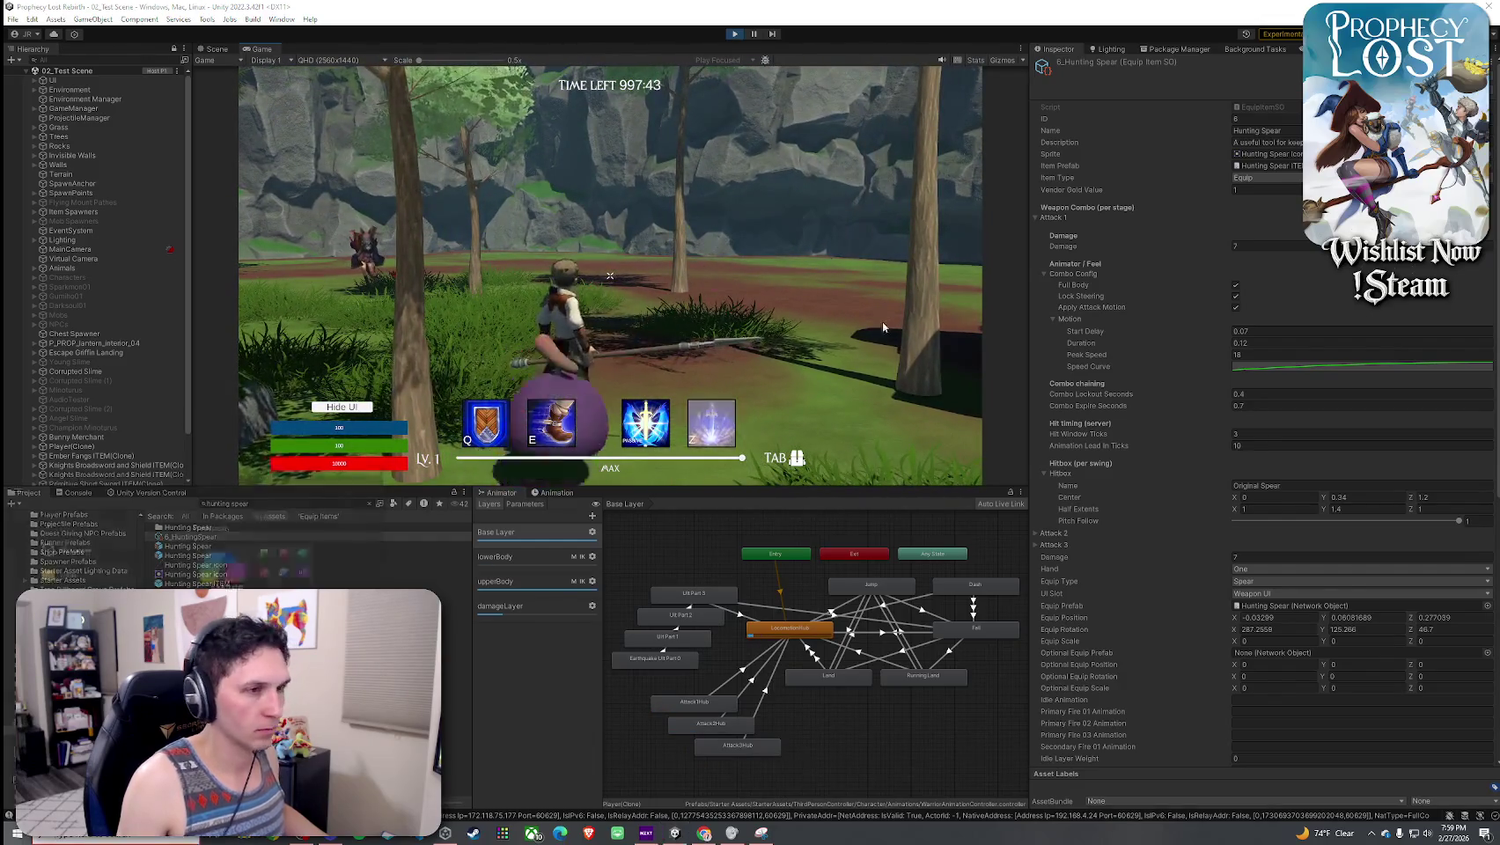
- Set Attack 1 Combo Lockout Seconds to 0.5 and Combo Expire Seconds to 0.8
click(1266, 394)
text(0.5)
click(1270, 406)
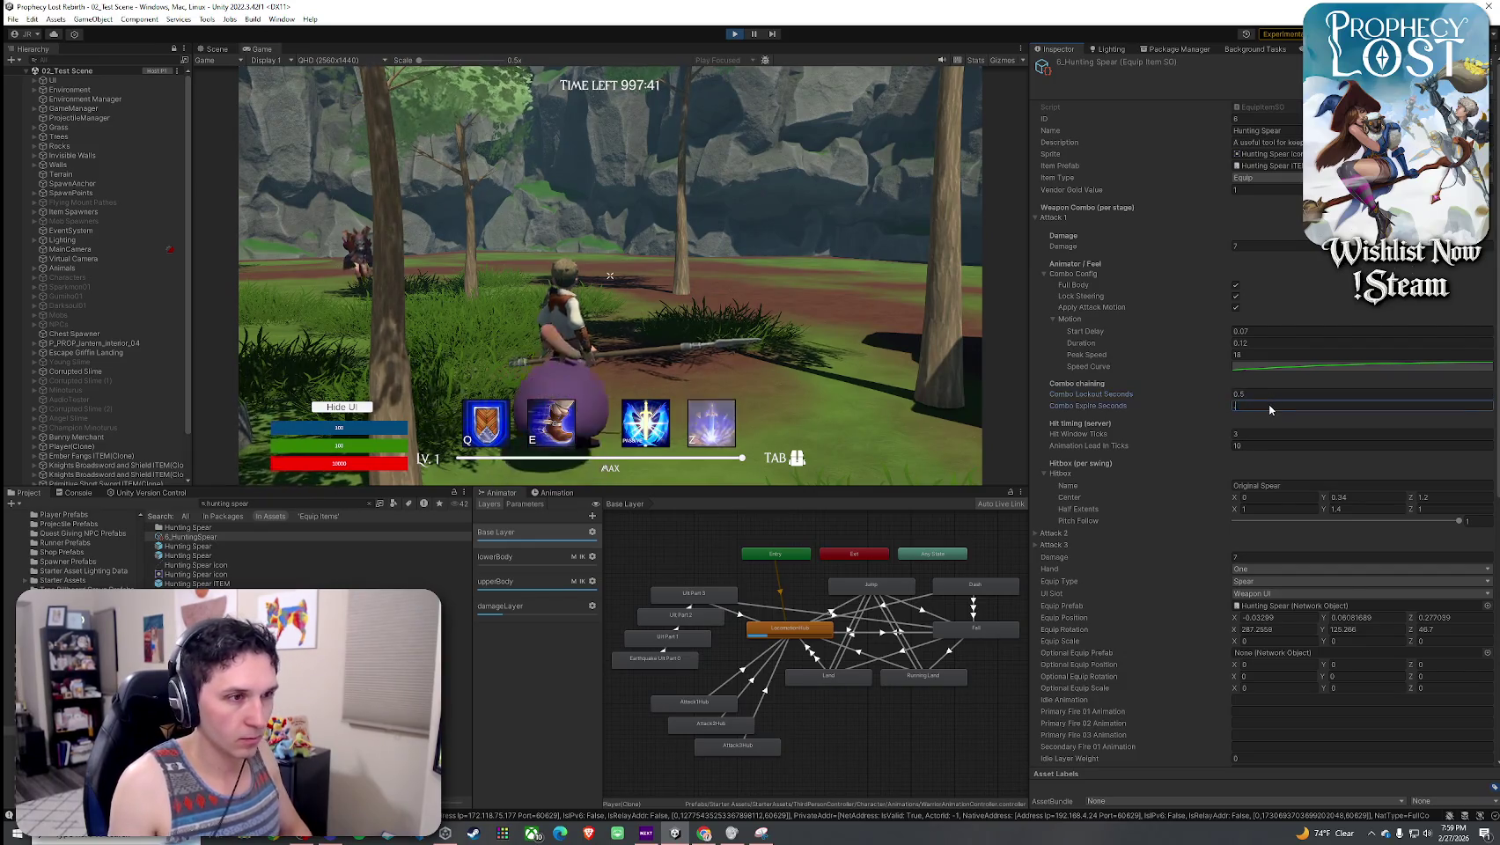
text(0.8)
- Test the spear combo with the new Attack 1 timing in the Game view
click(616, 264)
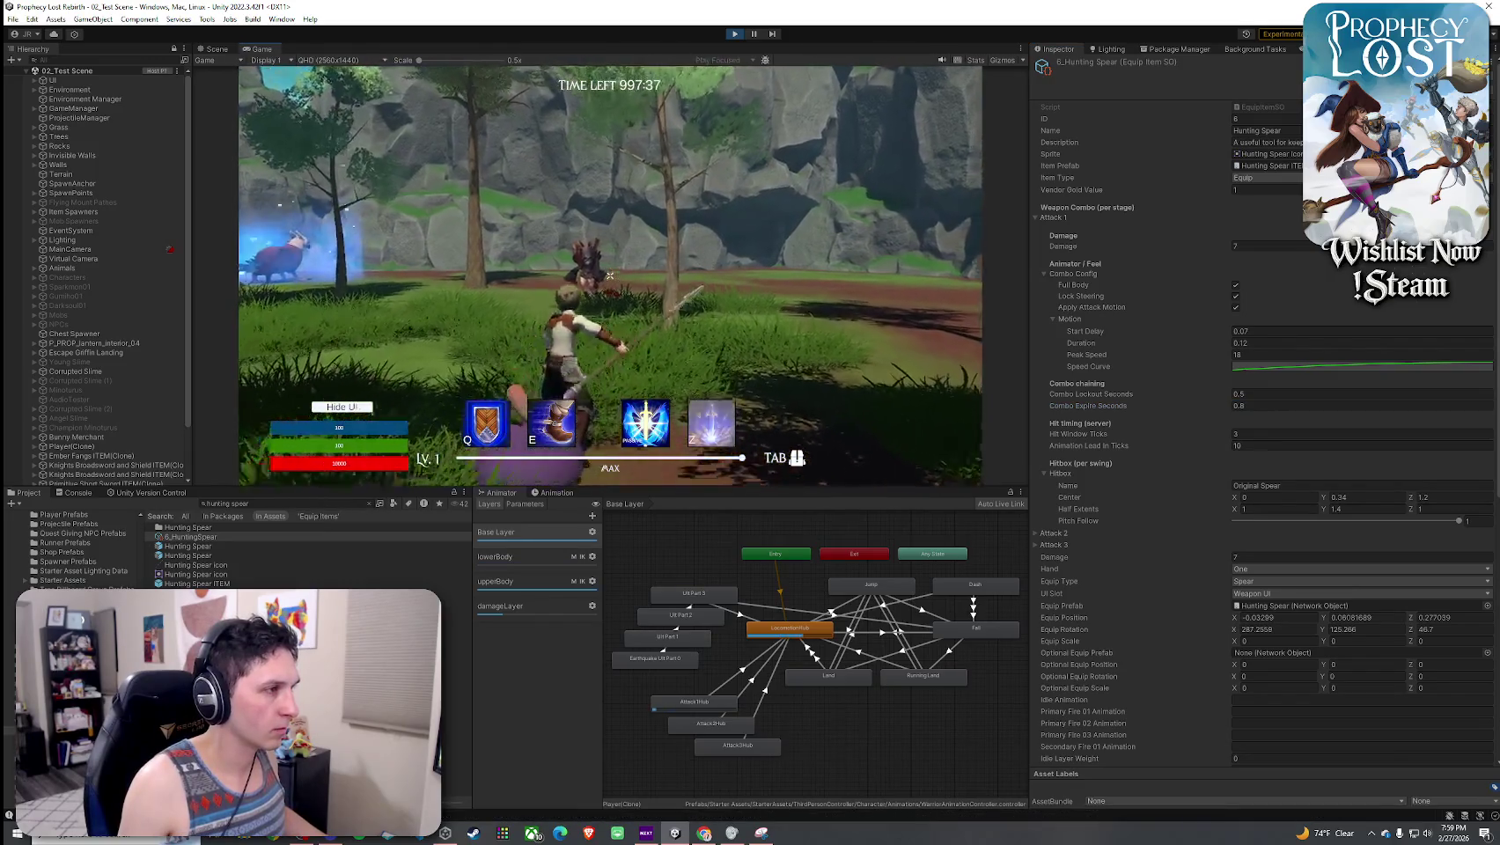
click(611, 276)
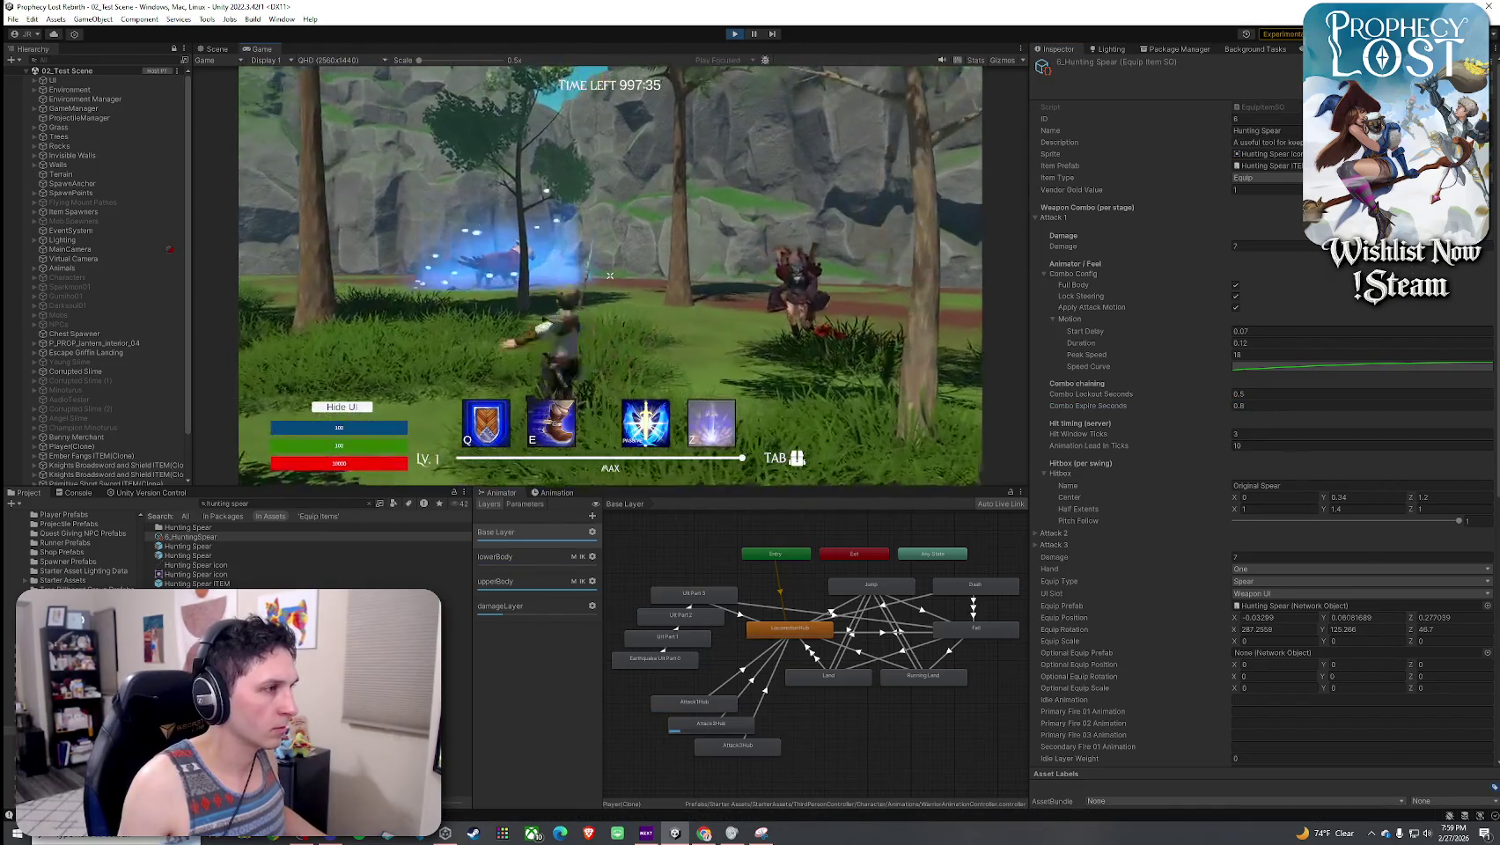
click(610, 276)
key(super)
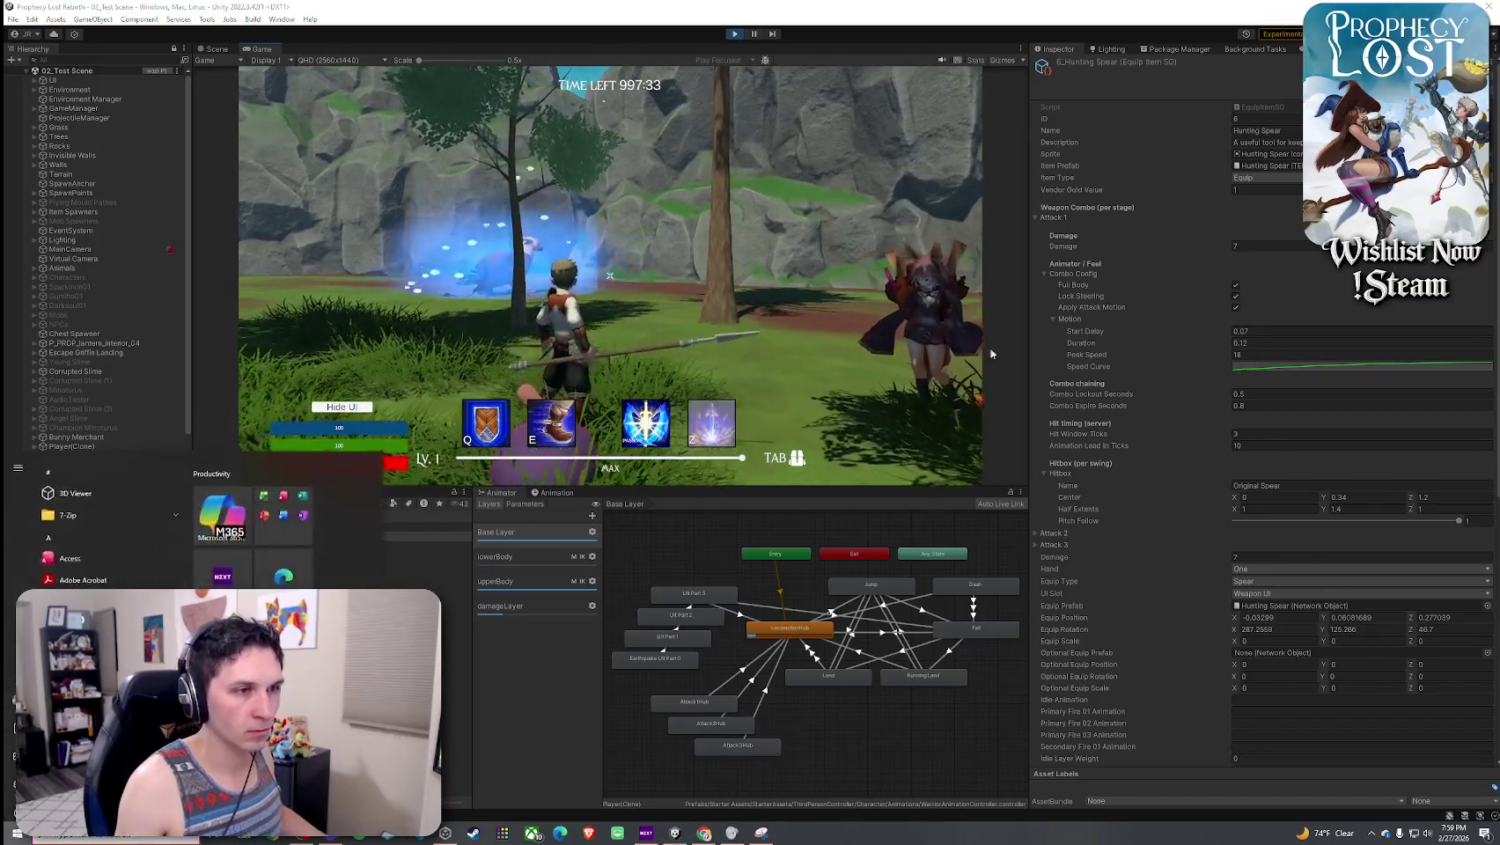
click(1054, 539)
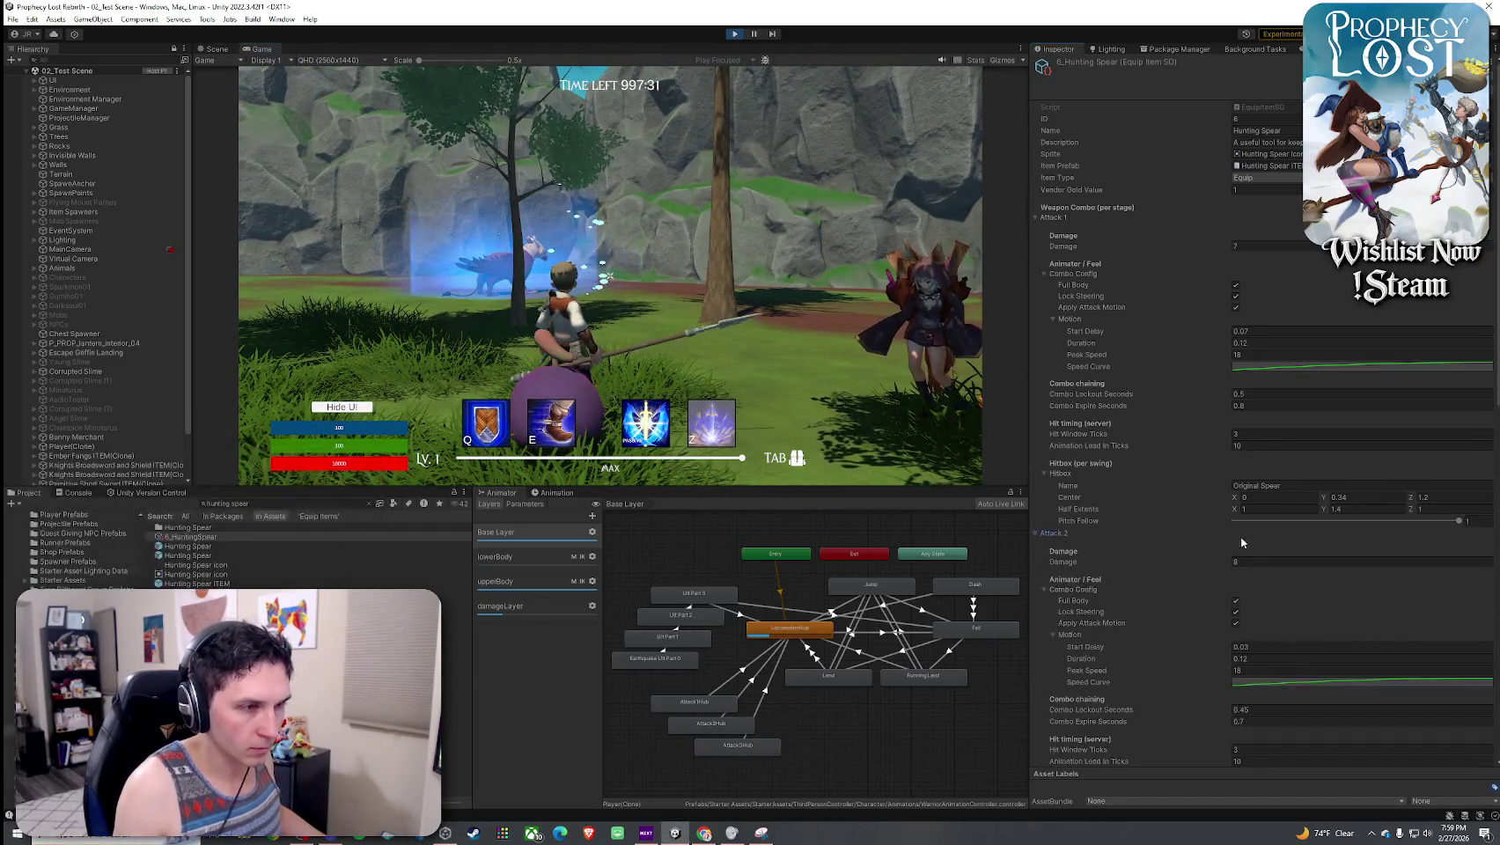
- Set Attack 2 Combo Lockout Seconds to 0.5 and Combo Expire Seconds to 0.8
scroll(1260, 542, down, 3)
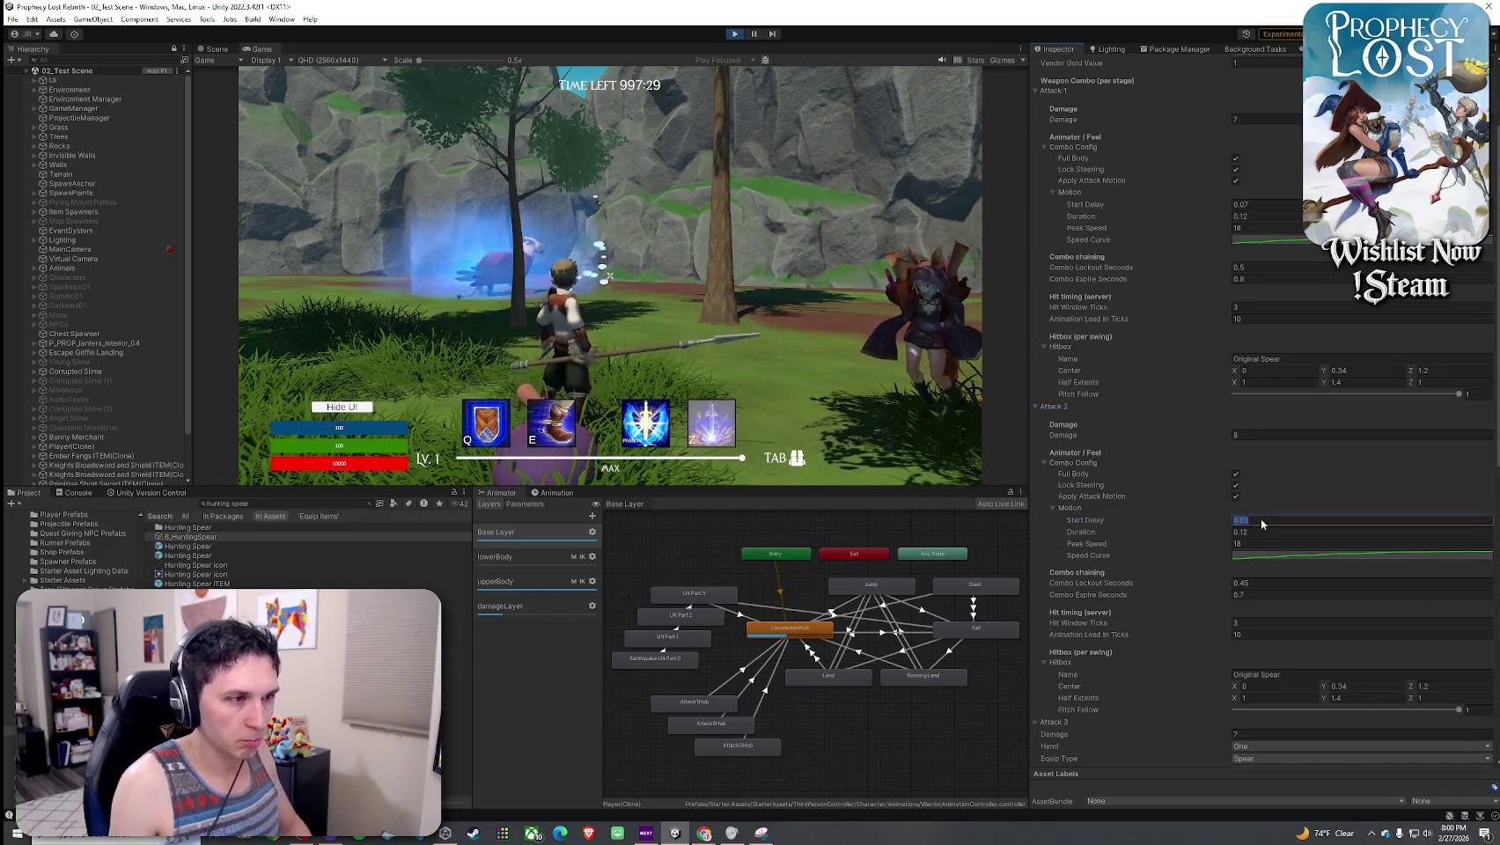
click(1260, 585)
text(0.8)
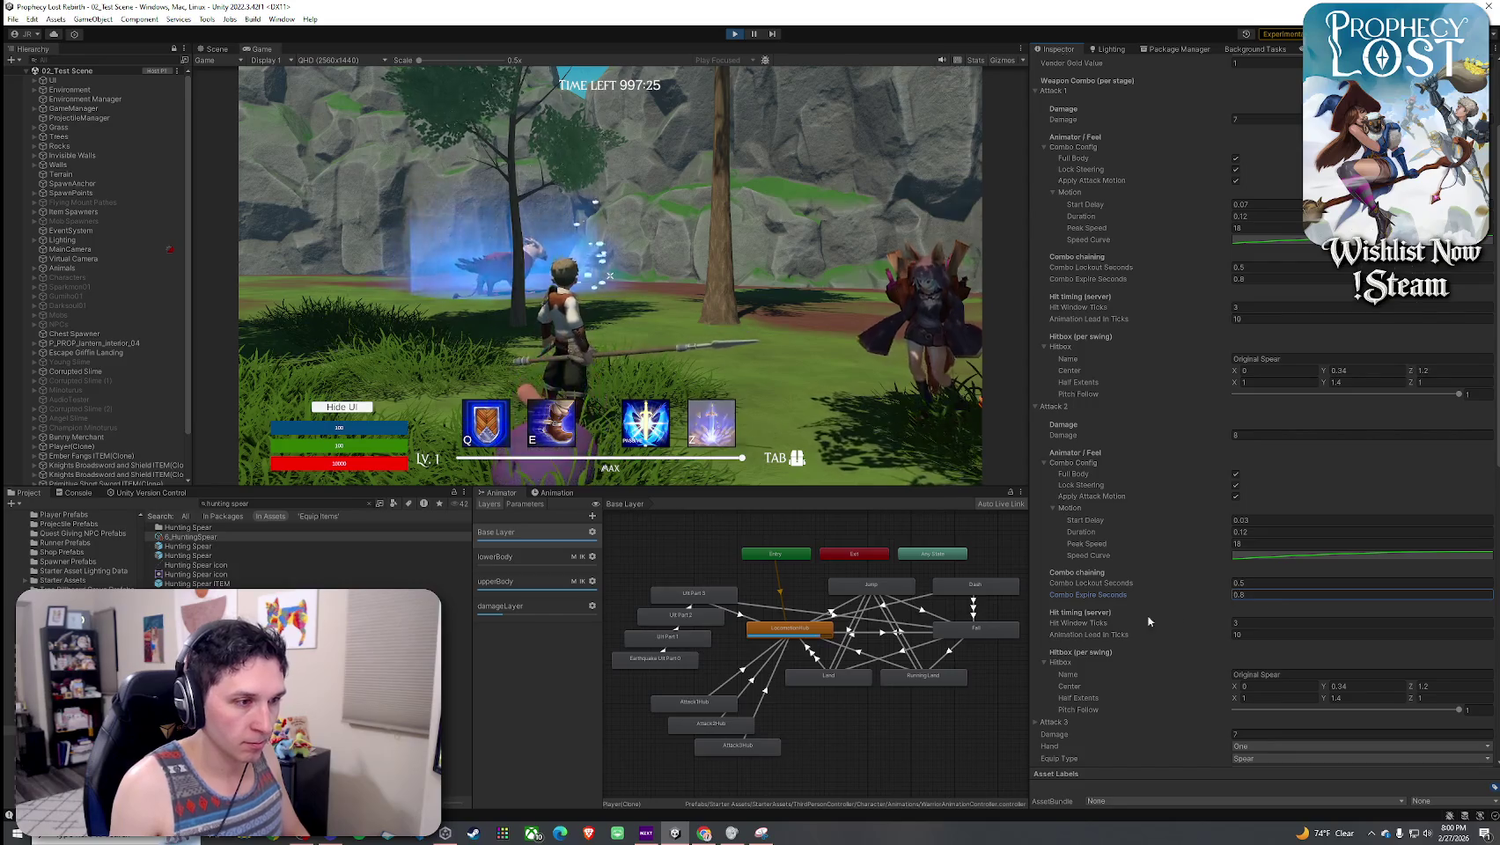
scroll(1069, 657, down, 3)
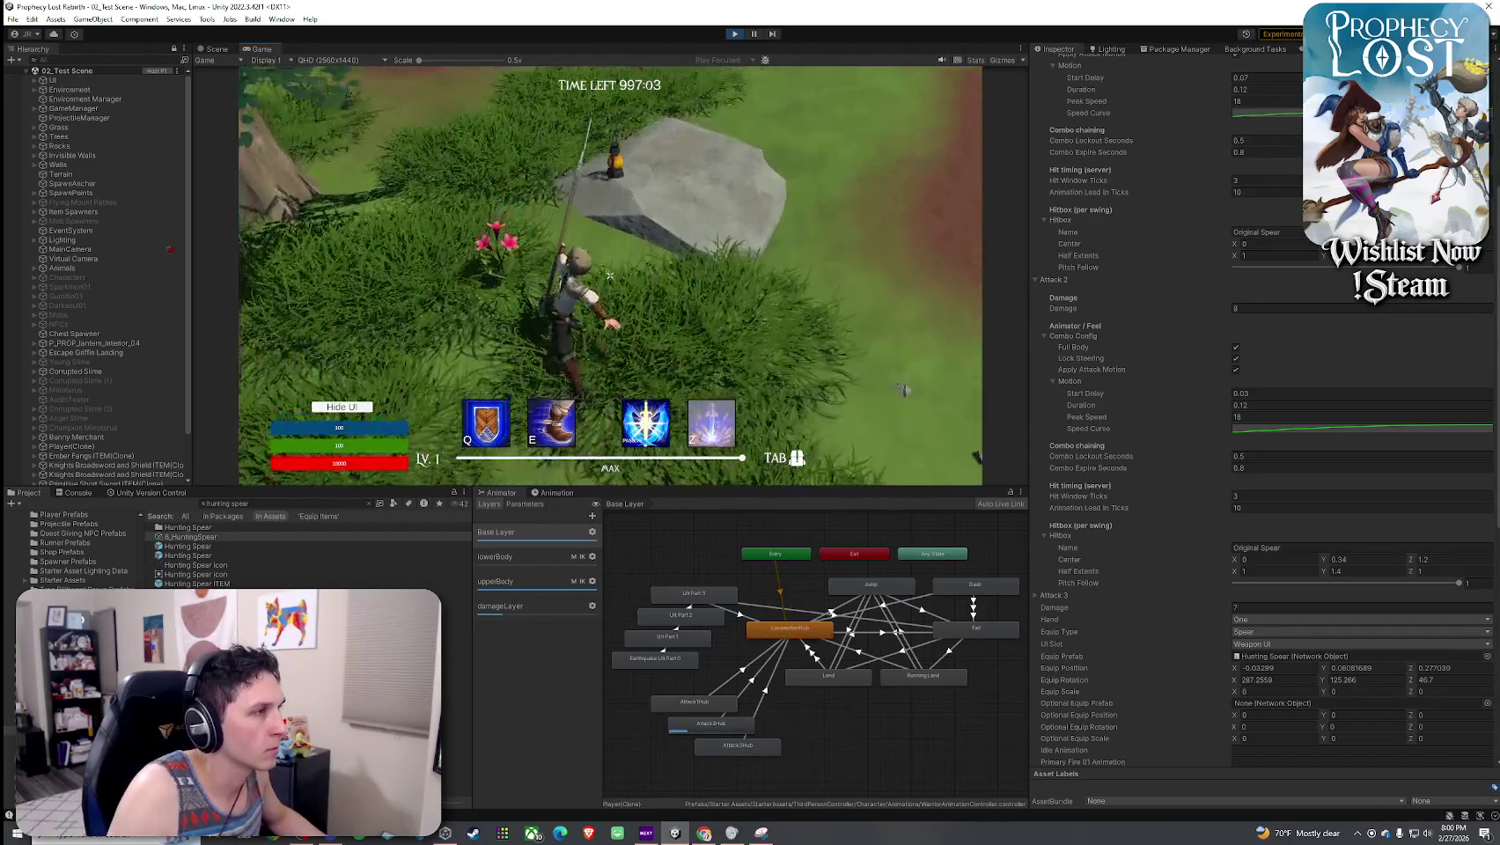
- Jump onto a rock, test a spear attack, and maximize the Game view with Shift+Space
key(w)
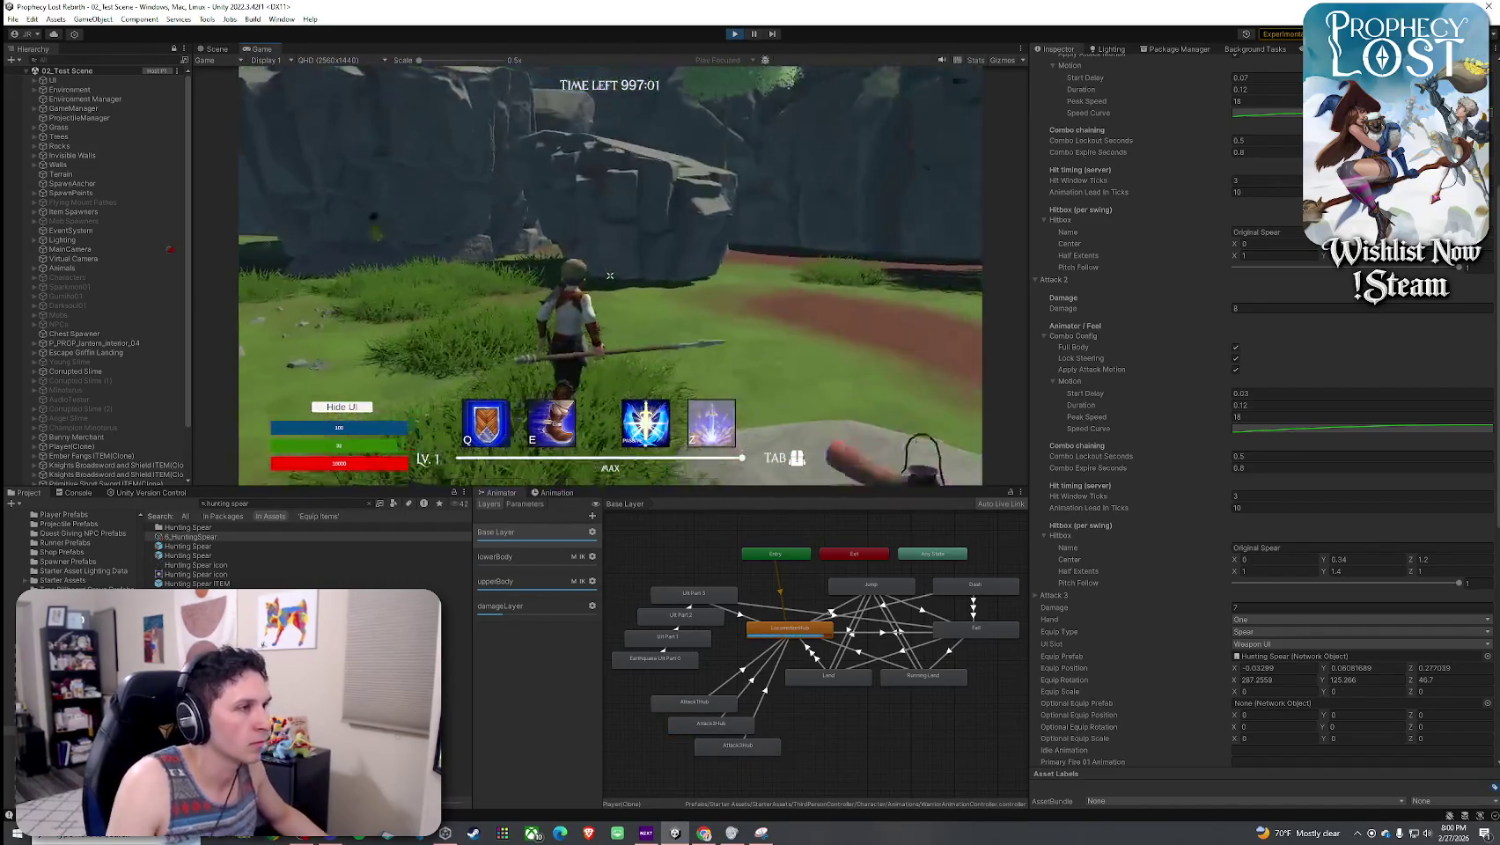
key(space)
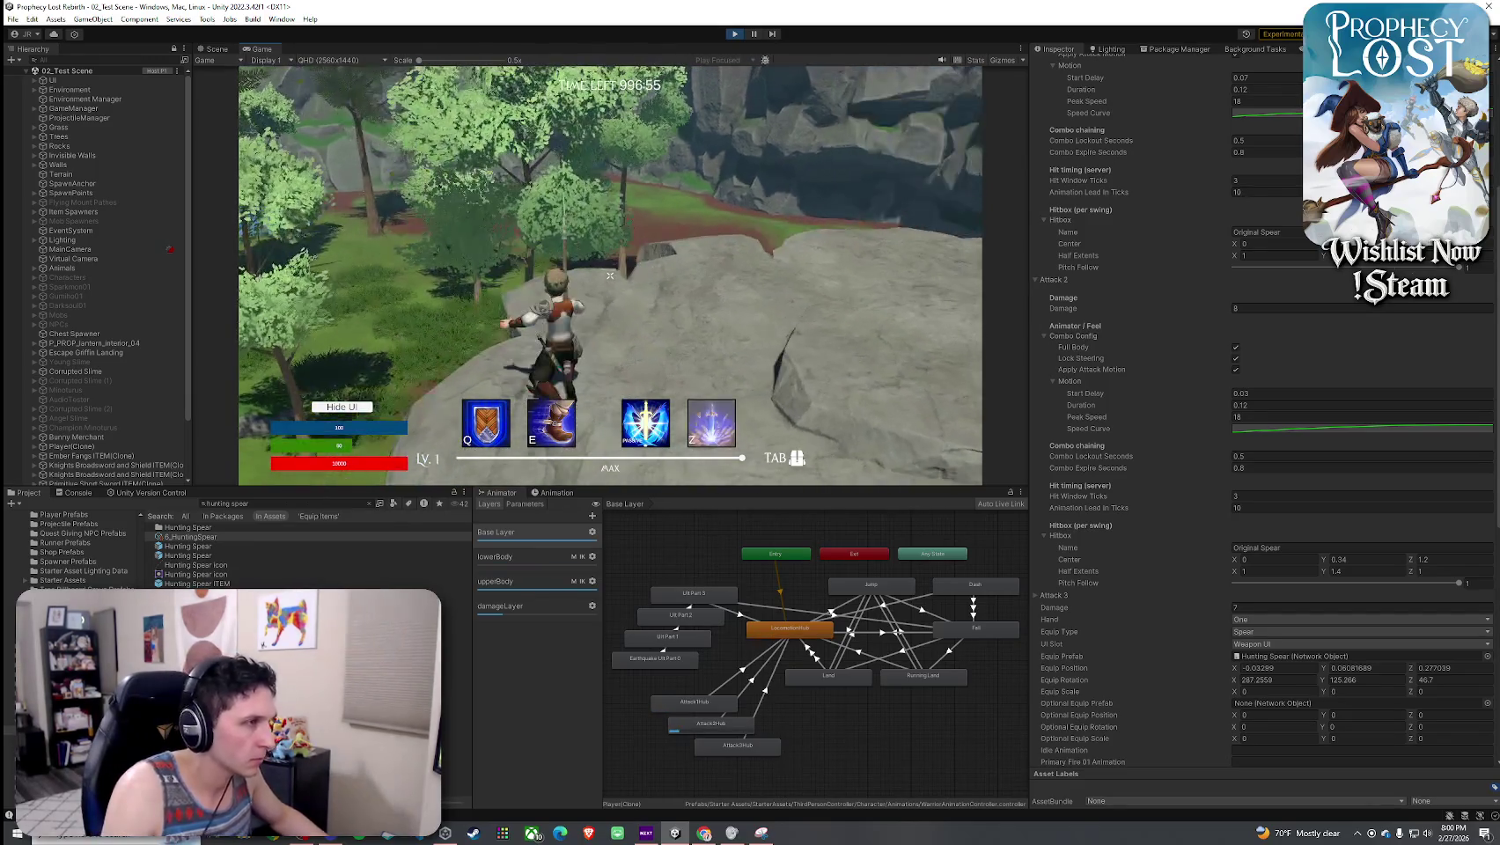
click(609, 276)
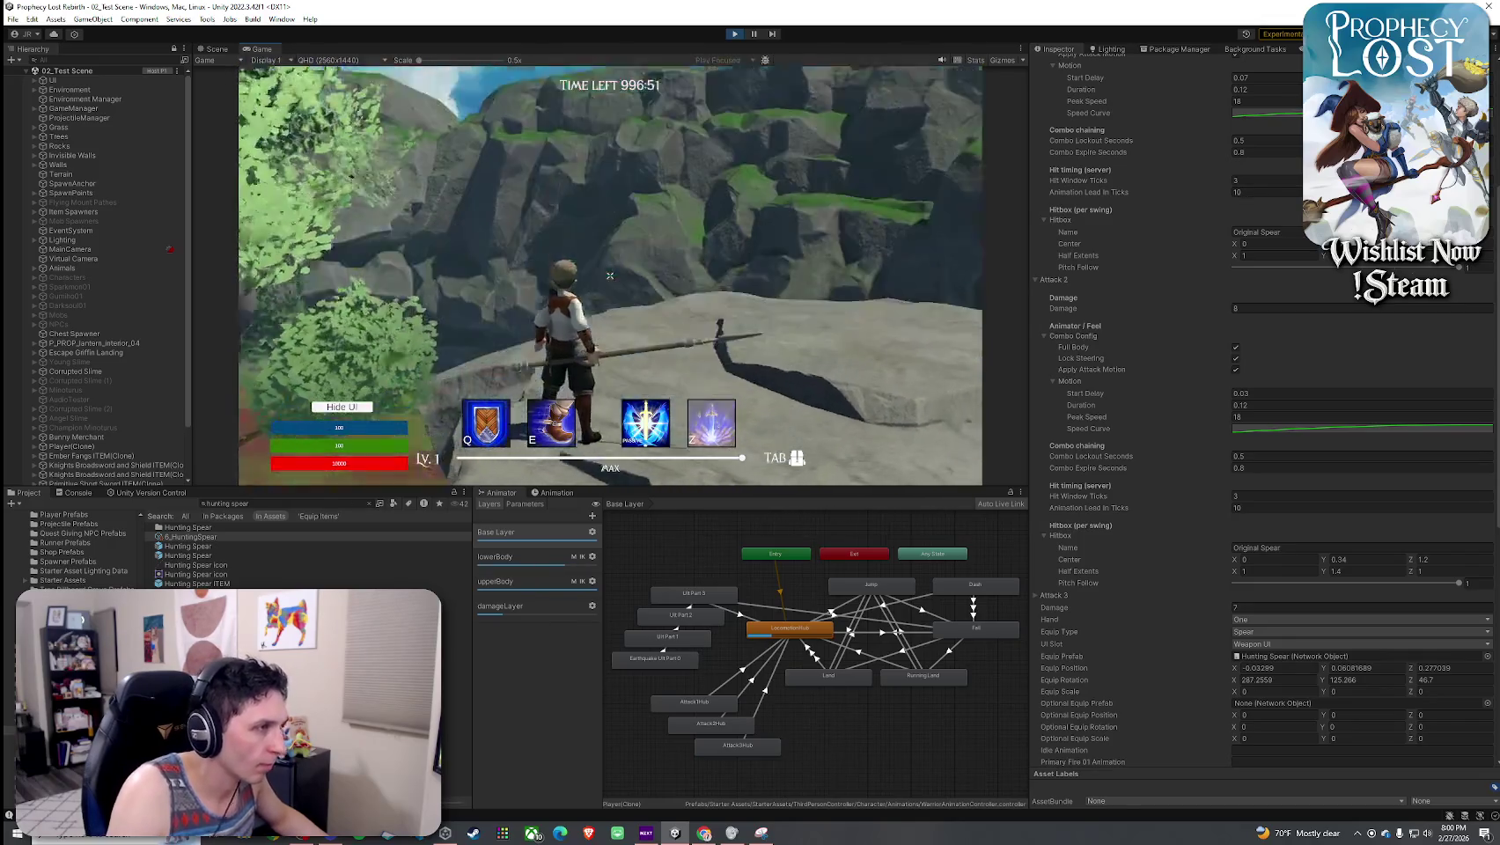
key(w)
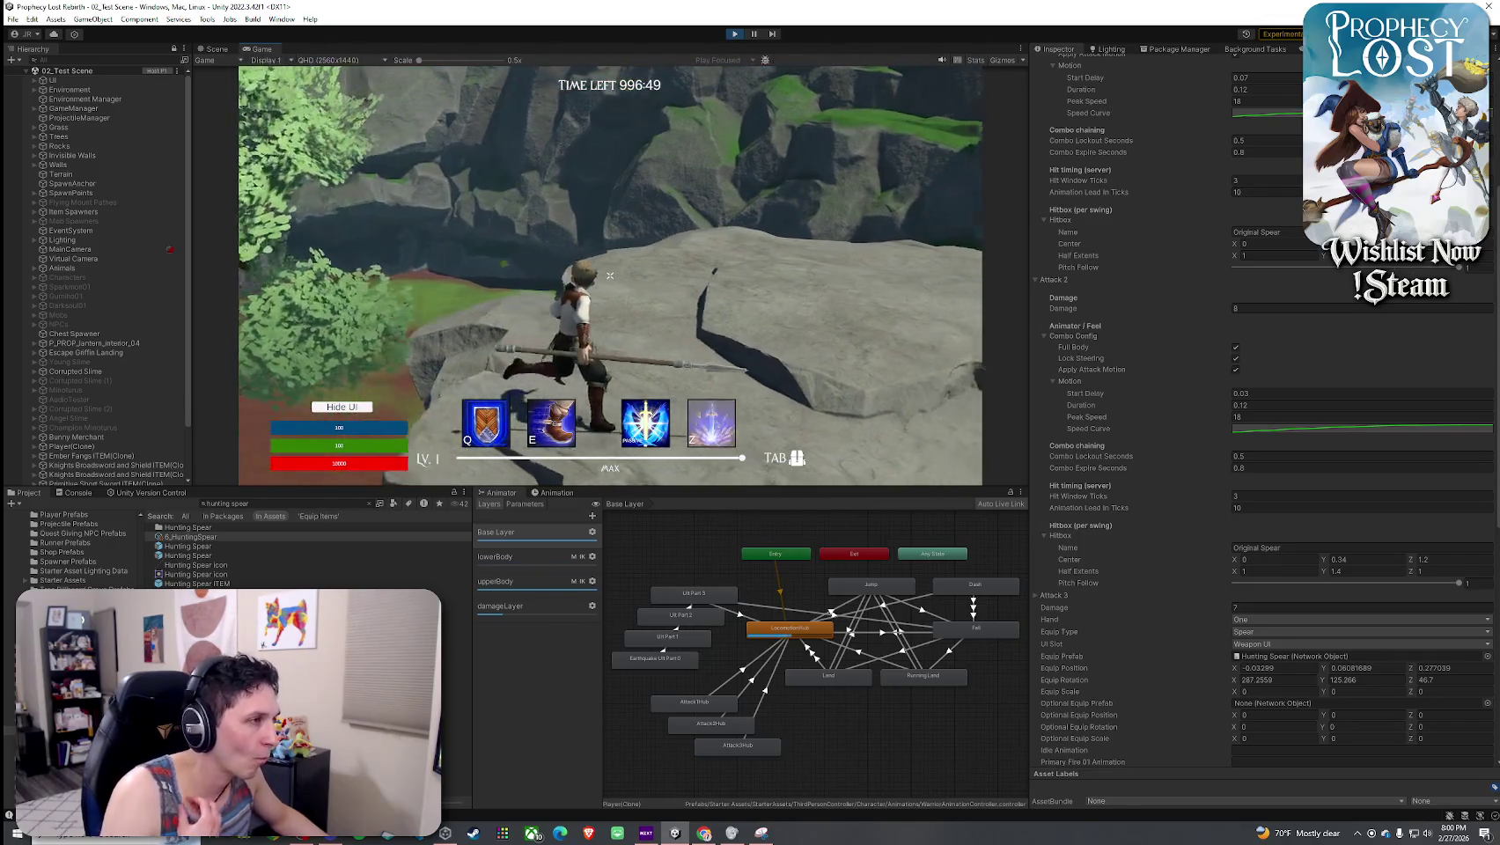
key(shift+space)
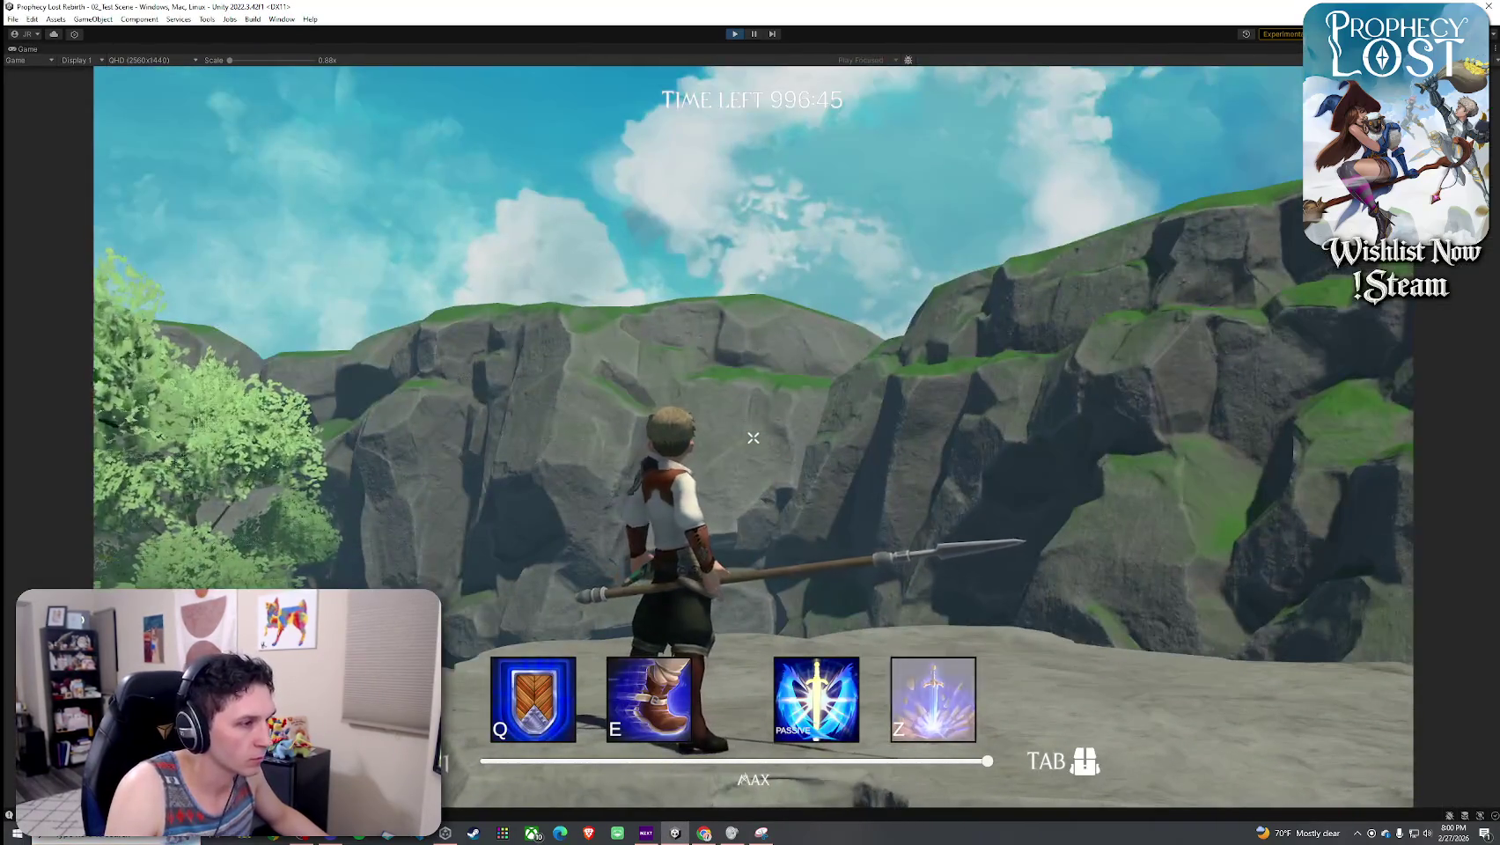
- Run toward the trees, toggle the inventory a few times, then open it and unequip the daggers
key(w)
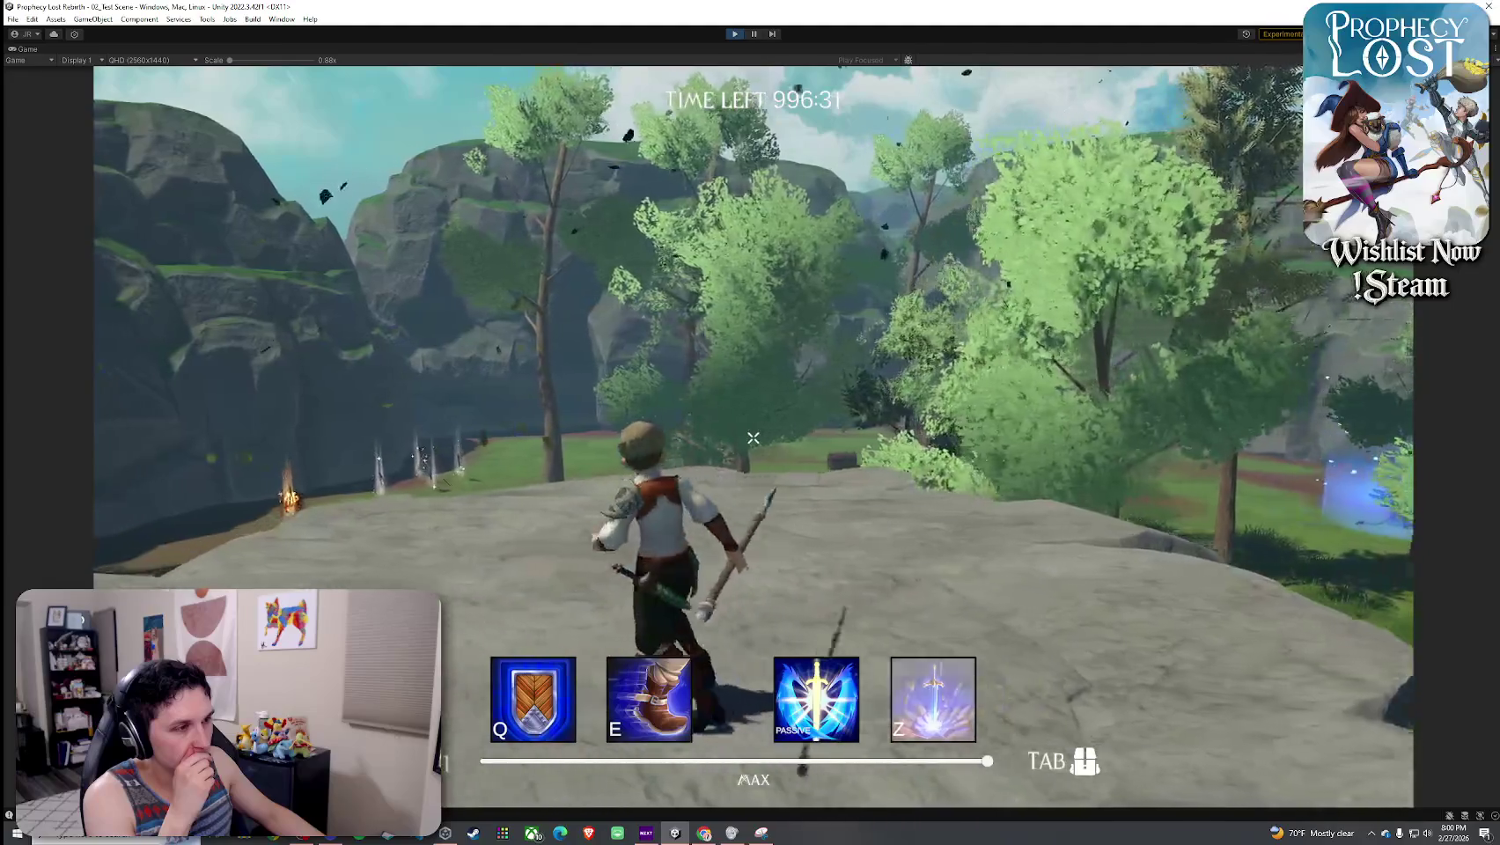
key(Tab)
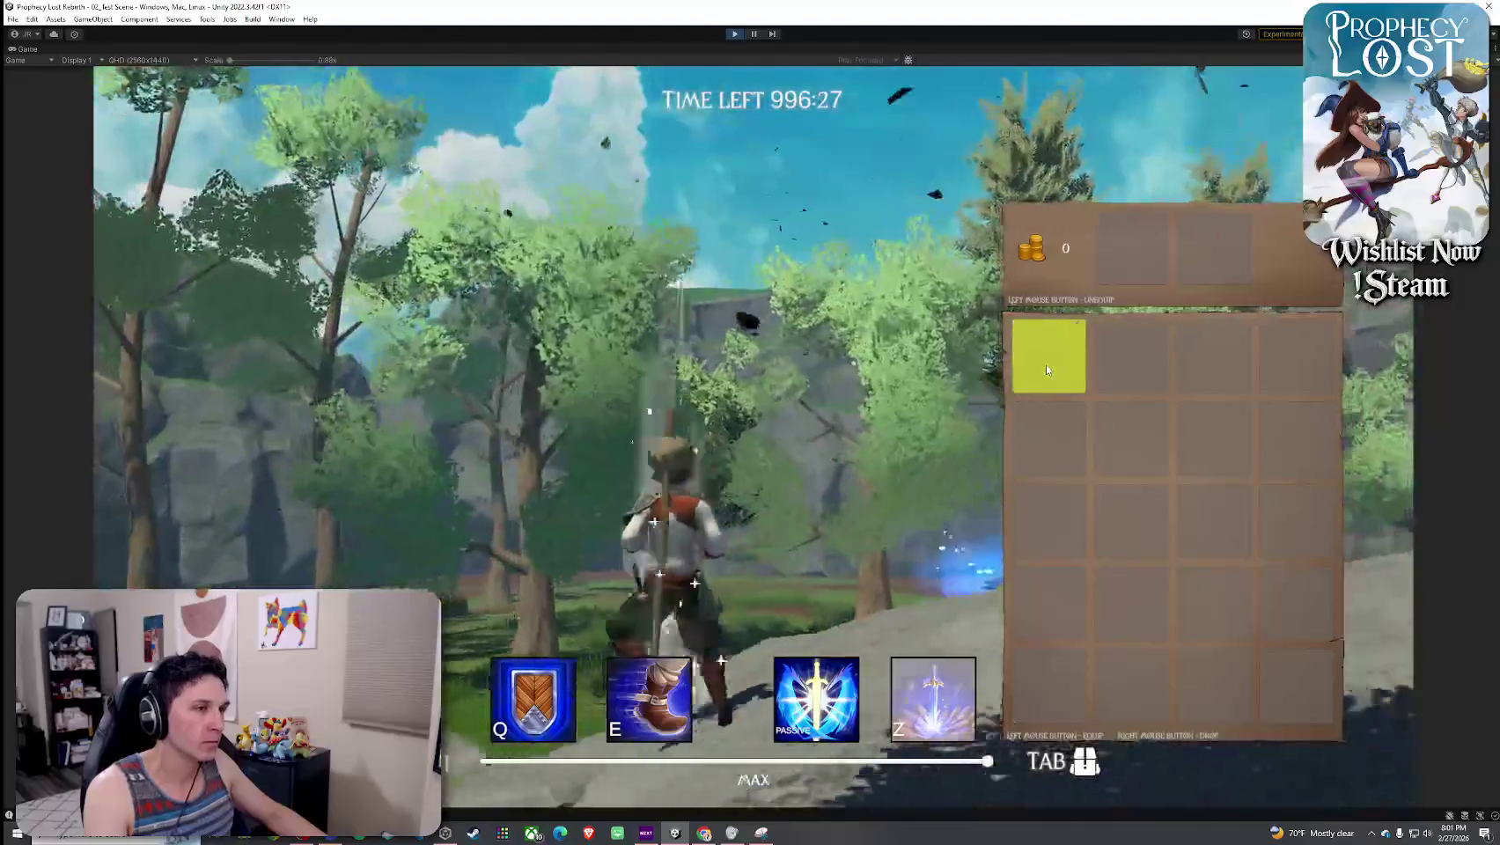
key(Tab)
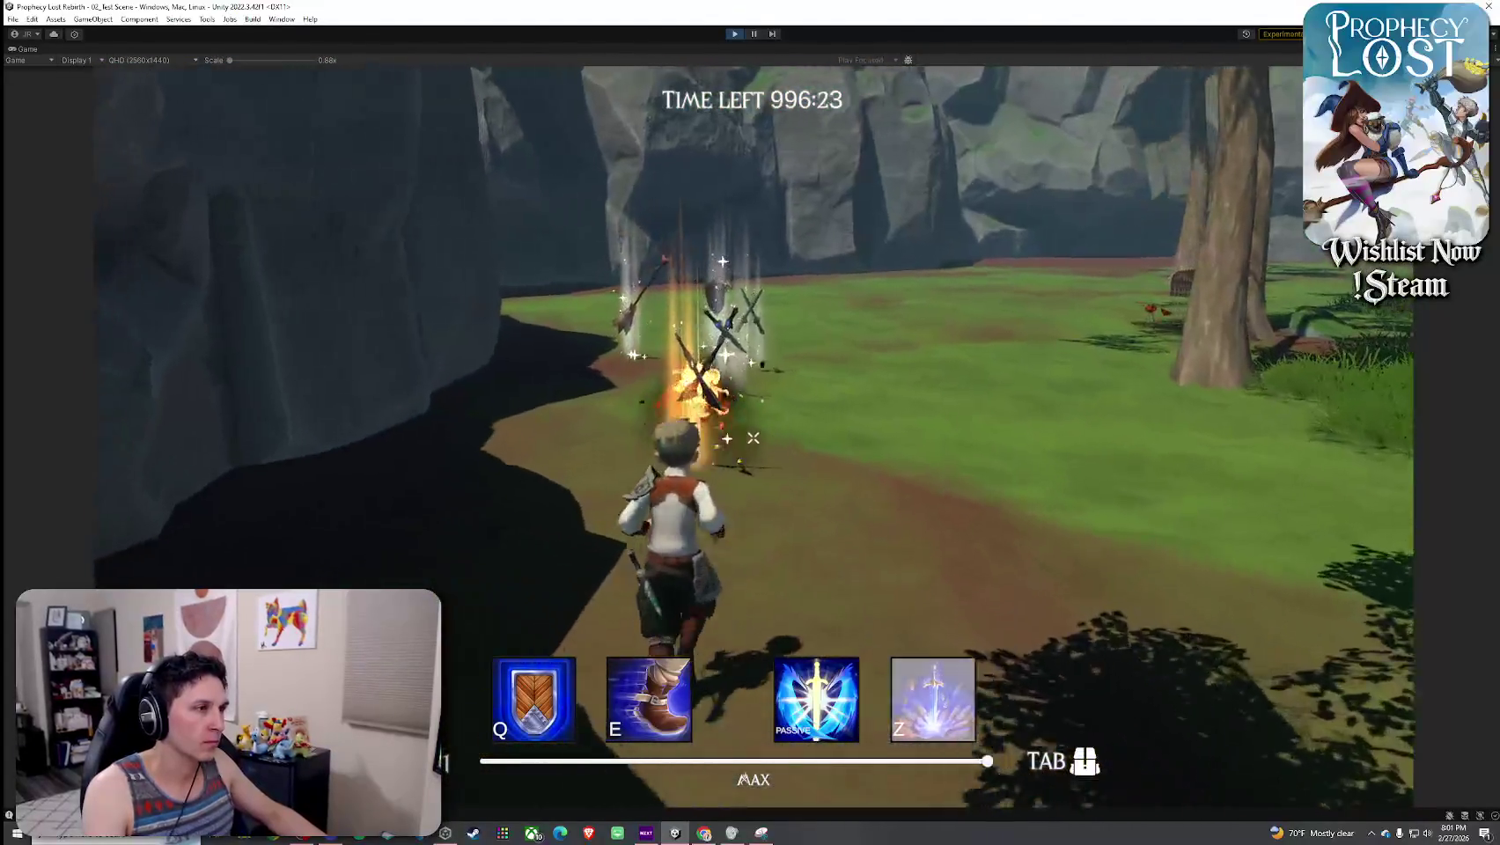
key(Tab)
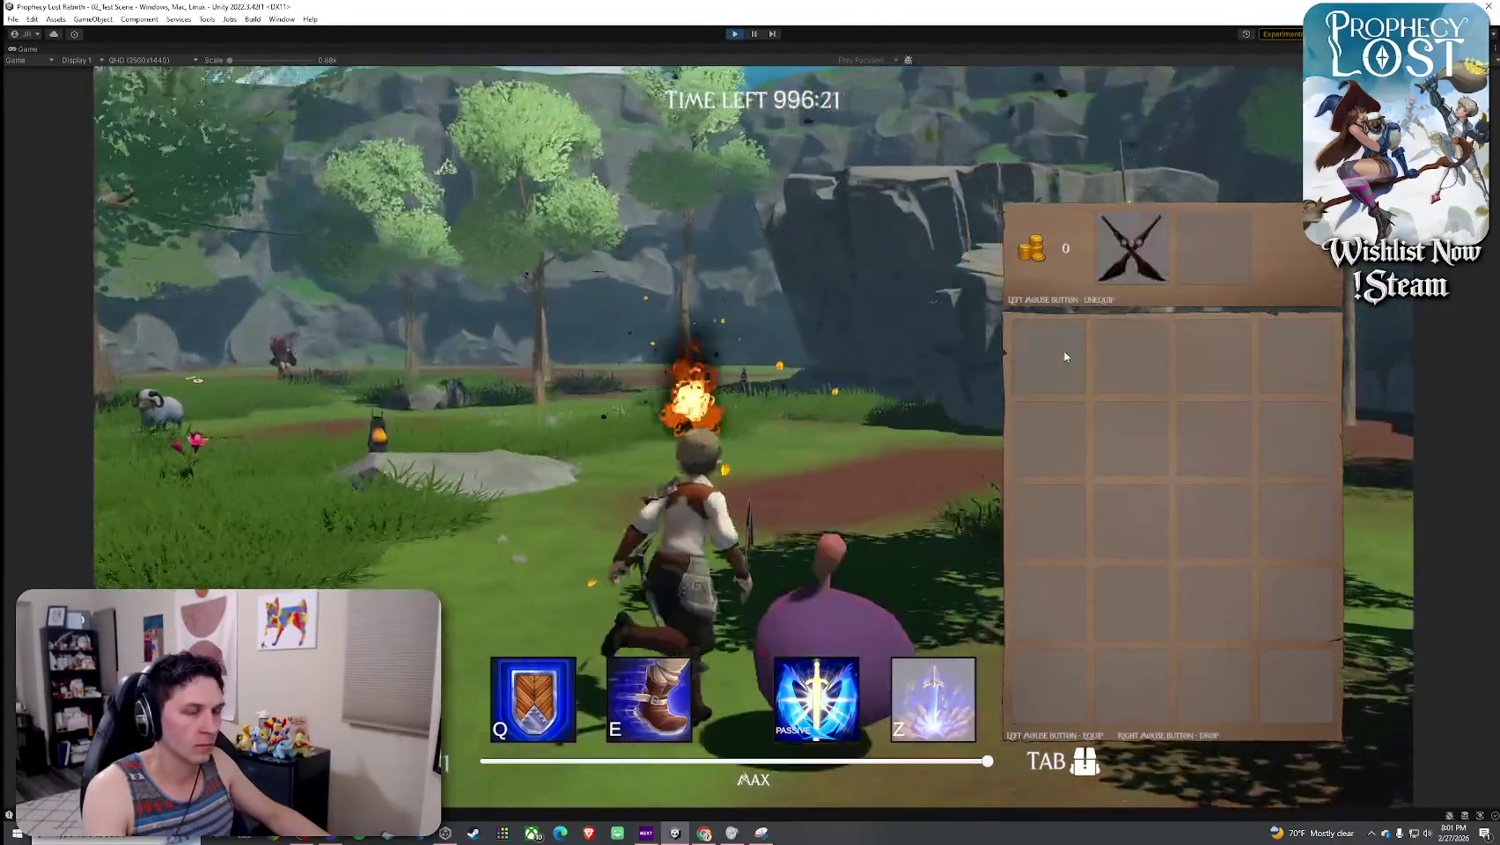
key(Tab)
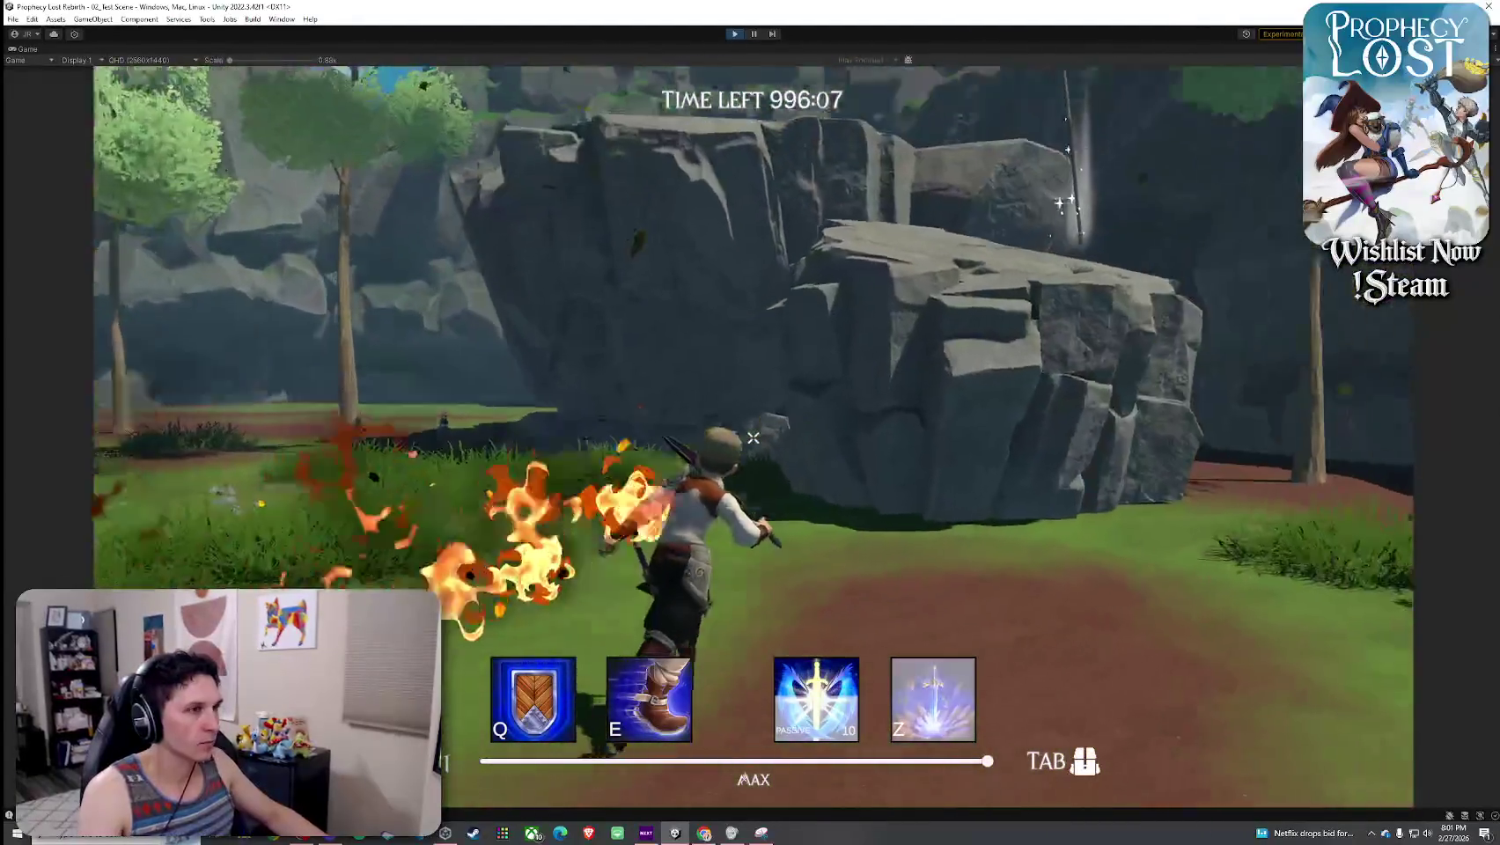
key(Tab)
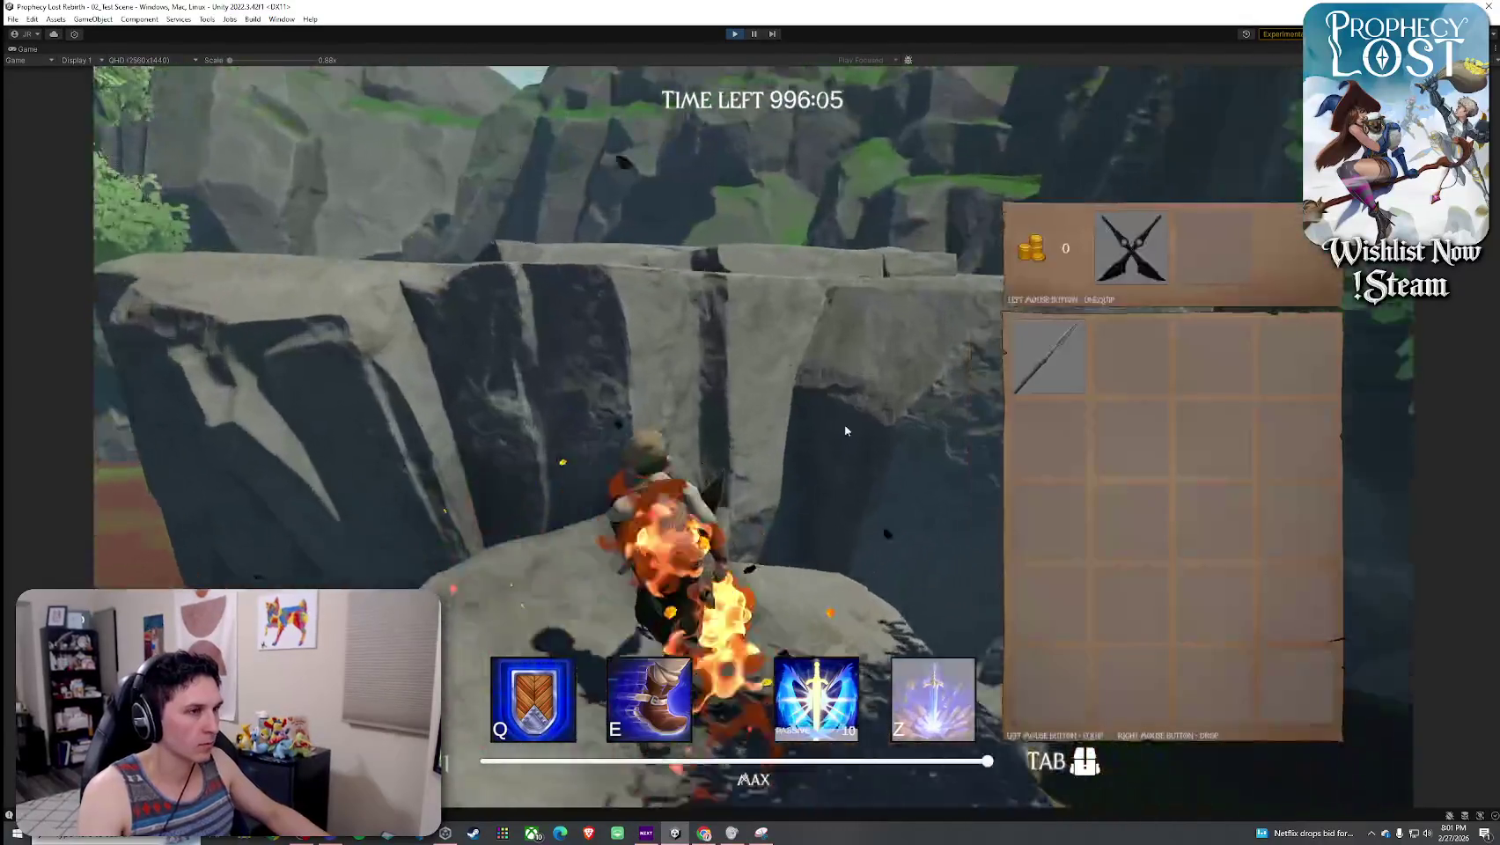
click(1135, 284)
- Equip the spear, close the inventory, and attack the purple blob
click(1048, 357)
key(Tab)
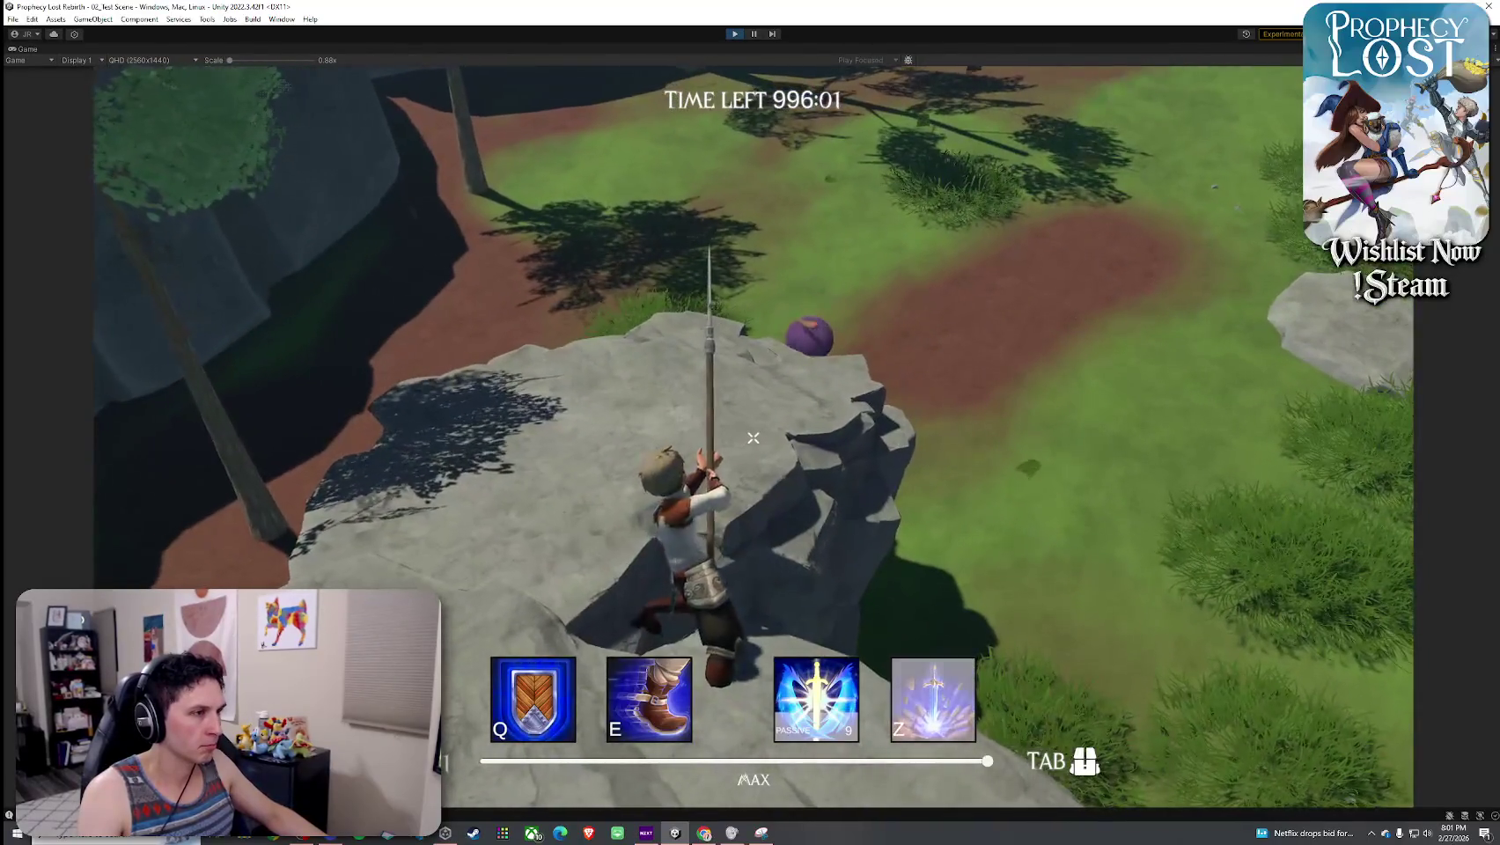
key(w)
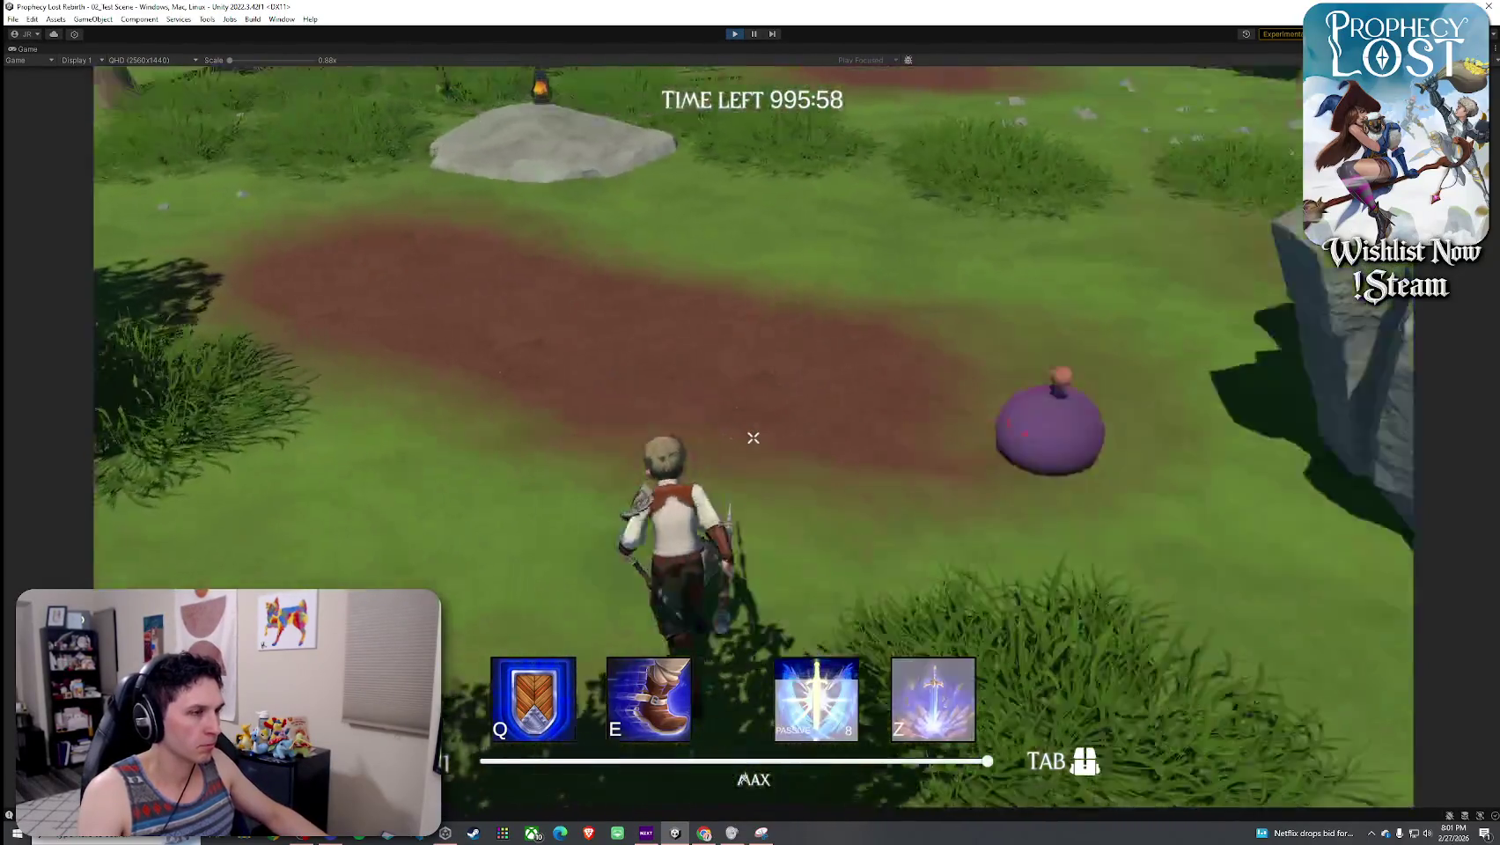
click(753, 437)
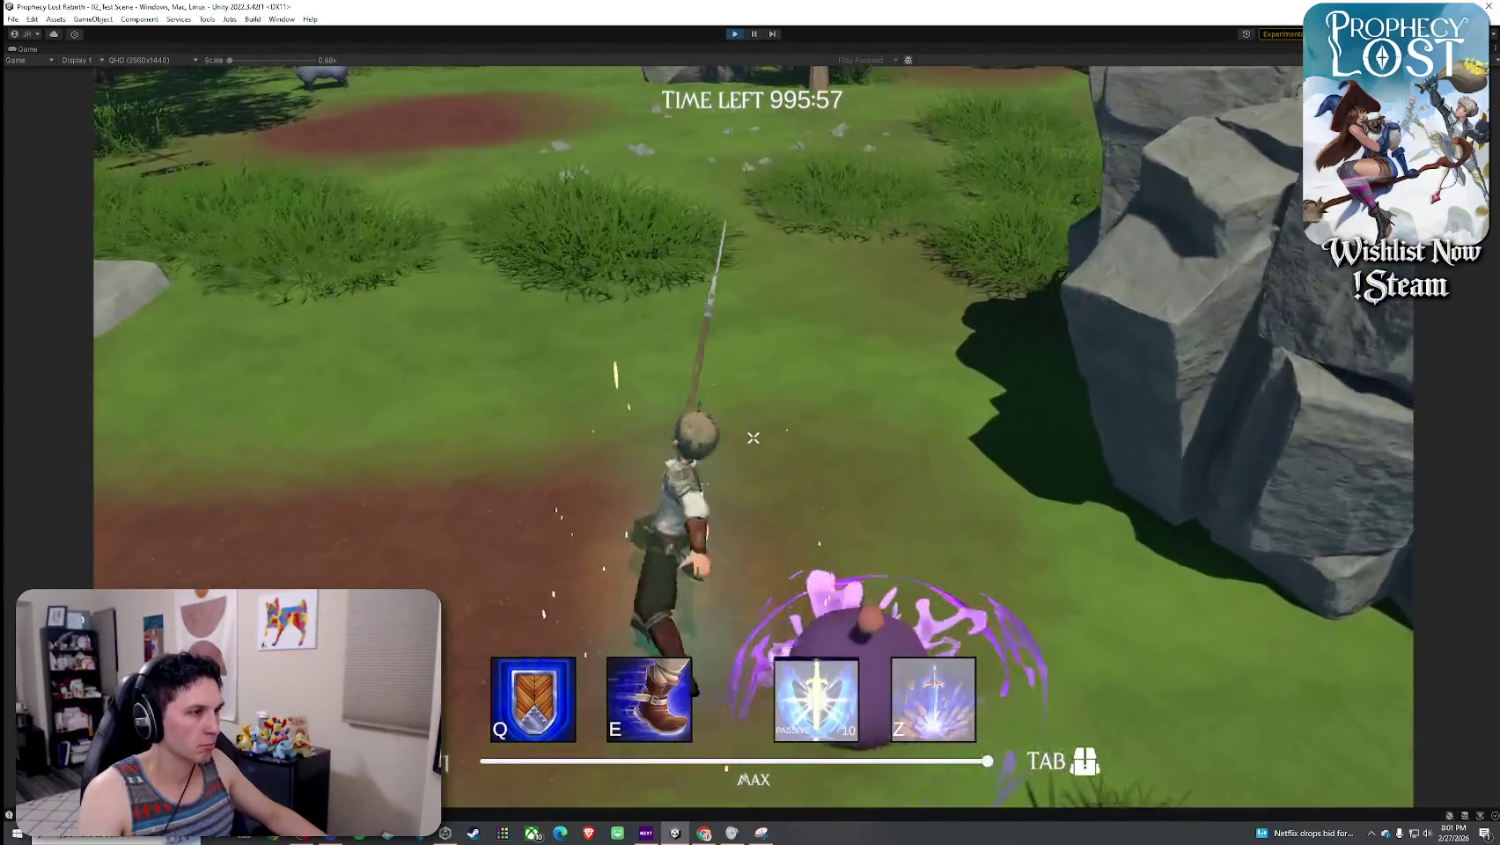
- Run through the clearing and forest with the spear, dashing toward the weapon pickups
key(w)
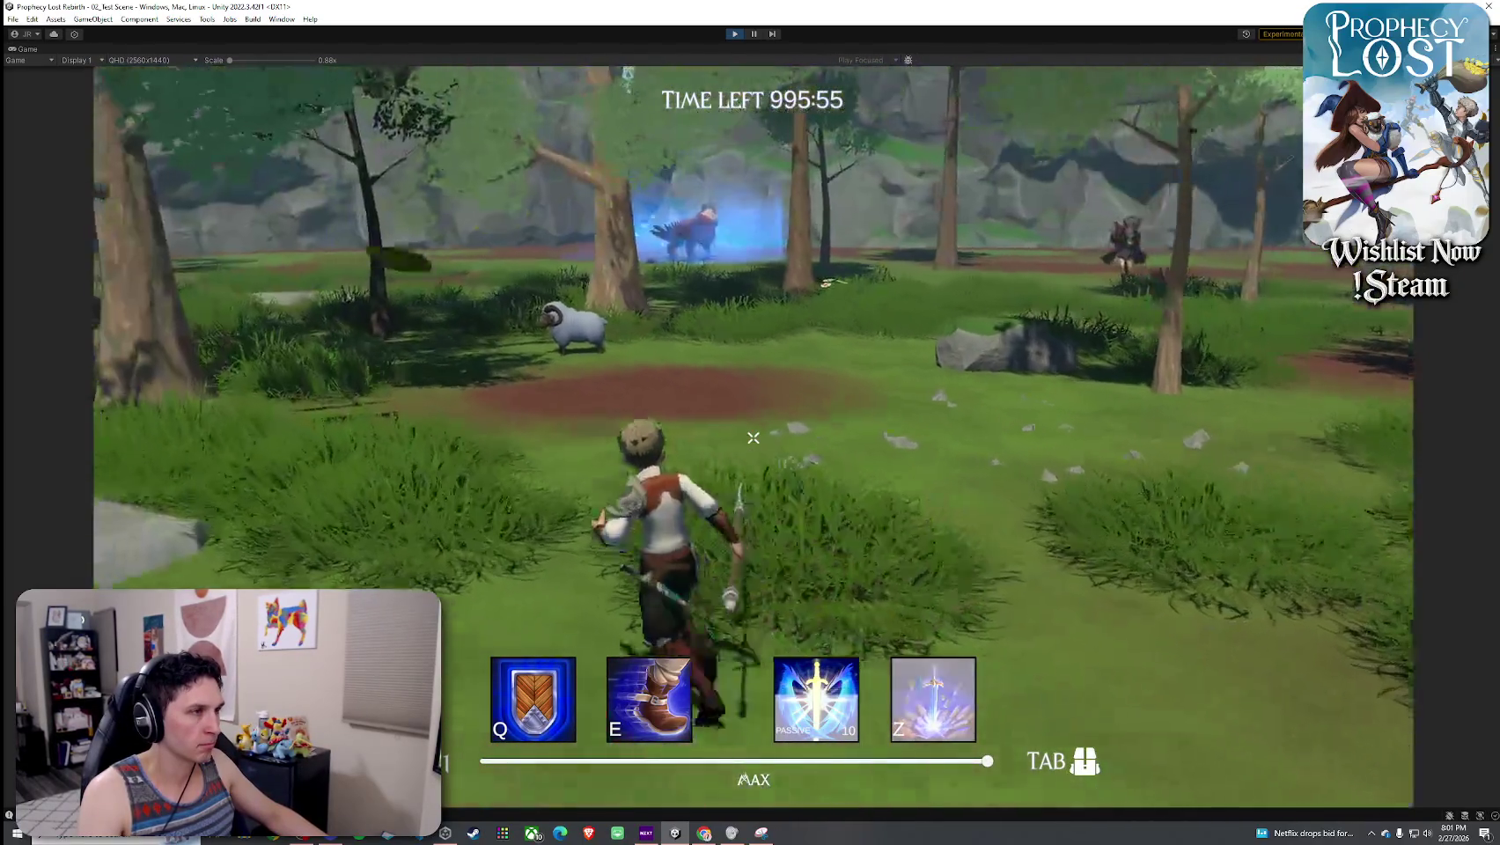
key(w)
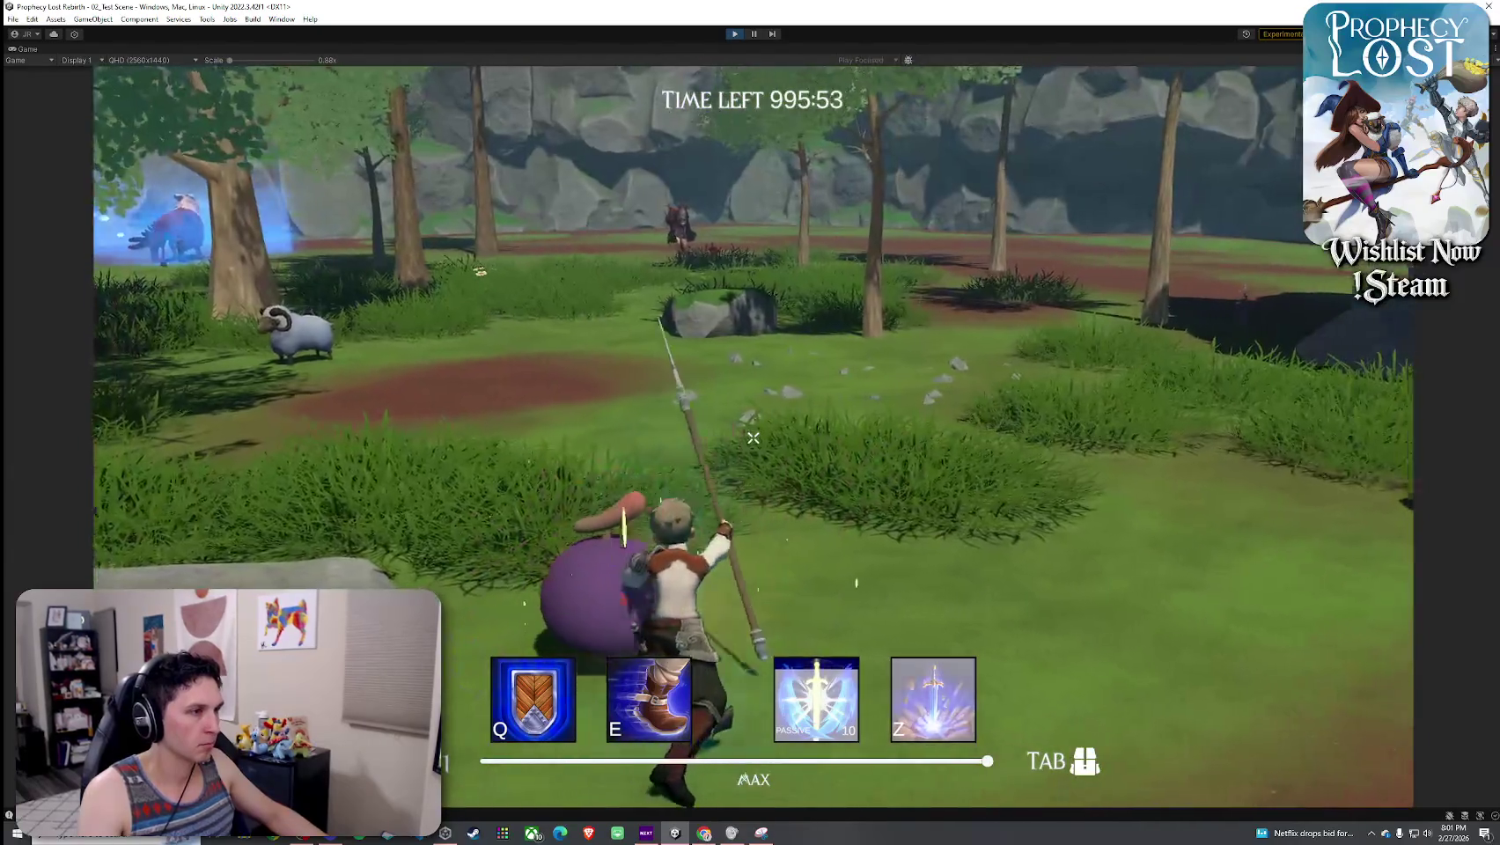
key(w)
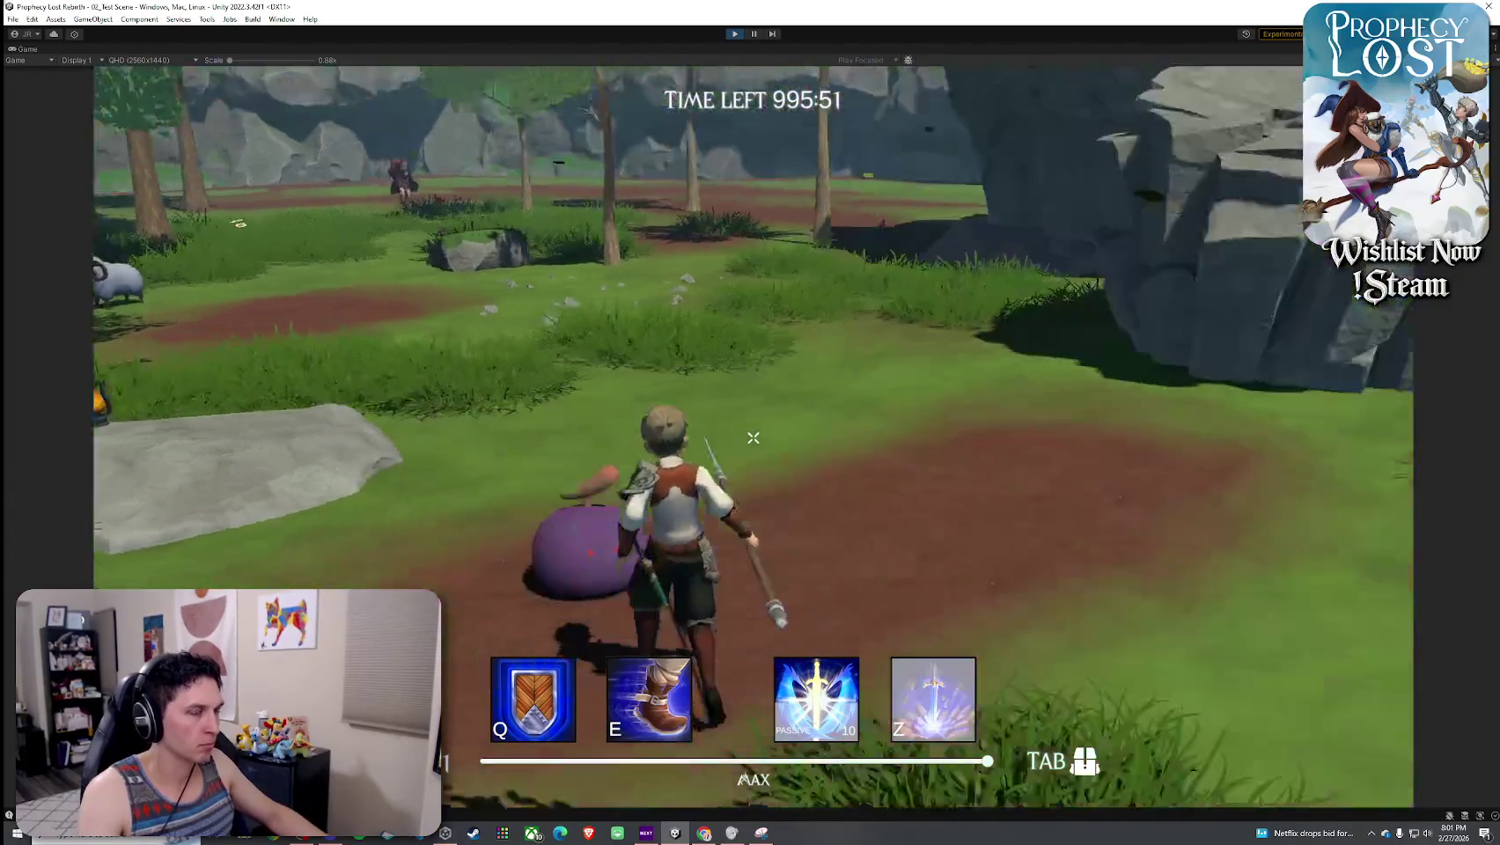
key(w)
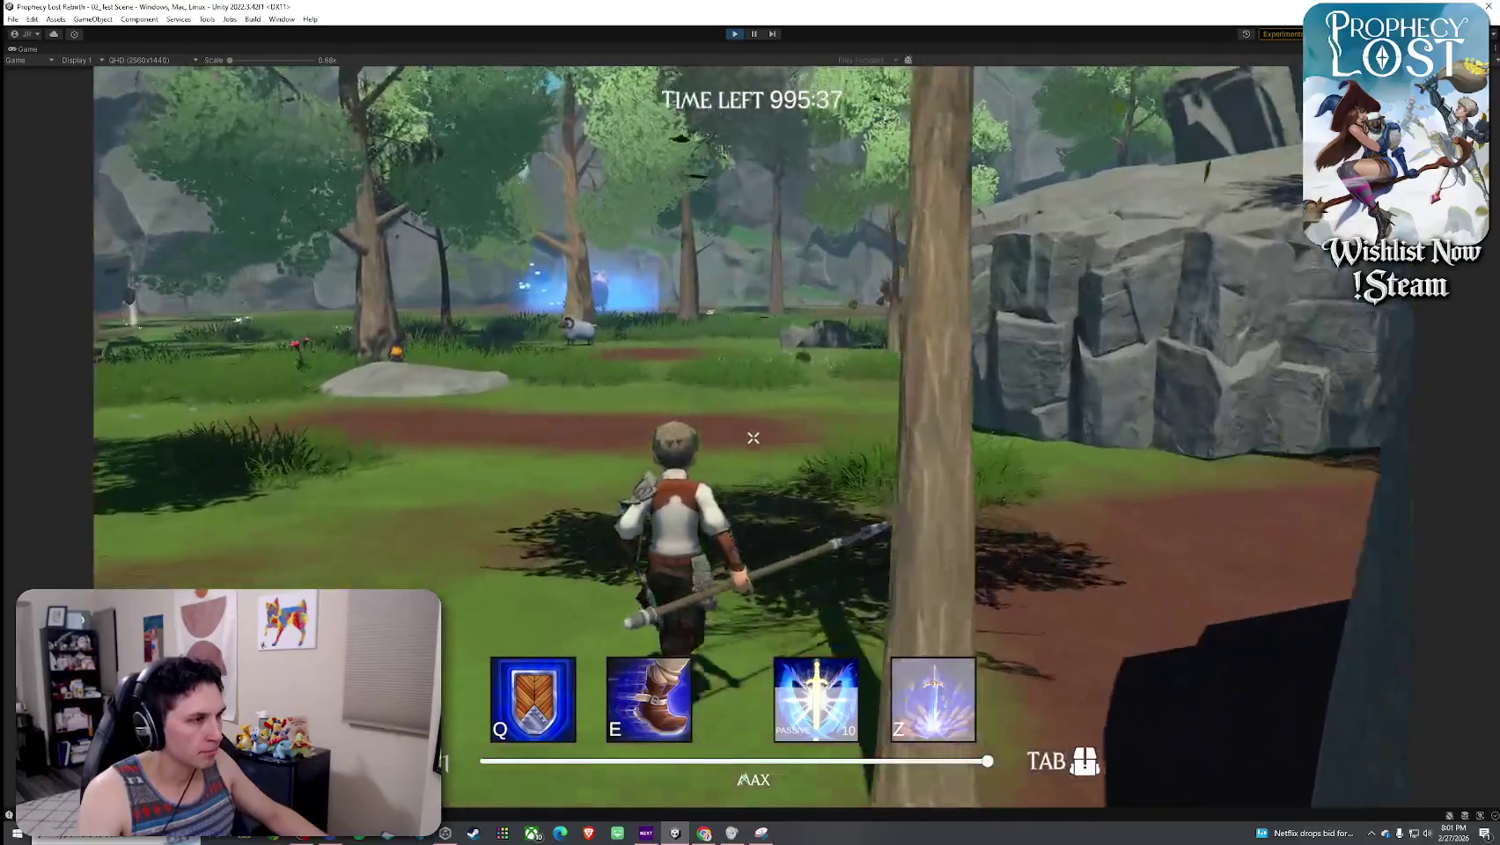
key(w)
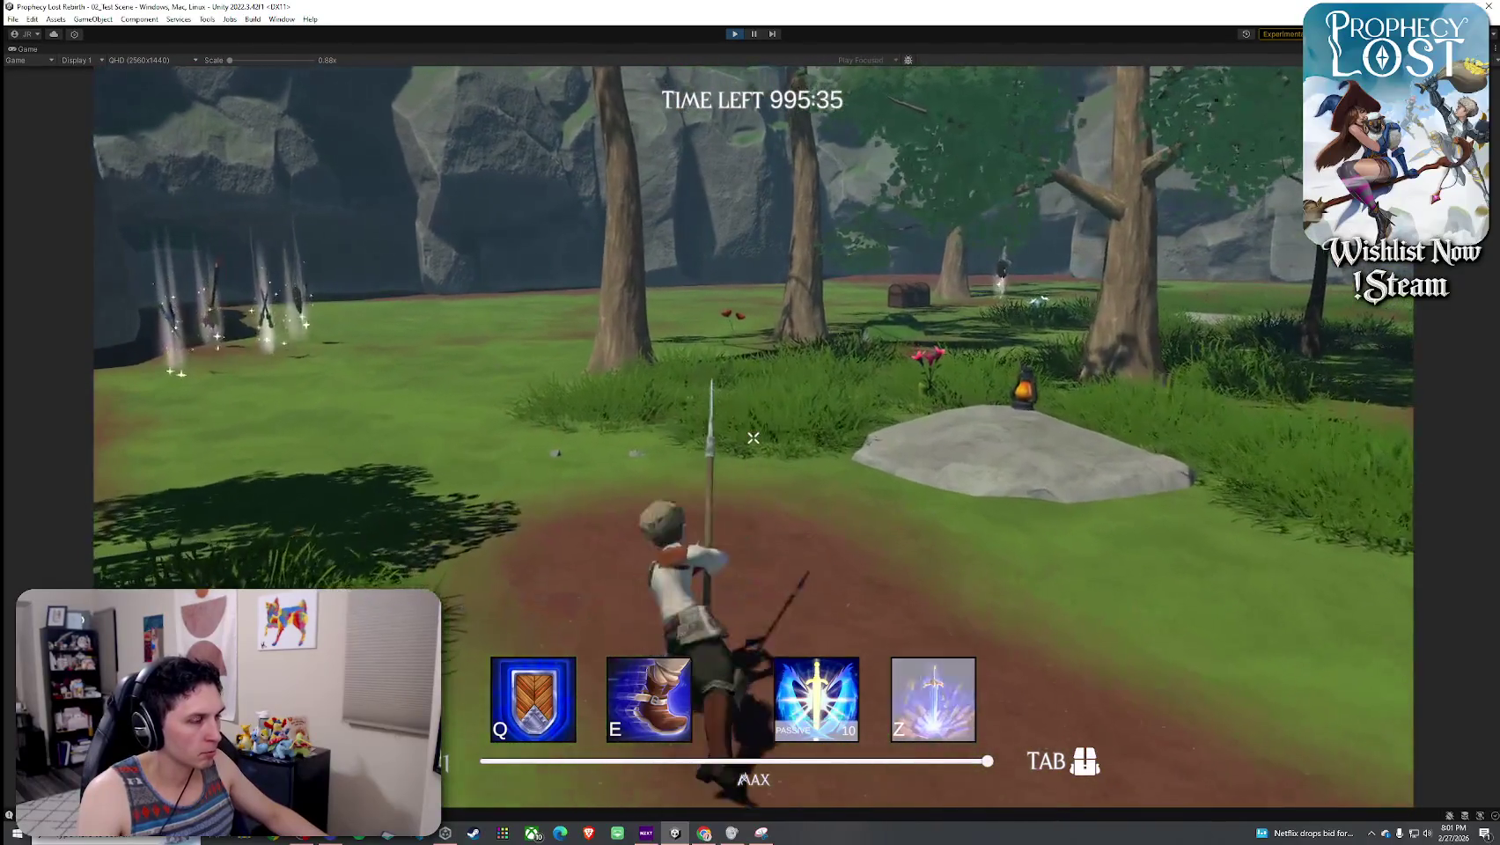
key(w)
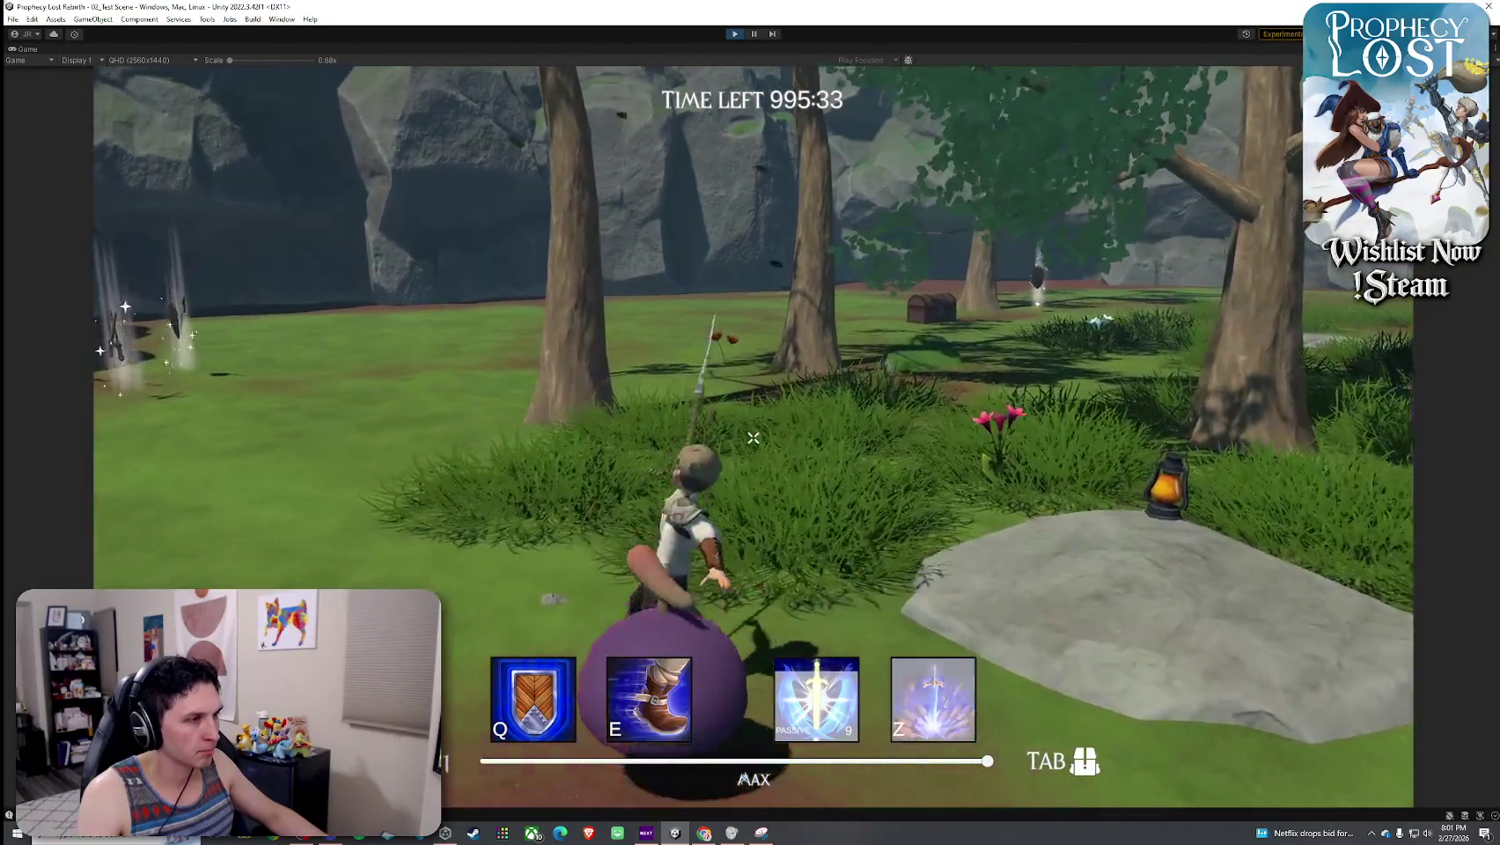
key(w)
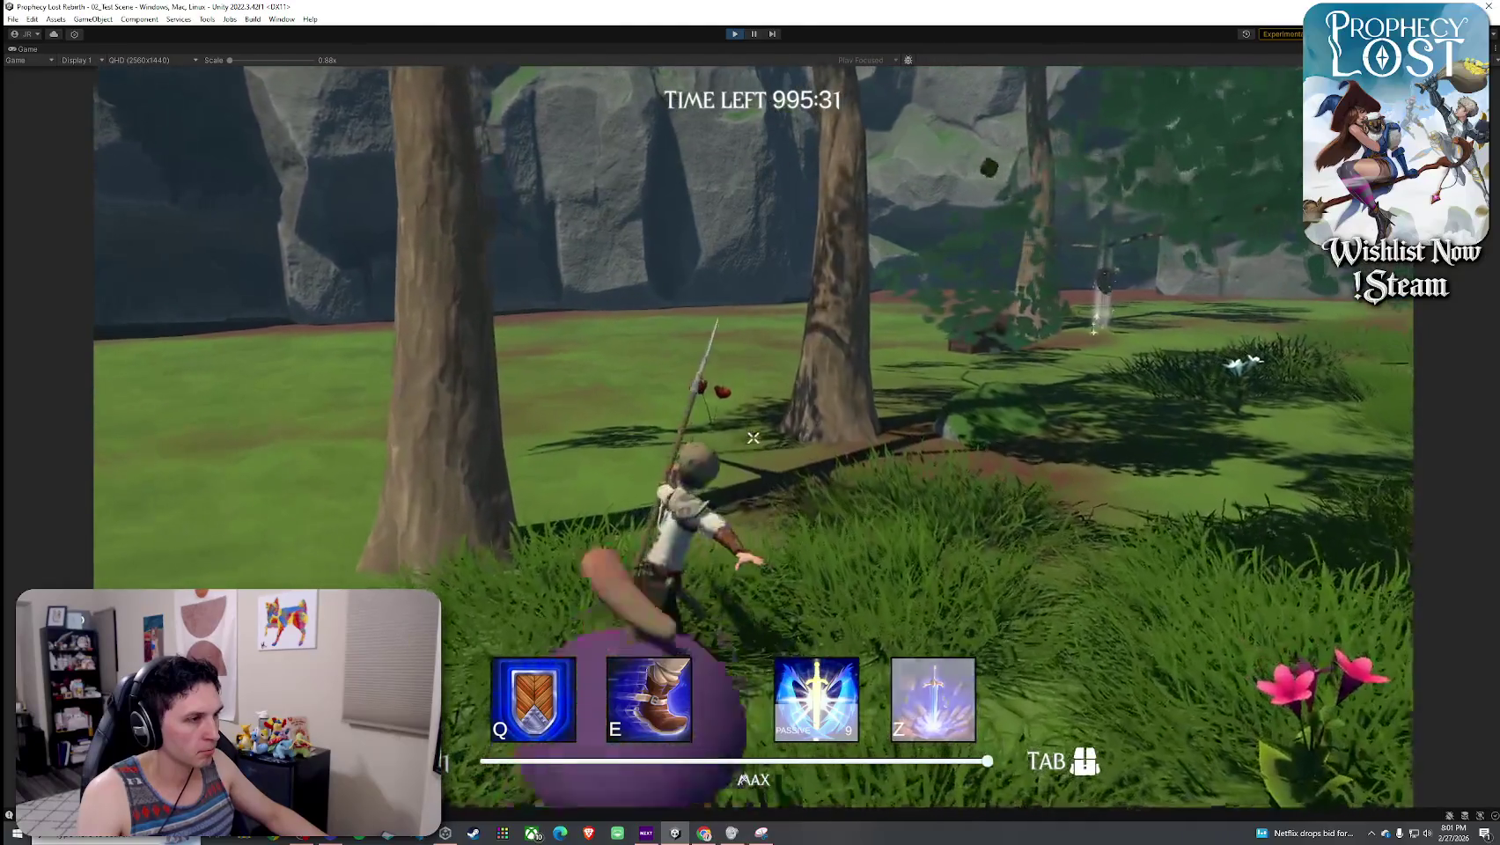
key(w)
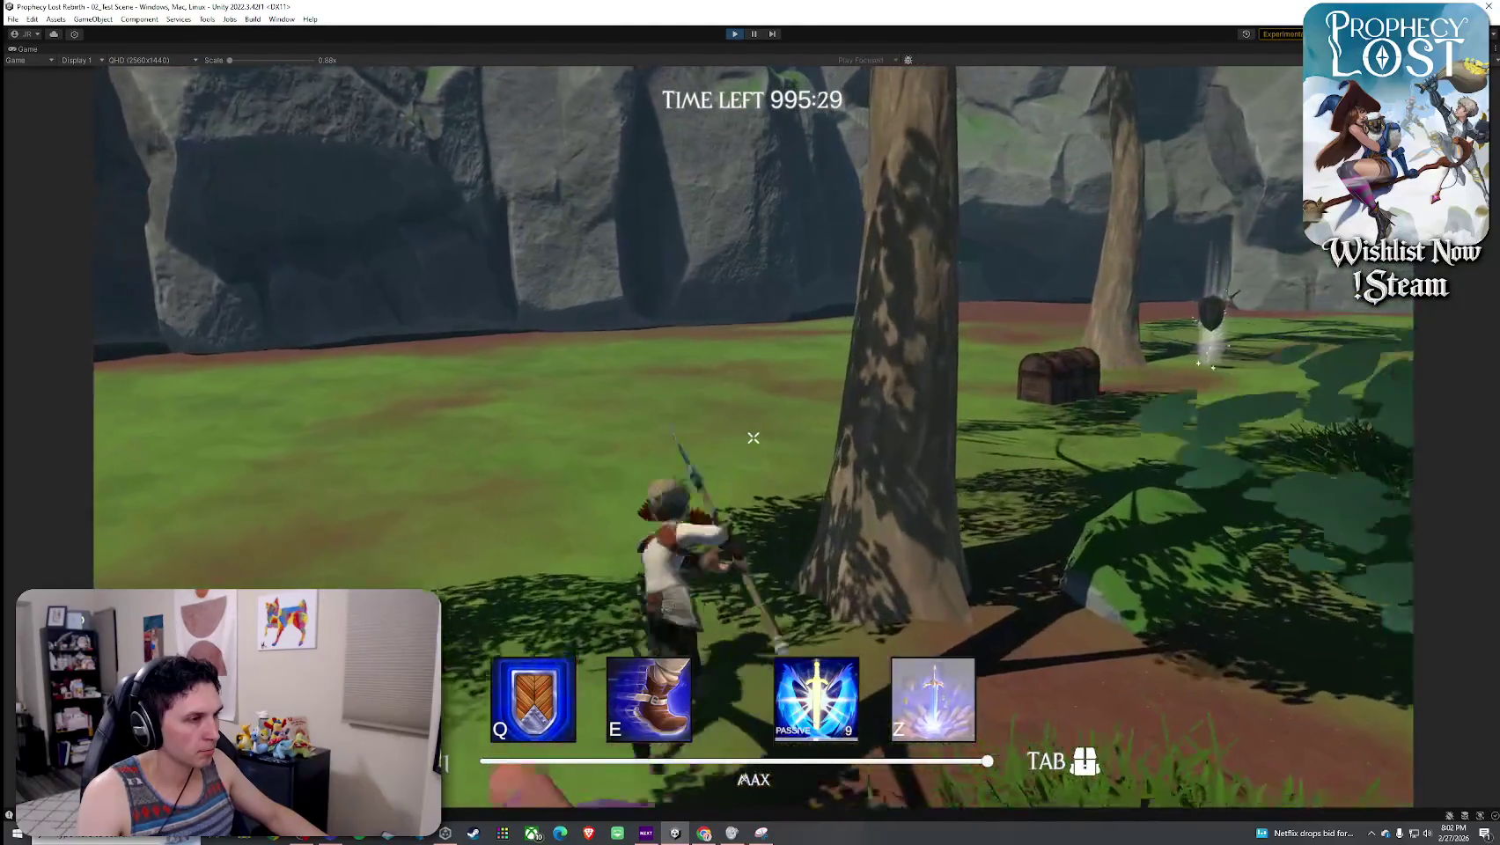
key(w)
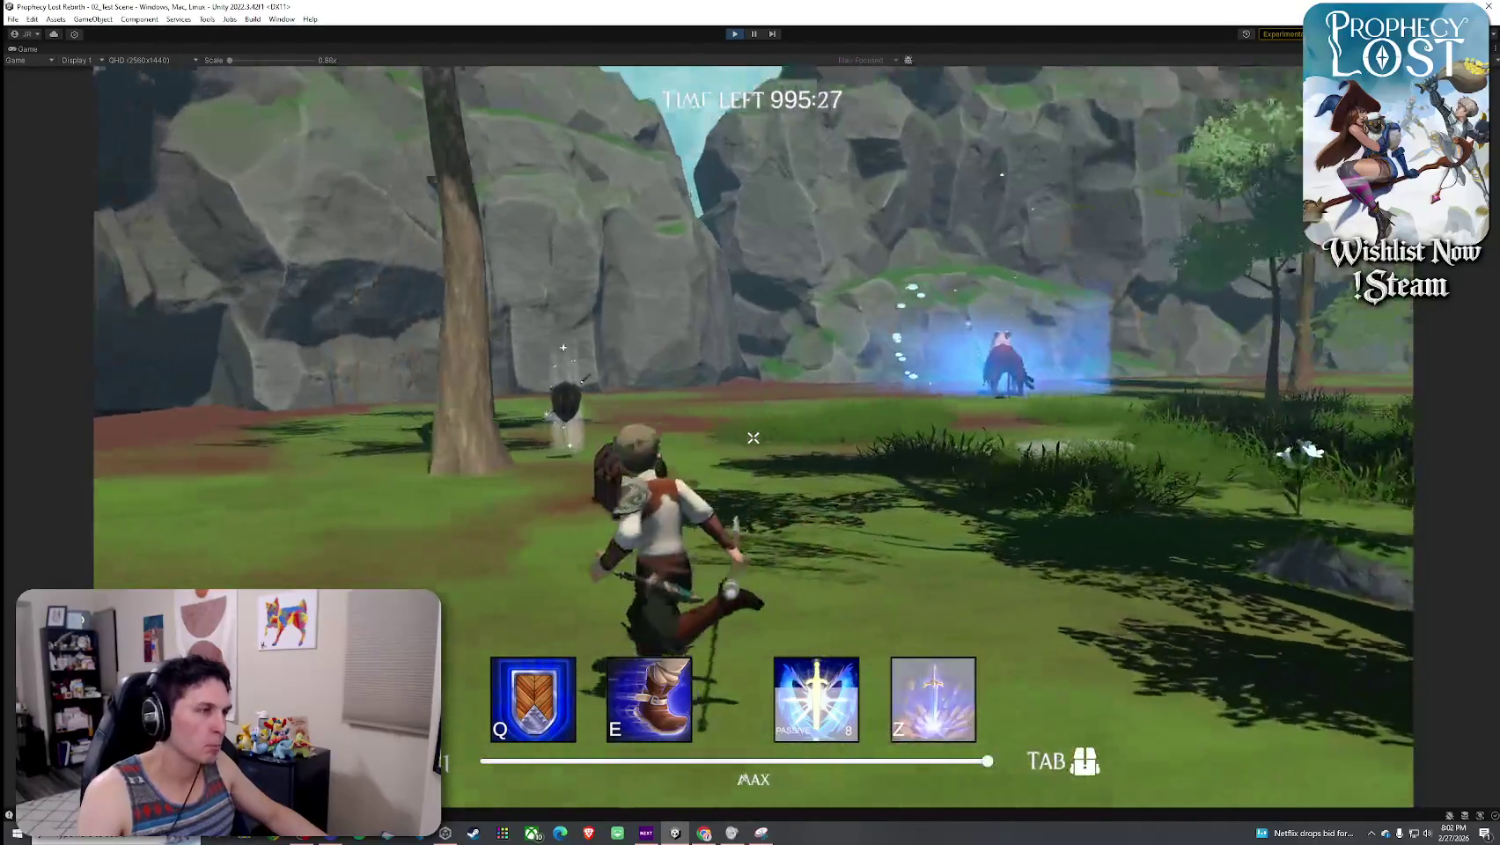
key(w)
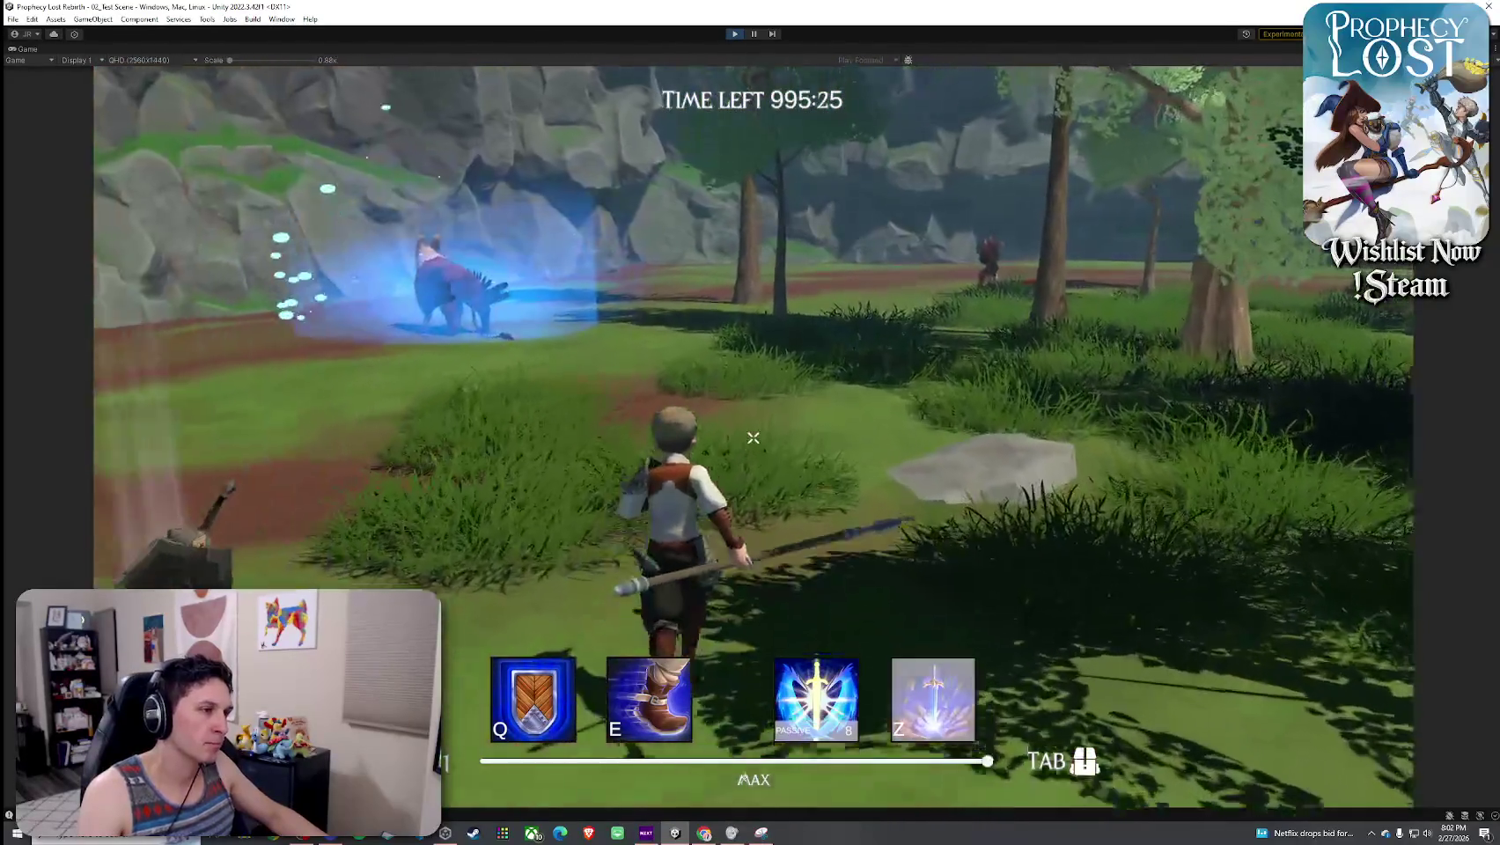
key(w)
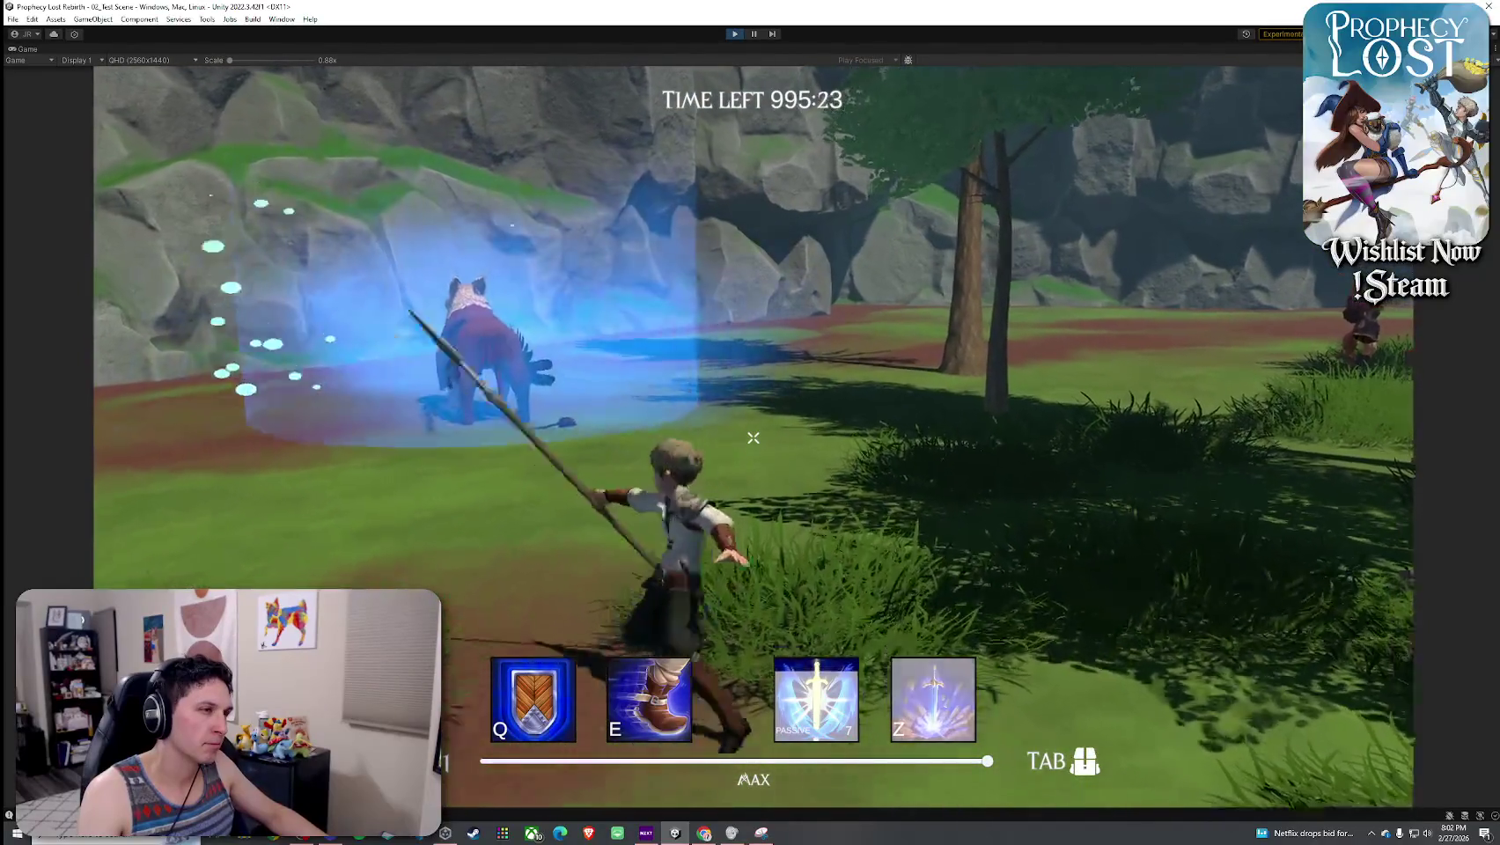
key(w)
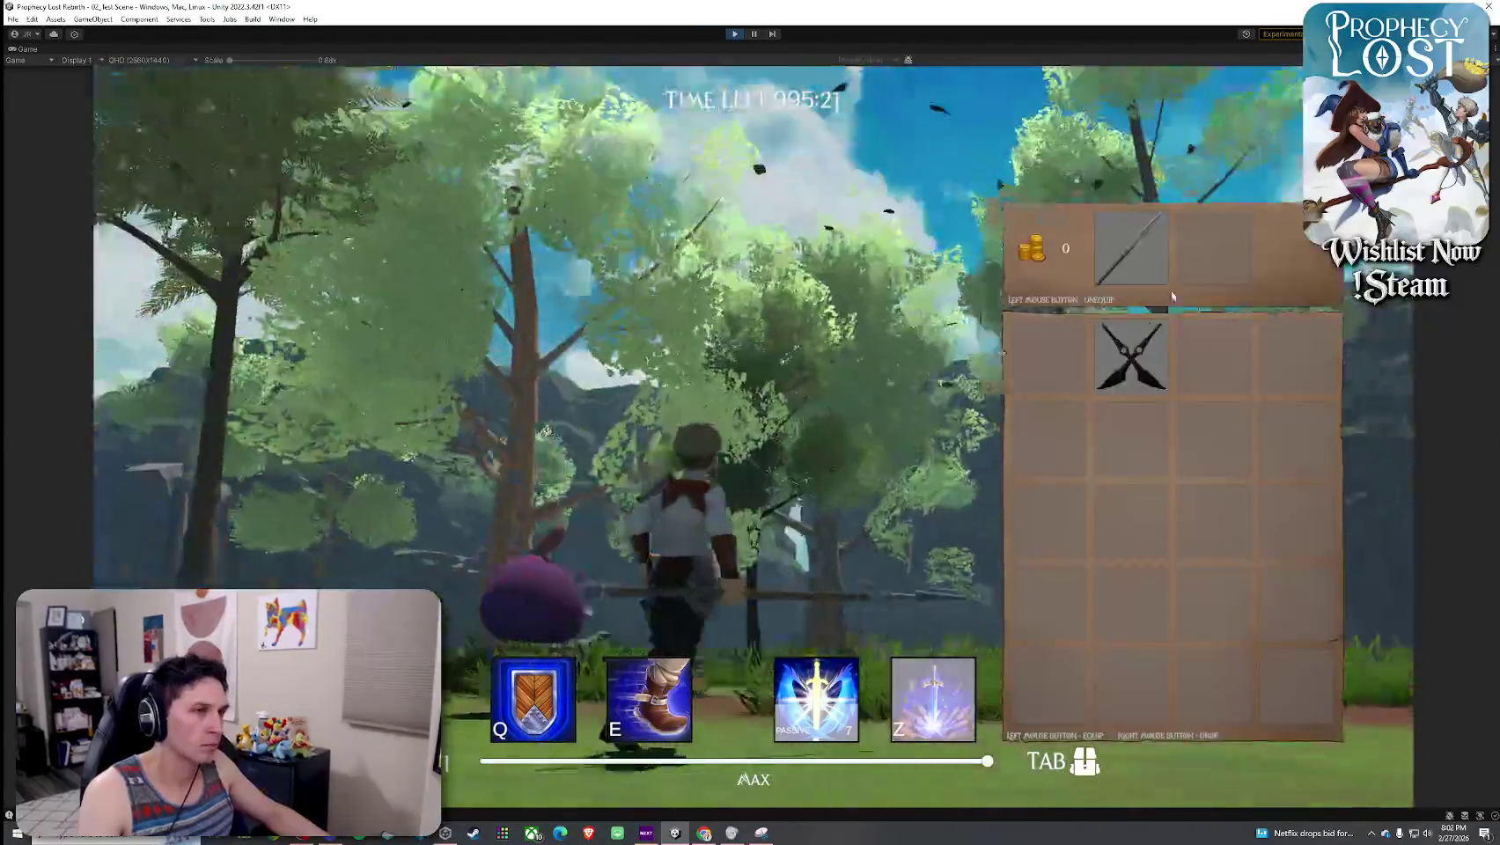
key(w)
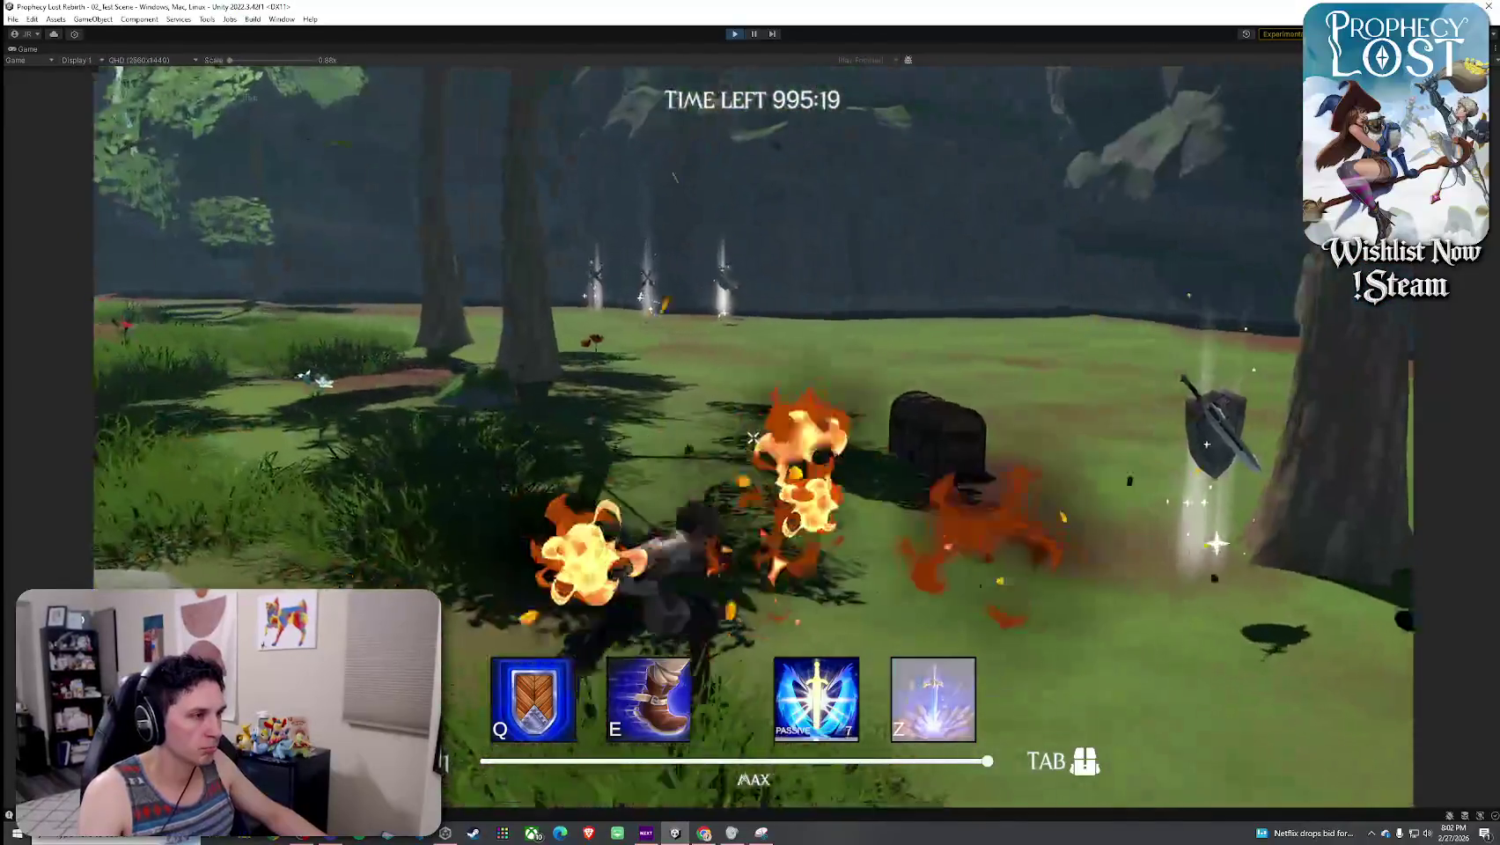
key(w)
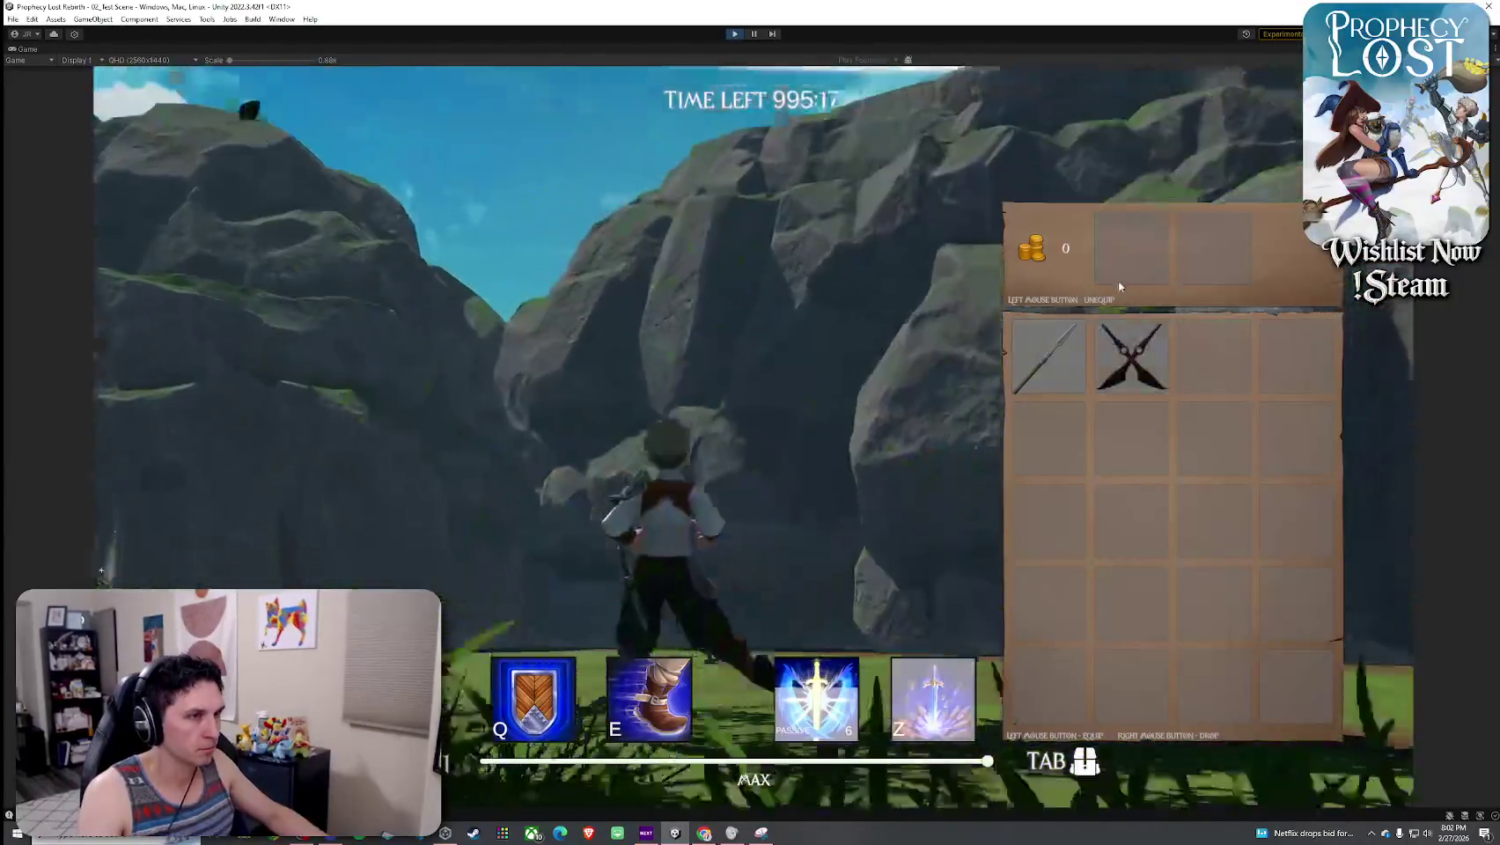
key(w)
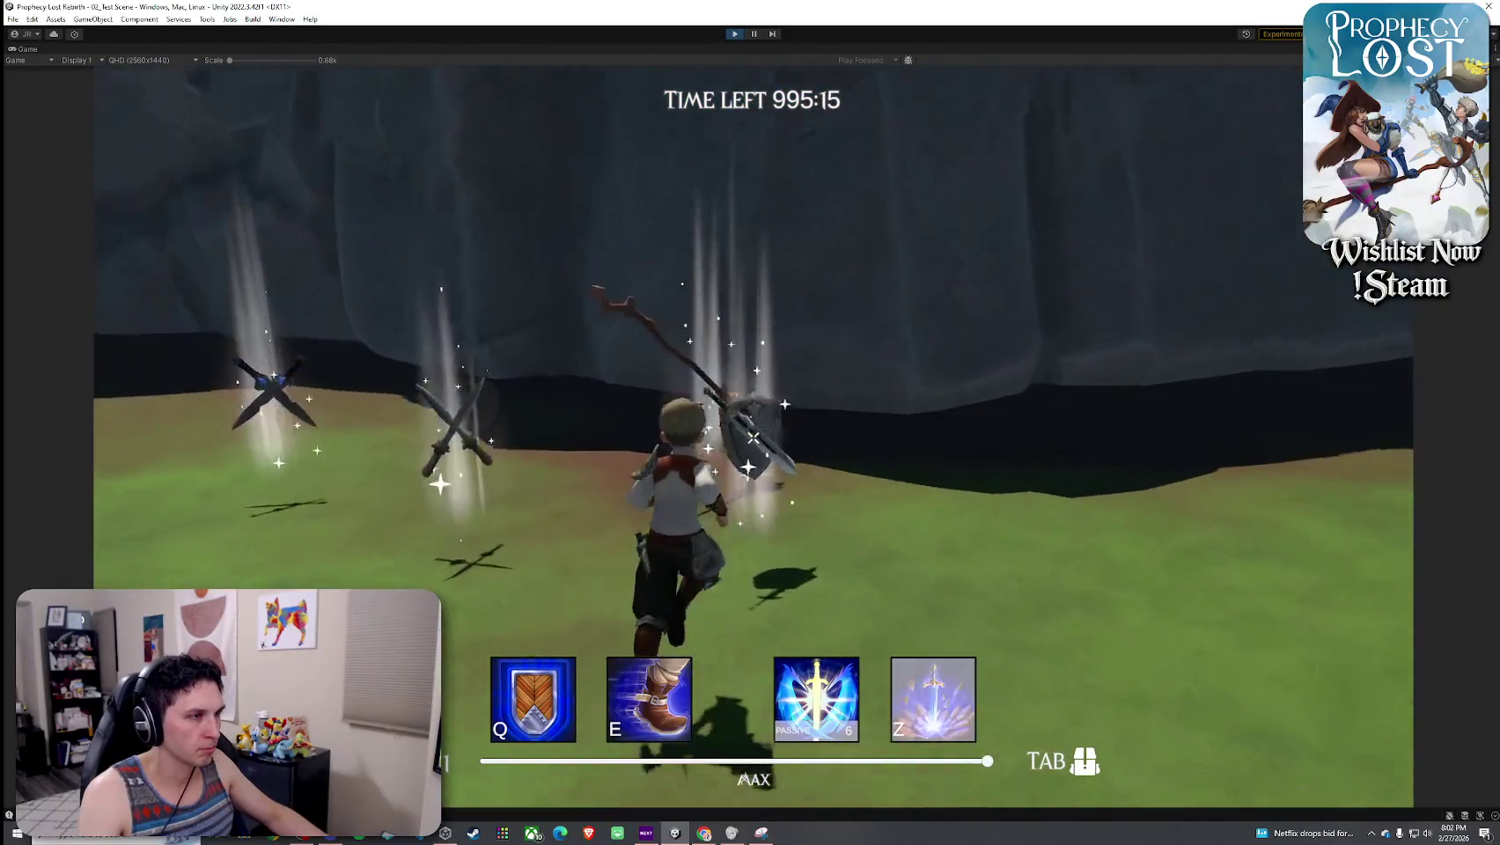
key(e)
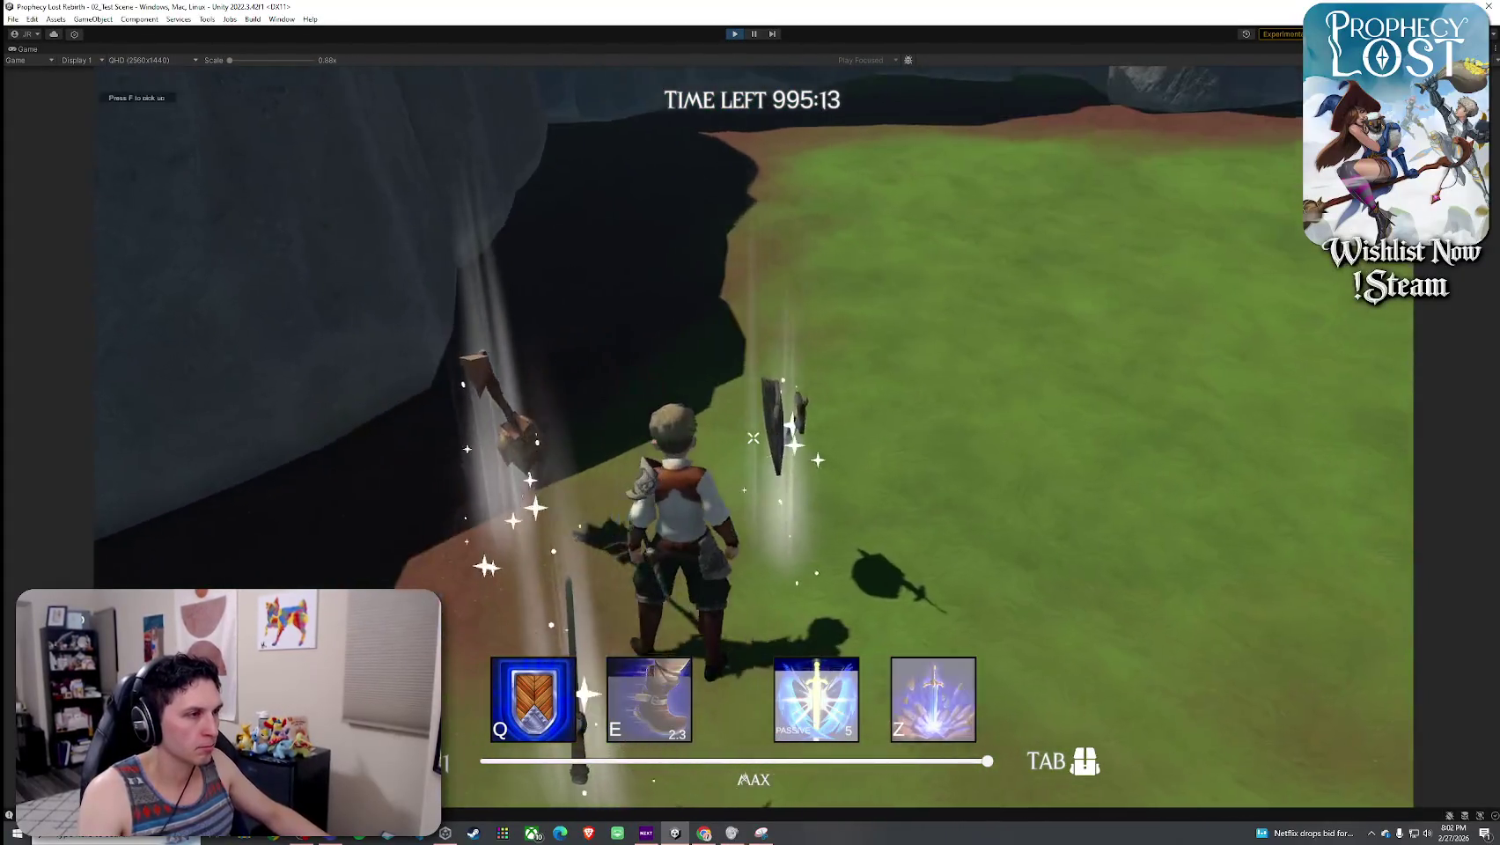
key(w)
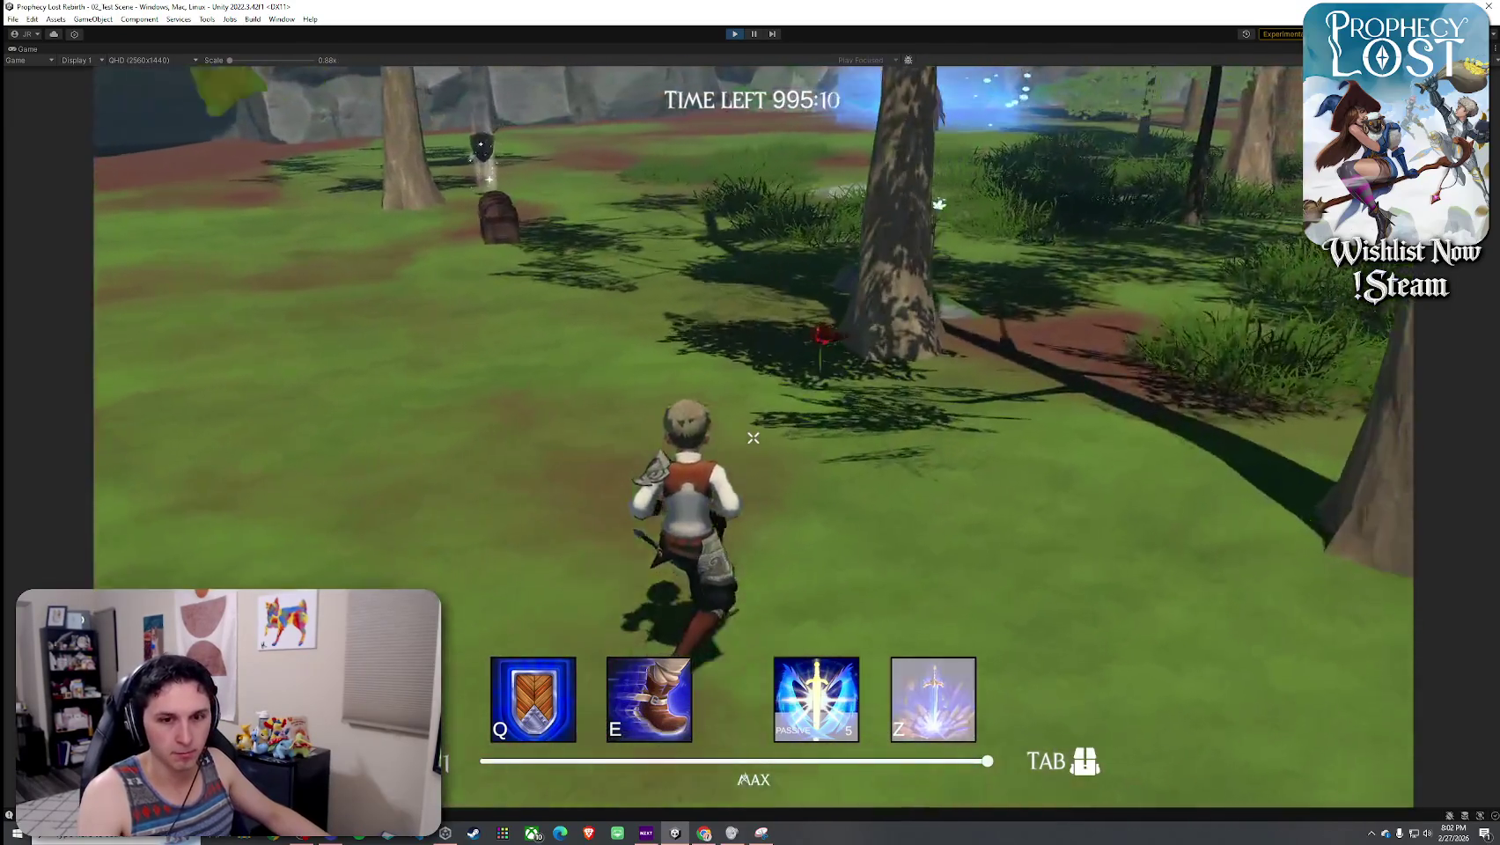
- Equip the sword and shield from the inventory and attack with them
key(Tab)
click(1213, 356)
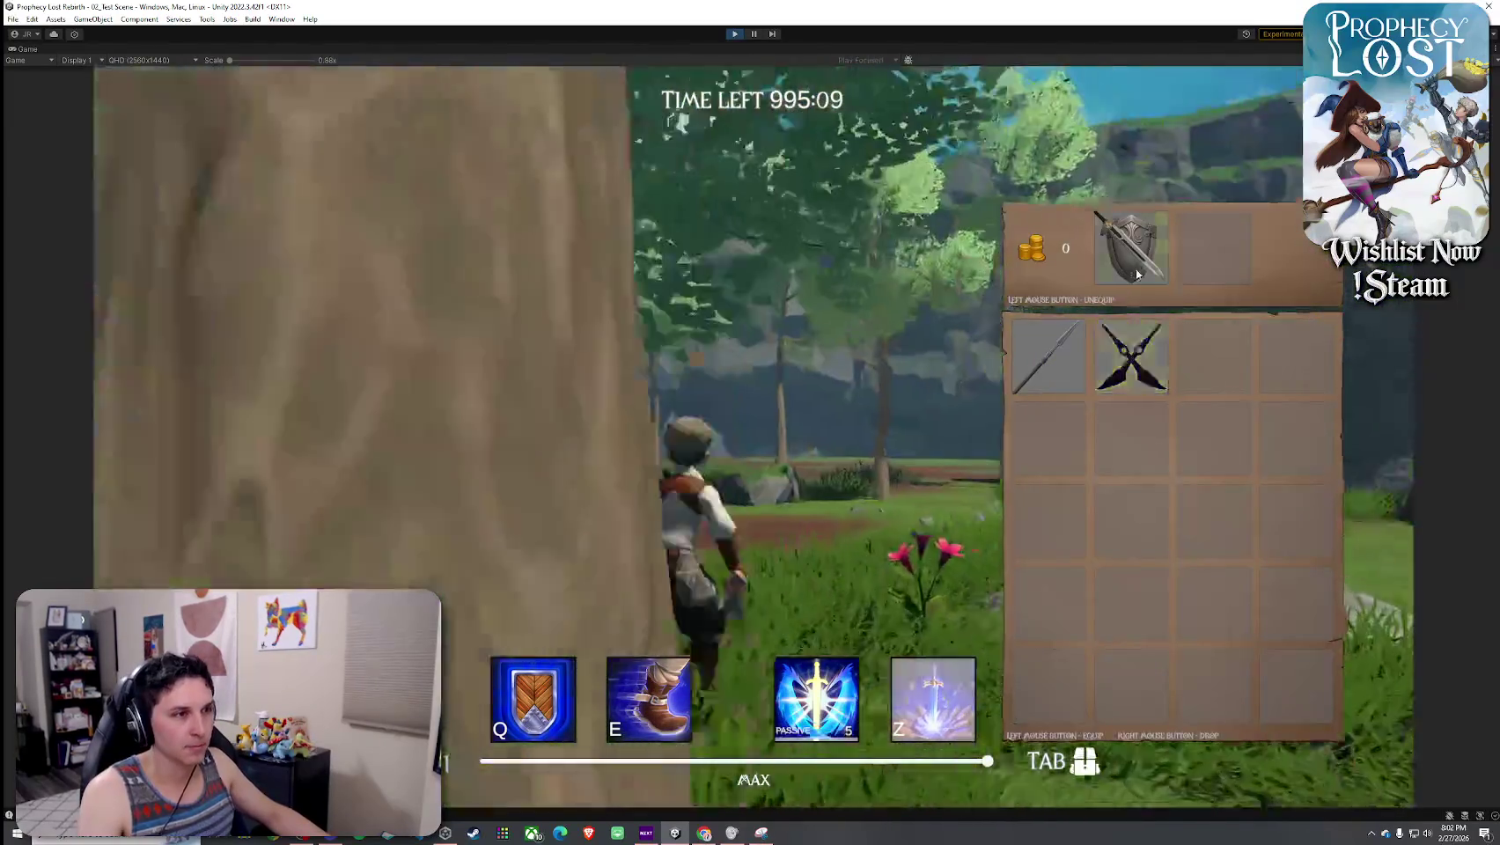
key(Tab)
click(753, 437)
- Run across the large rock performing fiery attacks, then switch to the Steam store charts
key(w)
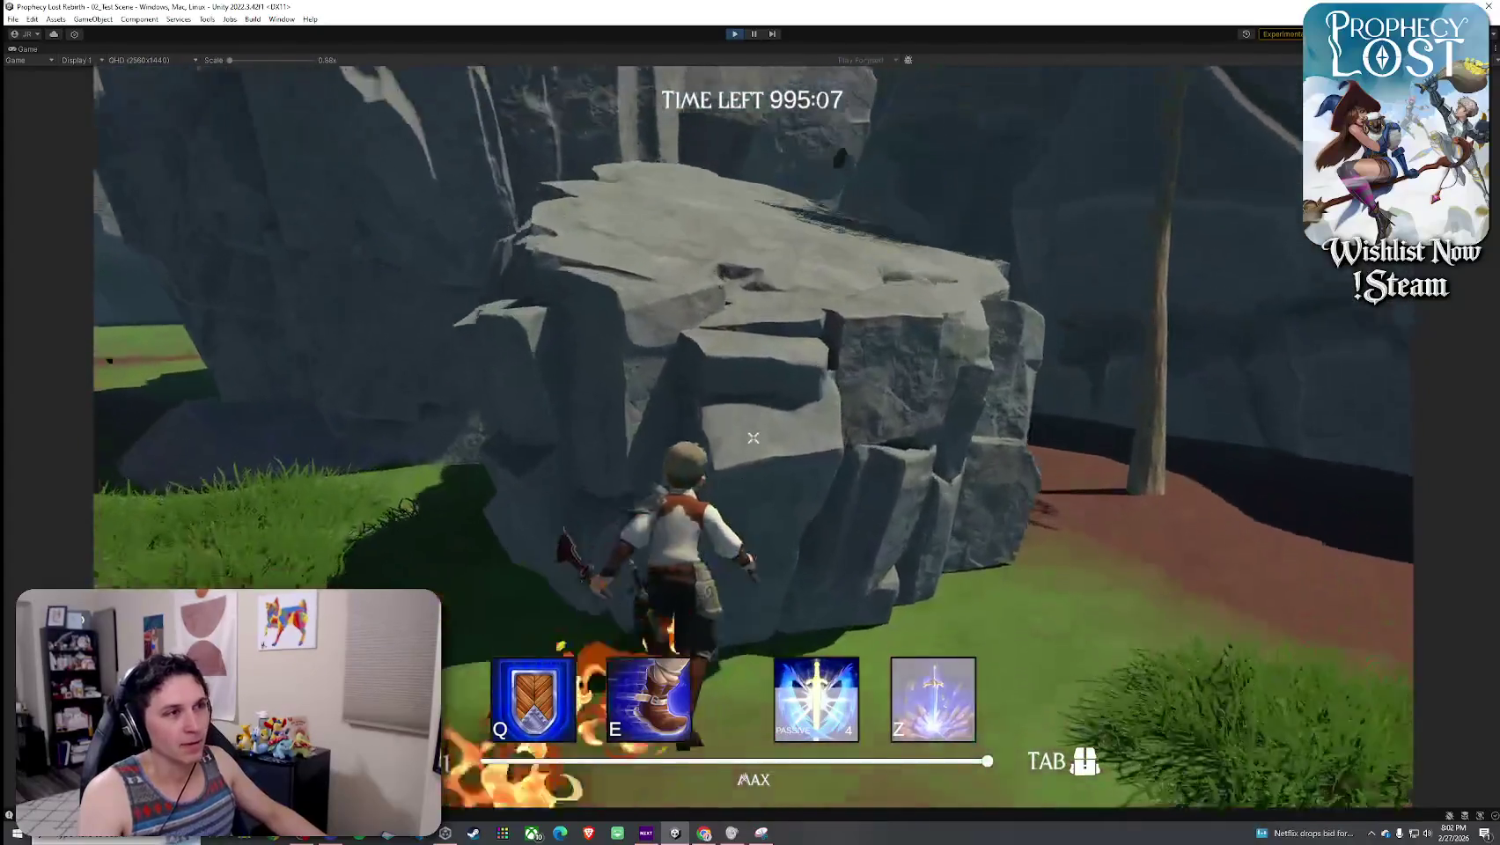
key(w)
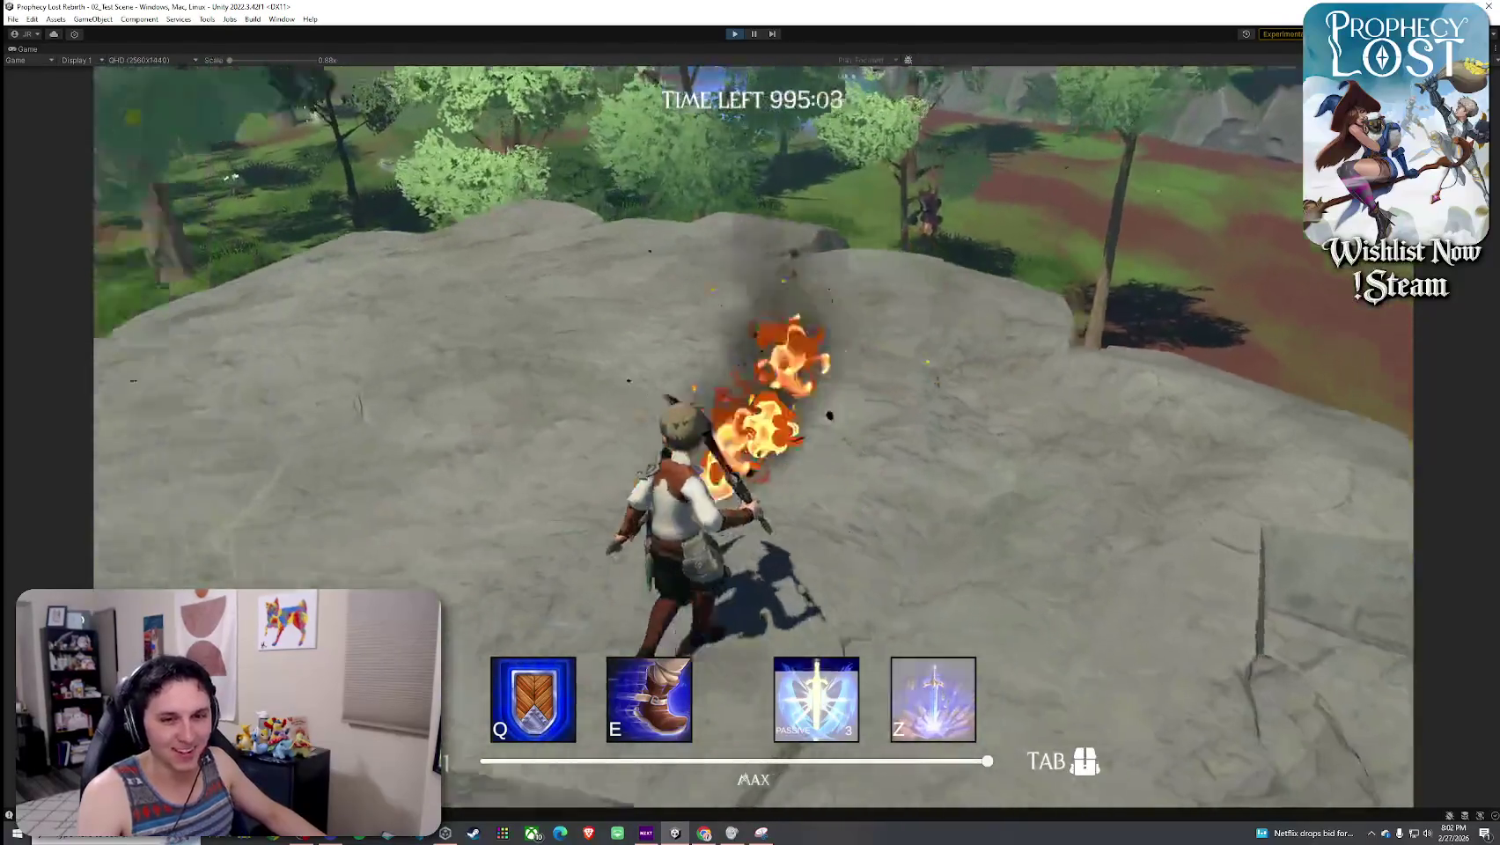
click(753, 438)
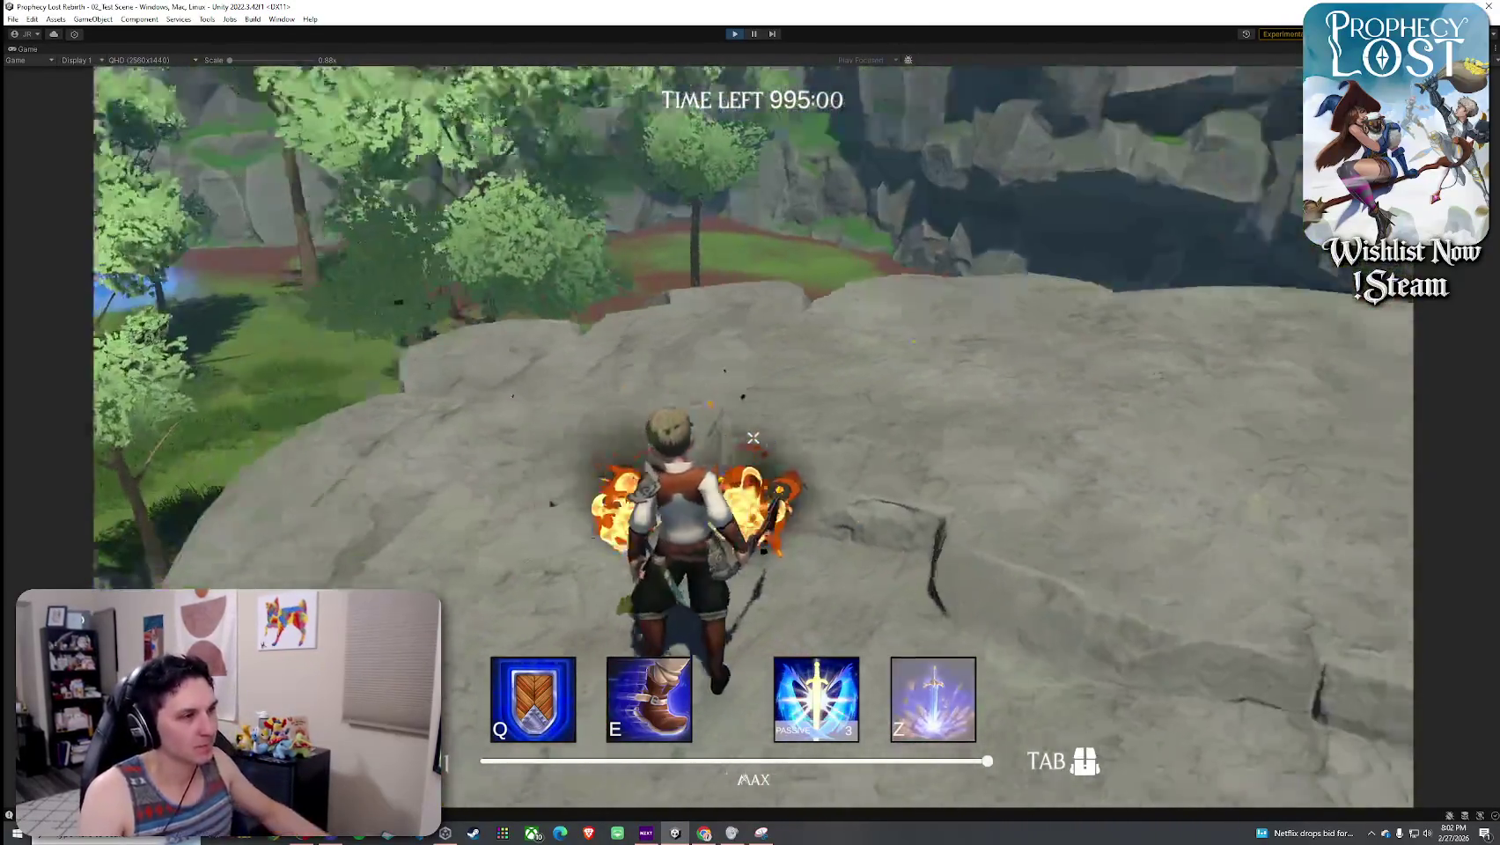
click(753, 437)
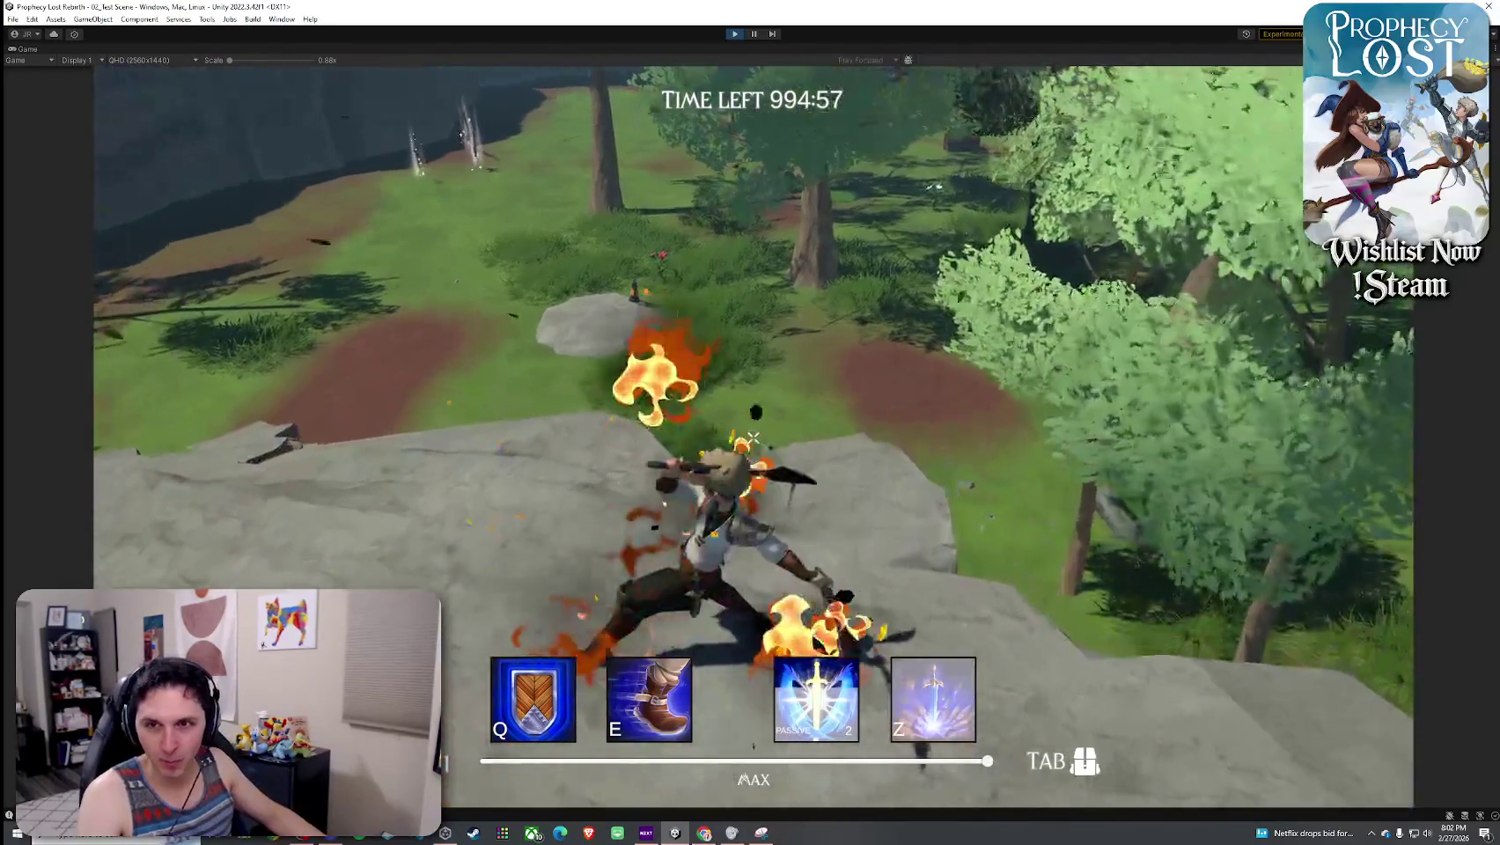
key(w)
key(w)
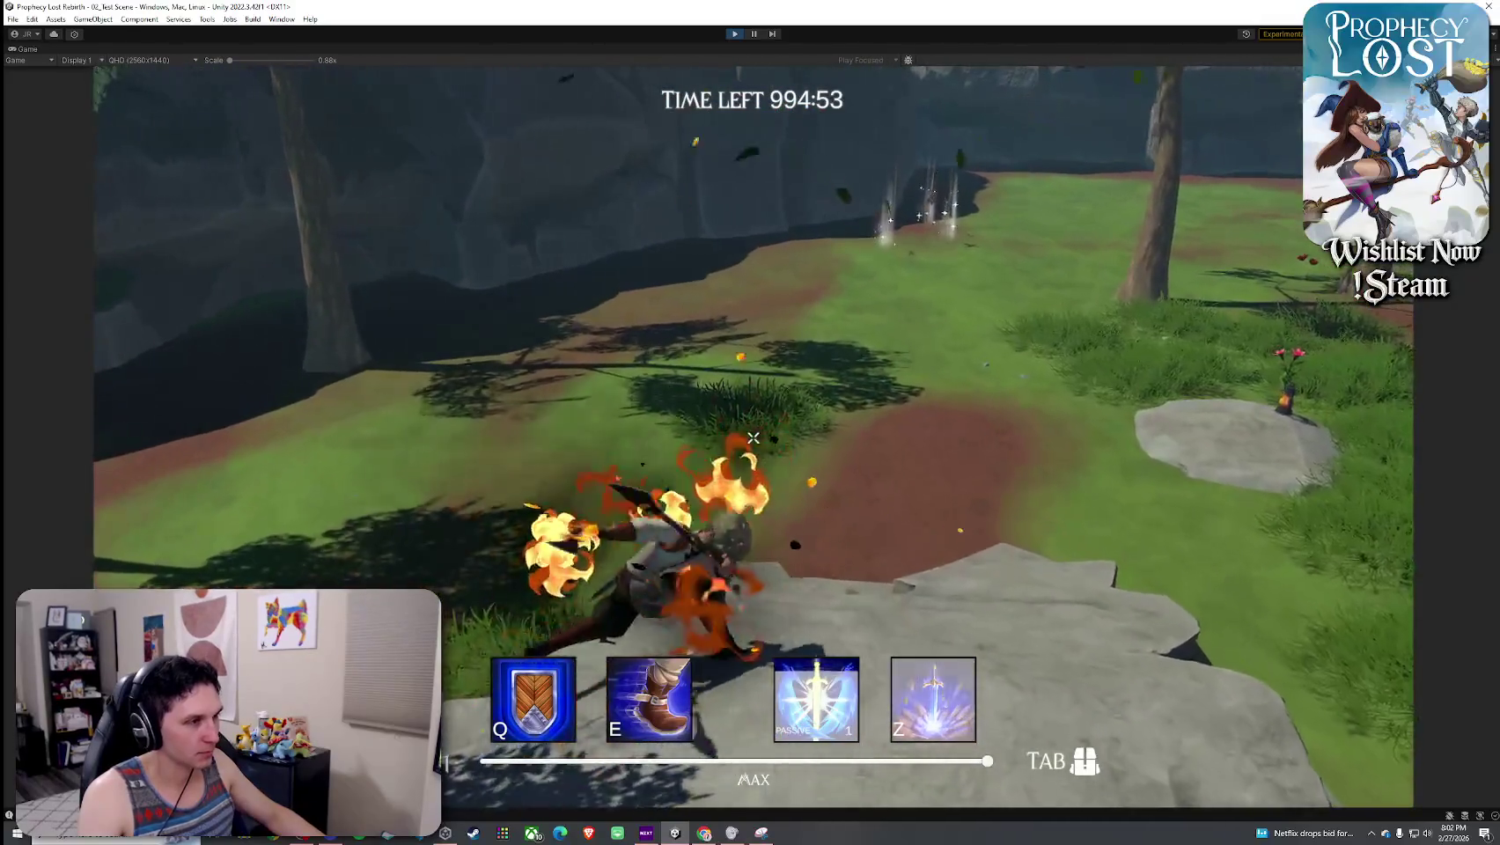
click(753, 437)
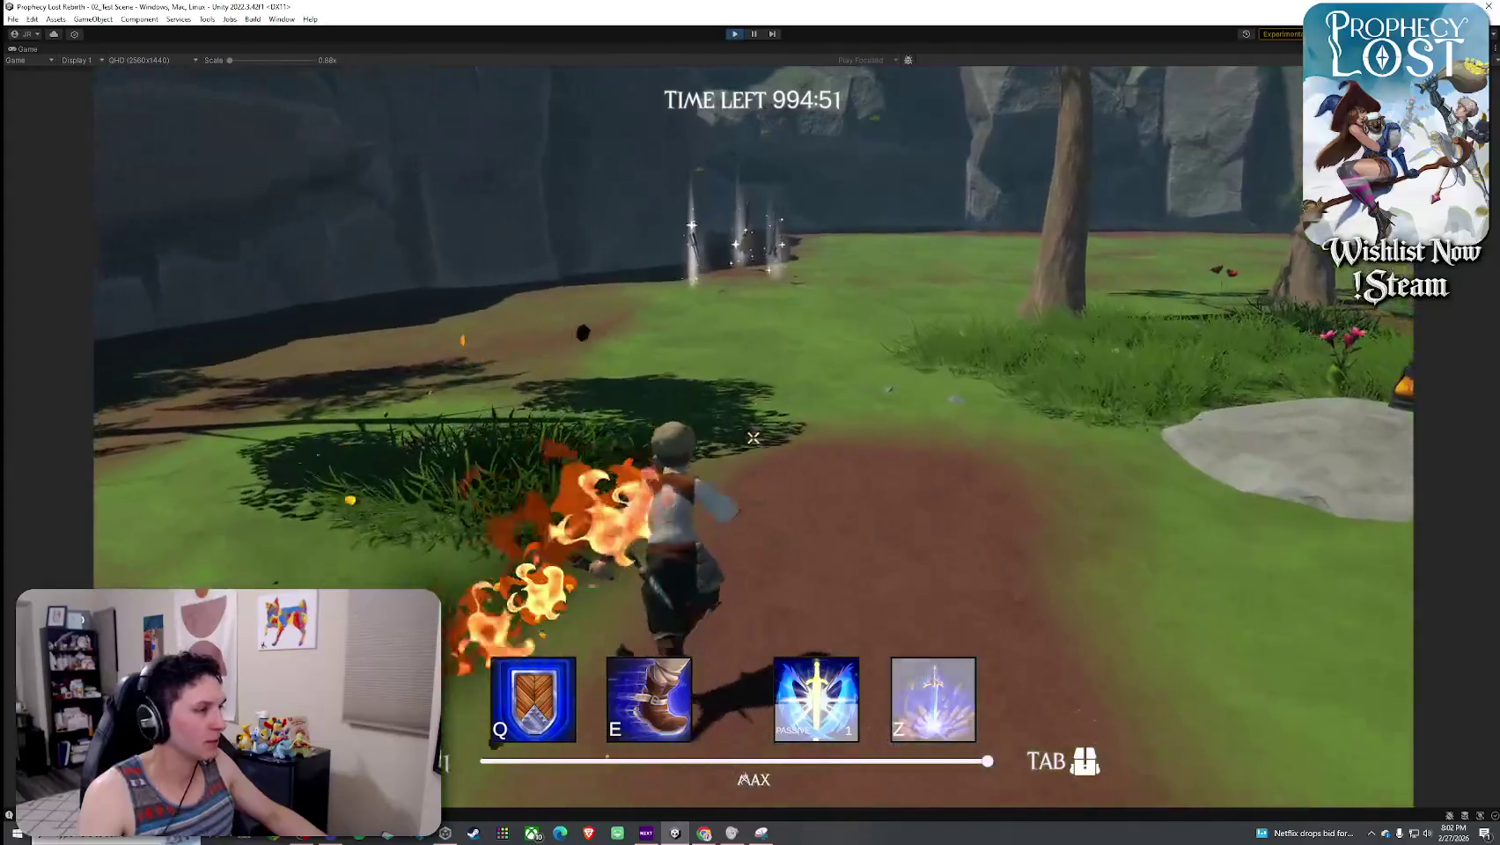
key(super)
click(474, 833)
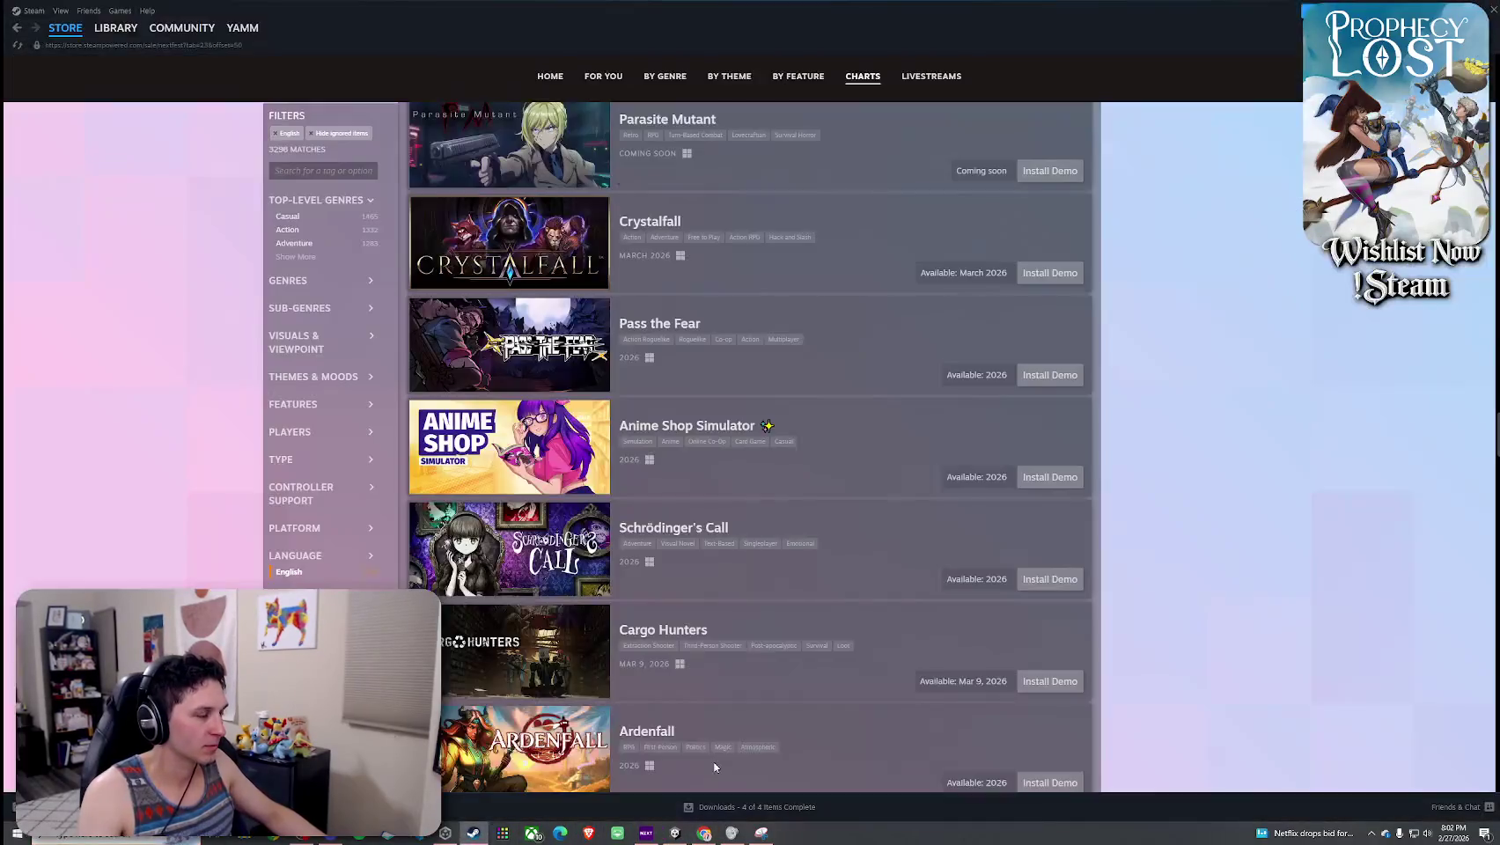
- Go to the Burglin' Gnomes Demo in the Steam Library and visit its store page
scroll(628, 508, up, 5)
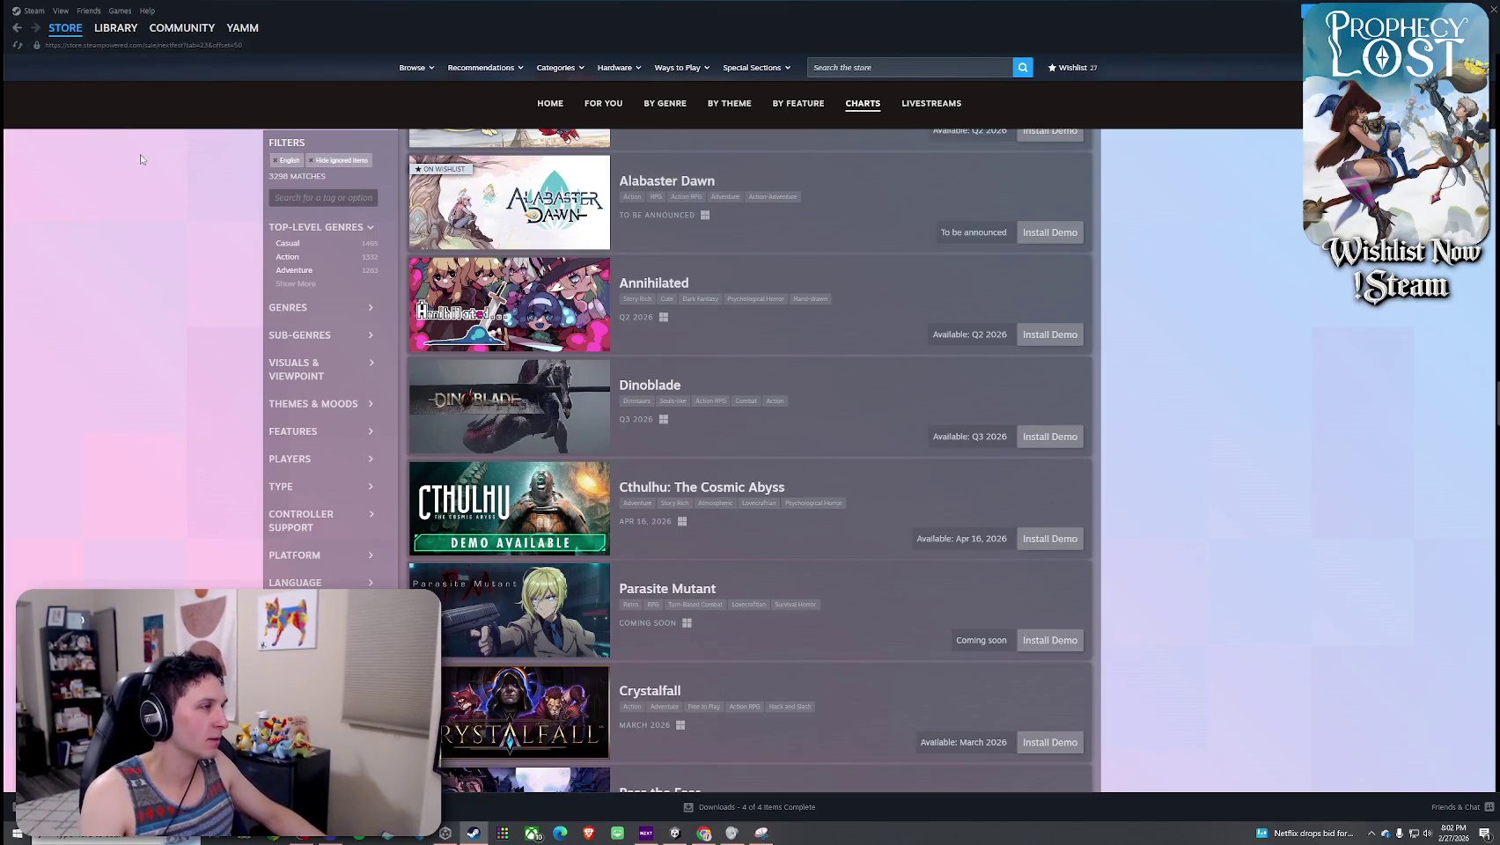
click(113, 29)
click(103, 160)
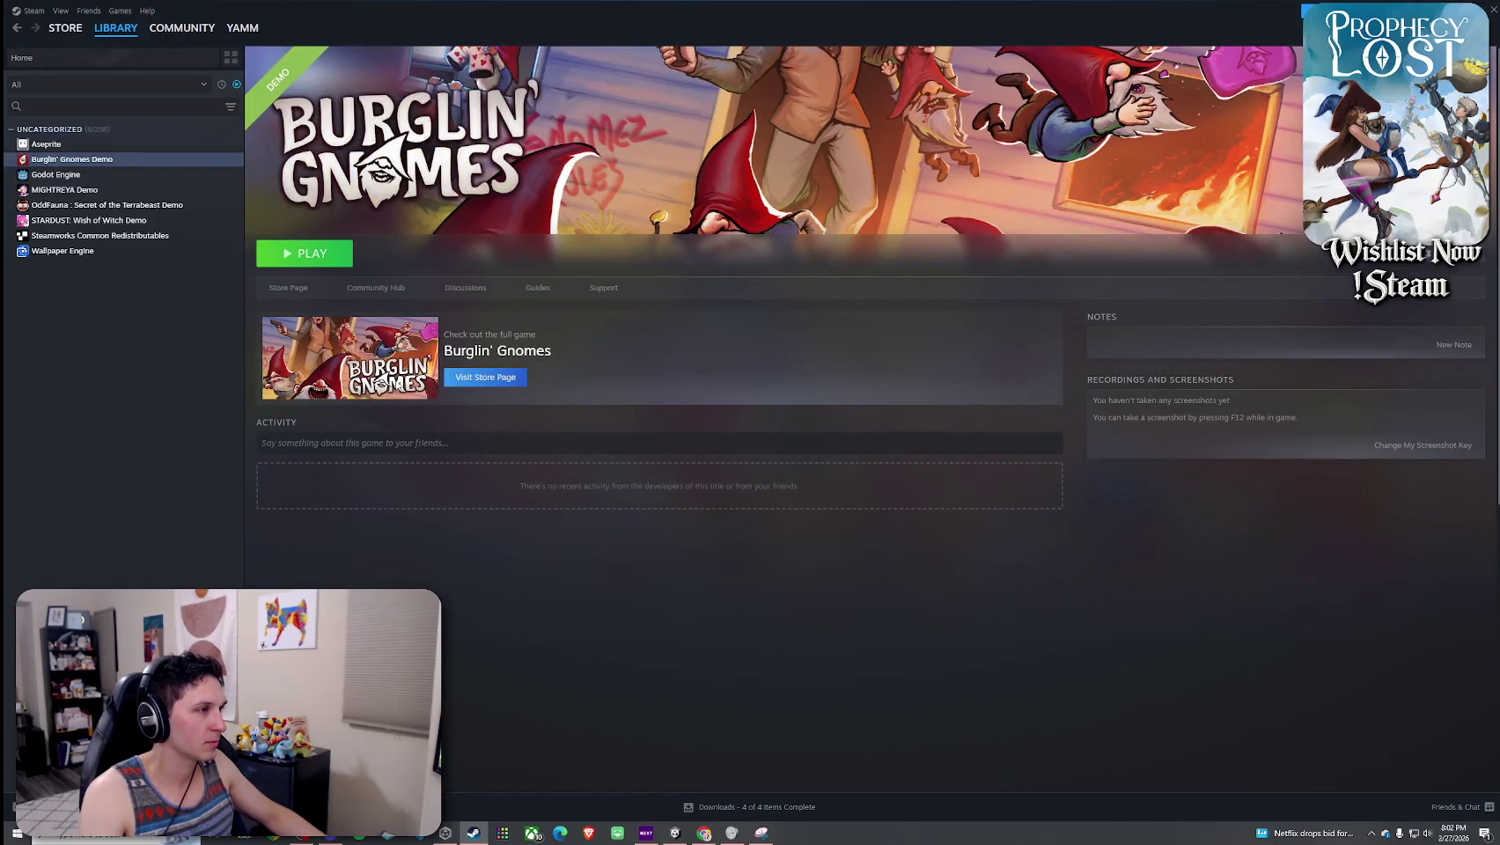
click(498, 380)
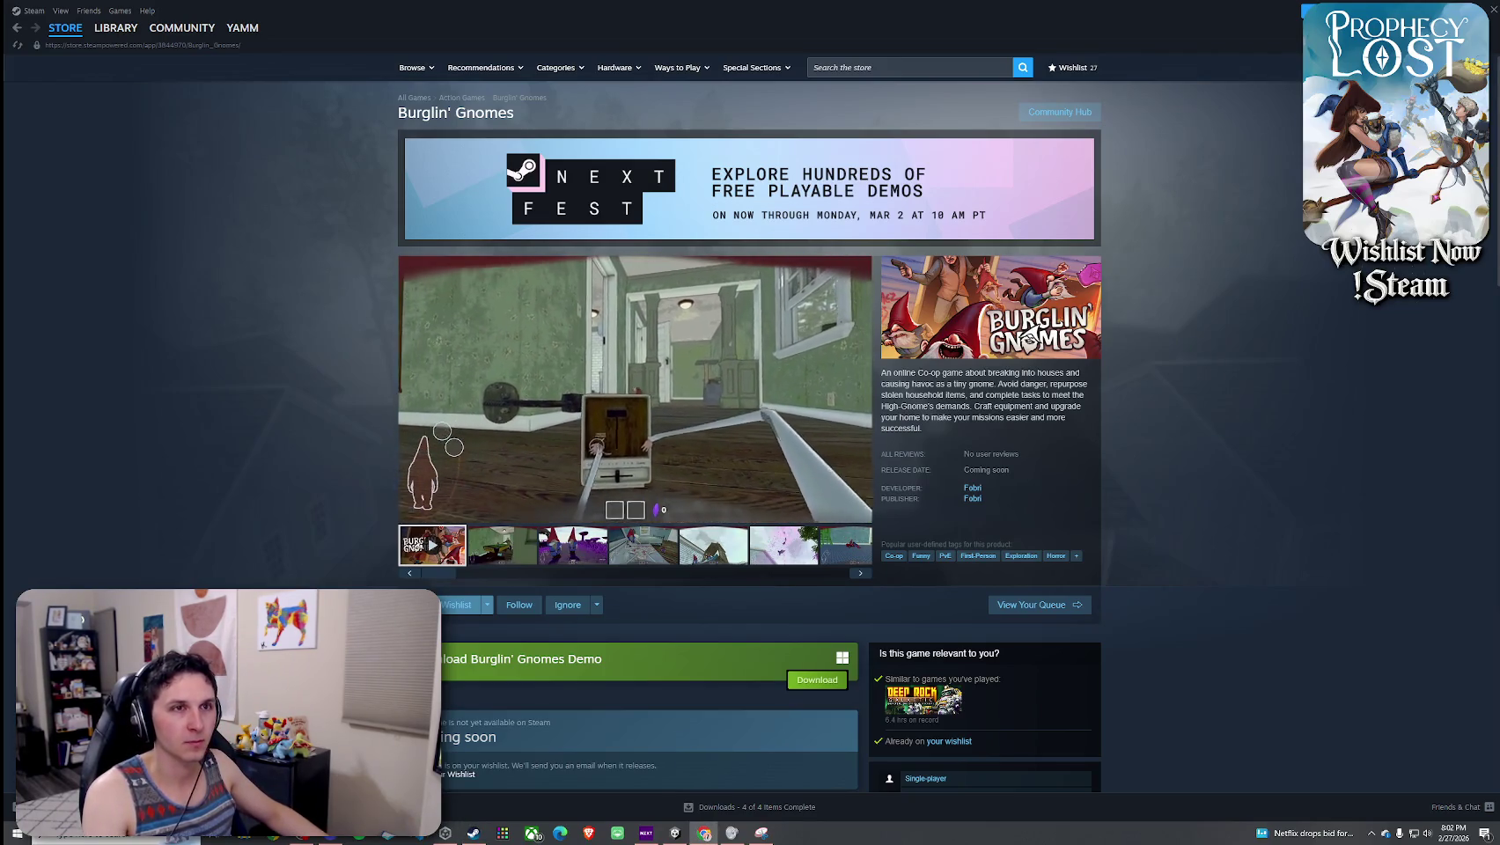
- Watch the Burglin' Gnomes trailer in the large viewer, close it, and open the wishlist
click(839, 514)
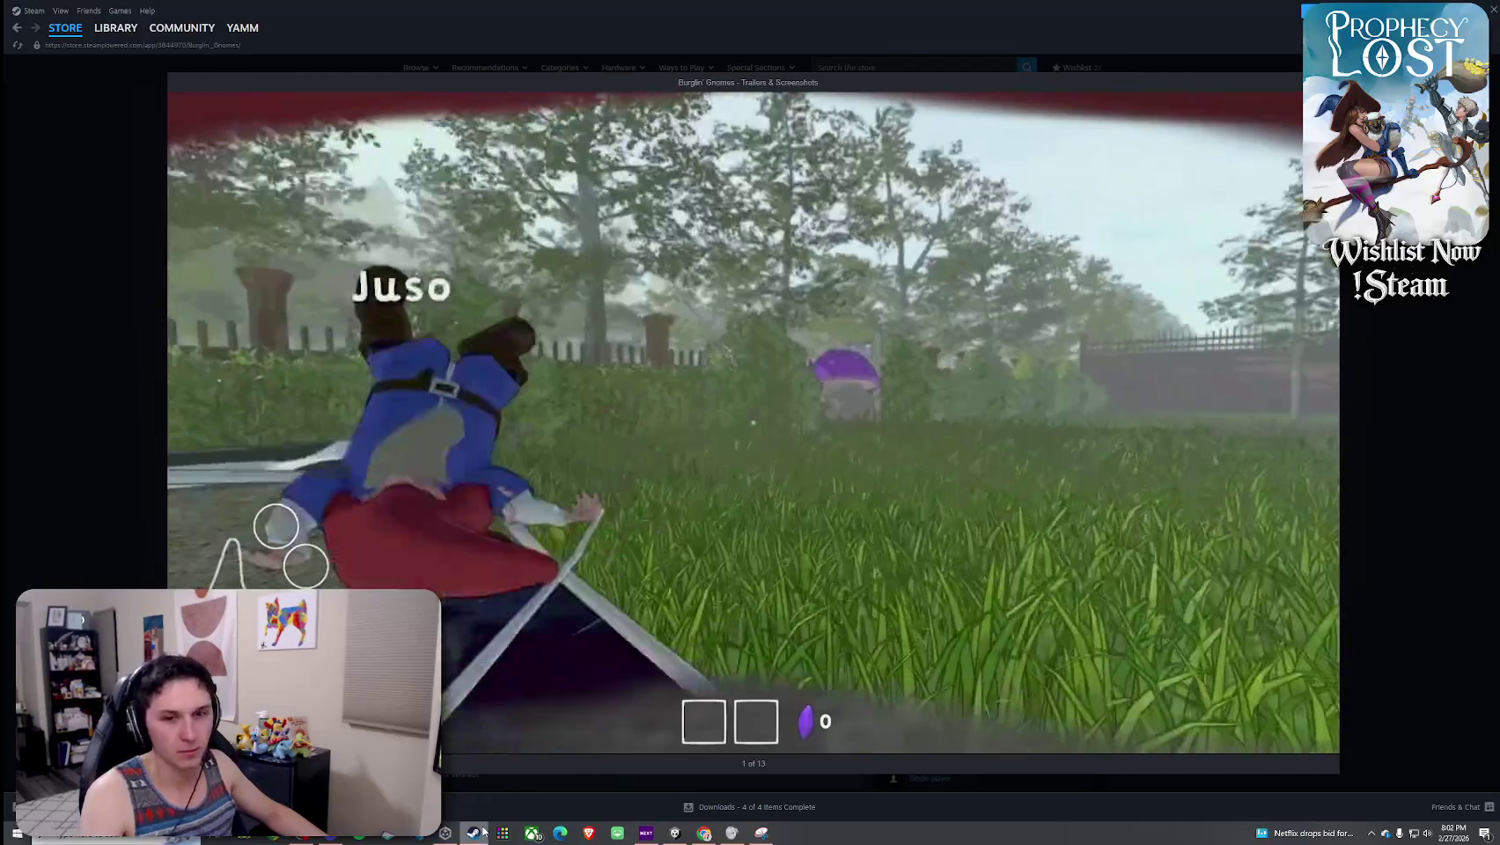
mouse_move(484, 831)
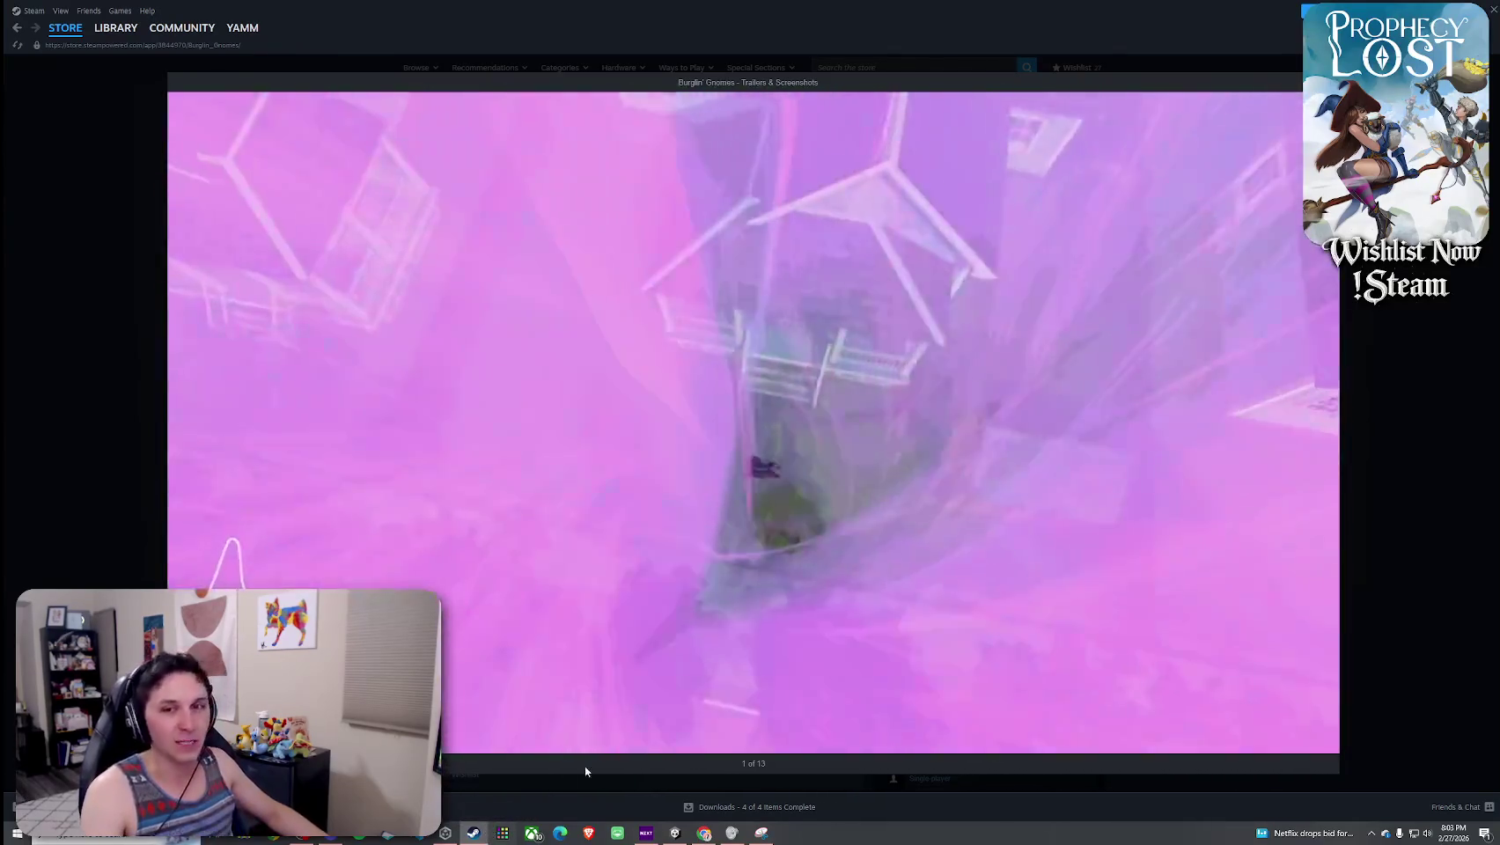
mouse_move(1042, 648)
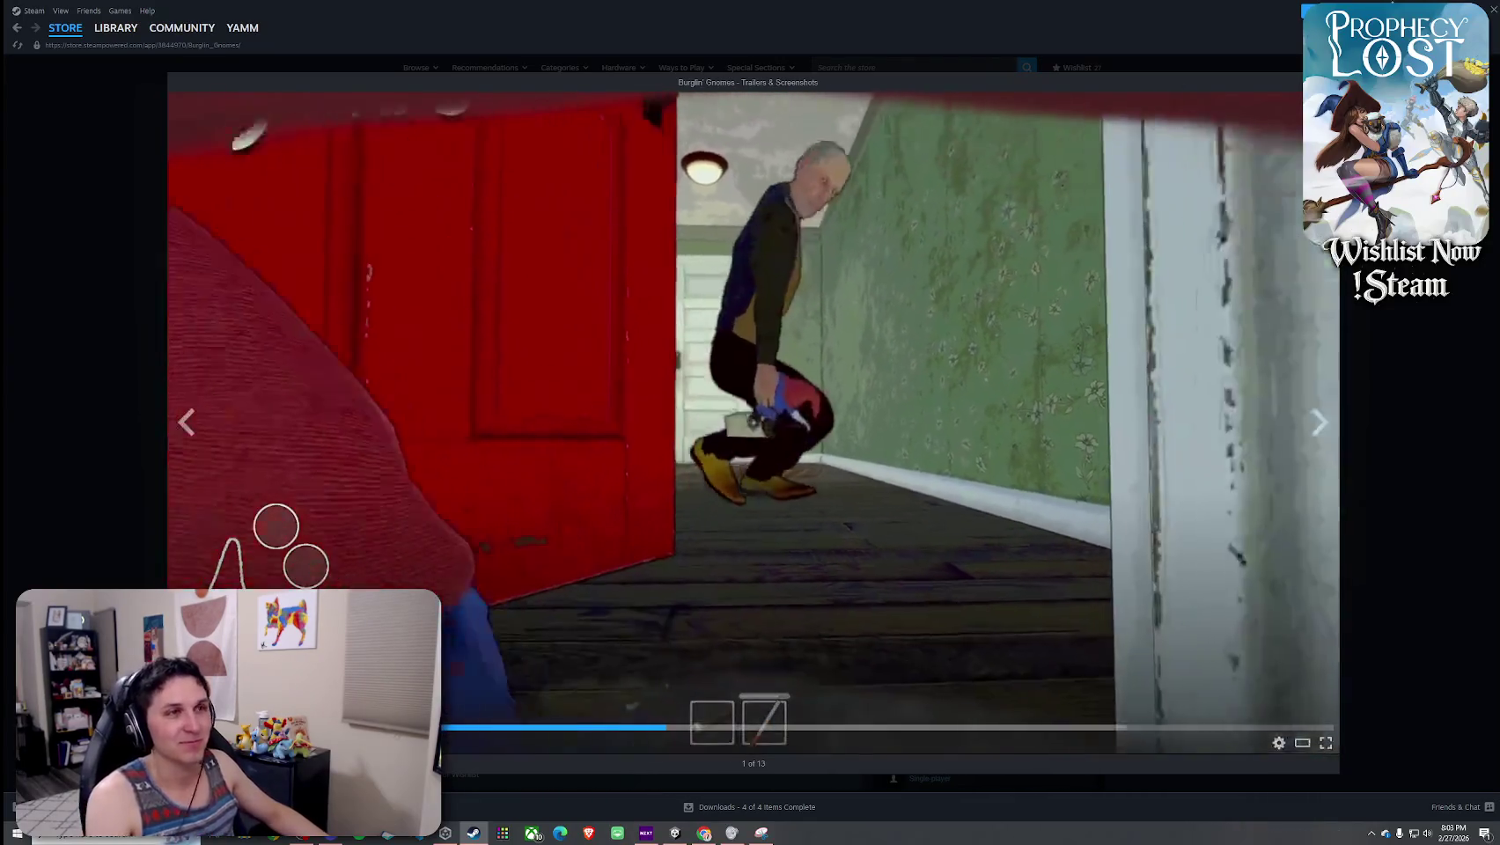
key(Escape)
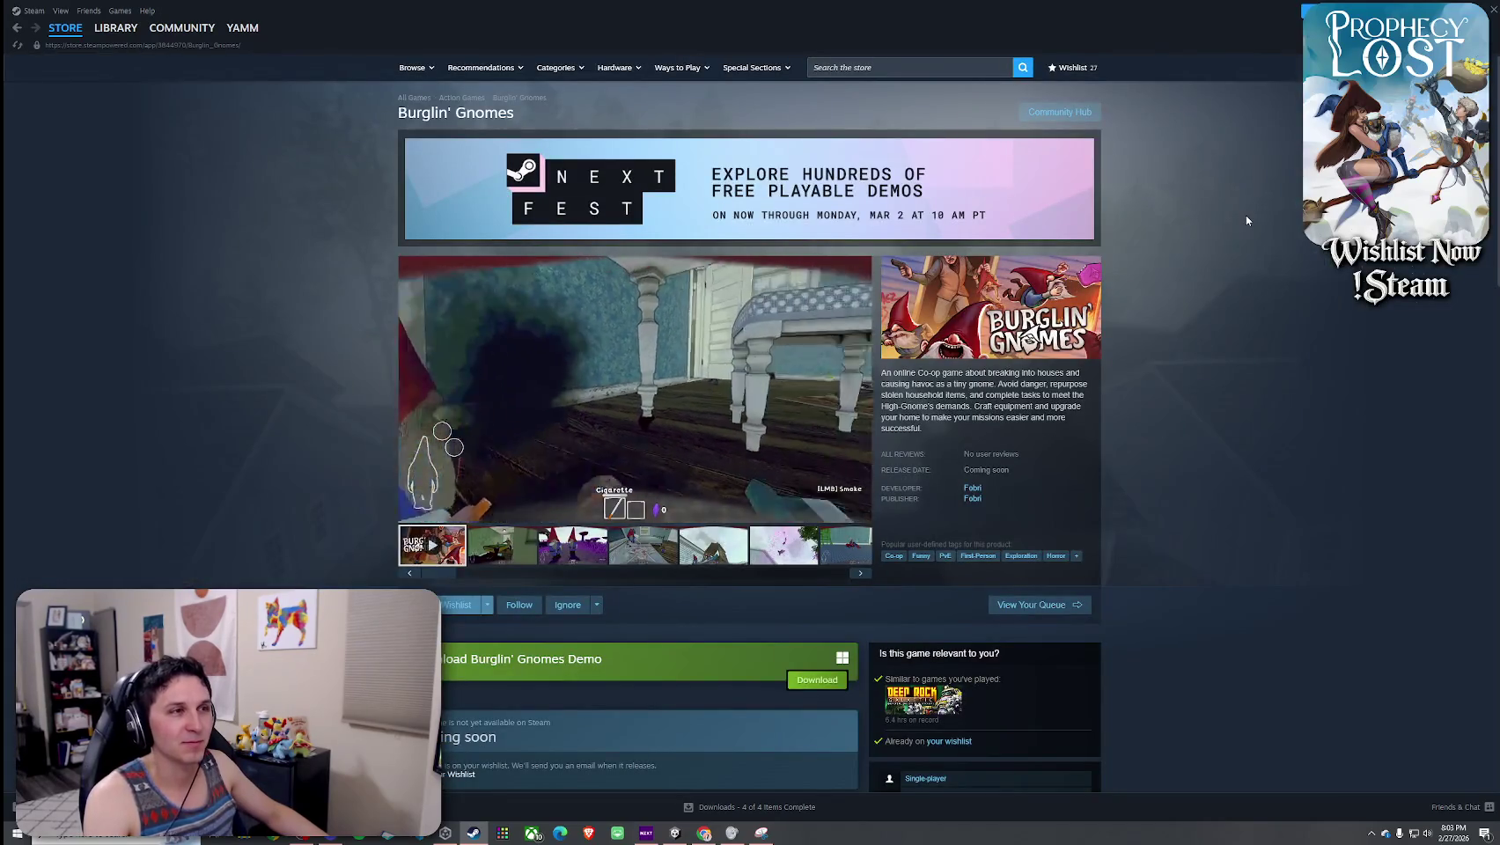
click(1076, 70)
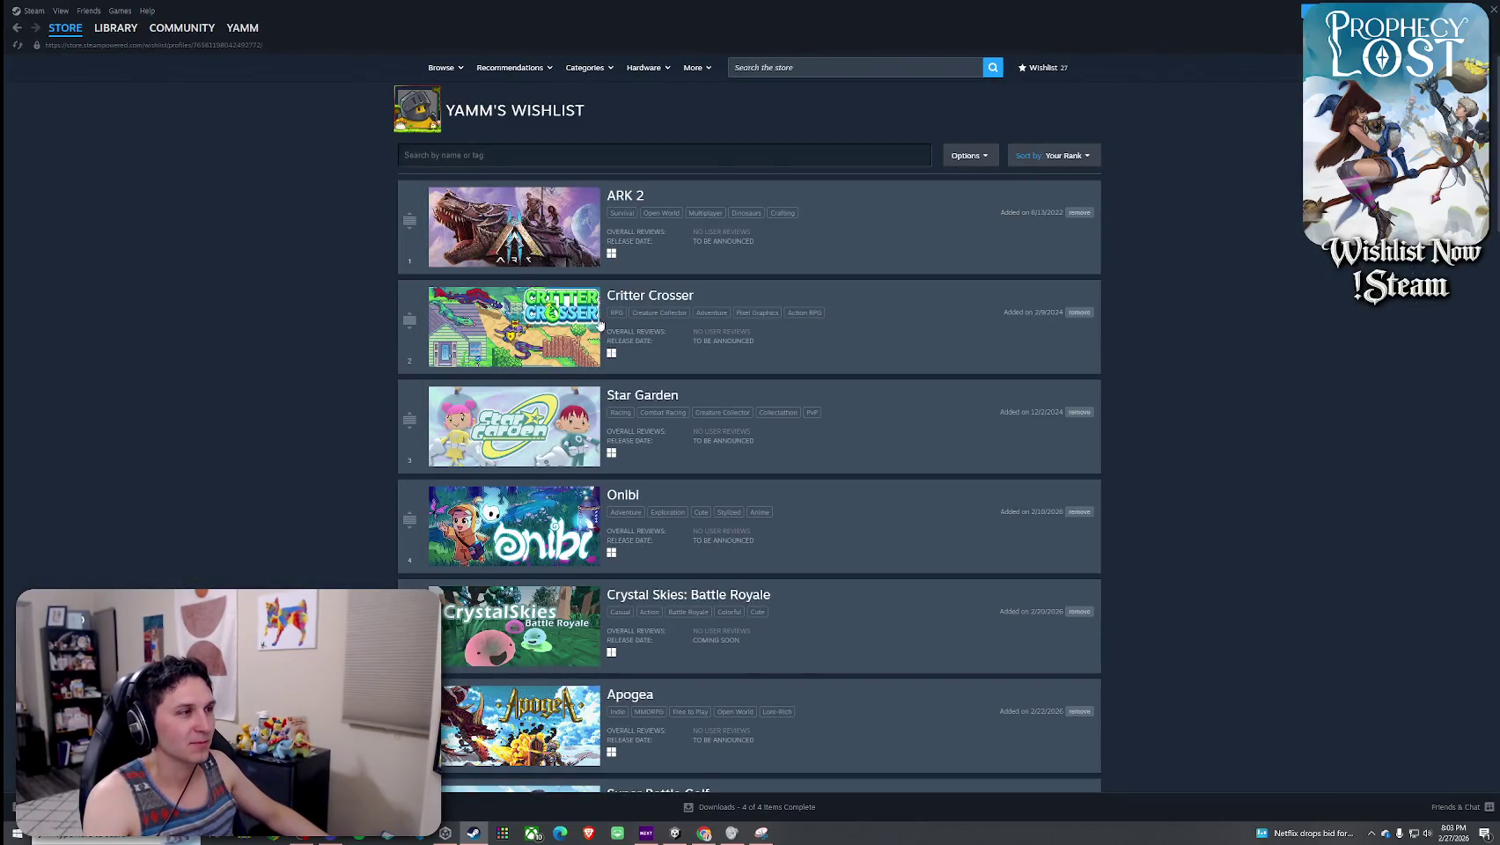
scroll(599, 324, down, 15)
scroll(551, 527, down, 10)
scroll(551, 528, up, 1)
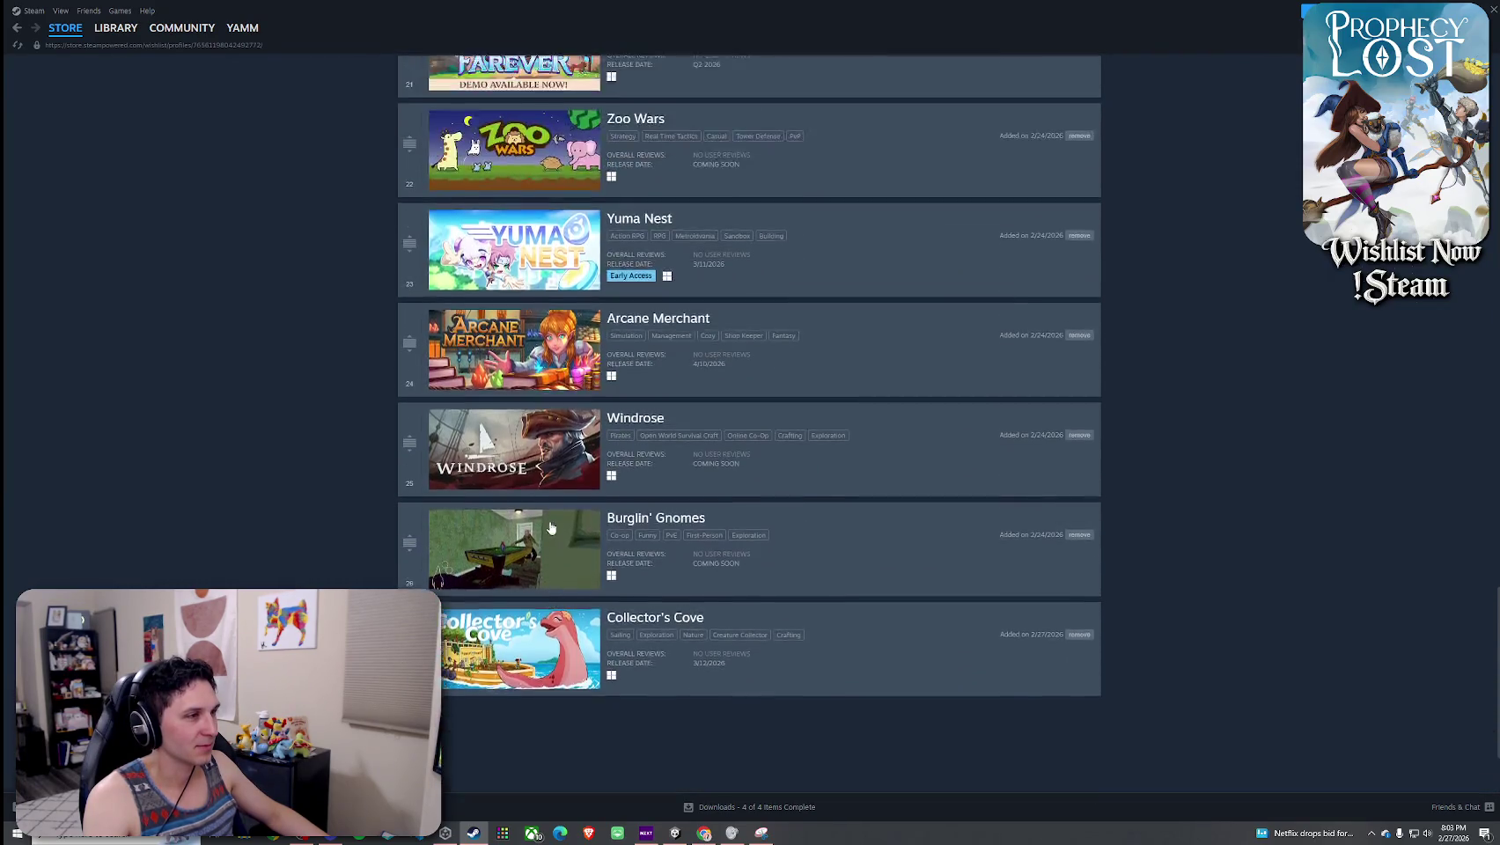
scroll(550, 527, up, 20)
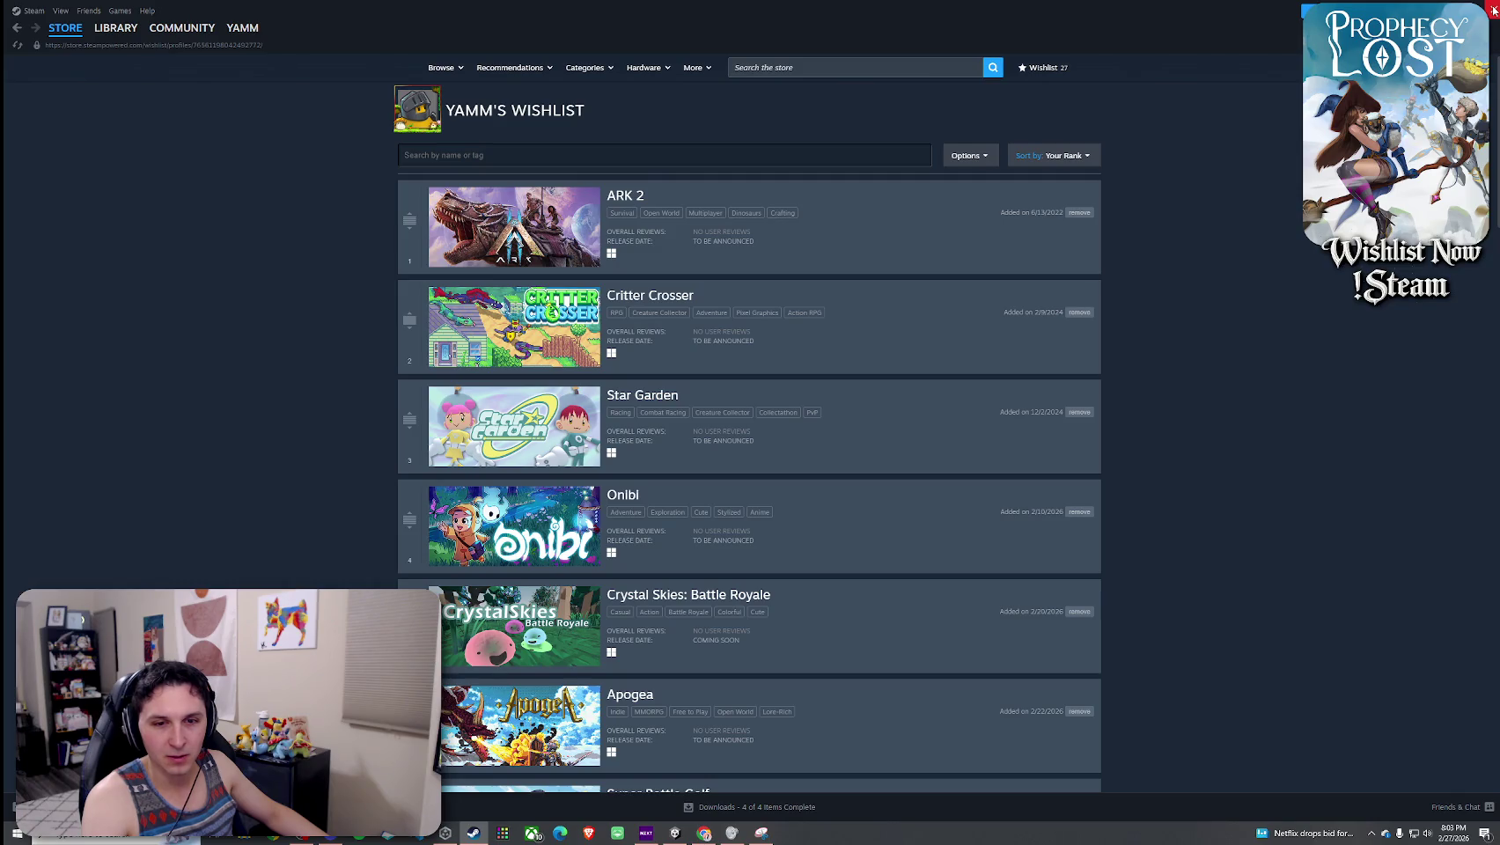
click(1494, 11)
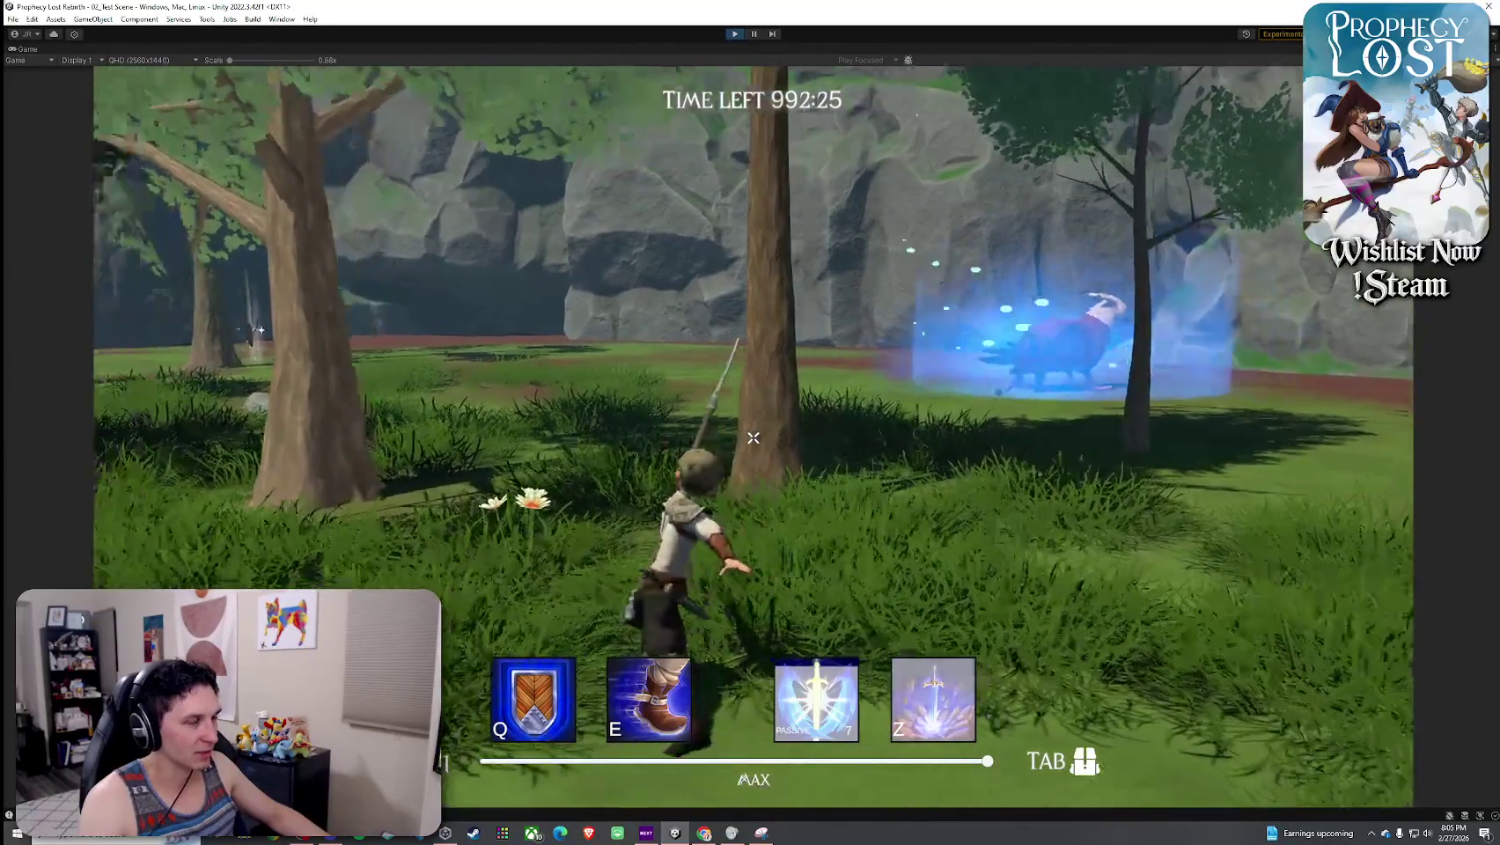
- Run the character through the forest and clearing, then swing the spear twice
key(w)
key(w)
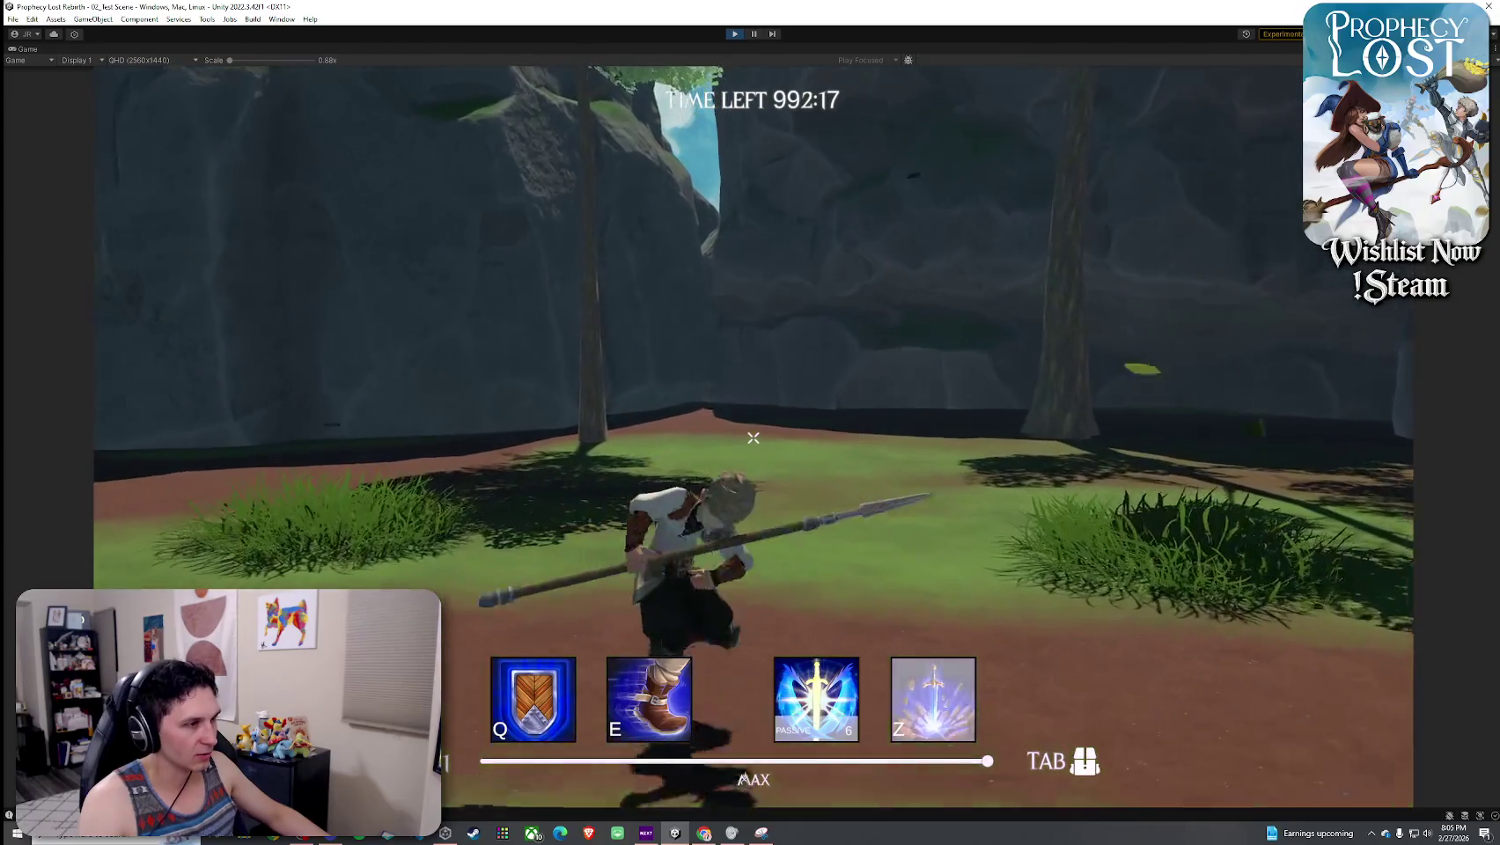
key(w)
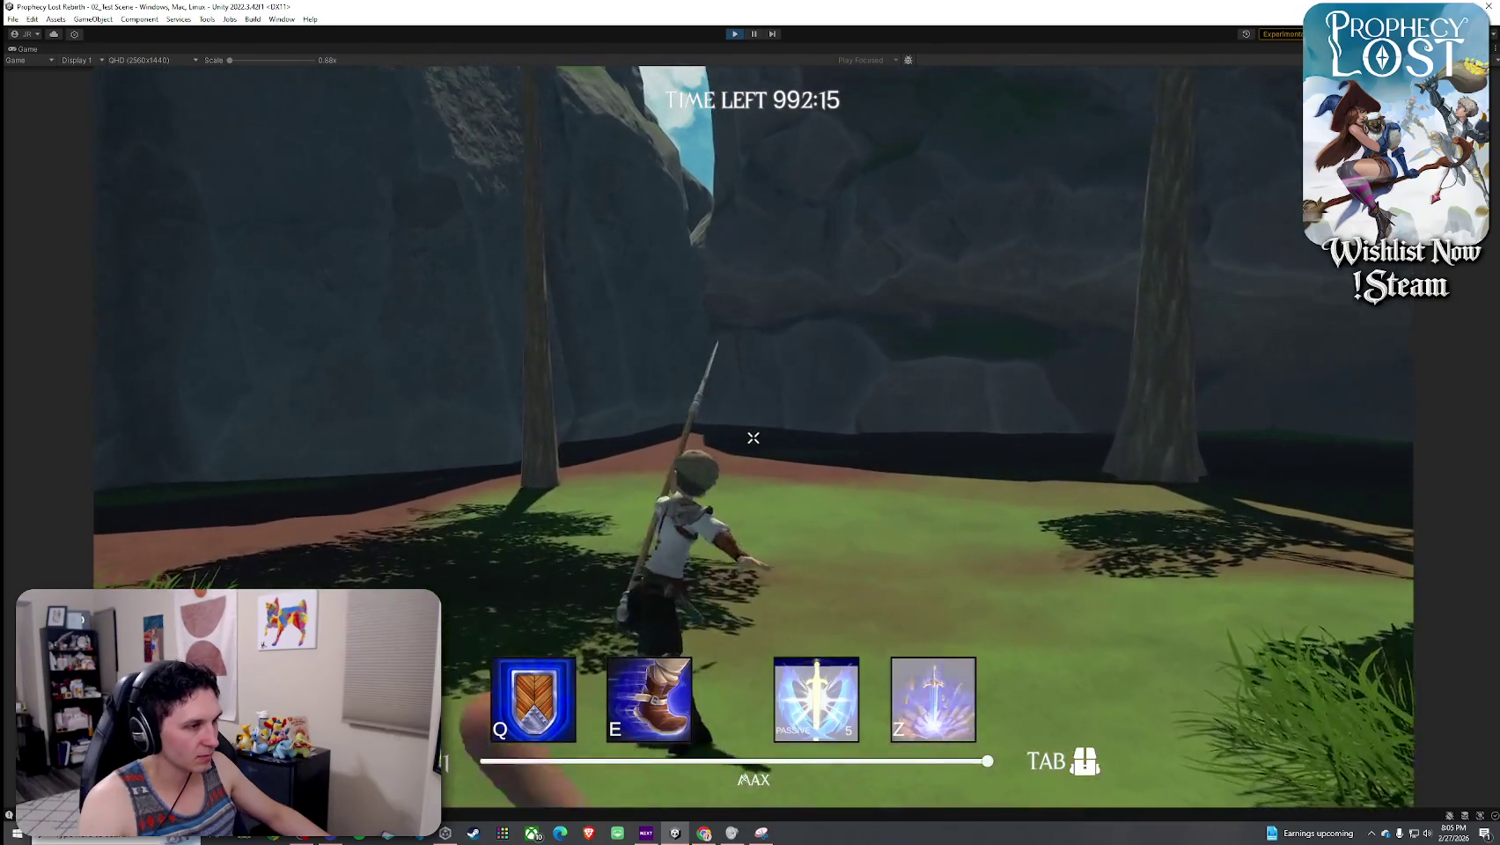
key(w)
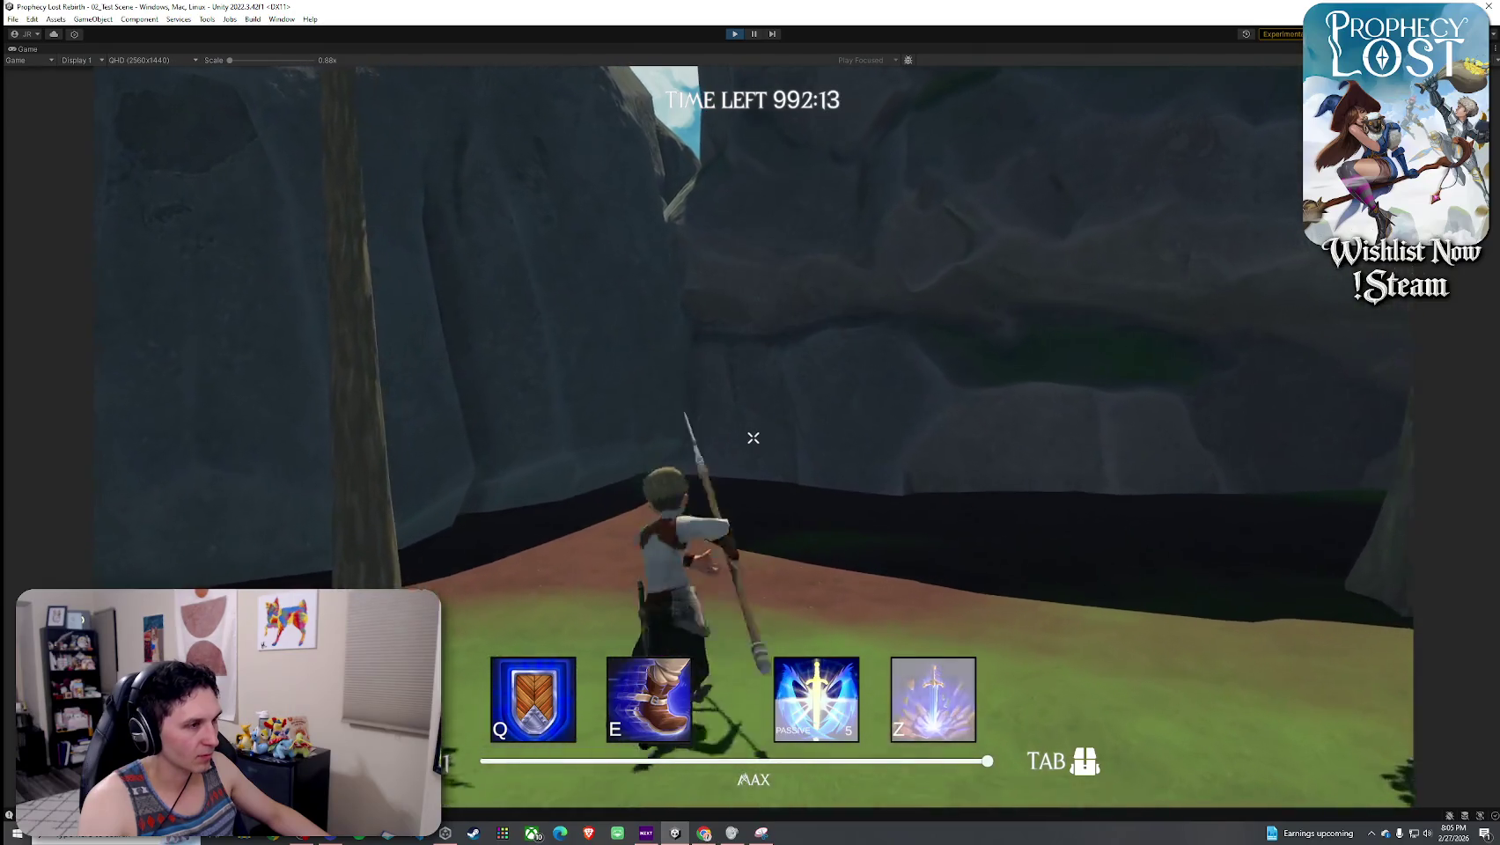
key(w)
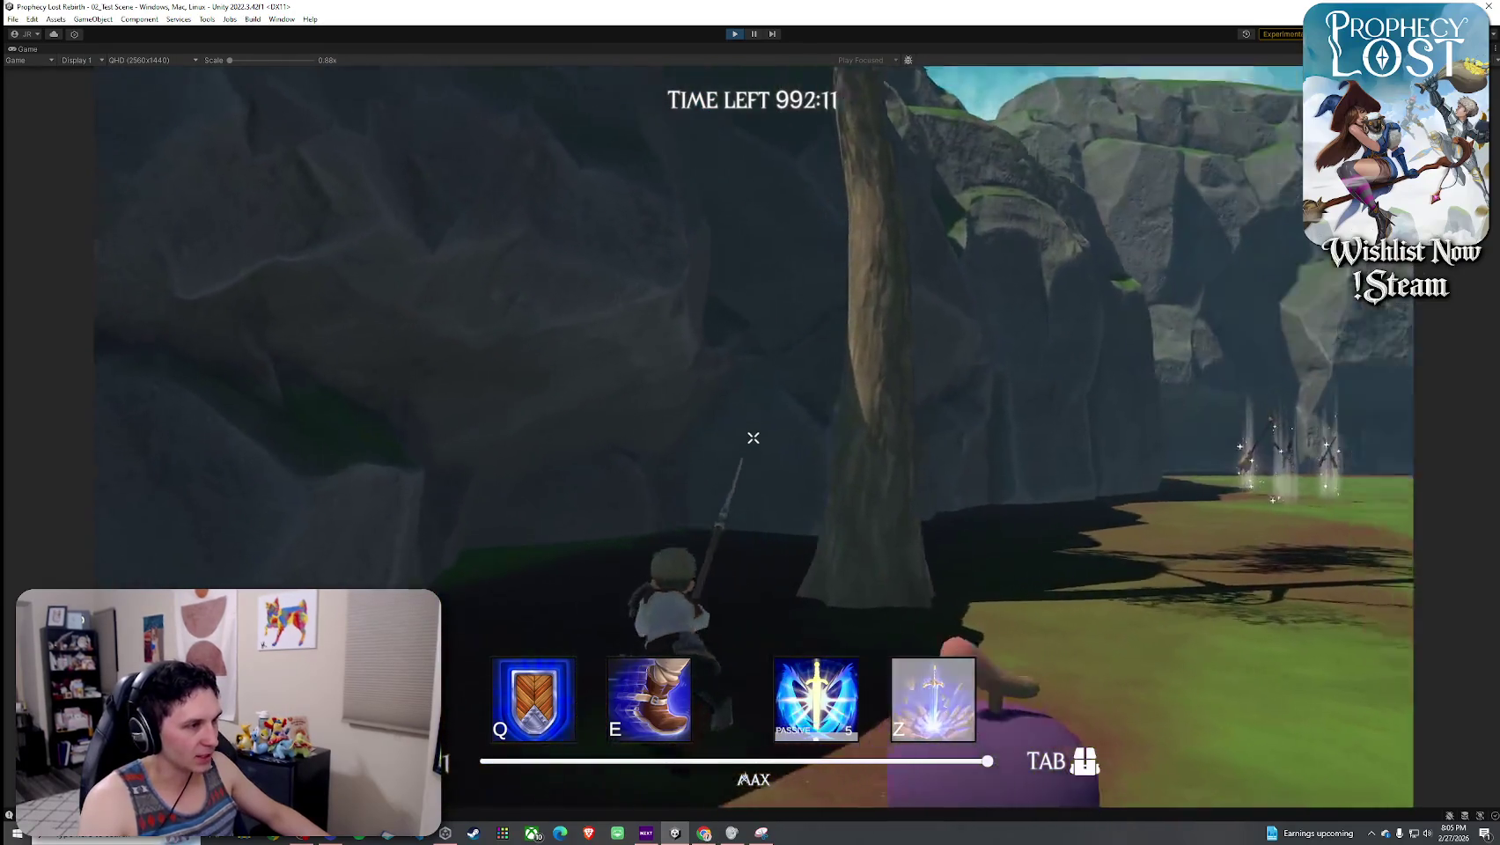
key(w)
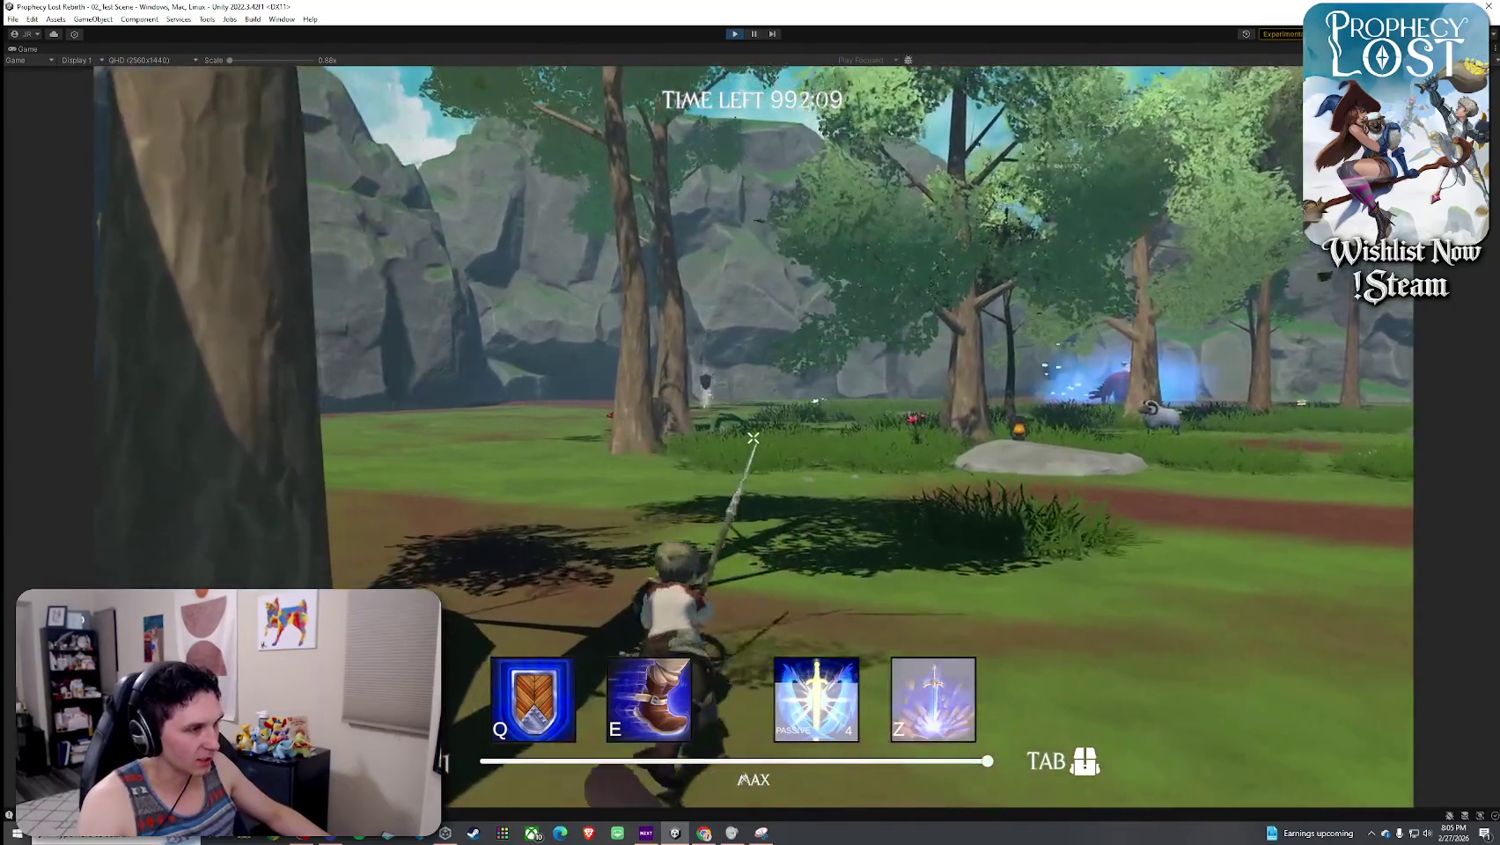
key(w)
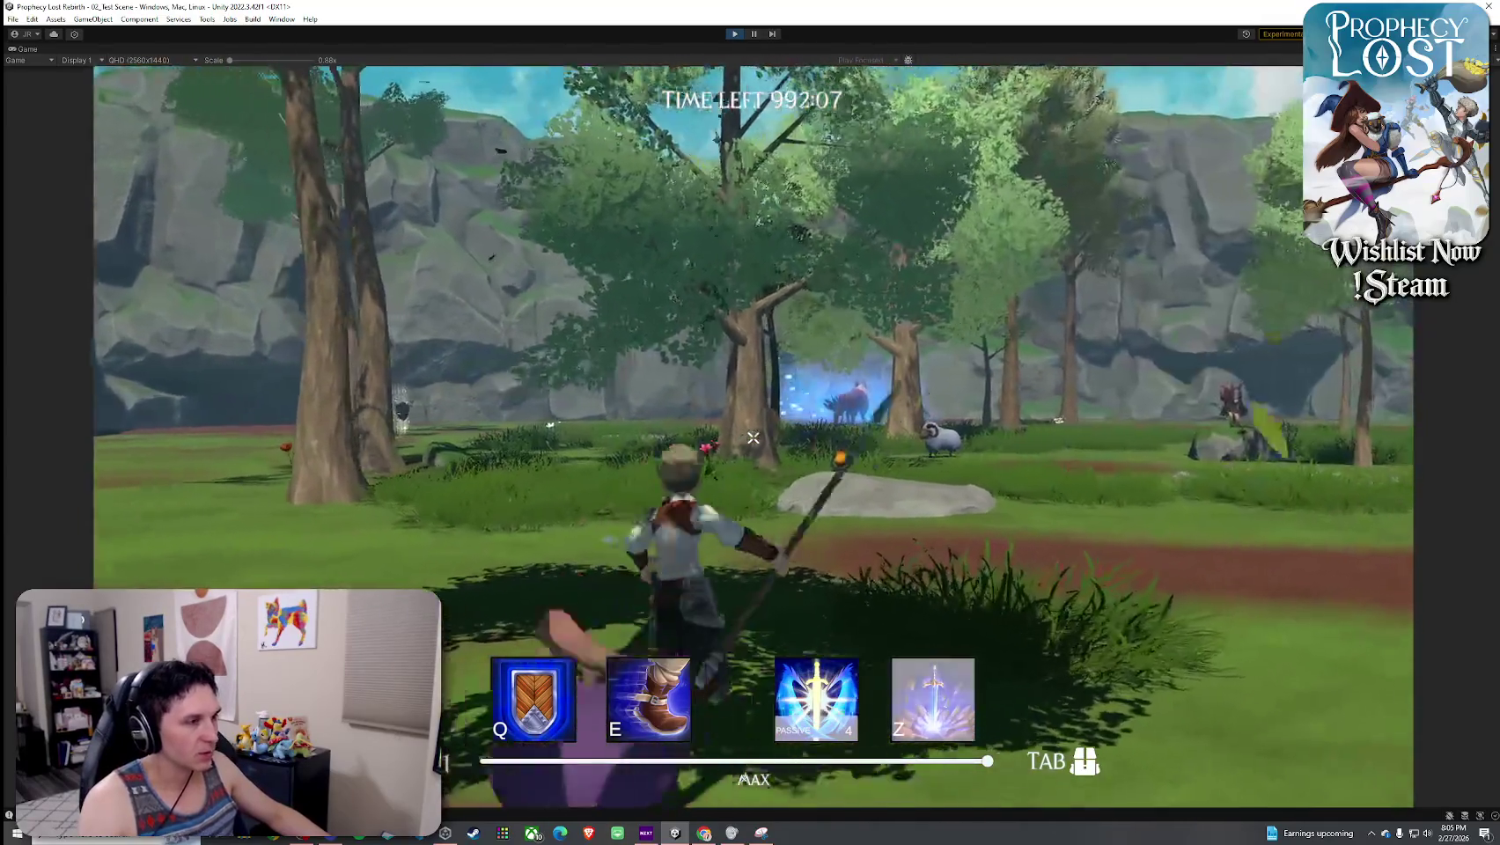
key(w)
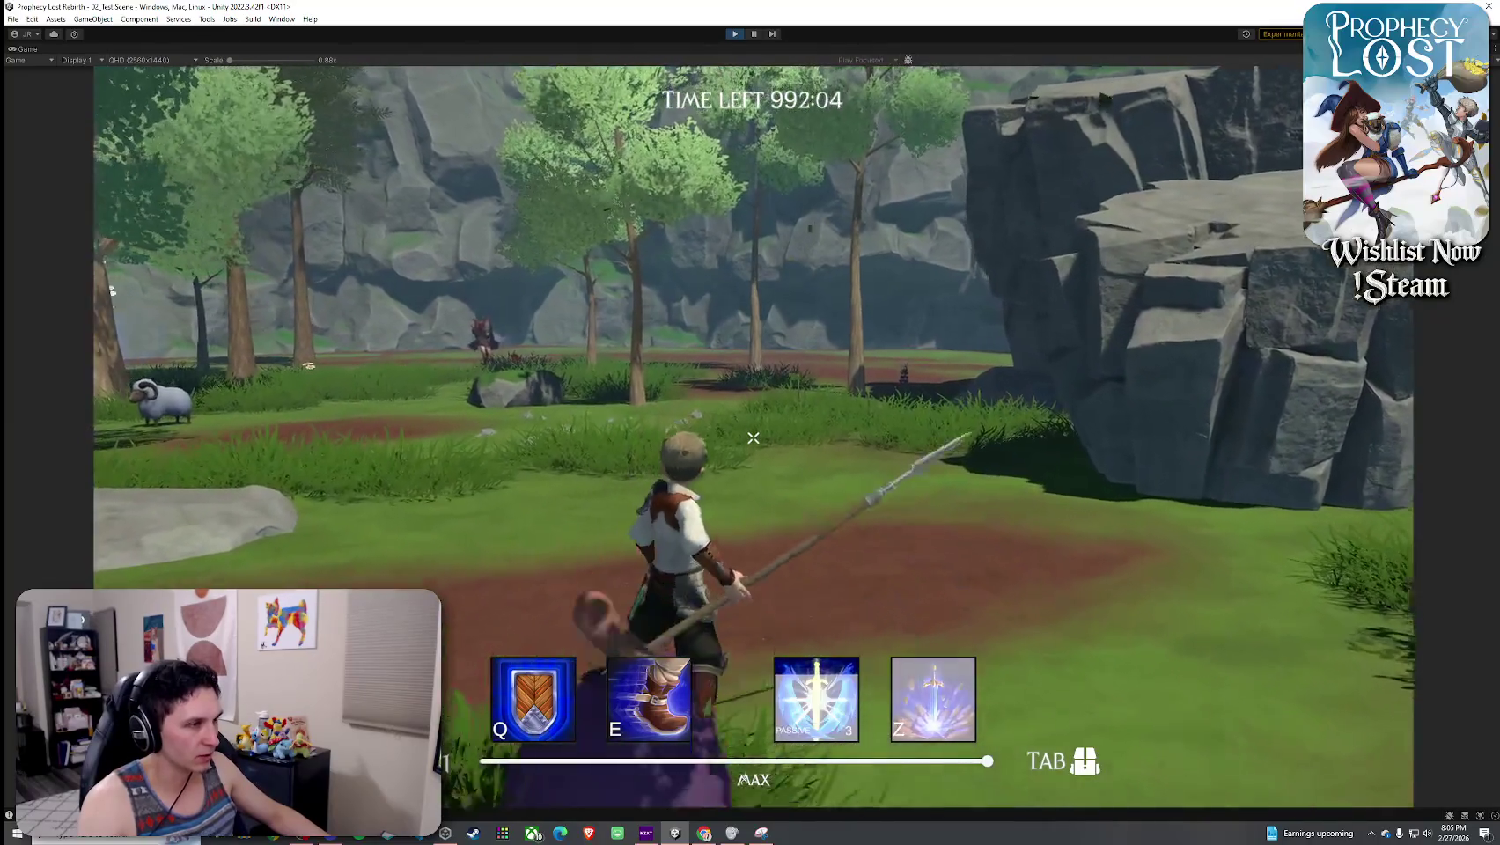
click(753, 437)
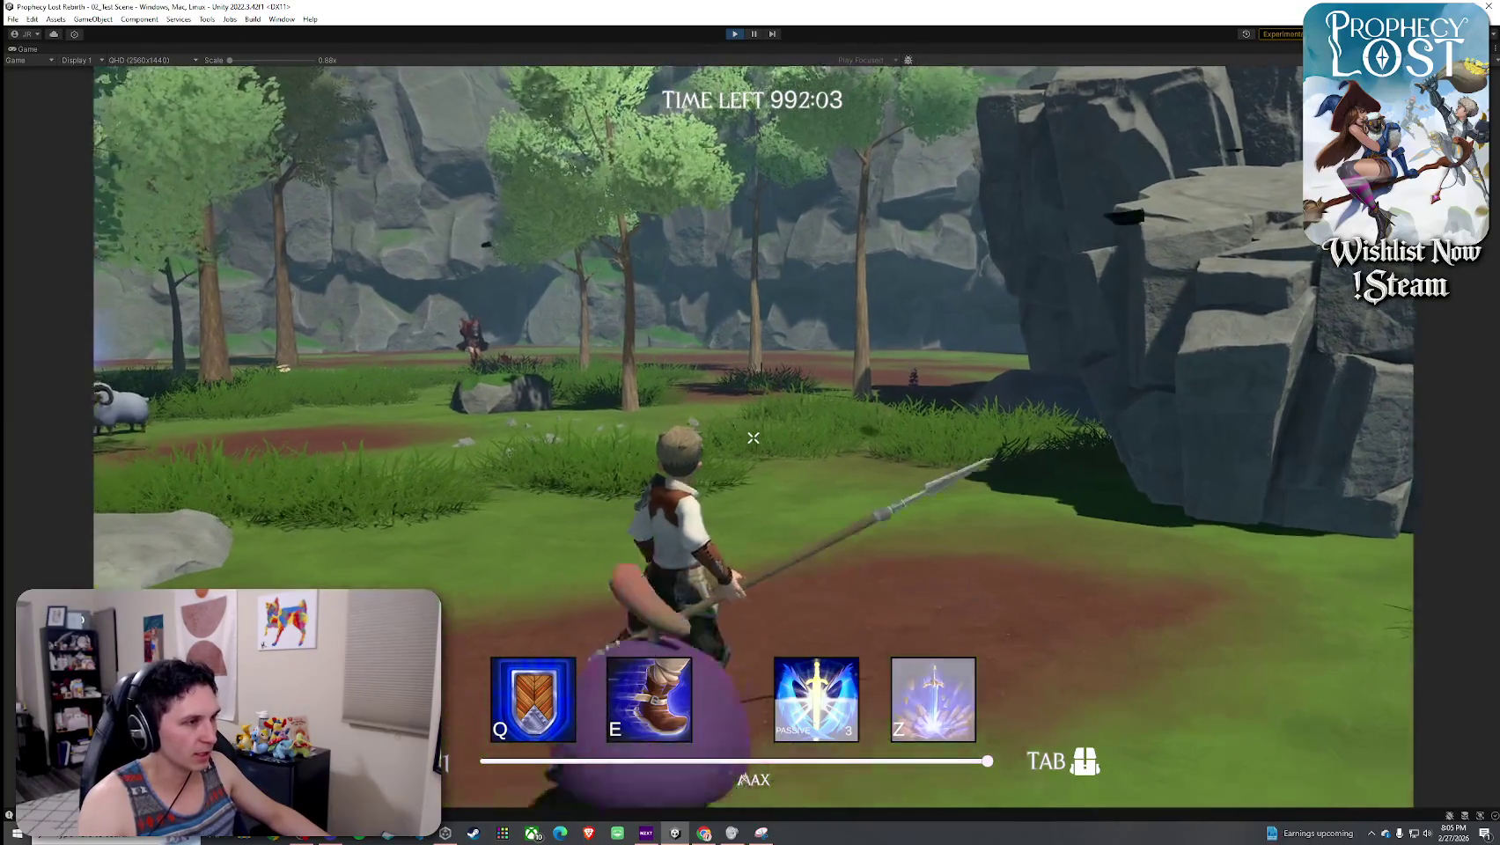
click(752, 437)
- Swap the spear for the crossed-swords item in the inventory and slash with the sword
key(Tab)
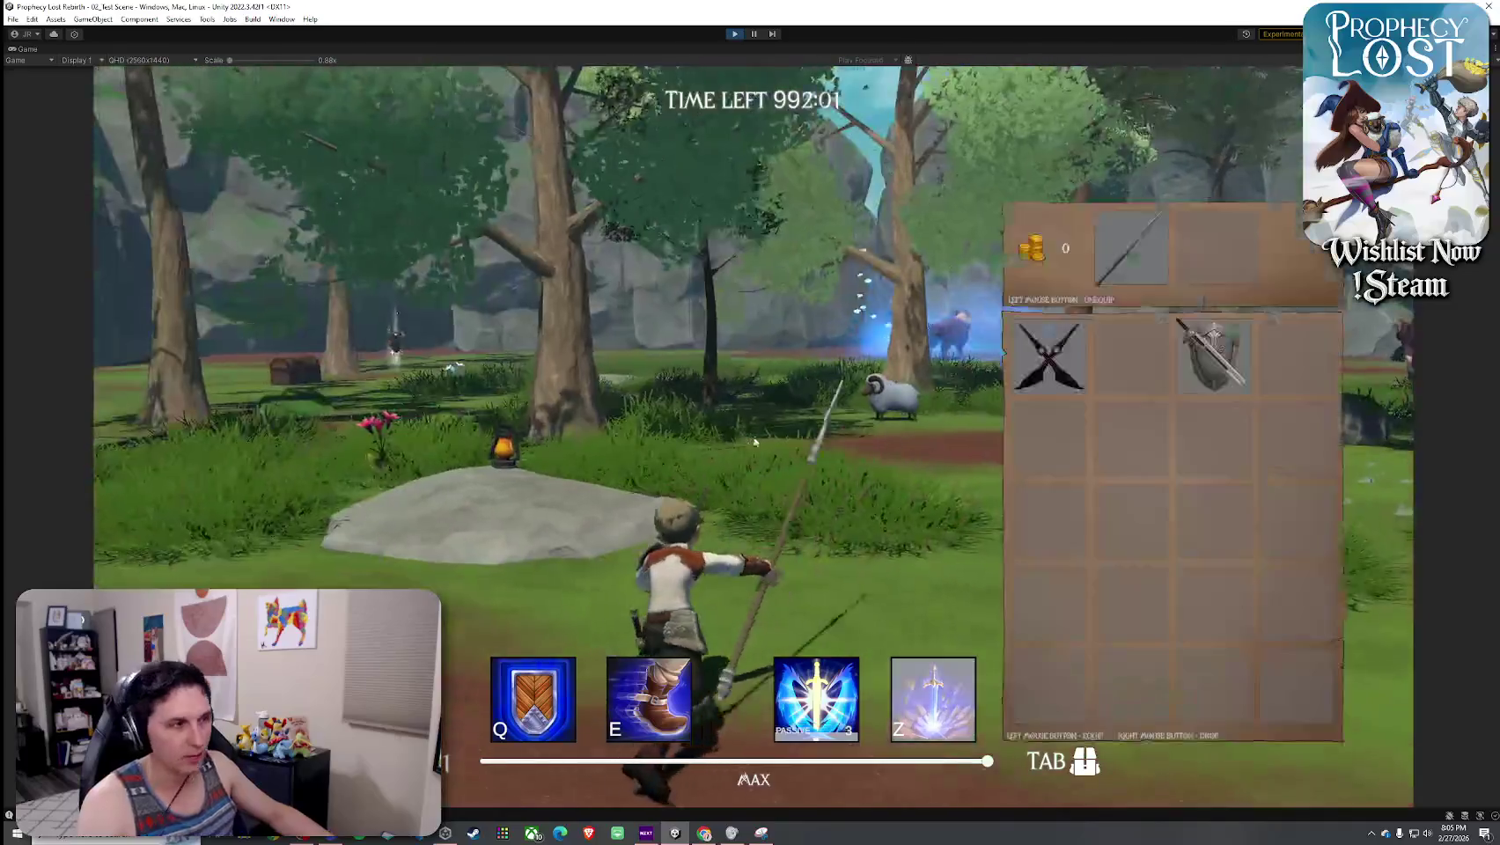
click(1048, 355)
key(Tab)
key(Tab)
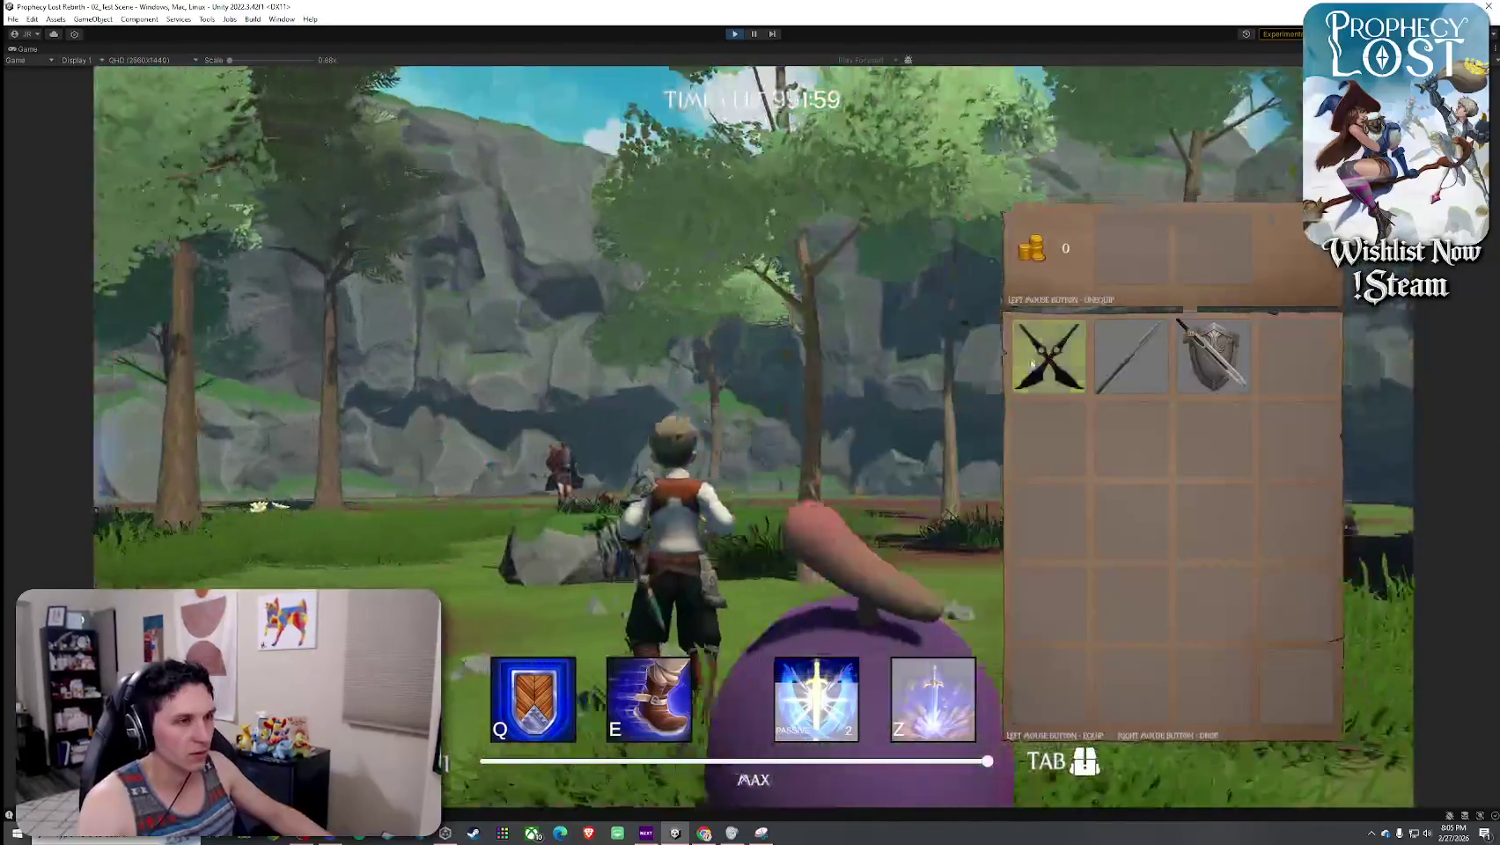
key(Tab)
click(753, 438)
key(Tab)
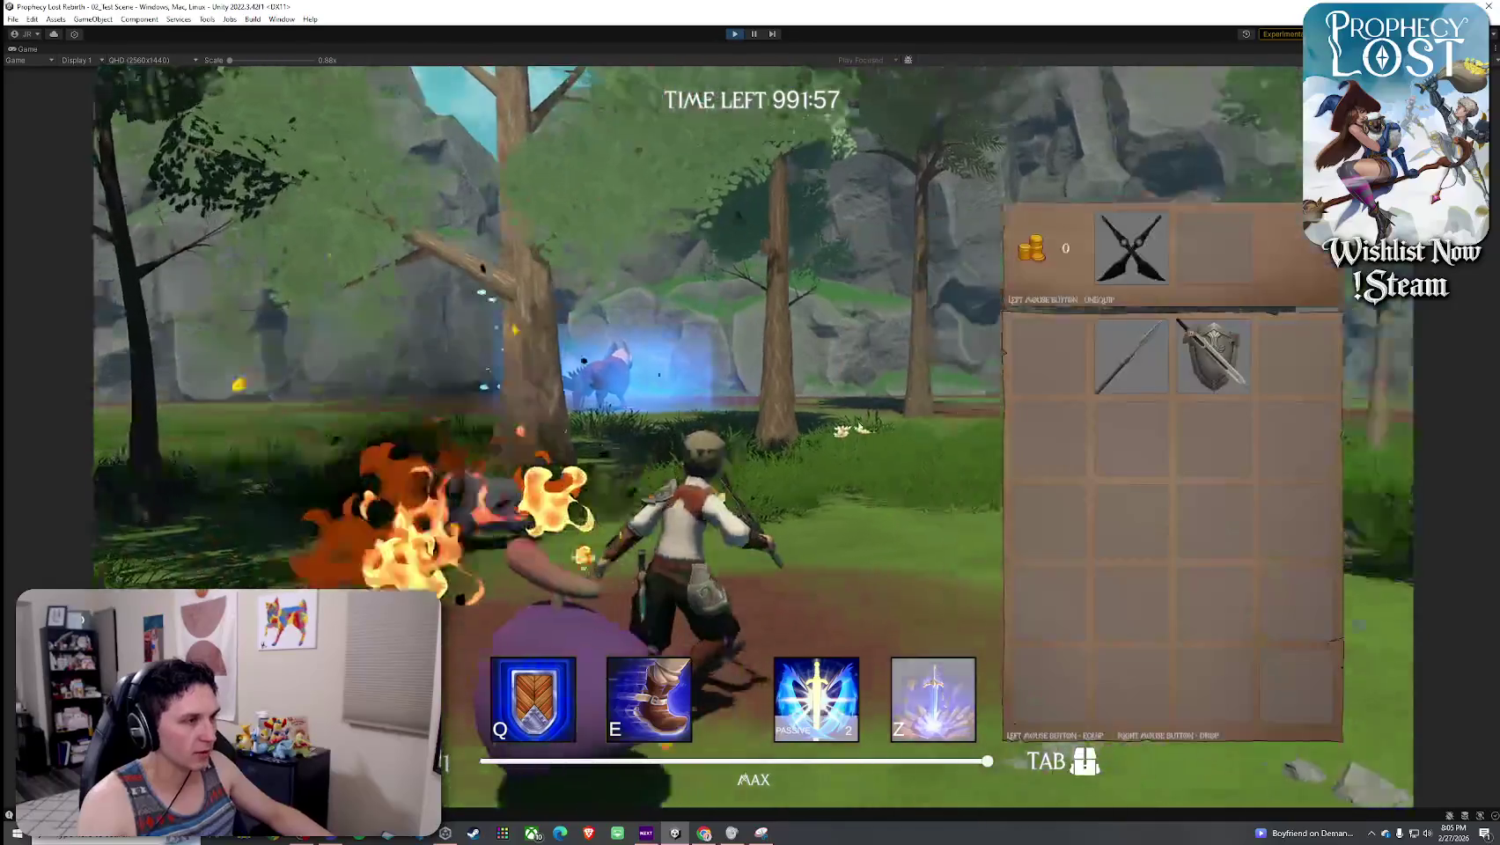
click(1216, 356)
key(Tab)
click(753, 438)
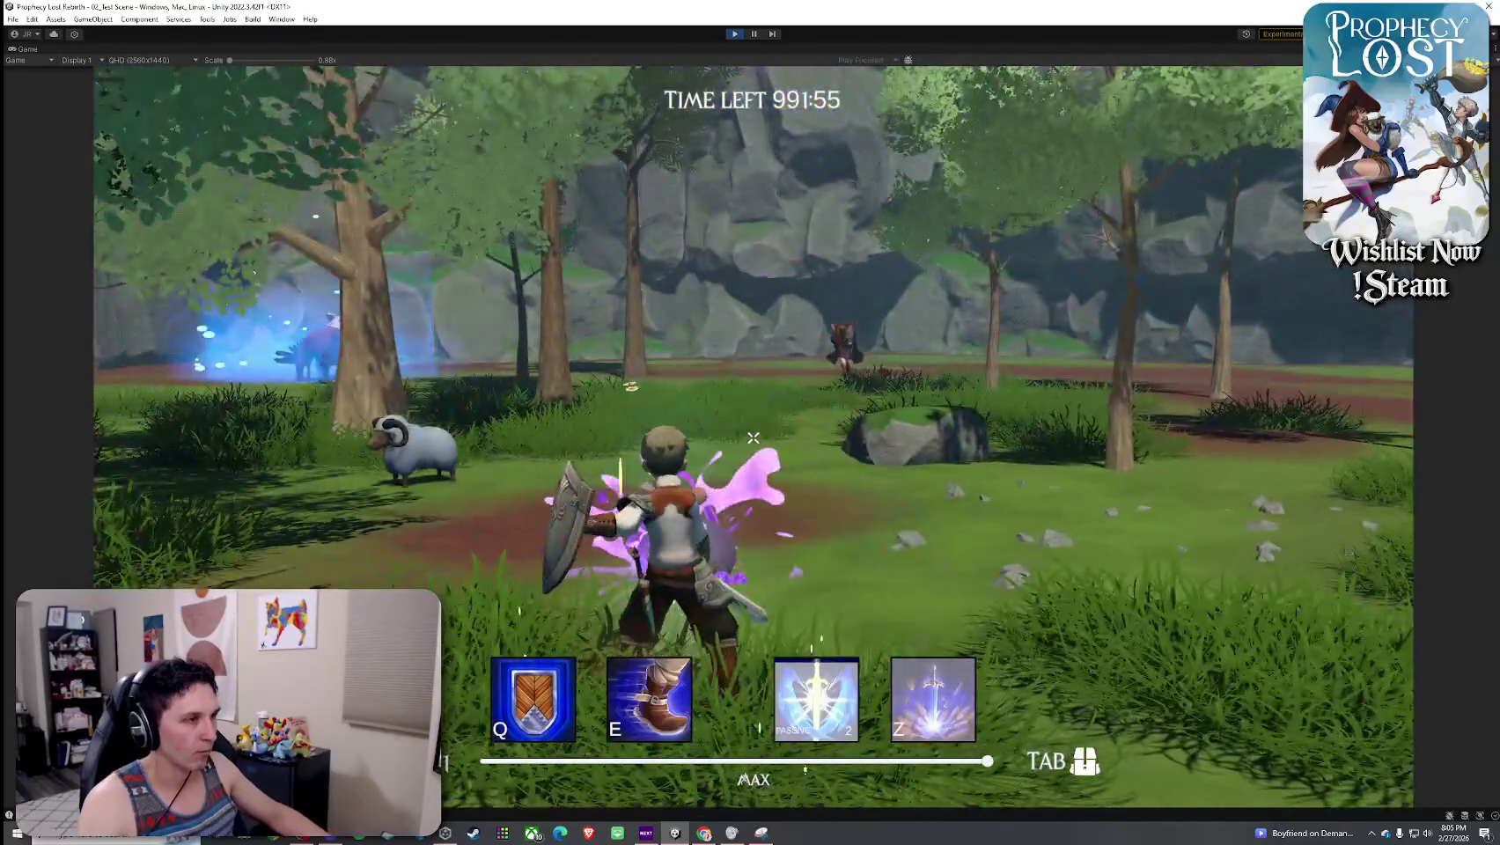
- Release input from the game and stop Play mode
key(super)
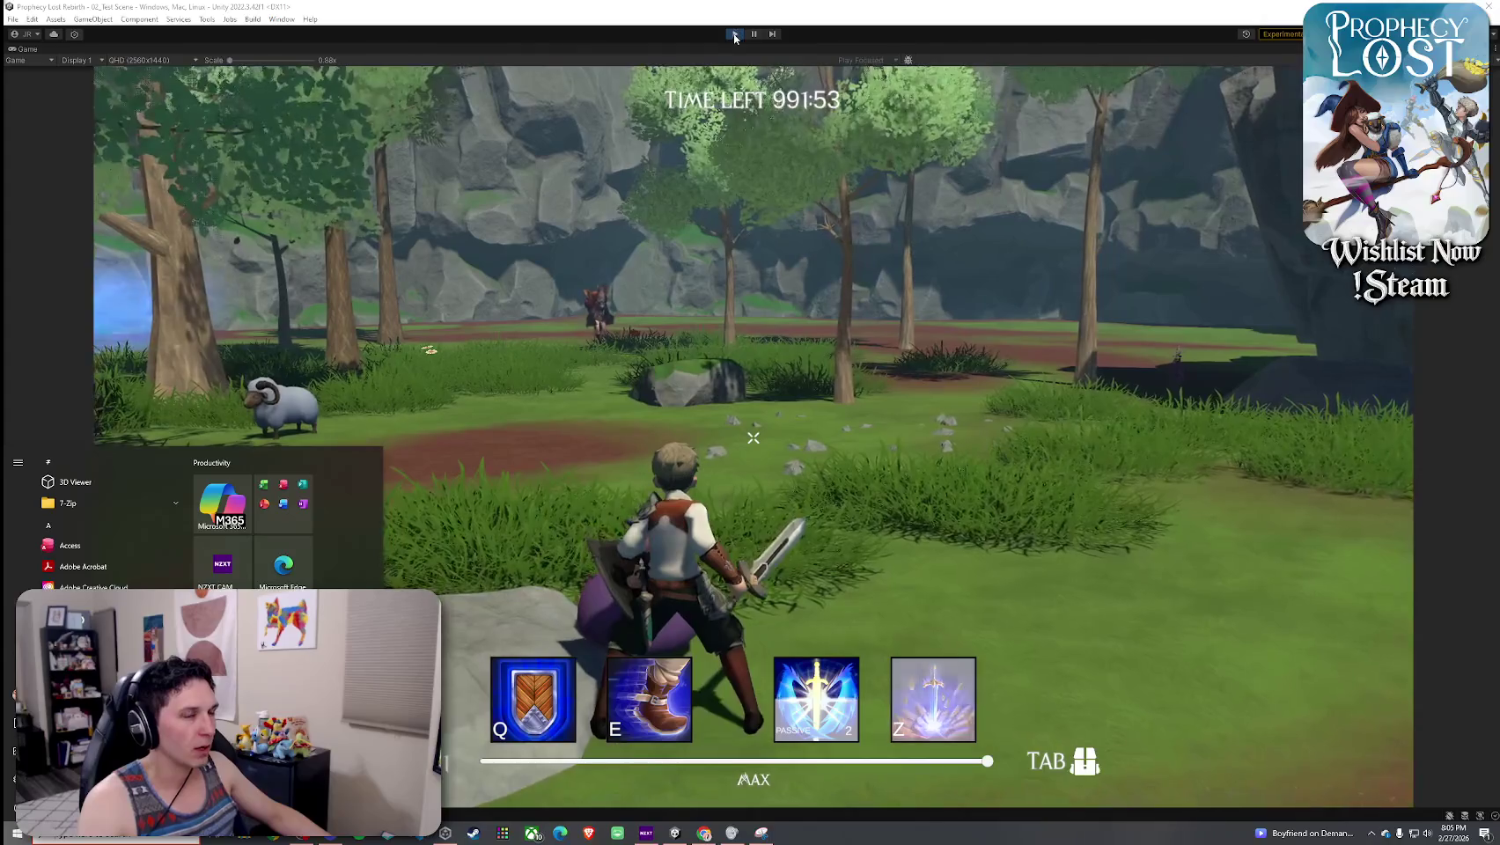
click(779, 123)
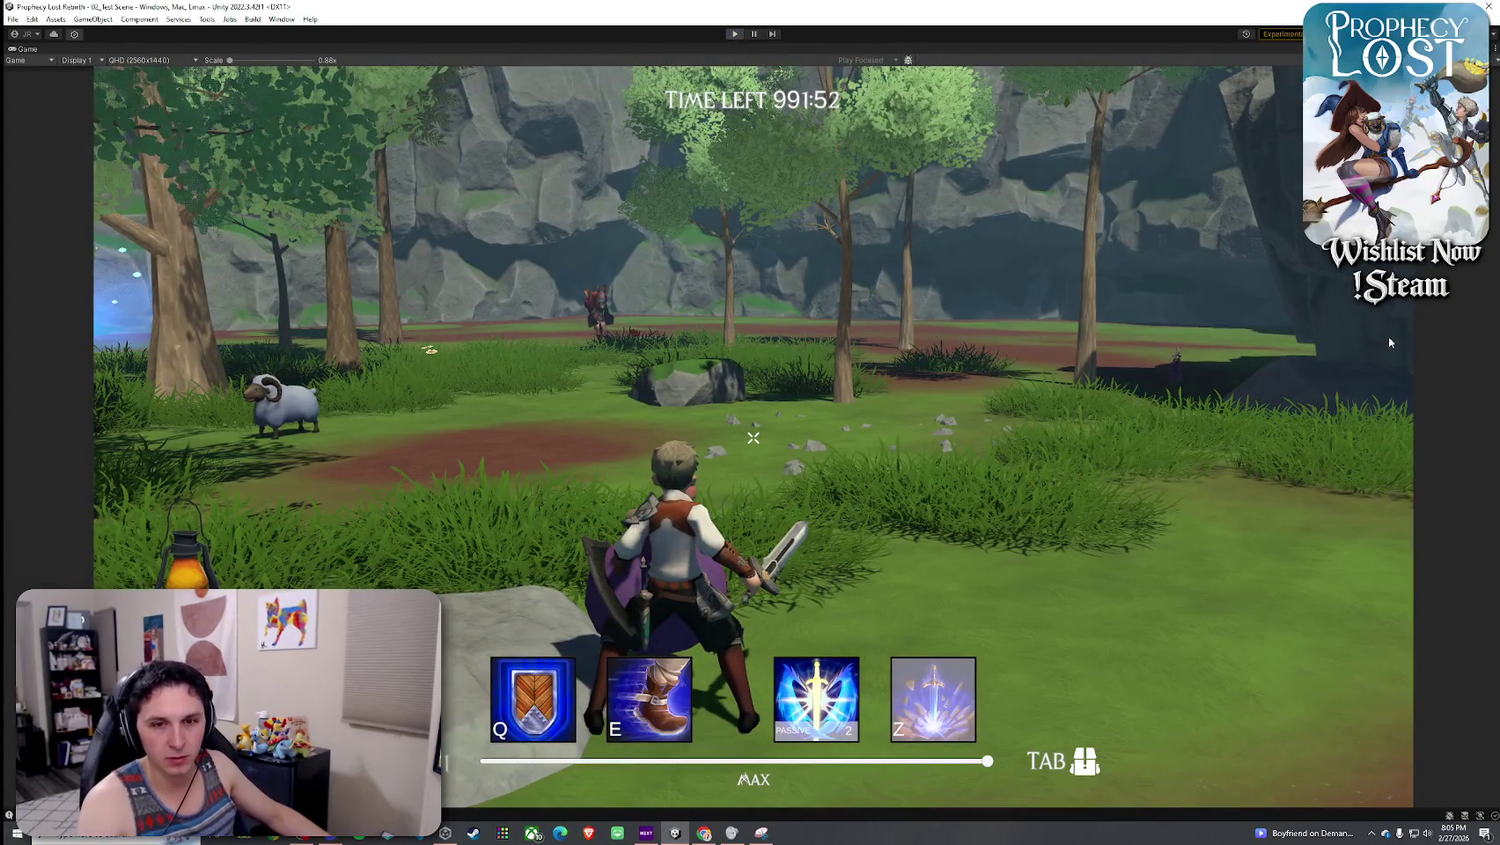
click(734, 33)
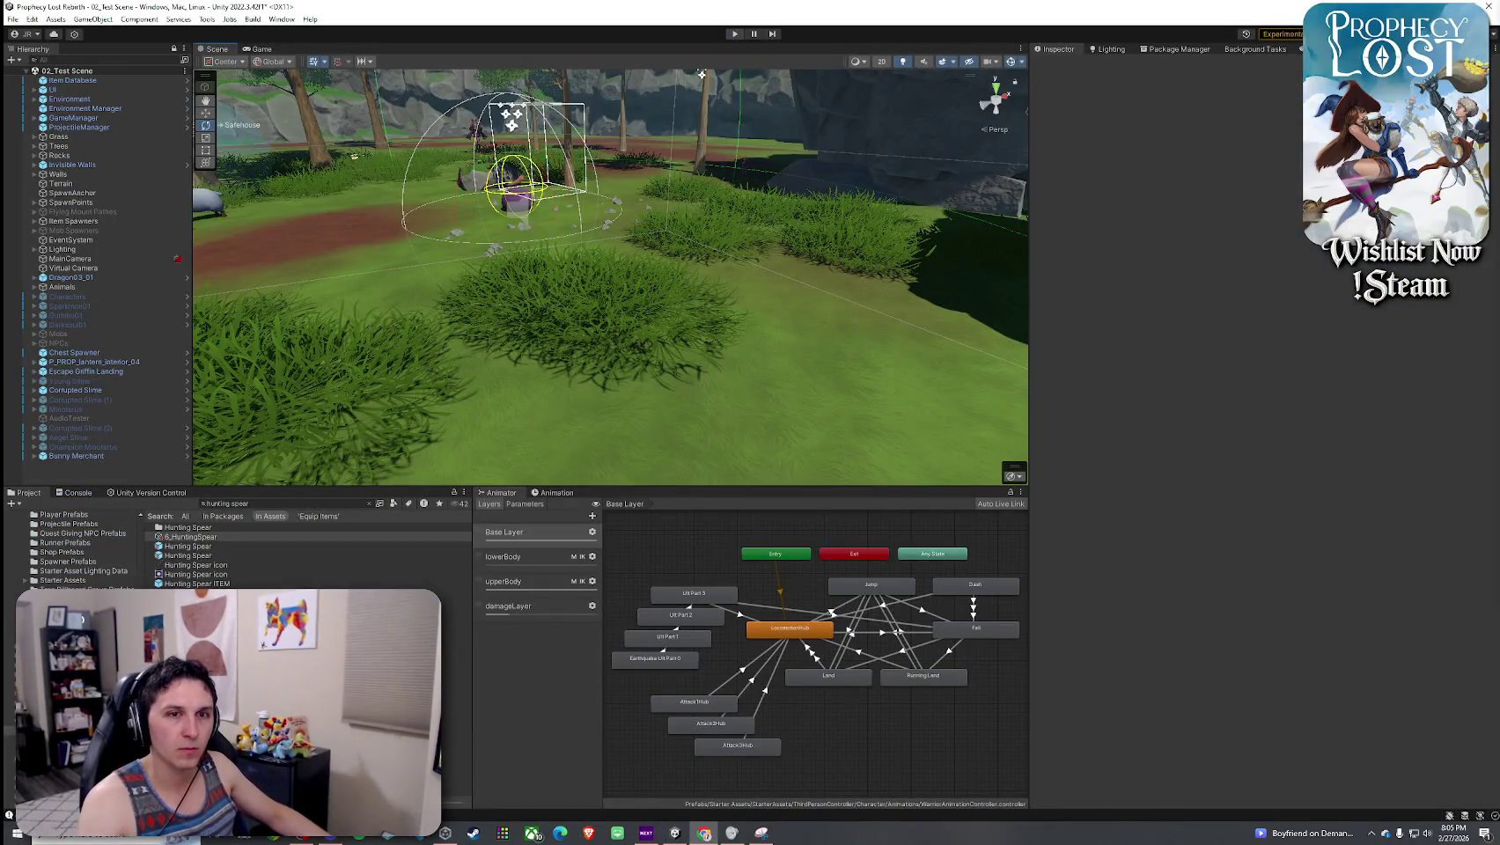
- Switch to the Keep Digging store page, unmute its trailer, and scroll the page
click(704, 832)
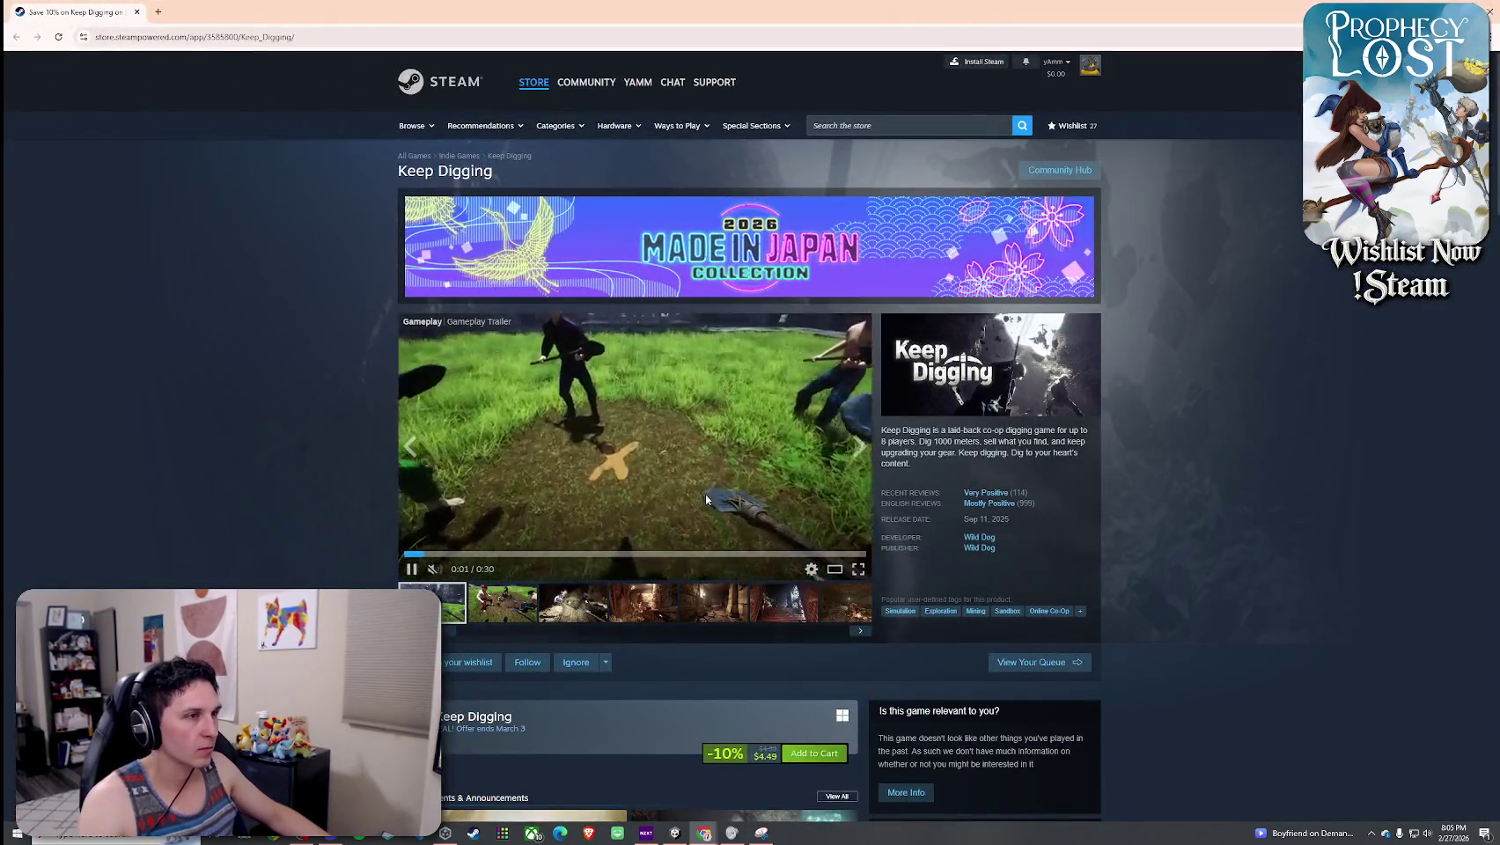
click(432, 568)
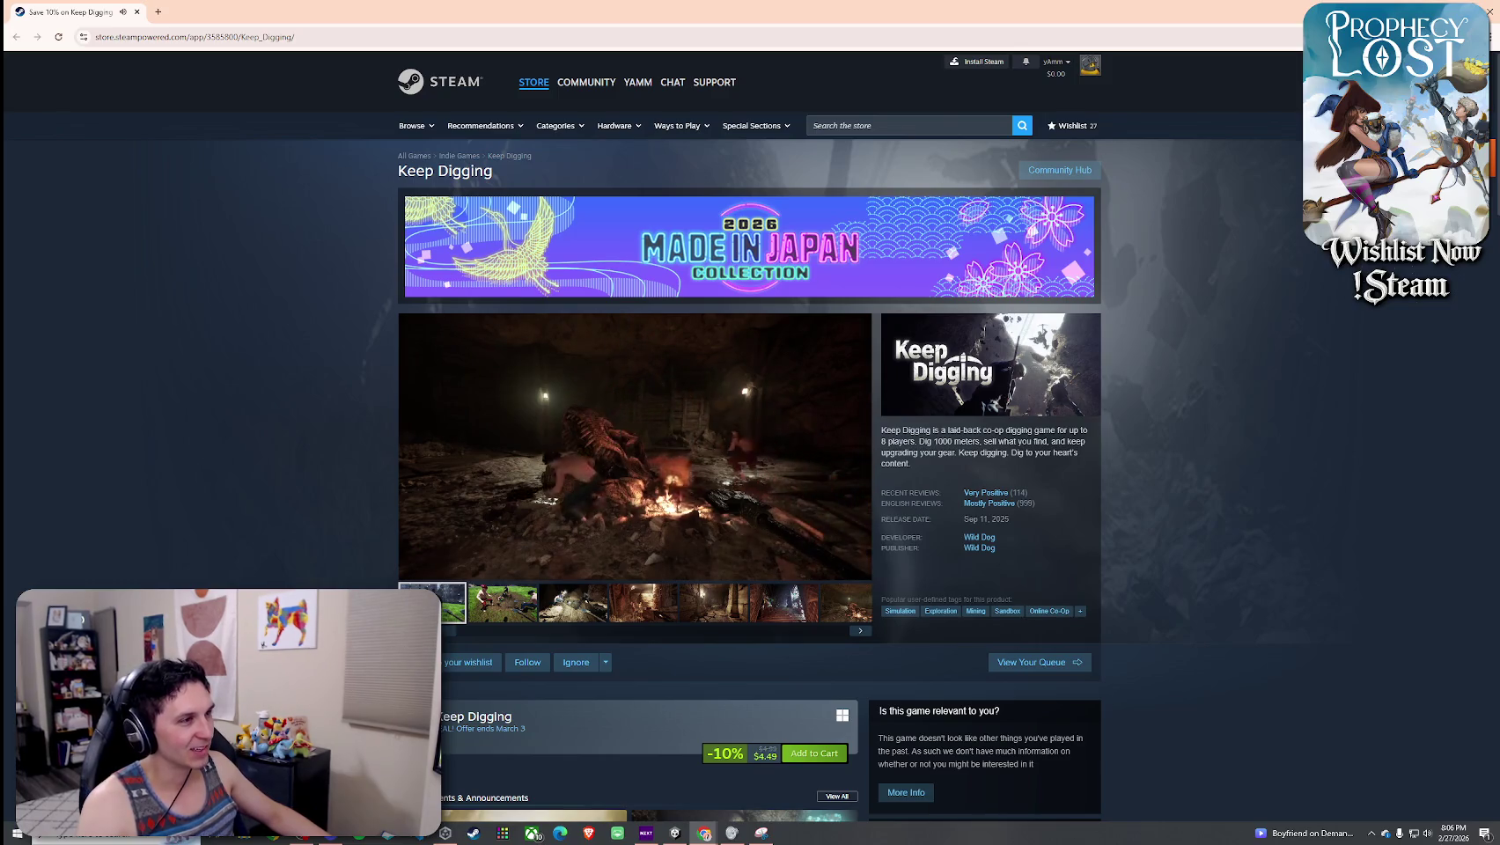
mouse_move(722, 424)
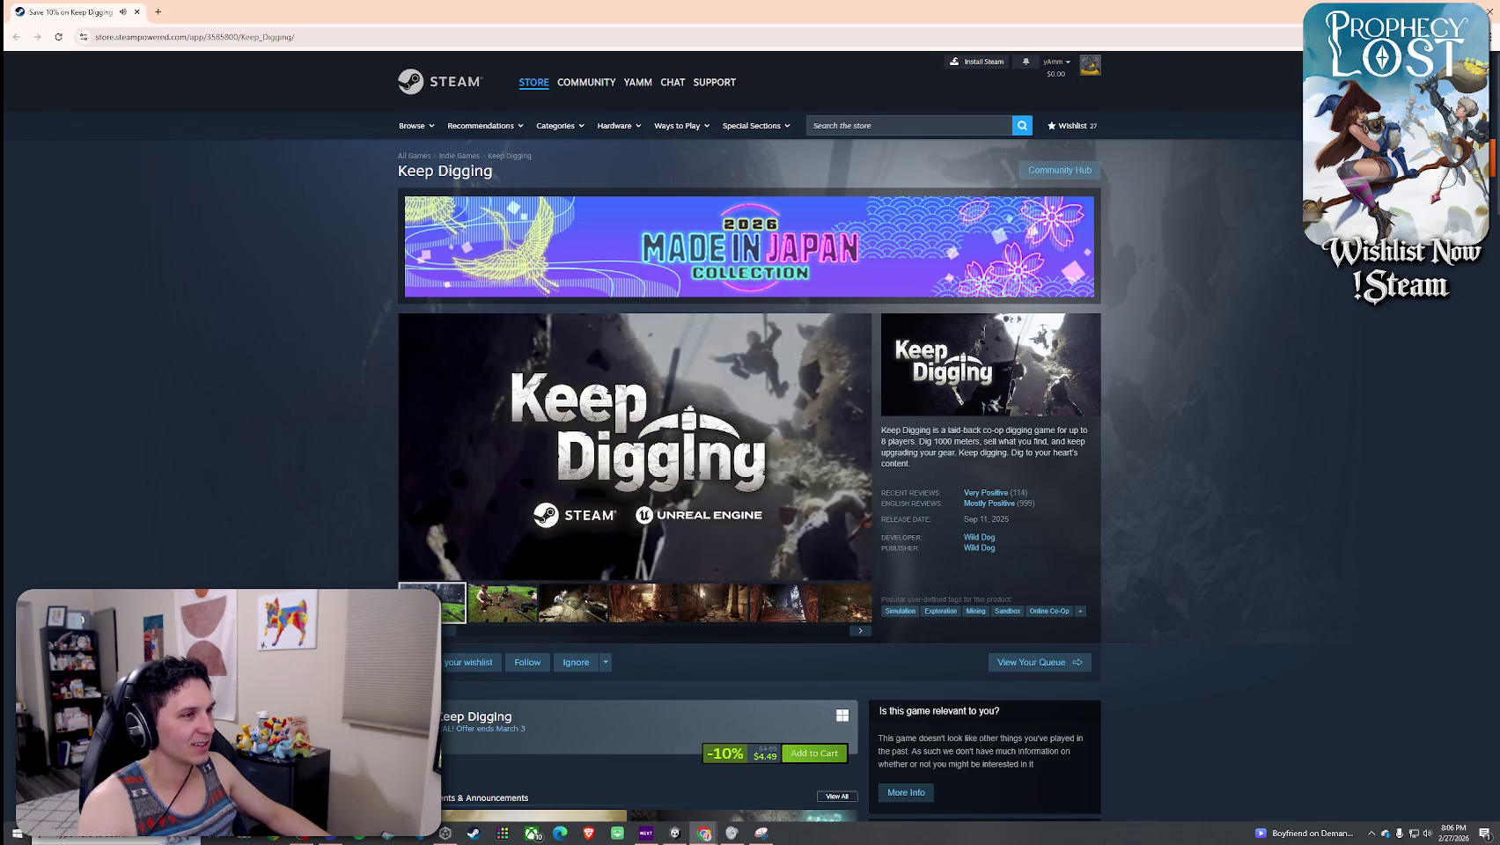
scroll(722, 424, down, 10)
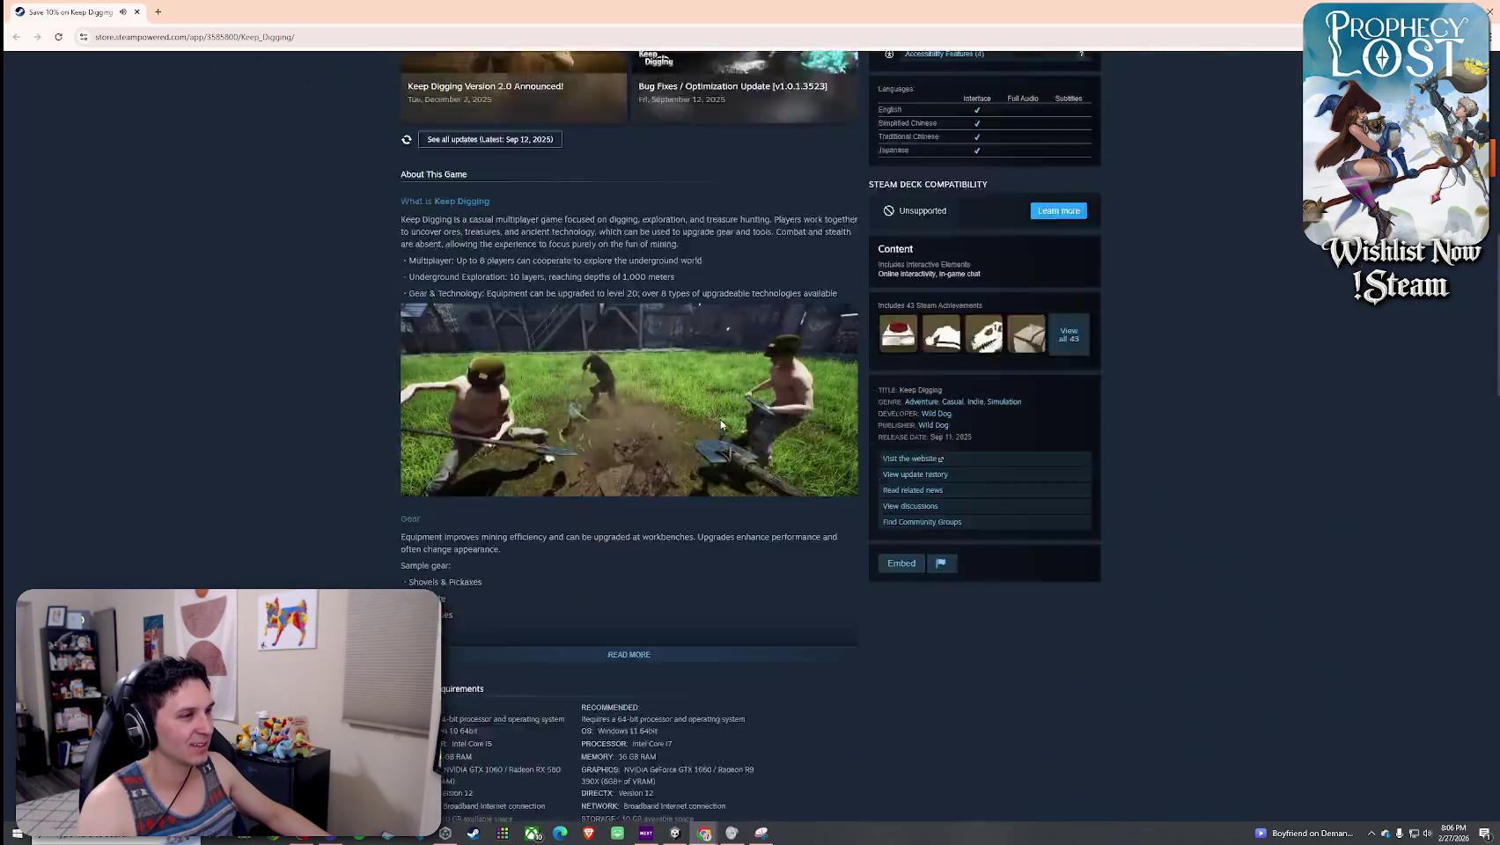
scroll(720, 425, down, 9)
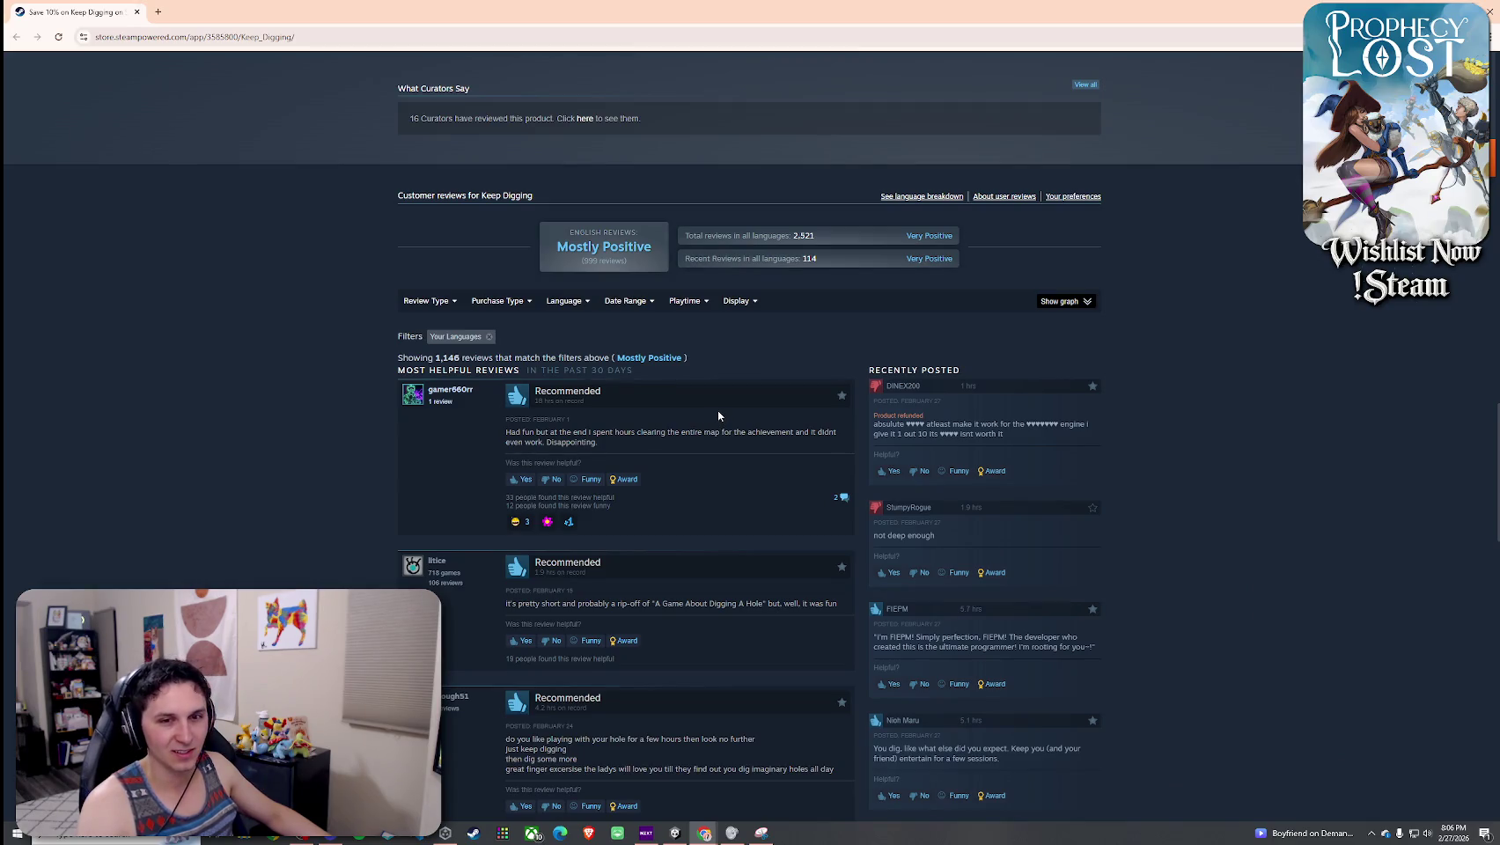
scroll(757, 468, up, 19)
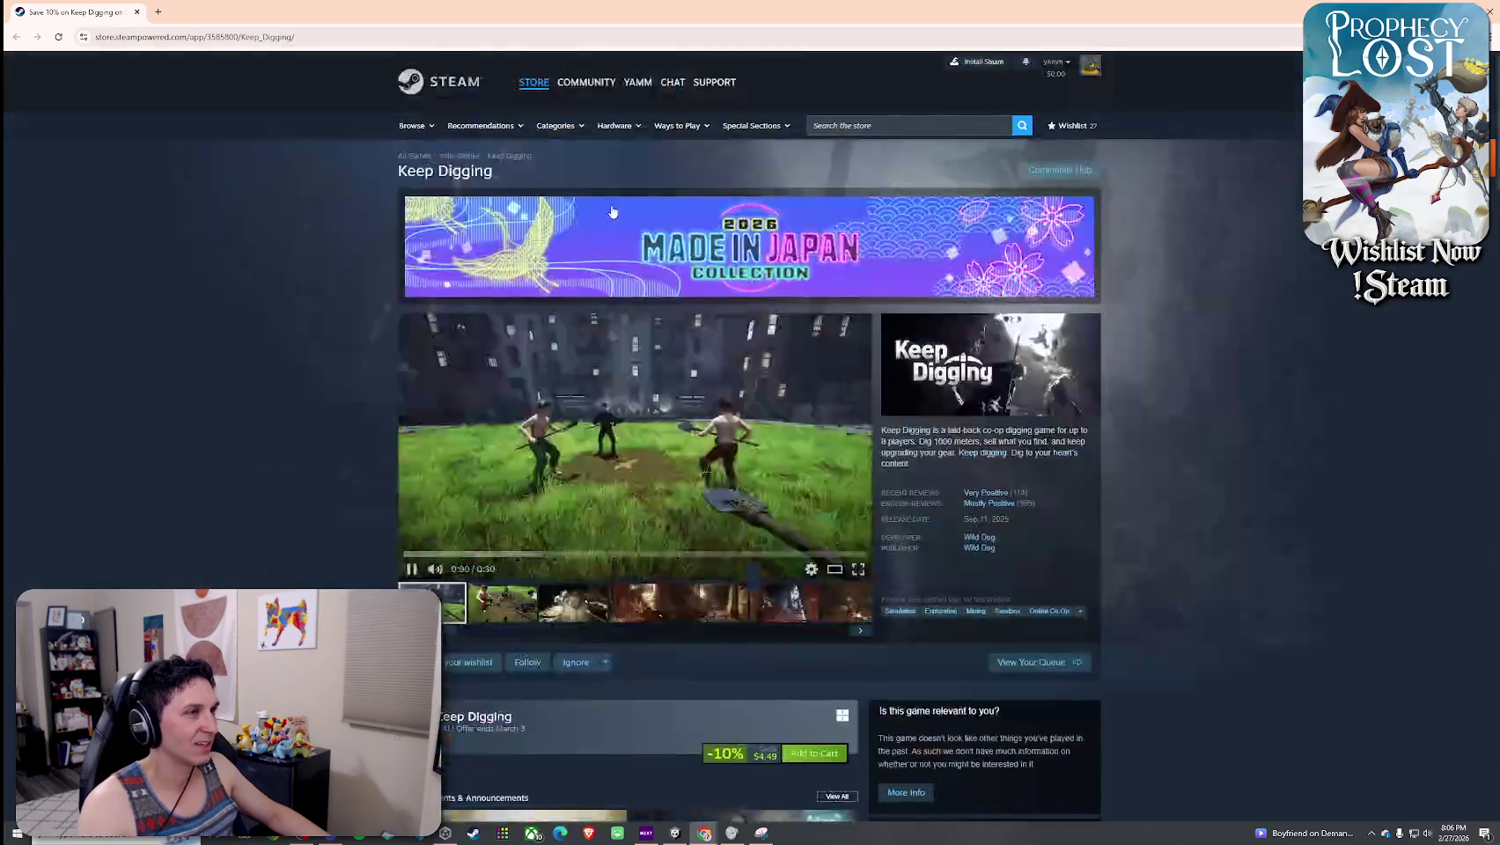
- Scrub the Keep Digging trailer between 0:03 and 0:14, then pause and resume it
click(493, 557)
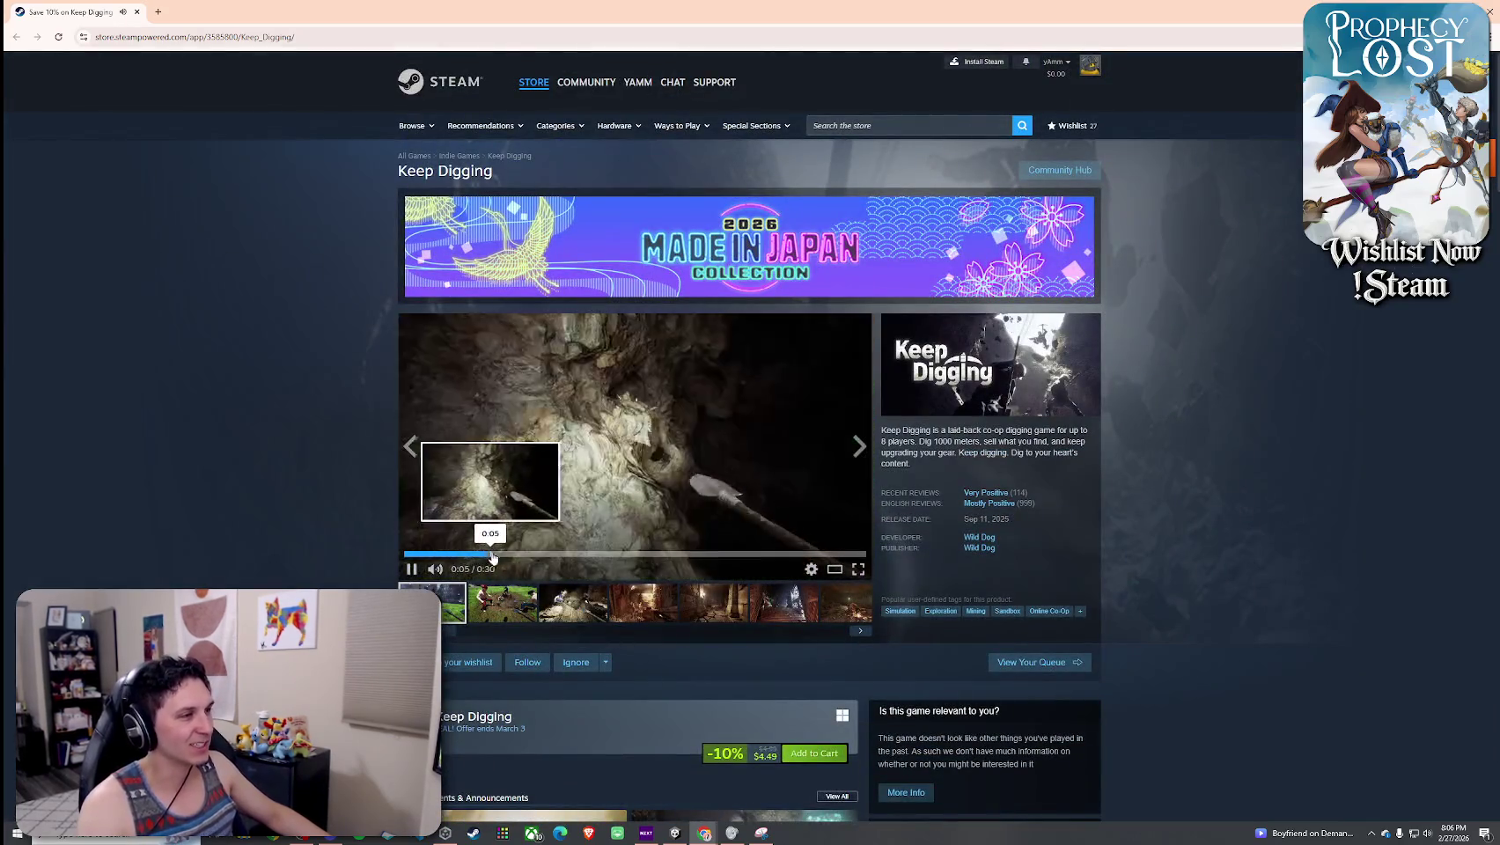
click(453, 555)
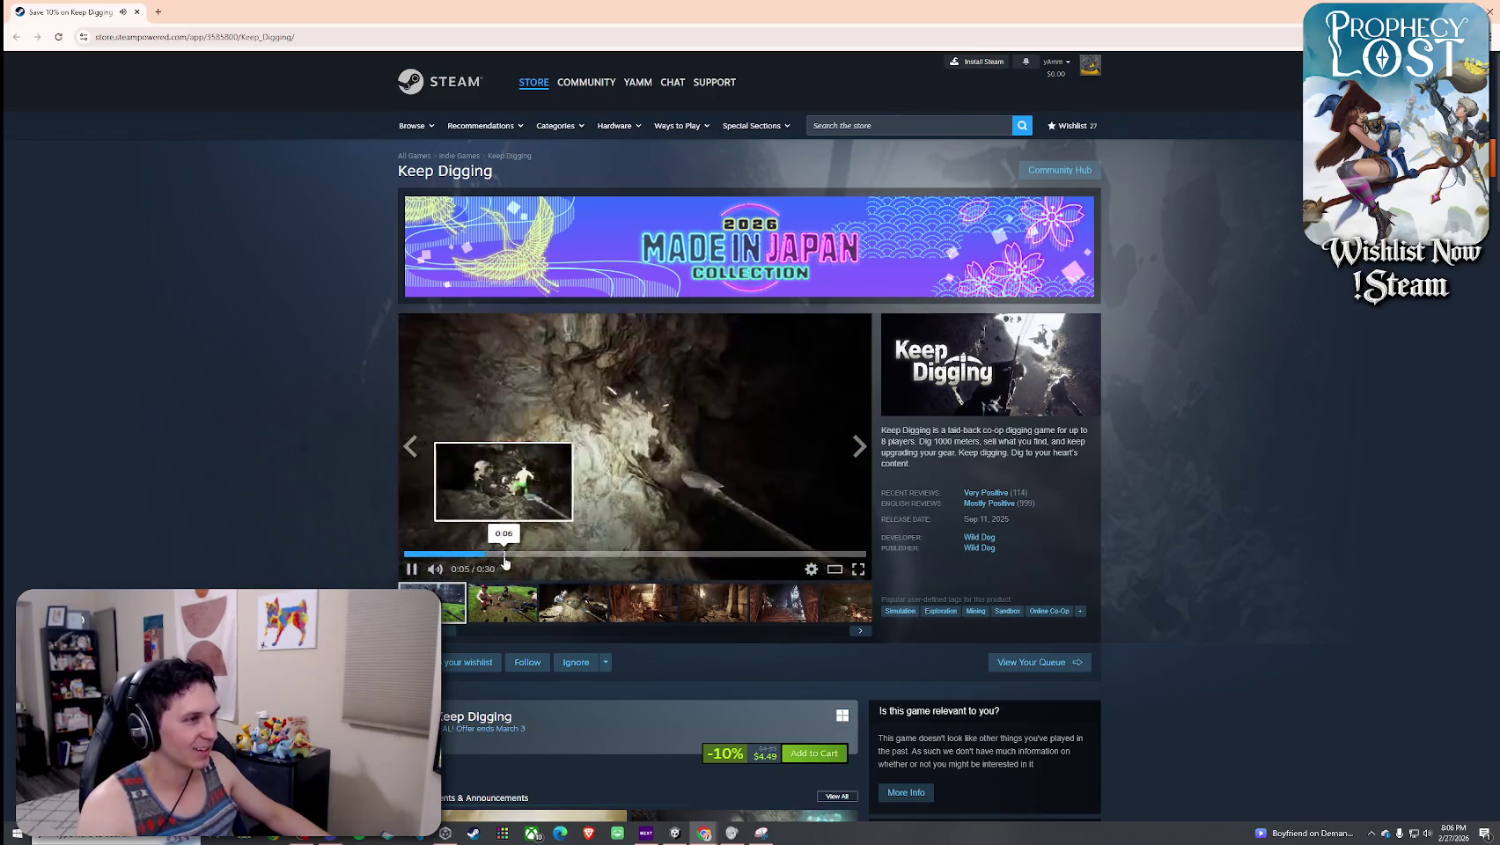
click(559, 558)
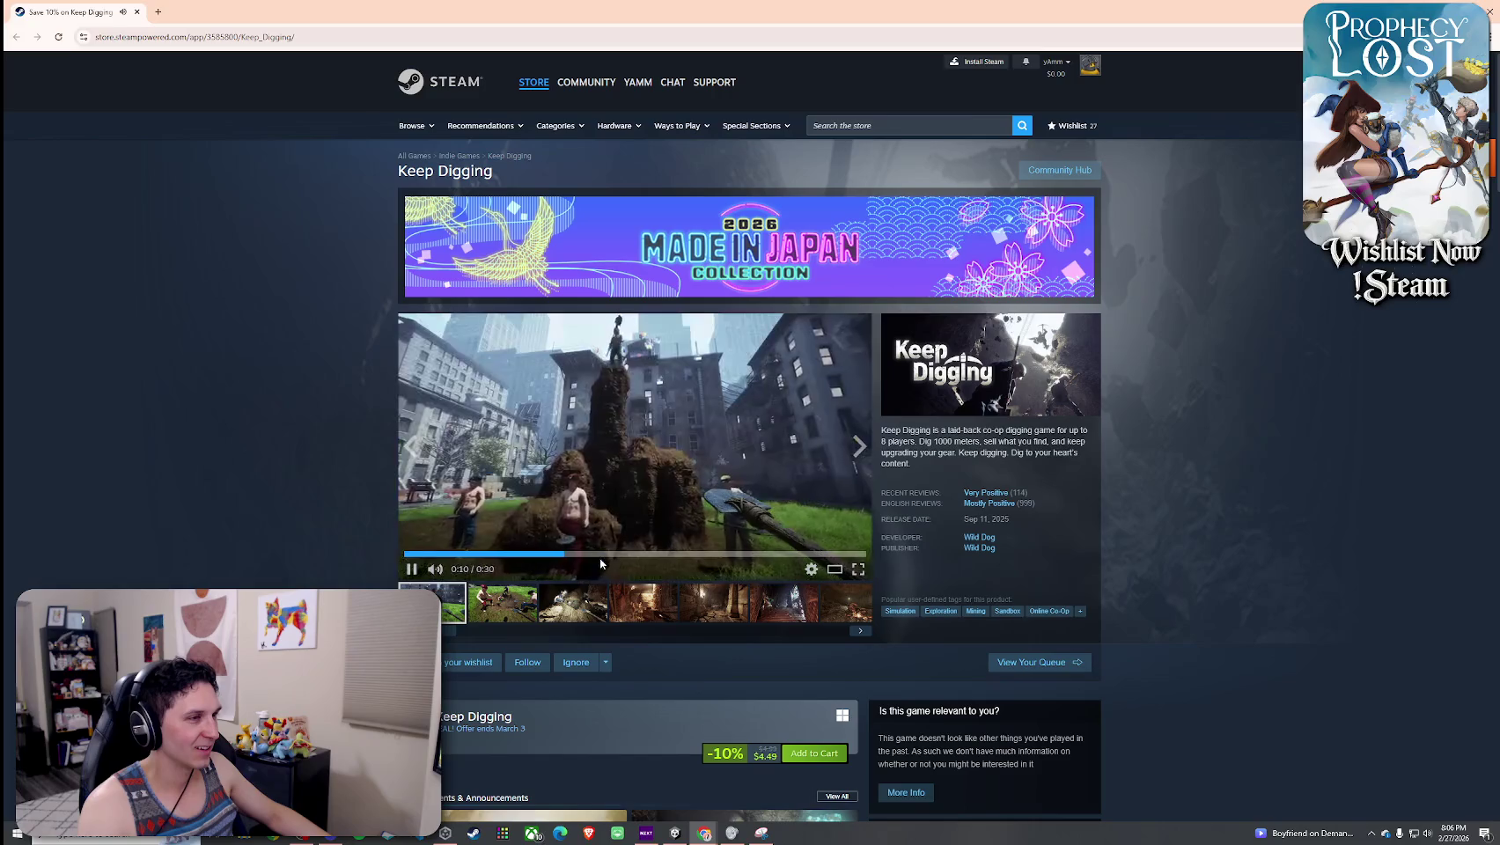
click(616, 555)
click(693, 446)
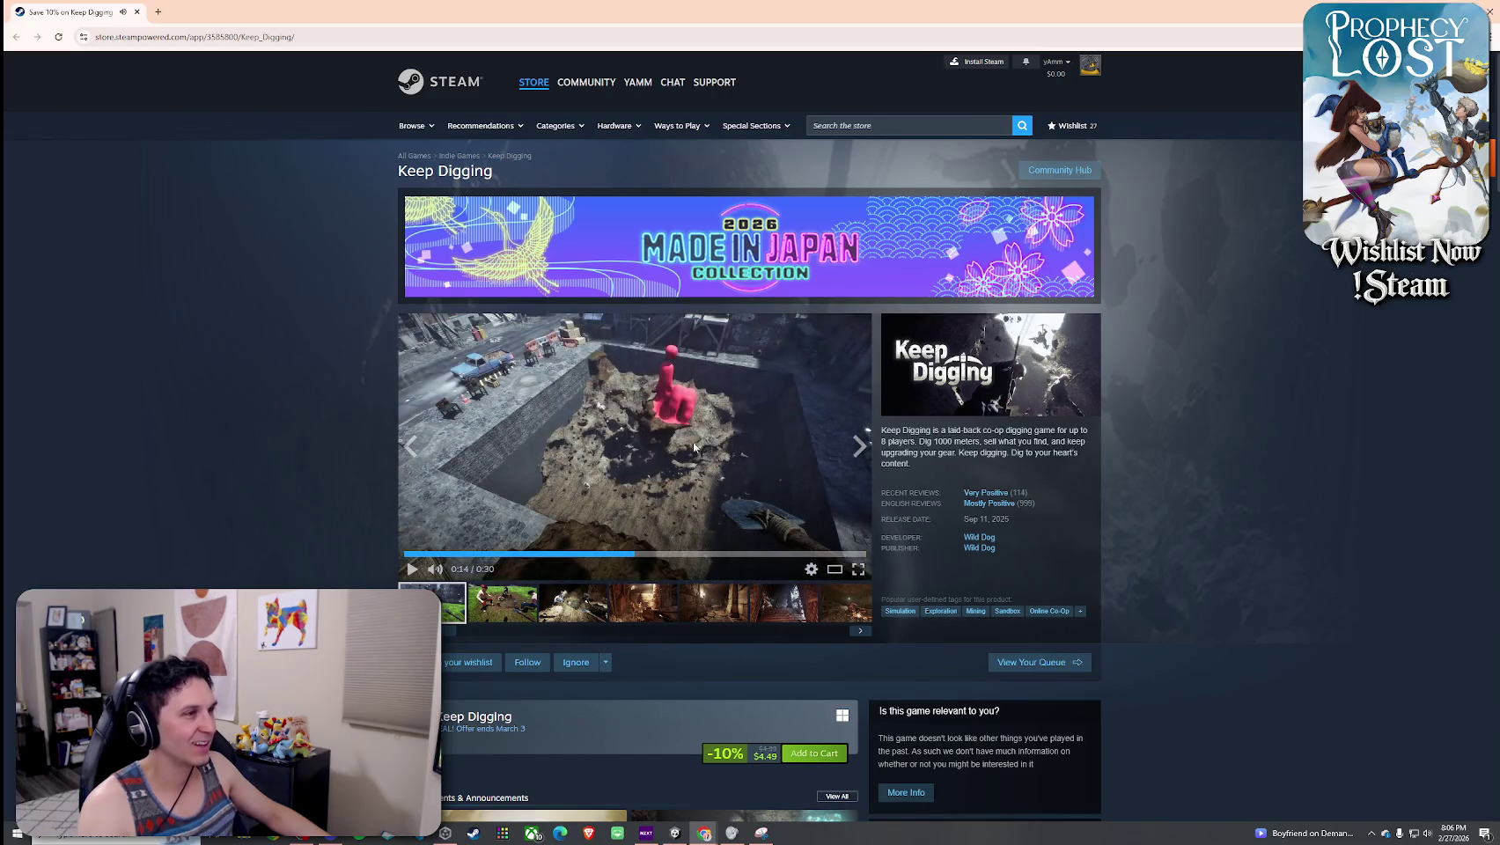
click(715, 446)
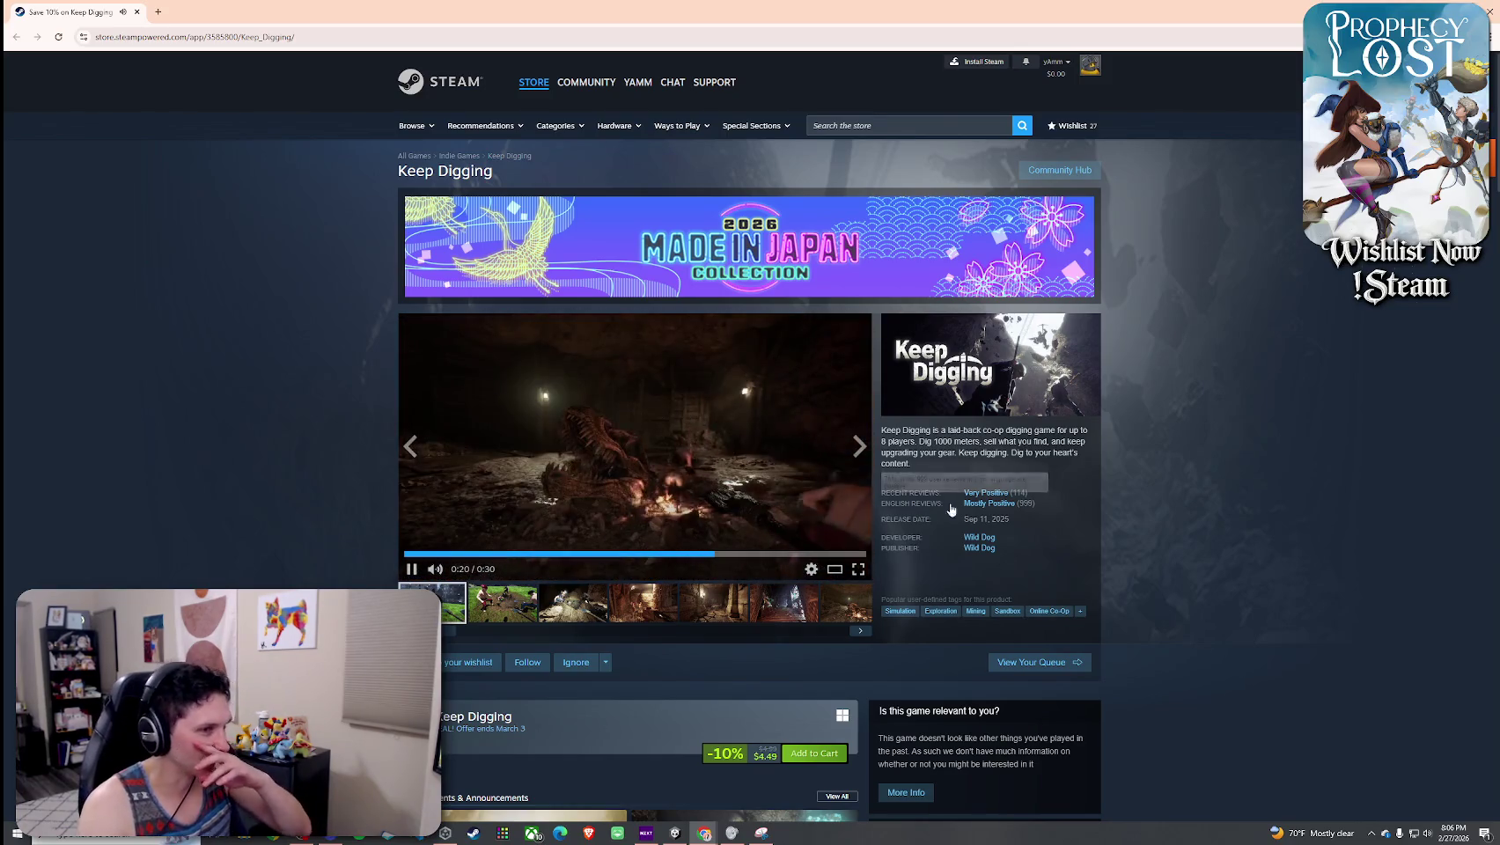
- Highlight the release date text, then return to the Unity Editor
drag(963, 520, 1001, 521)
click(1019, 520)
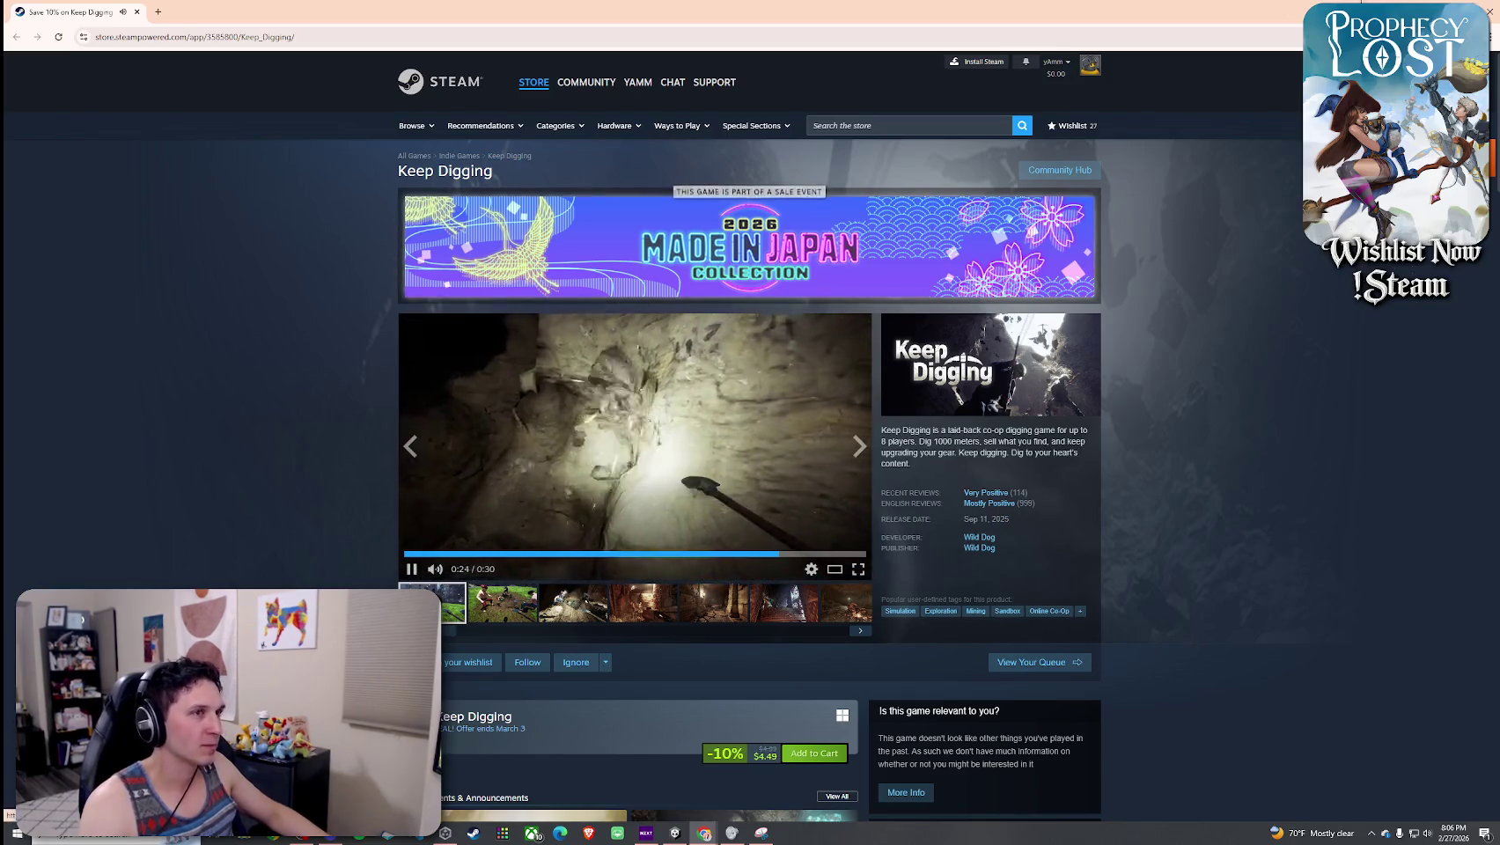
key(alt+Tab)
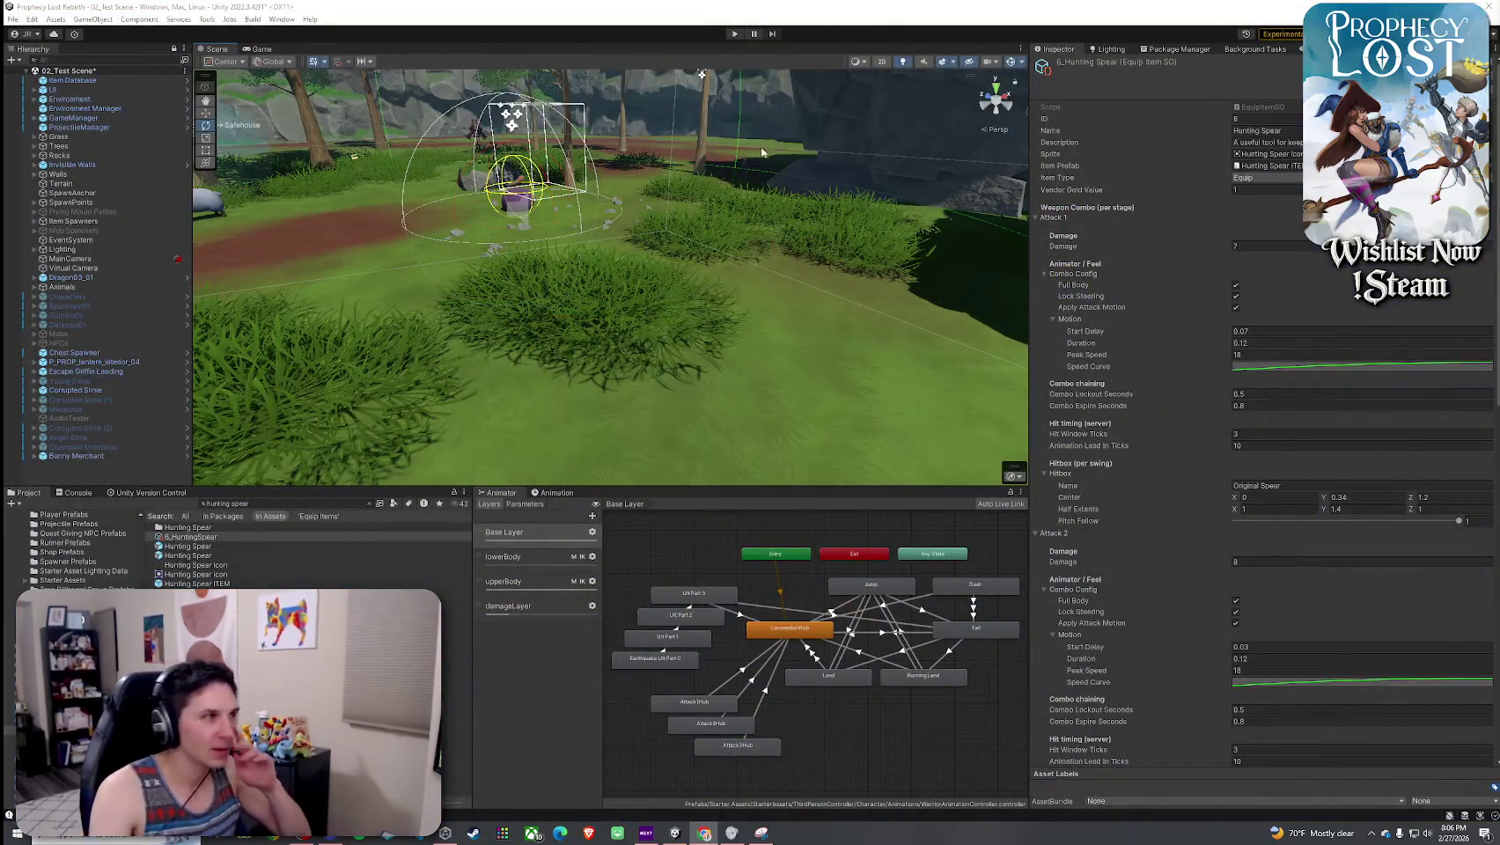
- Save the scene with File > Save, then bring up Windows search
click(14, 19)
click(30, 75)
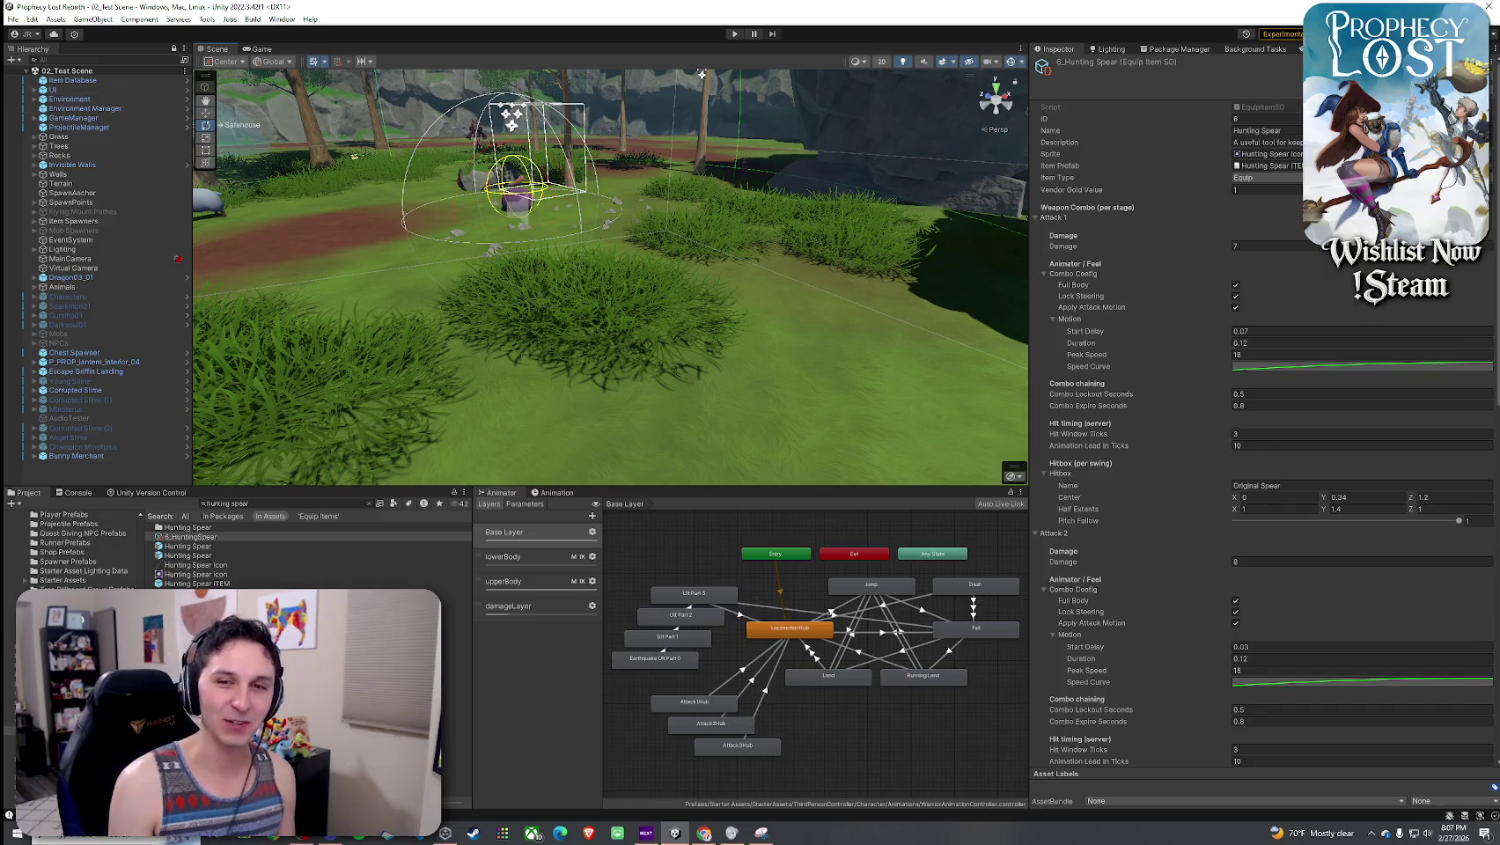
click(12, 18)
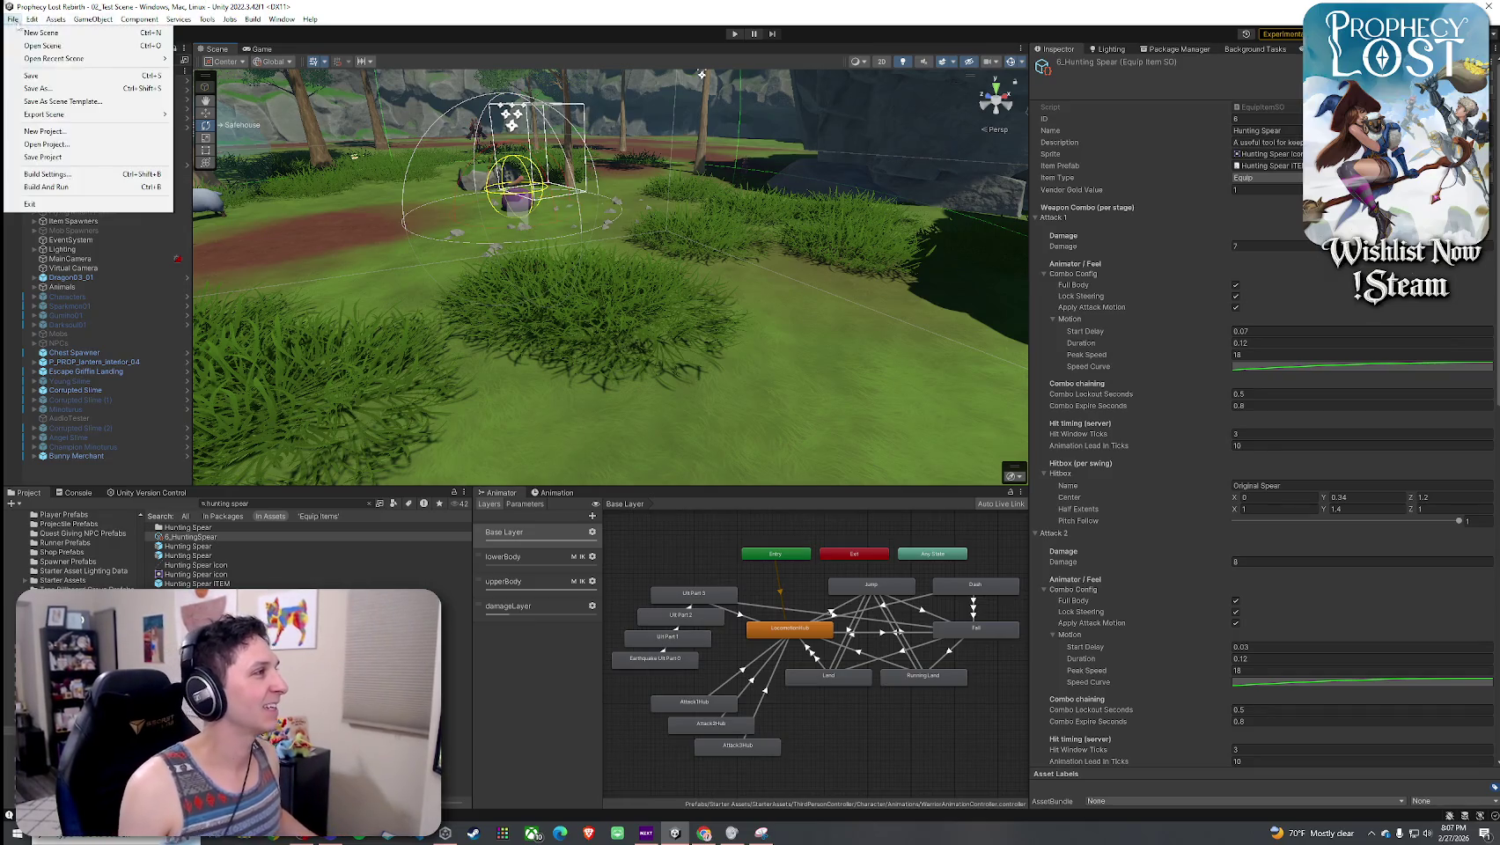
key(Escape)
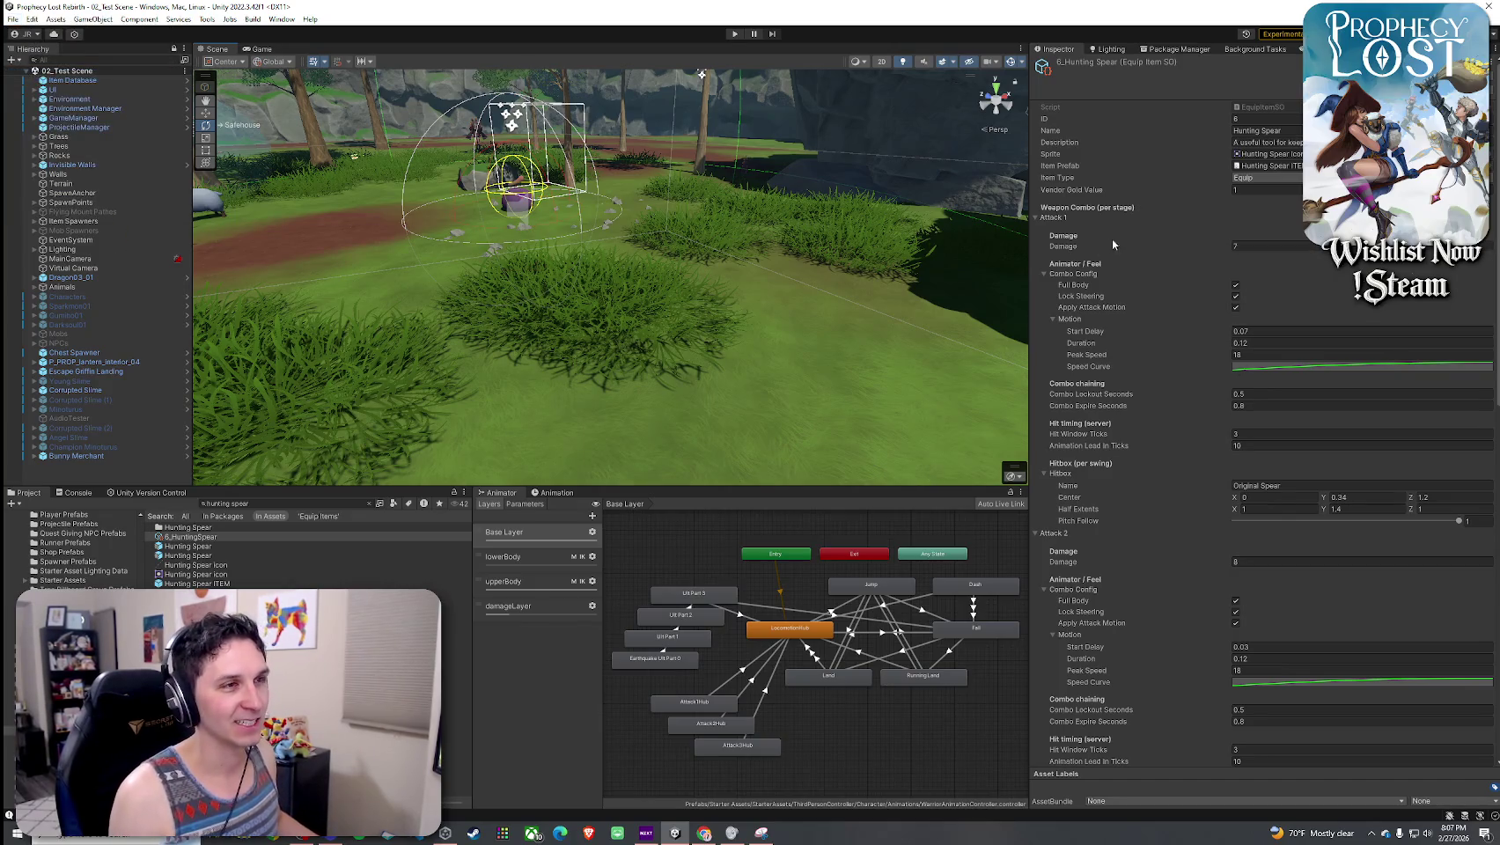
key(super)
- Search 'night' to check the Night light settings, close them, and clear the Project search
text(night)
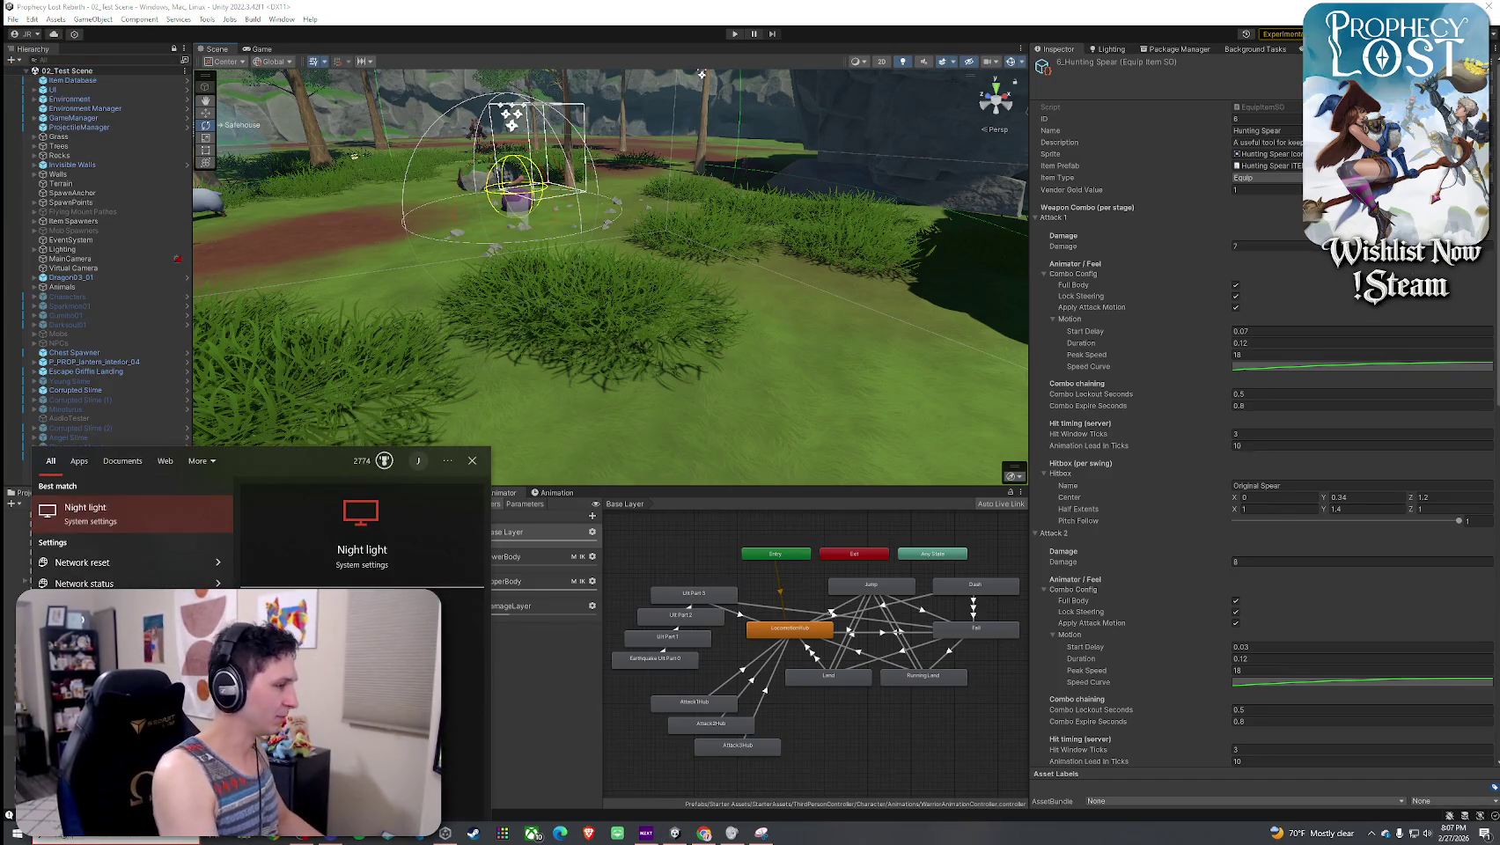
key(Return)
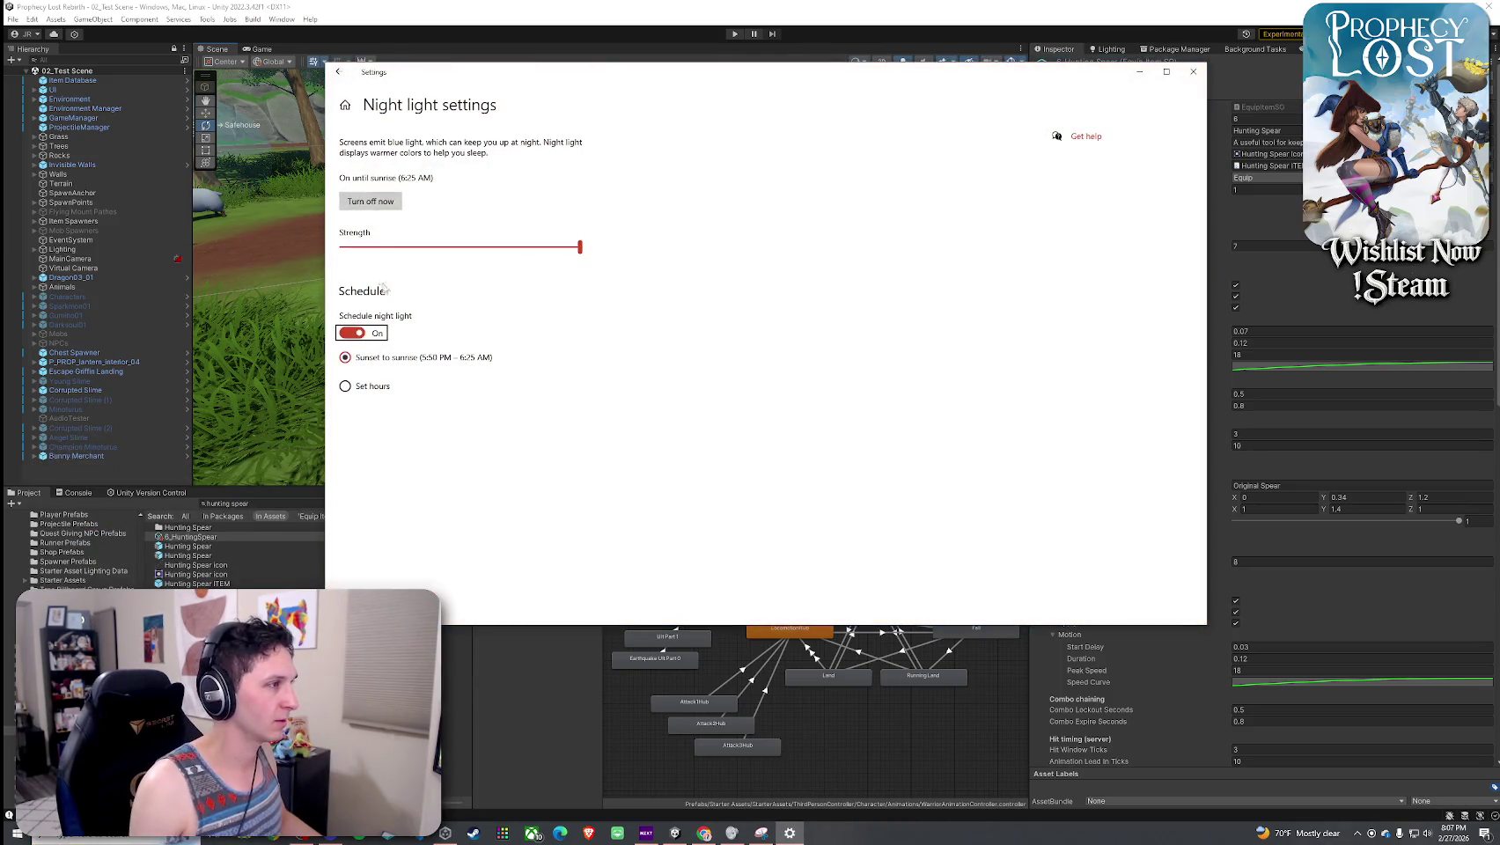
click(1193, 71)
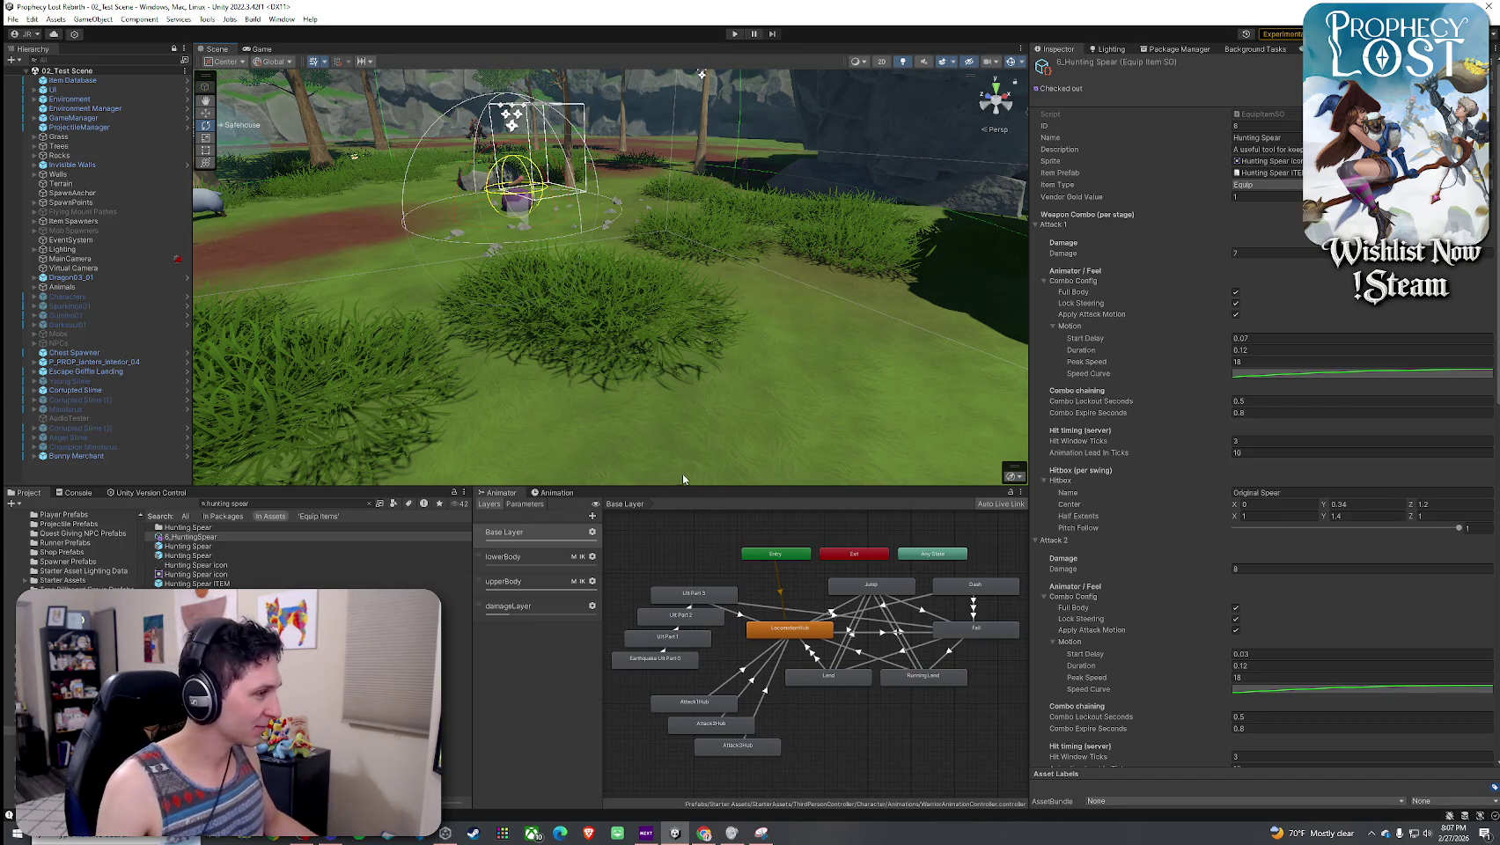
click(369, 504)
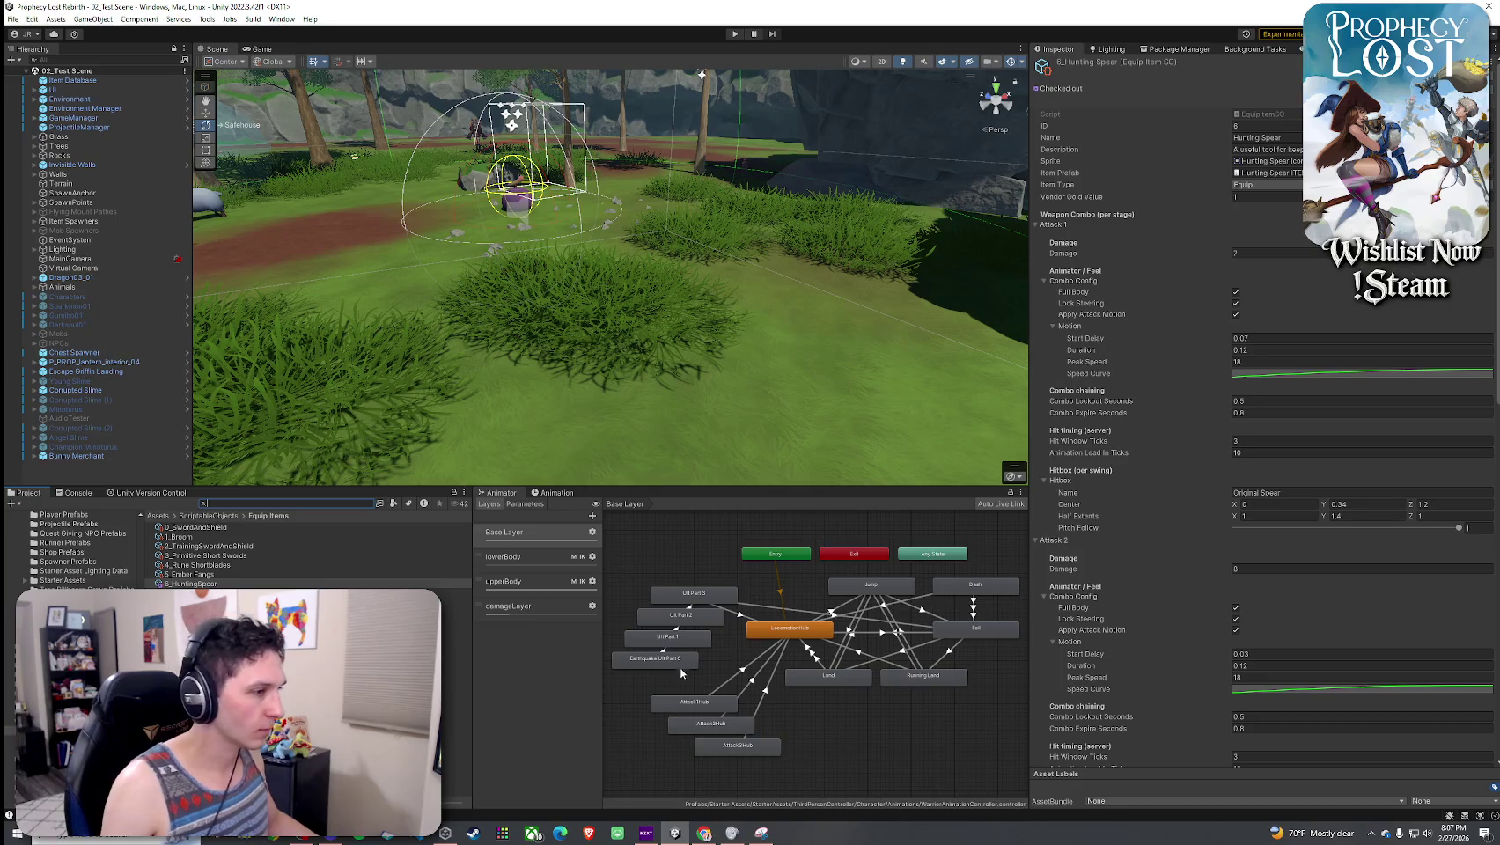
- Open the Attack2Hub blend tree to inspect its Spear_Combo_Attack_02_02 clip
scroll(717, 705, up, 4)
click(729, 750)
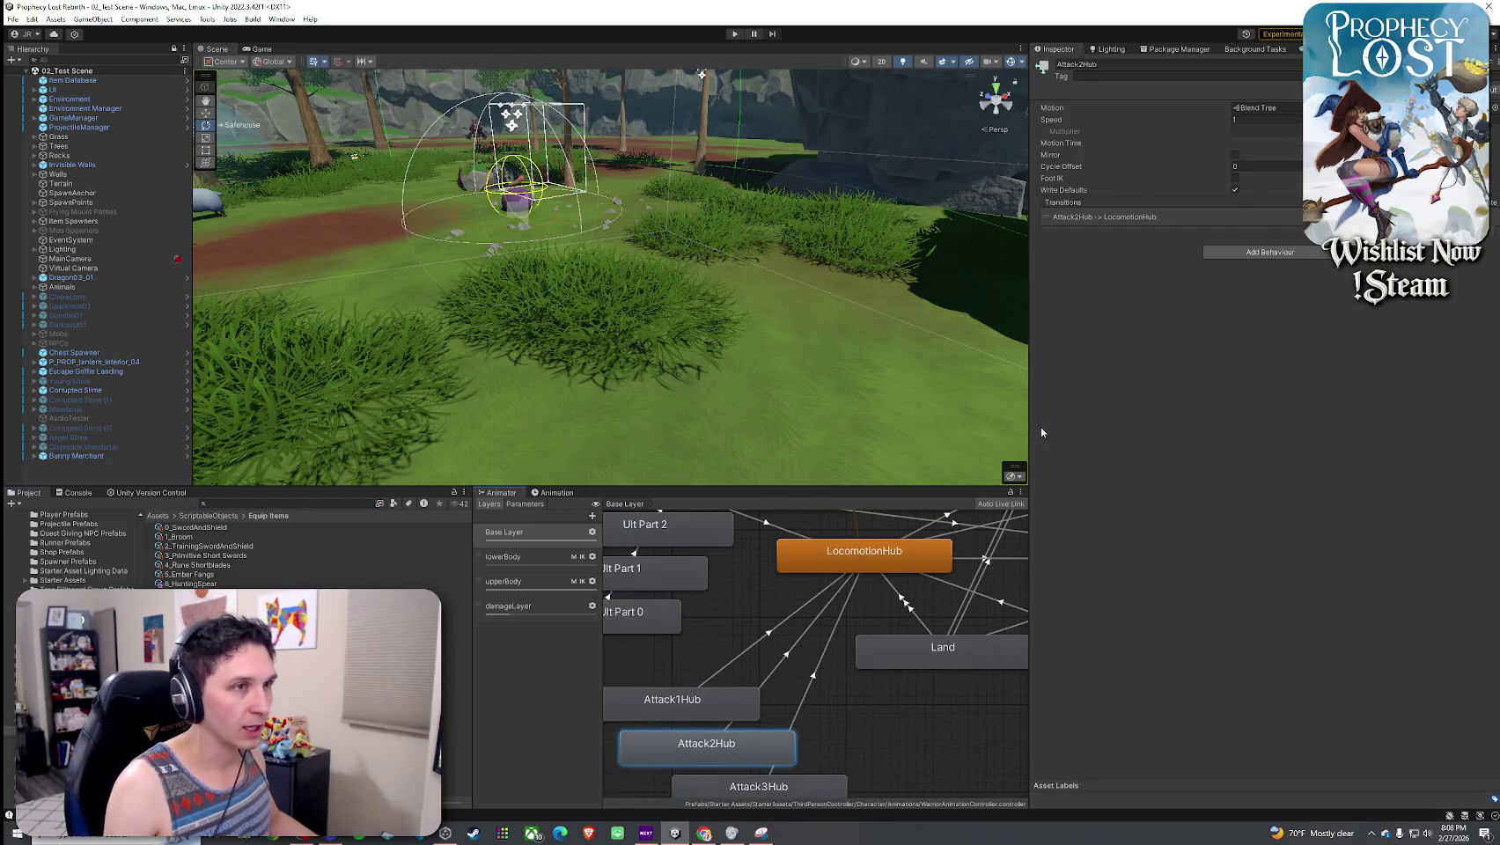
double_click(783, 744)
click(878, 627)
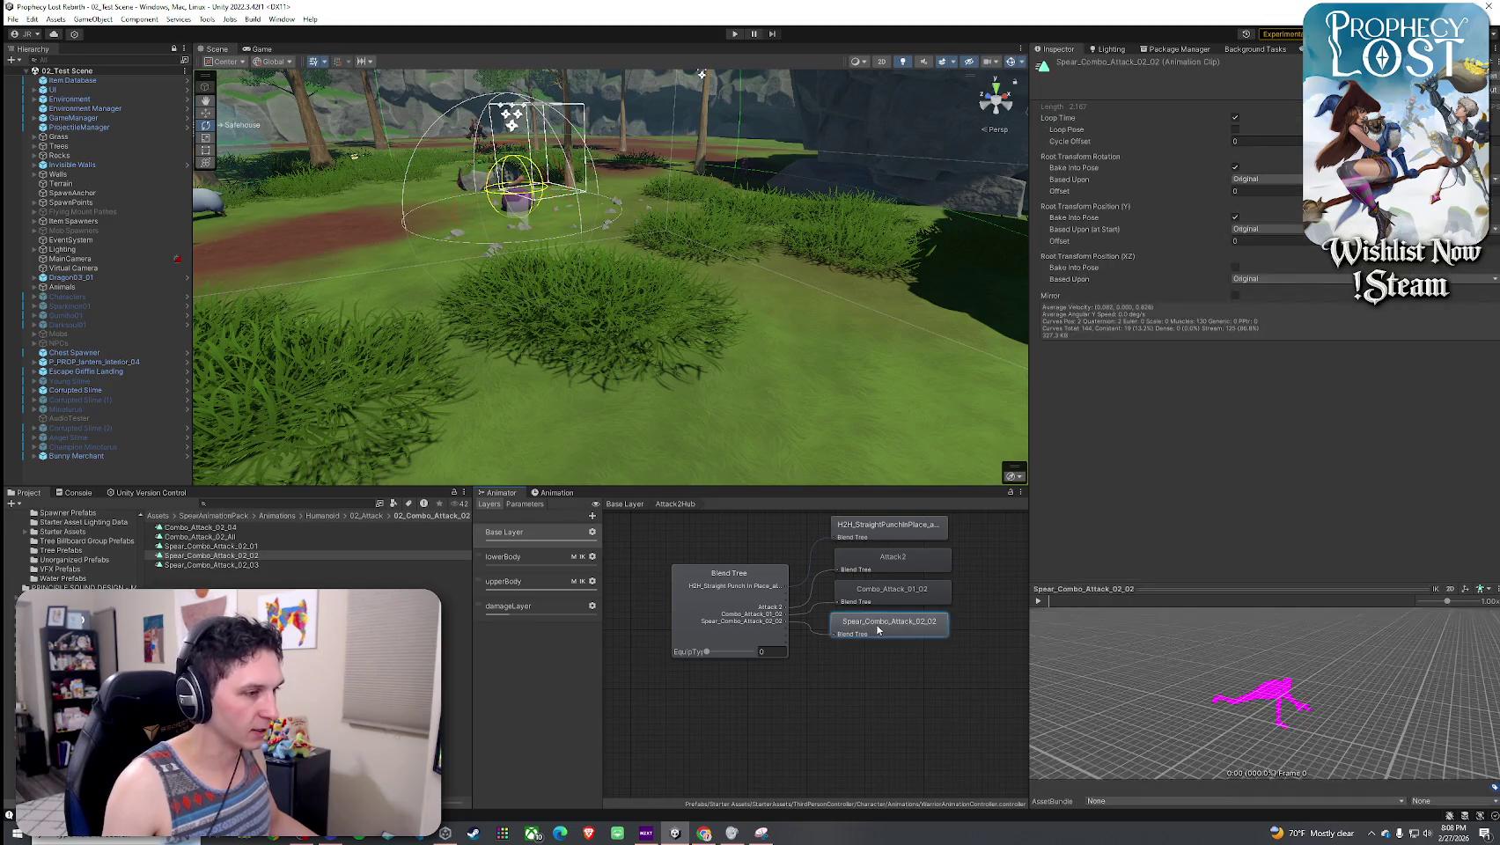
click(626, 504)
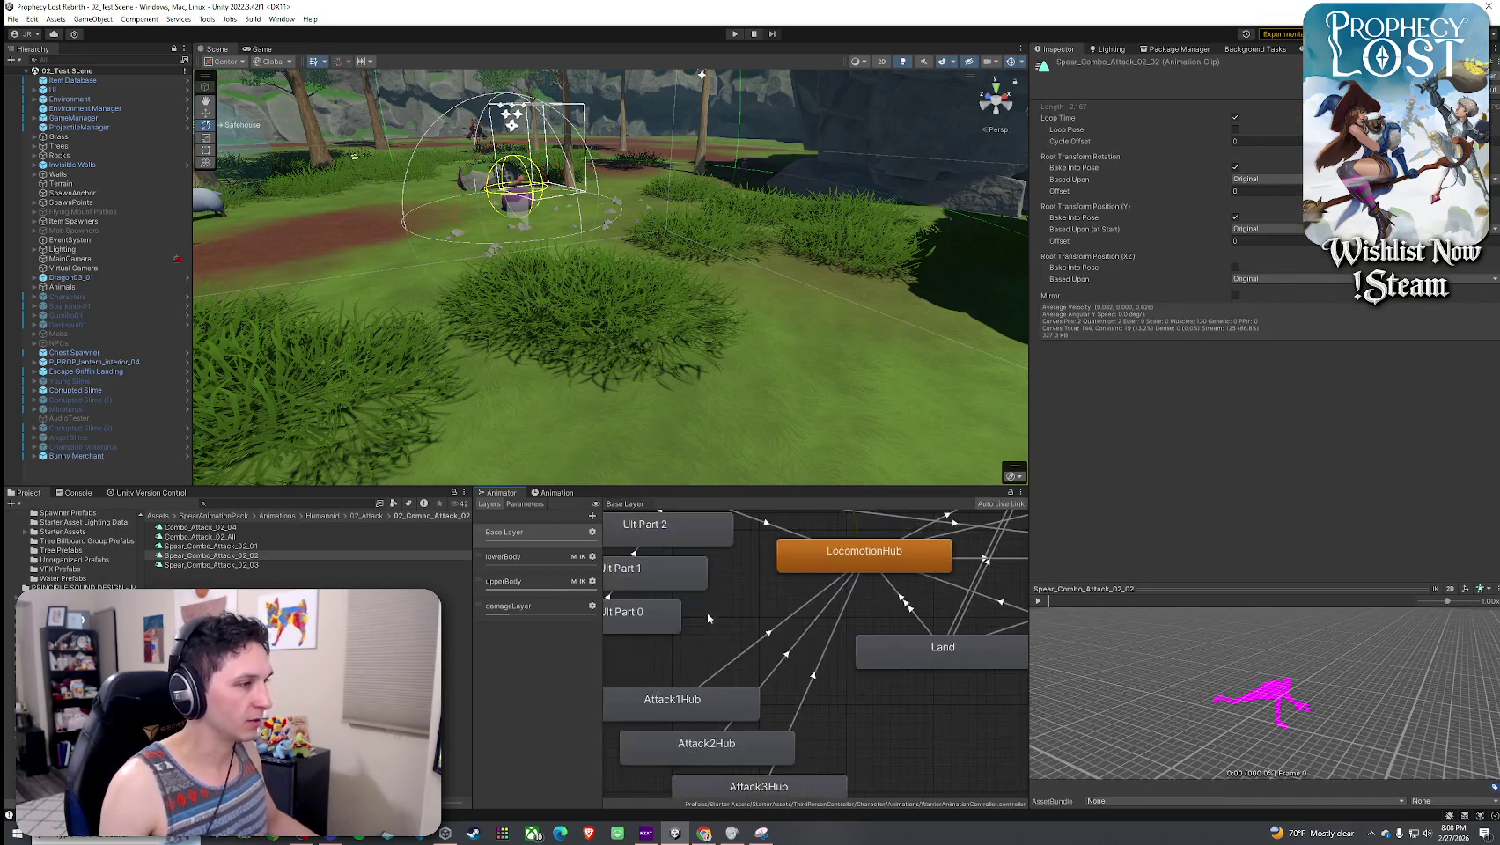
- Drop Spear_Combo_Attack_02_02 into Attack1Hub's spear motion slot and save the scene
click(714, 715)
double_click(693, 714)
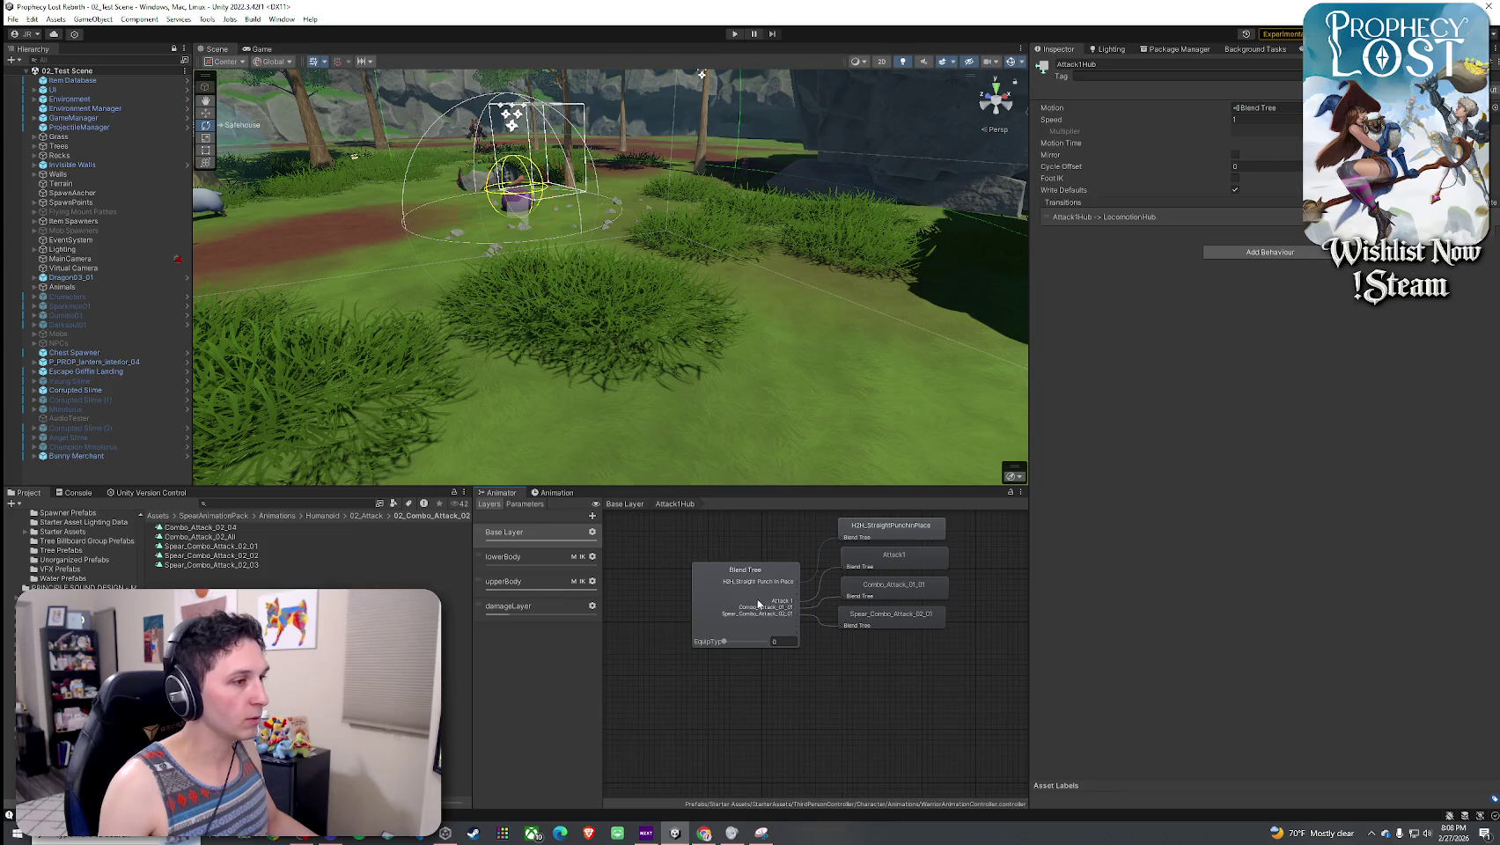
click(758, 604)
mouse_move(227, 556)
mouse_down()
mouse_move(972, 413)
mouse_move(1131, 243)
mouse_up()
click(13, 18)
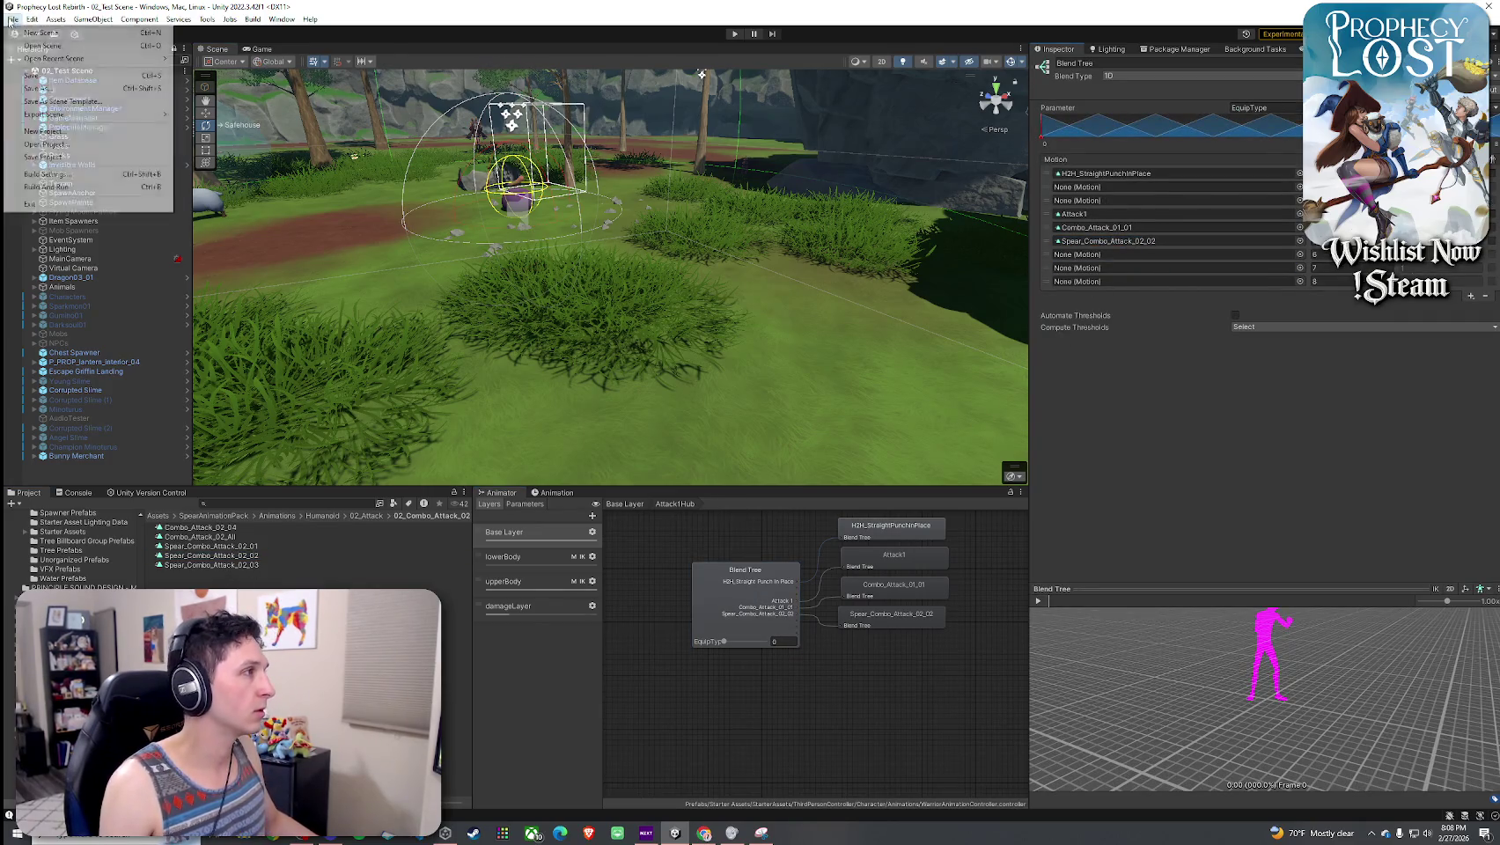
click(35, 79)
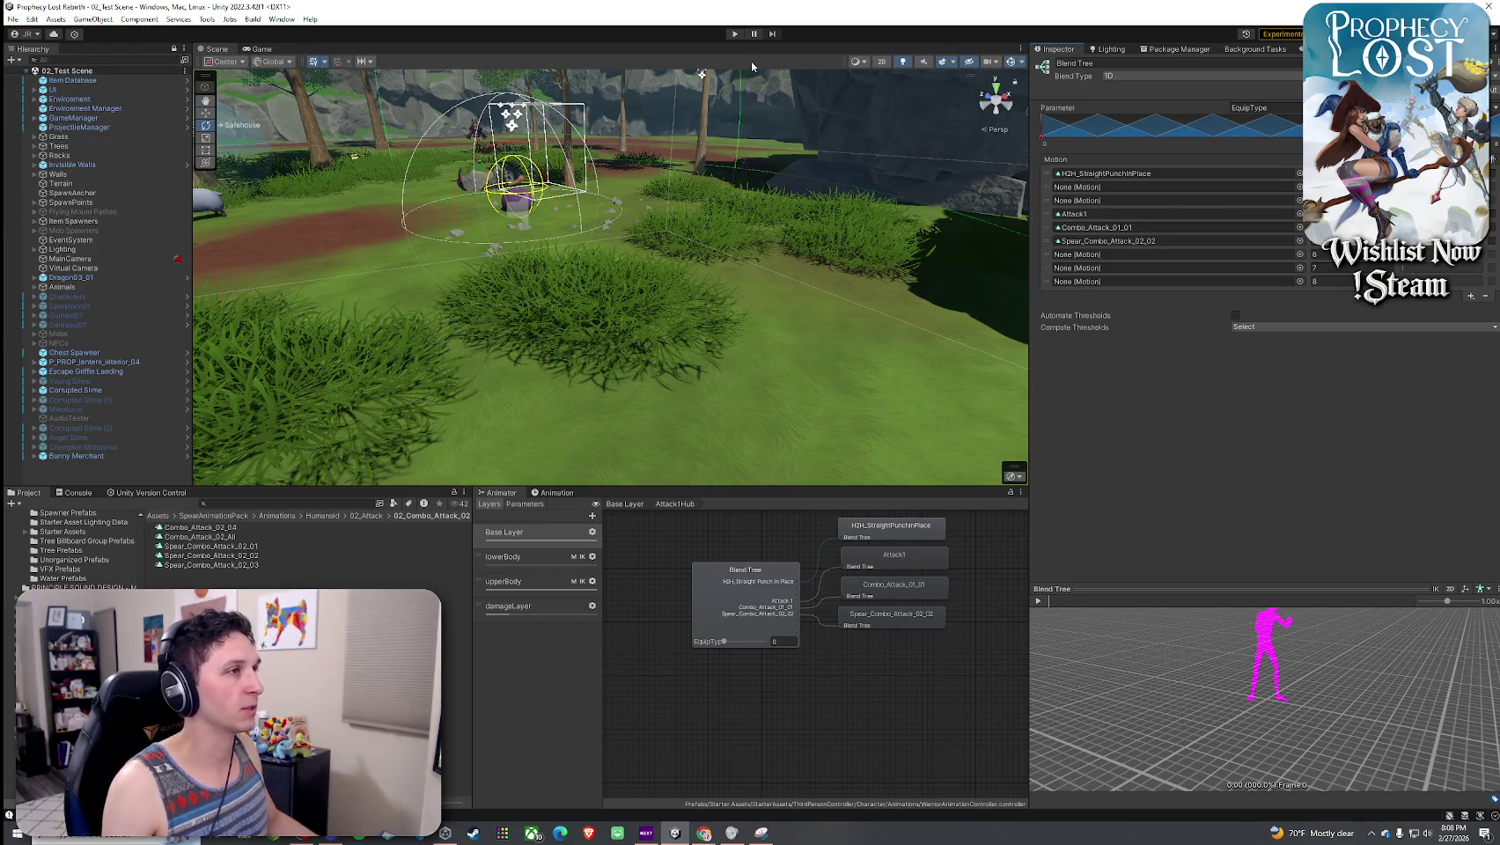
click(734, 33)
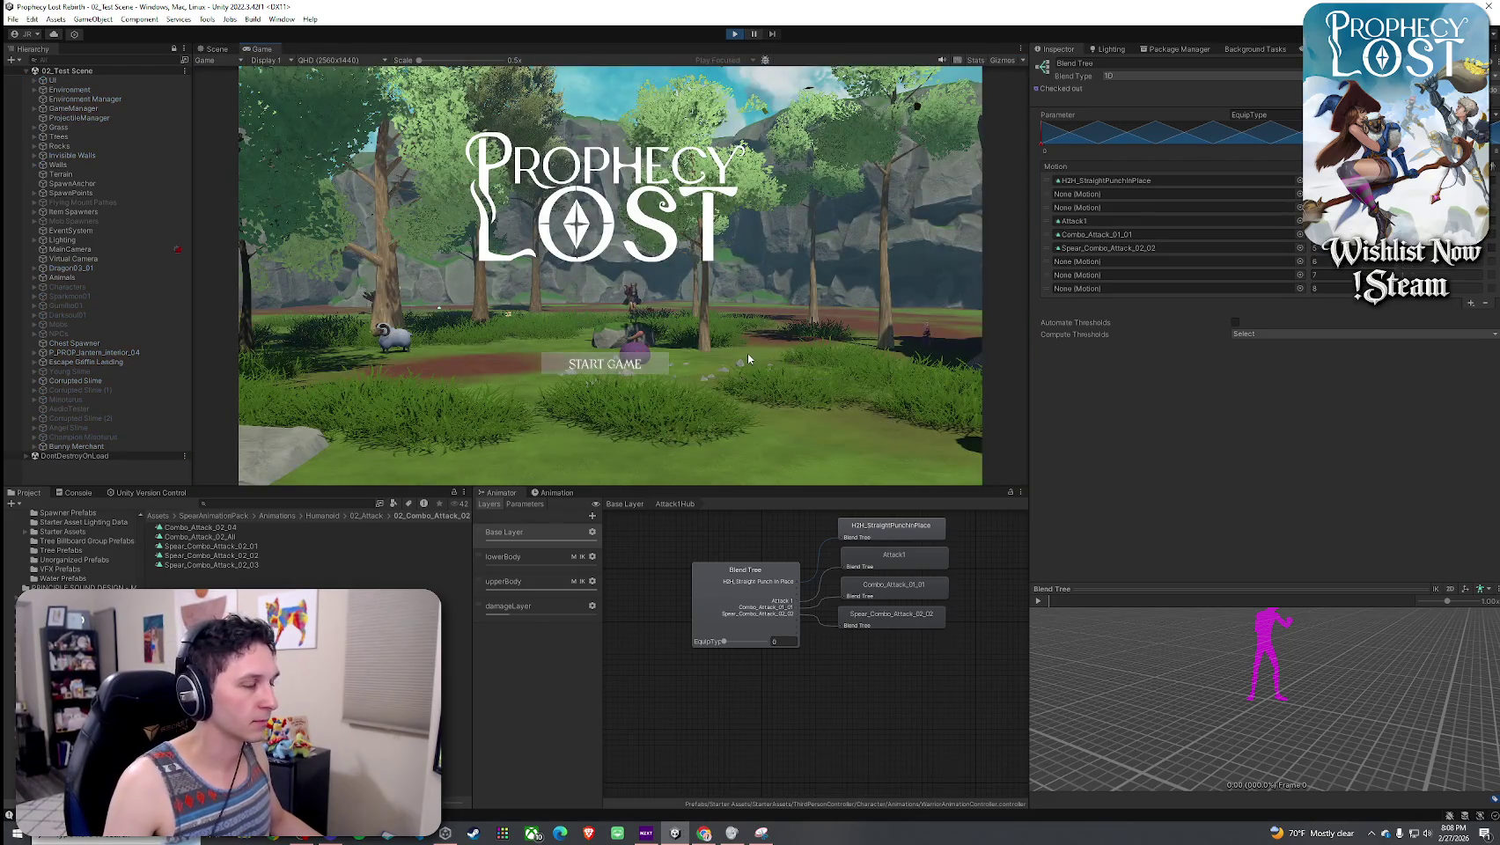
click(614, 365)
click(617, 368)
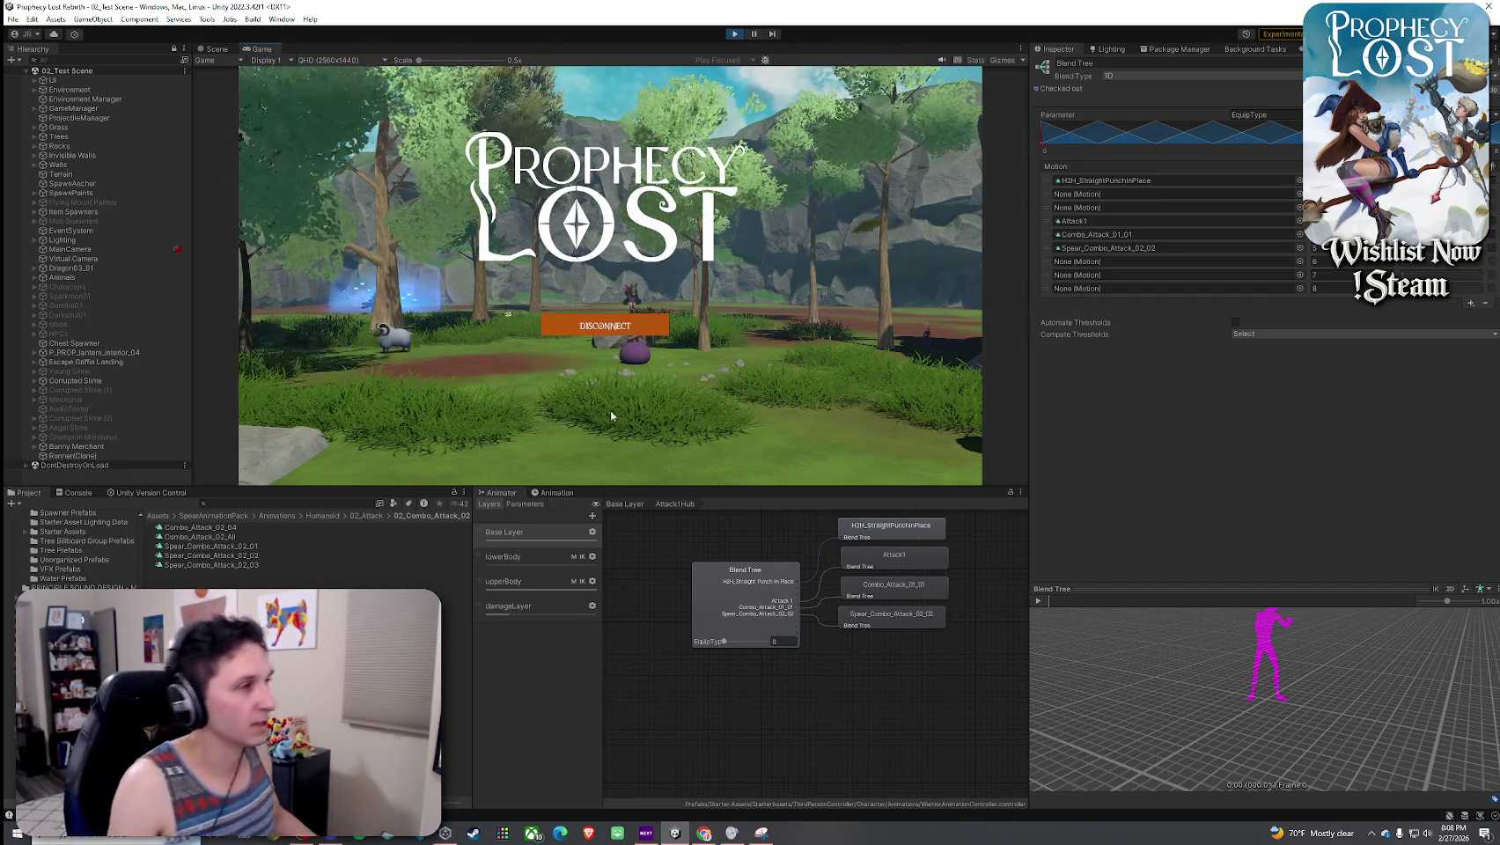
key(w)
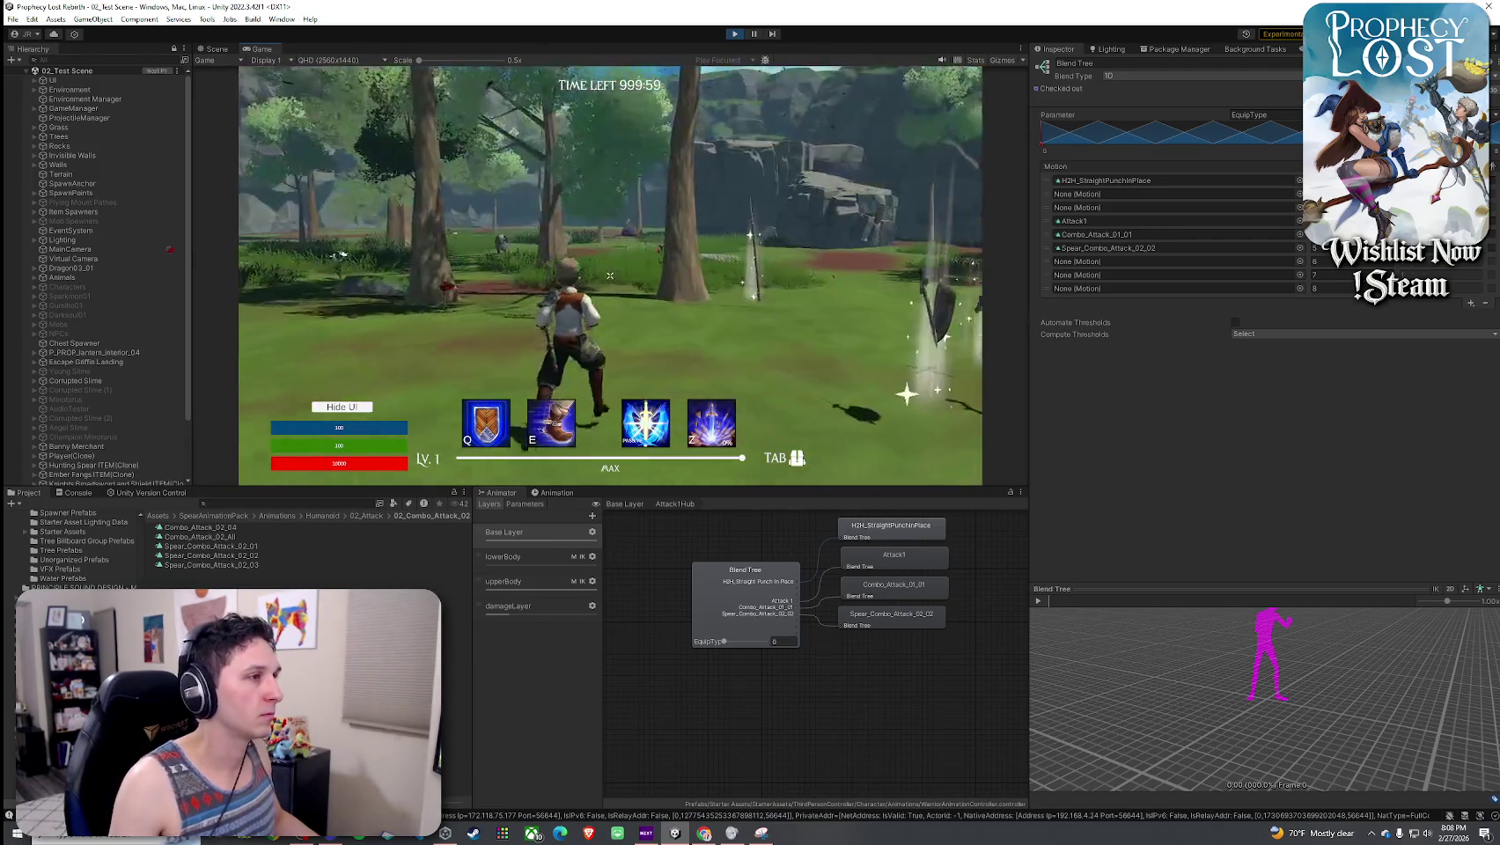
key(w)
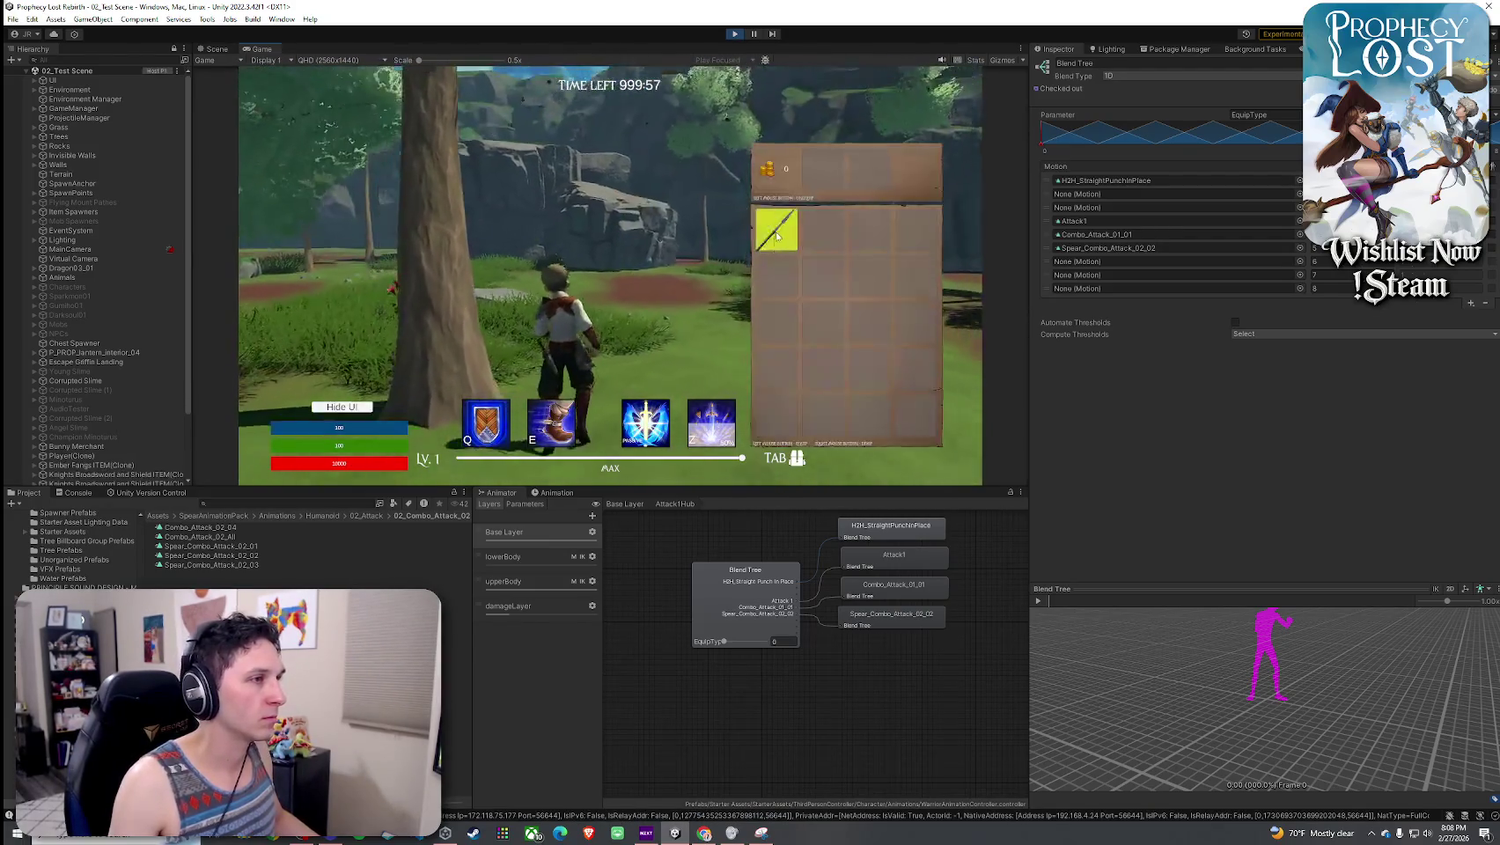
click(610, 276)
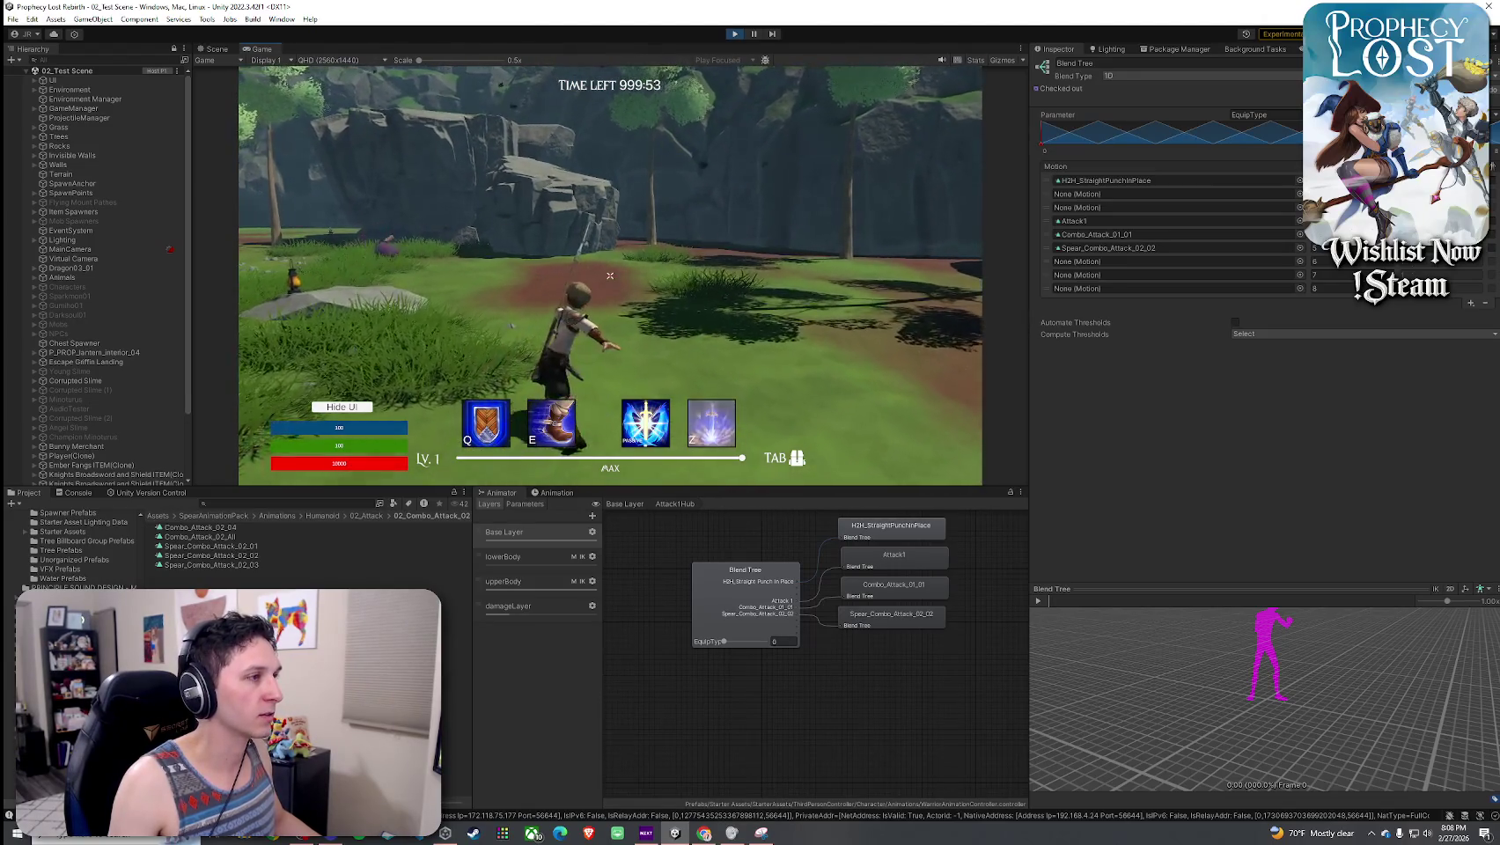
click(610, 276)
key(w)
click(610, 276)
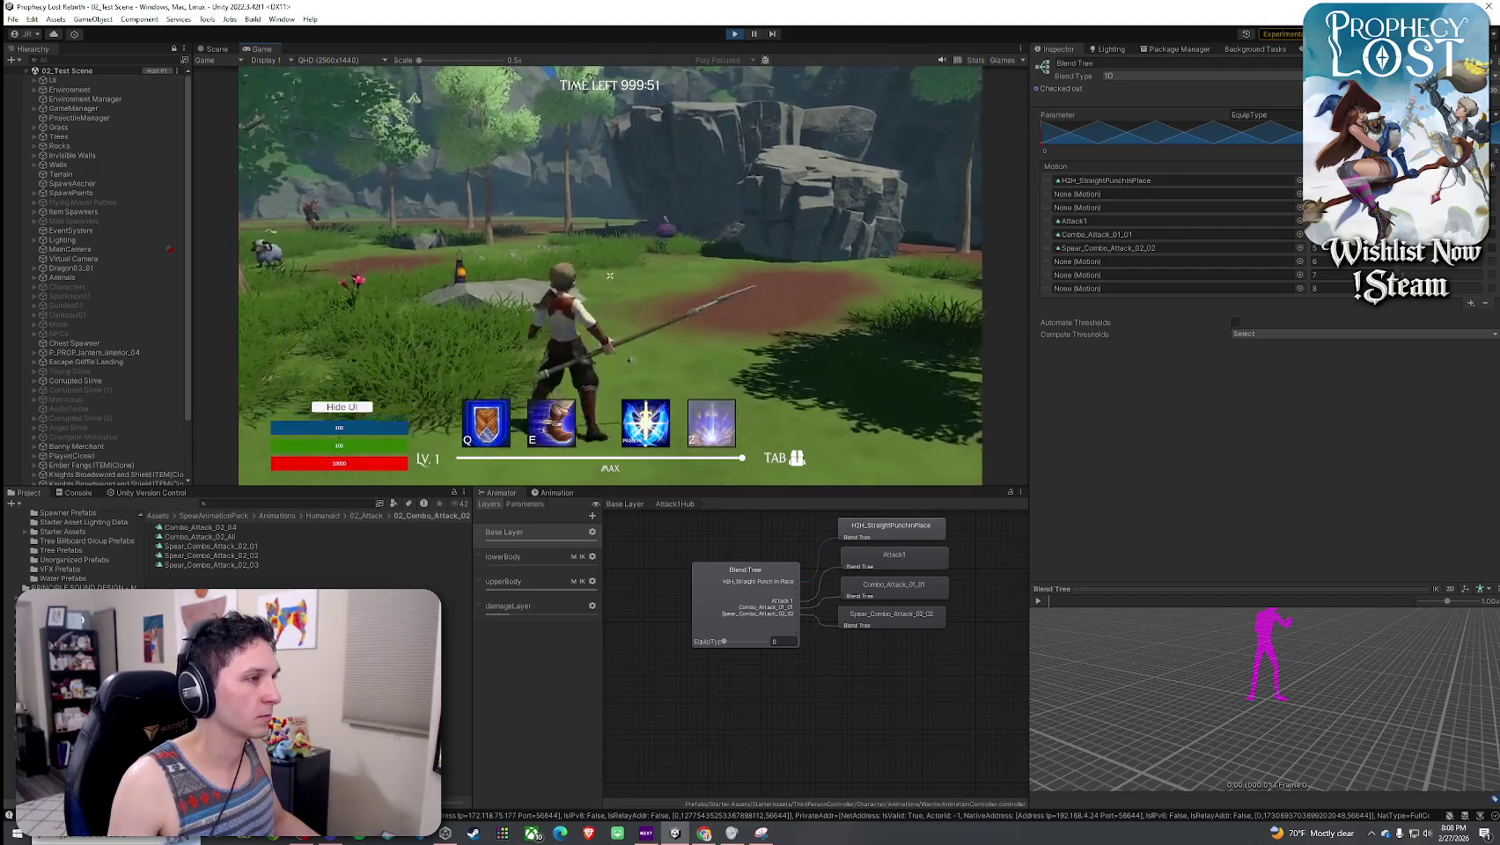
click(610, 276)
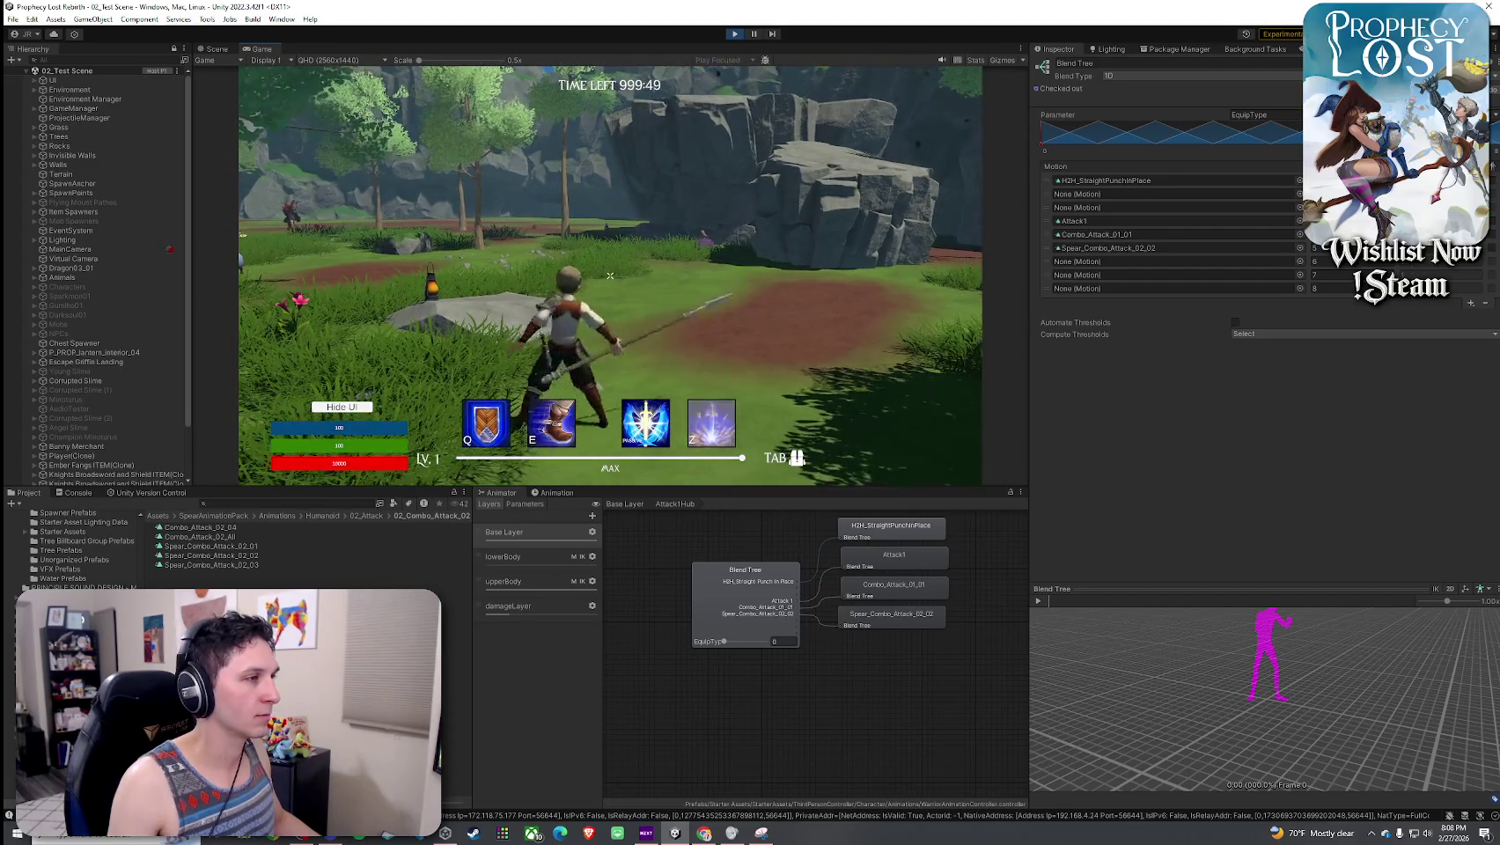
key(w)
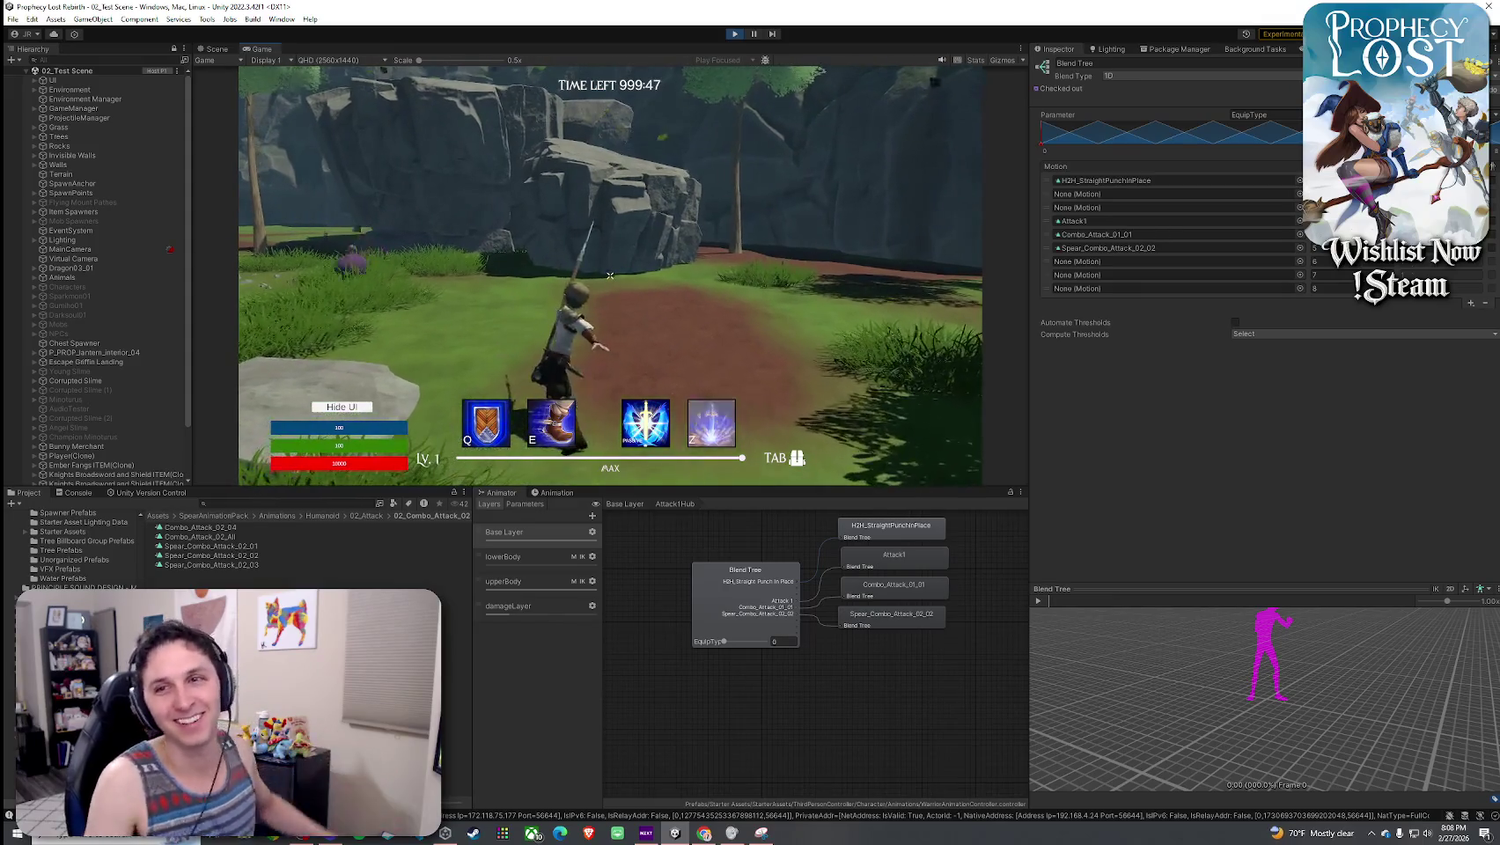
click(610, 276)
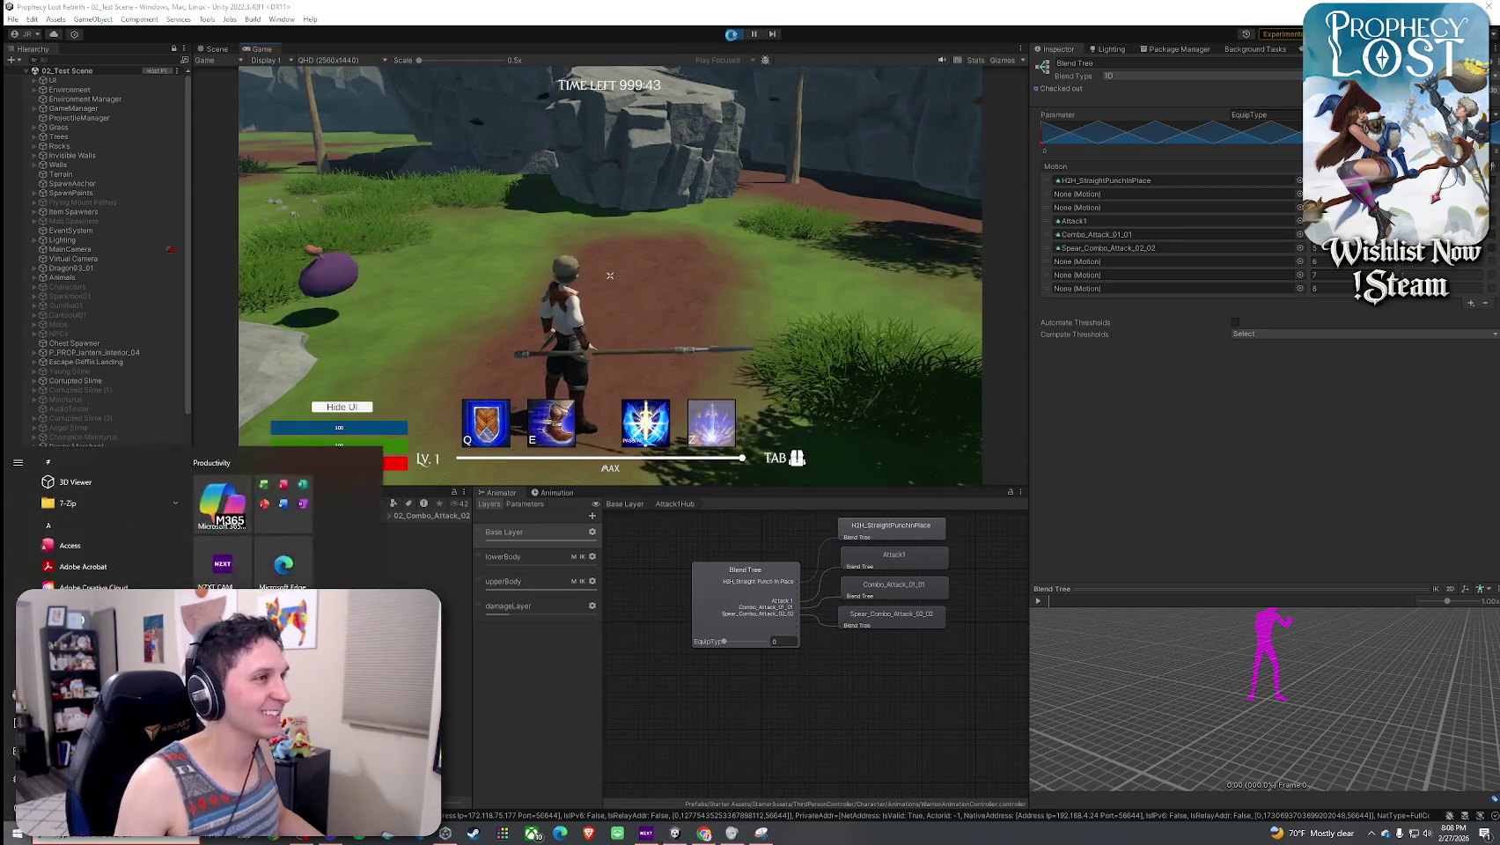
key(ctrl+p)
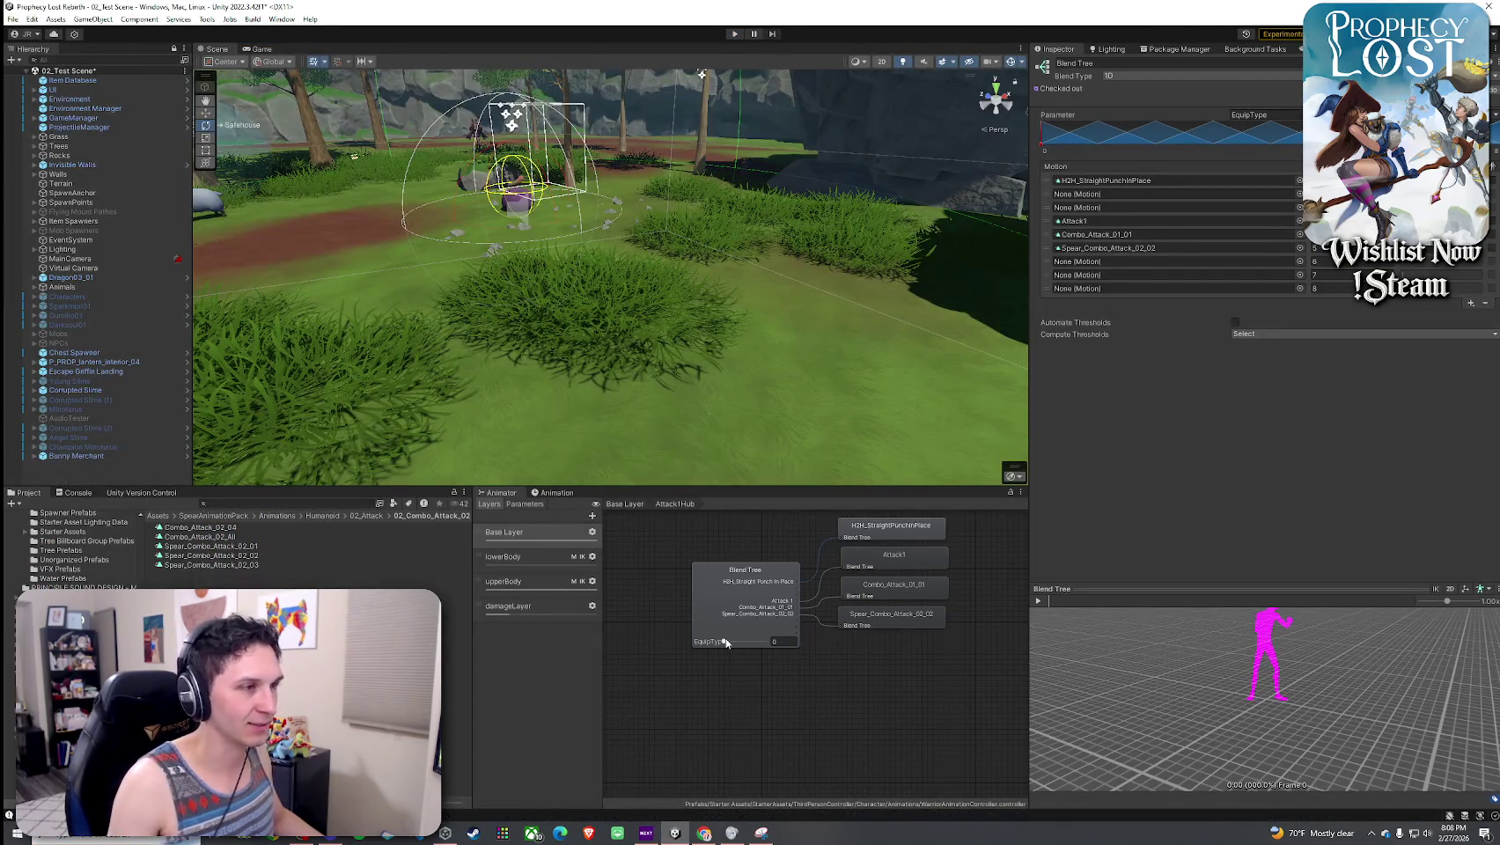
- Put Spear_Combo_Attack_02_01 back into the blend tree's spear motion slot and save the scene
click(883, 623)
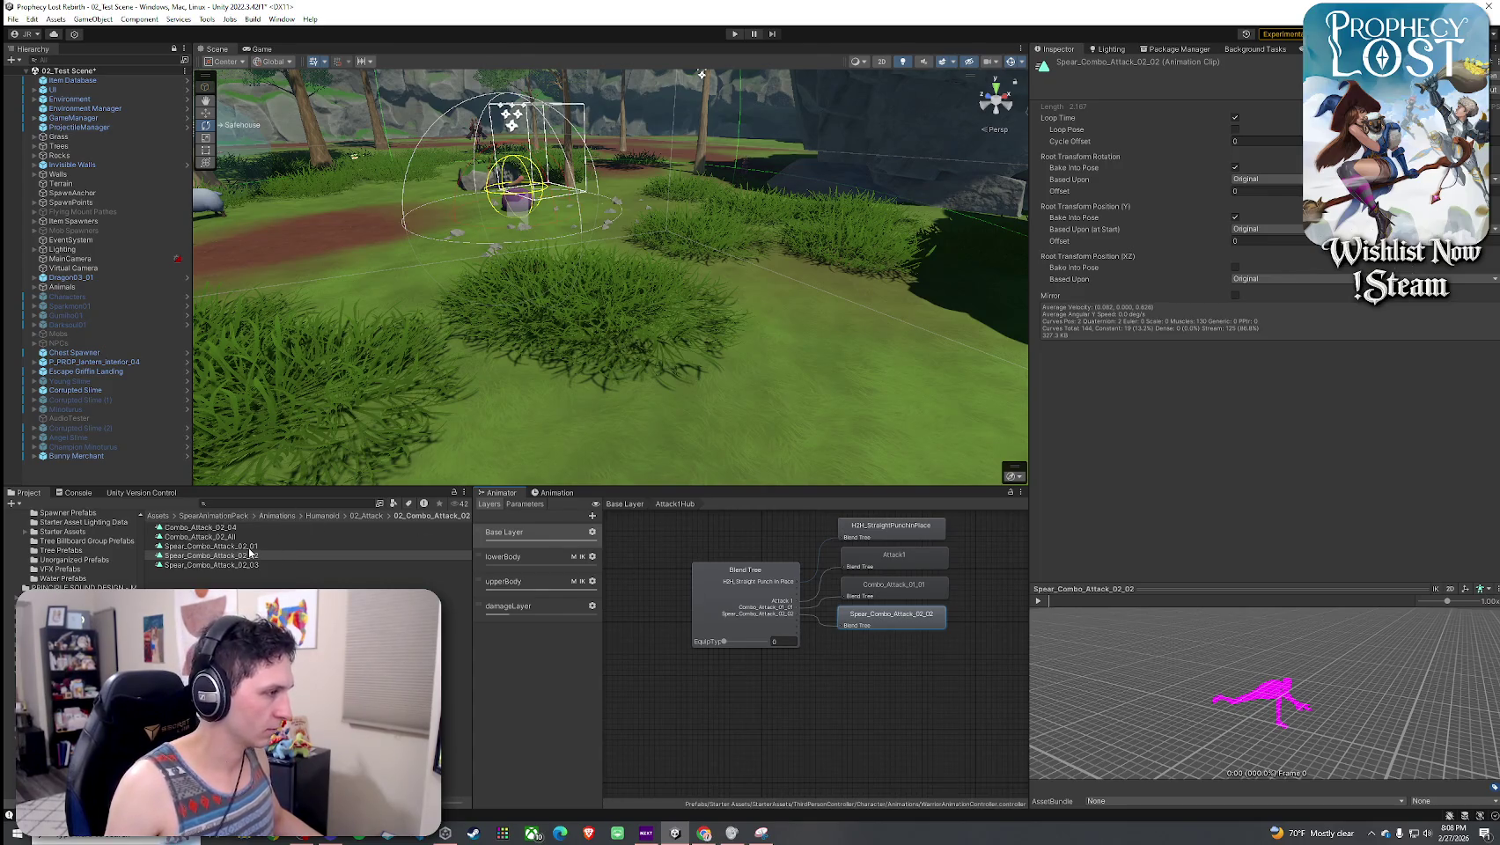
click(892, 662)
mouse_move(259, 546)
mouse_down()
mouse_move(1145, 277)
mouse_move(1136, 249)
mouse_up()
click(13, 18)
click(35, 66)
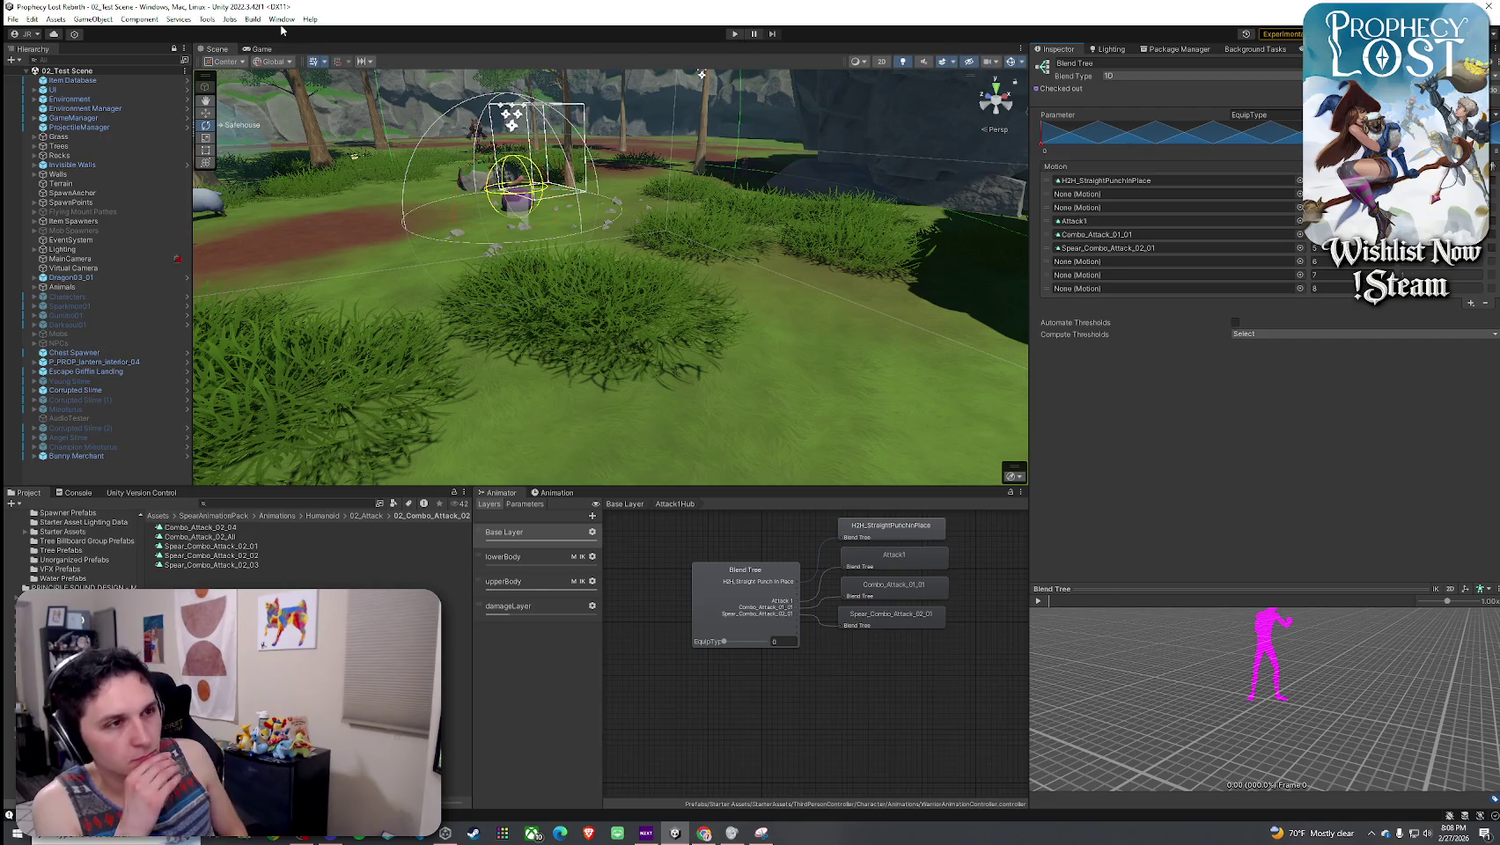
- View the Spear_Combo_Attack_02_01 clip's curves in the Animation window
click(264, 547)
click(549, 494)
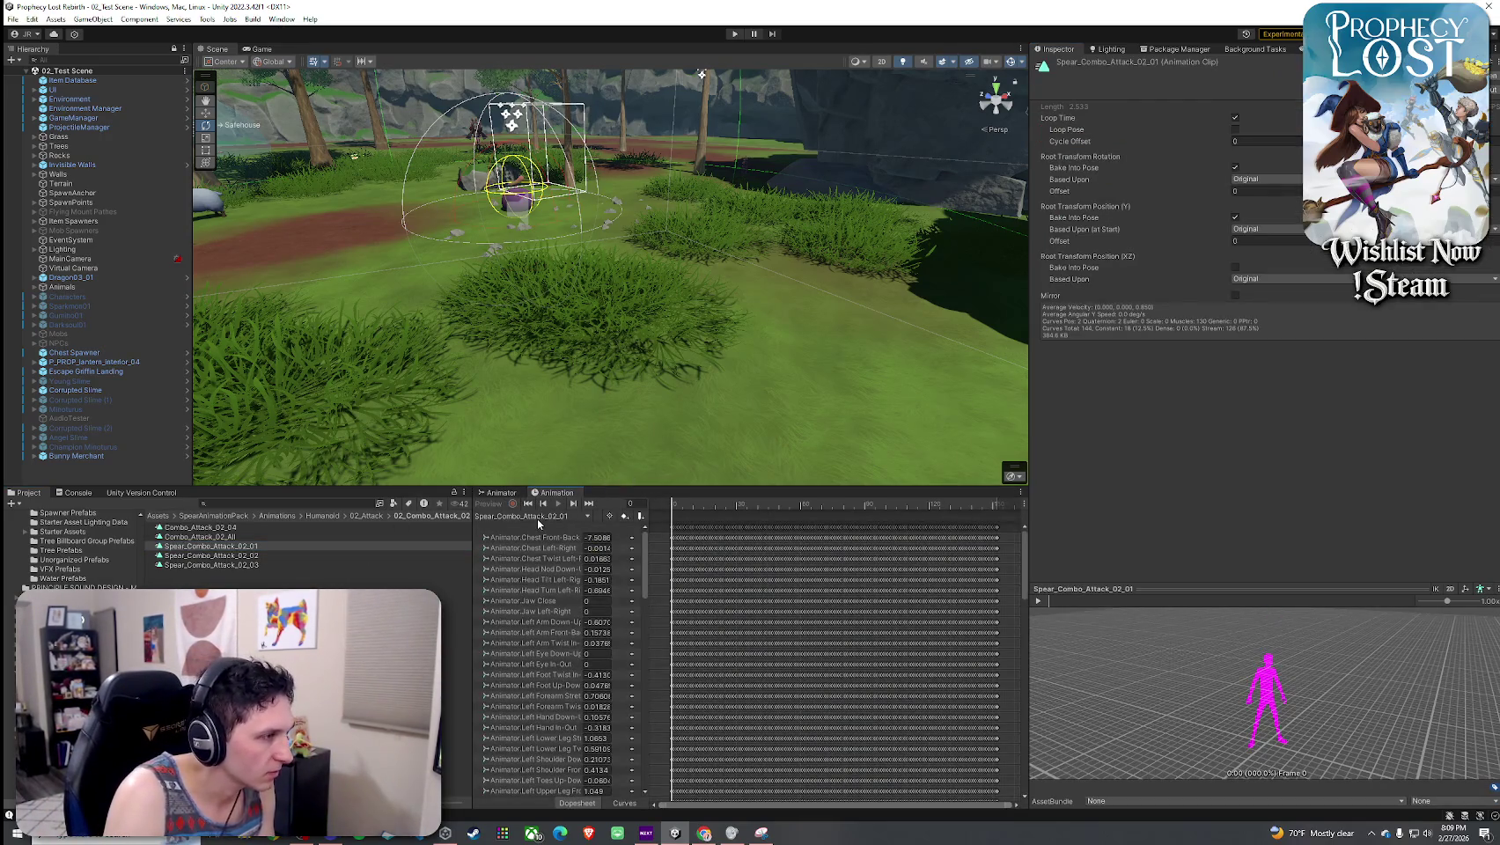
key(super)
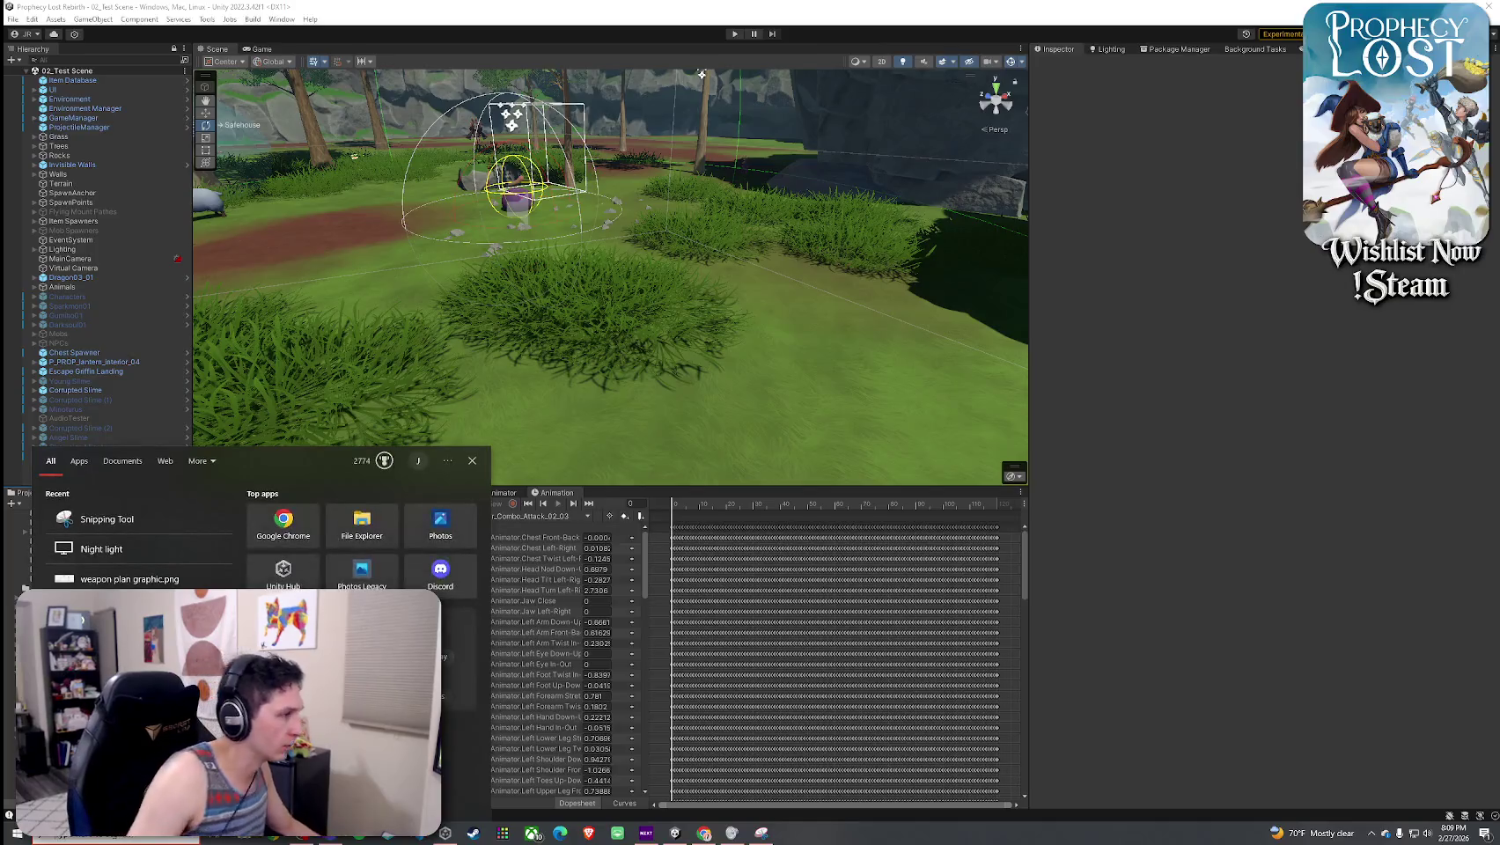
key(Escape)
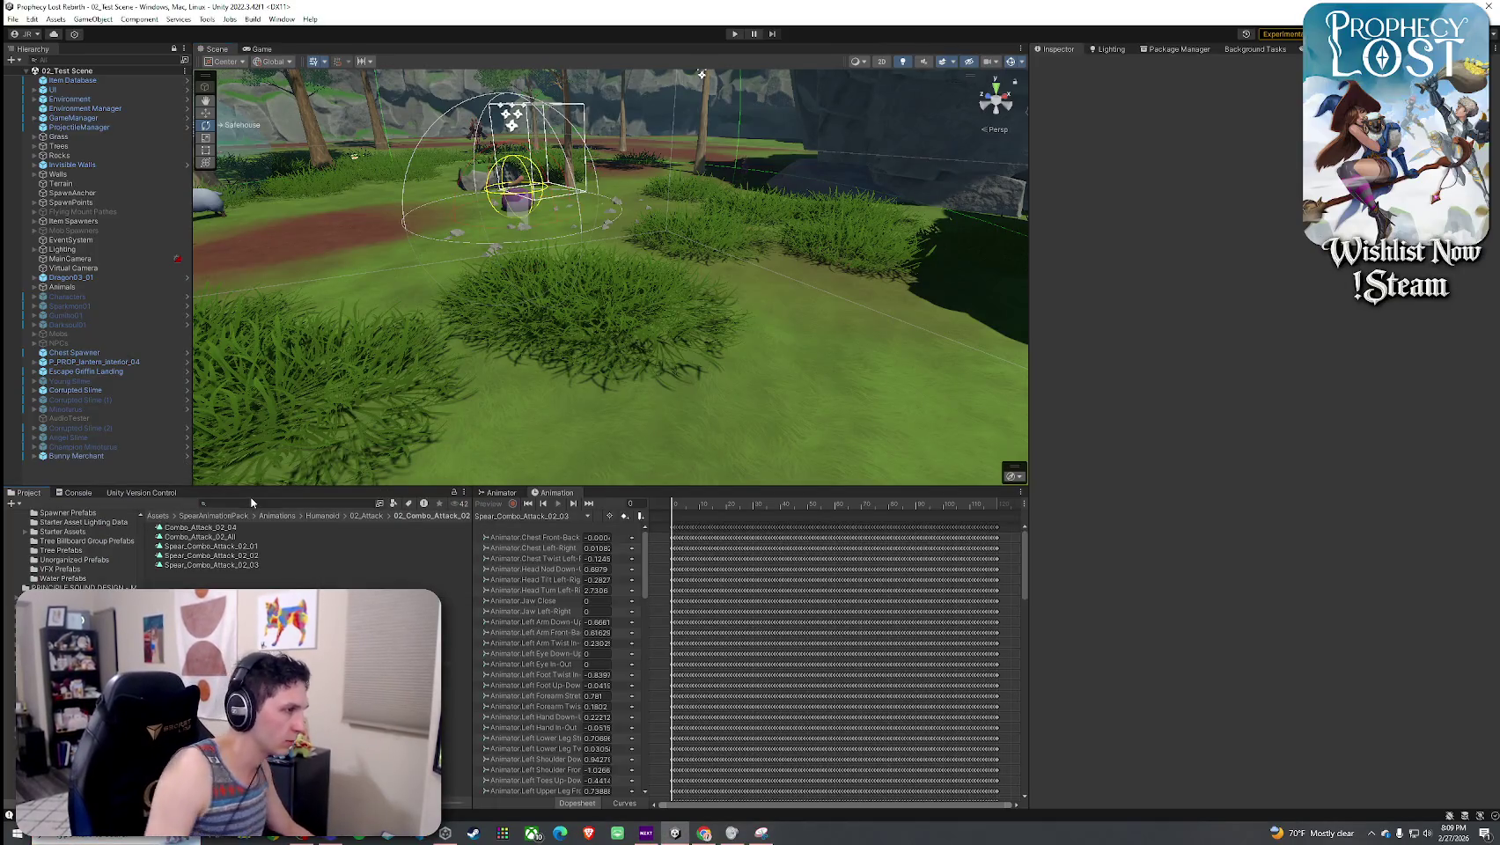
- Search the Project for 'Player Prefabs', select the Player prefab, and choose Edit Script on Player (Script)
click(247, 503)
text(Player Prefabs)
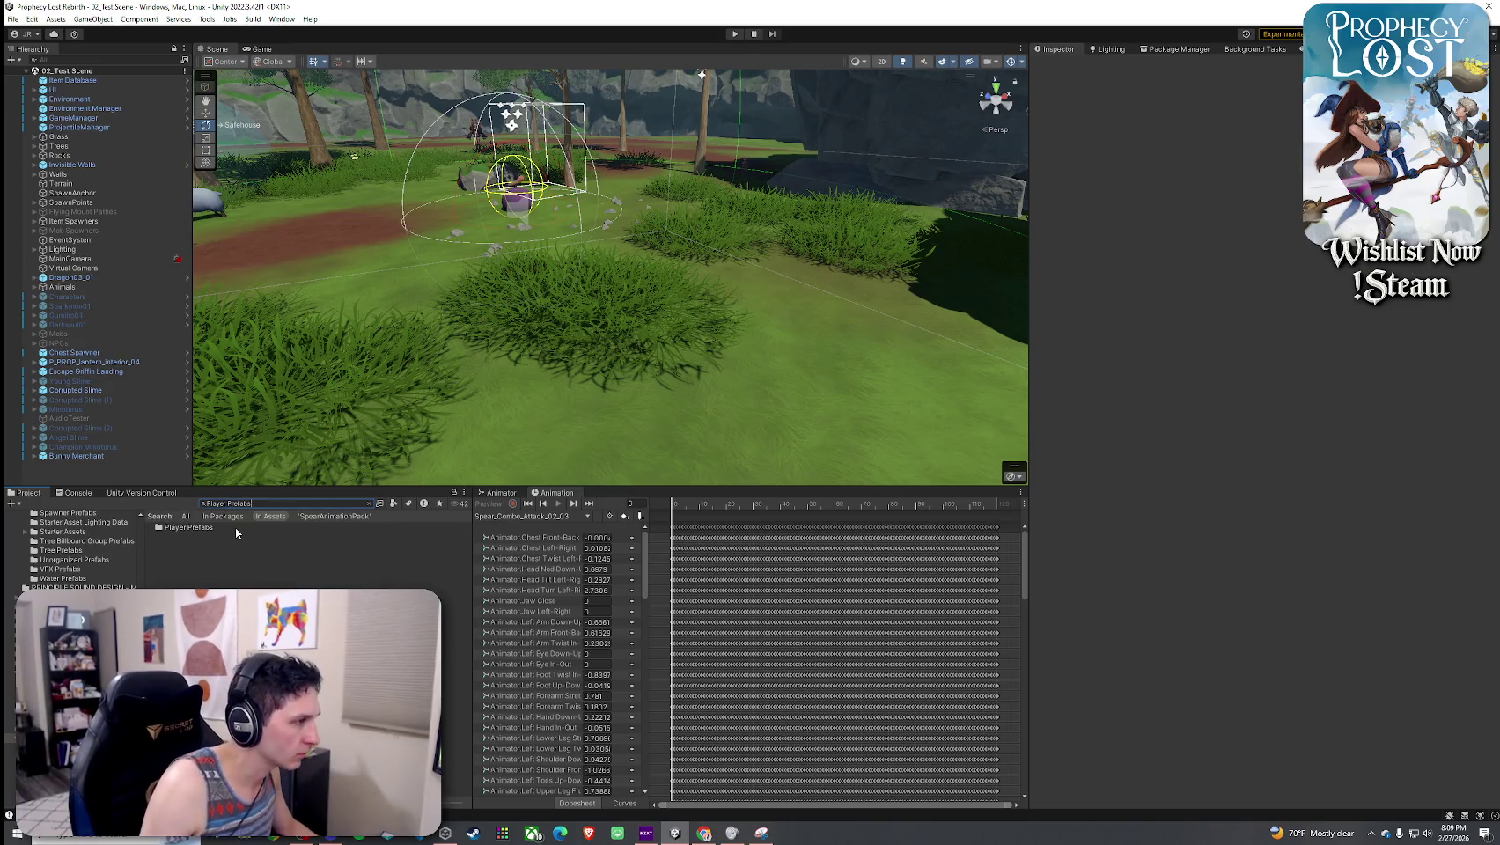
double_click(236, 527)
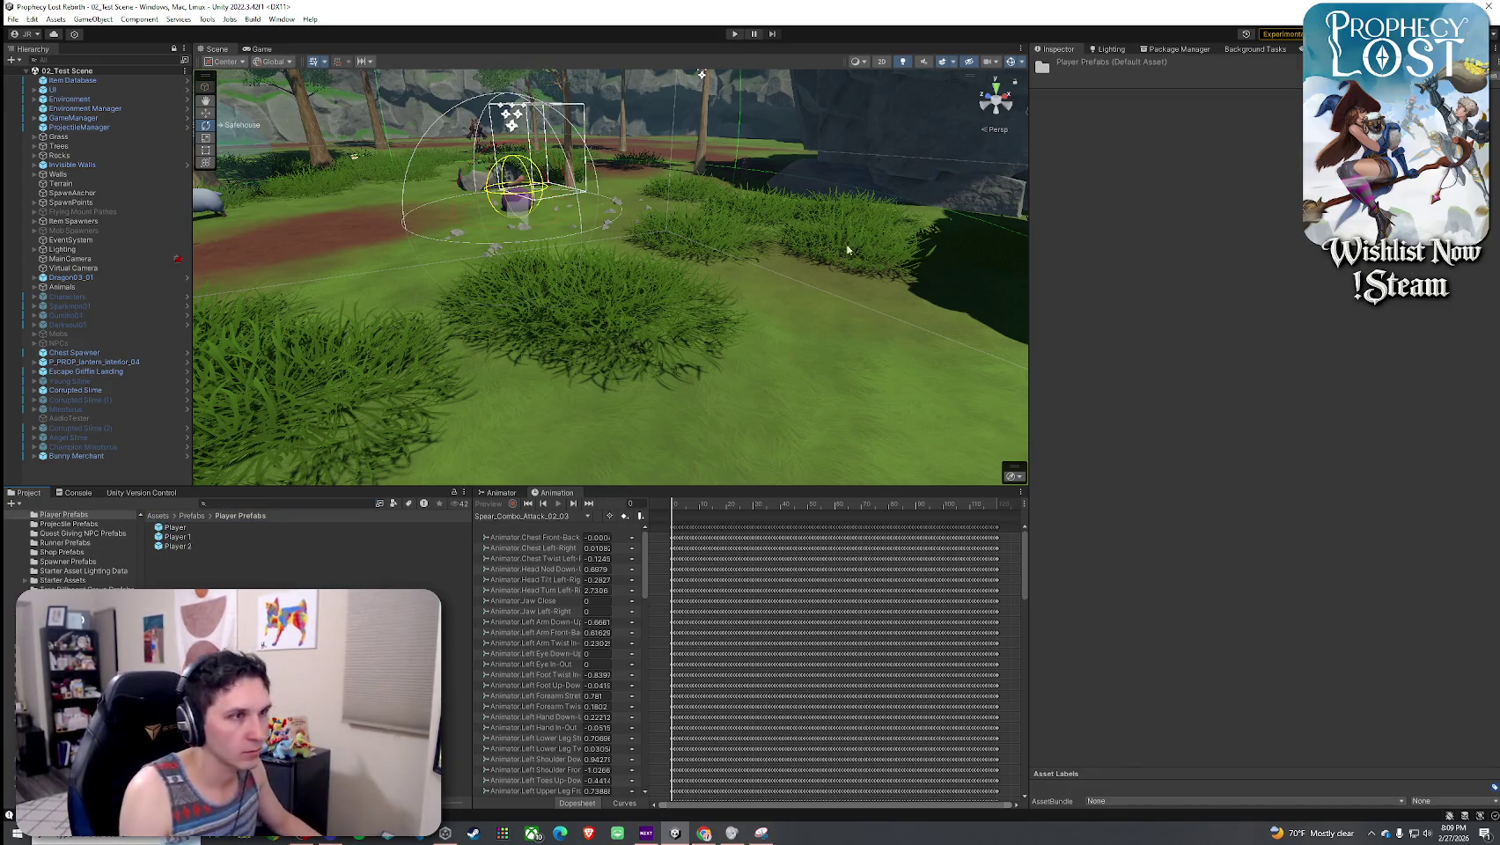
click(246, 526)
right_click(1084, 257)
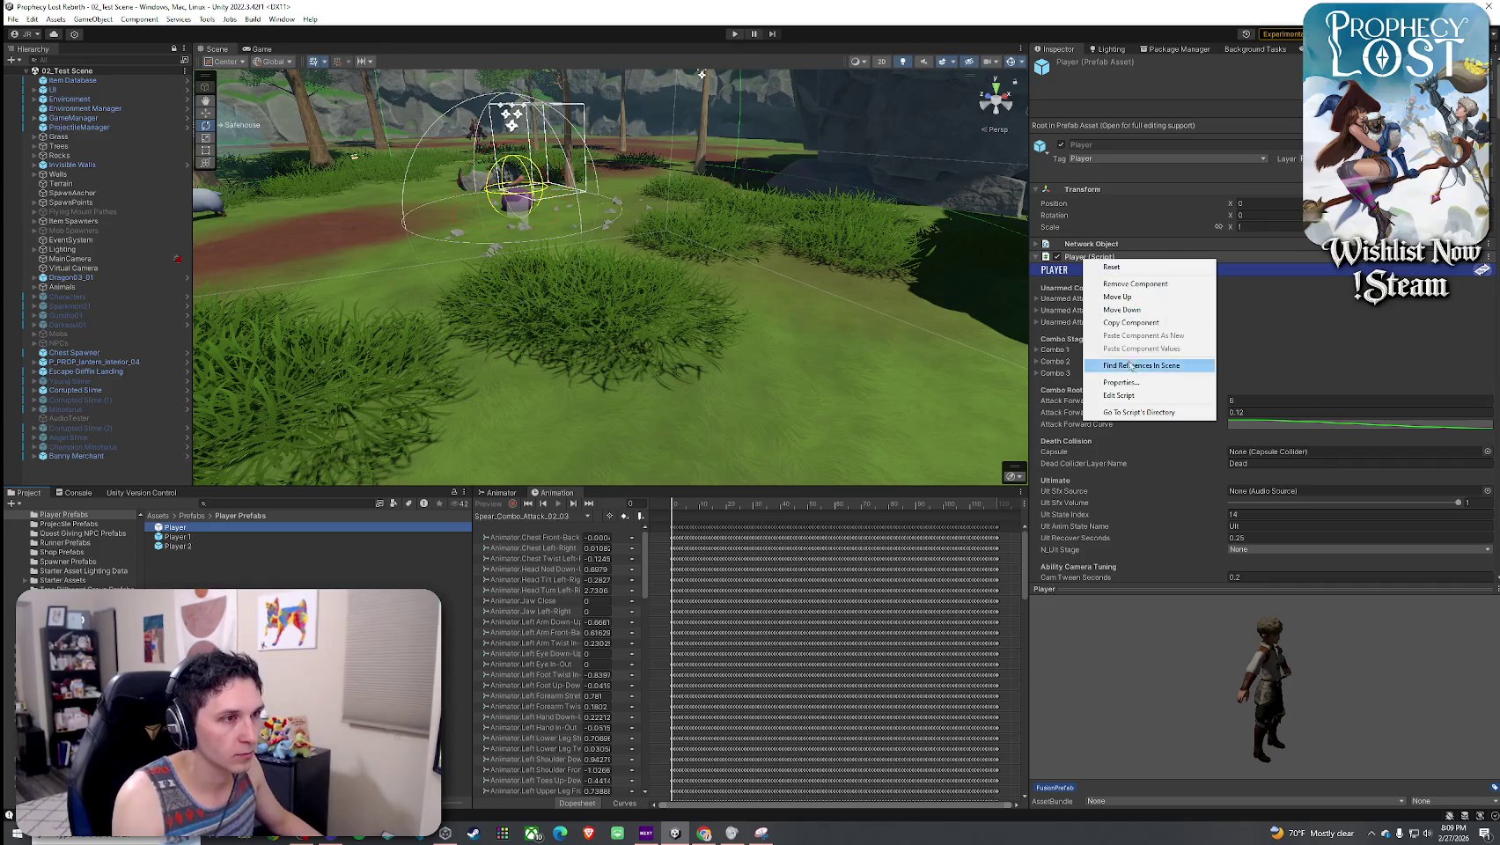
click(1139, 396)
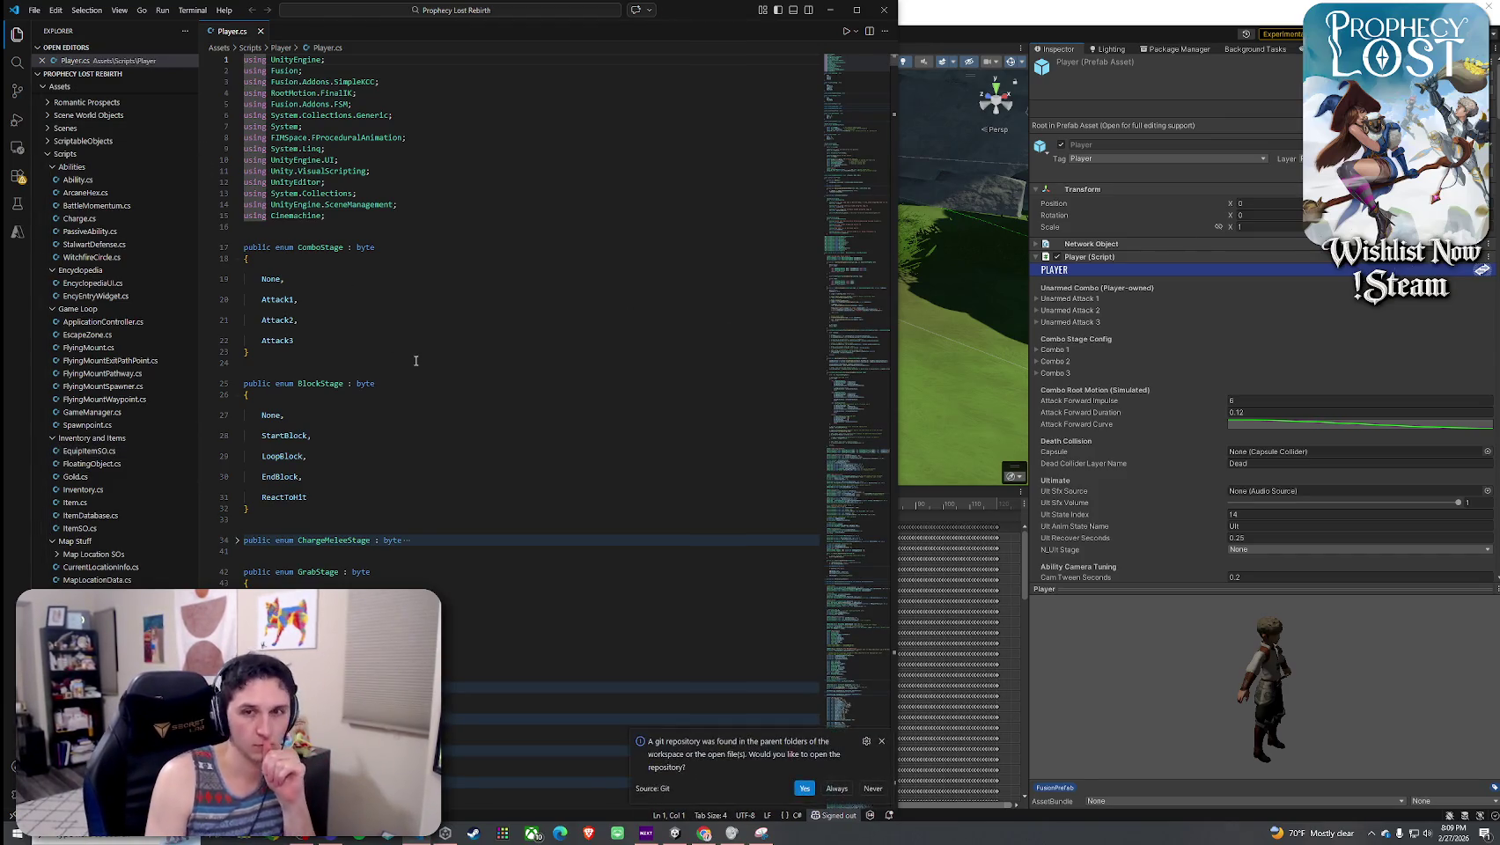
- Find 'HandleAttack' in Player.cs and jump to its method definition
scroll(417, 380, down, 15)
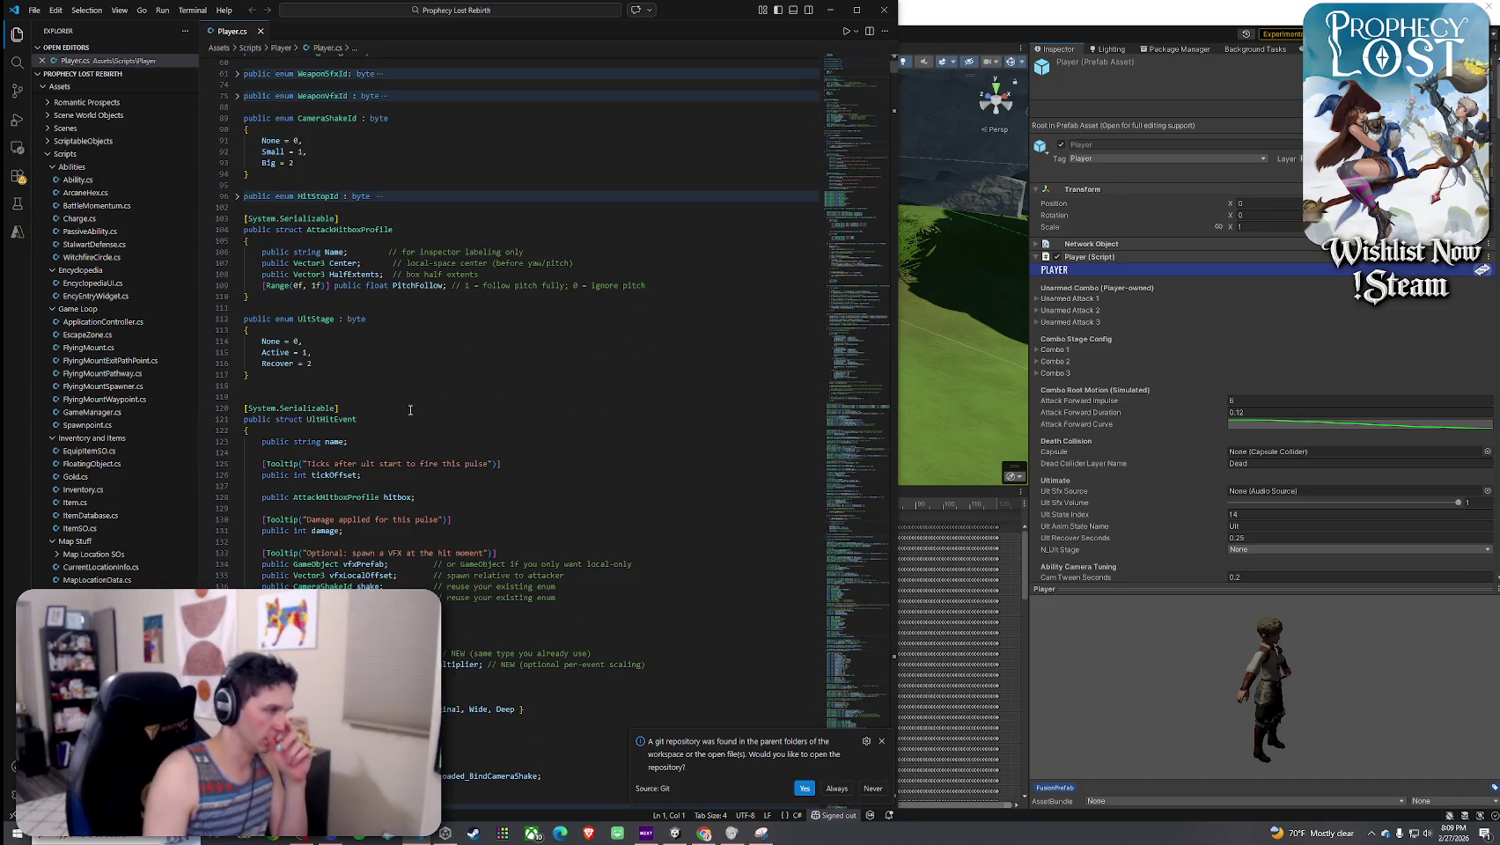
click(420, 399)
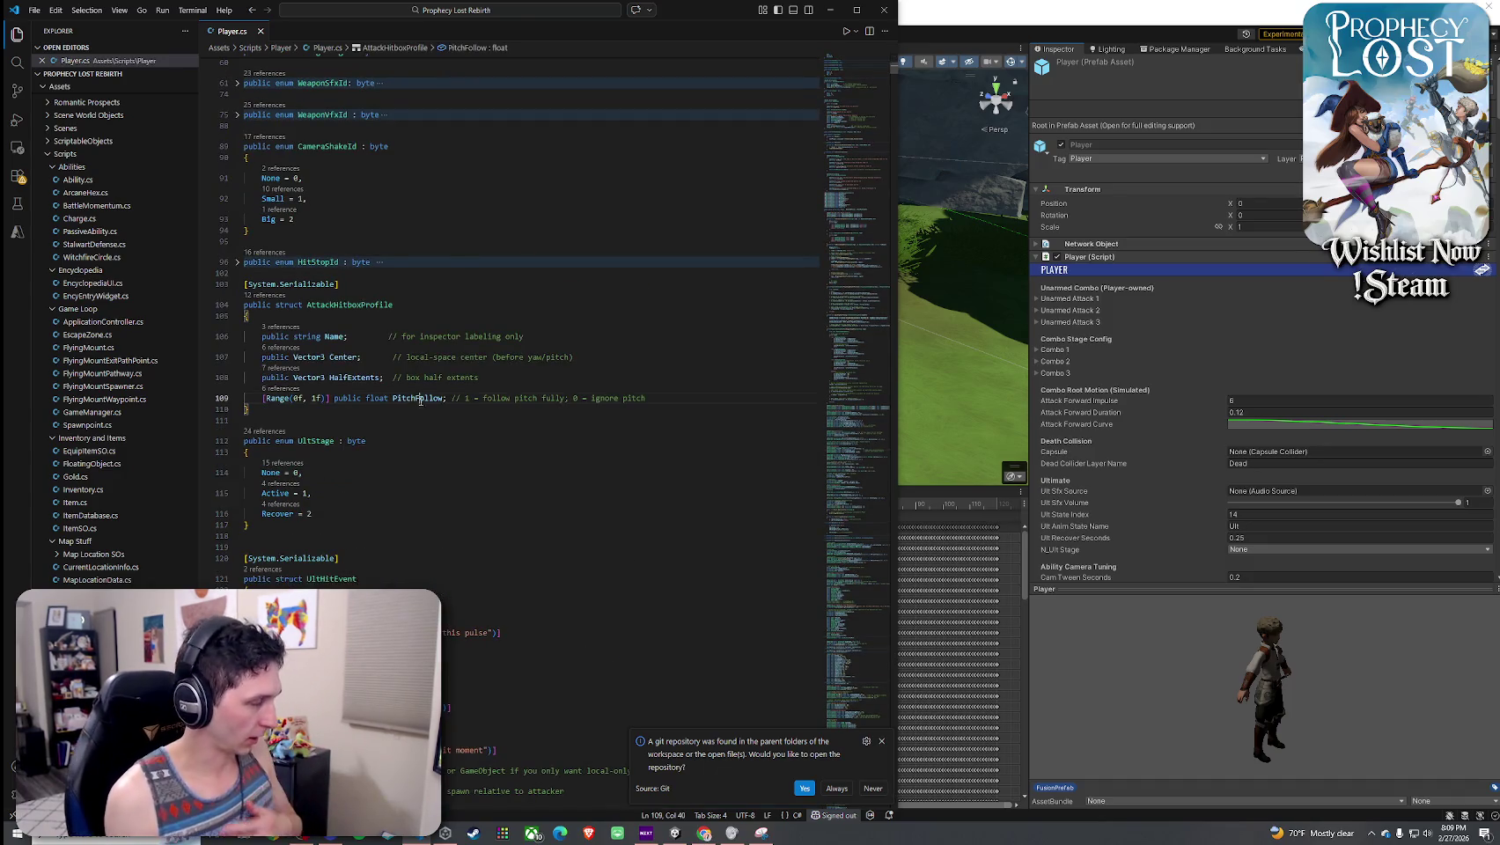
key(ctrl+f)
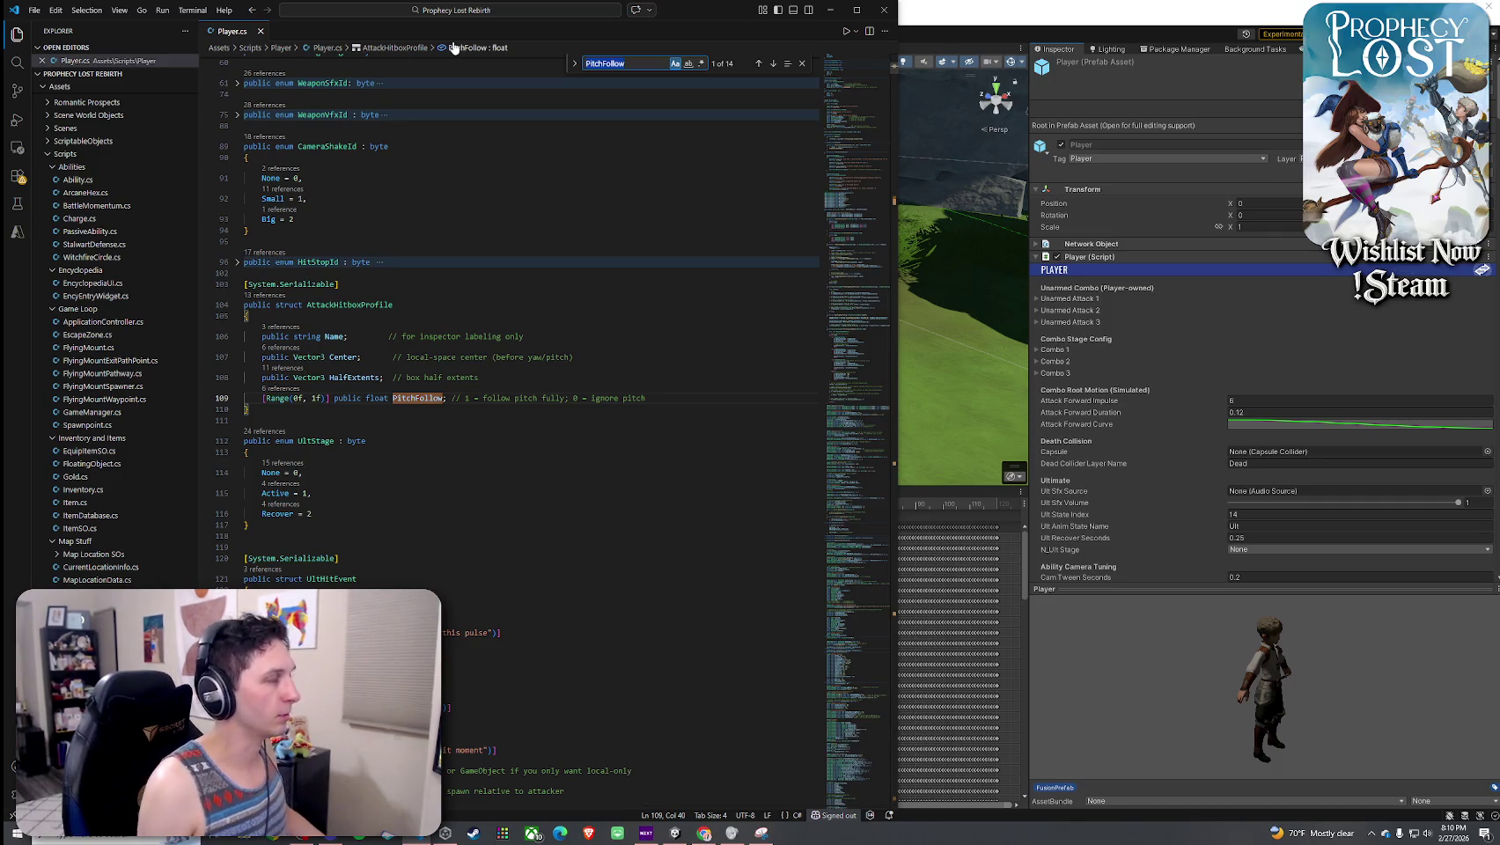
text(HandleAttack)
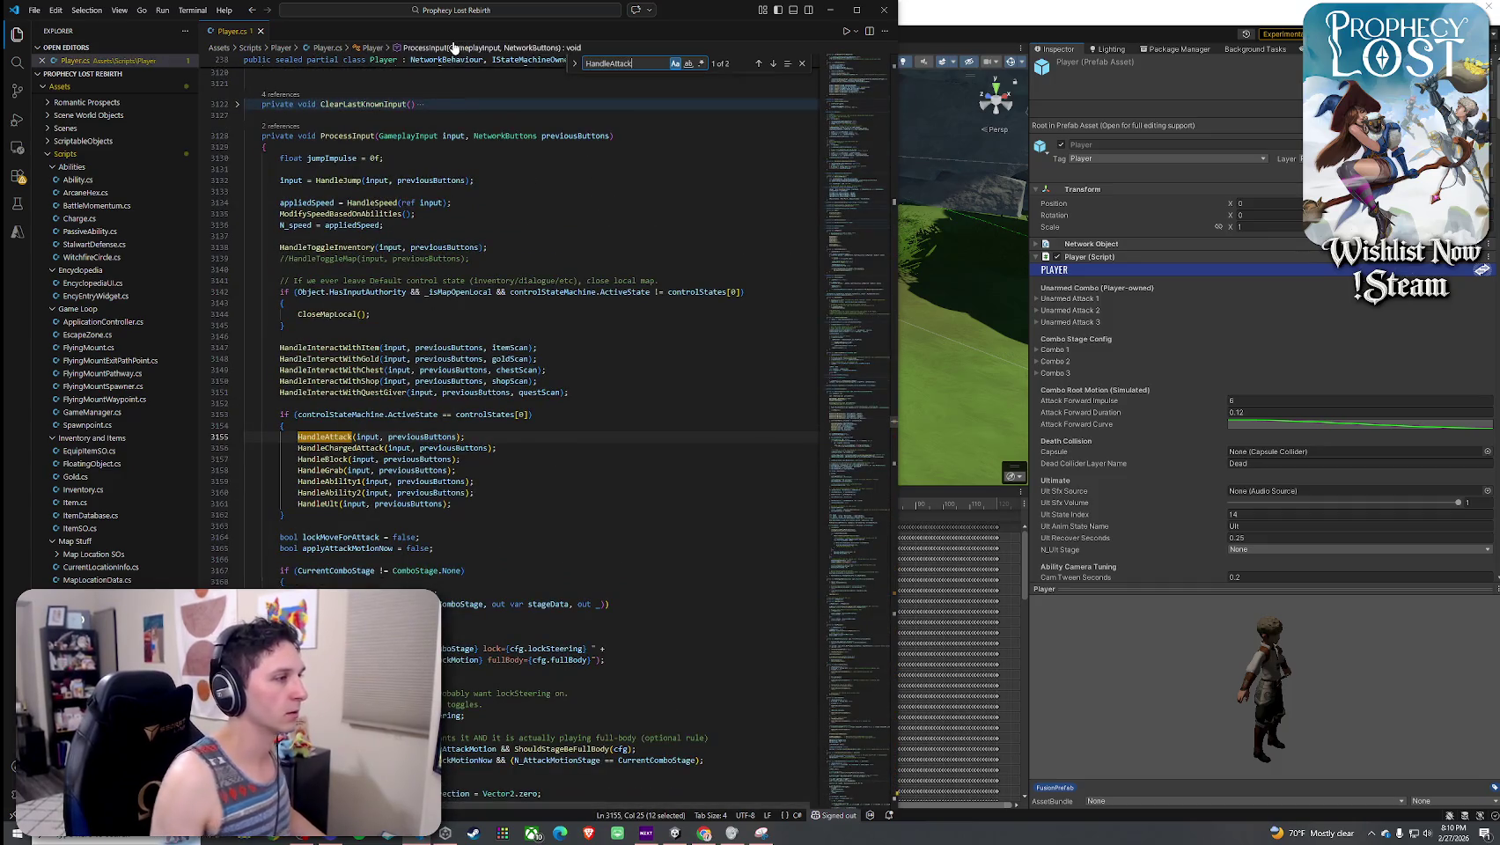
right_click(339, 437)
click(422, 61)
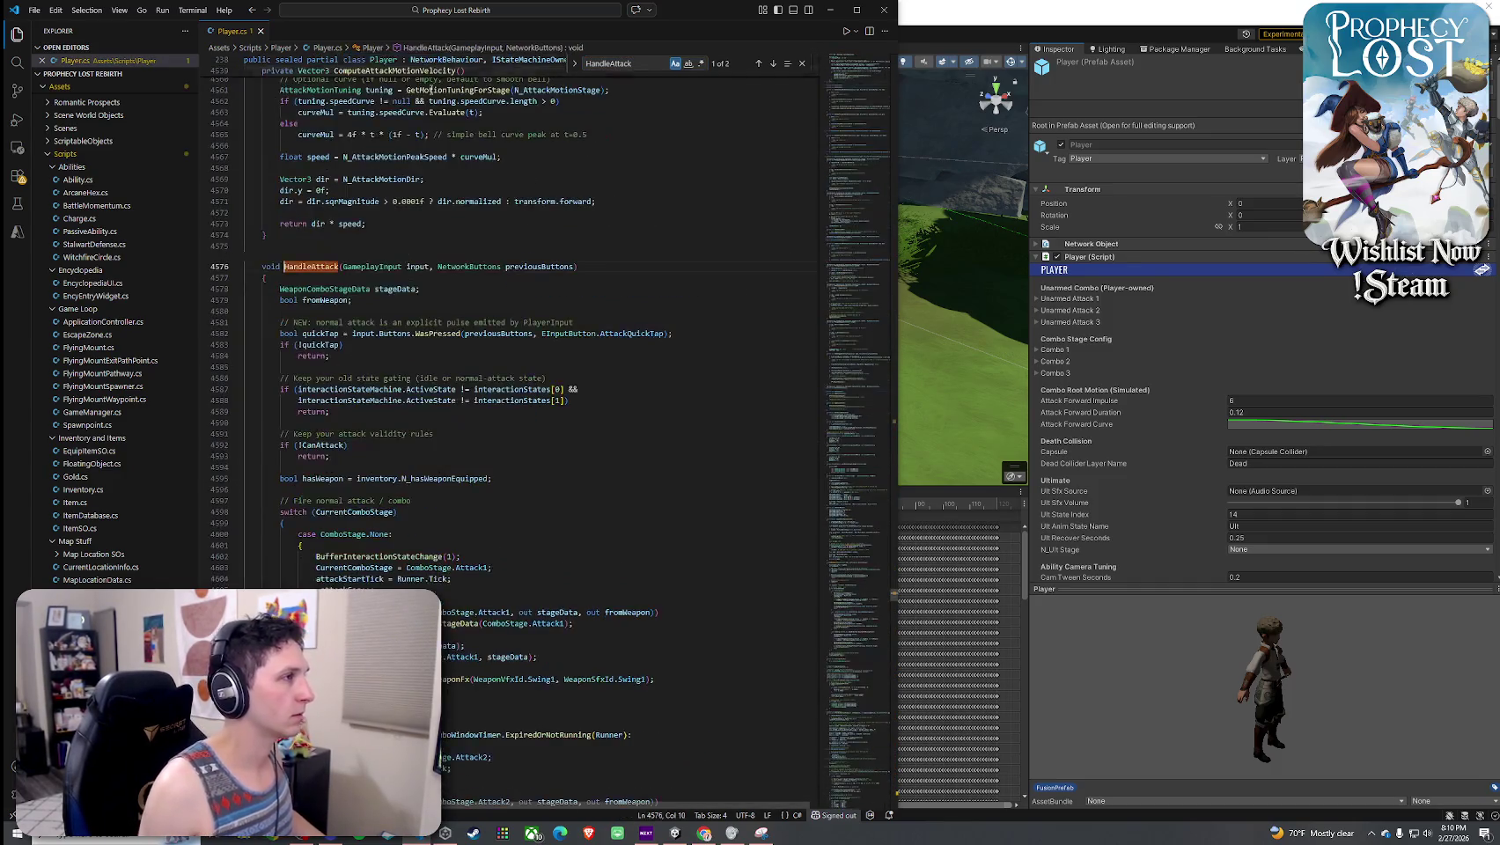
- Inspect the first combo stage's calls: ApplyStageDataToSwing, BuildLegacyStageData, Server_EmitPunchFx, TryResolveStageData, _attackSeq
scroll(370, 332, down, 5)
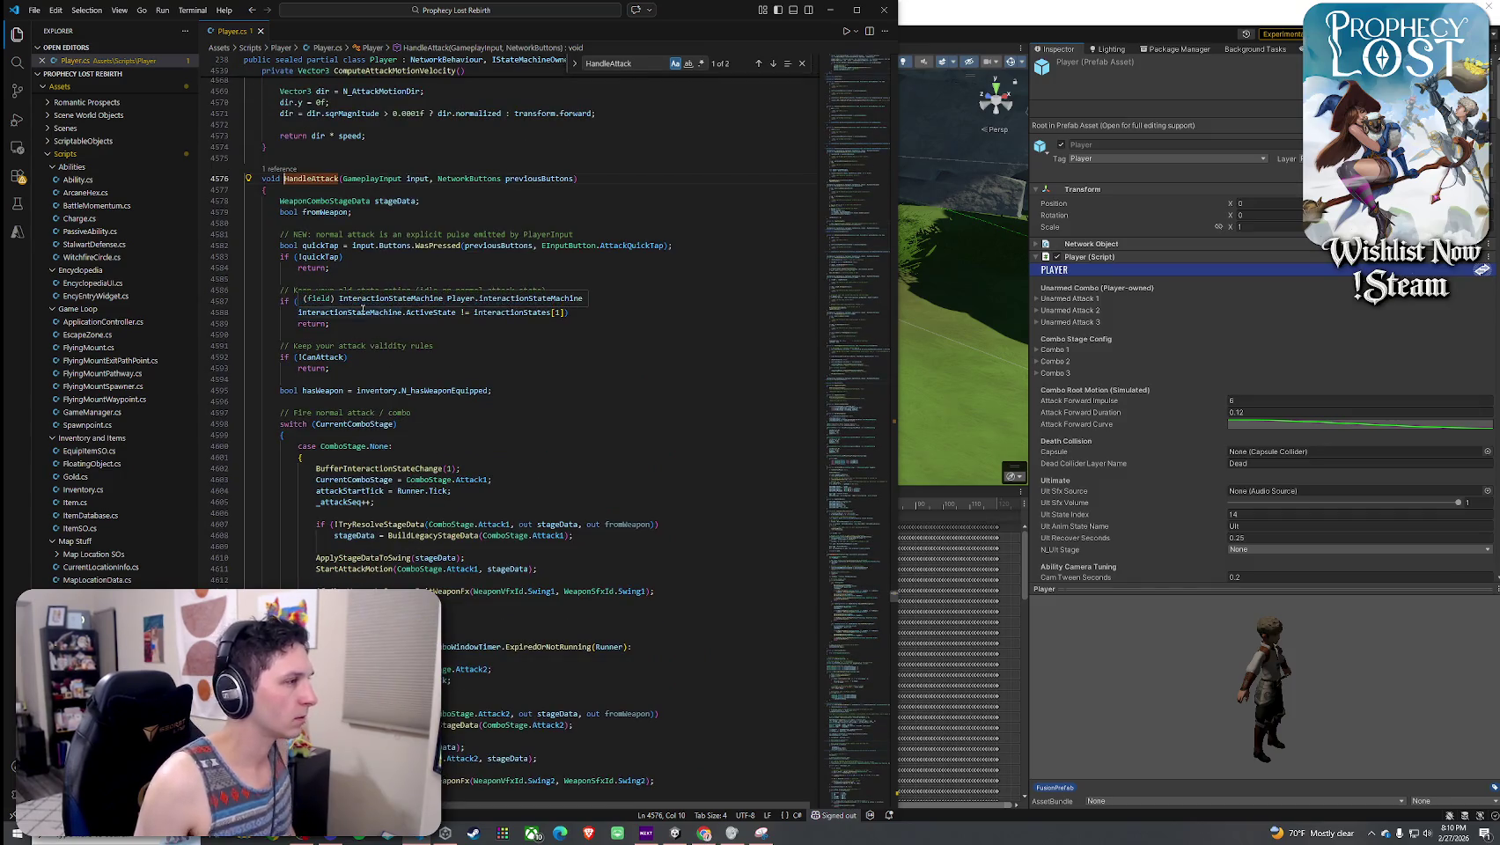
click(402, 471)
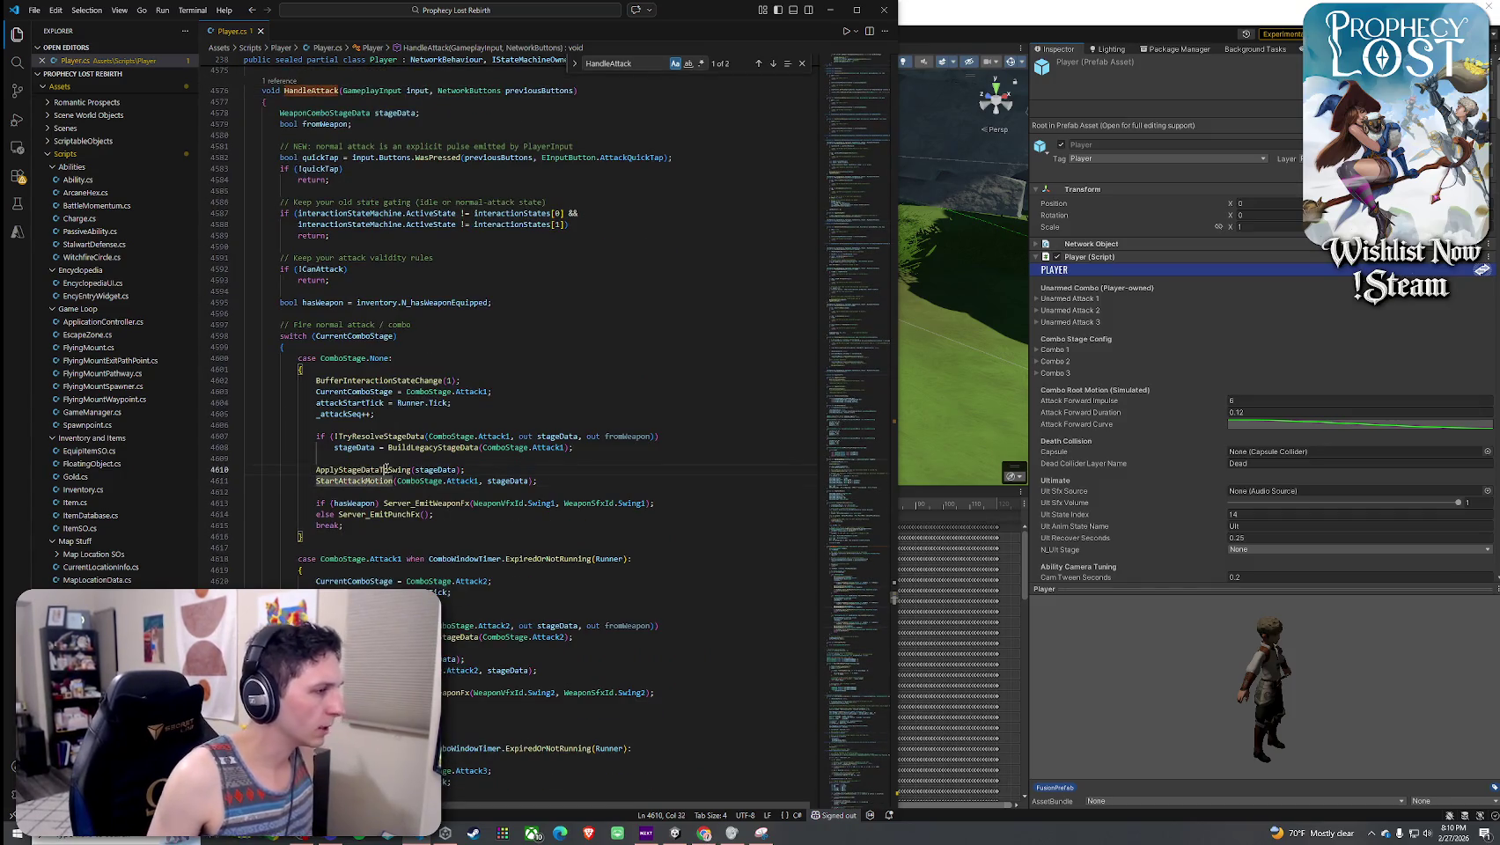
click(442, 448)
click(406, 470)
key(Down)
key(Down)
key(Down)
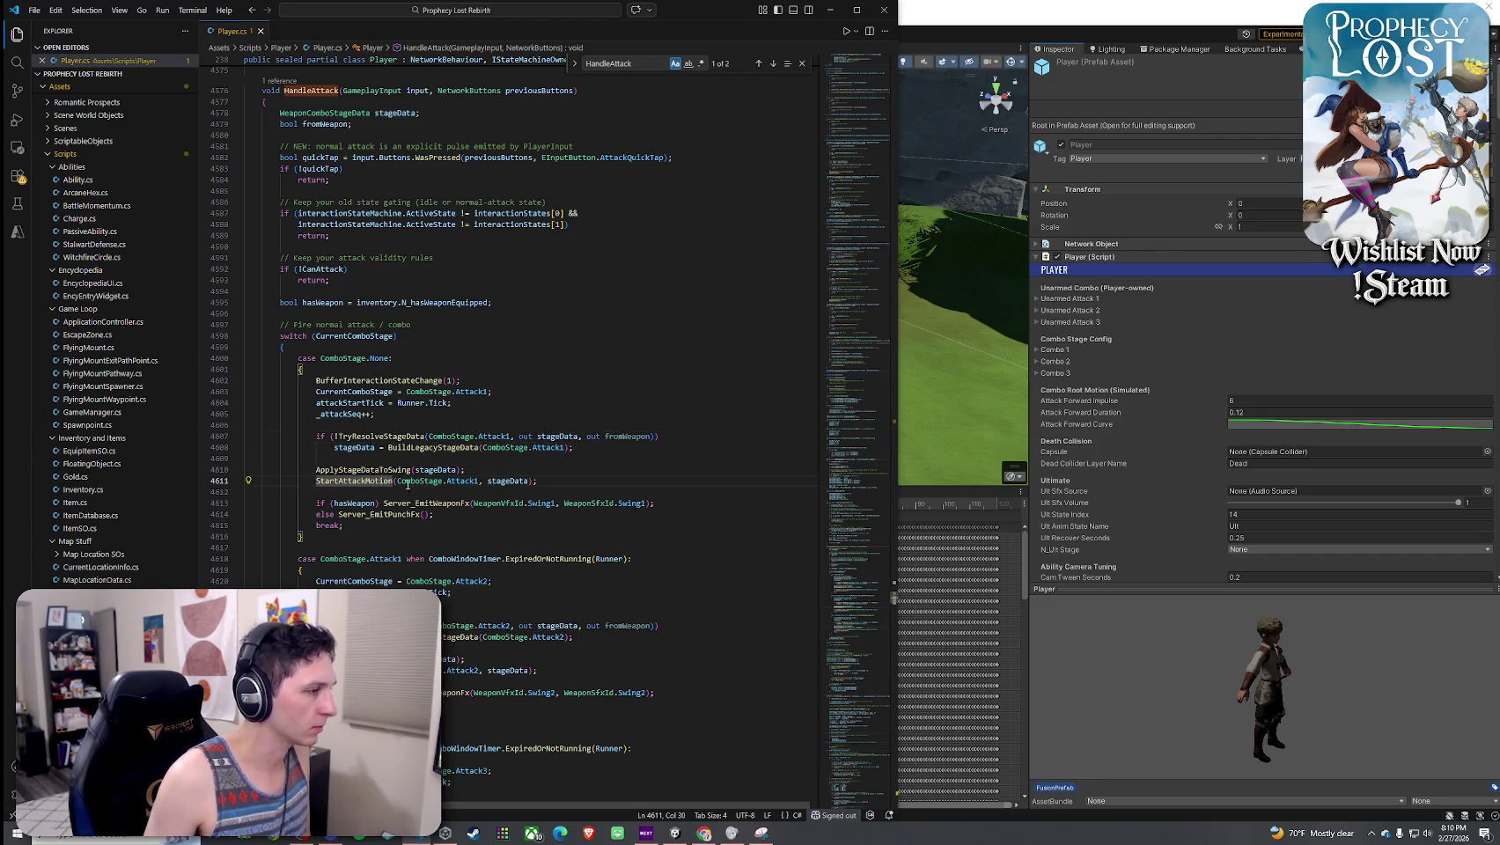
click(386, 433)
click(361, 414)
right_click(353, 413)
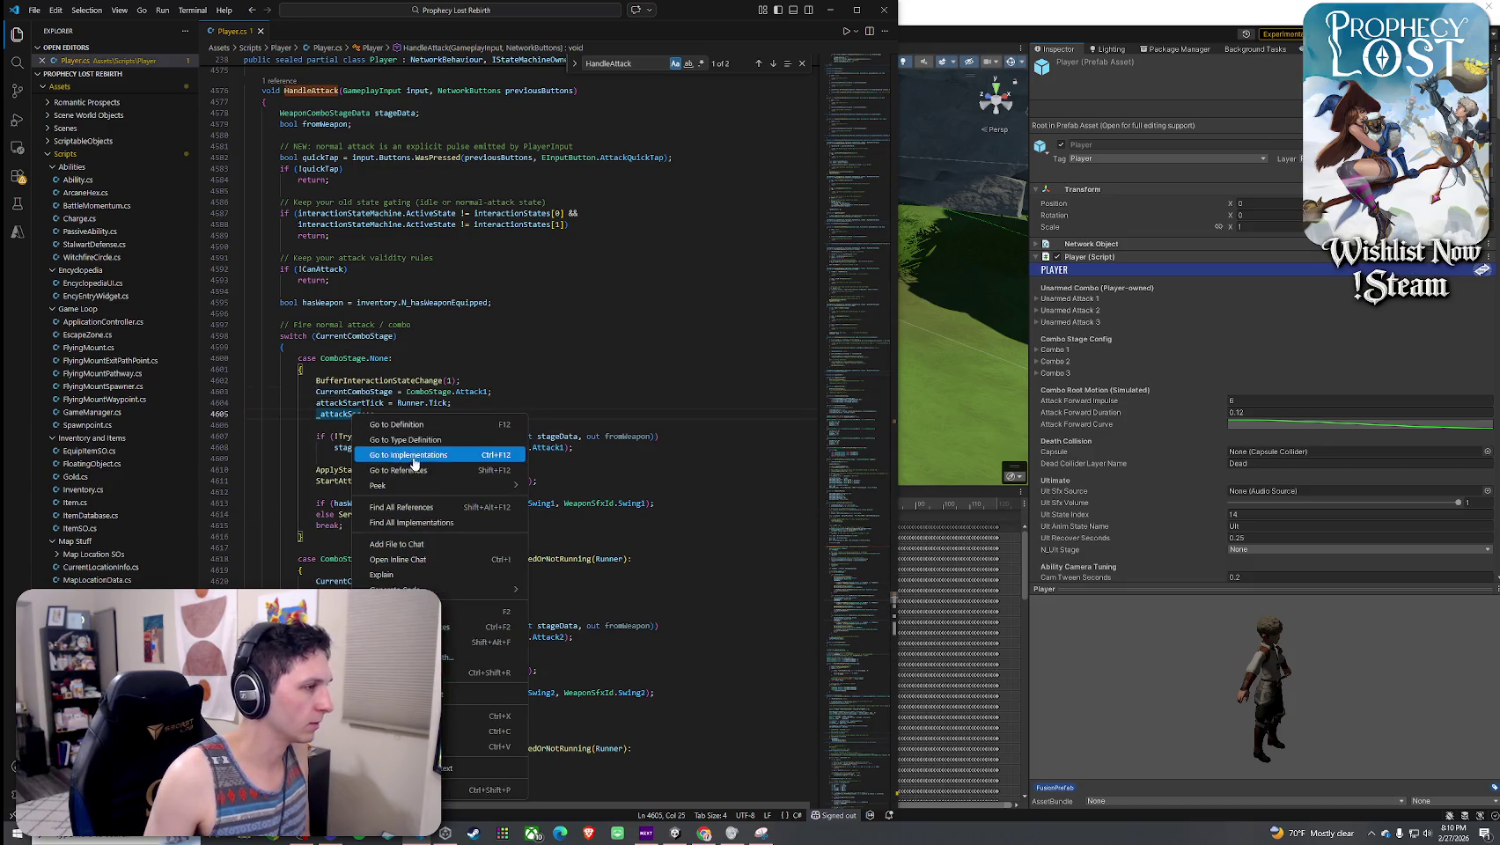
- List the references to _attackSeq and step through its declaration and MELEE use
click(425, 512)
key(Down)
key(Down)
key(Down)
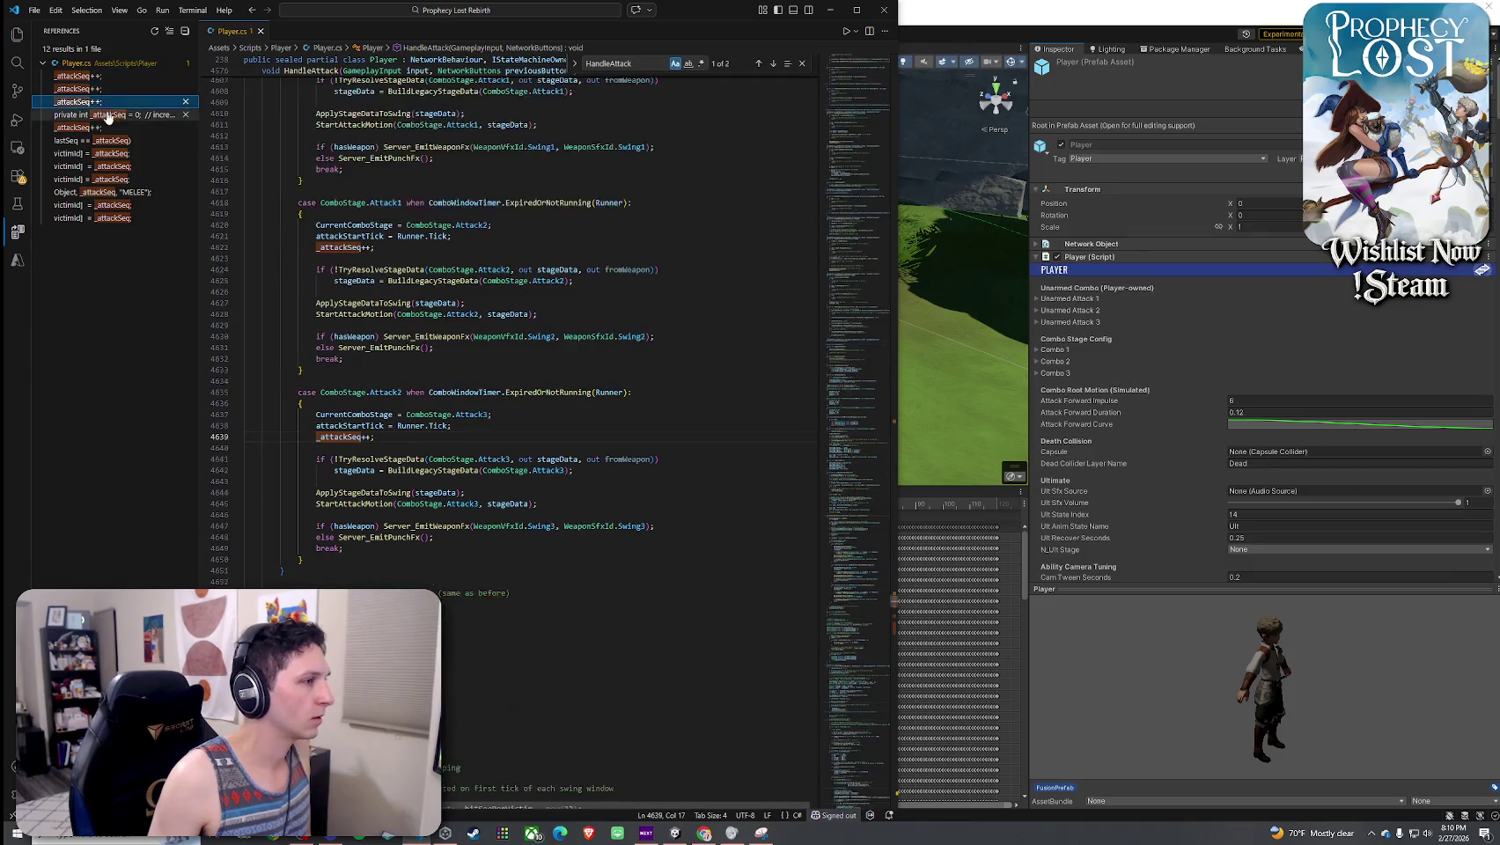
key(Down)
key(Down)
key(Down)
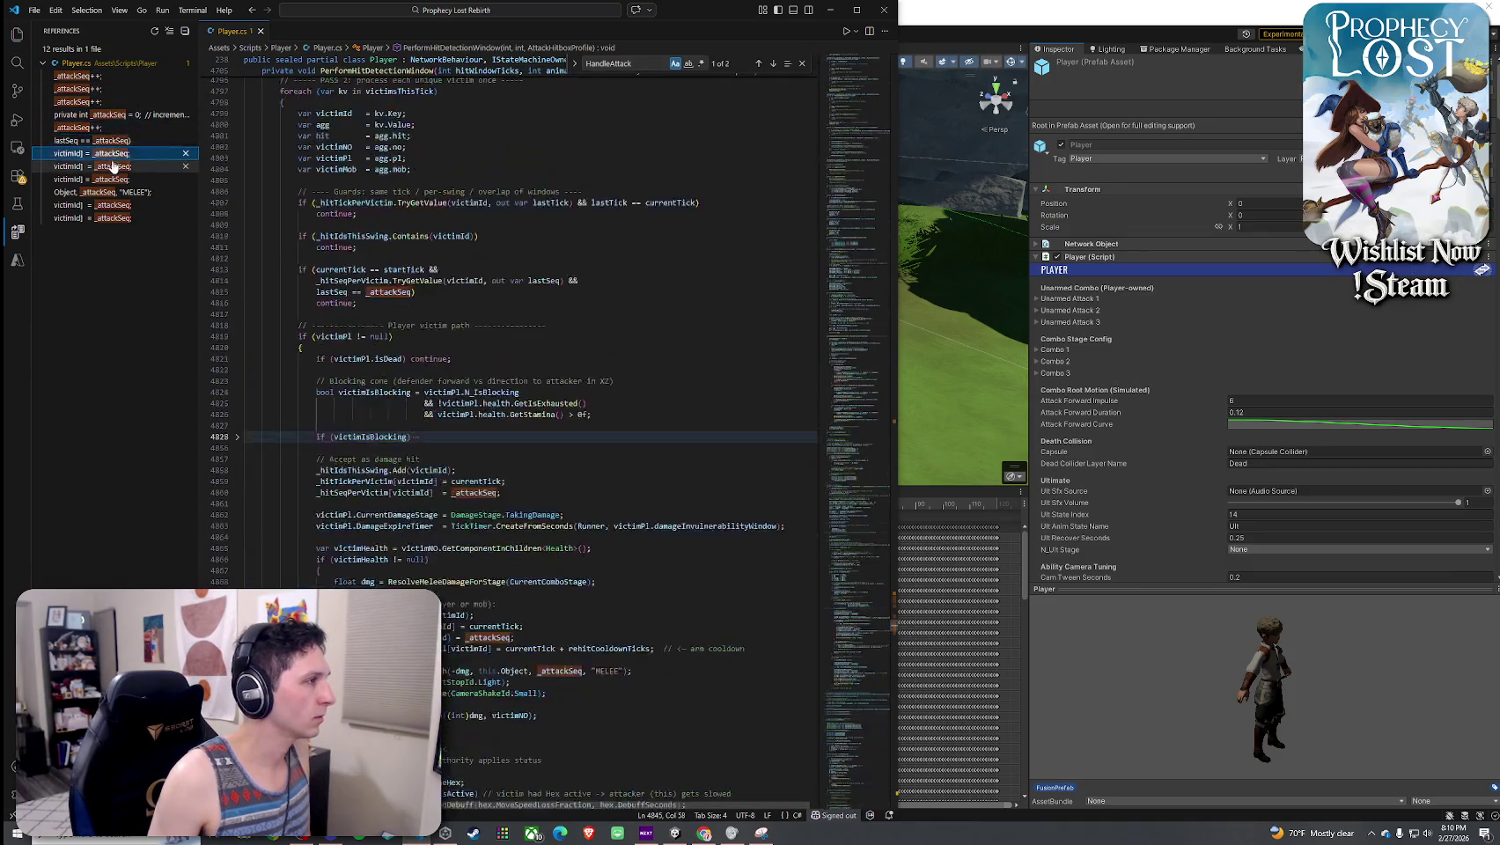
key(Down)
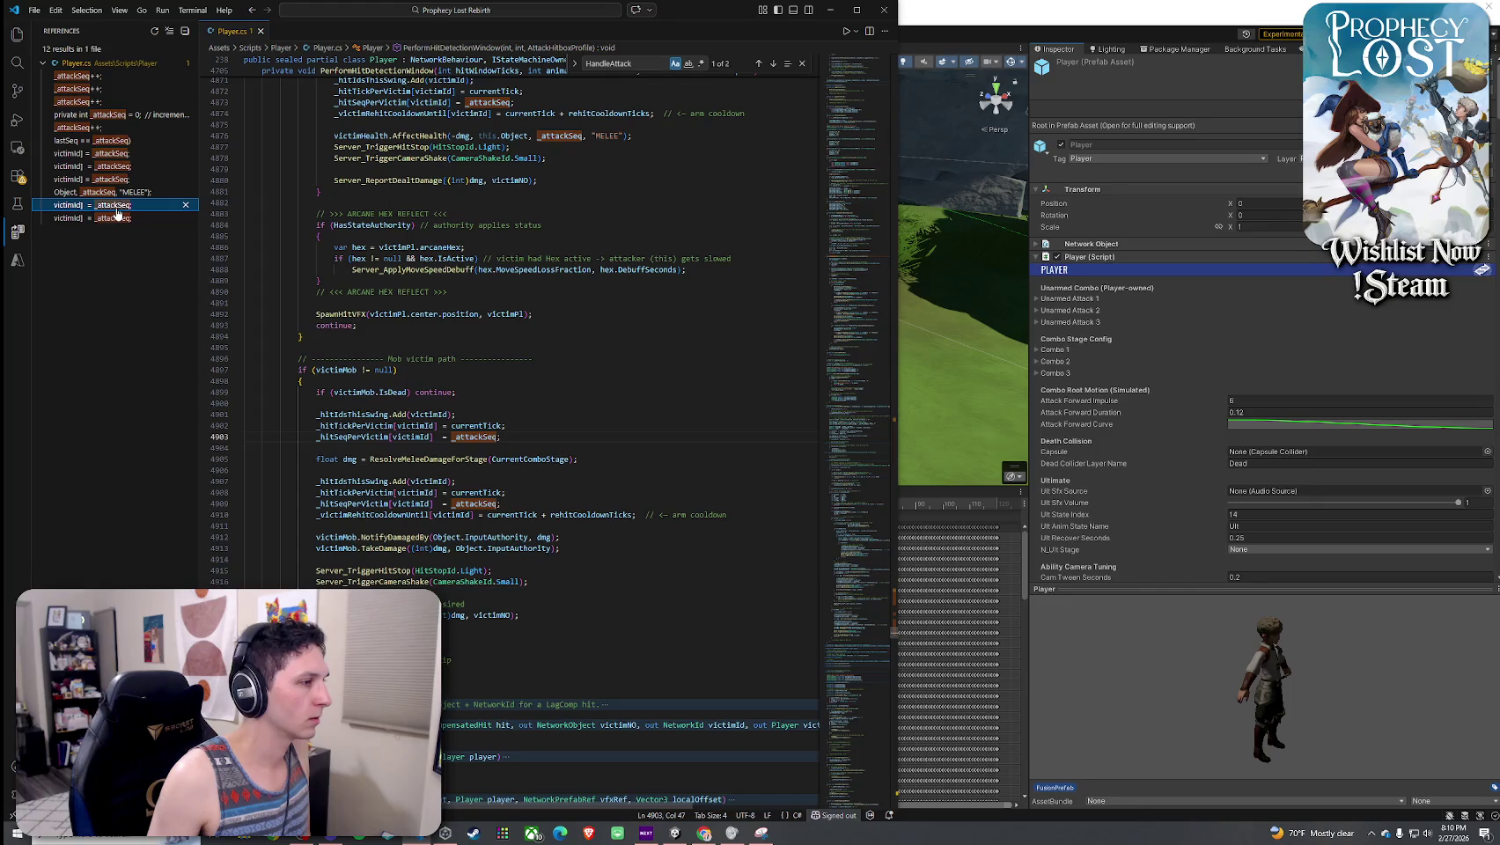
key(Up)
key(Up)
key(Up)
key(Up)
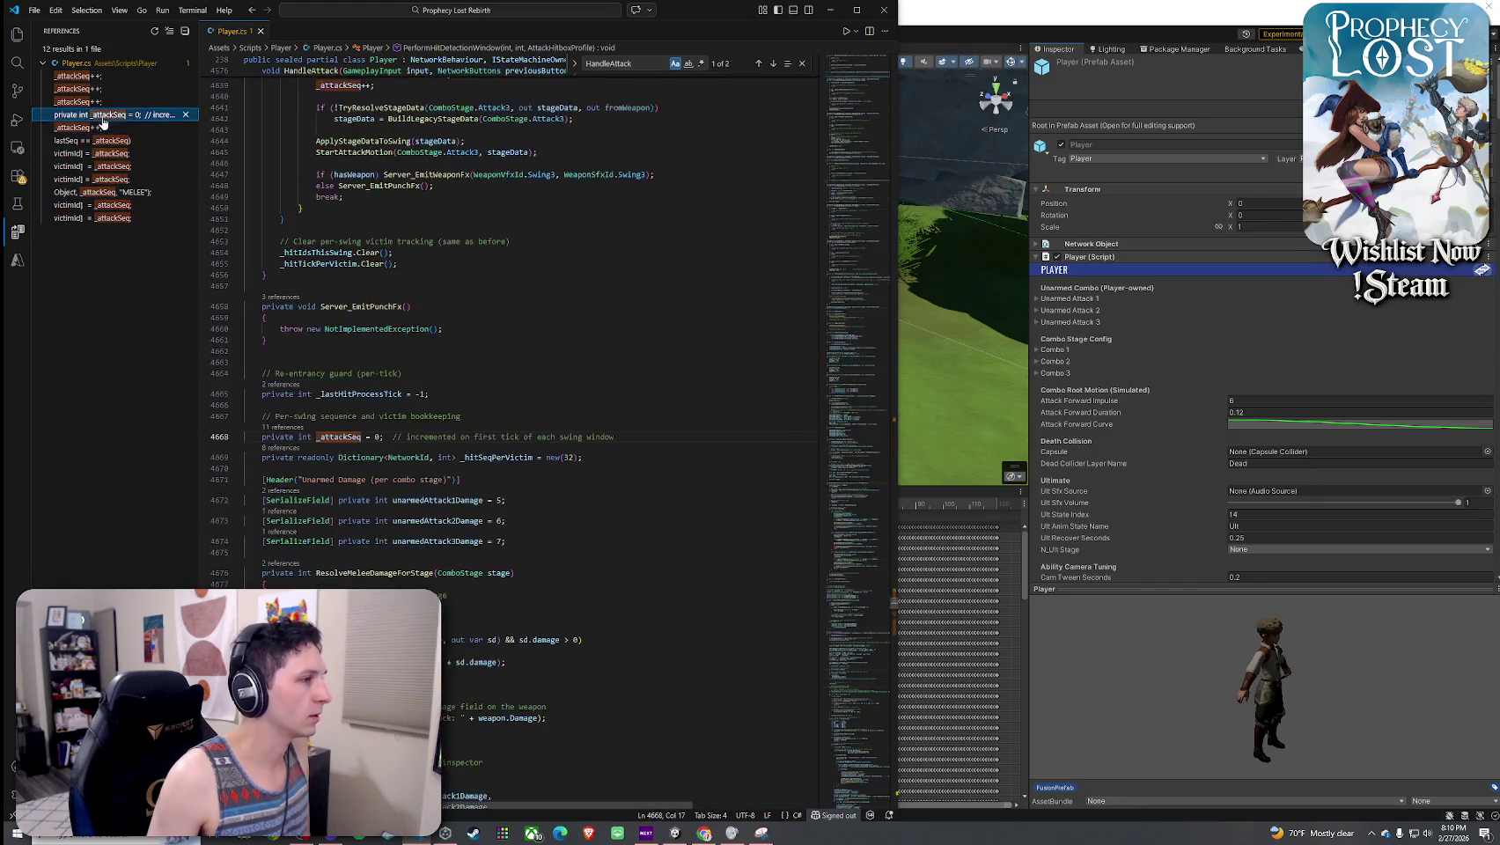
- Highlight BuildLegacyStageData and go to the ApplyStageDataToSwing definition
click(420, 281)
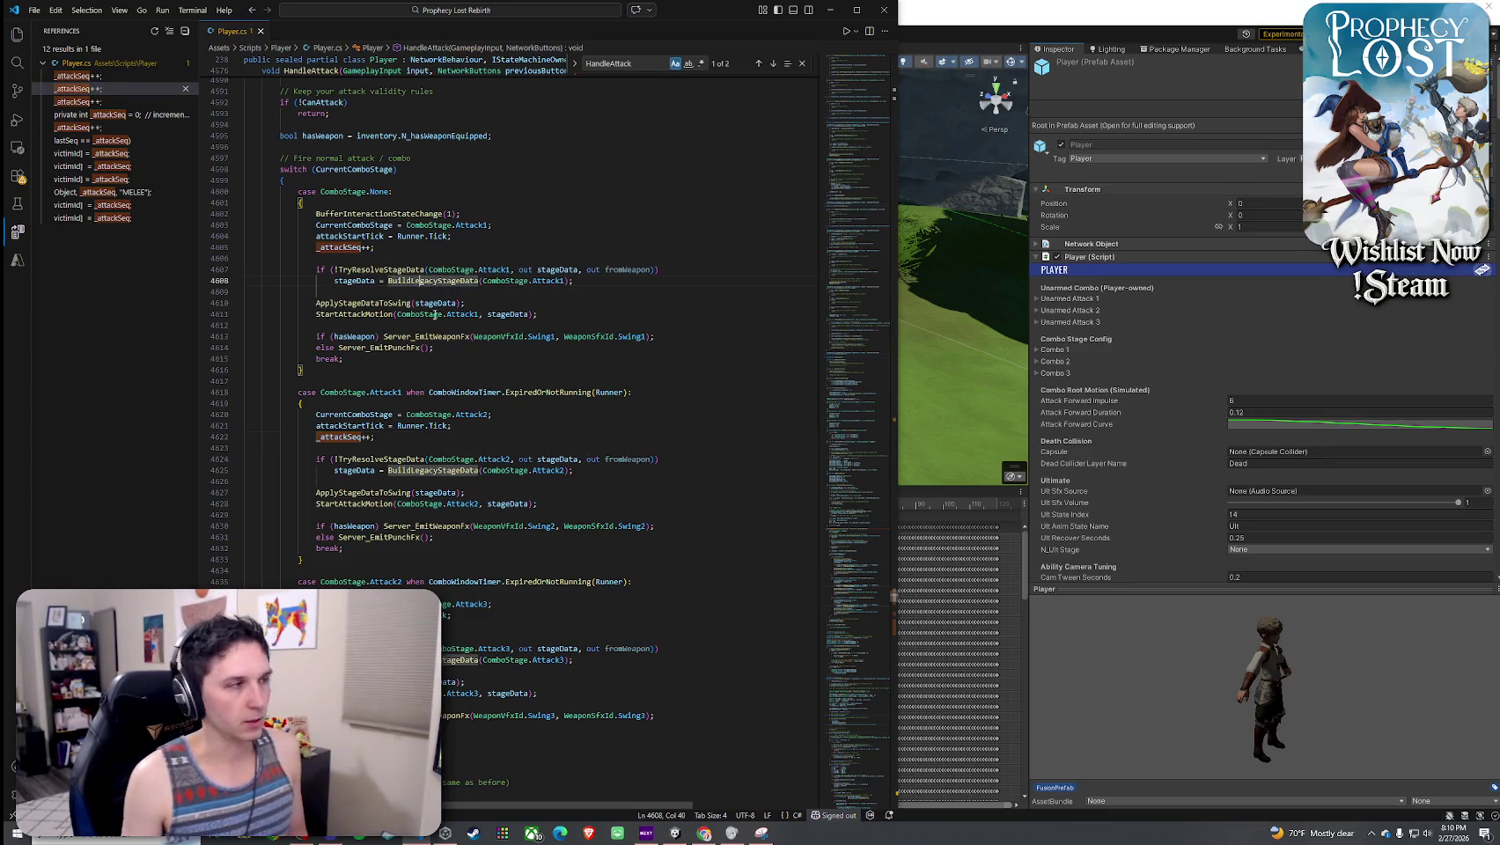
right_click(406, 270)
click(377, 305)
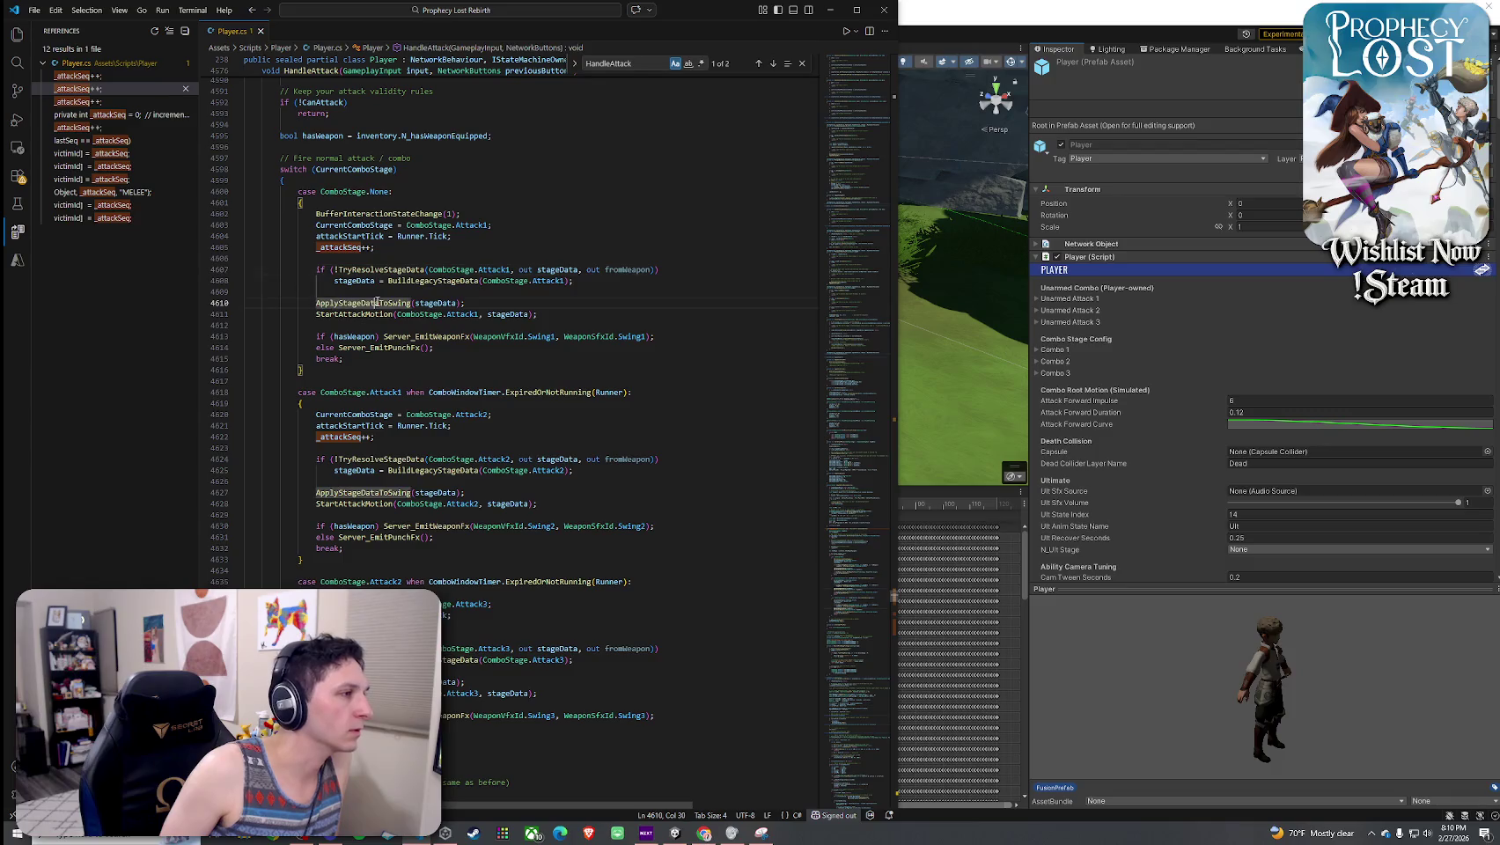
key(F12)
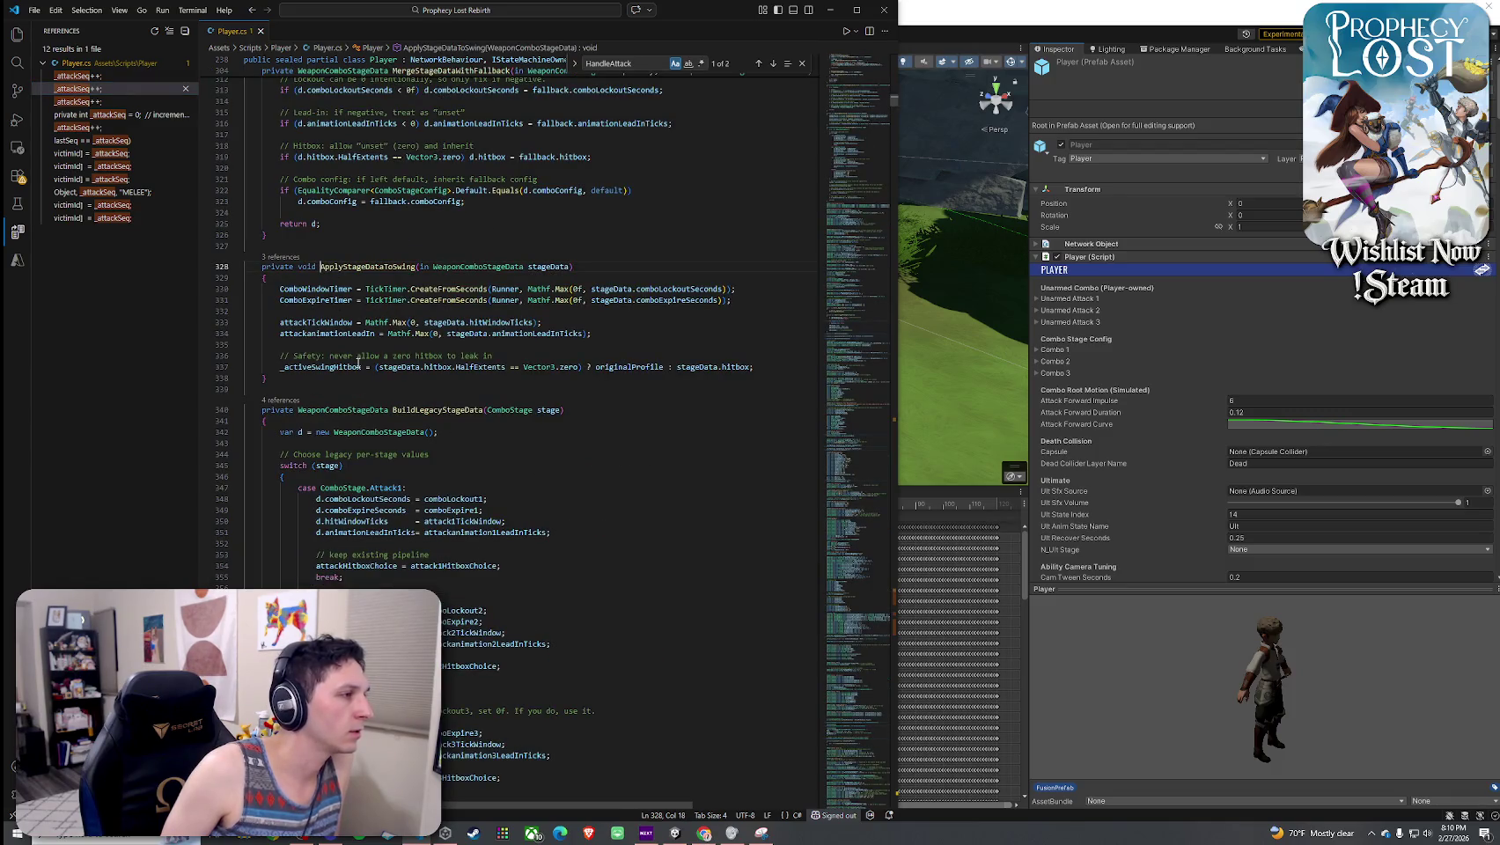
- Trace attackanimationLeadIn's references, including its declaration and use in CheckForHitBoxCalls
click(333, 334)
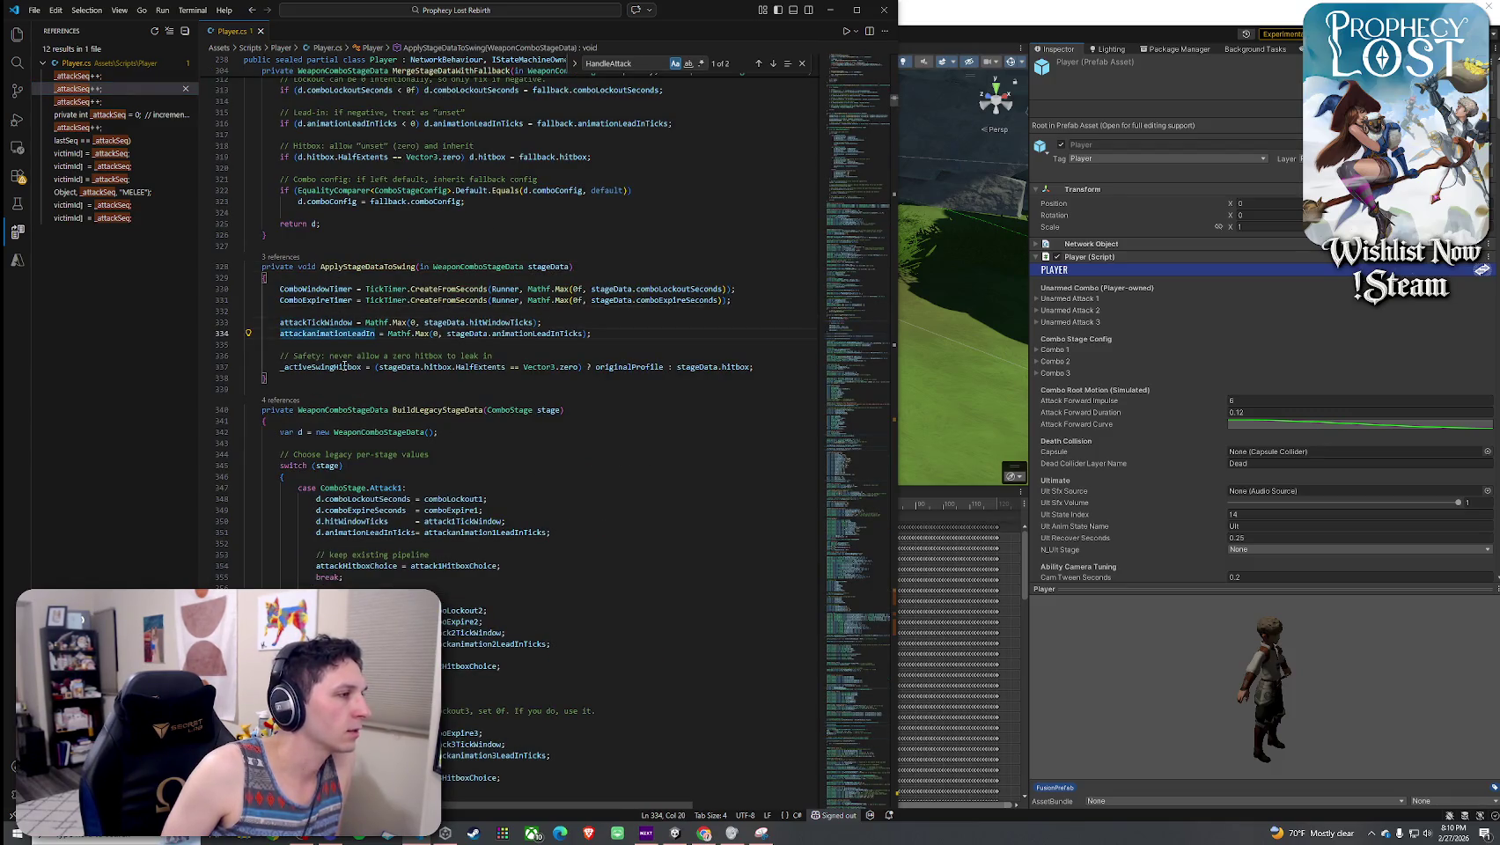
click(527, 333)
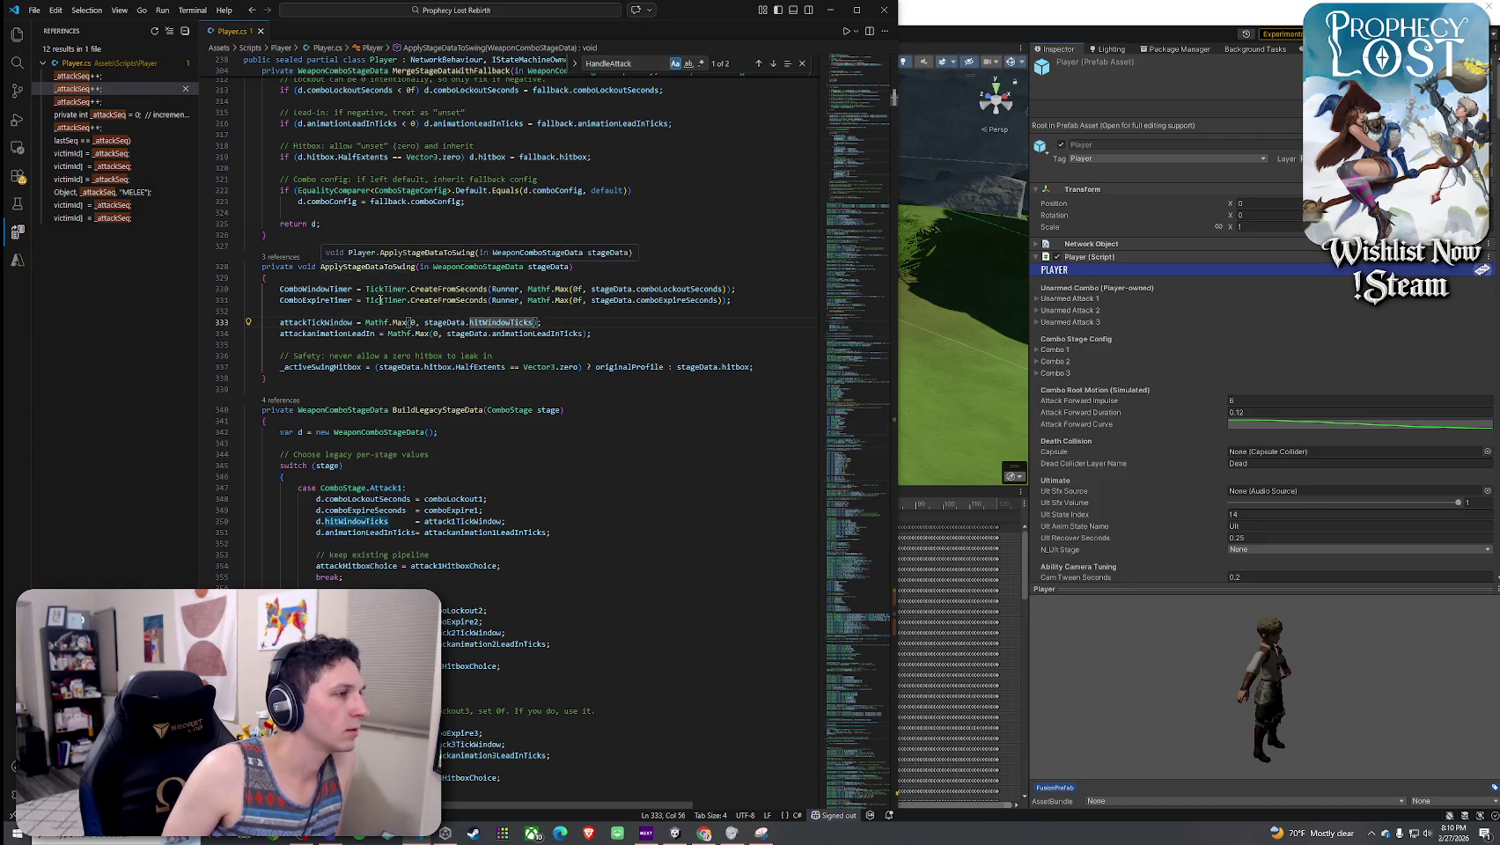
click(329, 322)
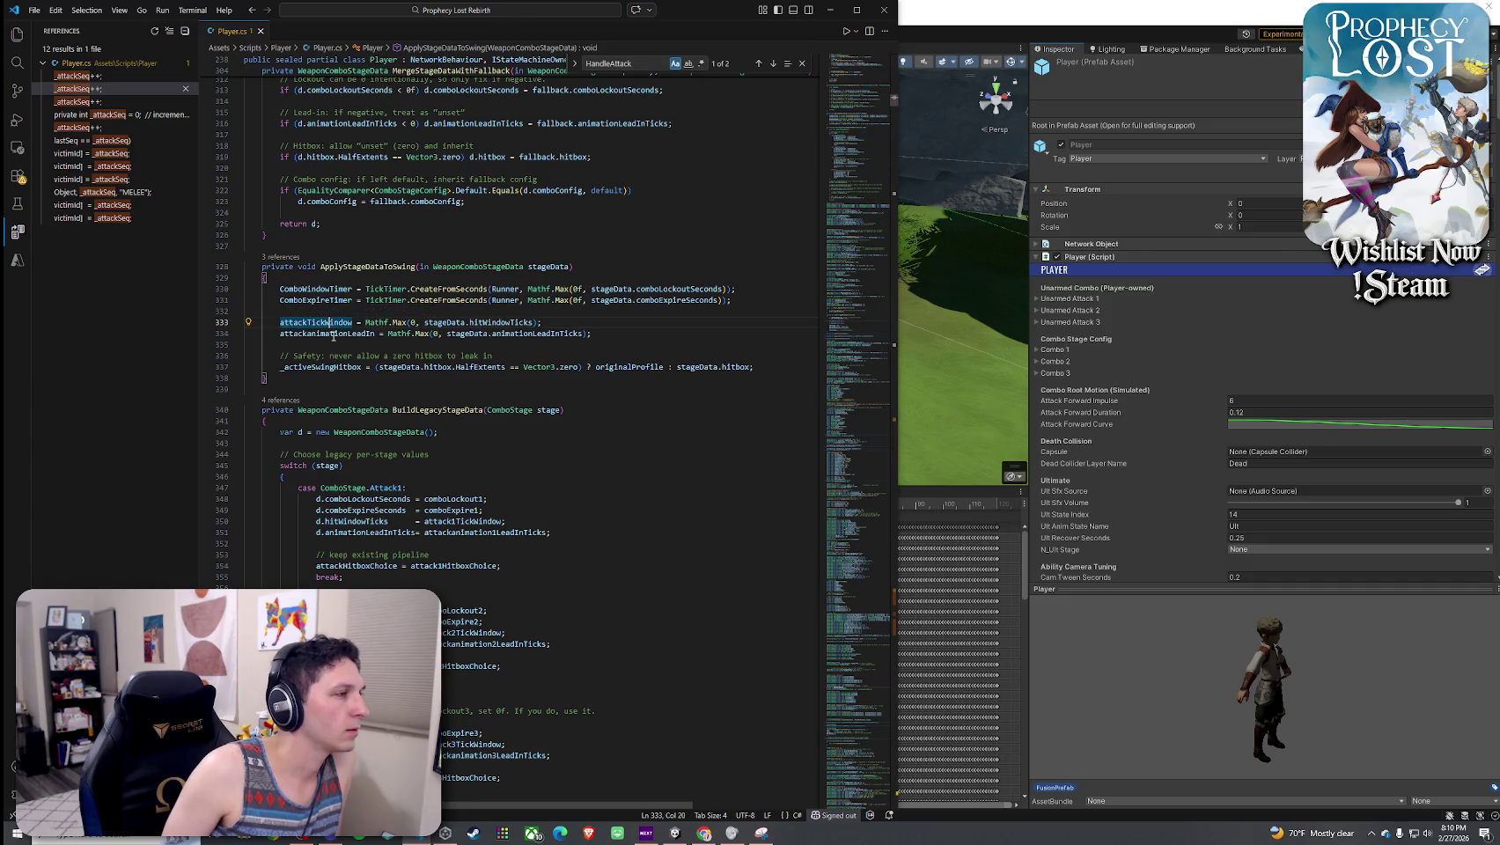
right_click(334, 335)
click(370, 429)
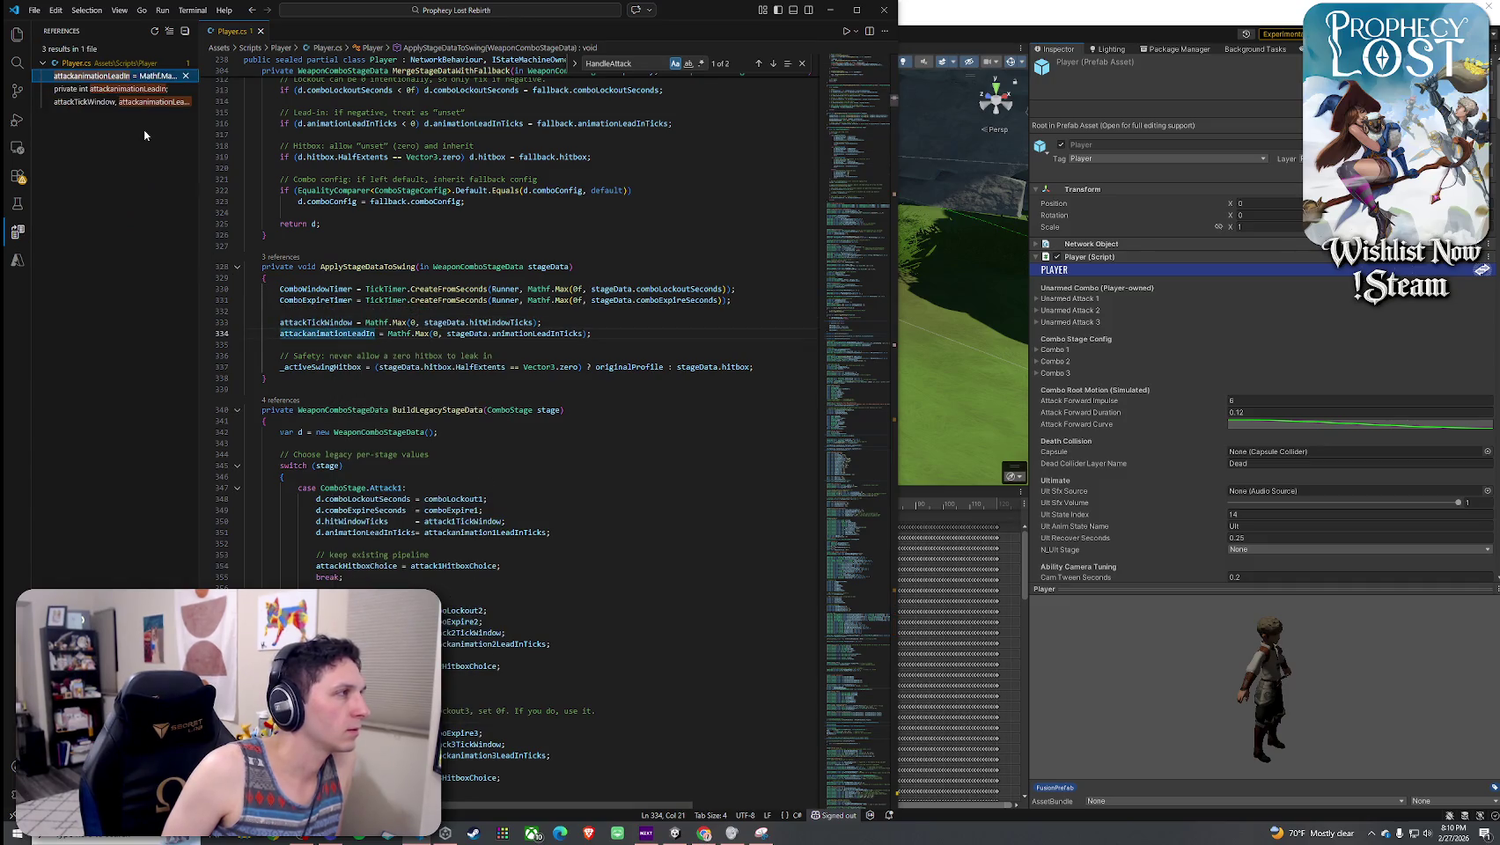
click(125, 90)
click(126, 102)
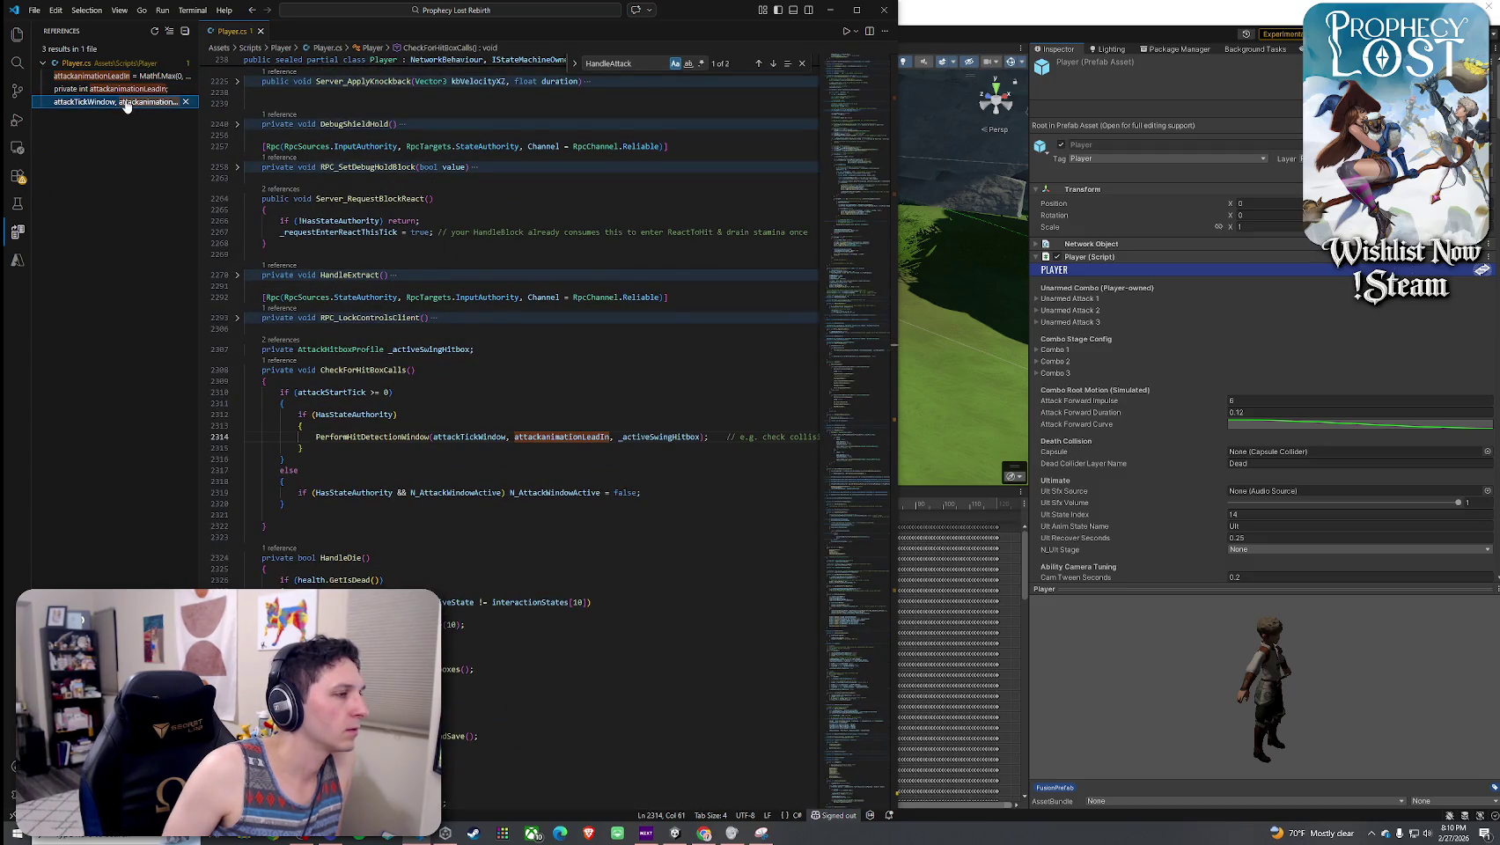
click(127, 76)
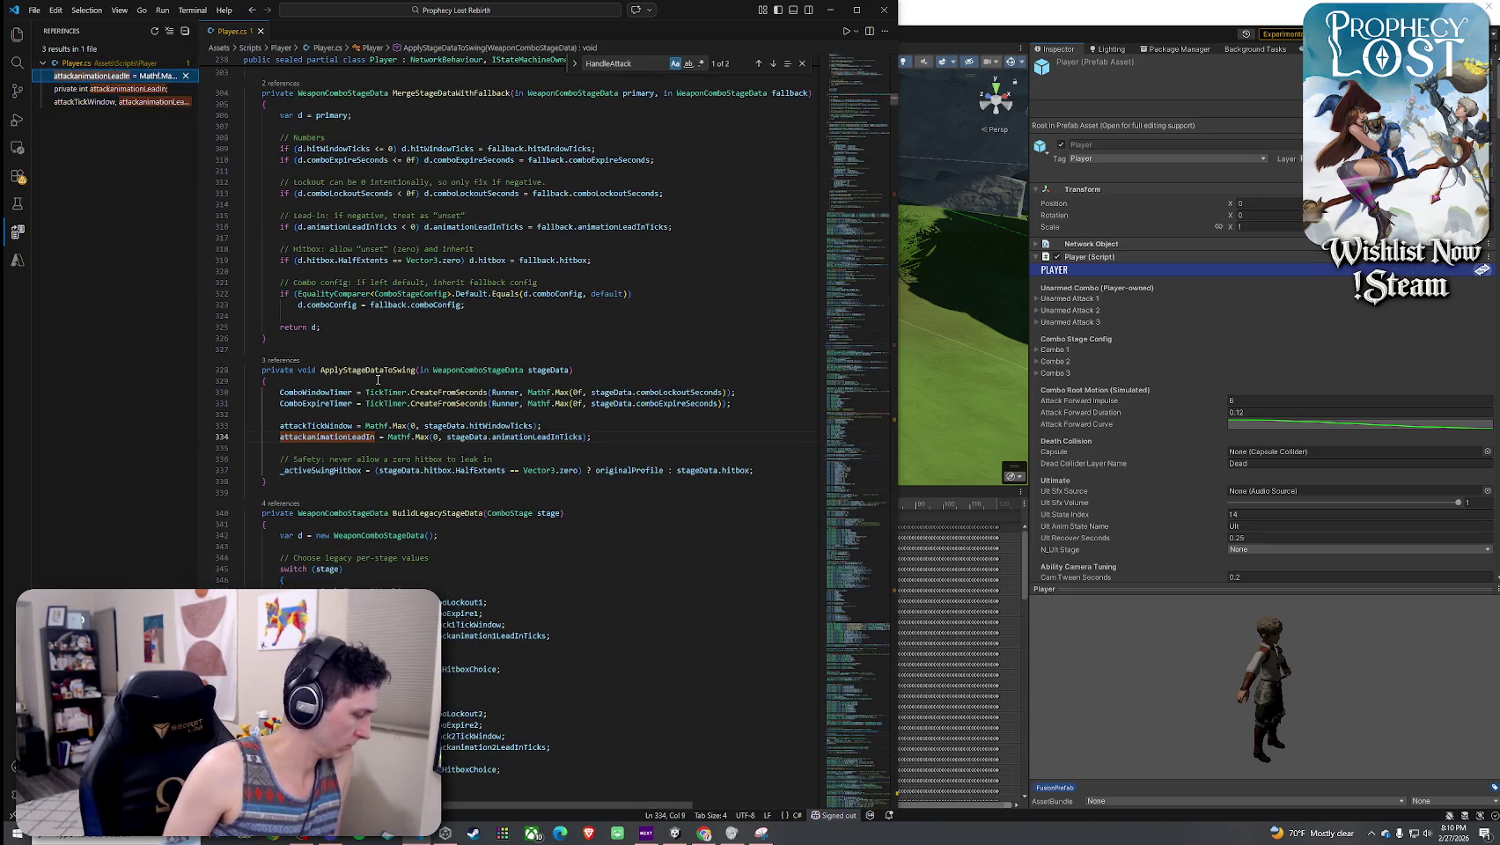
- Highlight _activeSwingHitbox and inspect the stage switch in BuildLegacyStageData
click(352, 470)
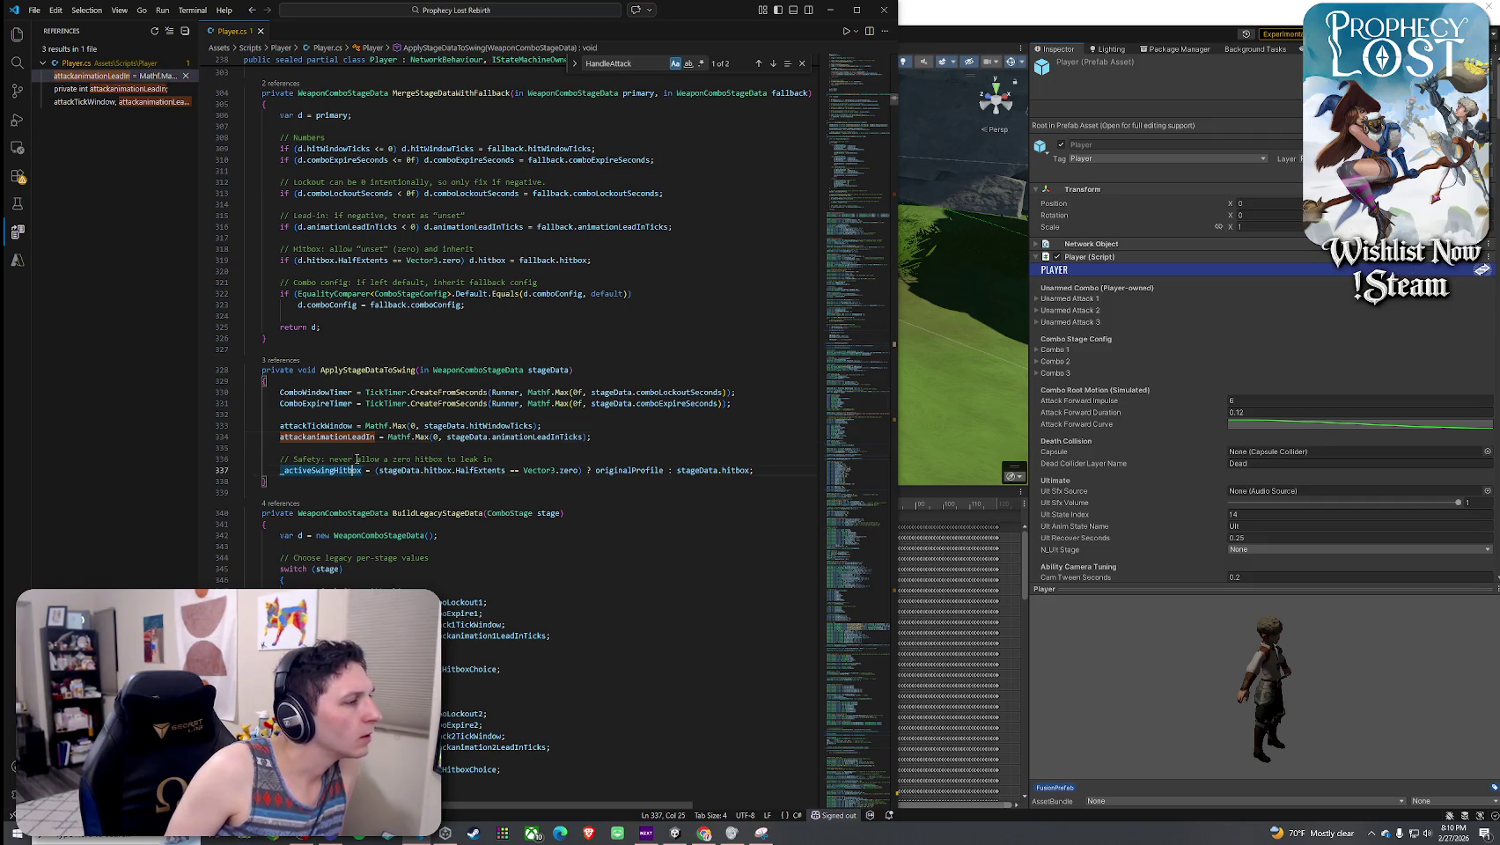
scroll(420, 446, down, 3)
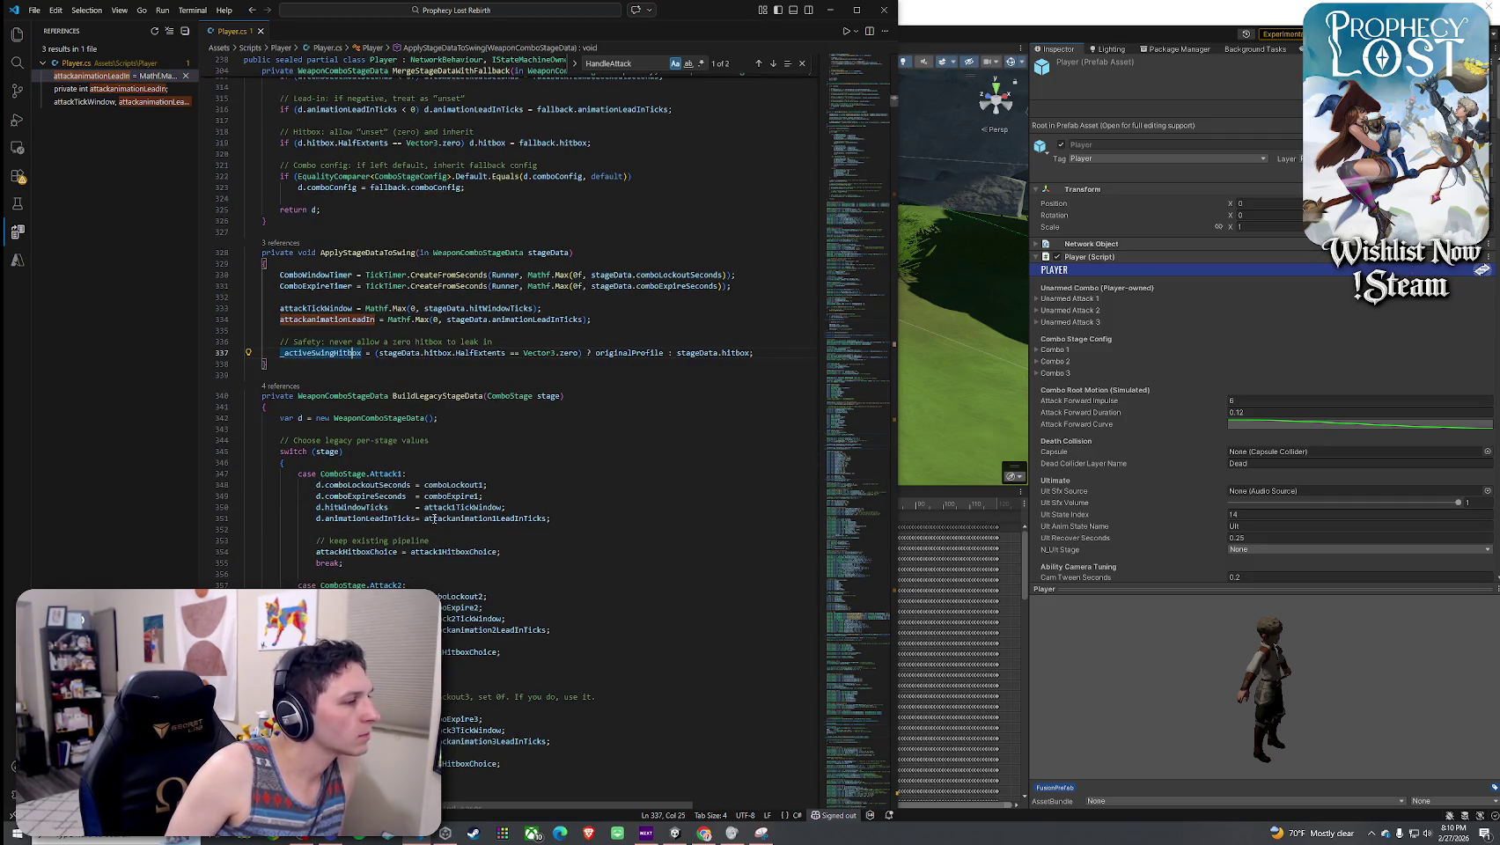
click(421, 446)
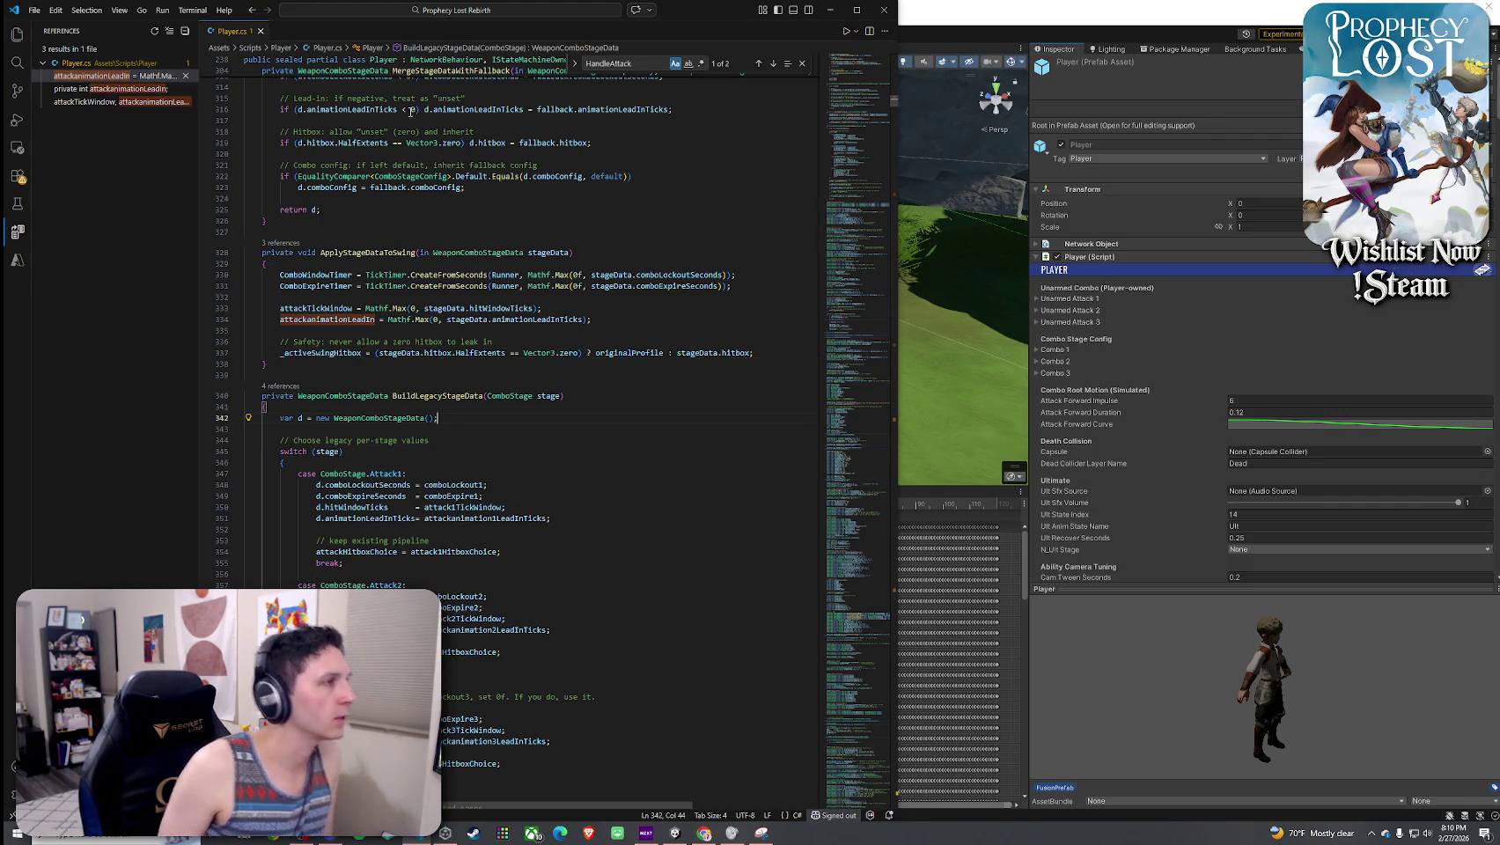
key(ctrl+f)
- Search 'OnComboChange' and jump to the OnComboStageChangedRender definition in Player.cs
text(OnC)
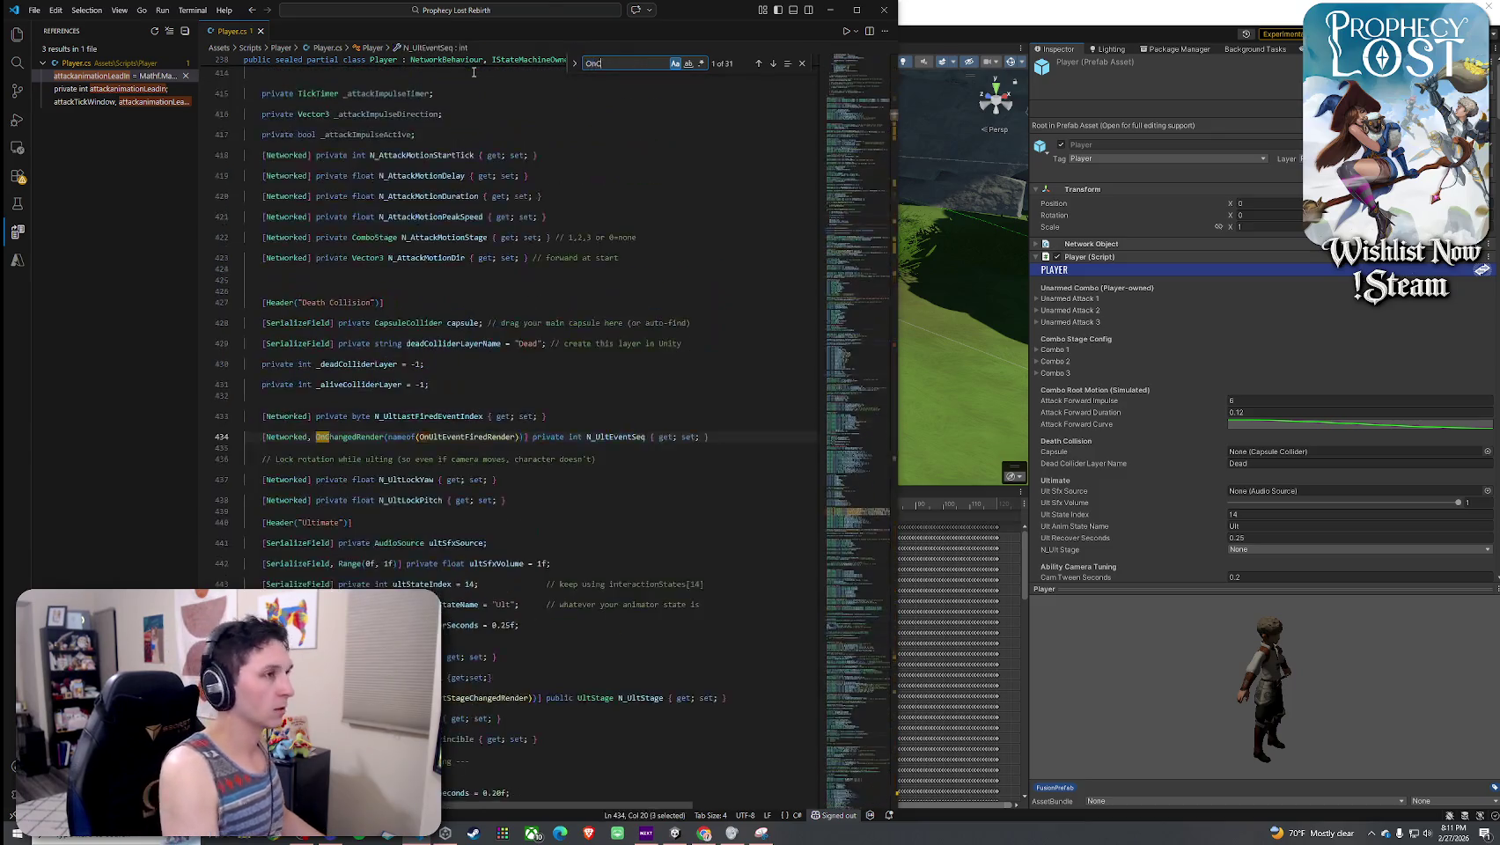
text(omboChange)
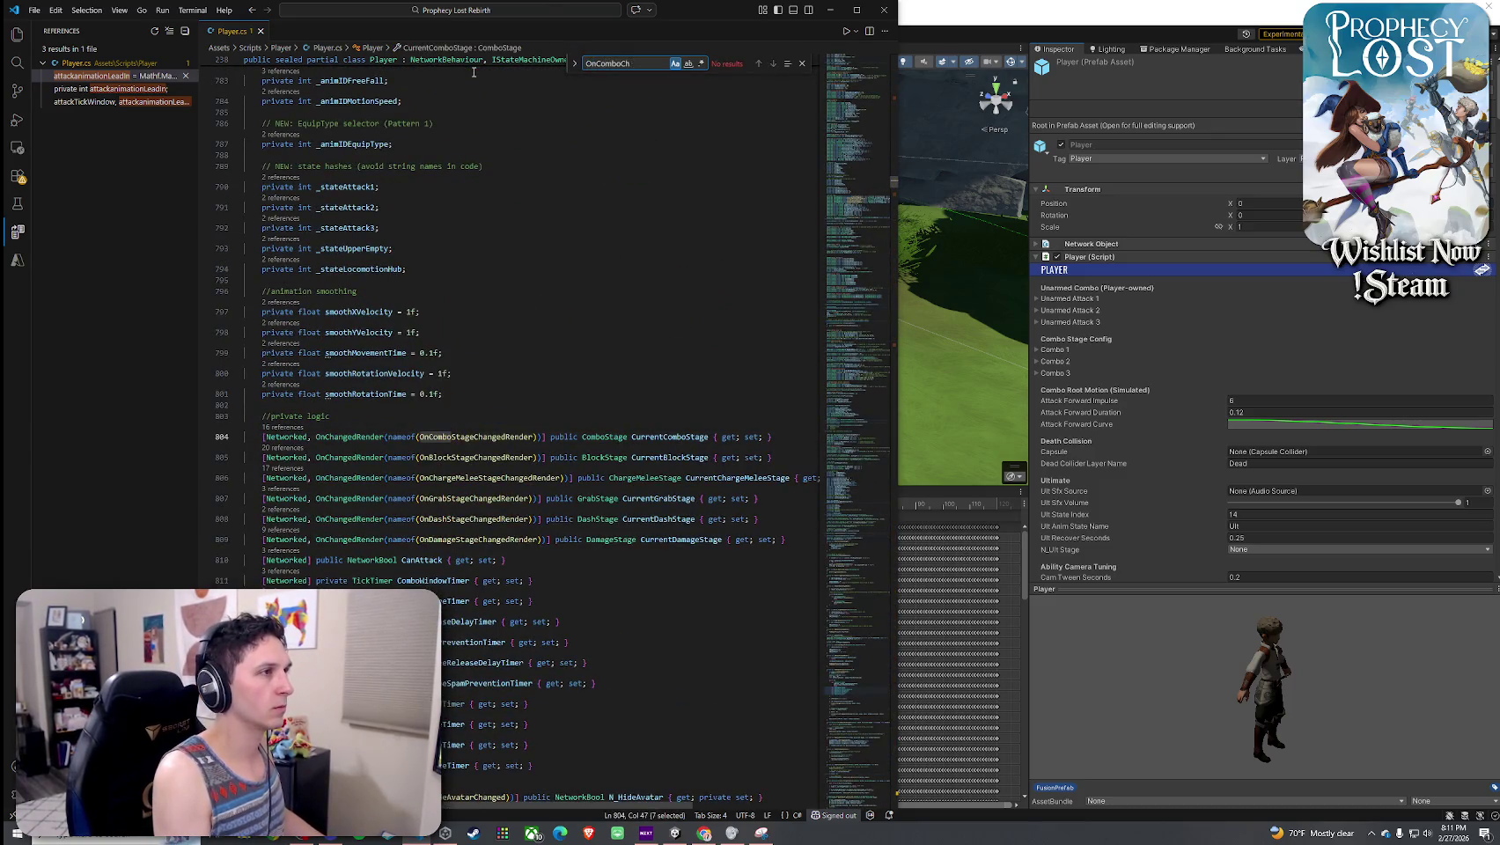
right_click(490, 437)
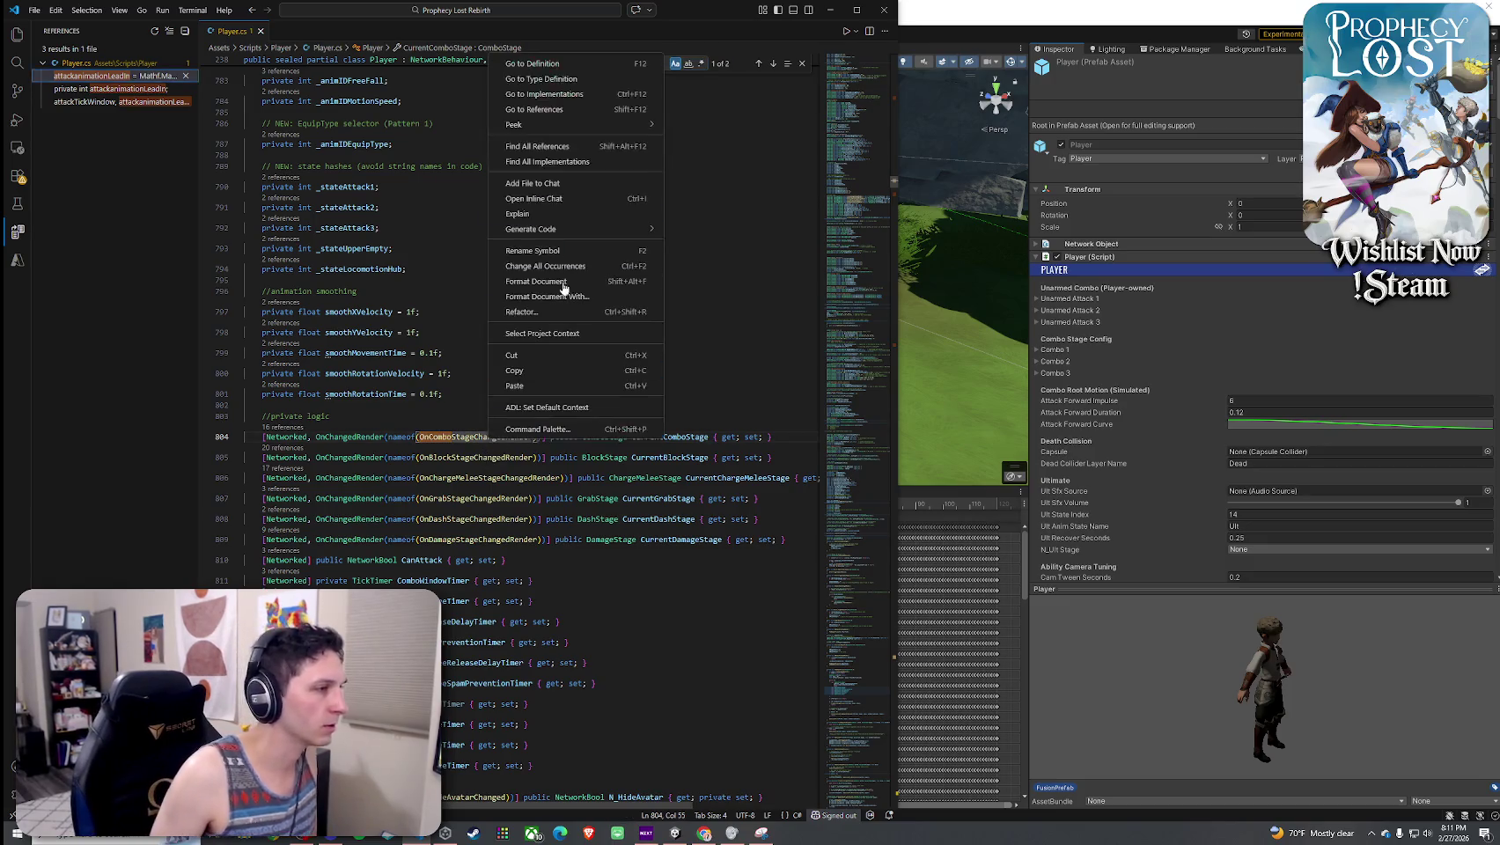
click(520, 61)
scroll(414, 349, down, 3)
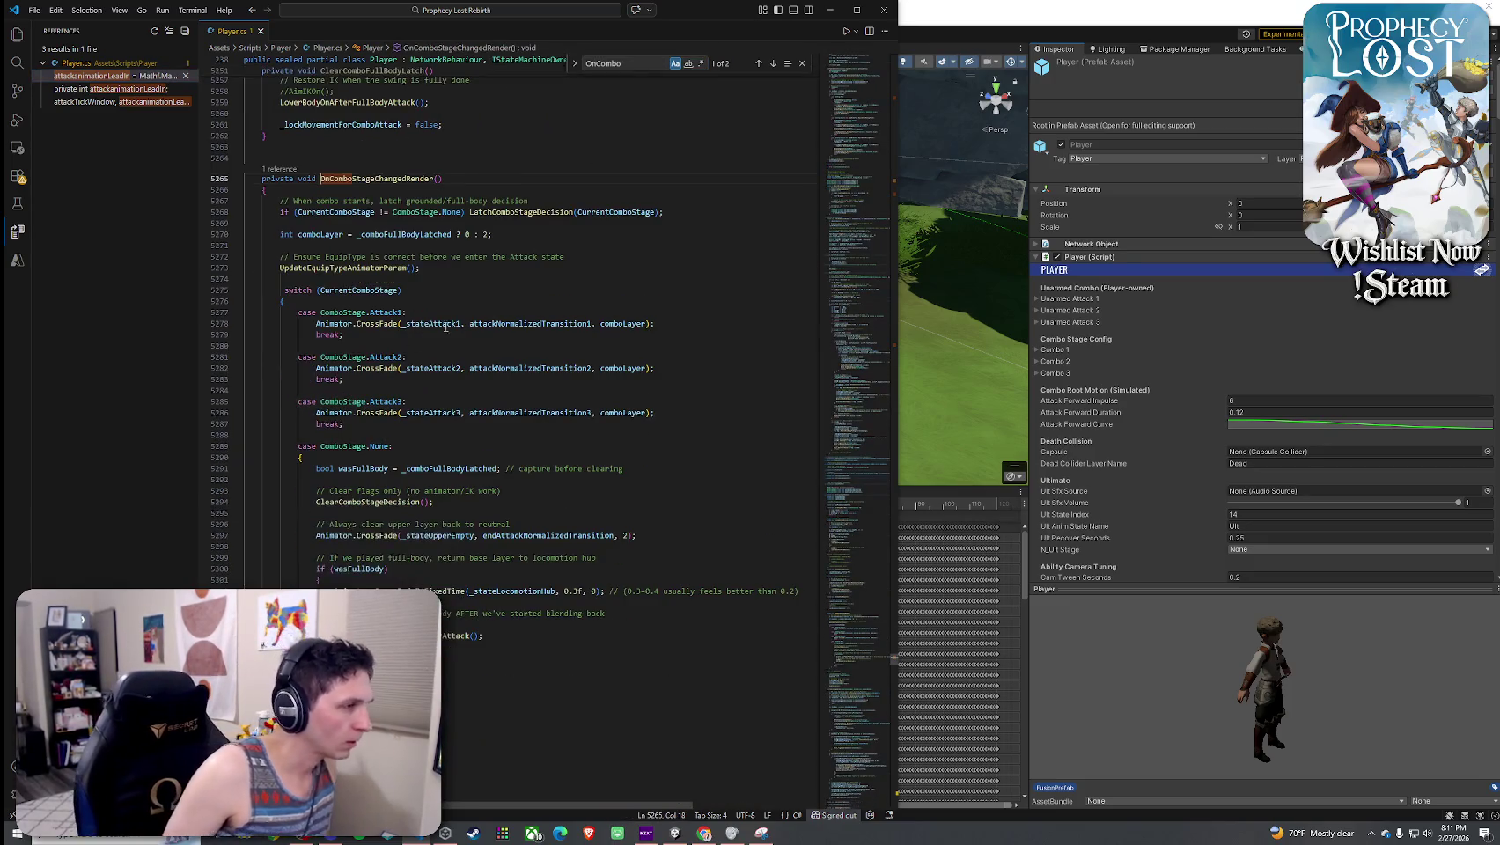
- List all references to attackNormalizedTransition1, visiting its declaration and its use in the Attack1 case
click(553, 324)
double_click(532, 324)
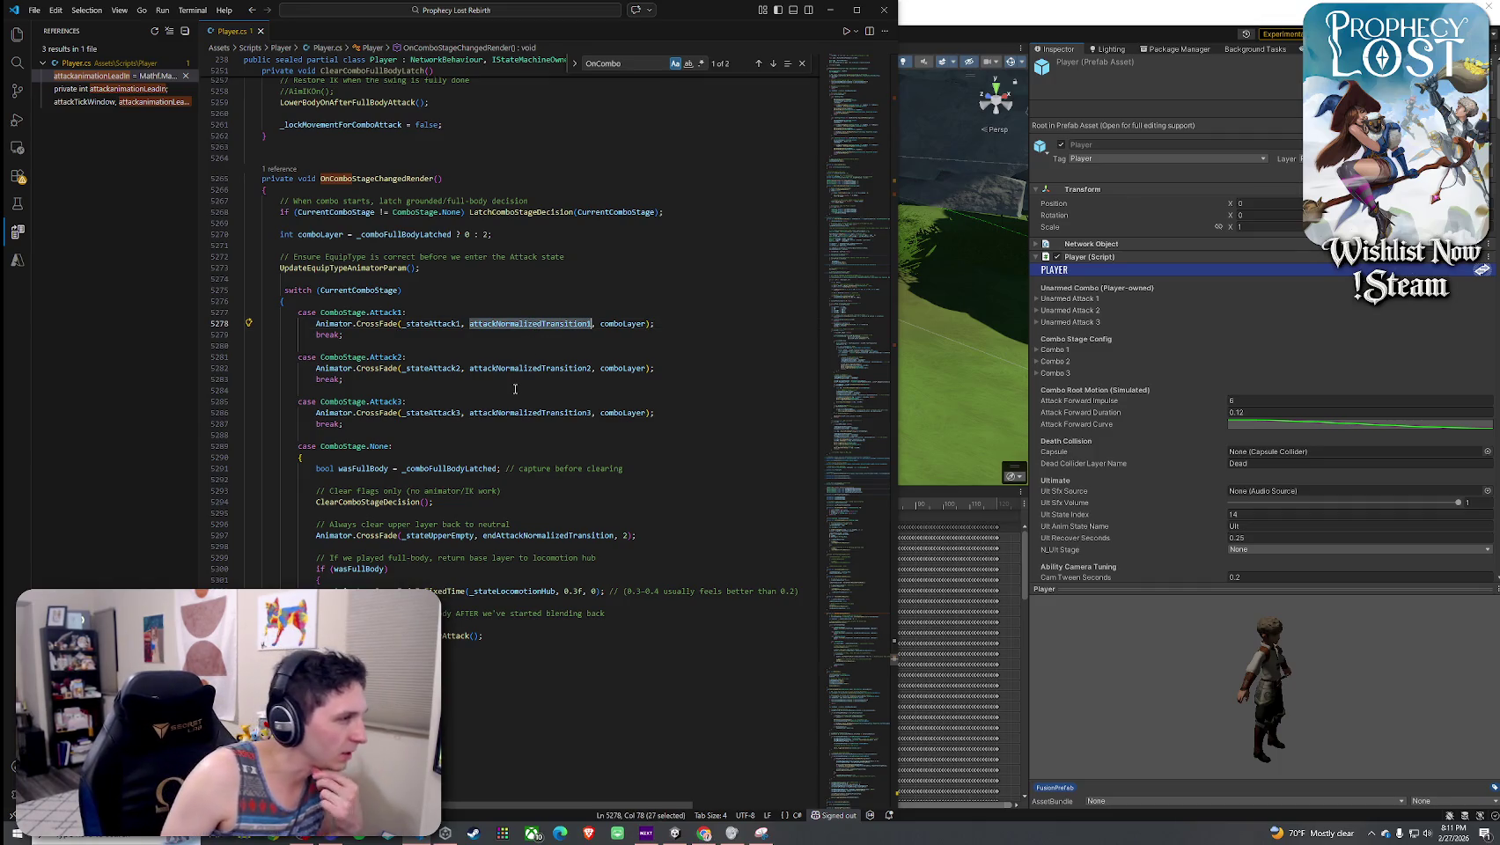
right_click(503, 324)
click(515, 412)
click(117, 76)
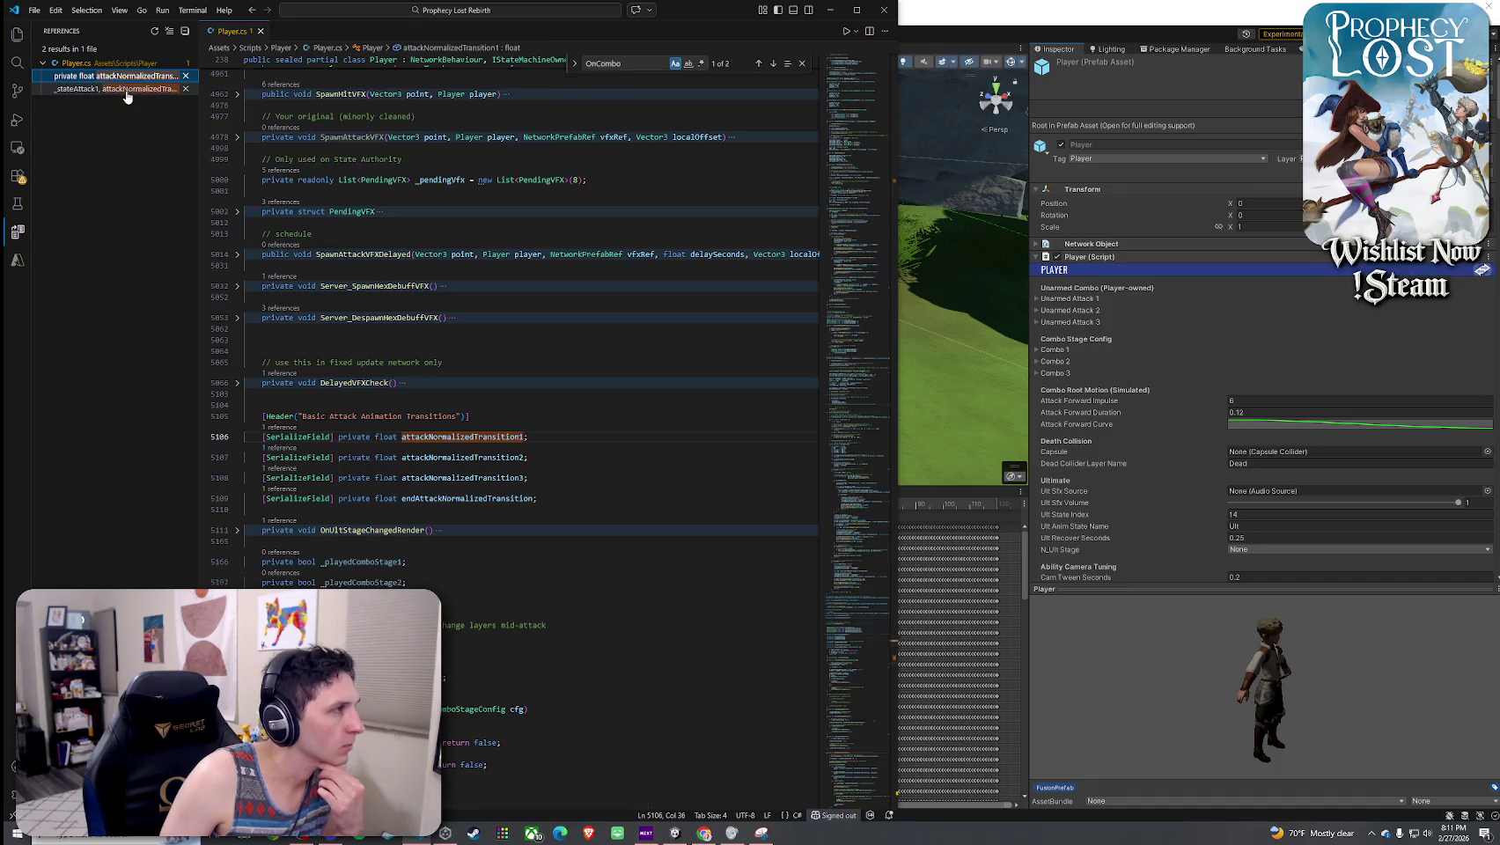
click(128, 89)
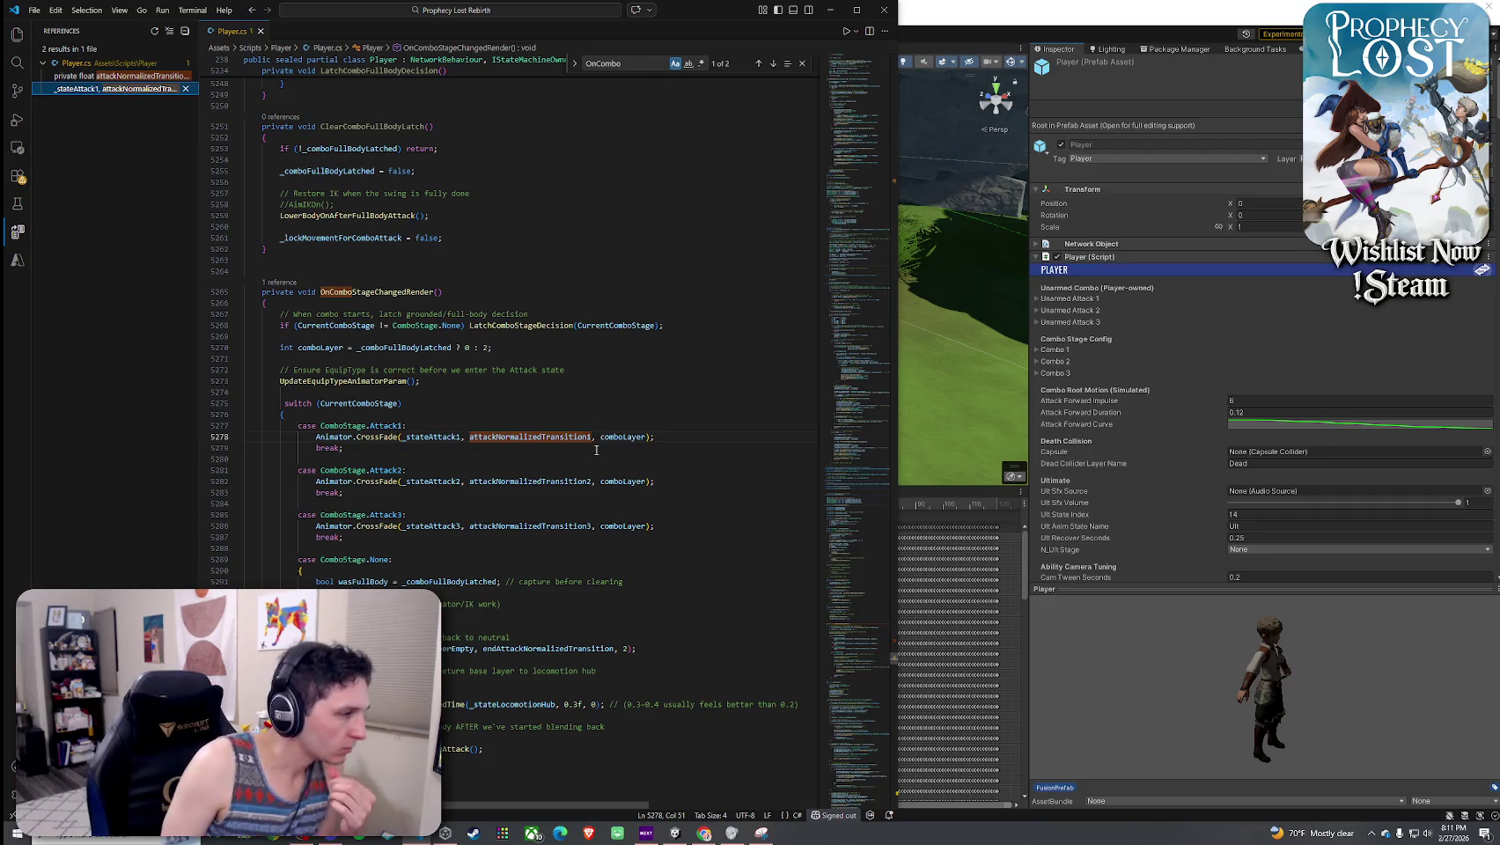
- Select the whole OnComboStageChangedRender method and apply an action to it
scroll(596, 450, down, 3)
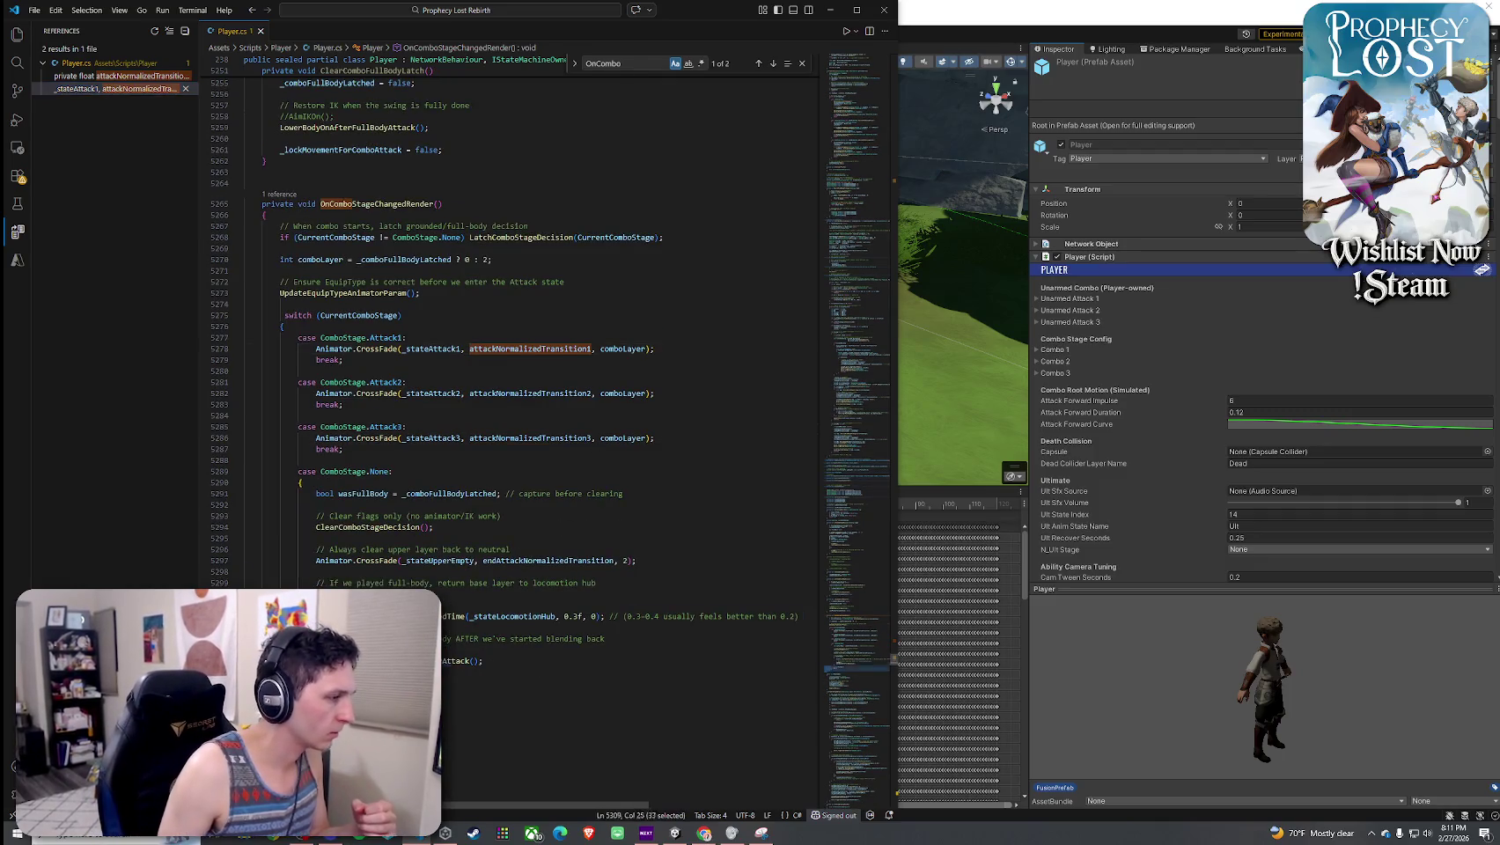
drag(222, 683, 222, 204)
right_click(276, 243)
click(335, 453)
click(520, 368)
- Go to the attackNormalizedTransition1 definition at line 5106, then return to Unity
right_click(520, 352)
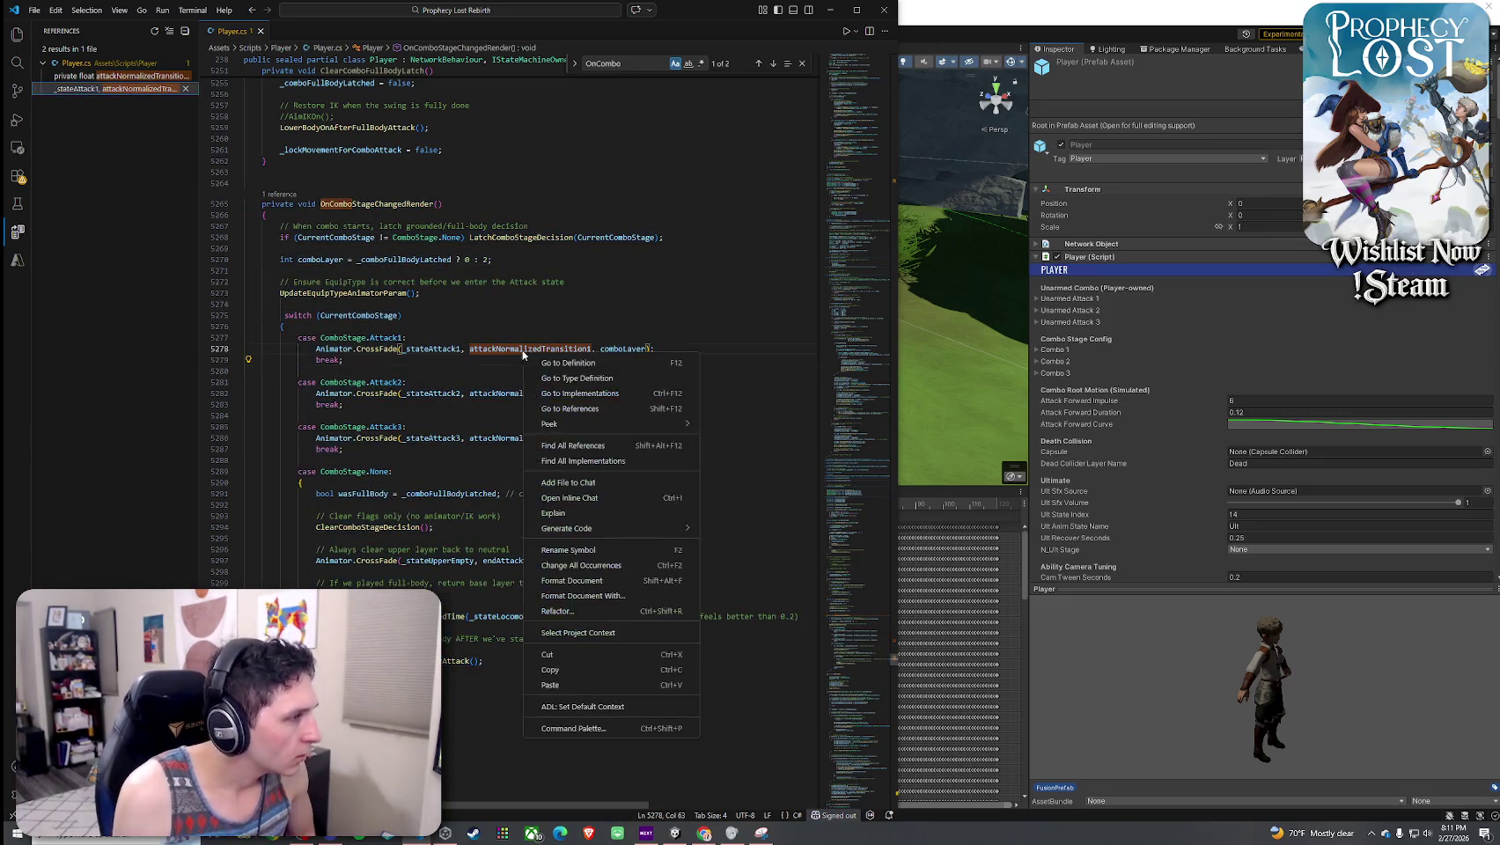
click(571, 444)
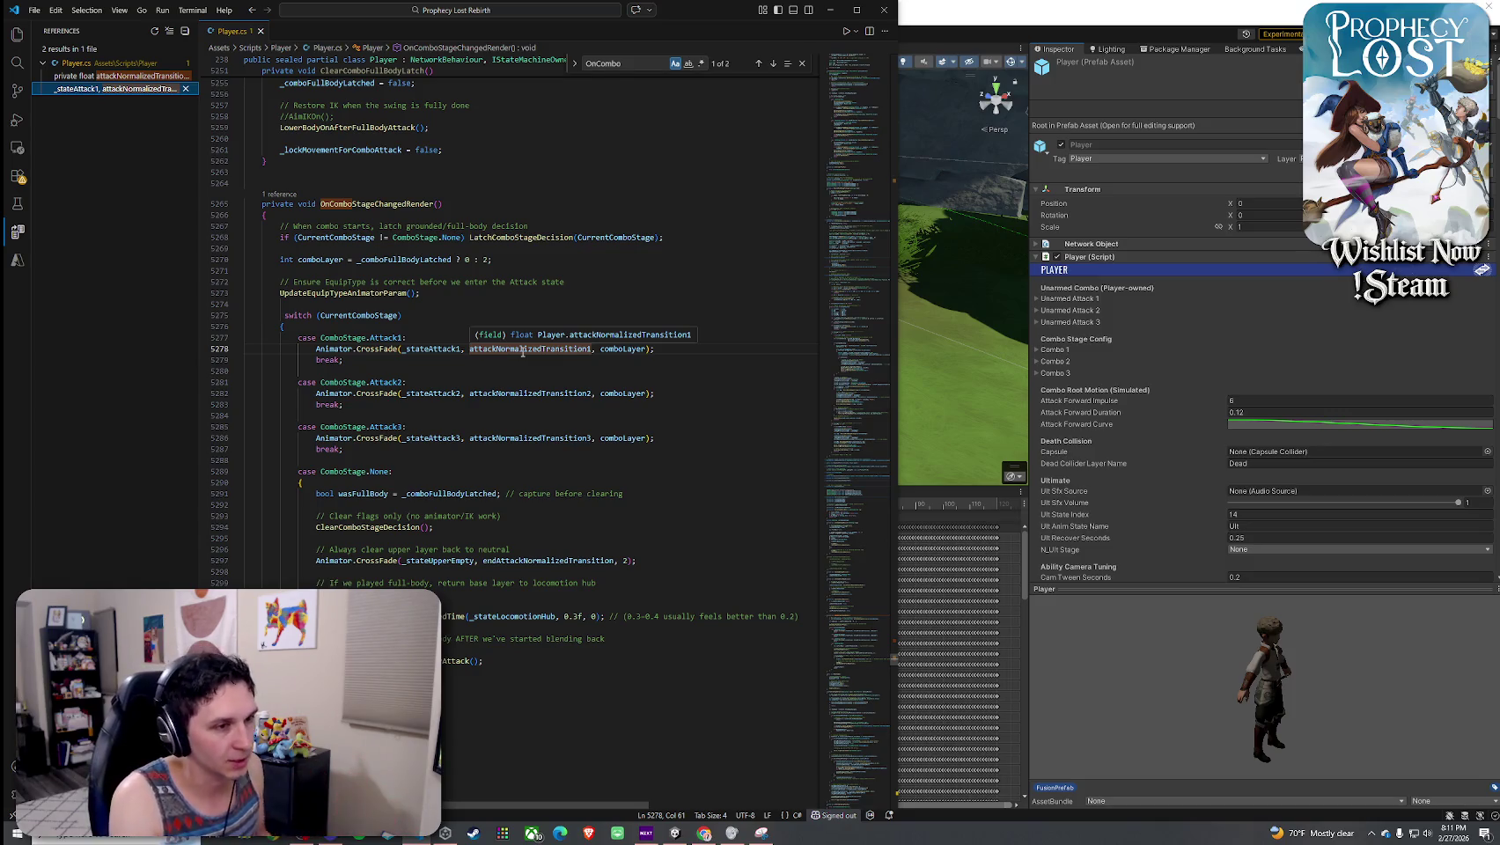
right_click(523, 352)
click(533, 352)
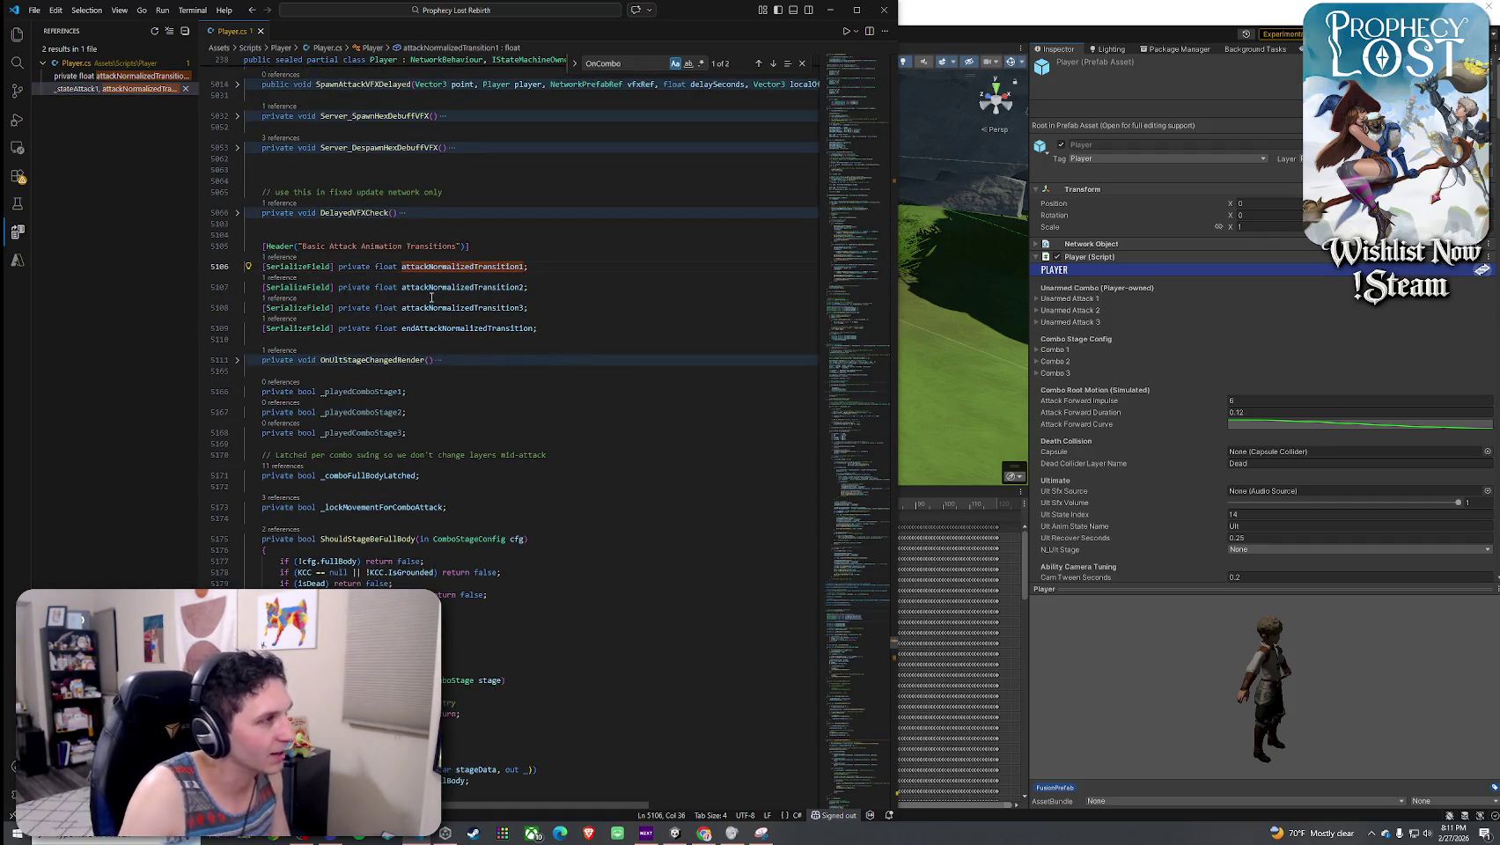
click(1185, 18)
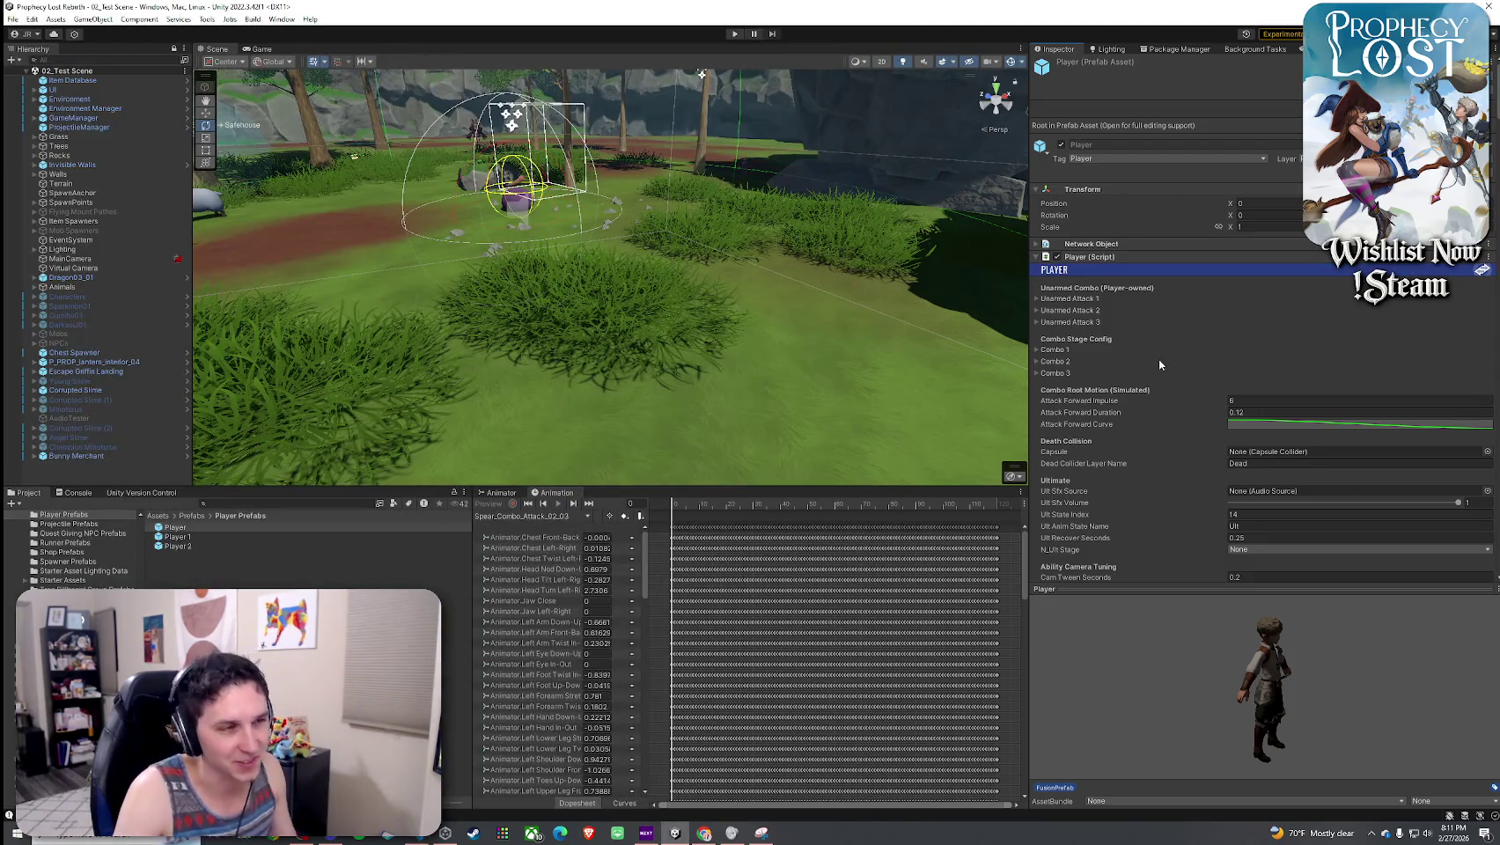
- Scroll the Player Inspector down to Basic Attack Animation Transitions, all set to 0.1, glancing at Player.cs midway
scroll(1134, 373, down, 5)
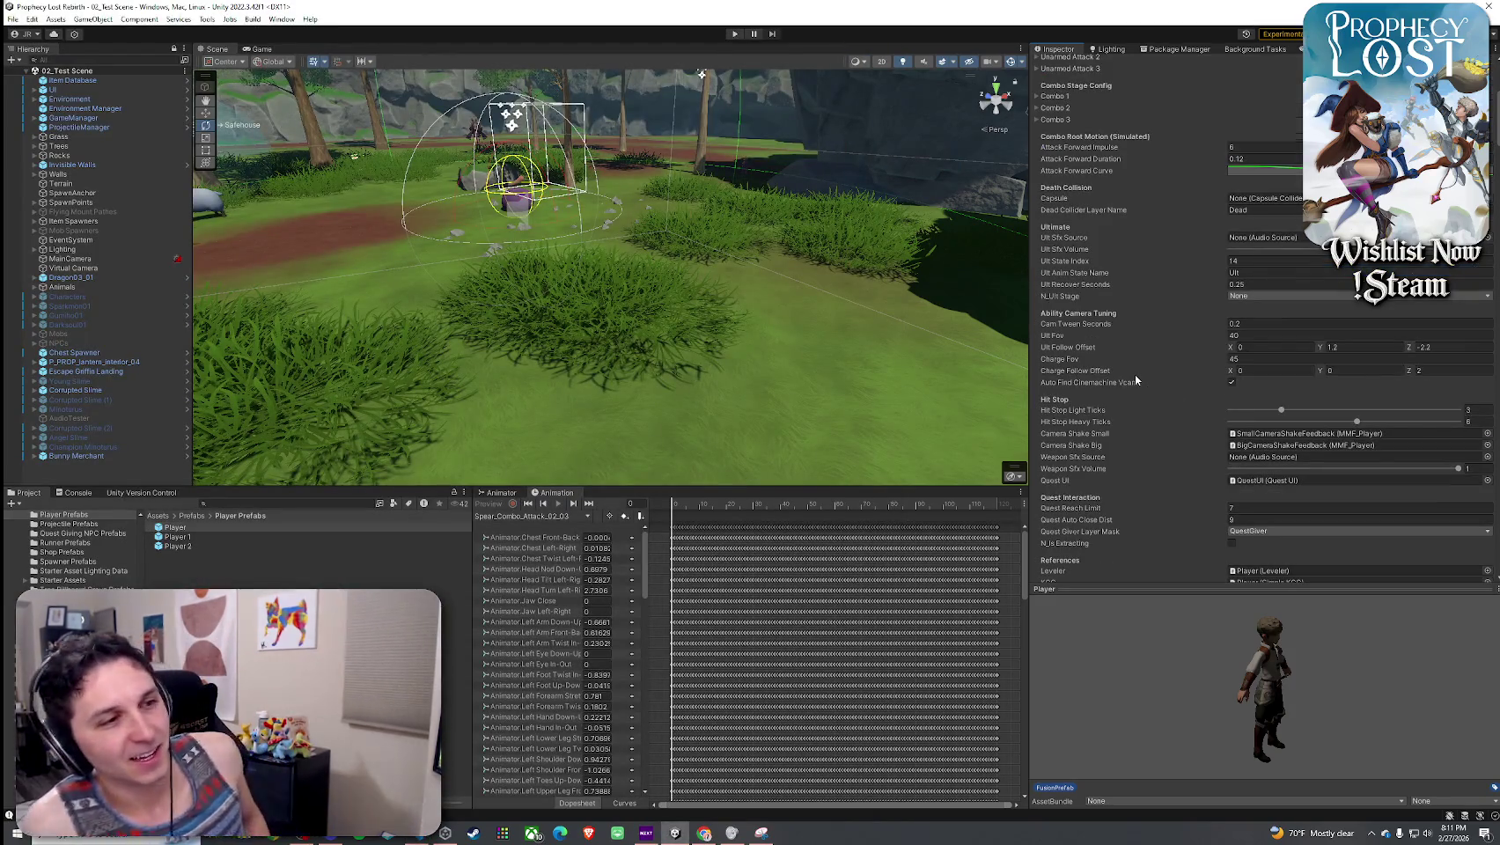
scroll(1125, 389, down, 5)
scroll(1122, 385, down, 10)
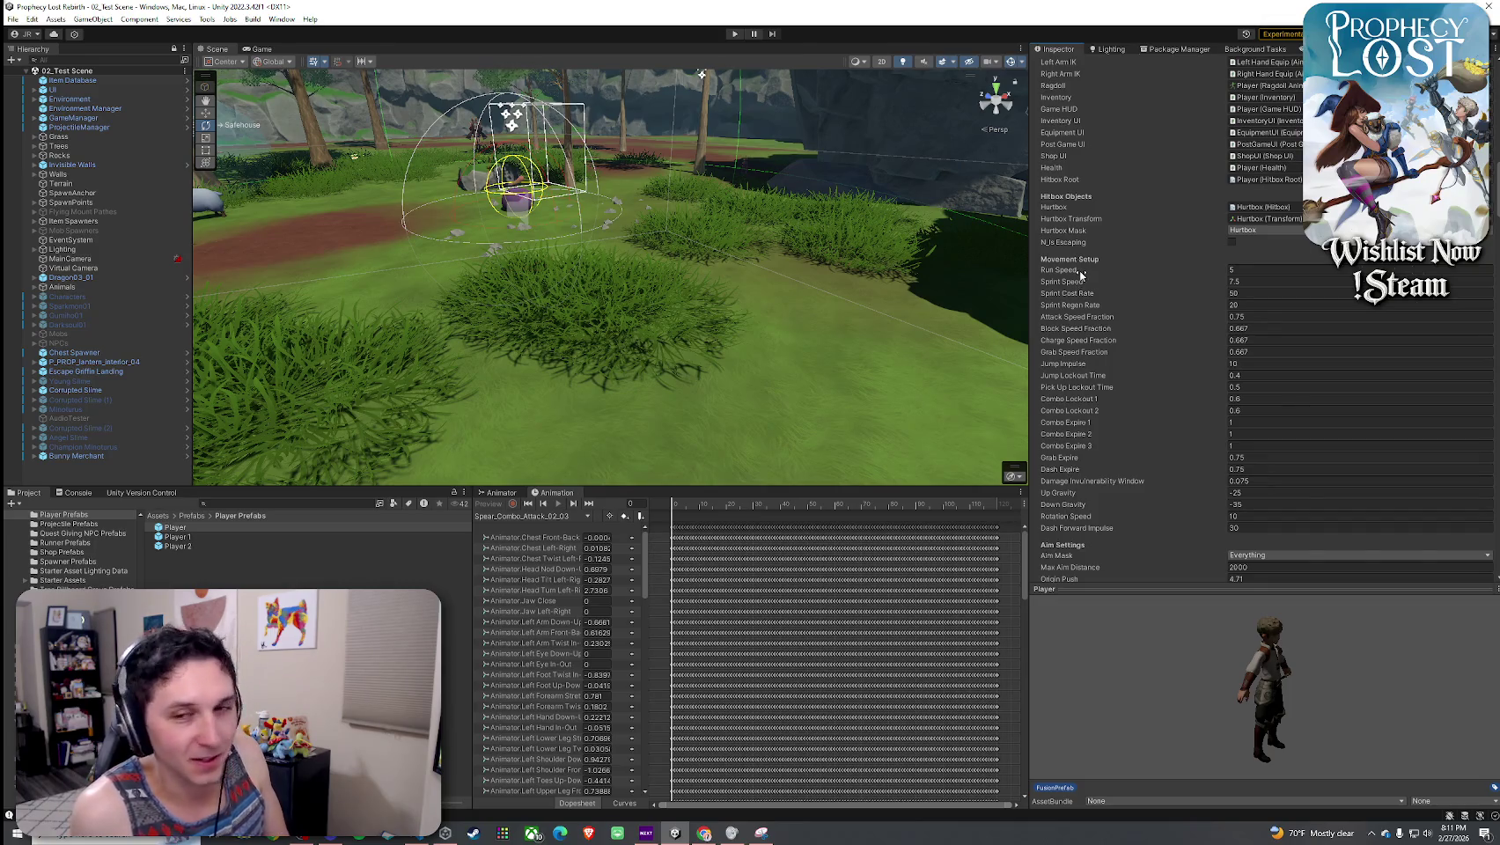
scroll(1081, 276, down, 1)
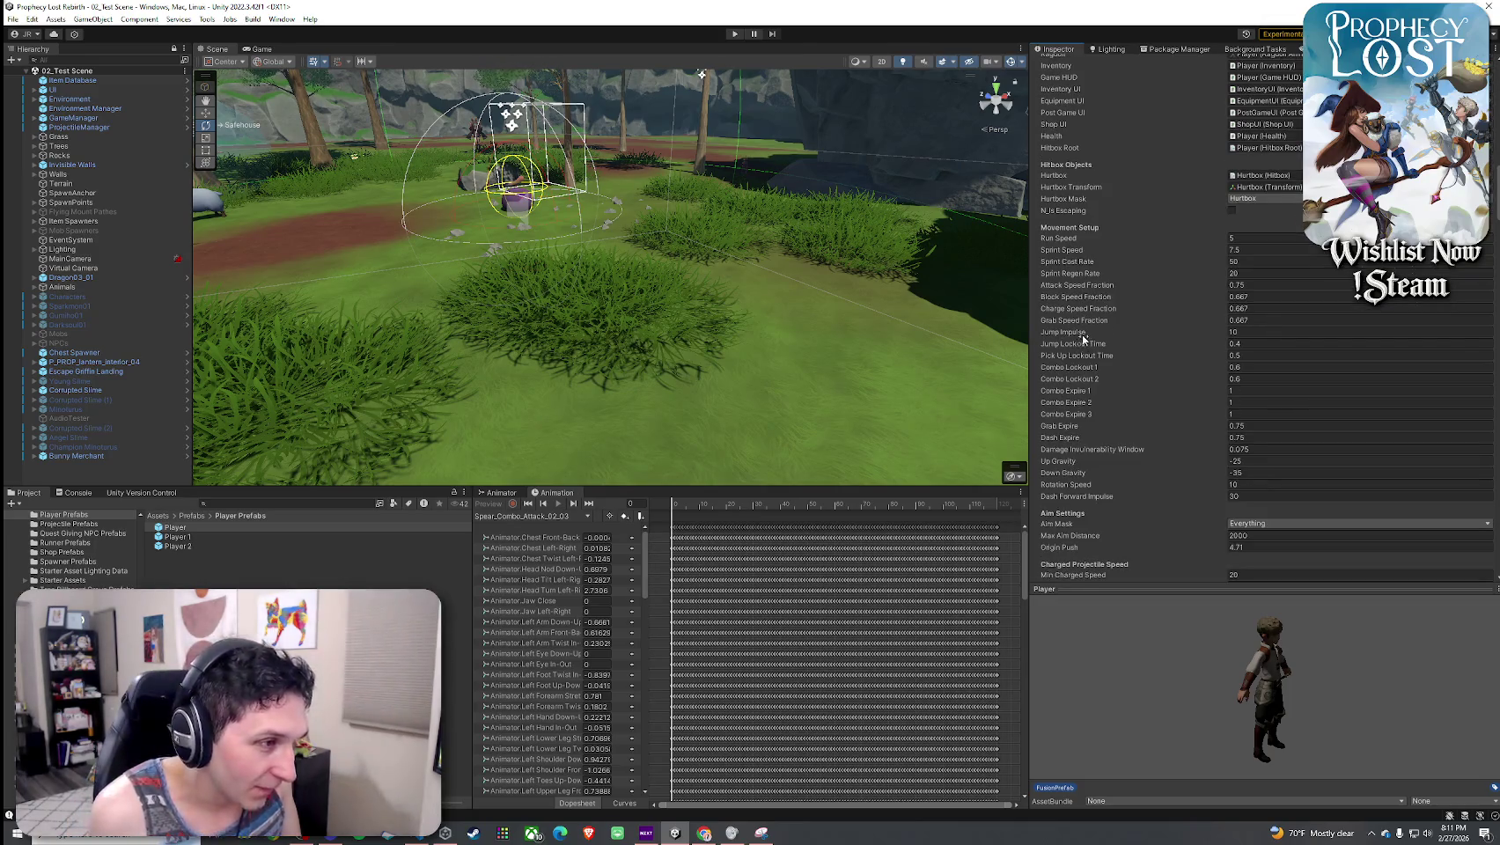
key(alt+Tab)
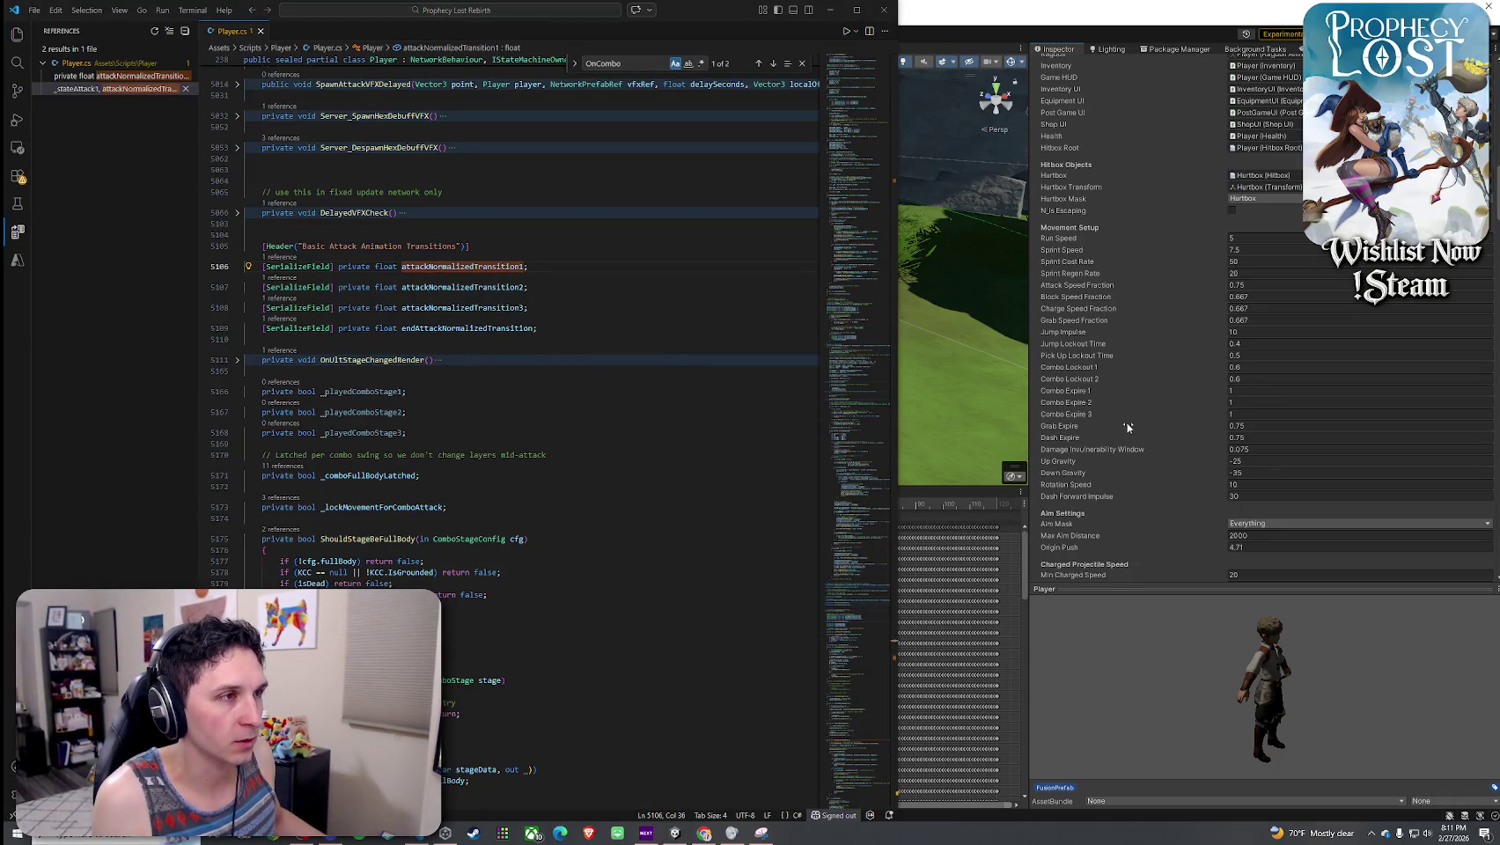
key(alt+Tab)
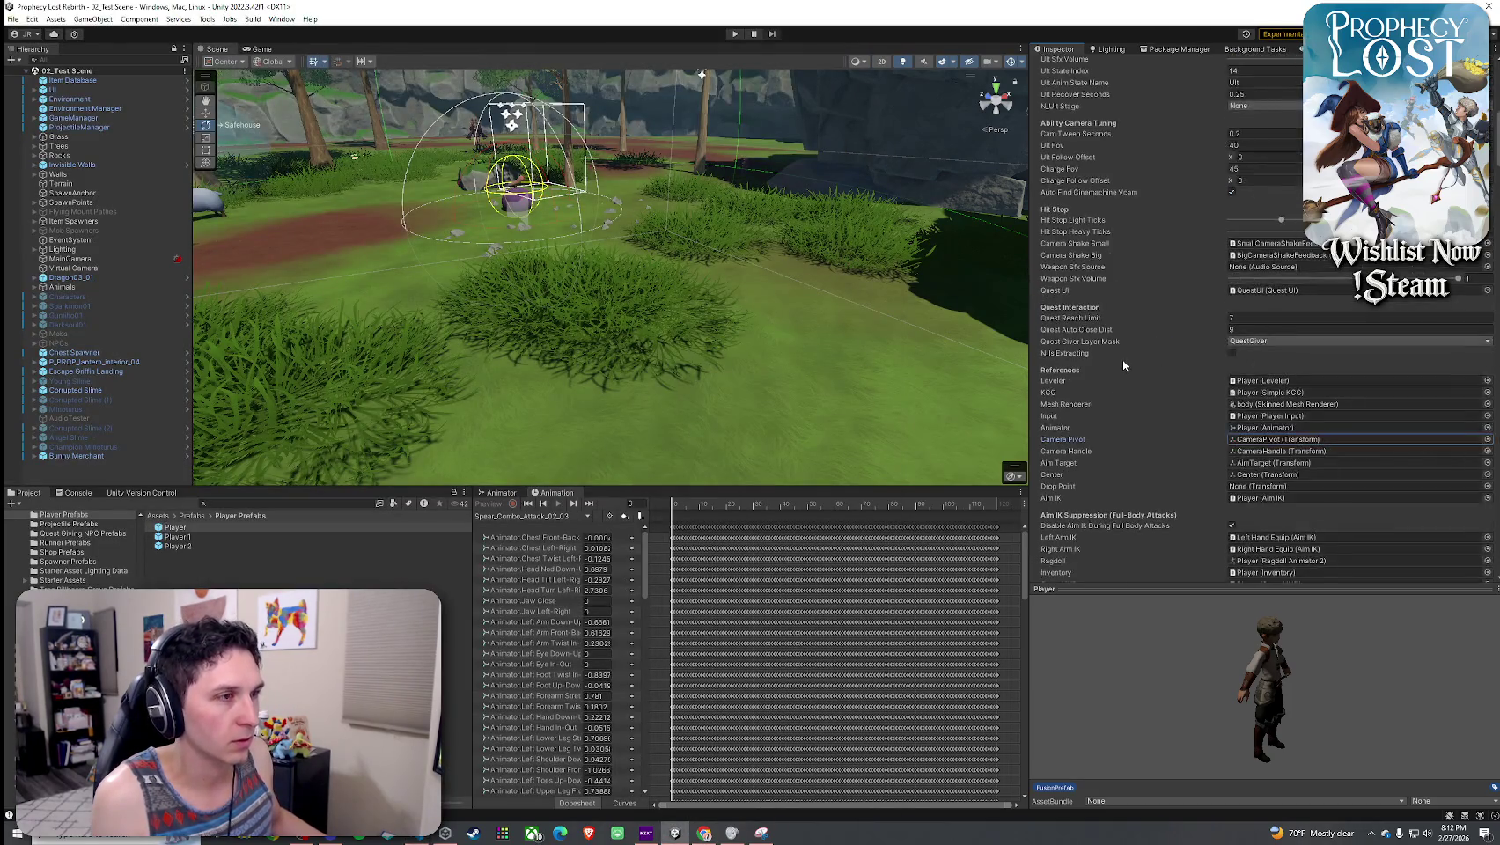
scroll(1121, 389, down, 10)
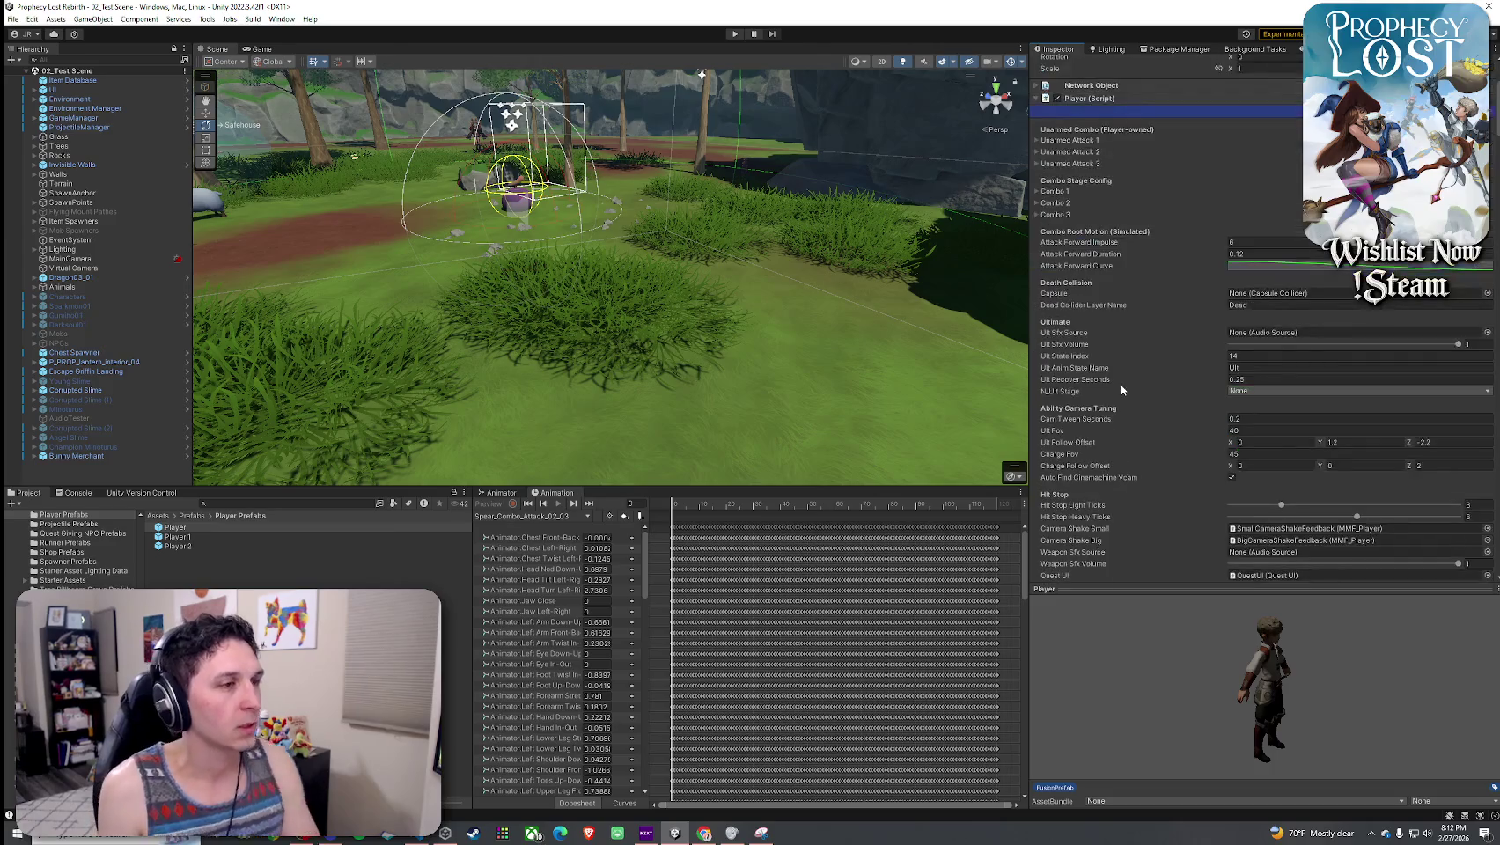
scroll(1134, 365, down, 10)
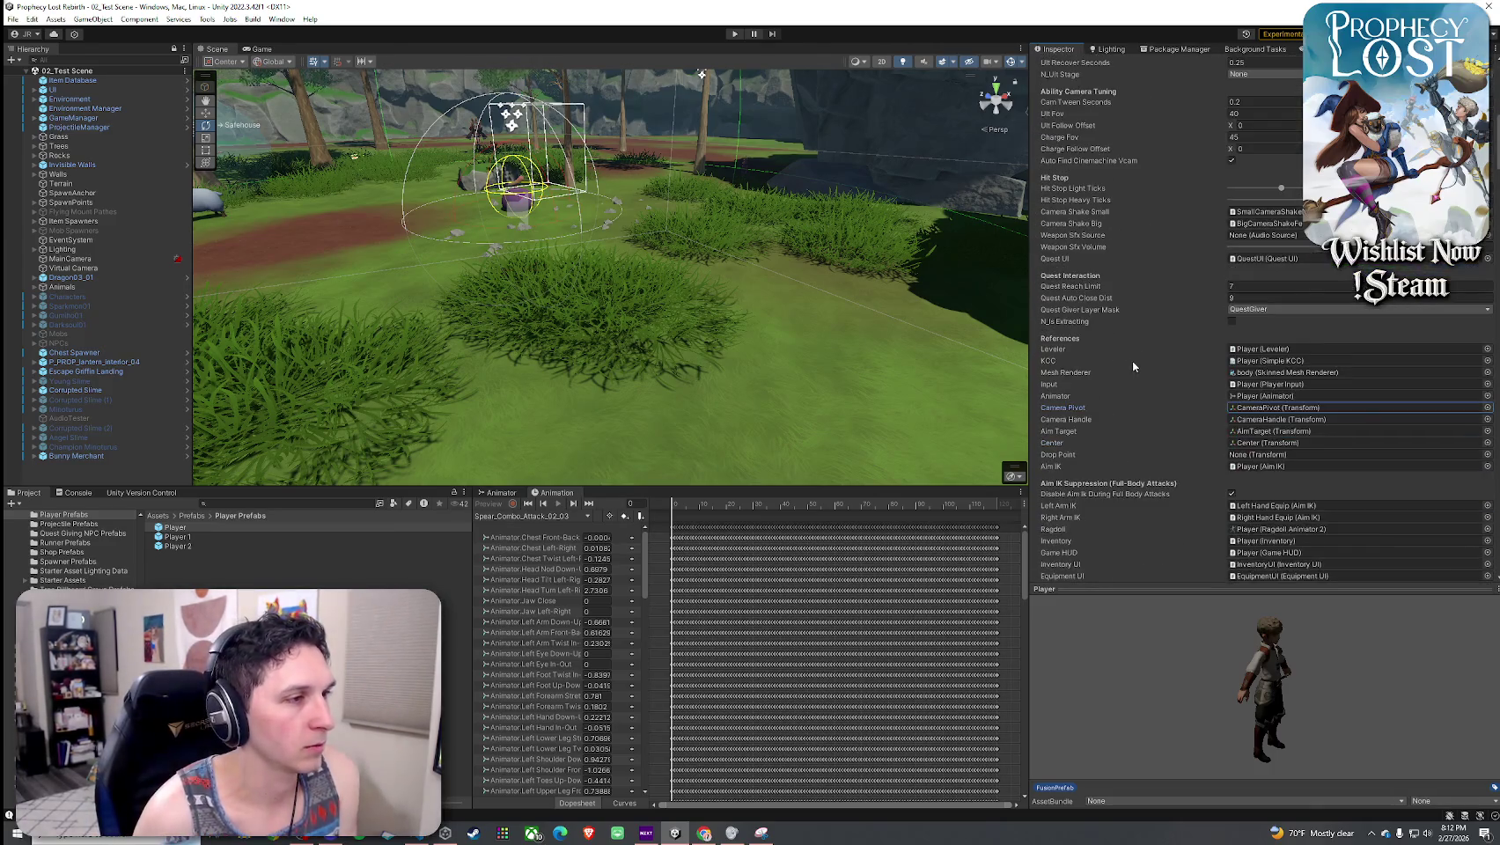
scroll(1133, 364, down, 10)
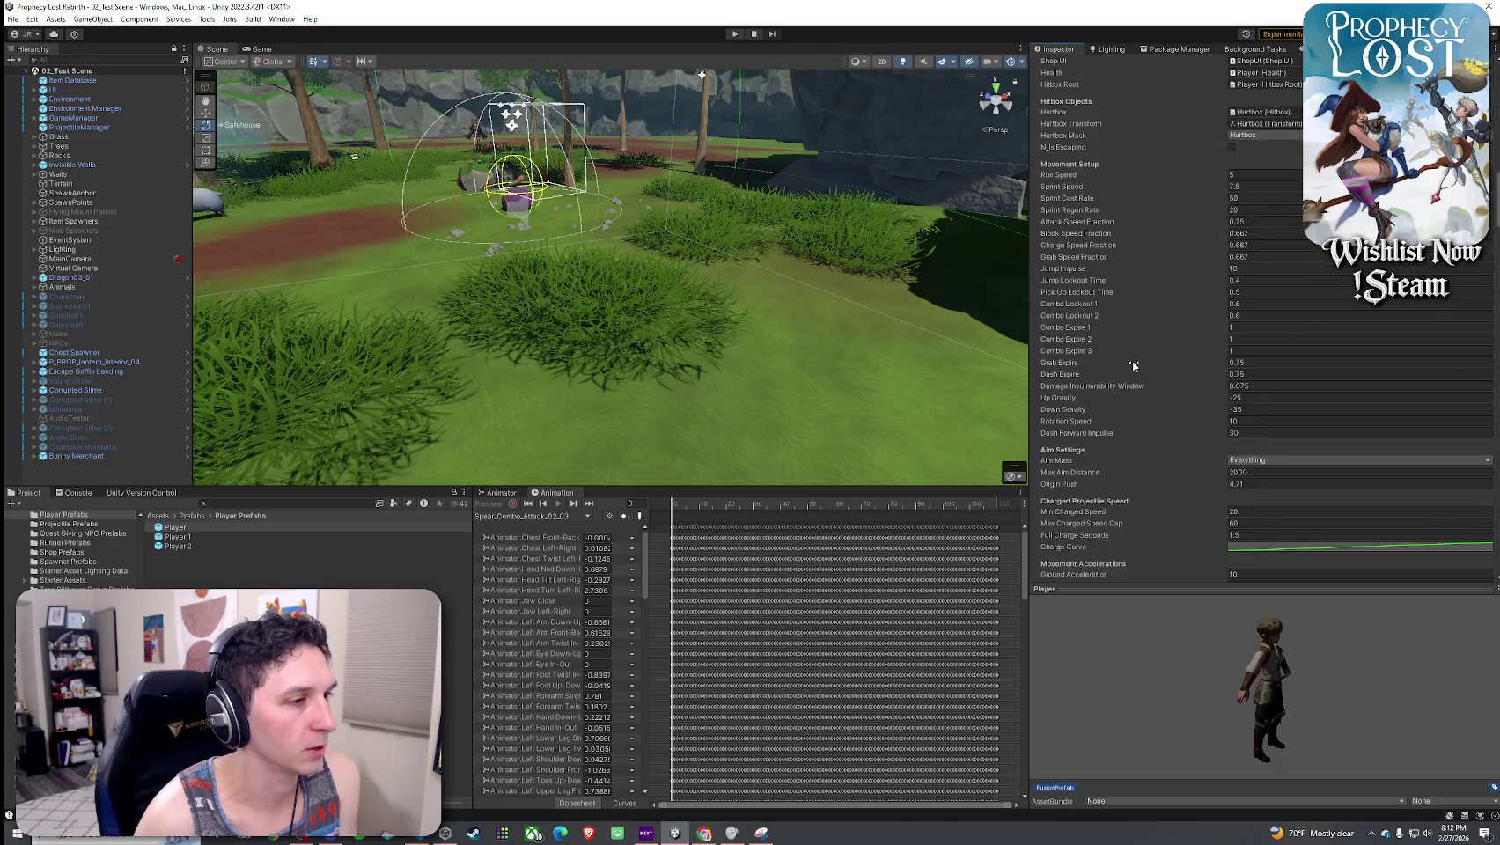
scroll(1133, 366, up, 20)
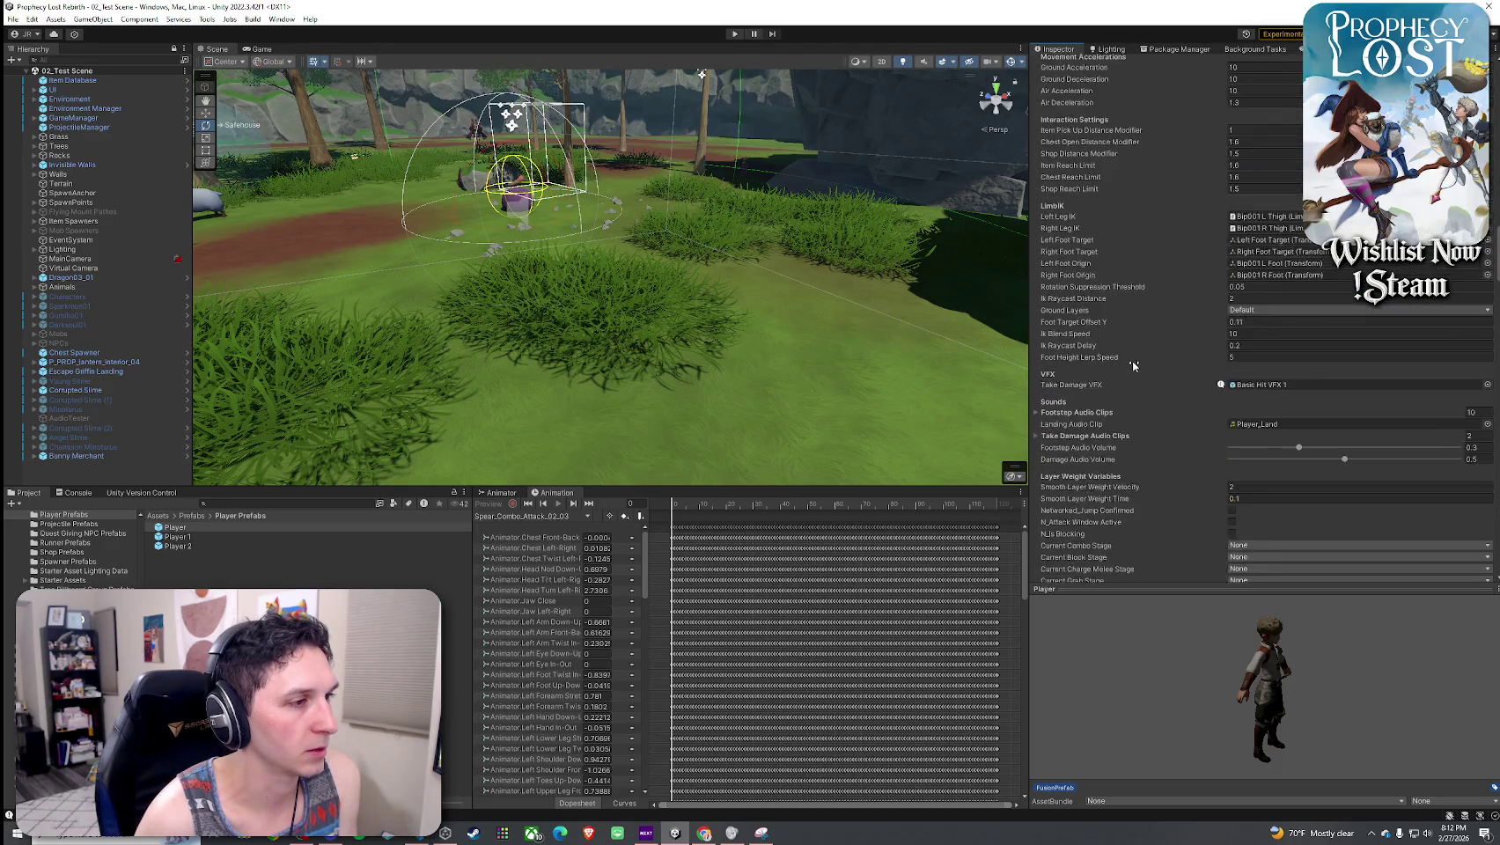
scroll(1133, 366, down, 10)
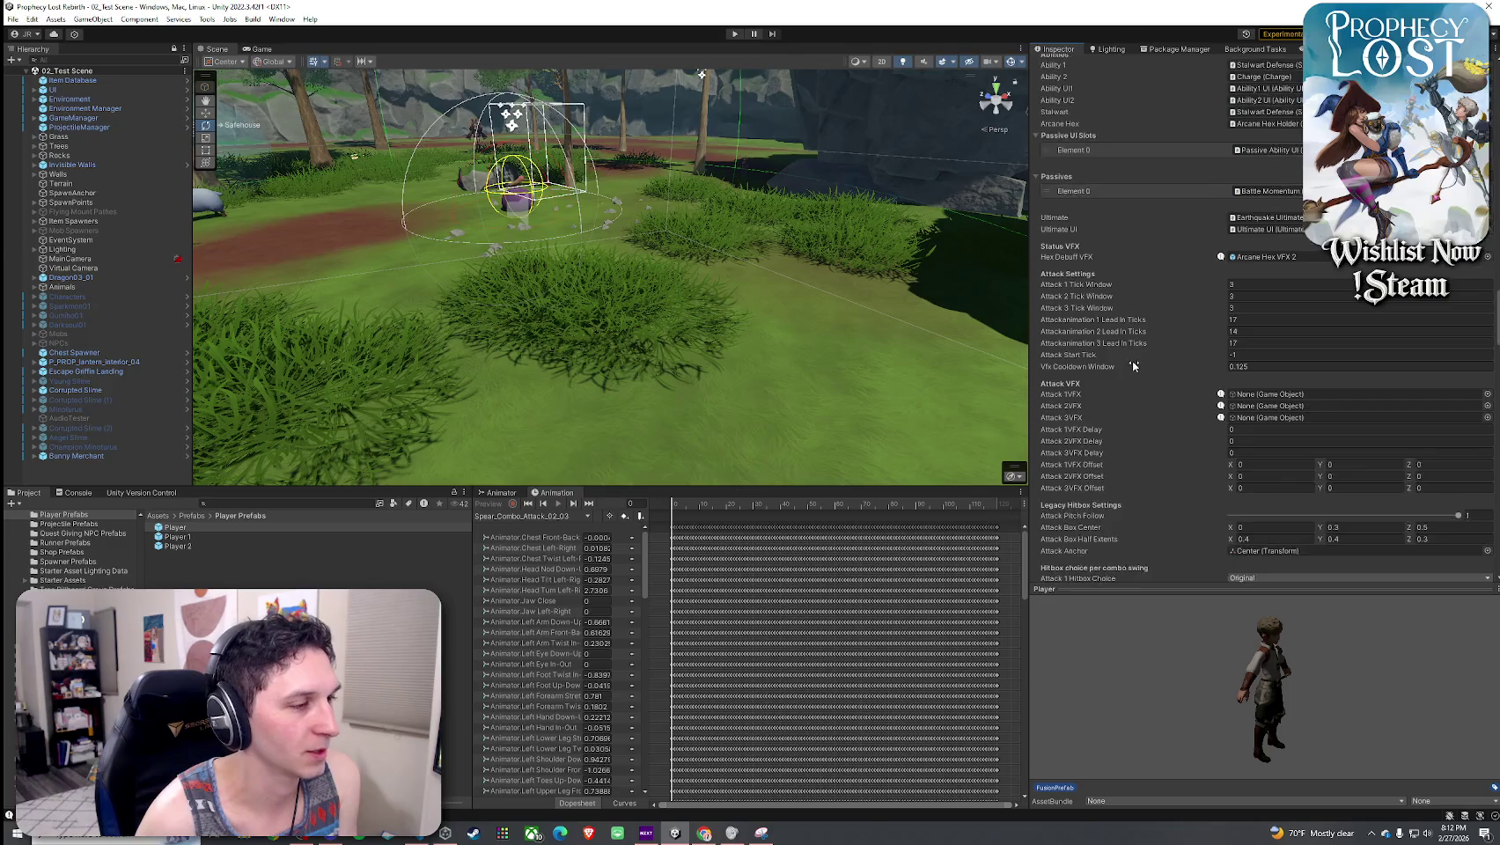
scroll(1133, 366, down, 7)
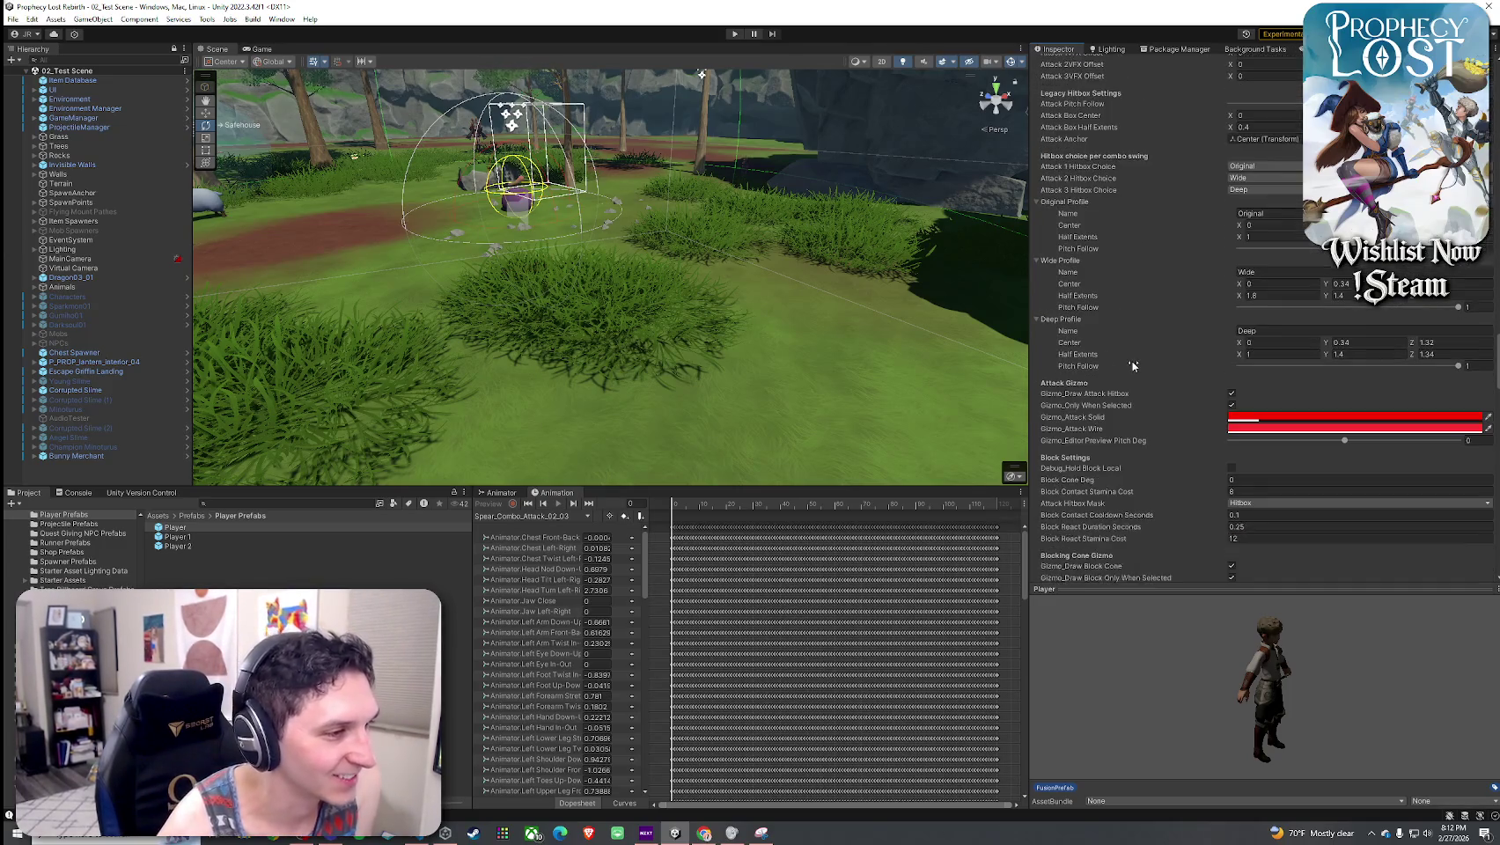
scroll(1131, 361, down, 10)
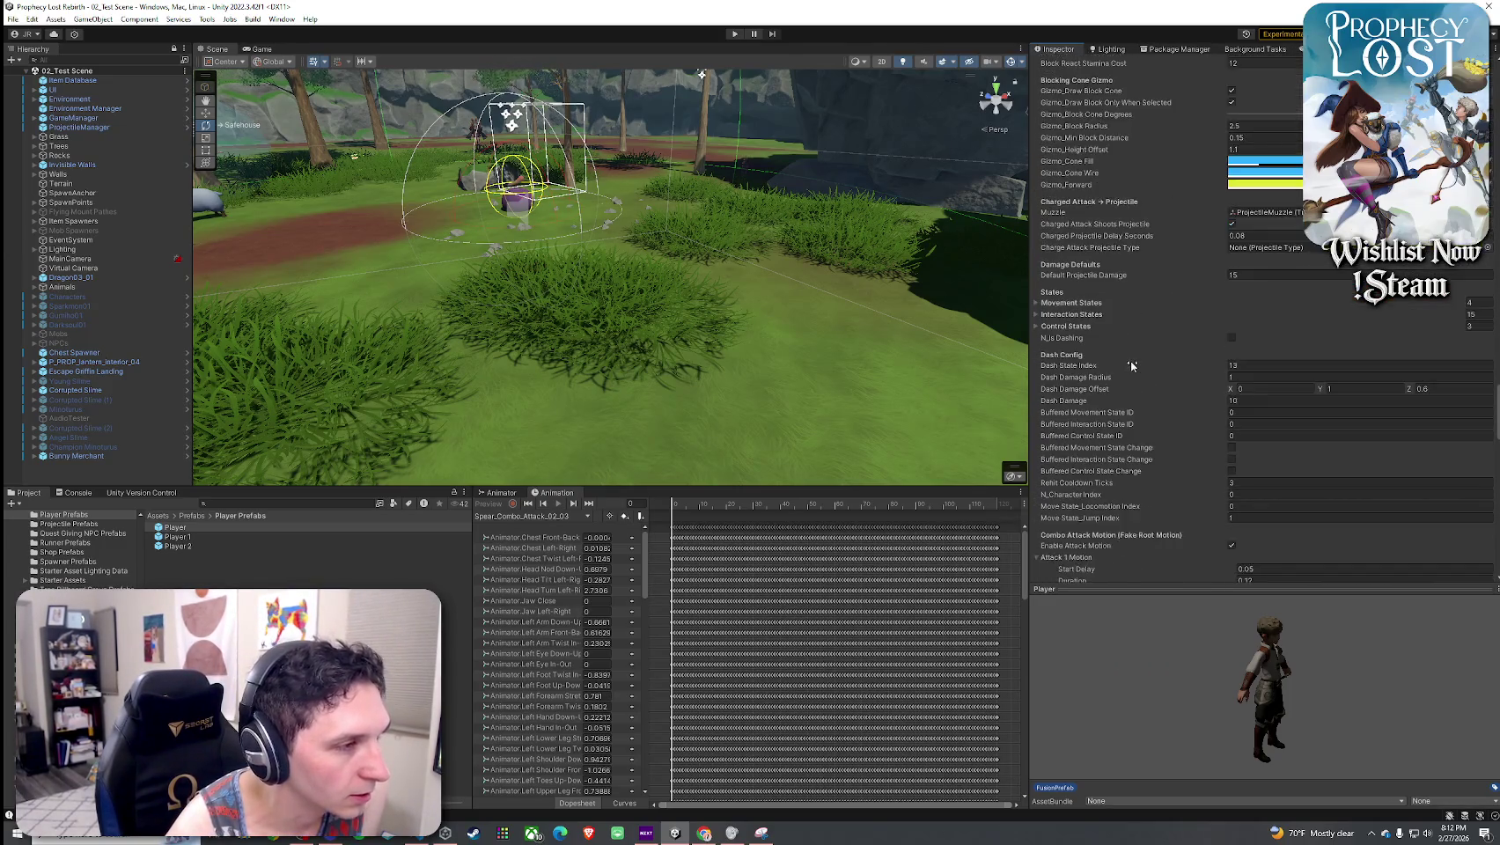
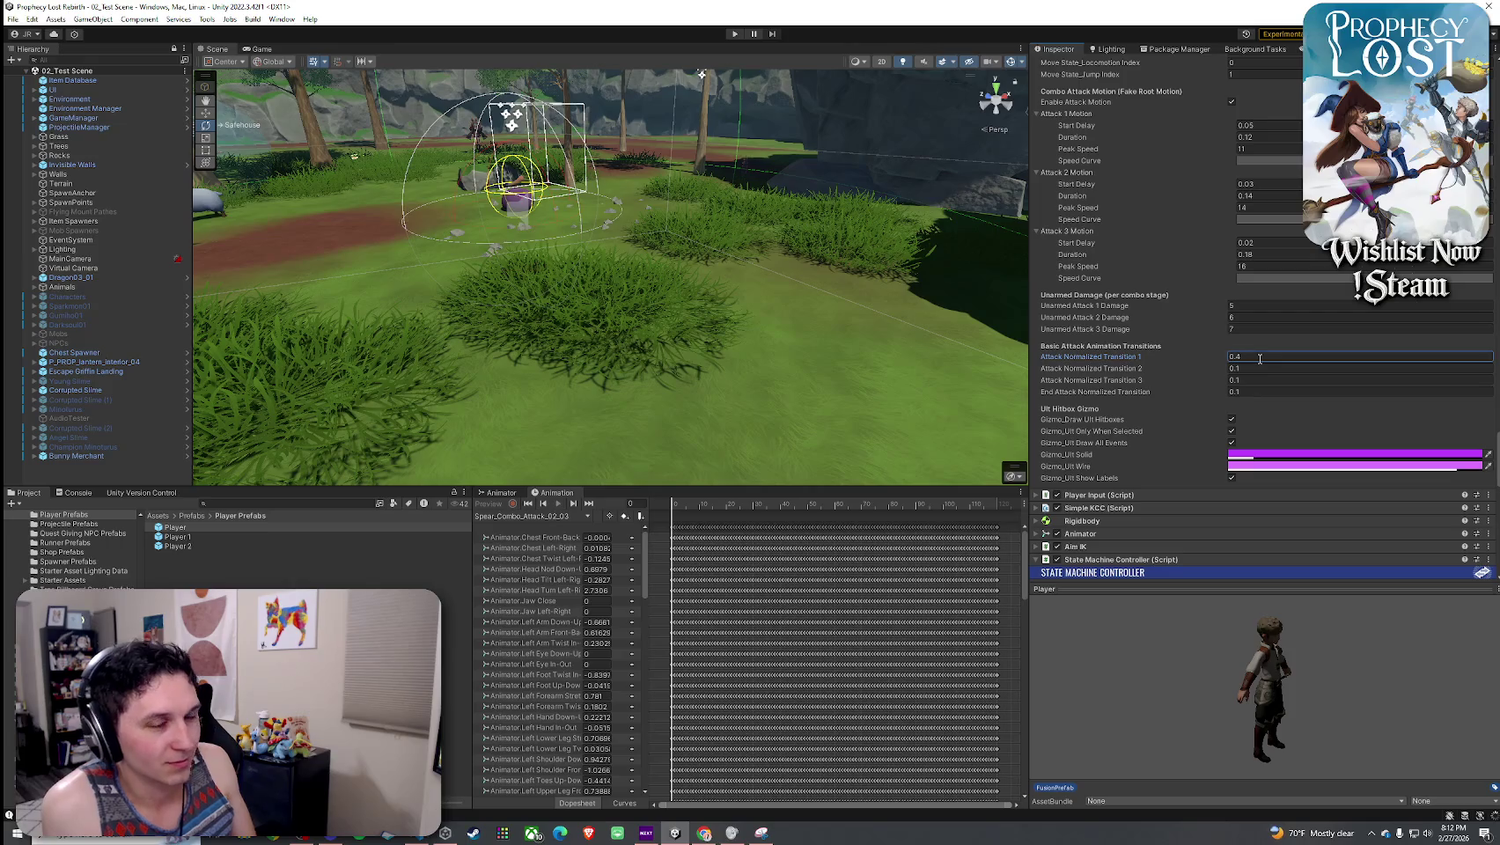
- Run the Prophecy Lost scene in play mode to view the title screen, then stop it
click(12, 19)
click(39, 63)
click(734, 33)
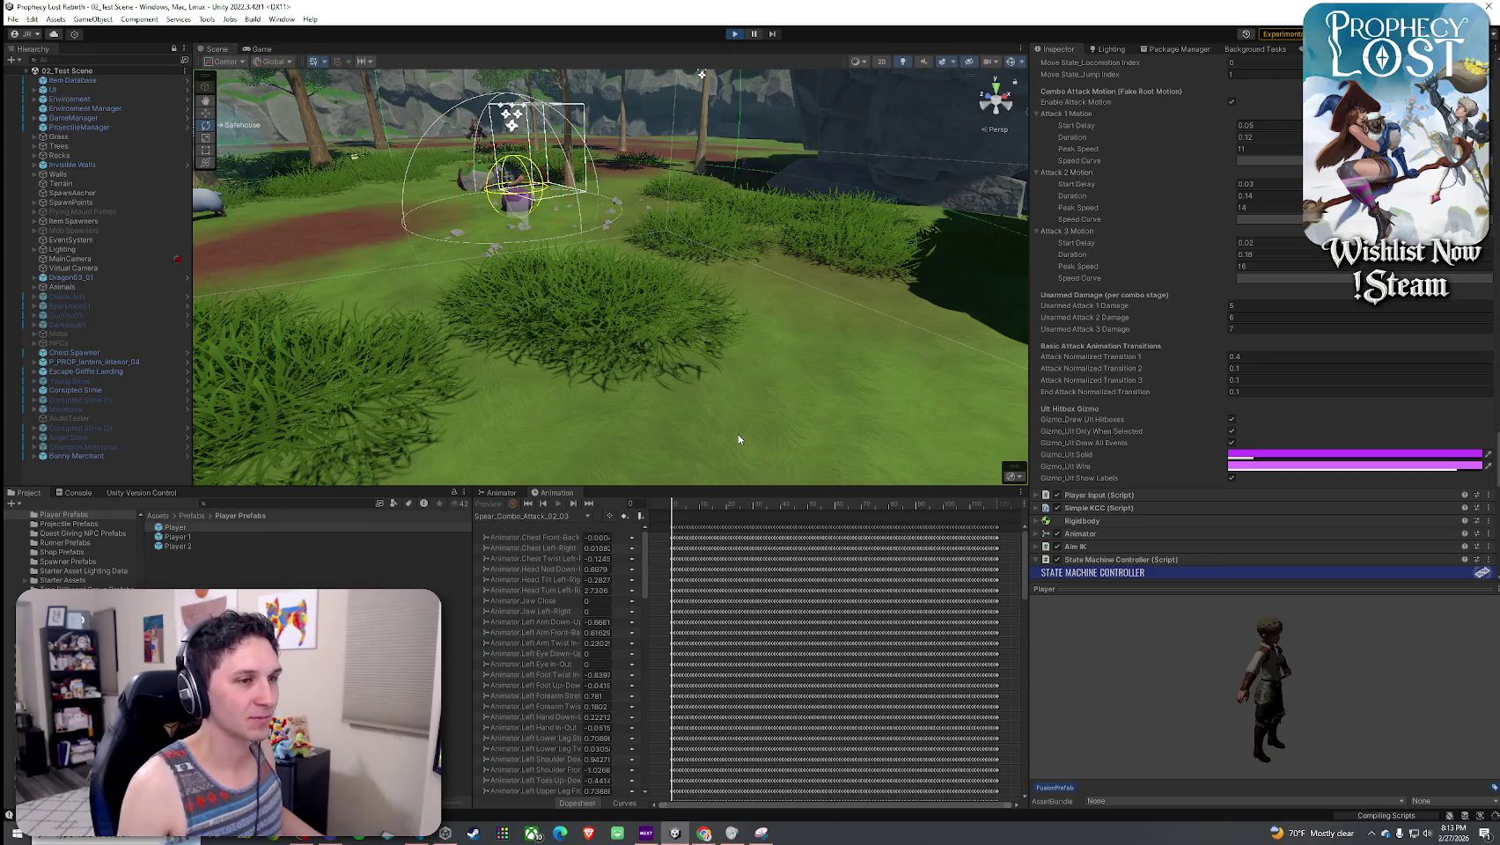
click(736, 367)
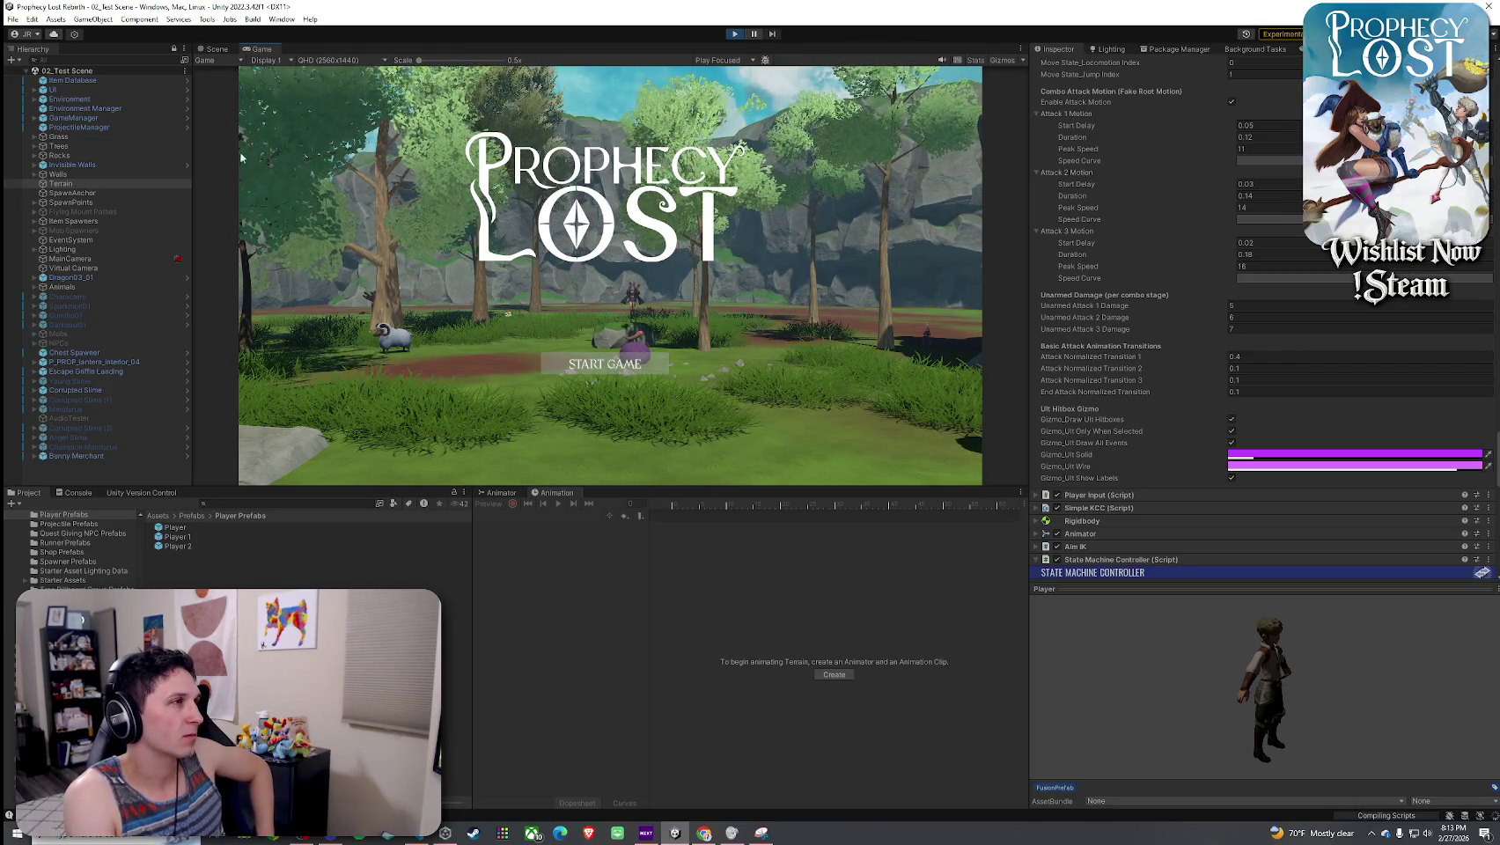
click(735, 33)
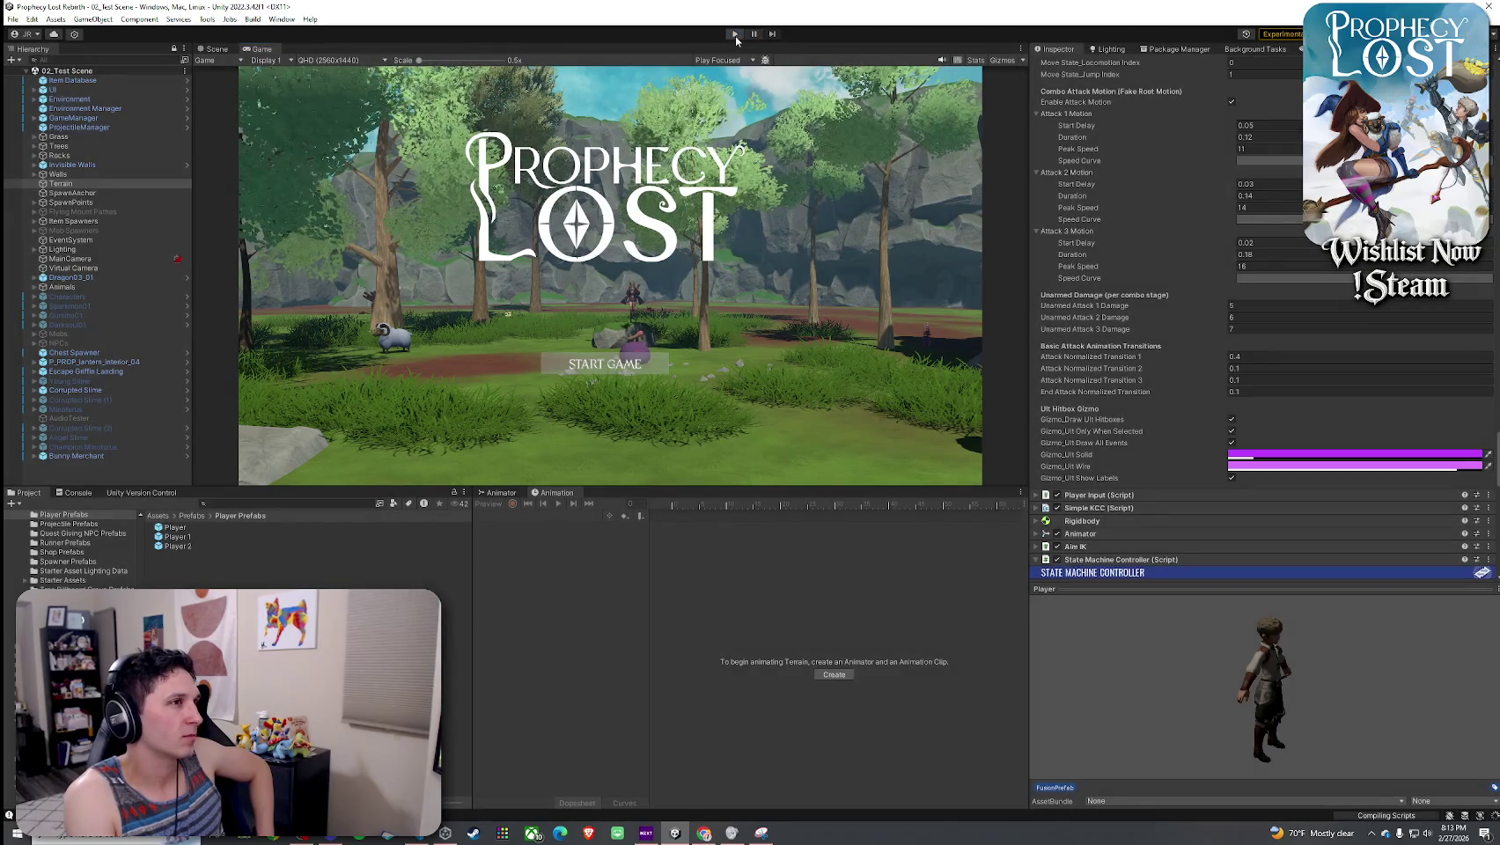
- Restart play mode and enlarge the Game view
click(735, 36)
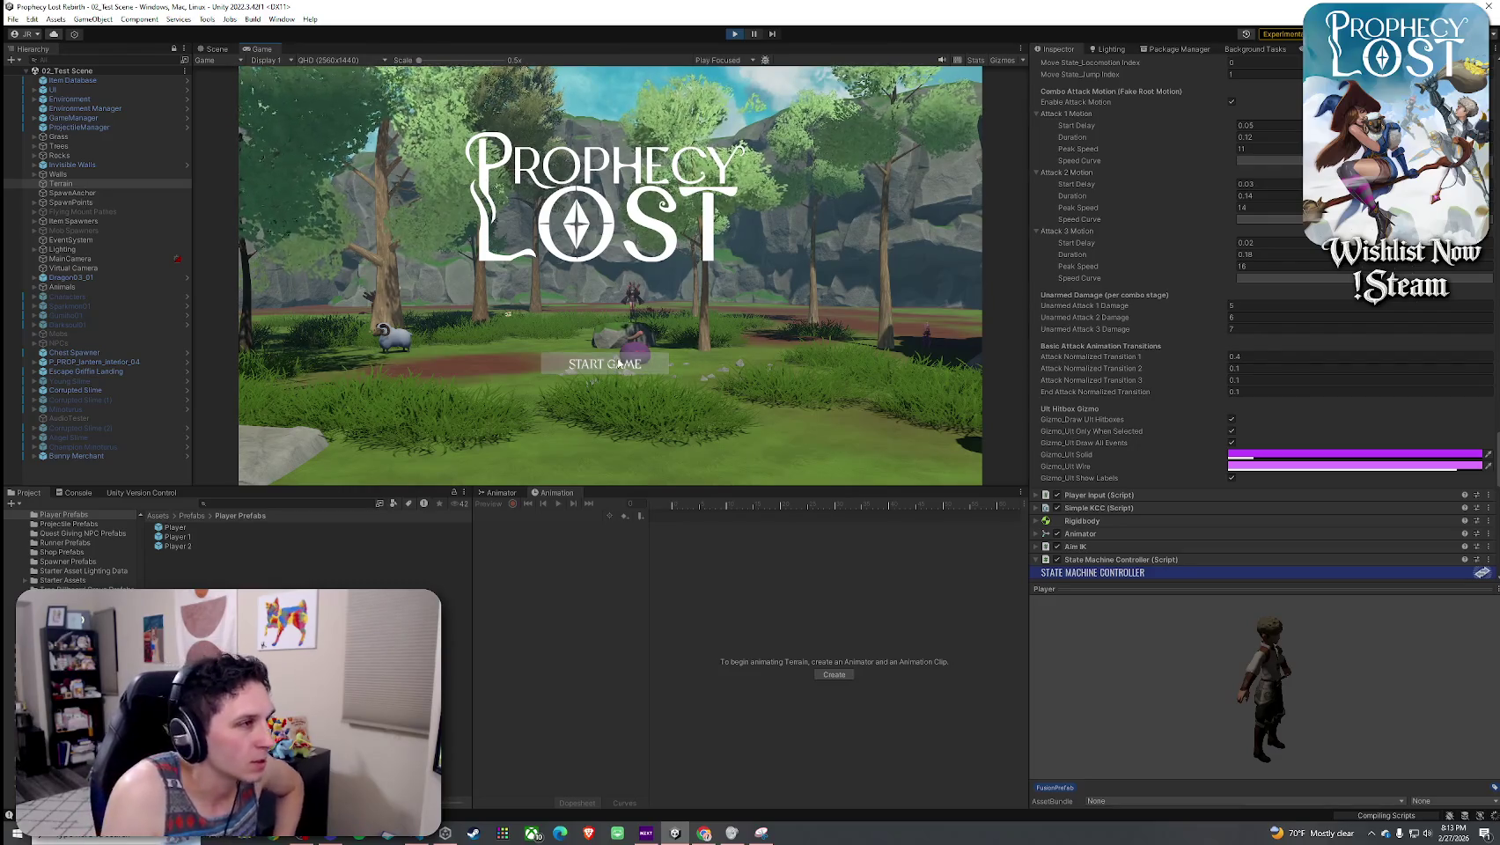
drag(647, 488, 647, 634)
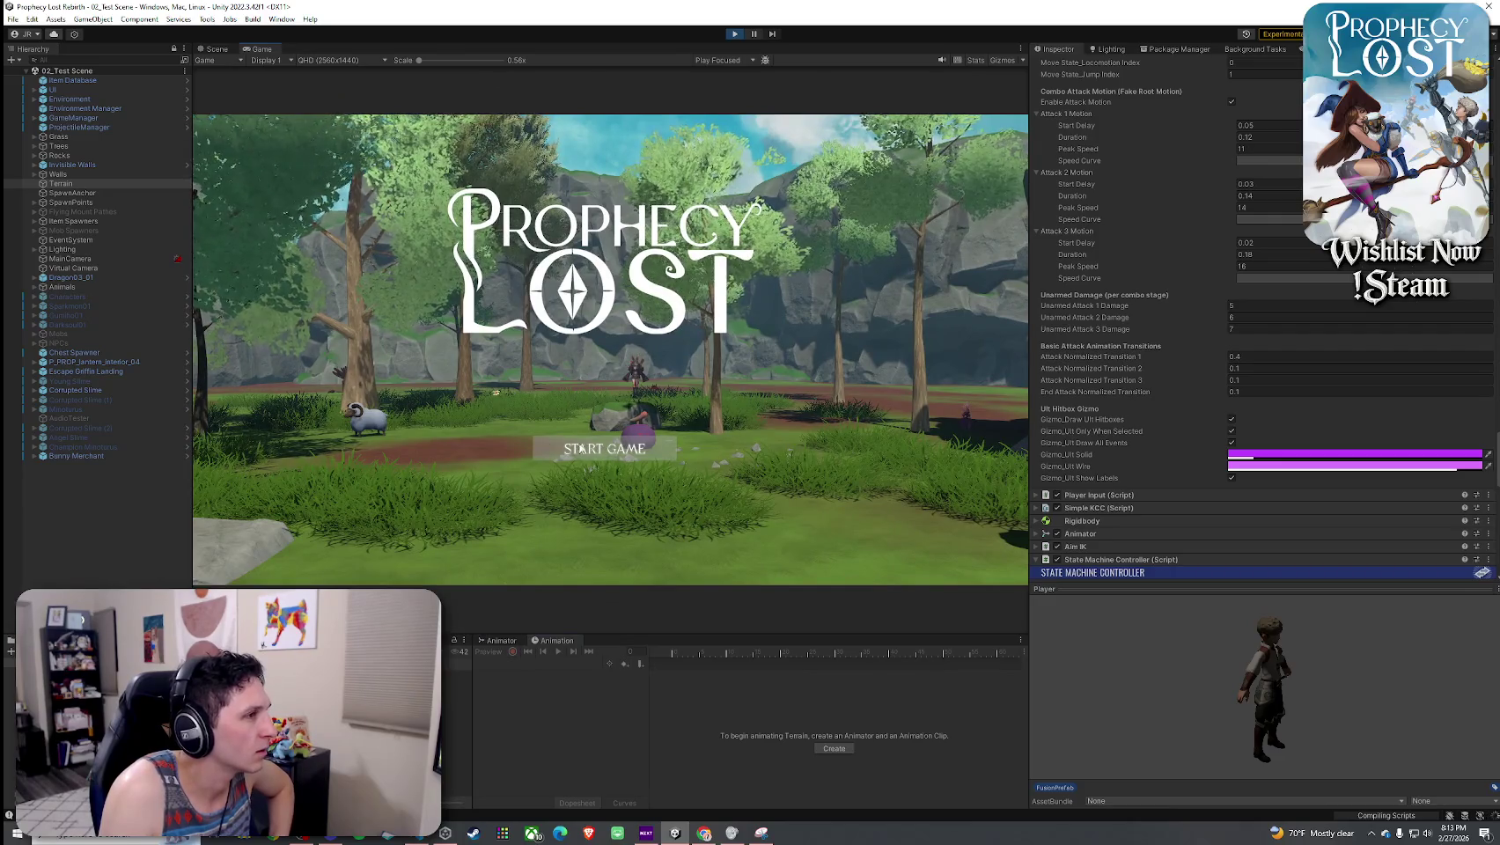
key(ctrl+1)
click(677, 126)
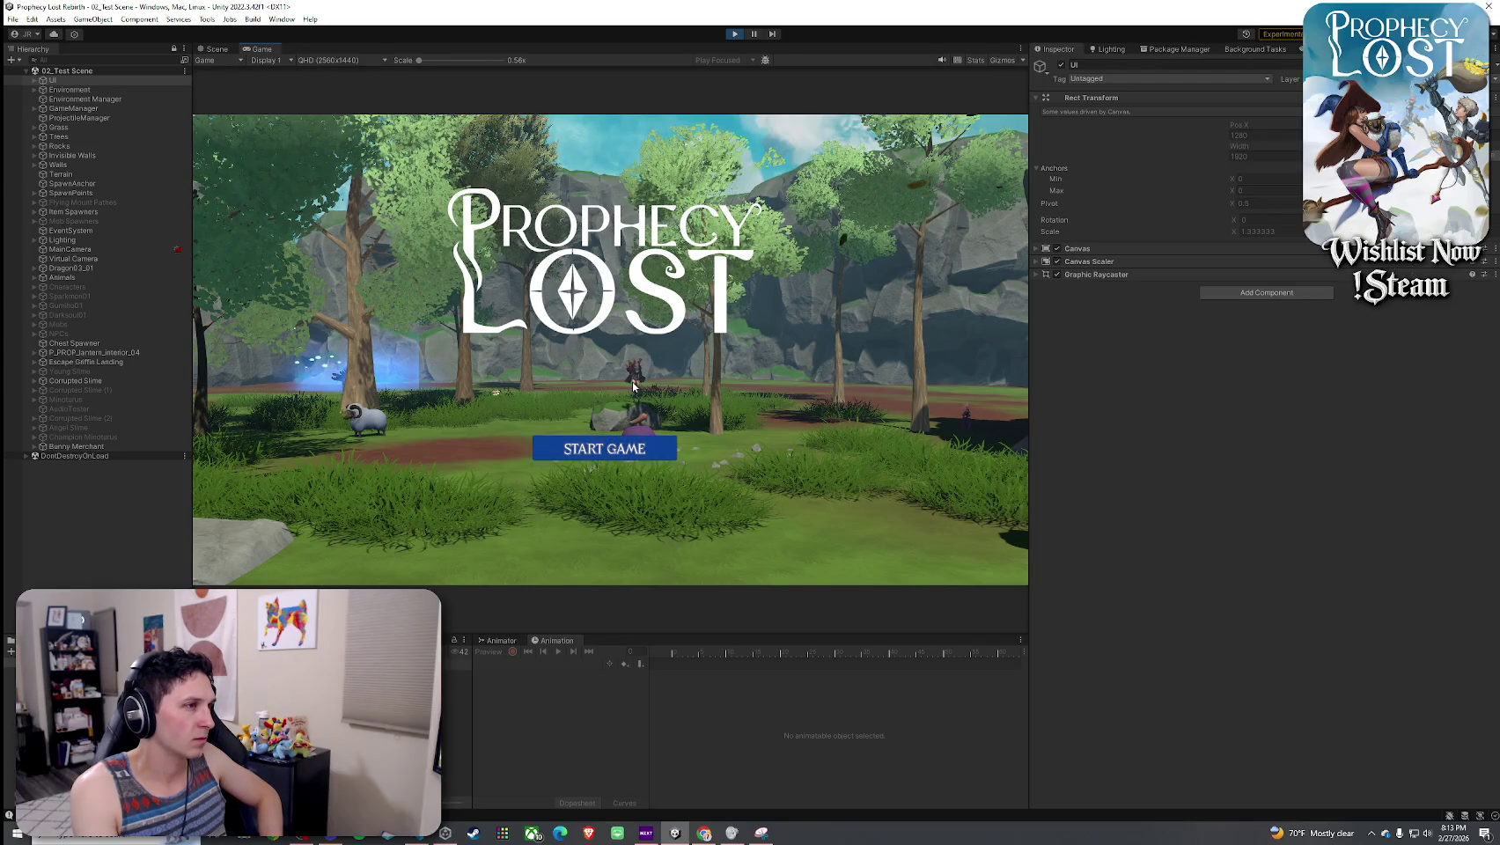
- Start the game, equip the Hunting Spear from the inventory, and swing two combo attacks
click(638, 450)
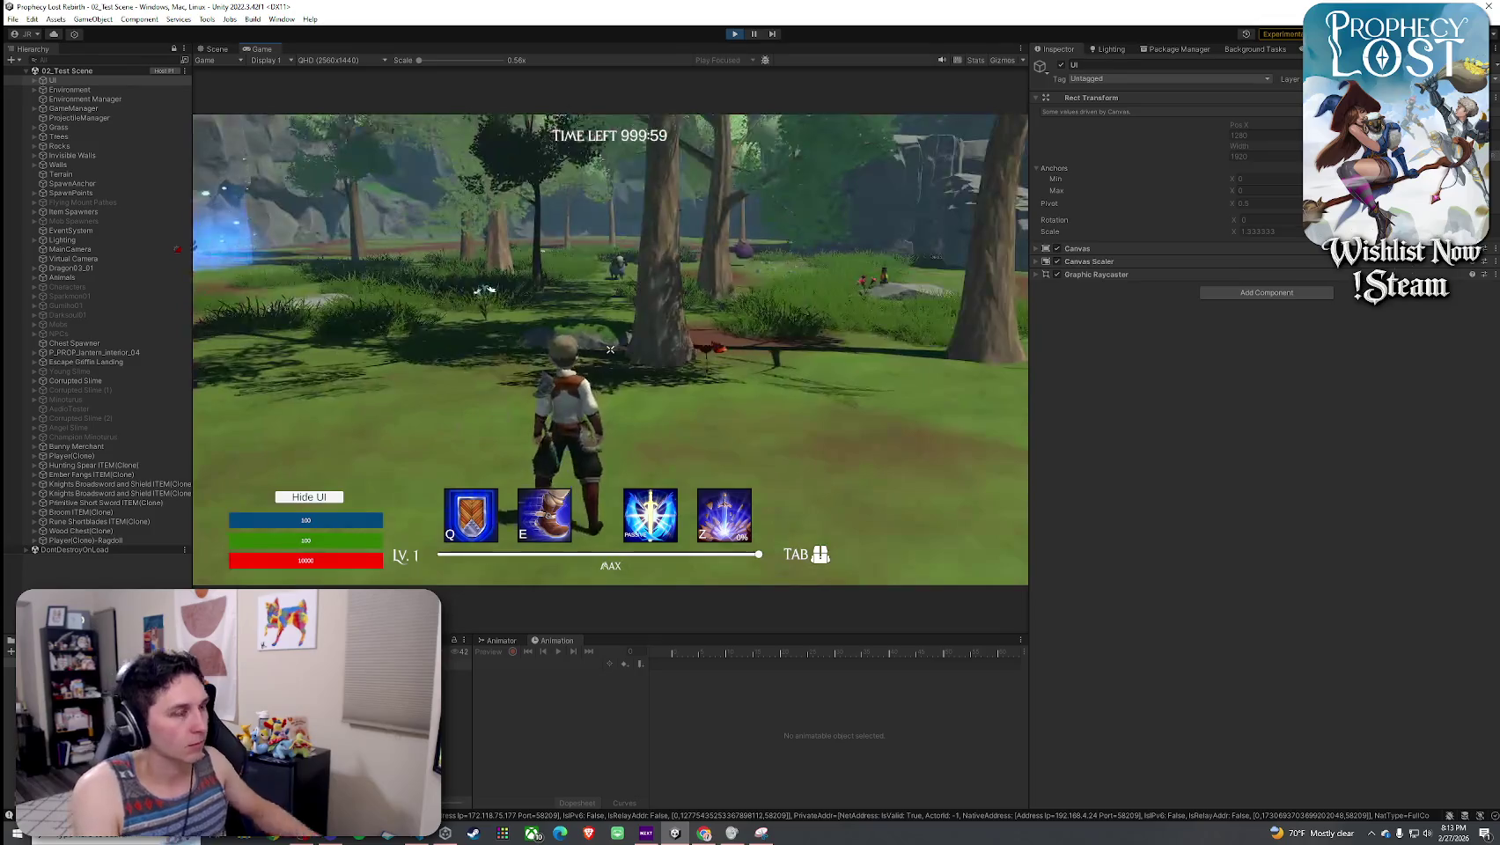
key(w)
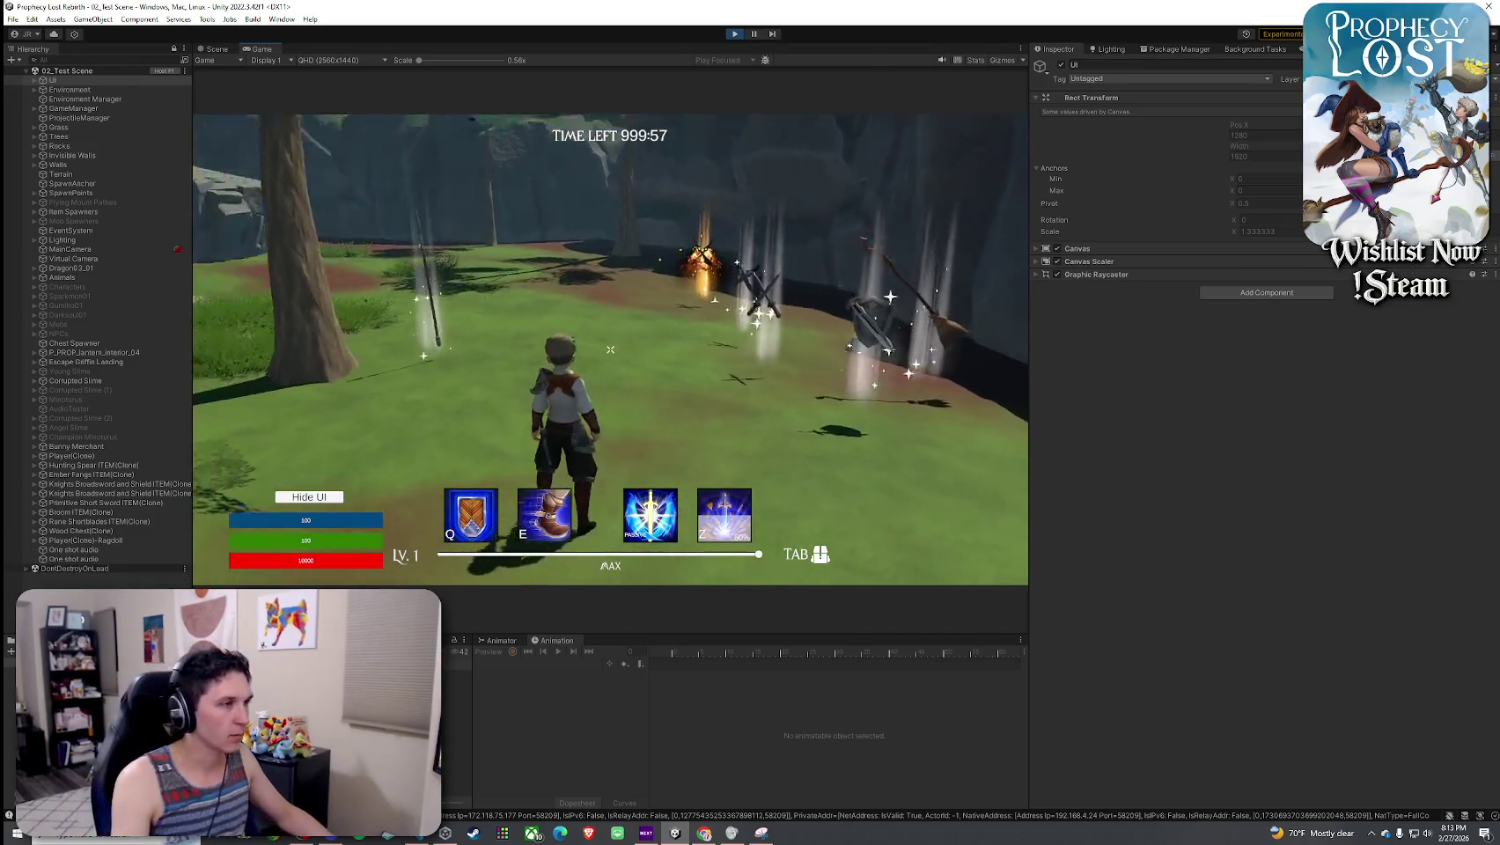
key(Tab)
click(797, 297)
key(Tab)
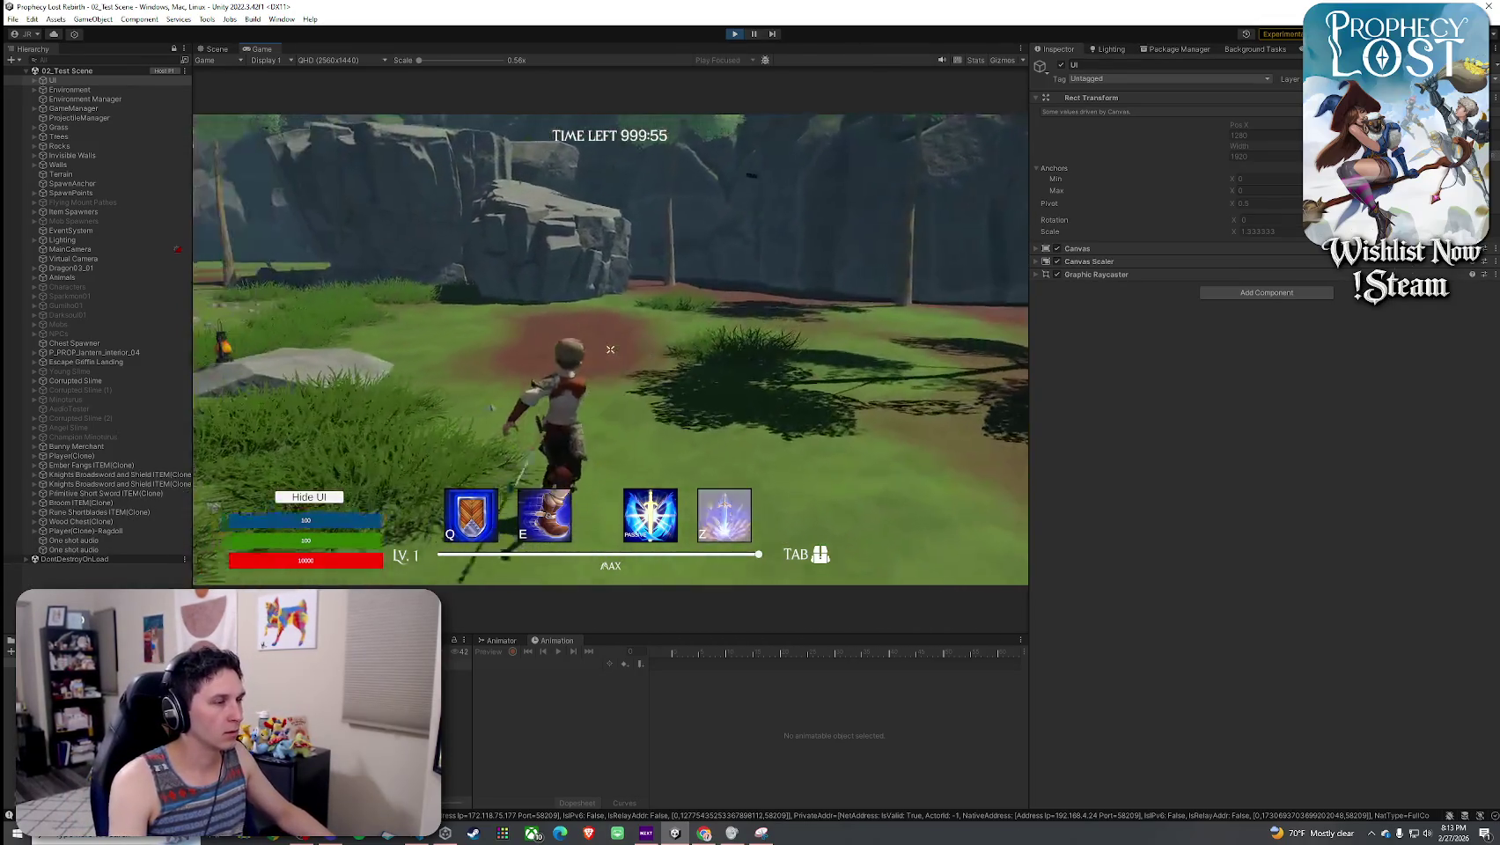
click(611, 350)
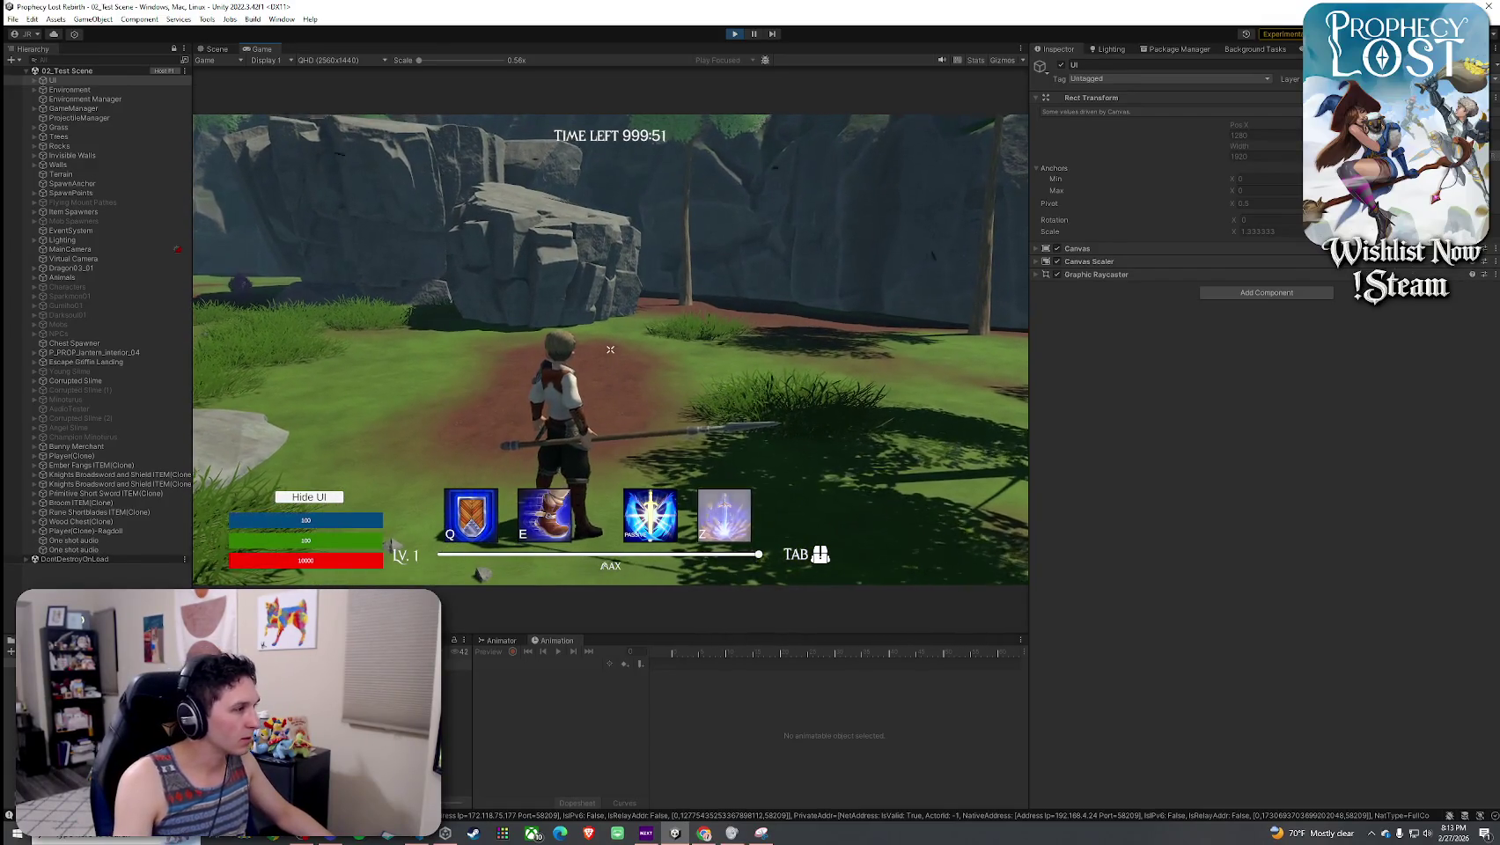
click(611, 350)
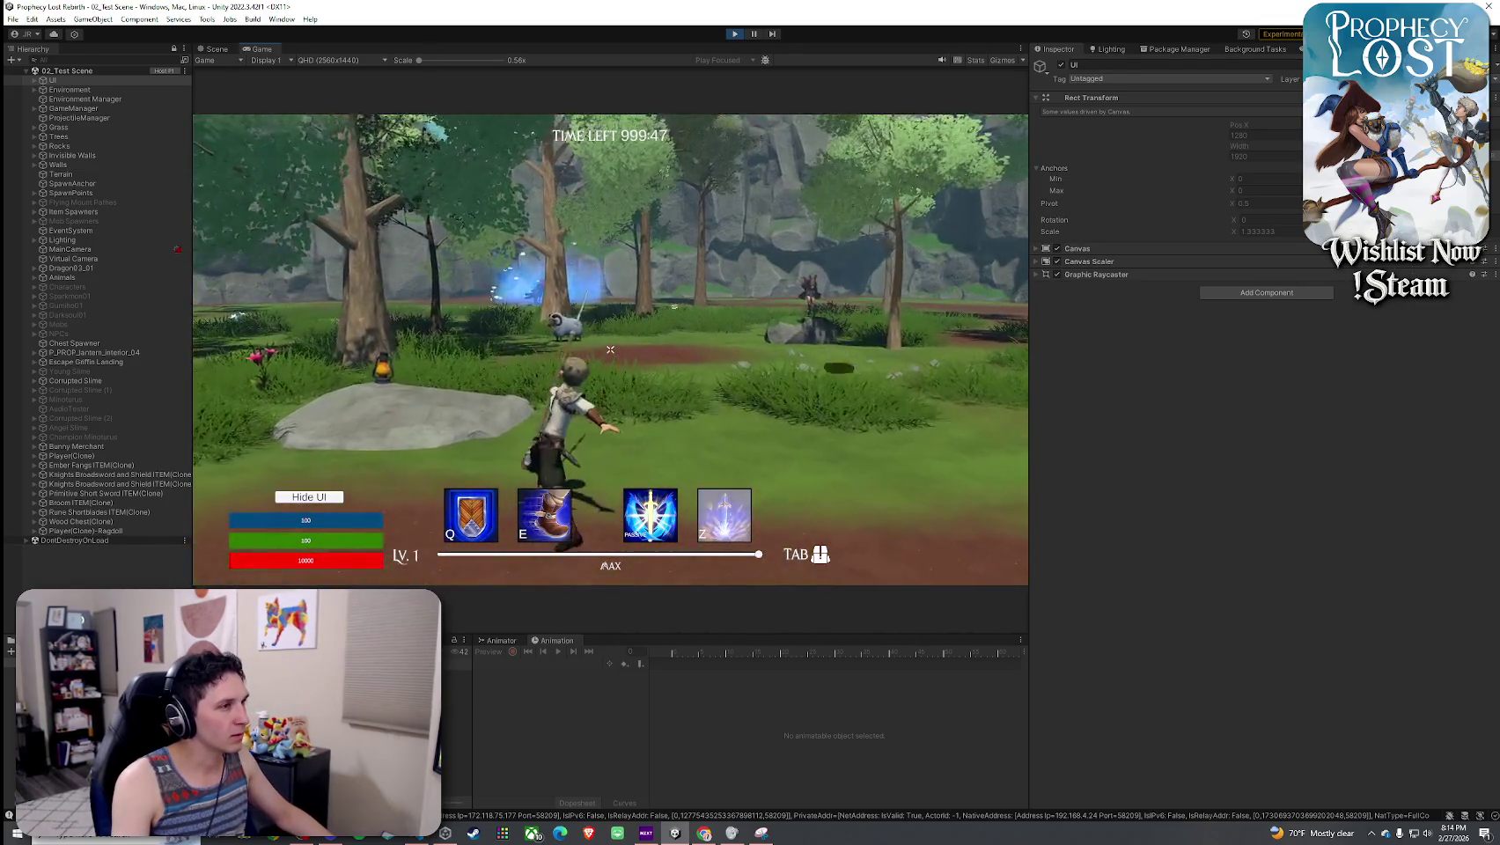
key(super)
click(66, 399)
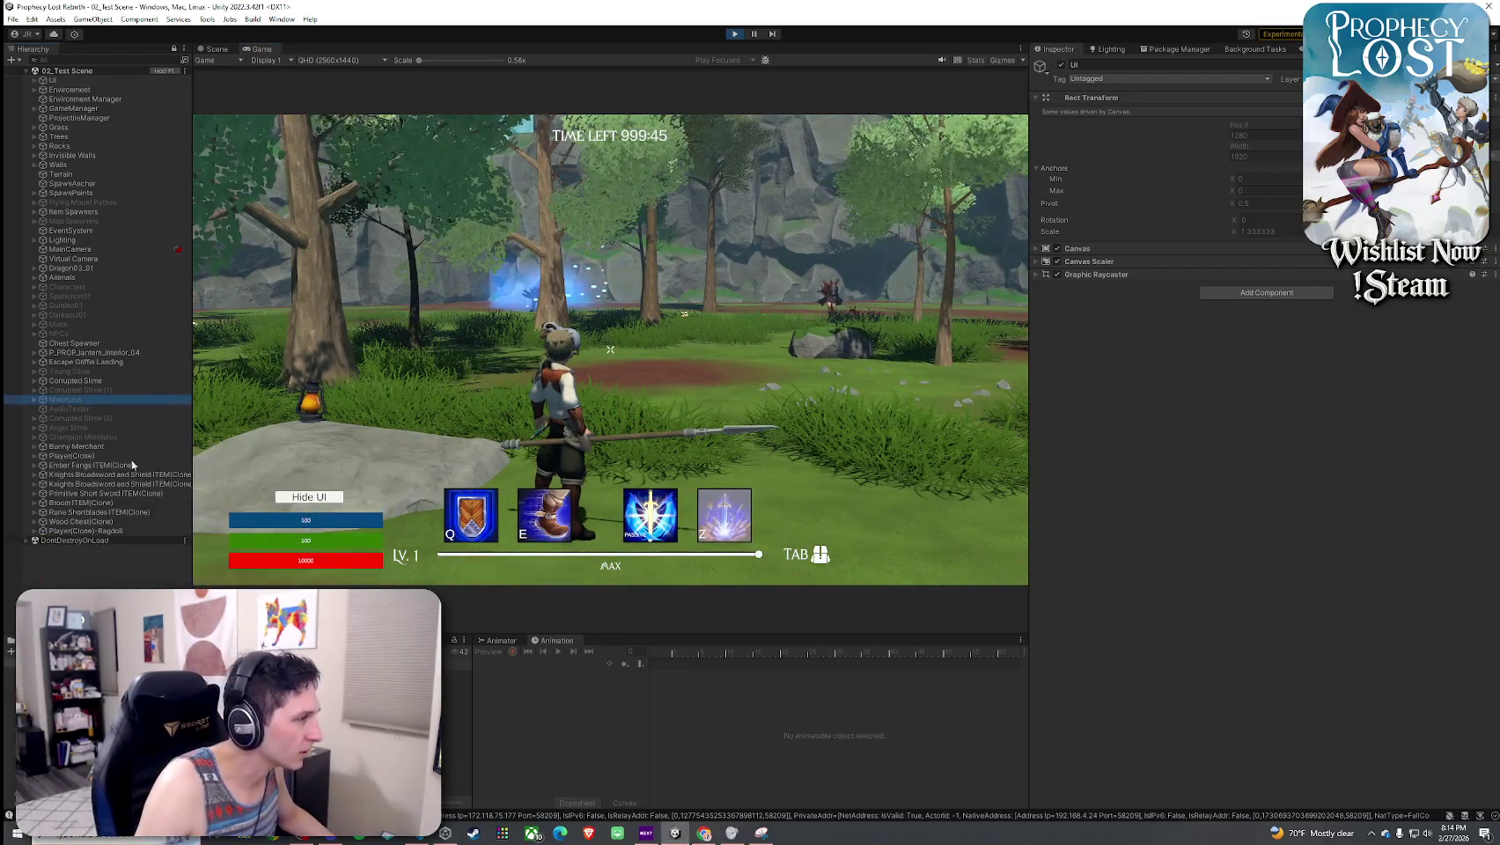
- Select Player(Clone) and edit Attack Normalized Transition 1 under Basic Attack Animation Transitions
click(71, 455)
scroll(1100, 493, down, 15)
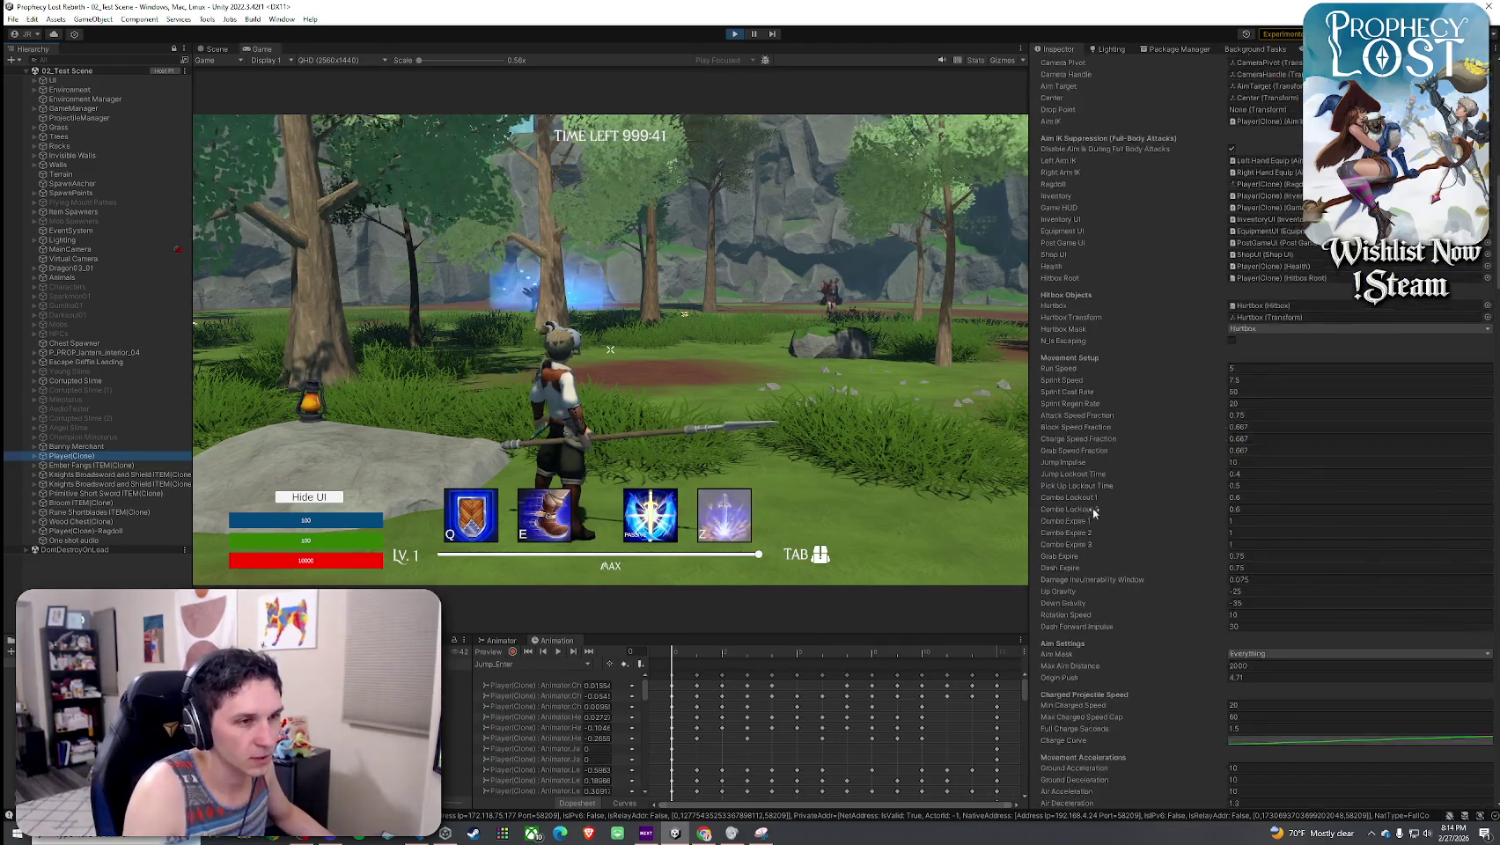
scroll(1108, 508, down, 15)
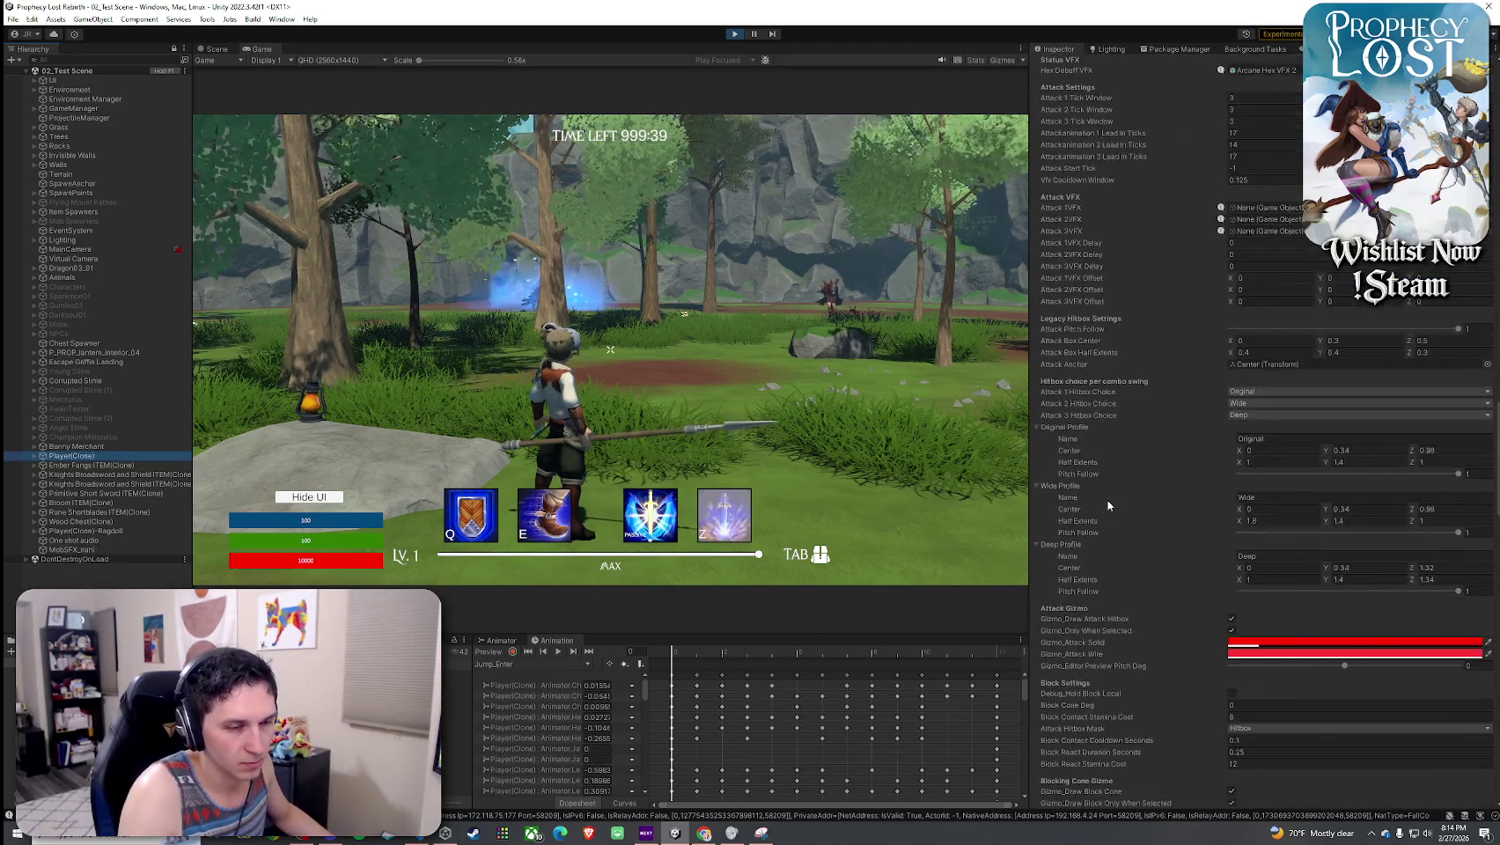
scroll(1109, 506, down, 10)
click(1273, 581)
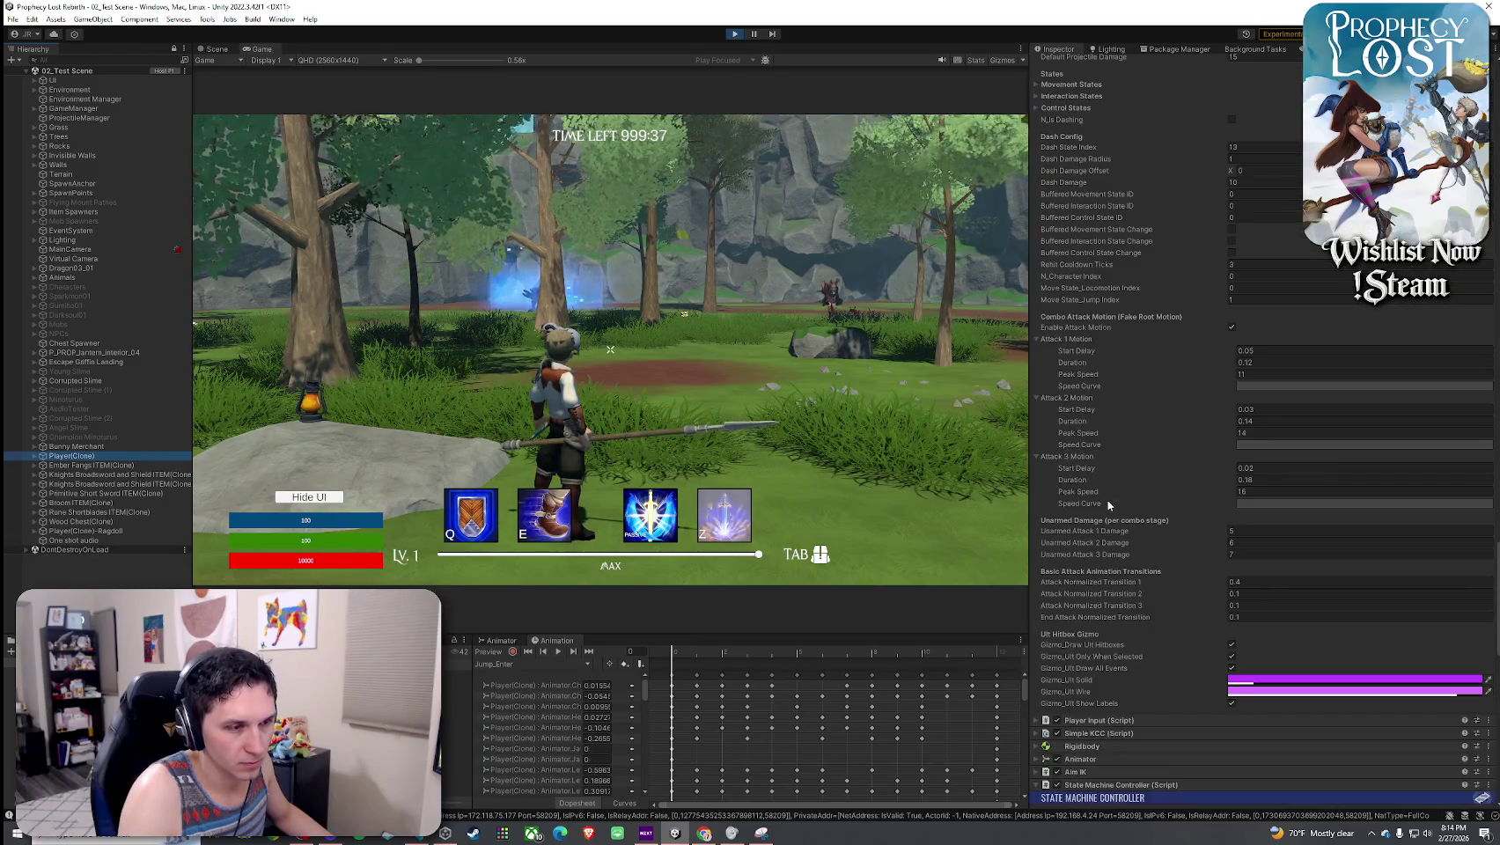
text(4)
key(Return)
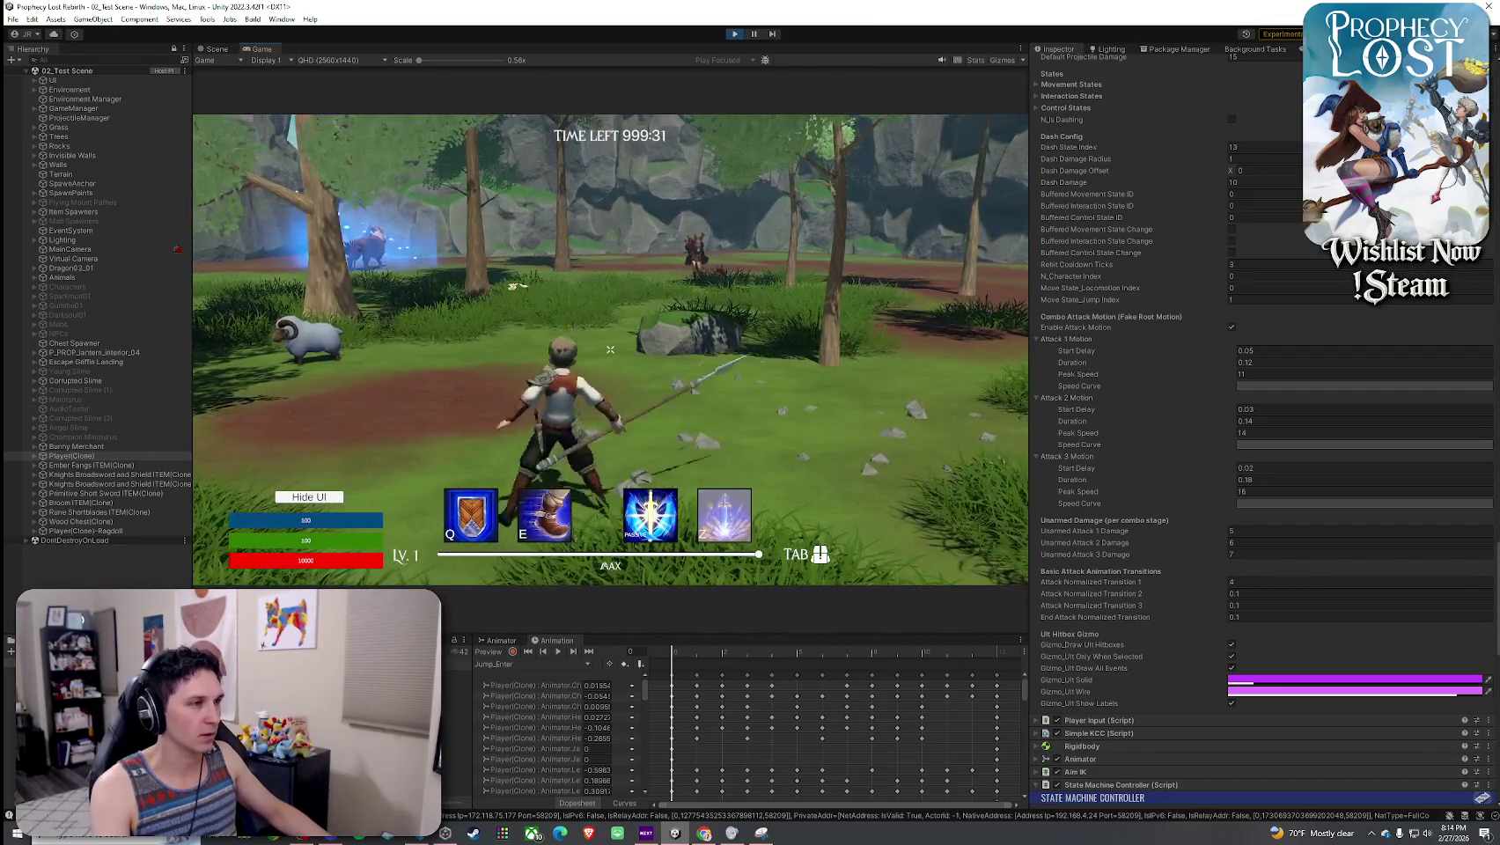
- Re-enter Attack Normalized Transition 1 until it reads 0.04
key(super)
click(1291, 597)
click(1274, 581)
text(1)
key(Return)
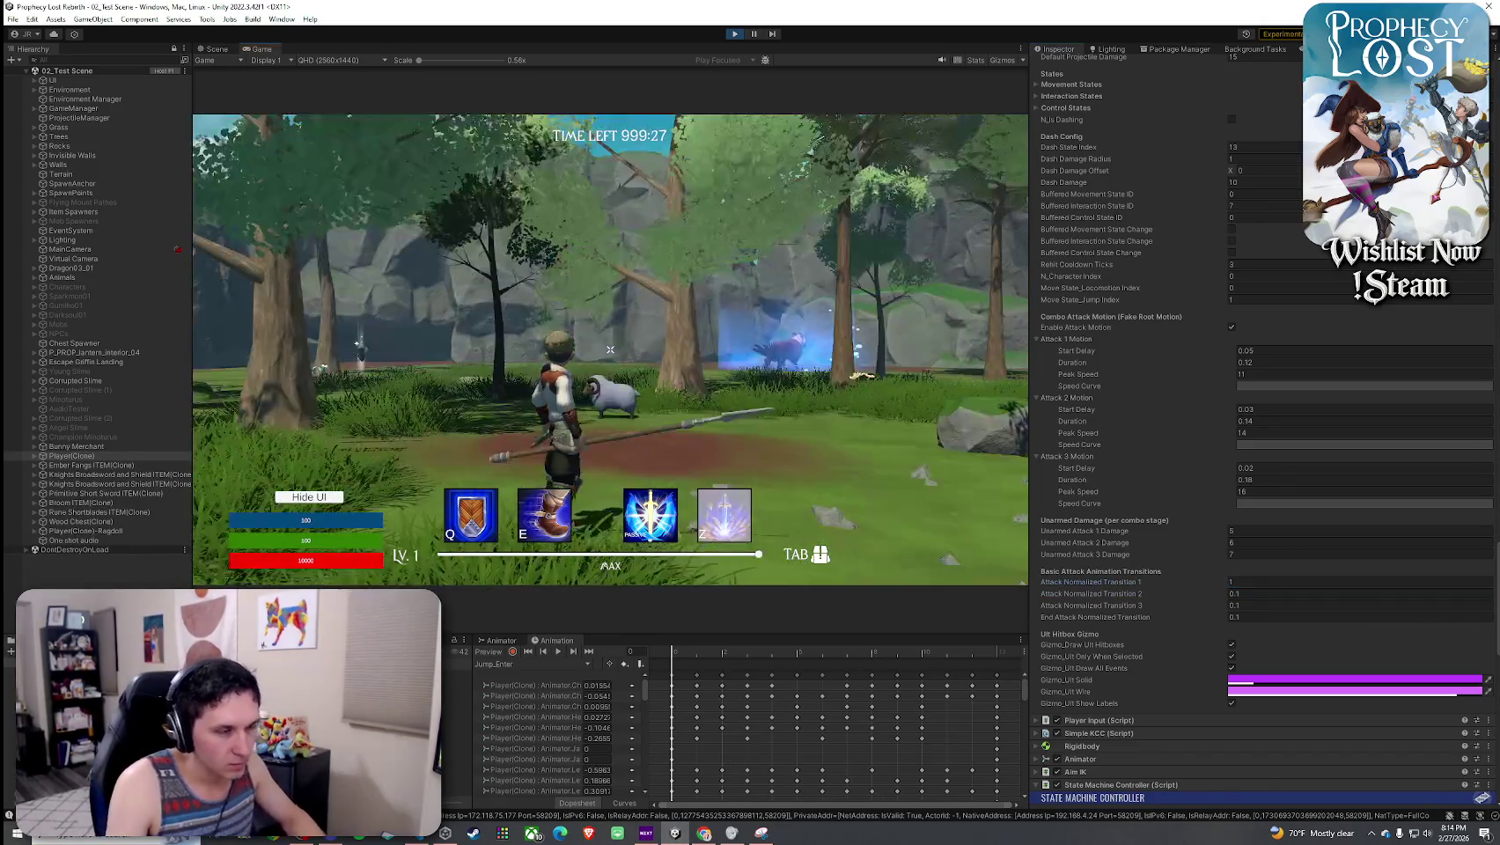
key(super)
click(1247, 581)
key(BackSpace)
text(0.4)
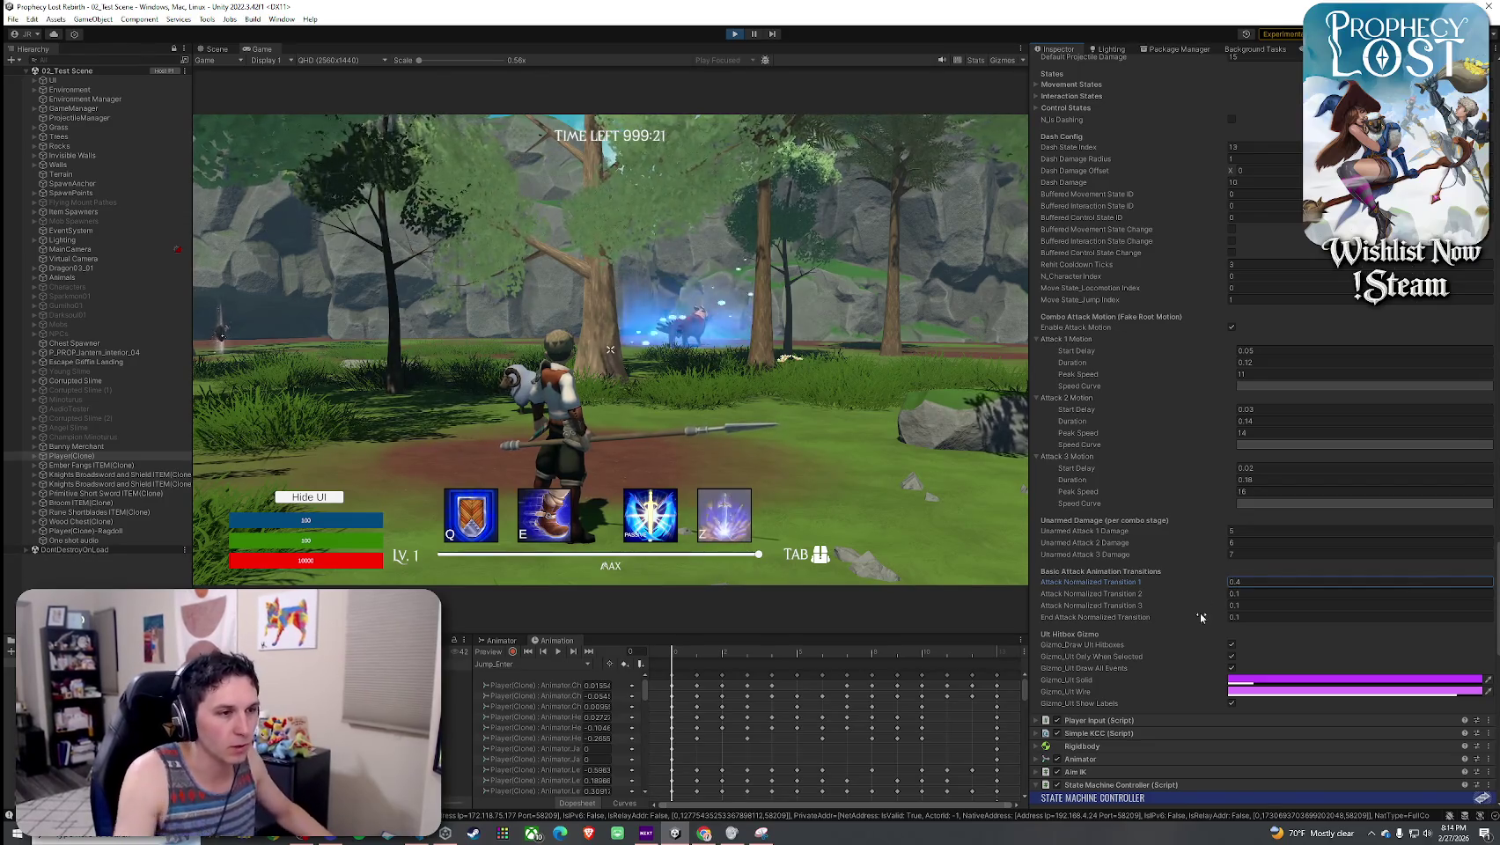
click(968, 529)
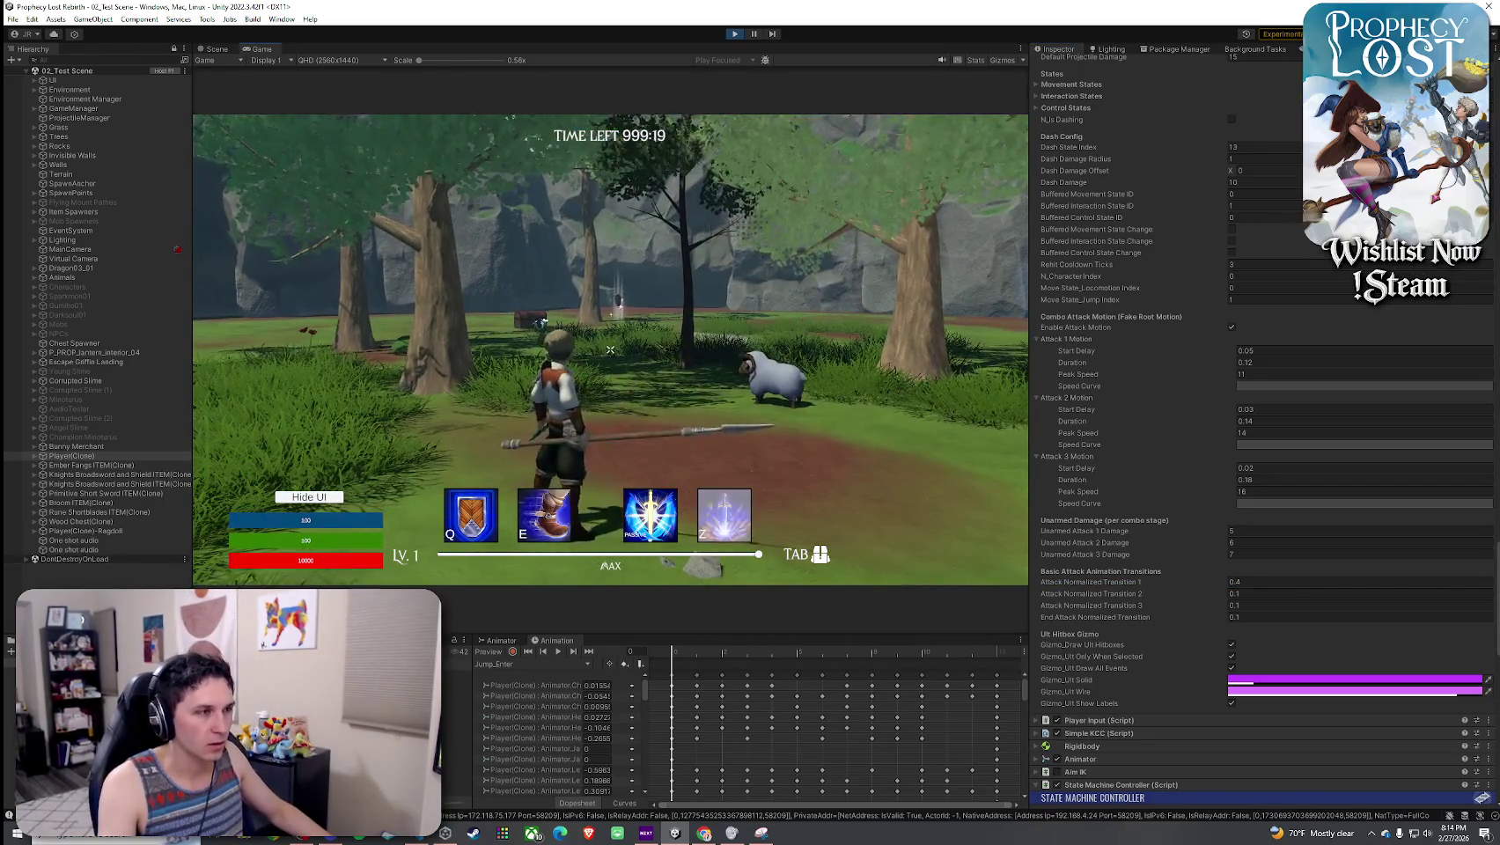
key(super)
click(1240, 582)
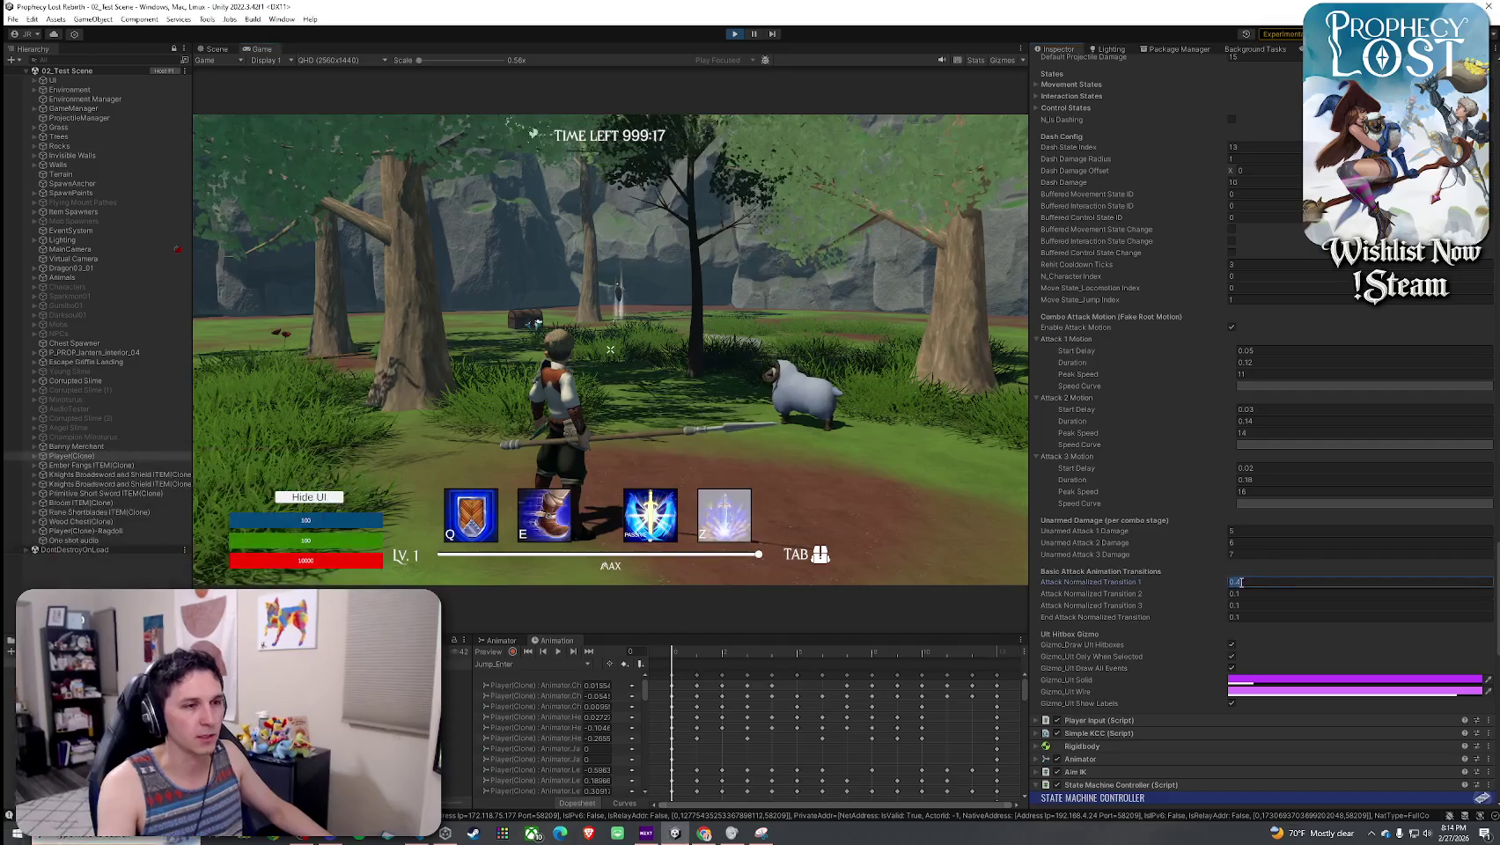
text(0)
key(Return)
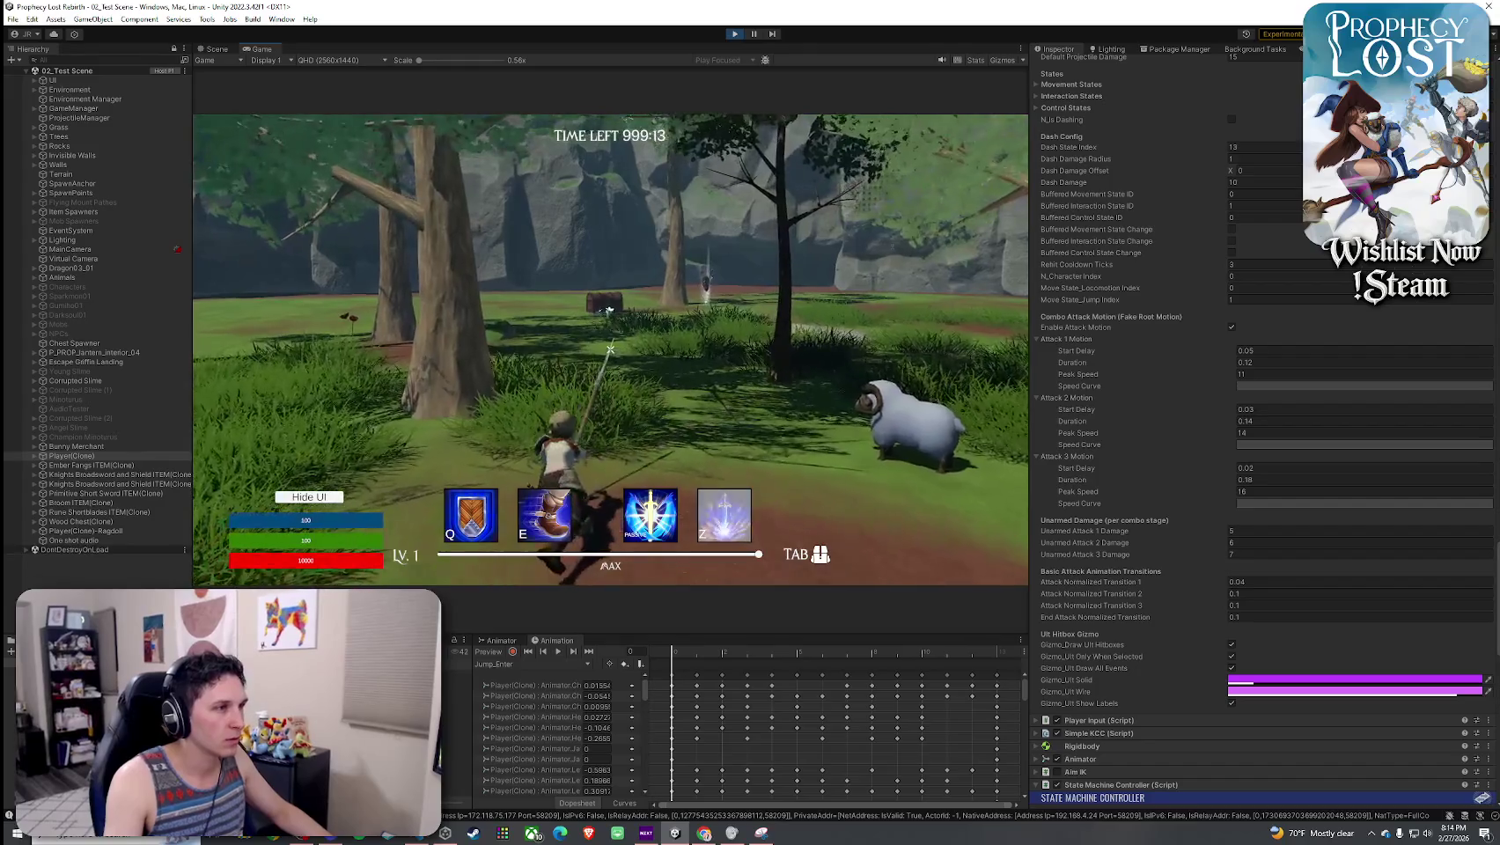
- Run to the chest, open it, and take the Hunting Spear
key(w)
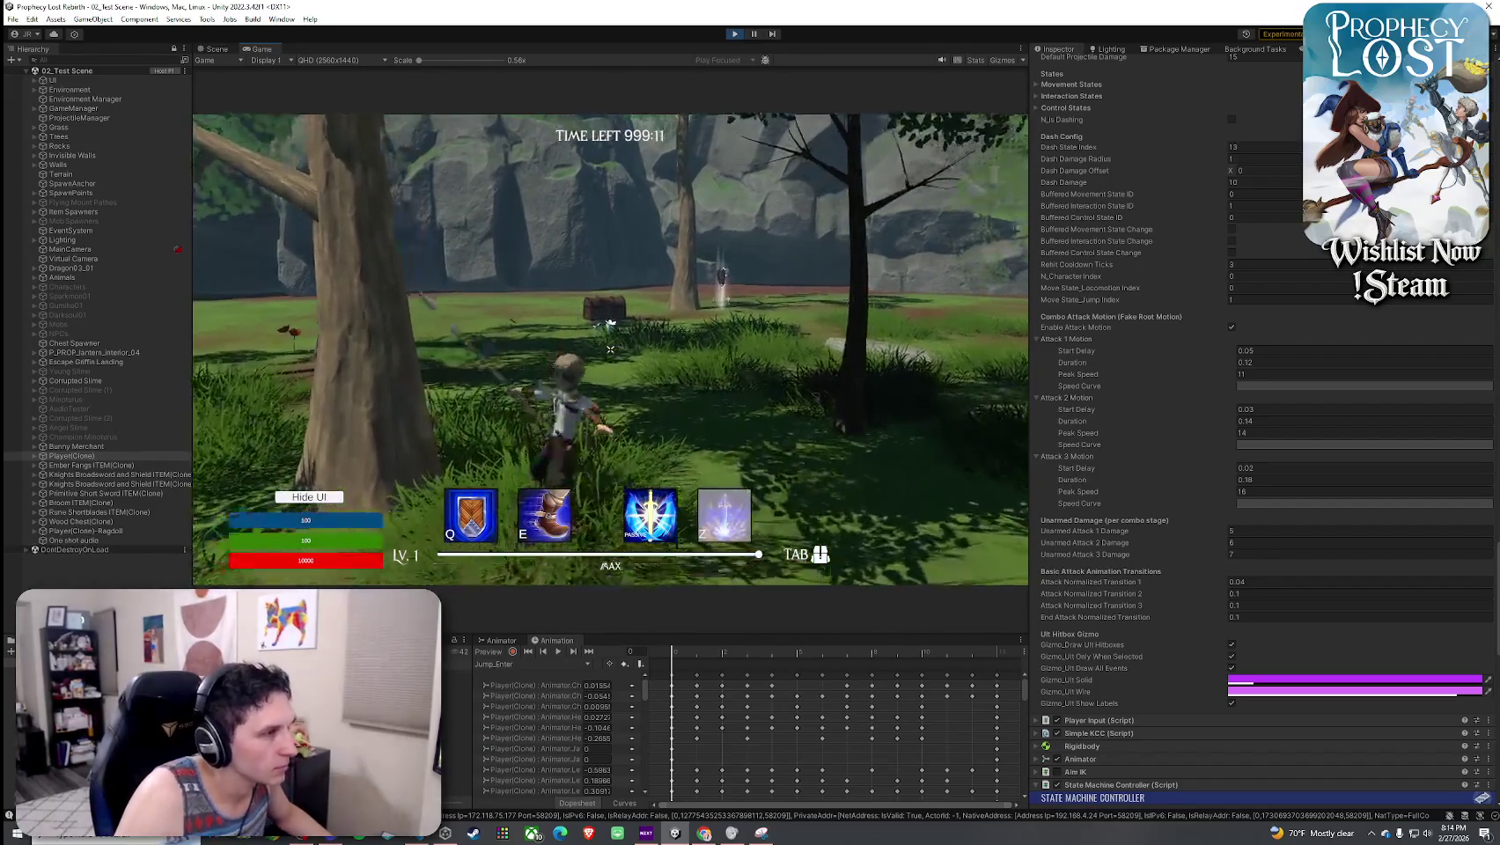
key(w)
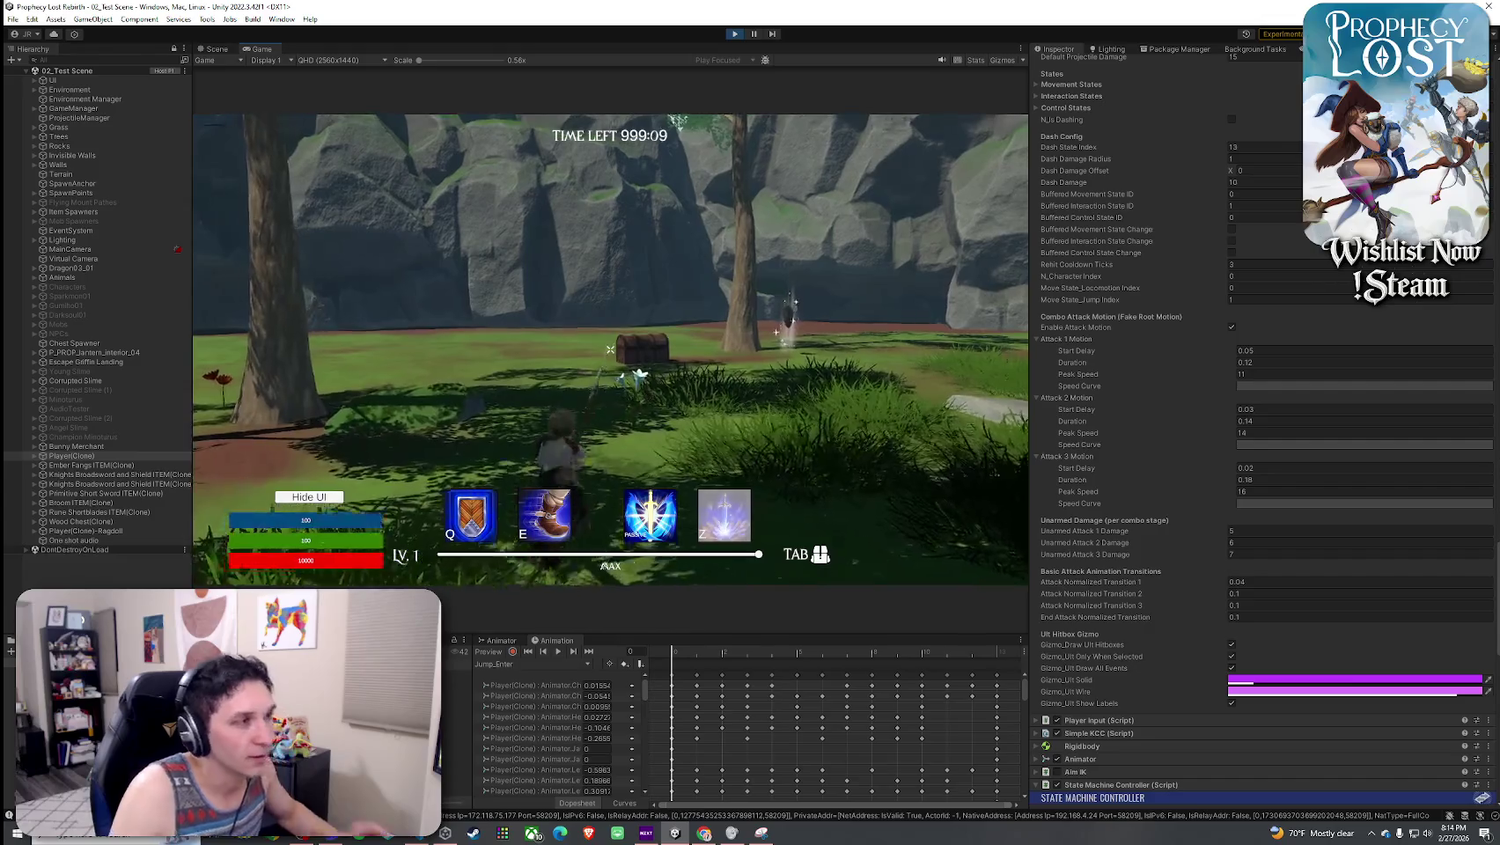
key(w)
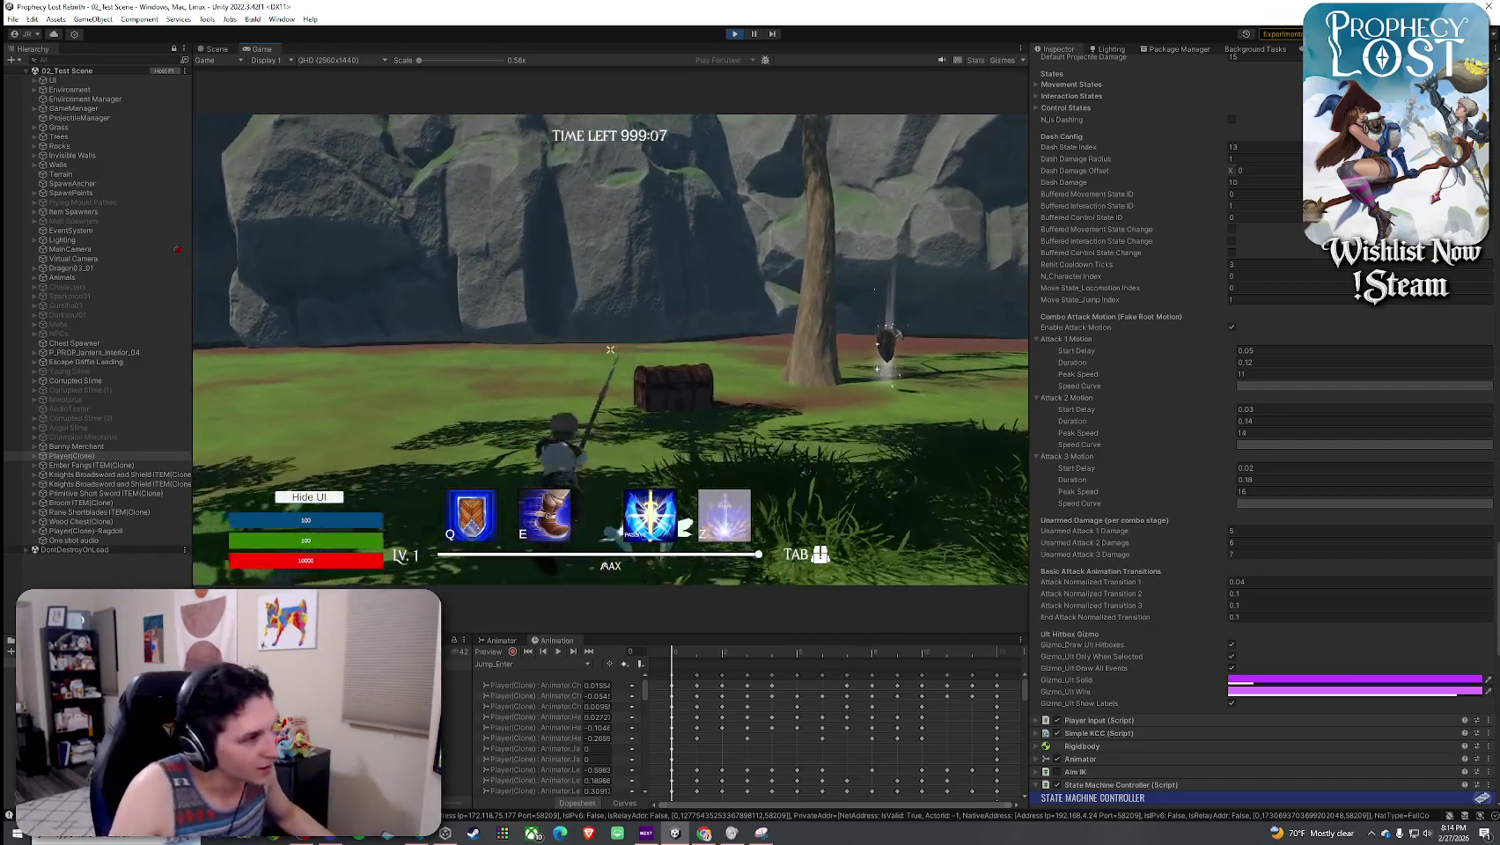
key(f)
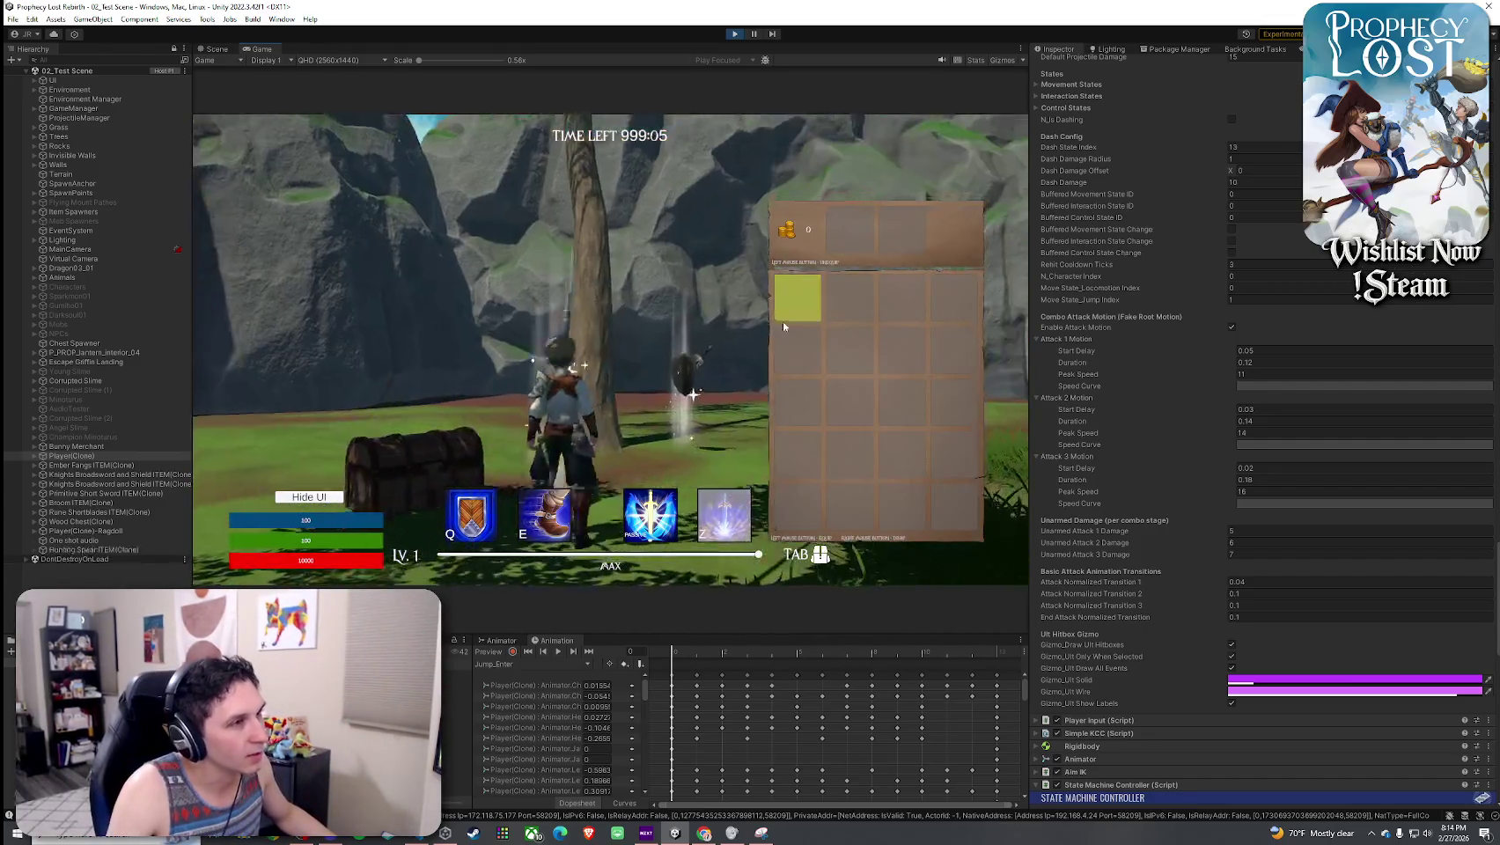
click(783, 320)
- Pick up the dropped loot, including Ember Fangs, and swing three attacks
key(w)
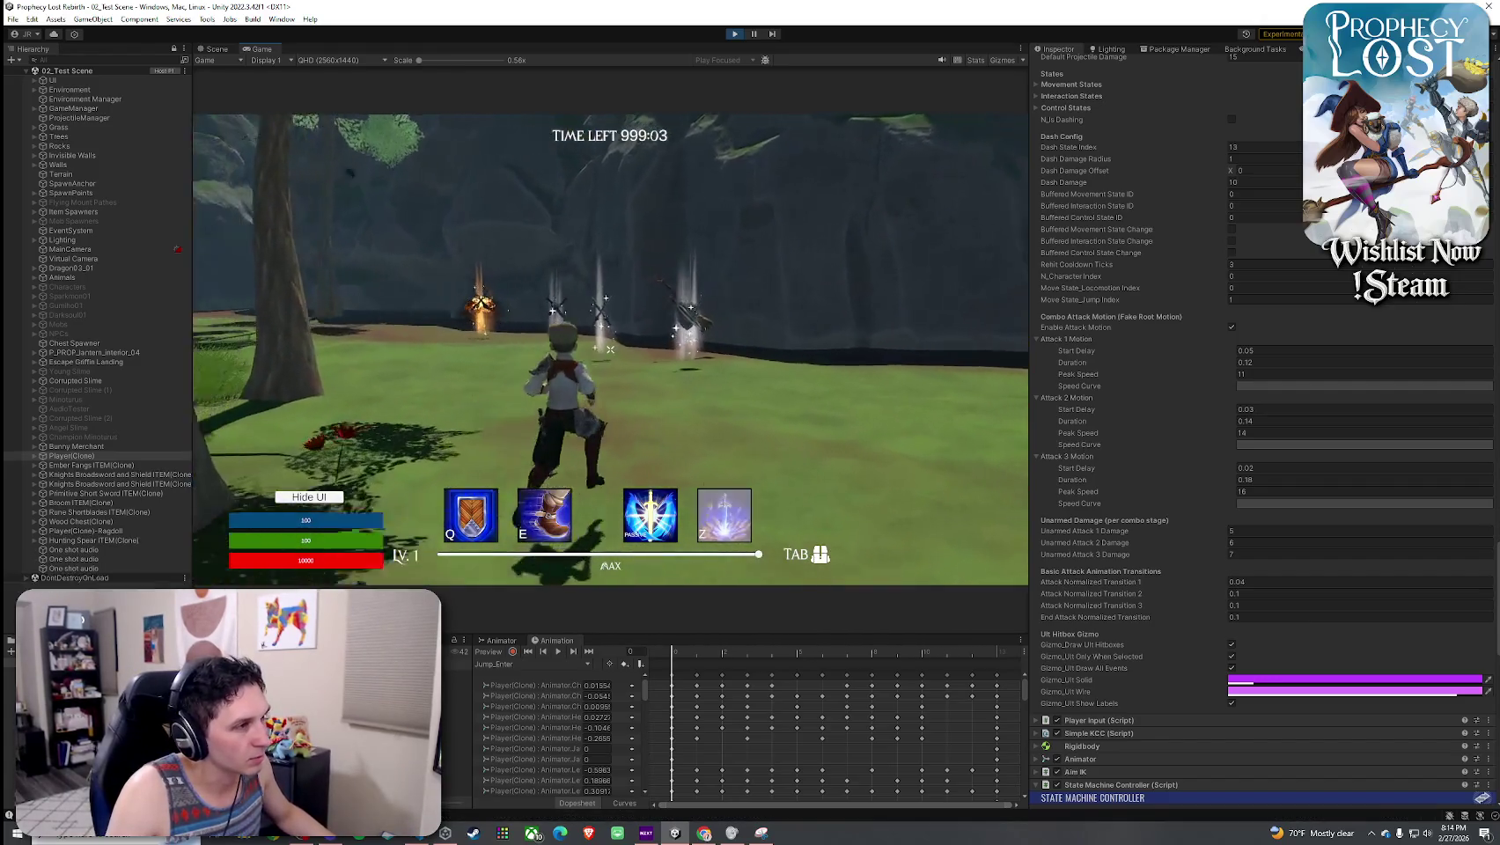
key(w)
key(f)
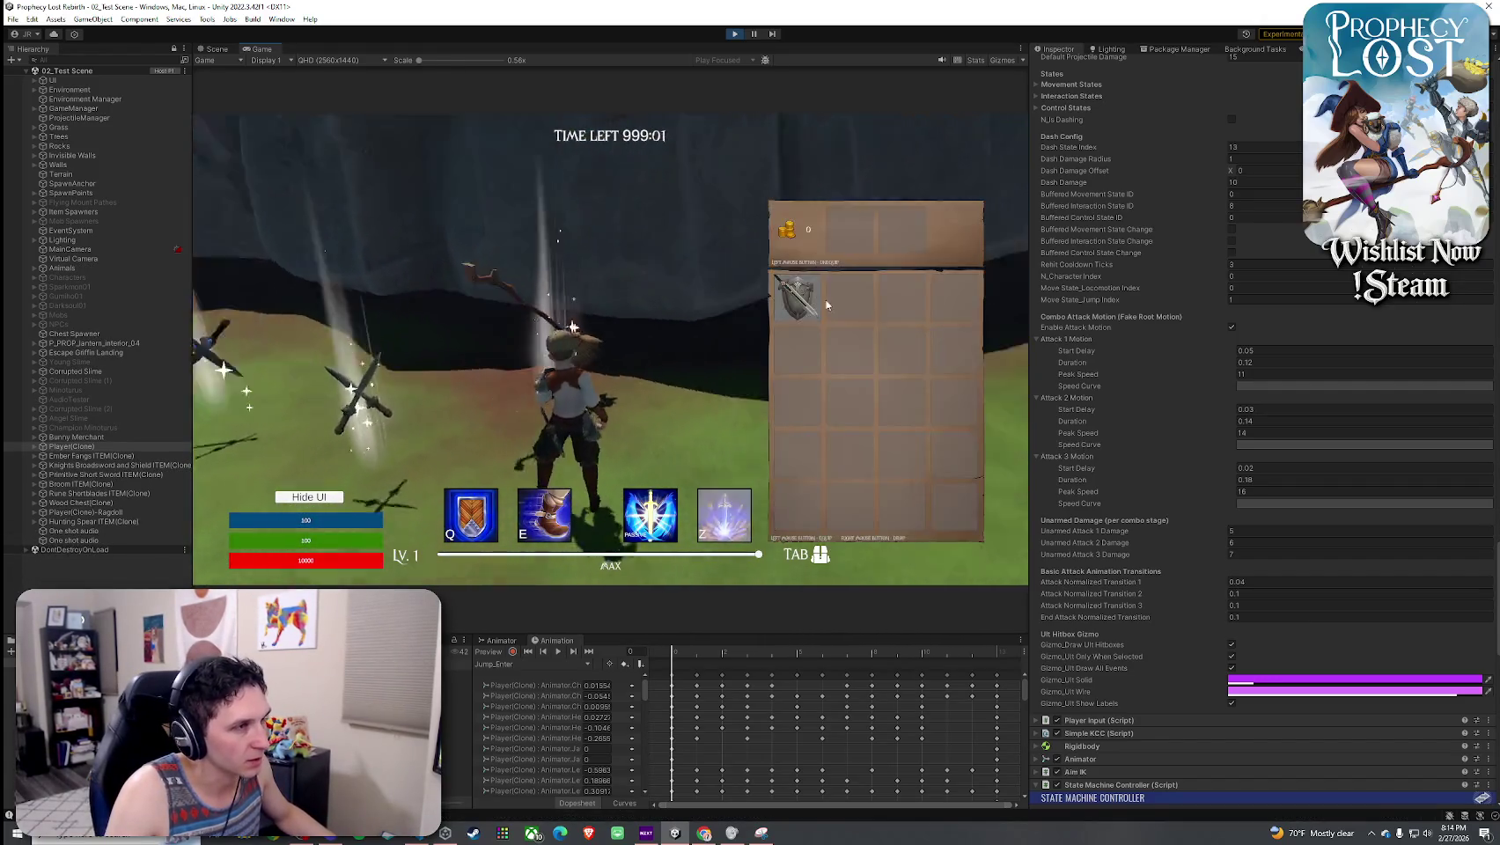
click(610, 350)
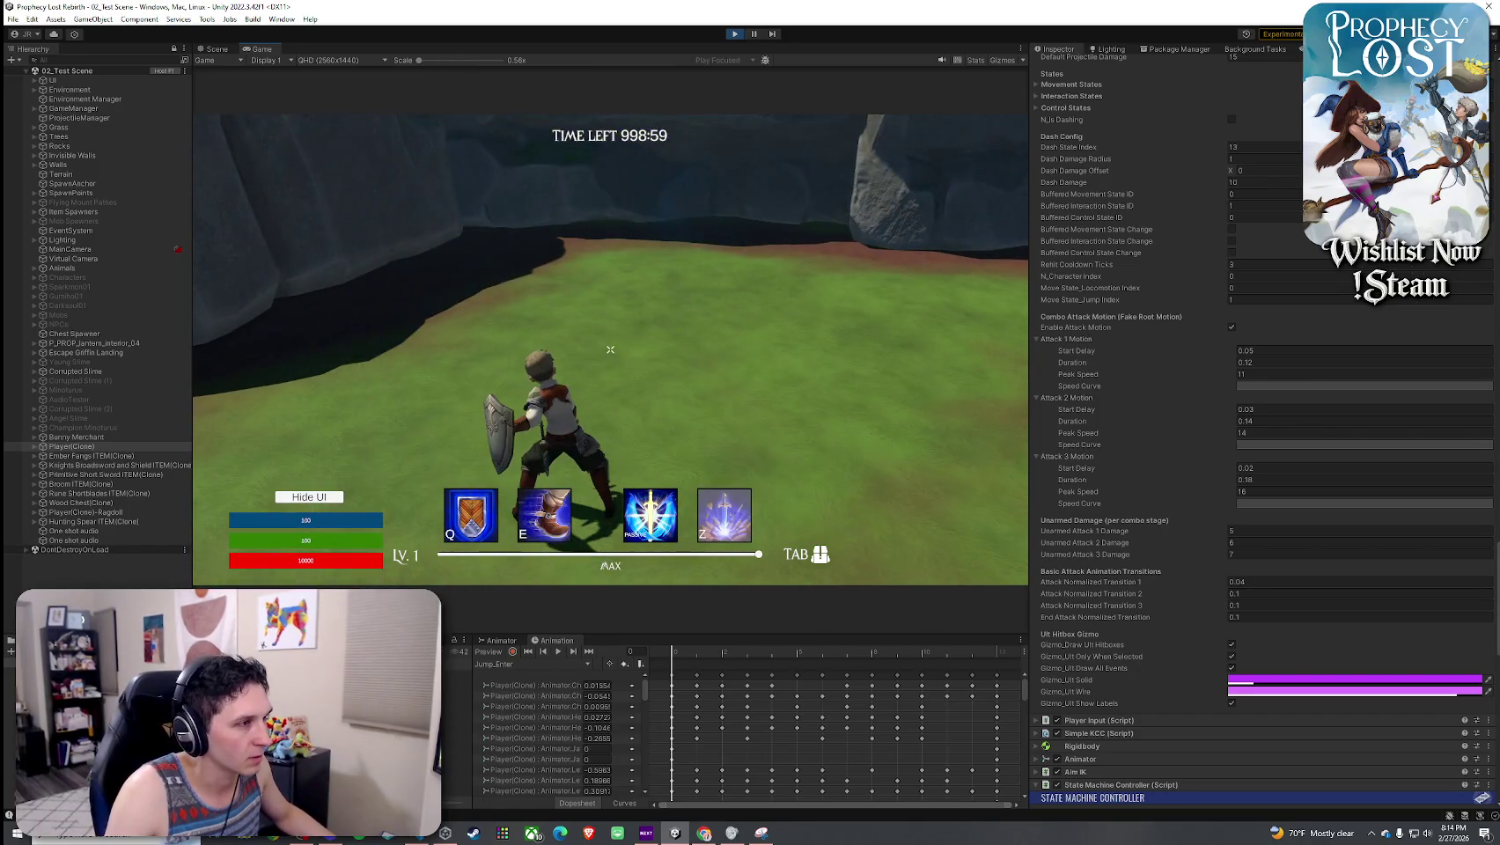
click(610, 350)
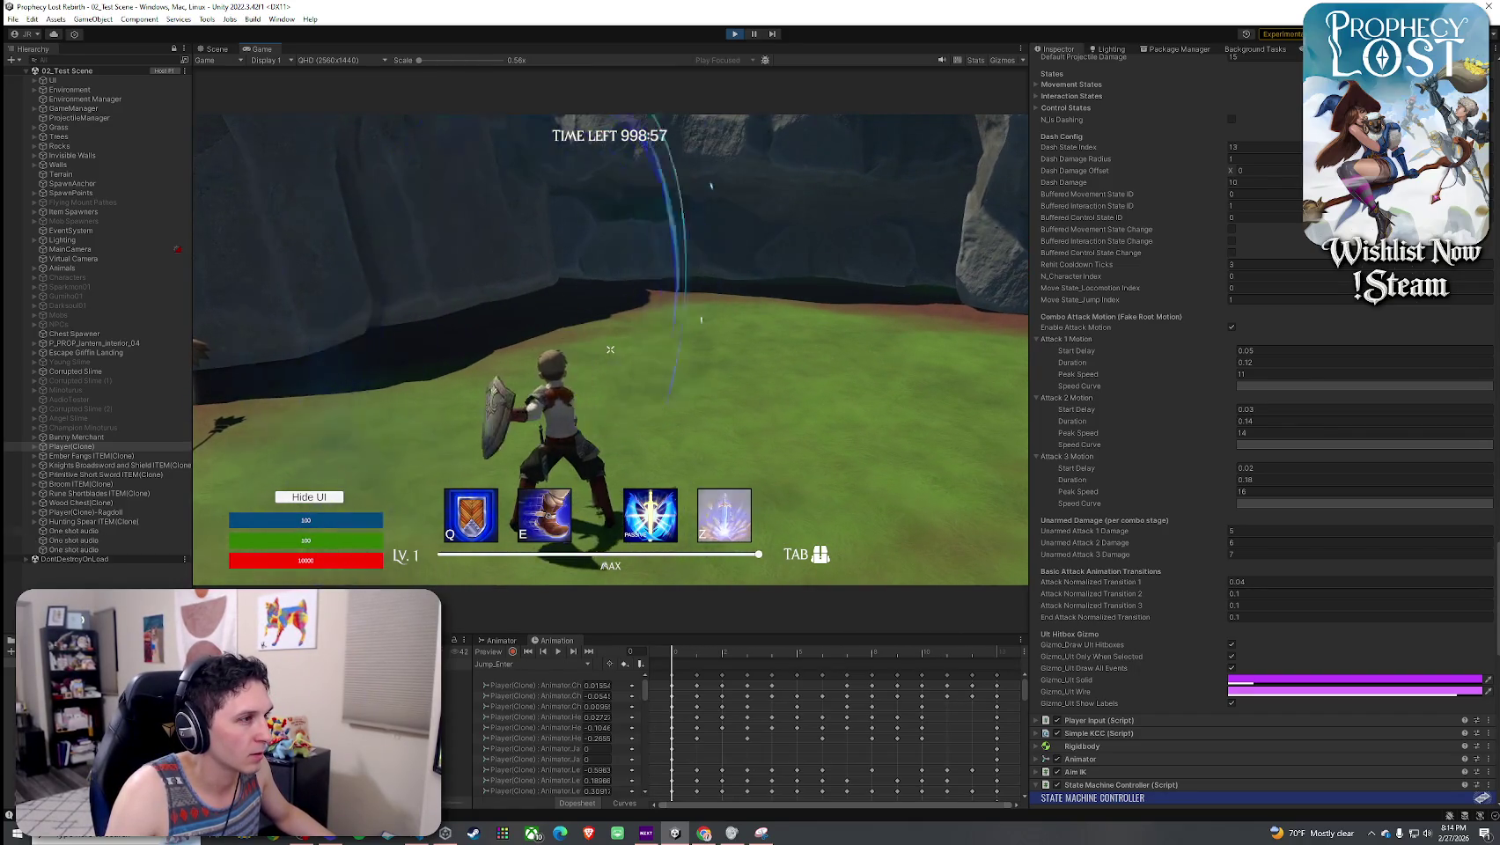
click(610, 349)
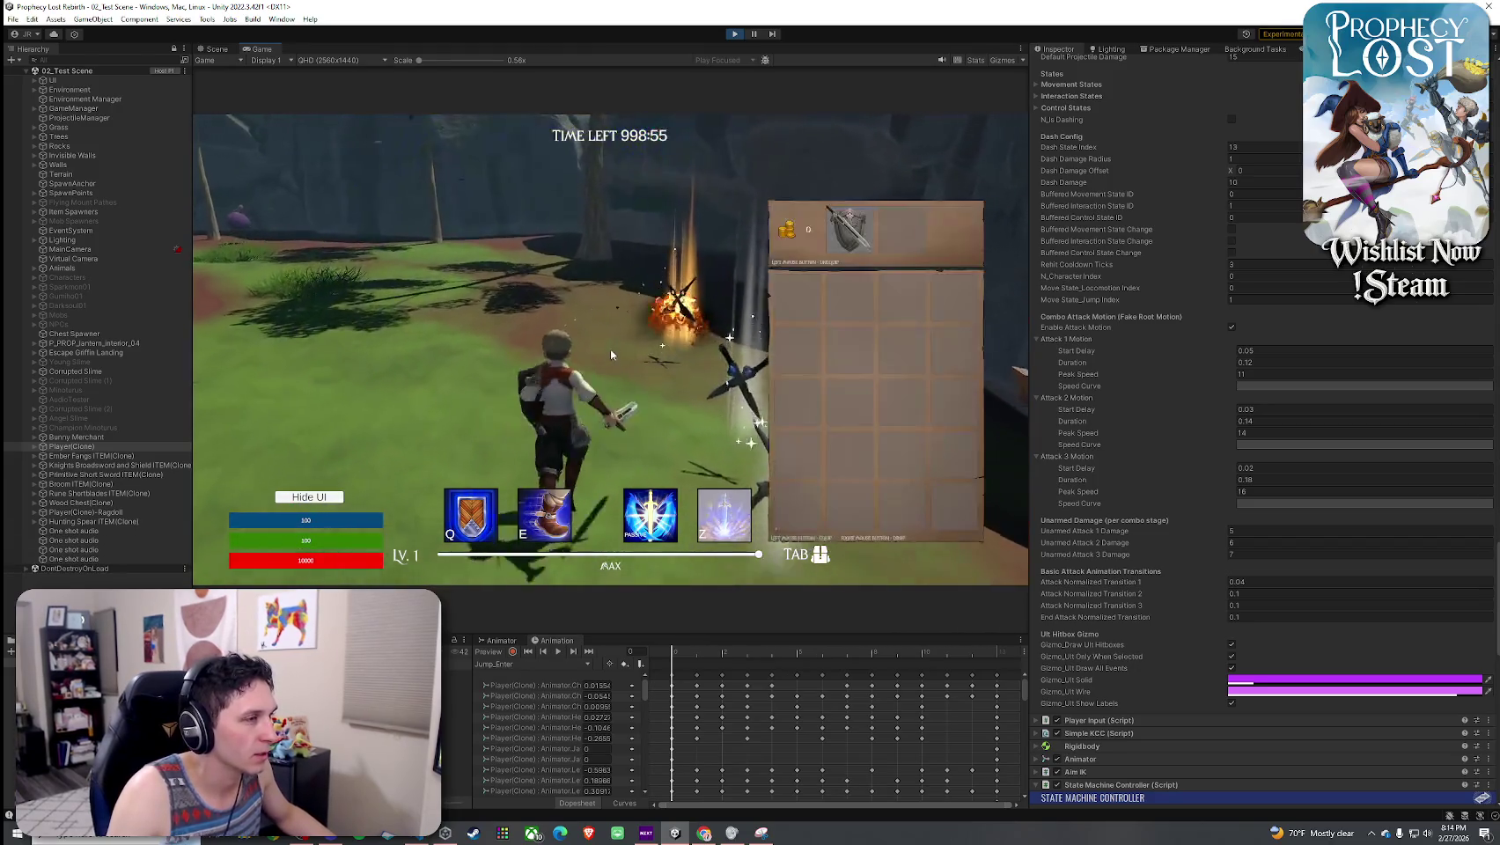
key(w)
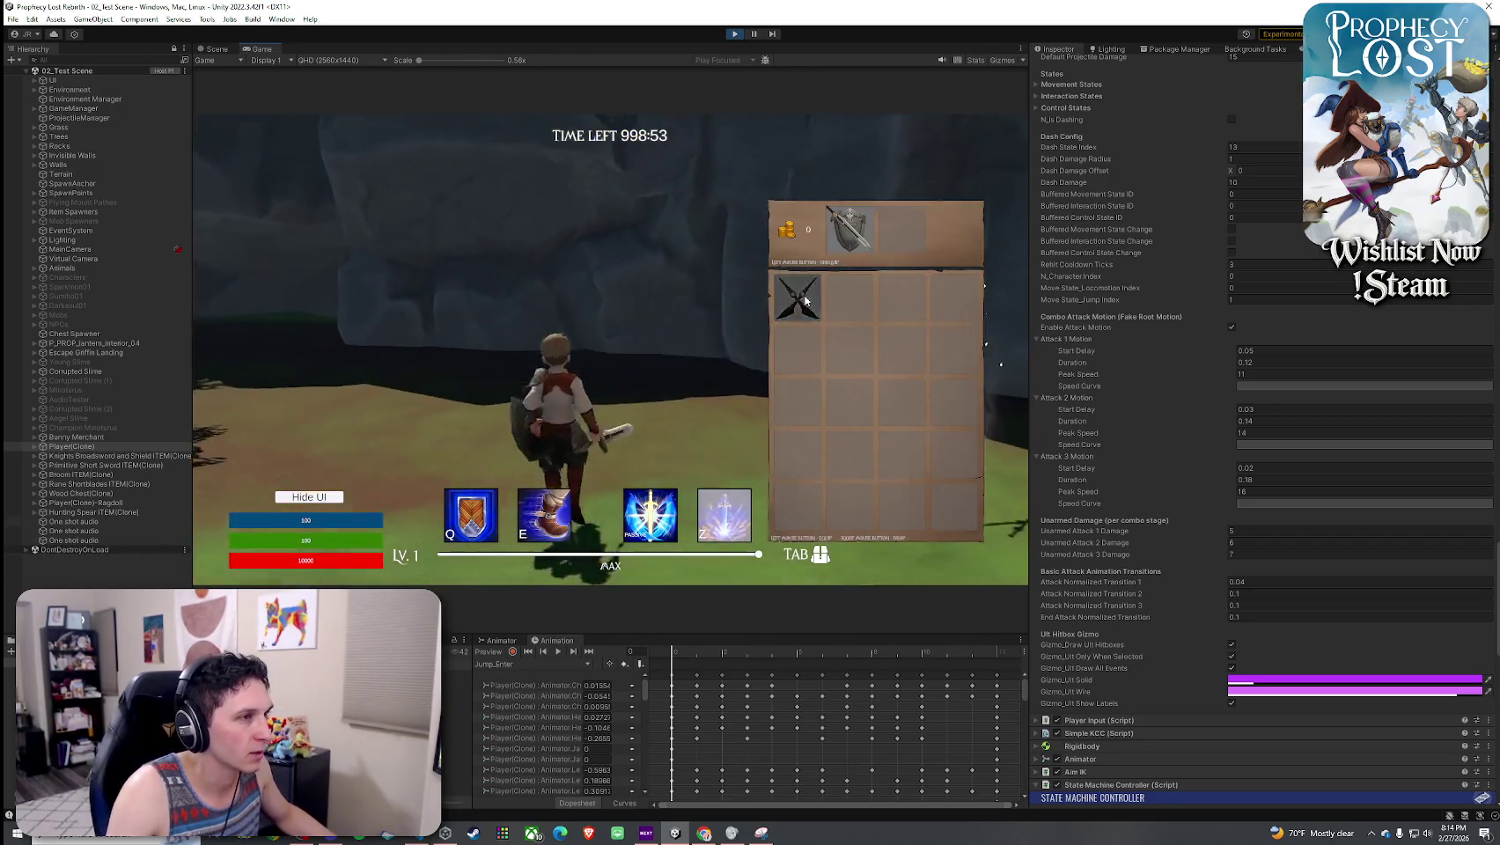
- Unequip the daggers in the inventory and drop them
key(Tab)
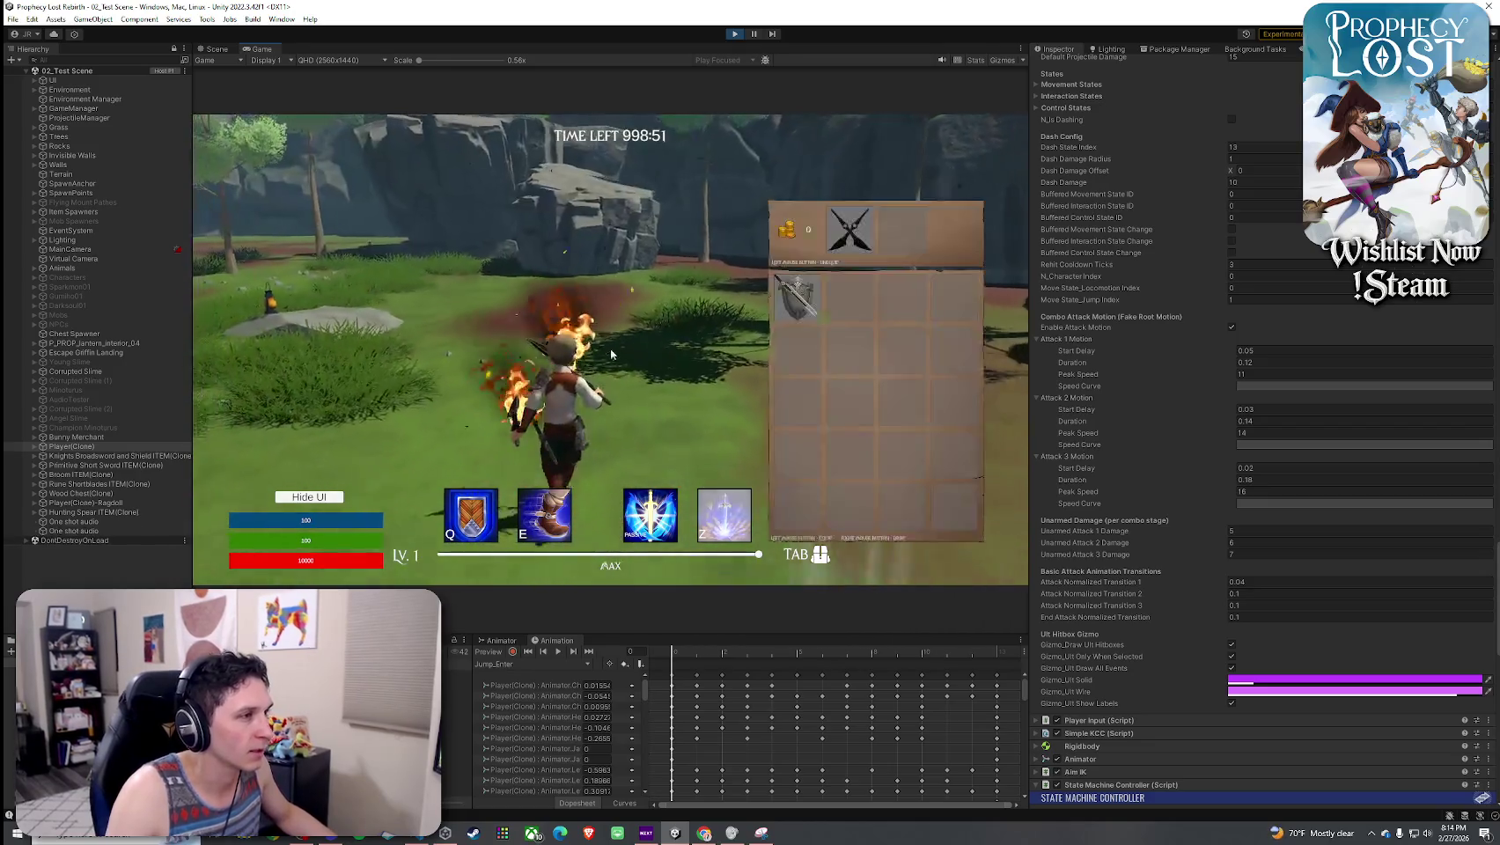
click(850, 231)
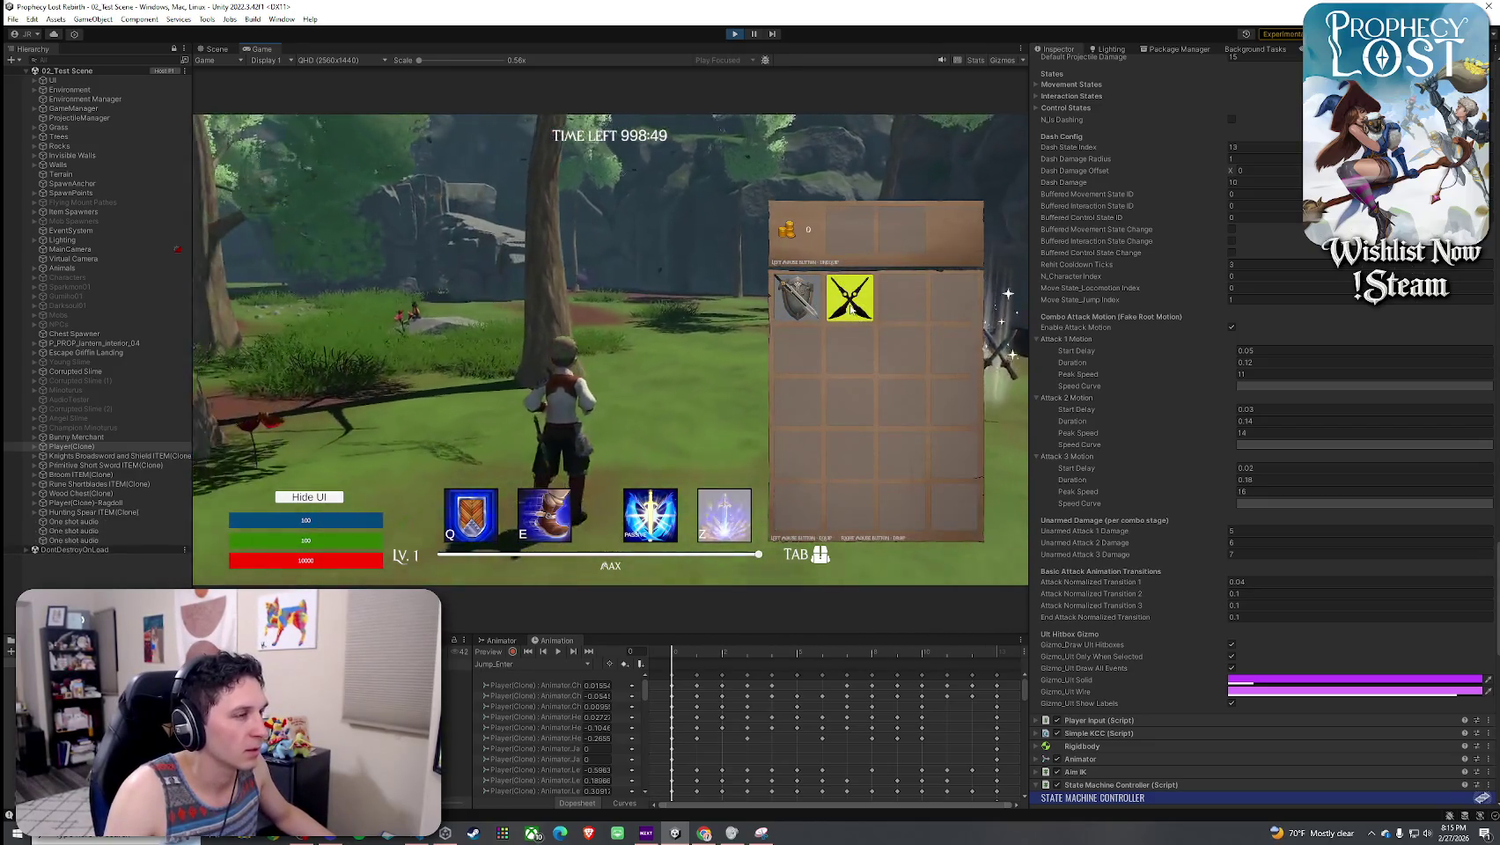
right_click(832, 303)
key(super)
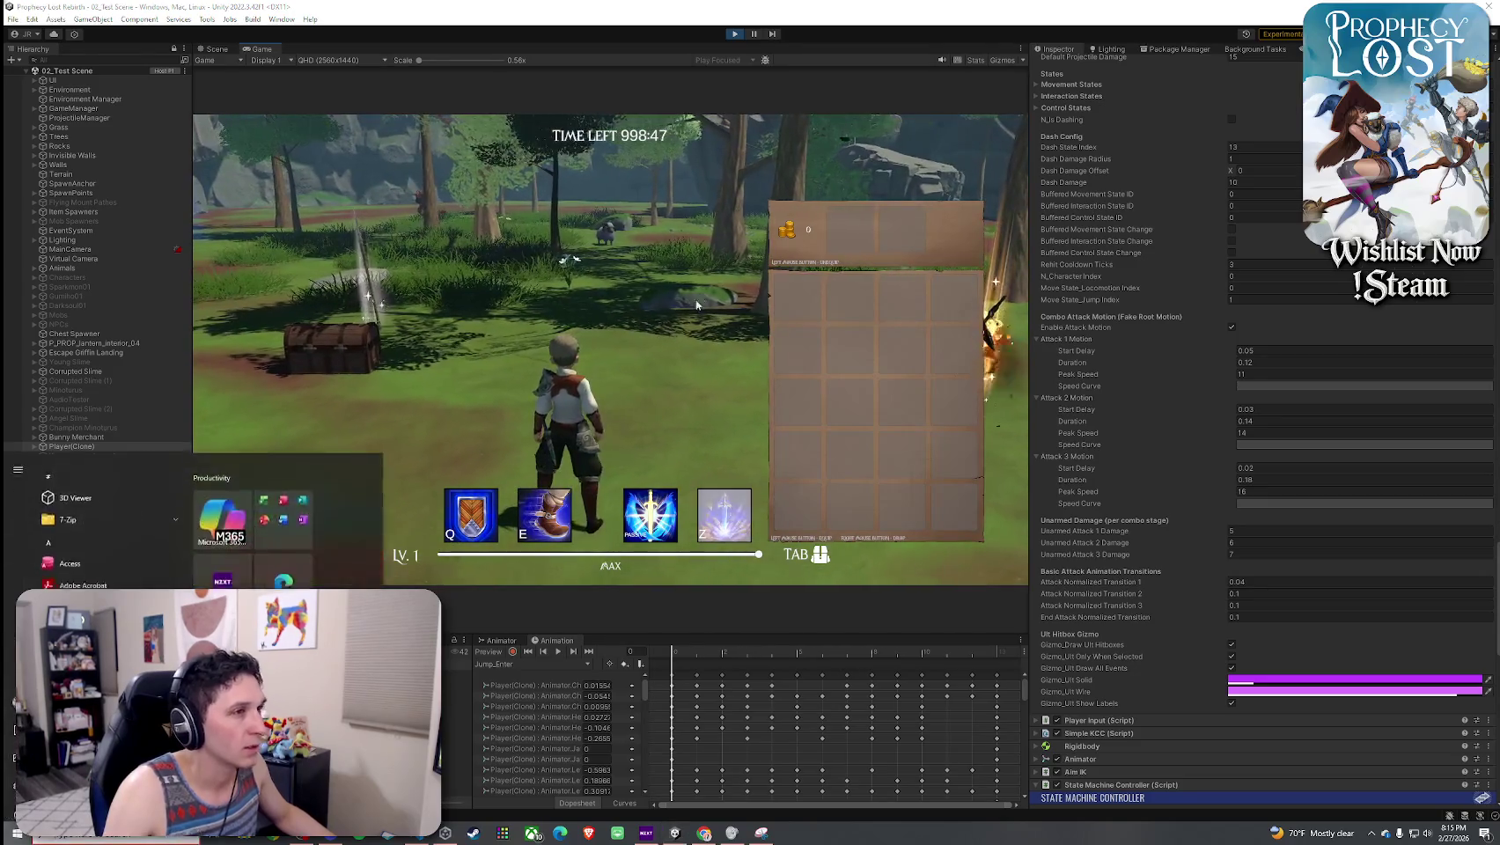
key(super)
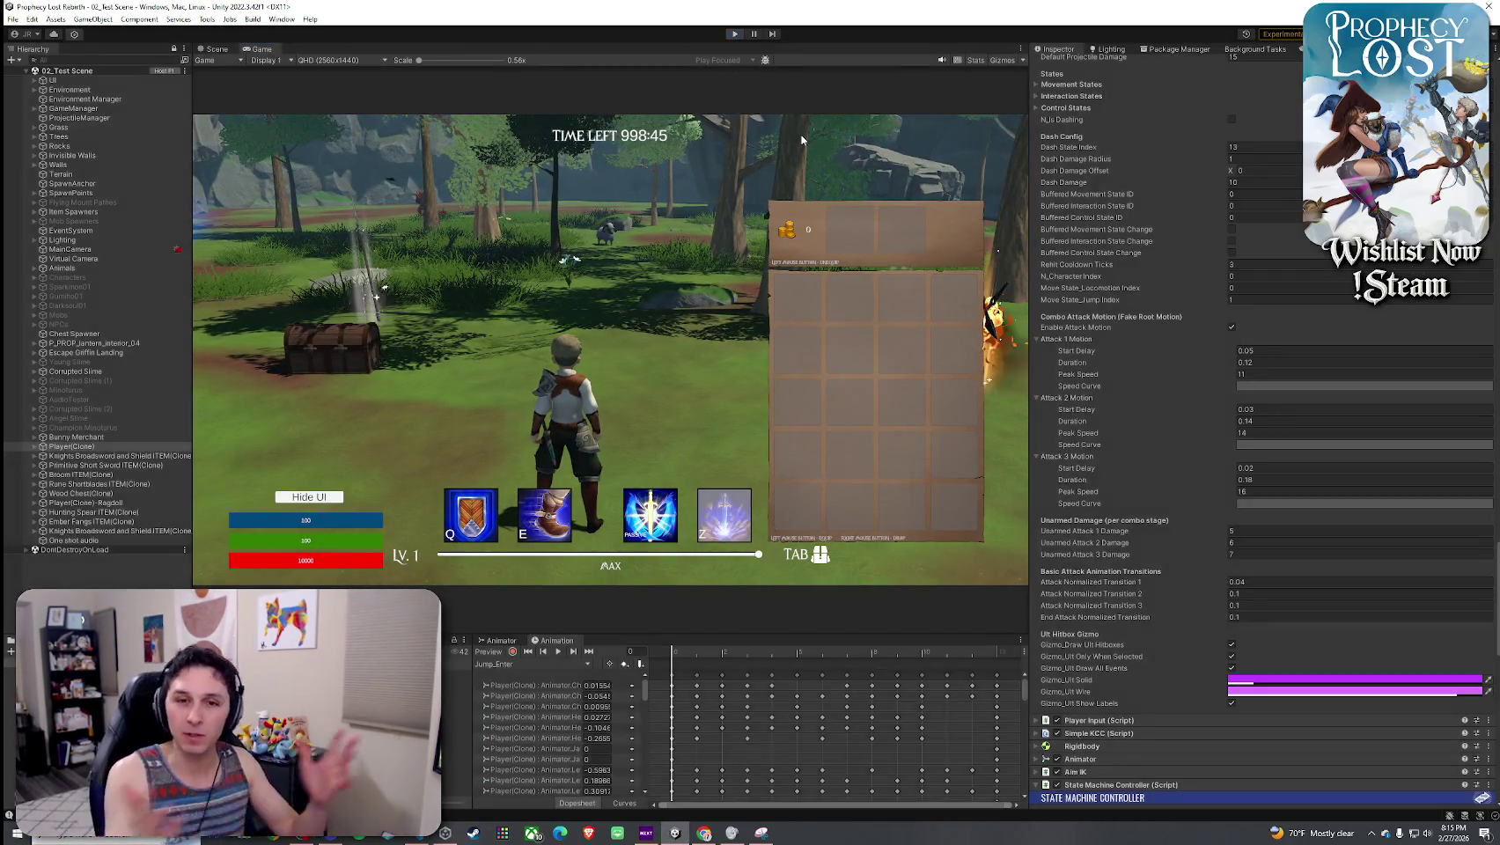
- Stop play mode and save the 02_Test Scene
click(735, 34)
click(12, 18)
click(31, 75)
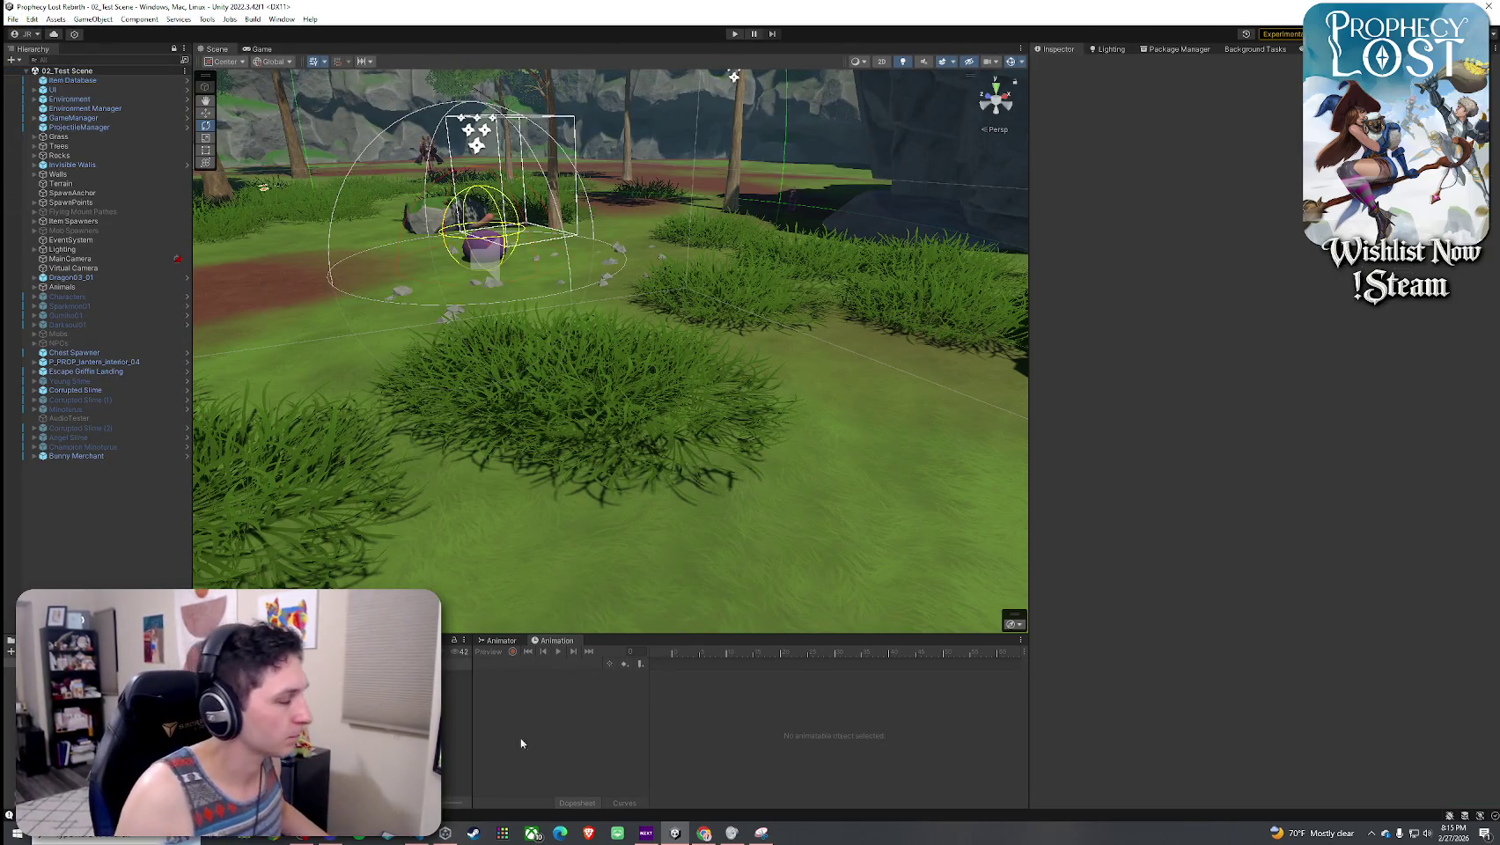
key(alt+Tab)
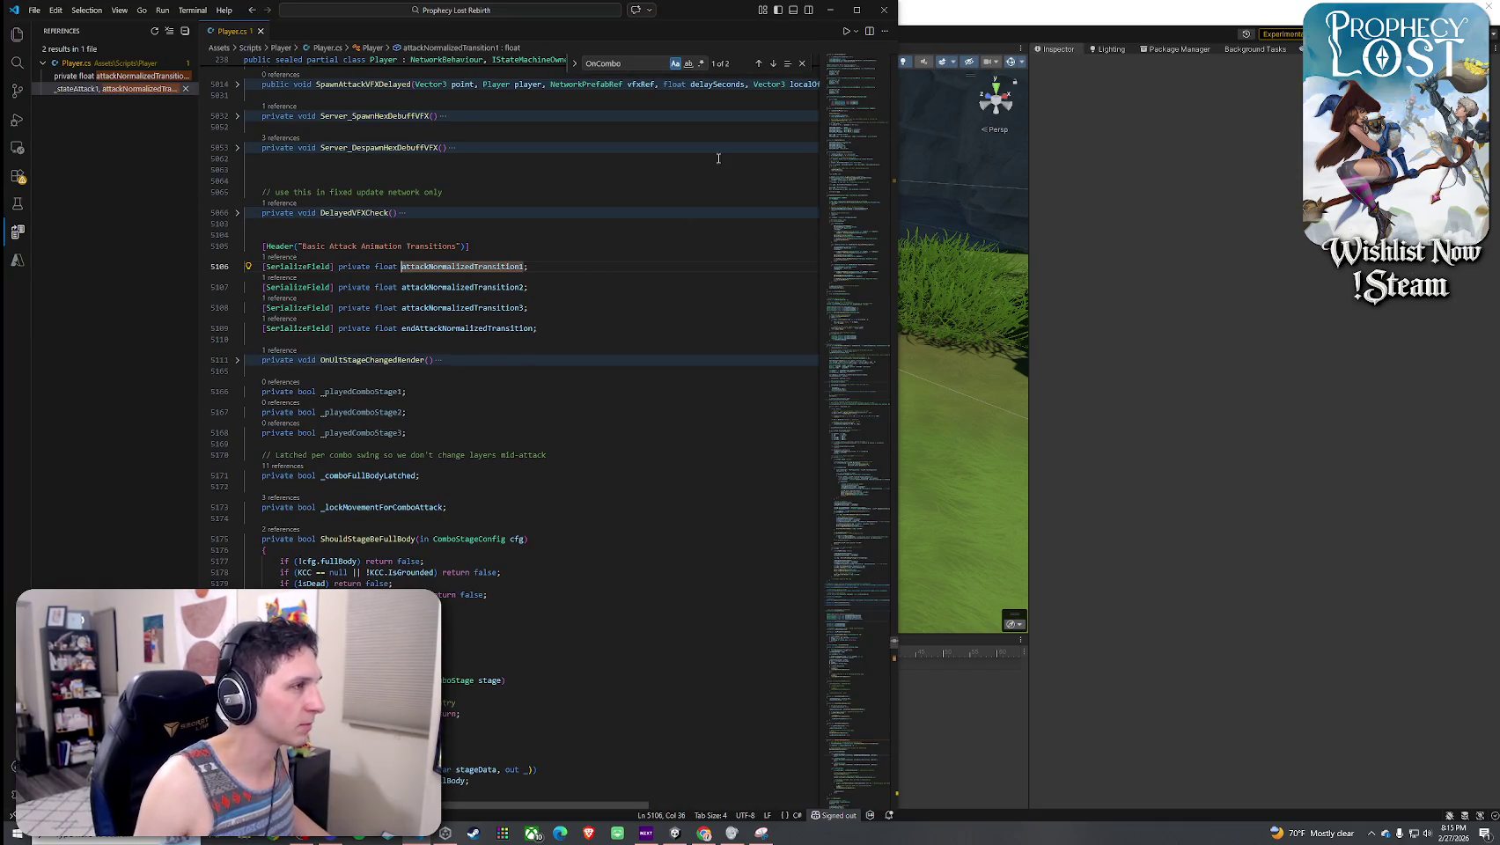
key(alt+Tab)
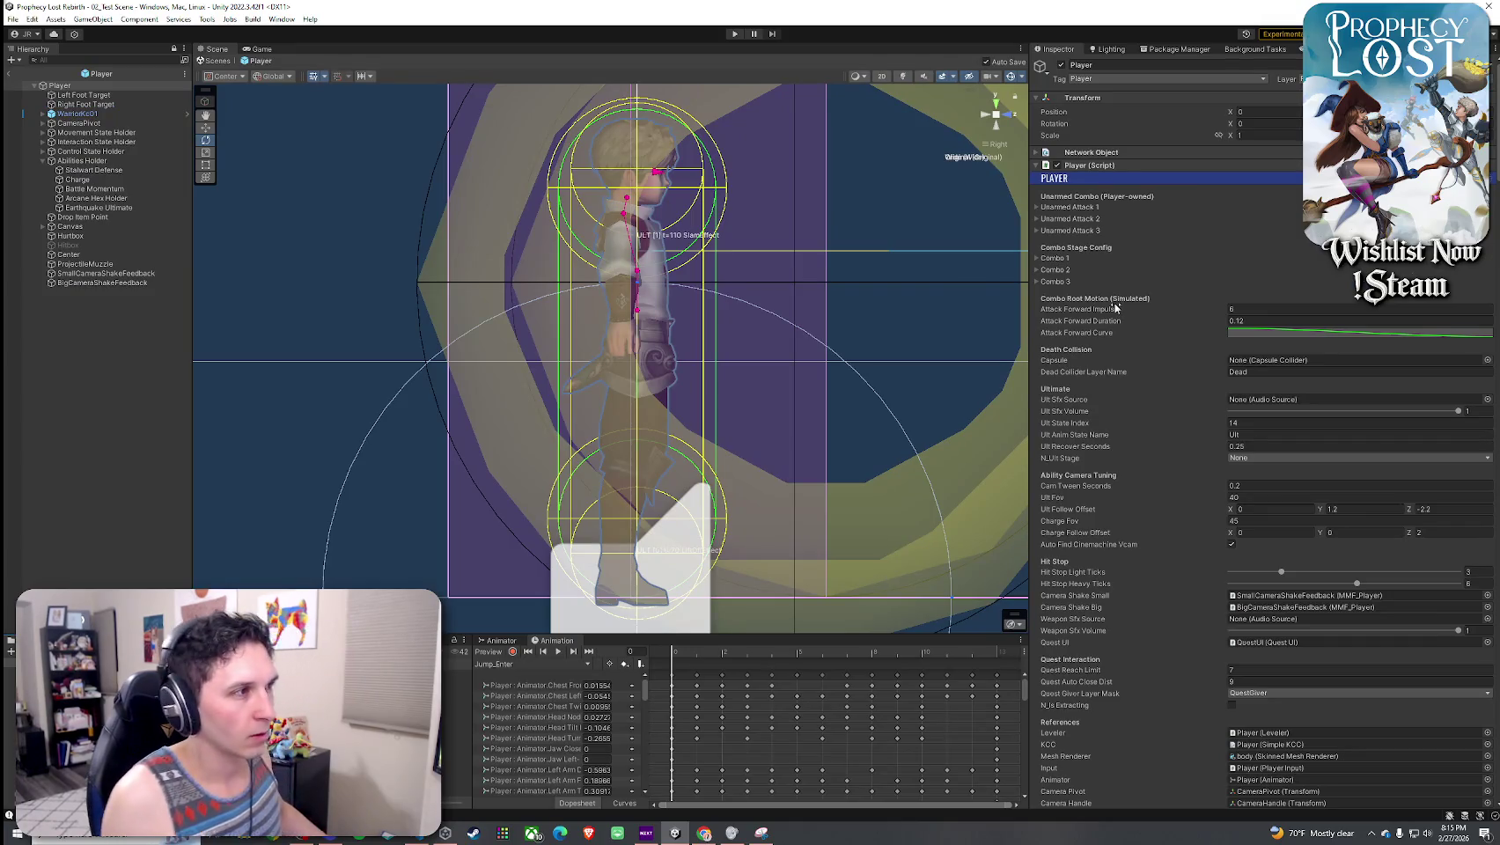
- Set the Player prefab's Attack Normalized Transition 1 to 0.1
scroll(1108, 368, down, 15)
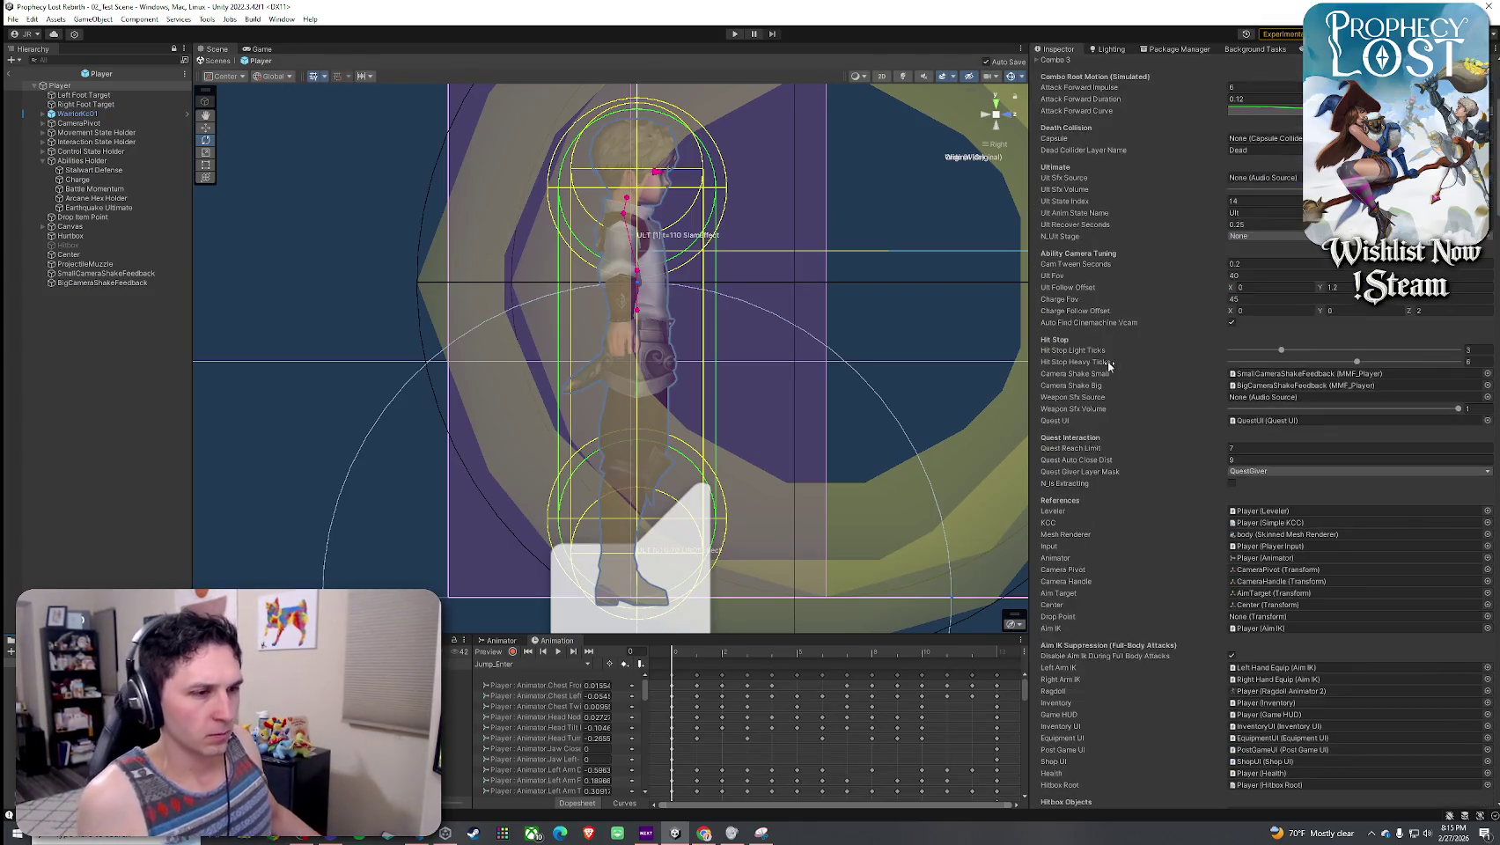
scroll(1108, 367, down, 20)
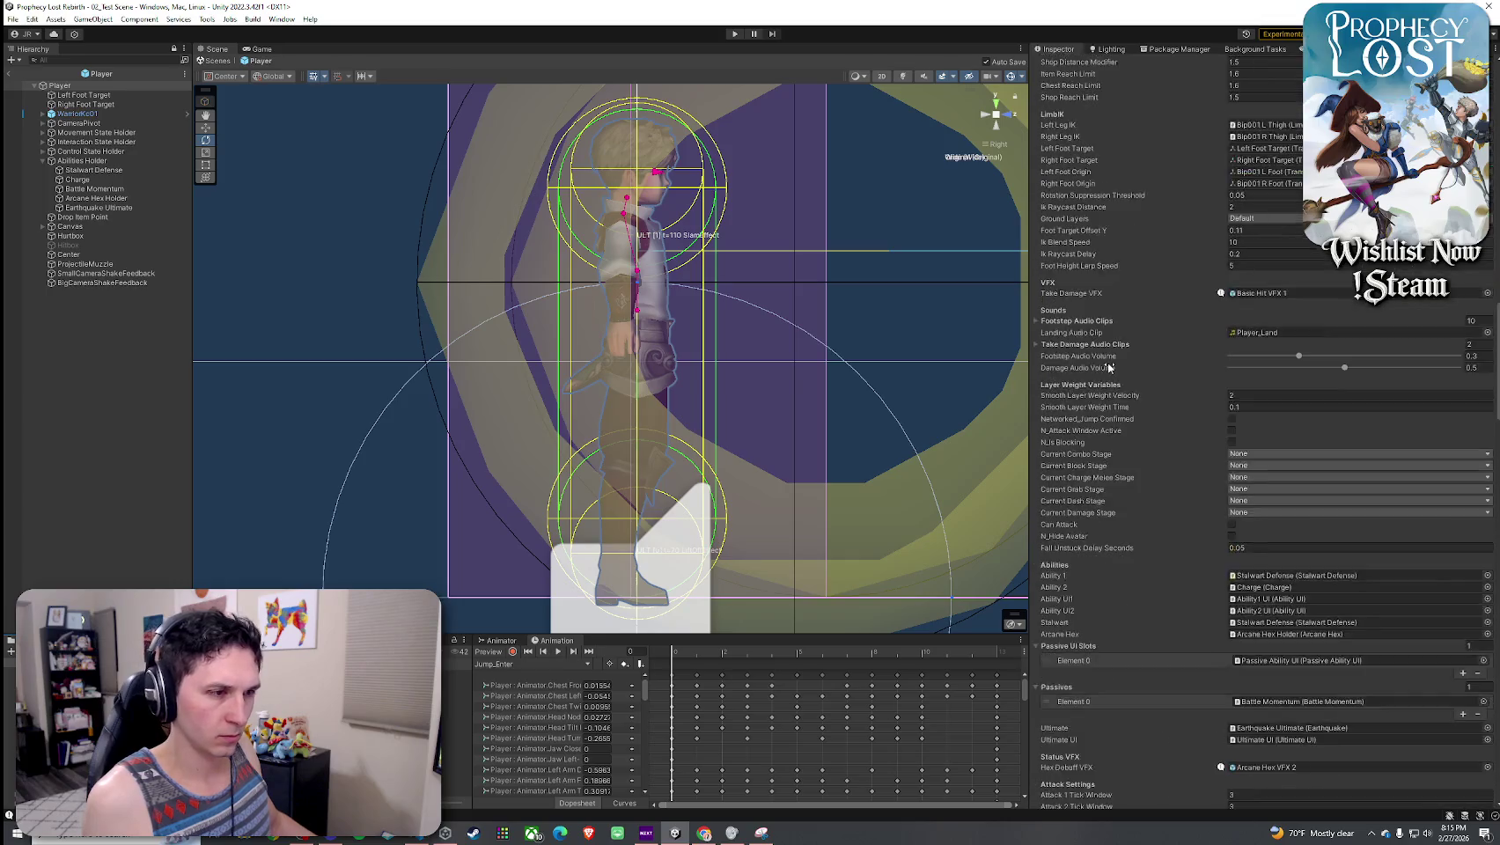
scroll(1108, 367, down, 5)
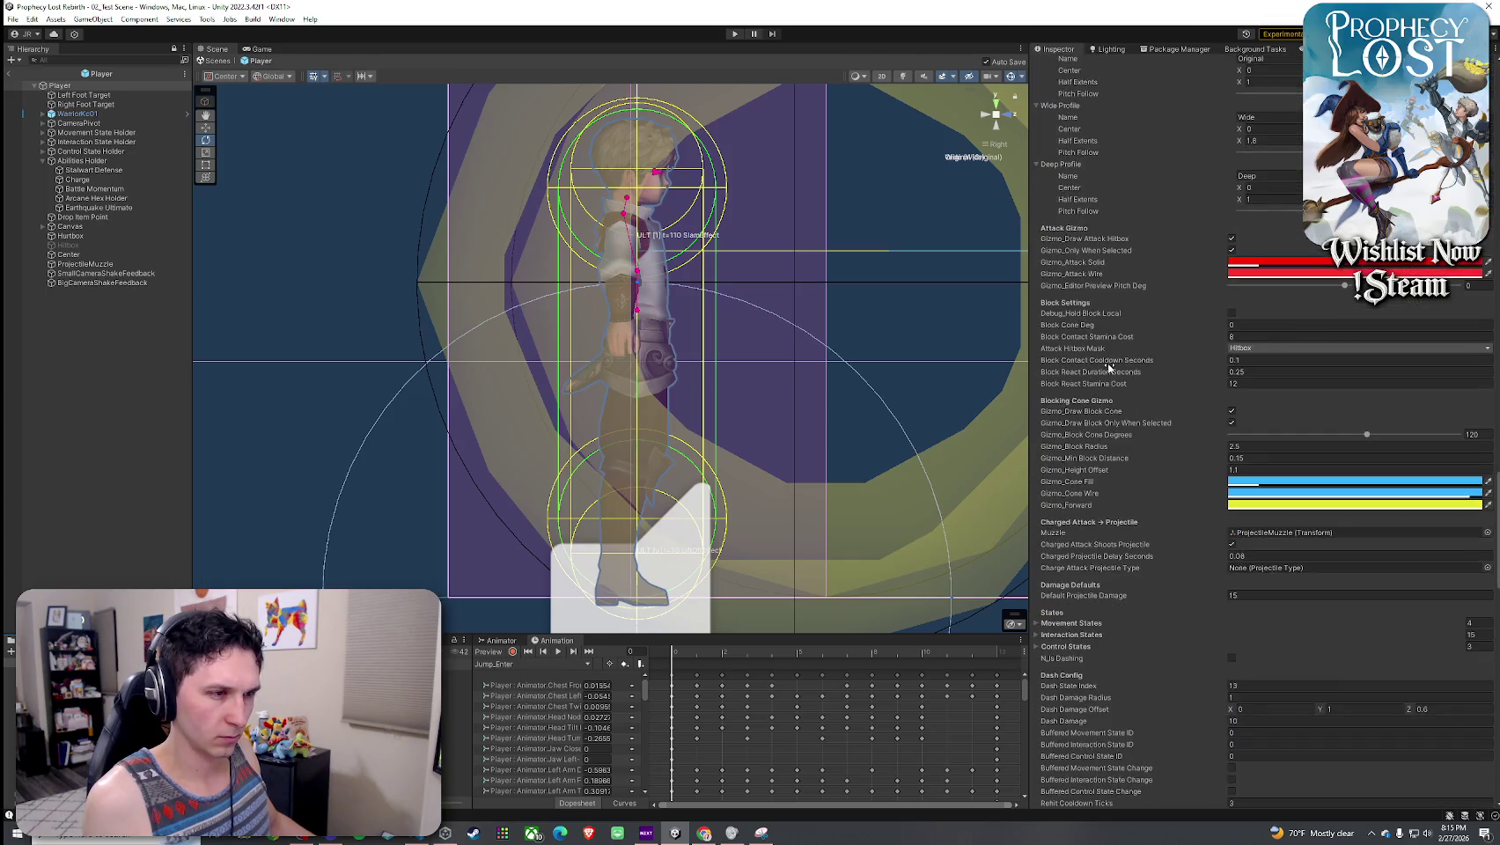
scroll(1108, 367, down, 20)
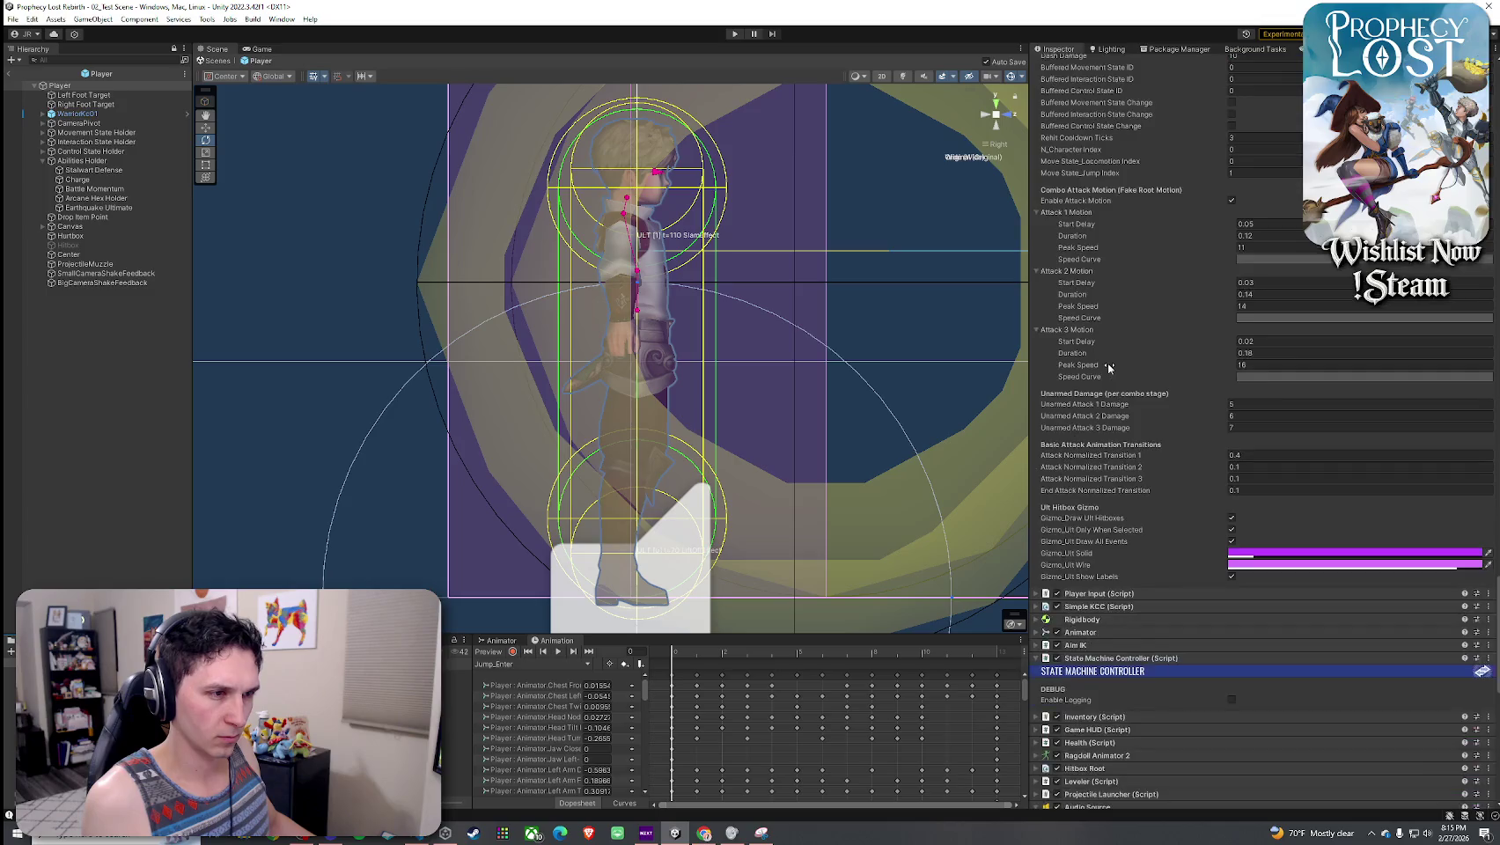
scroll(1108, 367, up, 3)
click(1233, 392)
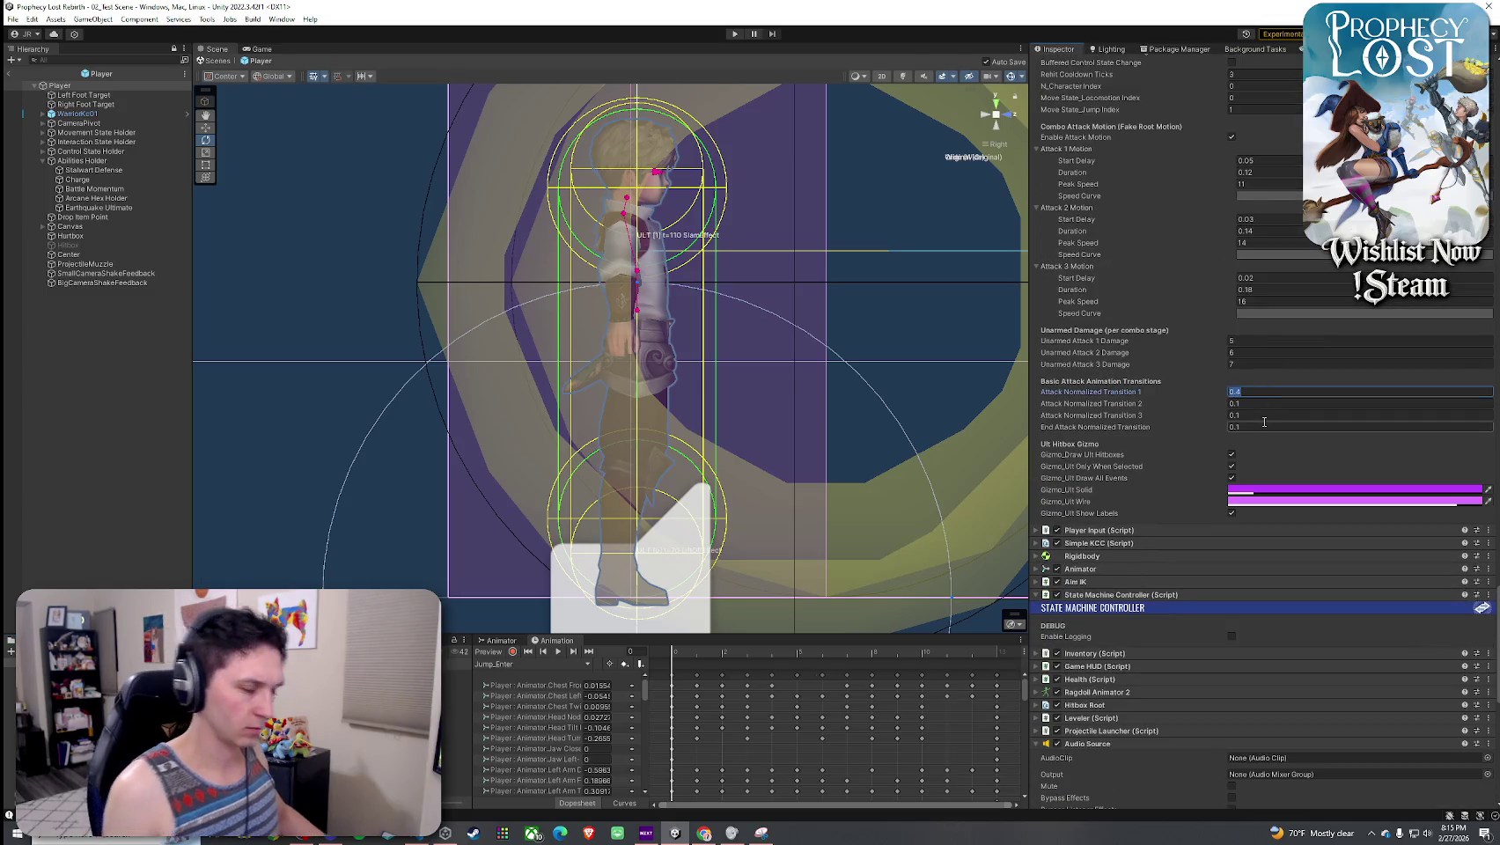
text(0.1)
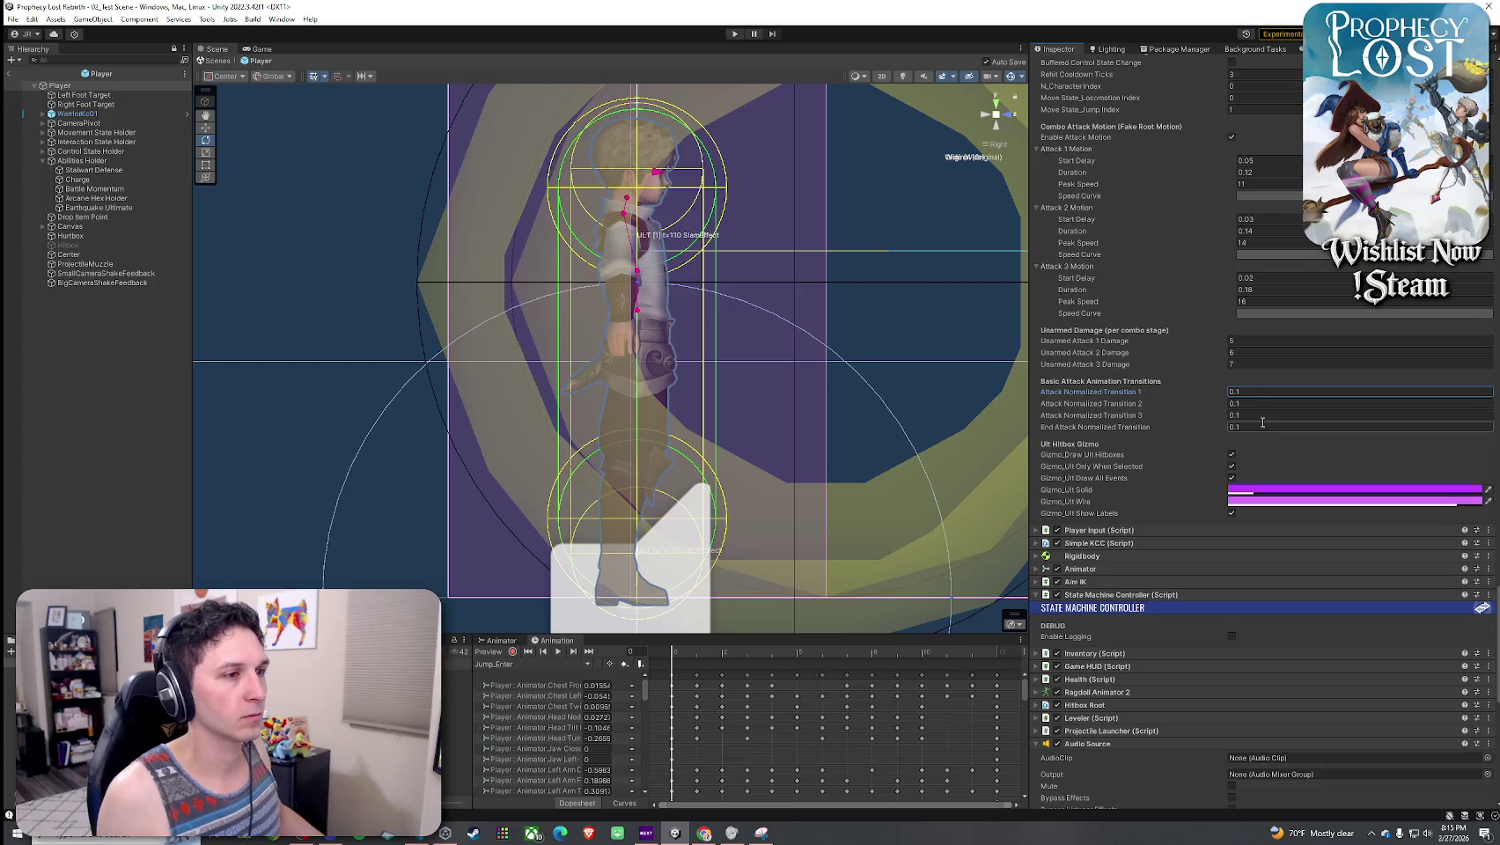
- Save the Player prefab and leave prefab mode for the test scene
click(11, 78)
click(12, 18)
click(35, 58)
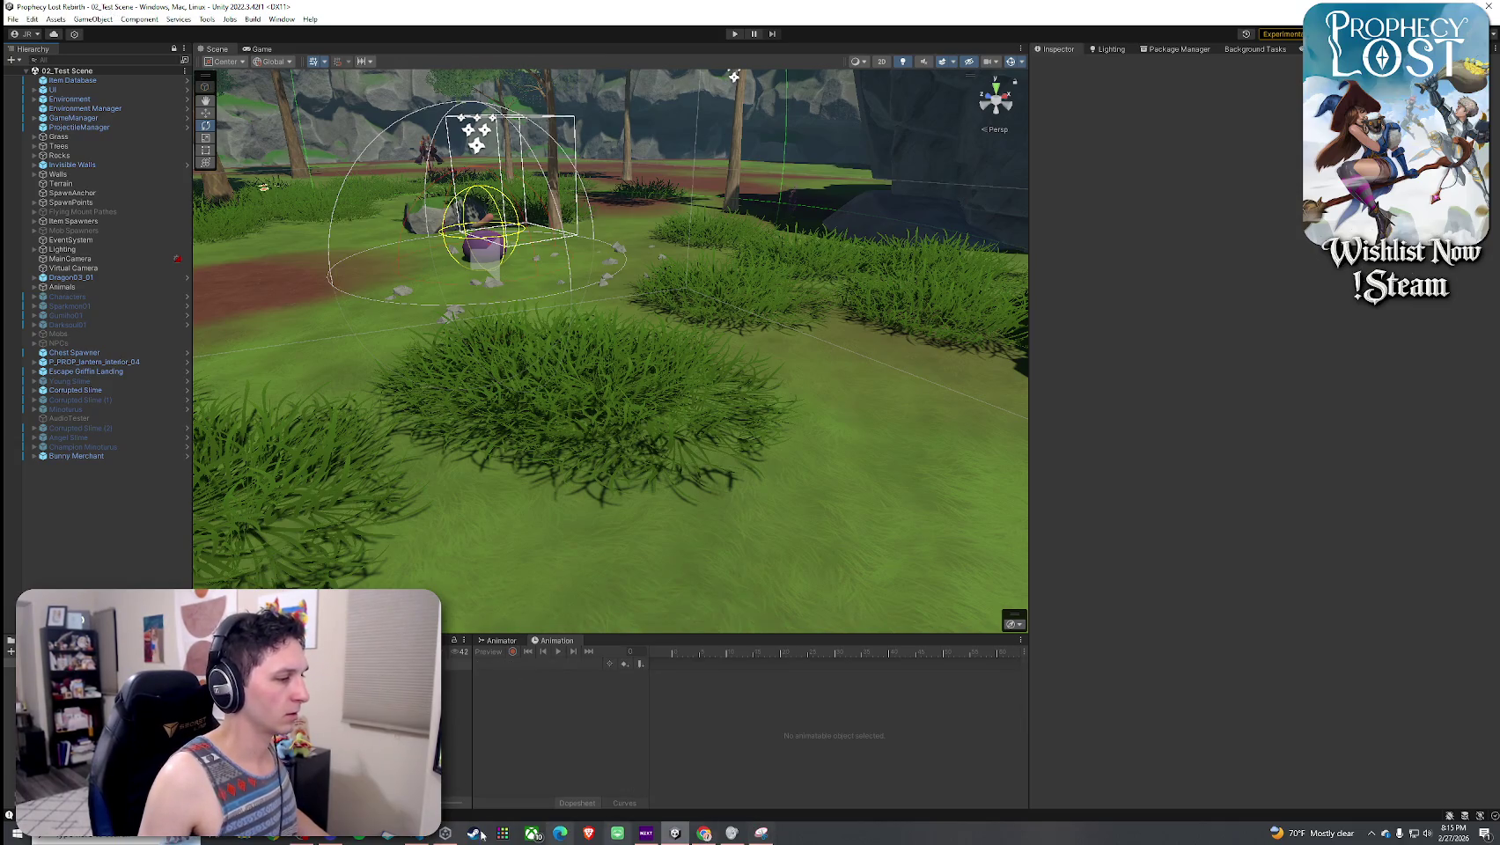
click(394, 834)
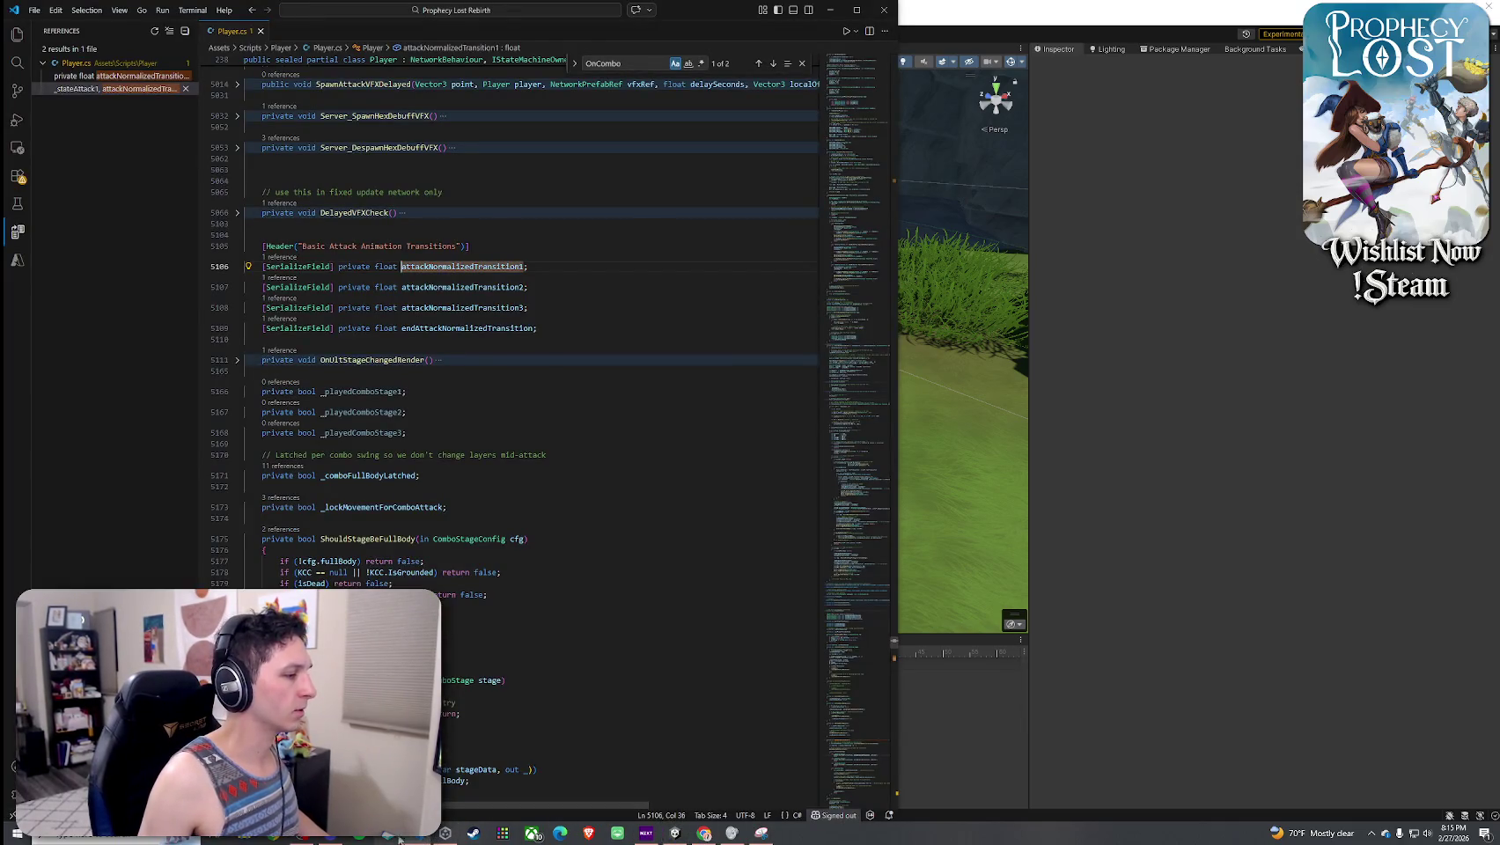
- Open EquipItemSO.cs in VS Code from Unity's Project window
click(395, 835)
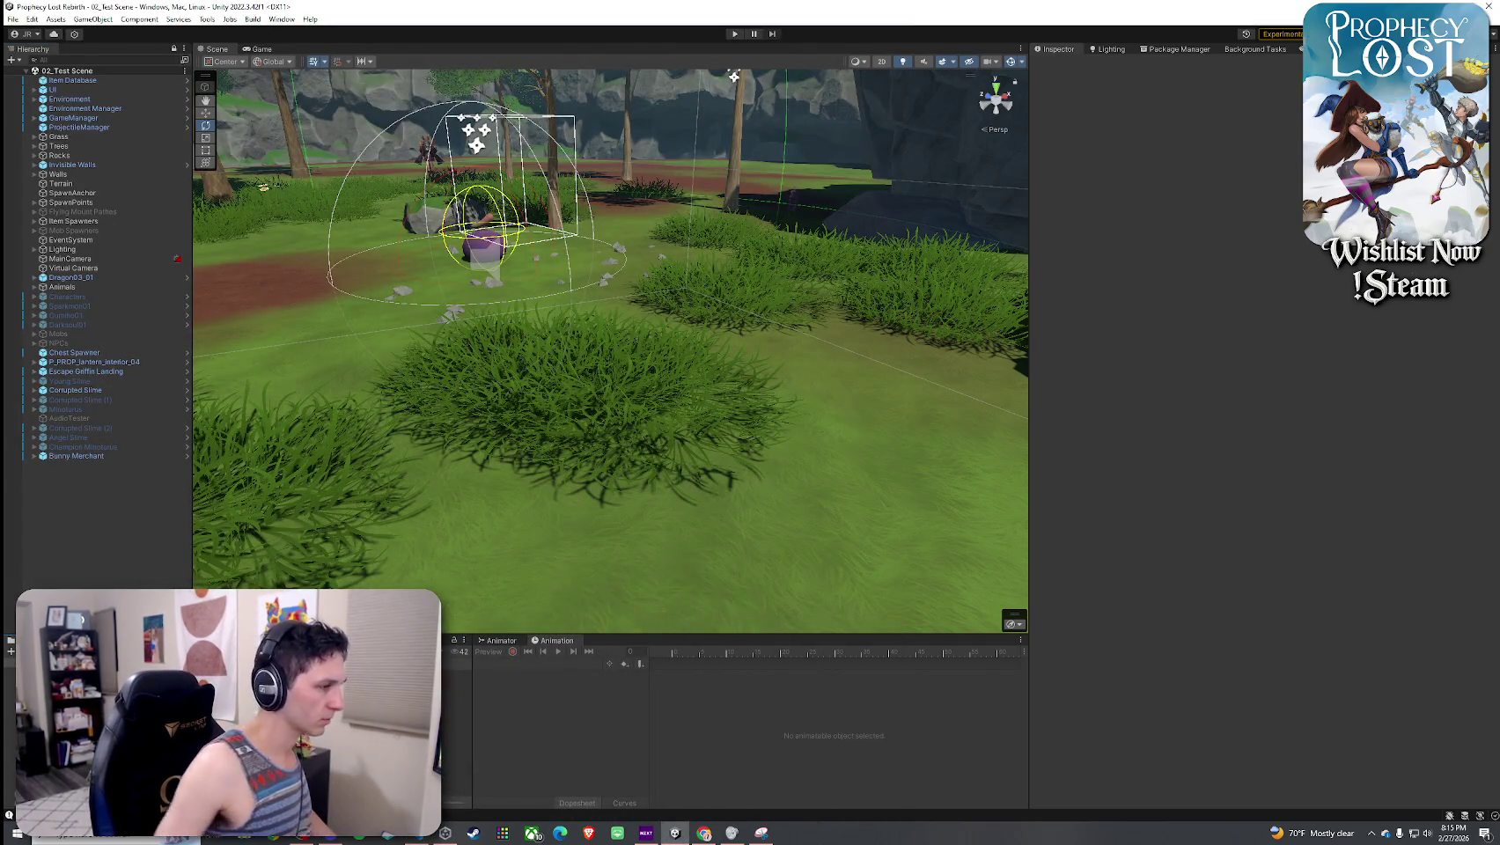
double_click(220, 704)
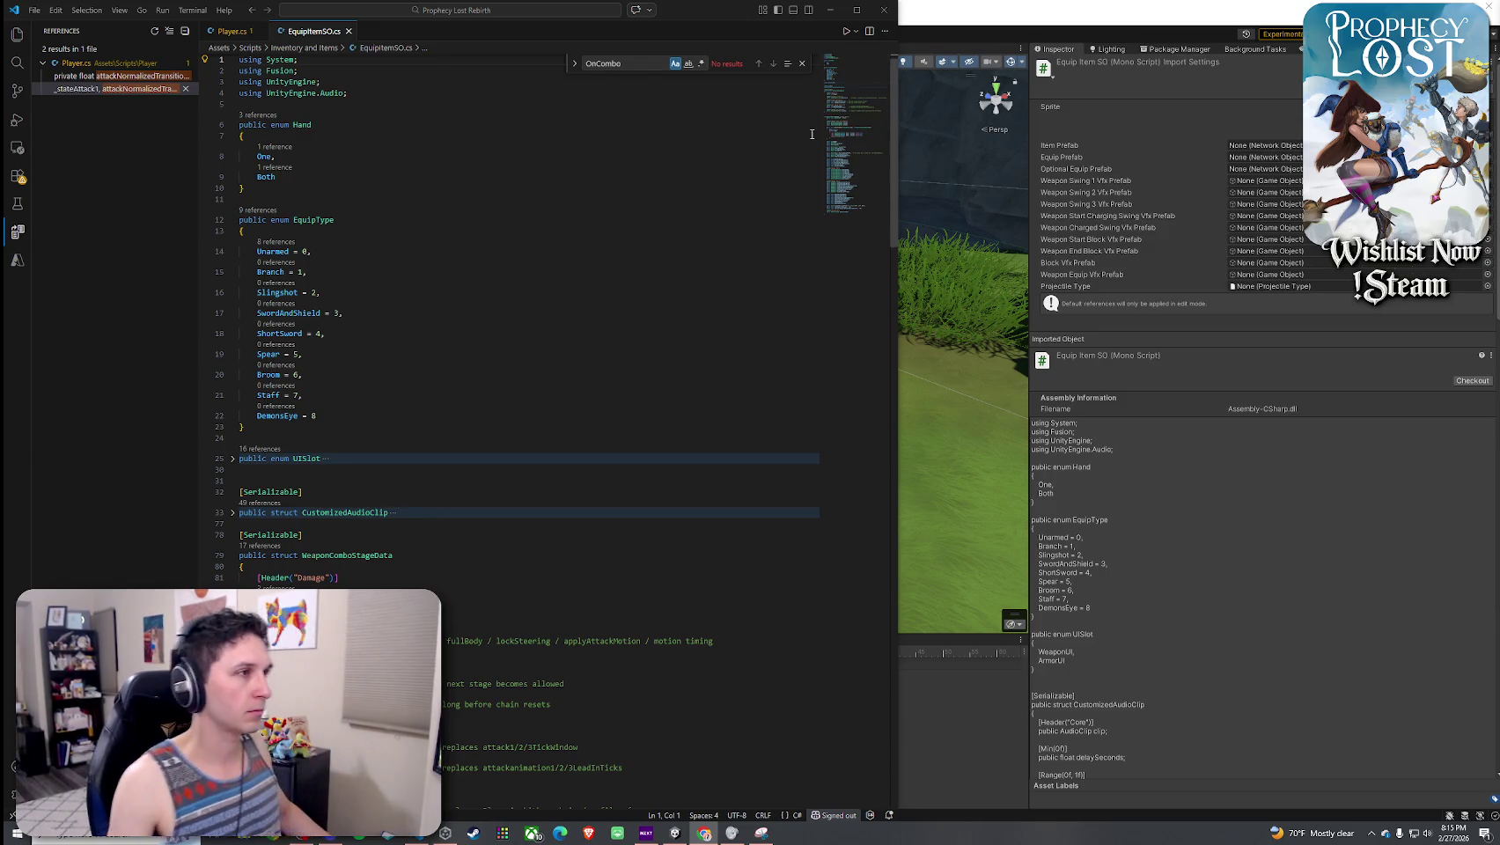
- Close the find widget and review the WeaponComboStageData fields in EquipItemSO.cs
click(802, 63)
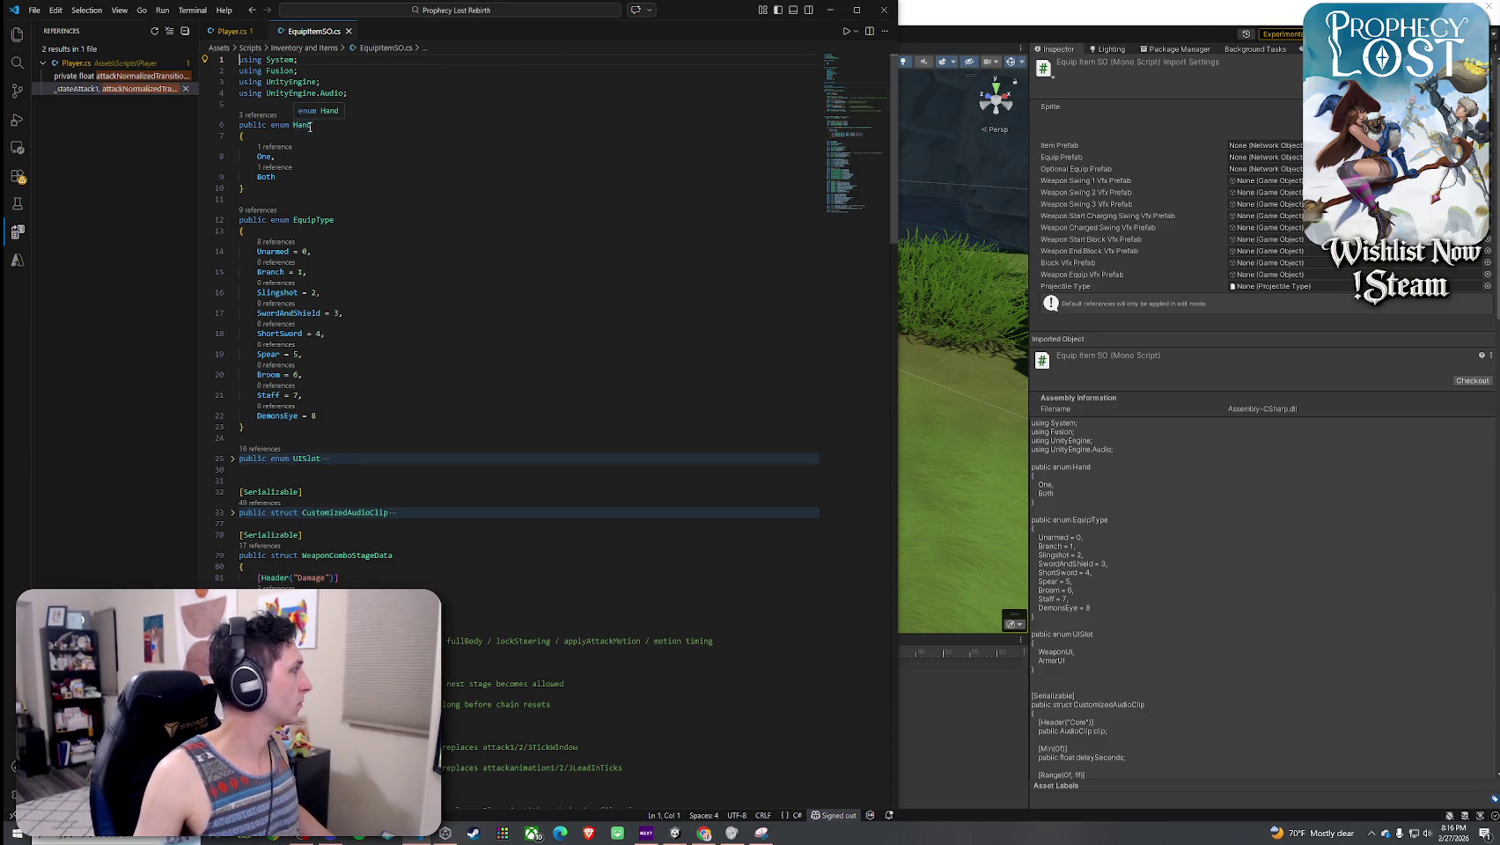
mouse_move(261, 172)
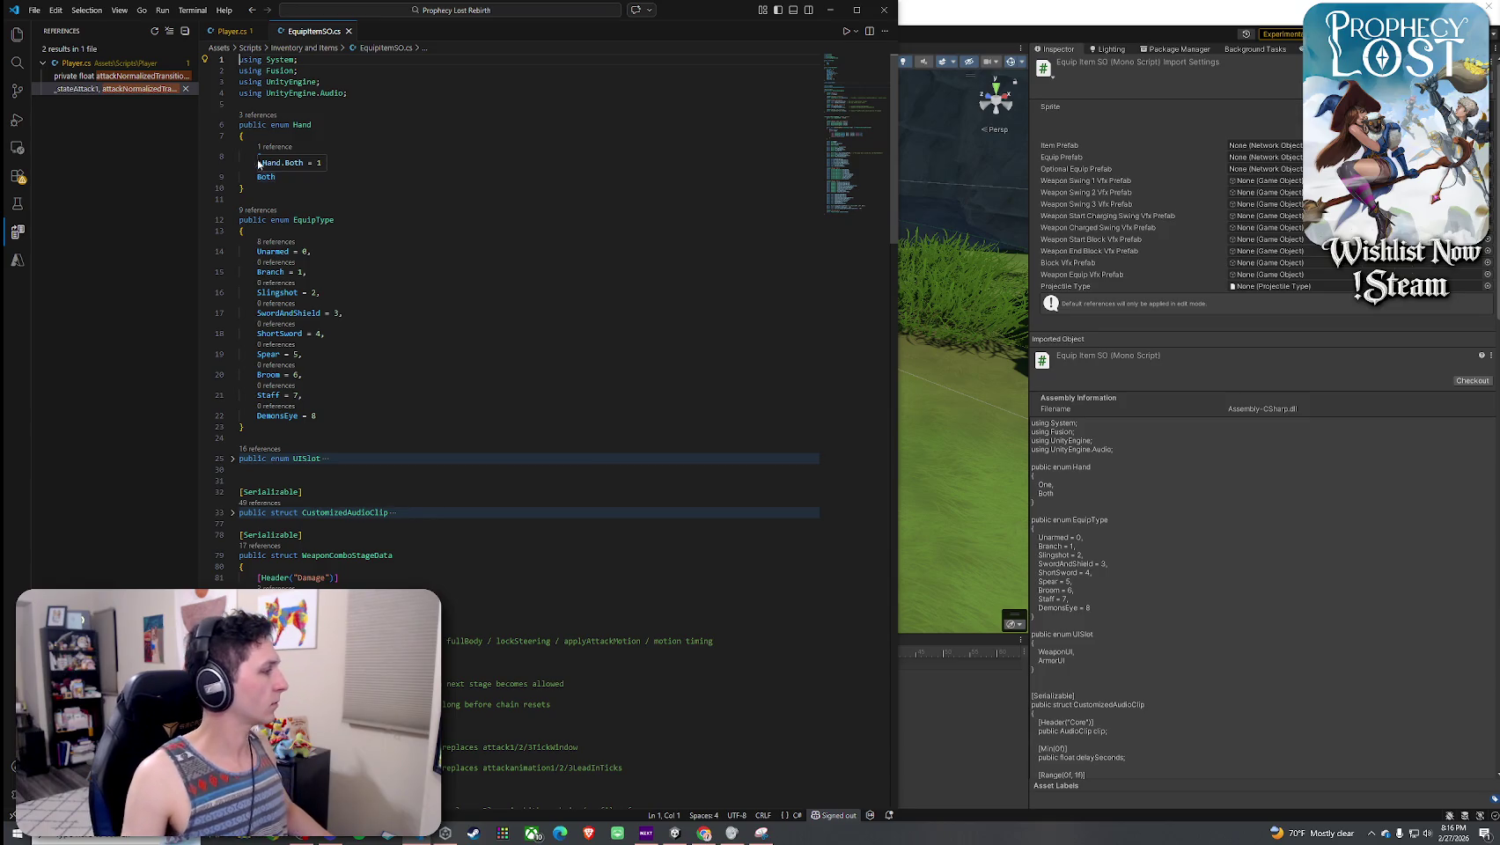
scroll(367, 426, down, 5)
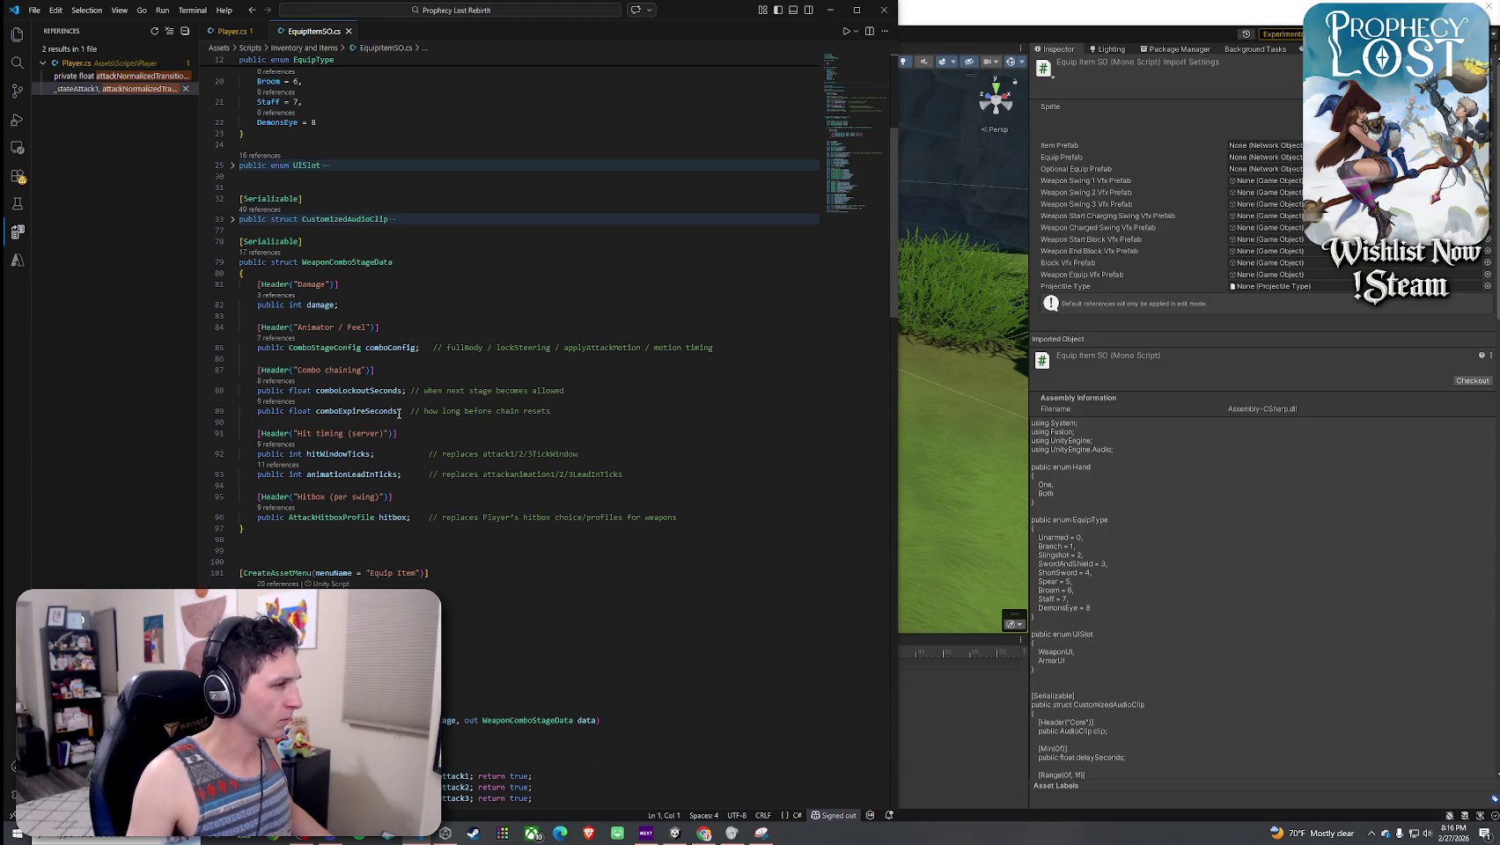
mouse_move(399, 414)
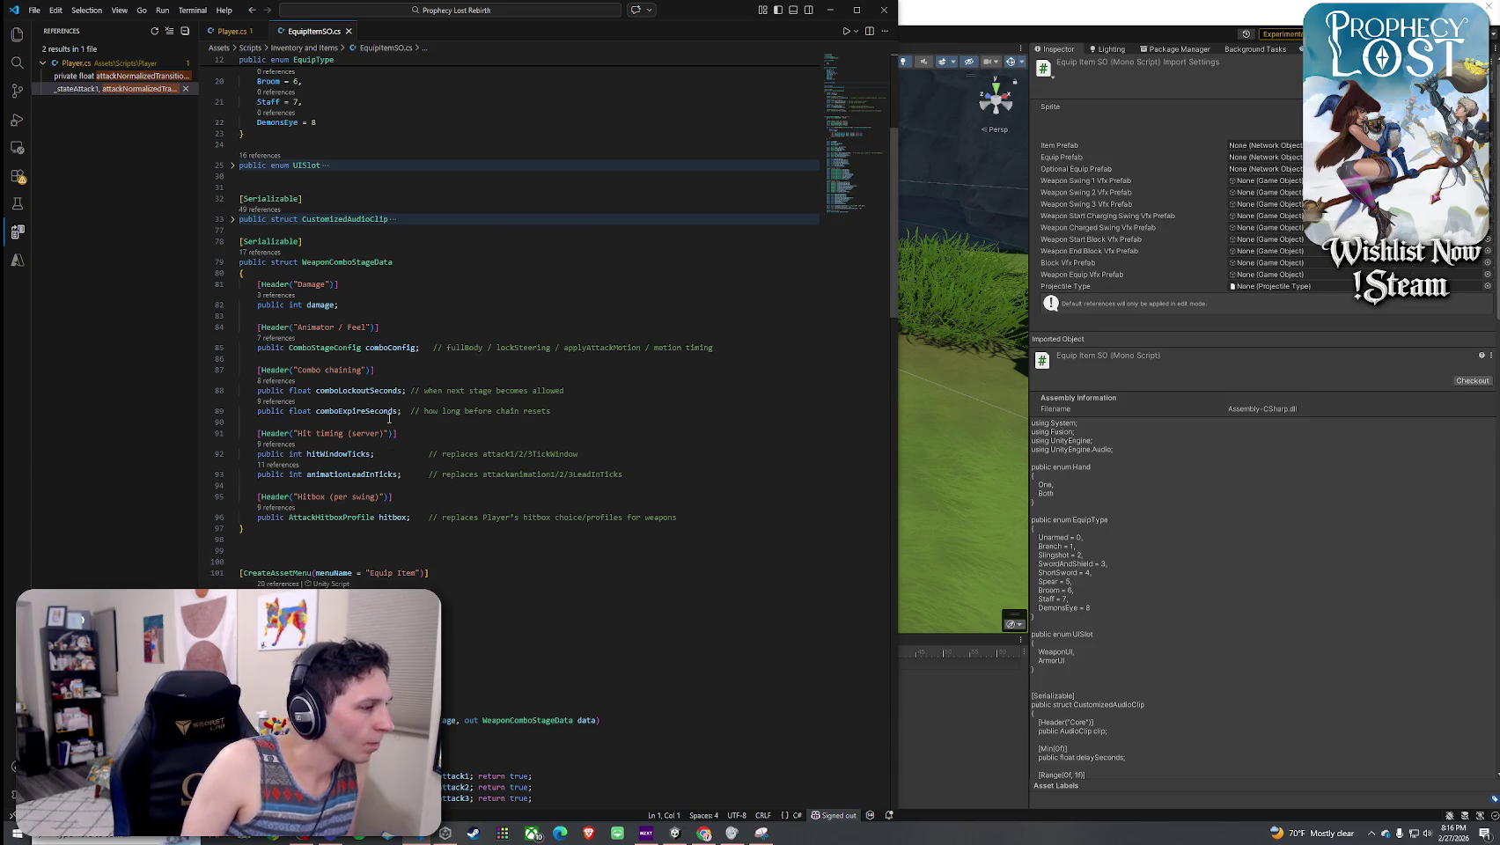
mouse_move(390, 510)
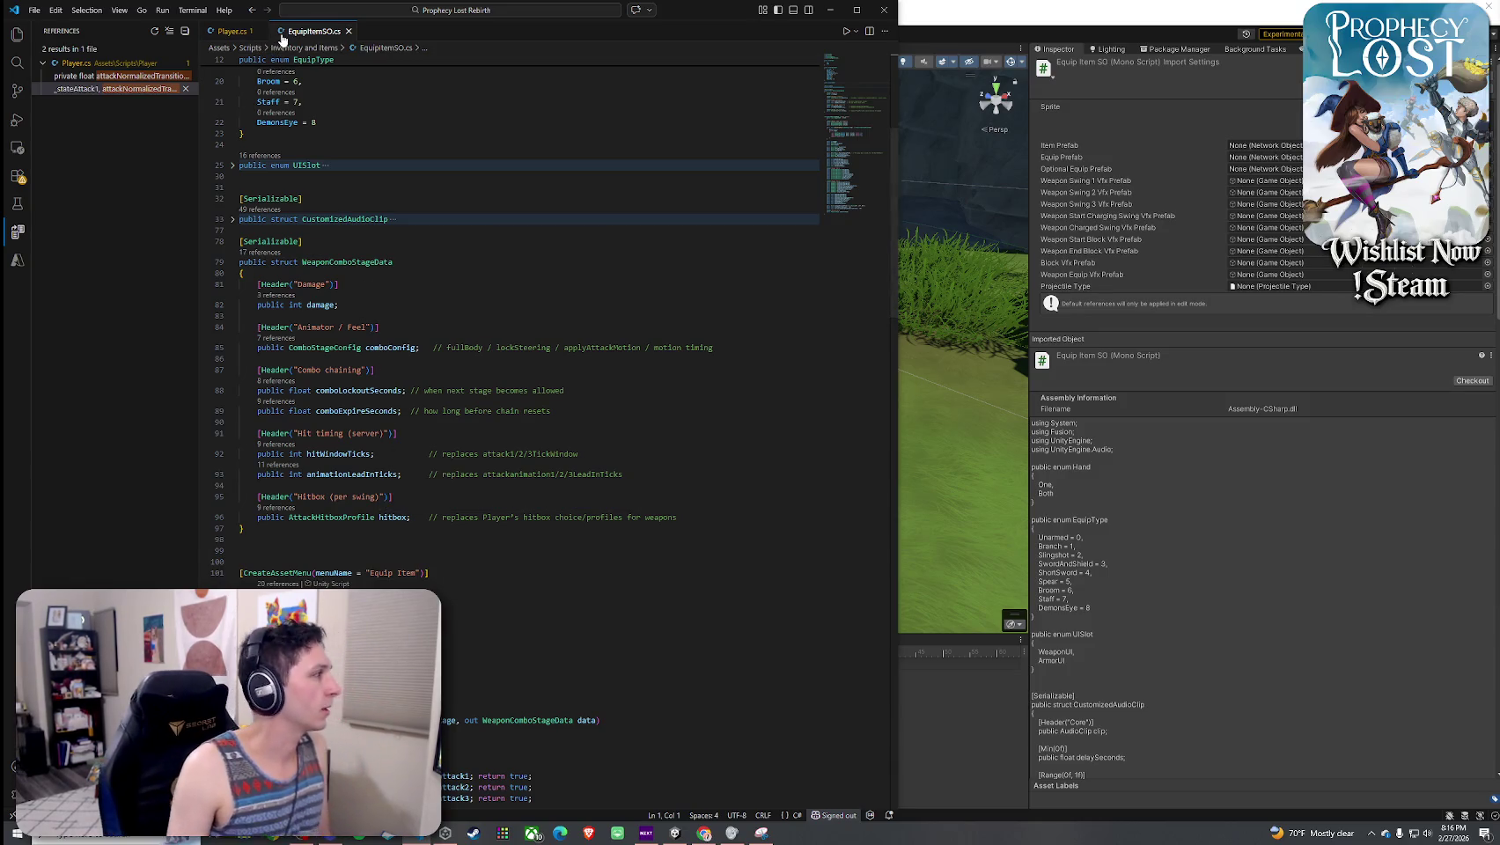
- Return to Player.cs at the attackNormalizedTransition1-3 fields
click(703, 833)
click(334, 82)
right_click(311, 35)
click(356, 227)
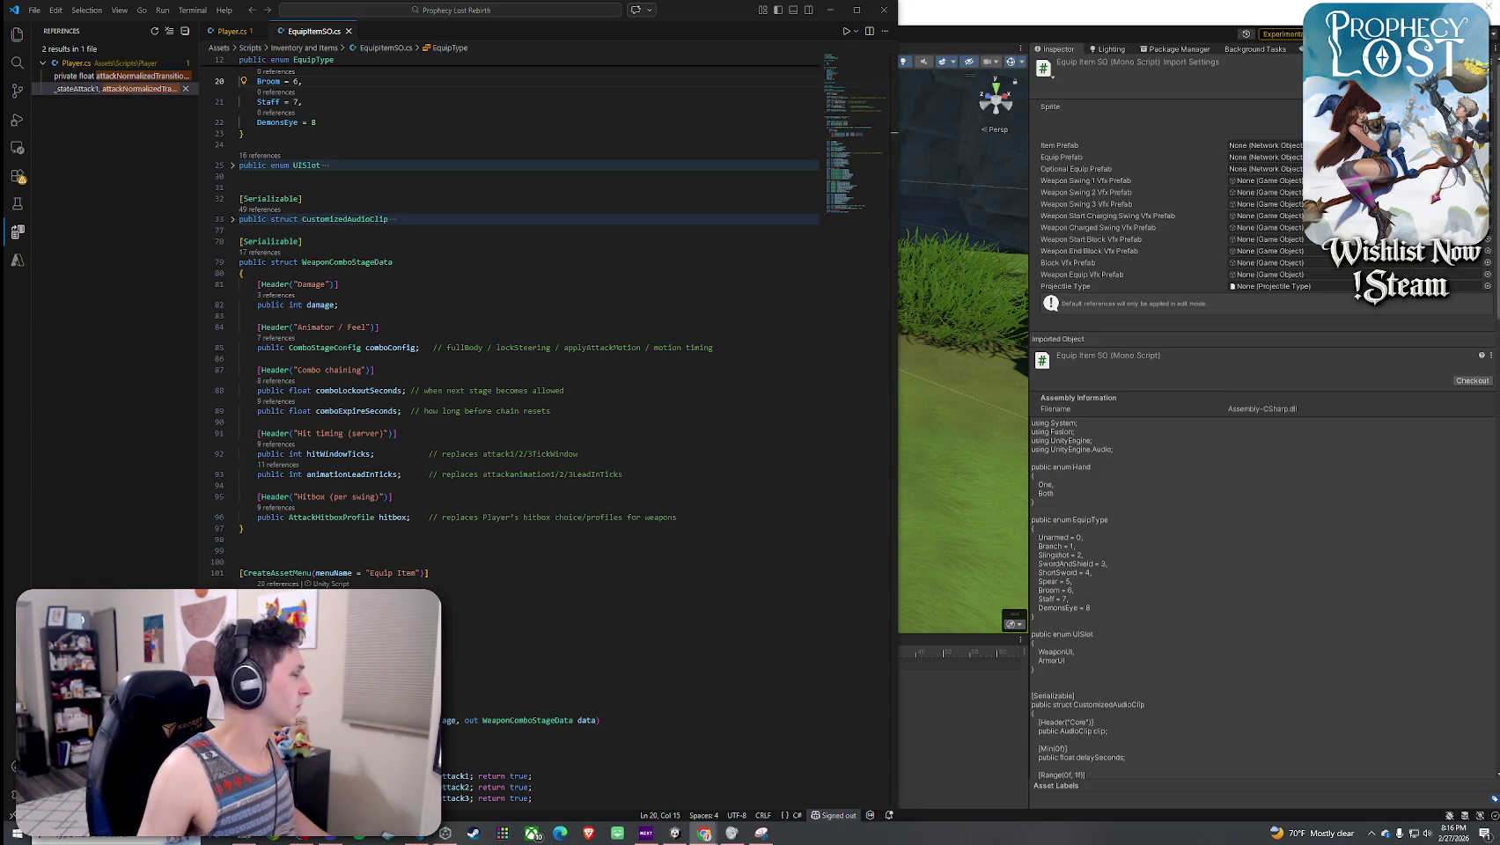
right_click(232, 33)
click(303, 220)
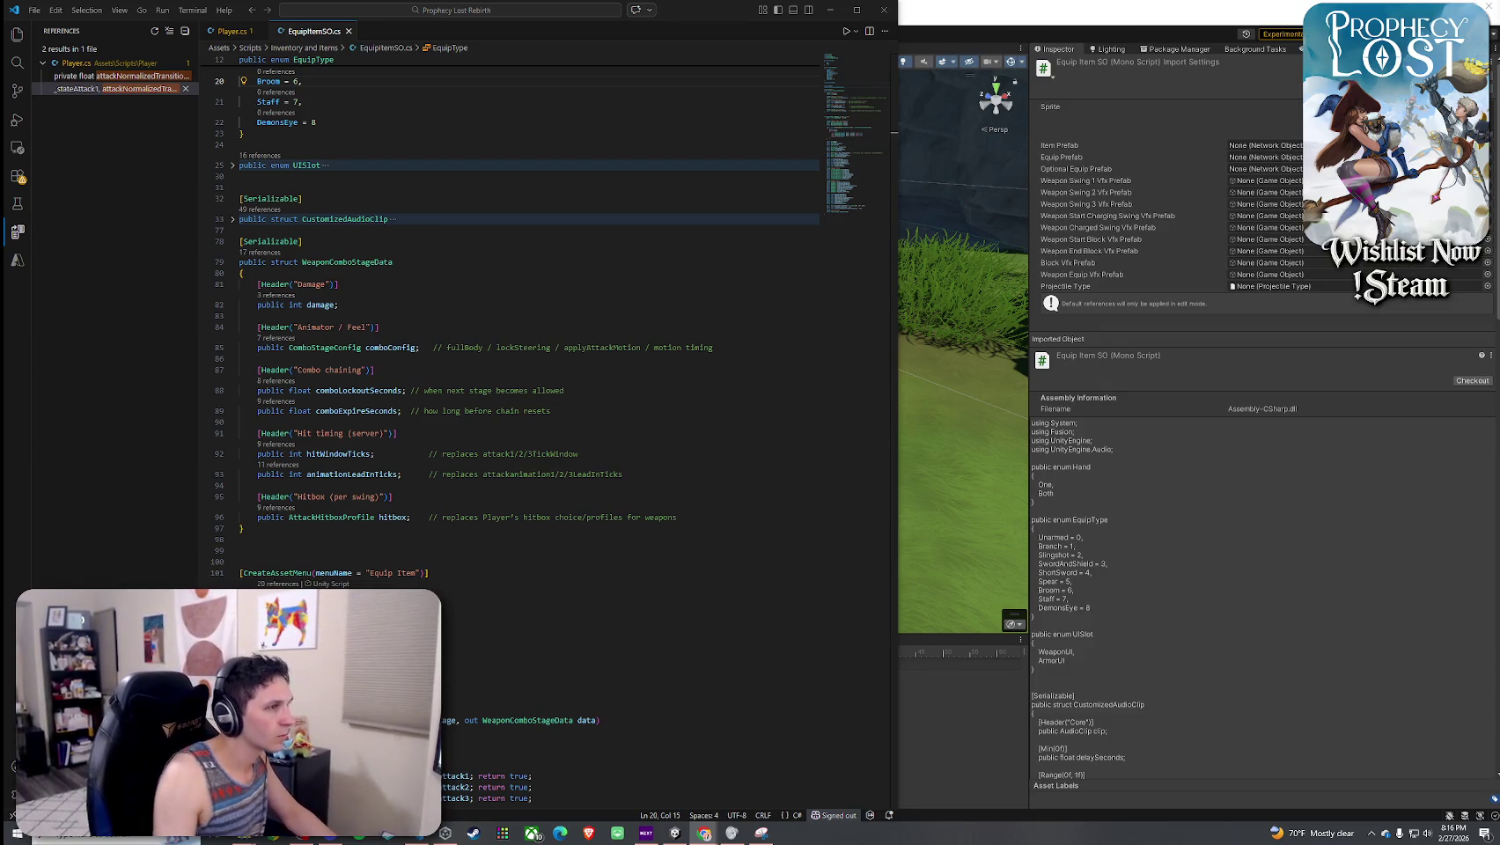
click(232, 30)
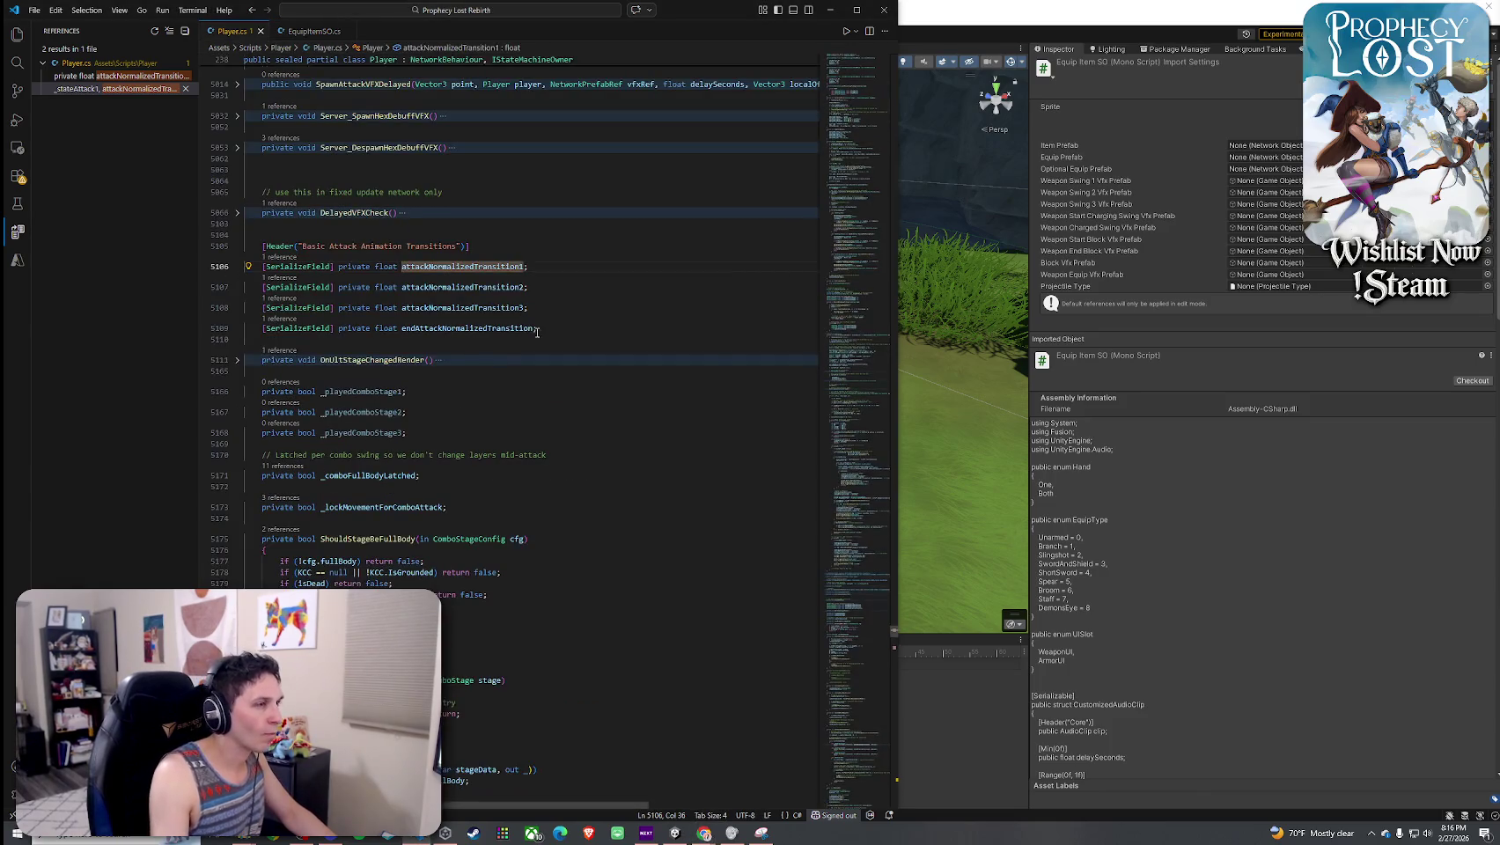
- Select Player.cs's transition fields, then show EquipType and WeaponComboStageData in EquipItemSO.cs
drag(538, 332, 176, 249)
key(alt+Tab)
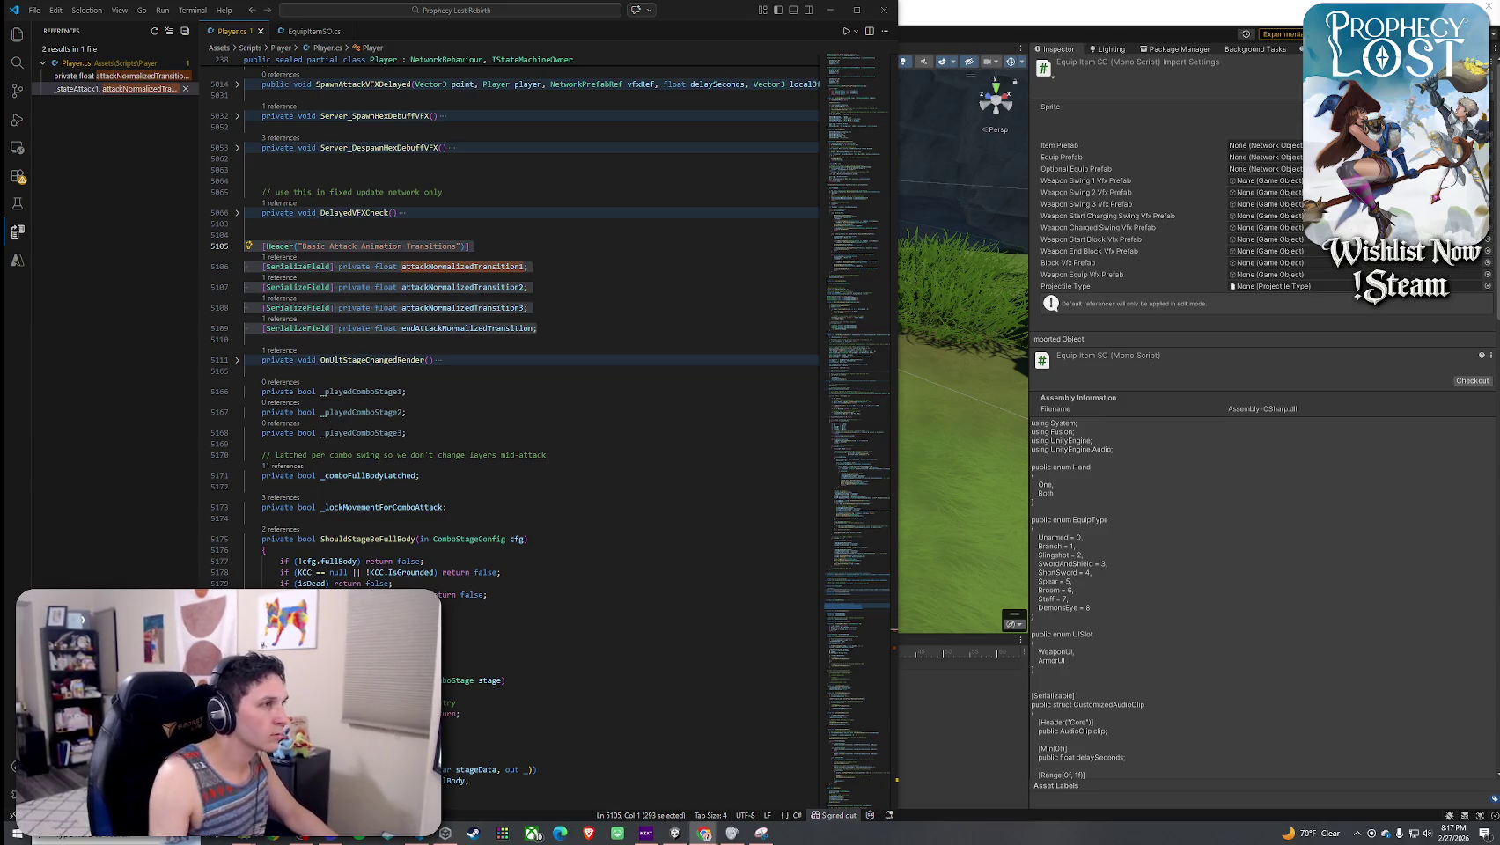
scroll(394, 303, up, 15)
key(ctrl+Tab)
scroll(394, 303, up, 2)
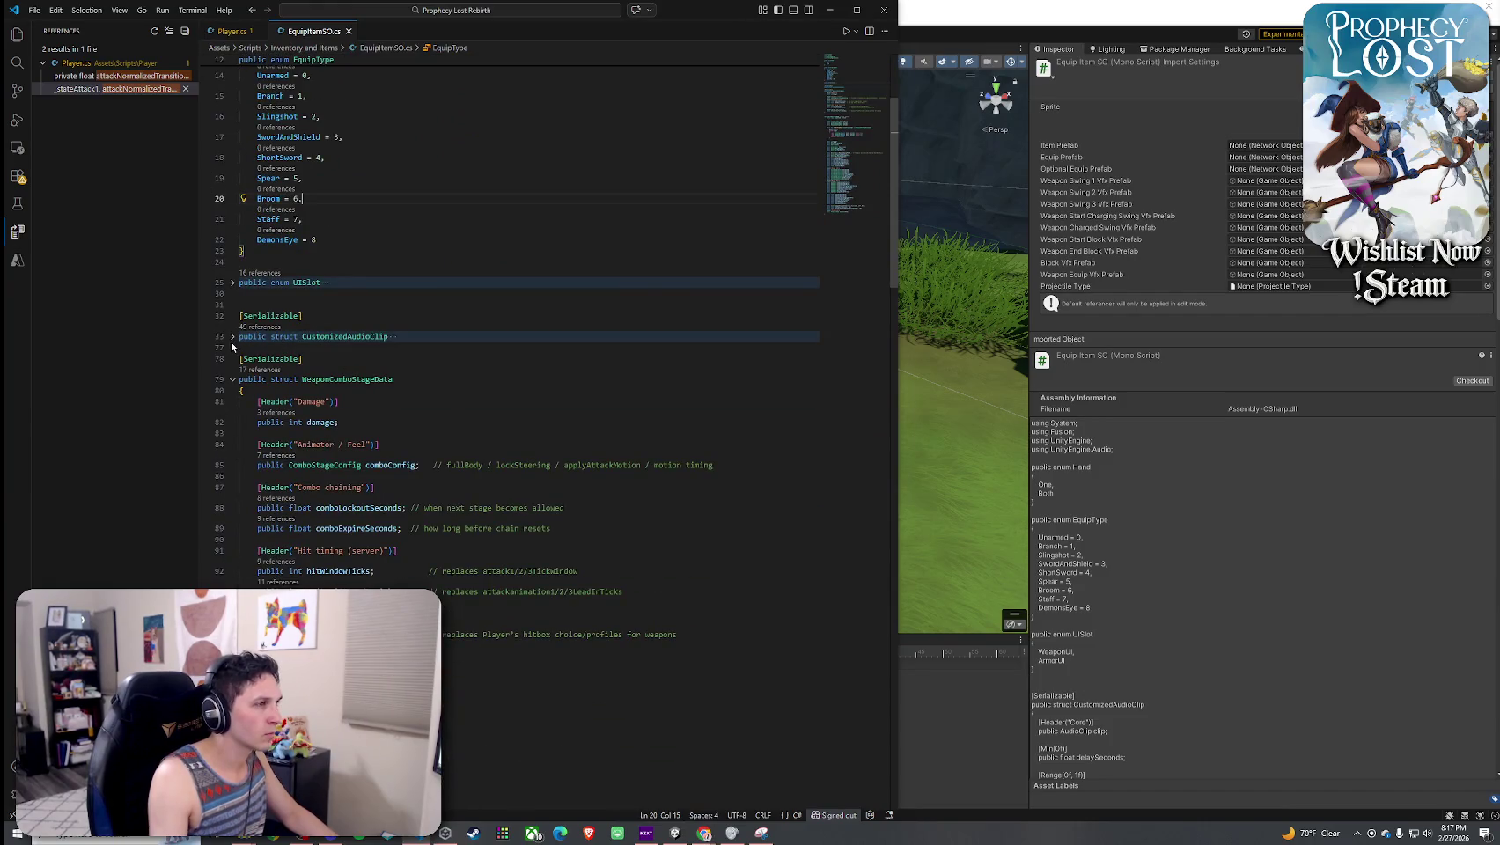
double_click(357, 379)
scroll(366, 457, down, 3)
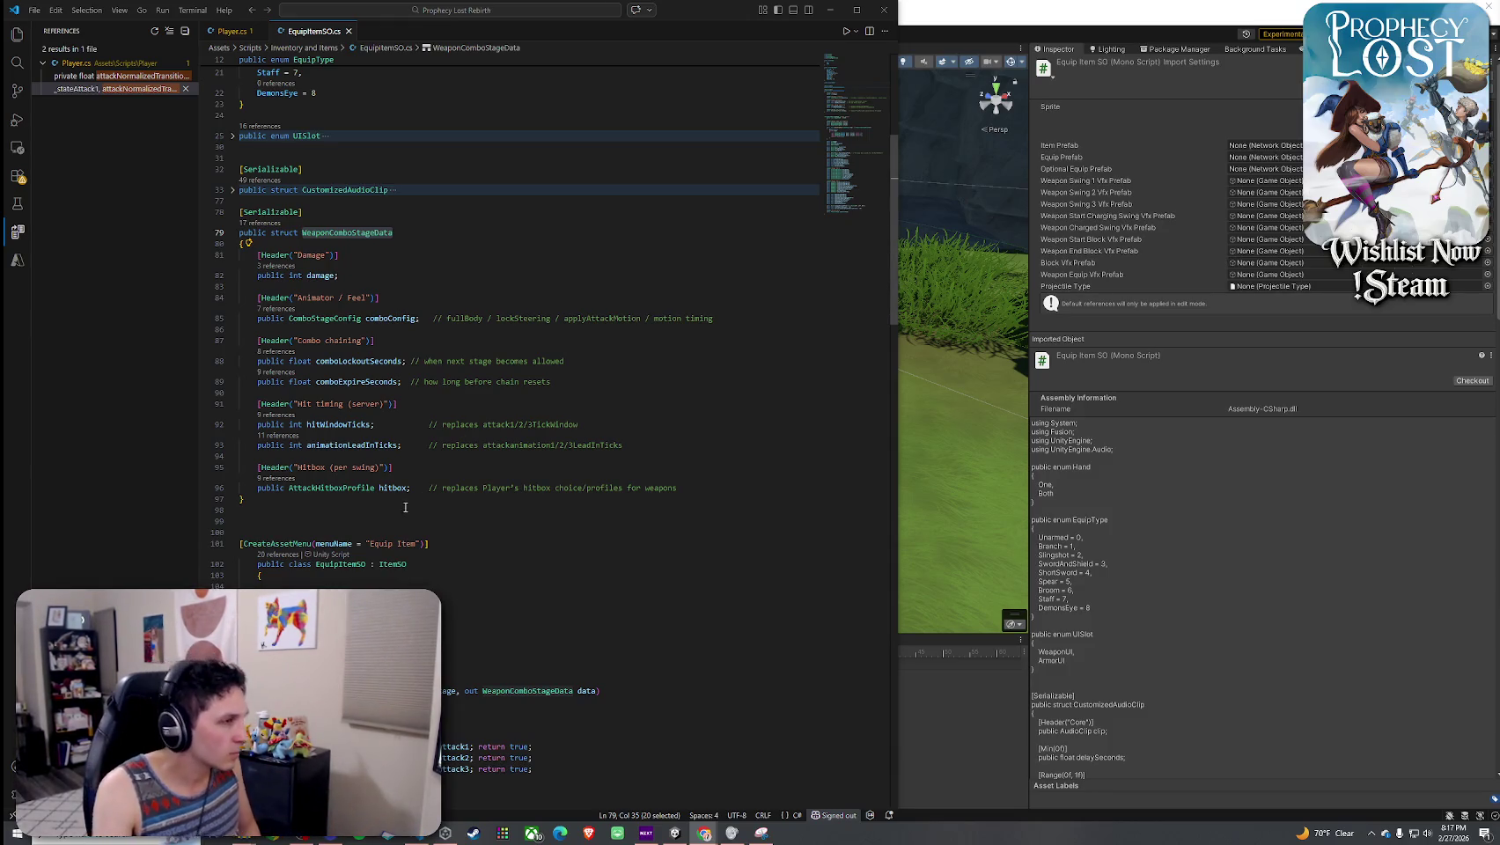
click(744, 489)
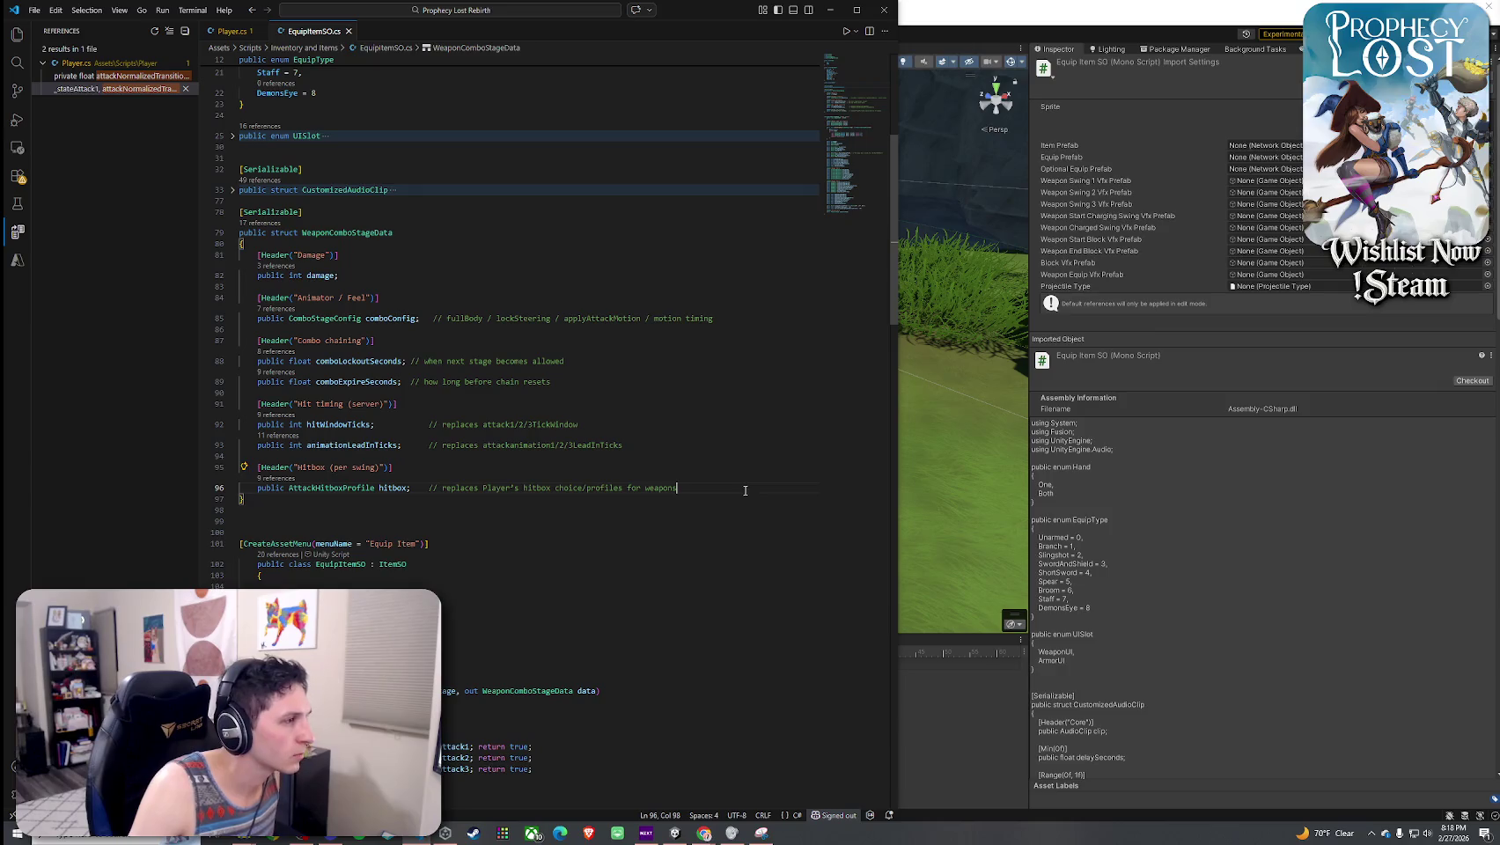
click(368, 318)
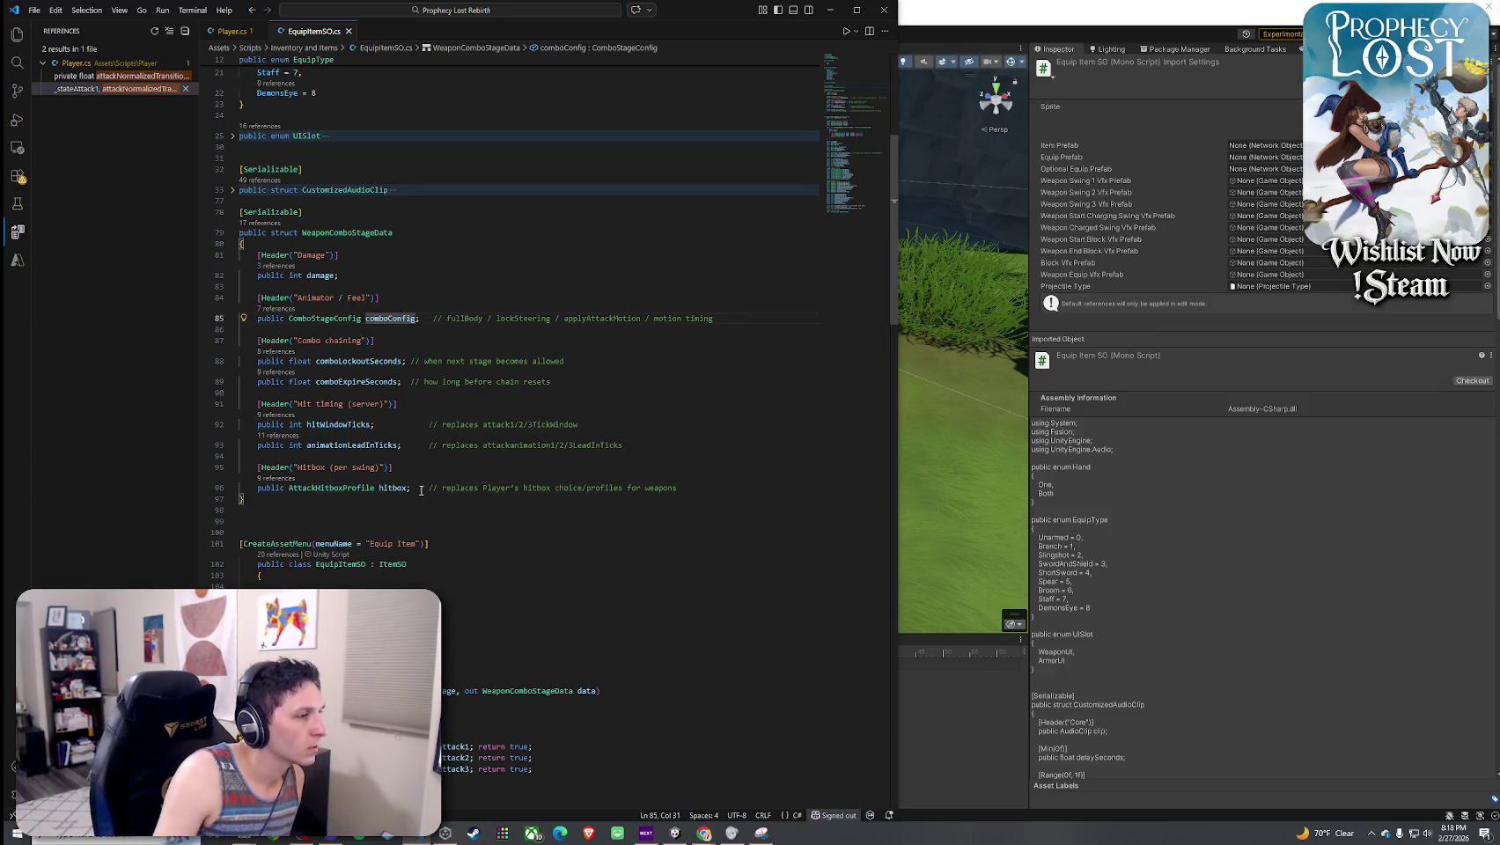
scroll(405, 531, down, 2)
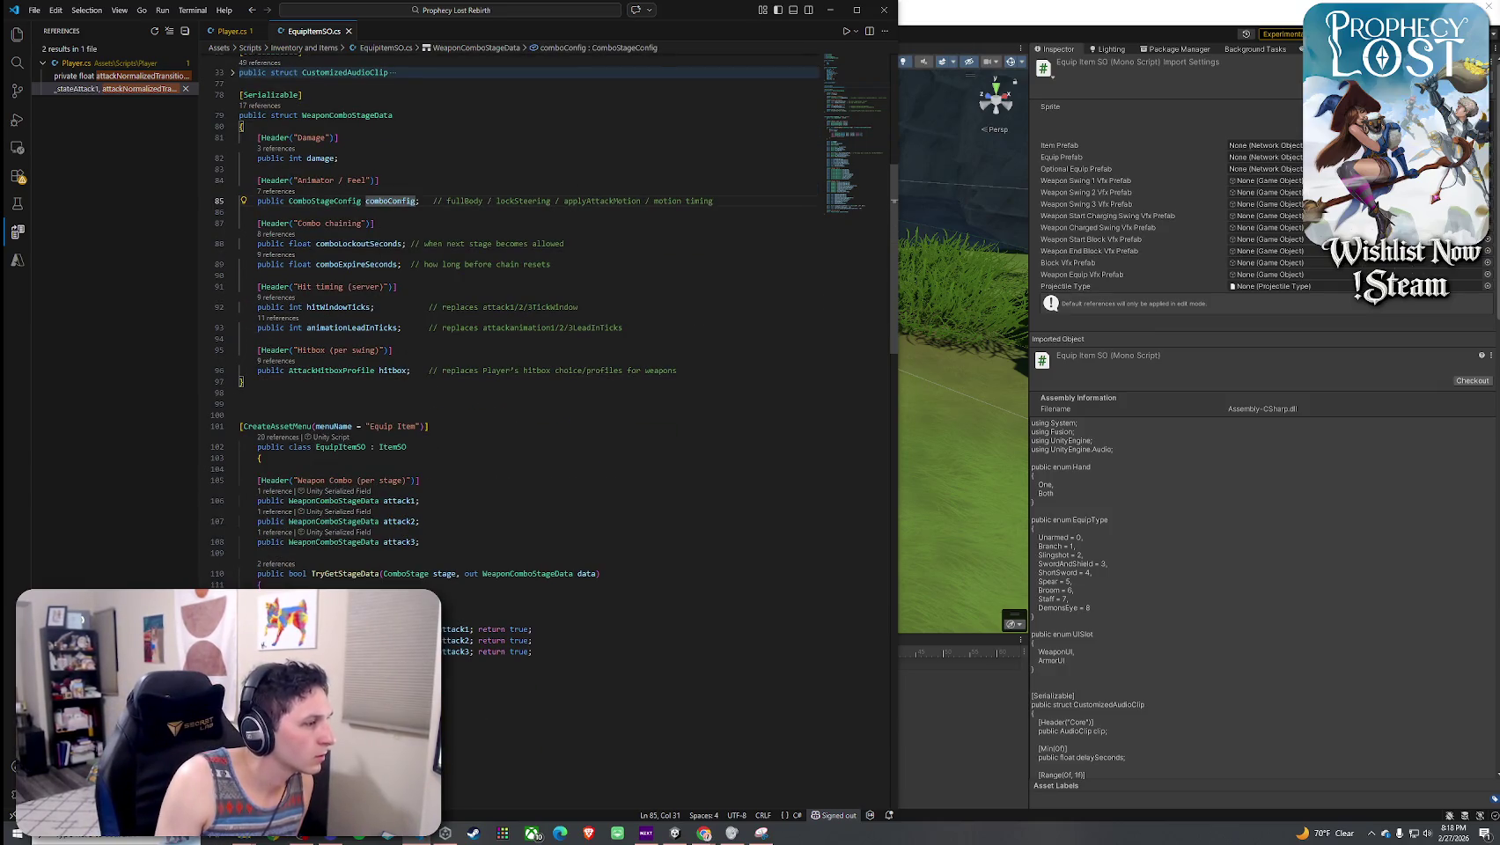
scroll(409, 273, down, 3)
click(344, 427)
click(347, 494)
click(323, 461)
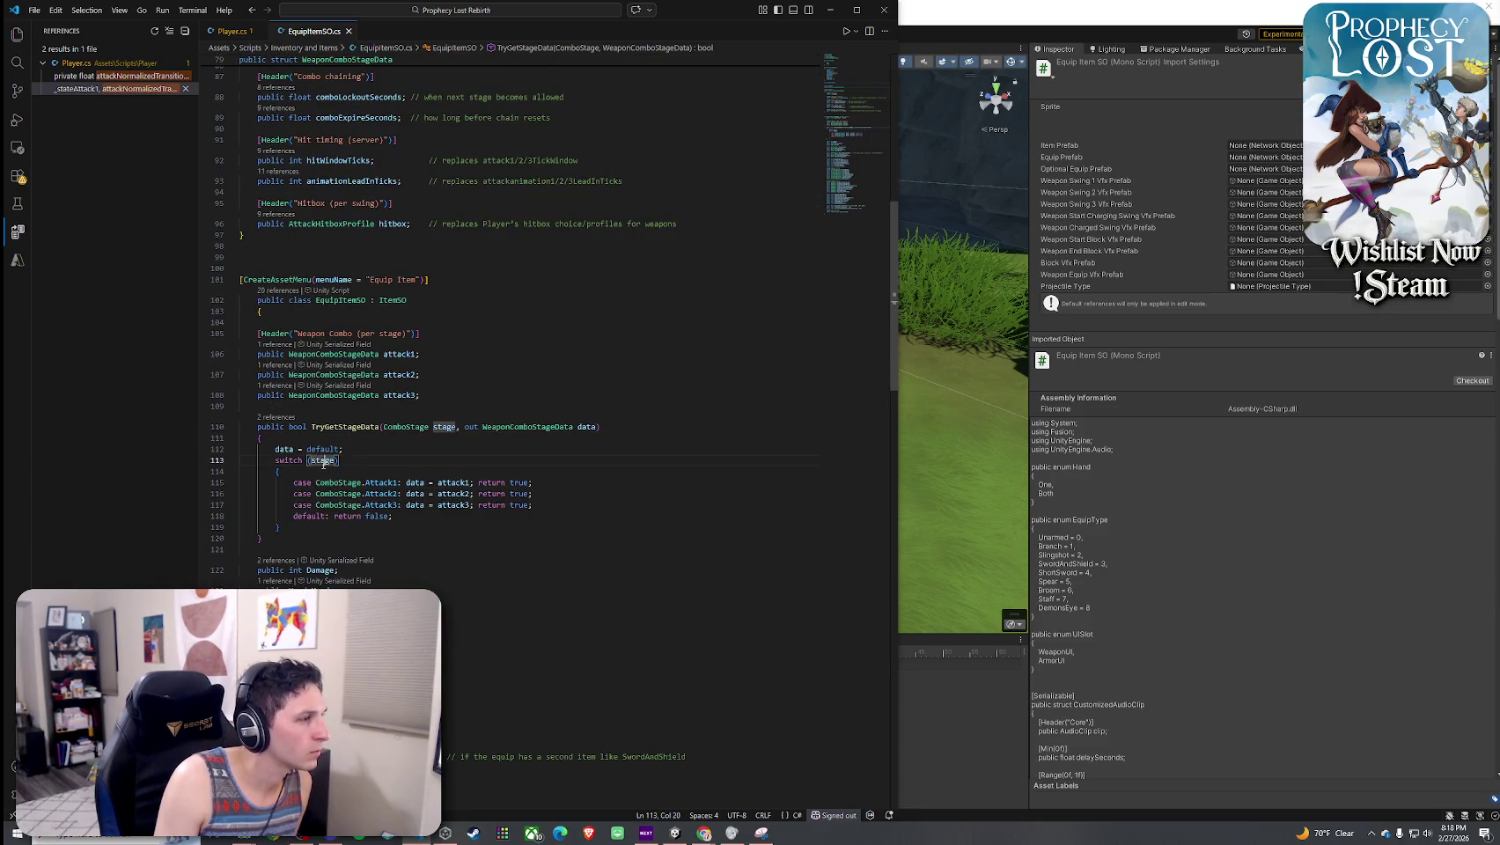
scroll(388, 491, up, 3)
double_click(381, 230)
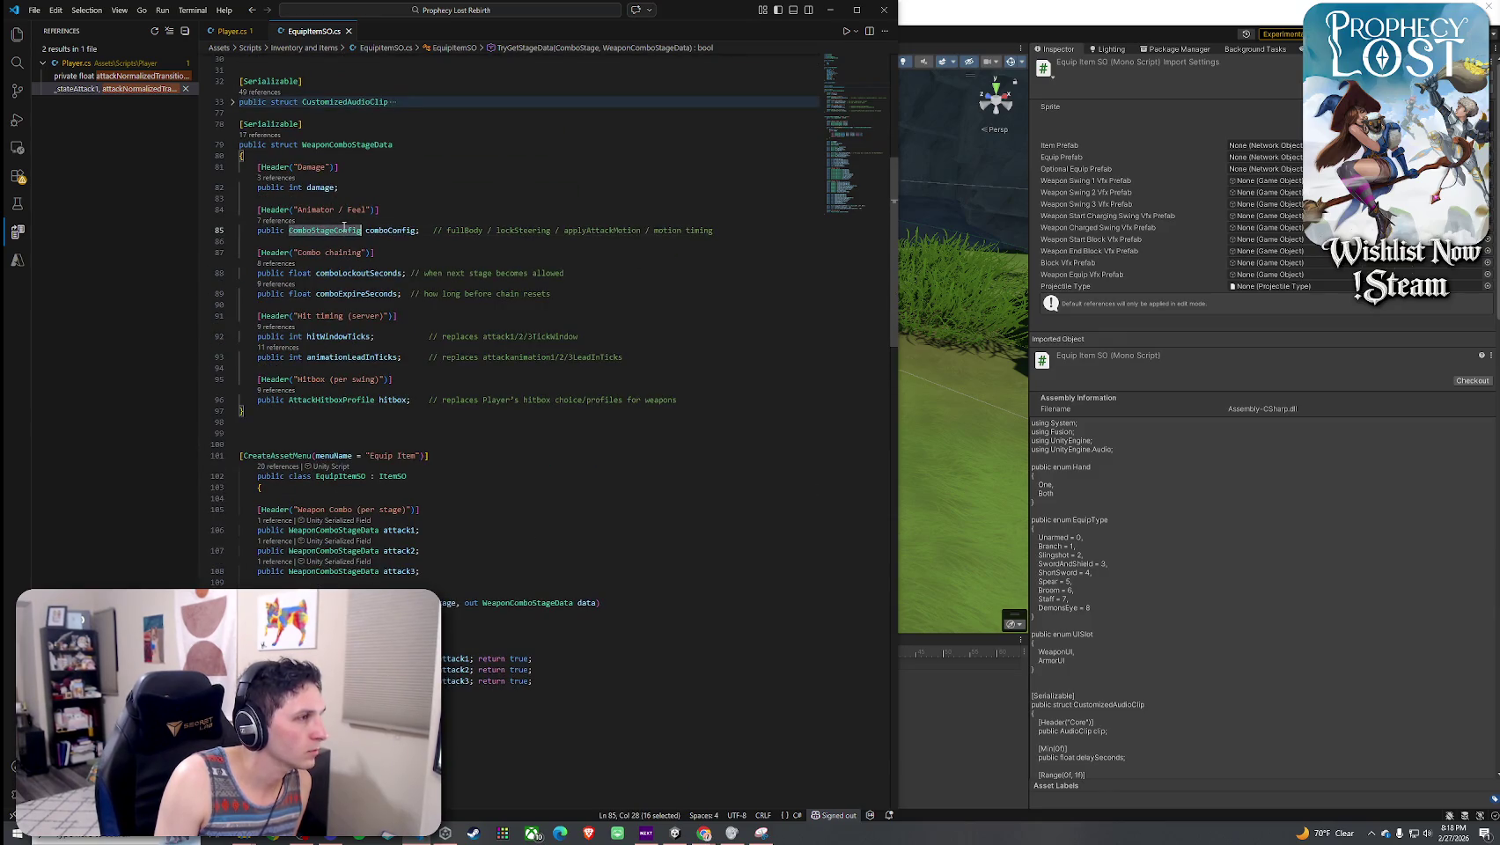
scroll(377, 472, down, 6)
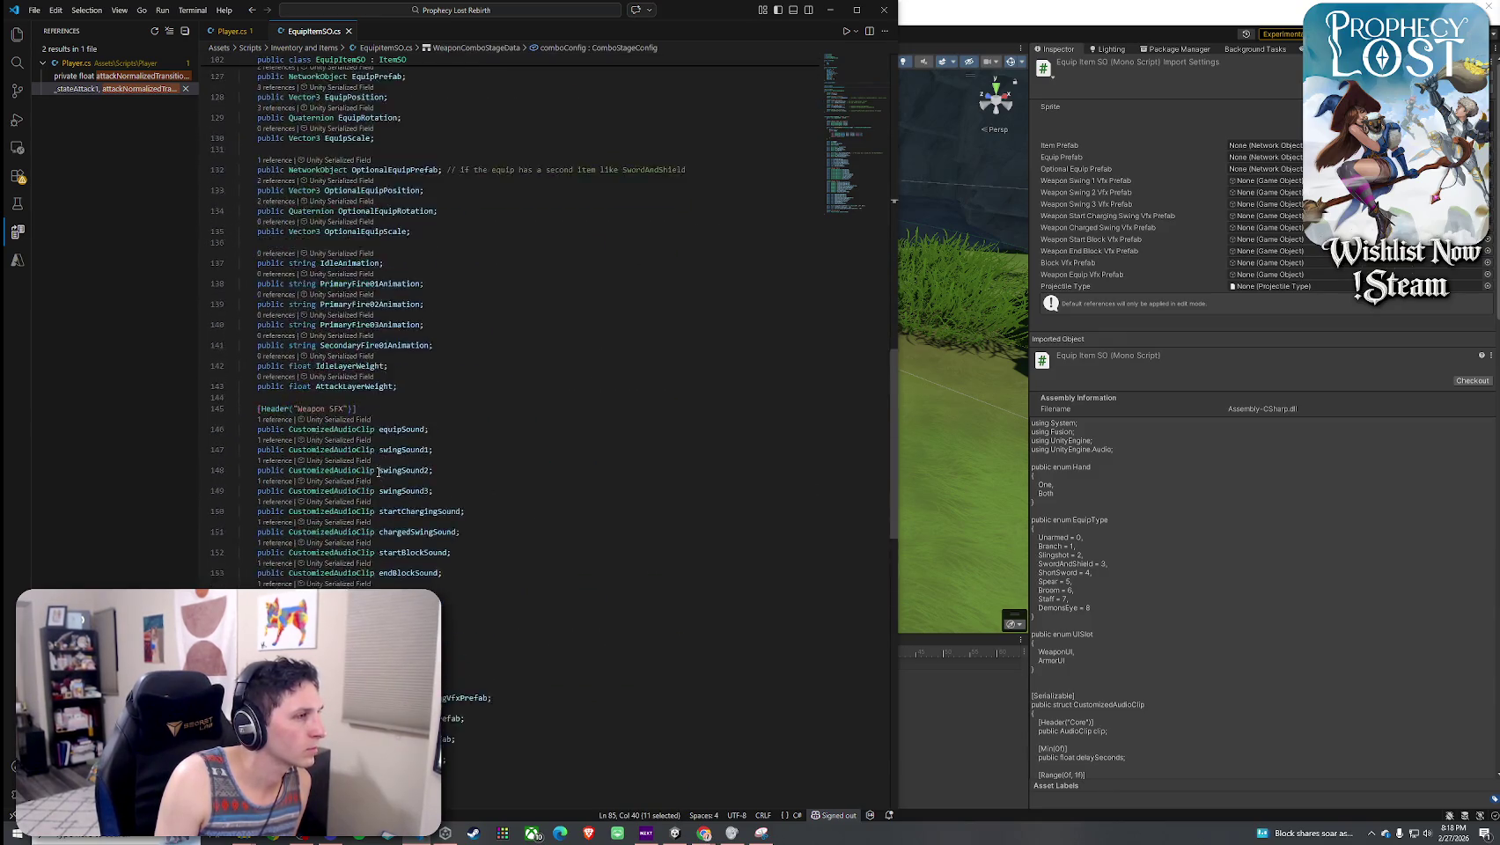
scroll(377, 472, up, 10)
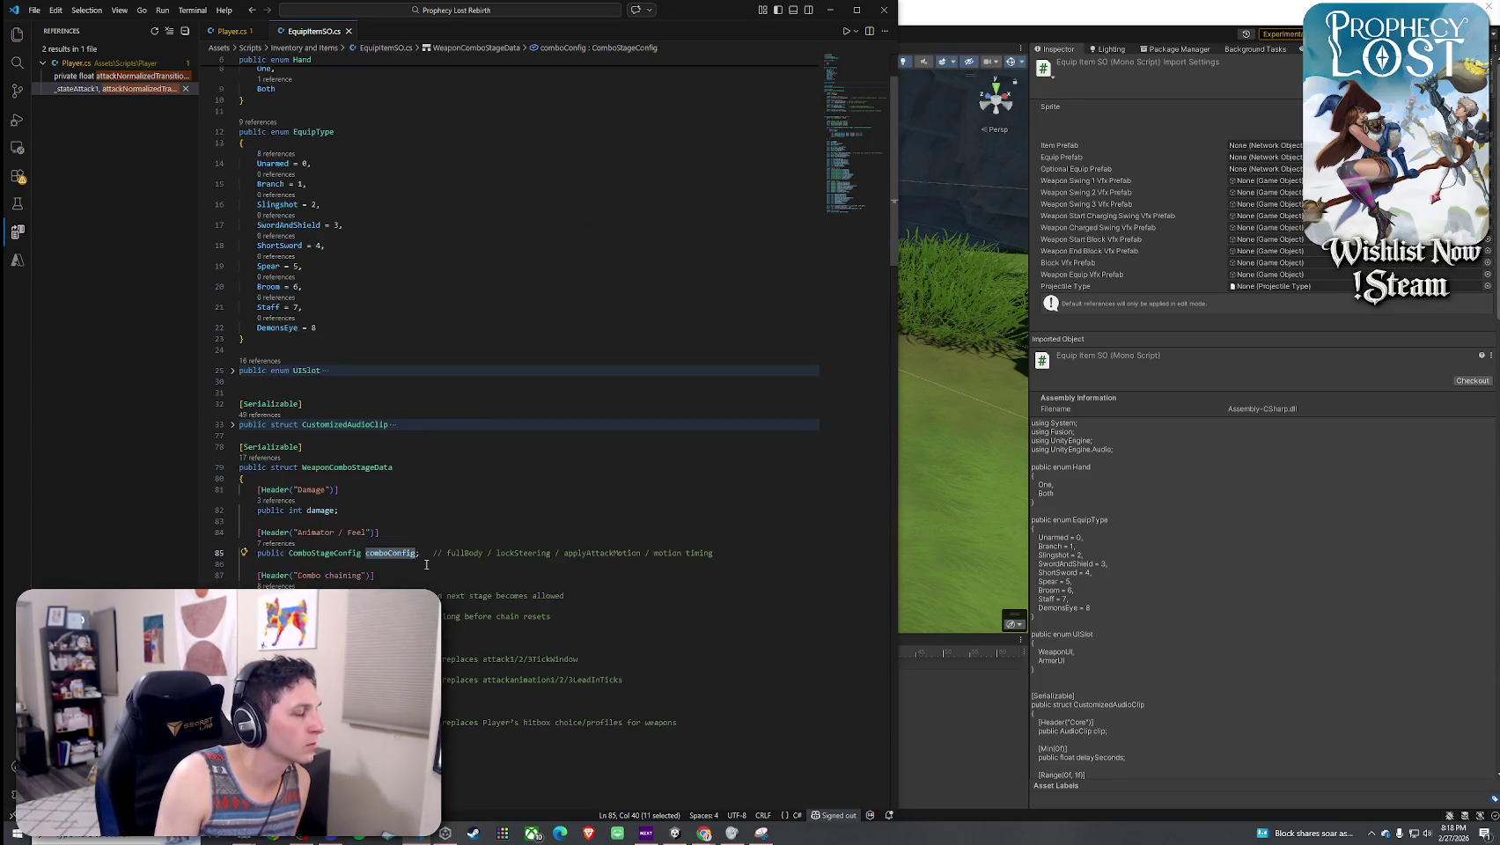
right_click(395, 553)
- Find all references to comboConfig and step through each one, ending at comboConfig.fullBody
click(442, 234)
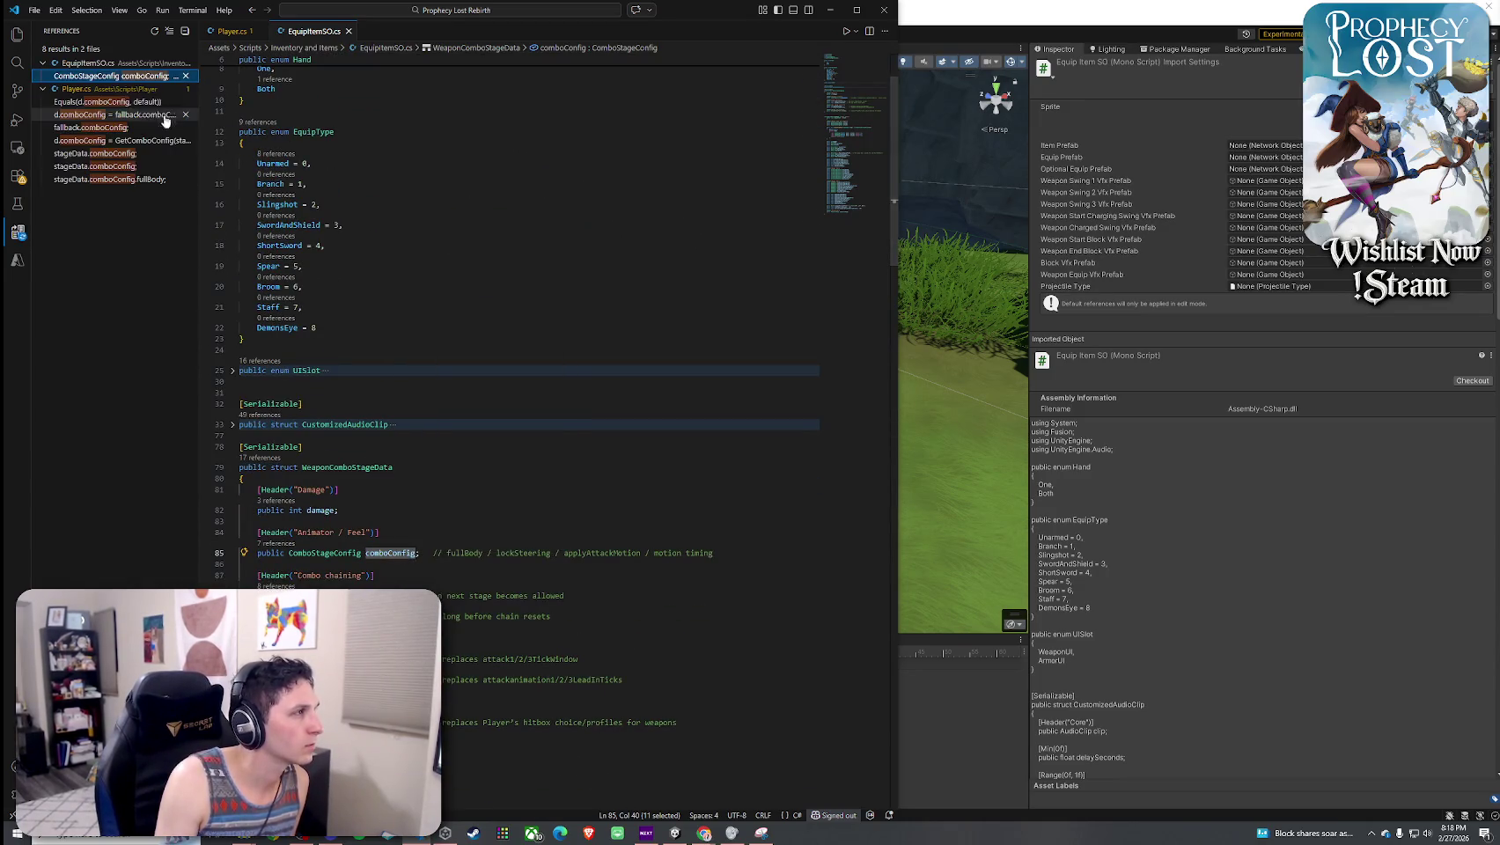
click(103, 102)
click(105, 114)
click(108, 128)
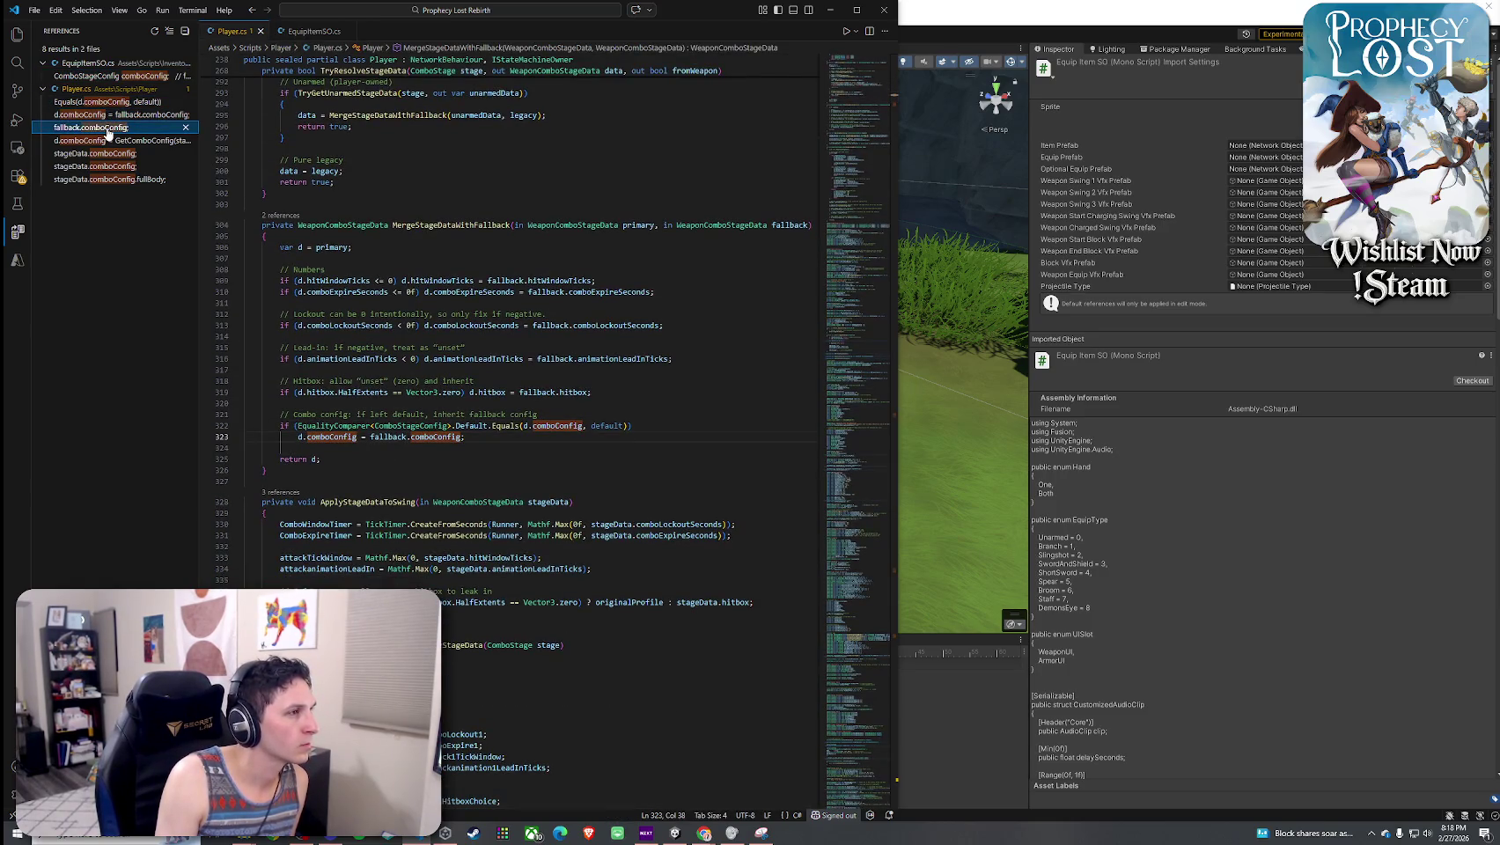
click(106, 141)
click(106, 153)
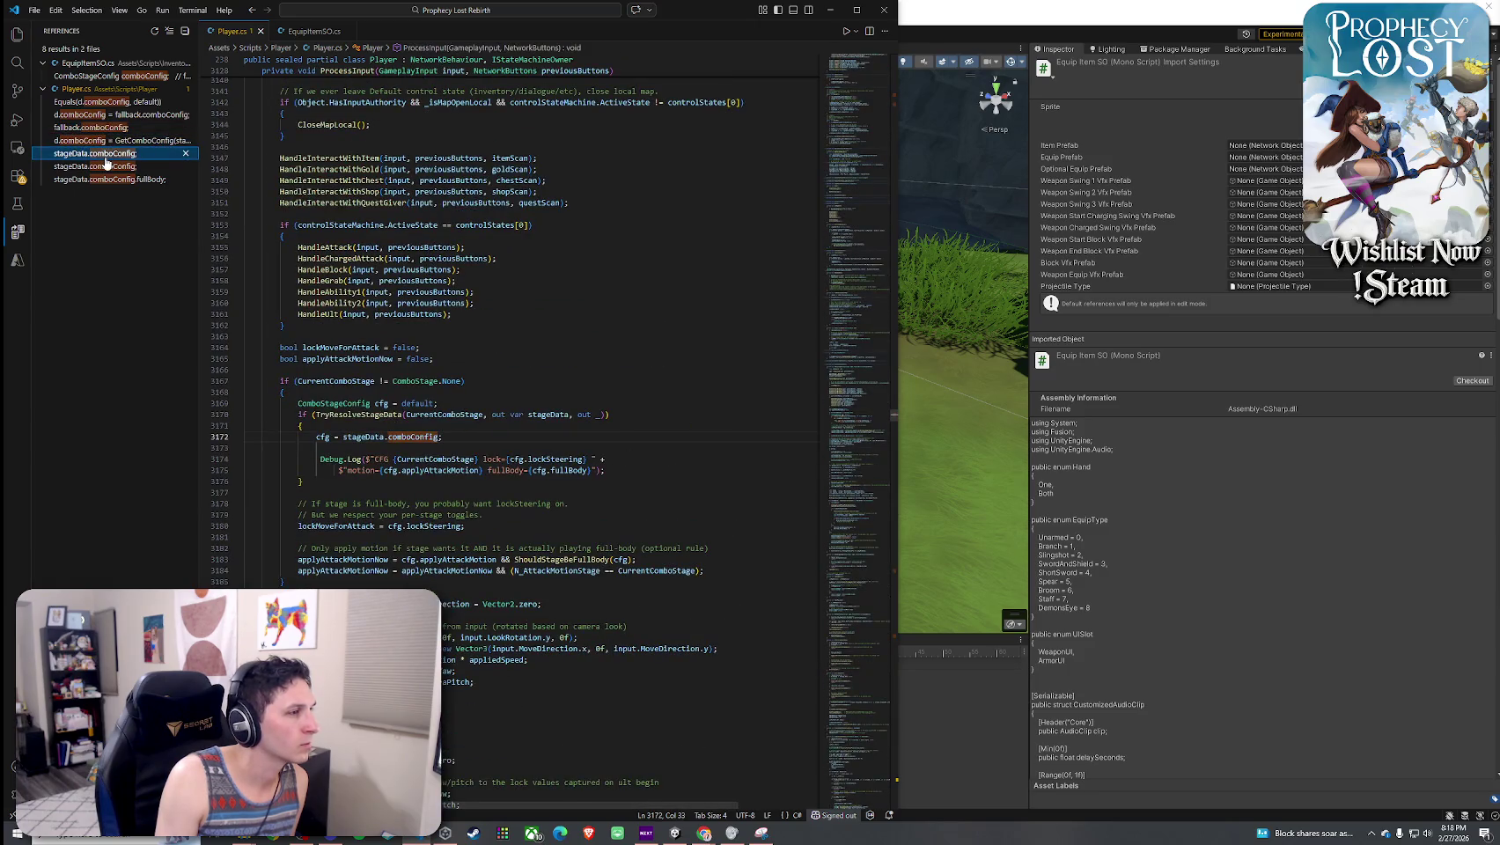
click(105, 165)
click(105, 179)
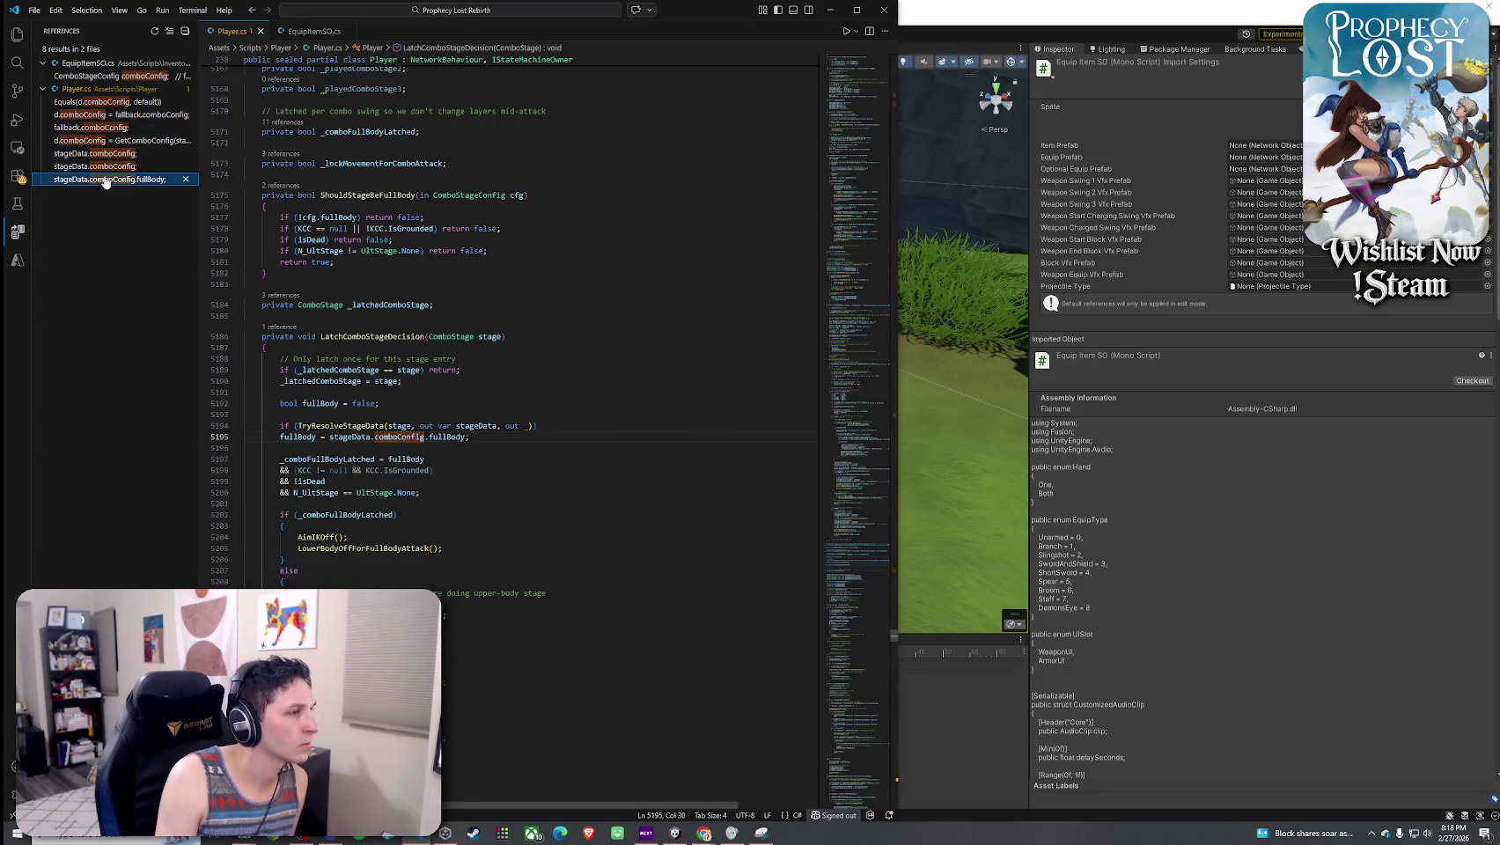
- Go from the comboConfig field in EquipItemSO.cs to the ComboStageConfig definition in Player.cs
click(304, 32)
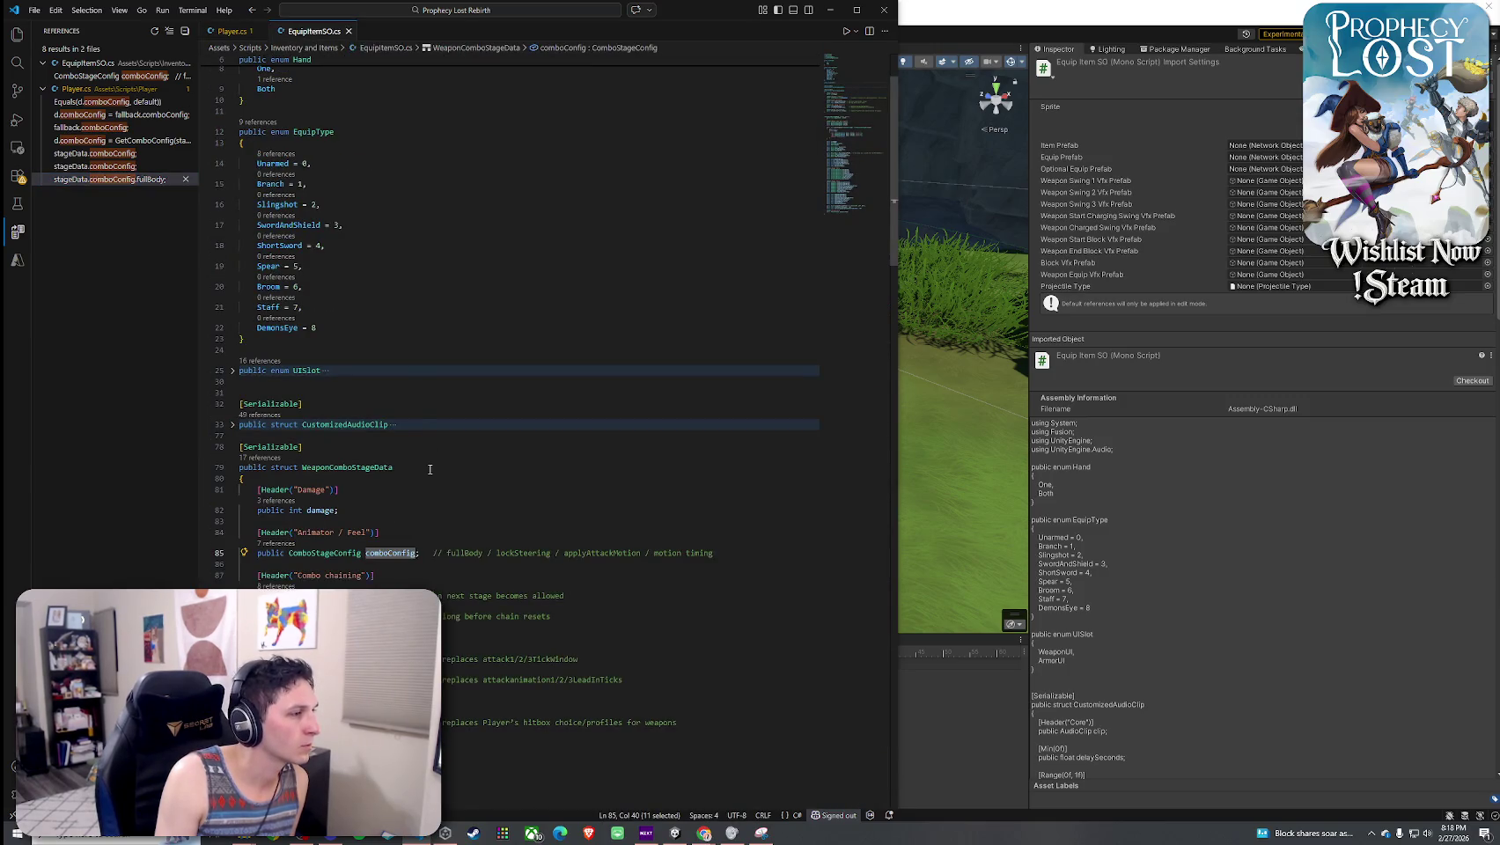
scroll(430, 470, down, 3)
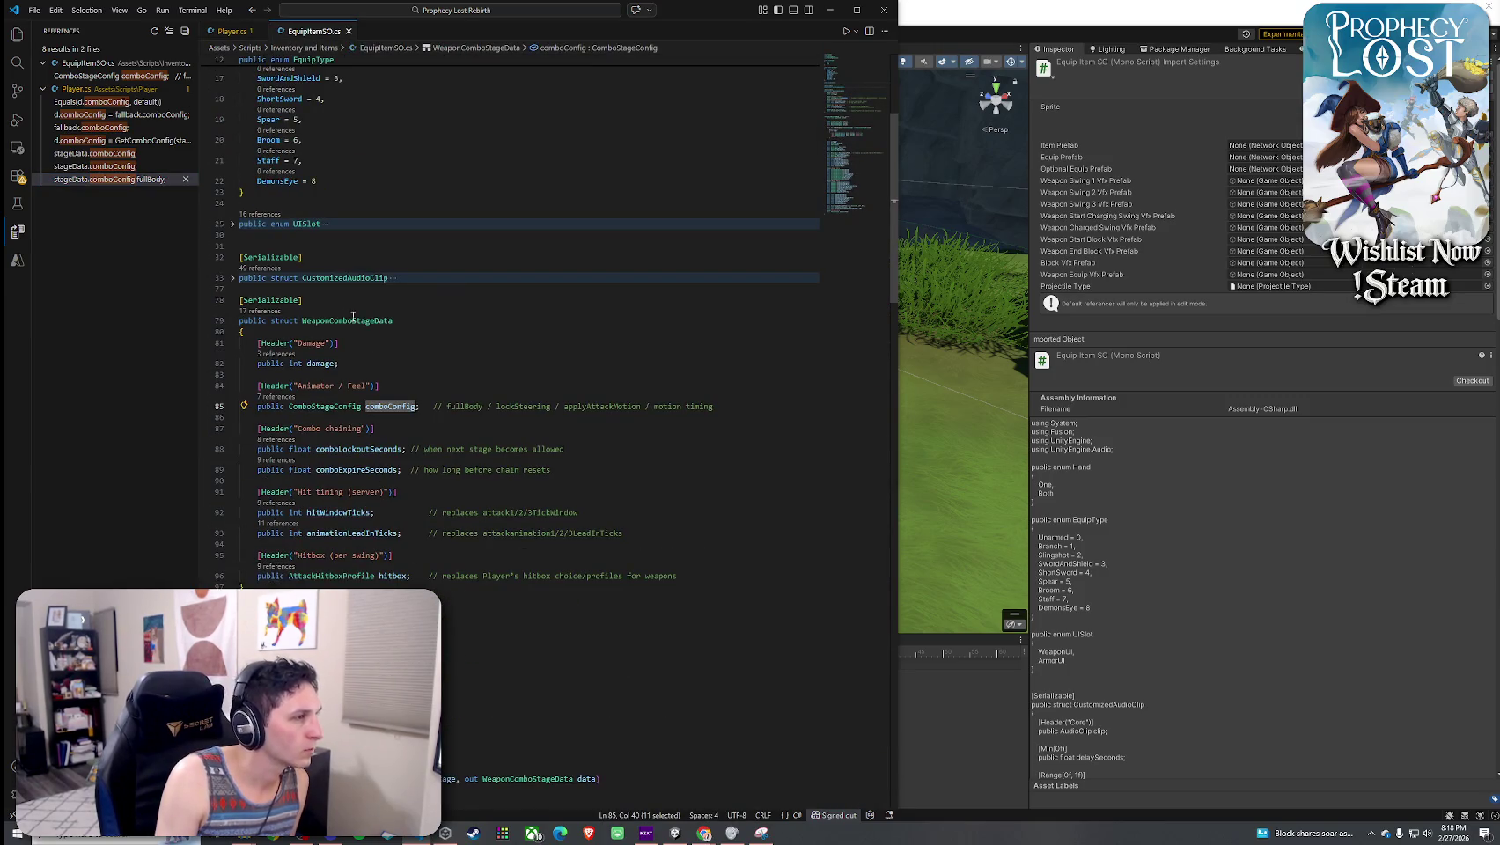
click(338, 408)
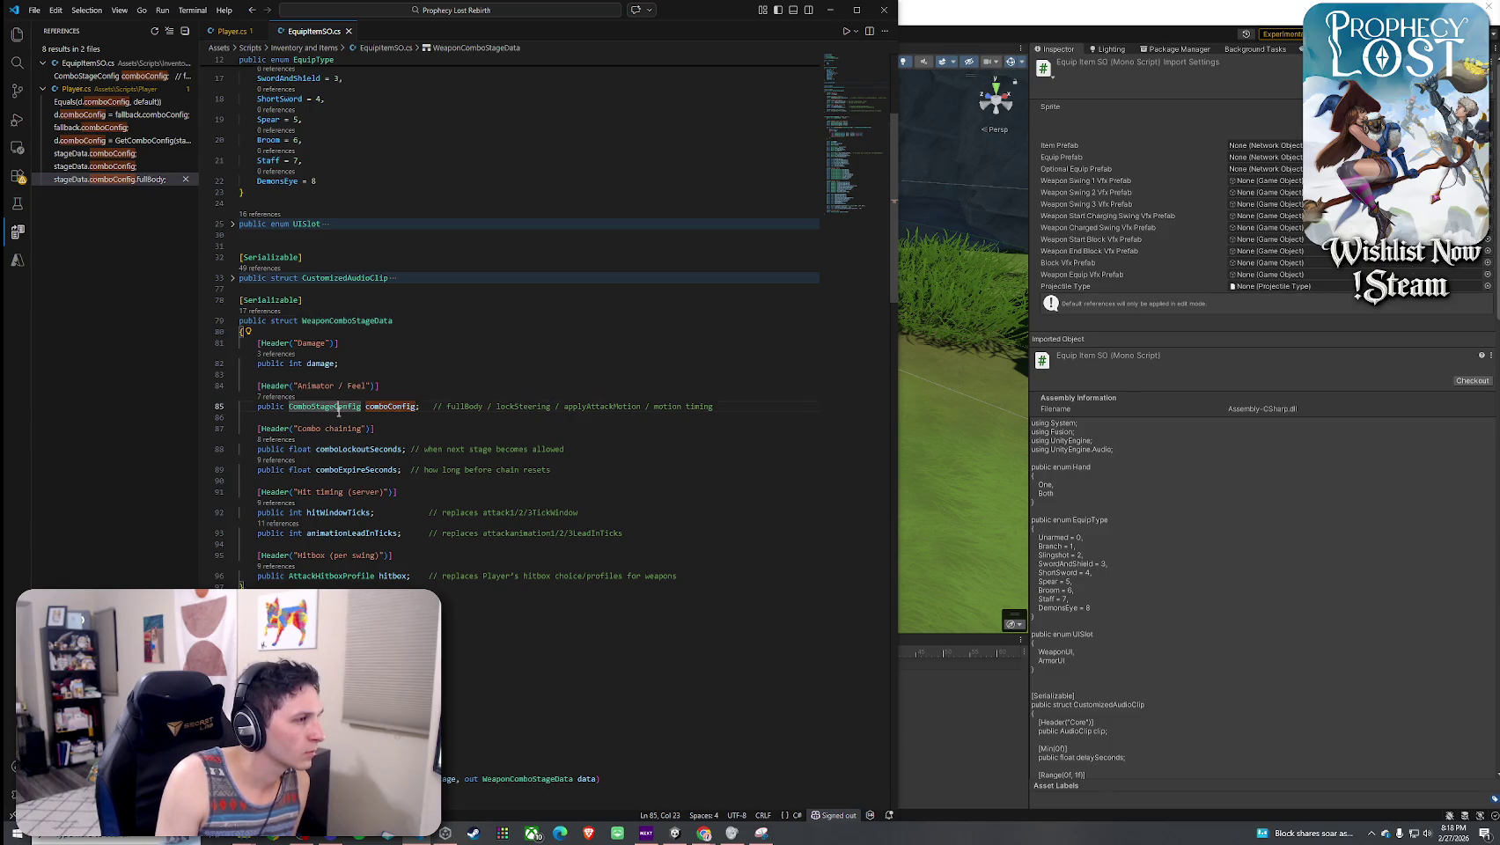
right_click(345, 419)
click(368, 427)
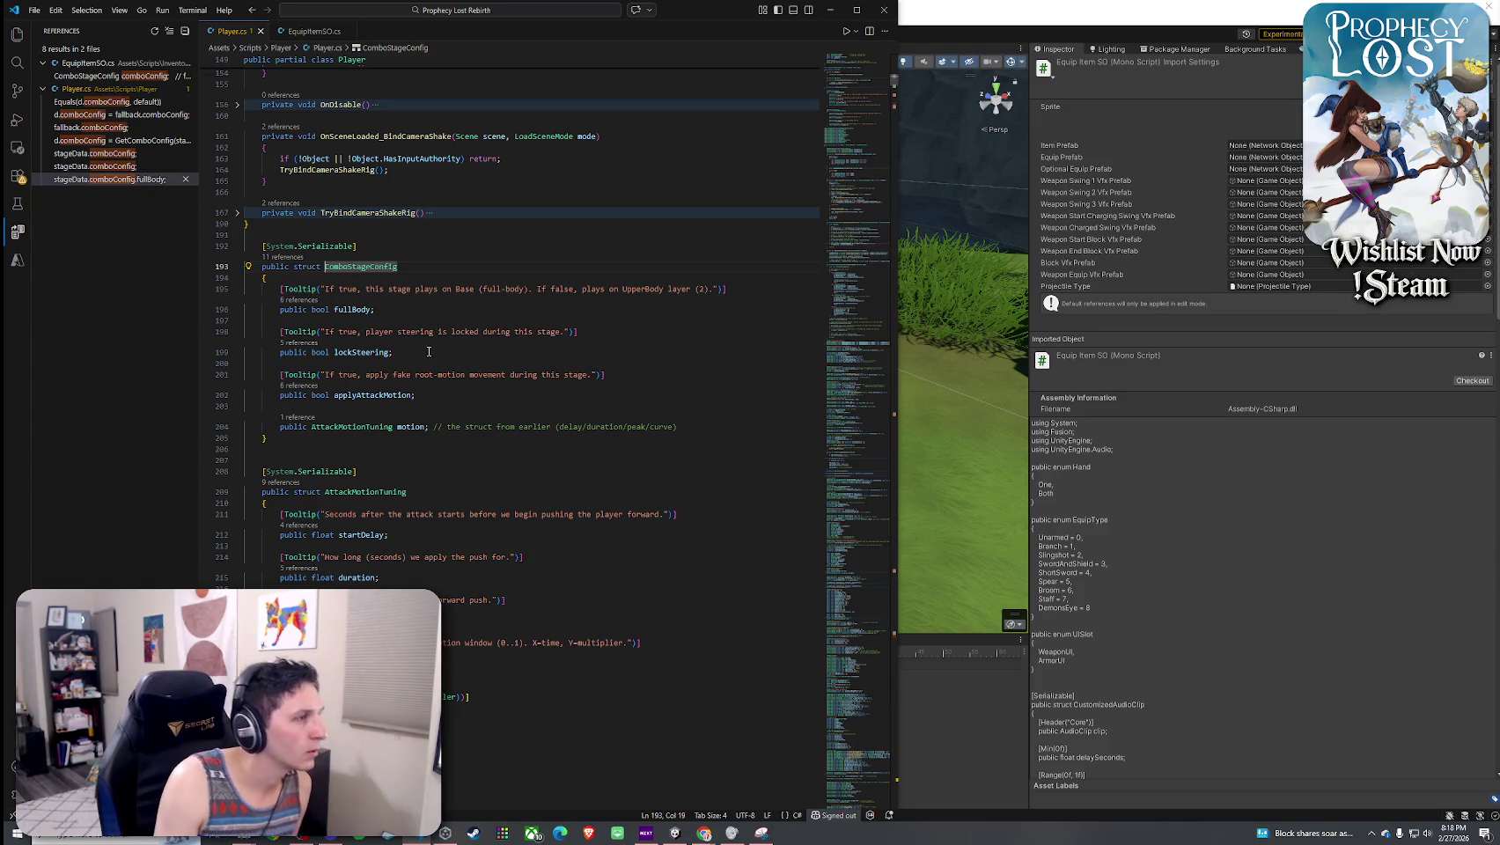
click(374, 394)
click(361, 266)
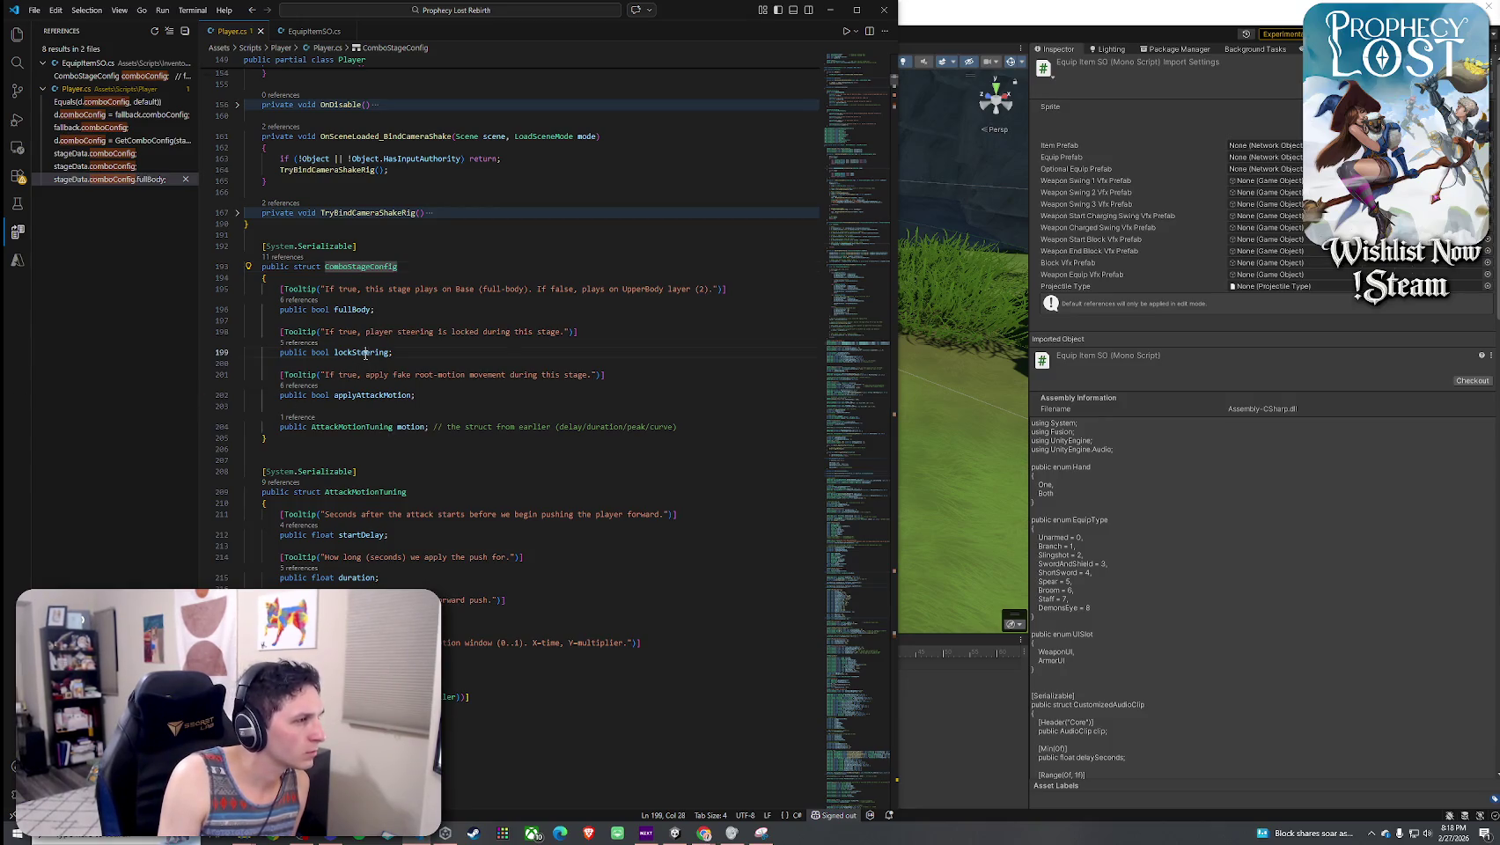
click(344, 309)
click(361, 352)
click(374, 394)
click(352, 266)
key(F4)
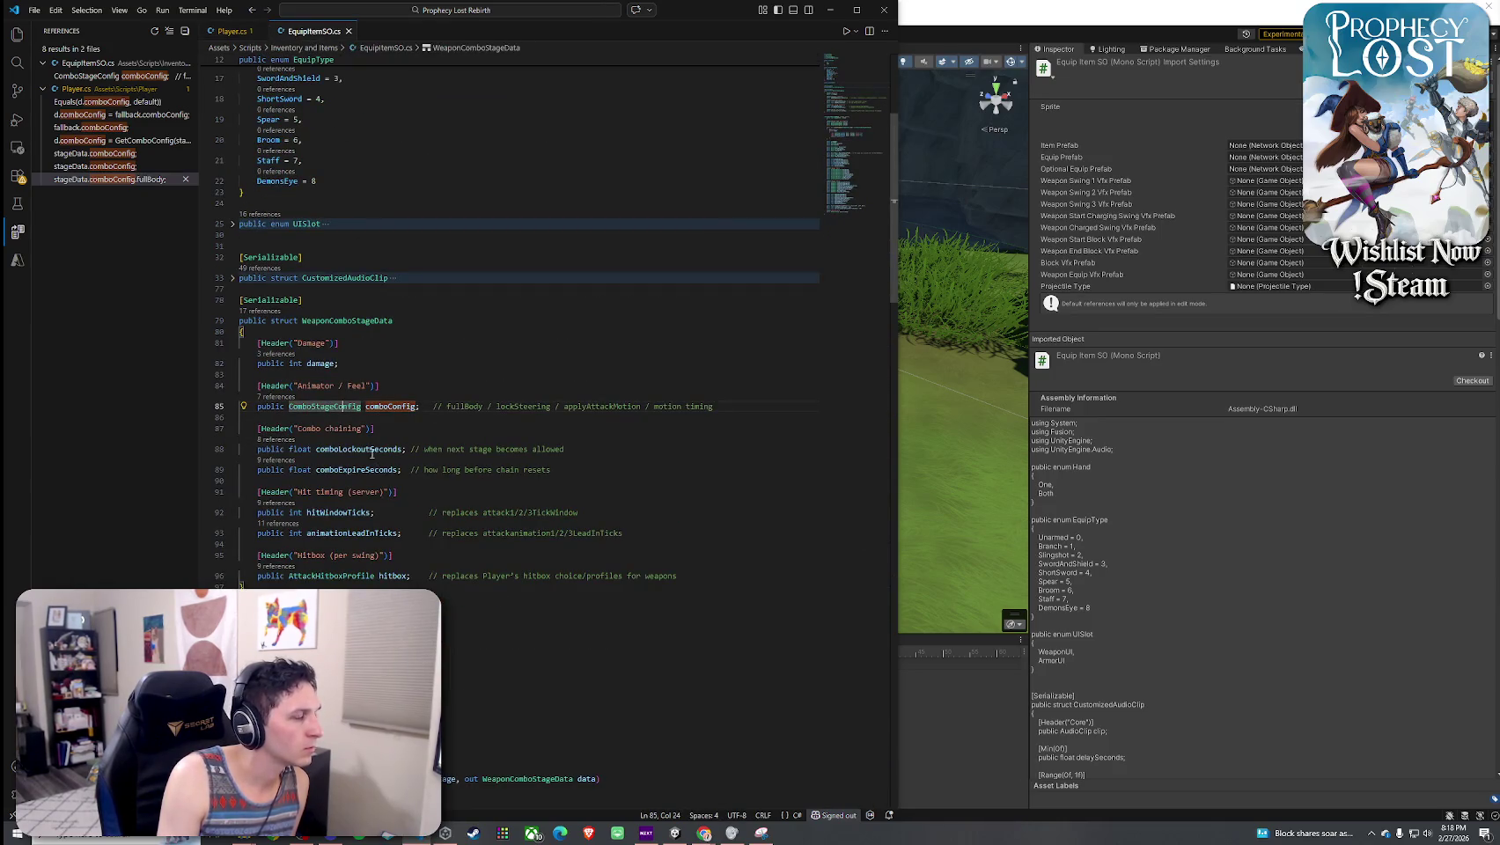
click(376, 471)
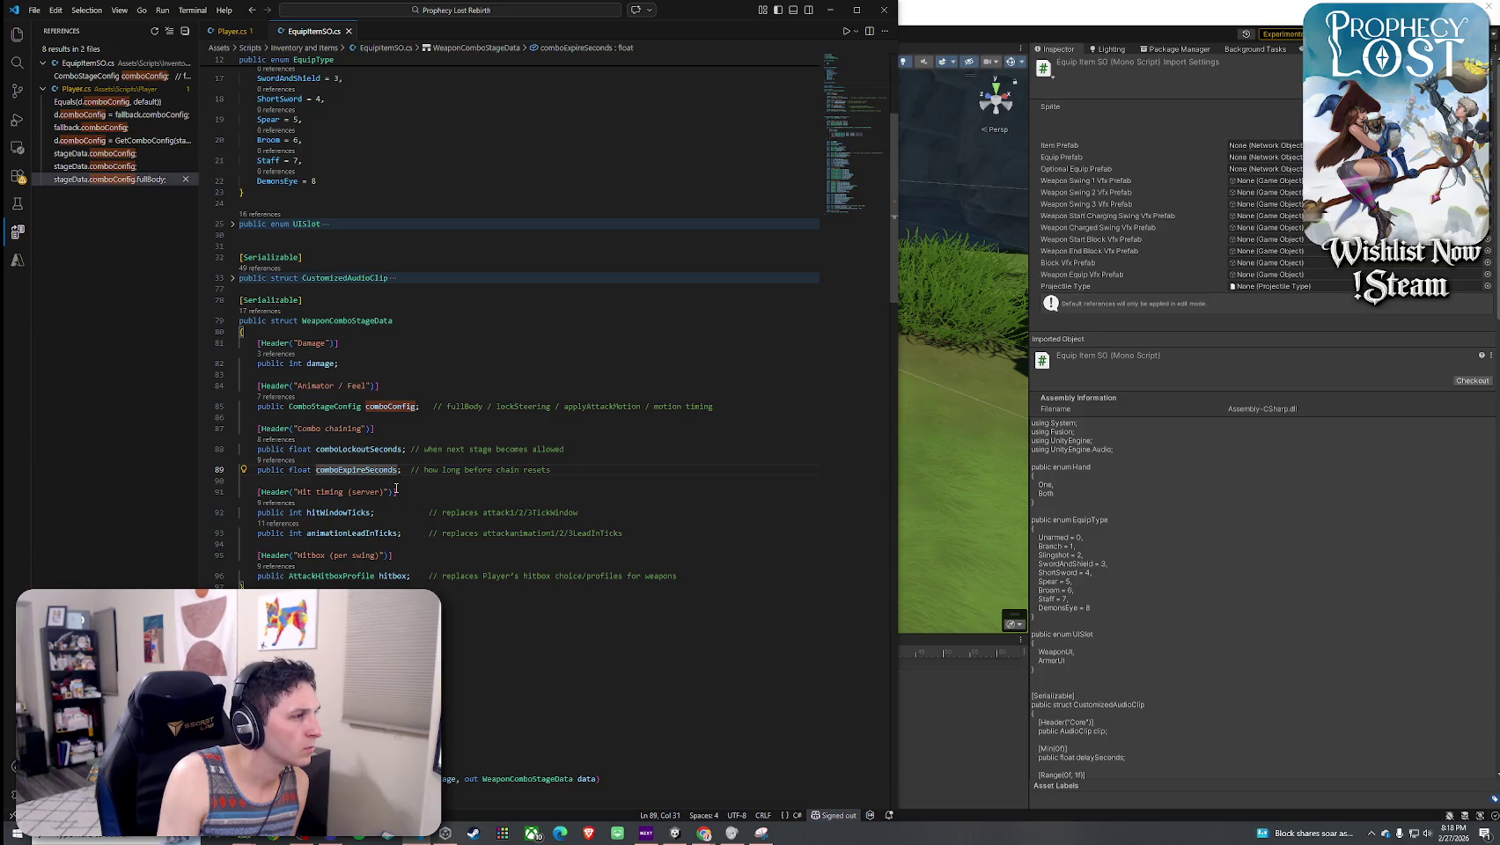
key(alt+Left)
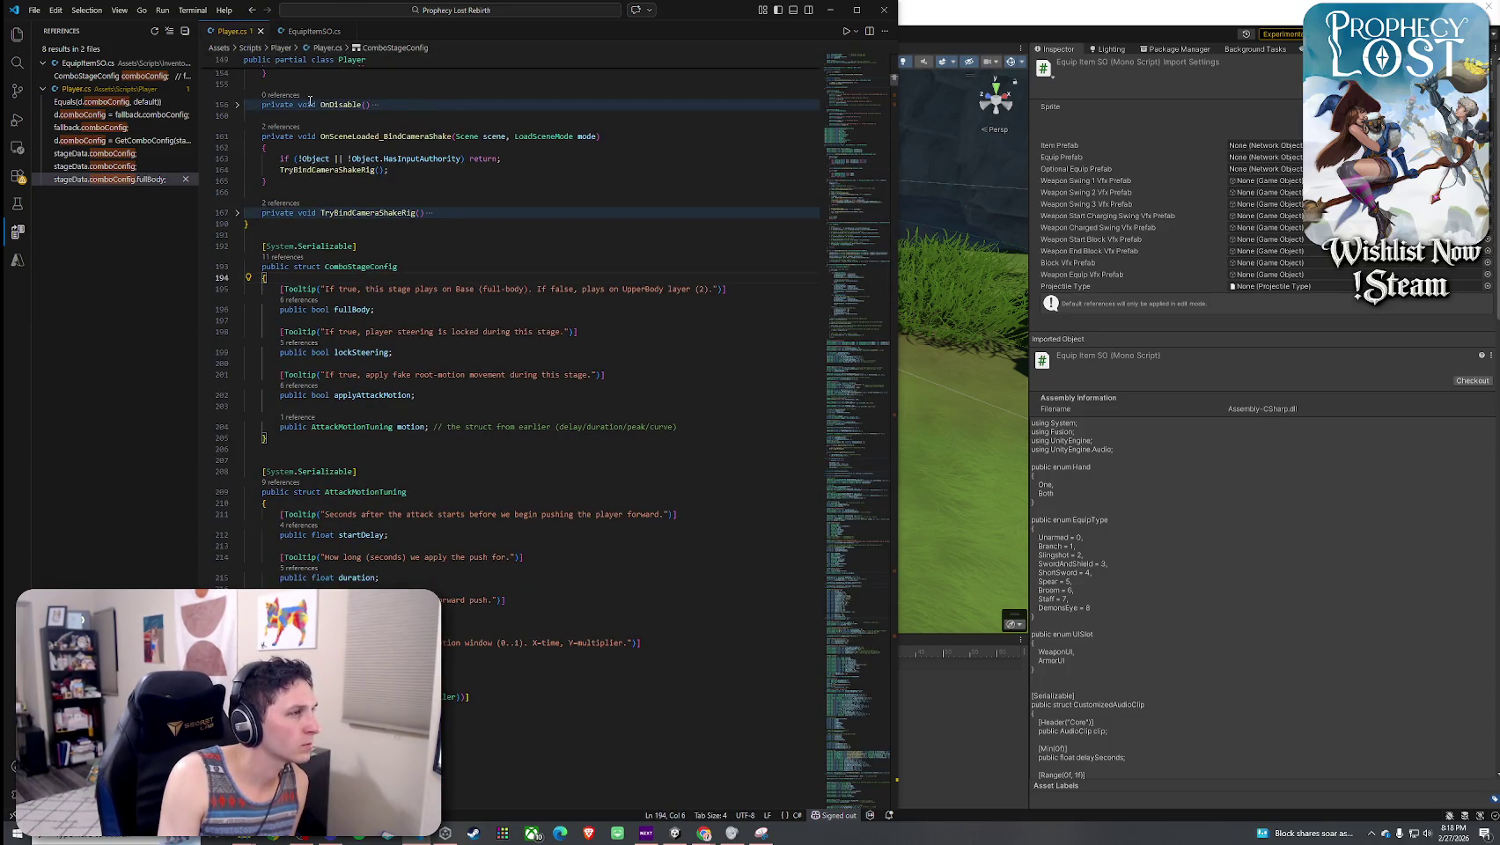
click(308, 33)
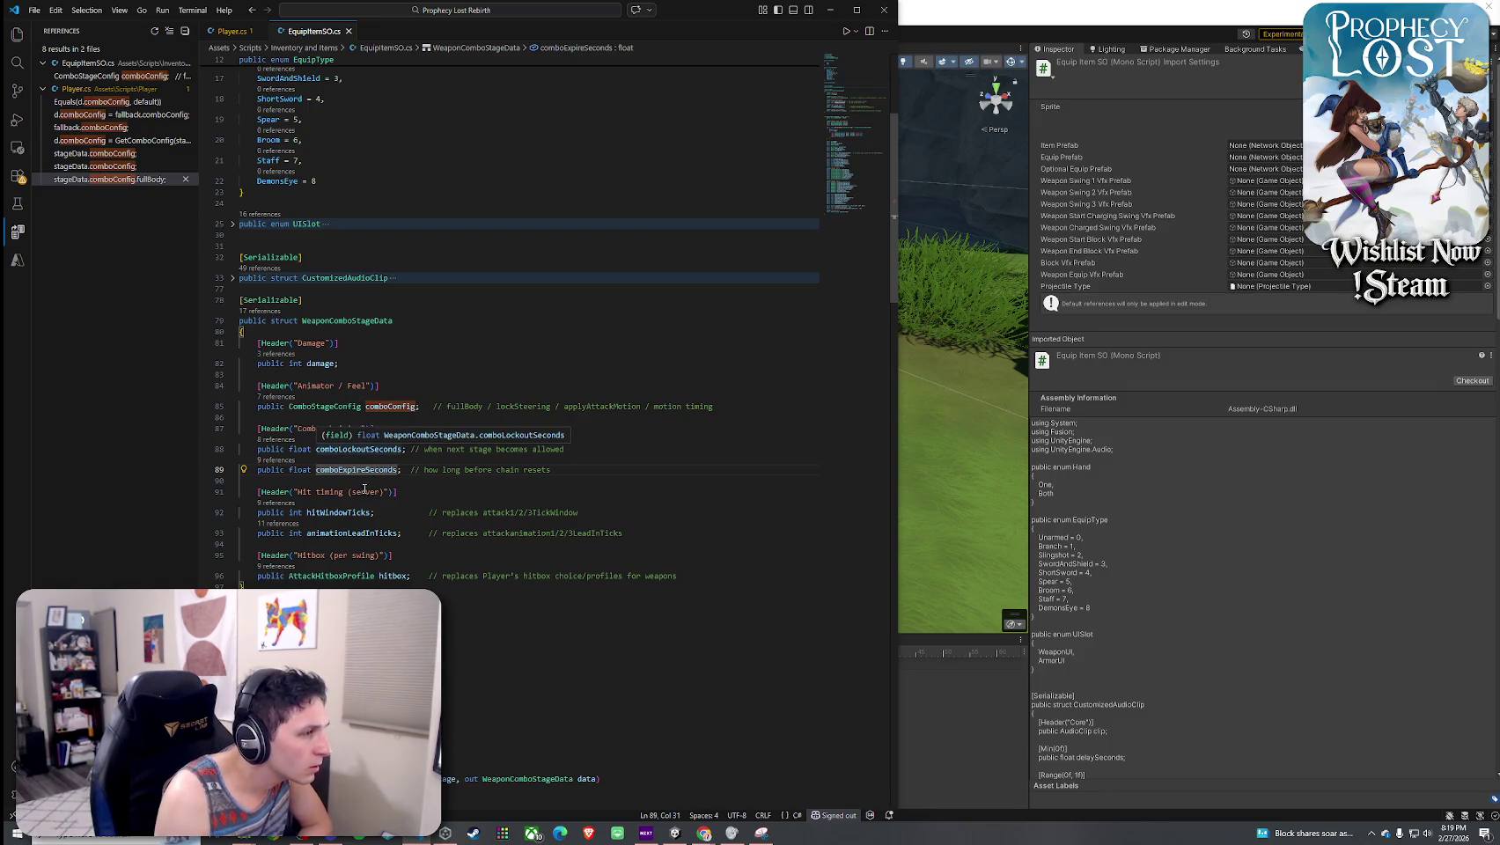
click(639, 533)
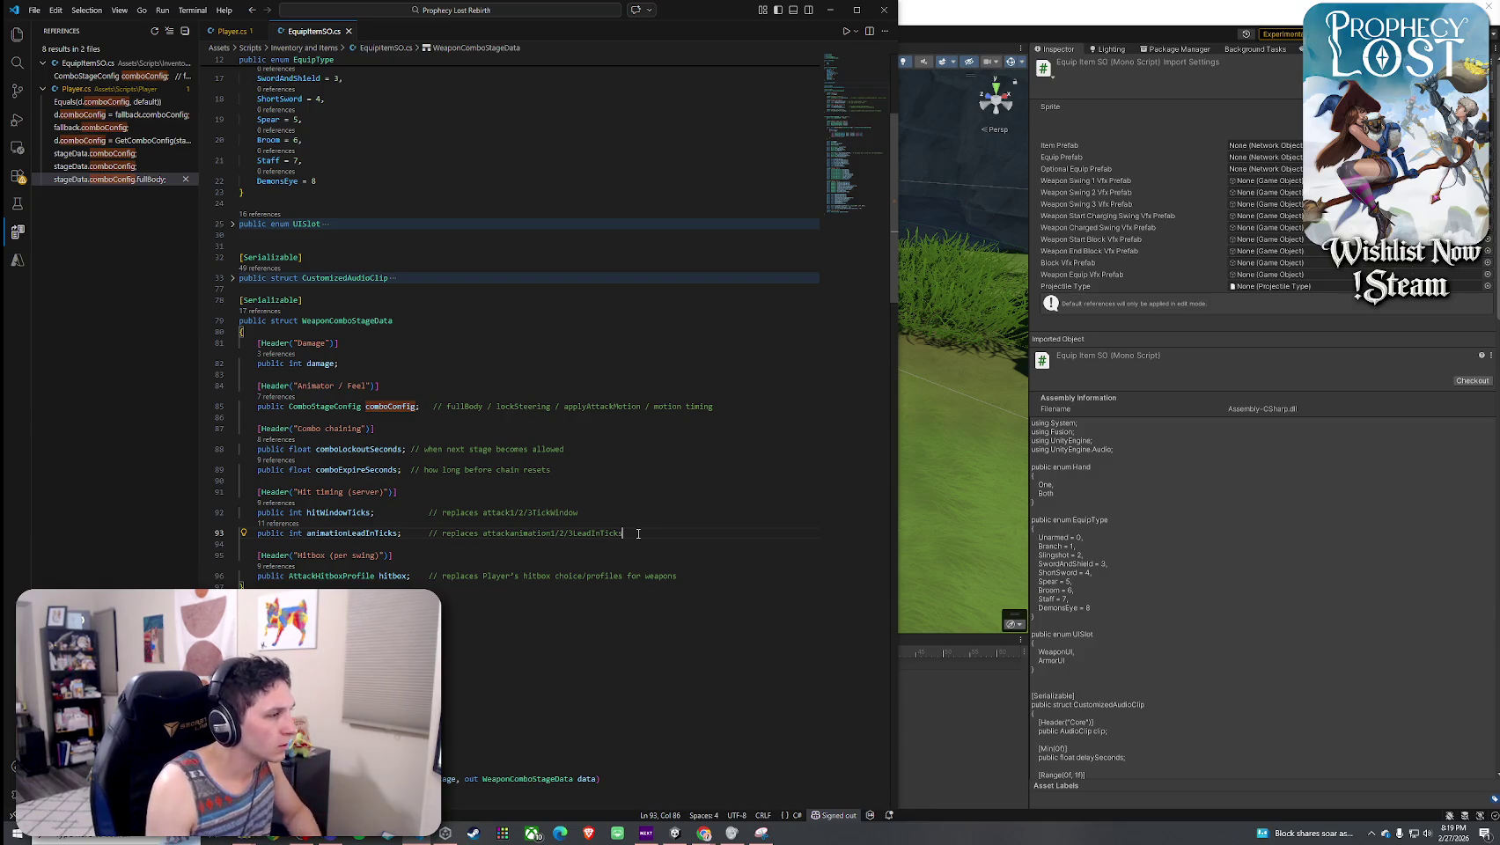
- Add 'public int attackNormalizedTransition;' below animationLeadInTicks, accepting the suggested comment
key(Return)
text(public int )
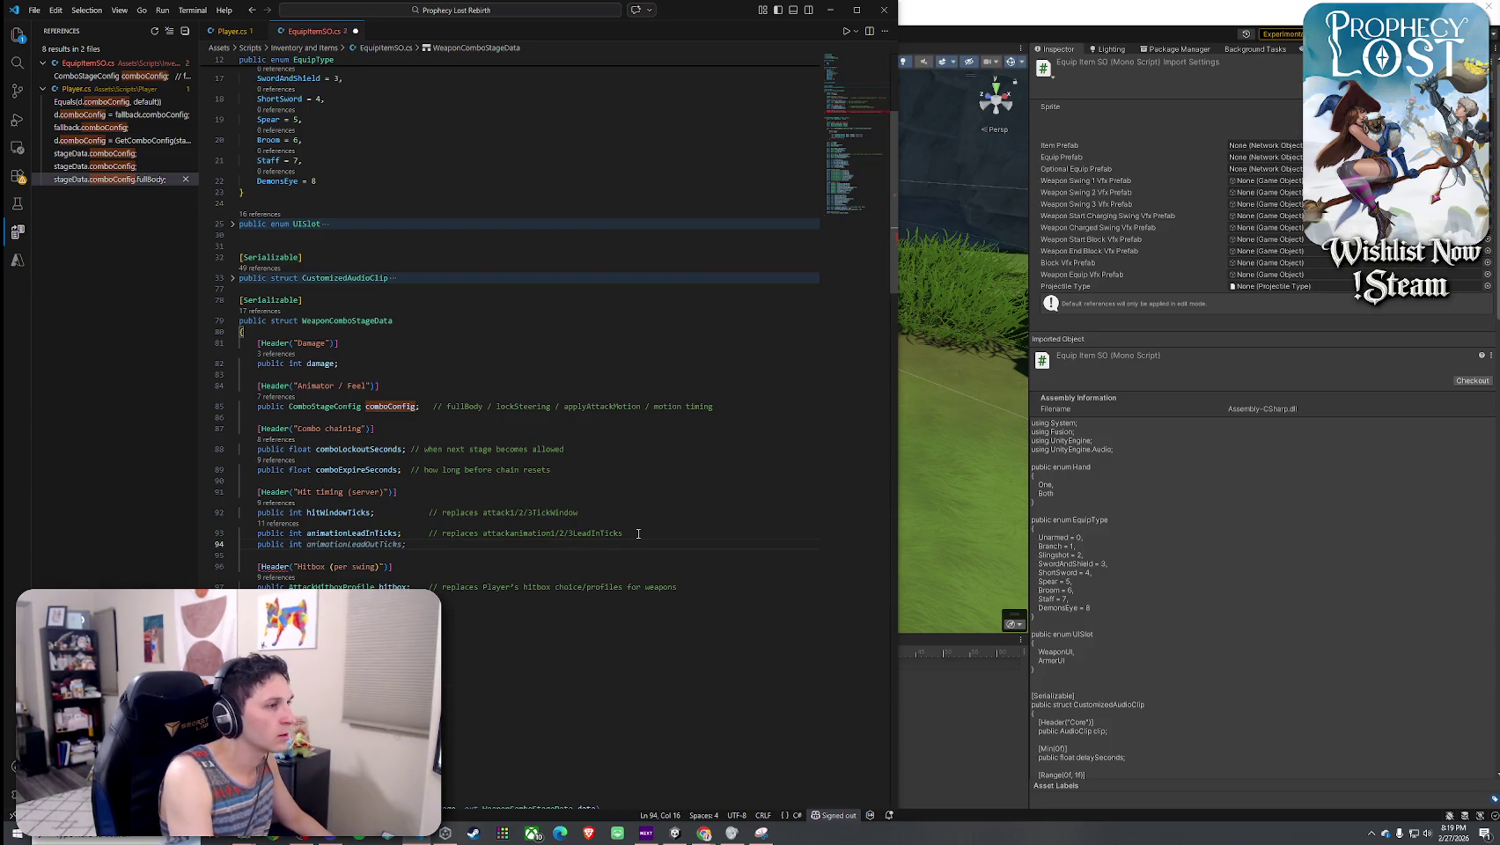
text(attackNormalizedTransition;)
key(Tab)
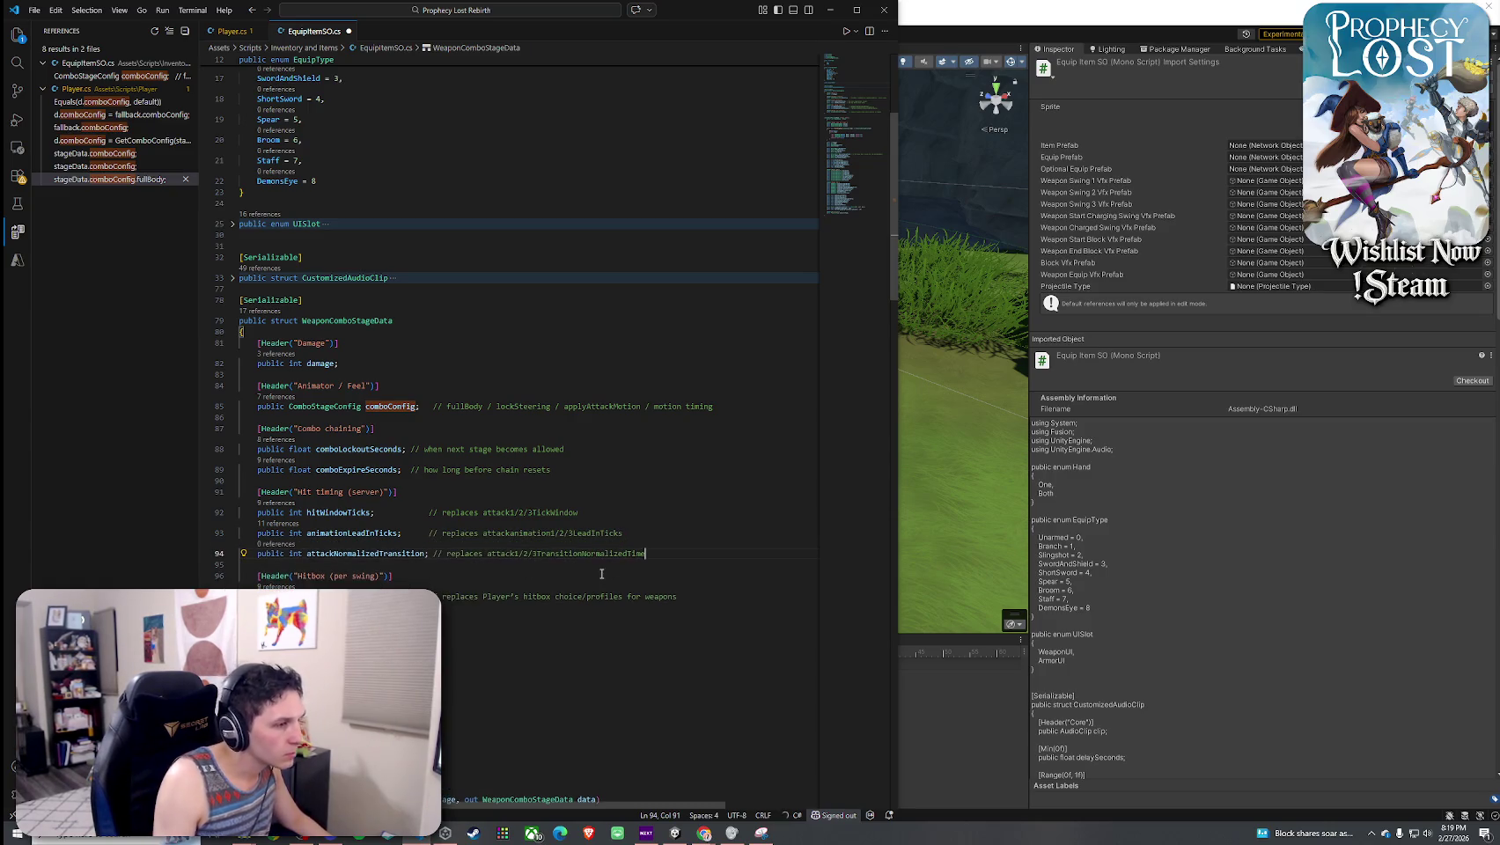
- Edit the comment to read 'replaces attackNormalizedTransition1/2/3' and add a blank line after it
drag(517, 554, 656, 556)
key(BackSpace)
click(614, 568)
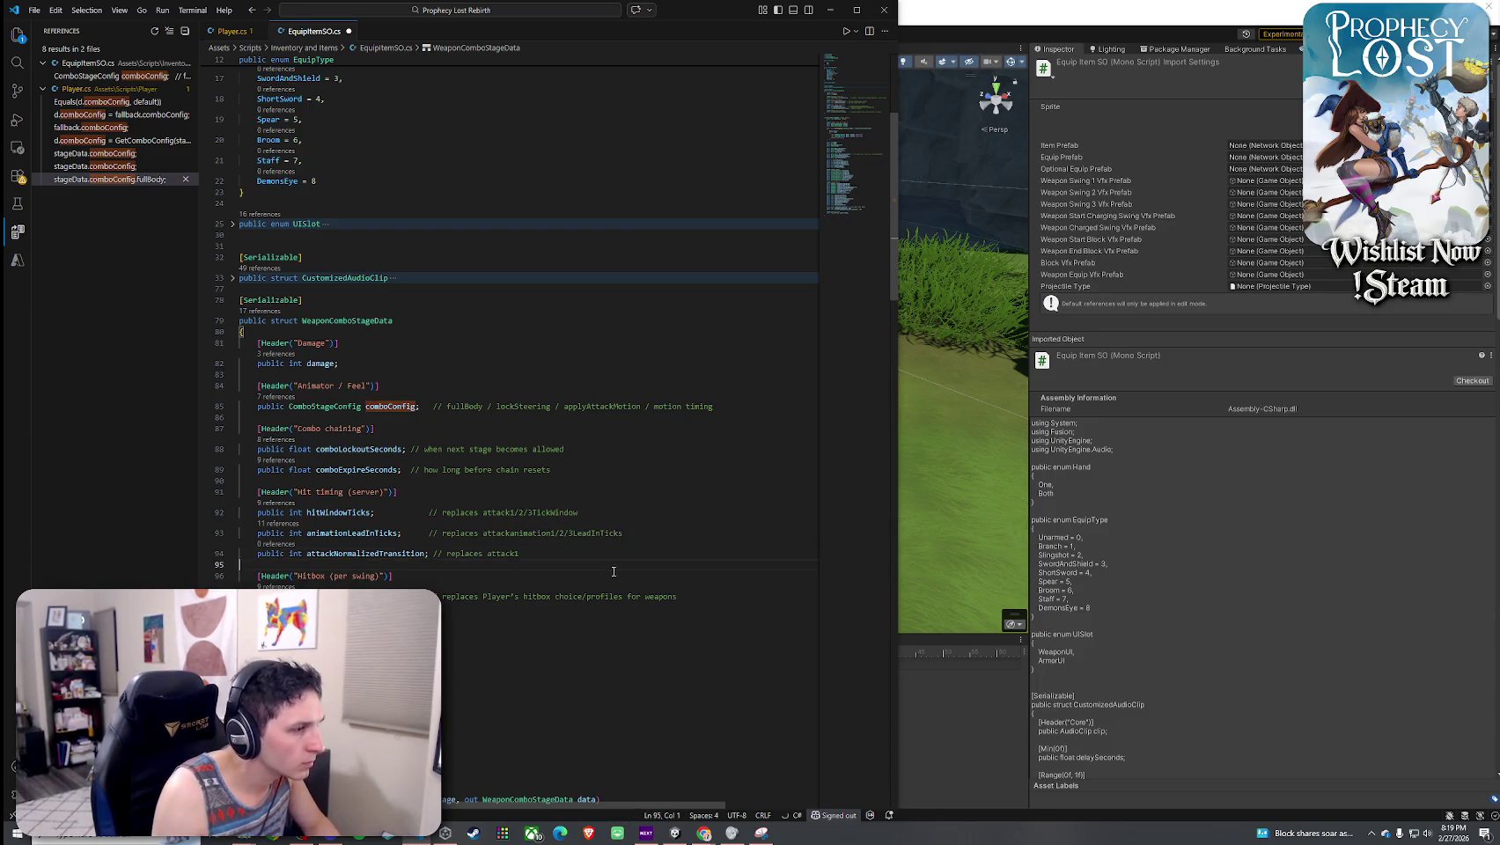
key(BackSpace)
text(Norma)
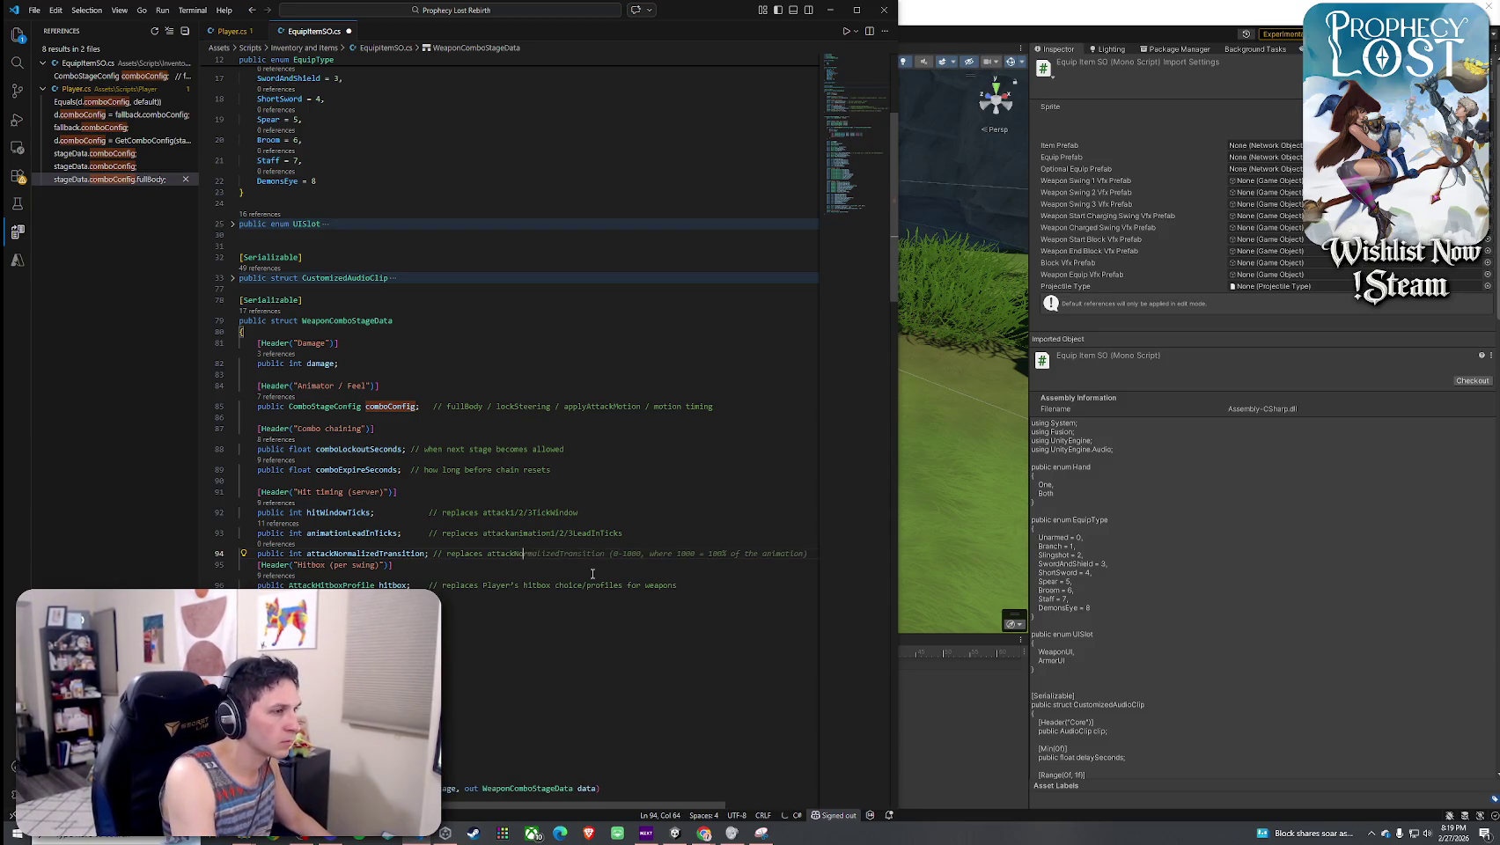
text(lizedTransitions)
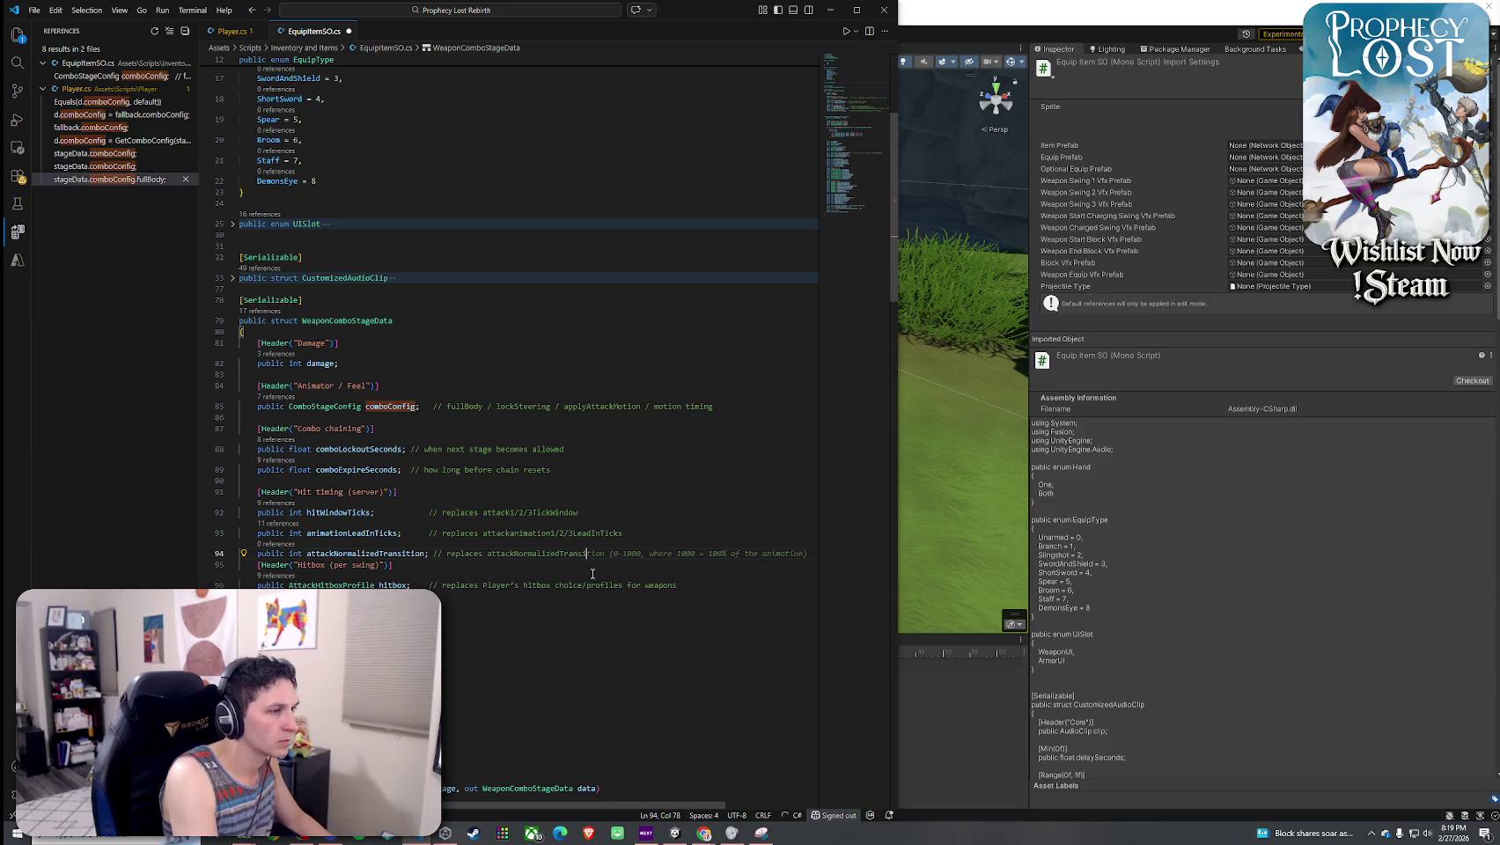
key(BackSpace)
text(1/2/3)
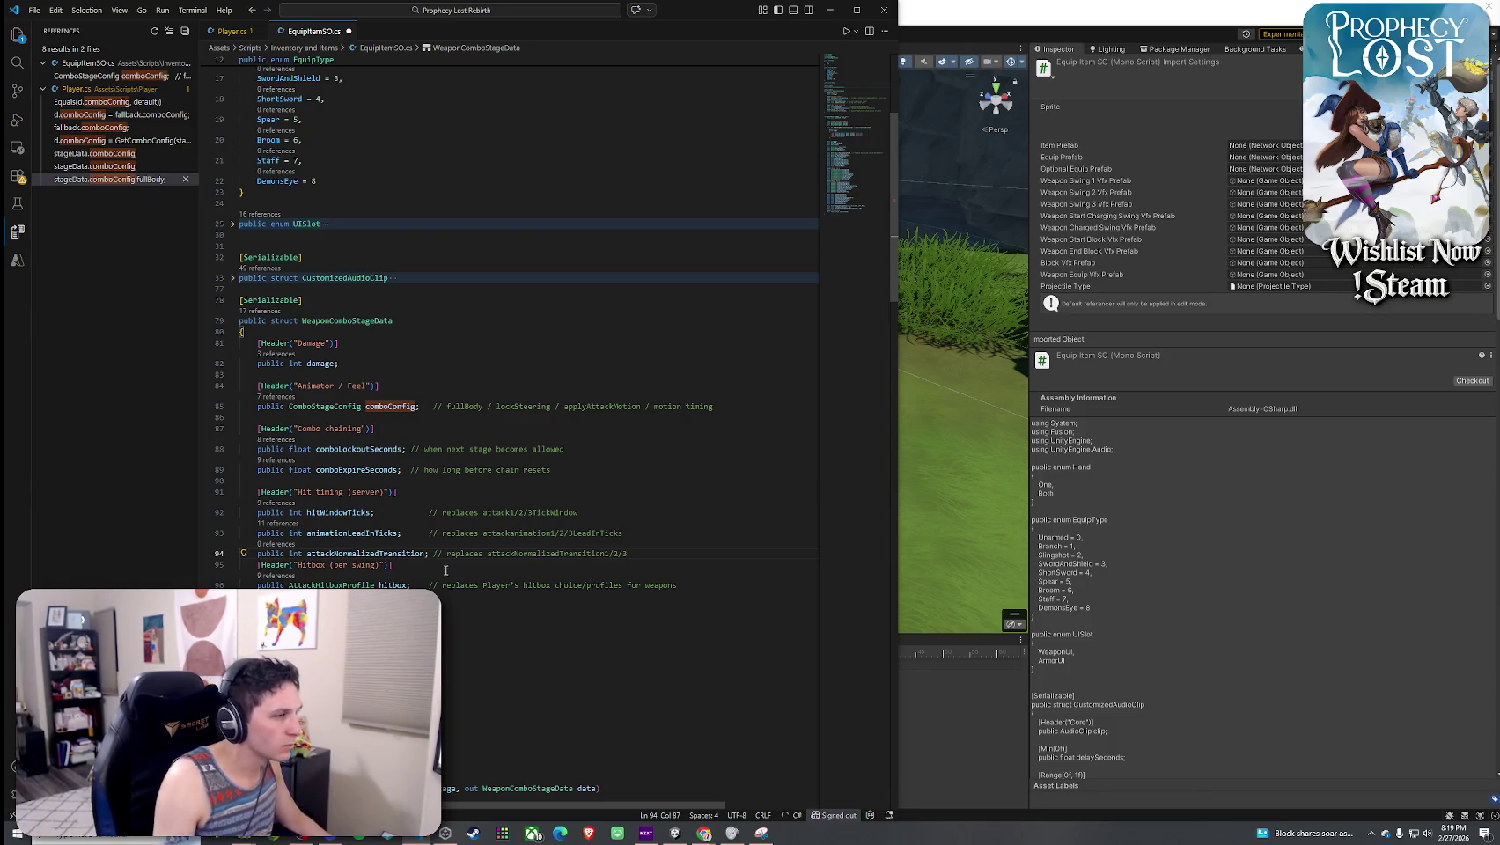
key(Return)
- Save EquipItemSO.cs with File > Save, then prefix line 94's attackNormalizedTransition field with [Min(0f)]
click(34, 9)
click(85, 227)
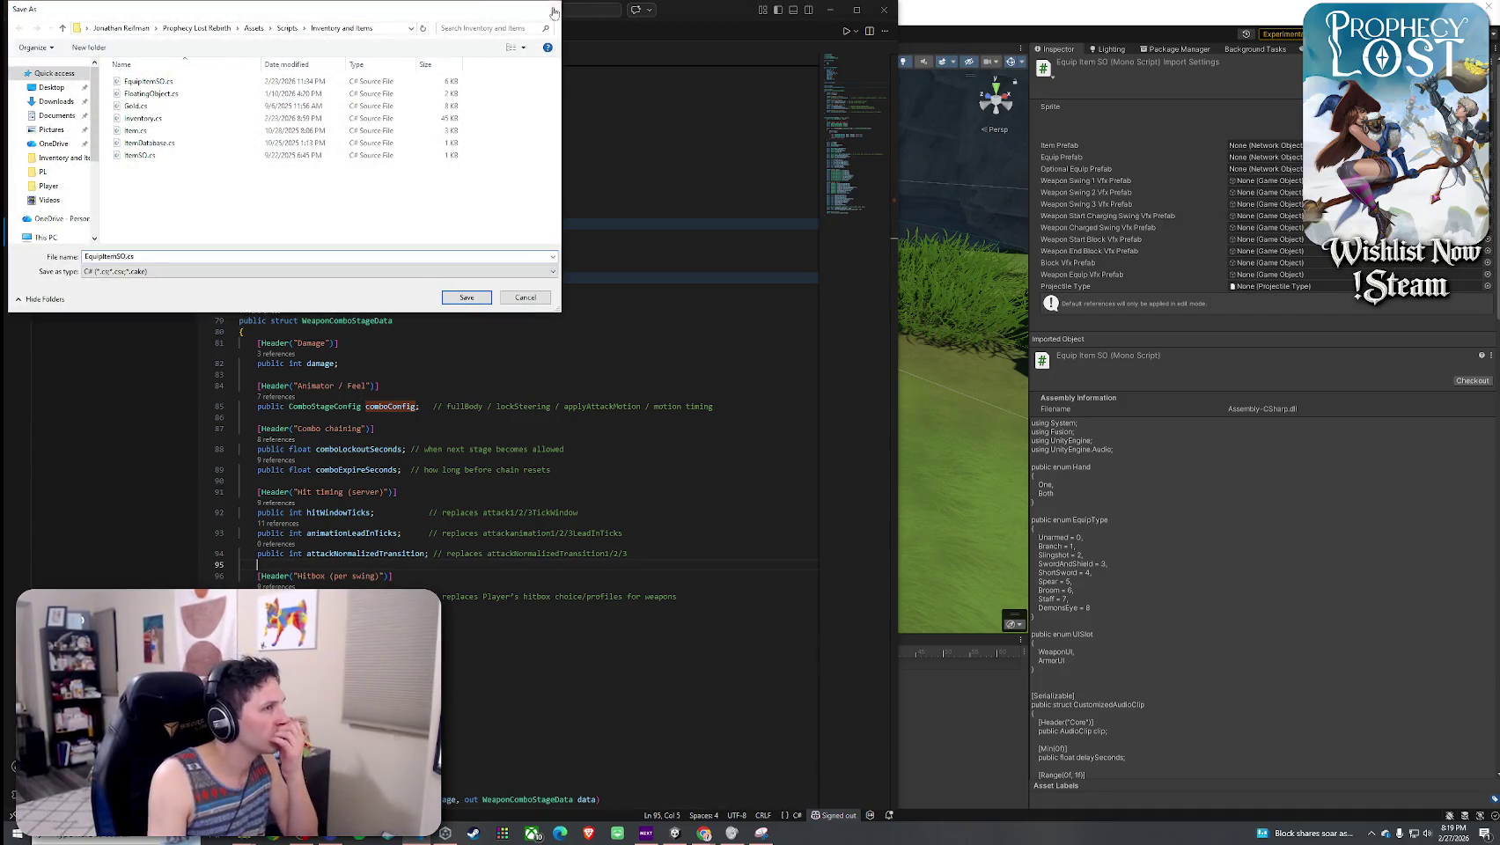
key(Escape)
click(34, 9)
click(74, 213)
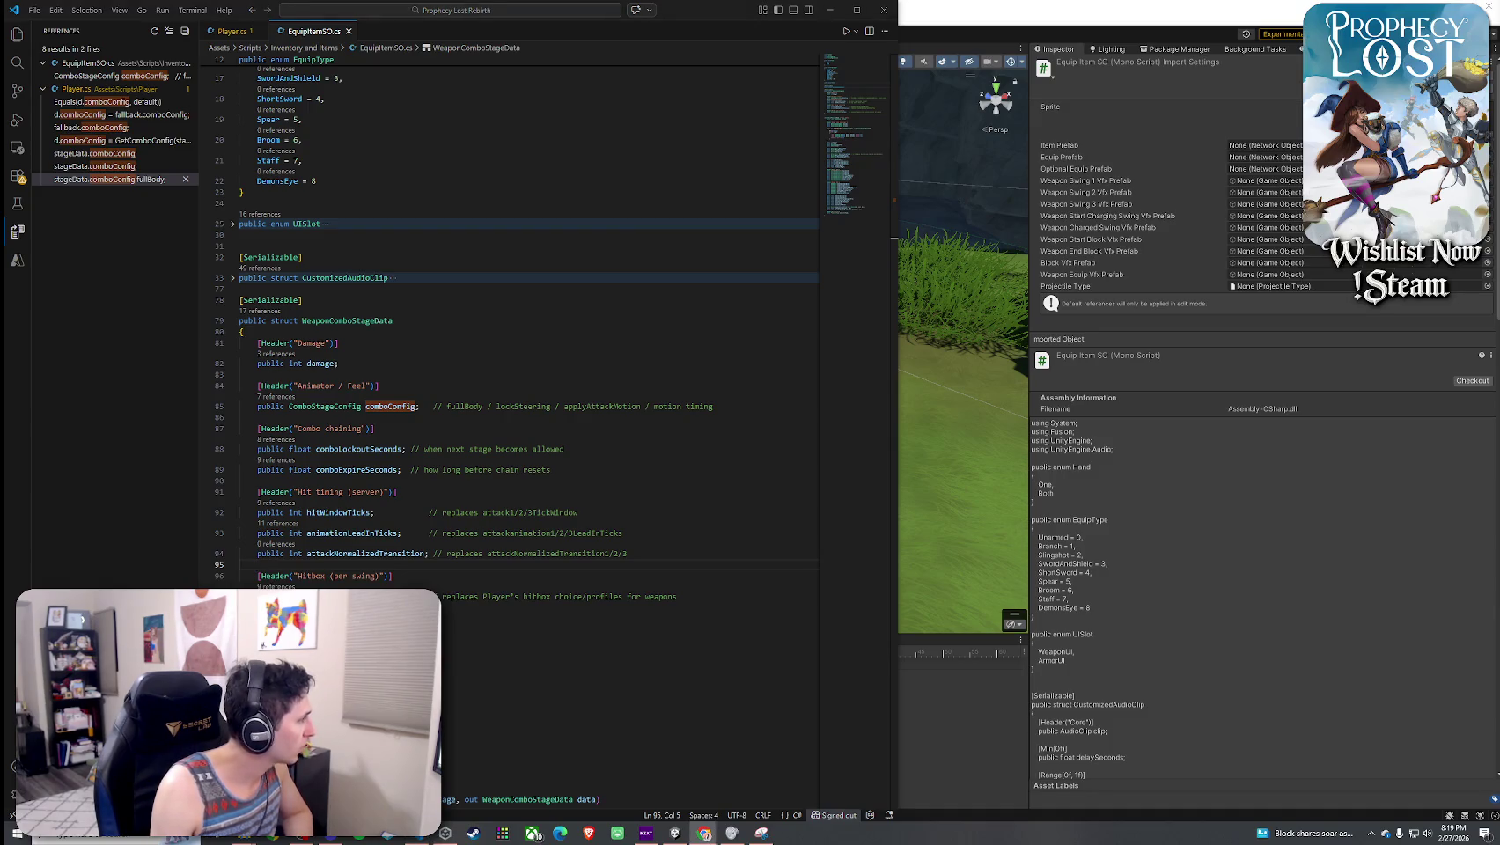
click(257, 553)
text([Min(0f)])
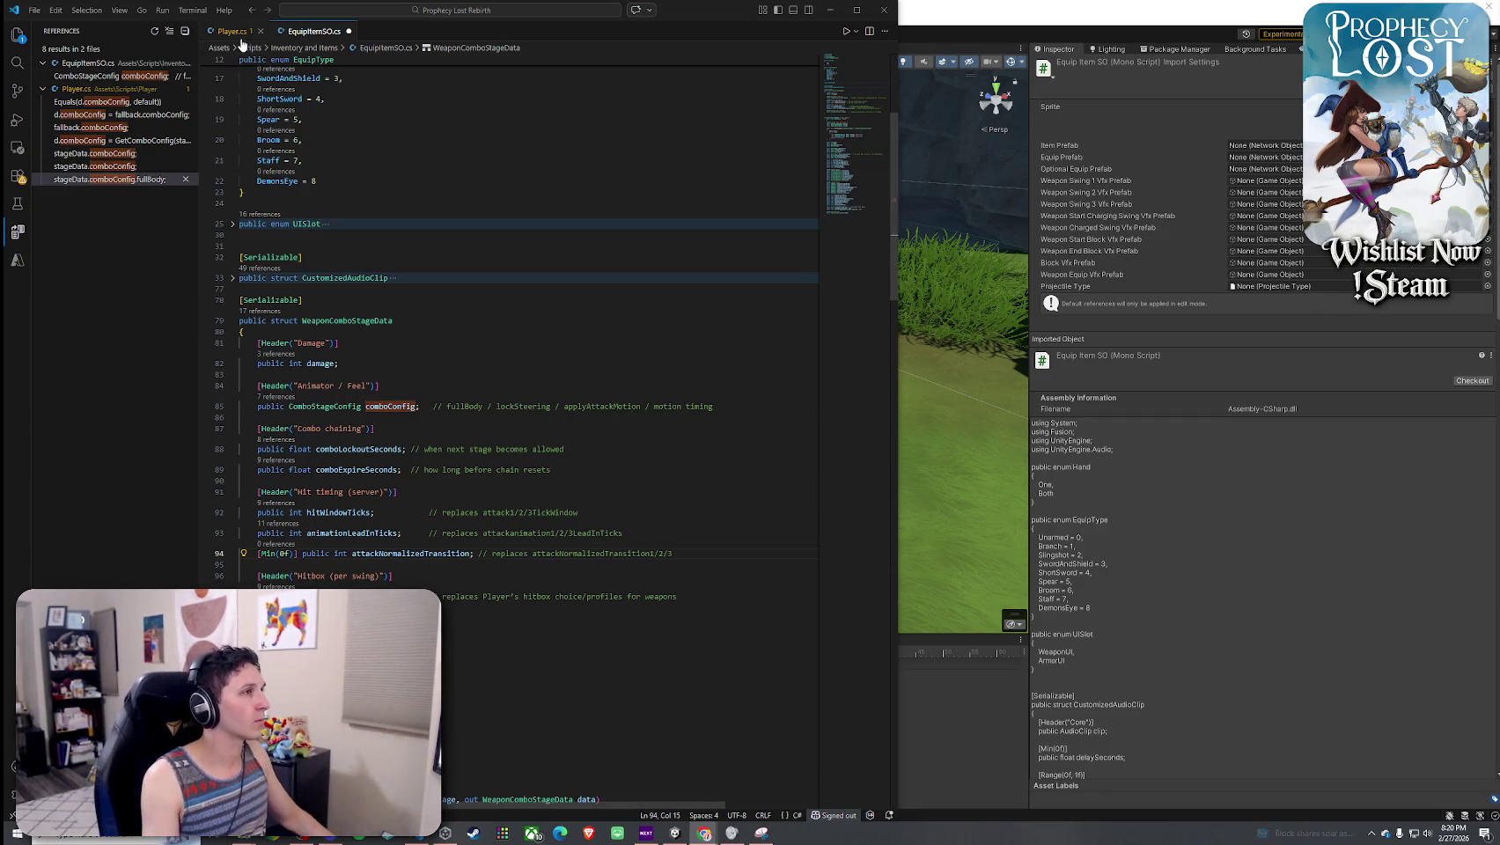
- Find 'Merge' in Player.cs and go to the MergeStageDataWithFallback definition
click(180, 102)
key(ctrl+f)
text(Merge)
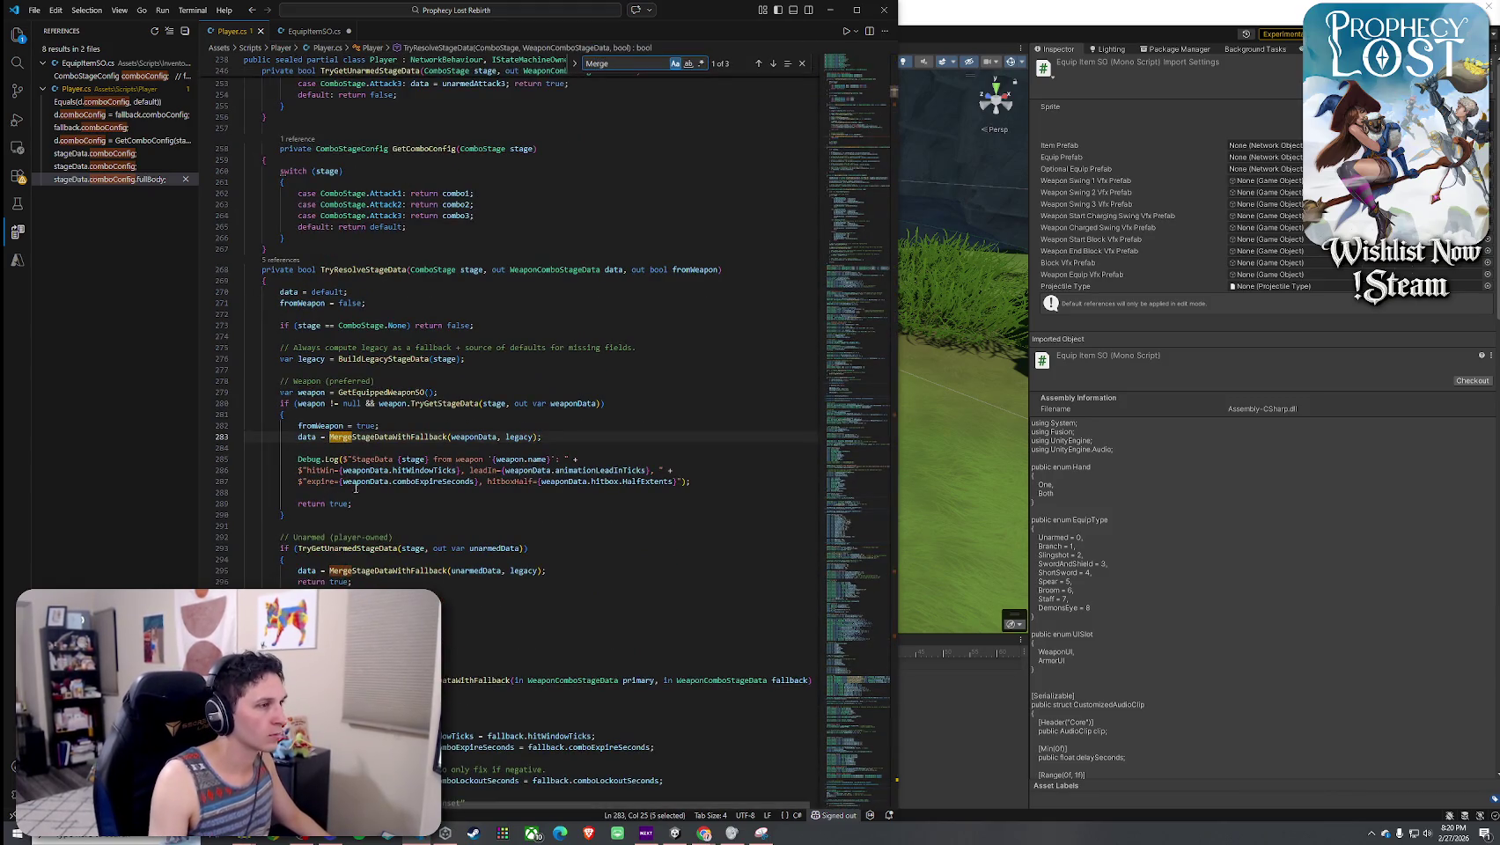
right_click(395, 438)
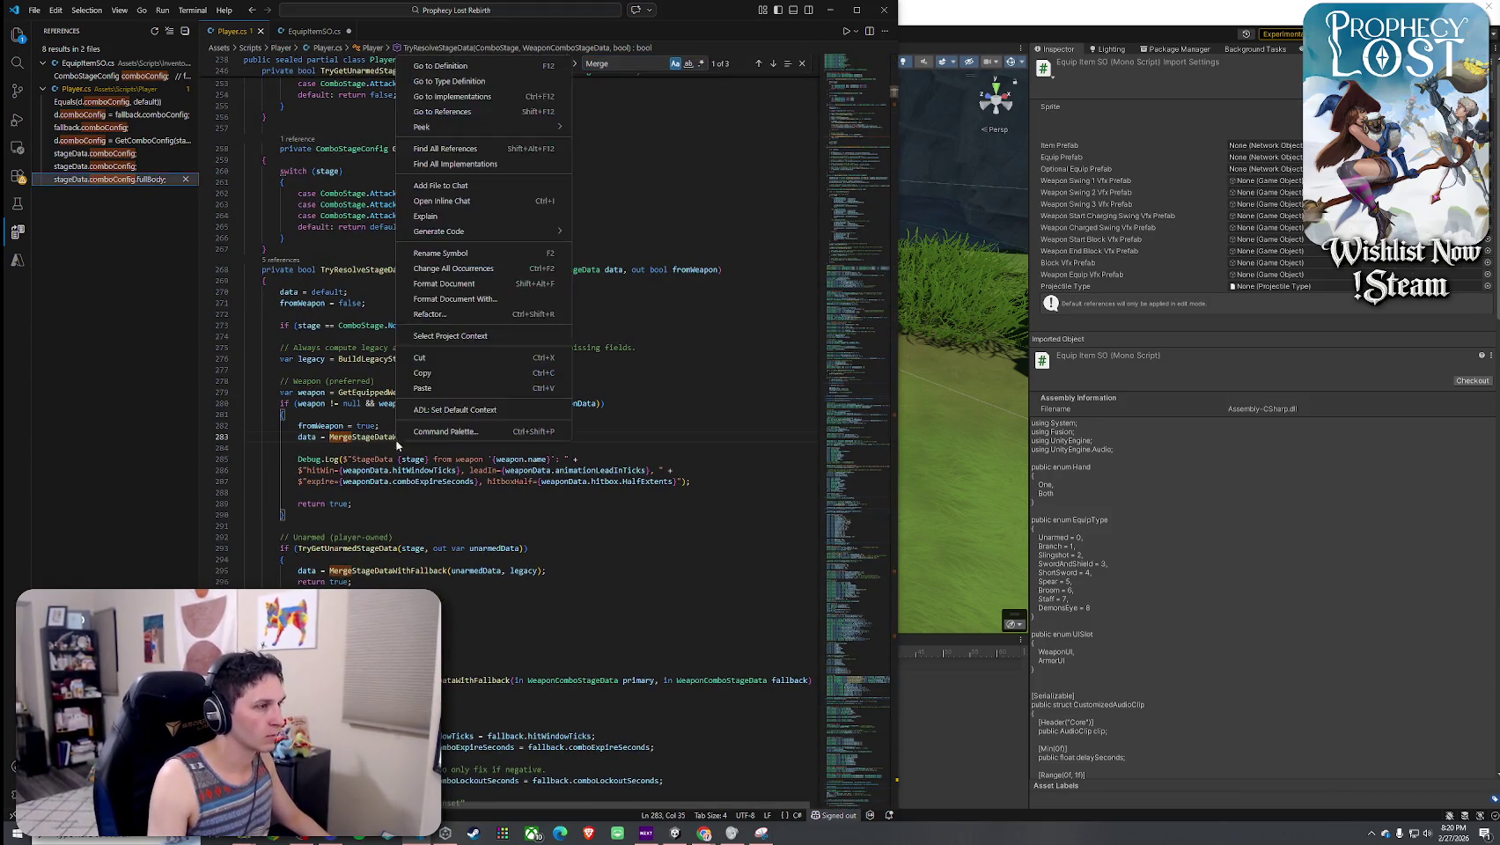
click(442, 75)
right_click(419, 445)
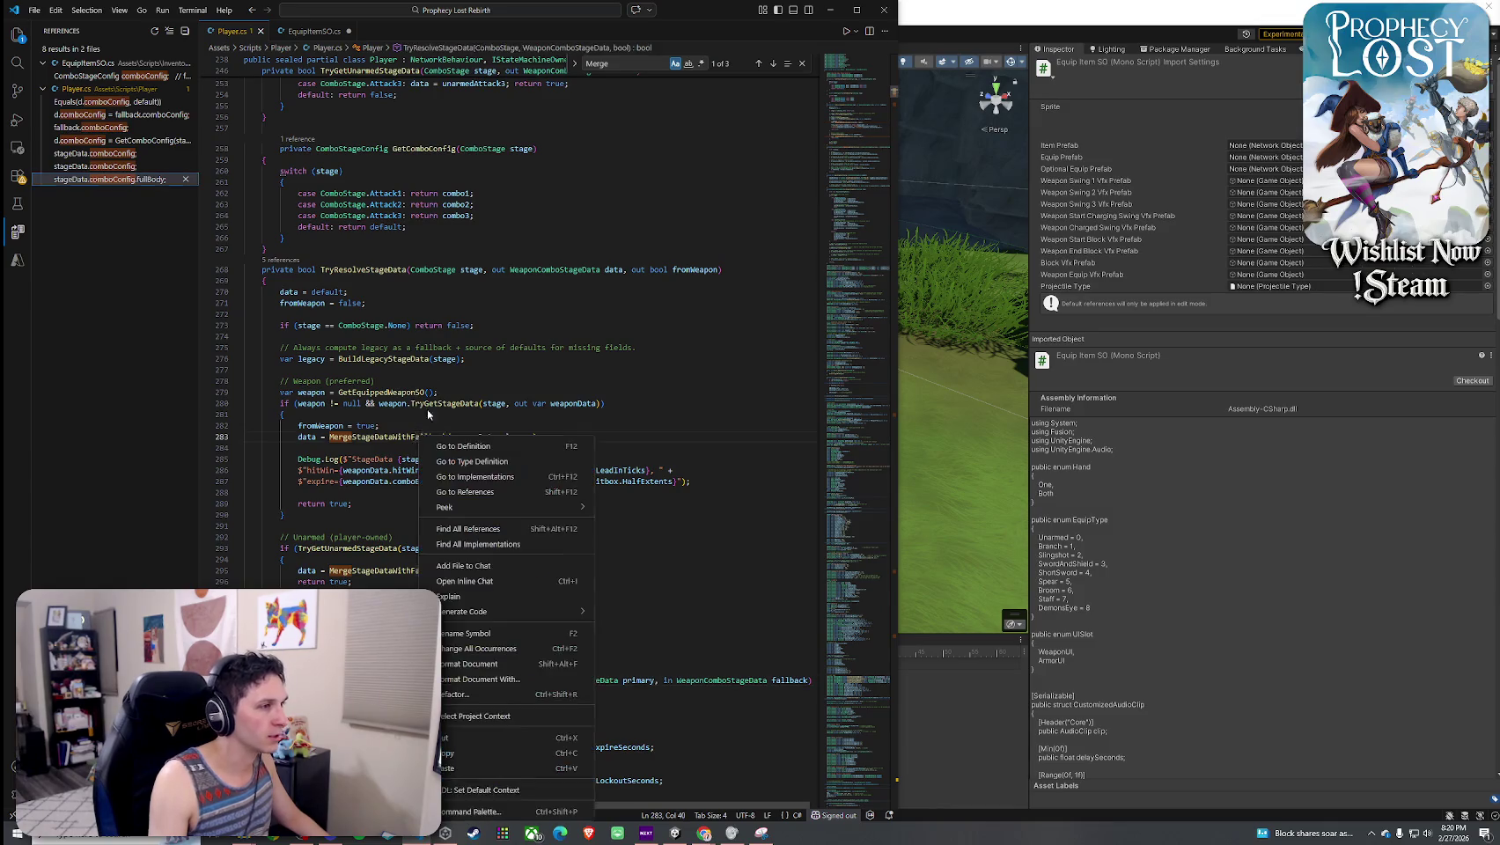
click(468, 447)
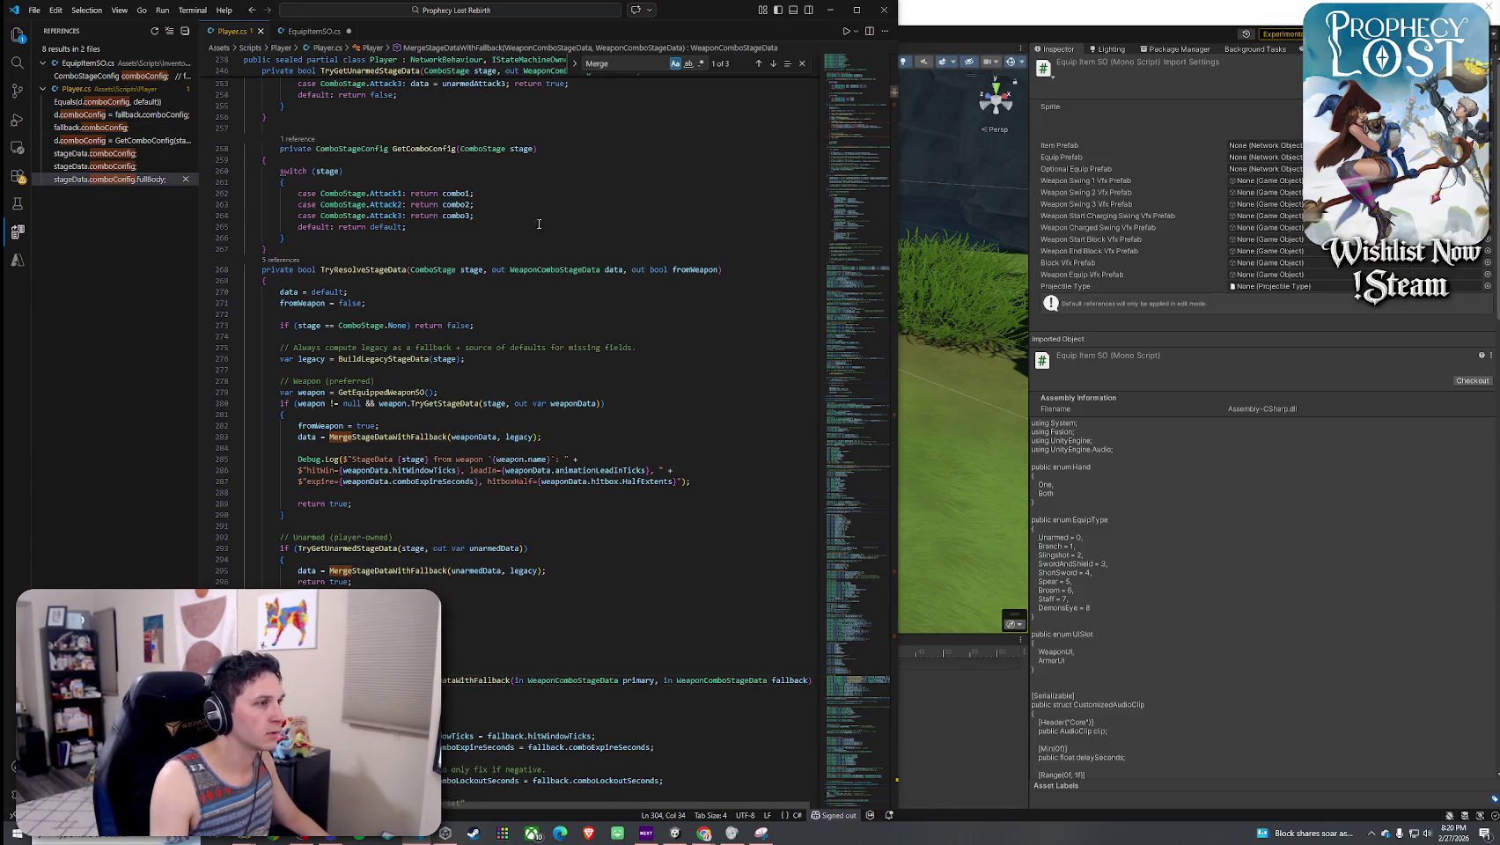
right_click(428, 438)
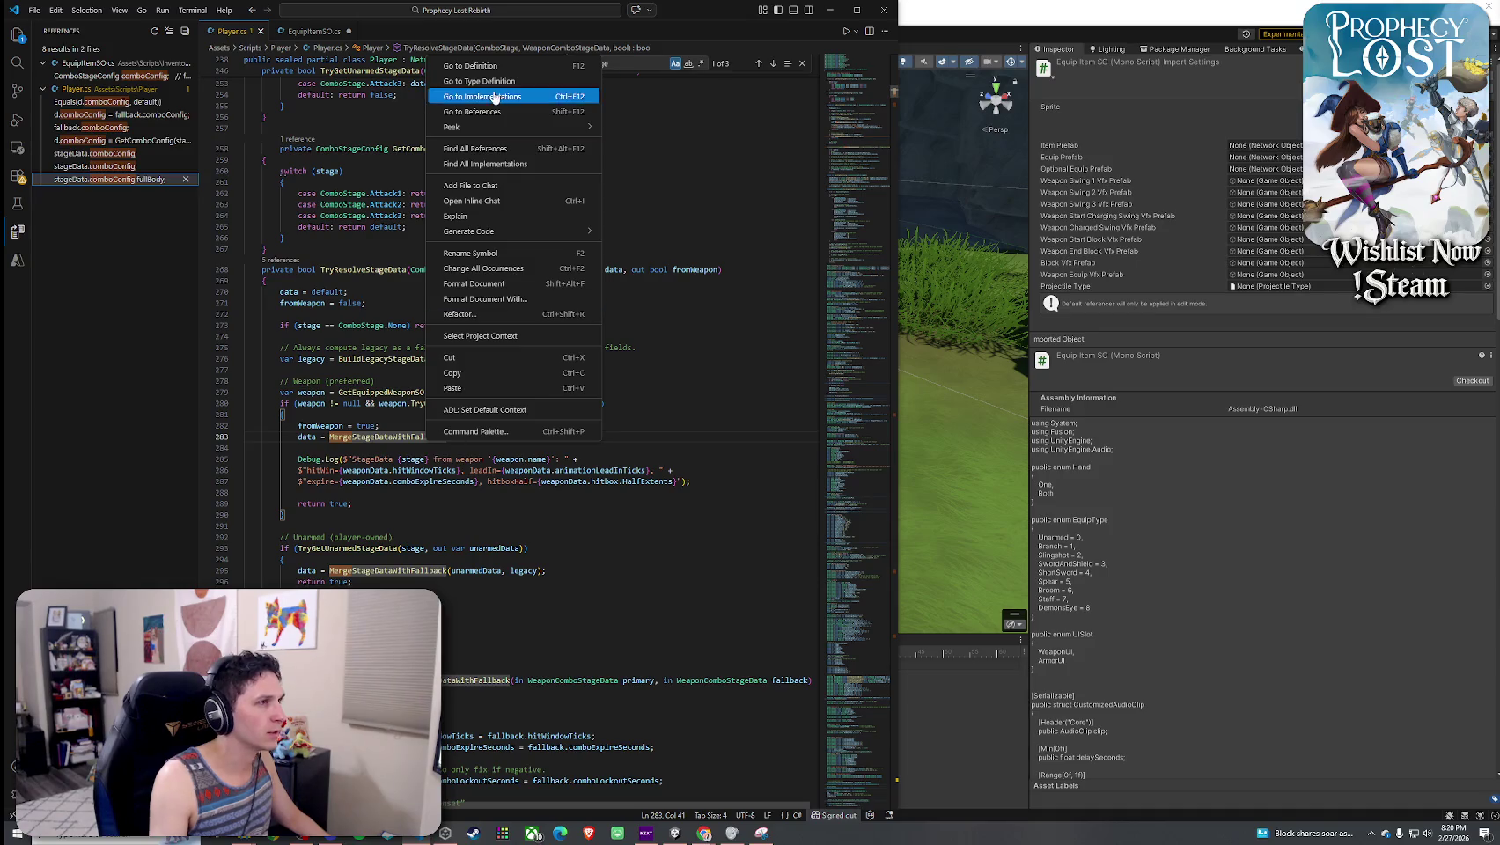
click(480, 69)
click(802, 64)
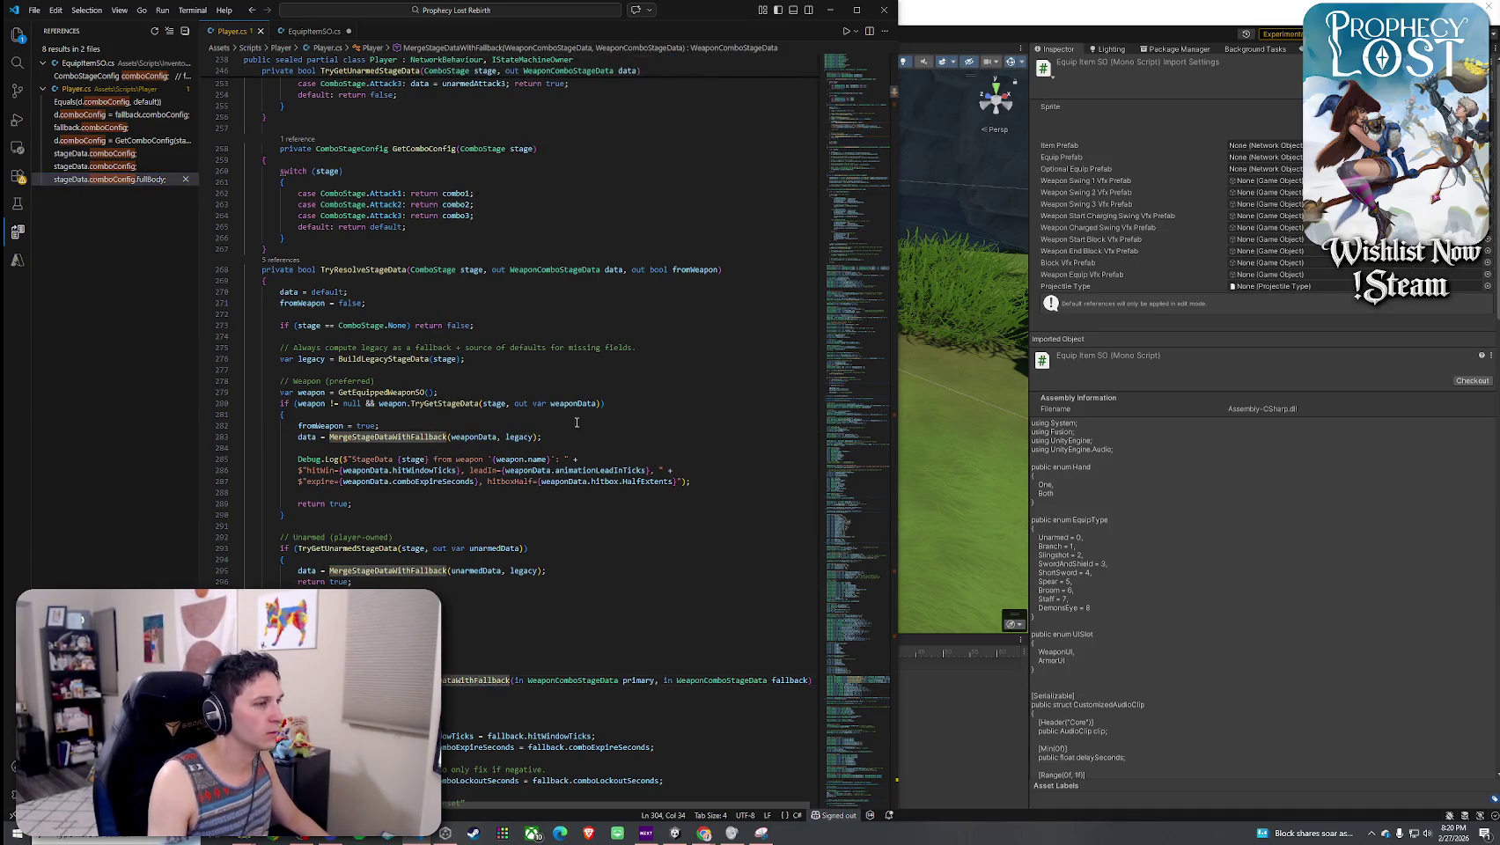
scroll(515, 449, down, 9)
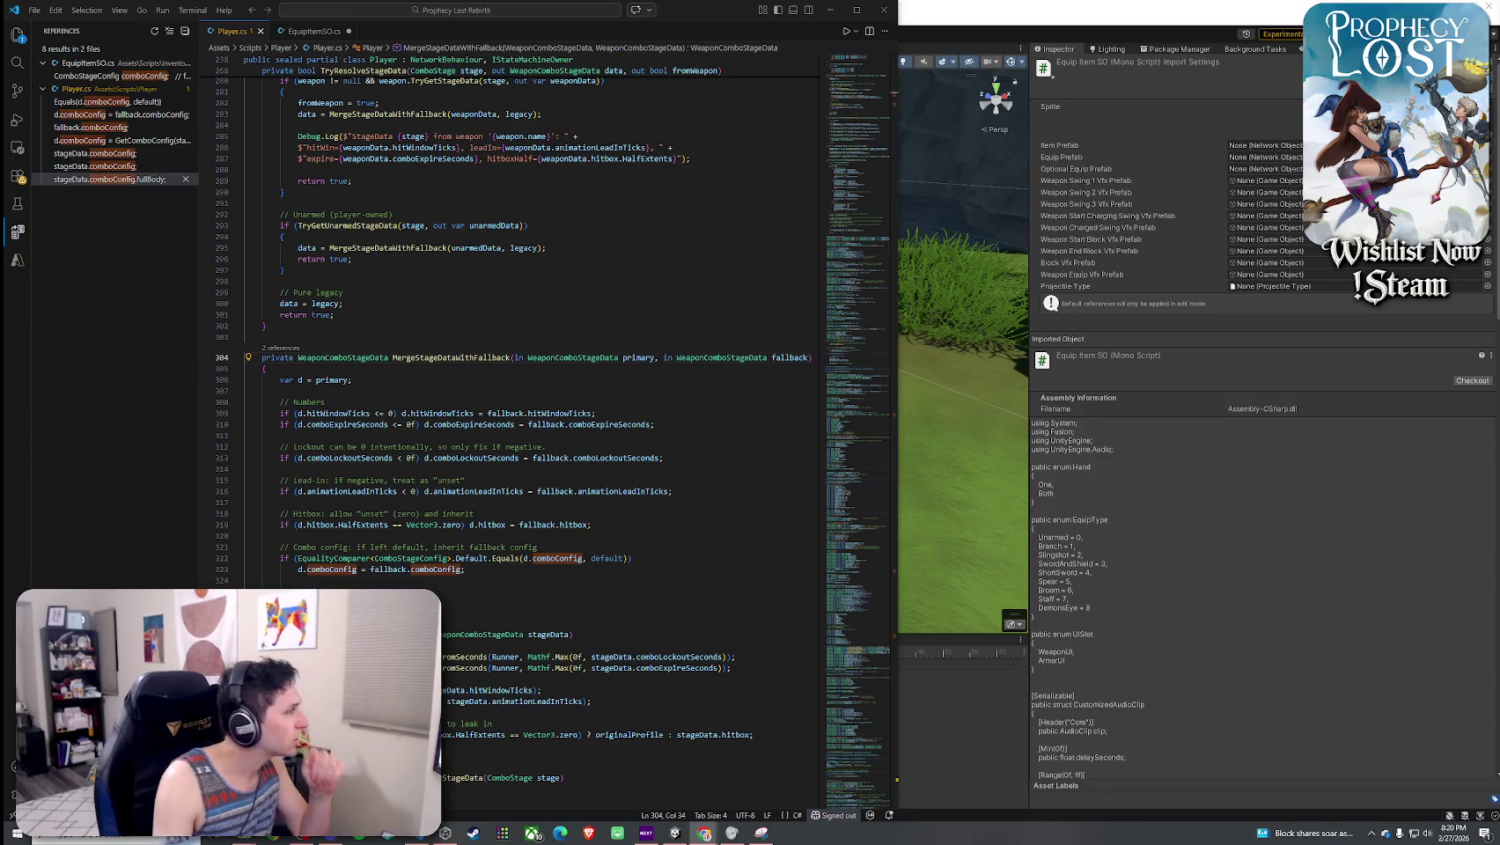
- Add an if (d.attackNormalizedTransition <= 0f) fallback block after the combo config fallback and save Player.cs
click(532, 571)
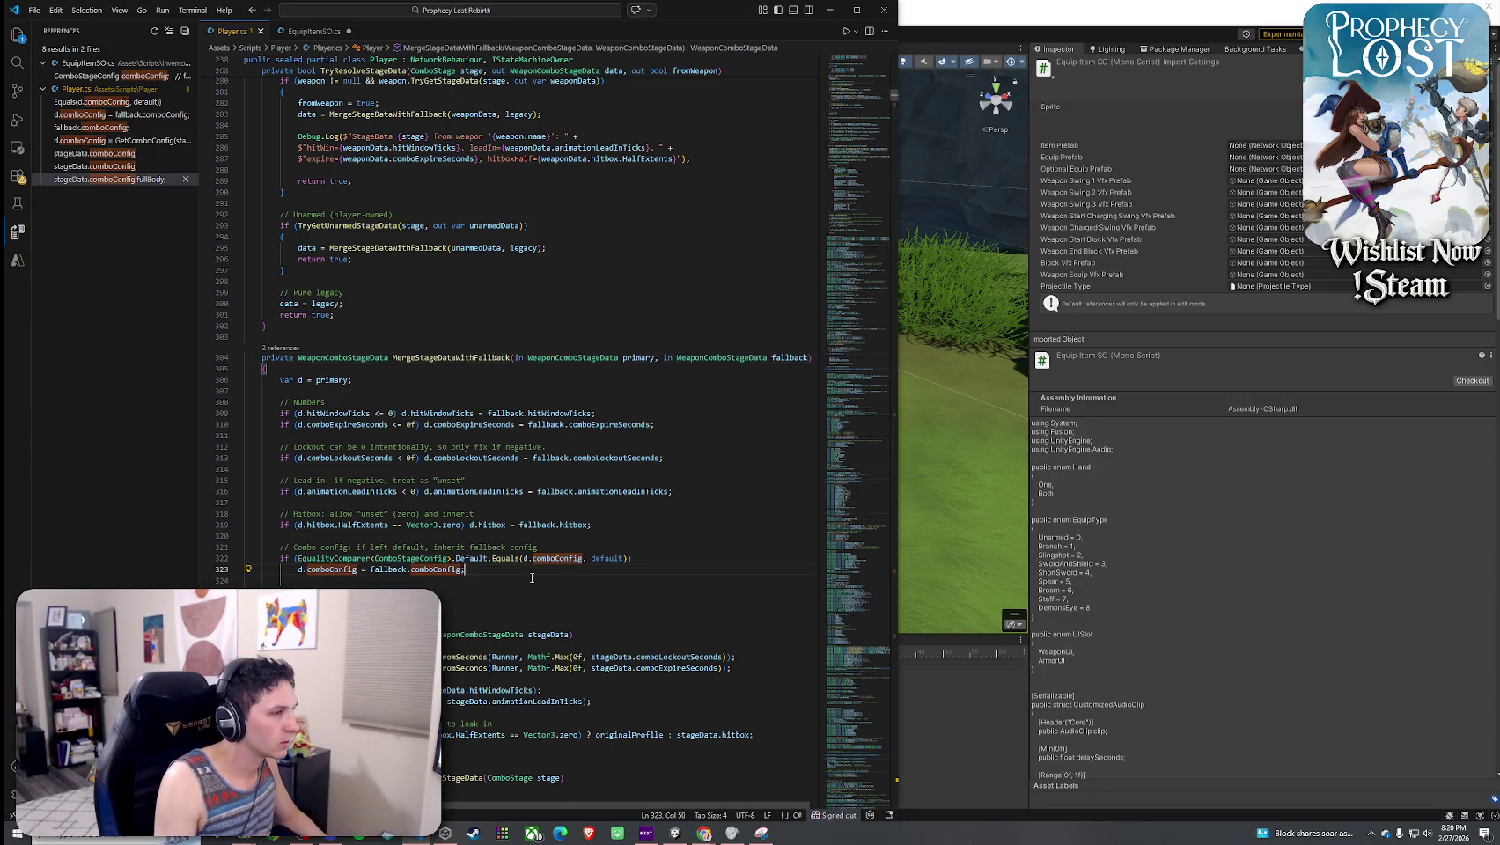
key(Return)
key(Return)
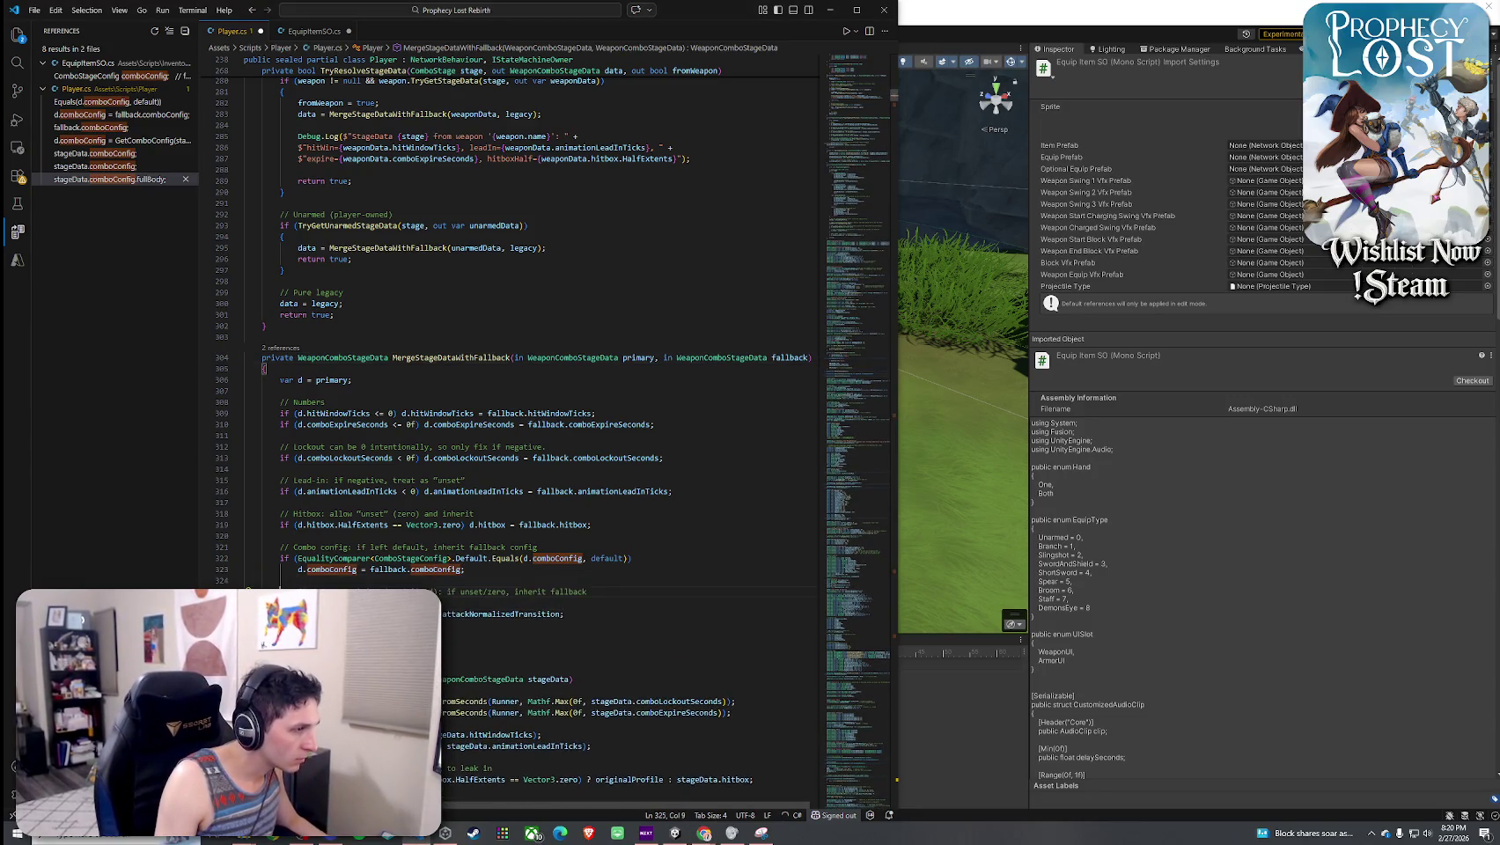
text(if ()
key(Tab)
key(Tab)
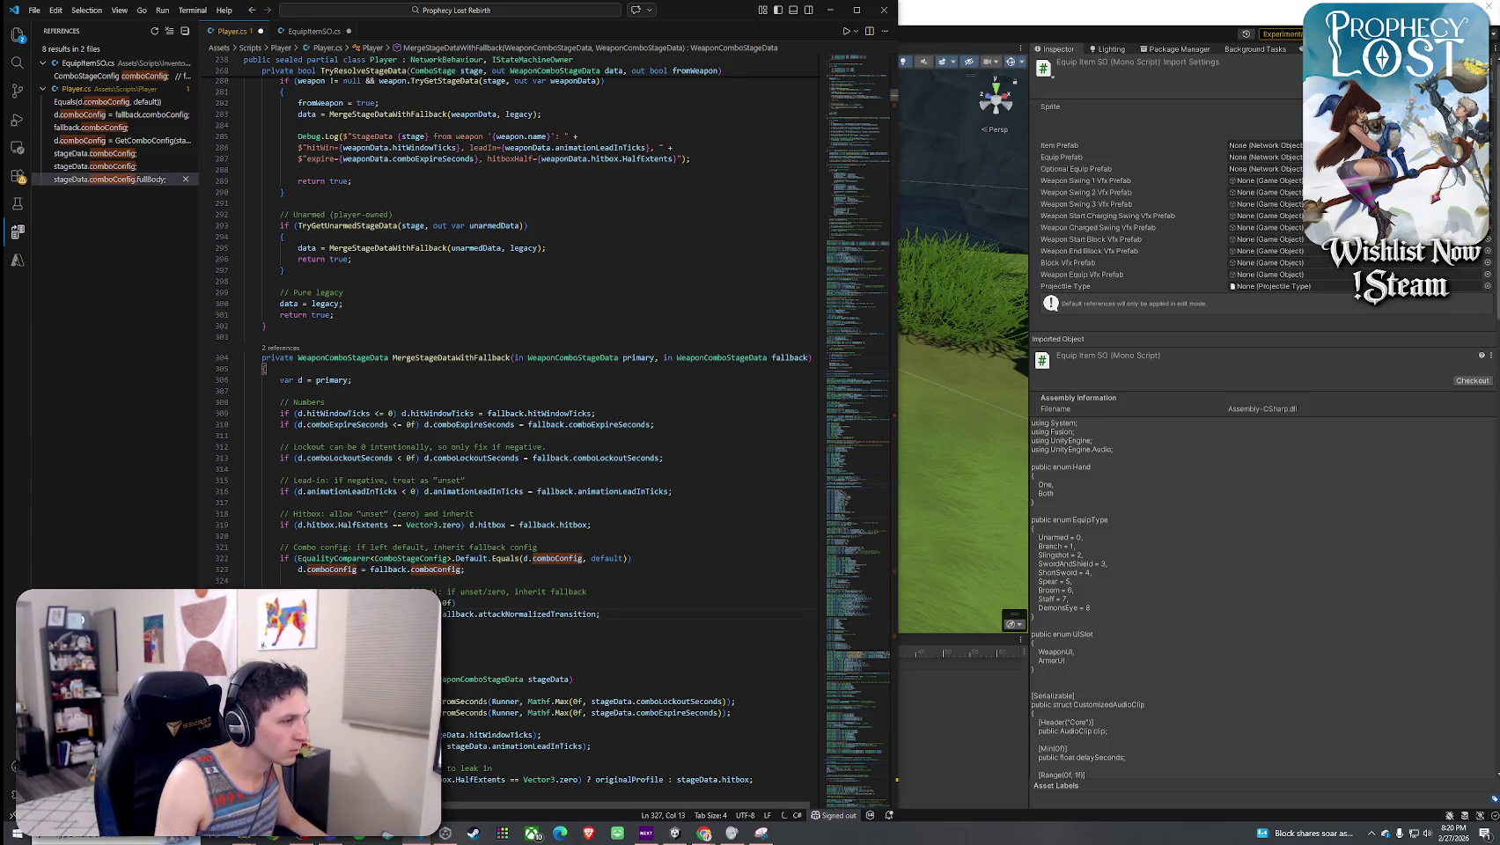
click(34, 10)
click(74, 215)
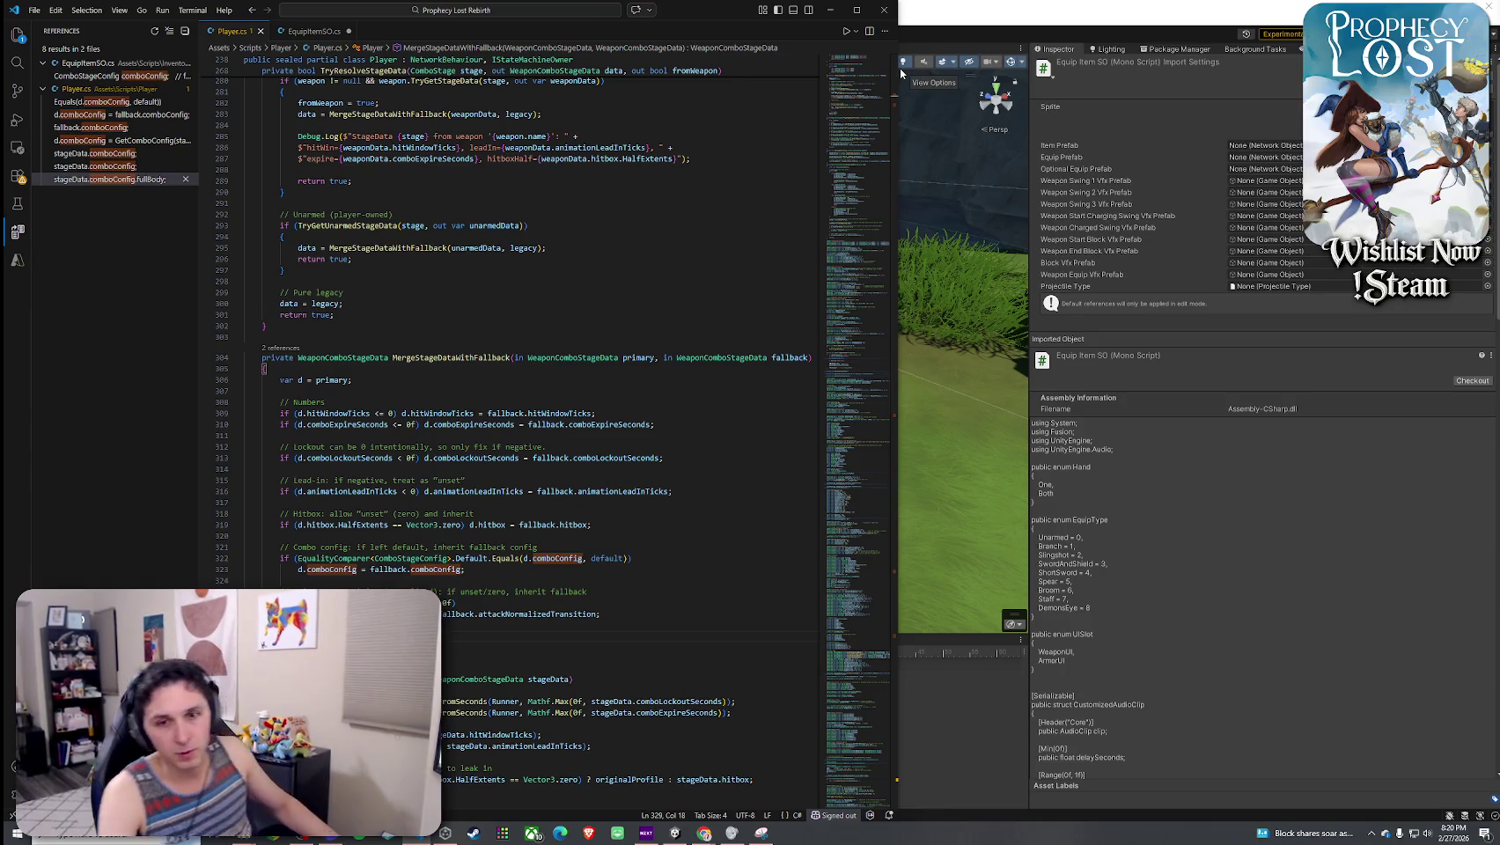
scroll(546, 425, down, 2)
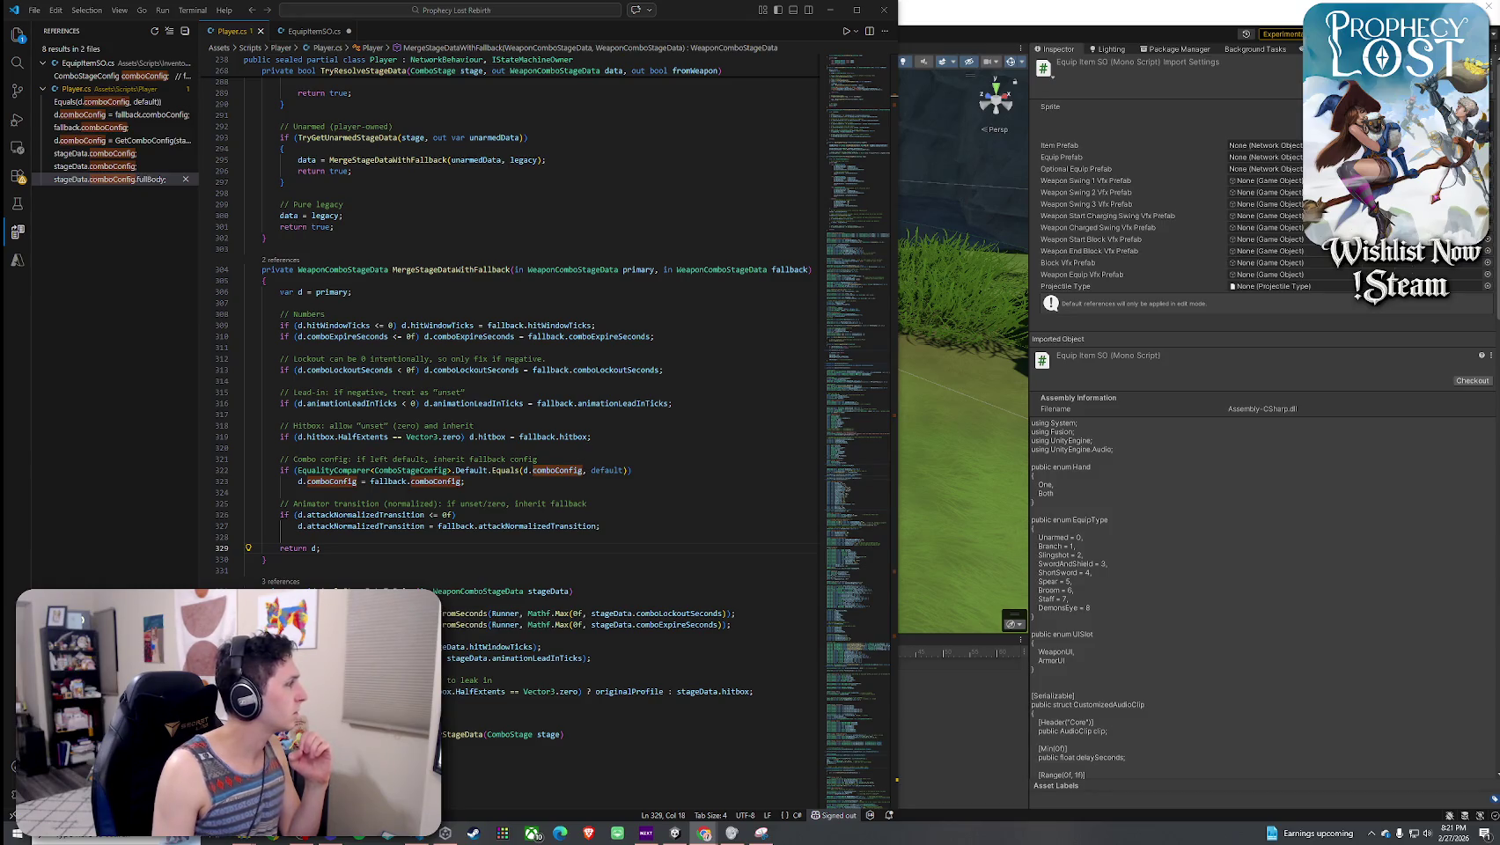
- Search Player.cs for 'BuildLega' to locate the BuildLegacyStageData function
click(312, 31)
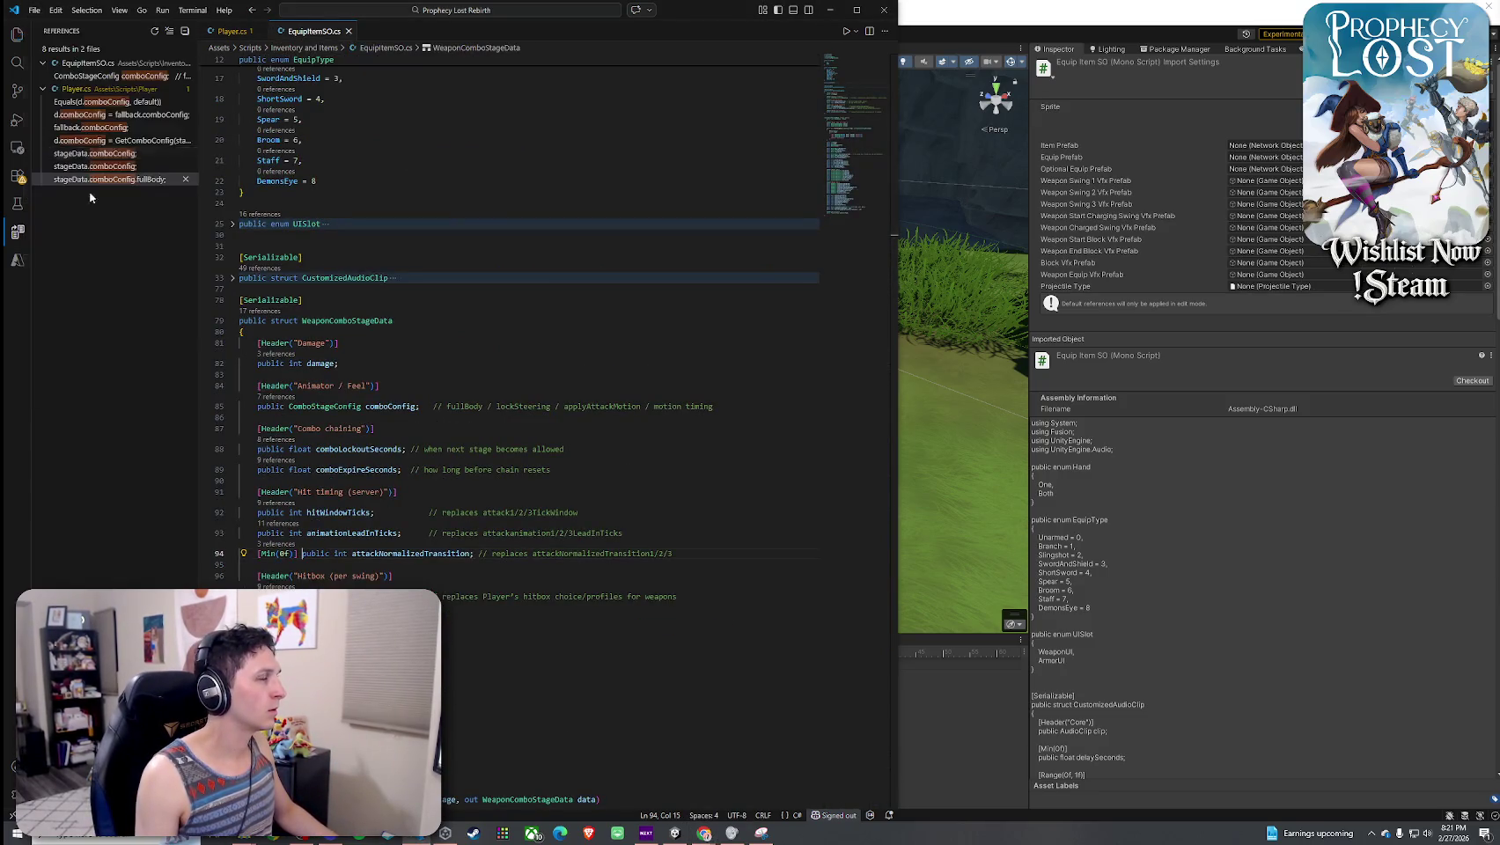
click(249, 35)
key(ctrl+f)
text(bui)
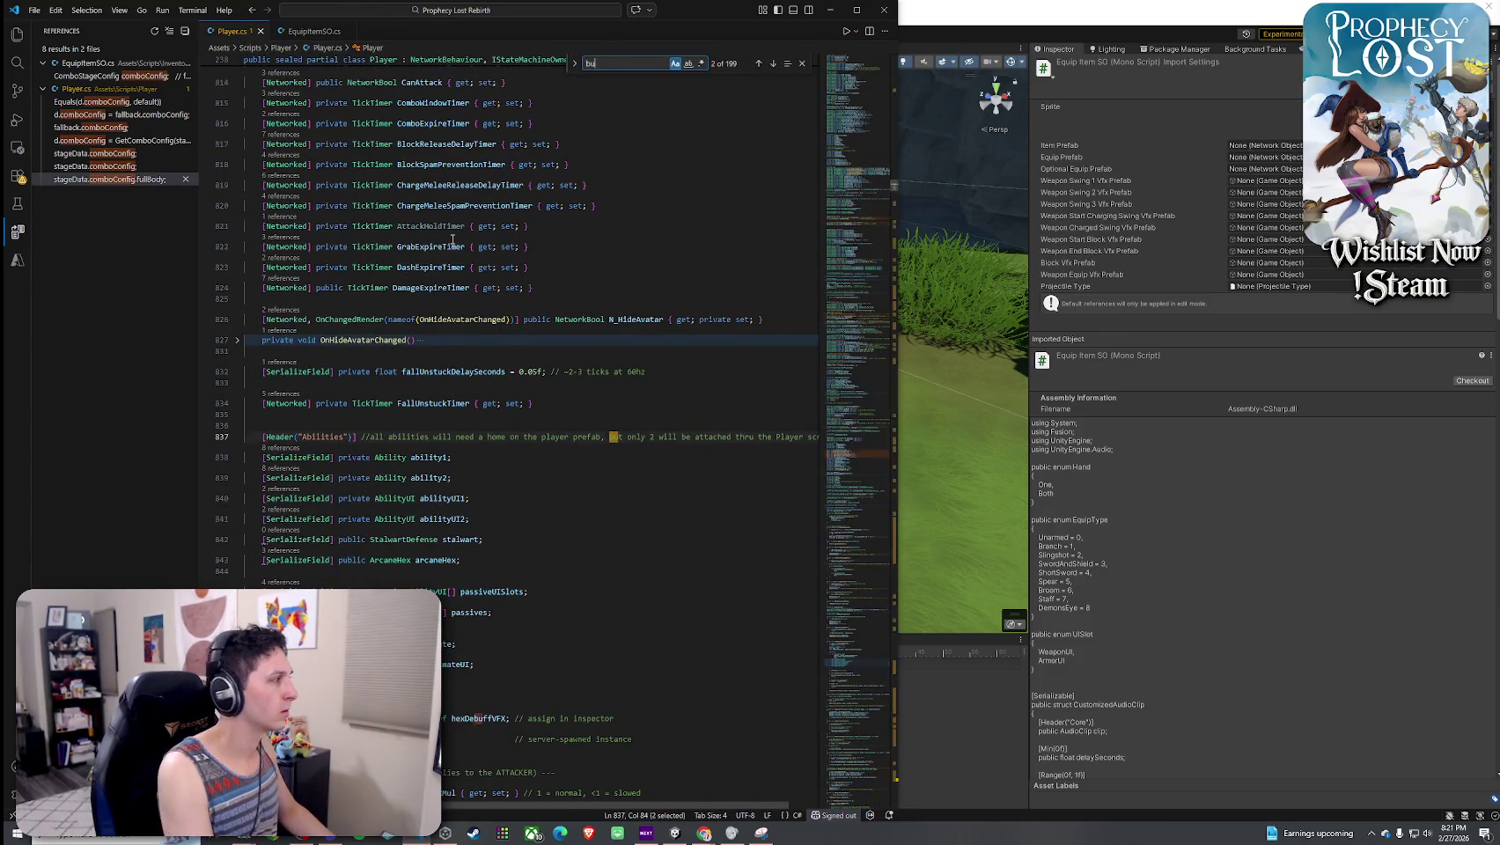
key(BackSpace)
key(BackSpace)
key(BackSpace)
text(Buu)
key(BackSpace)
text(ildLega)
scroll(455, 254, down, 1)
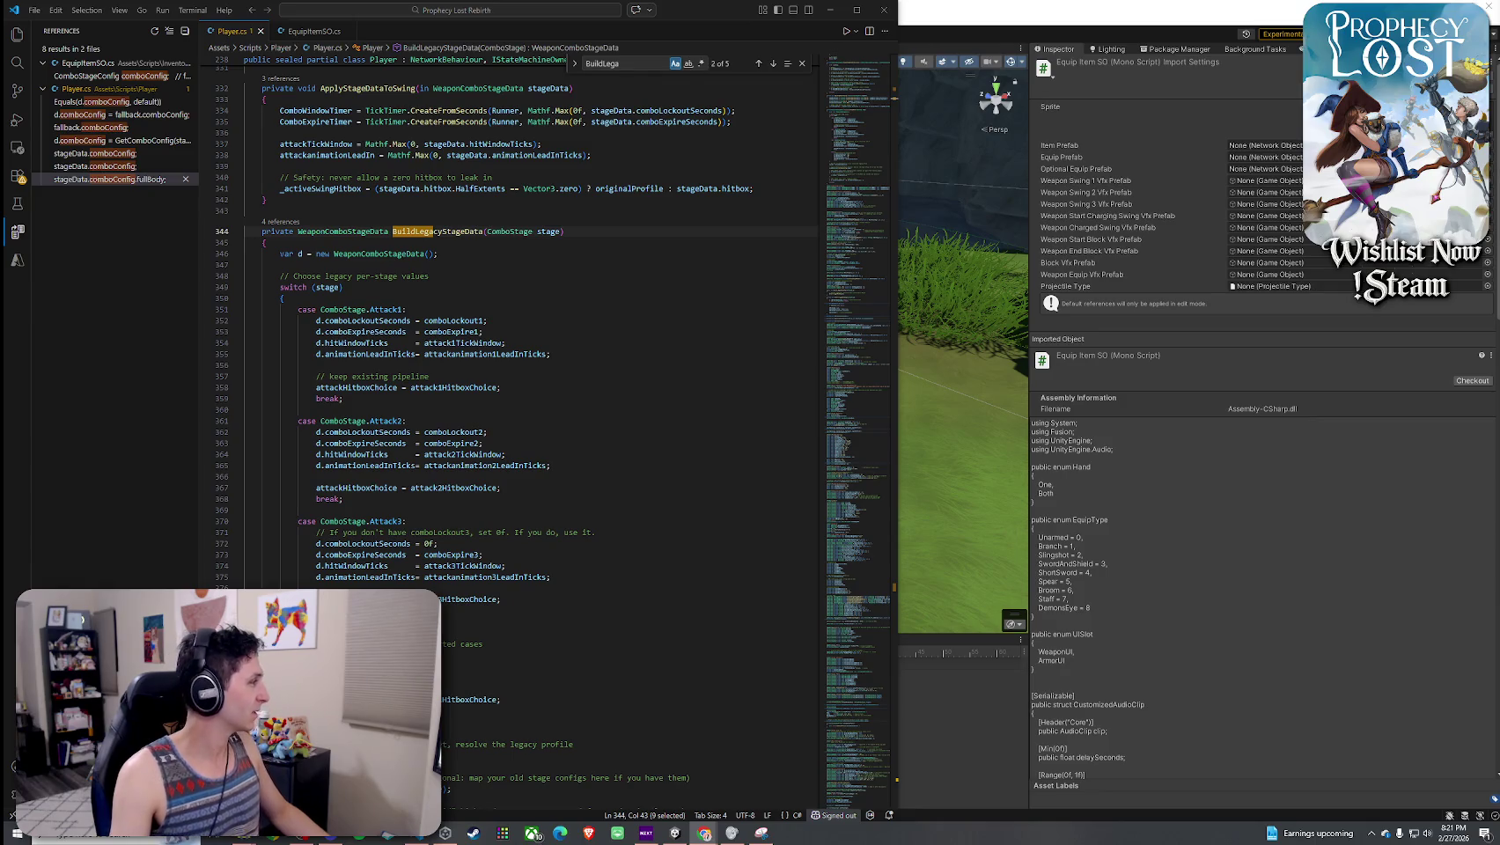
- Add d.attackNormalizedTransition = attackNormalizedTransition1; to the Attack1 case
click(456, 387)
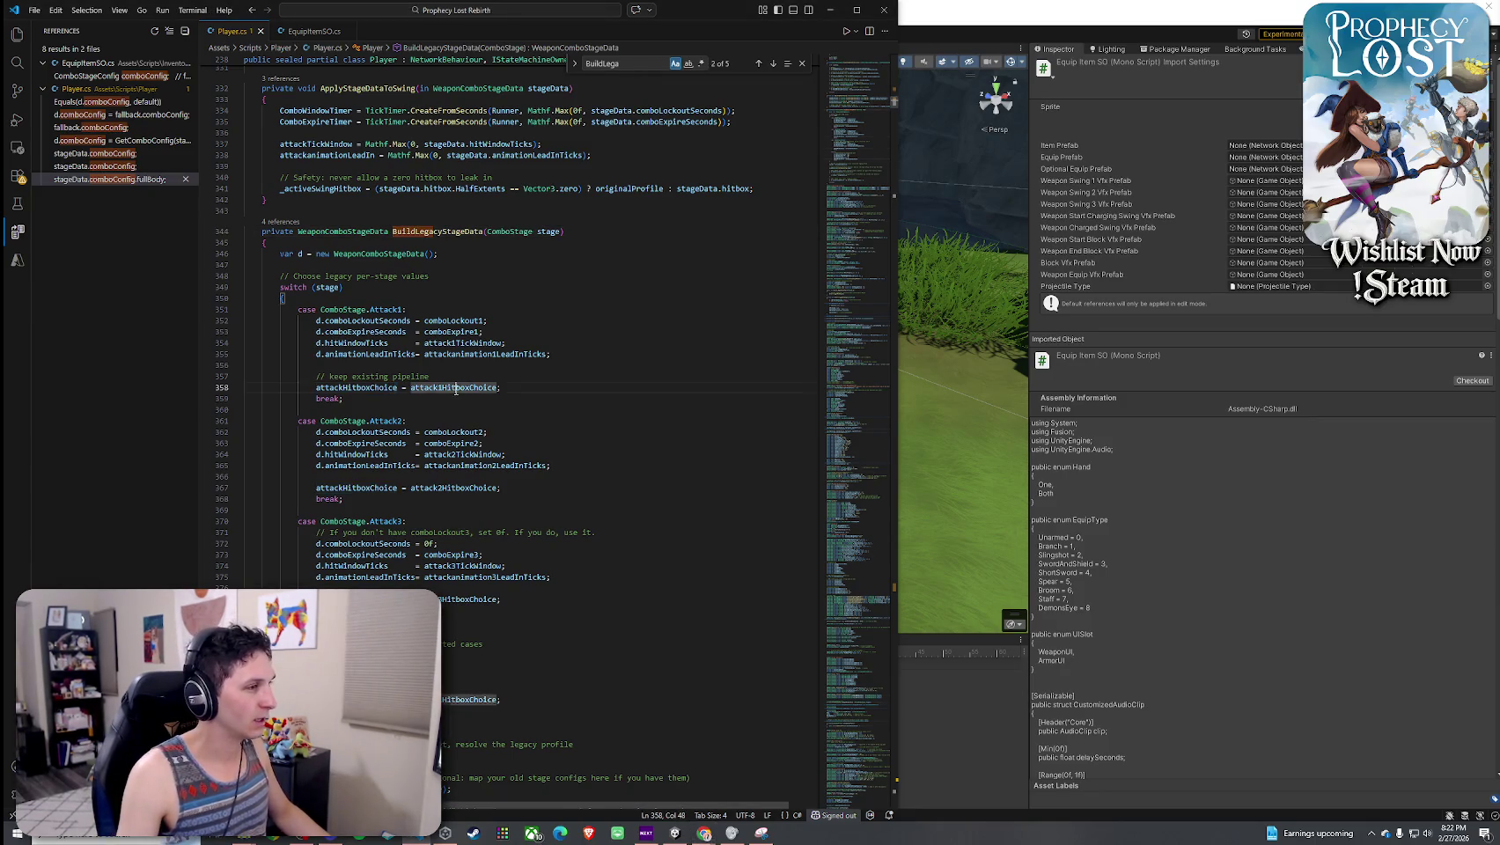
click(568, 359)
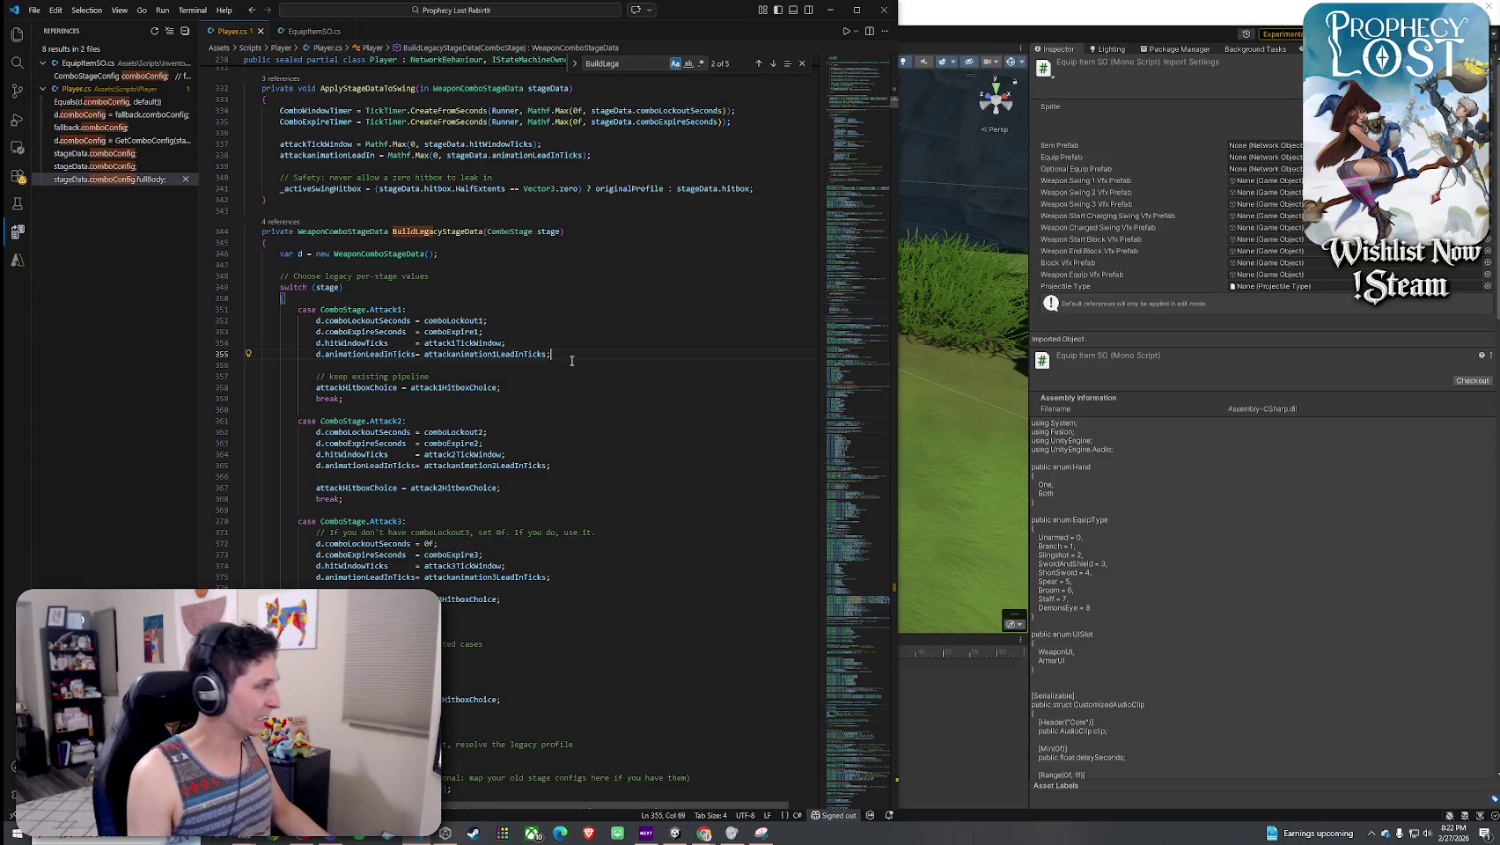
key(Return)
text(d.)
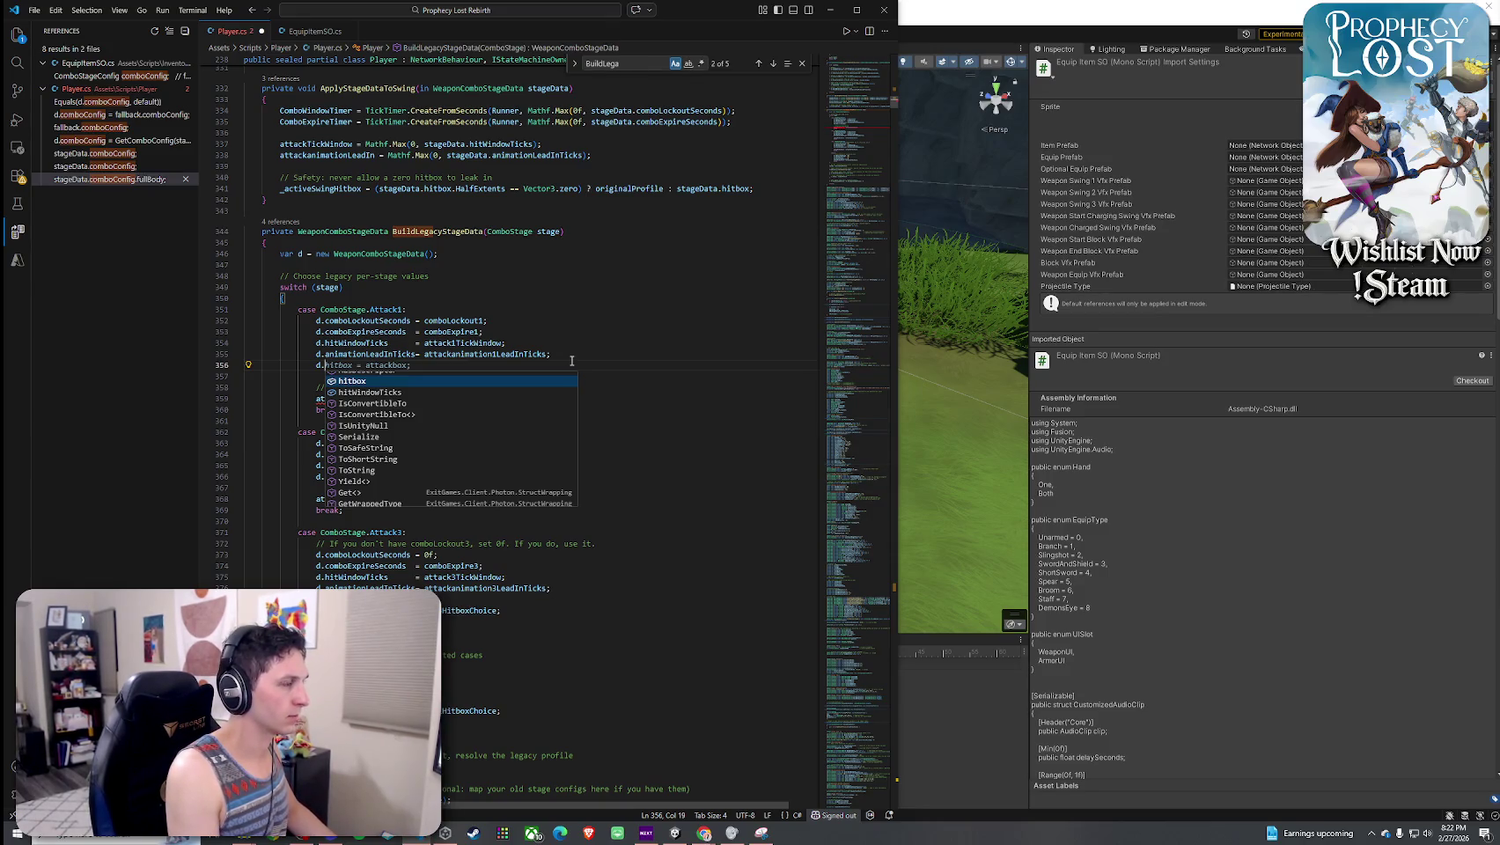
text(hitbattackNormalizedTransition =)
key(Tab)
text(1)
key(Escape)
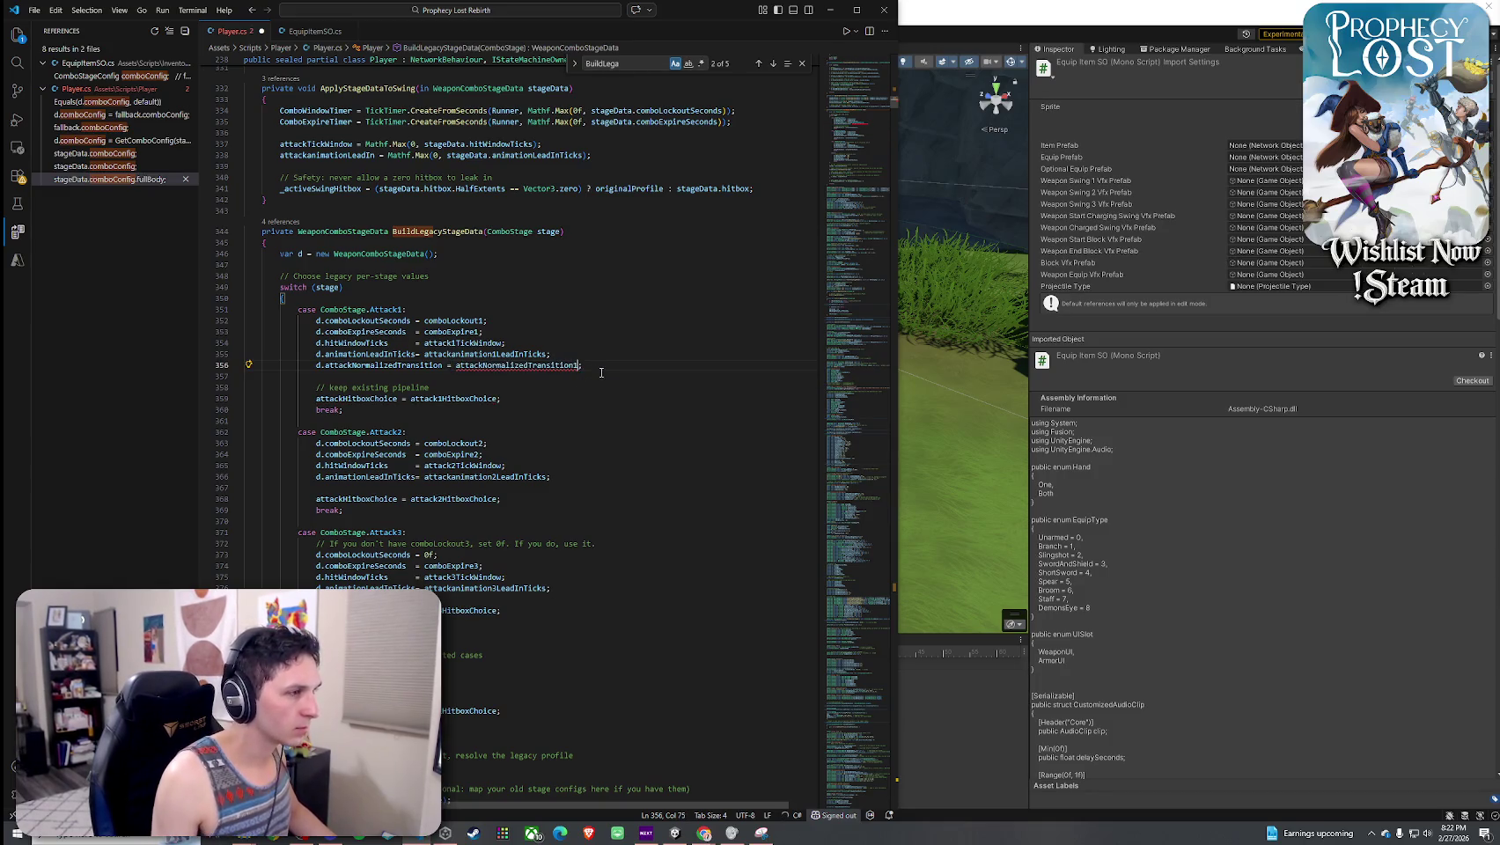
click(572, 365)
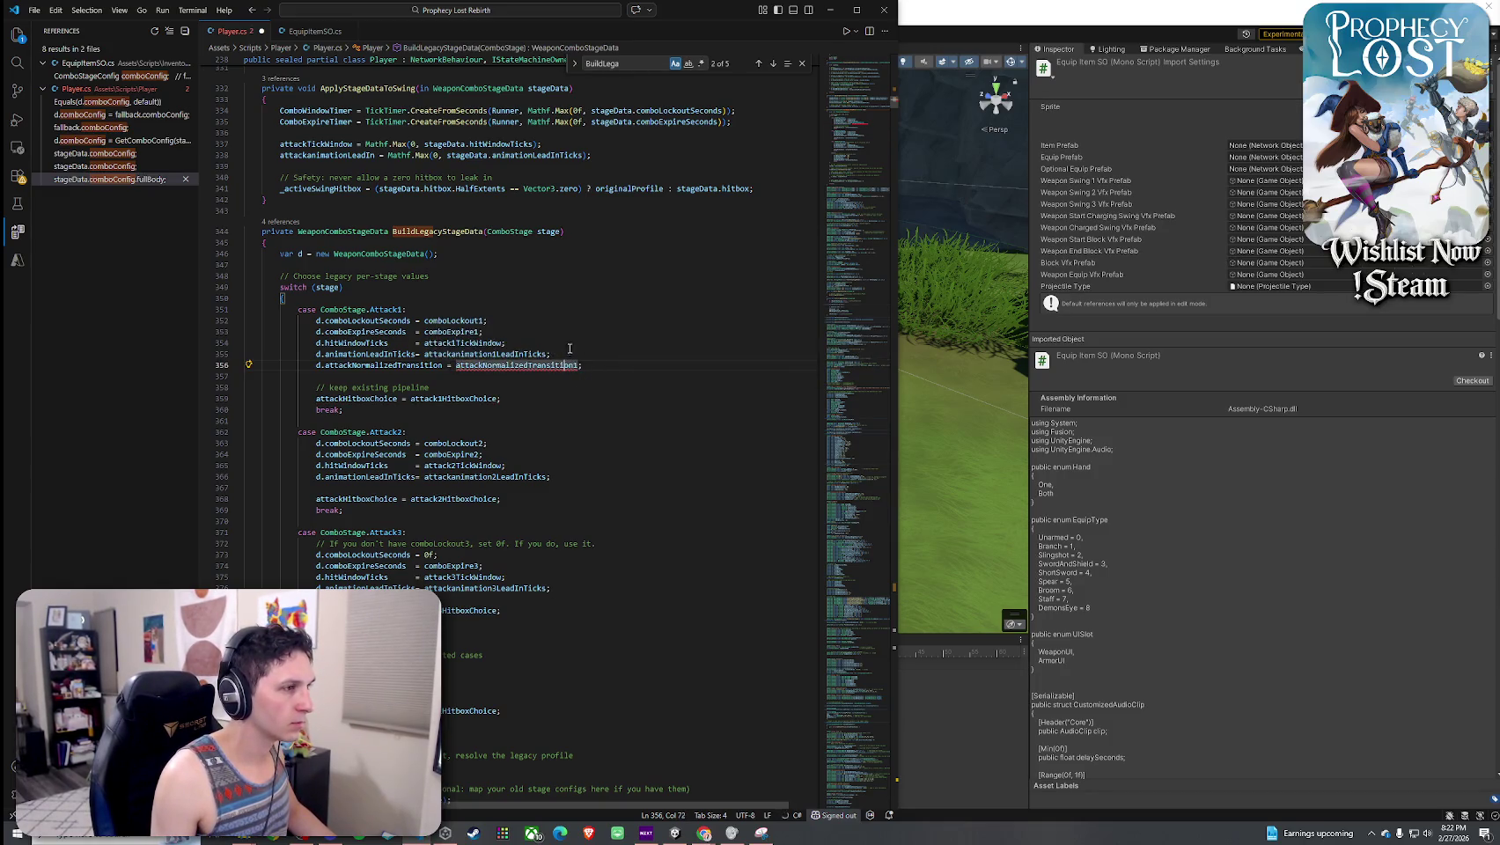
text(1)
click(490, 388)
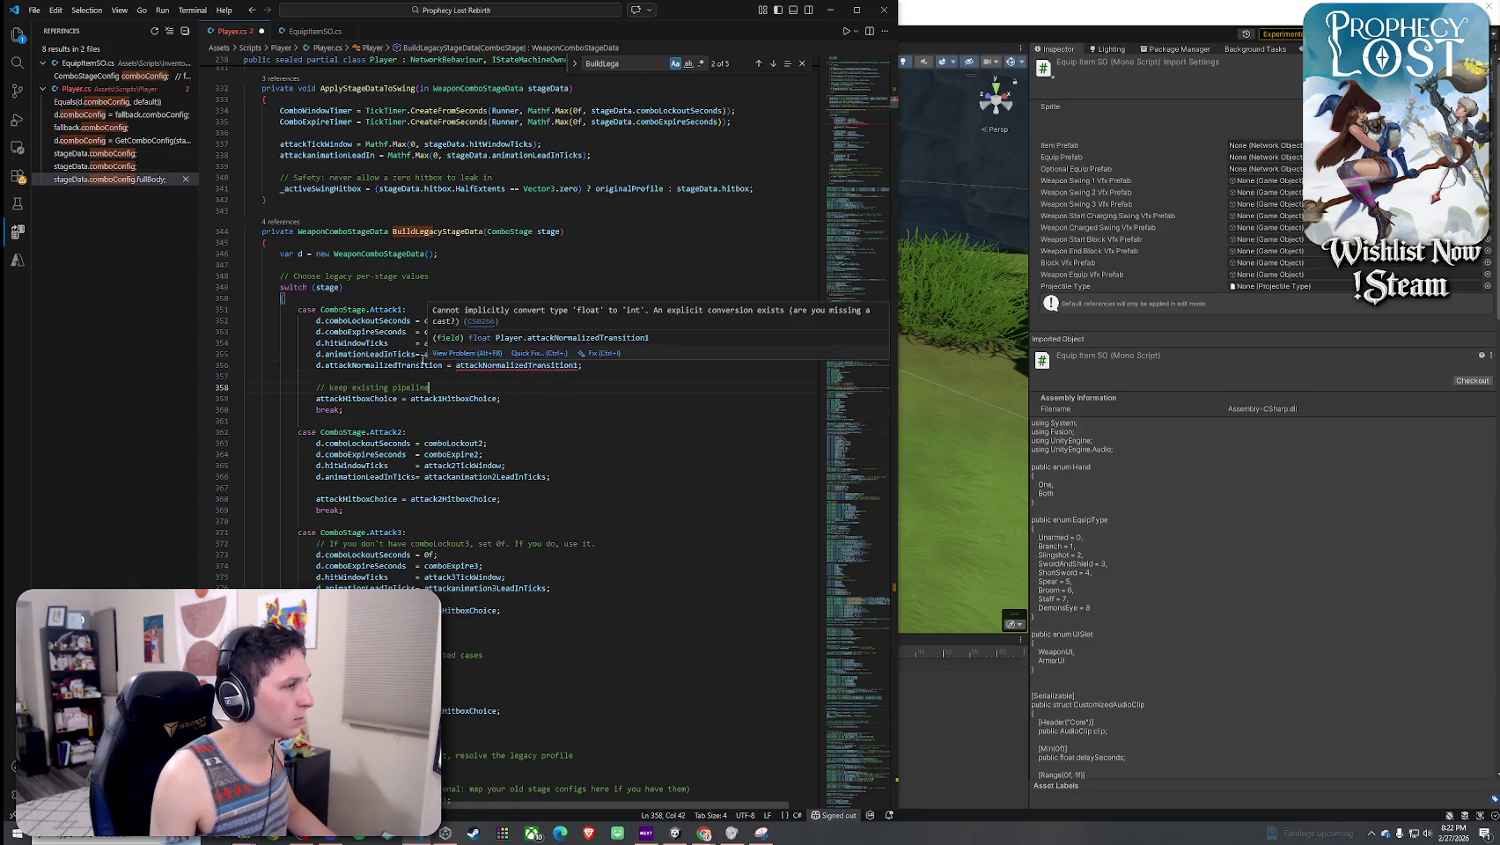
double_click(422, 365)
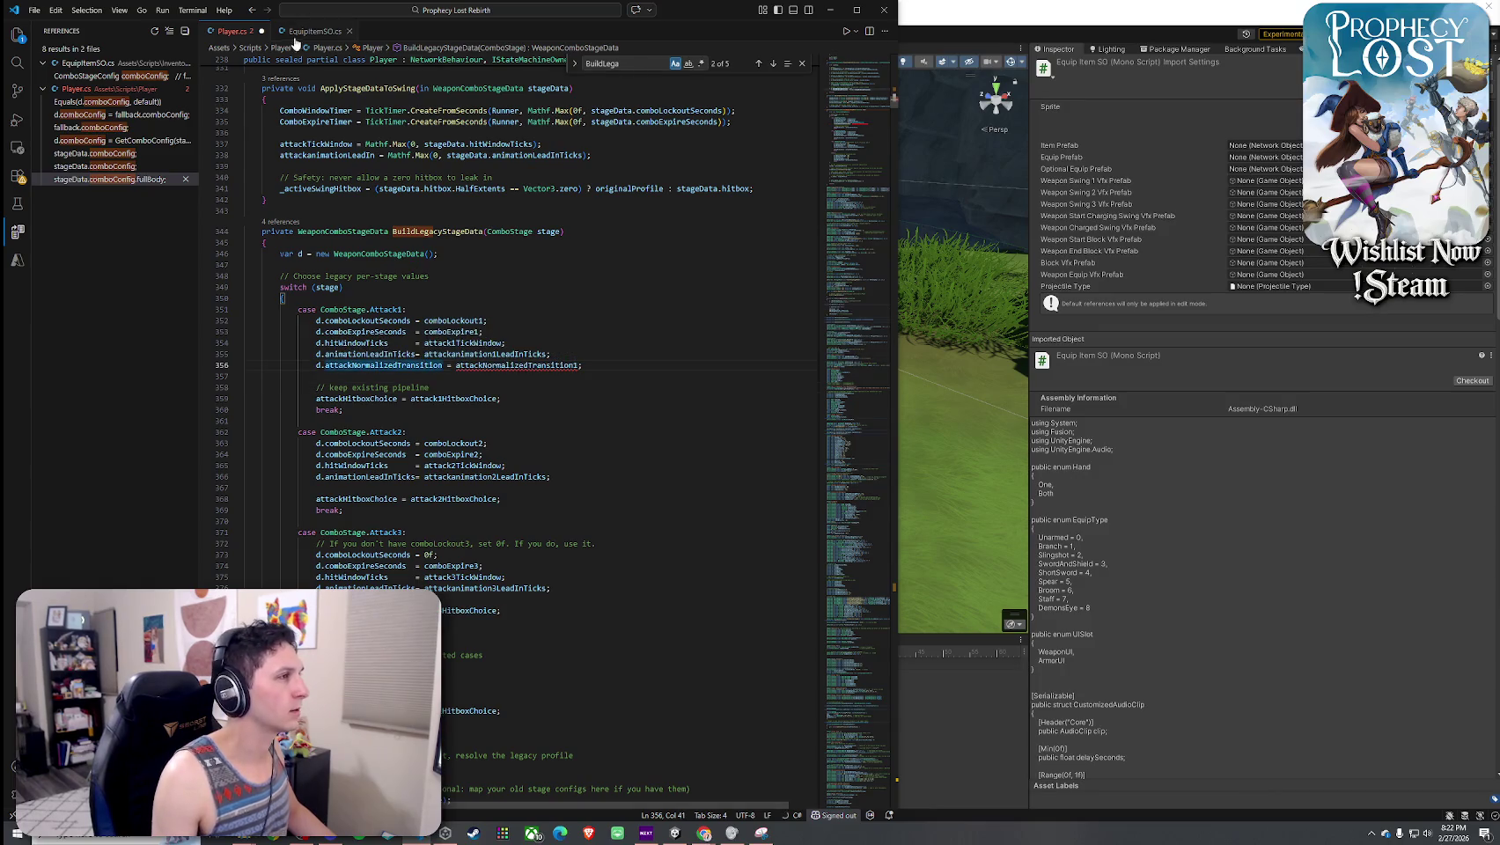
- Change the attackNormalizedTransition field type from int to float in EquipItemSO.cs
click(295, 36)
double_click(341, 553)
text(fl)
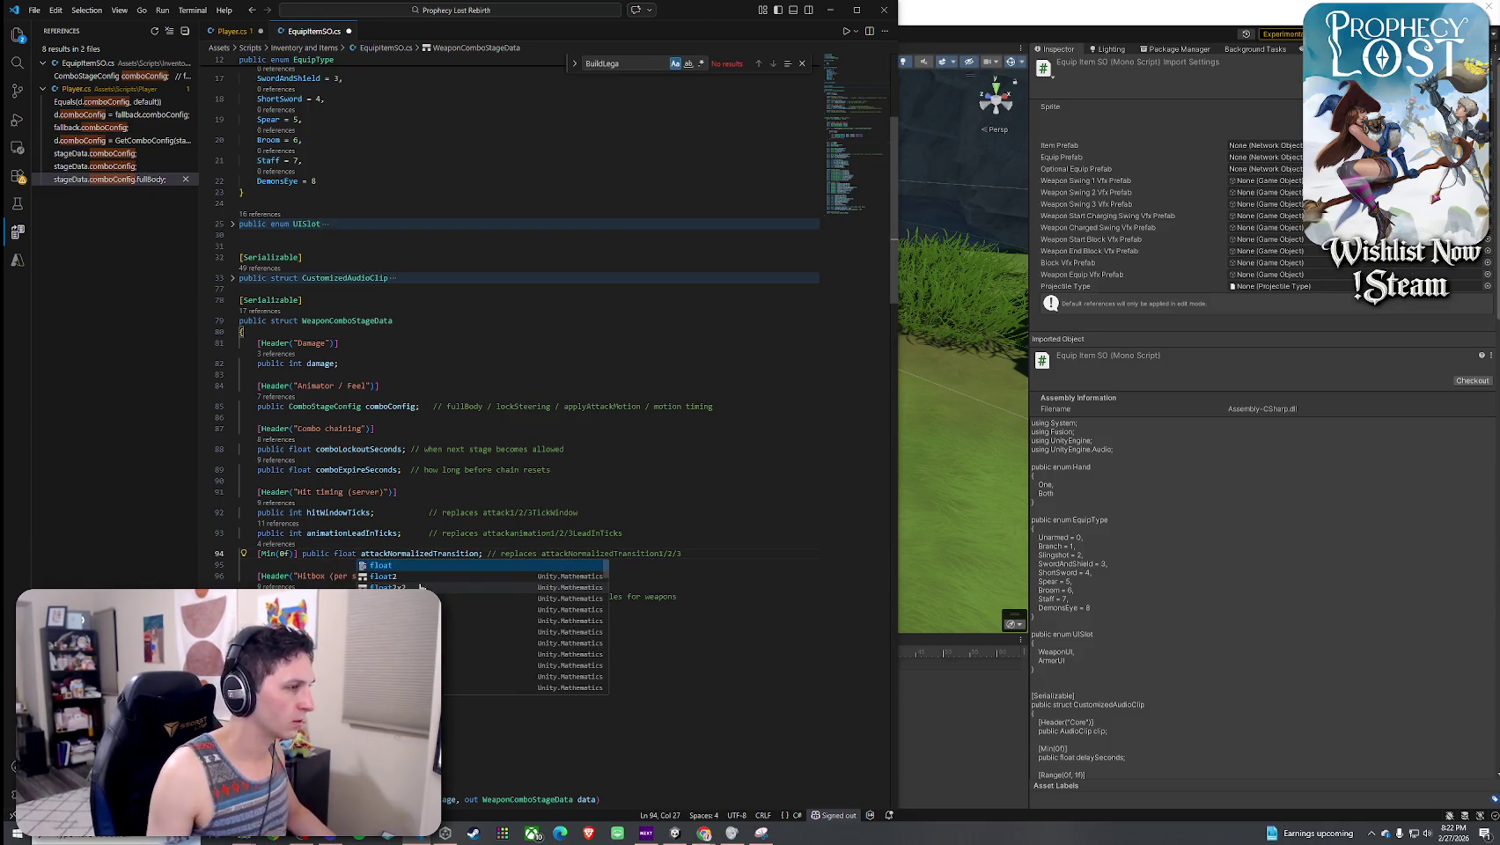
click(442, 513)
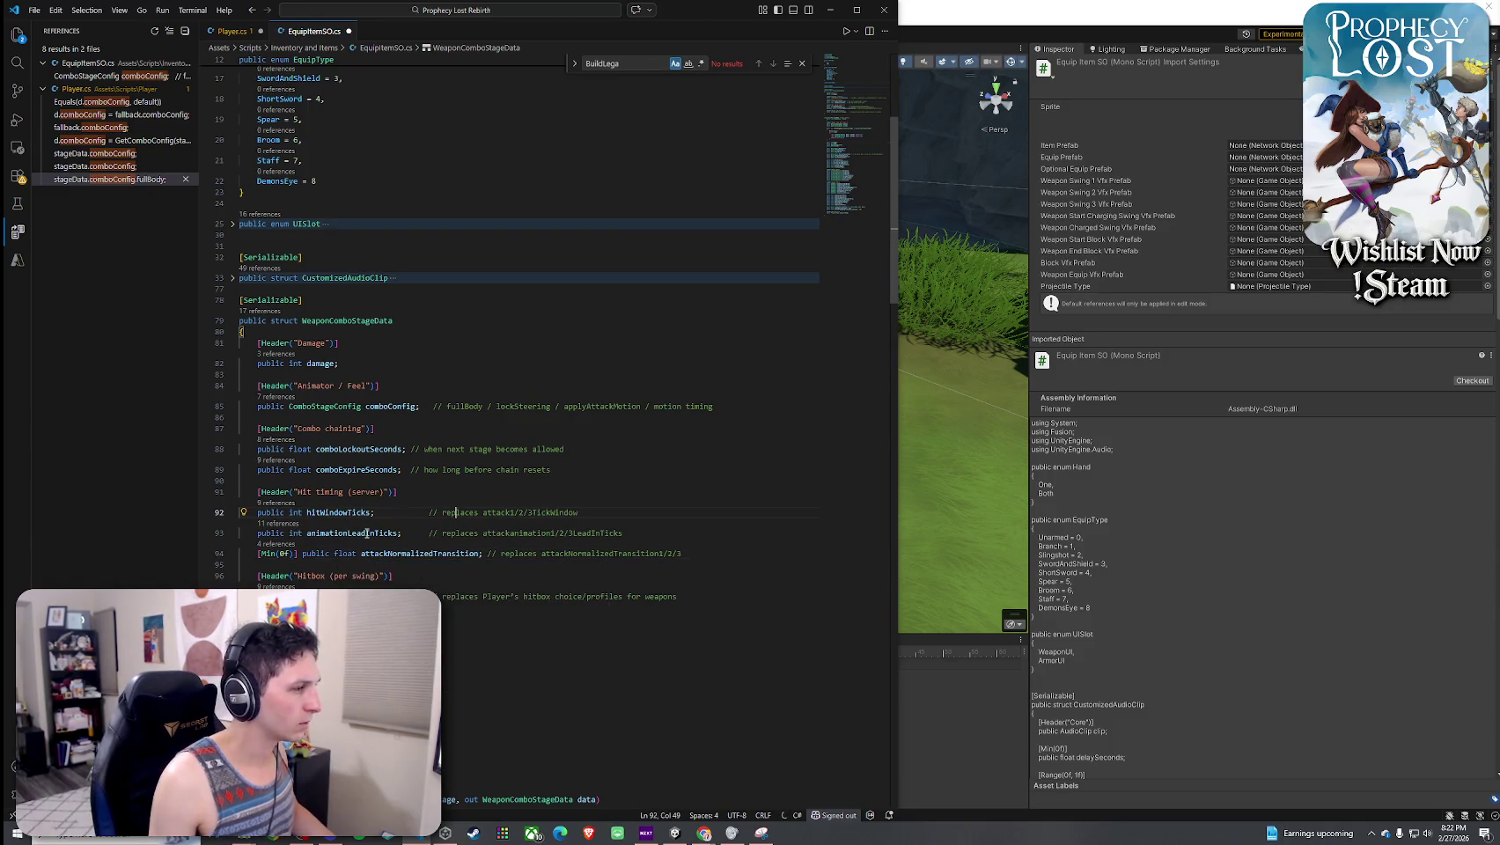
- Copy the transition line into the Attack2 case, using attackNormalizedTransition2
key(ctrl+Tab)
drag(585, 367, 317, 367)
key(ctrl+c)
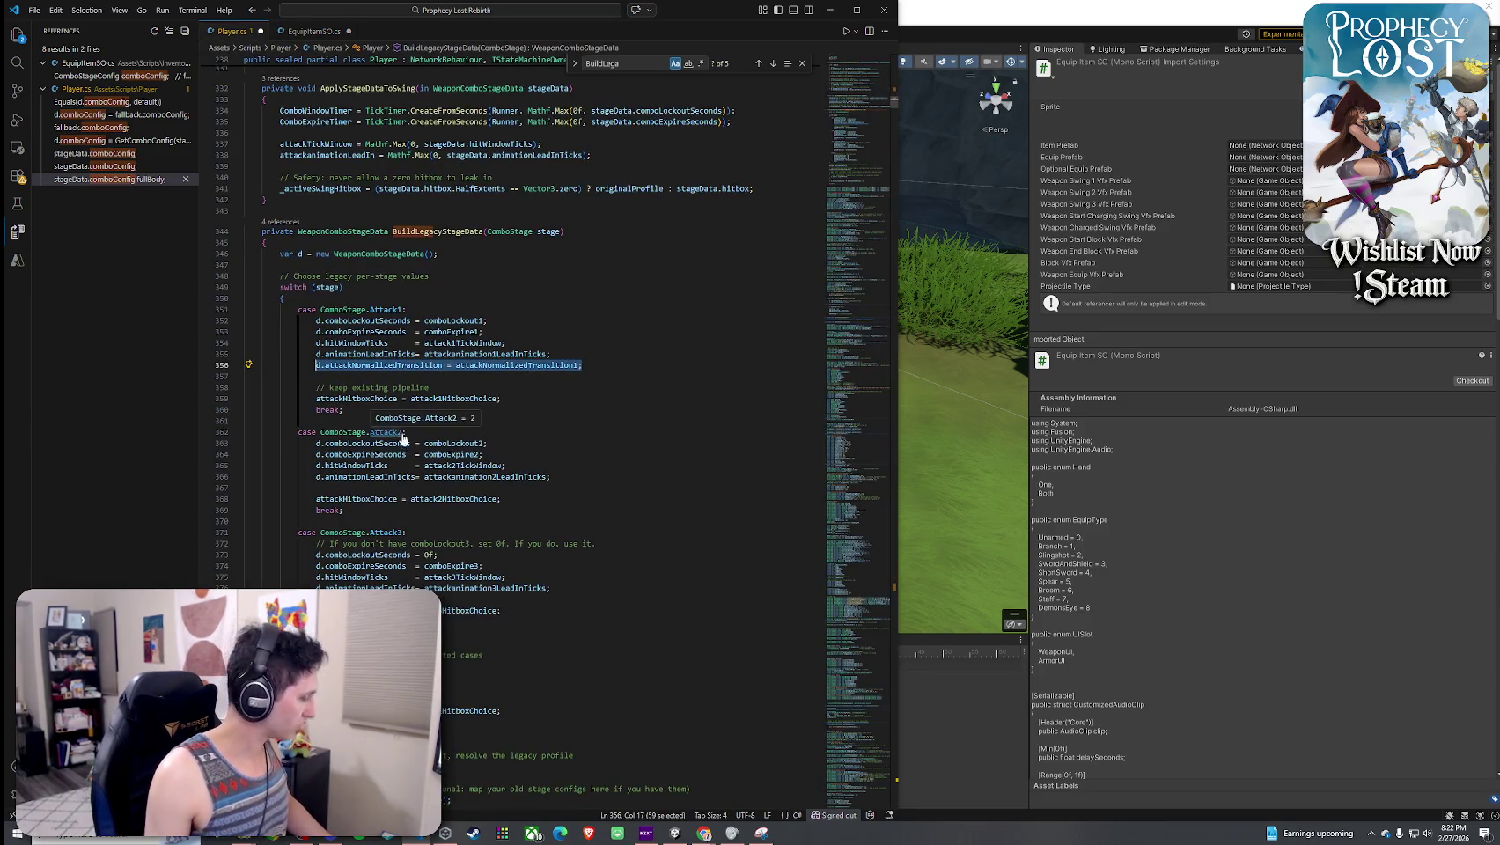
click(558, 476)
key(Return)
key(ctrl+v)
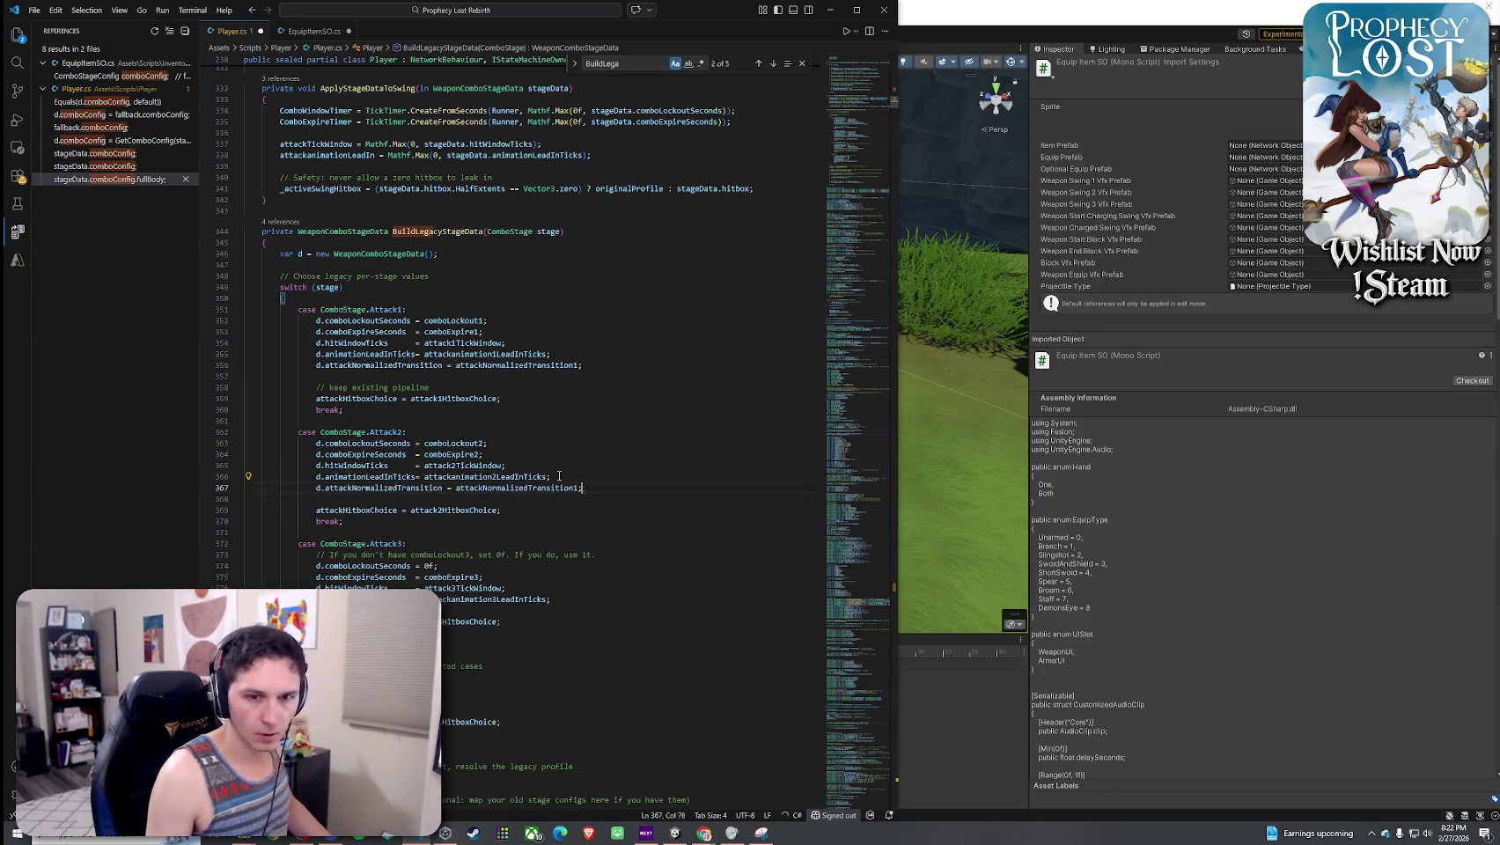
key(Left)
key(BackSpace)
text(2)
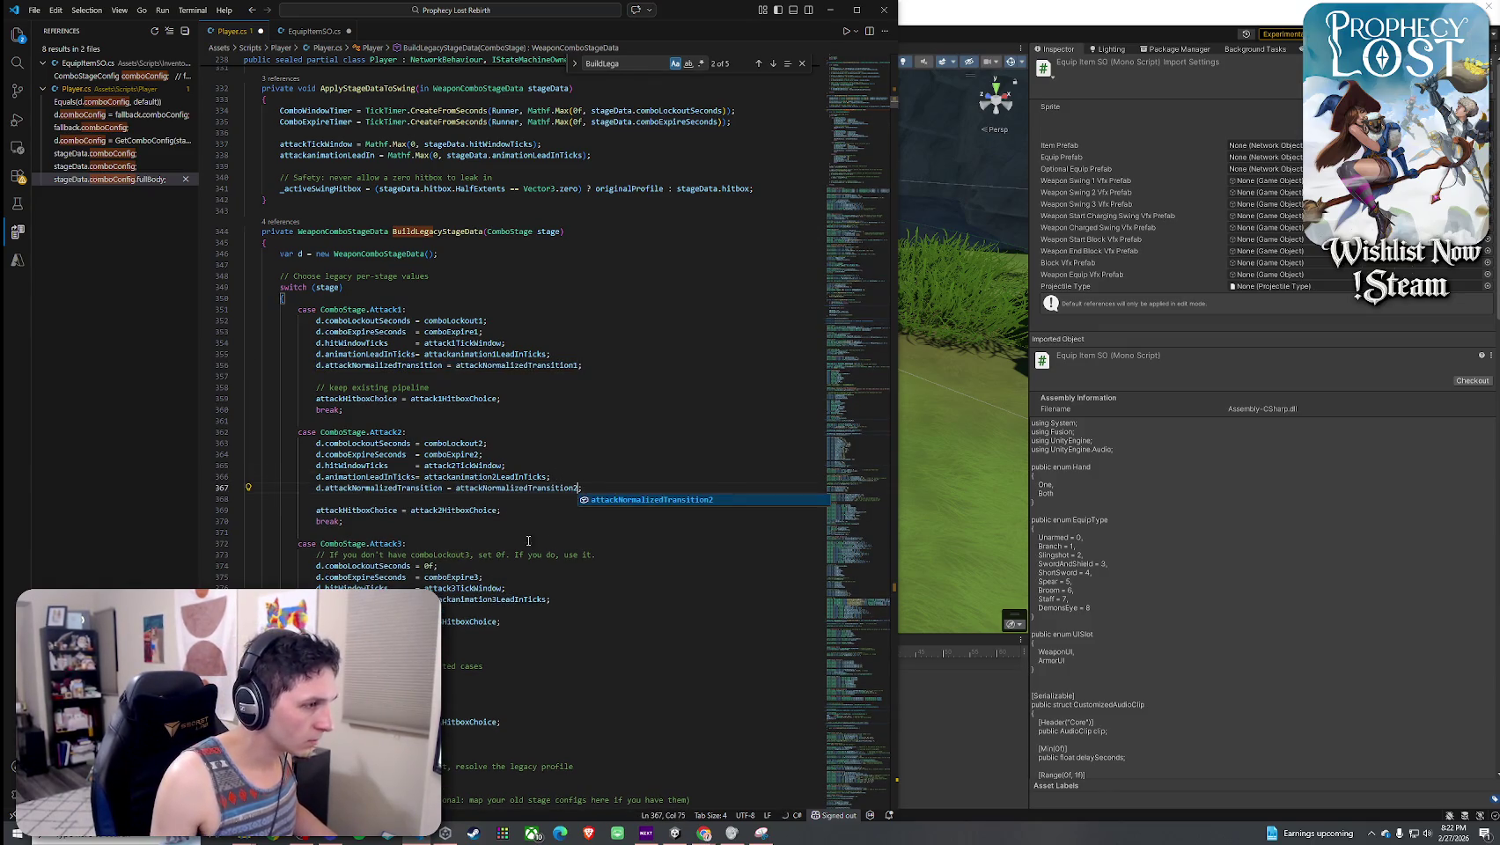
- Paste the transition line into the Attack3 case, using attackNormalizedTransition3
drag(582, 487, 318, 490)
key(ctrl+c)
scroll(444, 543, down, 4)
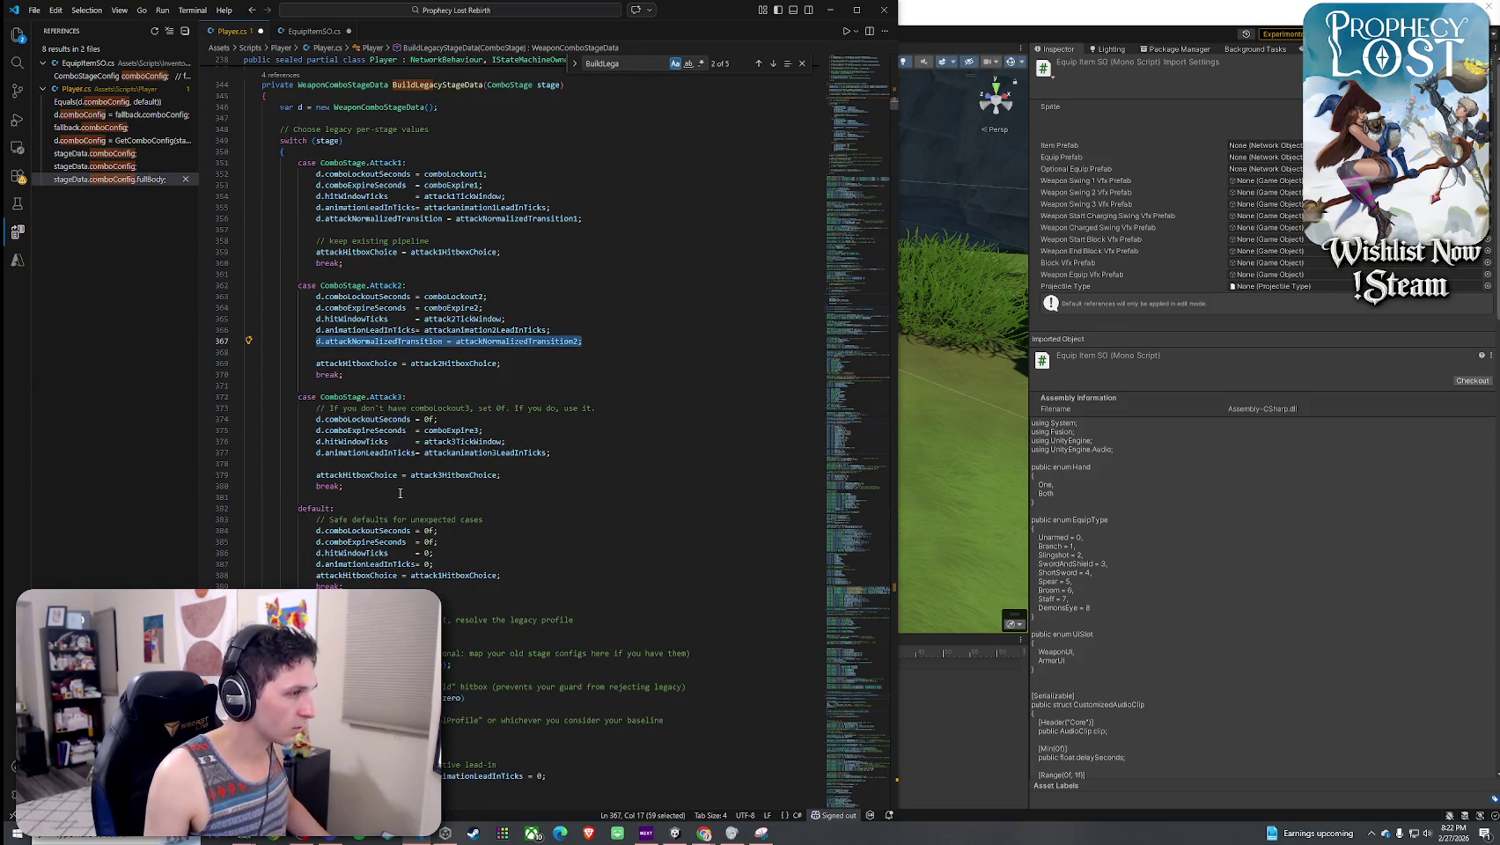
click(567, 452)
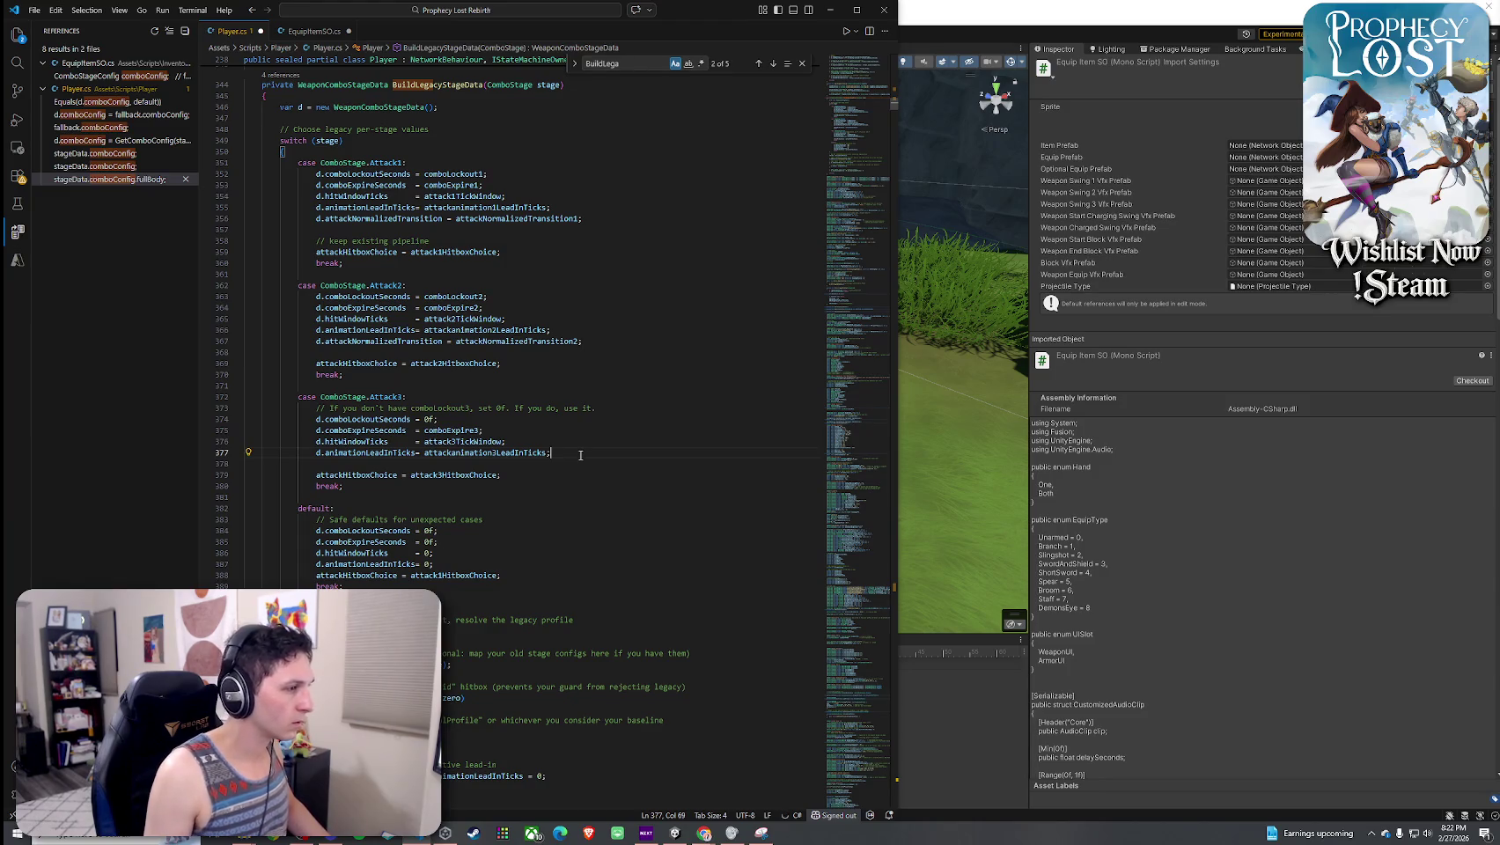
key(Return)
key(ctrl+v)
key(Left)
key(BackSpace)
text(3)
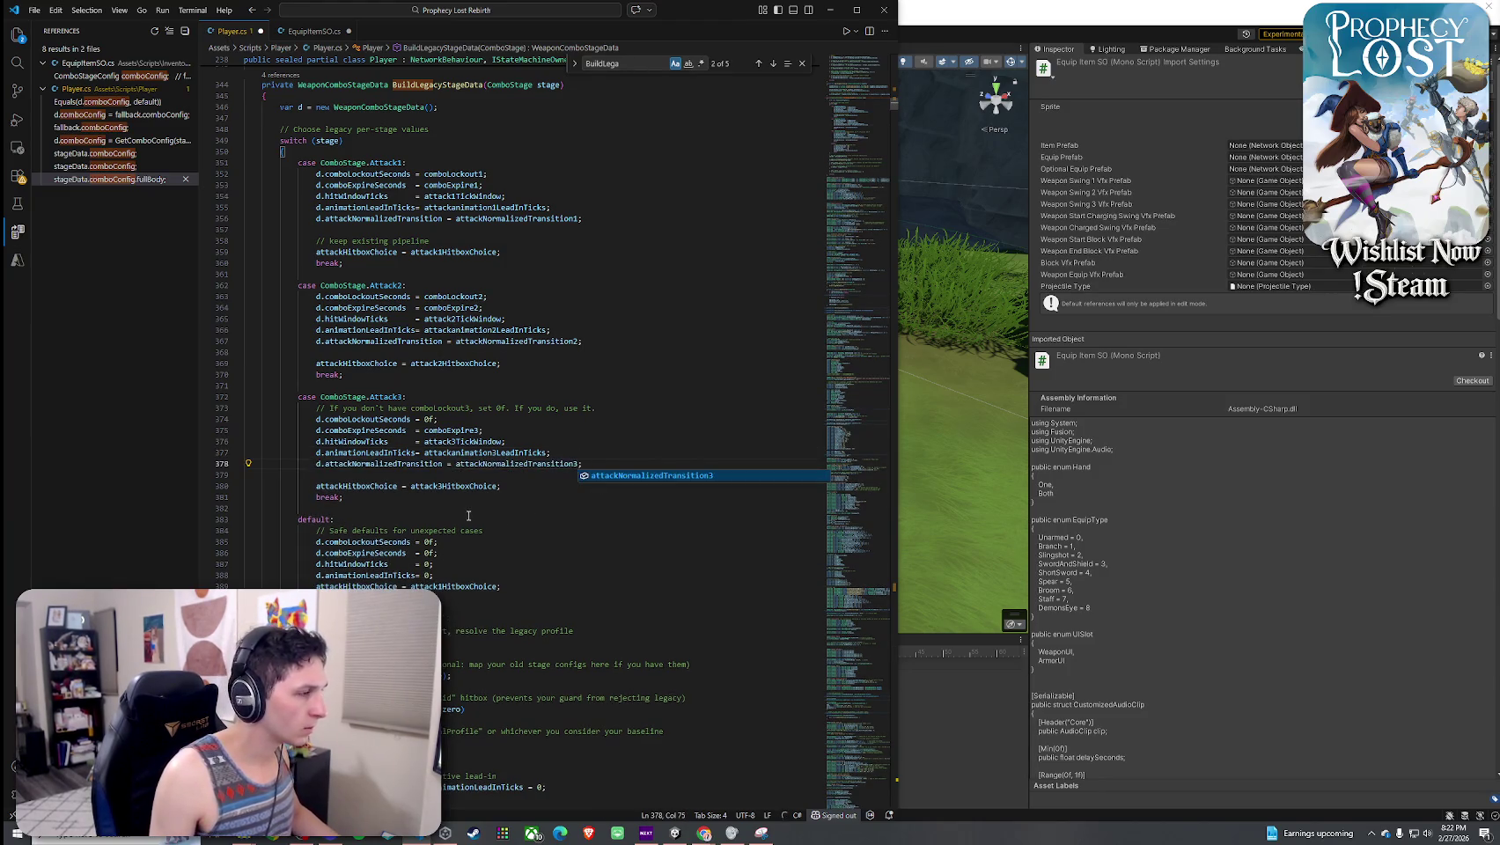
- Add the transition line to the default case, using attackNormalizedTransition1
click(468, 518)
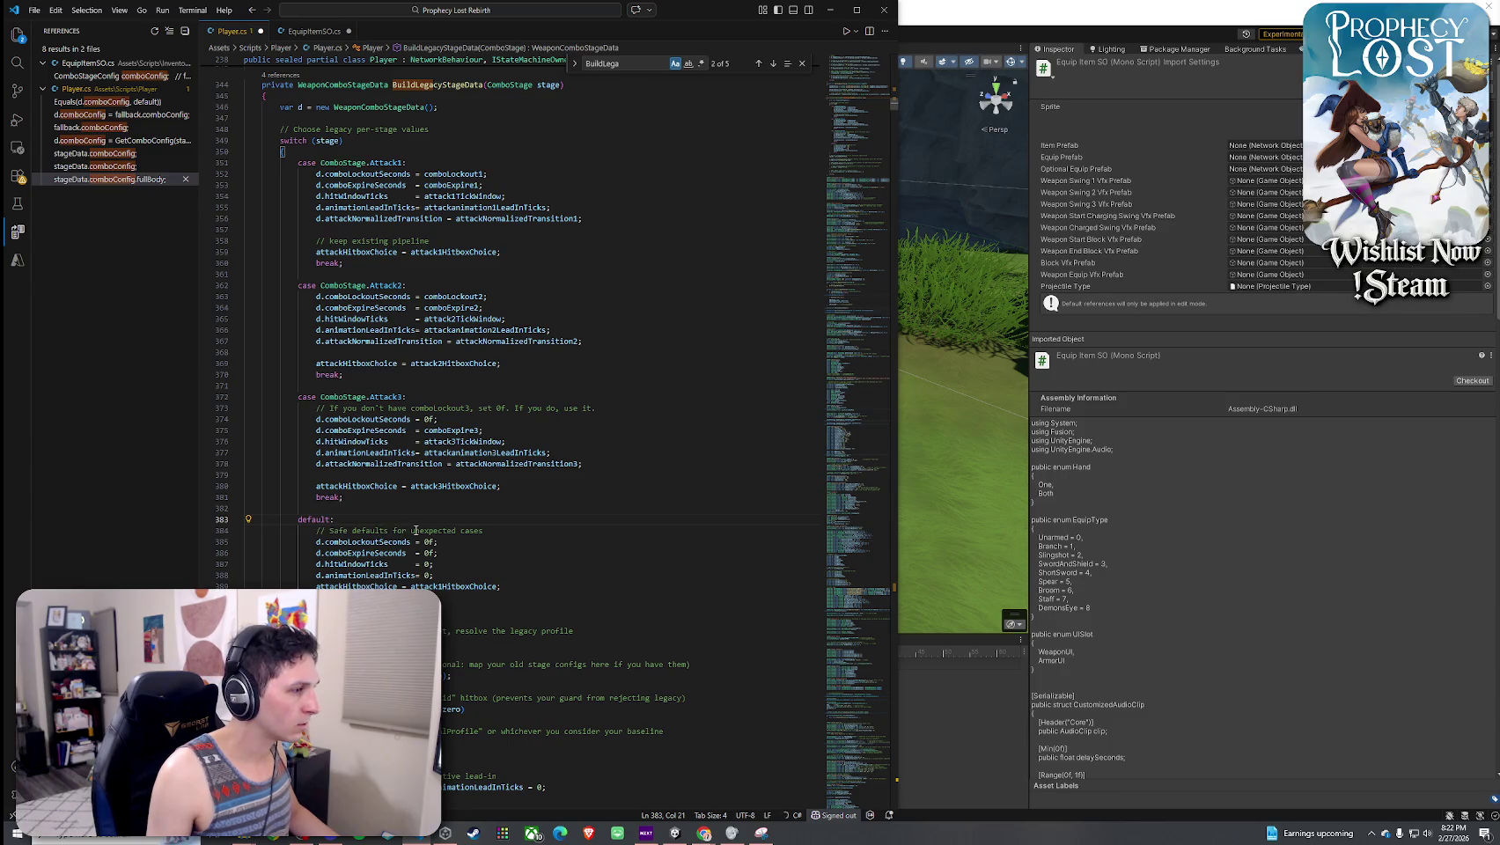
key(Return)
text(d.attackNormalizedTransition = attackNormalizedTransition2;)
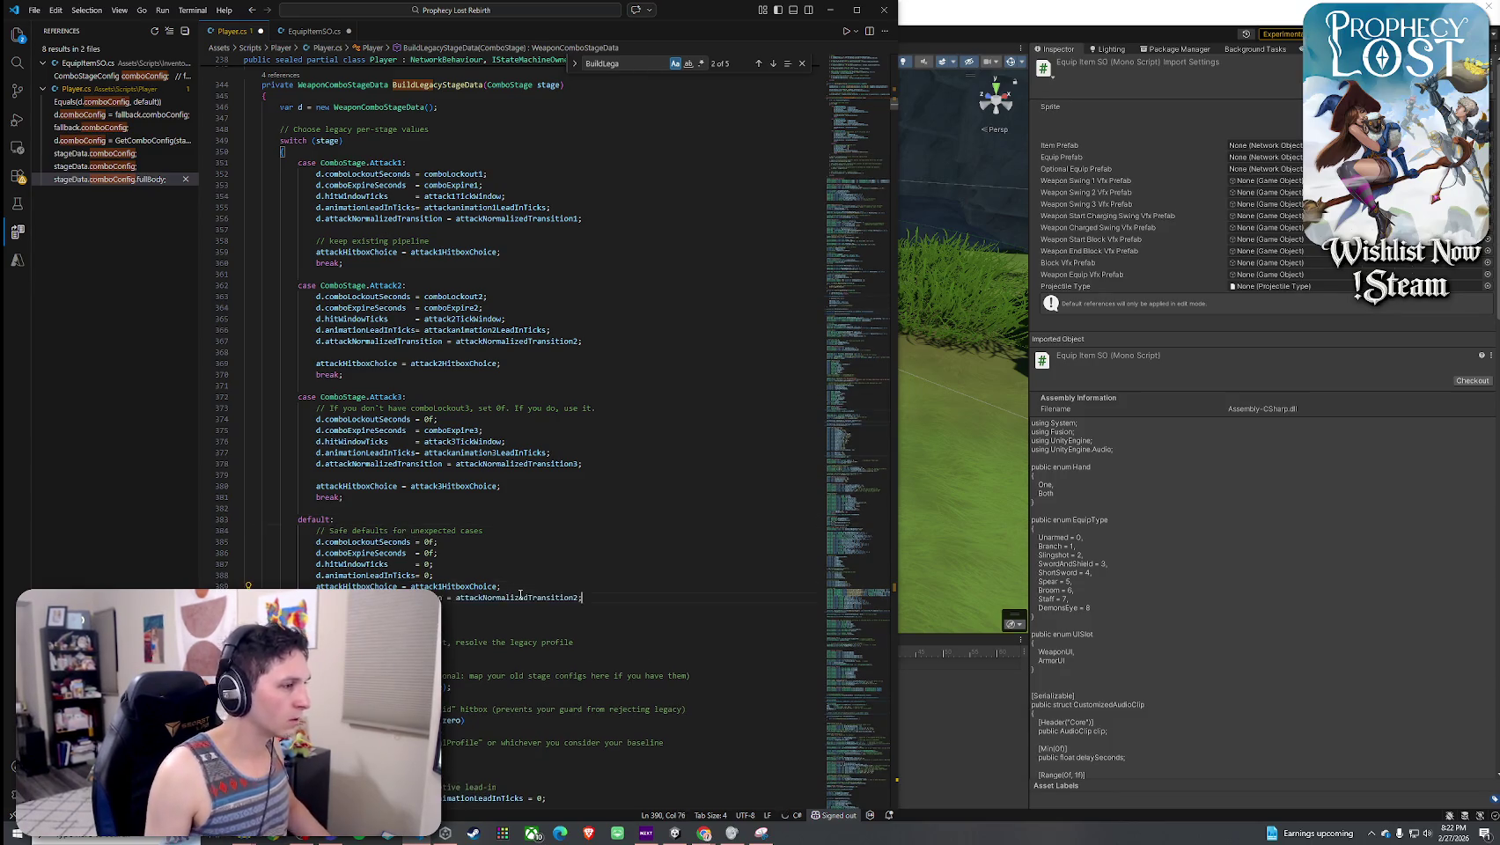
key(Left)
key(BackSpace)
text(1)
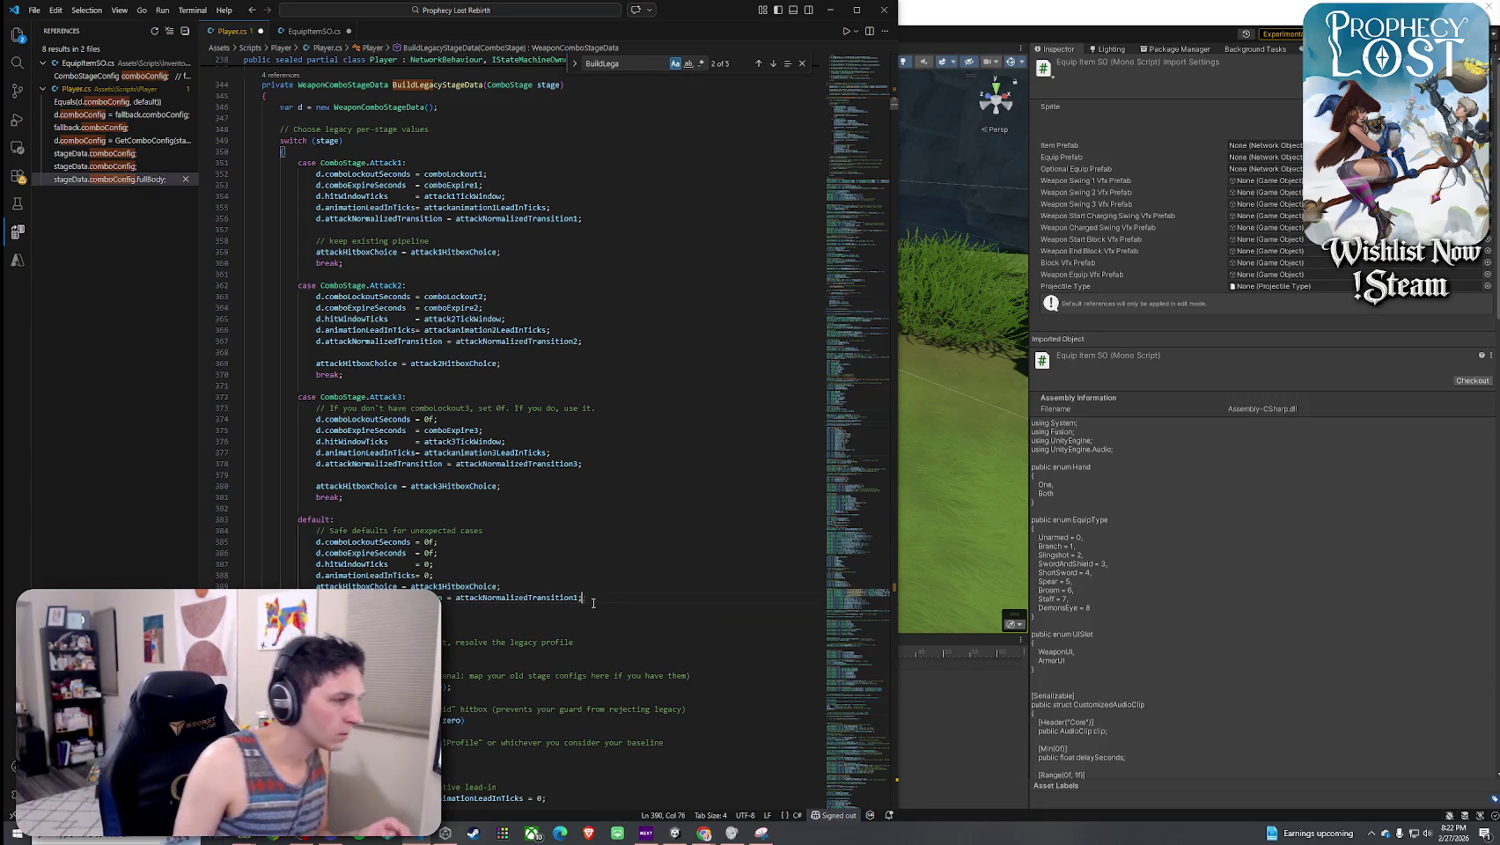
click(596, 565)
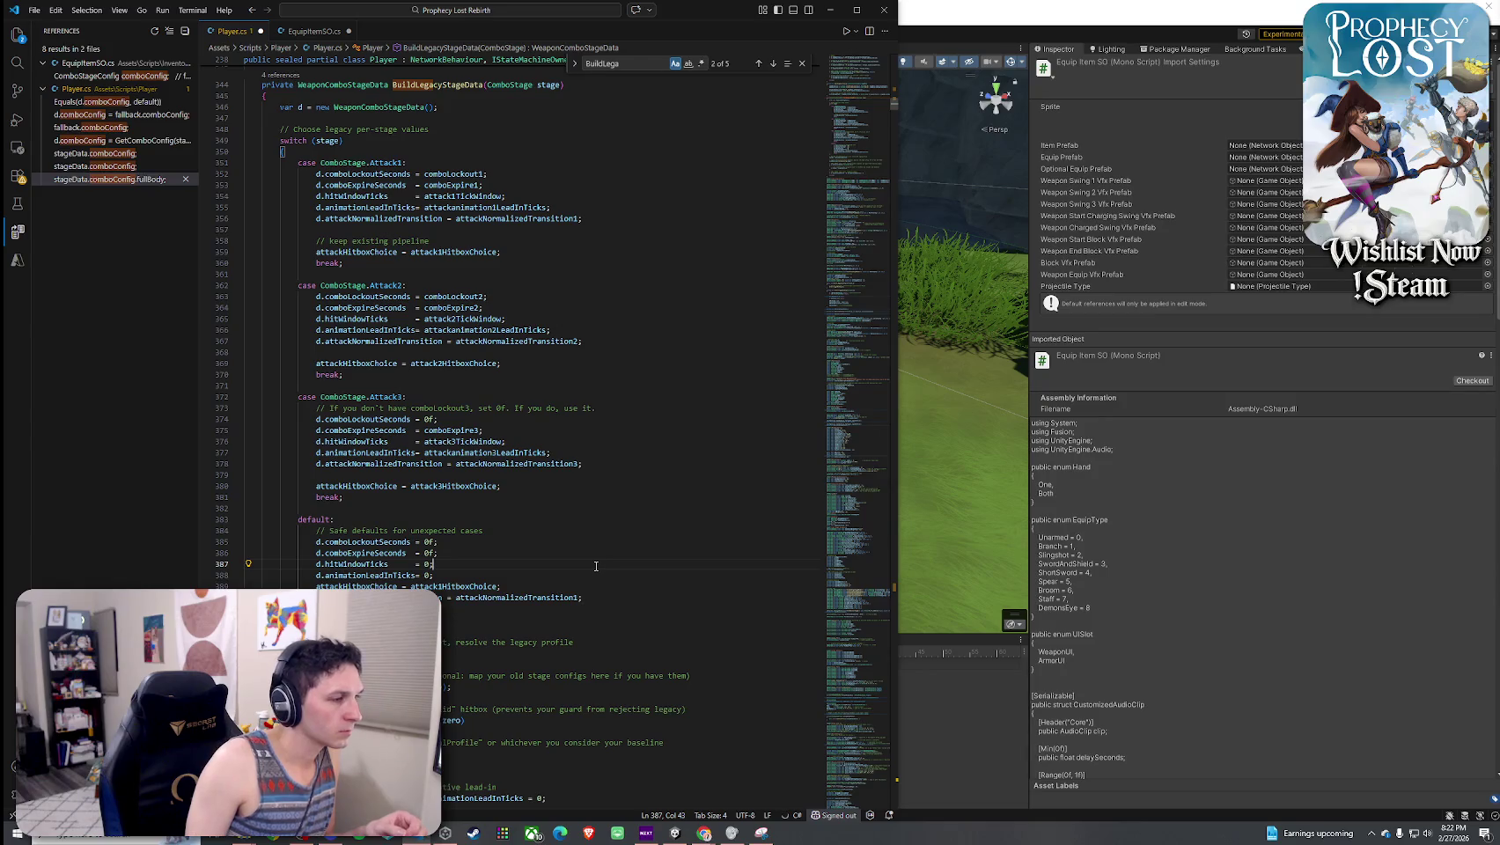
- Save all open files with File > Save All
click(35, 10)
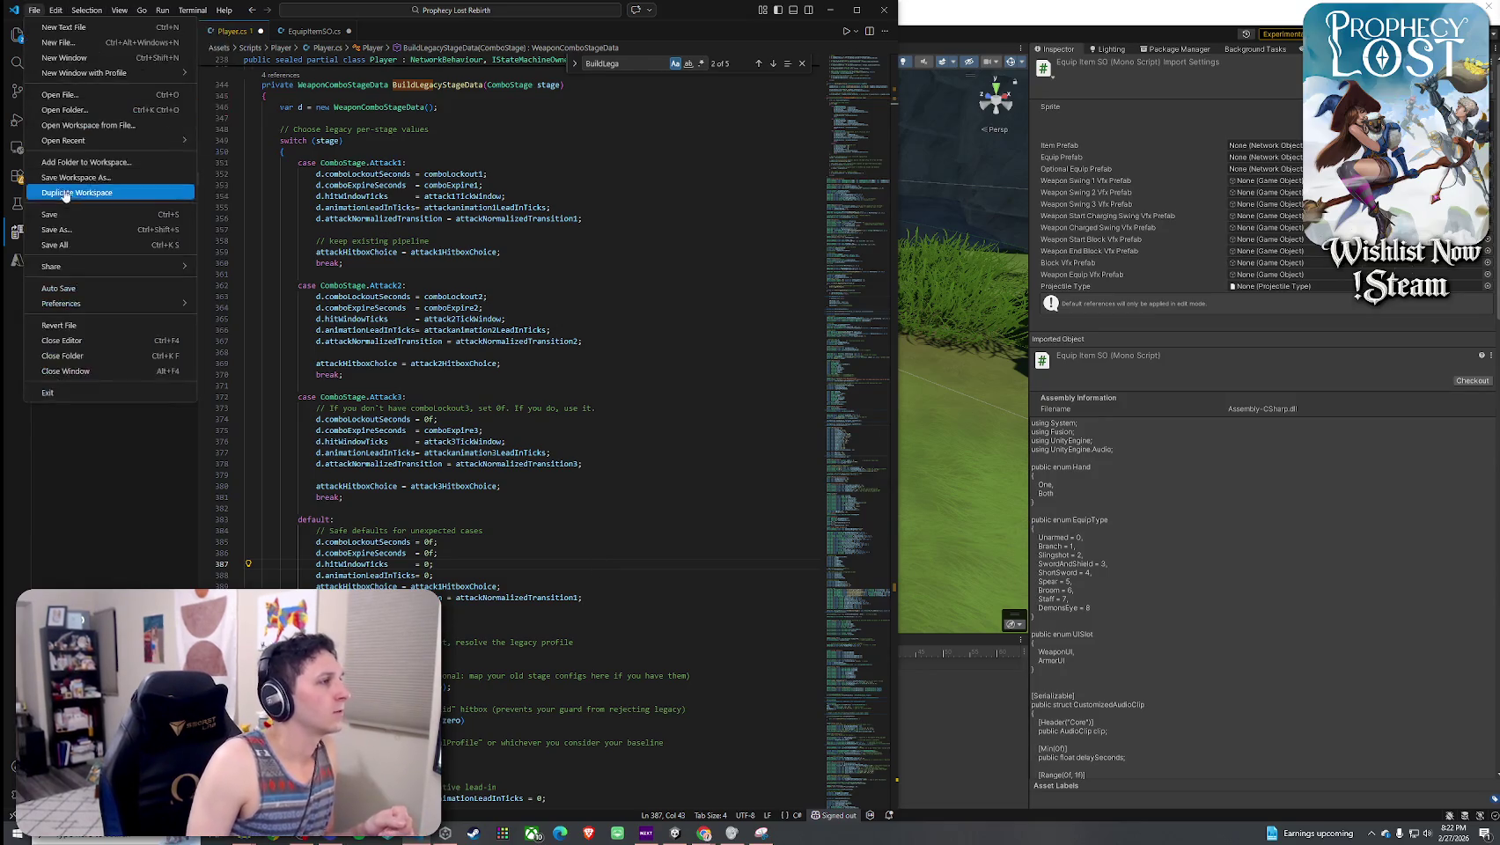
click(68, 245)
click(295, 31)
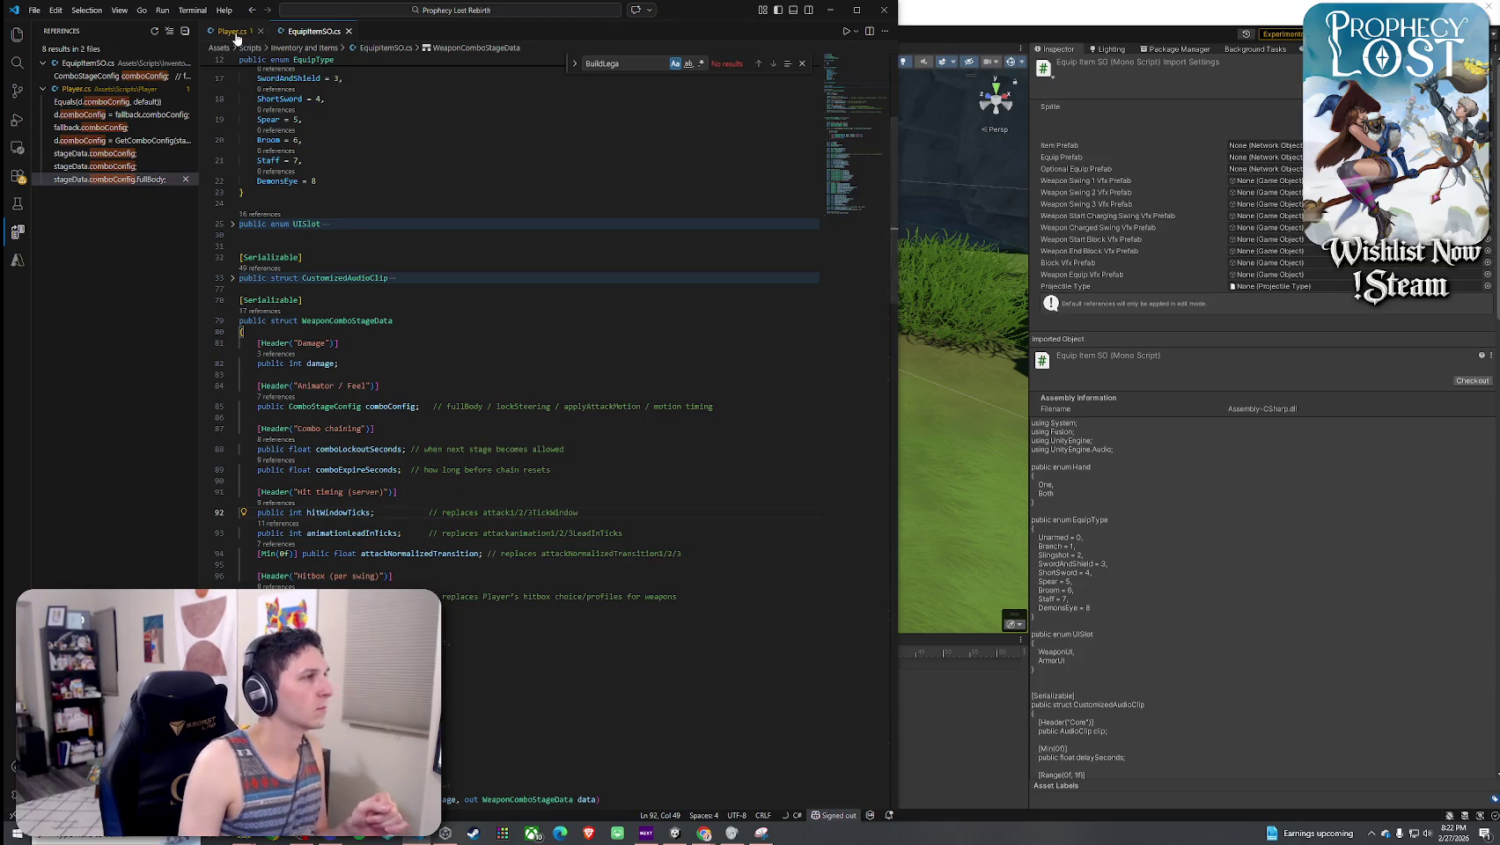
- Search Player.cs for 'OnComboStage' and go to the OnComboStageChangedRender definition
key(ctrl+Tab)
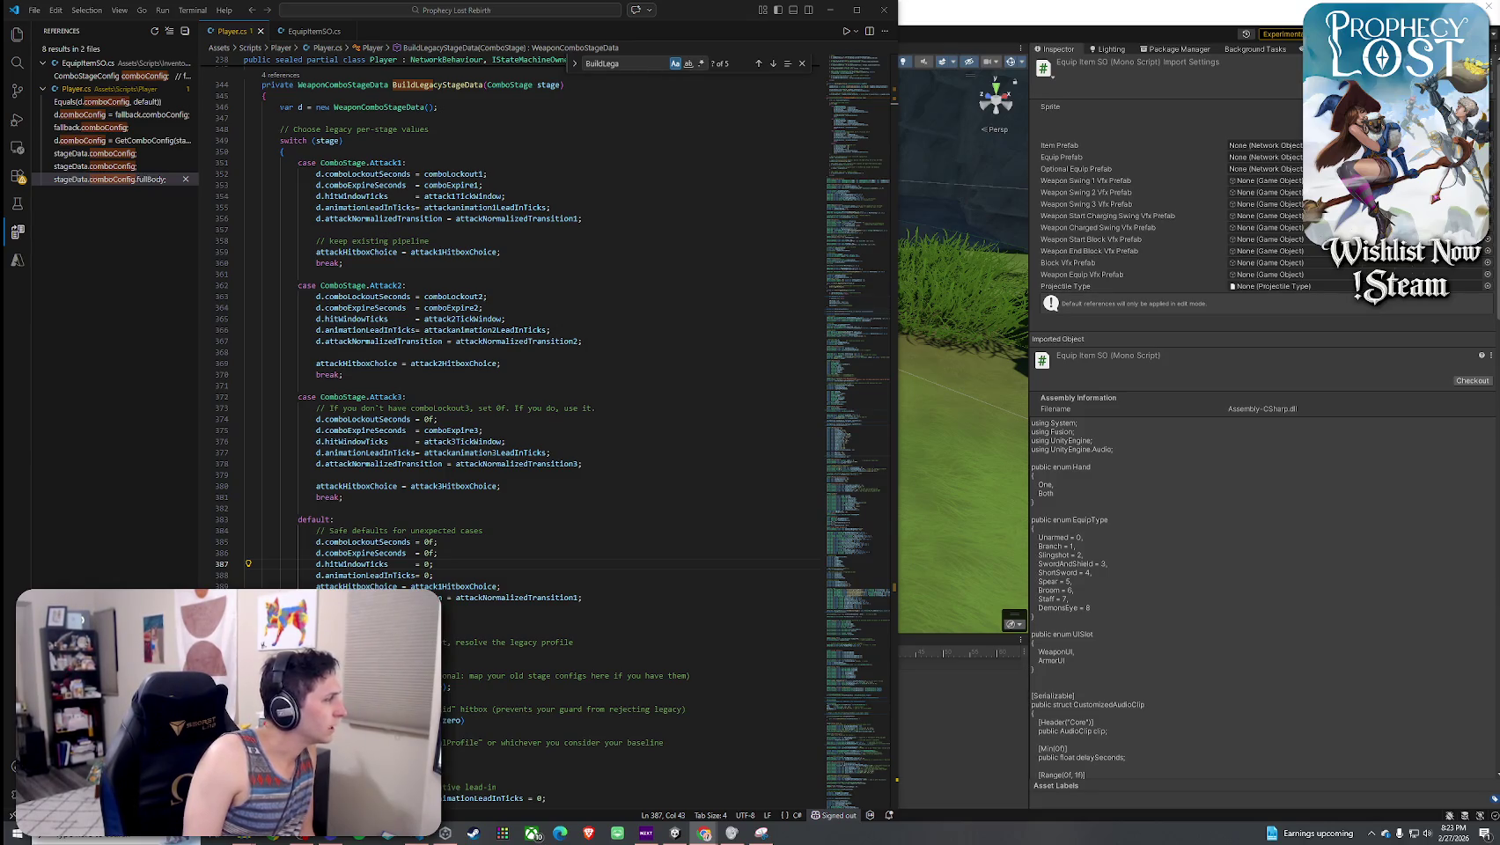
key(ctrl+f)
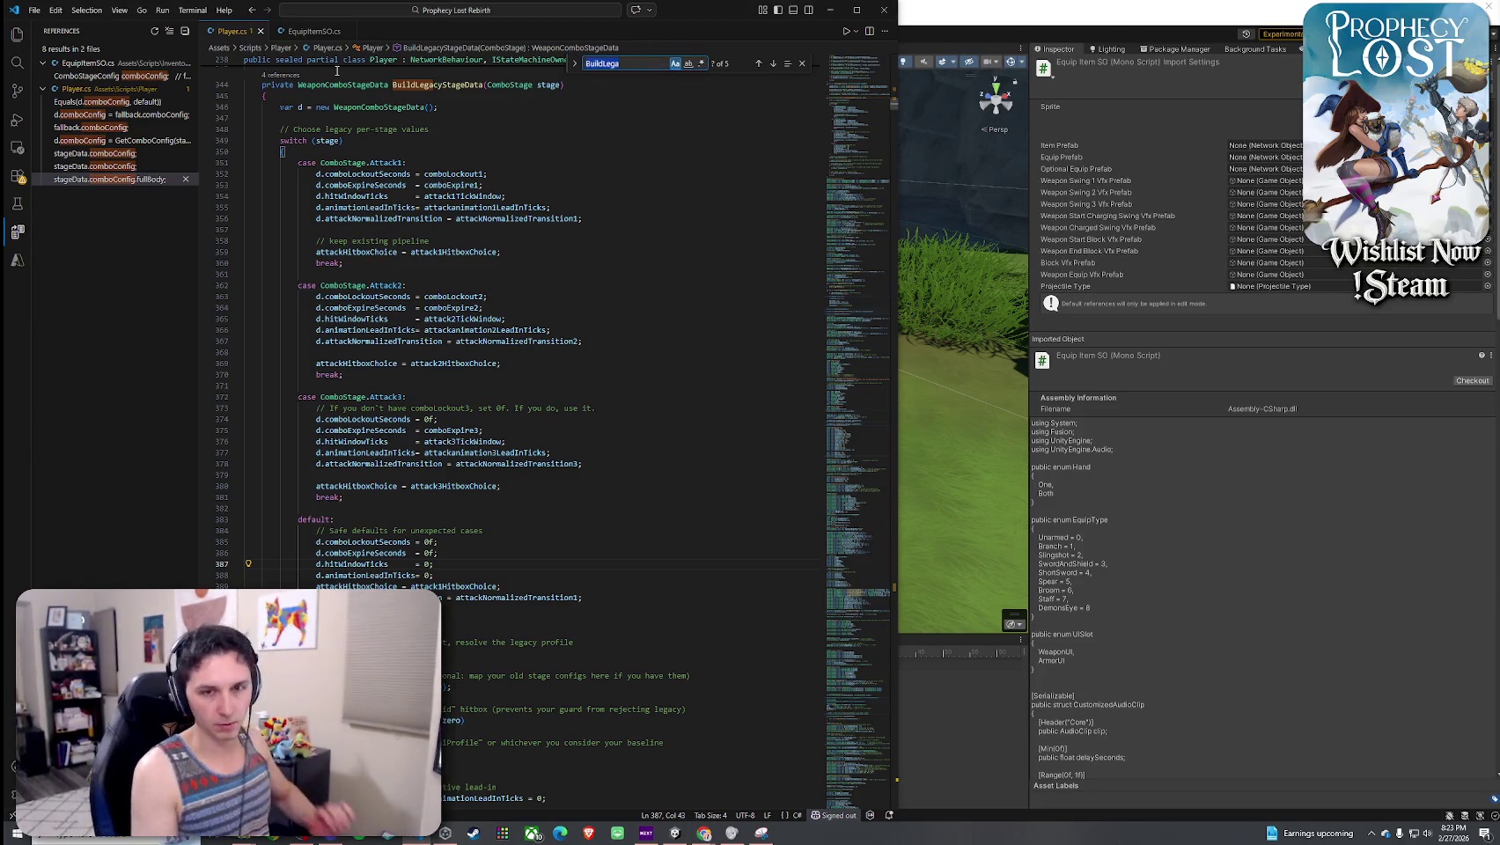
text(O)
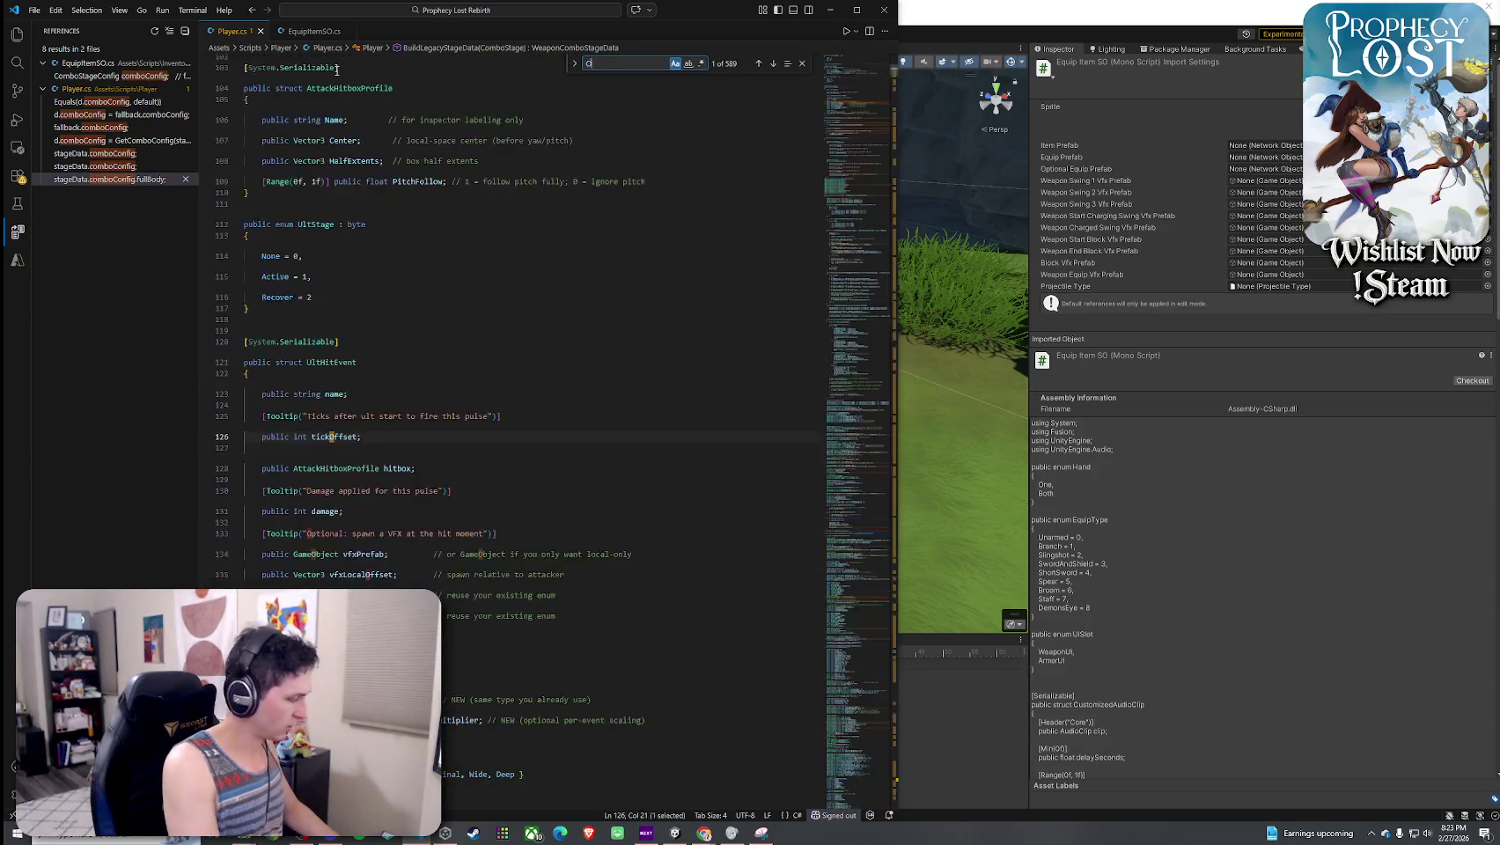
text(nComboStage)
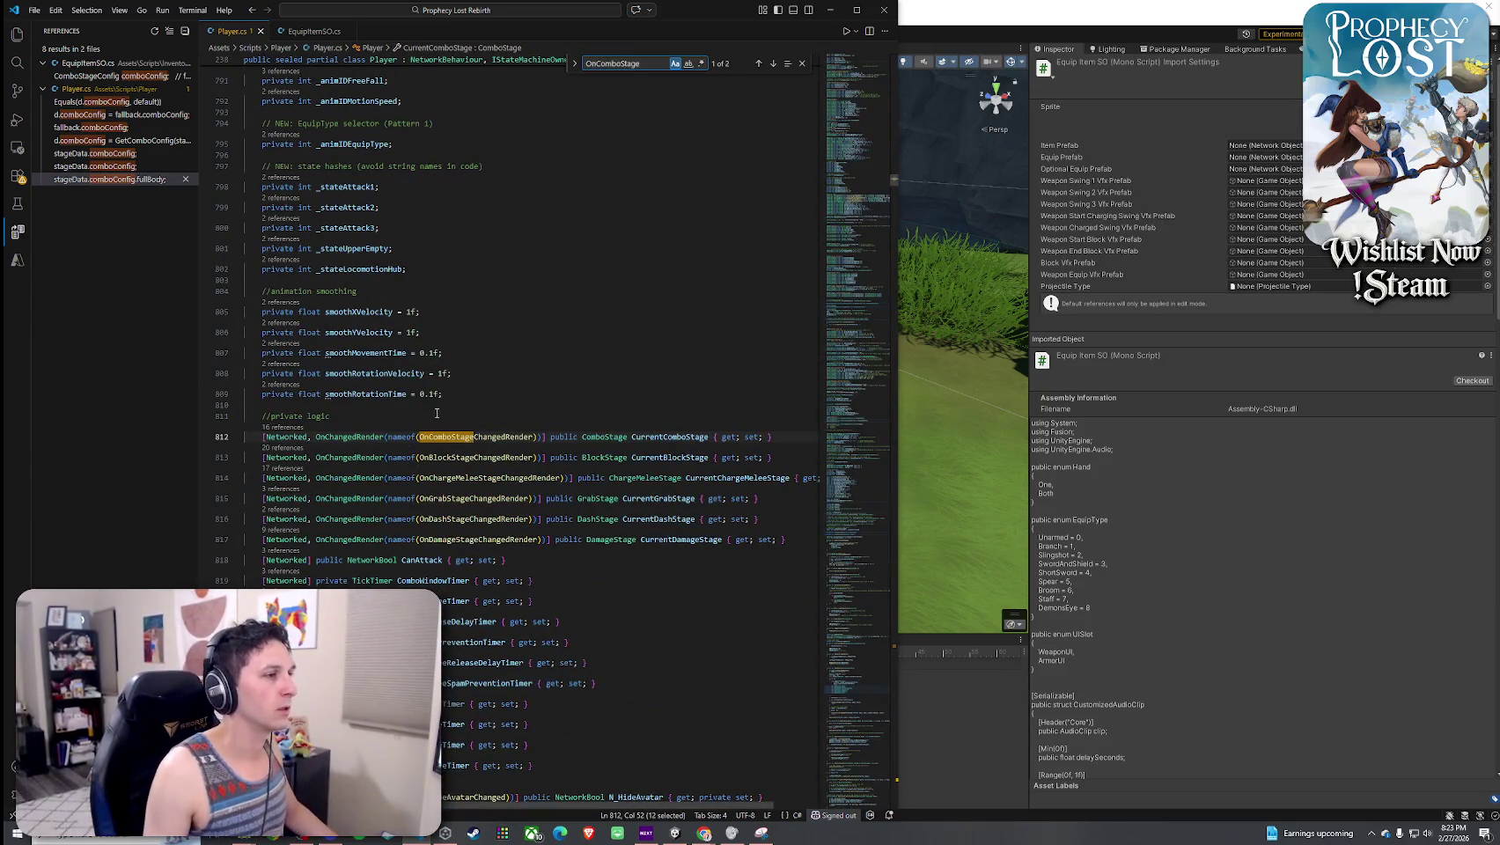
right_click(481, 437)
key(Escape)
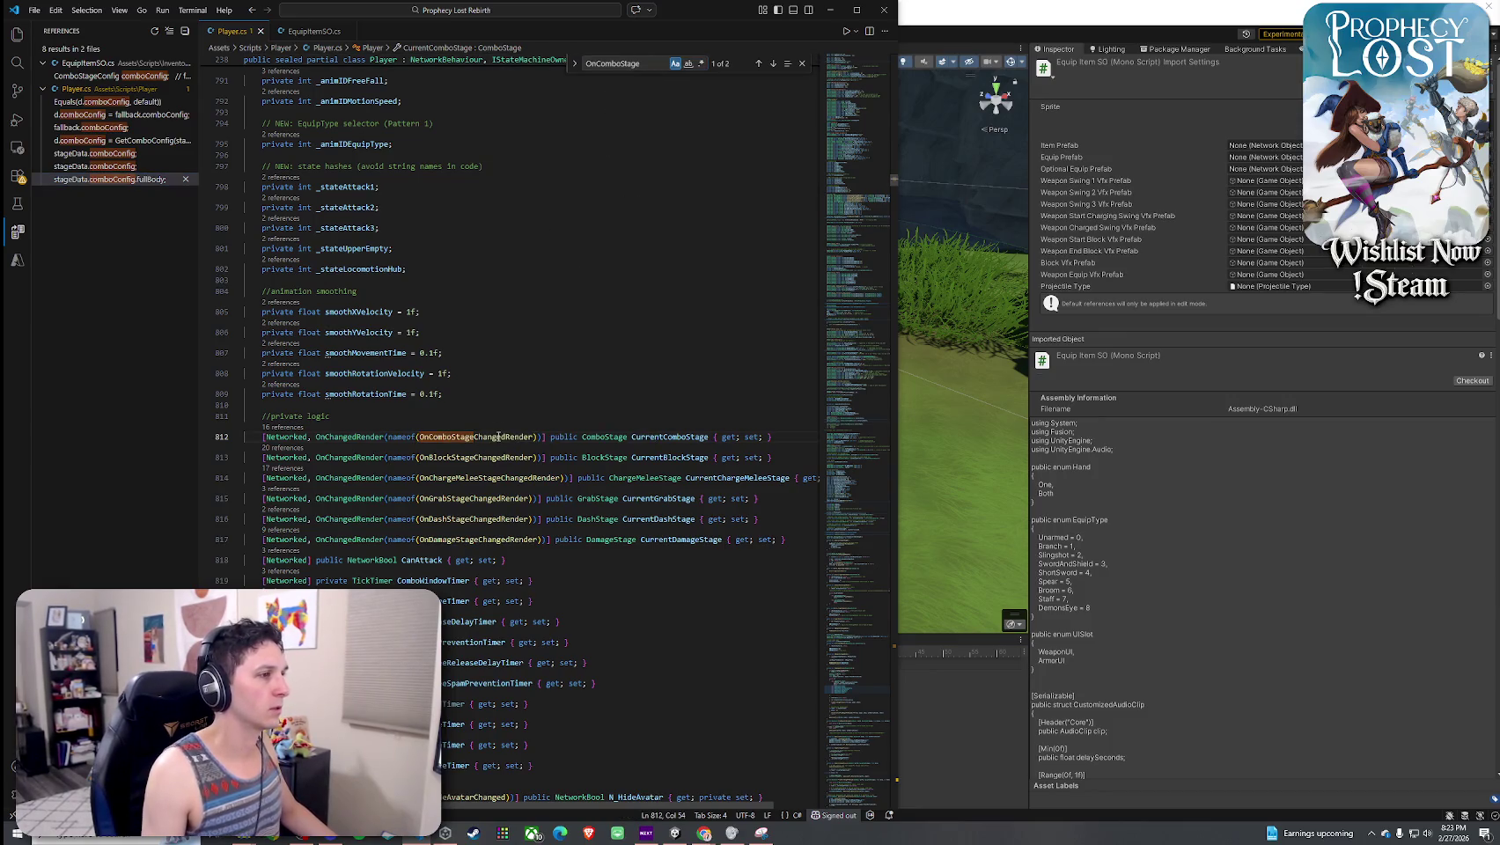
right_click(489, 439)
click(546, 68)
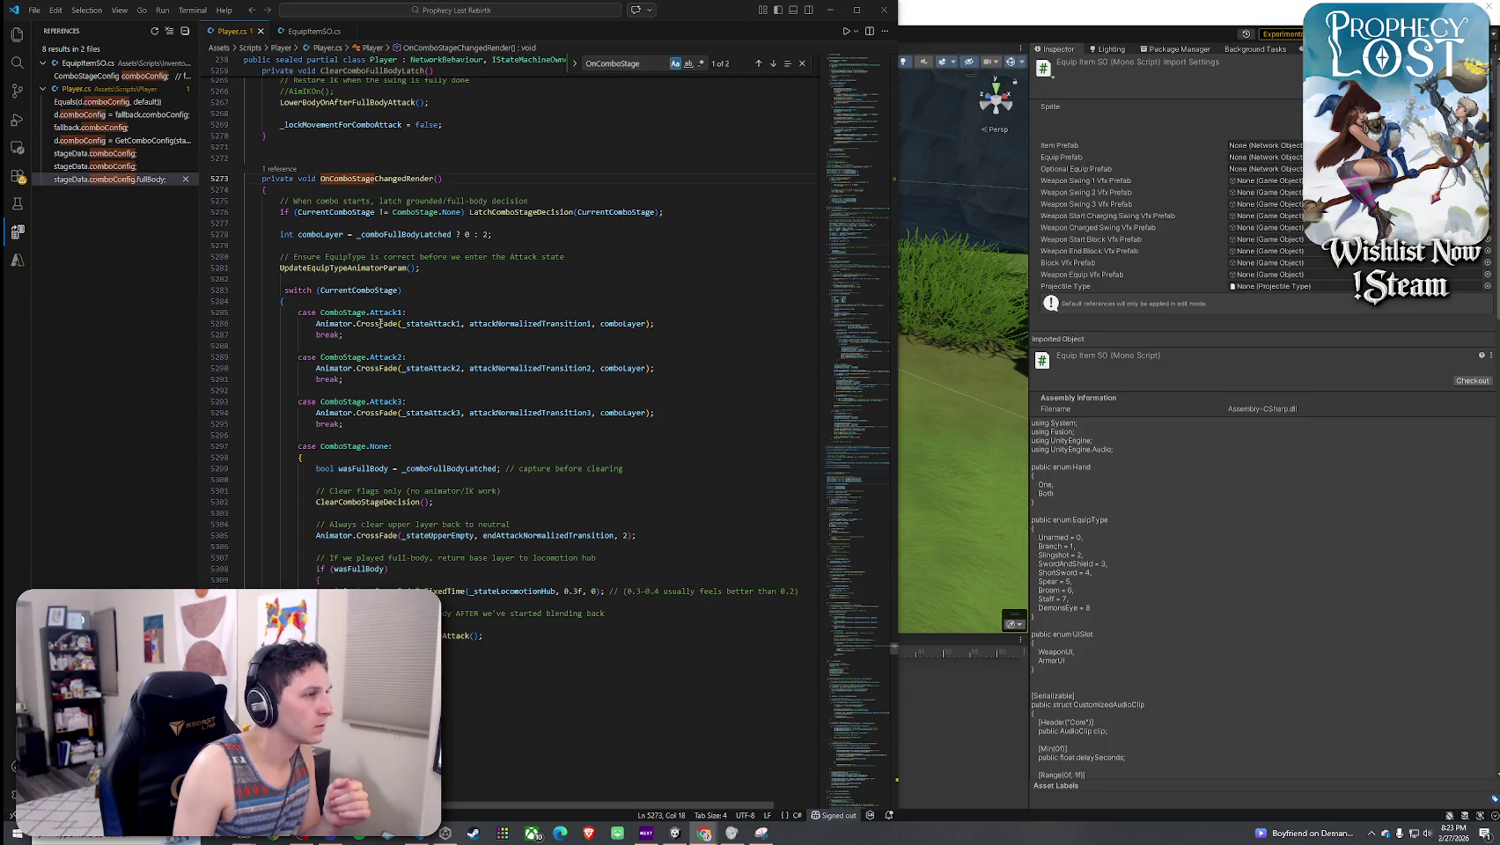
- Comment out the CrossFade calls in the Attack1, Attack2 and Attack3 cases with //
click(356, 268)
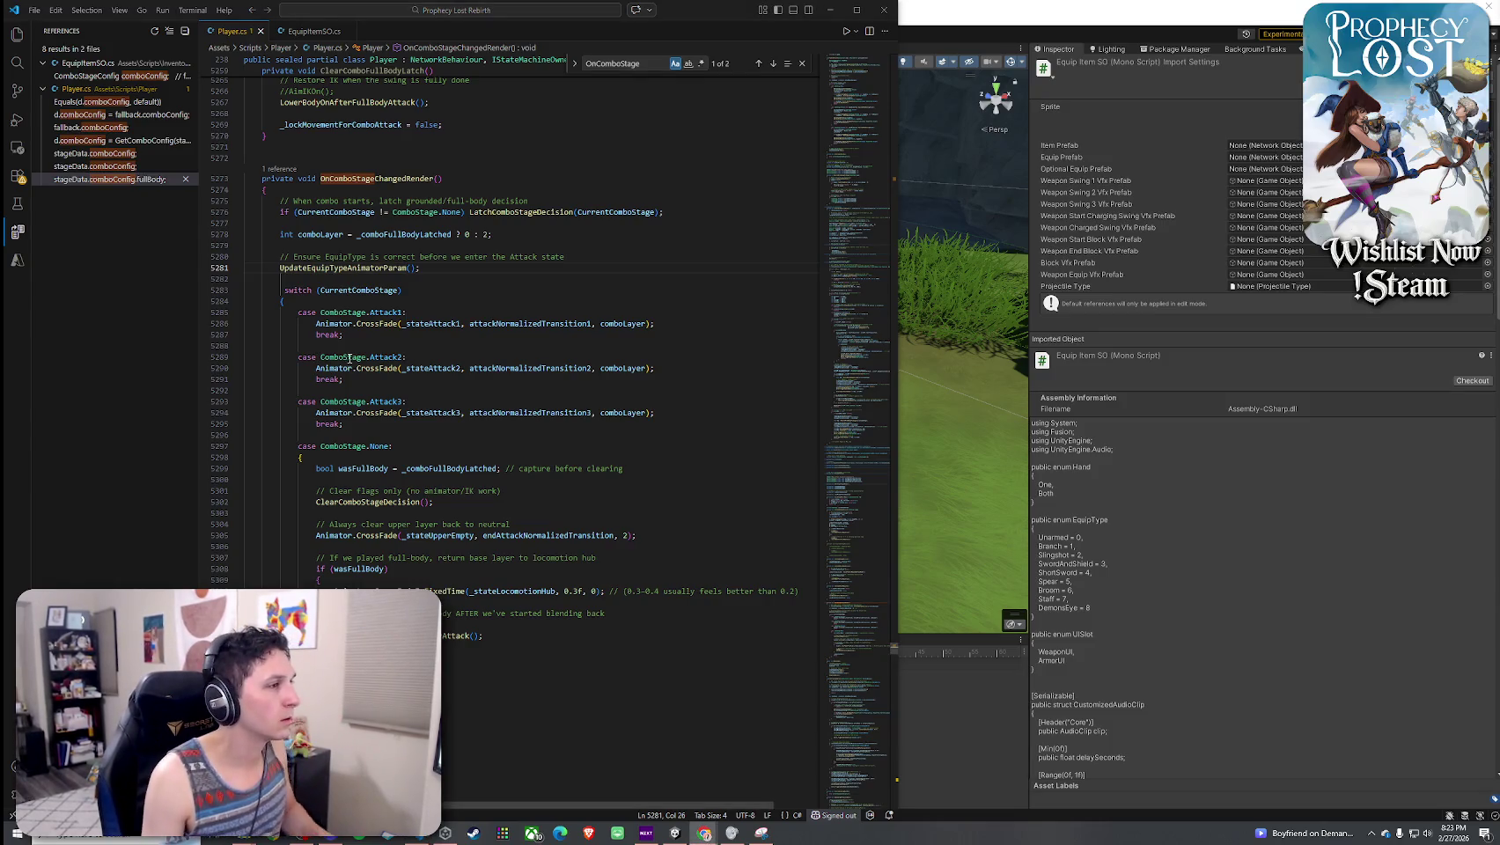
click(316, 323)
text(//)
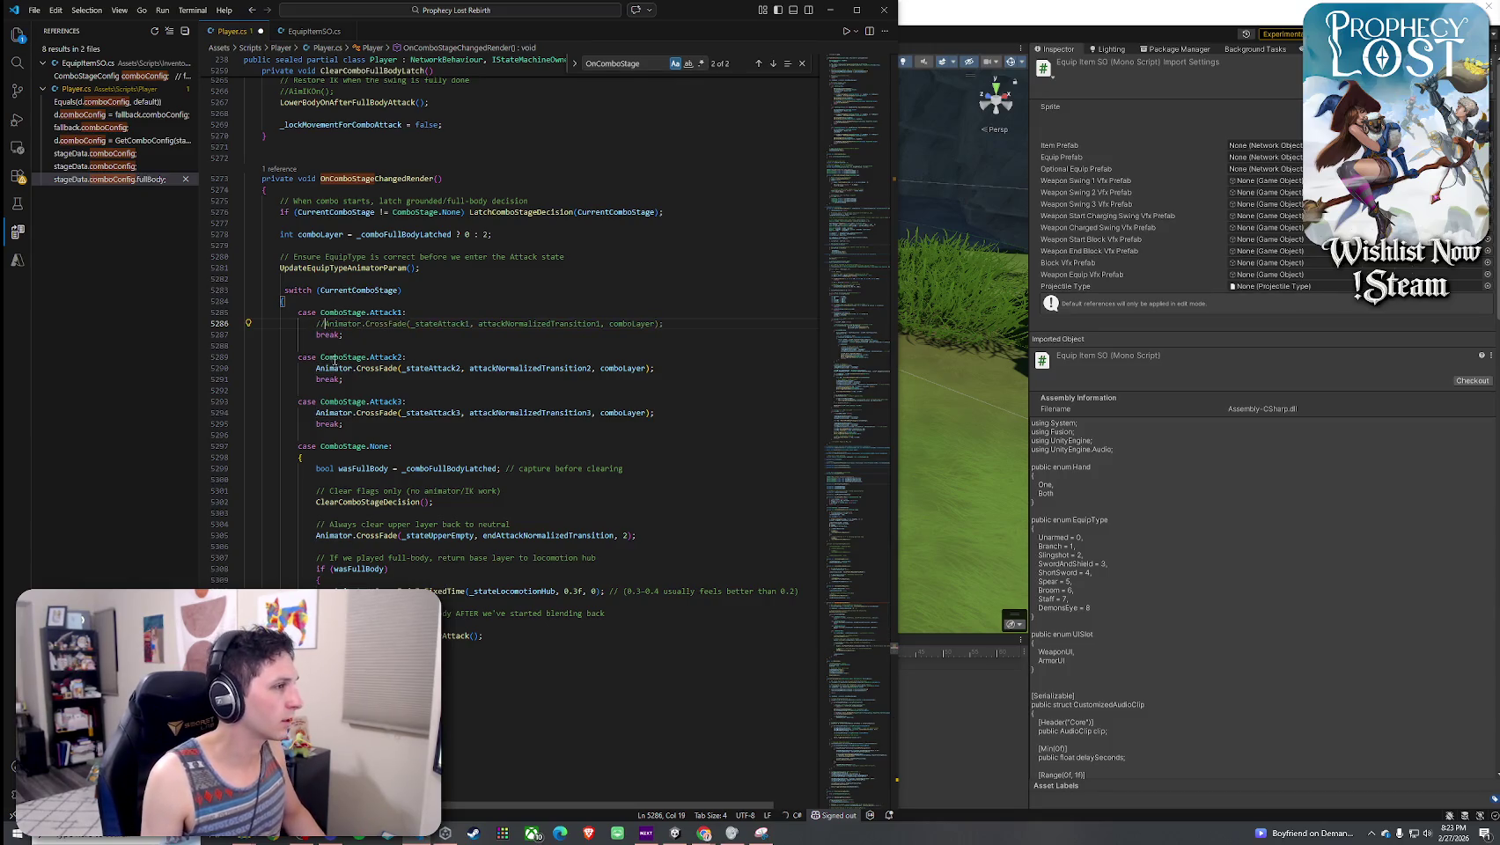
click(316, 368)
text(//)
click(316, 412)
text(//)
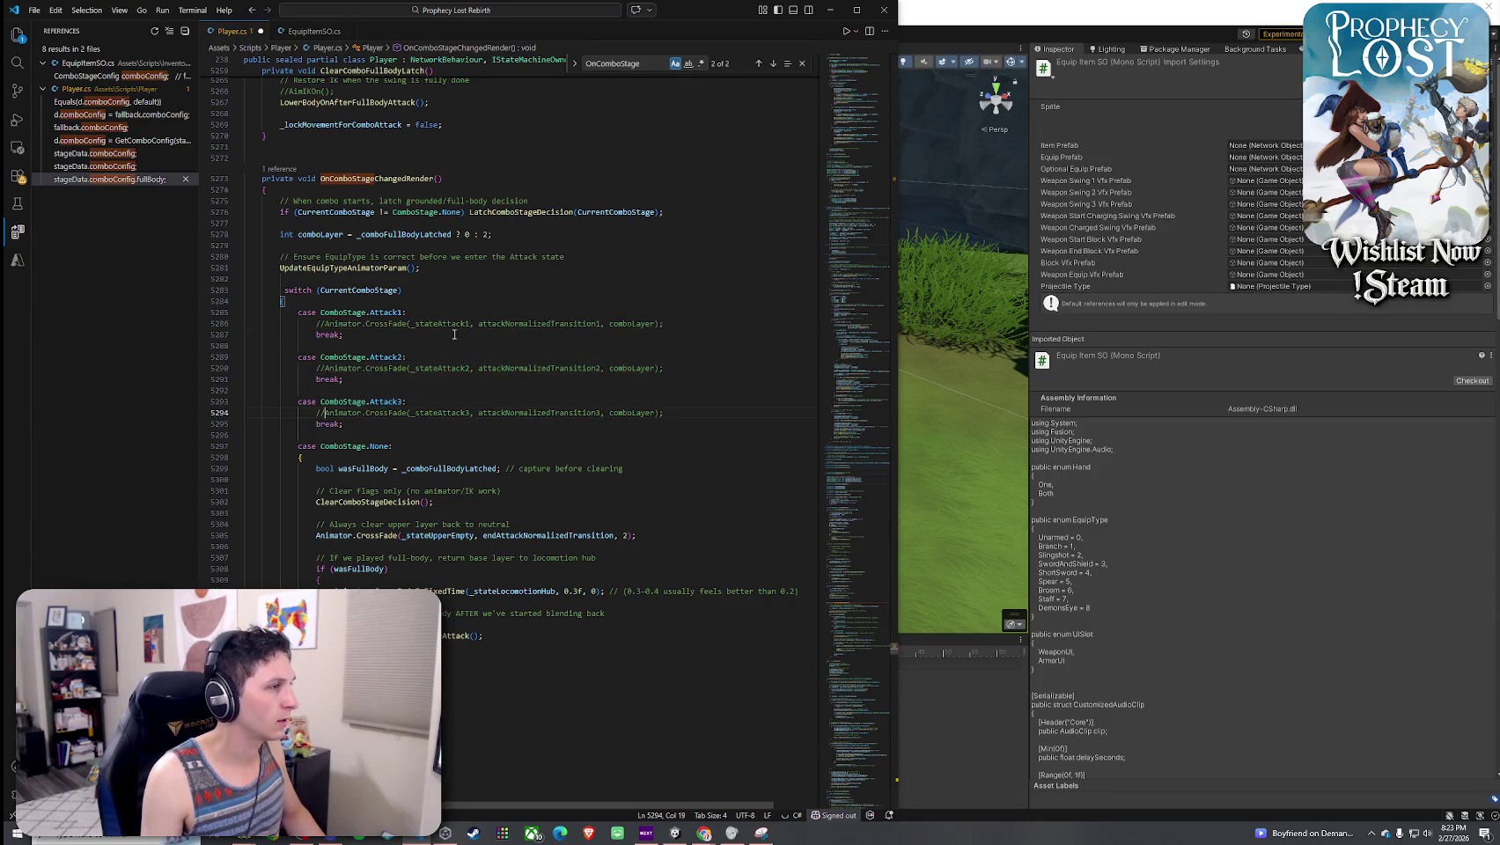
- Paste the stage-data transition block under Attack1's commented call and indent it
click(669, 324)
key(Return)
key(Return)
key(Return)
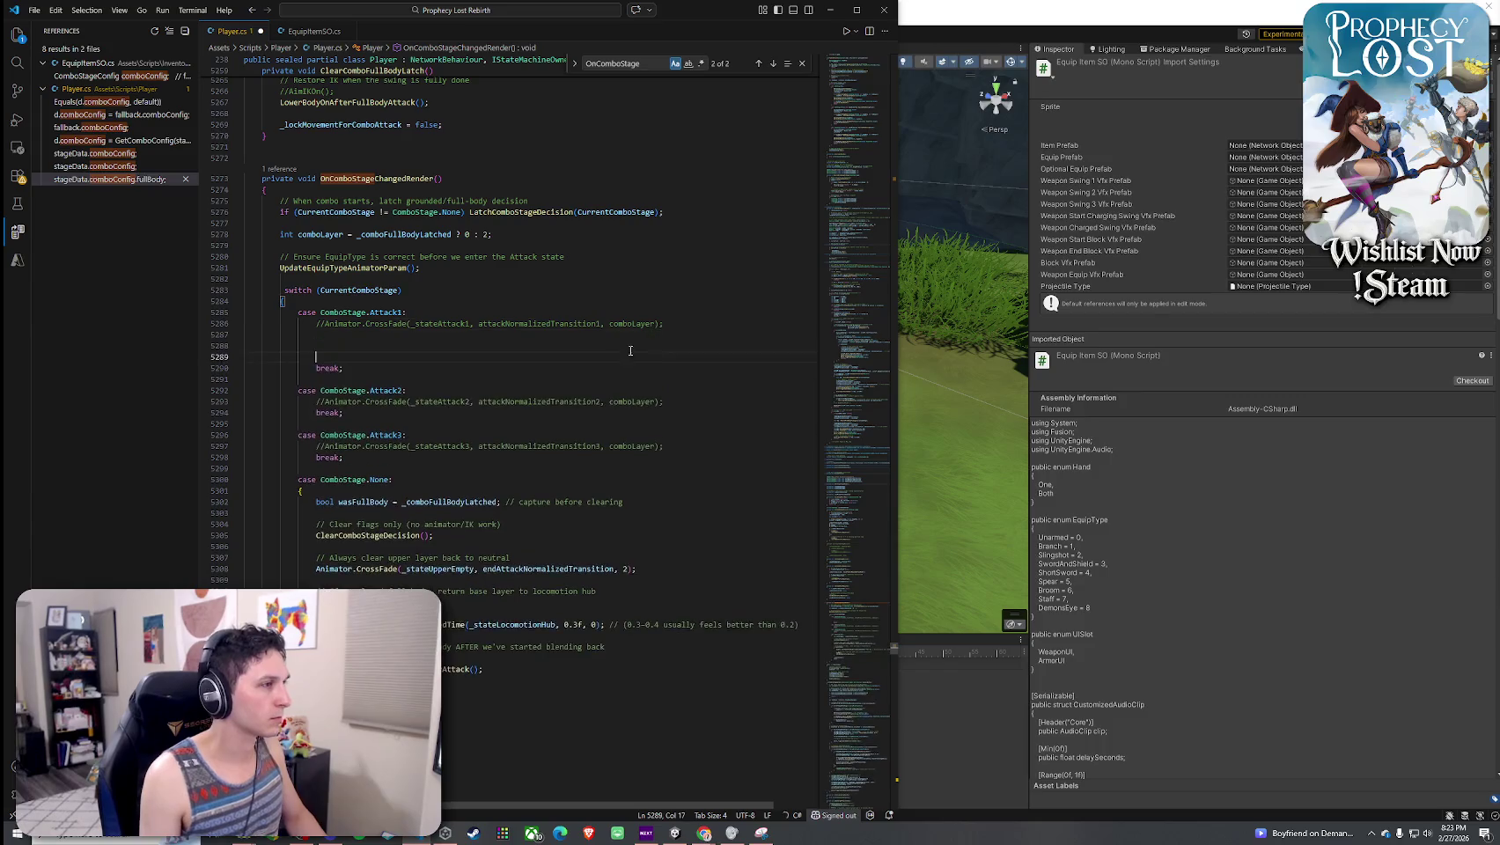
key(Up)
text(float t = attackNormalizedTransition1; if (TryResolveStageData(ComboStage.Attack1, out var stageData, out _)     && stageData.attackNormalizedTransition > 0f) {     t = stageData.attackNormalizedTransition; } Animator.CrossFade(_stateAttack1, t, comboLayer);)
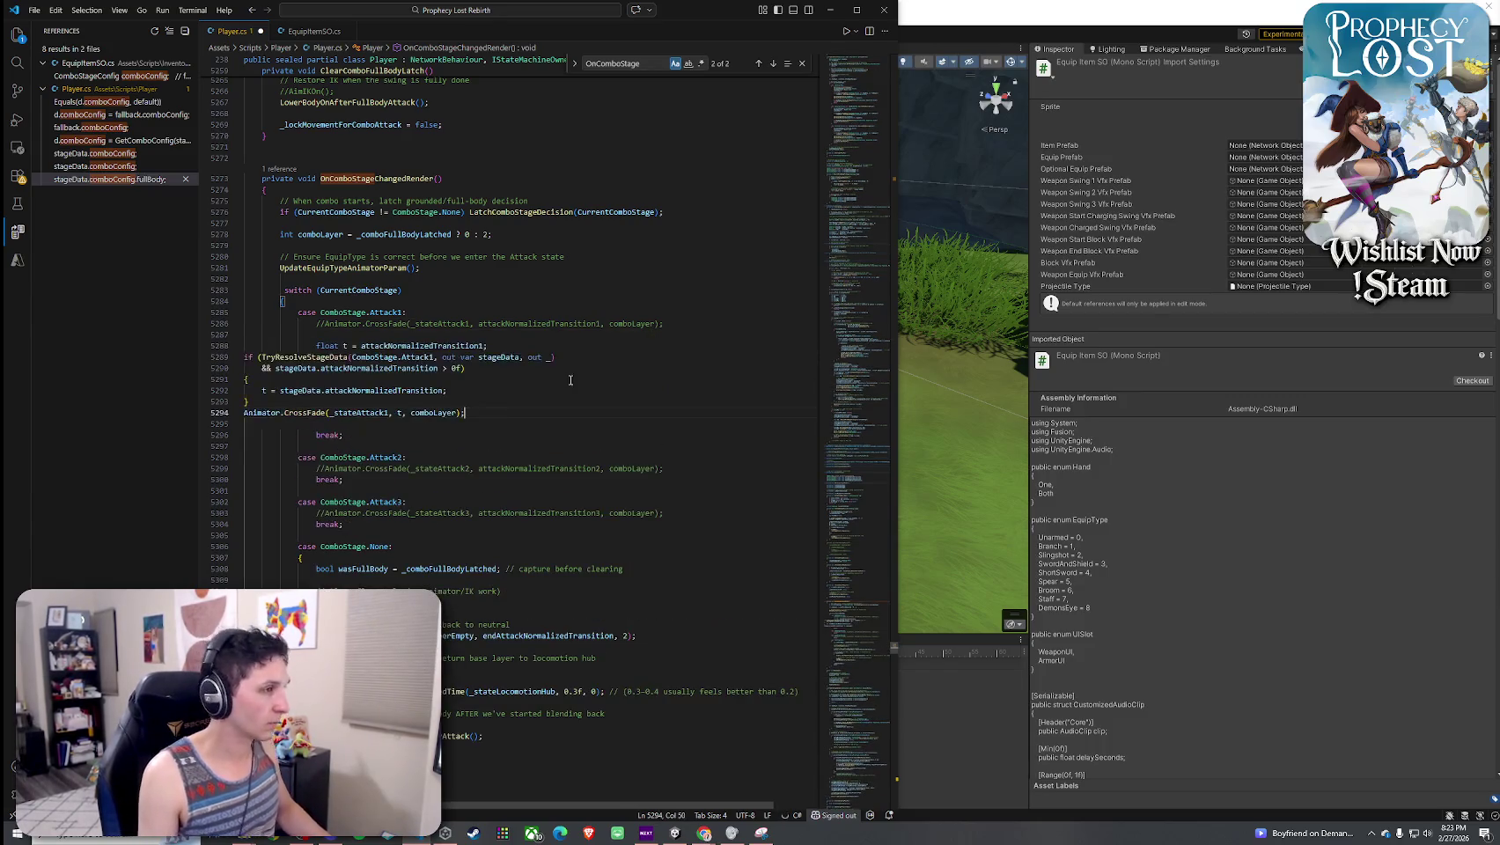
drag(503, 414, 245, 356)
key(Tab)
key(Tab)
key(Tab)
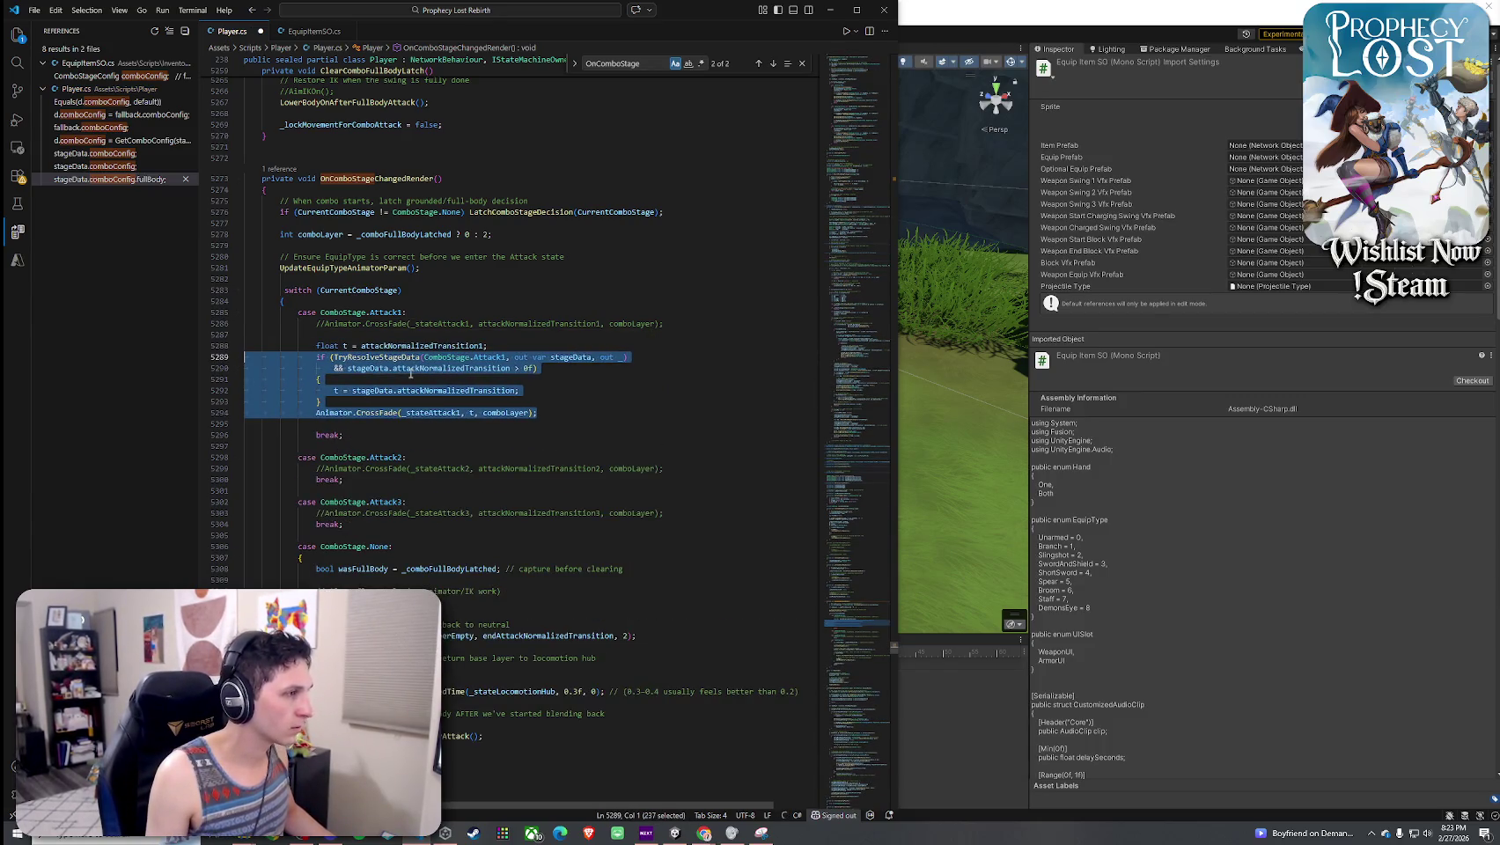
click(472, 413)
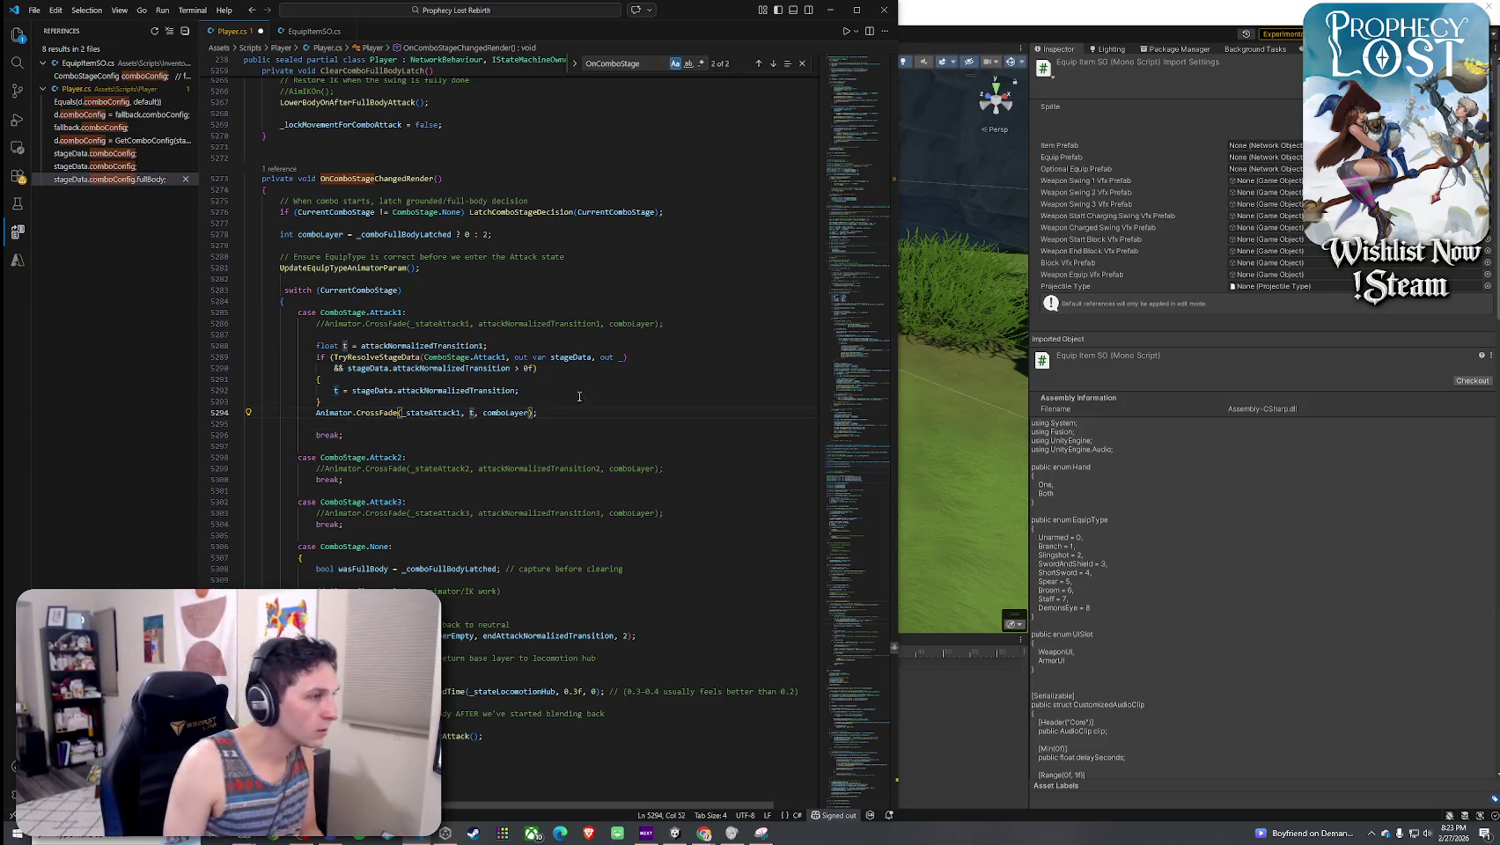
- Paste the same transition block under Attack2's commented call and indent it
click(683, 474)
key(Return)
key(Return)
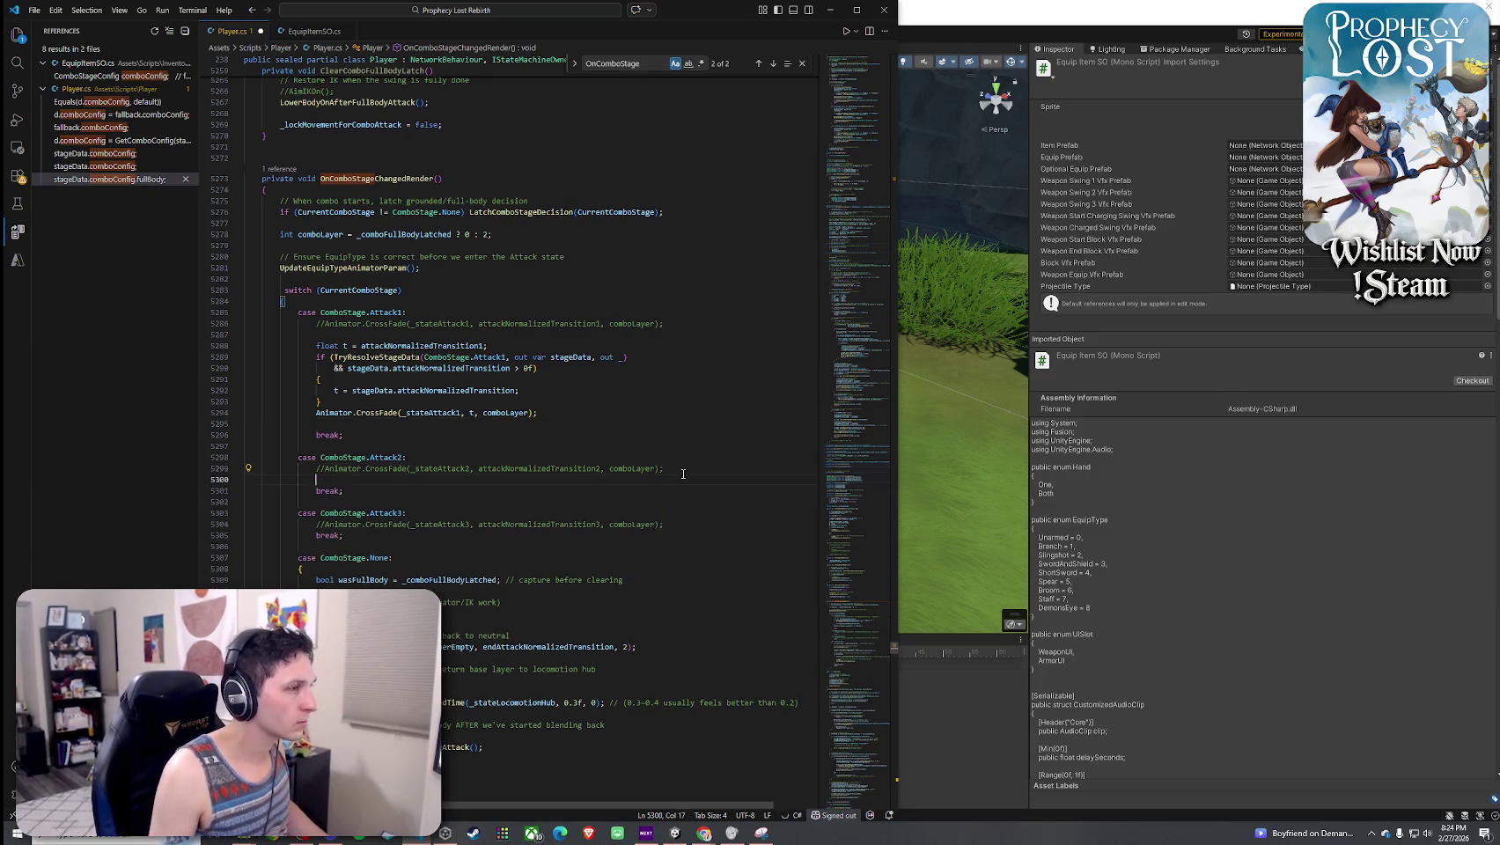
key(ctrl+v)
drag(515, 561, 245, 503)
key(Tab)
key(Tab)
key(Tab)
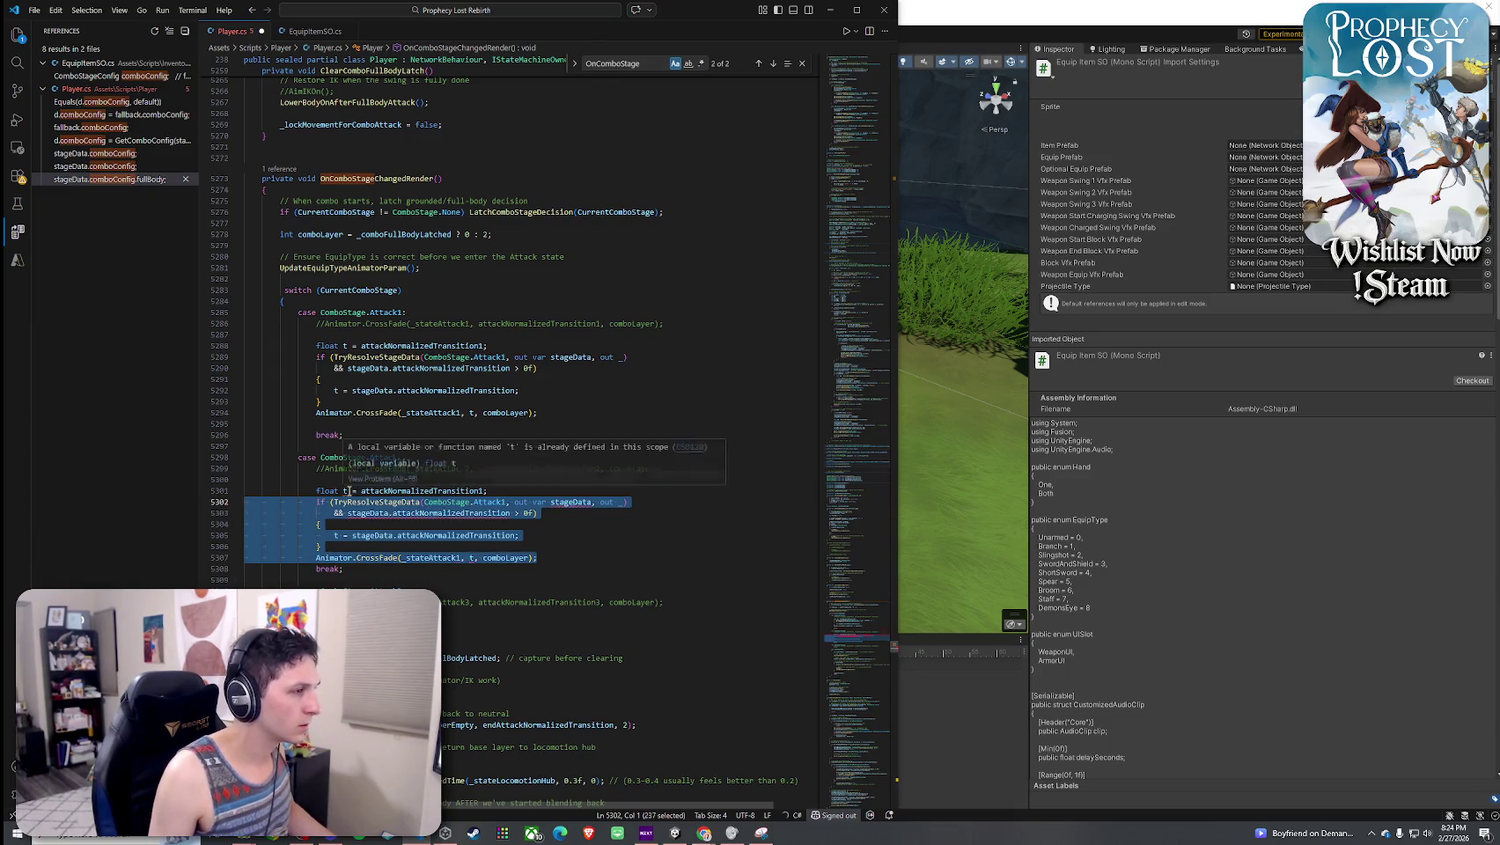
- Rename the t and stageData variables to t1/stageData1 in Attack1 and t2/stageData2 in Attack2
click(346, 492)
text(2)
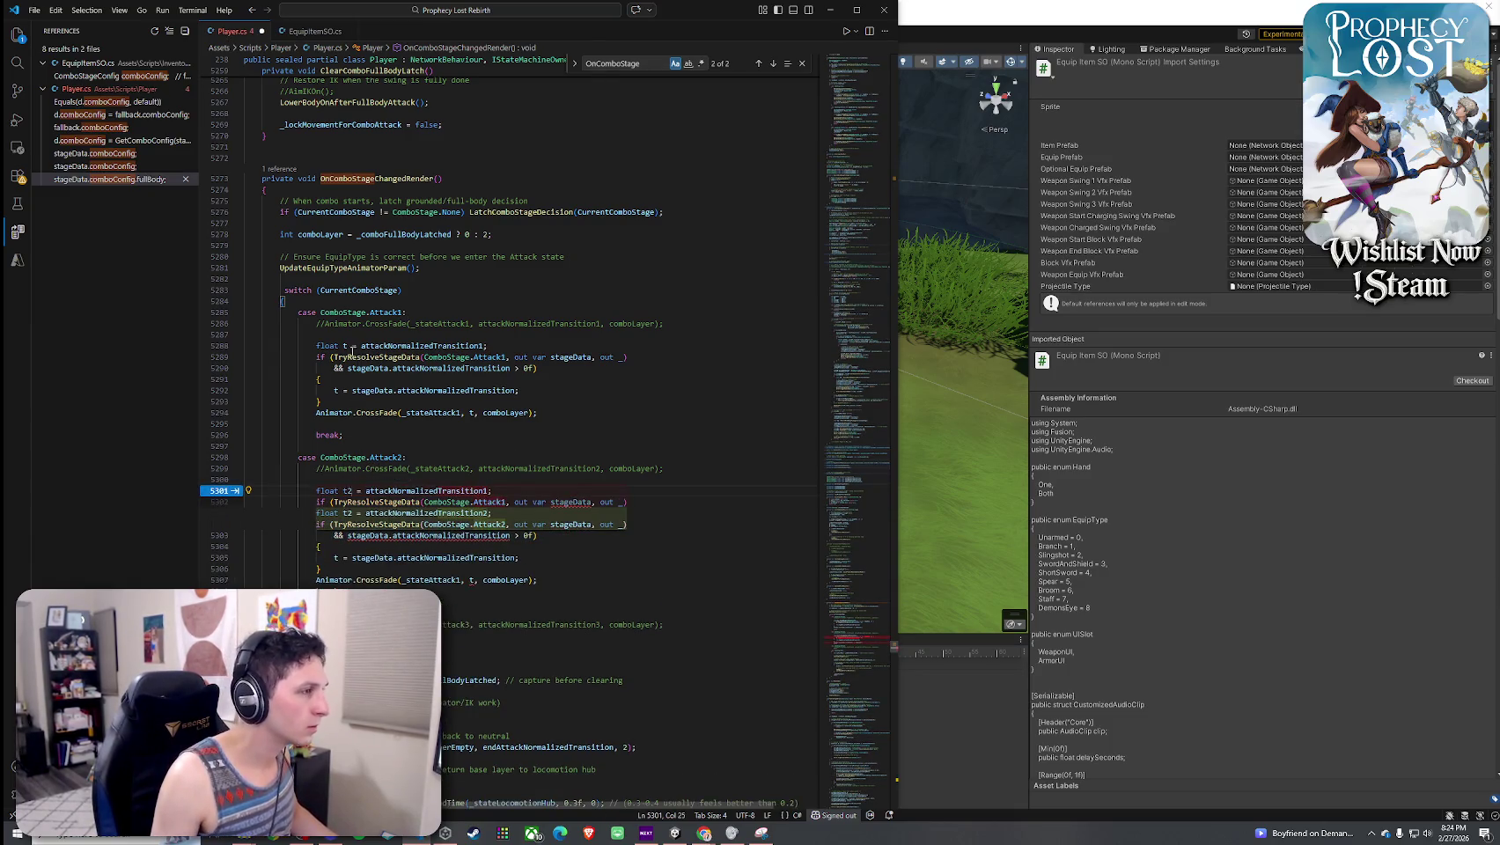
click(346, 346)
text(1)
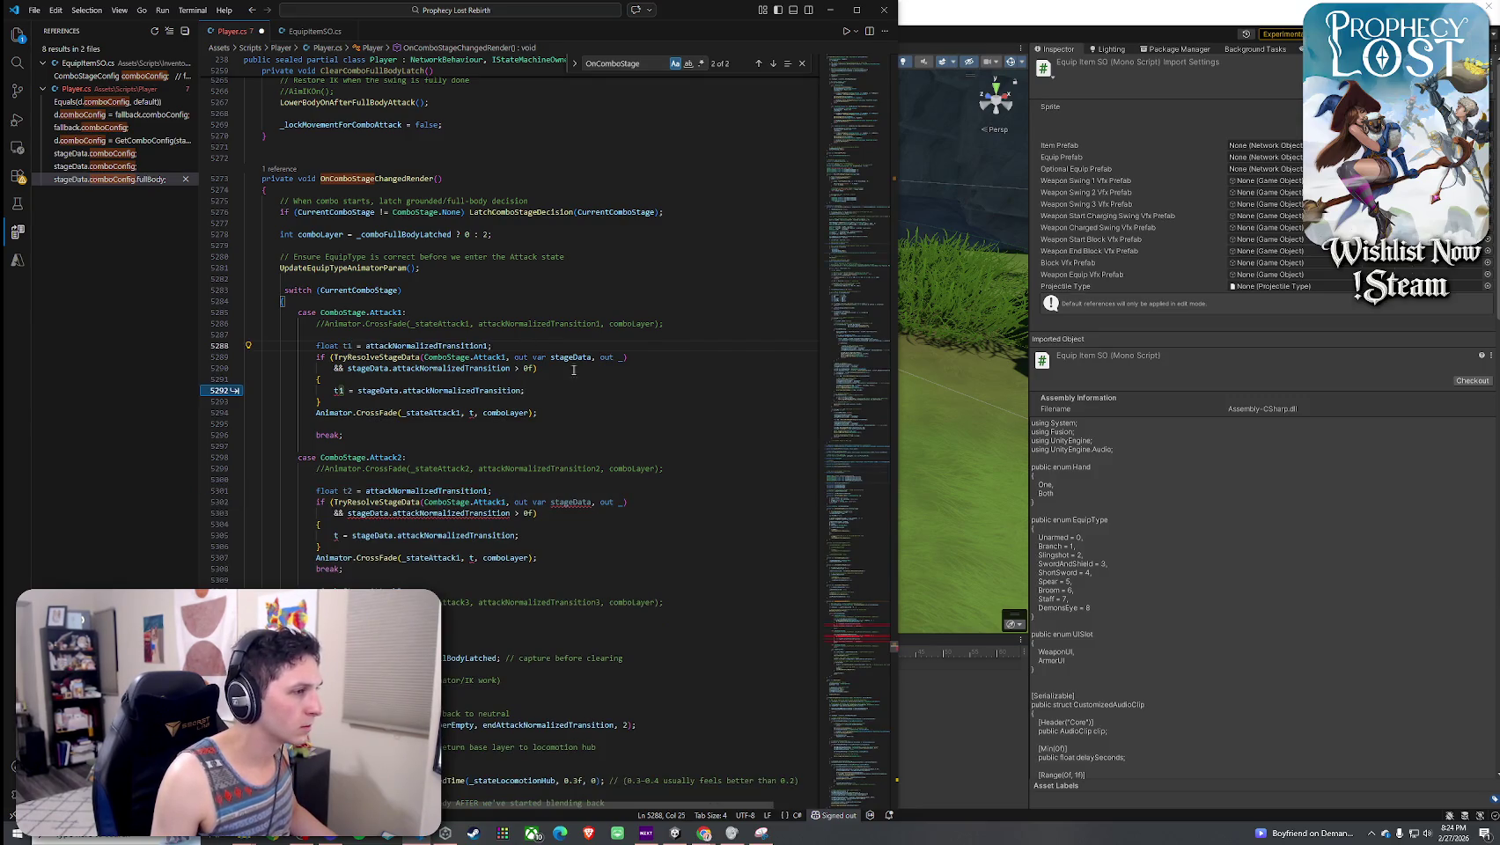
click(622, 503)
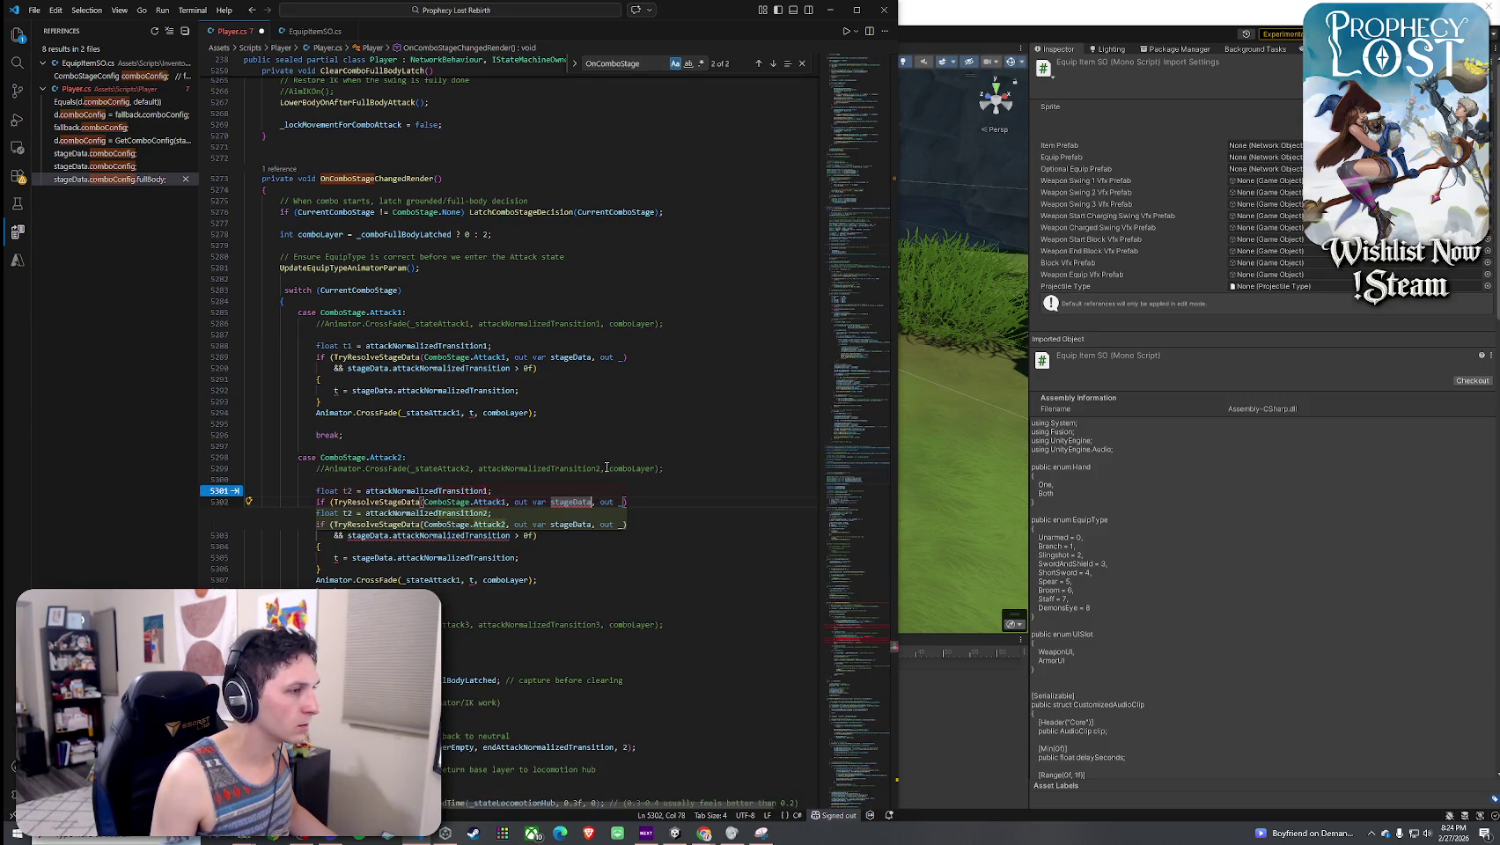
text(2)
click(595, 357)
text(1)
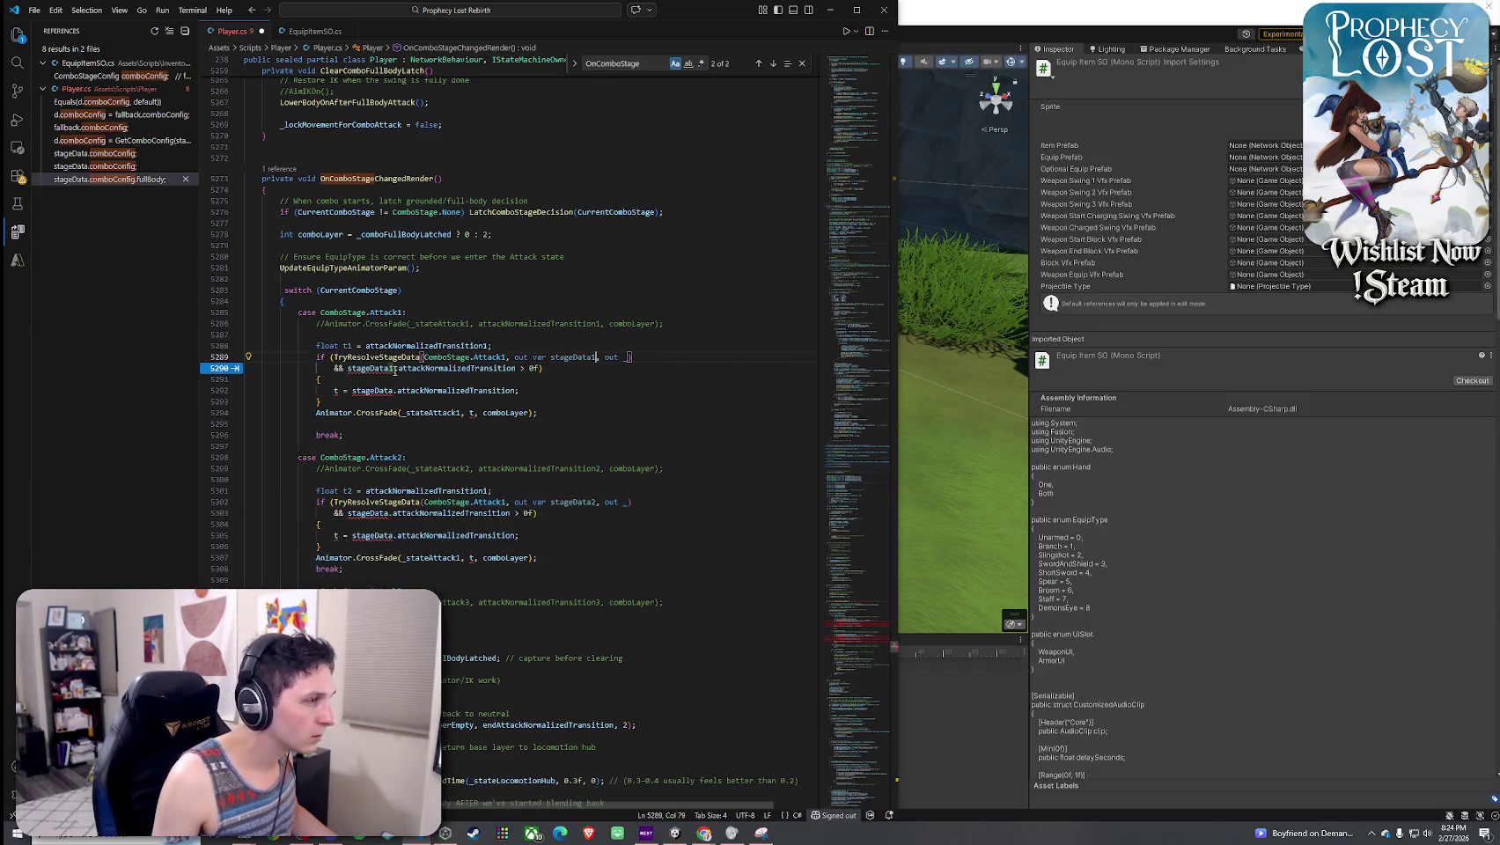
key(Tab)
key(Tab)
key(Tab)
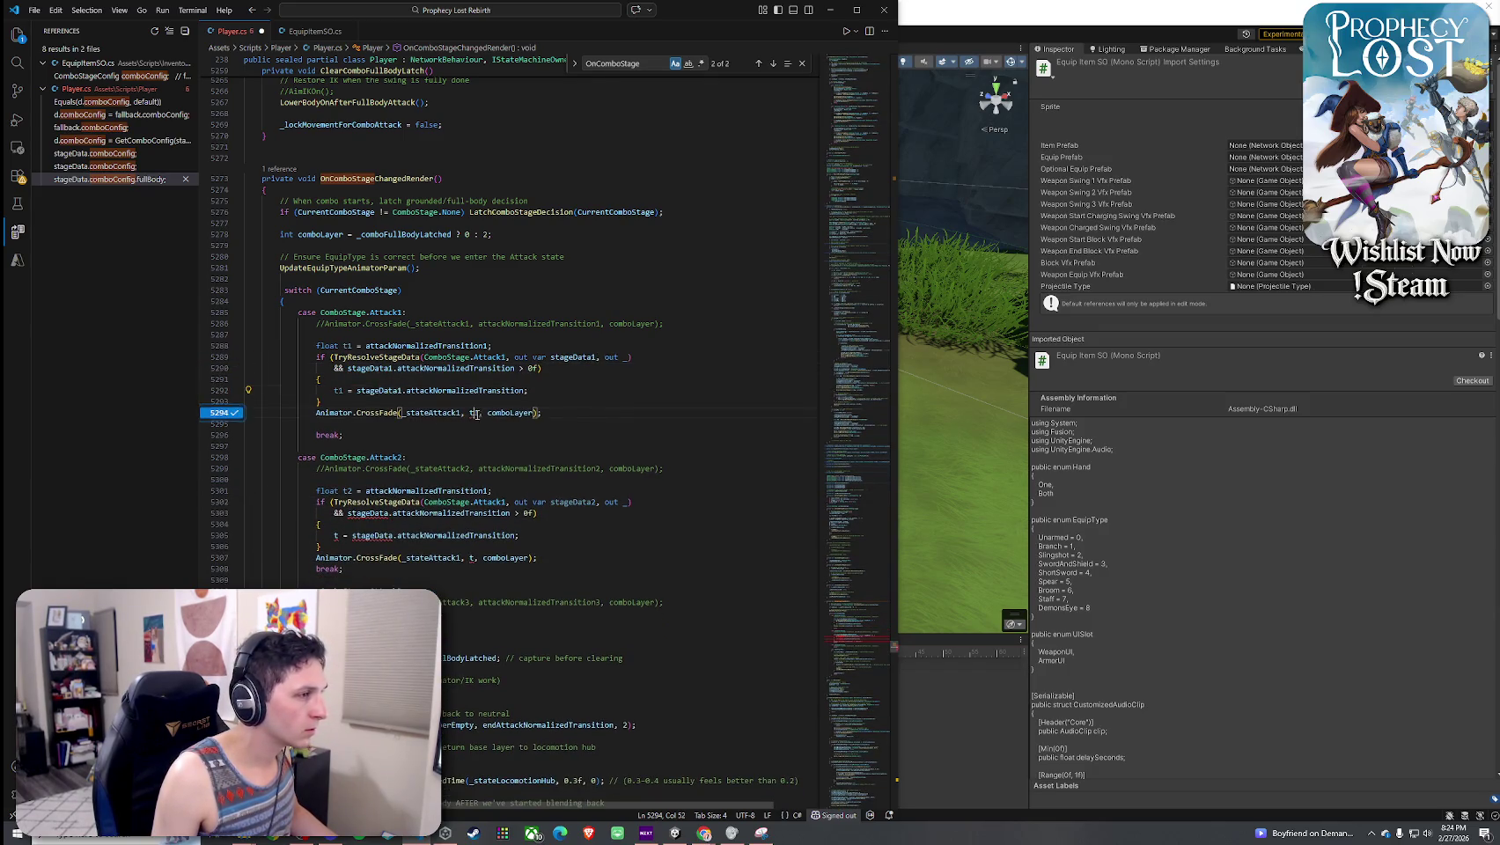
- Point Attack2's check, assignment and CrossFade at stageData2 and t2, accepting suggested fixes
click(392, 513)
text(2)
click(392, 536)
text(2)
click(340, 535)
text(2)
key(End)
key(Tab)
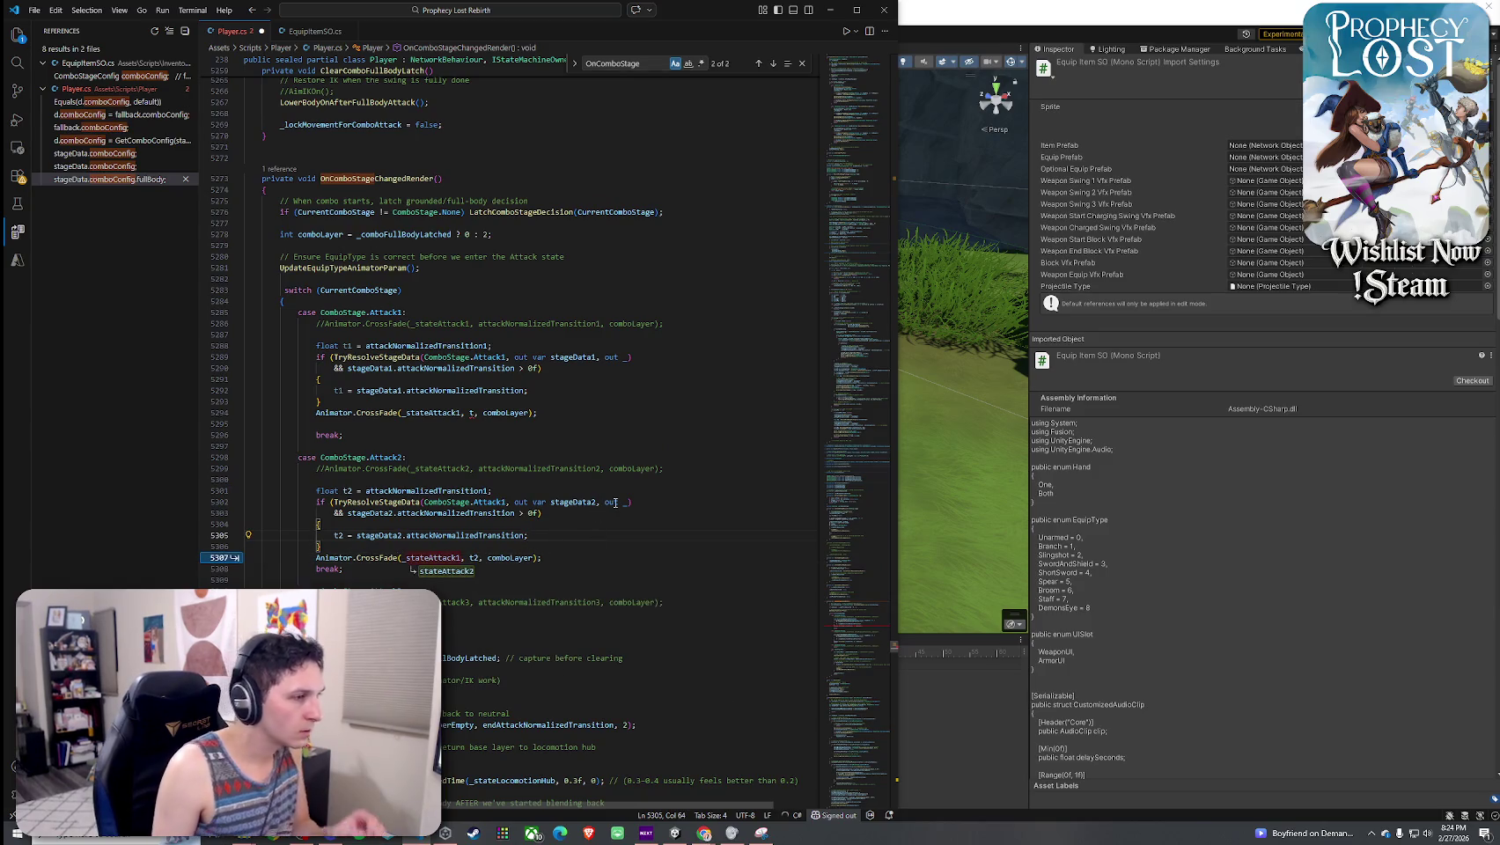
key(Tab)
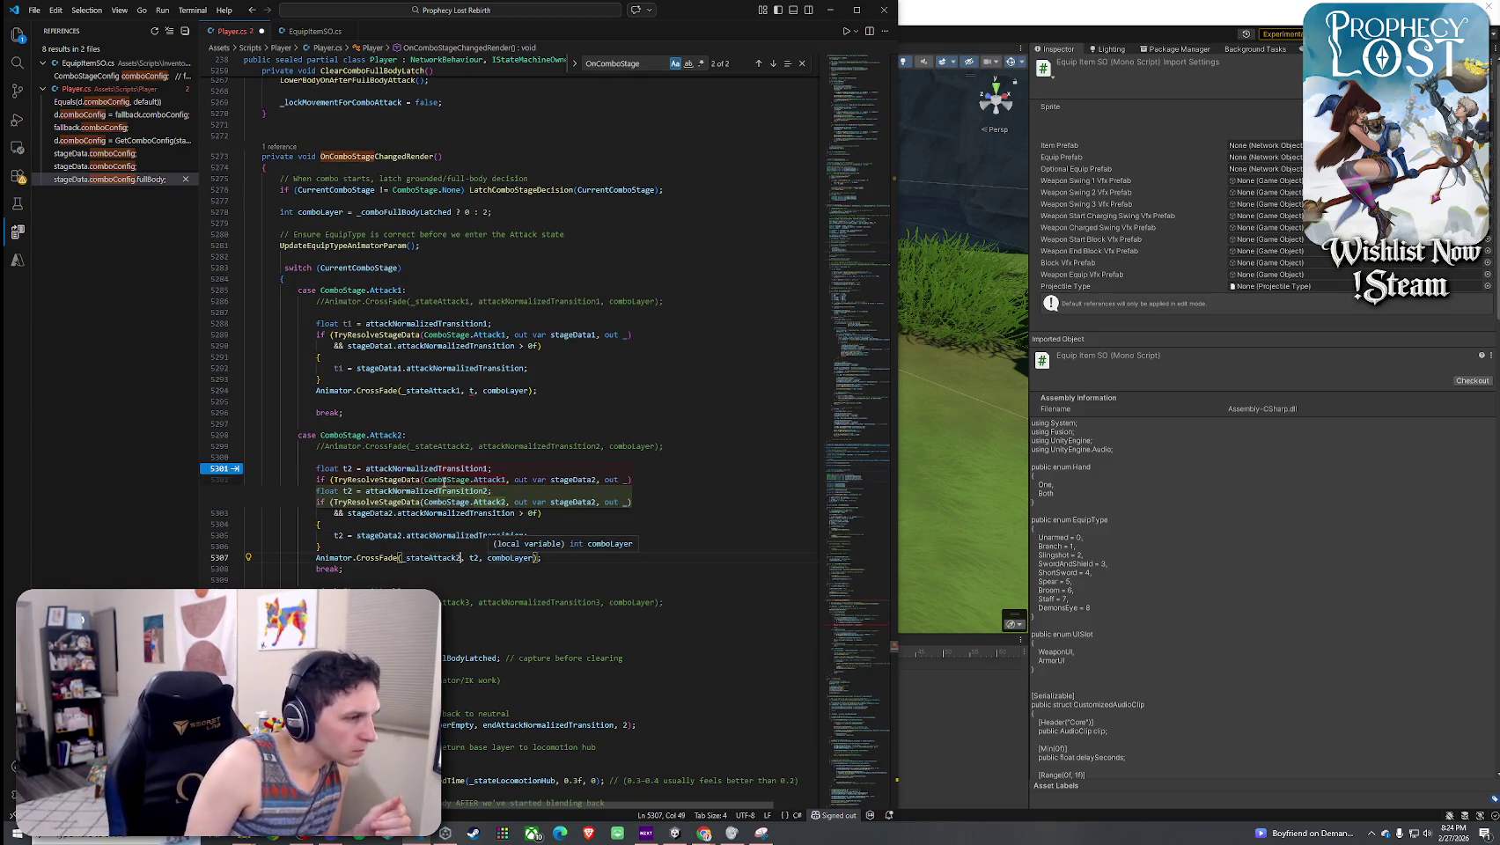
key(Tab)
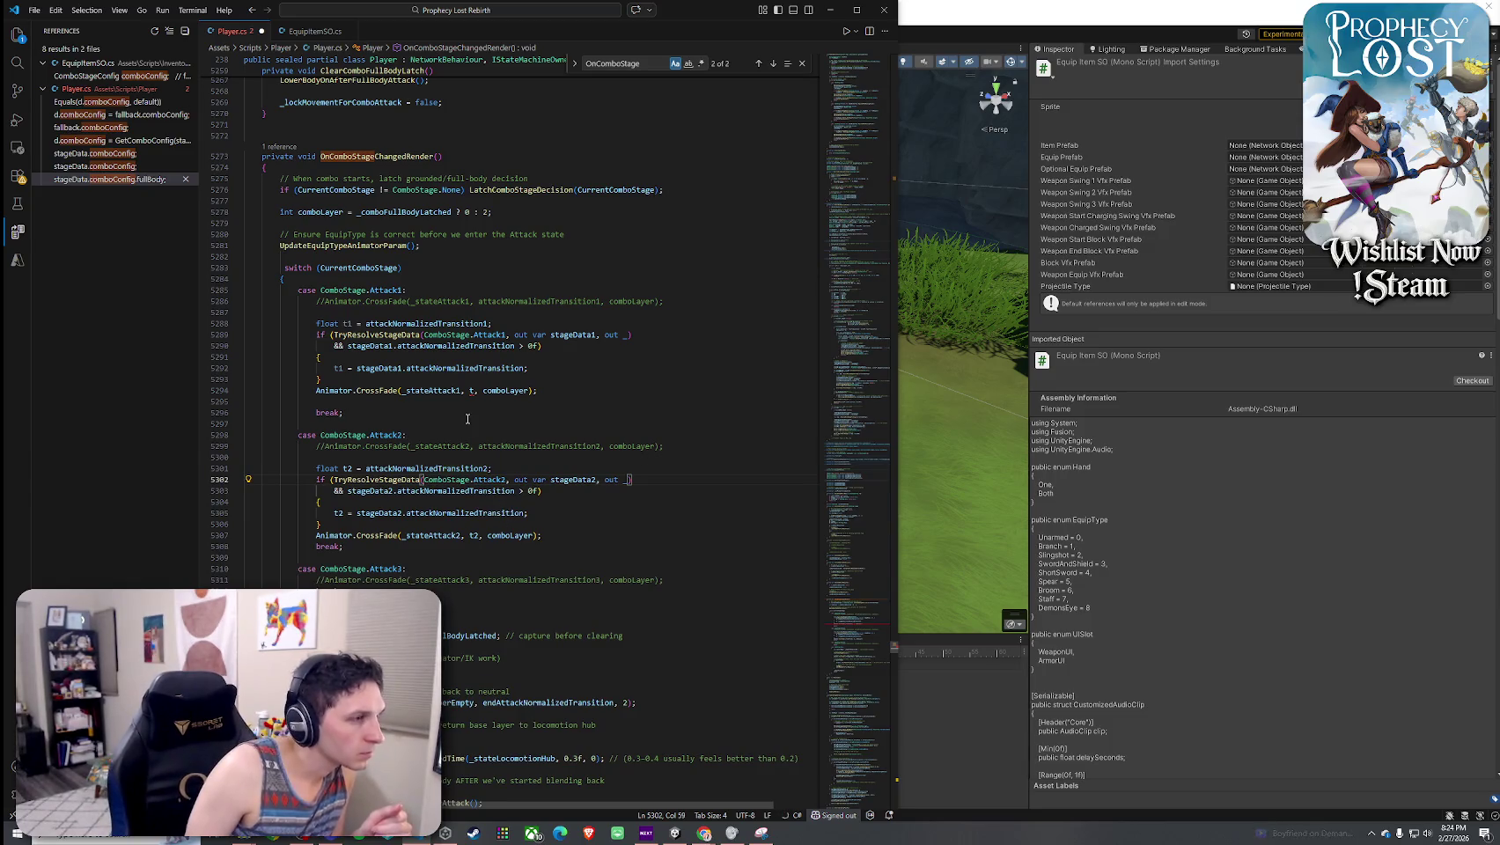
- Make Attack1's CrossFade use t1 and copy the float t1 declaration above the switch
click(473, 390)
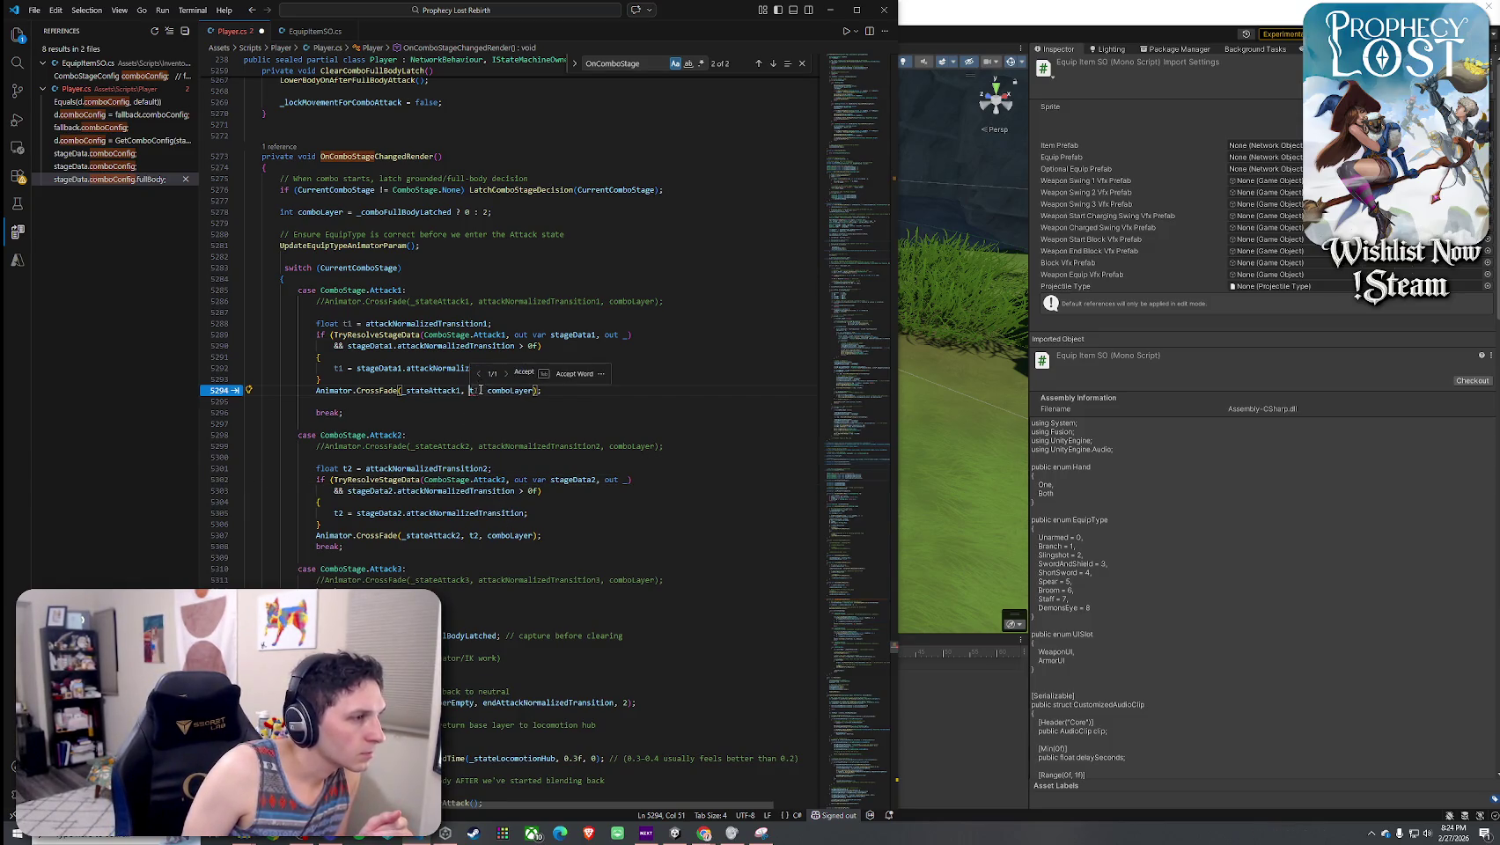
key(Tab)
click(548, 392)
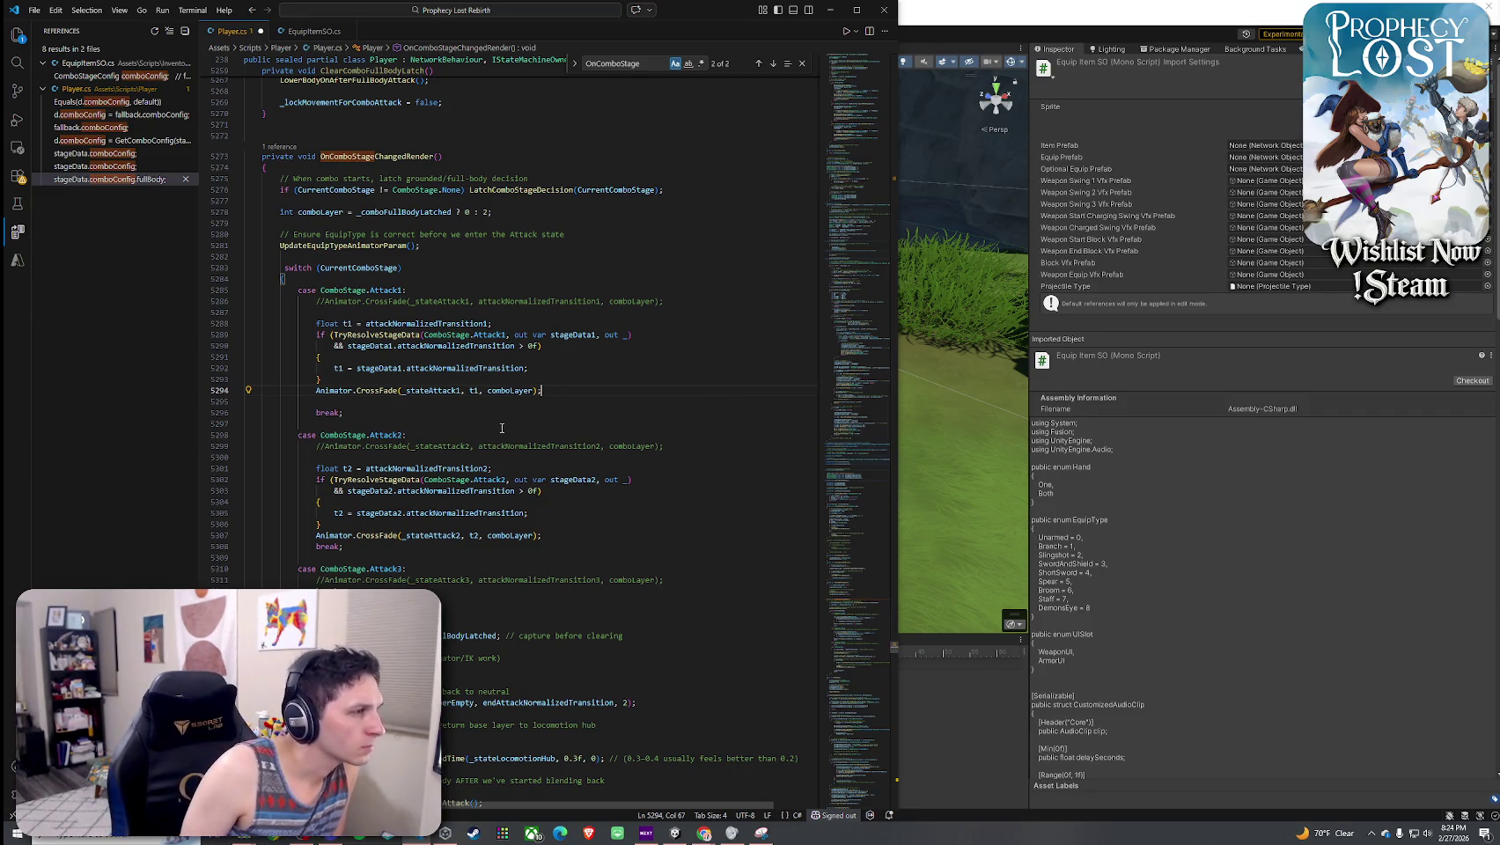
mouse_move(370, 336)
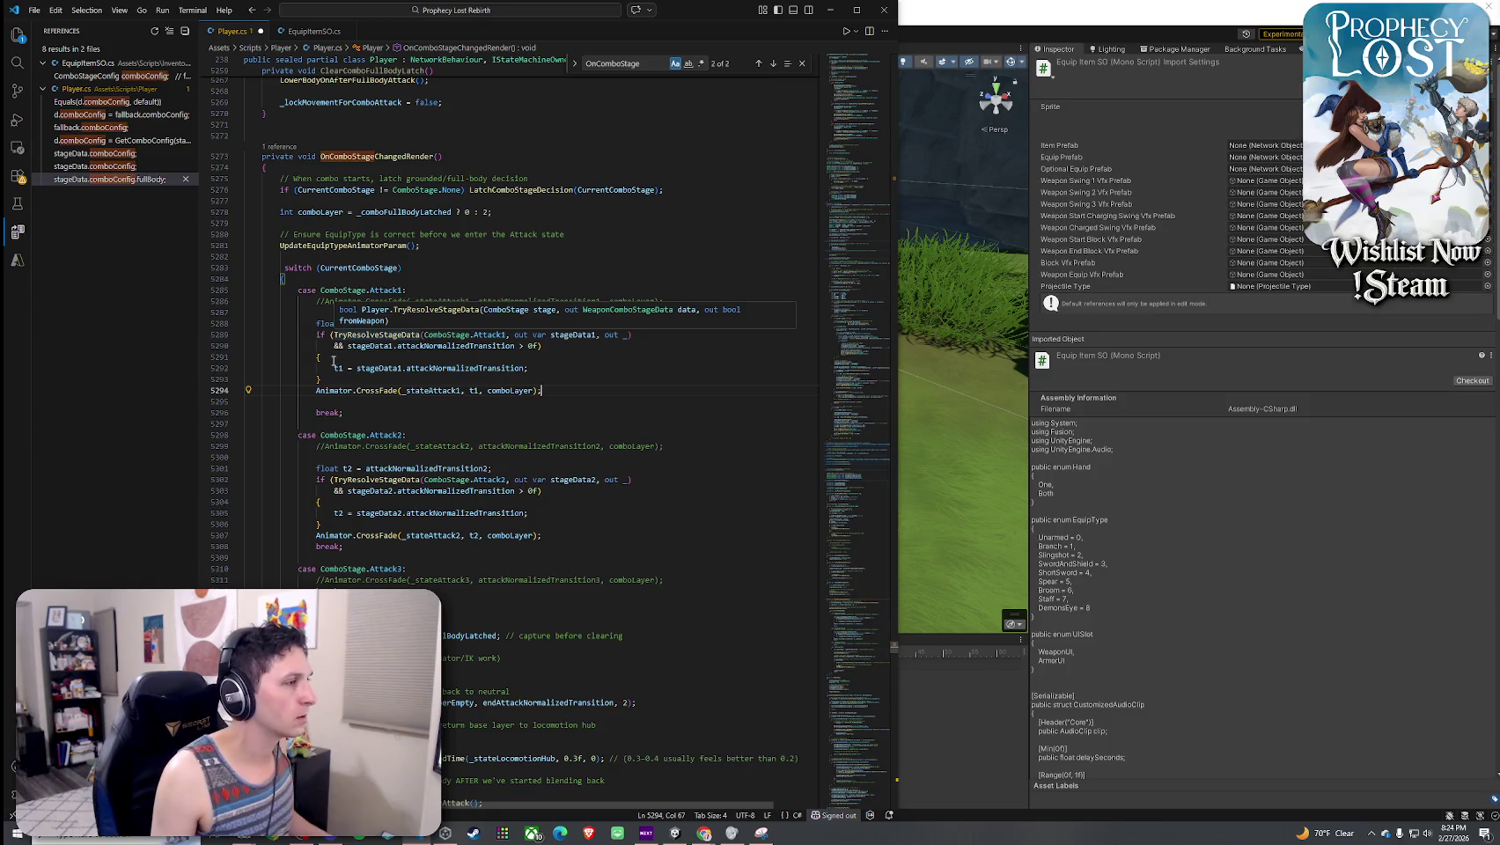
click(408, 356)
drag(500, 323, 320, 324)
key(ctrl+c)
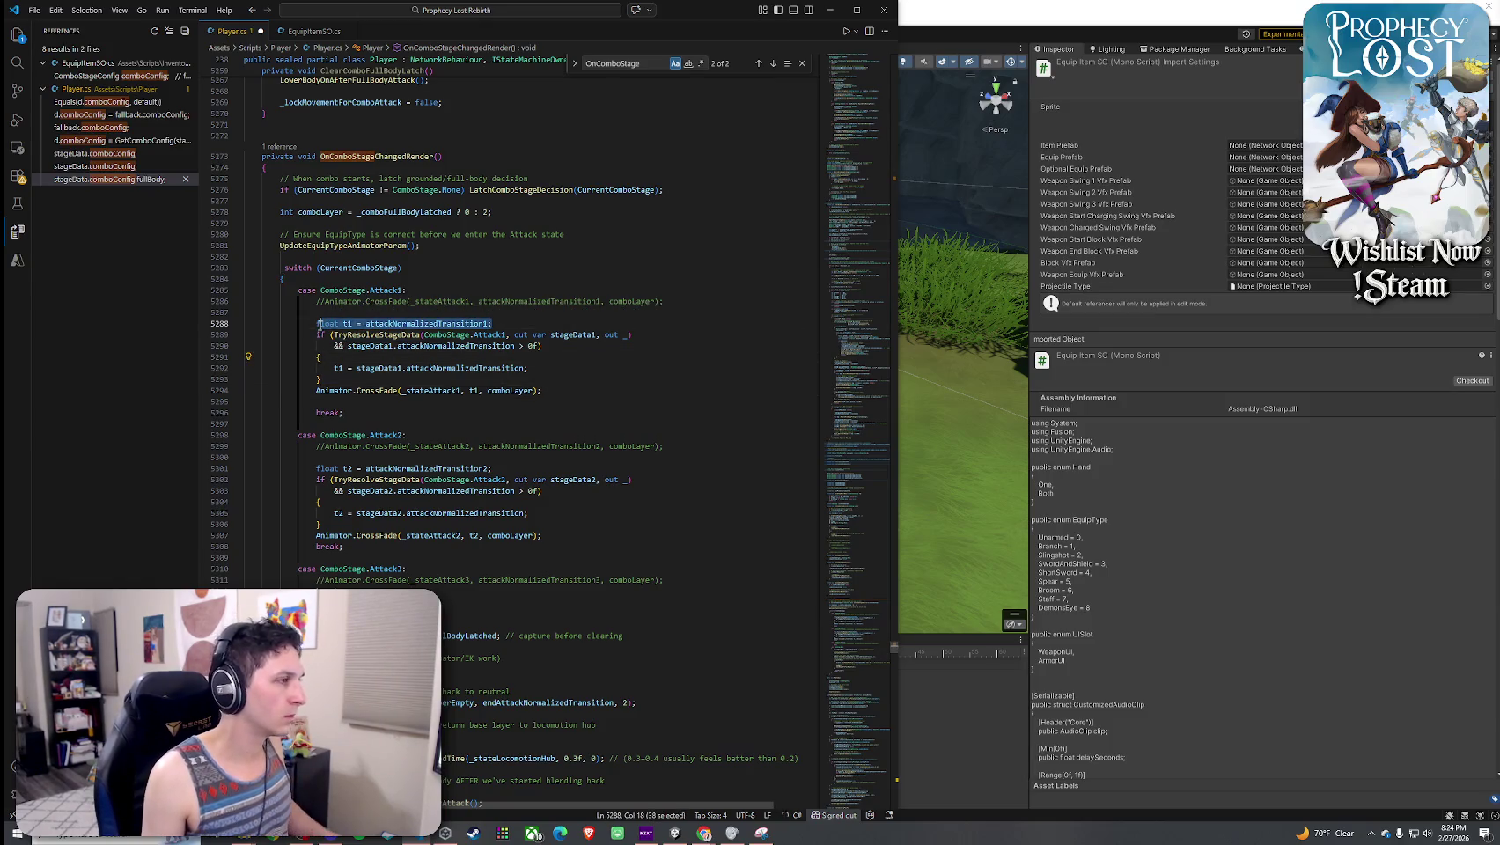
click(410, 257)
key(Return)
key(Return)
click(414, 262)
key(ctrl+v)
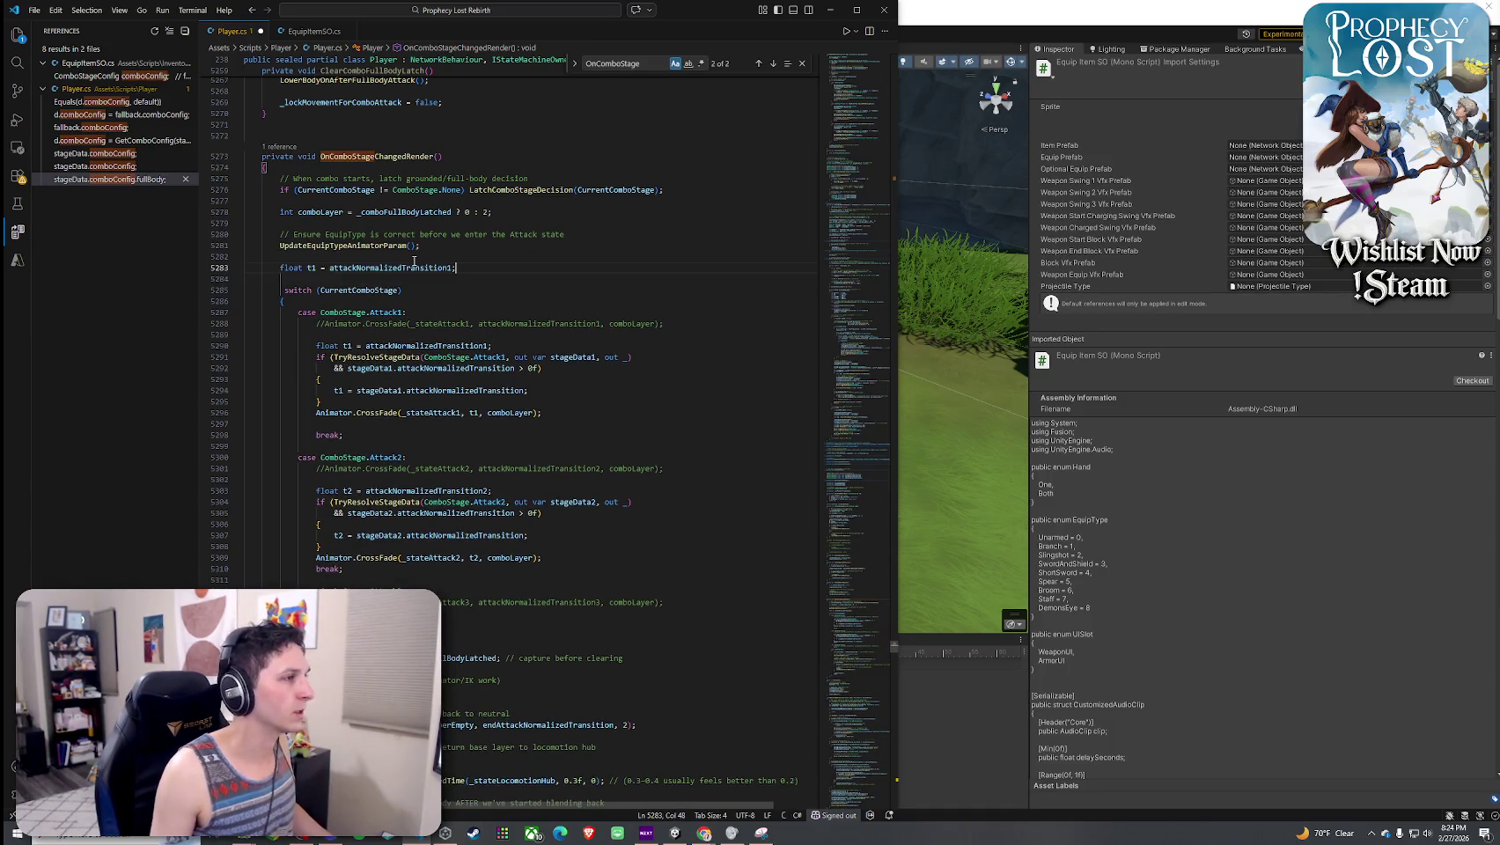
- Rename the pasted shared float declaration above the switch to t
click(385, 290)
click(315, 267)
key(BackSpace)
key(End)
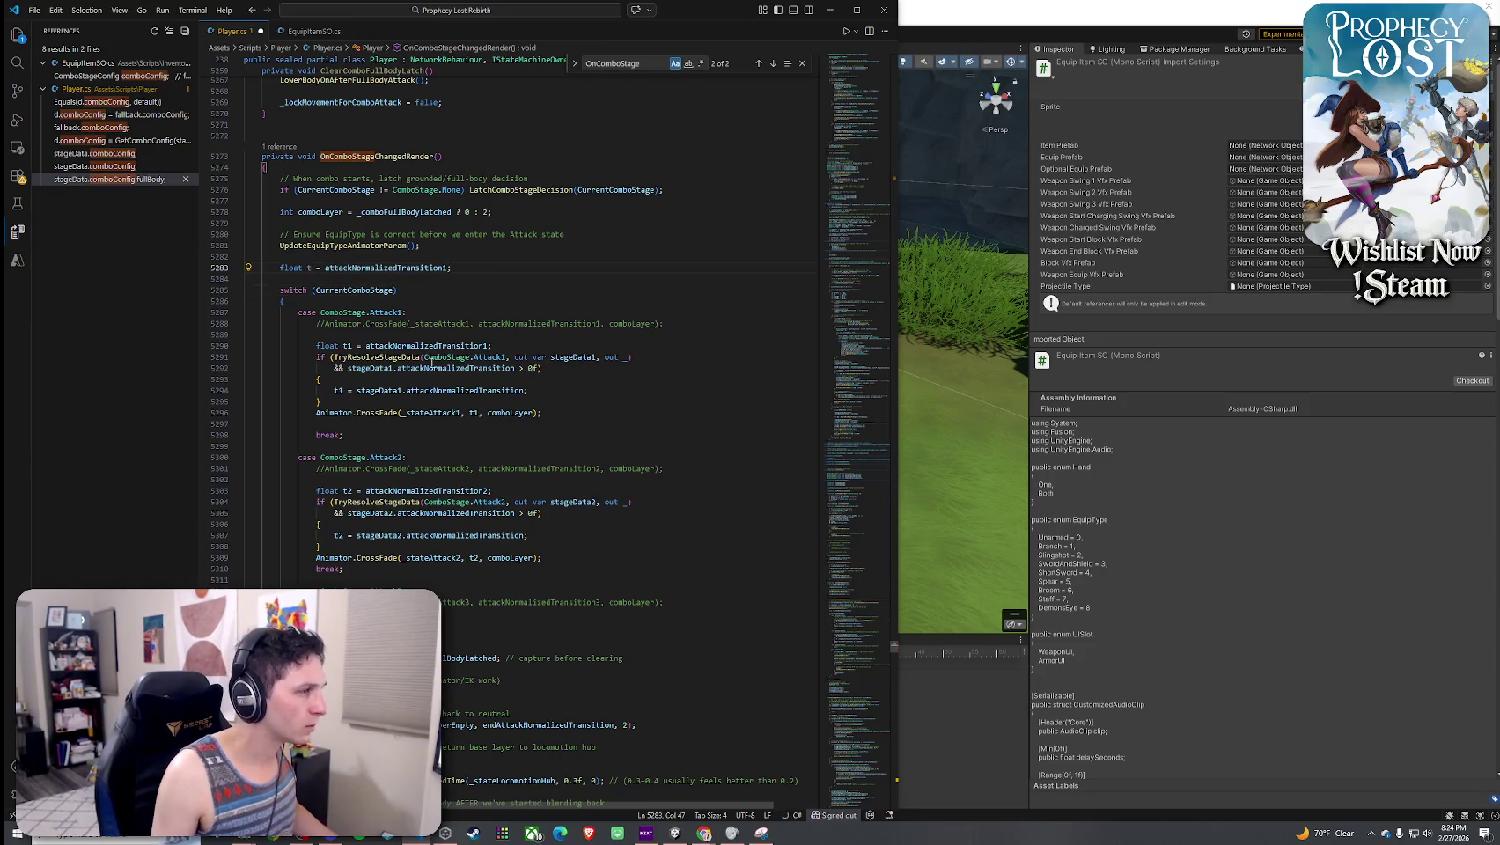
- Change Attack1's t1 declaration into a 't = …' assignment and use t instead of t1
click(364, 345)
key(shift+End)
key(Delete)
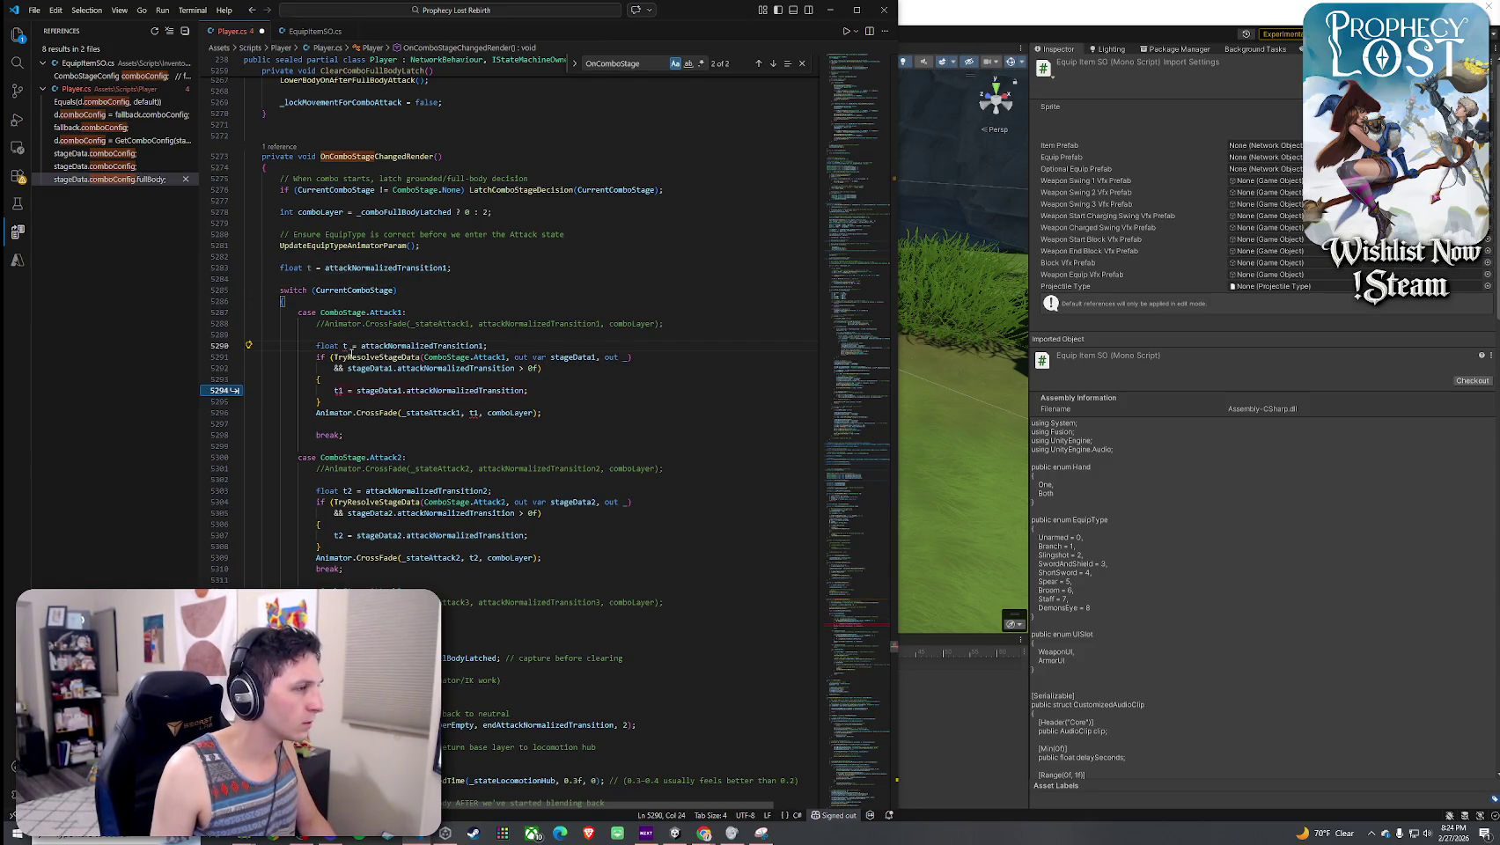
key(ctrl+z)
text(t)
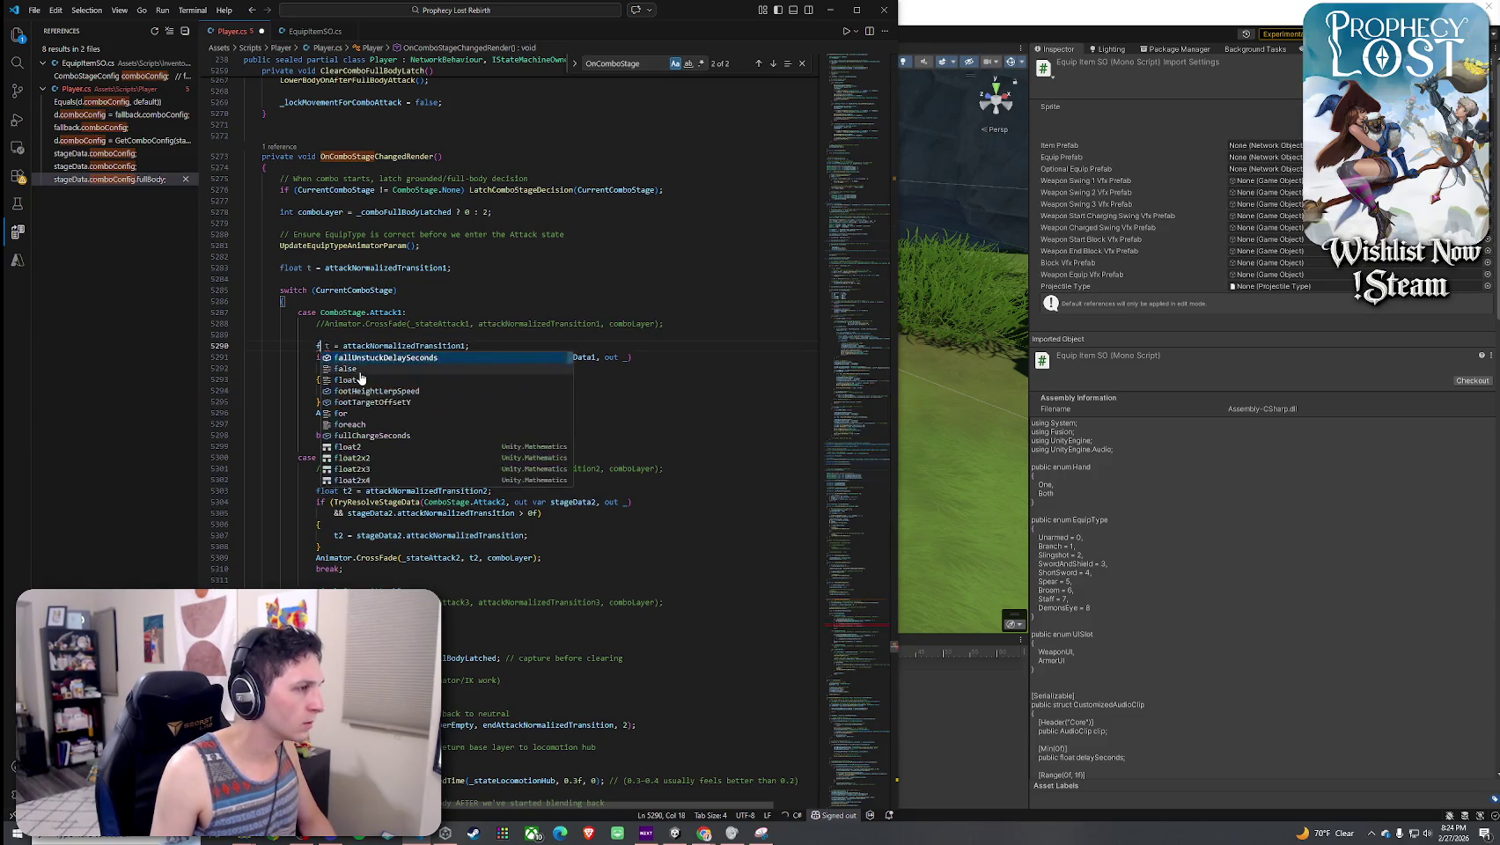
key(ctrl+z)
text(t1)
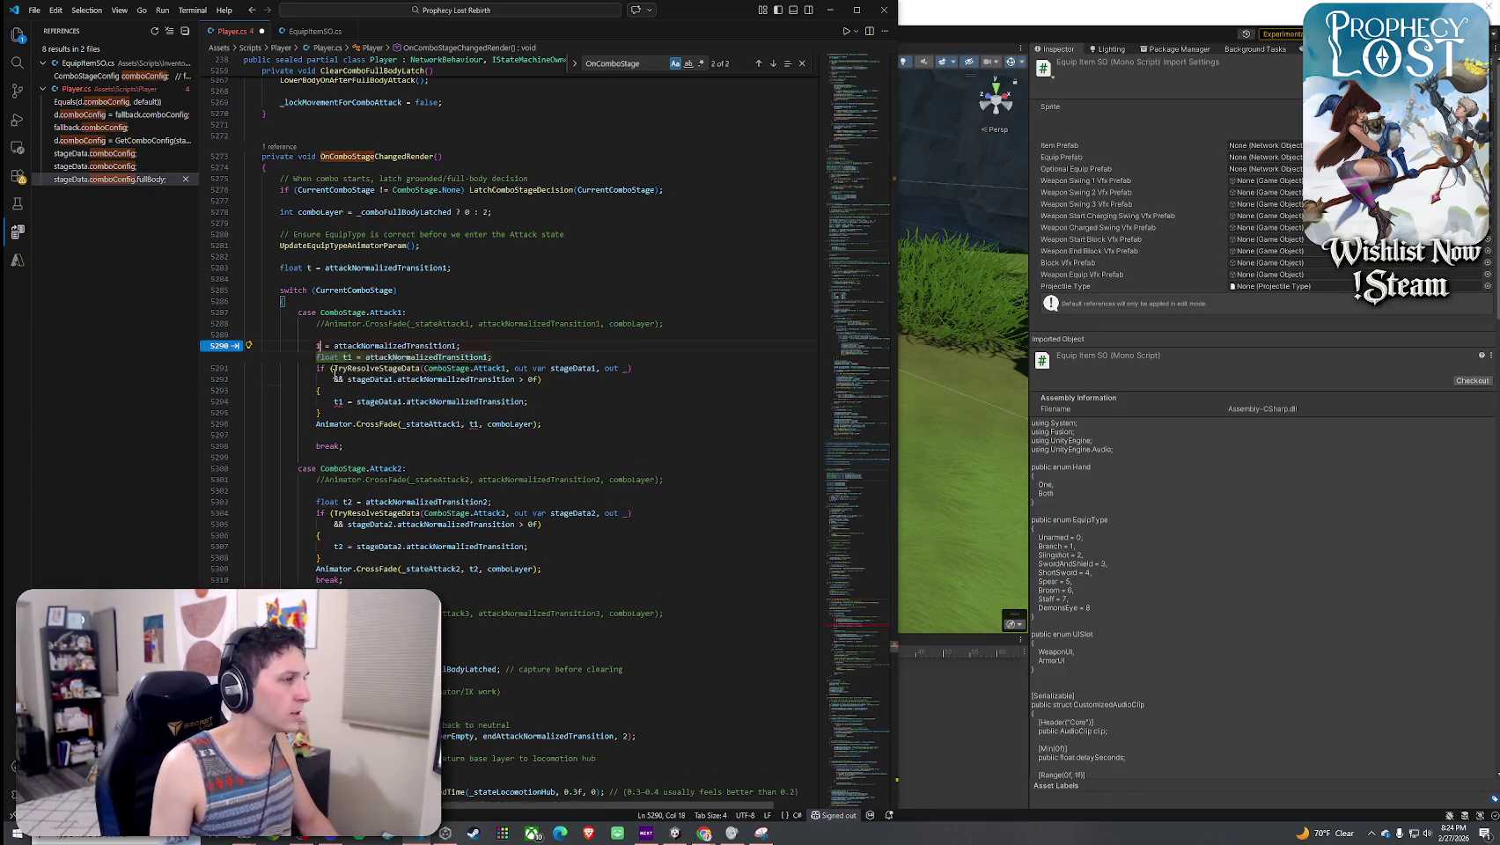
click(388, 435)
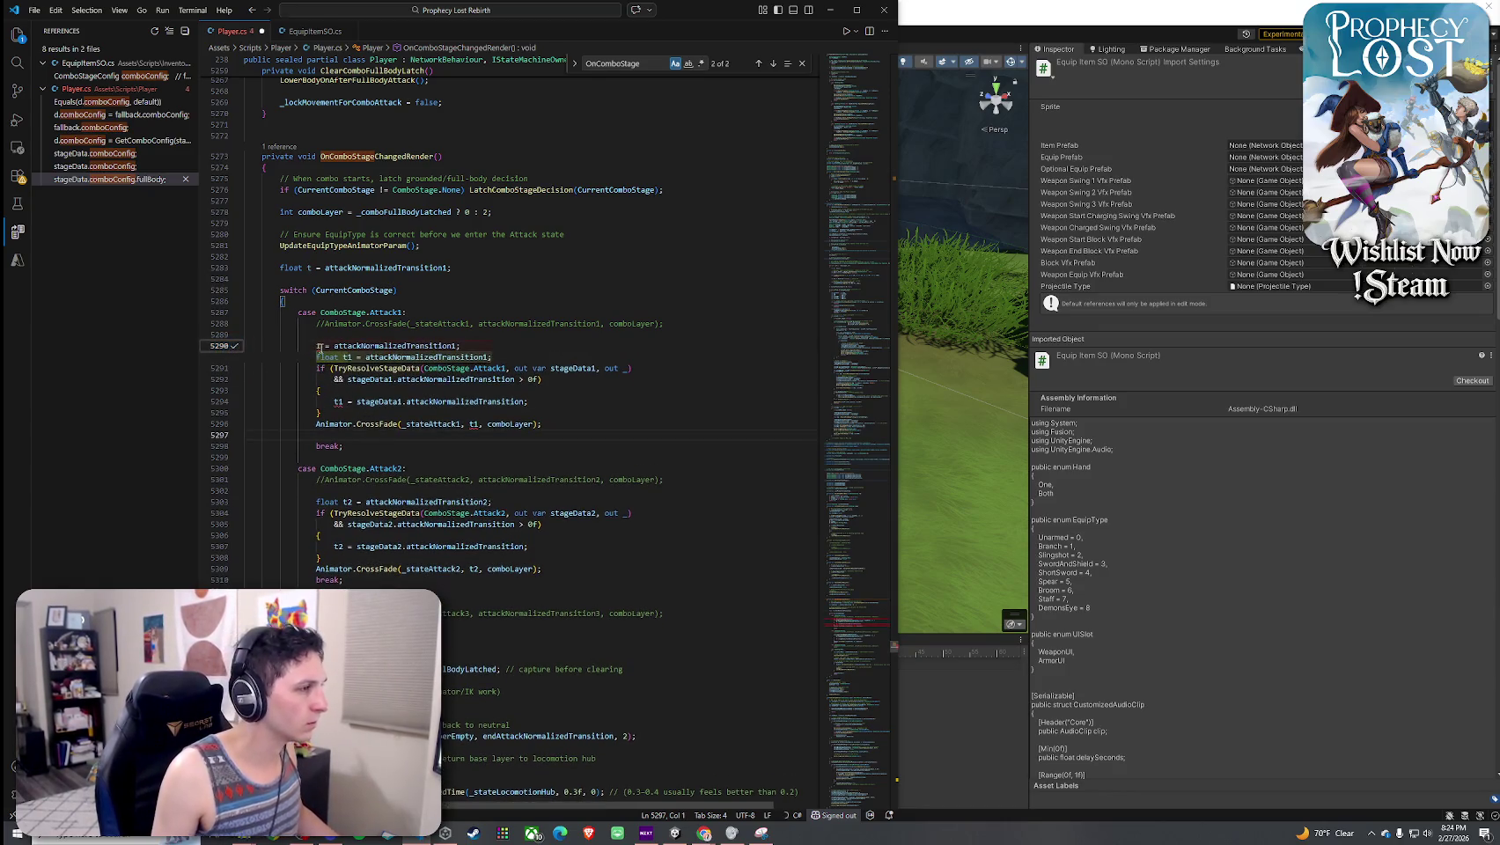
key(ctrl+z)
key(BackSpace)
click(626, 306)
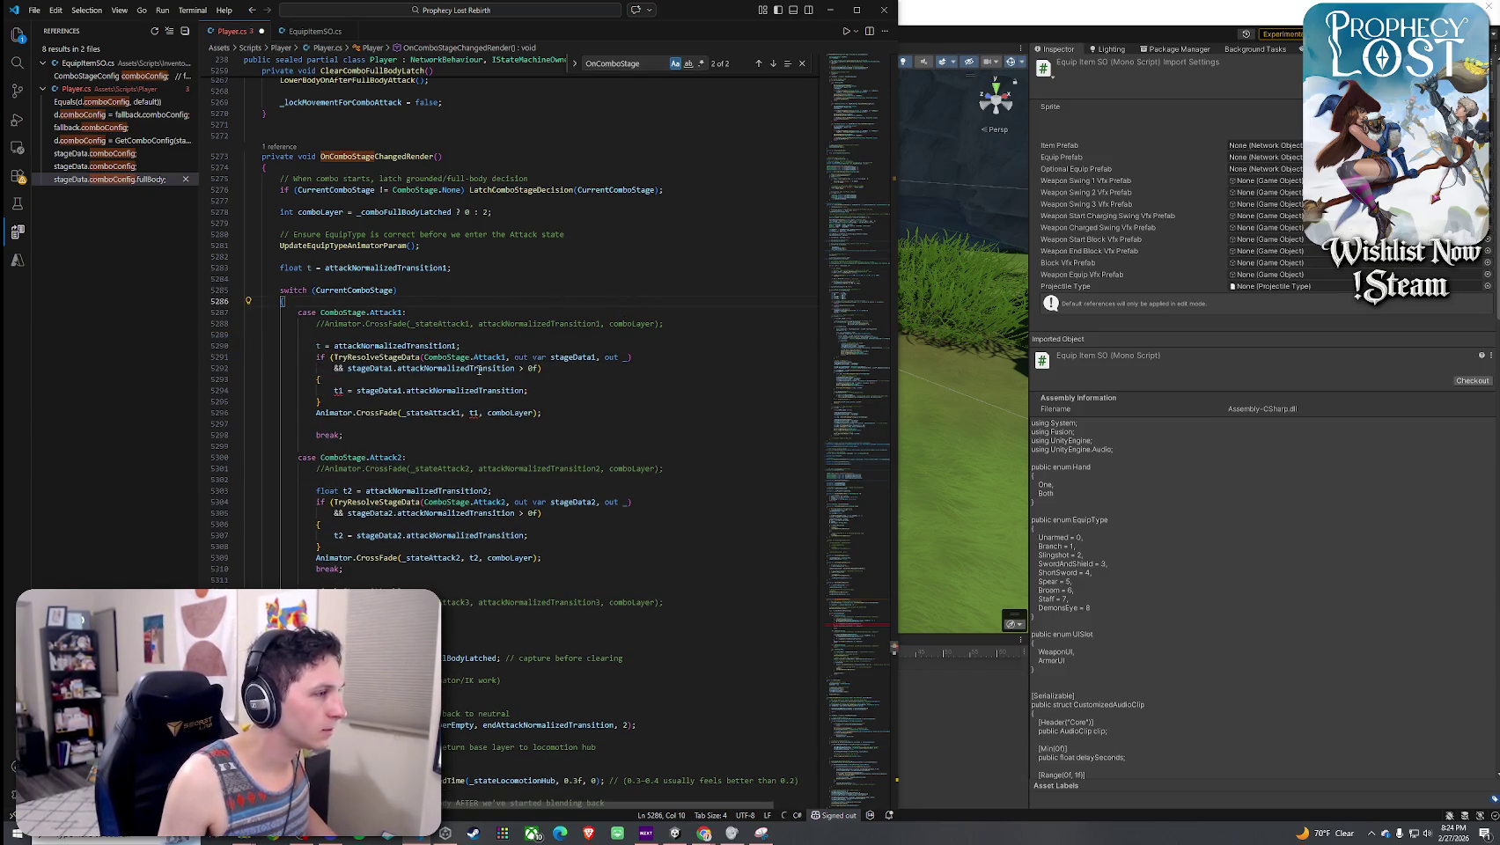
key(Tab)
key(Tab)
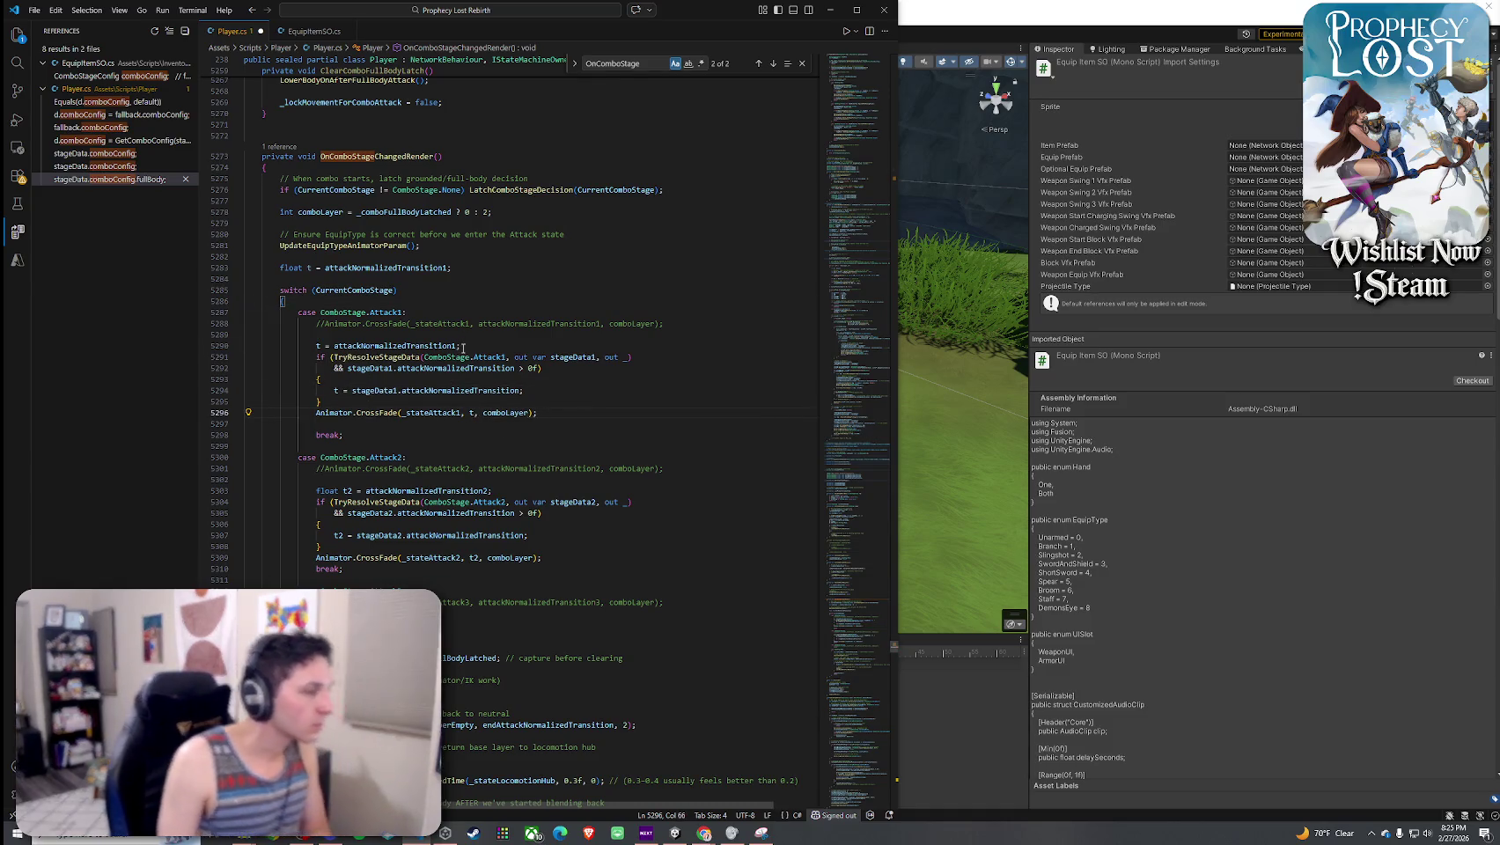
click(412, 392)
key(ctrl+Left)
key(ctrl+Left)
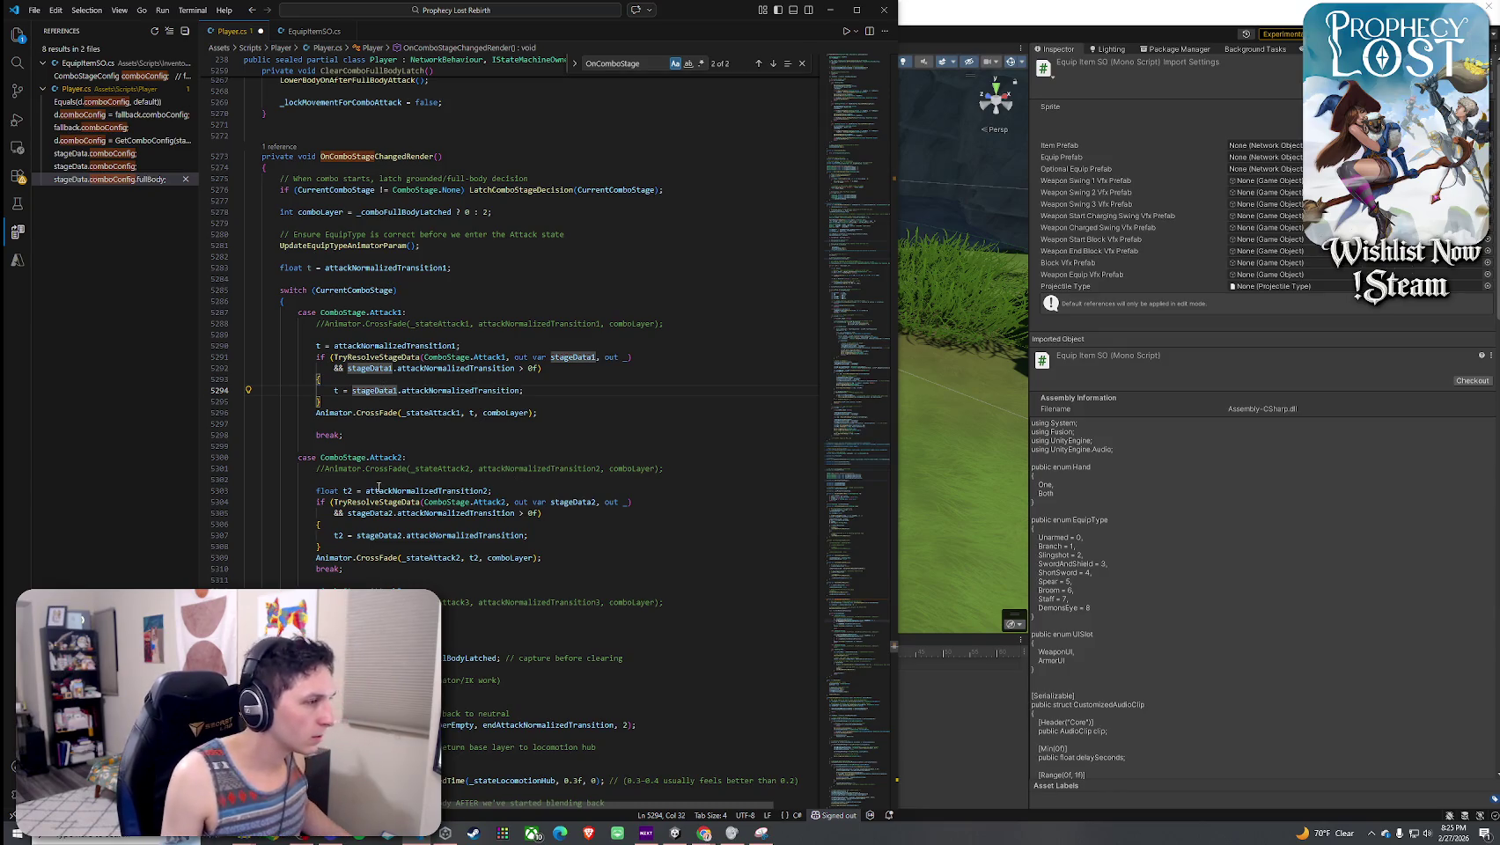
- Make Attack2 assign to the shared t and replace its t2 arguments with t
double_click(347, 493)
text(t)
drag(343, 494, 316, 494)
key(BackSpace)
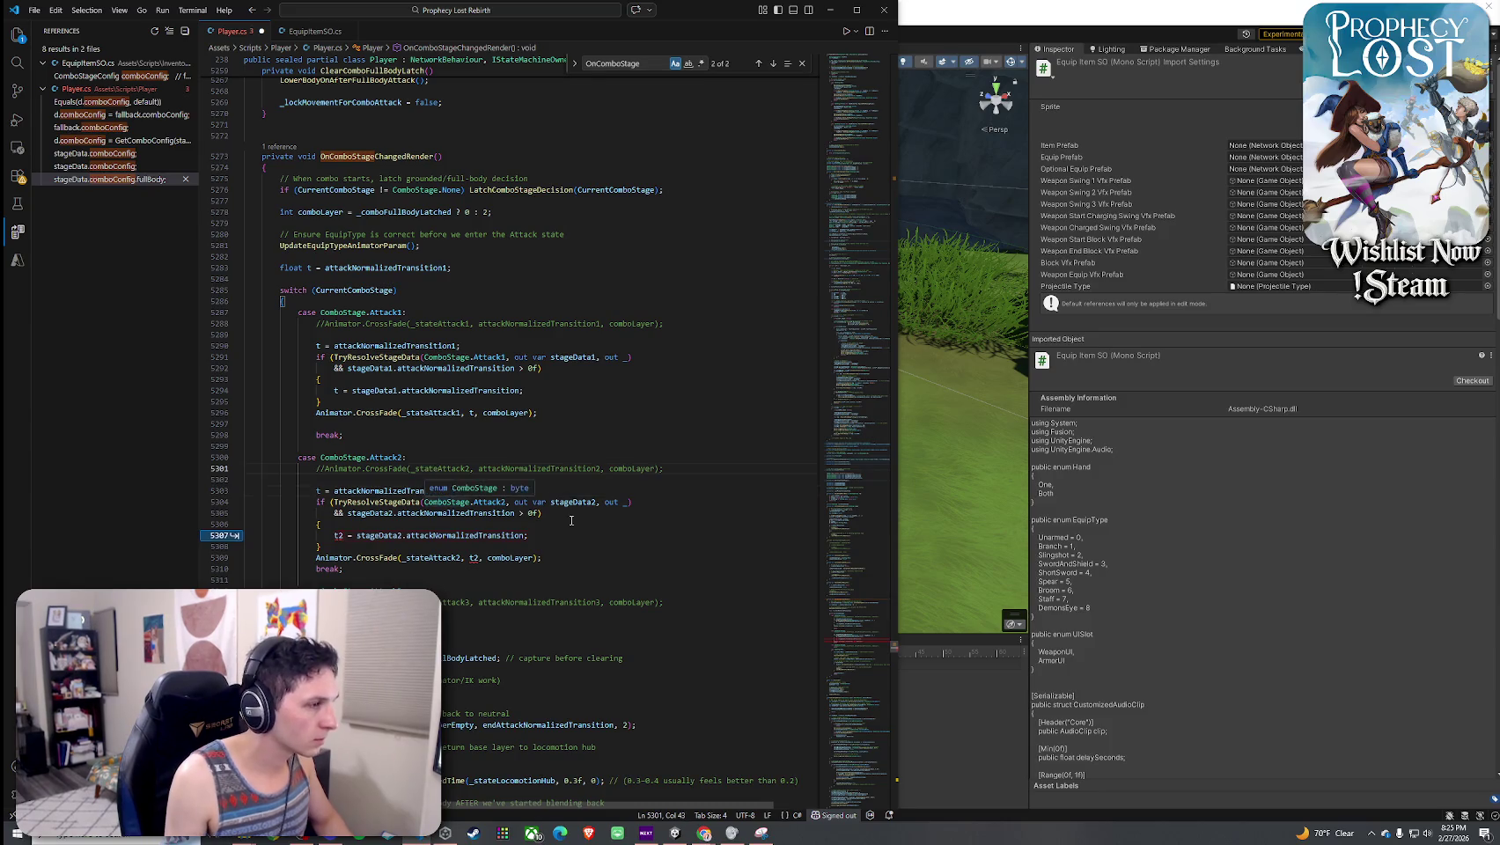
click(500, 536)
click(339, 537)
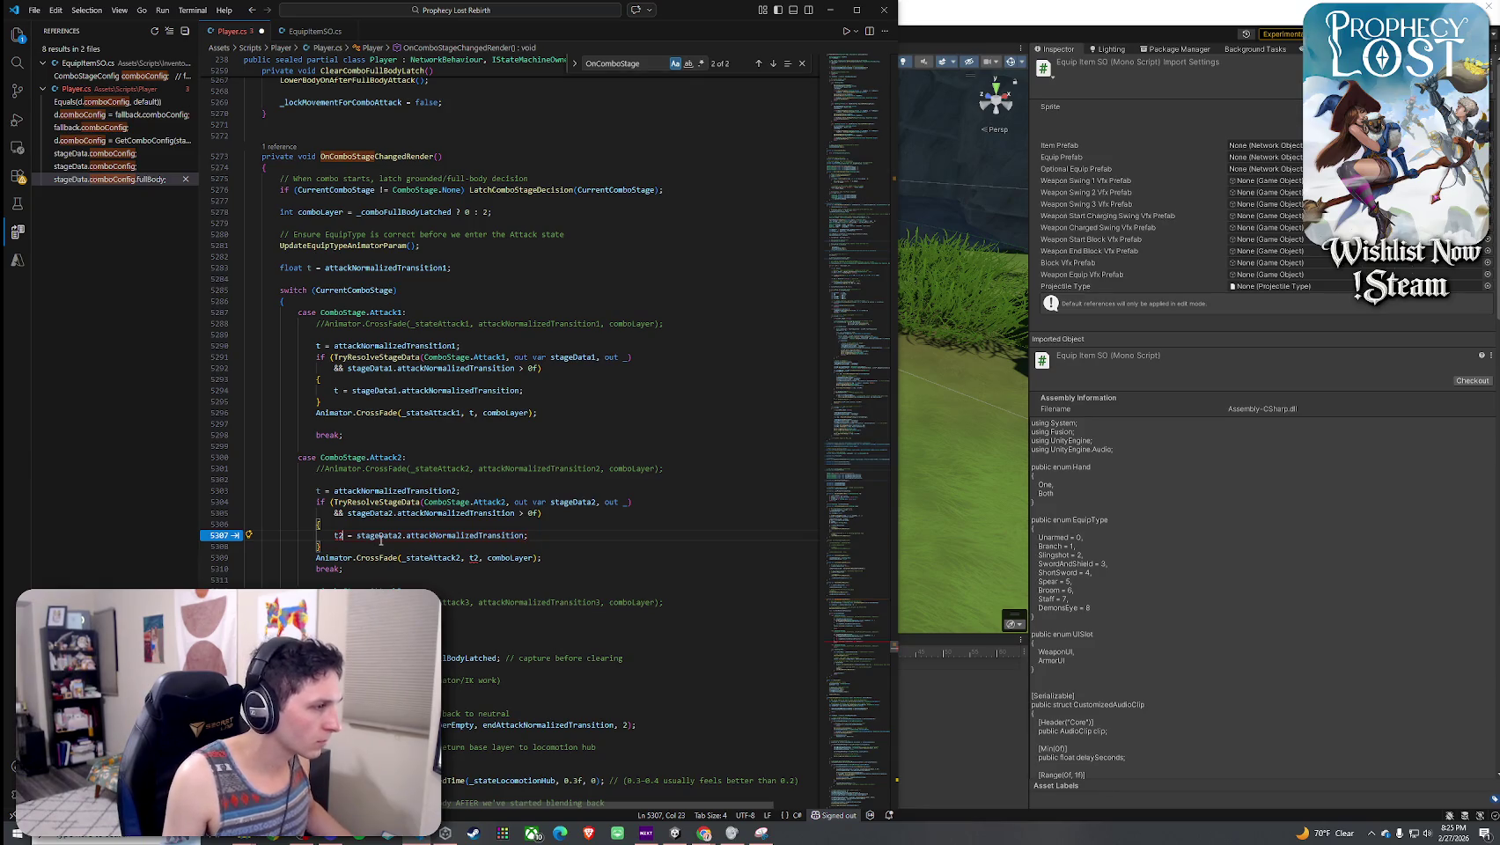
text(2)
key(ctrl+z)
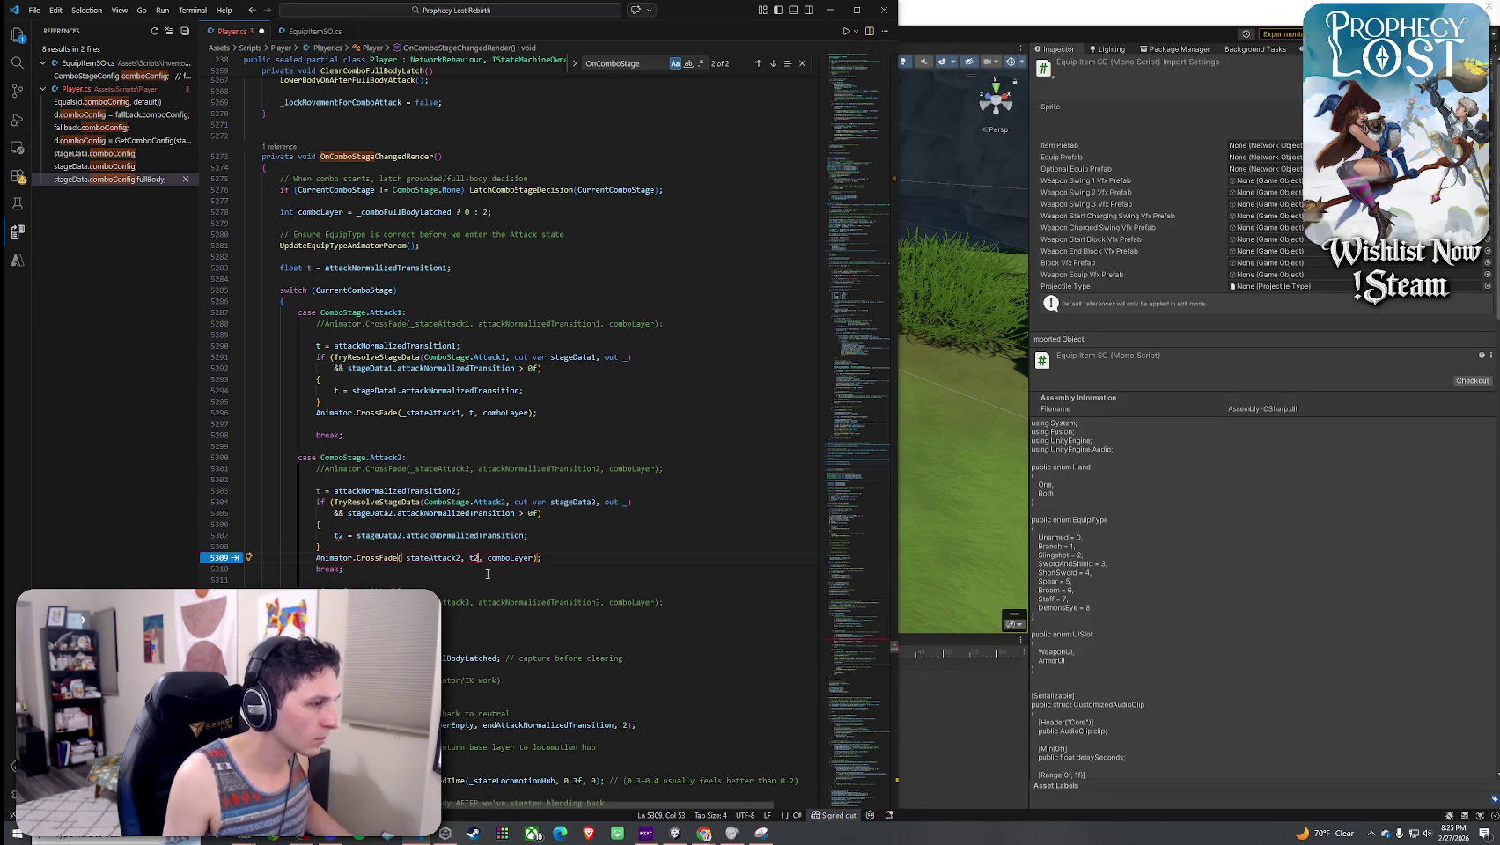
key(ctrl+z)
key(ctrl+z)
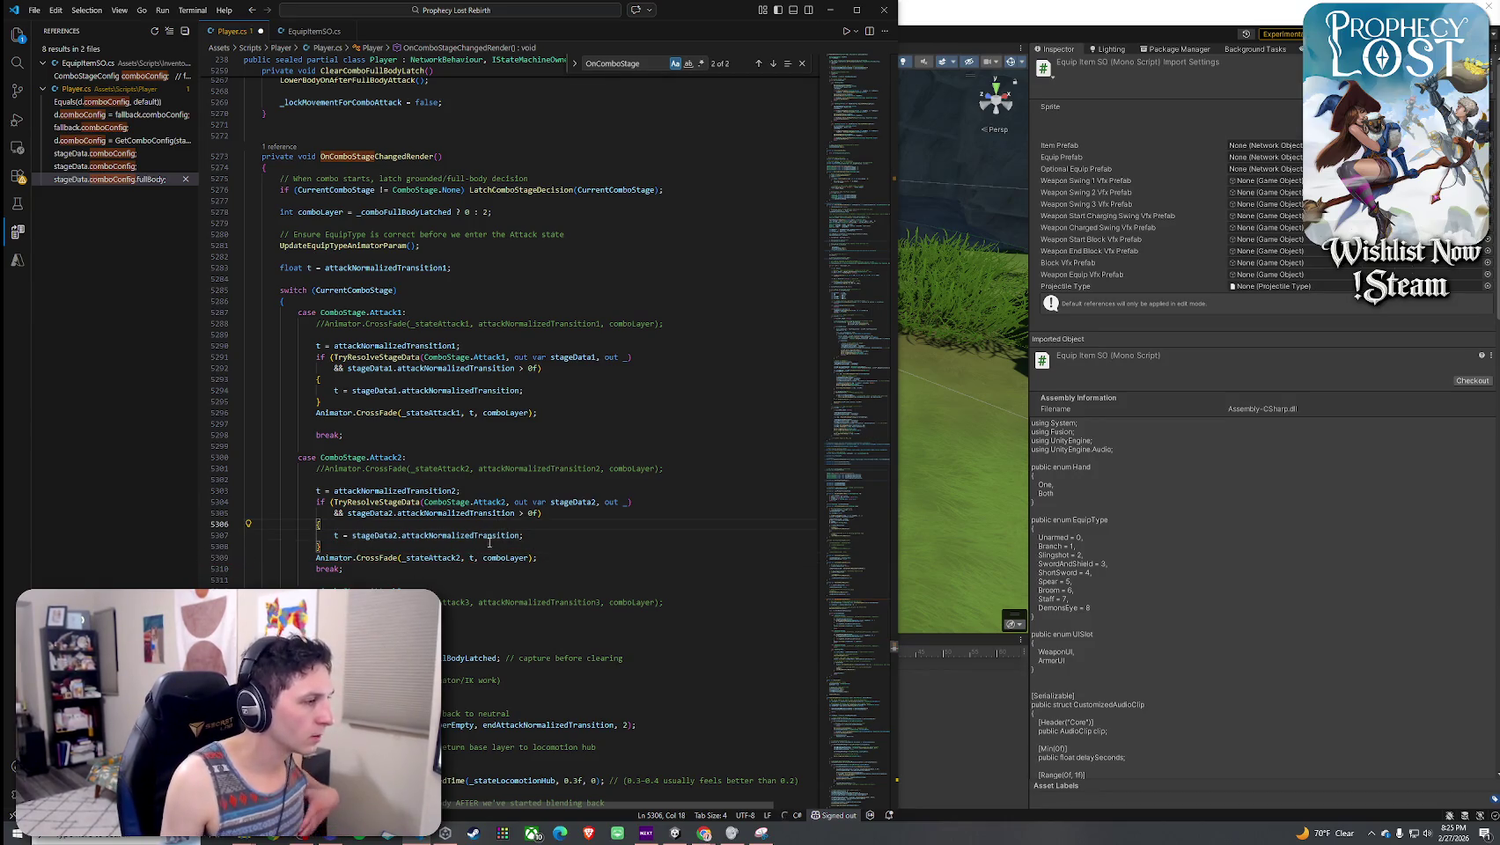
scroll(431, 515, down, 2)
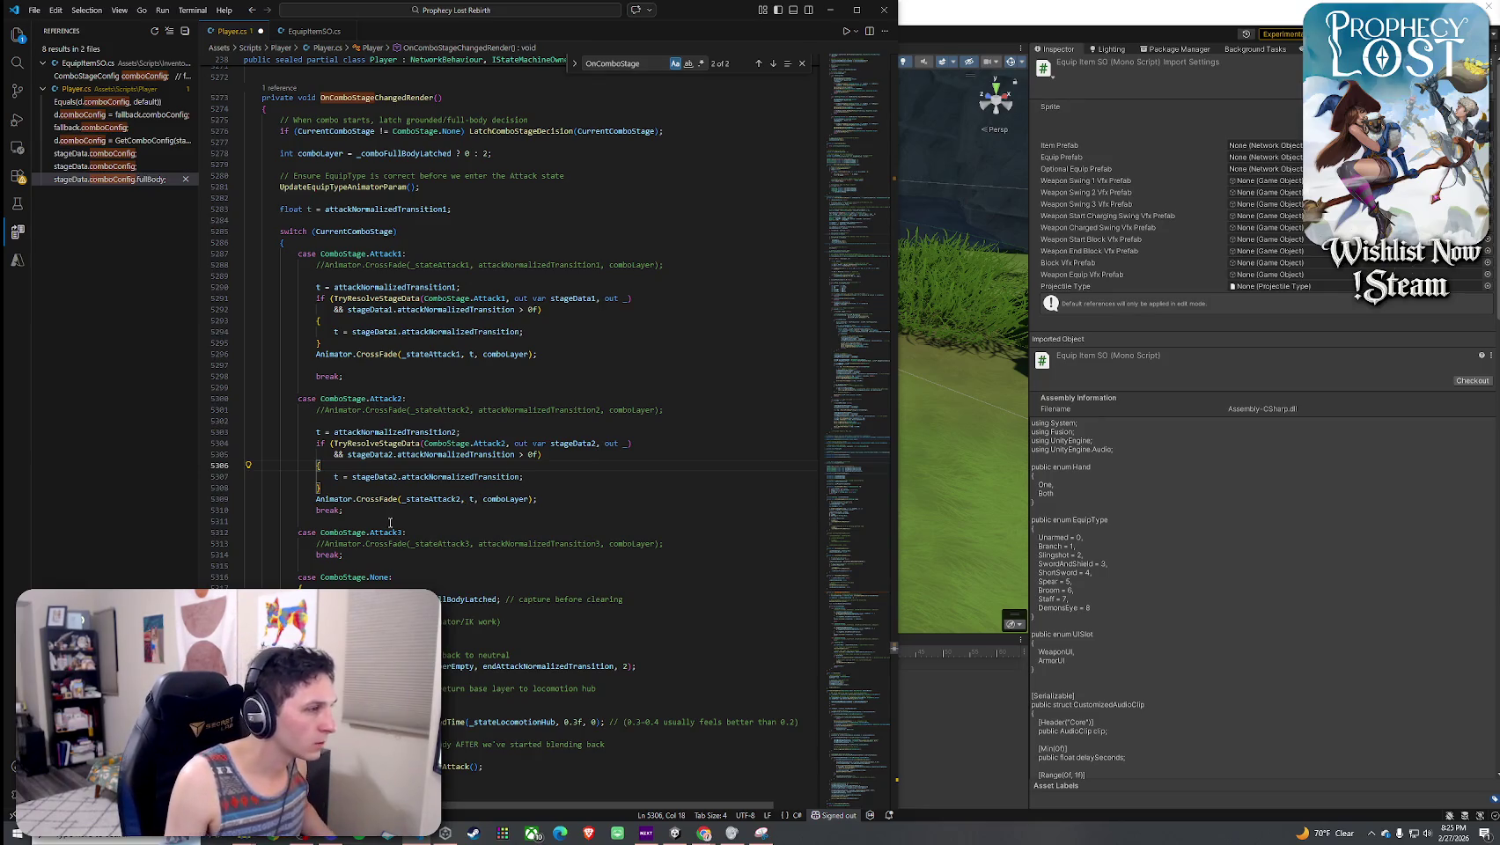
drag(538, 499, 245, 432)
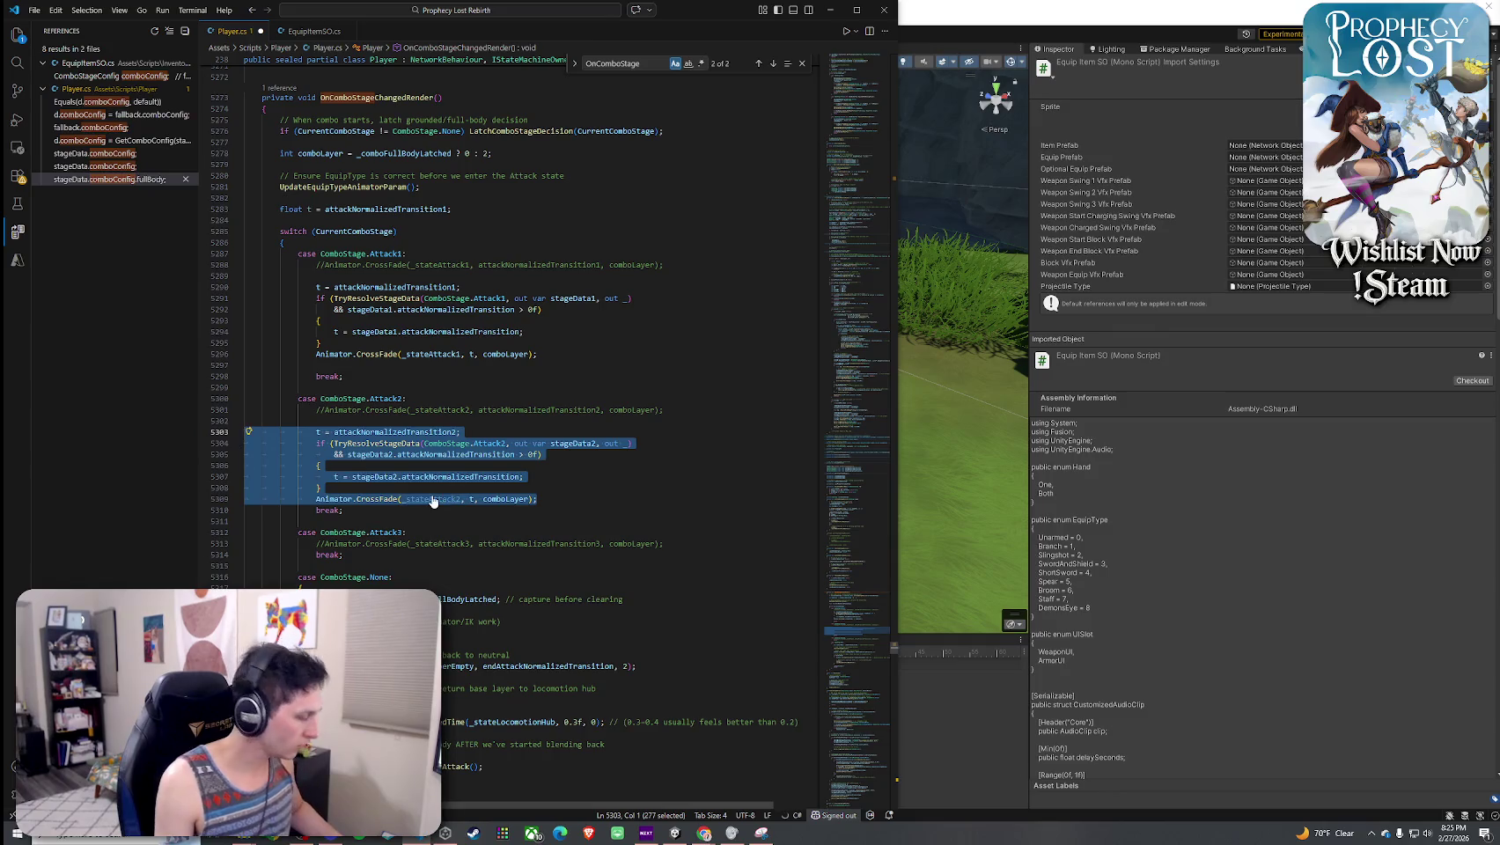
- Paste the copied Attack2 lookup block into the Attack3 case and fix its indentation
scroll(466, 566, down, 2)
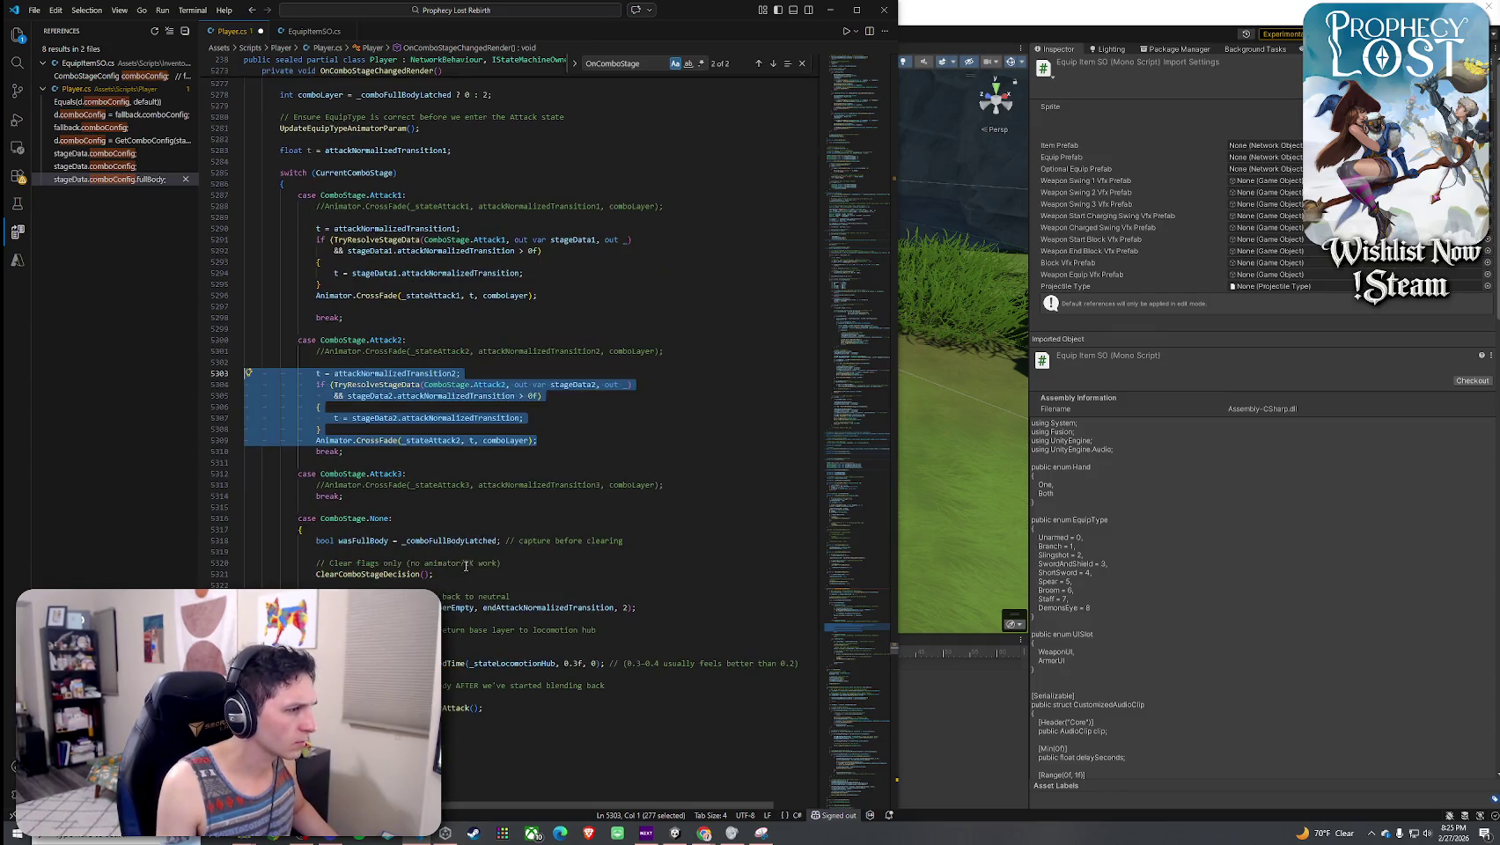
click(666, 484)
key(Return)
key(Return)
key(ctrl+v)
click(471, 508)
key(shift+Tab)
key(shift+Tab)
key(shift+Tab)
- Switch the pasted block to attackNormalizedTransition3, stageData3 and _stateAttack3 using Copilot's suggestions
drag(452, 508, 456, 508)
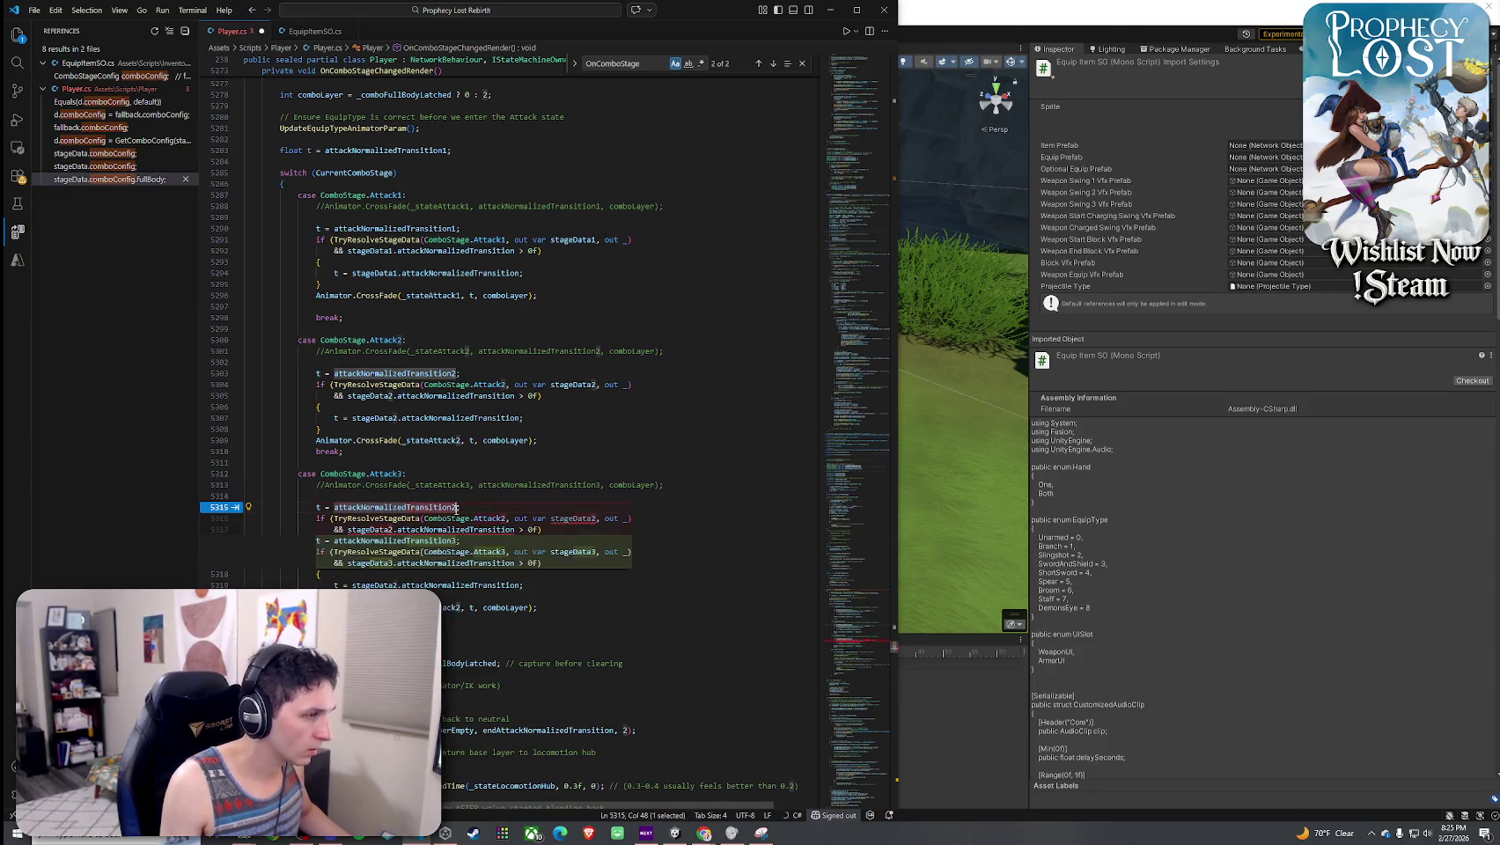
text(3)
key(Up)
key(Tab)
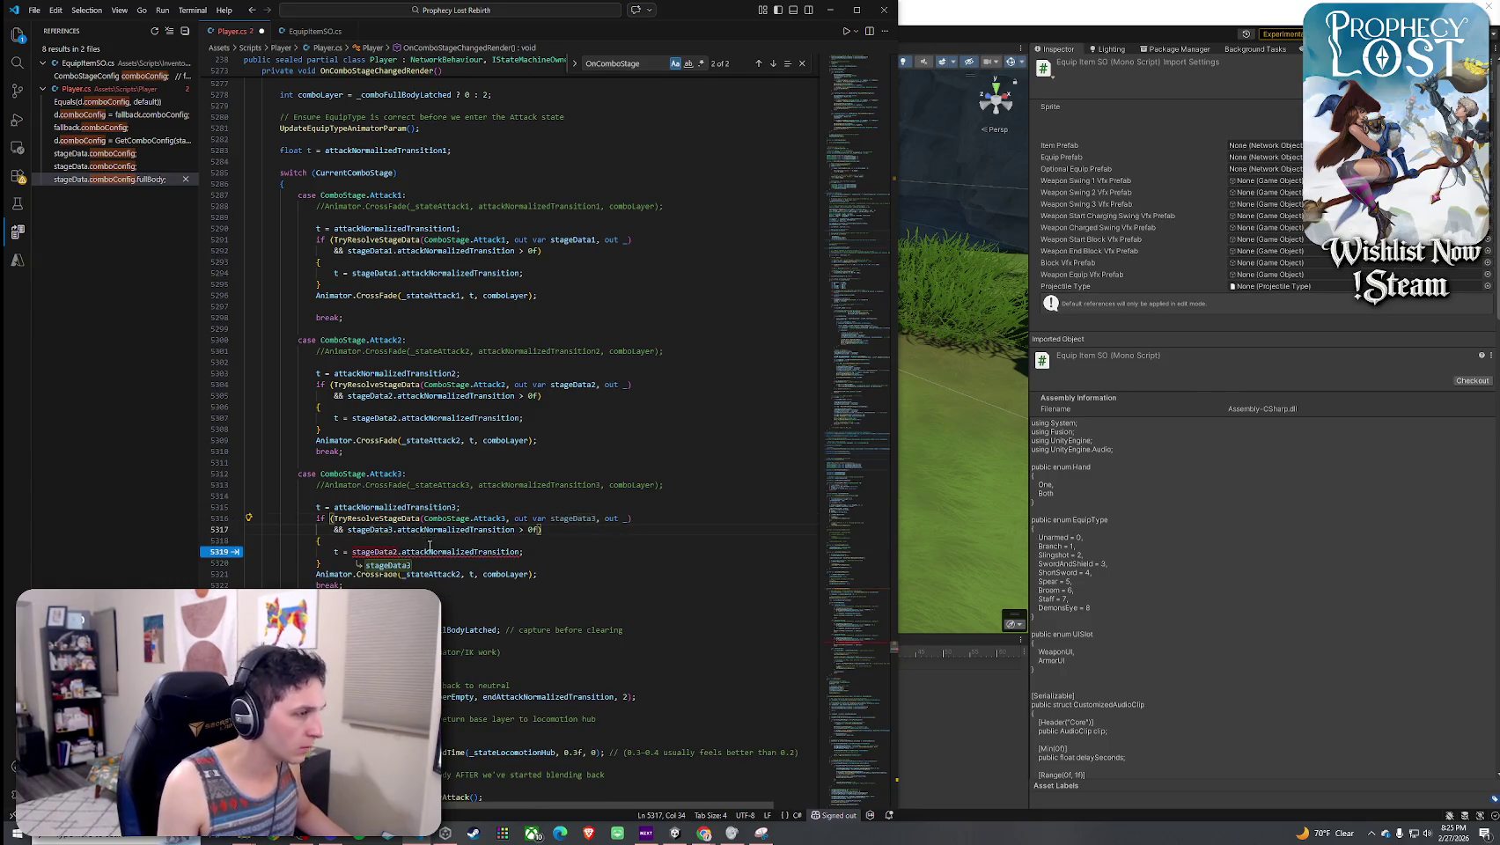
key(Tab)
key(Tab)
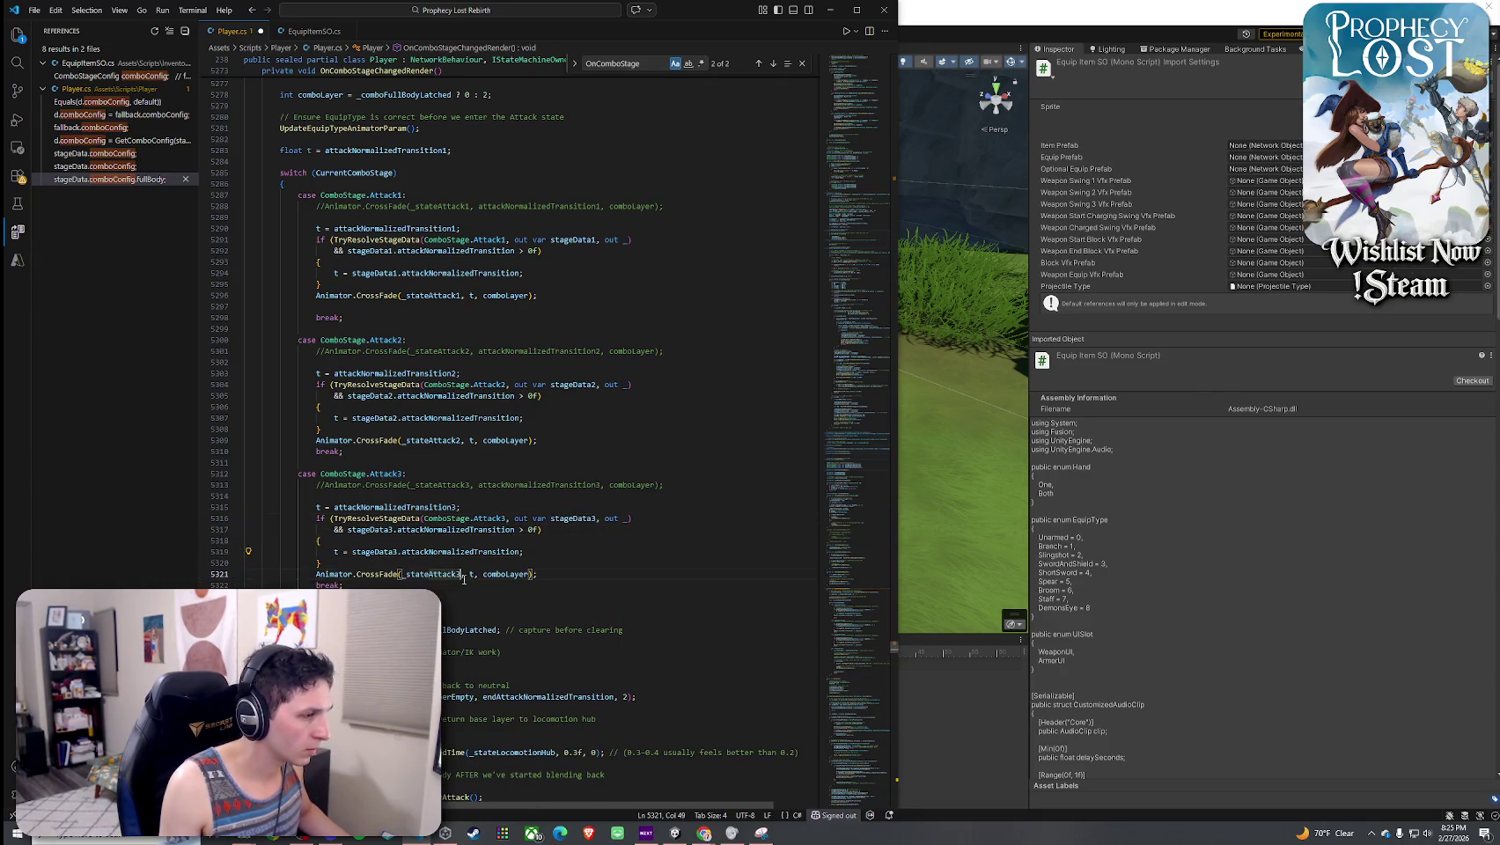
- Review the stageData3, stageData2 and stageData1 usages across the three attack cases
click(535, 574)
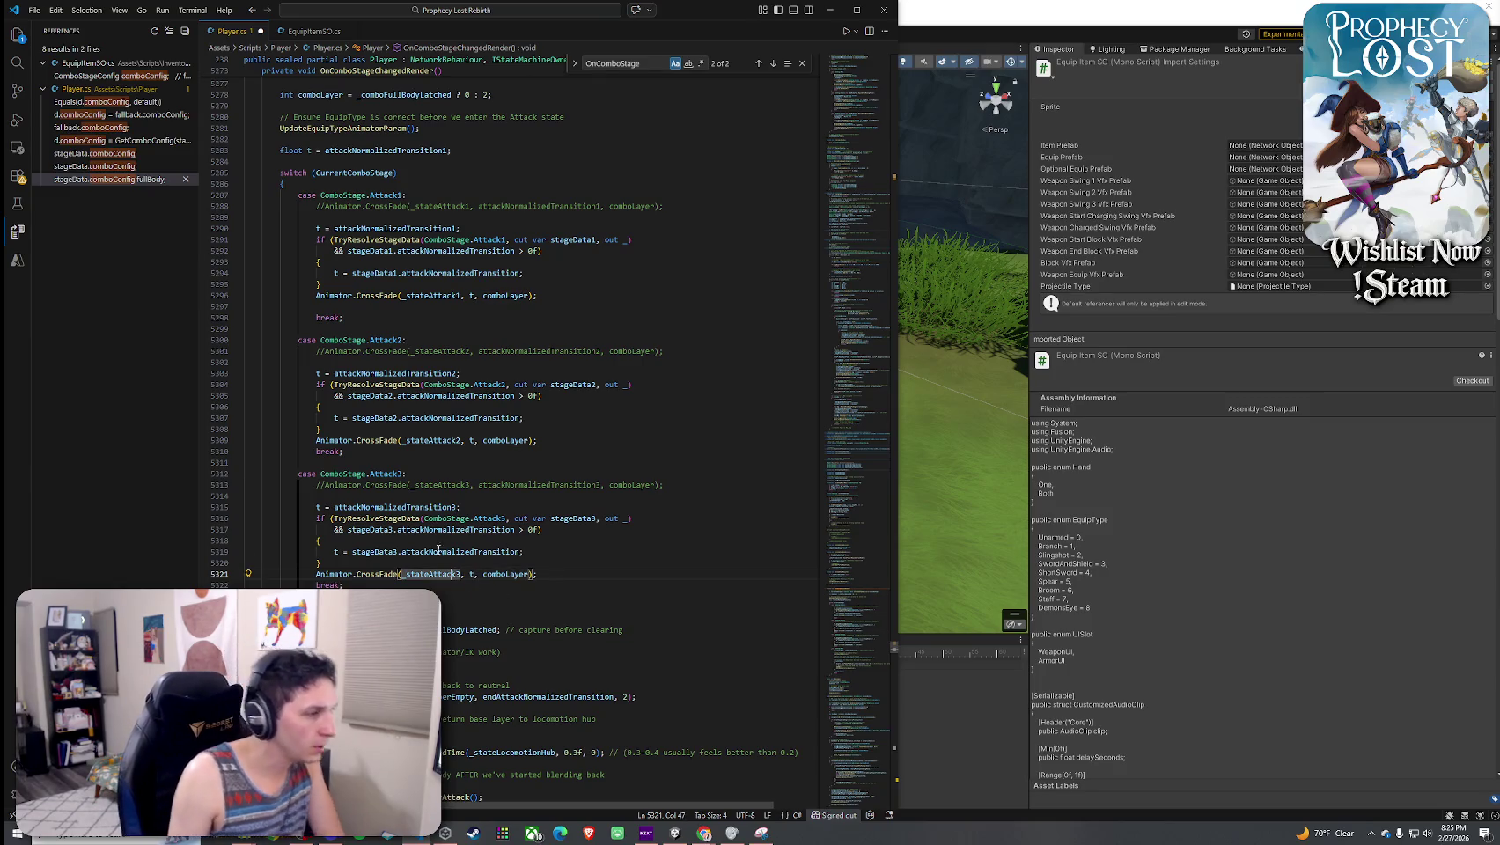
click(378, 552)
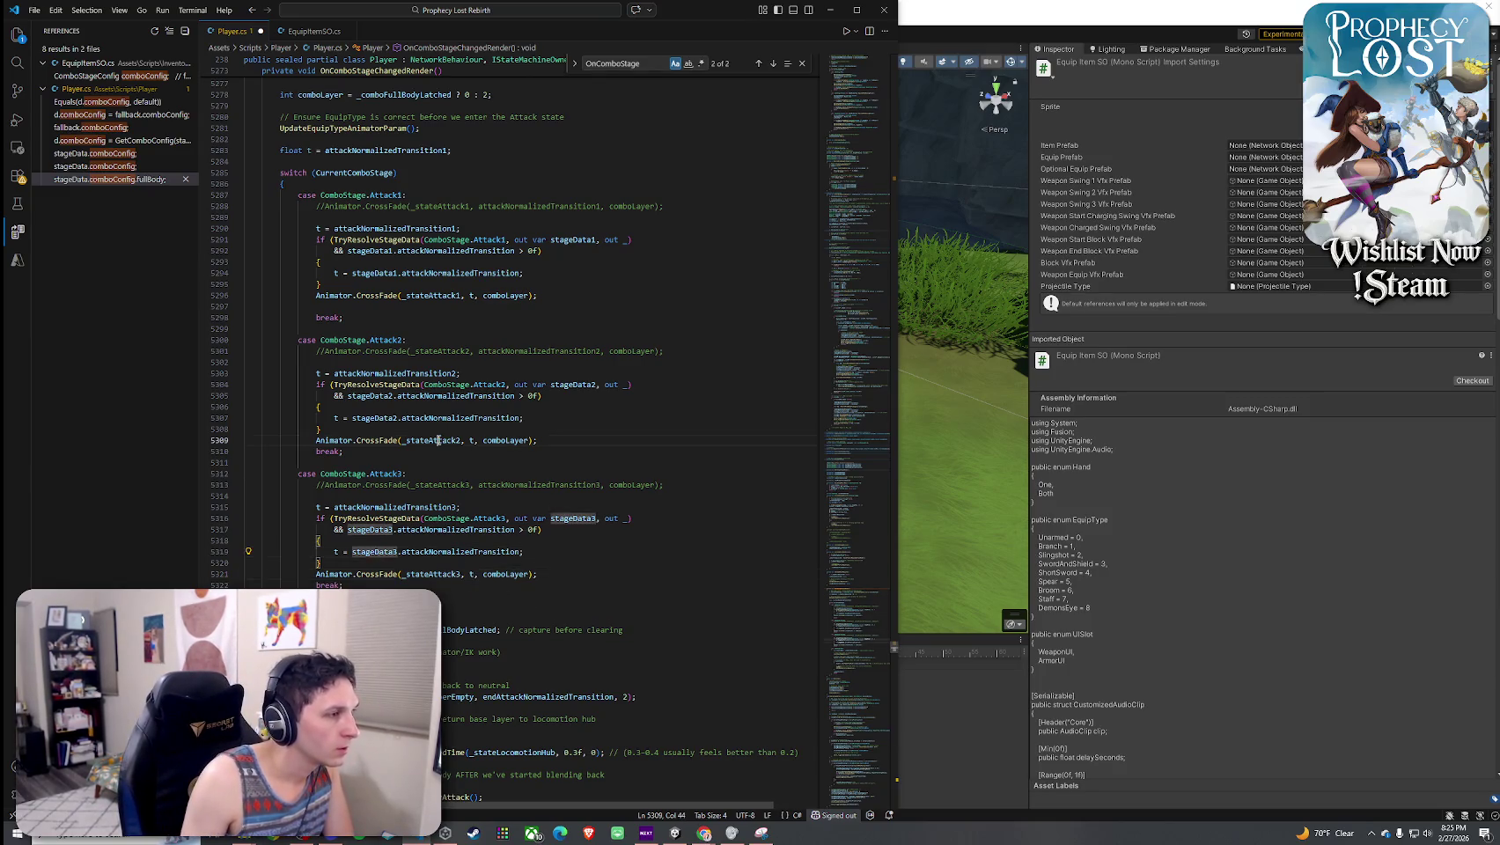
click(374, 418)
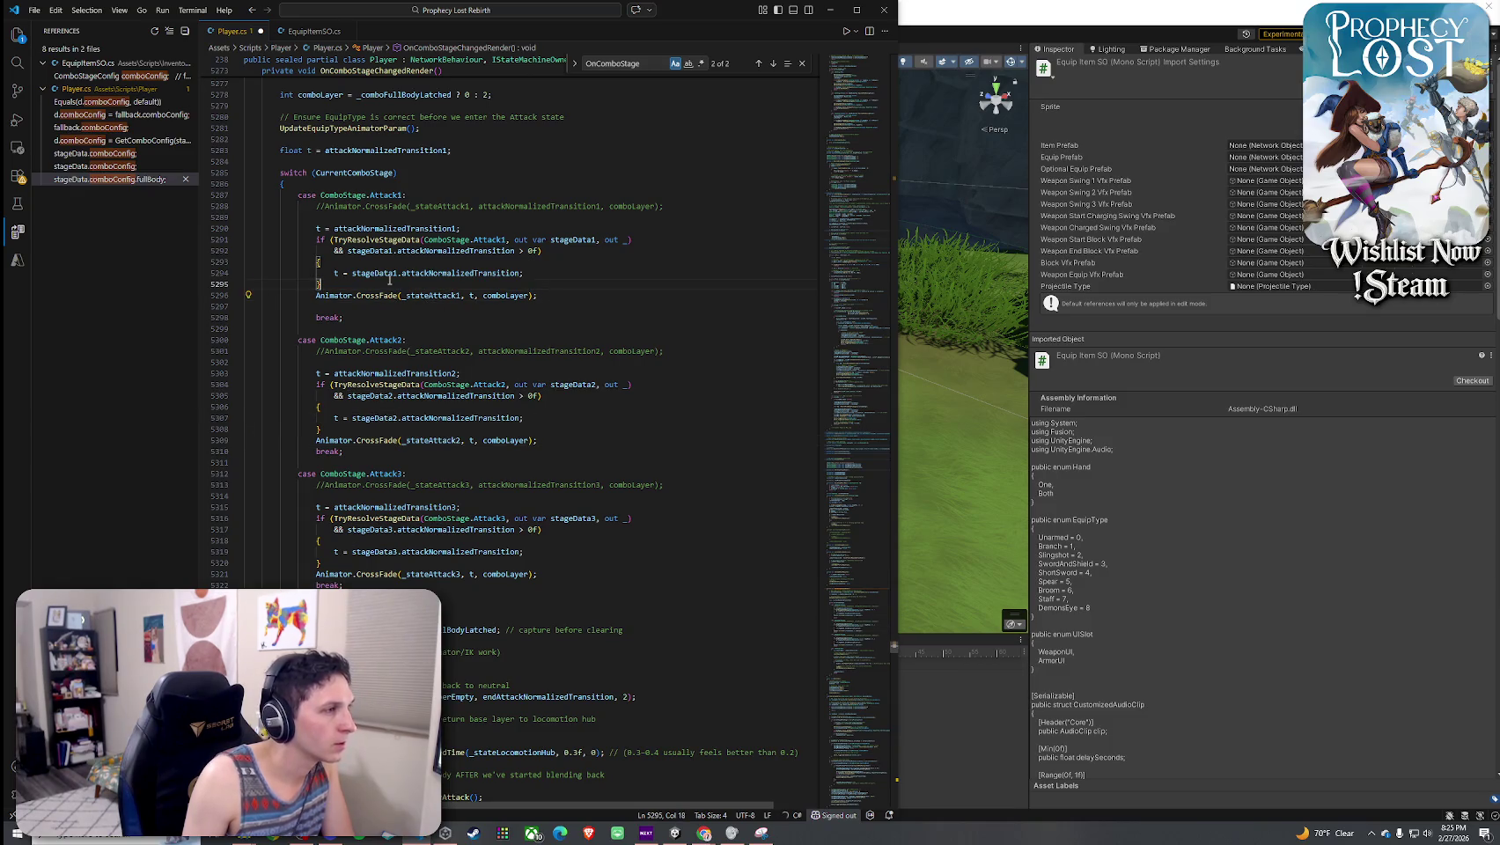
click(387, 273)
click(34, 10)
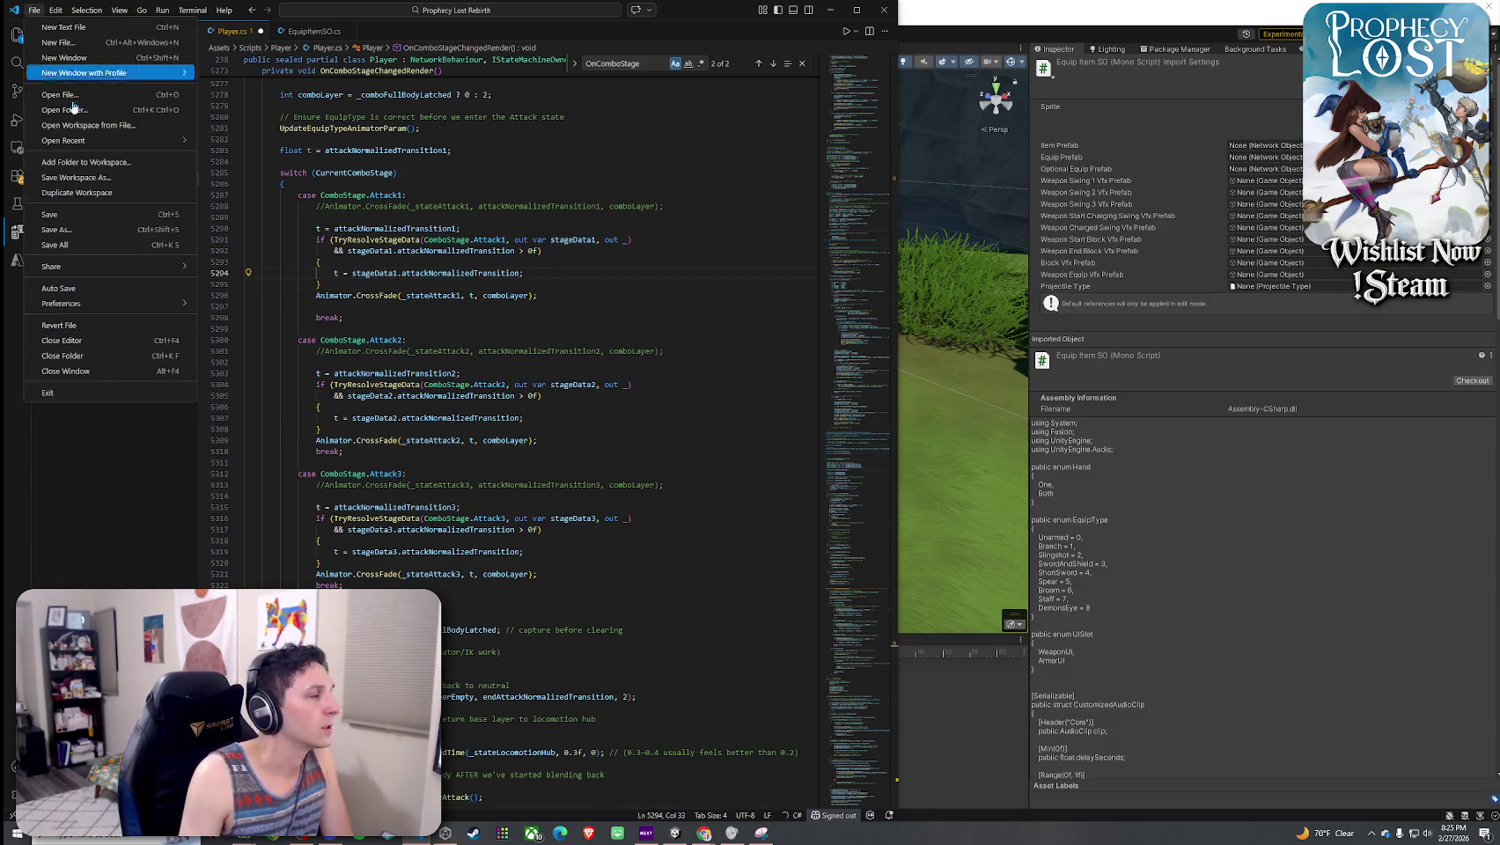
- Save Player.cs and view the attackNormalizedTransition1 field declaration, then return
click(92, 228)
click(408, 240)
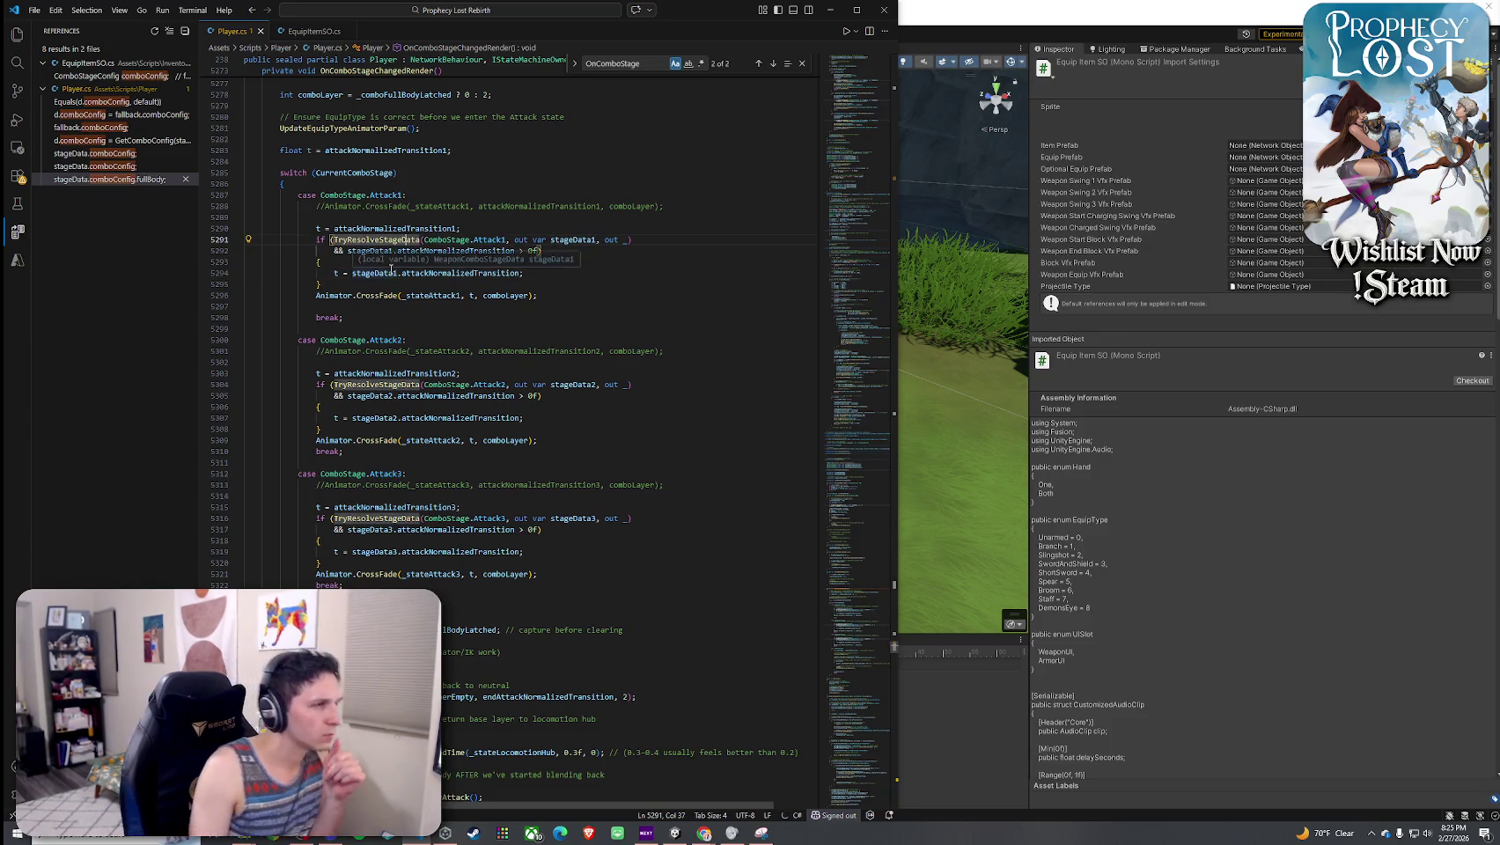
ctrl+click(423, 228)
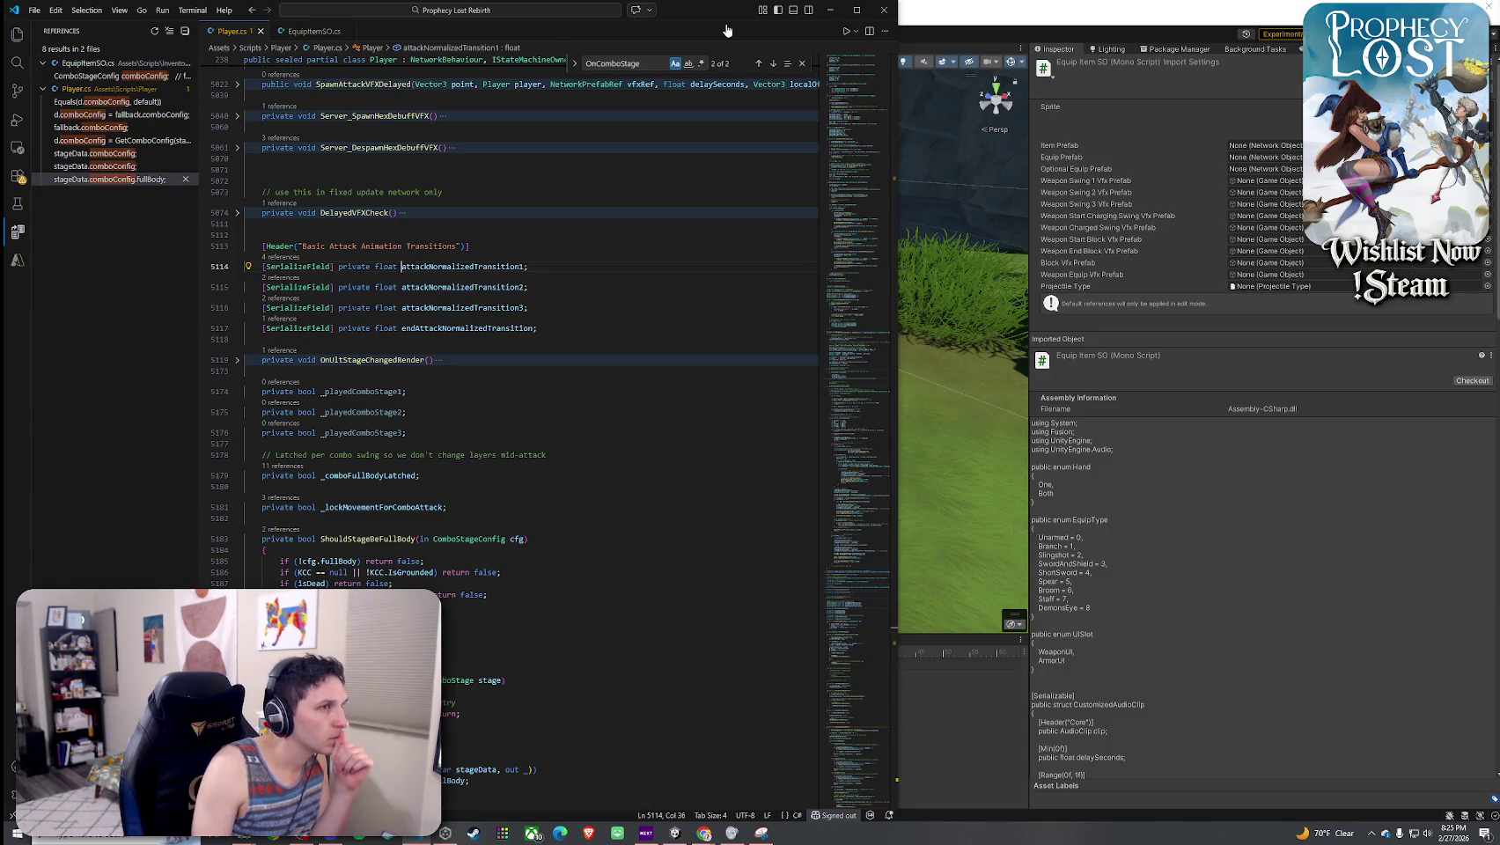
click(251, 12)
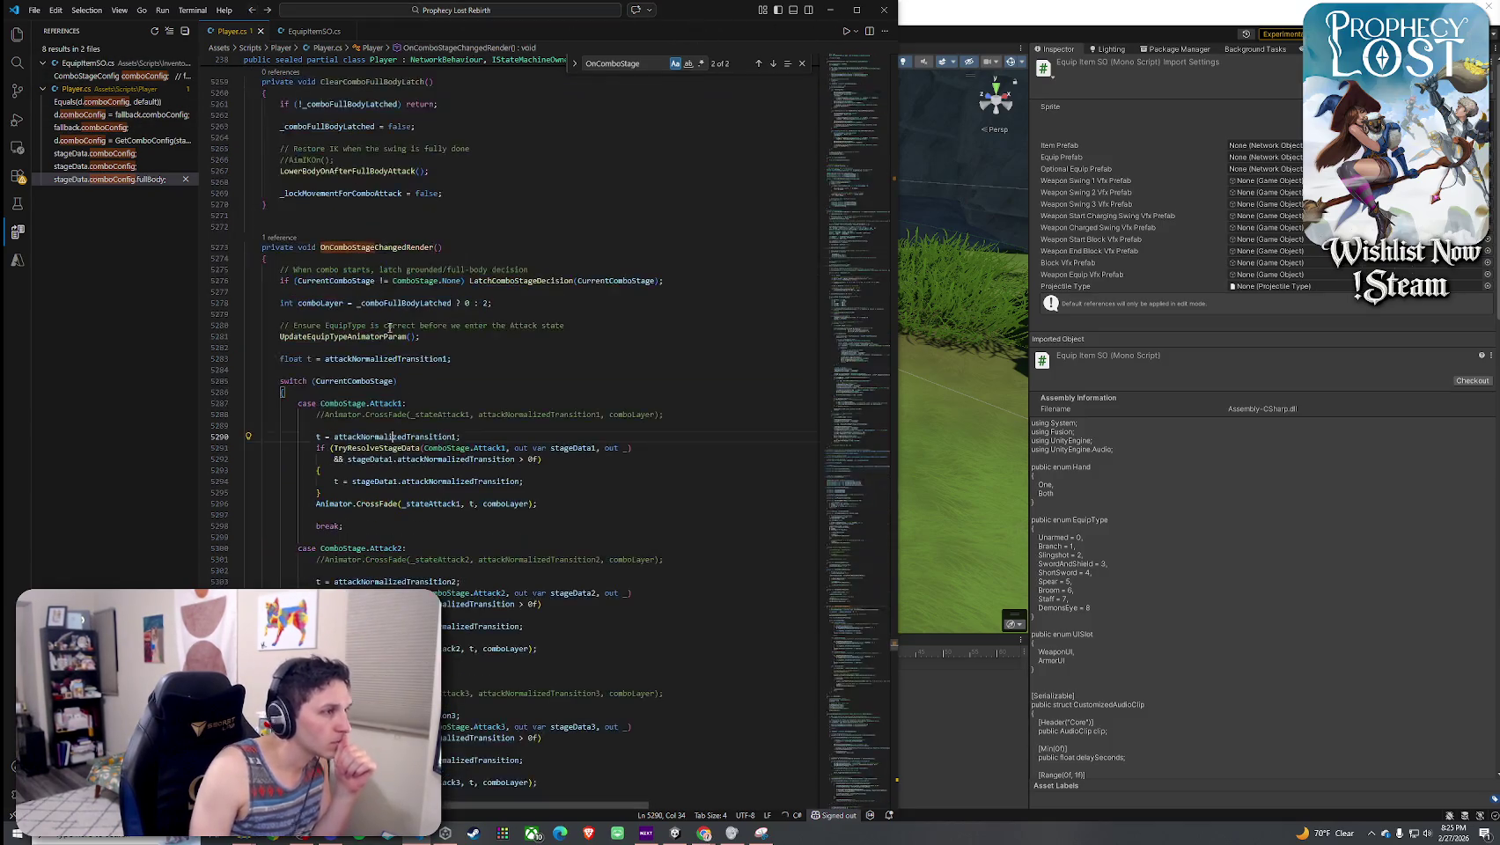
- Go to the TryResolveStageData definition, then switch back to Unity to recompile
right_click(383, 449)
click(413, 93)
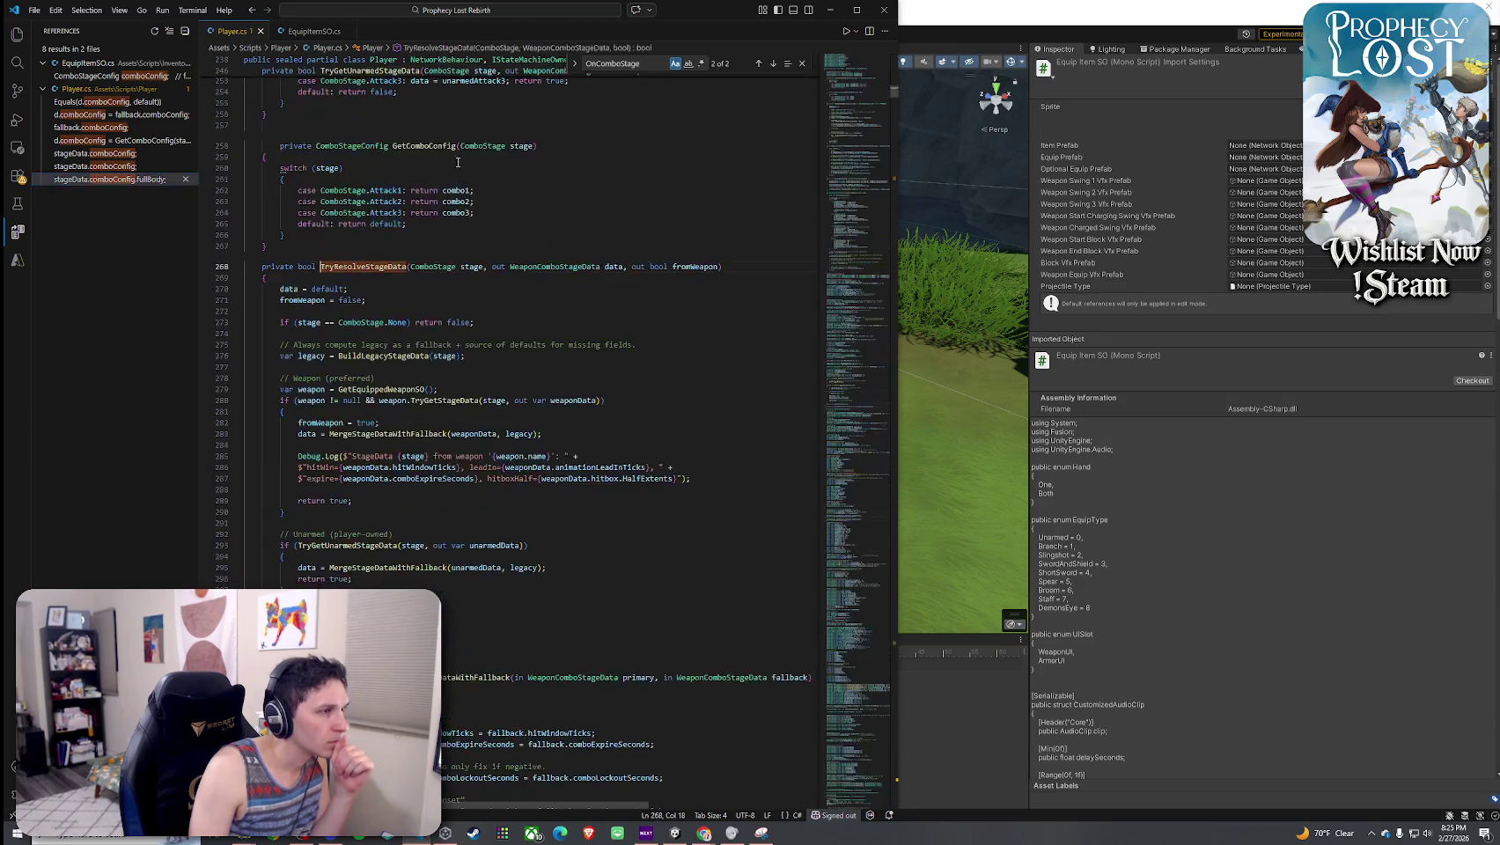
mouse_move(453, 406)
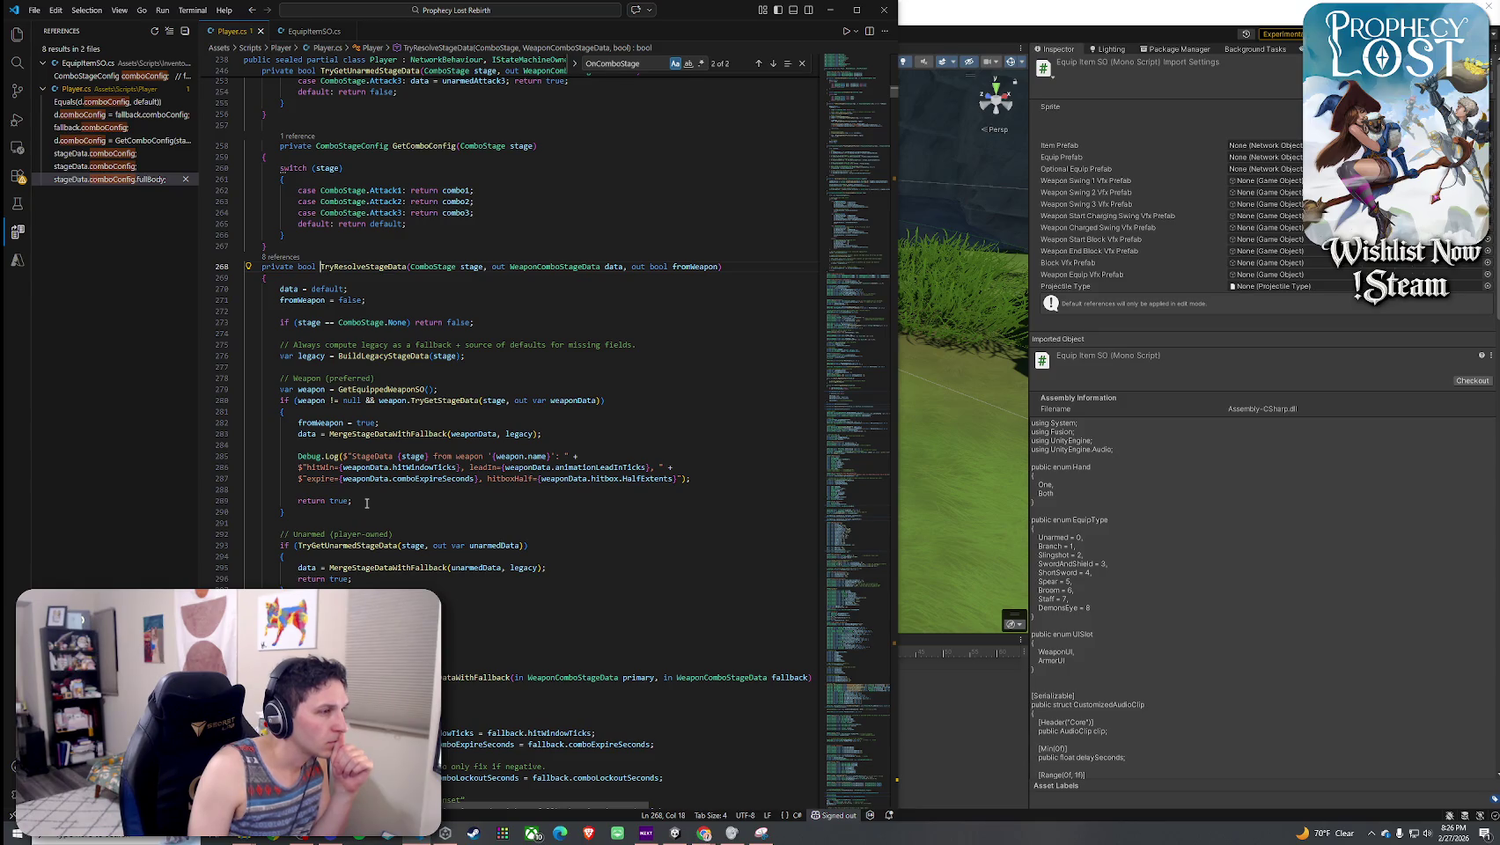
click(443, 392)
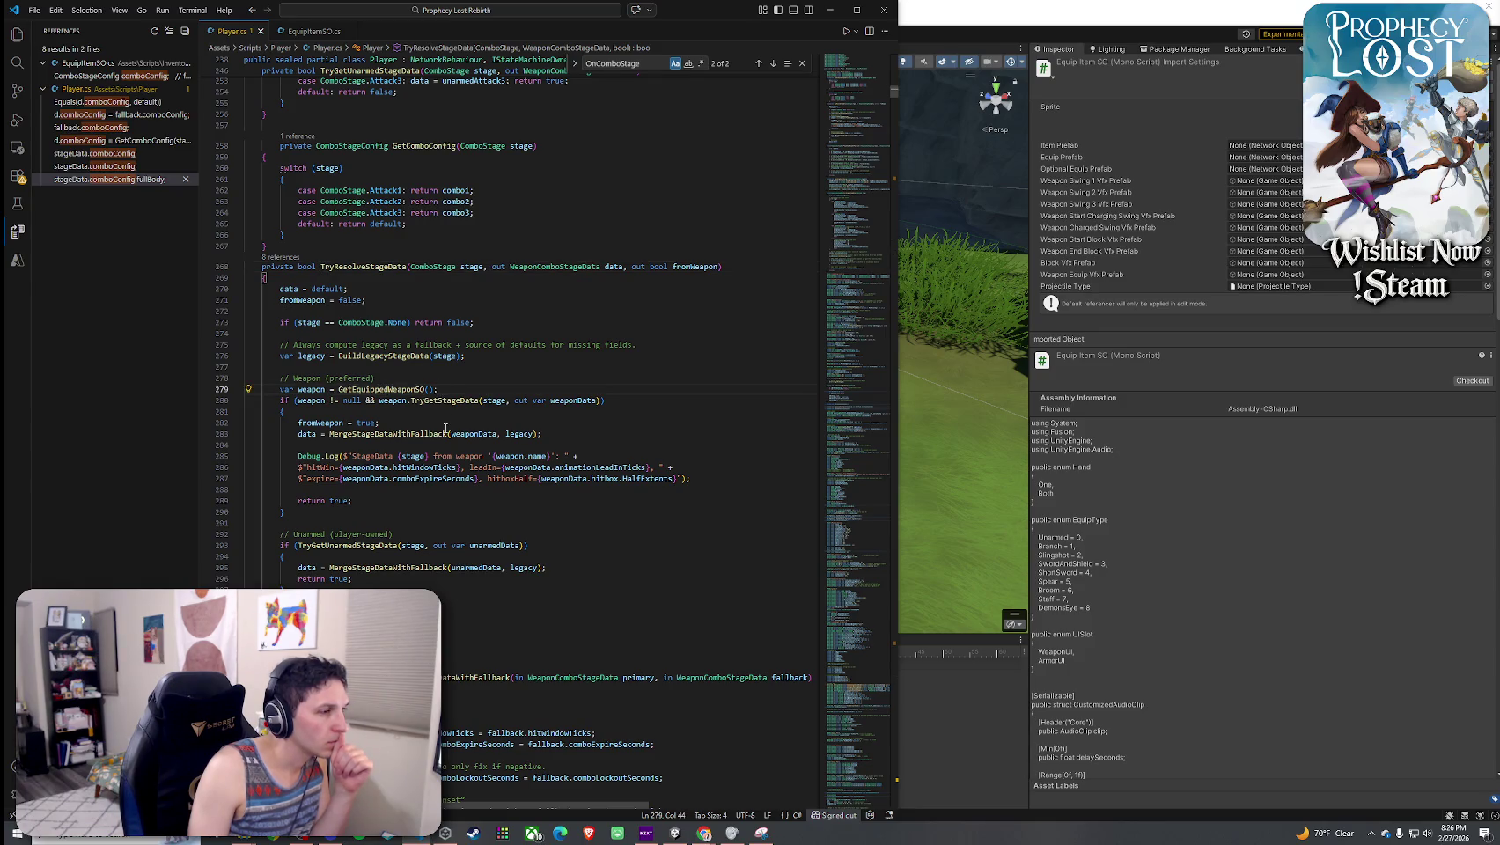
click(34, 10)
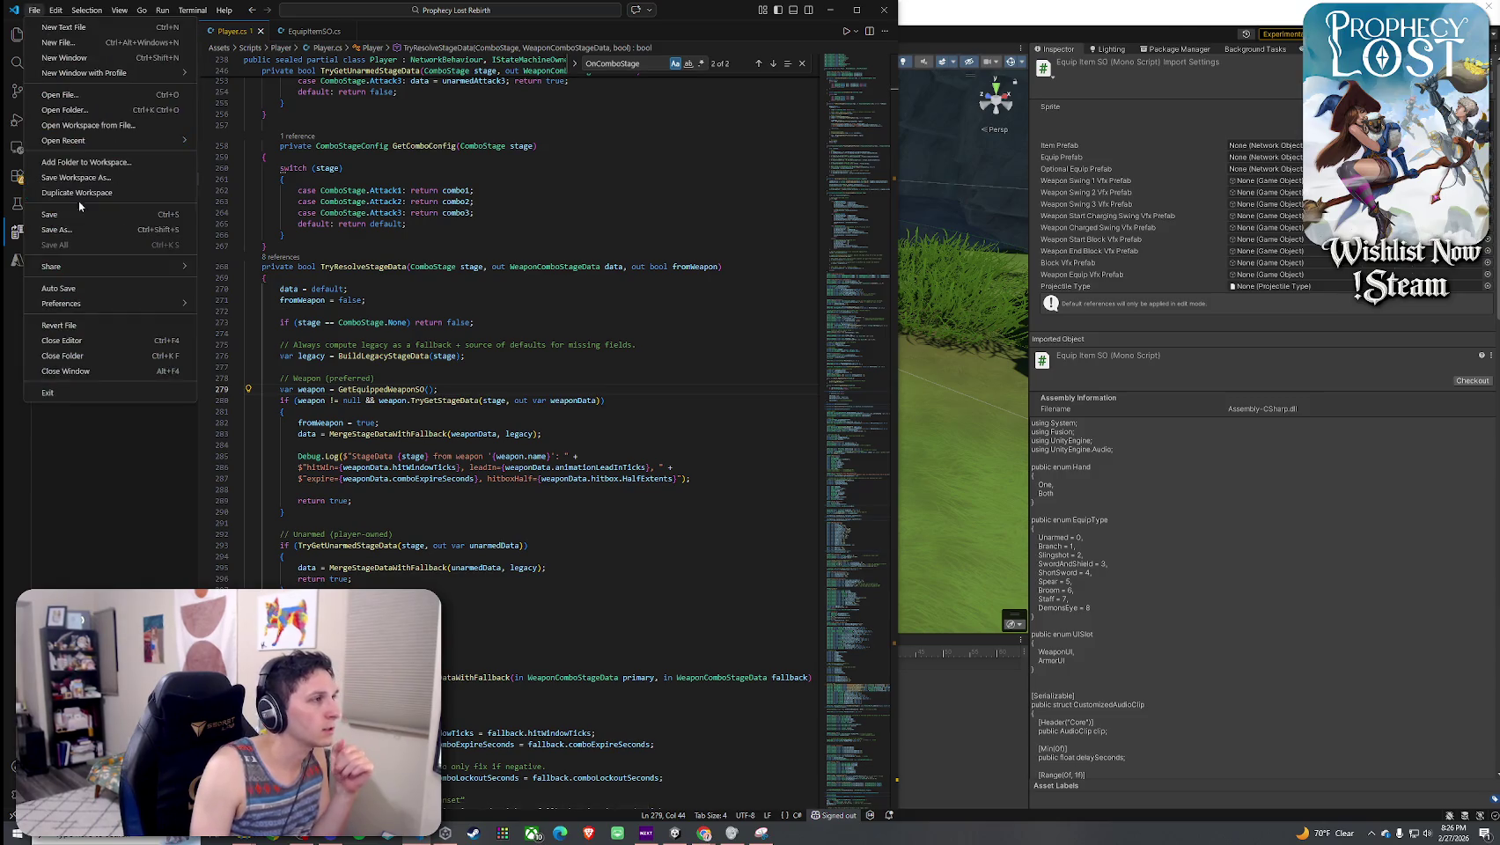
key(Escape)
click(917, 396)
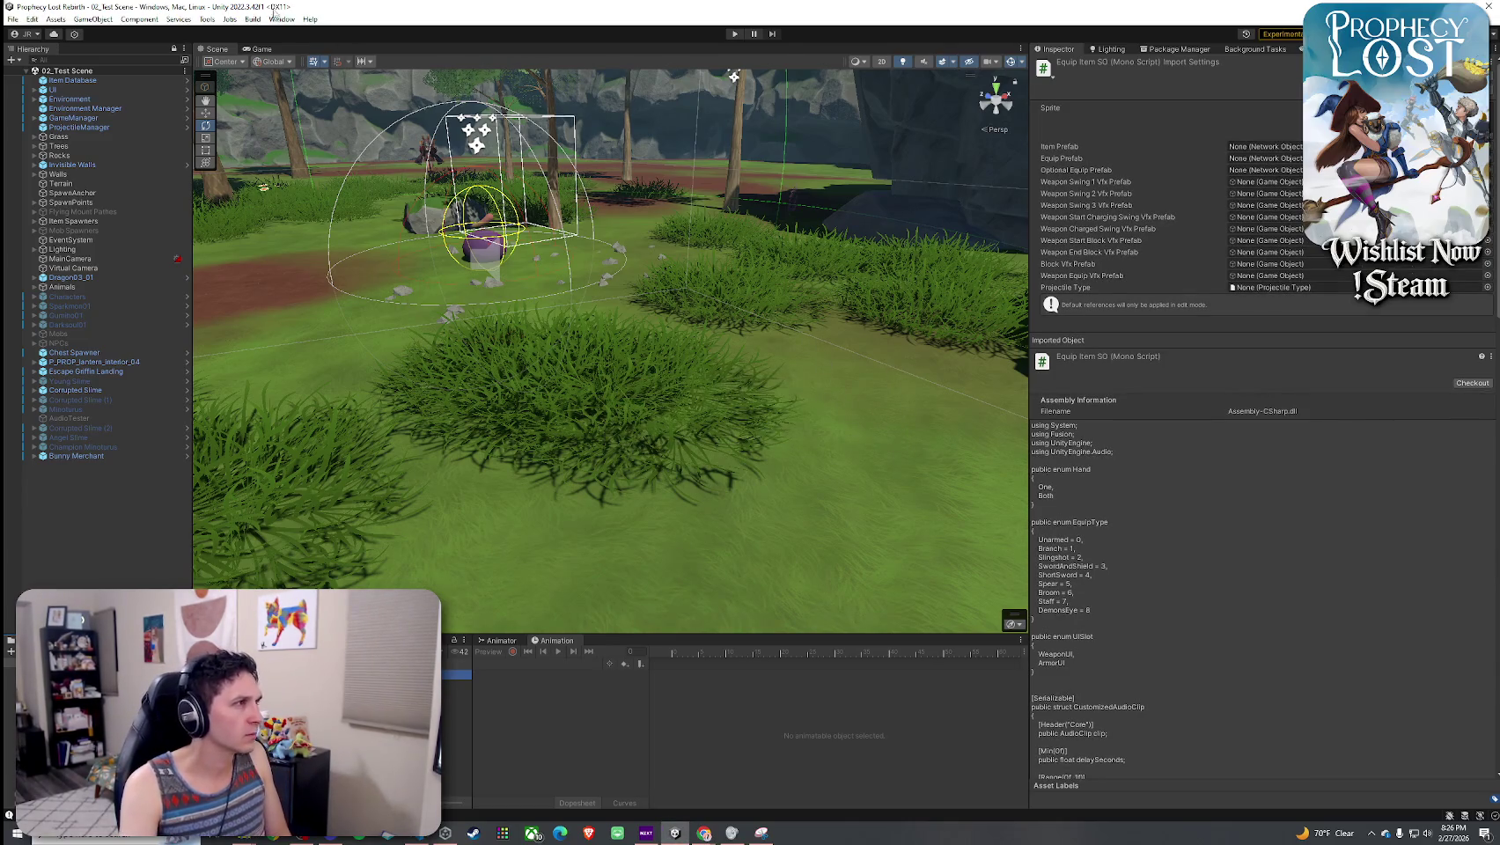
click(12, 18)
click(190, 11)
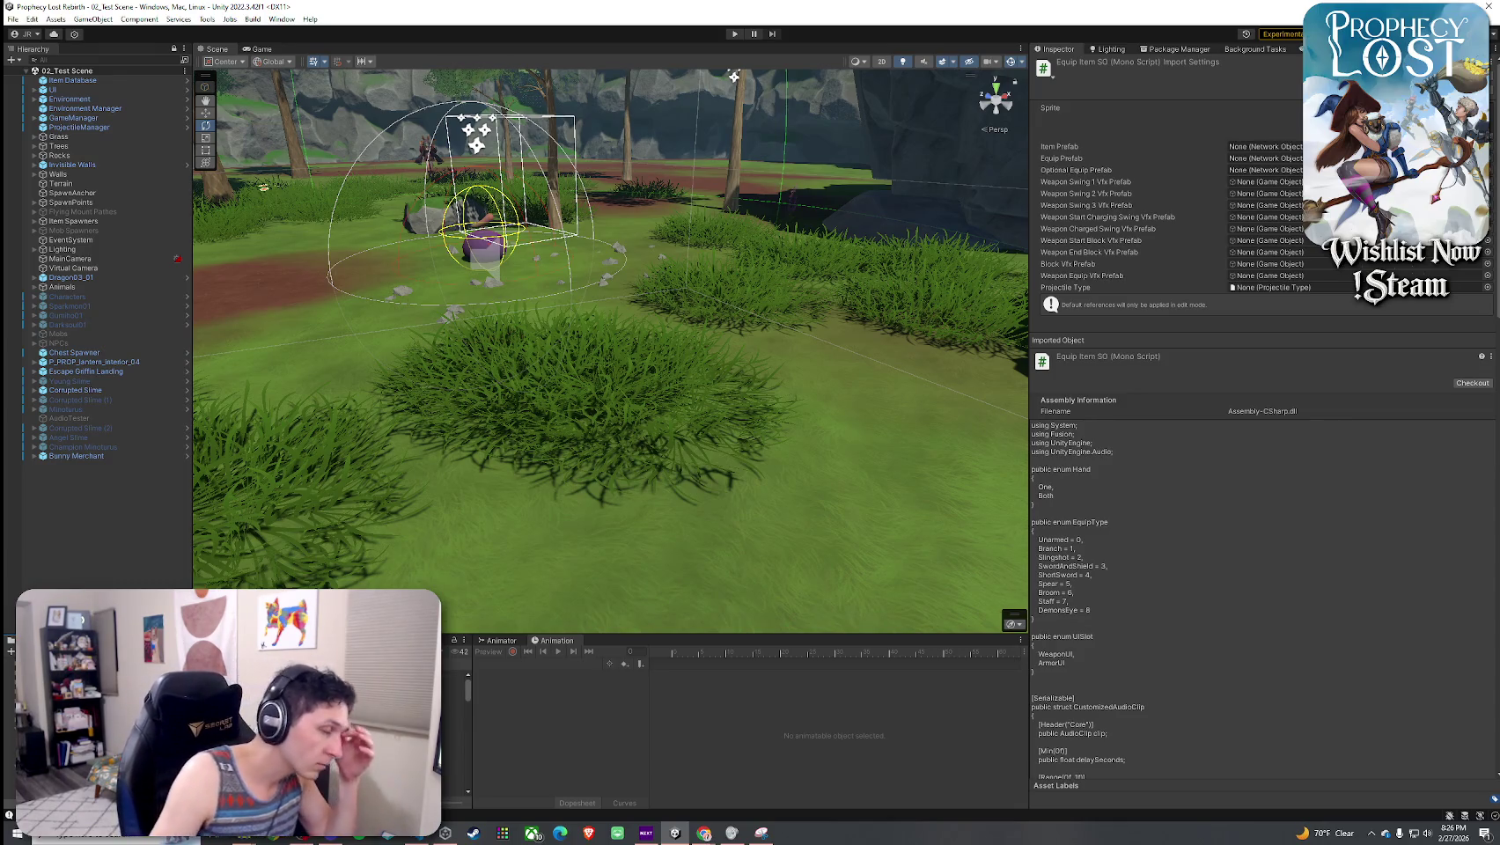
- Play the game, equip the spear from the inventory, combo-attack the purple enemy, then stop
key(ctrl+p)
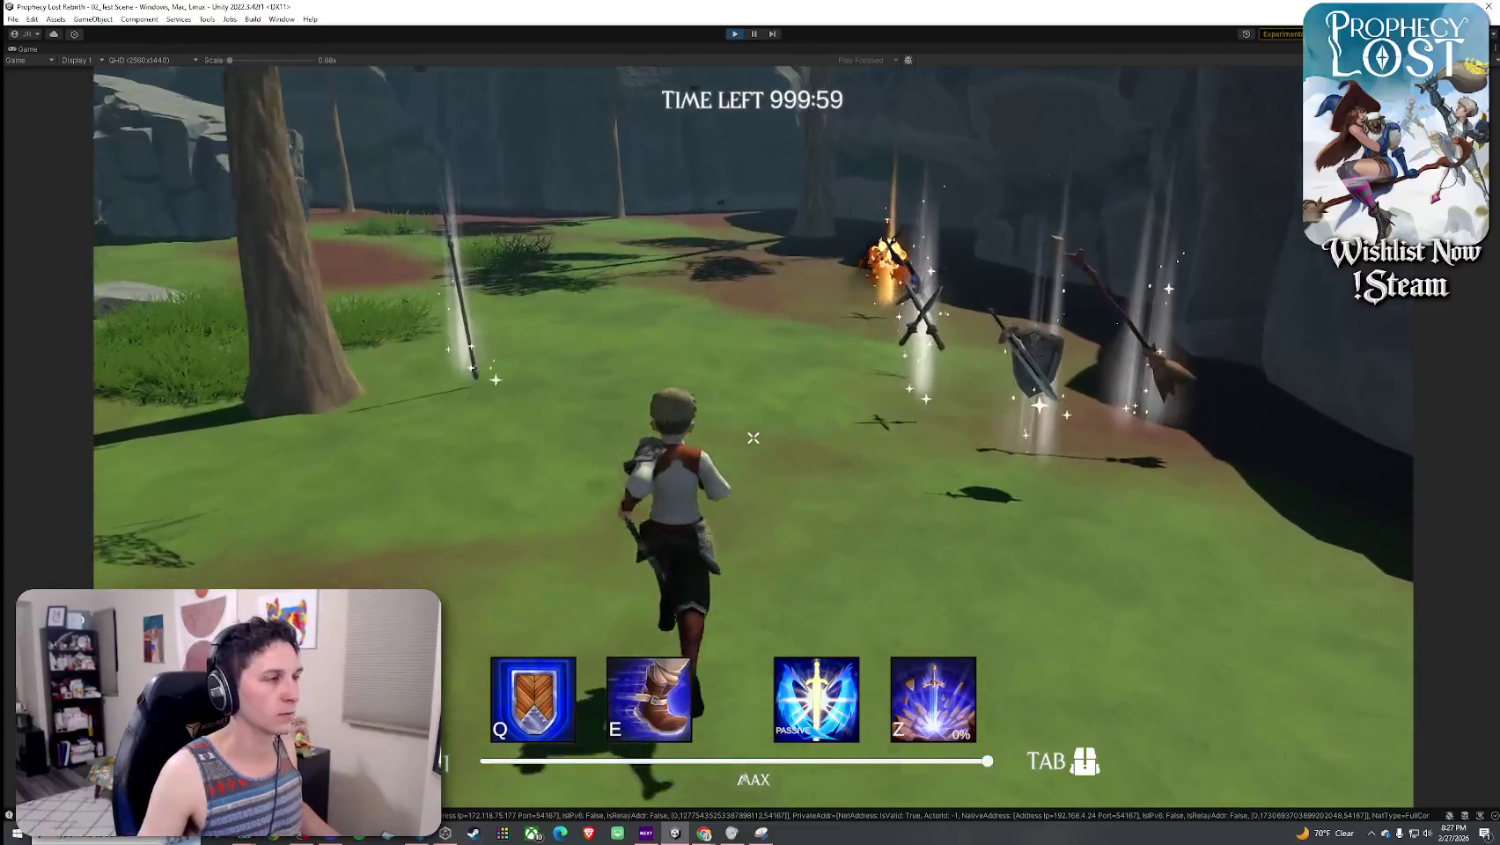
key(Tab)
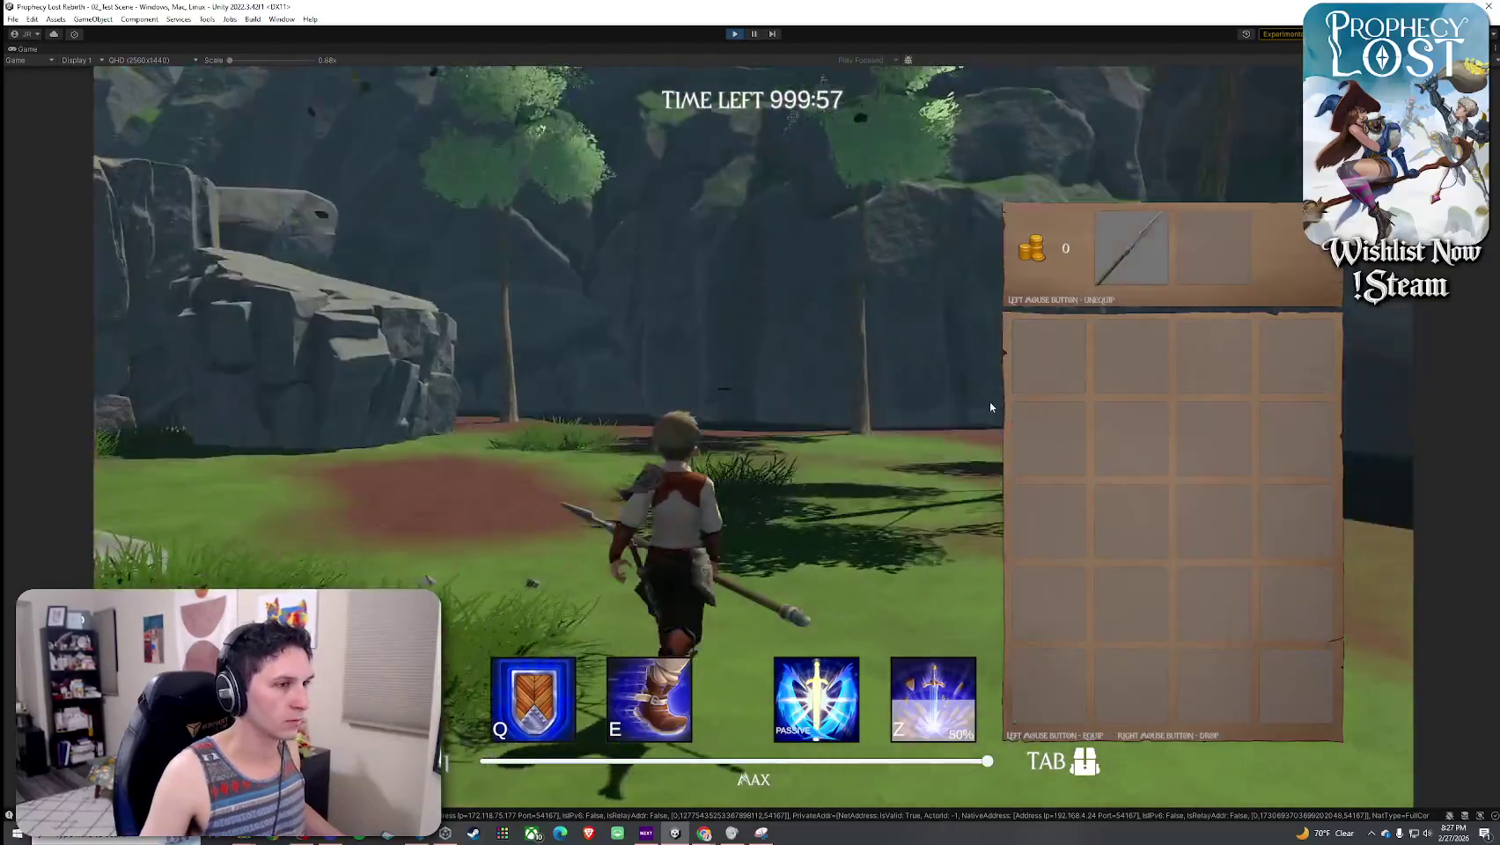
key(Tab)
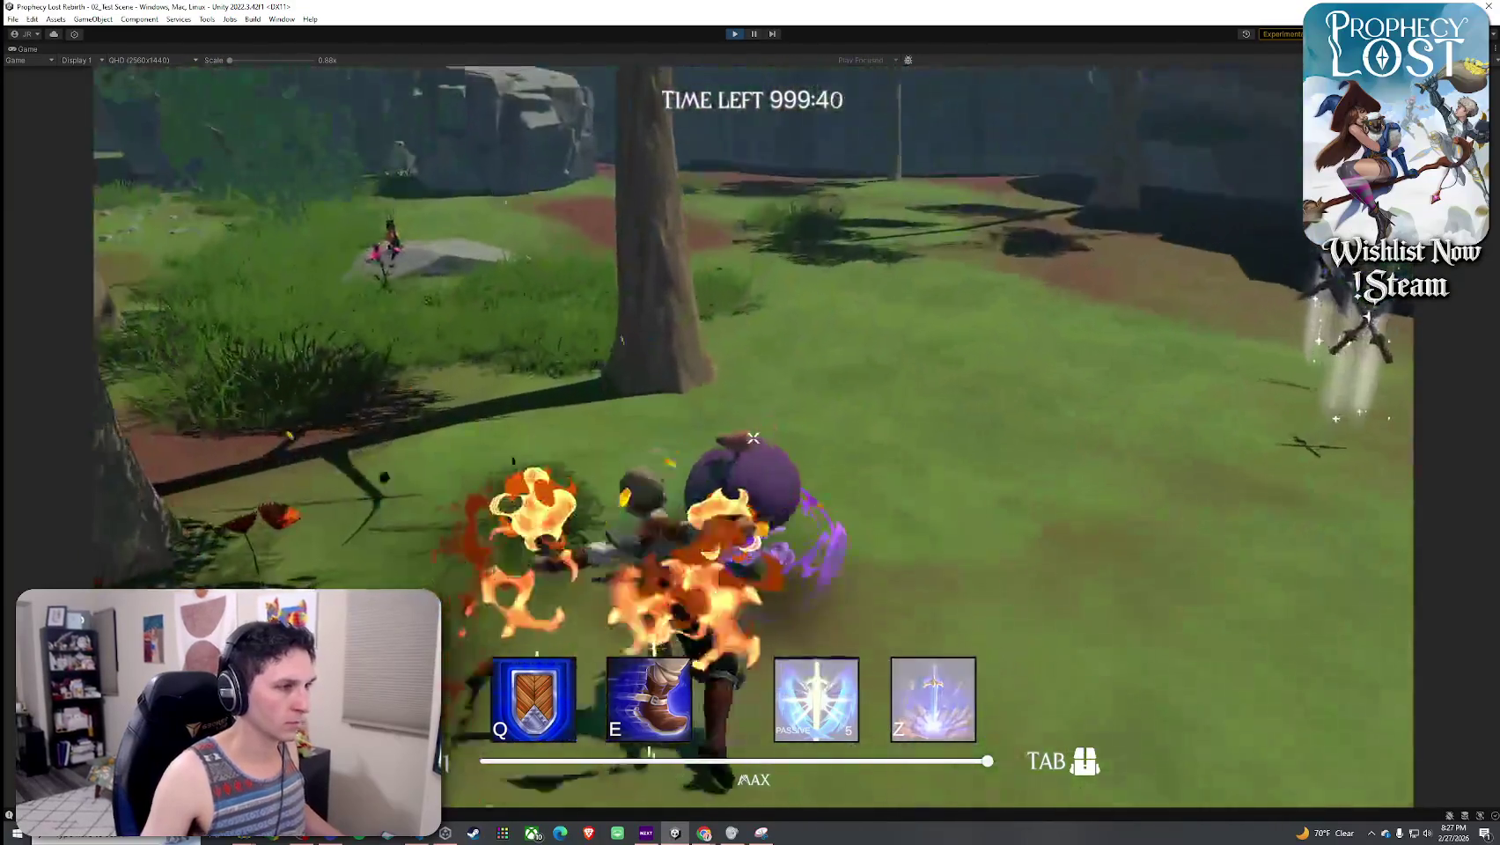
click(753, 438)
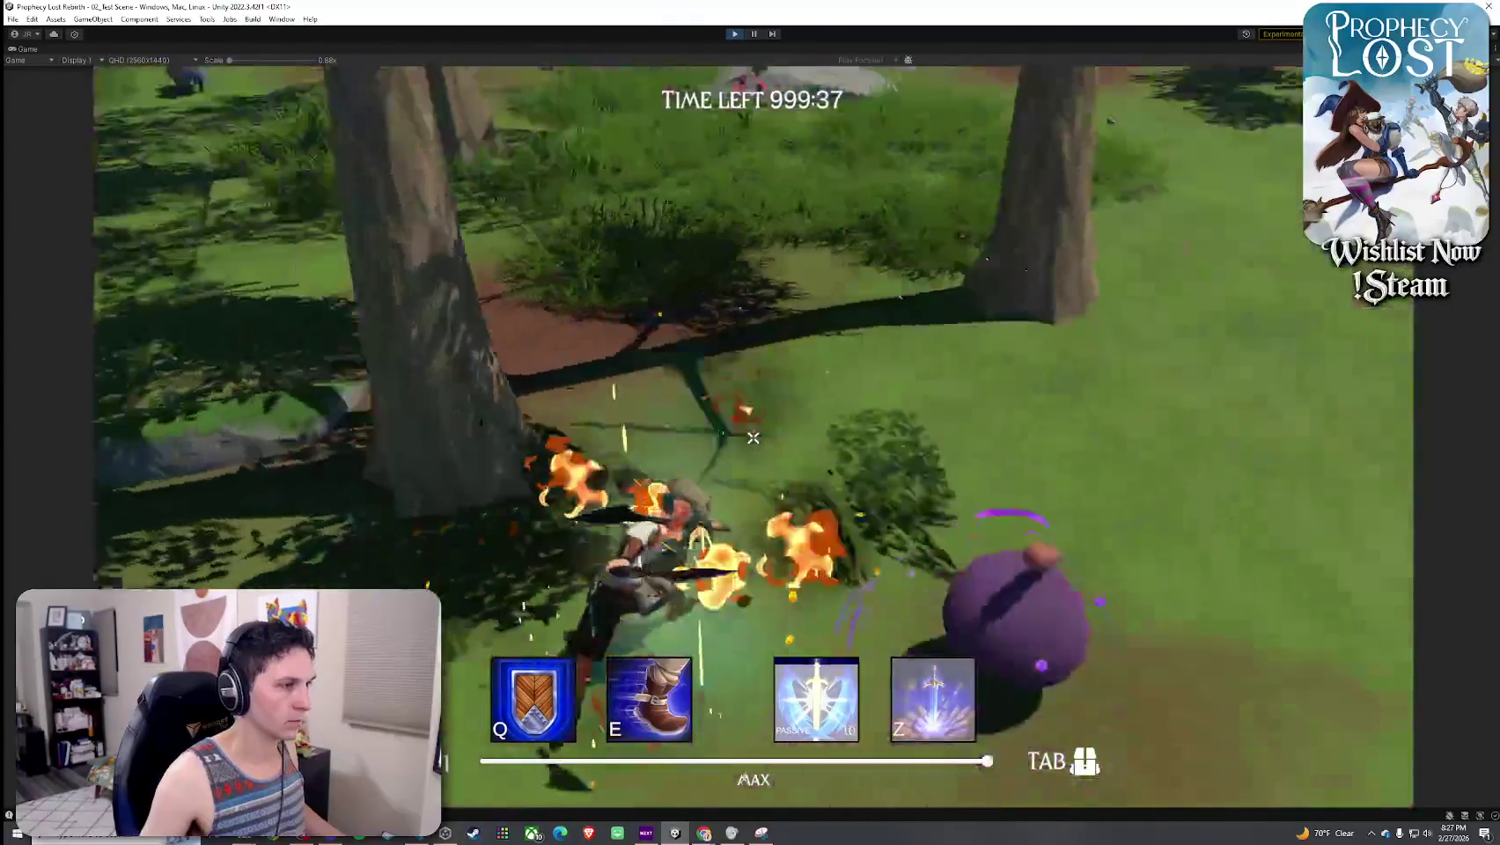
key(Tab)
key(Tab)
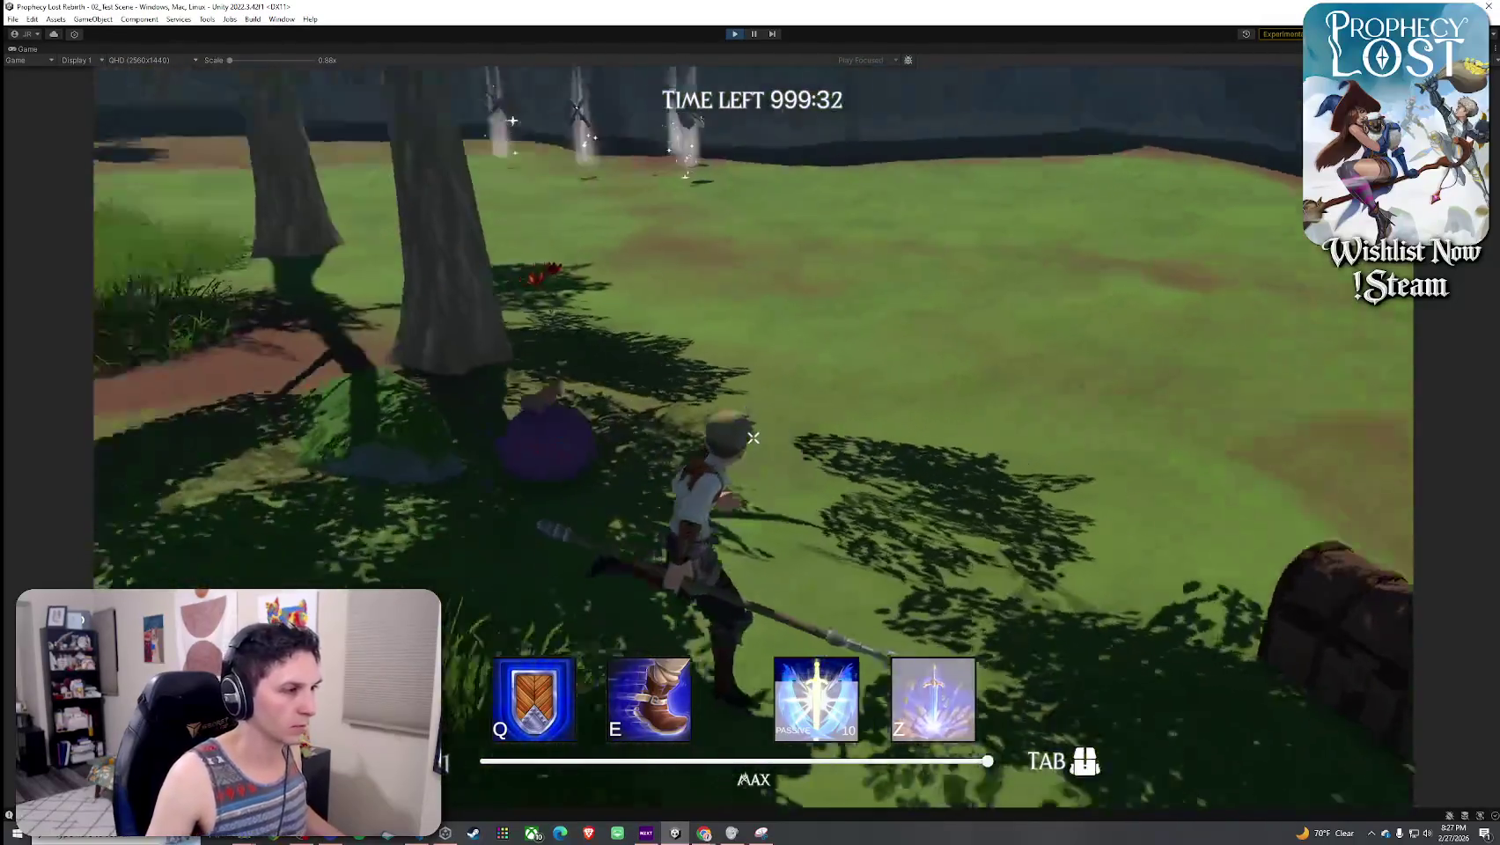
click(752, 437)
click(752, 437)
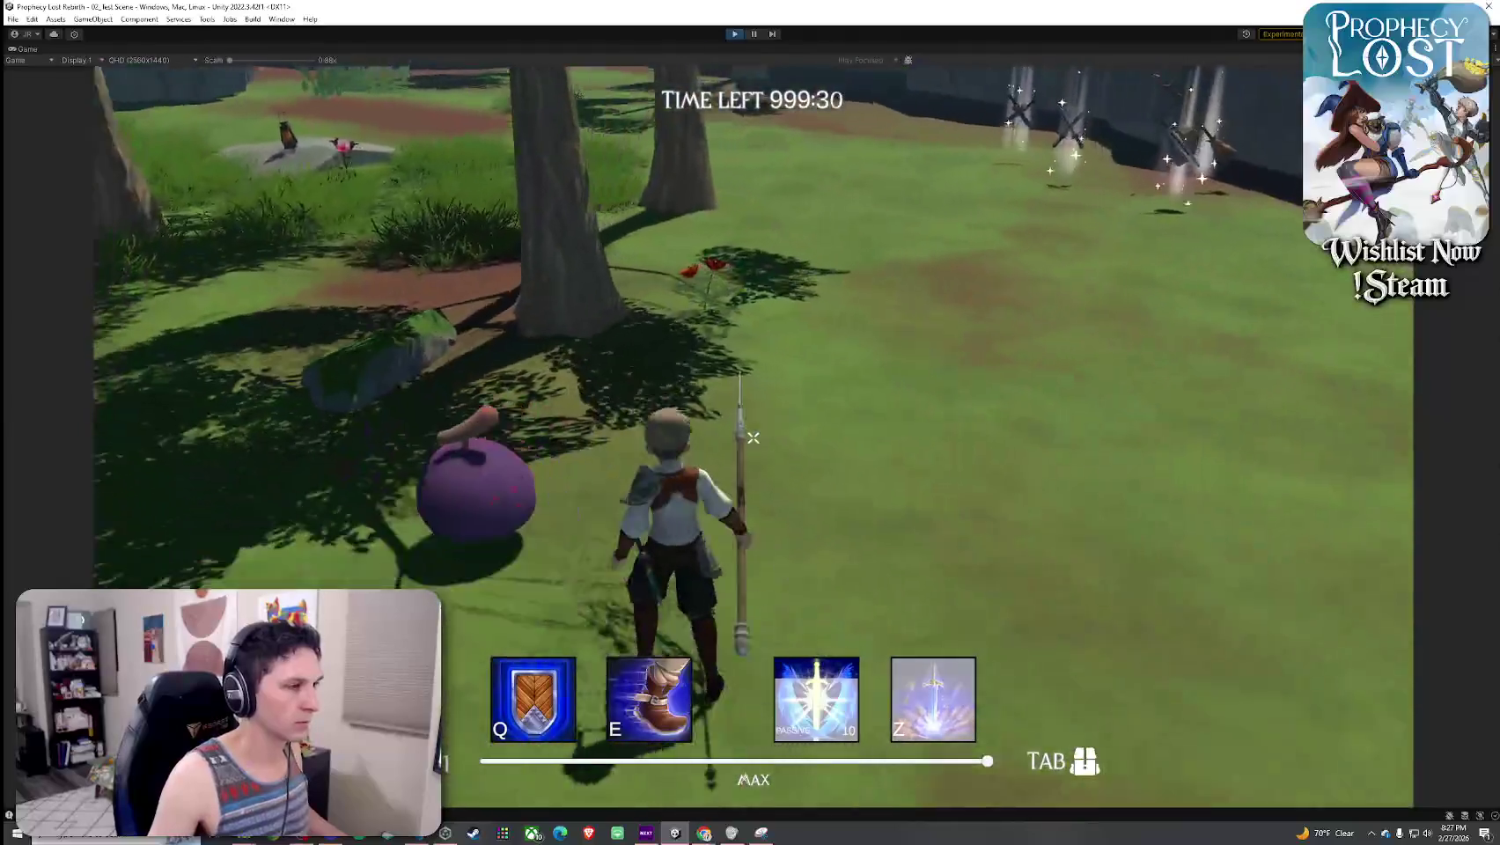
click(753, 437)
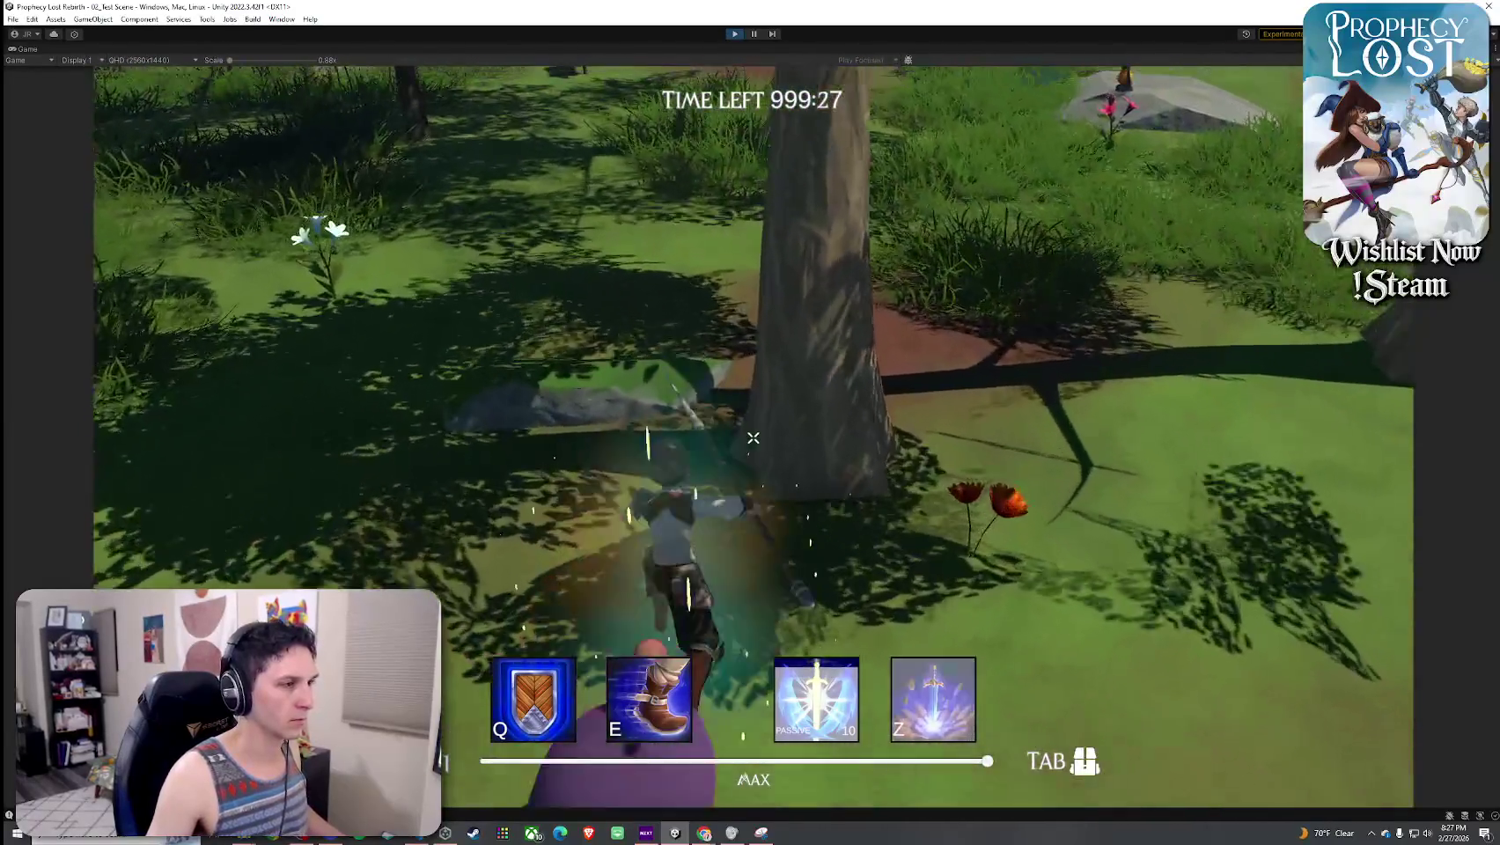
click(752, 437)
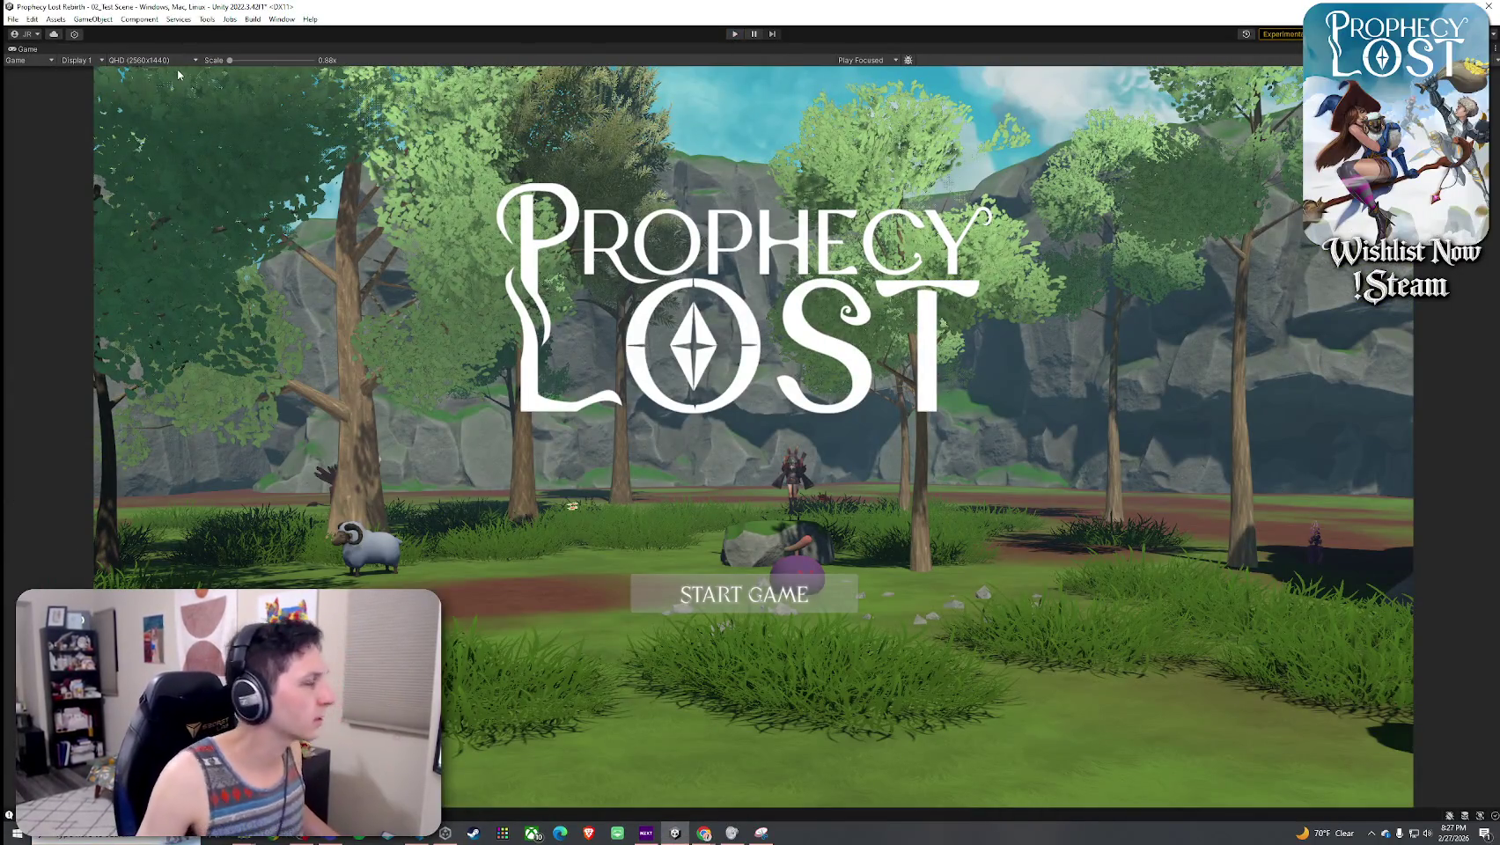
key(ctrl+p)
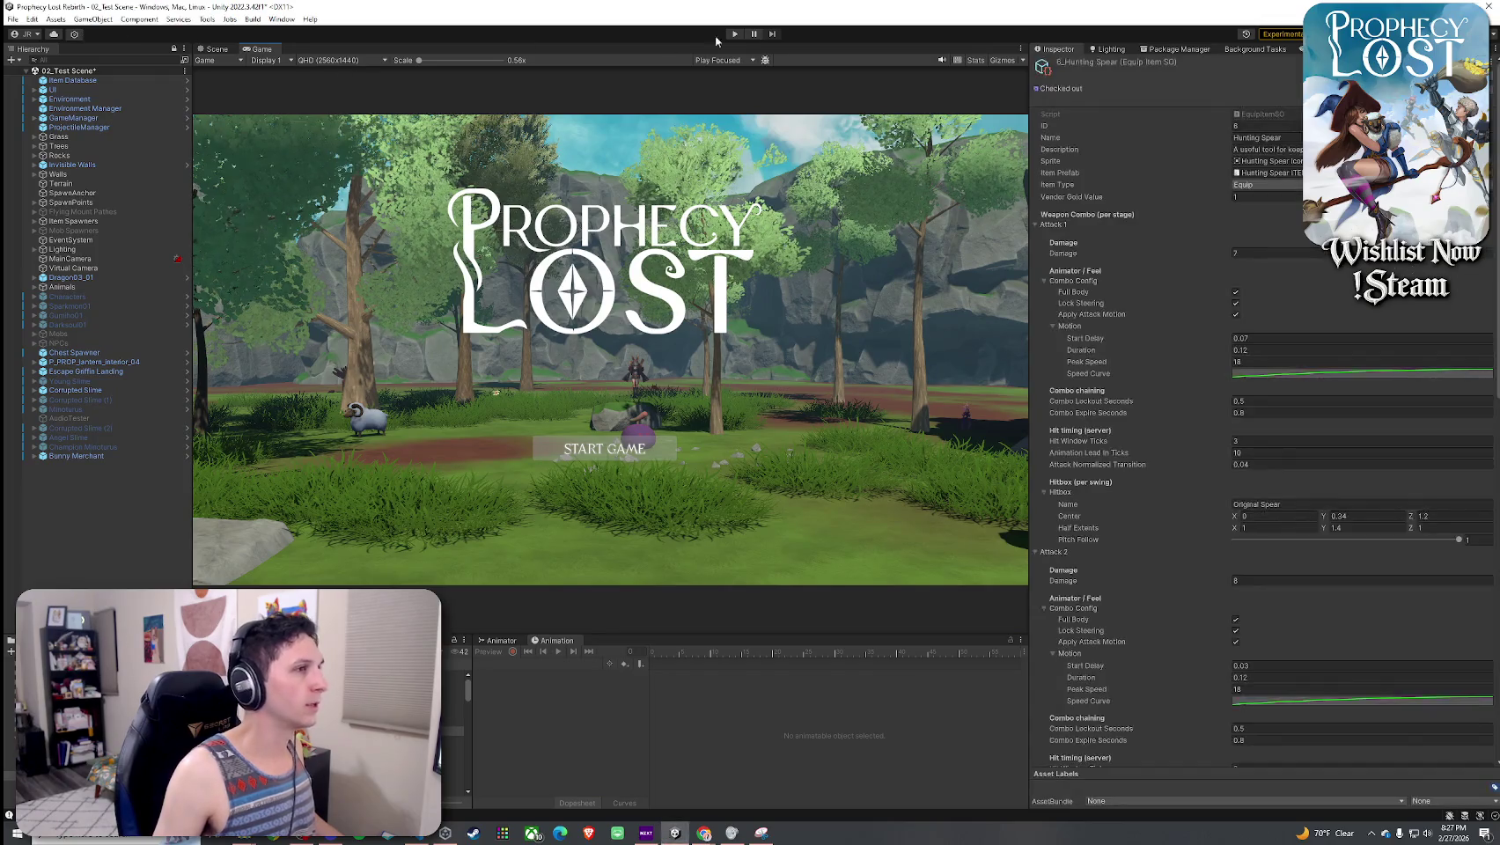
- Save the test scene via File > Save and open the Player prefab in prefab mode
click(20, 19)
click(51, 53)
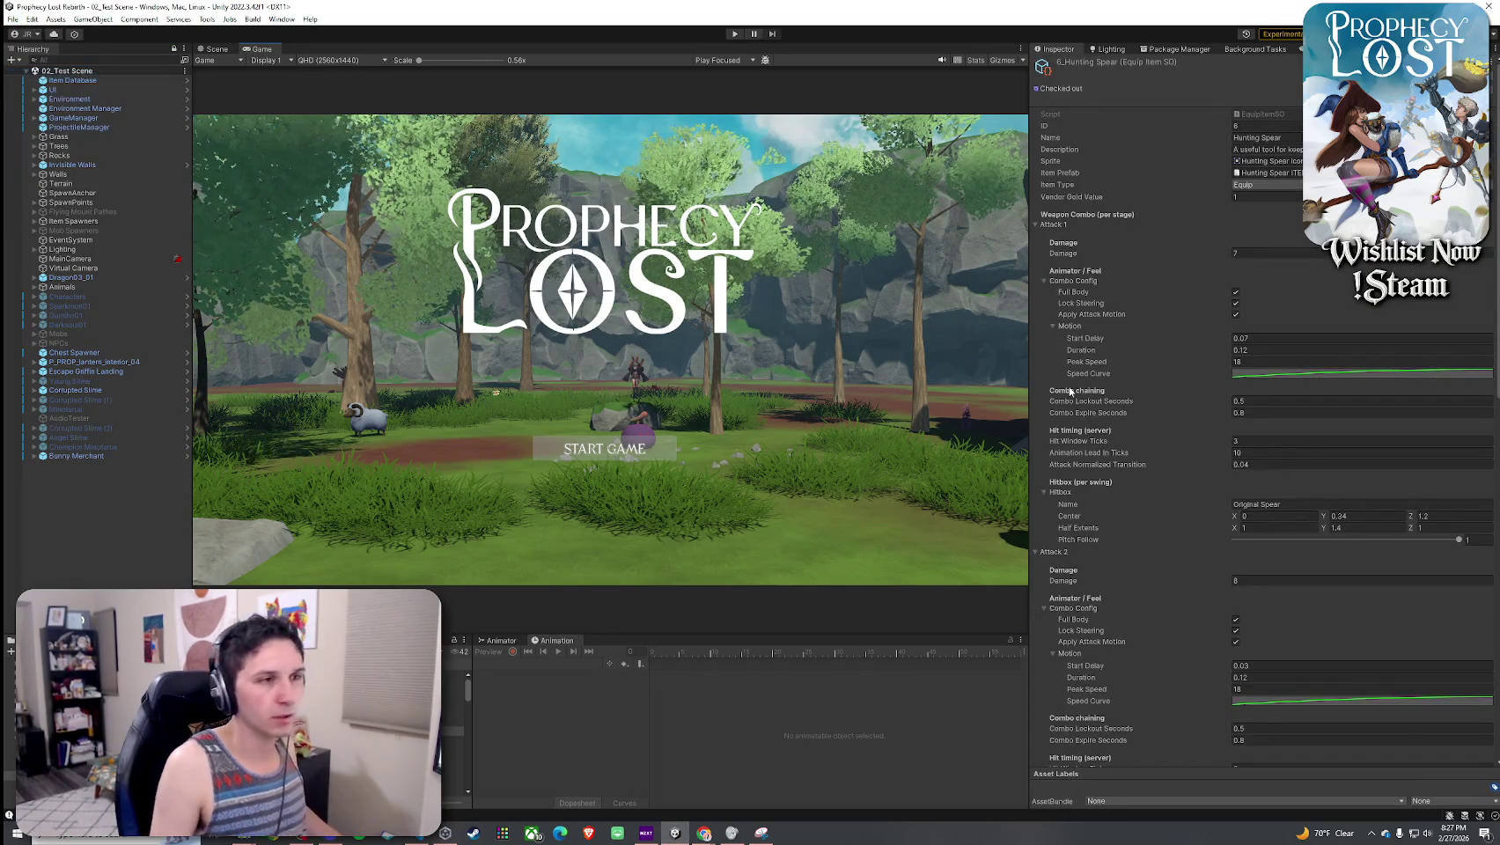
scroll(1136, 361, down, 3)
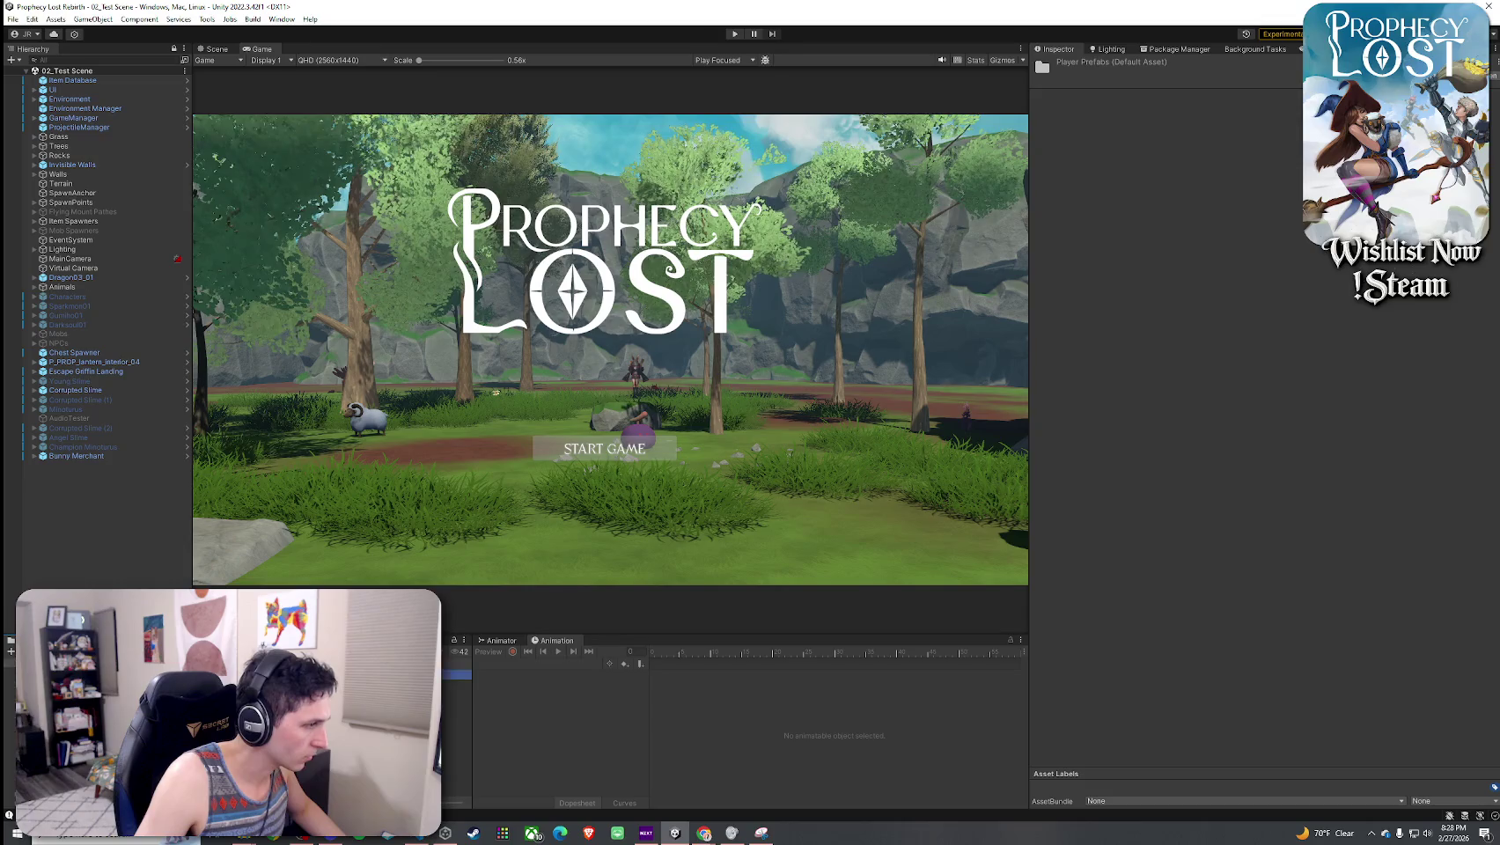
key(Return)
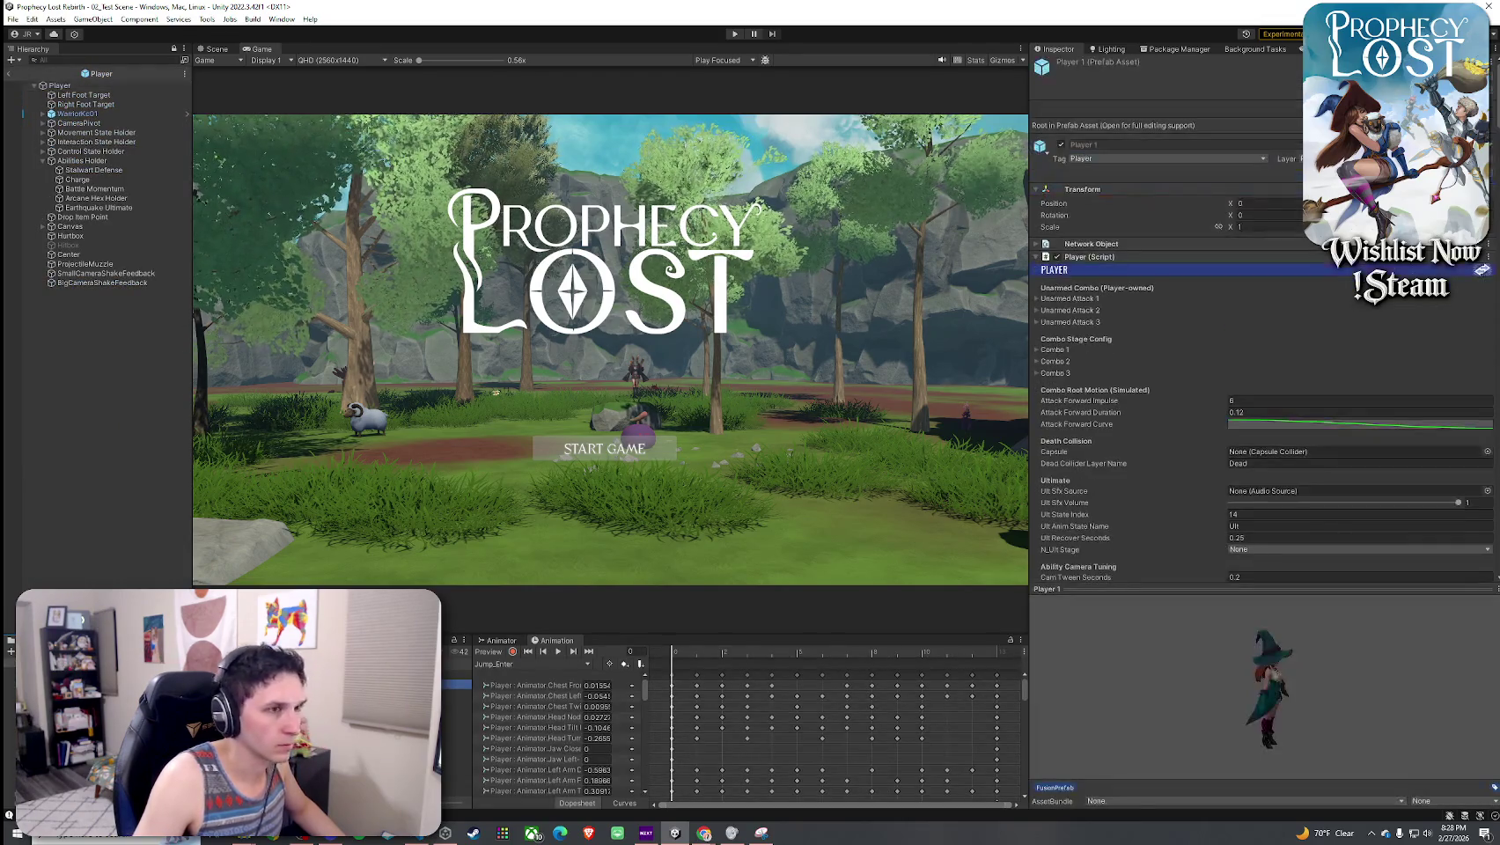
- Select the Player root and orbit the Scene view around its hitbox gizmos
click(216, 49)
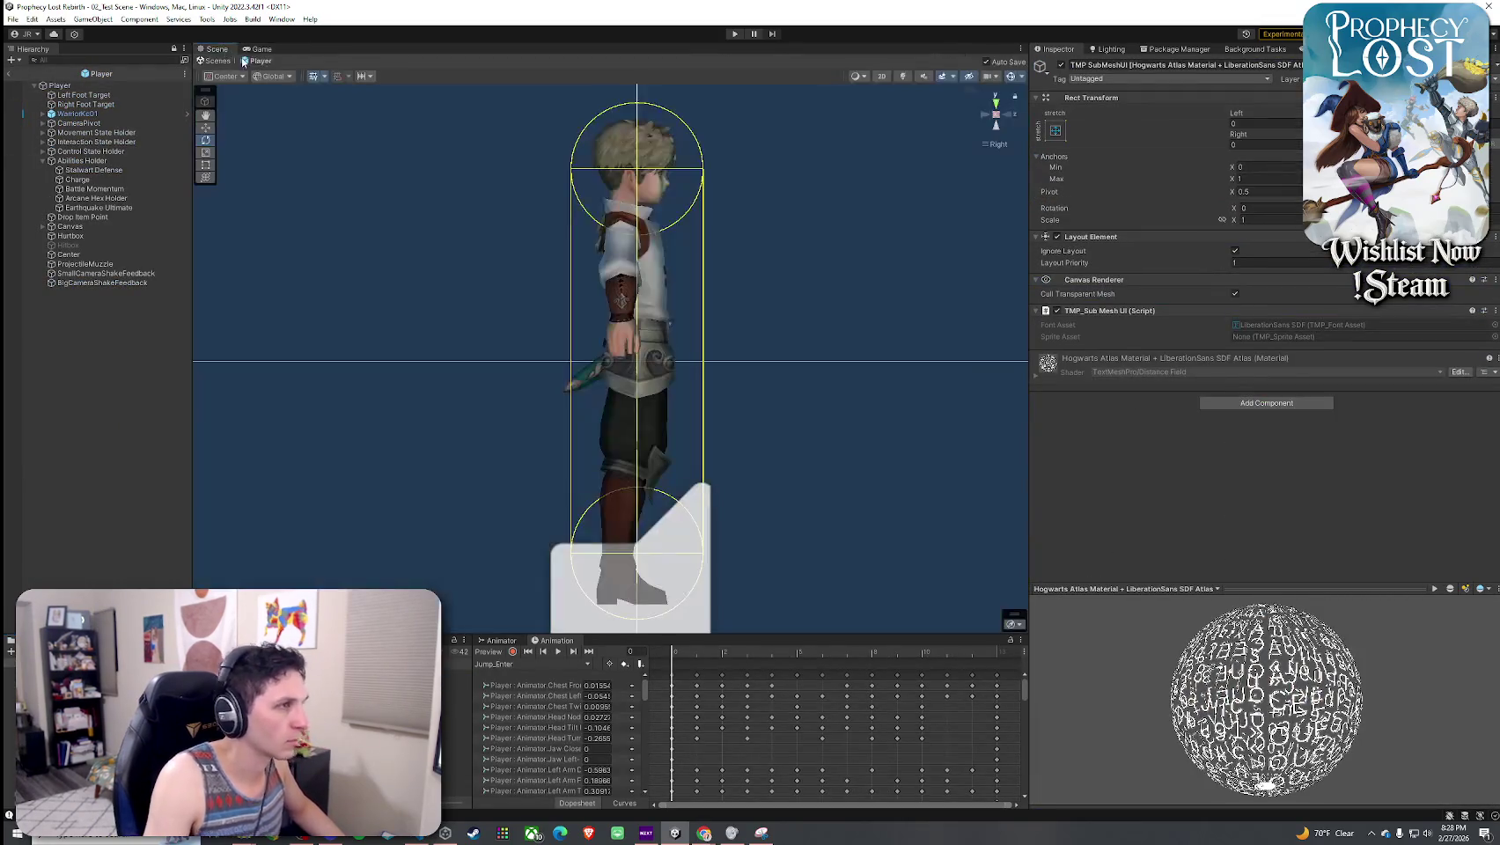
click(1011, 77)
click(1010, 76)
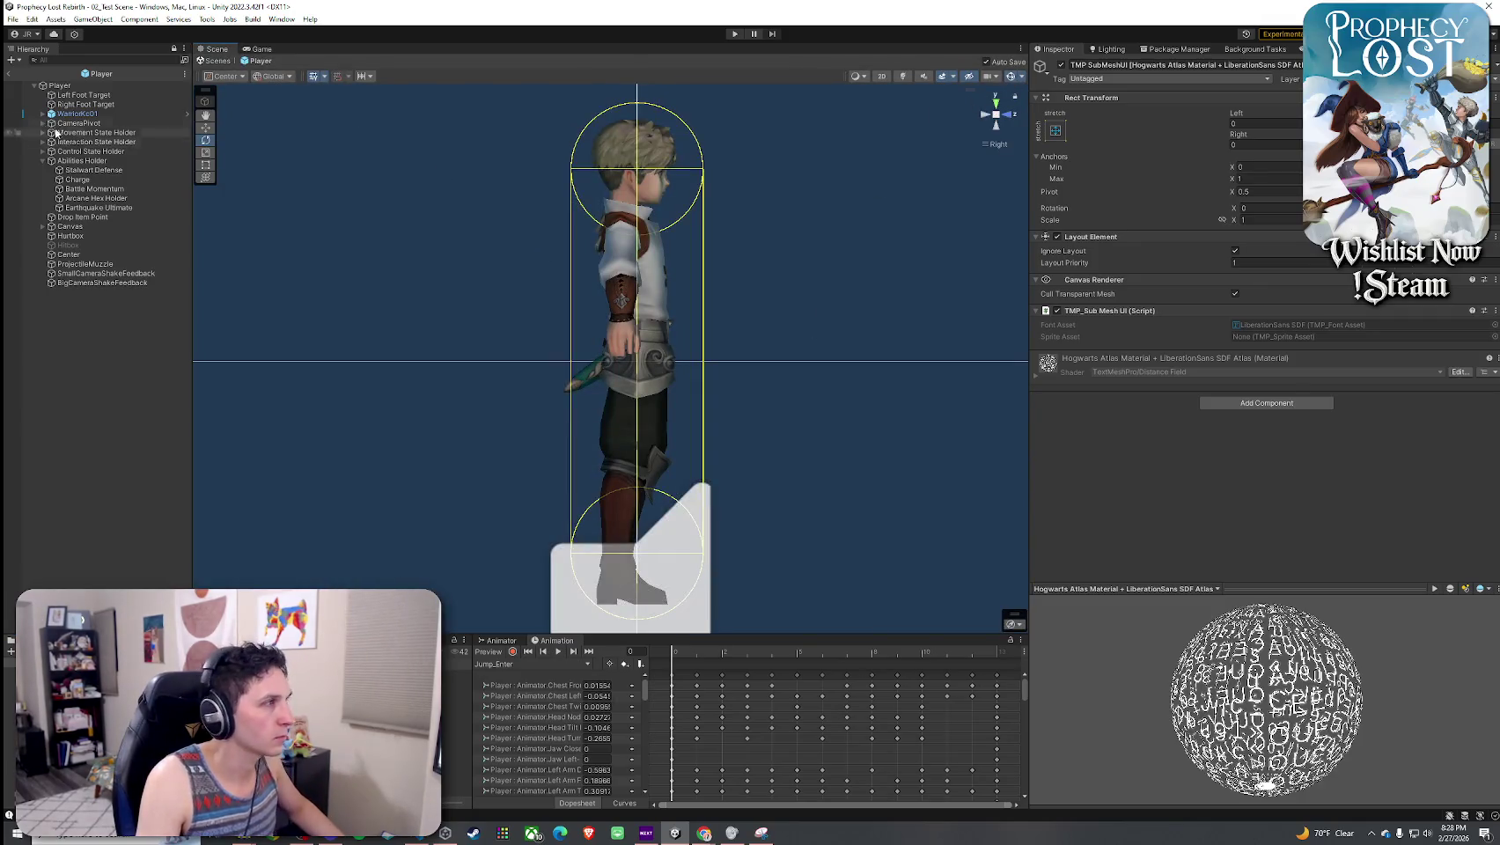
click(60, 85)
scroll(579, 246, down, 5)
mouse_move(579, 247)
mouse_down()
mouse_move(667, 328)
mouse_move(528, 414)
mouse_up()
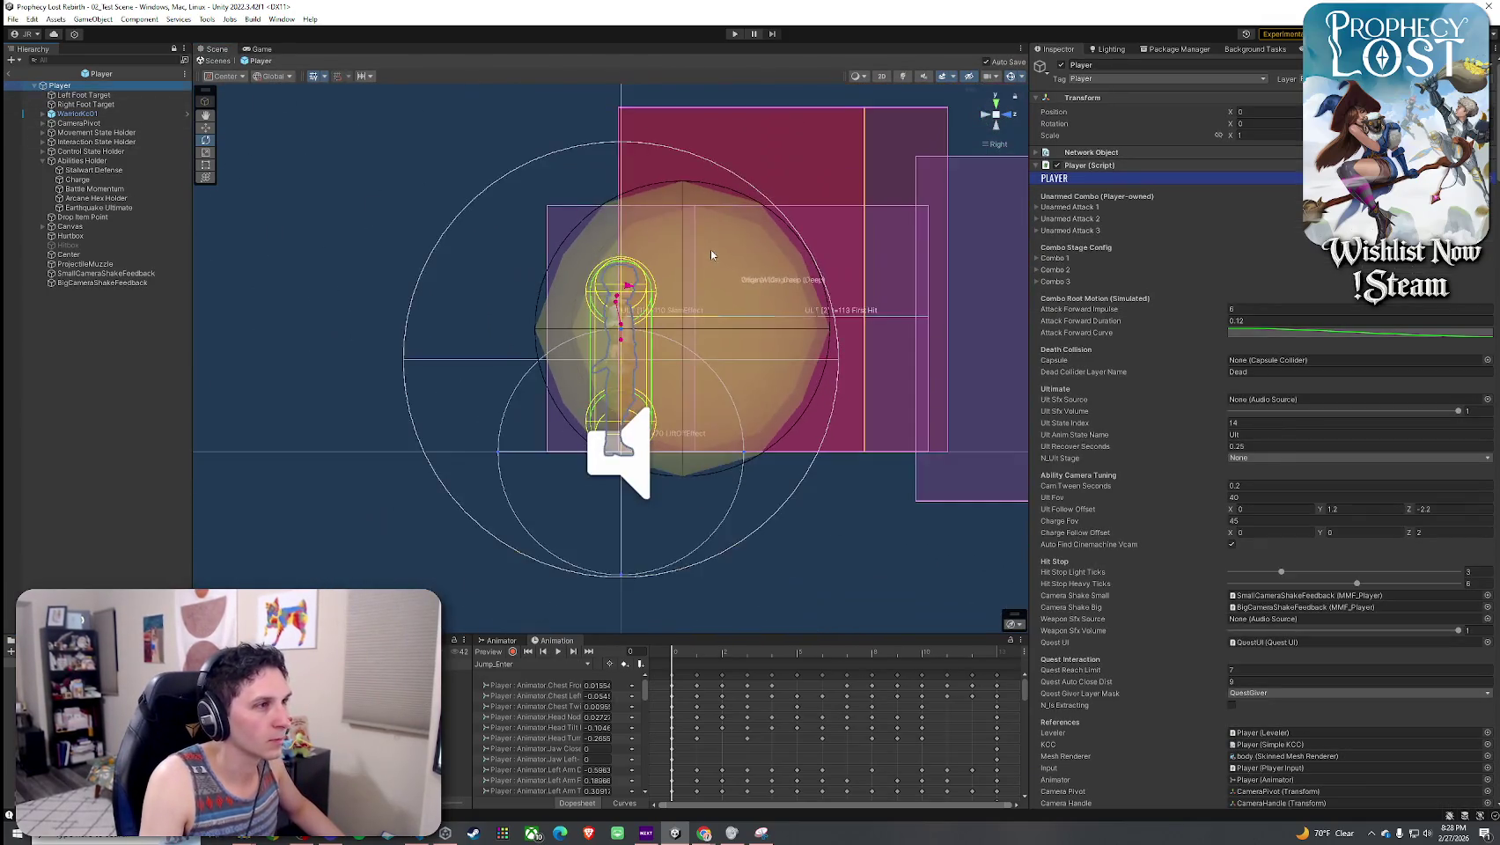
scroll(530, 414, up, 5)
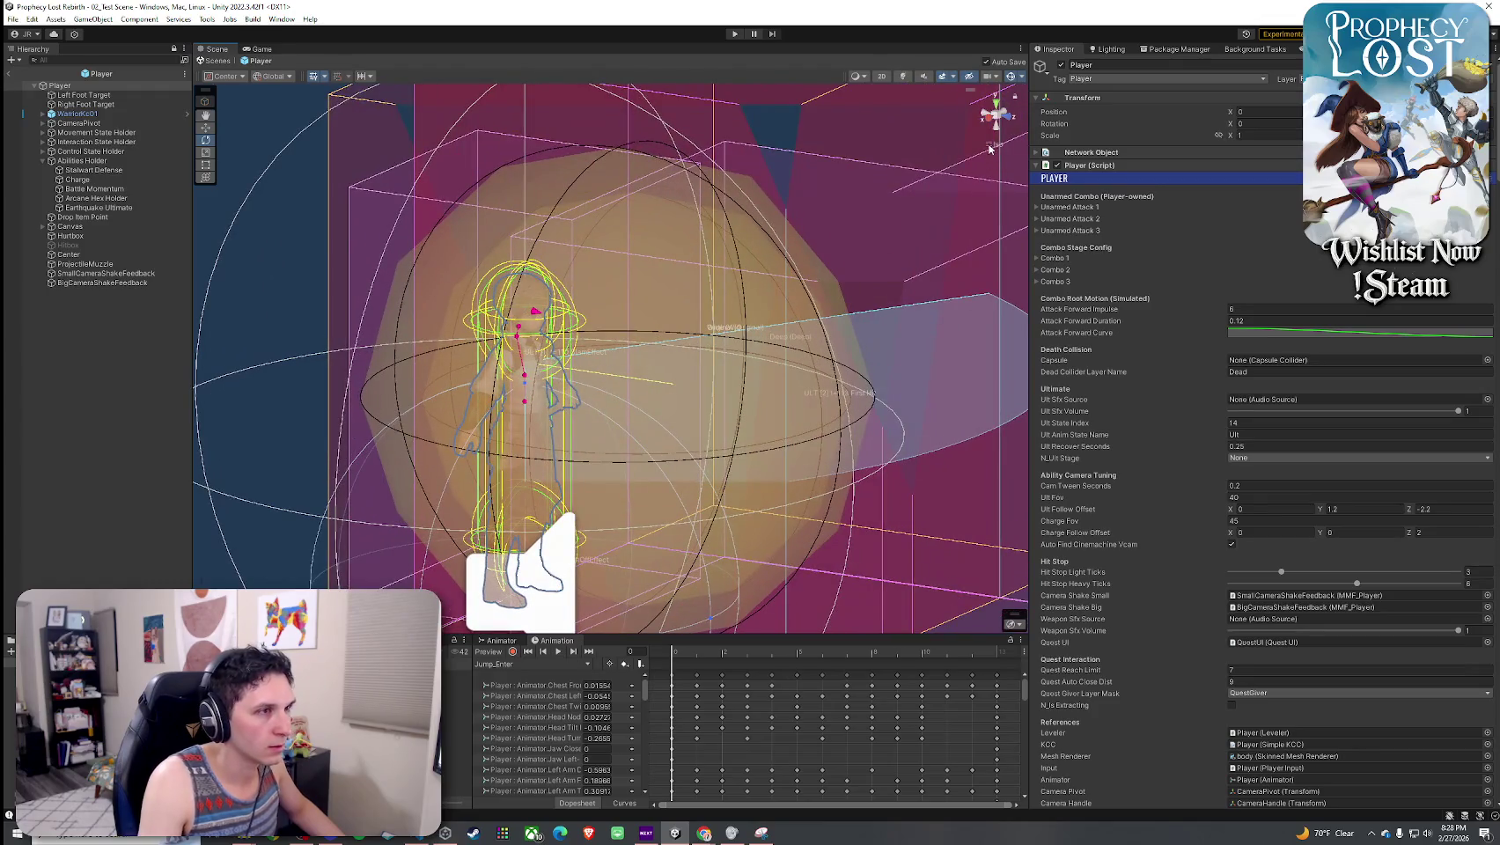
mouse_move(989, 150)
mouse_down()
mouse_move(652, 427)
mouse_move(710, 435)
mouse_move(710, 408)
mouse_move(669, 397)
mouse_up()
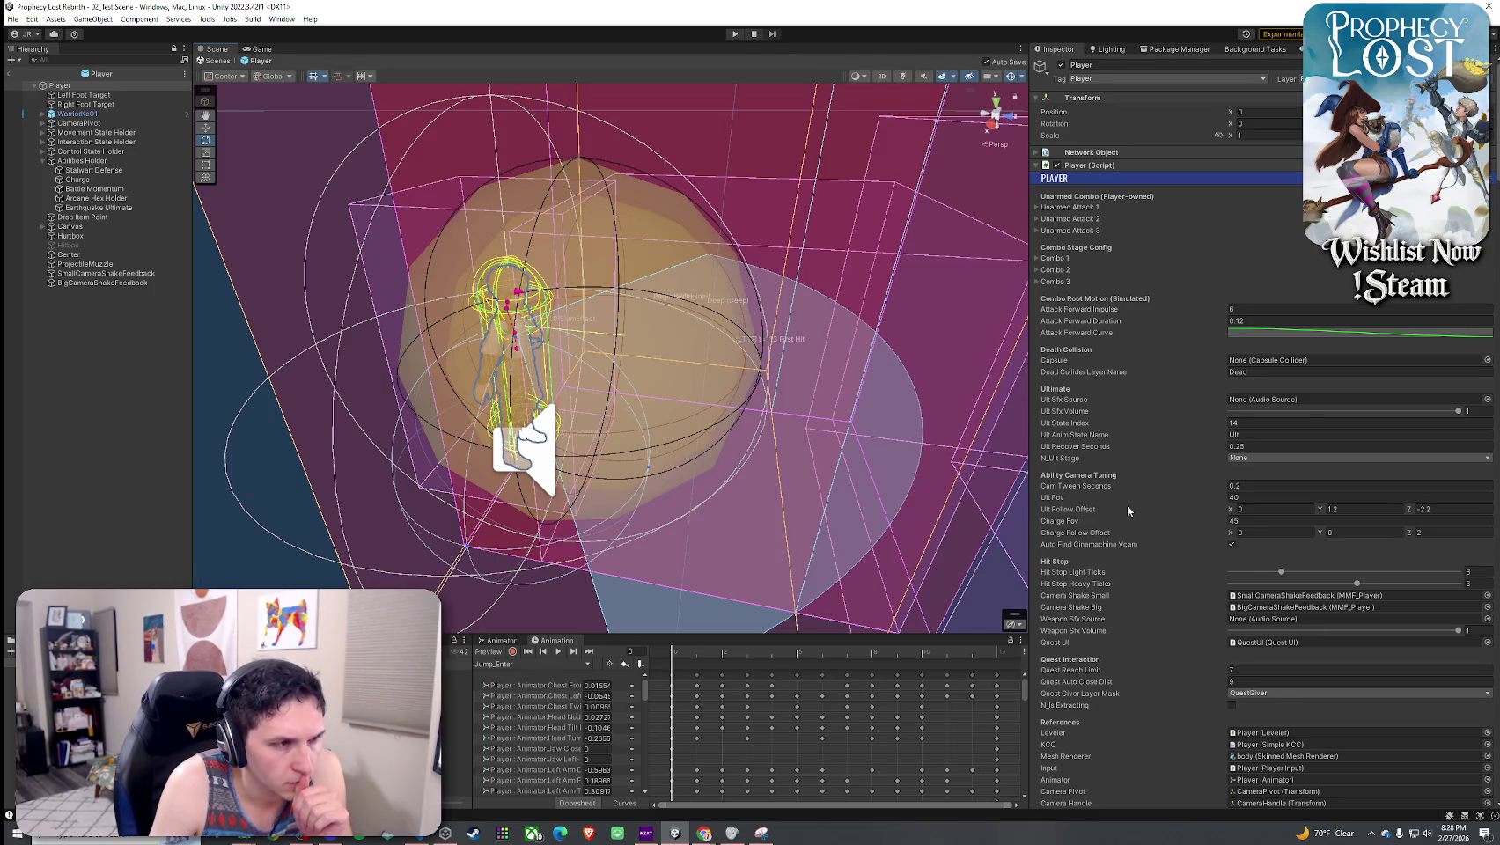
- Adjust the Original hitbox profile's Half Extents: Y to 1.46 and X to 0.5
scroll(1128, 504, down, 15)
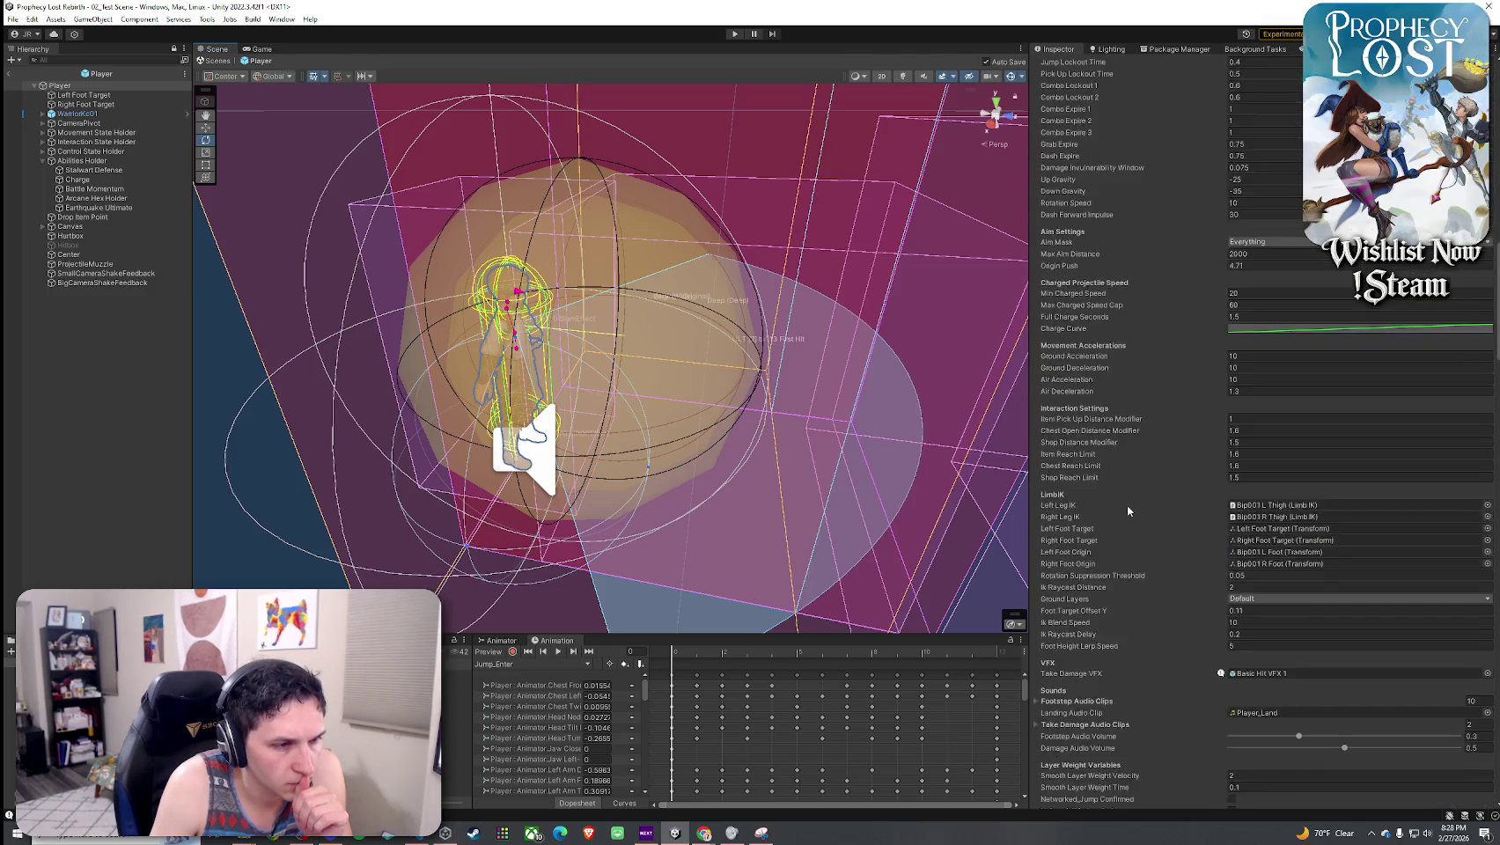
scroll(1128, 503, down, 10)
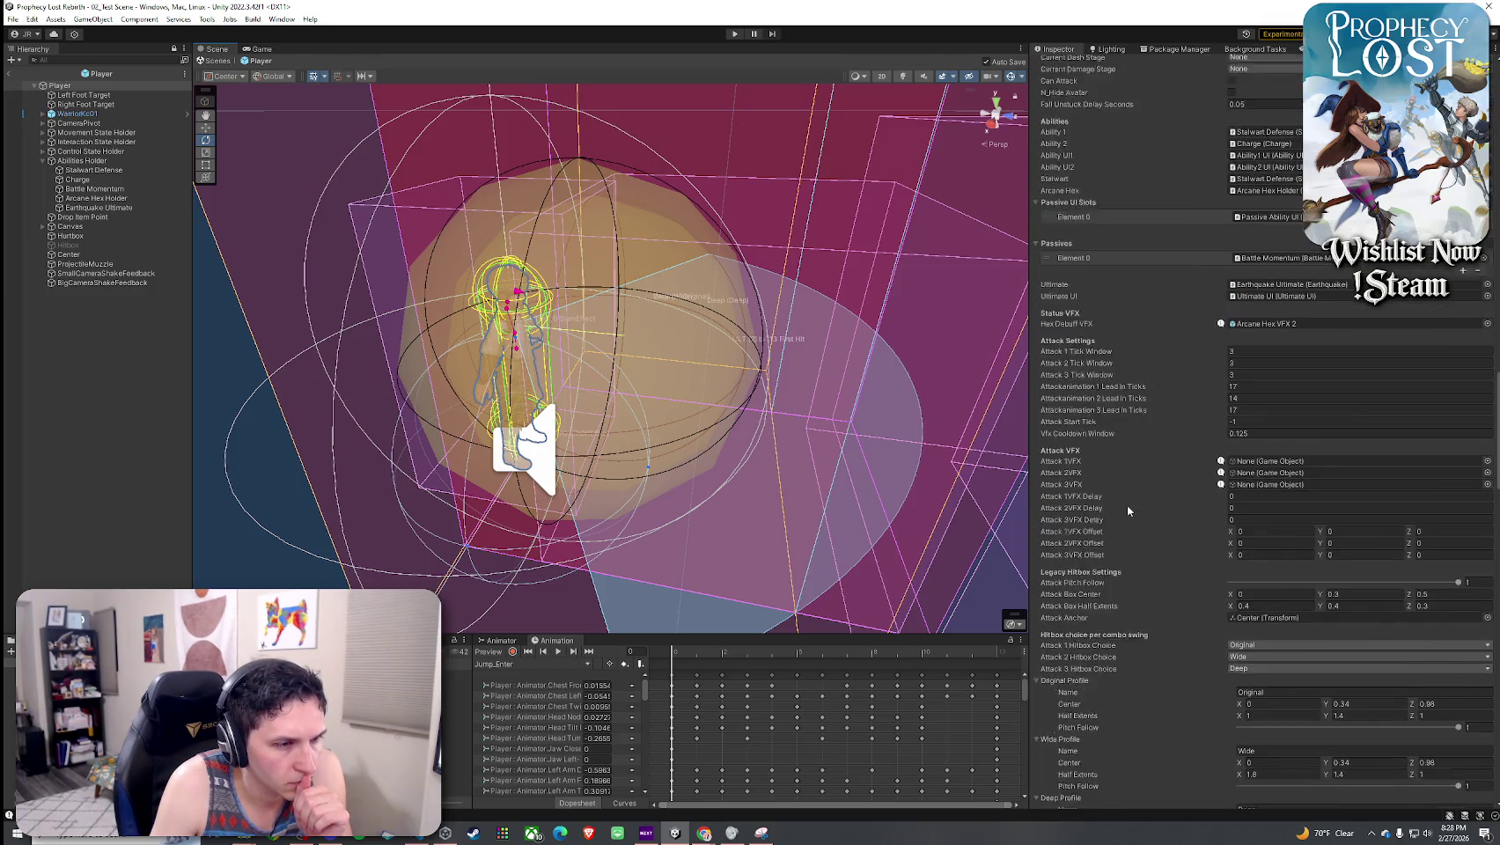
scroll(1128, 503, down, 6)
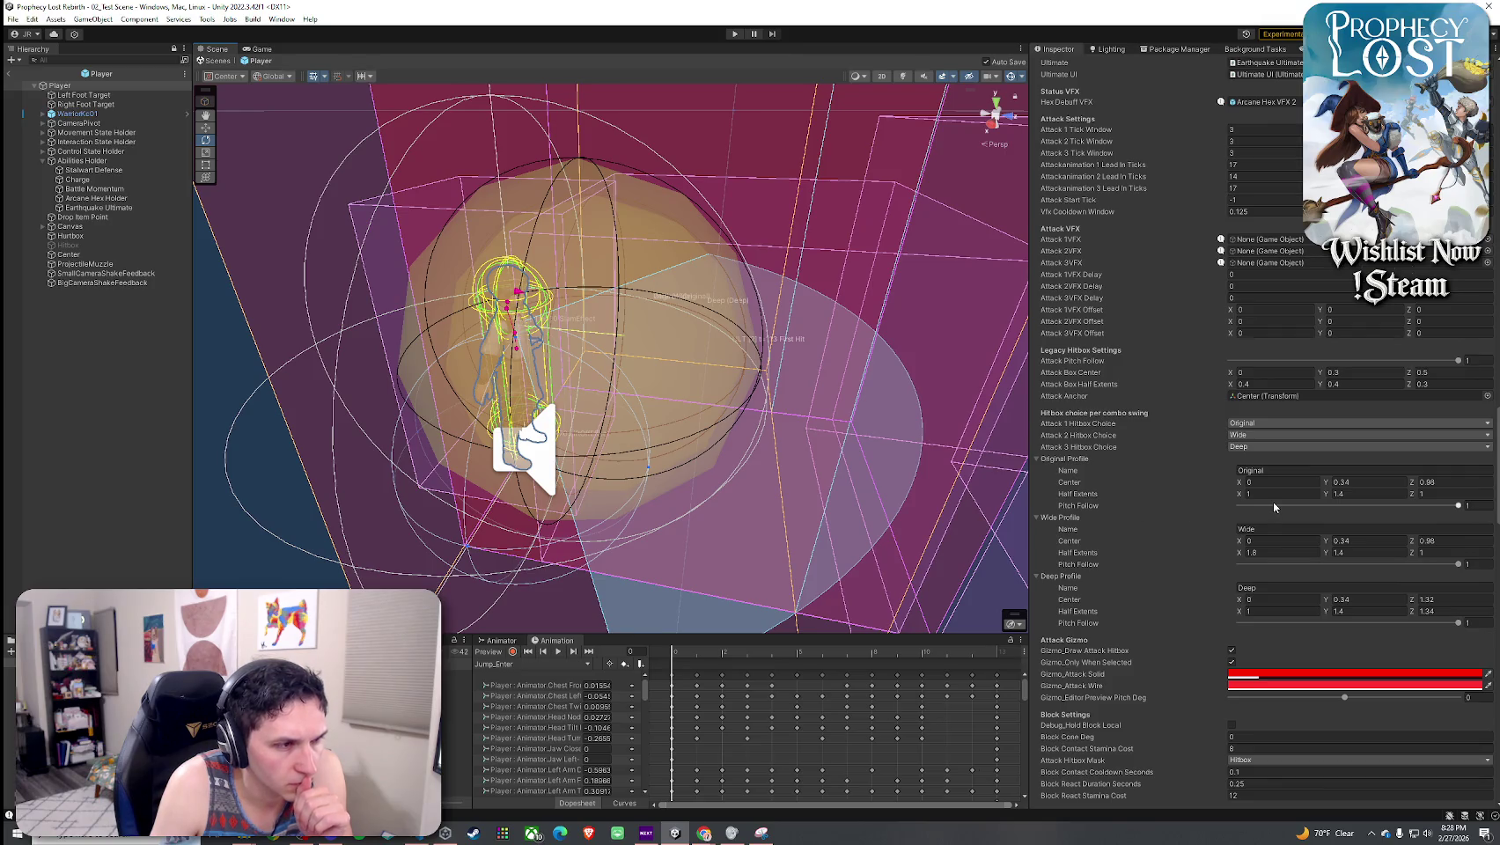
drag(1324, 495, 1327, 495)
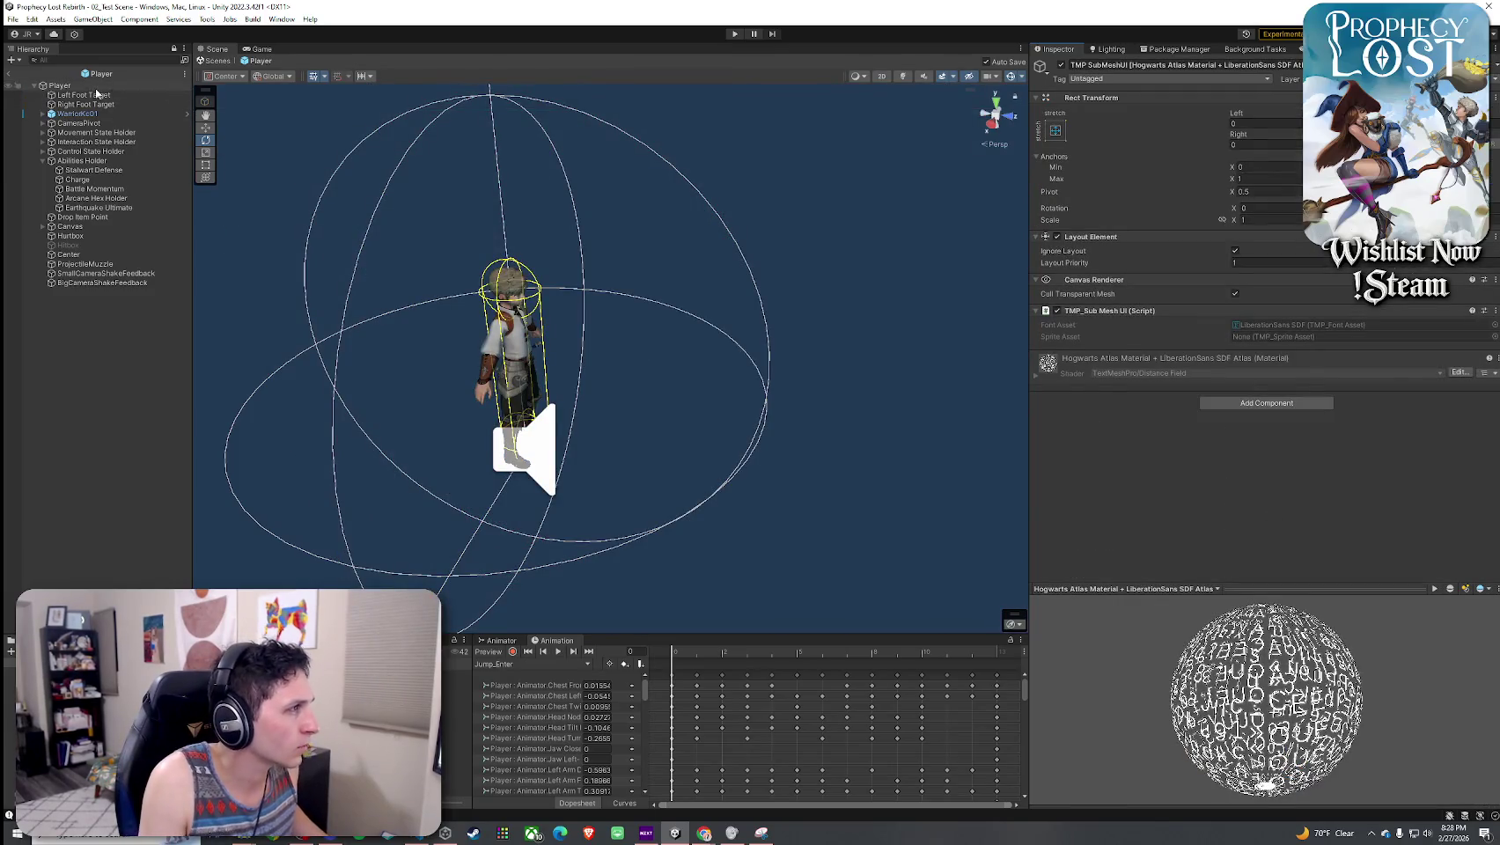
scroll(1206, 511, up, 20)
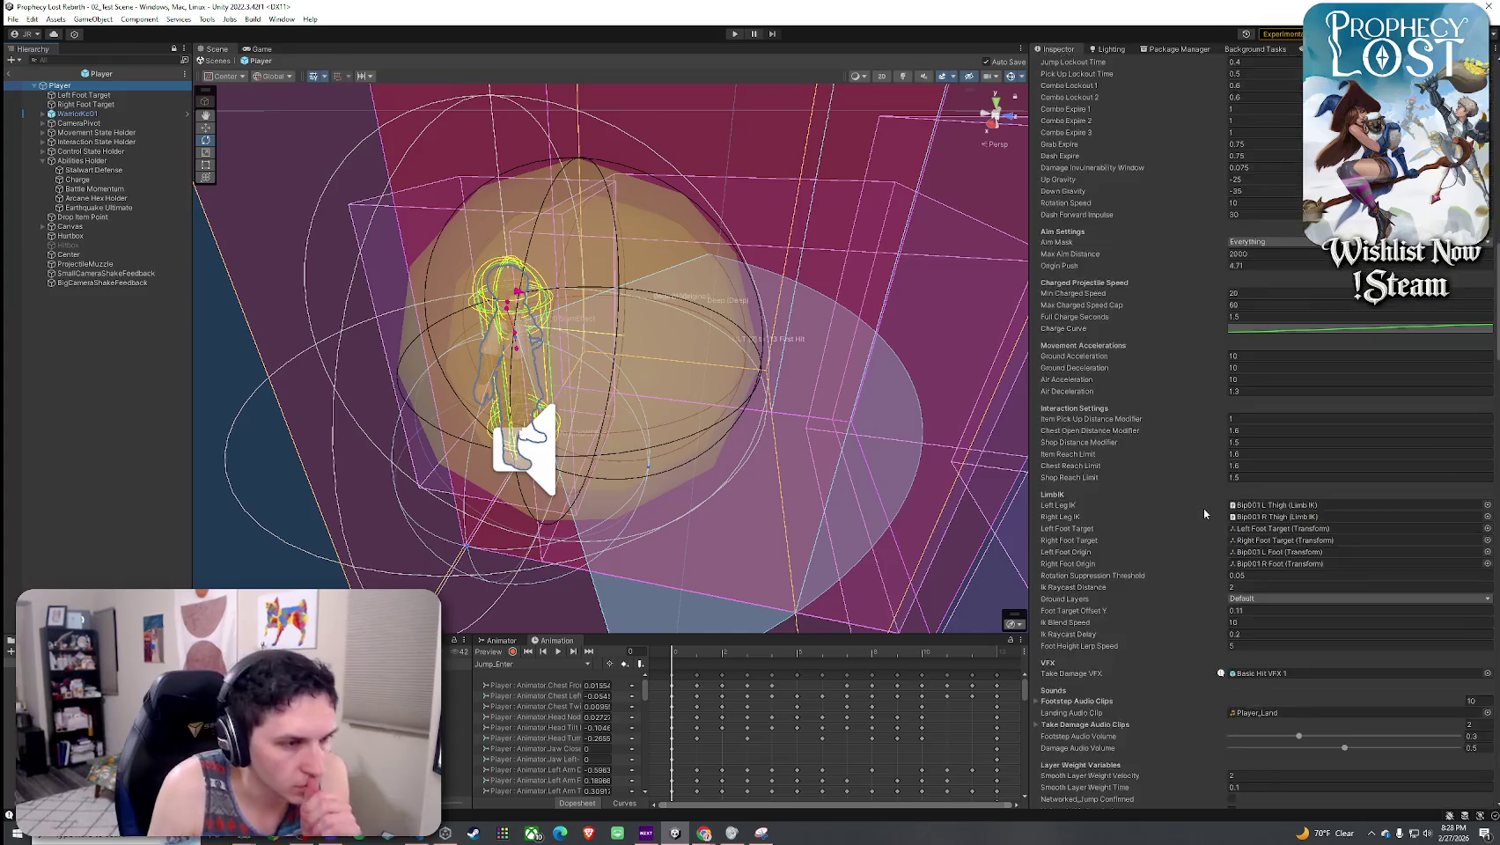
scroll(1204, 507, down, 15)
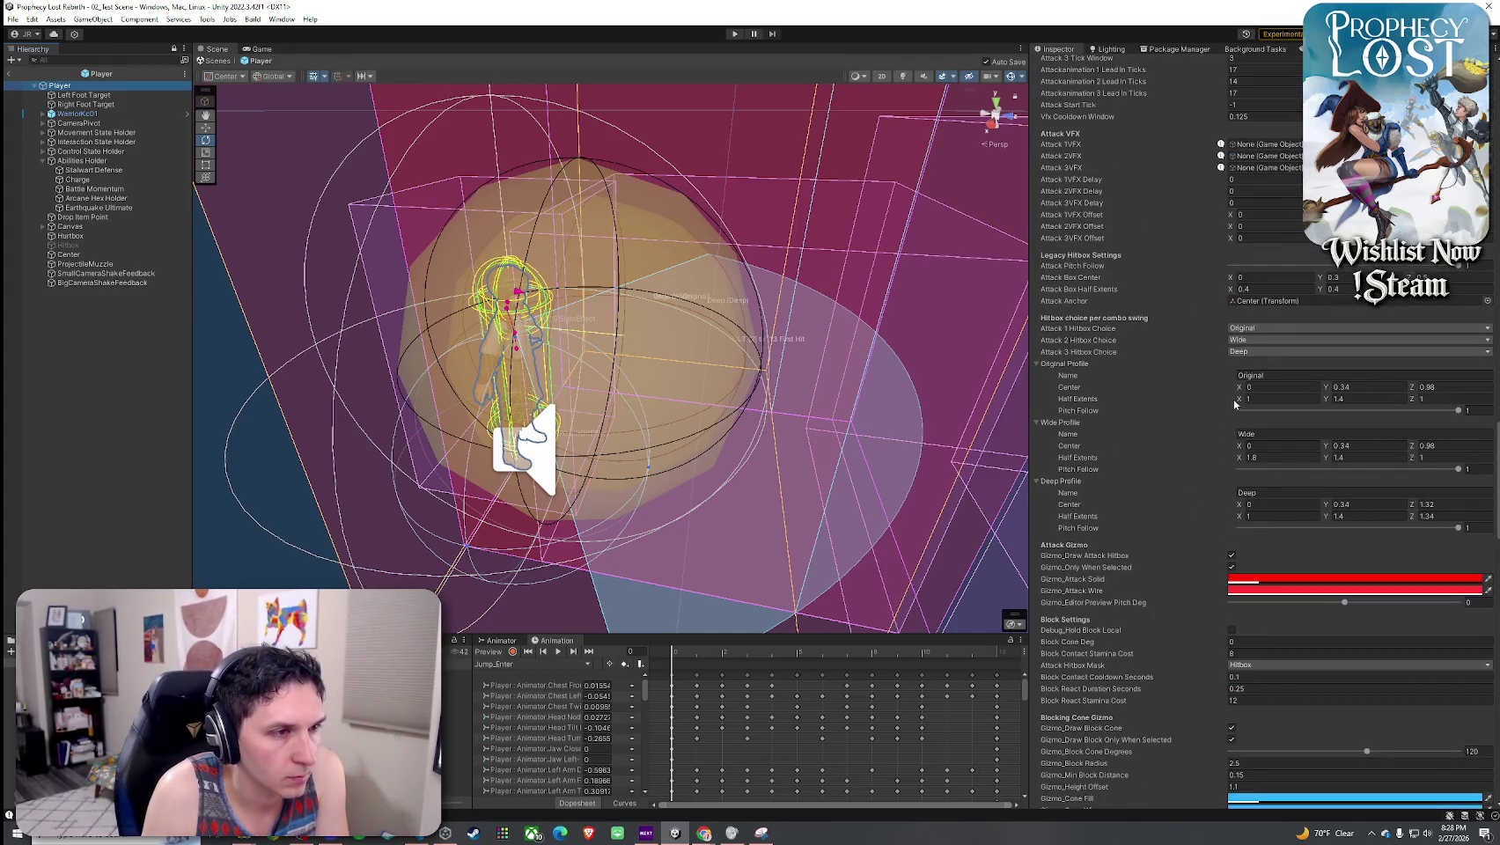
drag(1241, 404, 1233, 401)
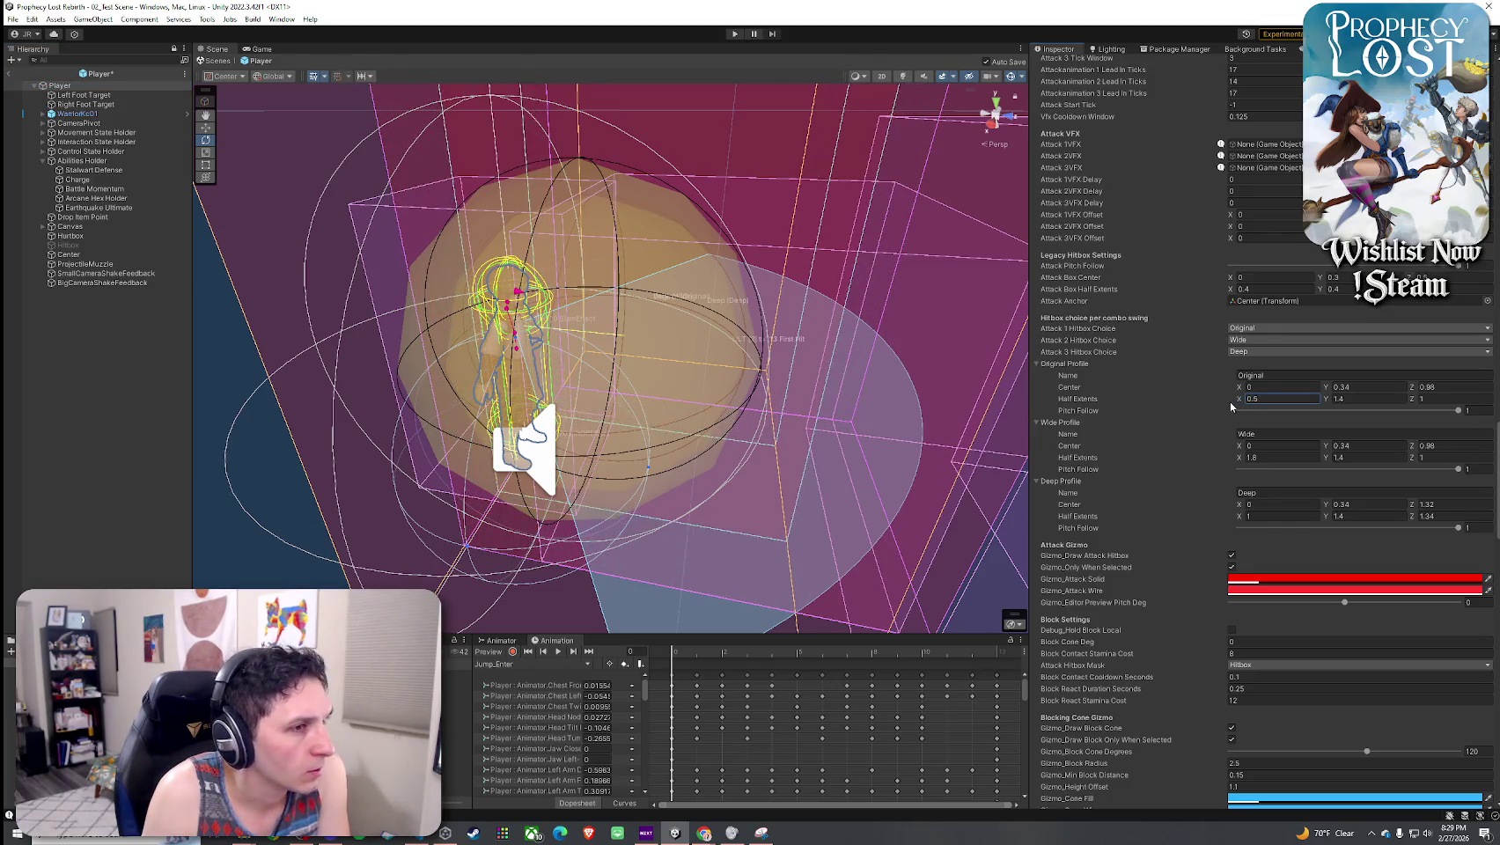
- Undo the Original profile edits, restoring Half Extents X to 1 and the center Z
key(ctrl+z)
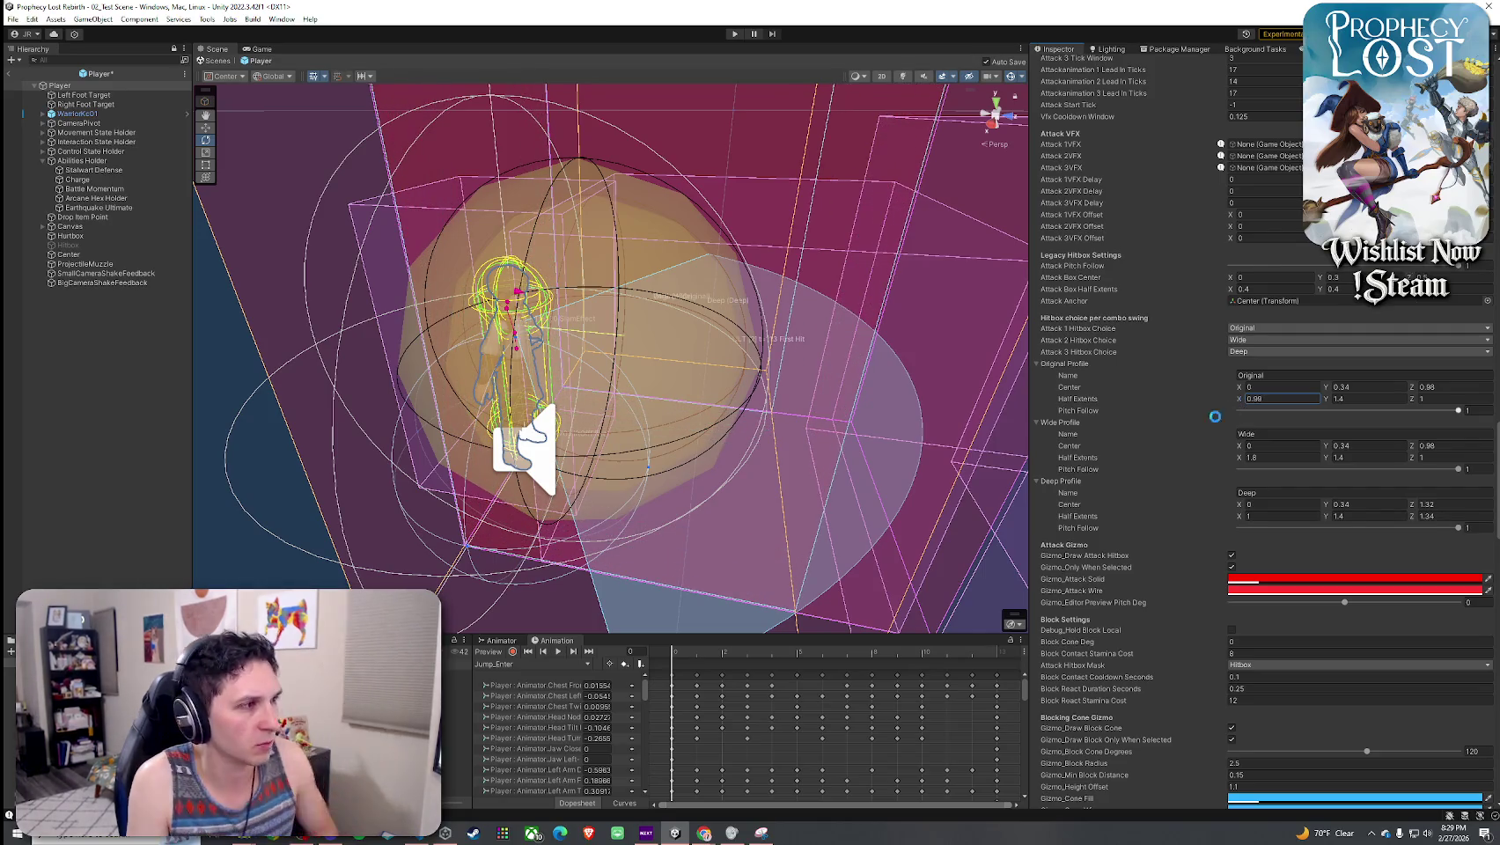
key(ctrl+z)
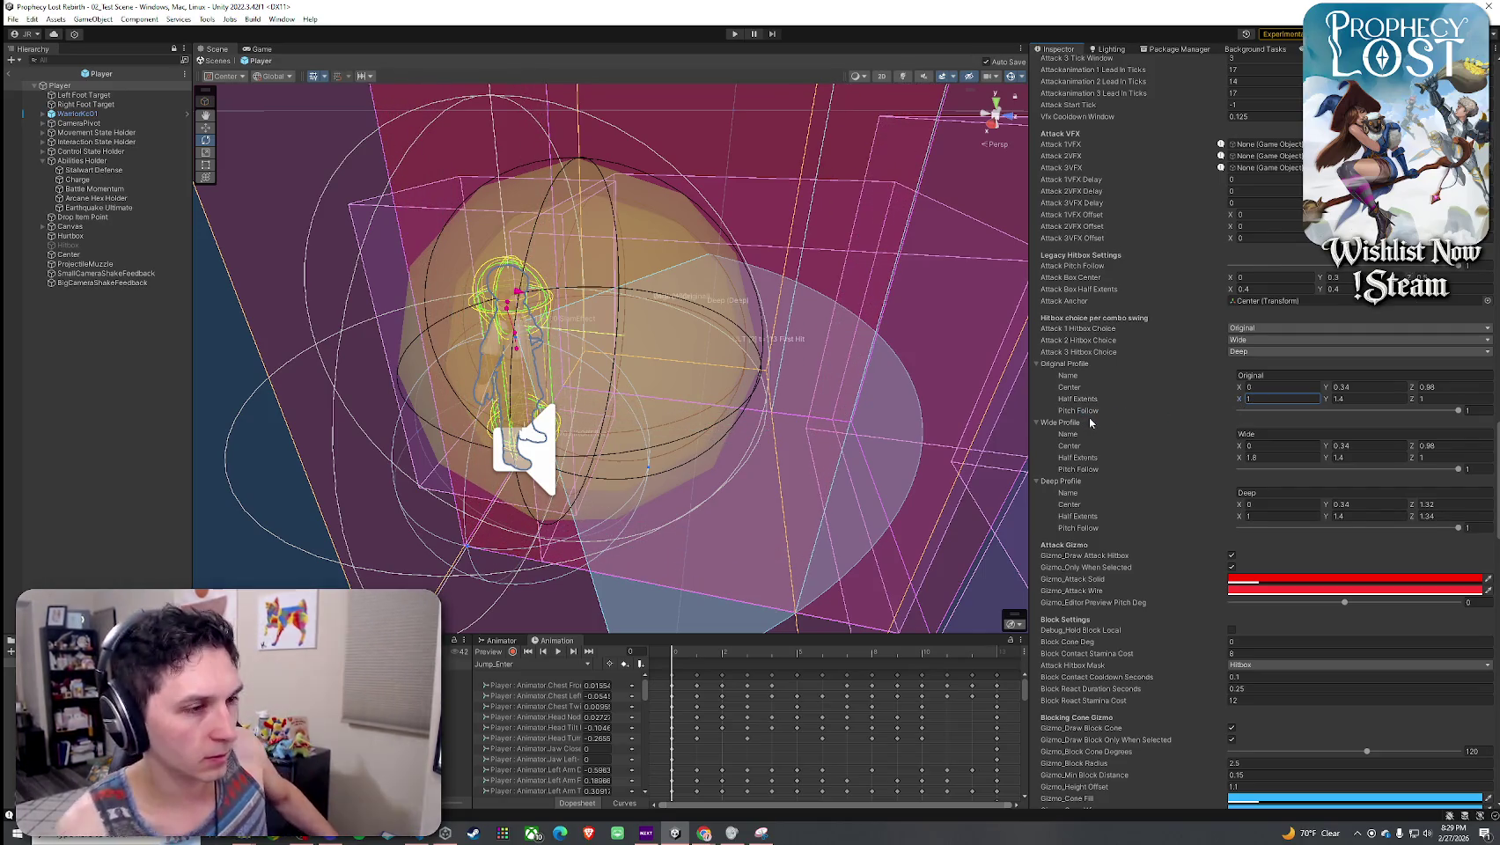
drag(1406, 390, 1425, 391)
key(ctrl+z)
key(ctrl+z)
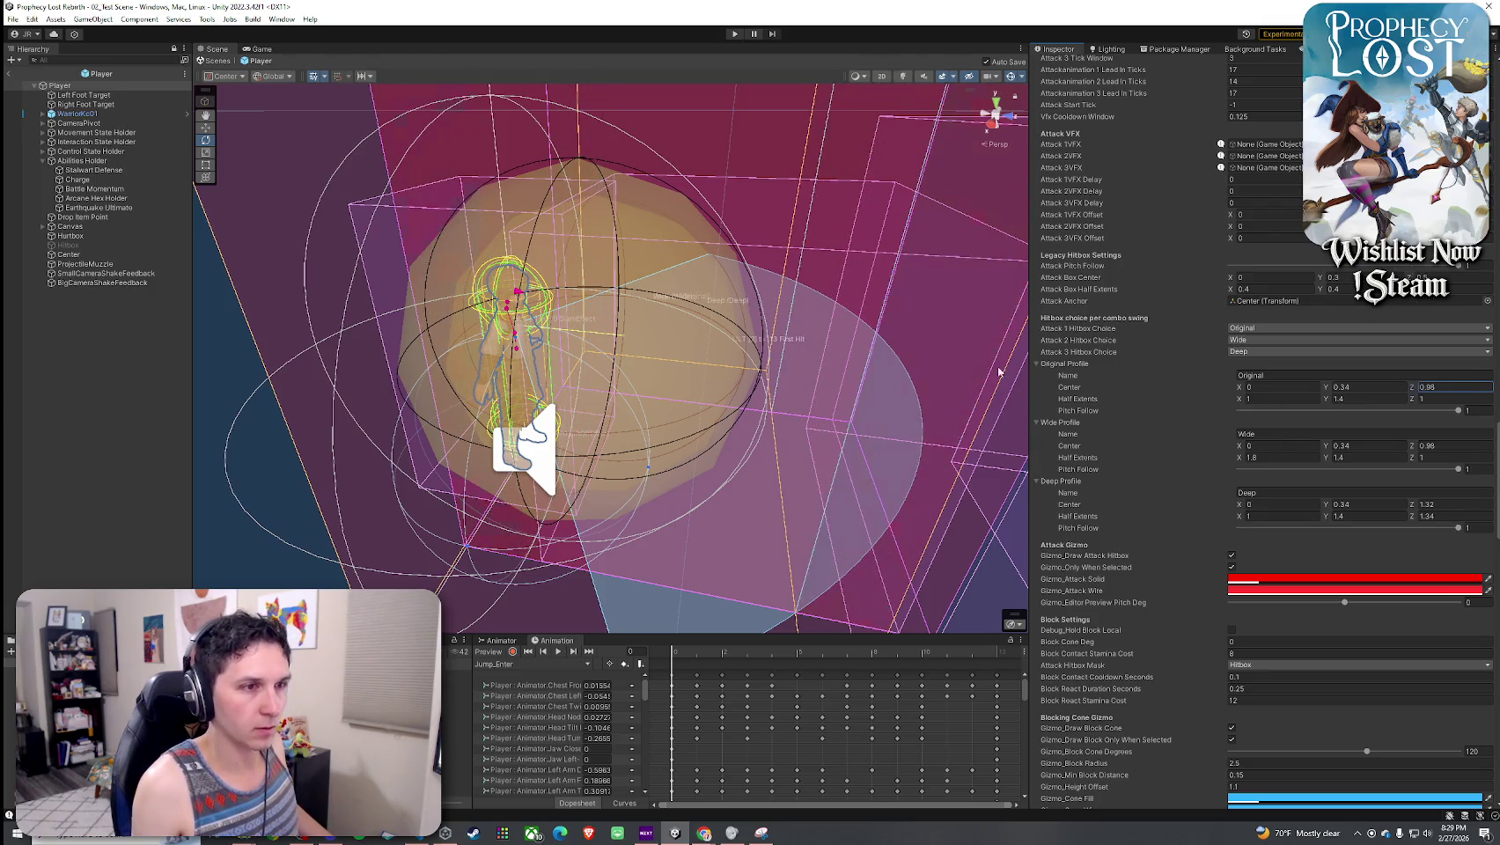
- Open the Hunting Spear item, set Attack 3 Half Extents X 0.7 and Attack 1 lockout 0.6, expire 0.9
click(9, 74)
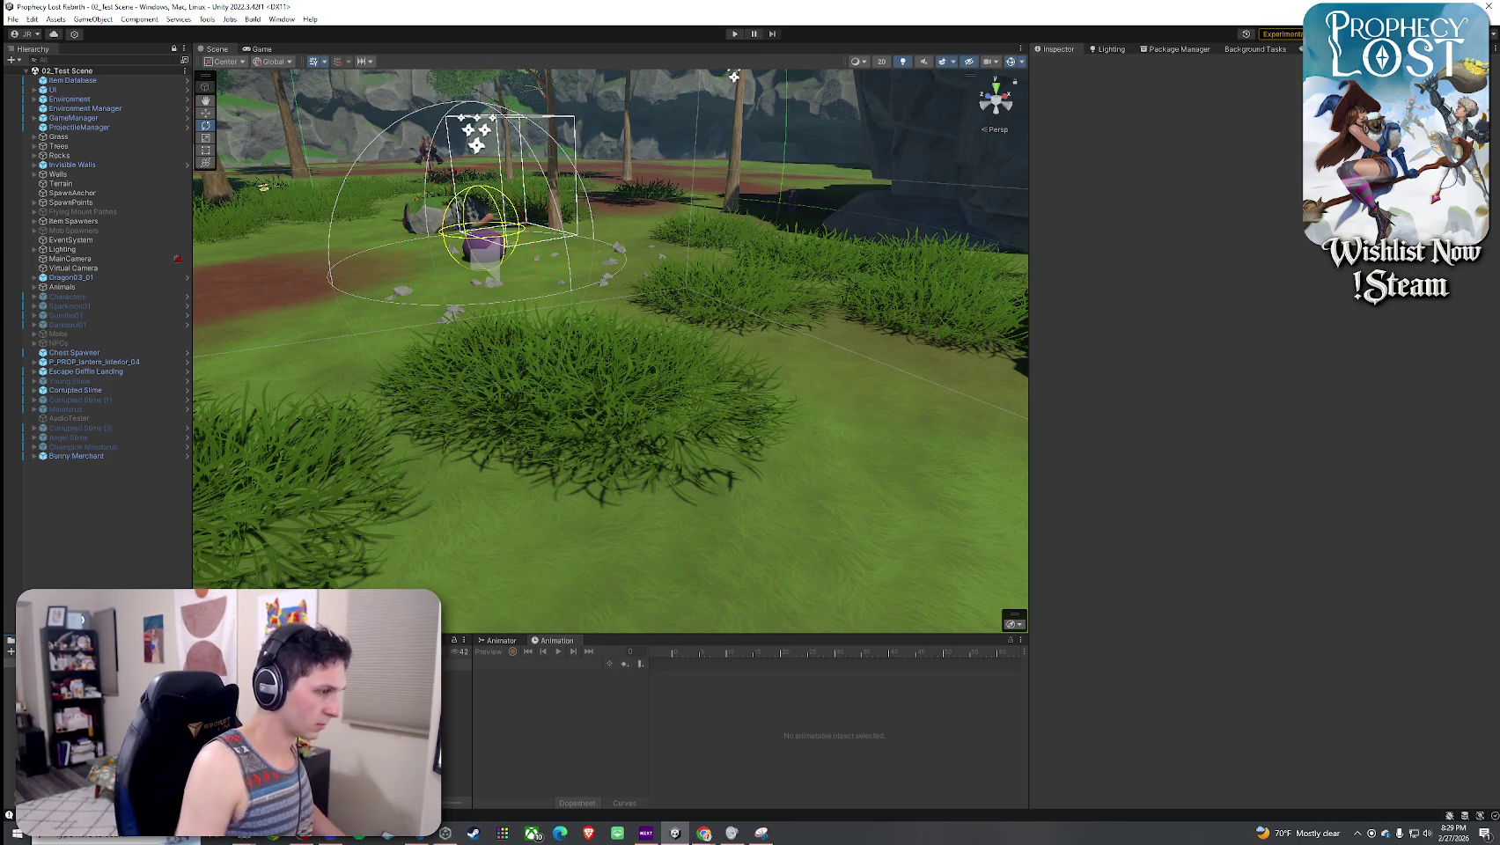
click(458, 685)
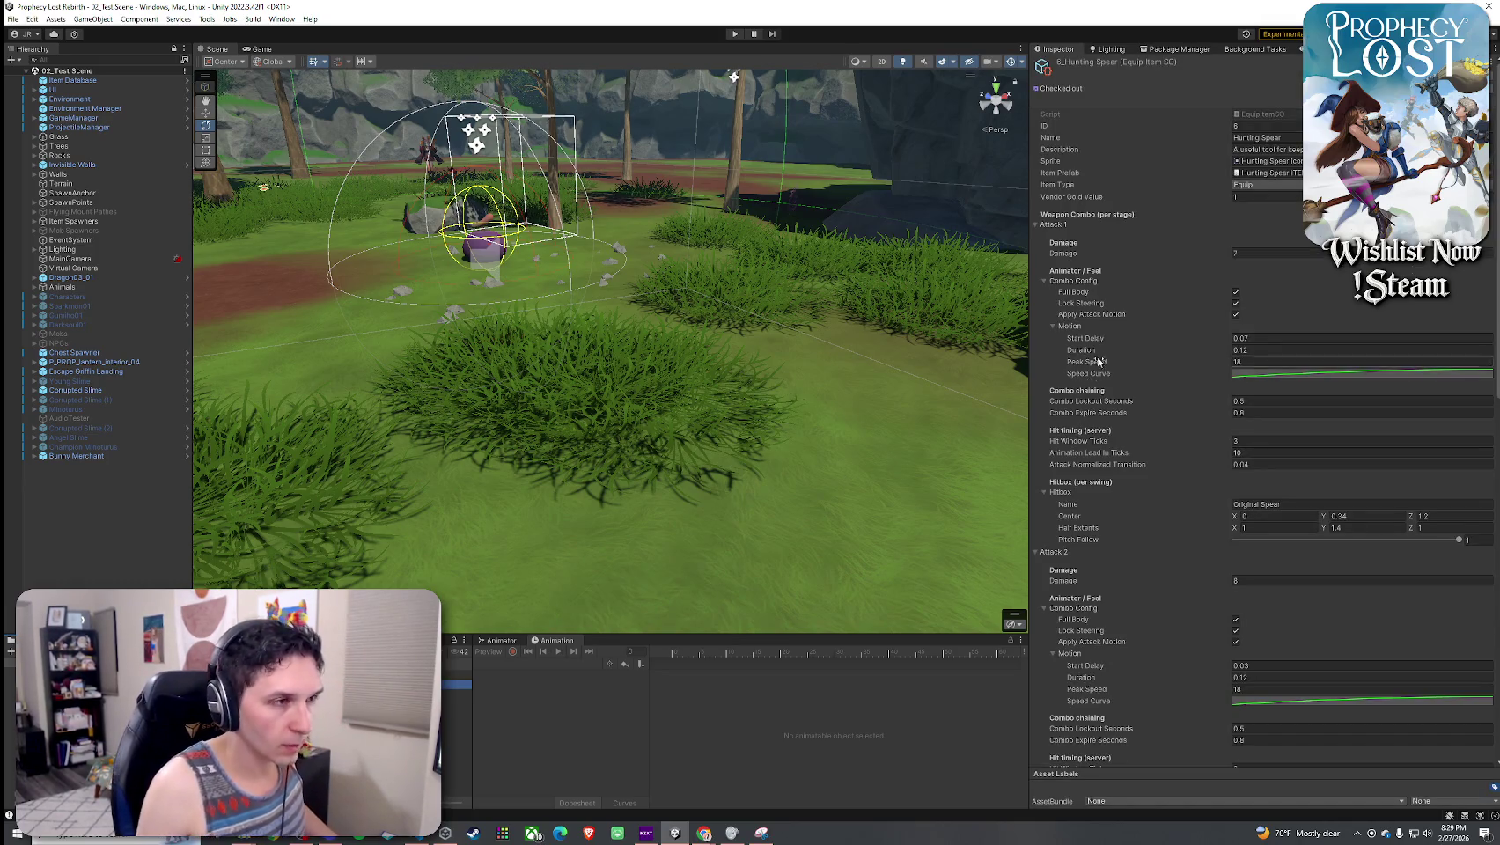
scroll(1098, 360, down, 3)
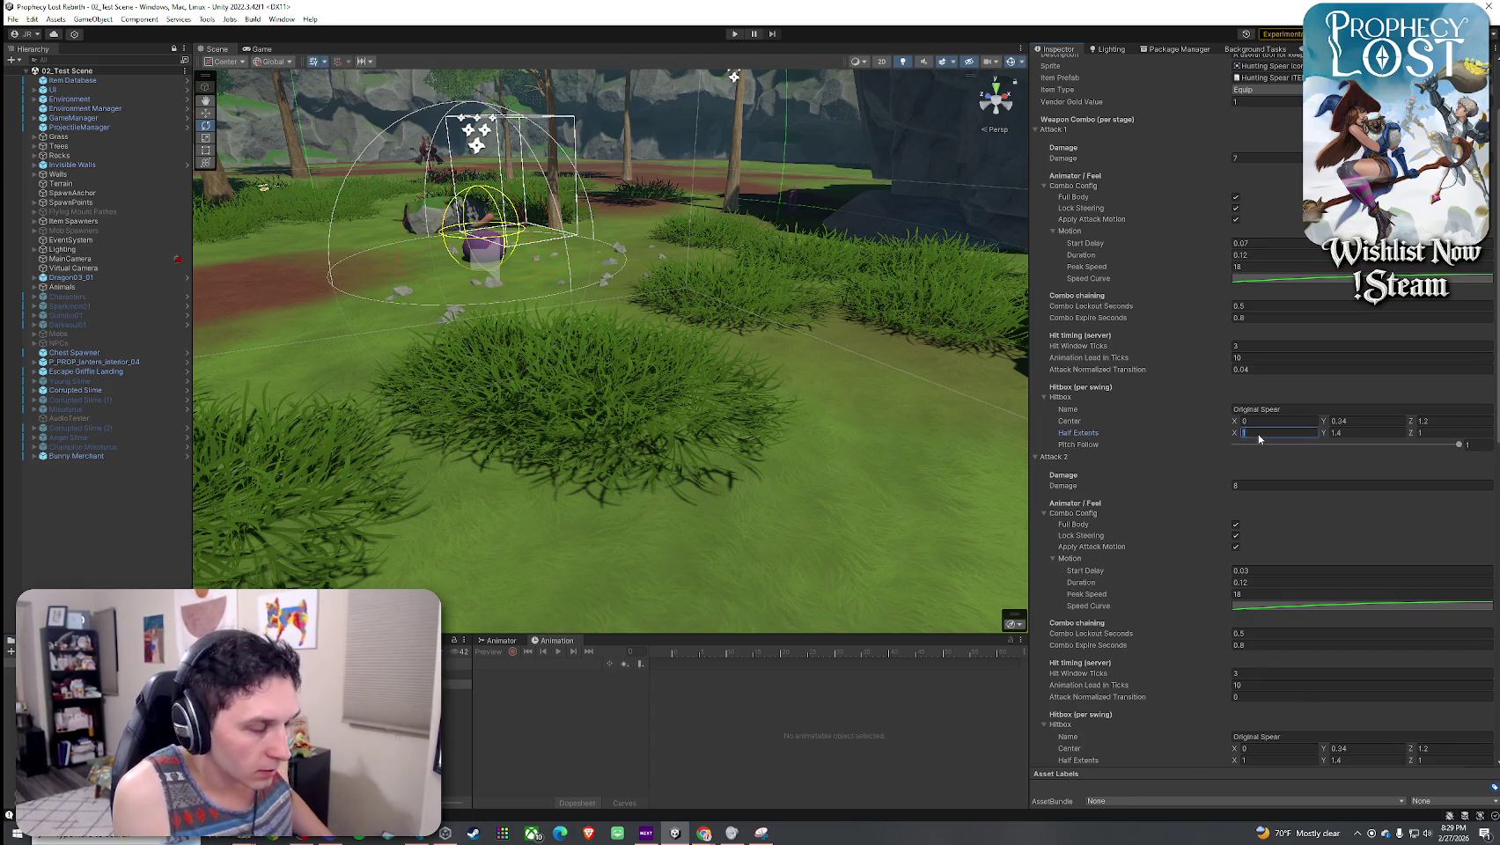
scroll(1160, 534, down, 5)
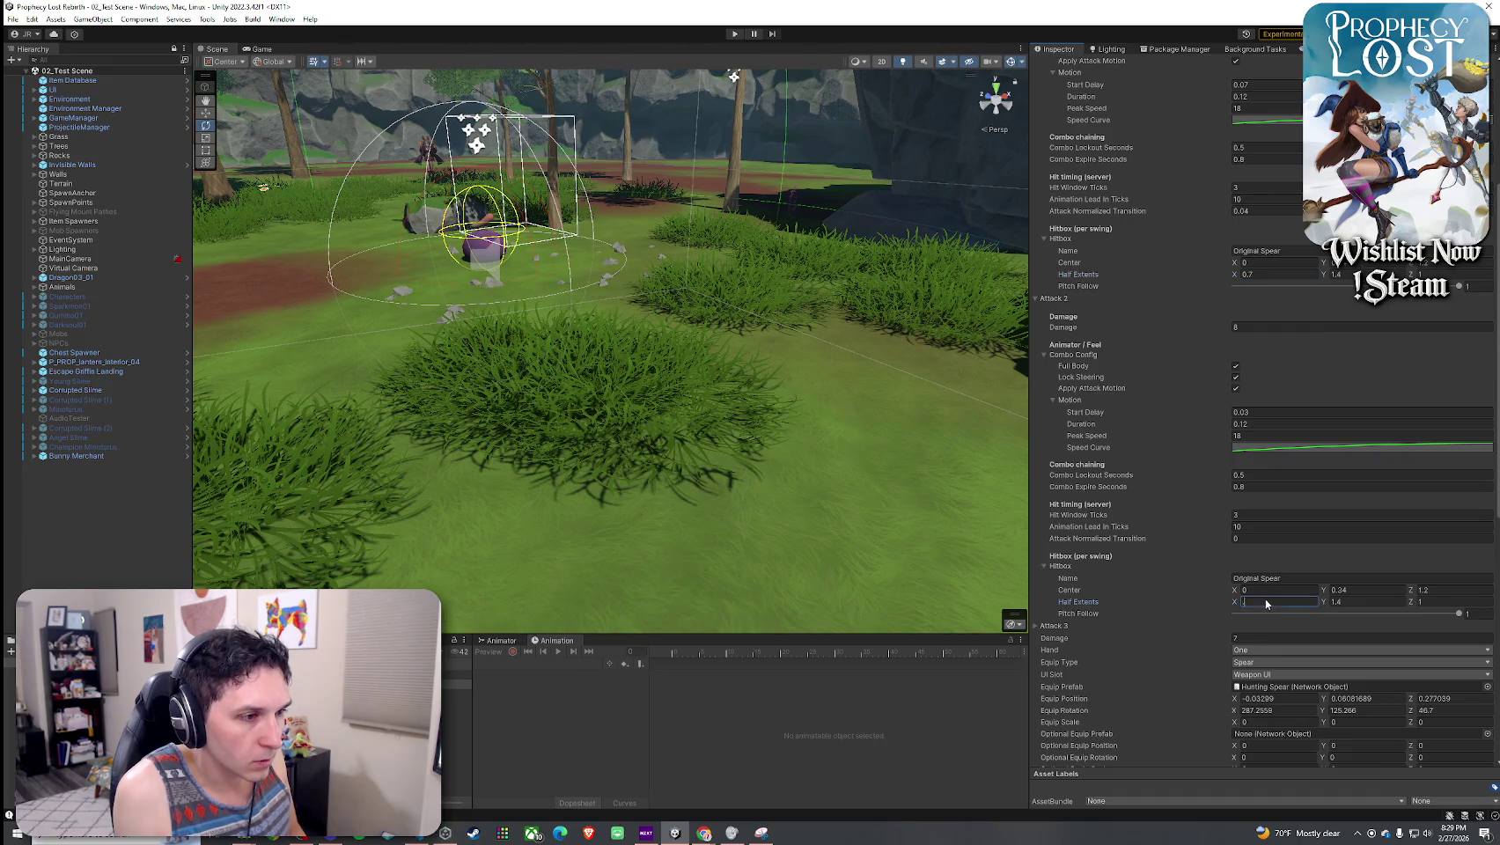
click(1056, 300)
click(1053, 310)
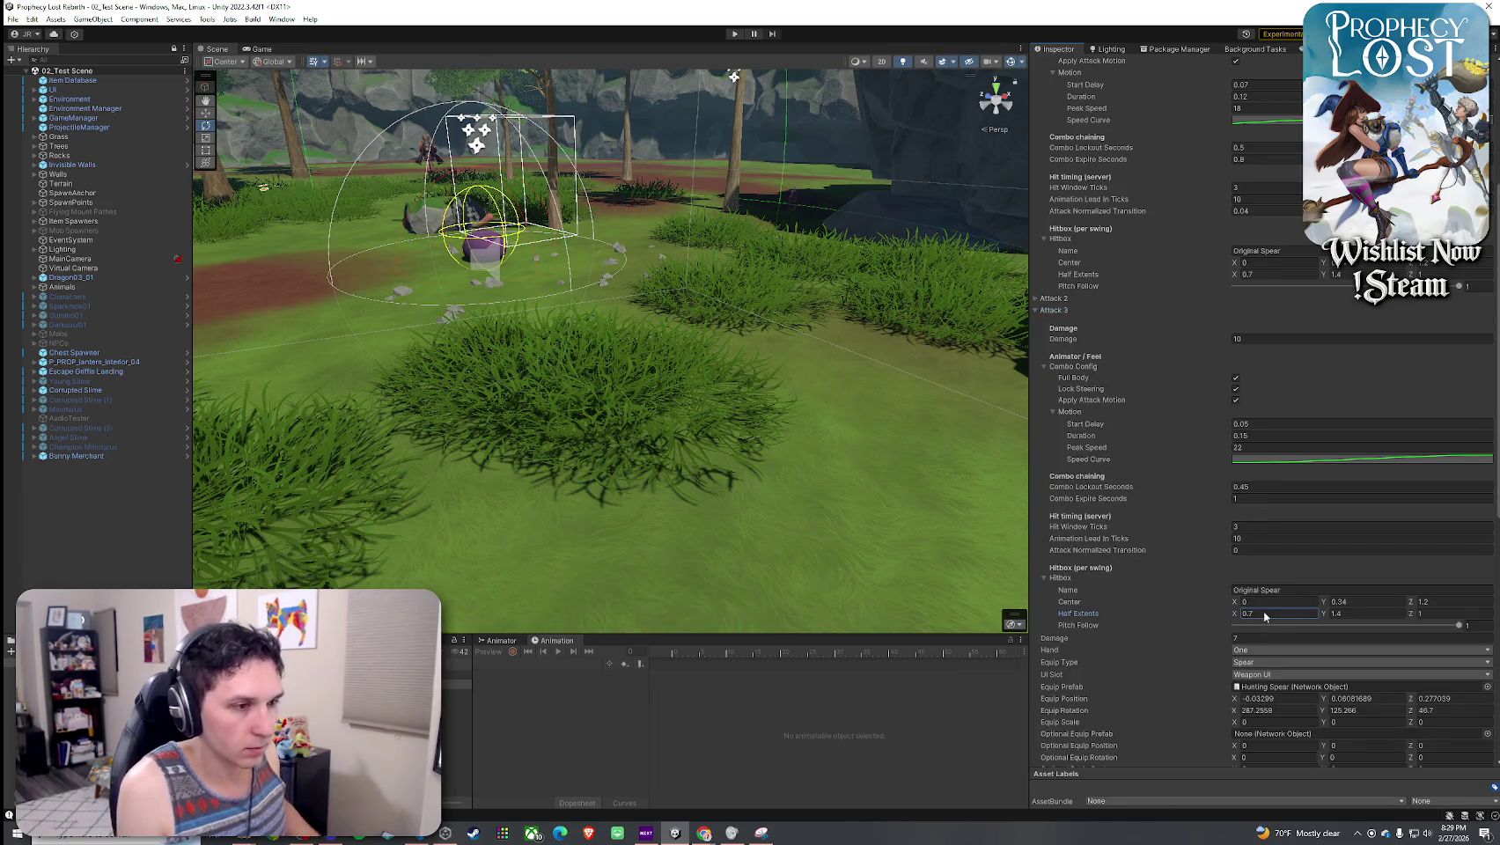
click(75, 35)
click(52, 77)
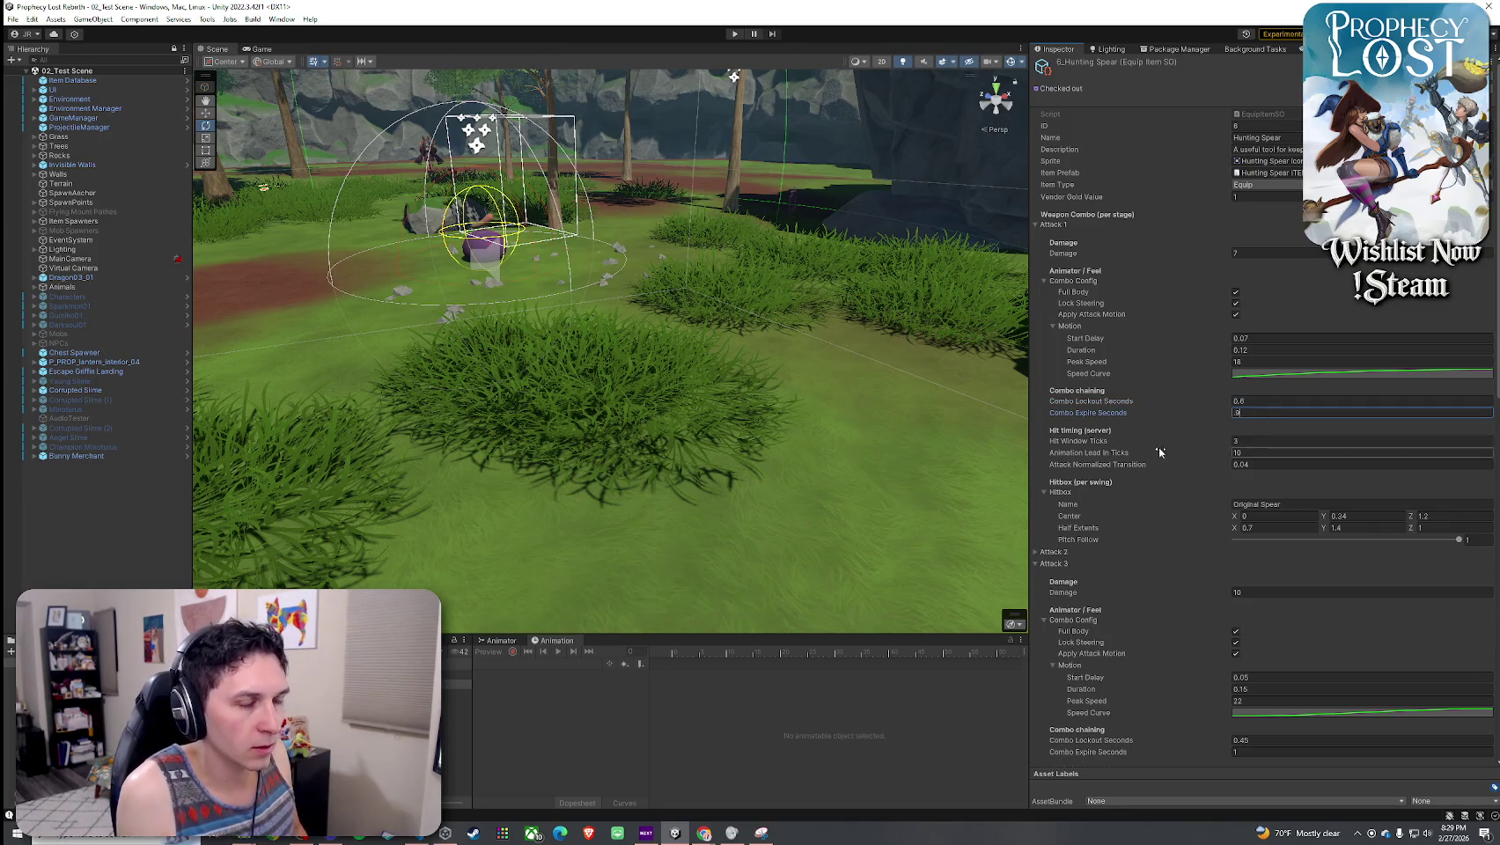
key(Return)
scroll(1233, 476, down, 3)
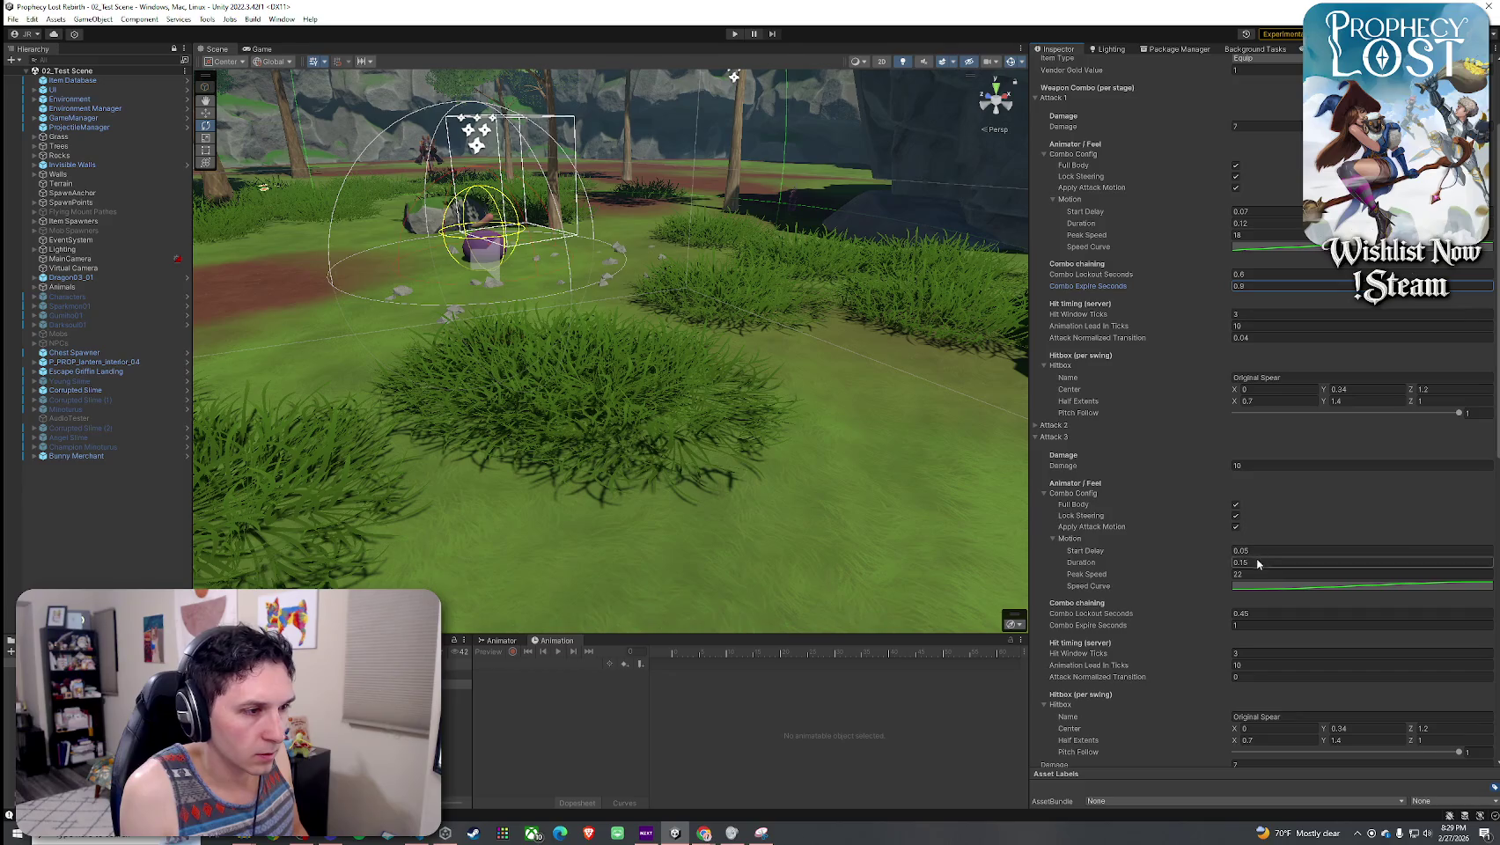
- Expand Attack 2 and set Combo Lockout Seconds 0.6 and Combo Expire Seconds 0.9
scroll(1256, 614, down, 2)
click(1256, 614)
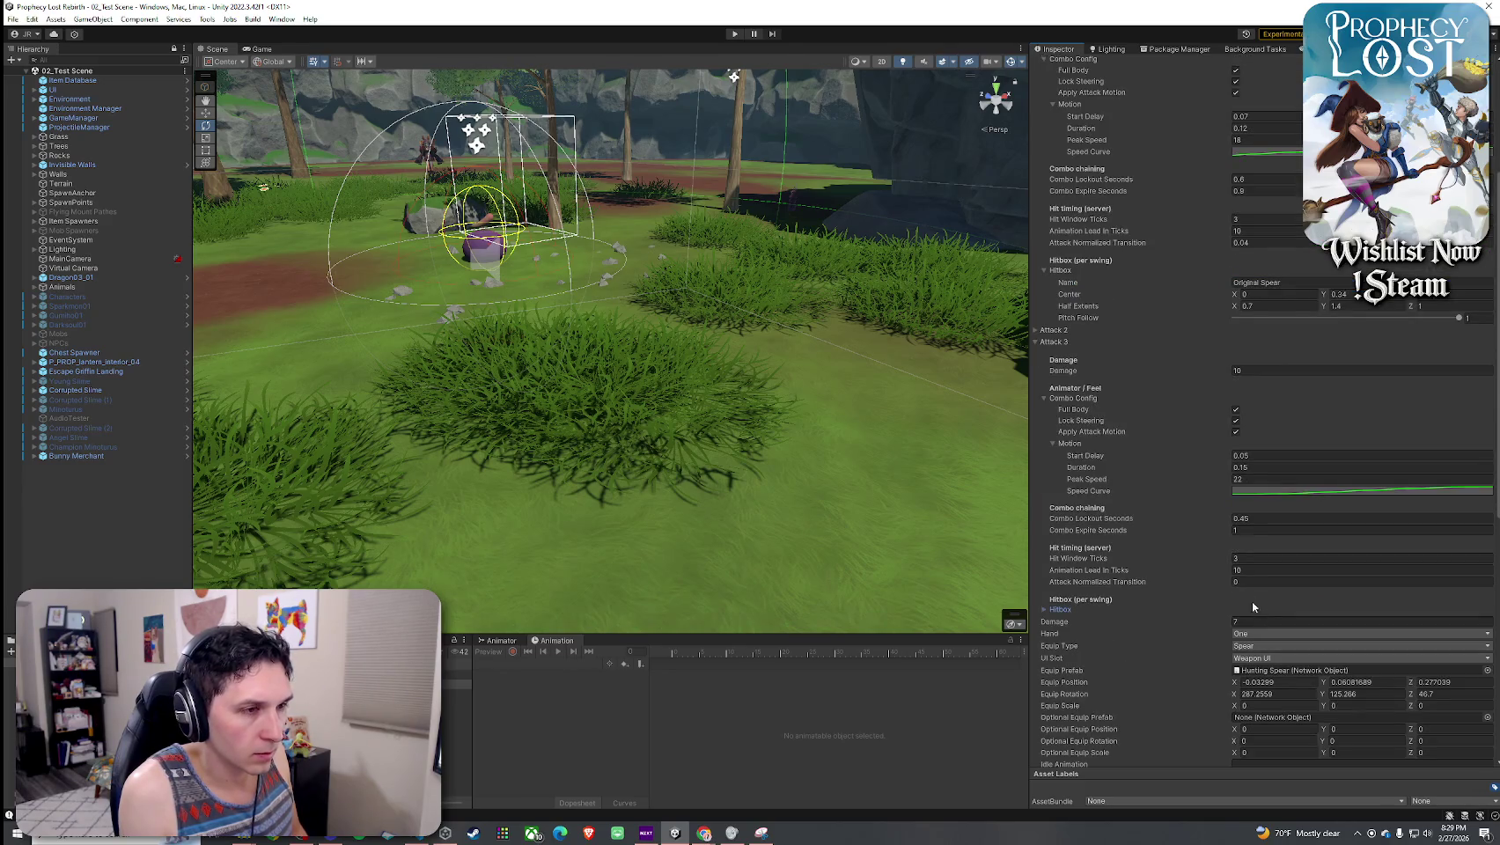
click(1053, 345)
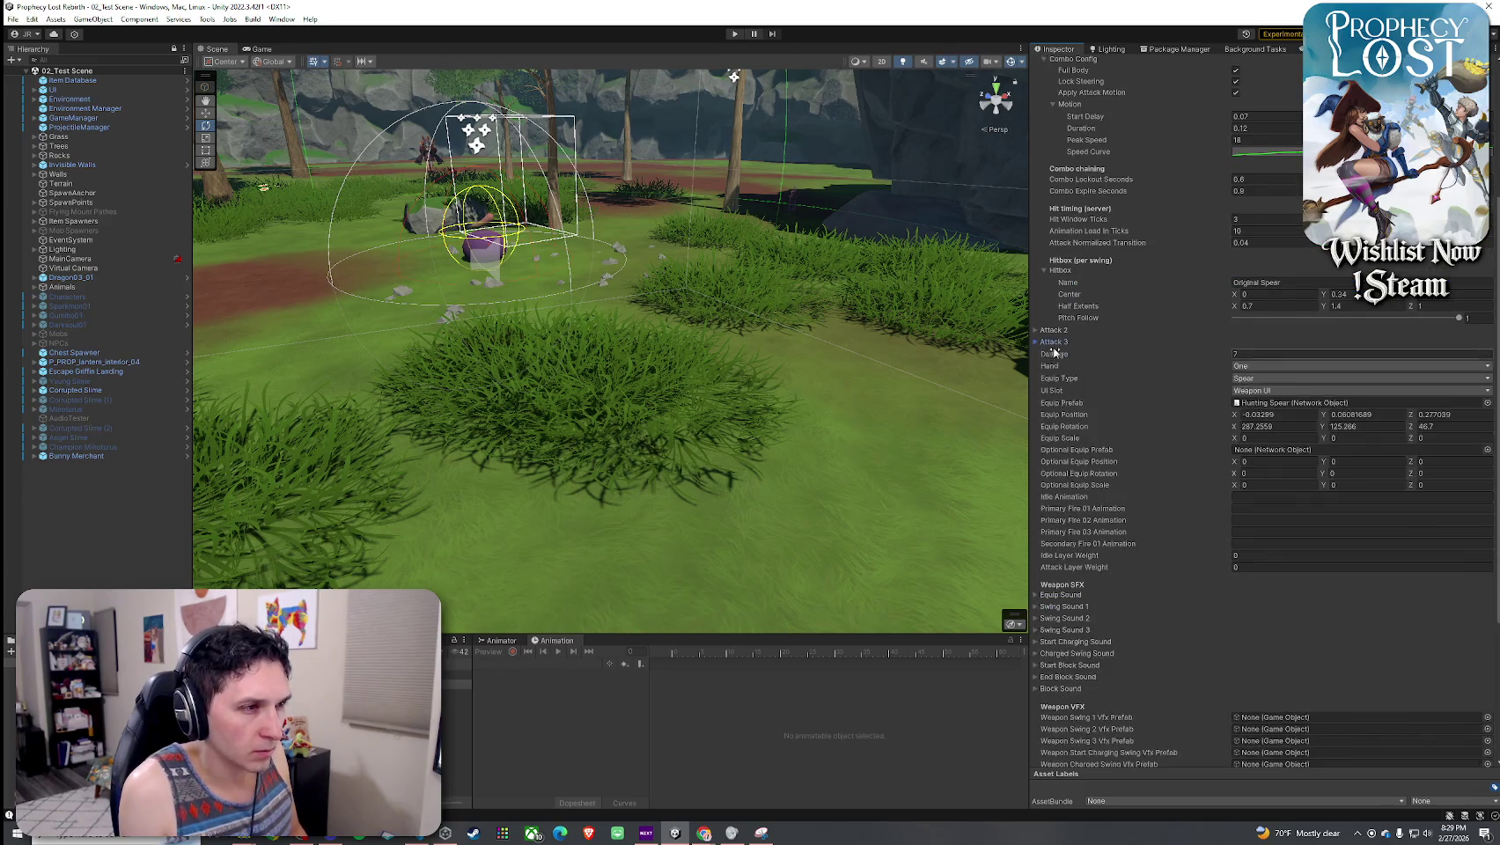
click(1059, 331)
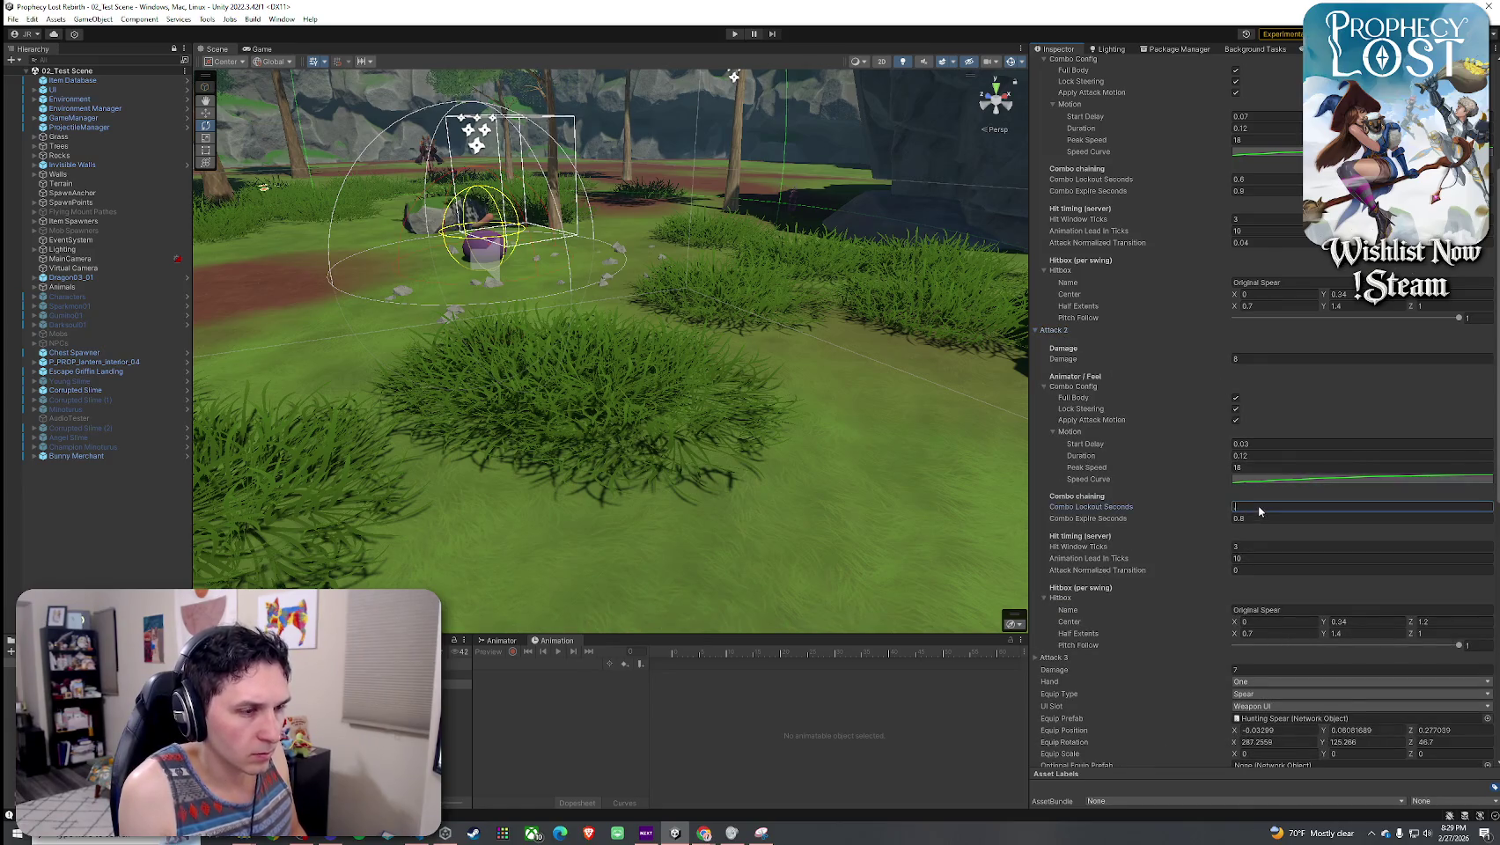
scroll(1259, 507, up, 4)
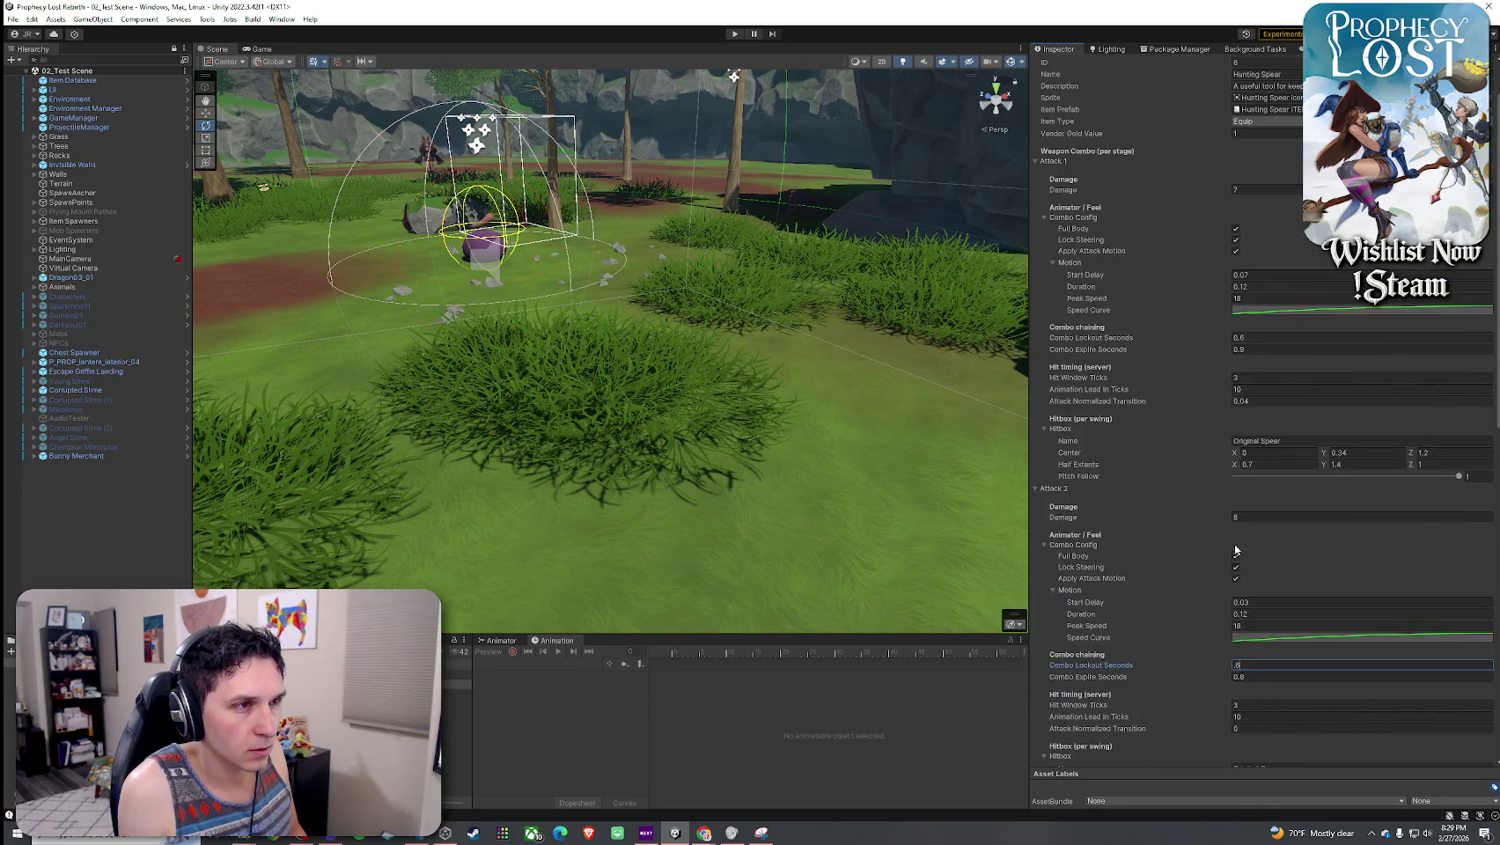
scroll(1194, 528, down, 5)
text(.9)
scroll(1061, 533, down, 2)
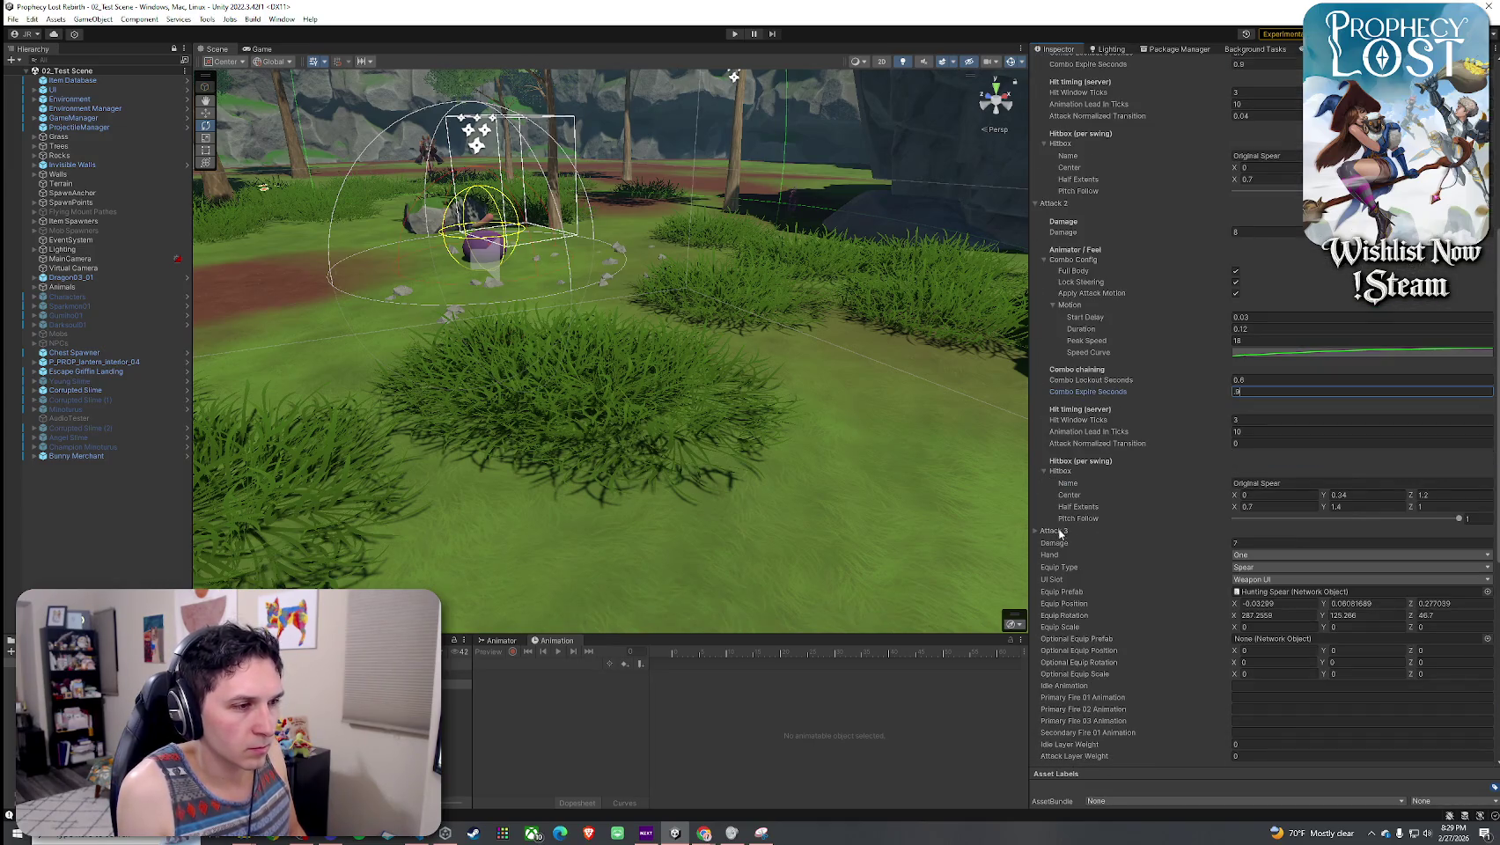
click(1242, 397)
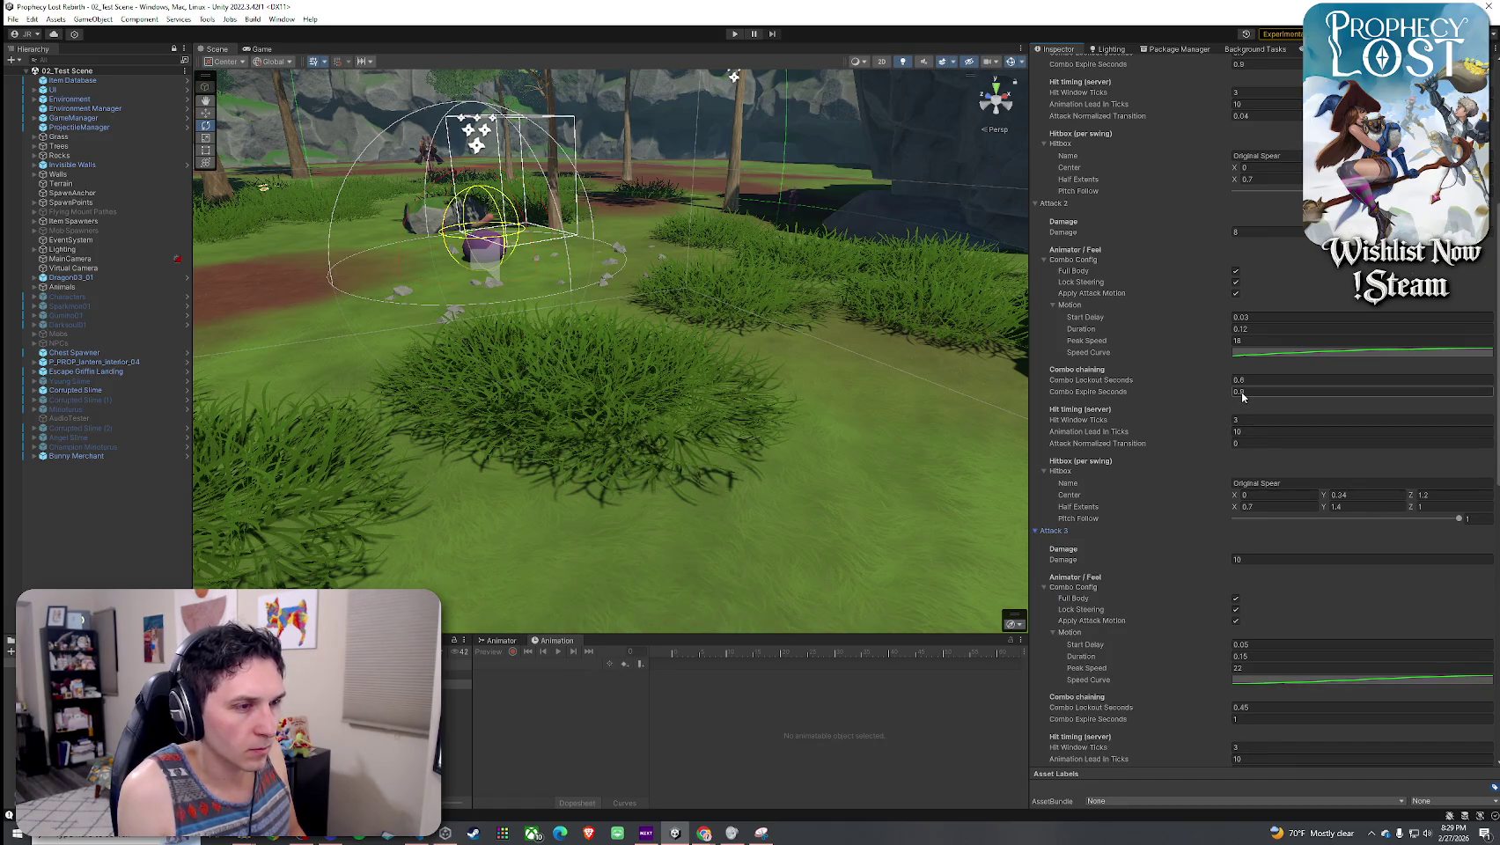
- Save the Hunting Spear changes from the File menu
scroll(1196, 523, down, 4)
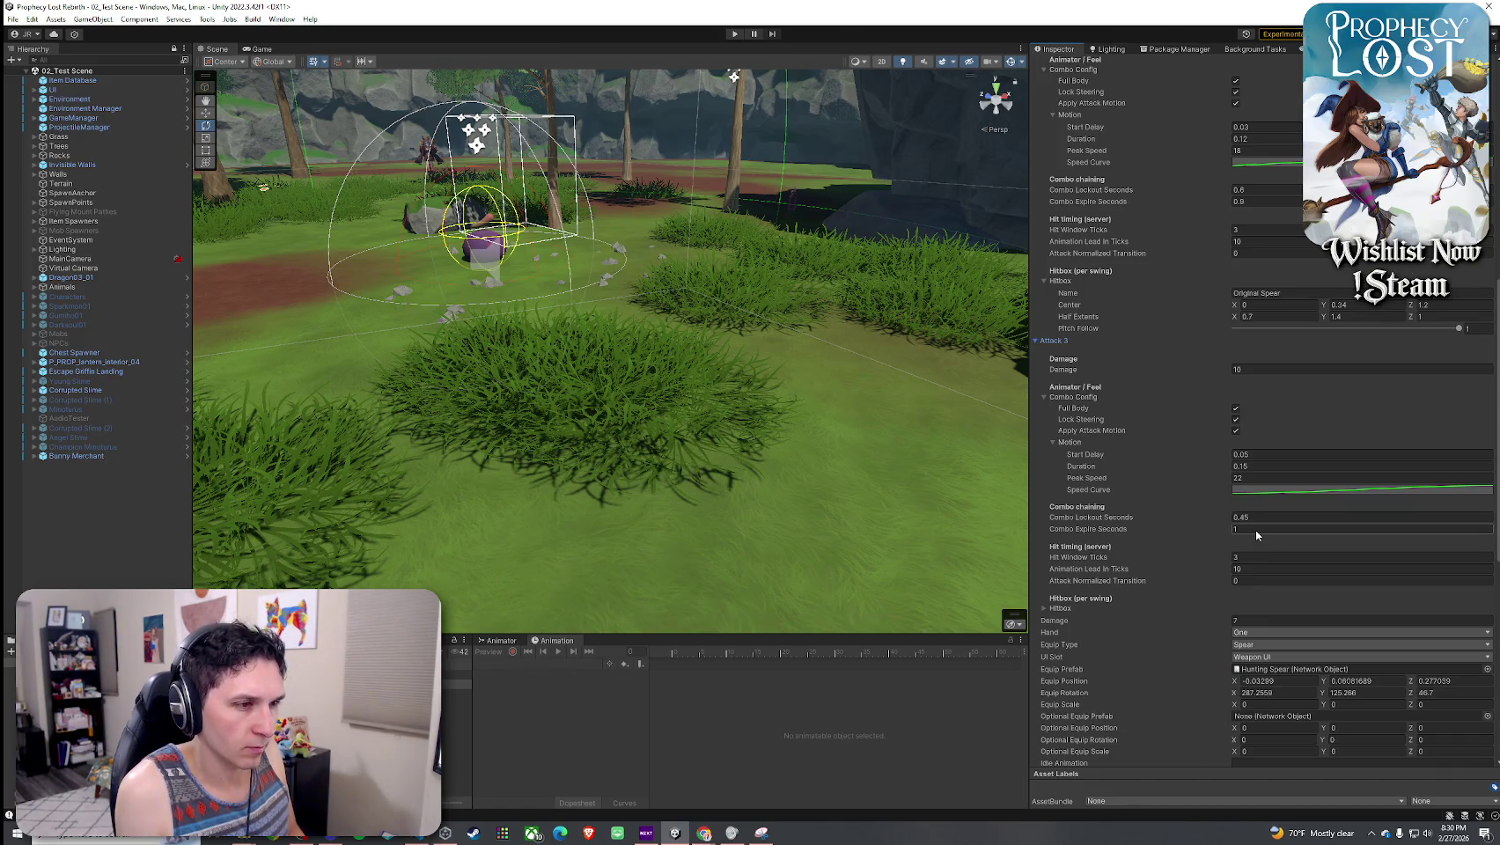
scroll(1165, 523, up, 2)
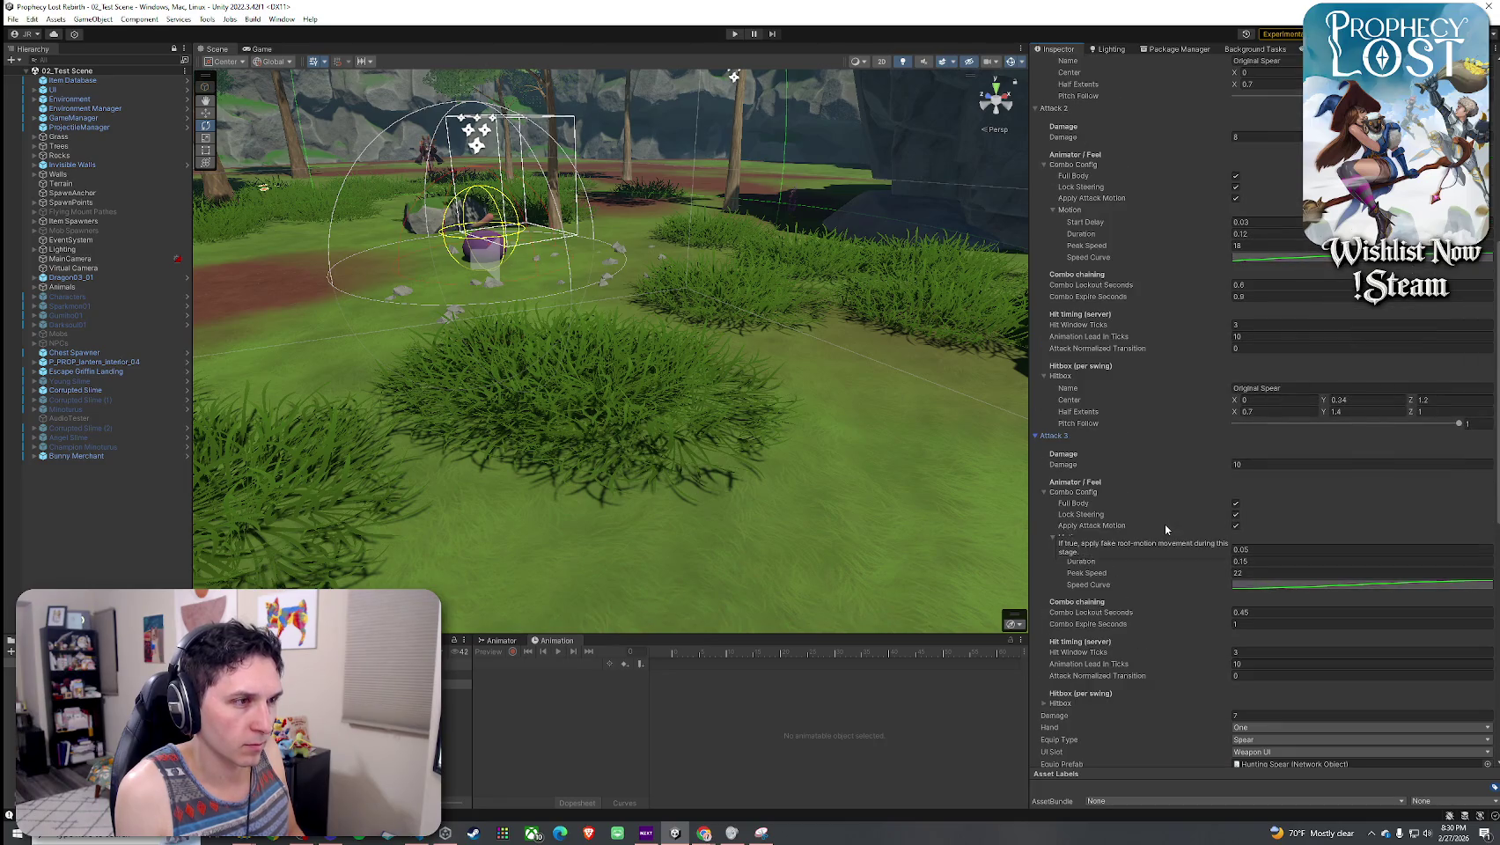
click(13, 18)
click(179, 113)
scroll(1128, 254, up, 7)
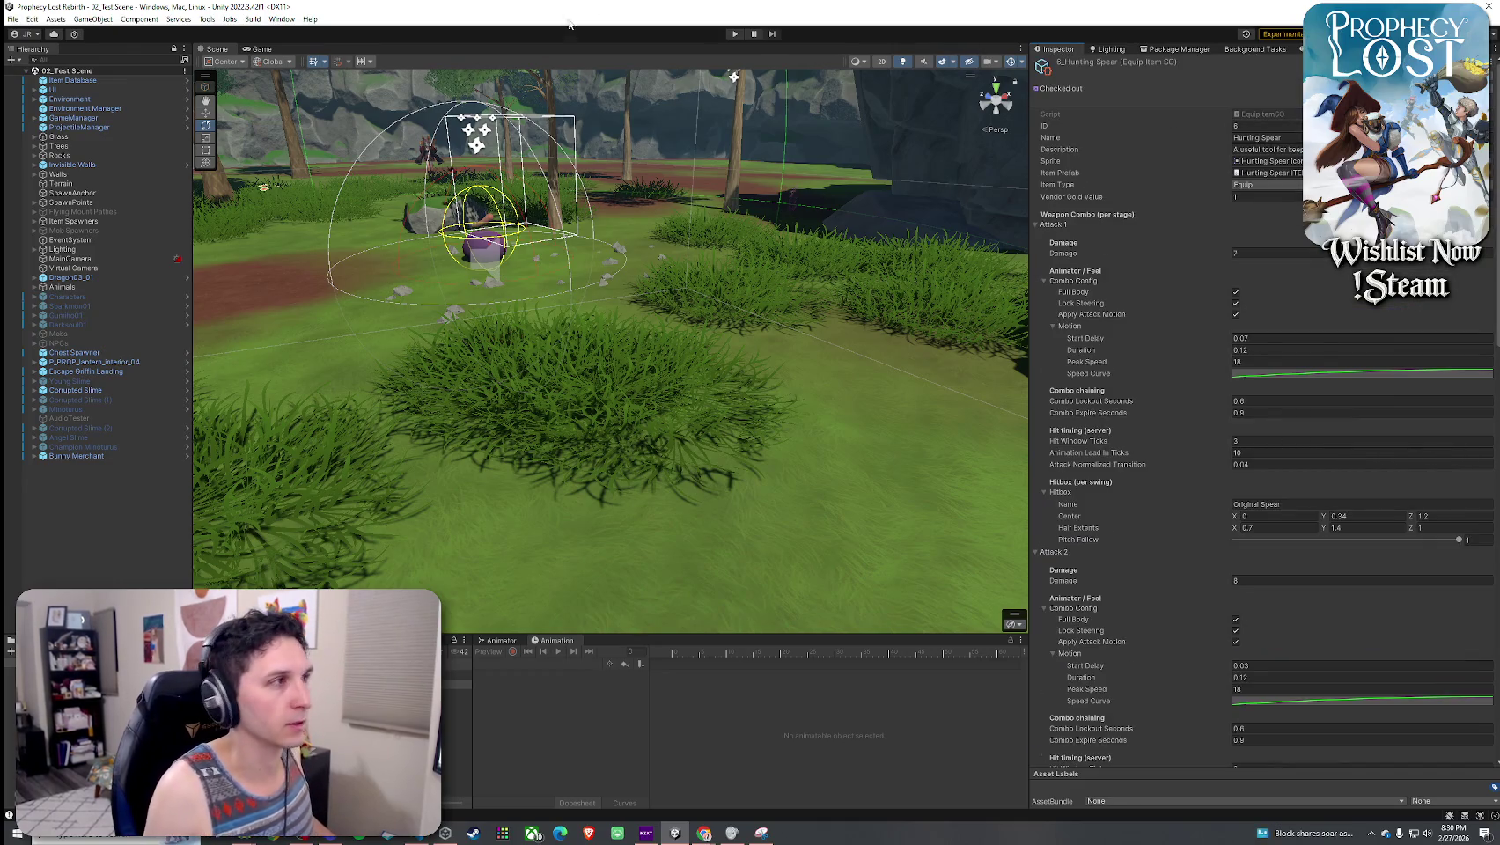
click(39, 19)
- Enter Play mode, start a session, and walk the character across the field to the purple slime
click(484, 79)
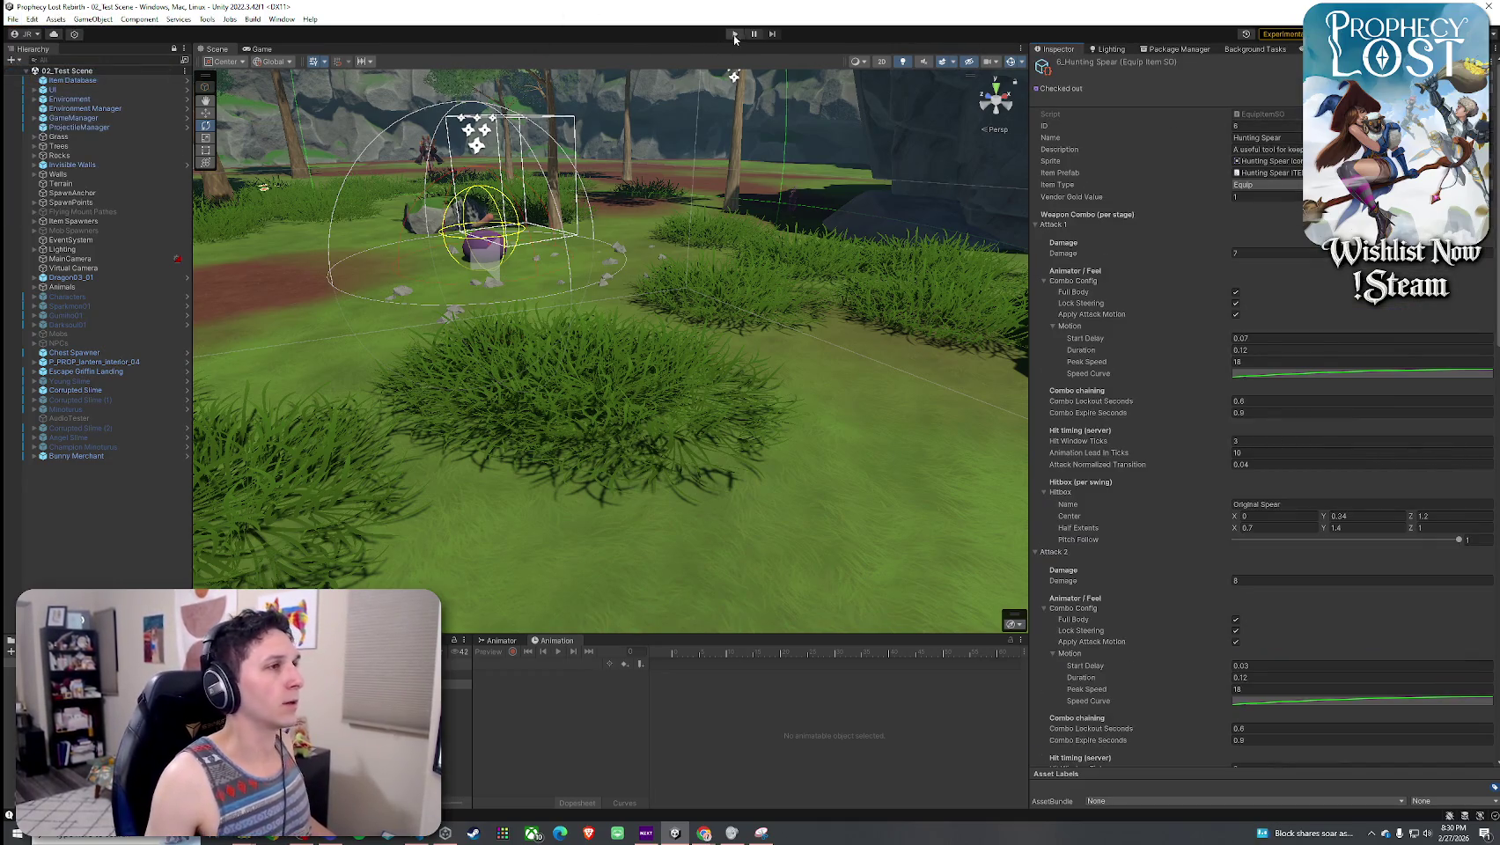
click(735, 36)
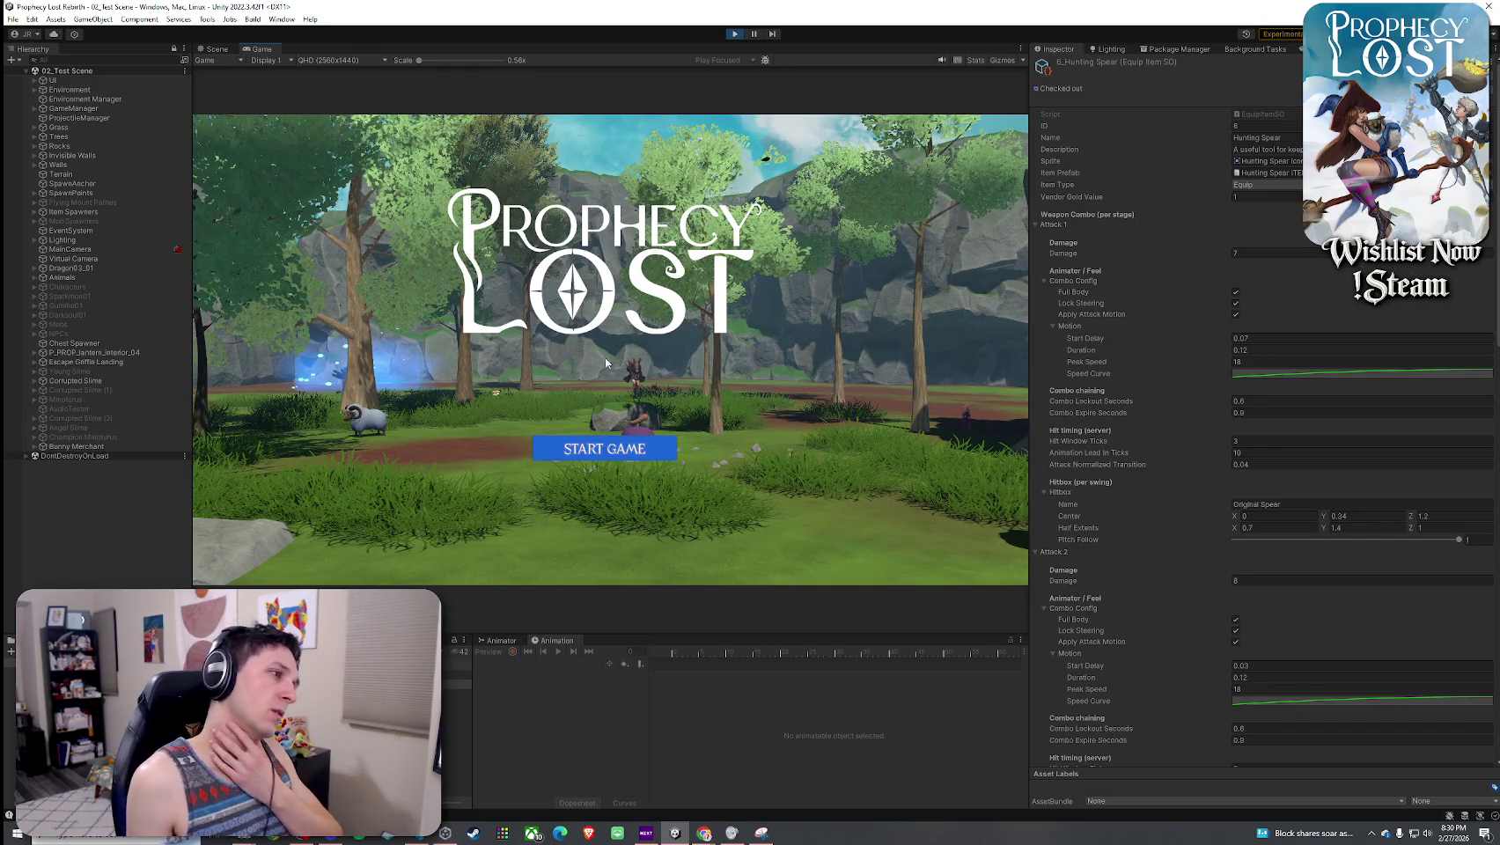
click(589, 458)
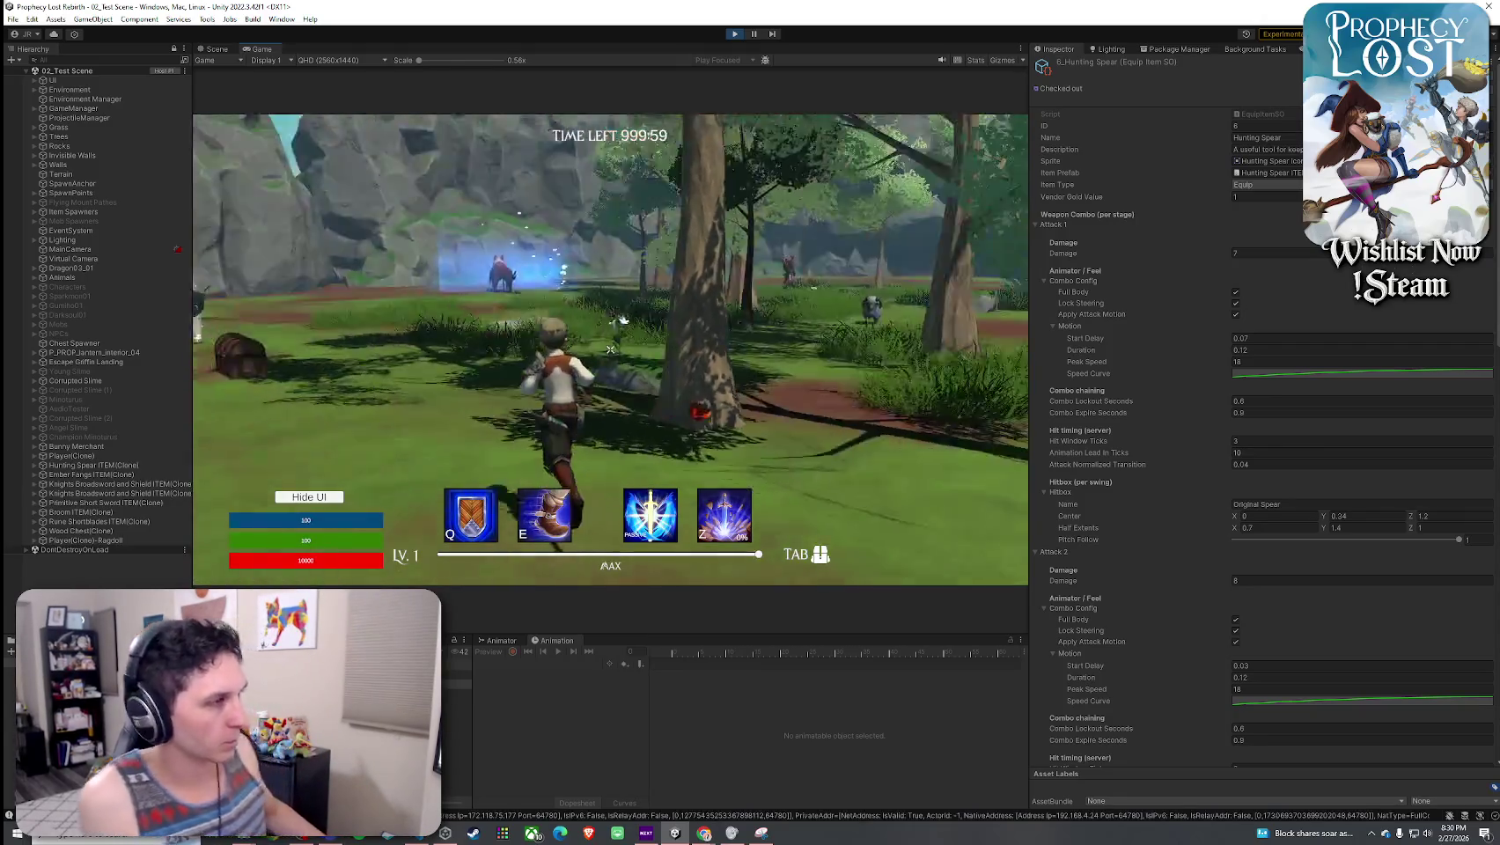
key(w)
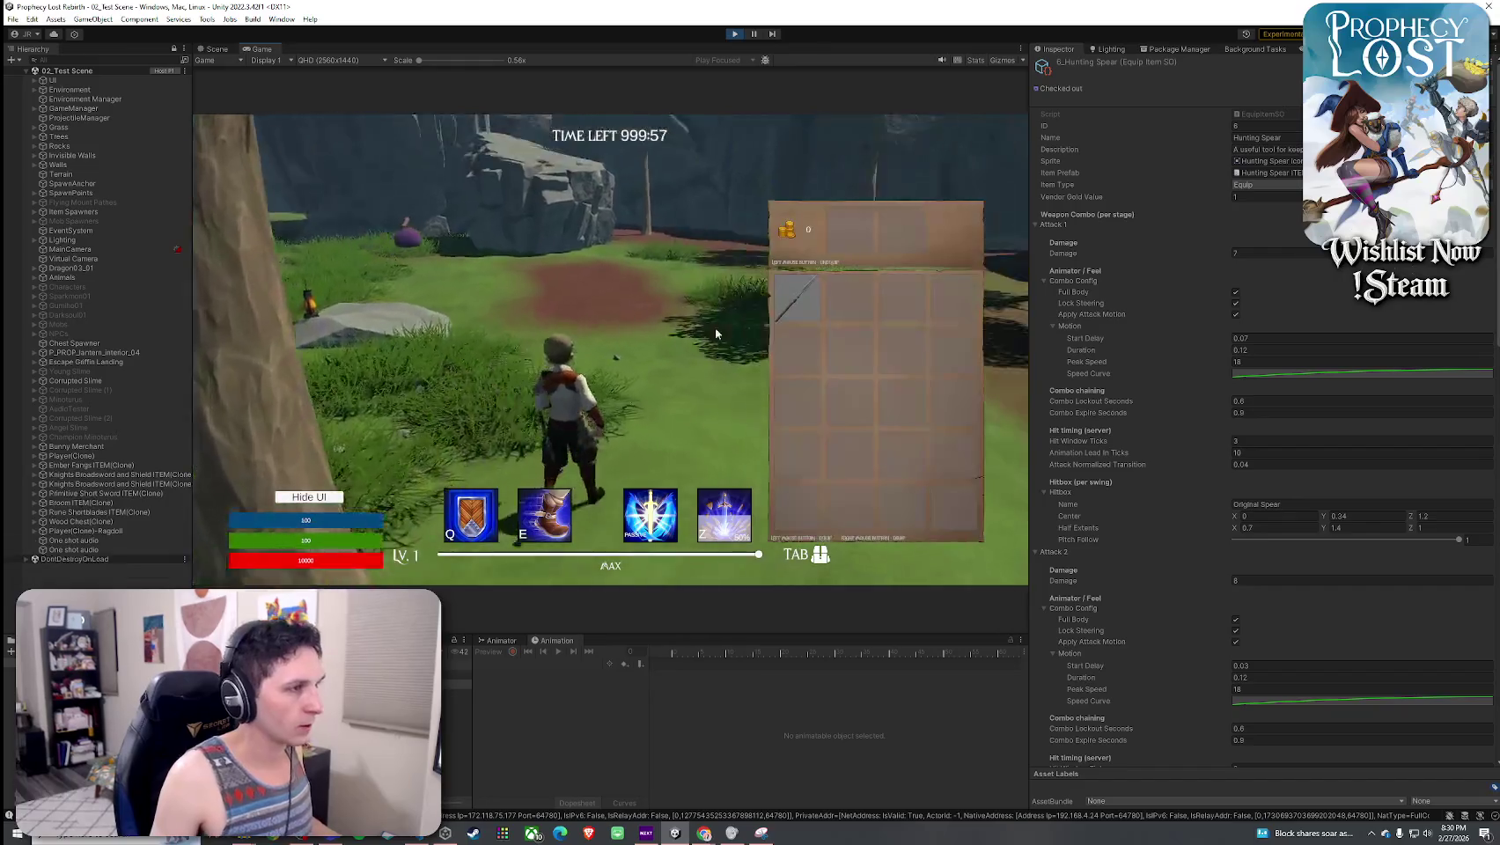
key(w)
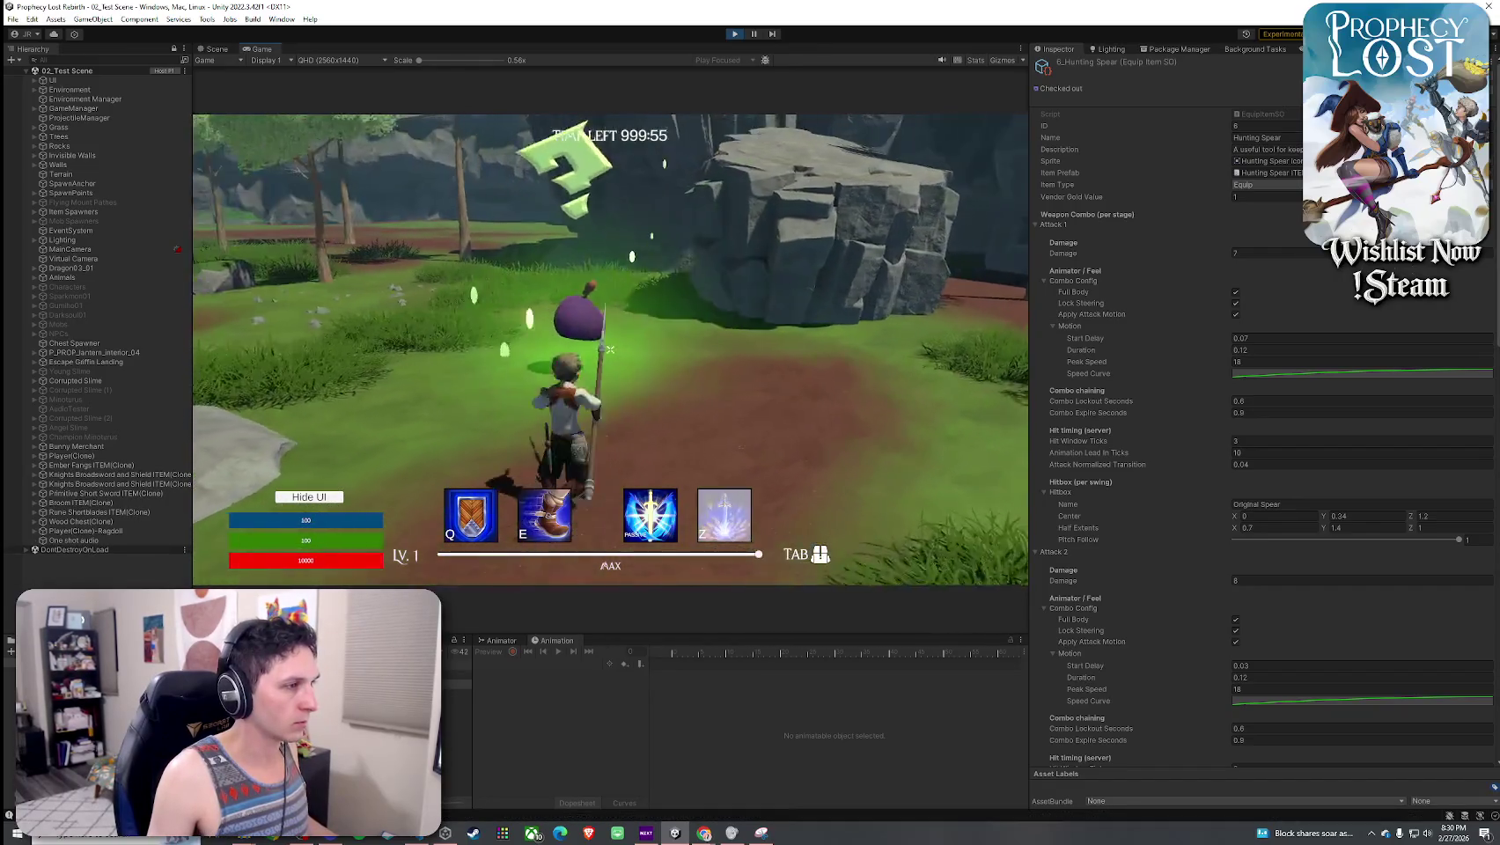
key(w)
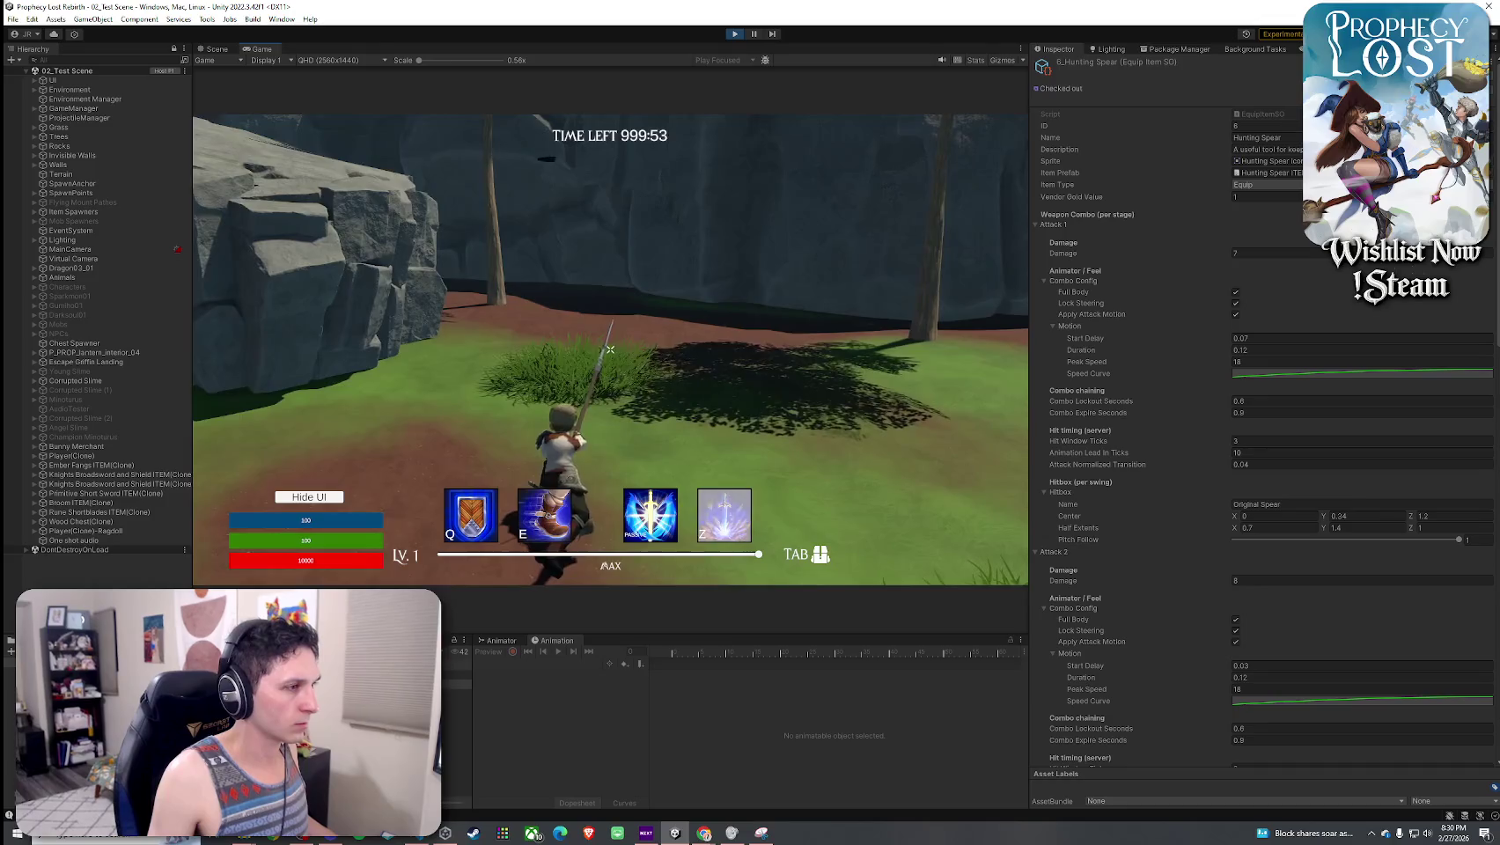
key(w)
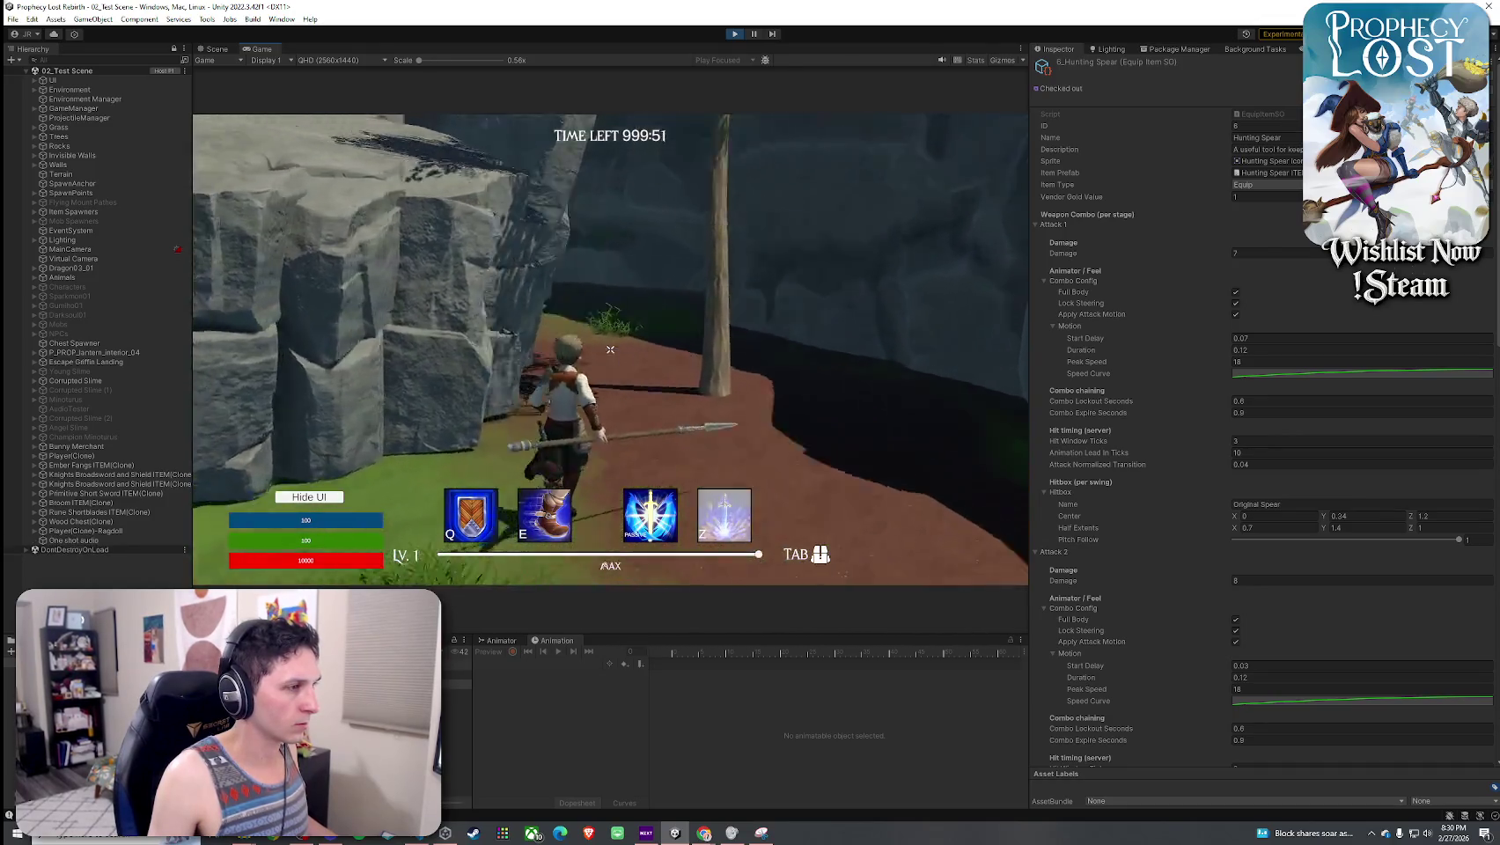
key(w)
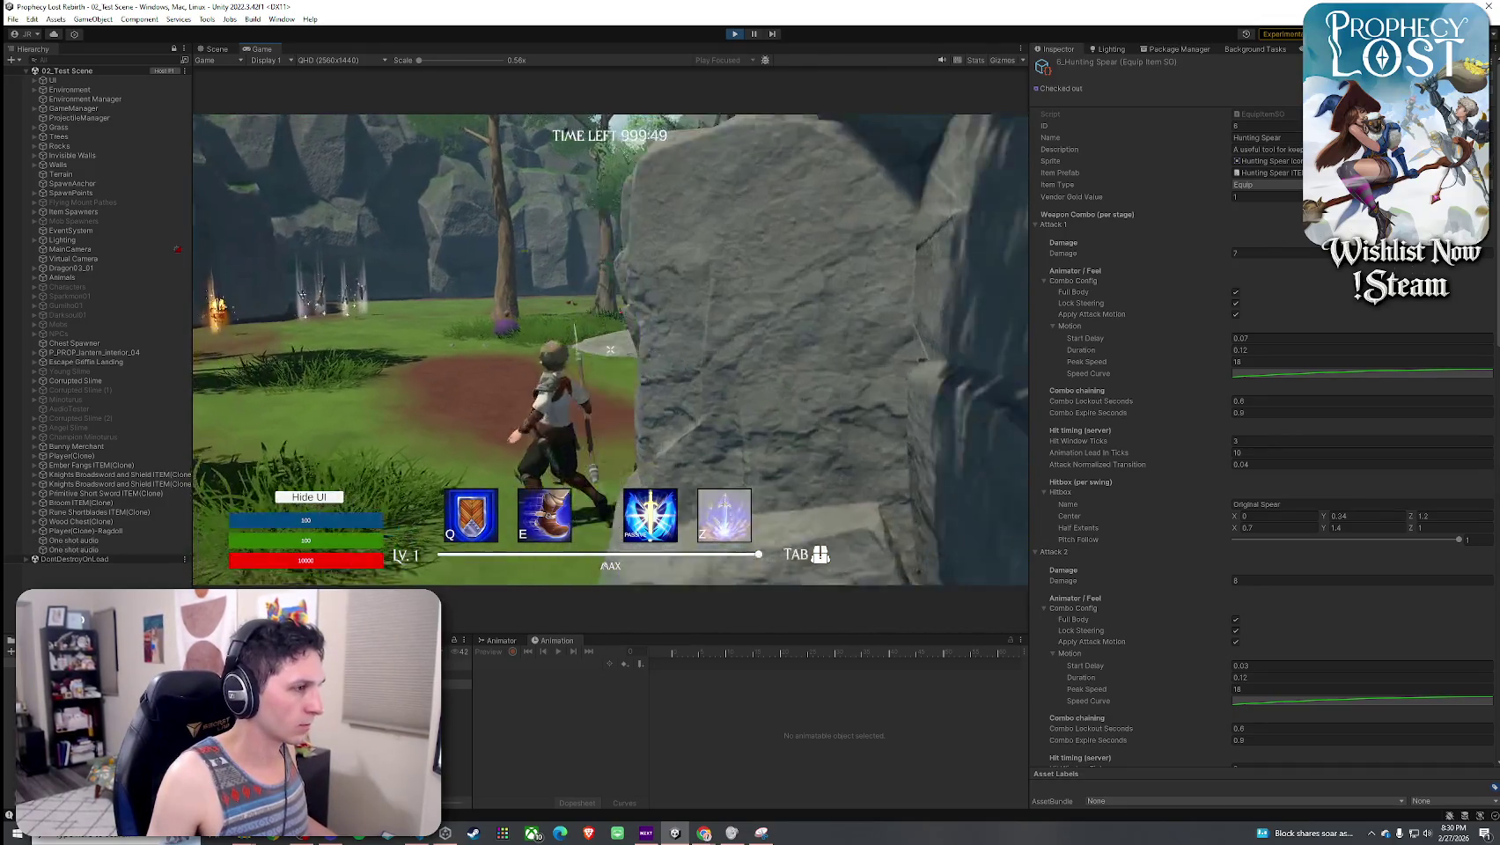
key(w)
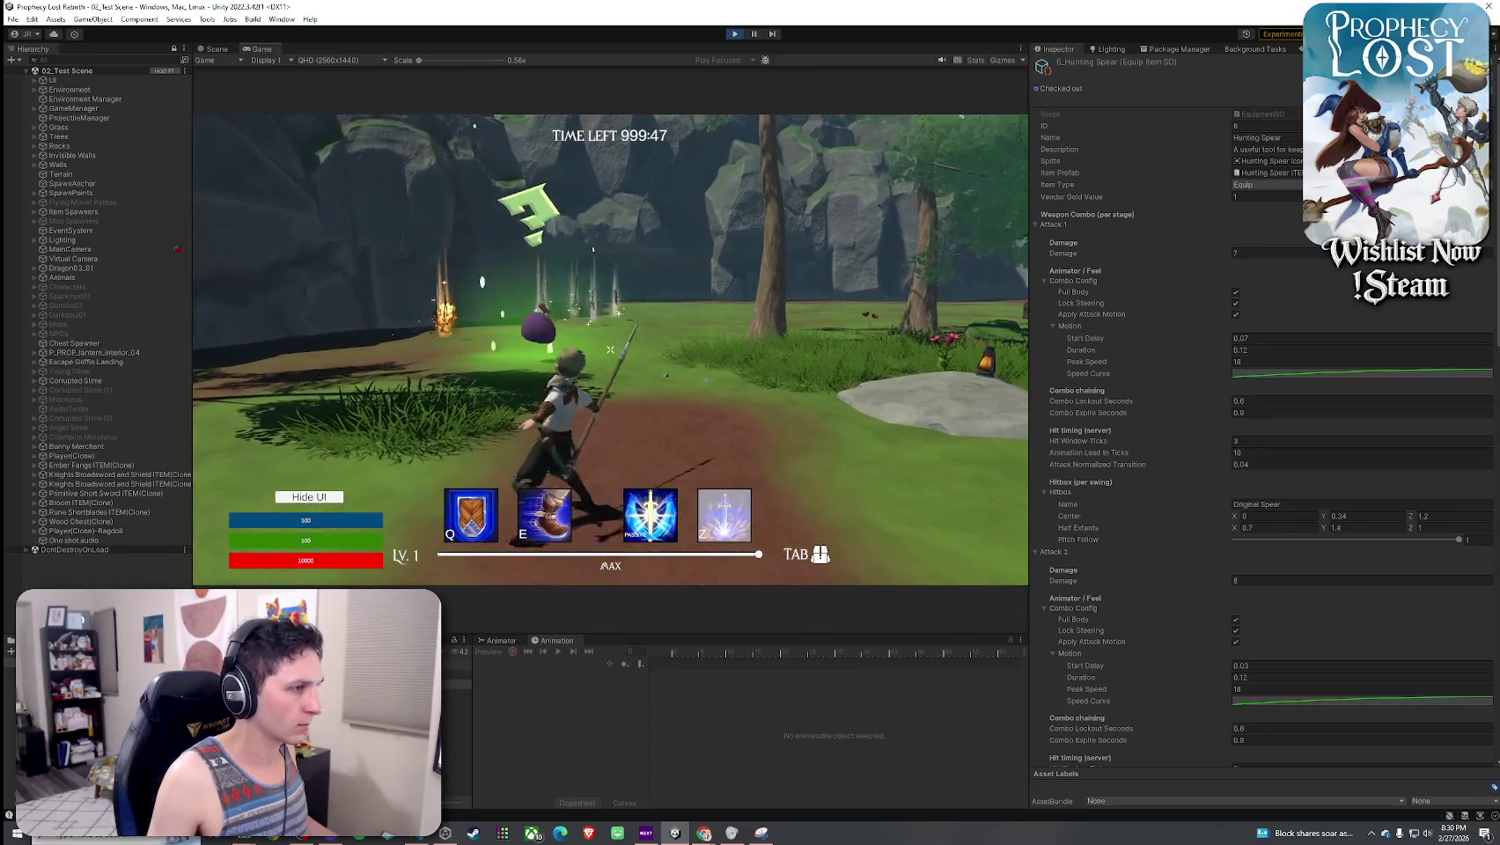
key(w)
- Swing the Hunting Spear combo repeatedly at the purple slime
click(610, 350)
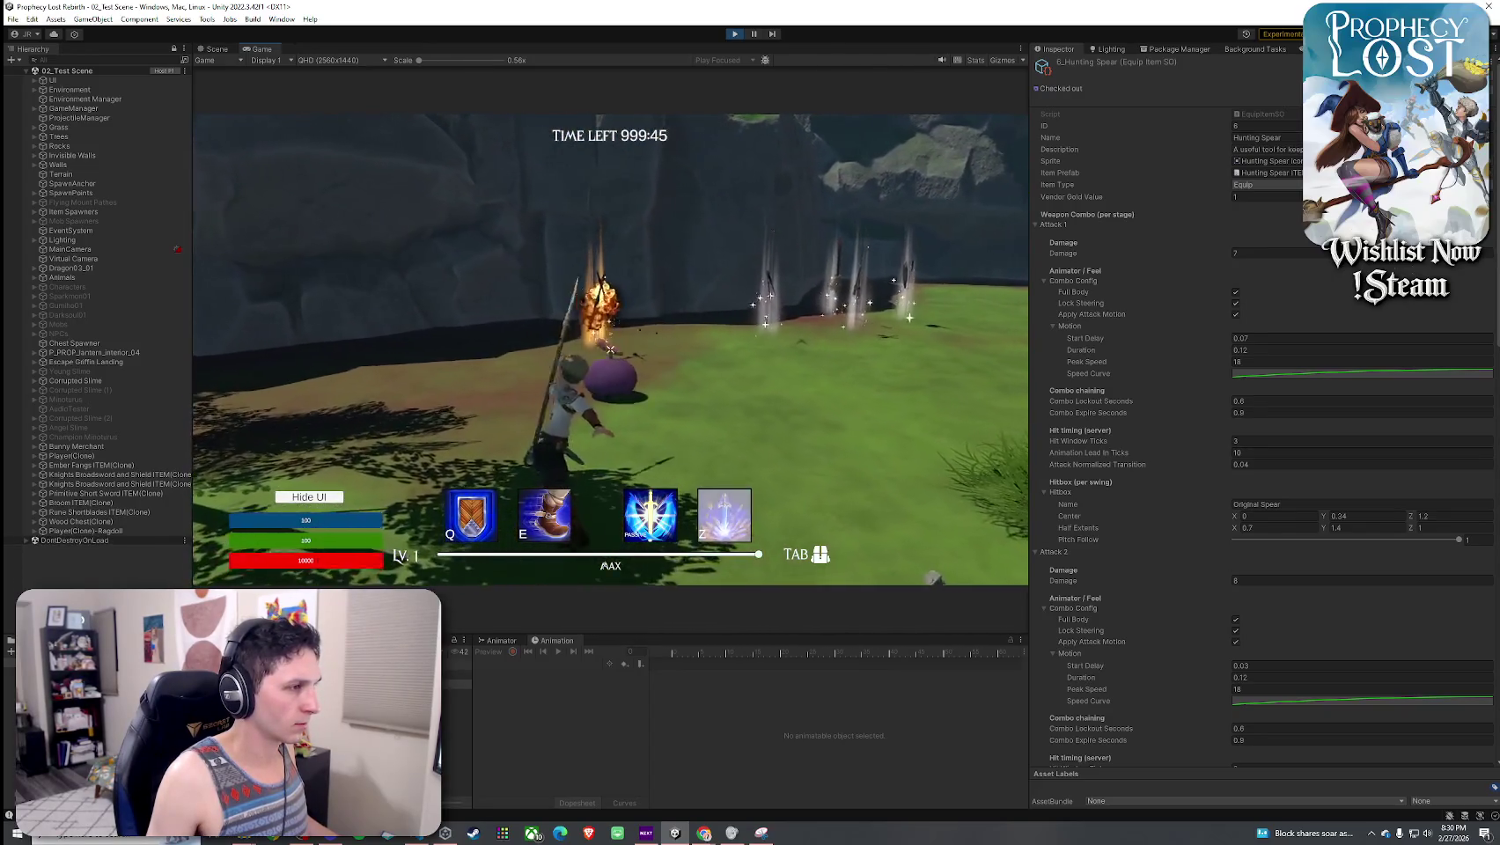
key(w)
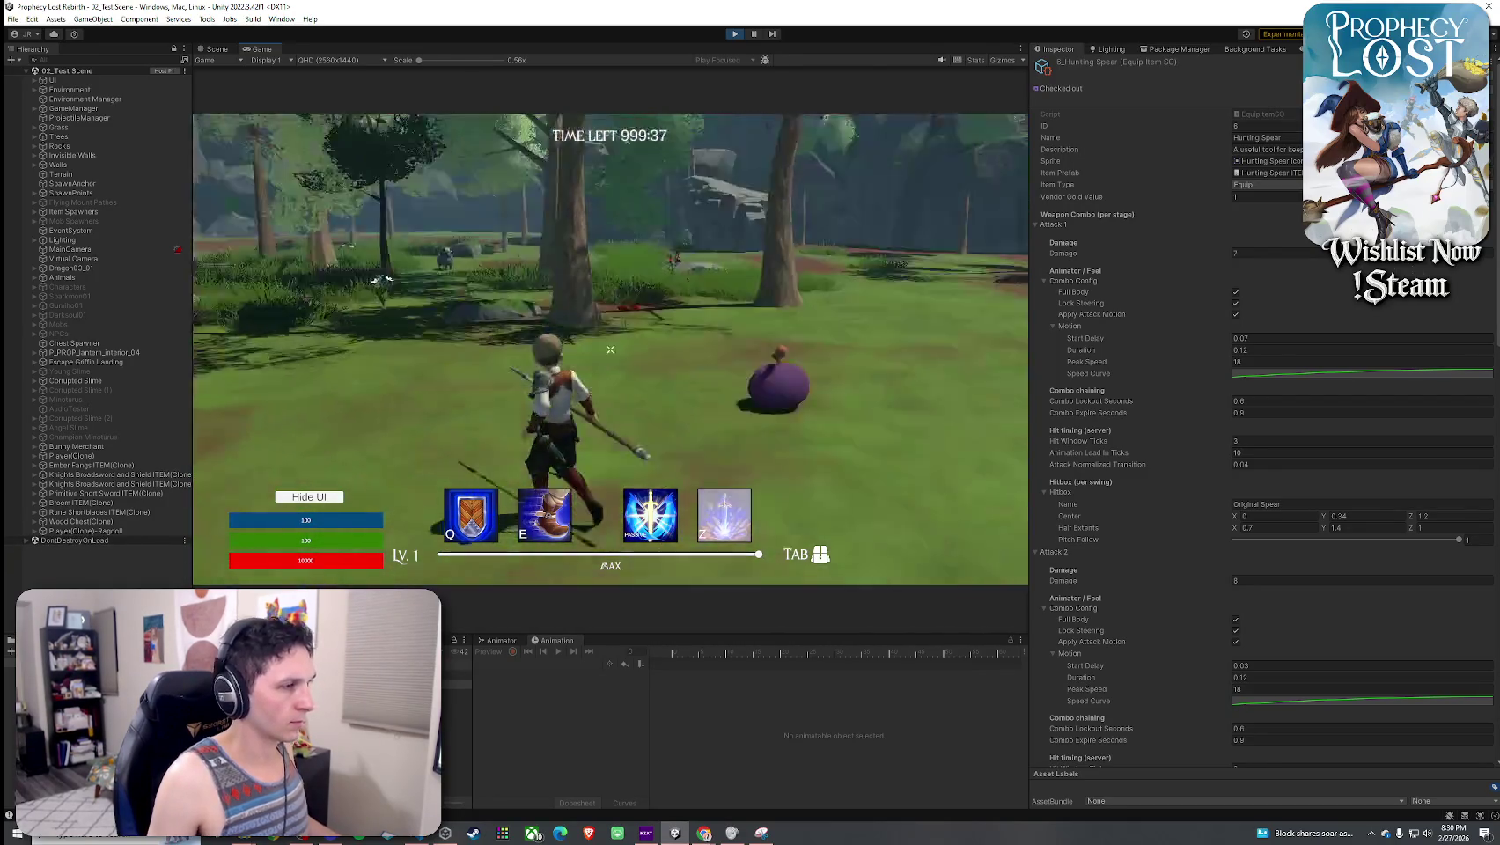
click(611, 350)
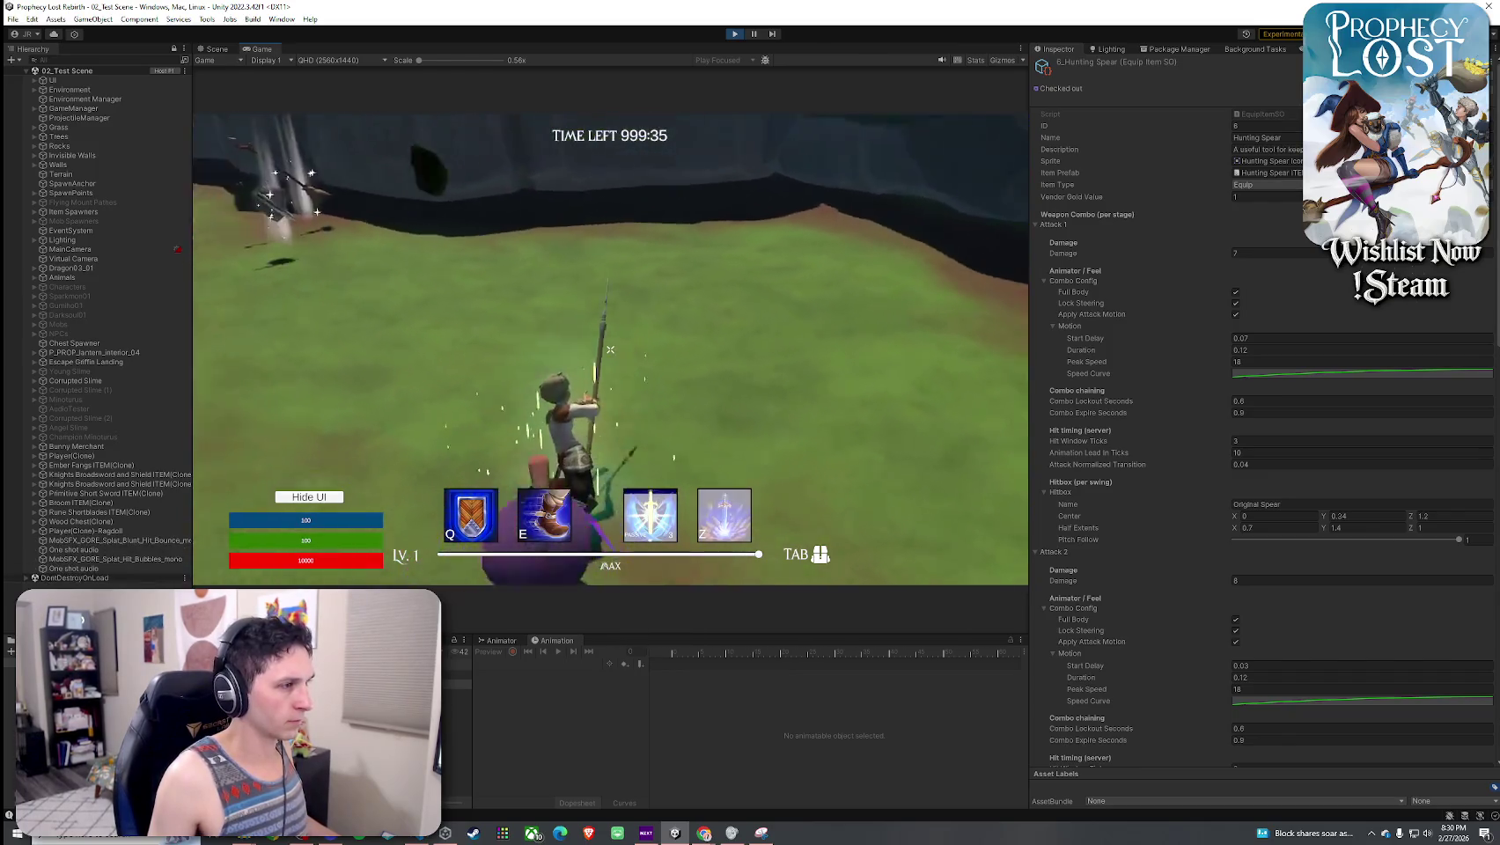
click(610, 350)
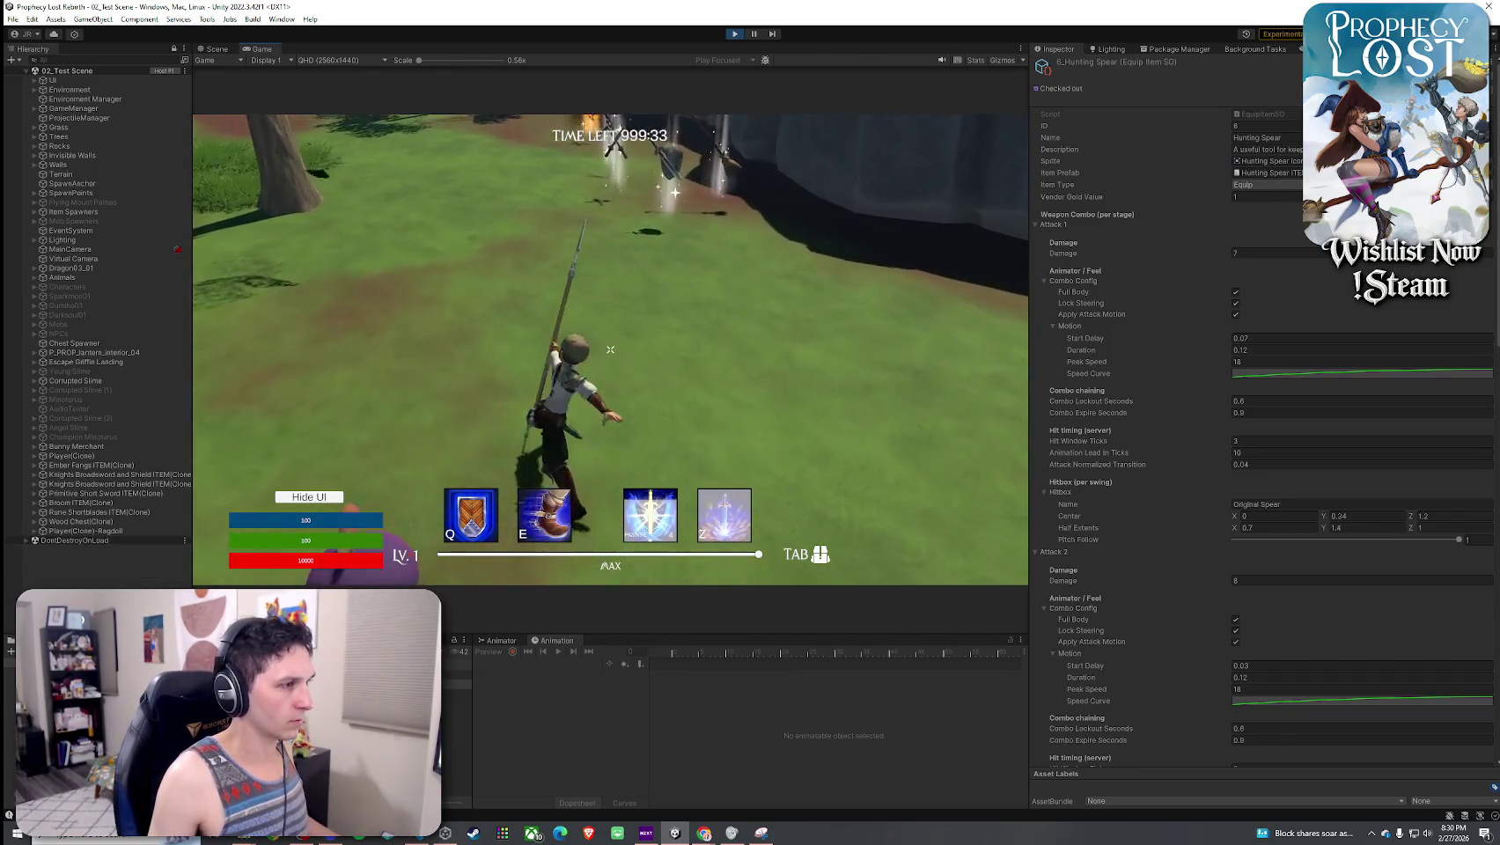
click(610, 349)
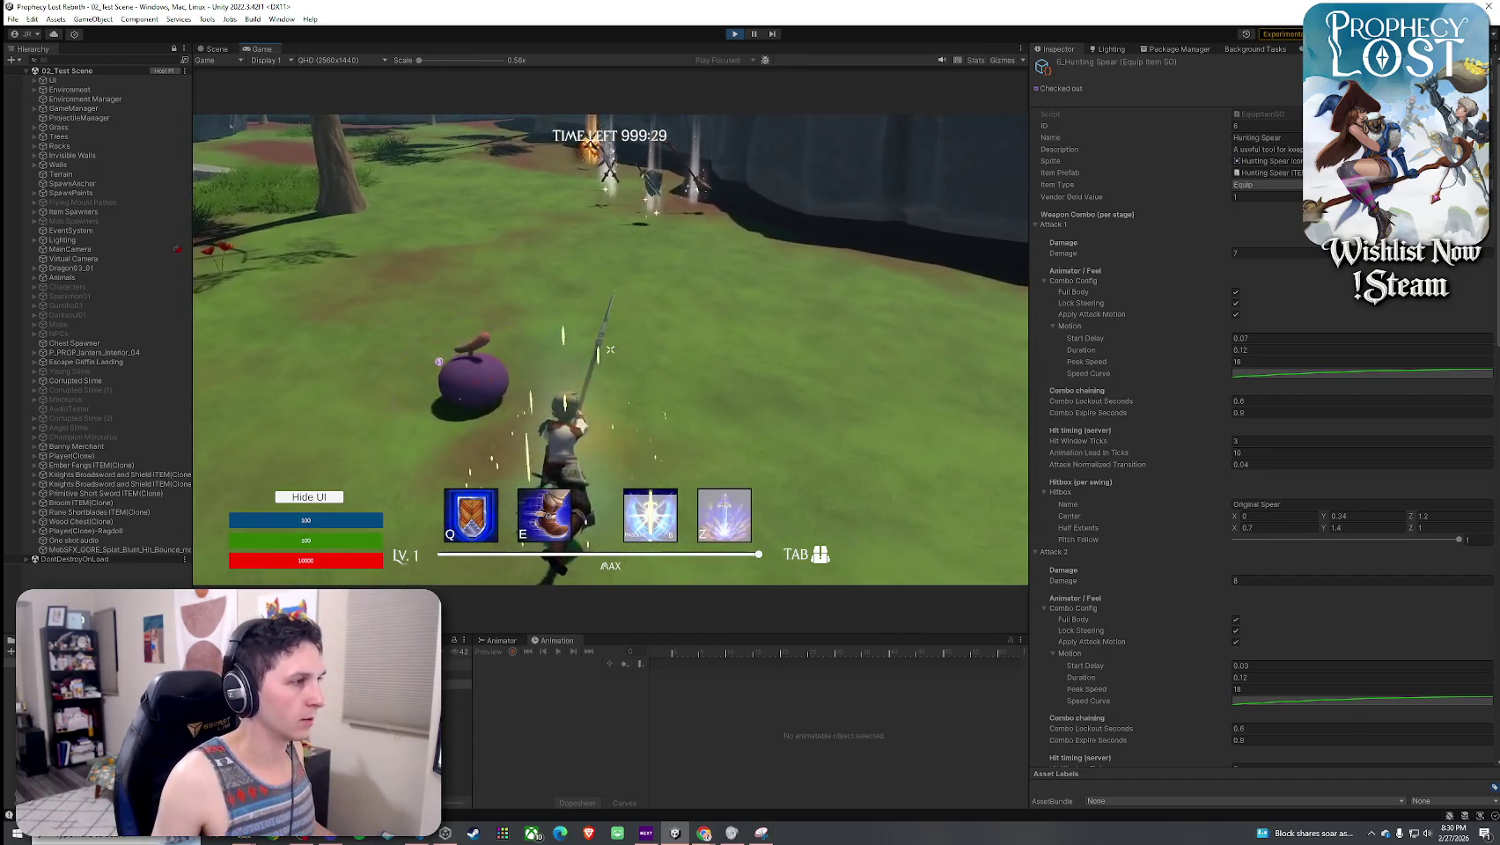
click(610, 349)
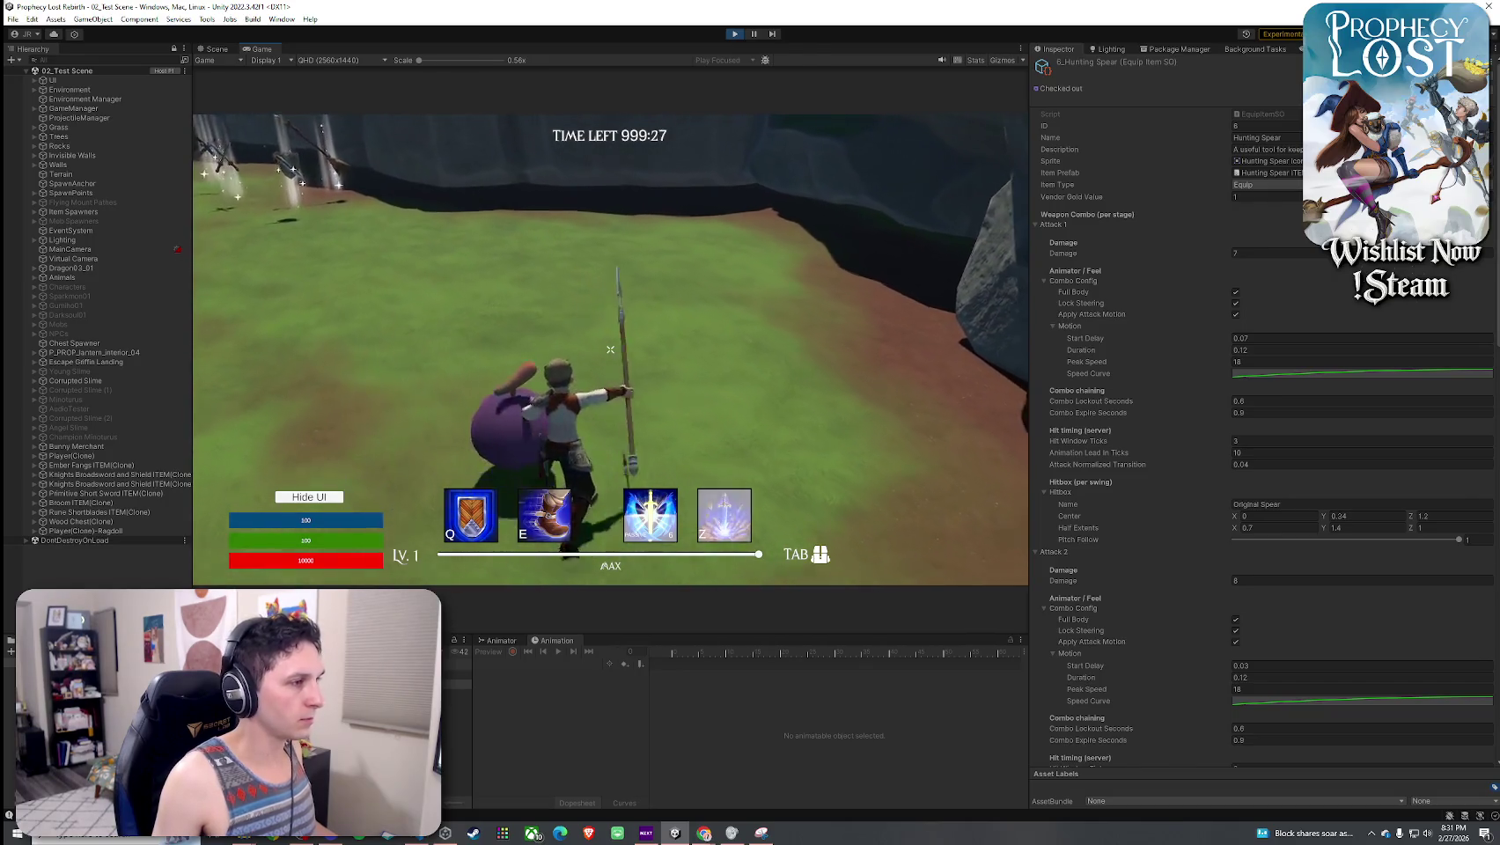
click(610, 350)
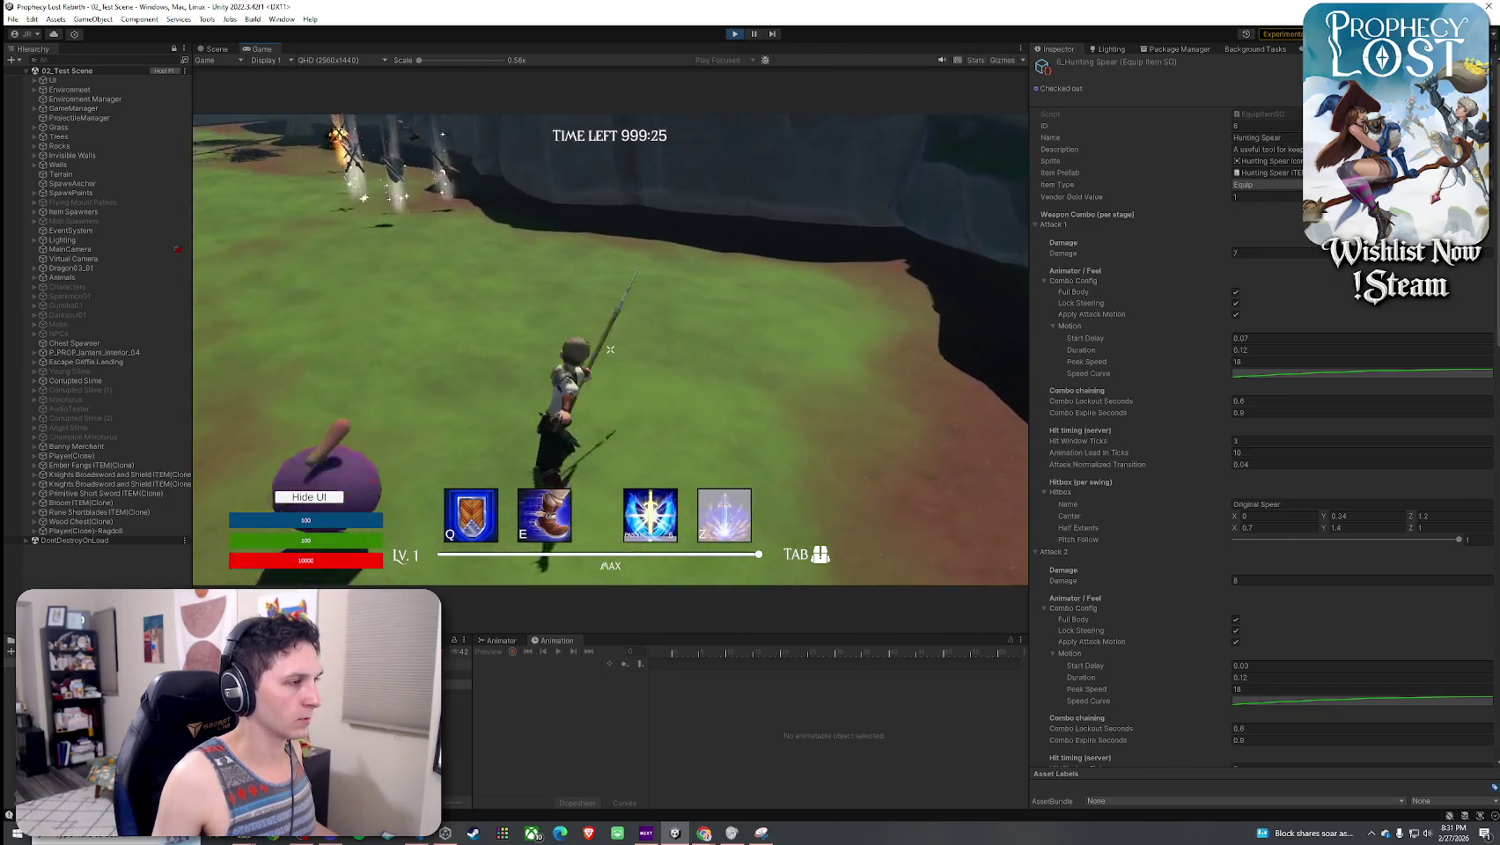
click(610, 349)
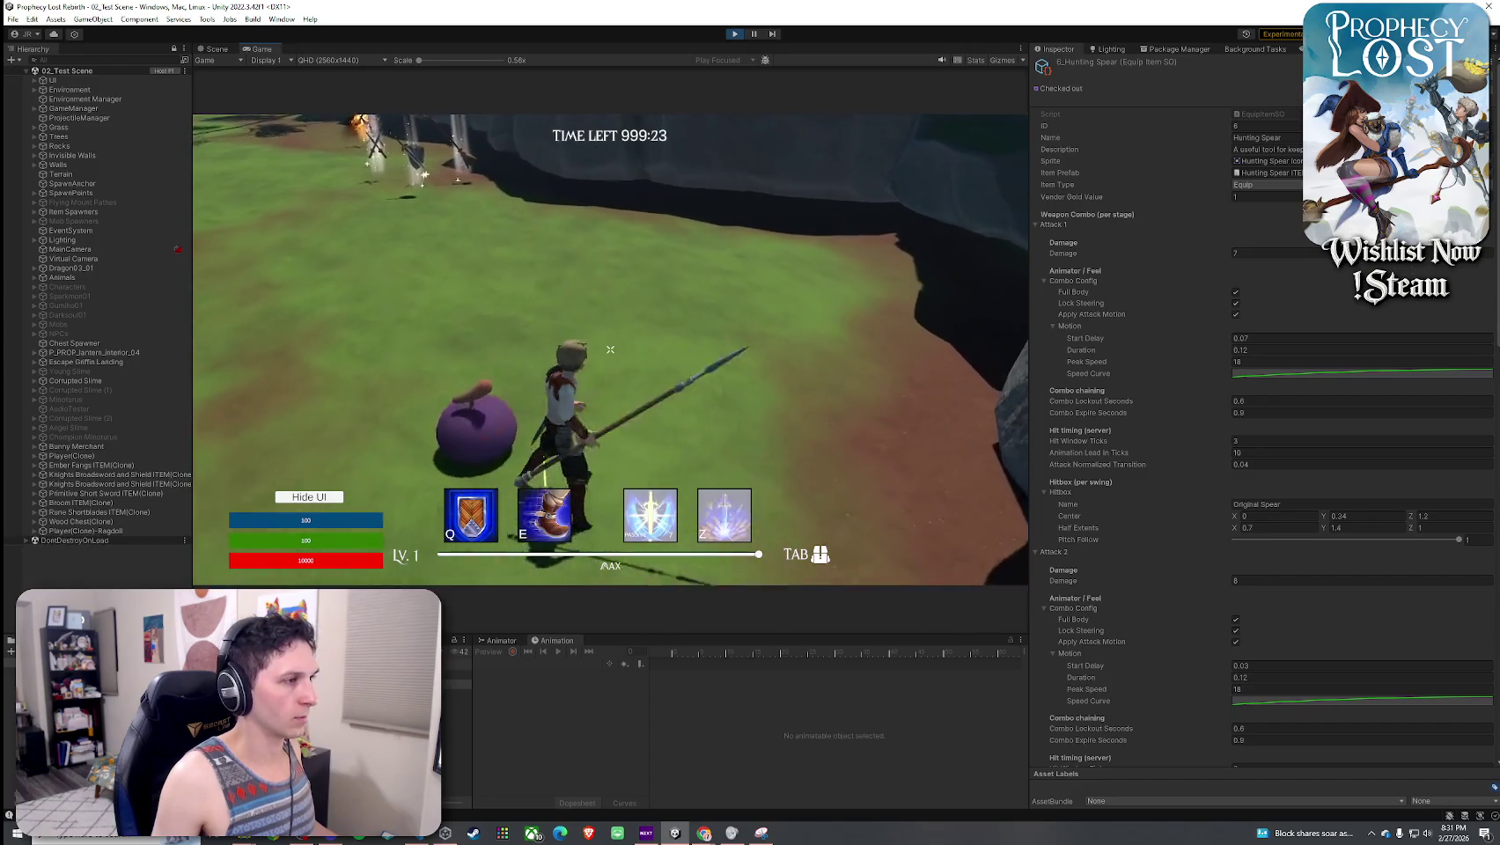
click(611, 350)
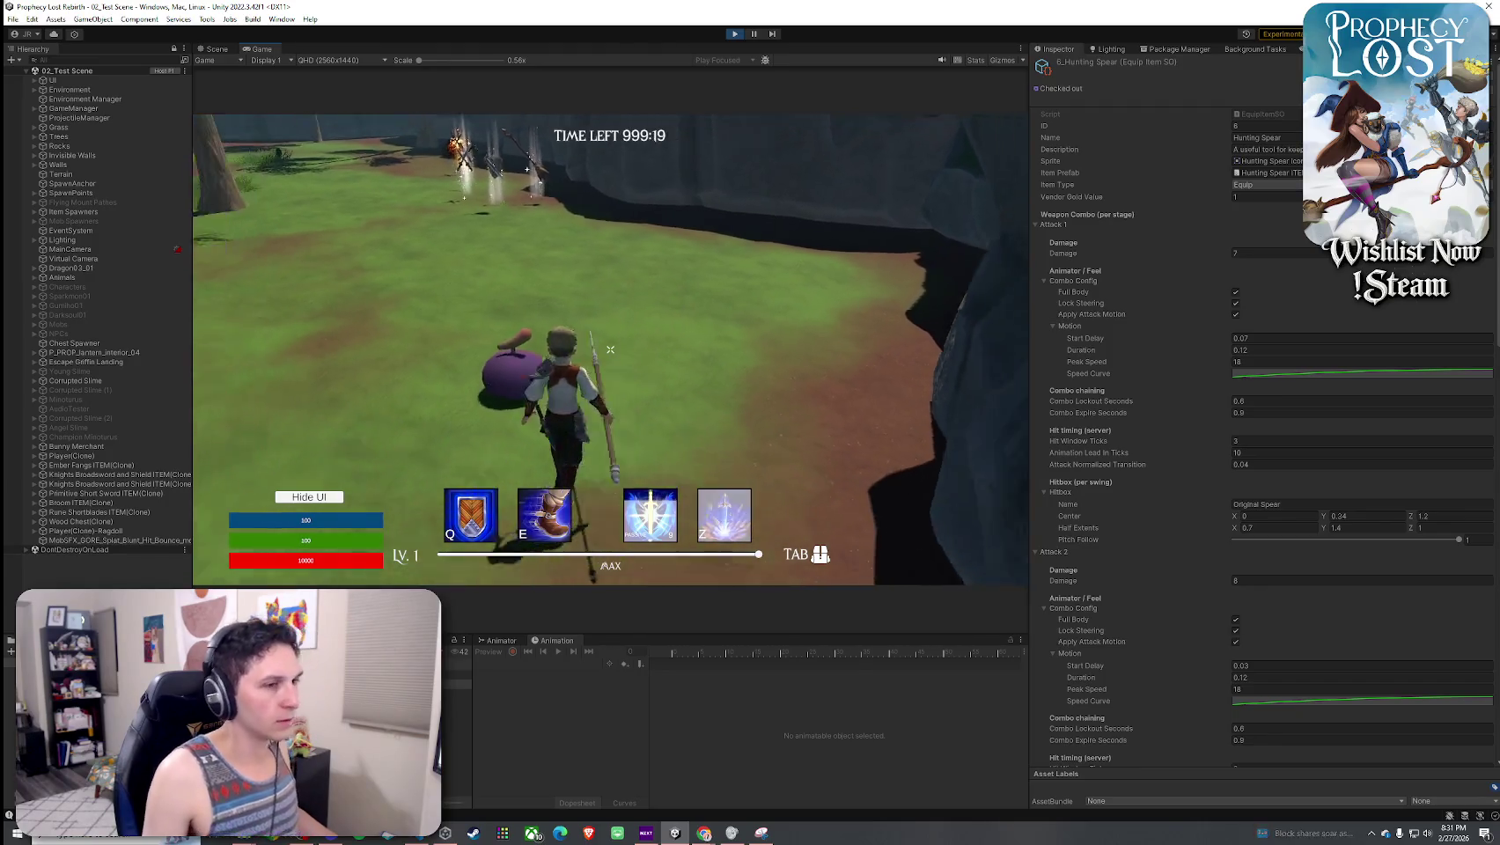
key(super)
click(1271, 531)
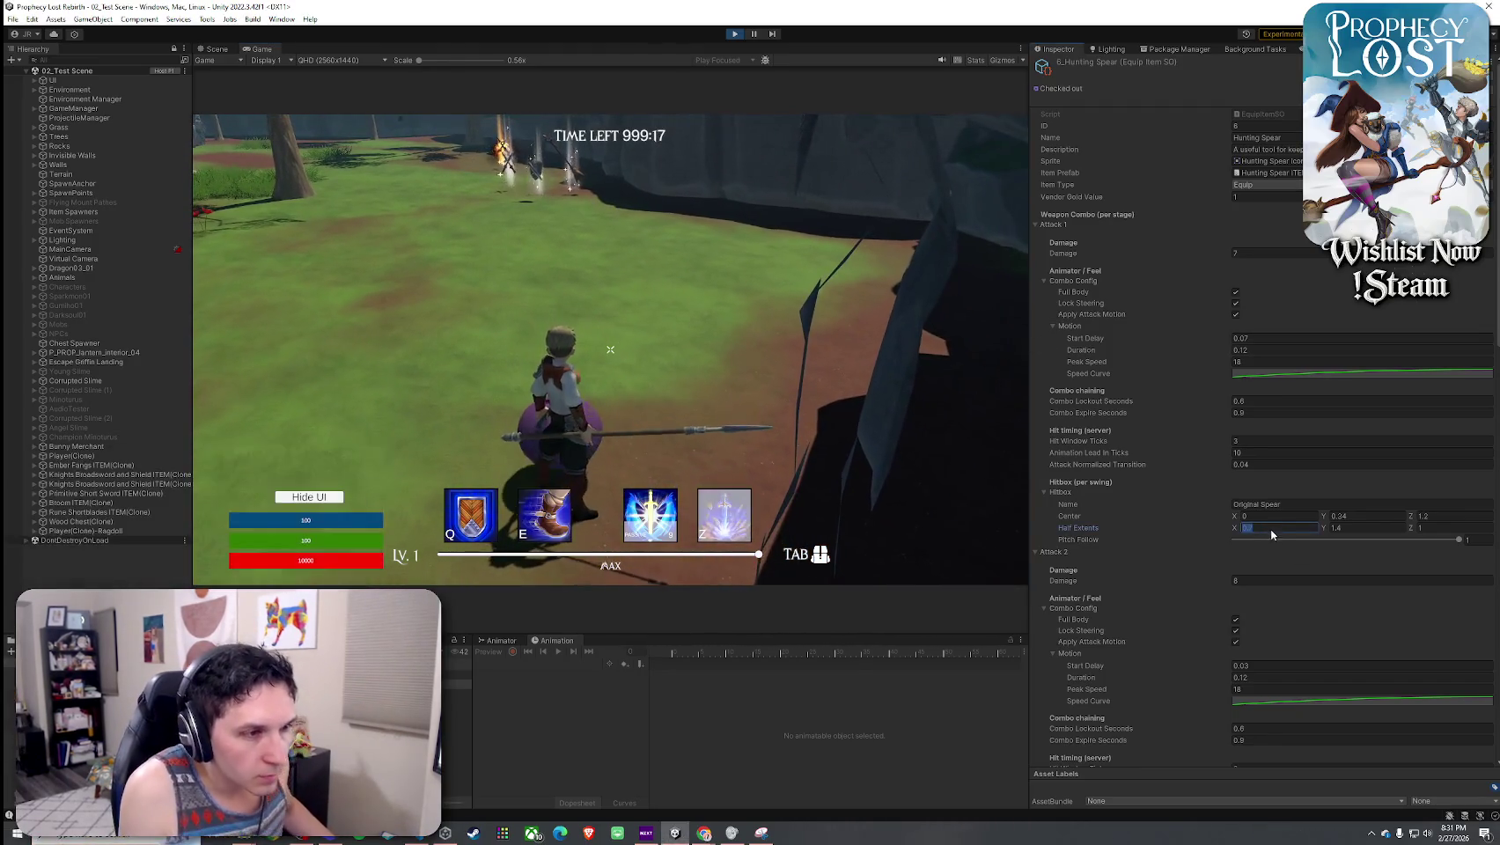
- Set the Hunting Spear hitboxes' Half Extents X to 0.4 and expand the Attack 3 hitbox
text(.4)
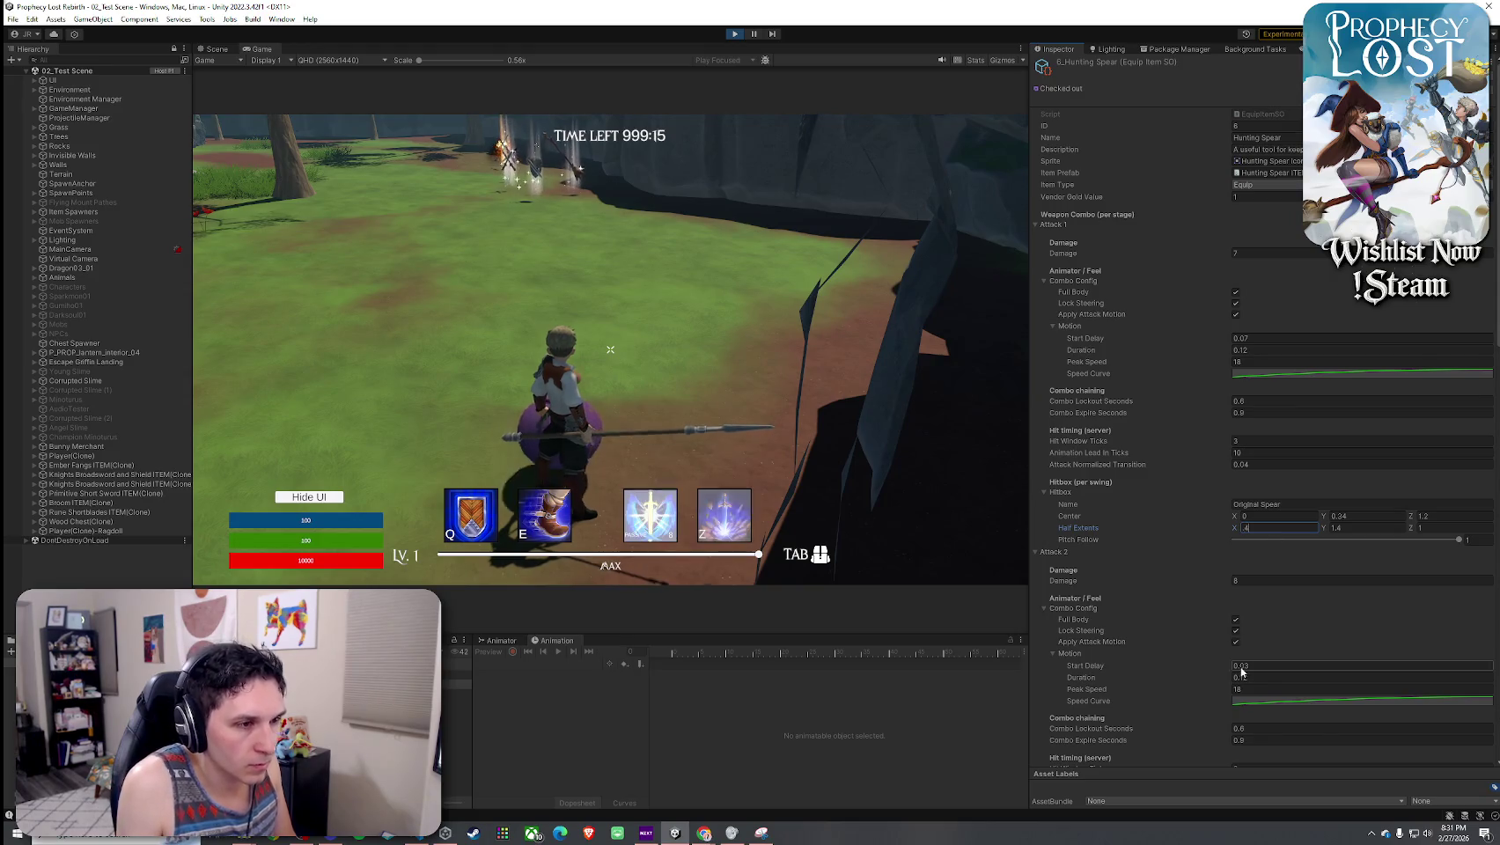
scroll(1187, 631, down, 3)
click(1273, 731)
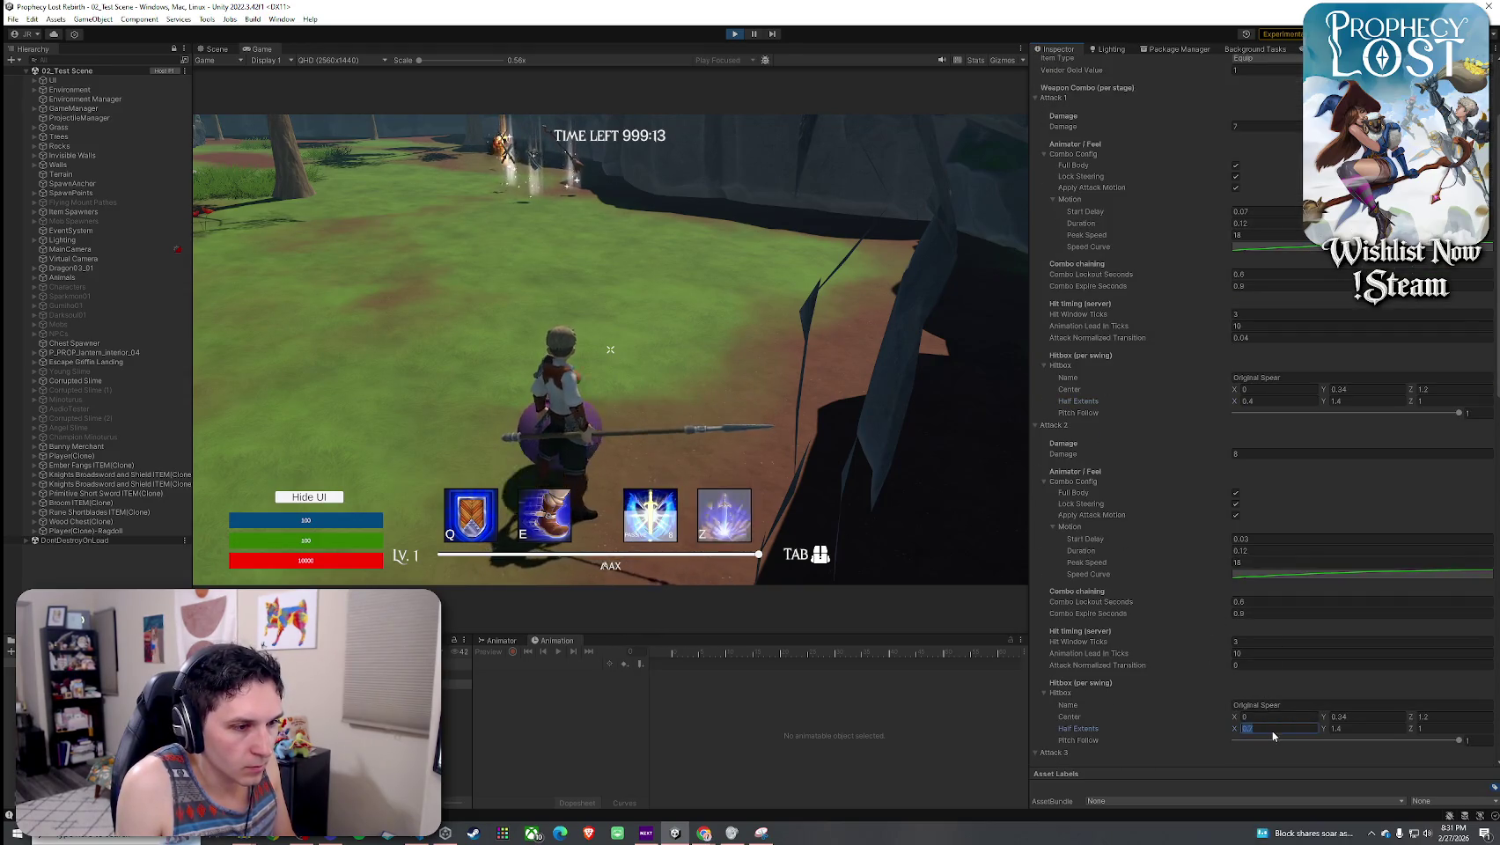
text(.4)
scroll(1198, 665, down, 10)
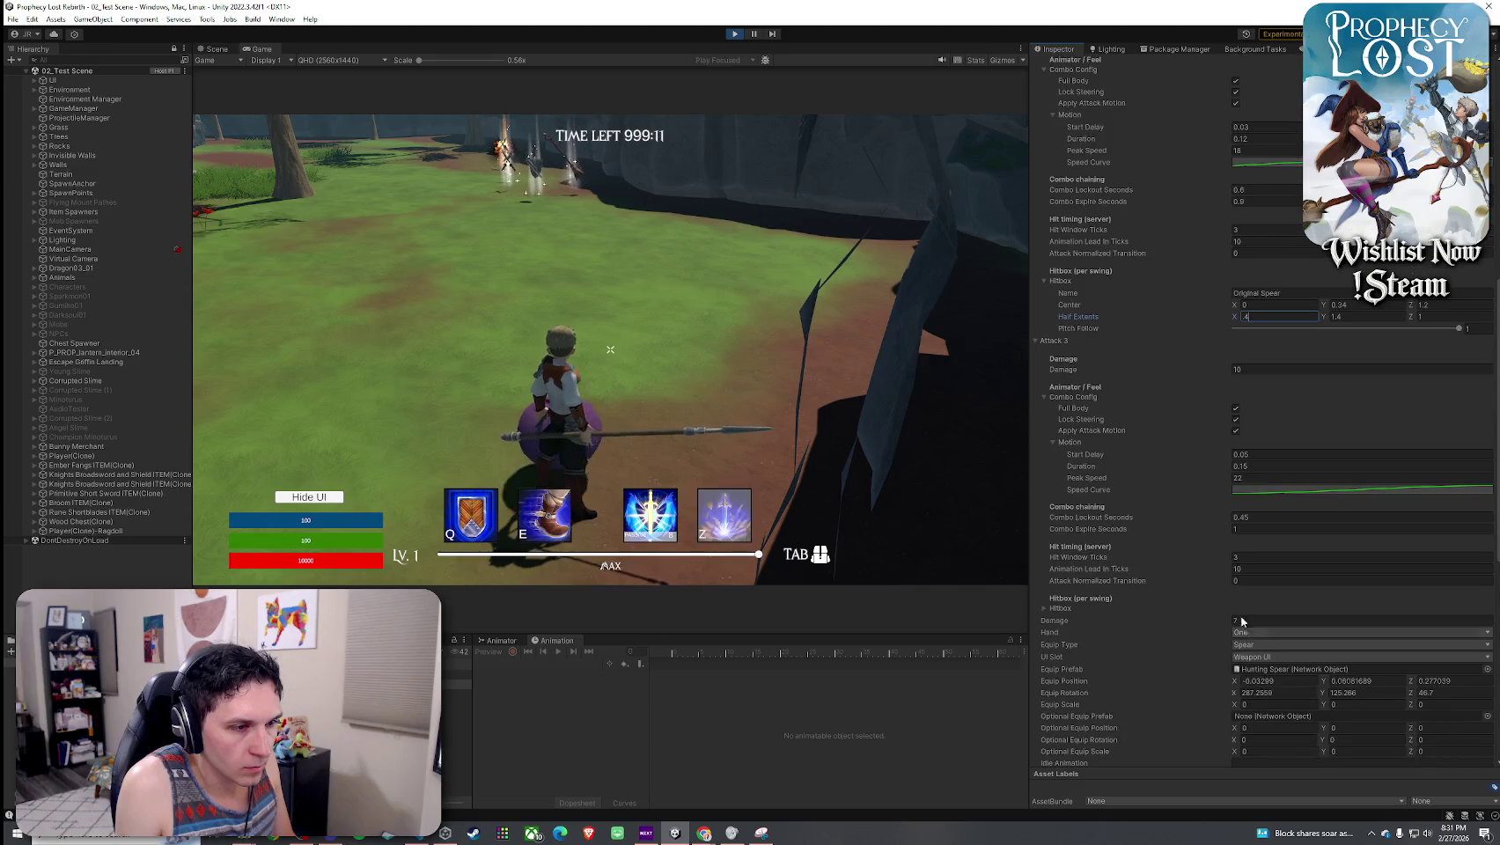
click(1061, 609)
scroll(1215, 610, down, 2)
click(1008, 544)
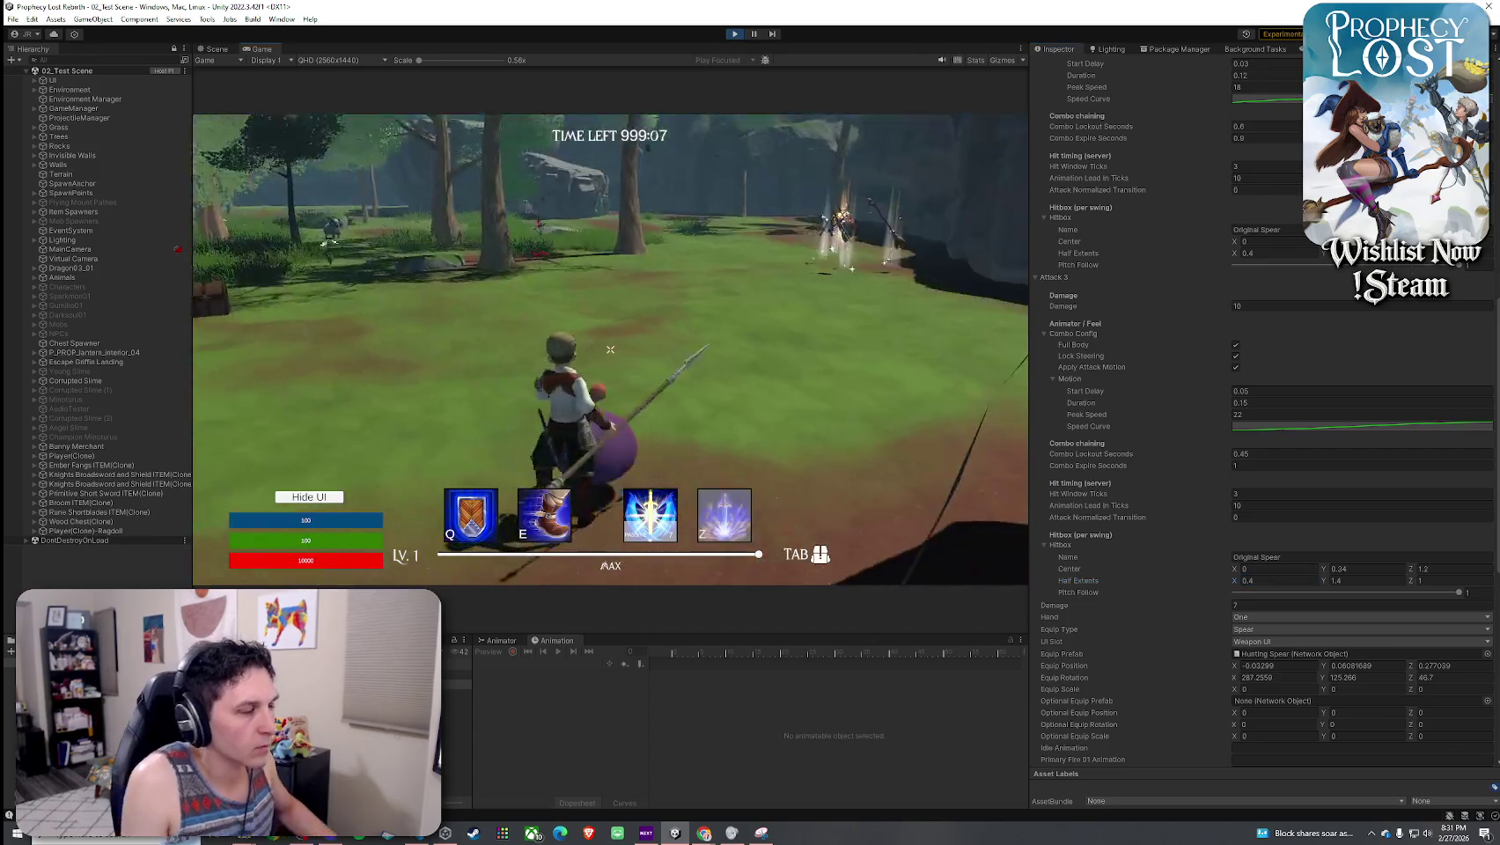
- Walk the character toward the rock wall and set the Attack 3 hitbox Center Z to 1.4
key(w)
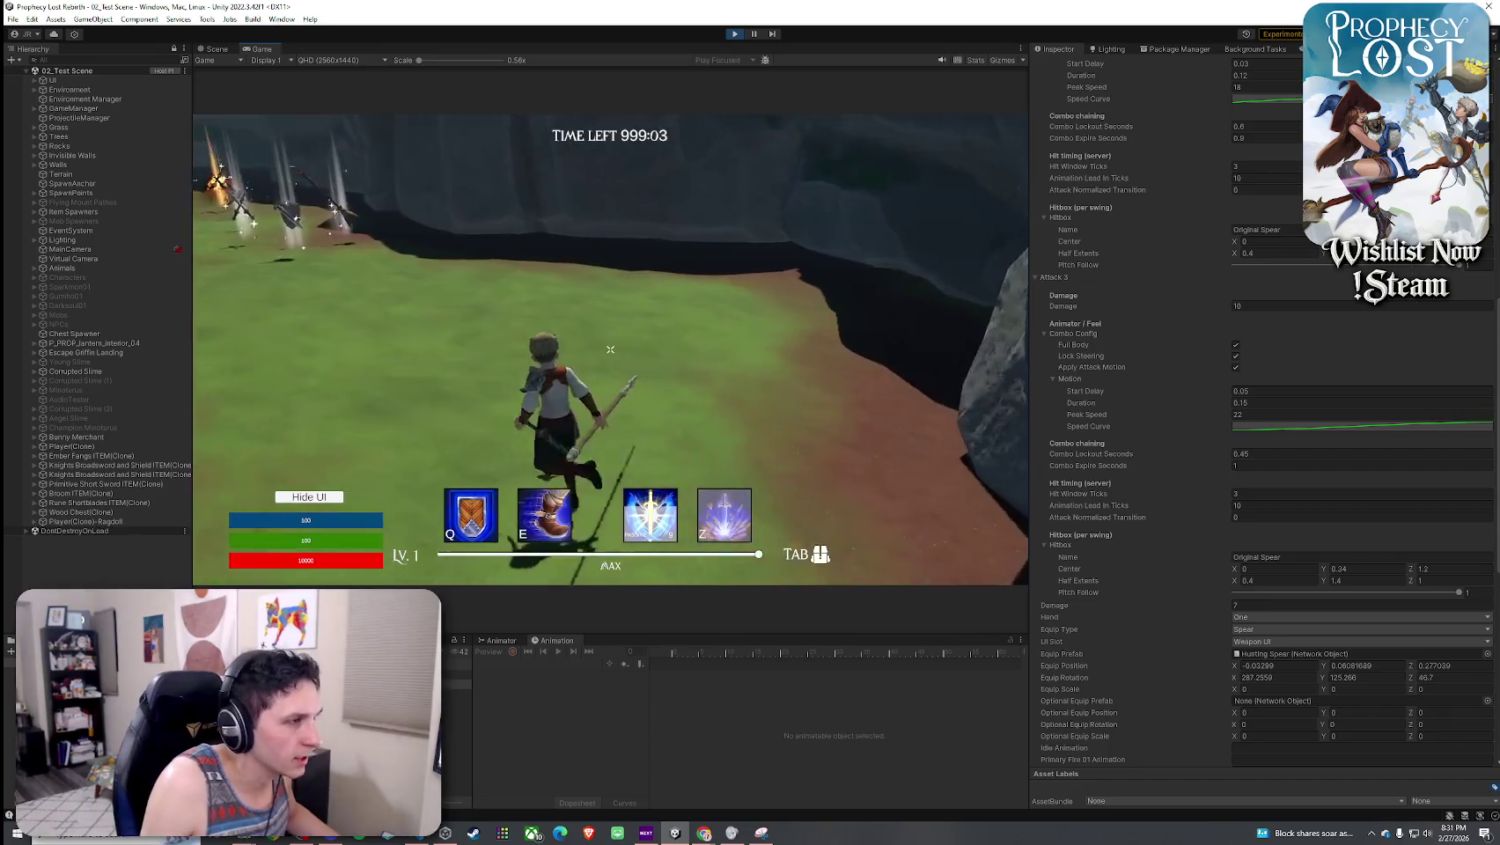
key(super)
click(1436, 583)
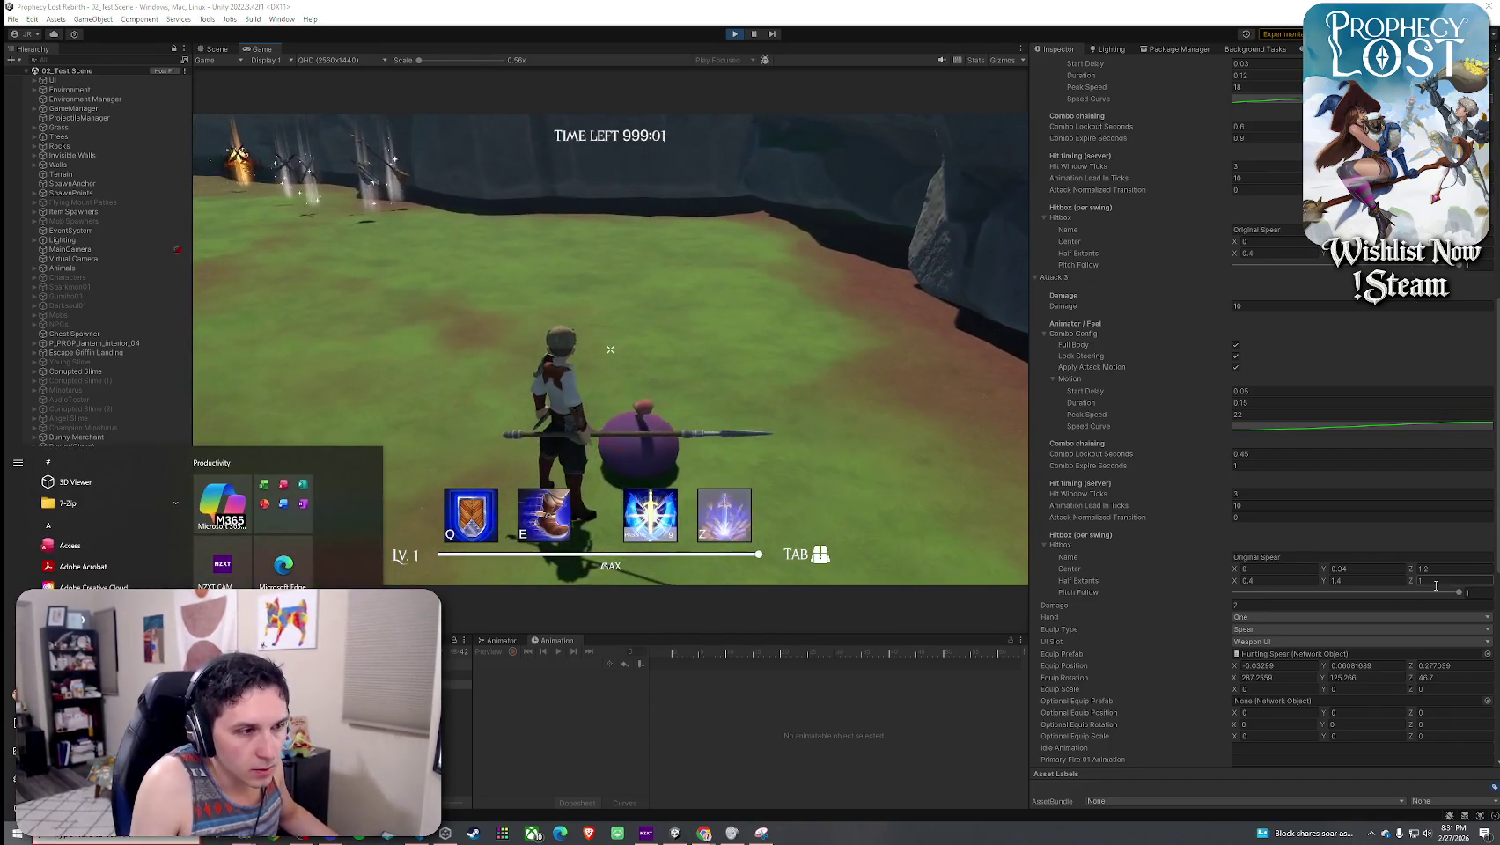
click(1452, 570)
text(1.4)
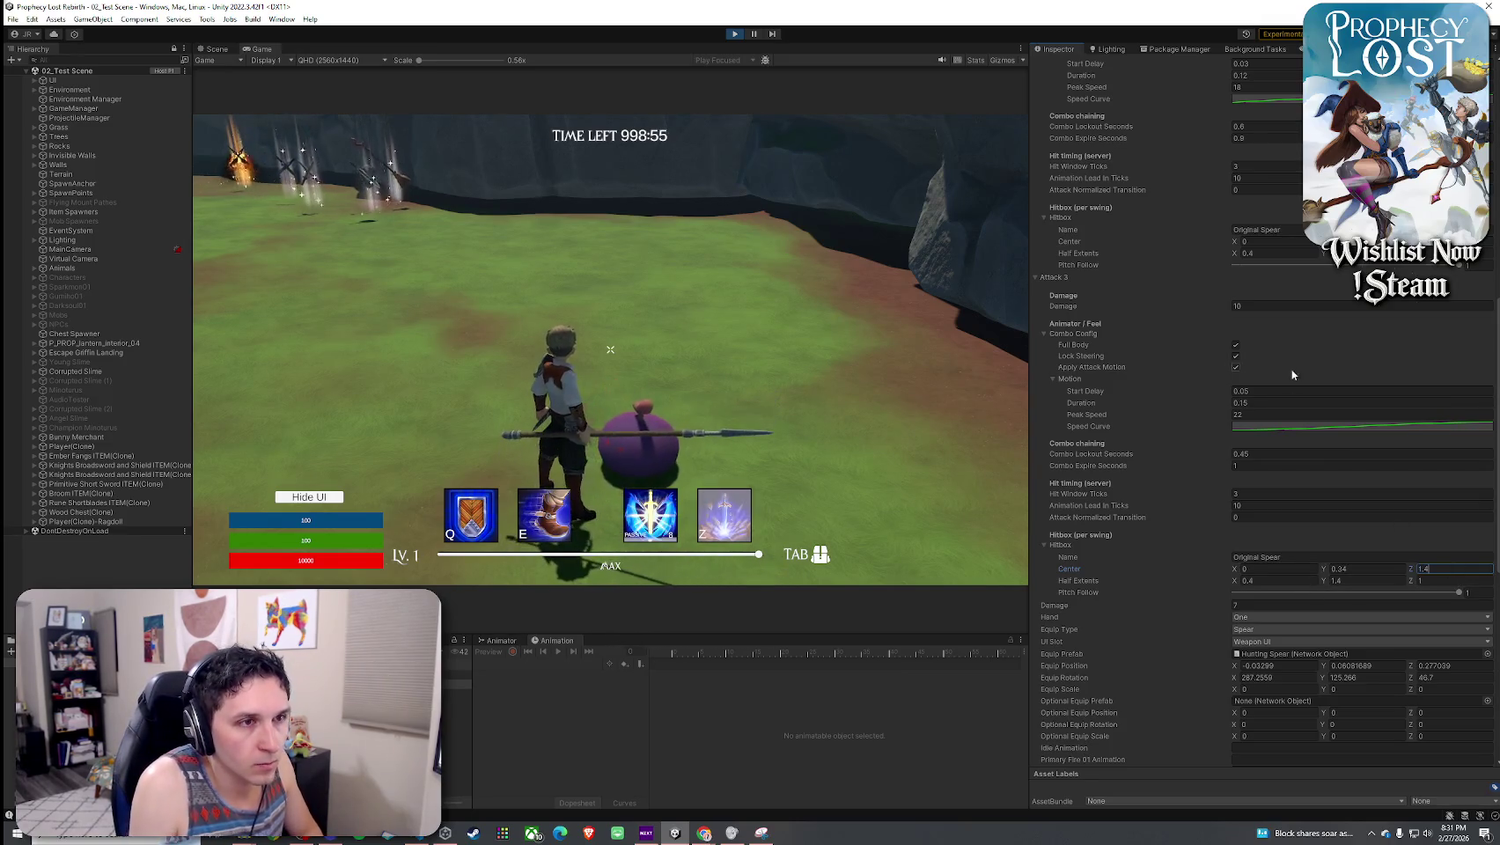
scroll(1337, 276, up, 6)
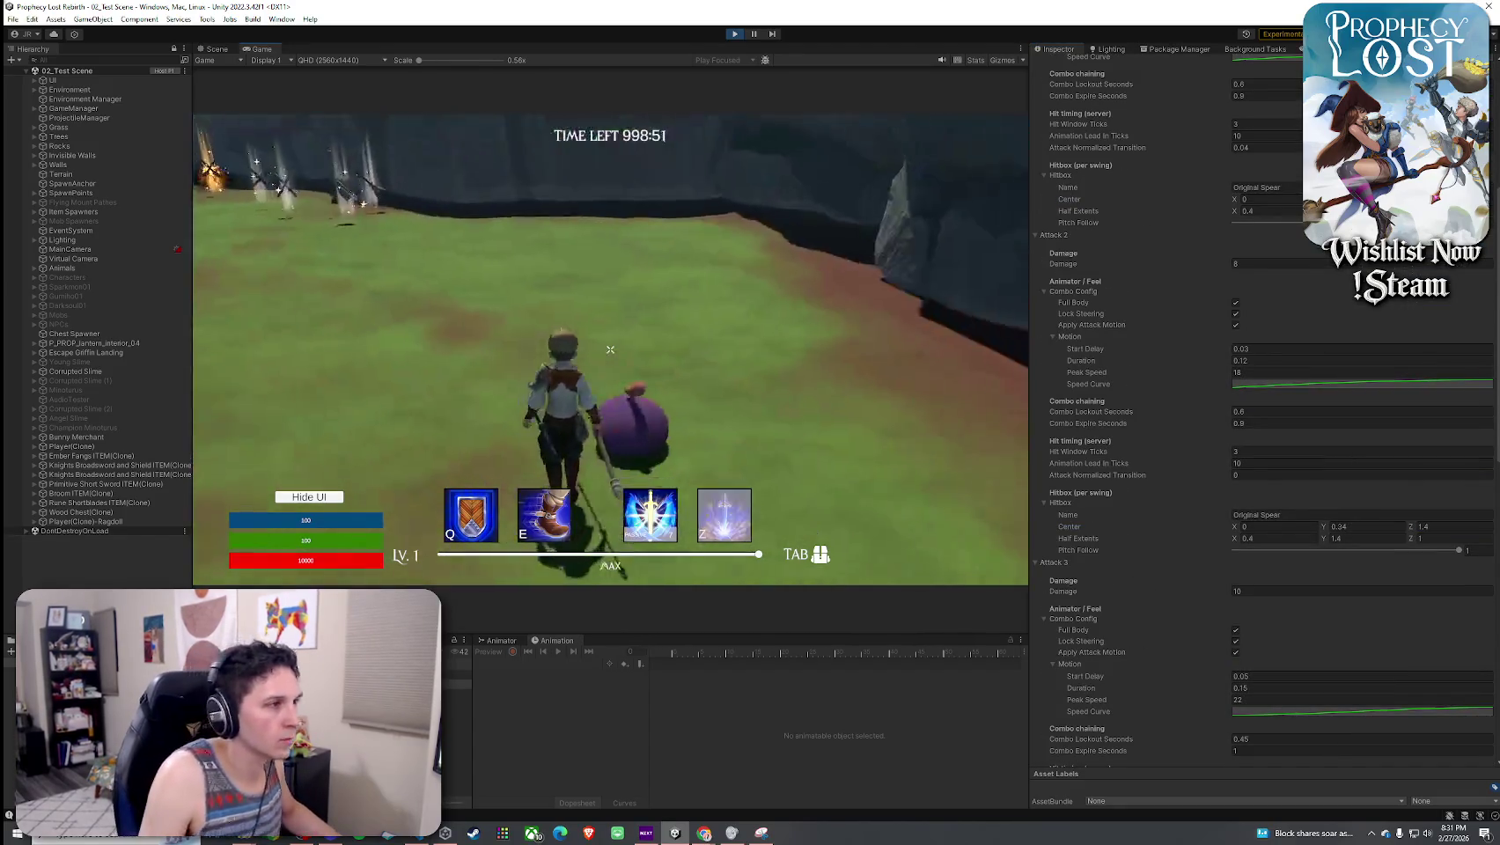
- Retest by repeatedly attacking the slime with the spear combo in the Game view
click(610, 349)
click(610, 349)
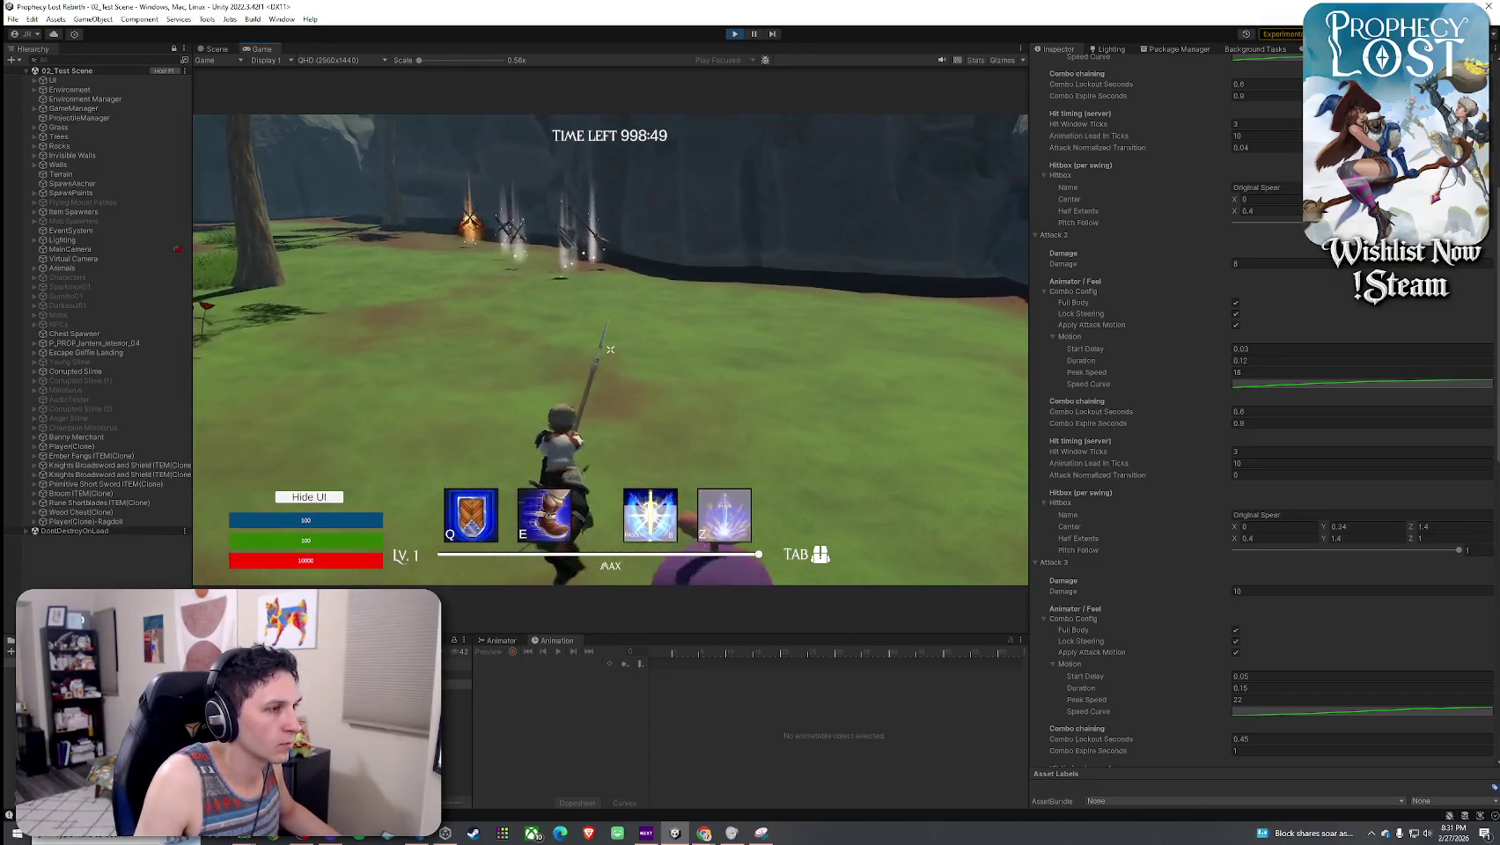
click(610, 349)
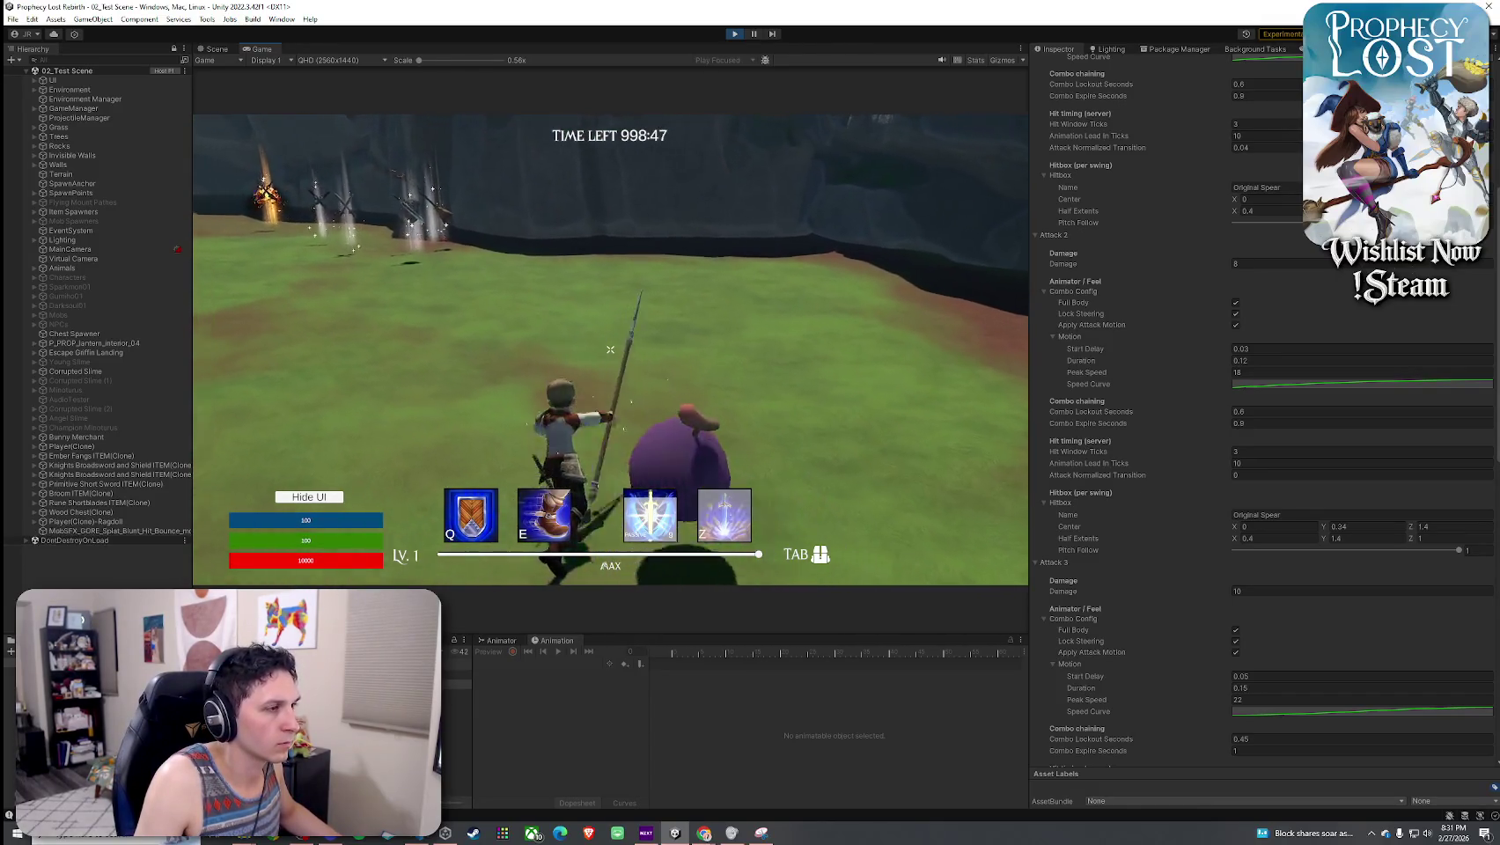
click(610, 350)
click(611, 350)
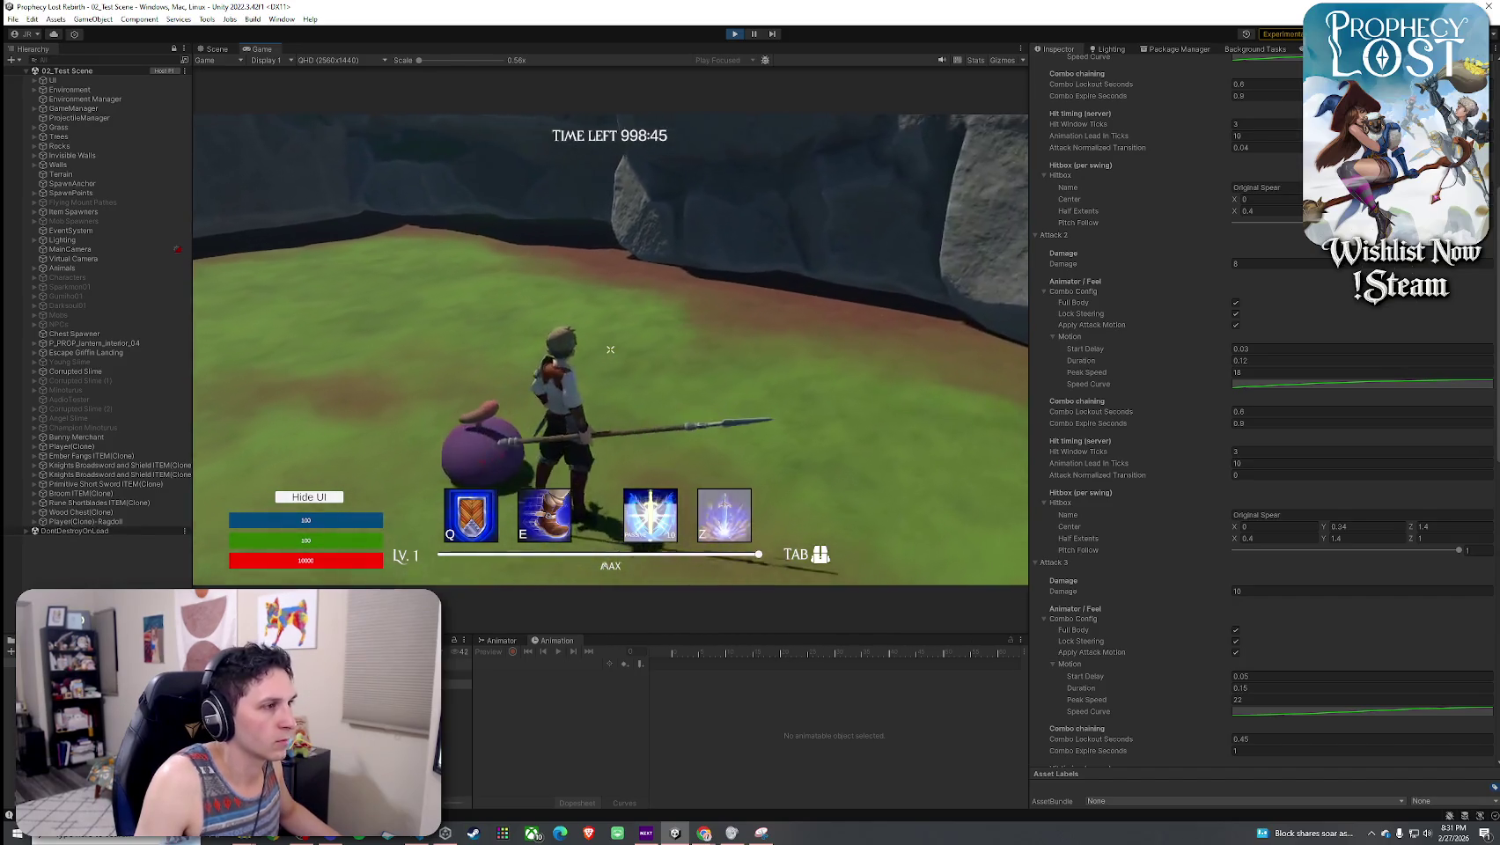
click(610, 350)
click(611, 349)
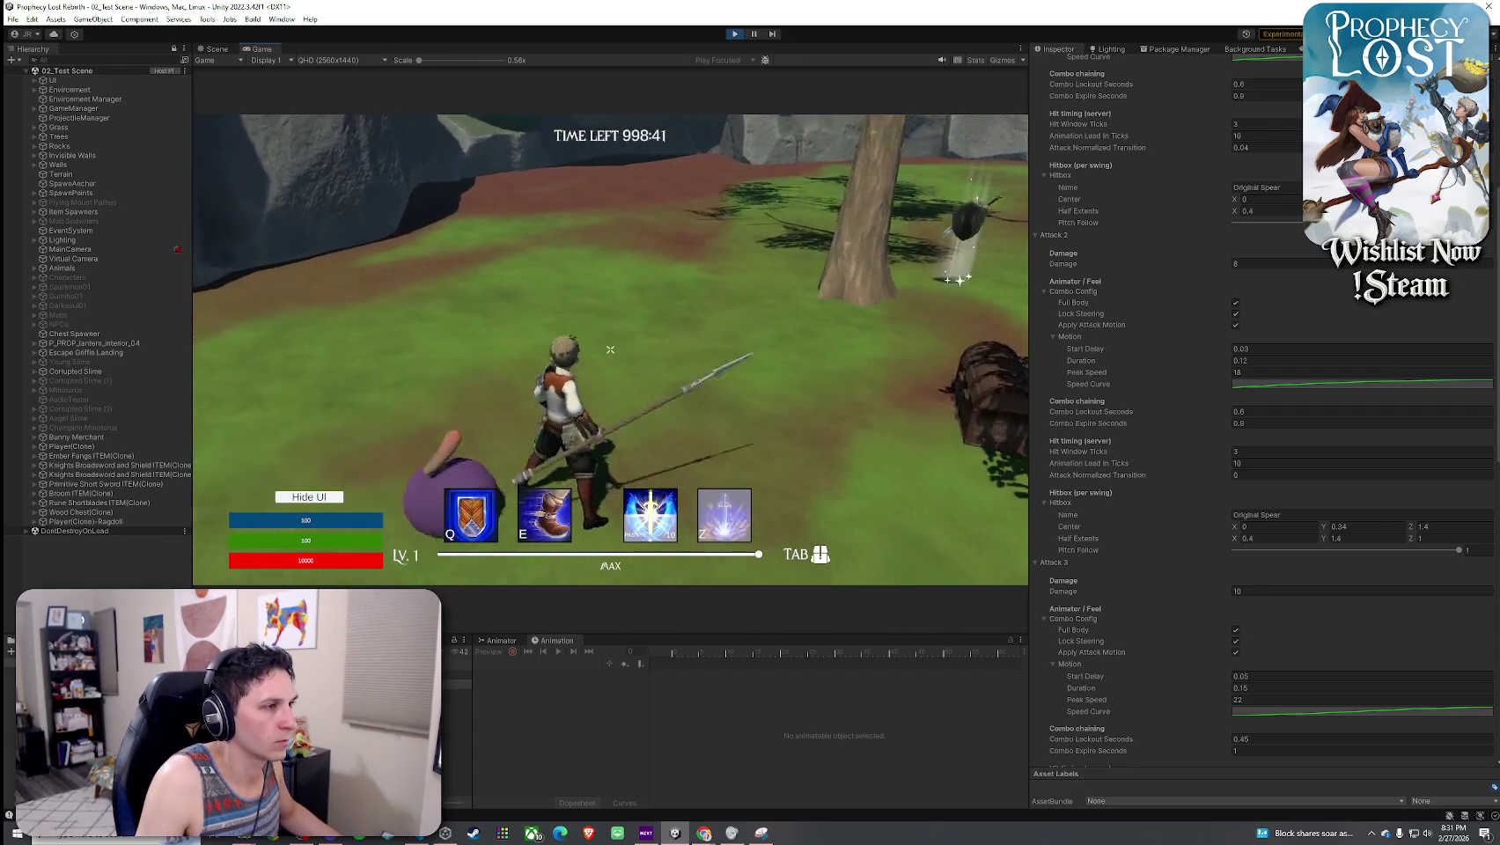
click(610, 350)
click(610, 350)
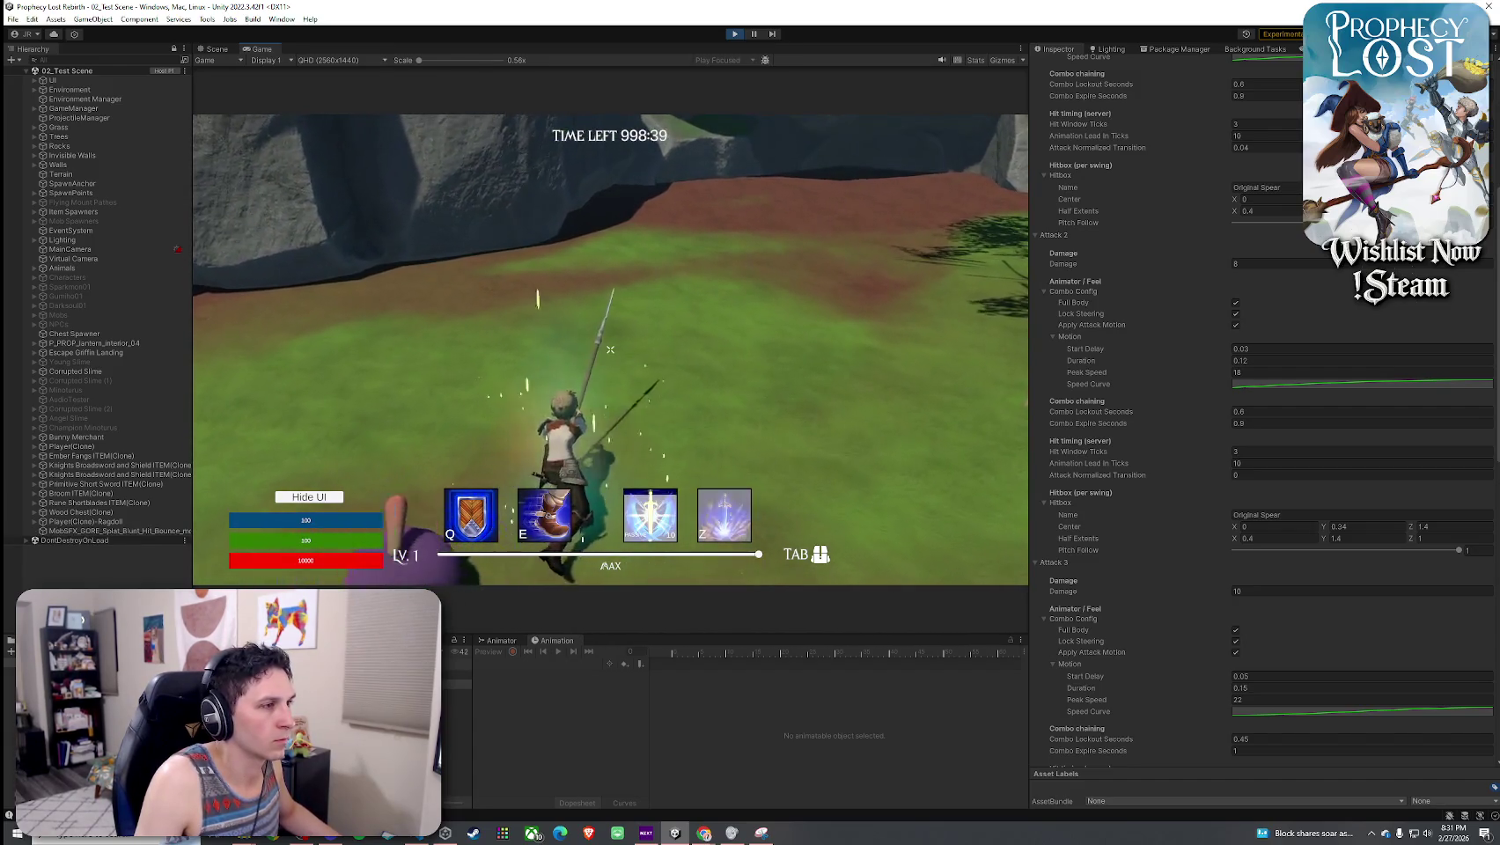
click(802, 331)
click(802, 331)
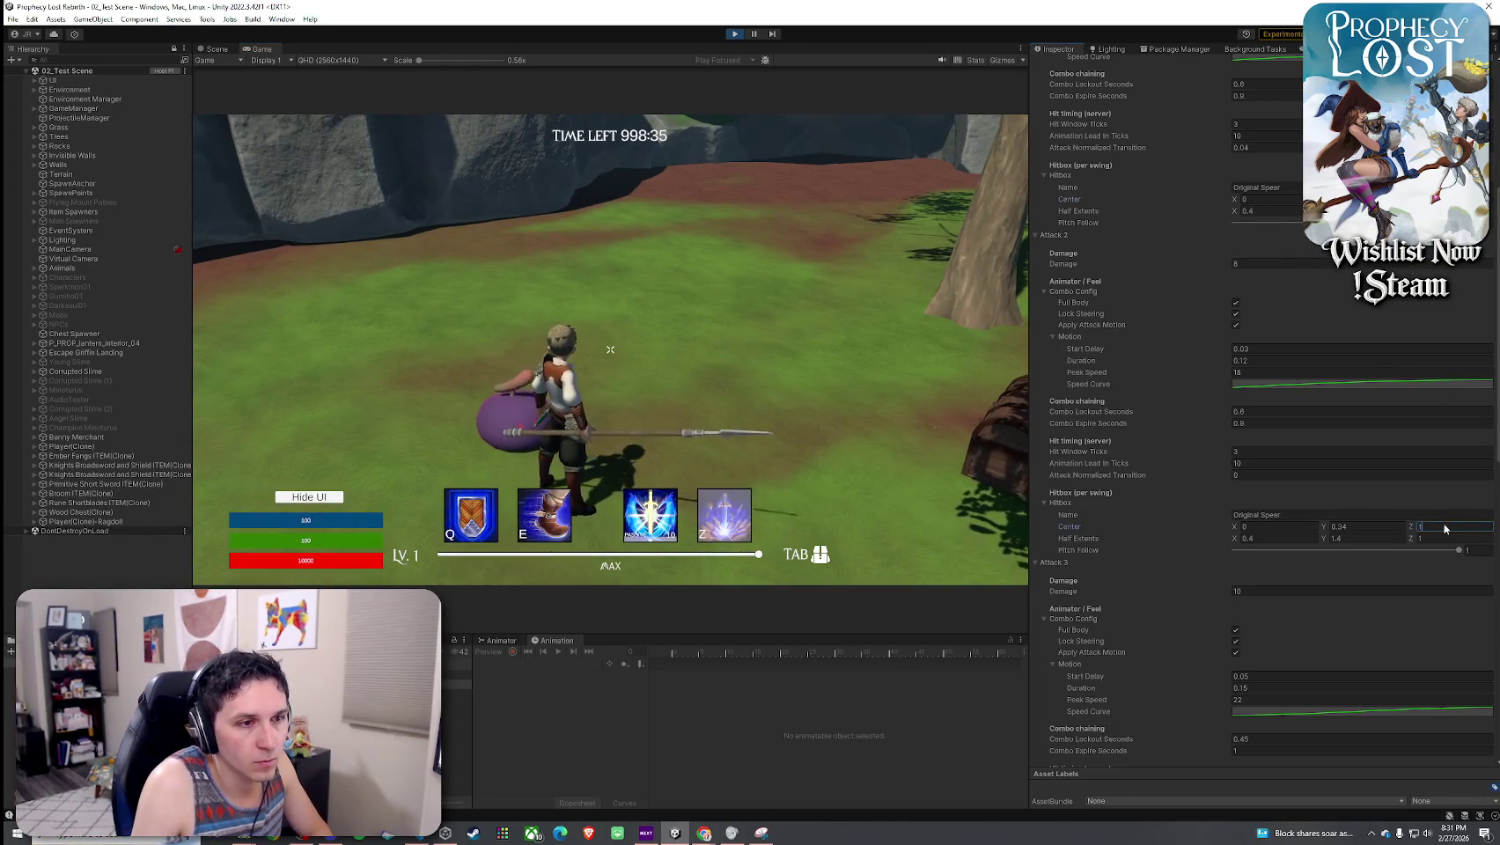
scroll(1297, 388, up, 5)
- Set the Attack 3 hitbox Center Z to 1.6
scroll(1297, 388, down, 10)
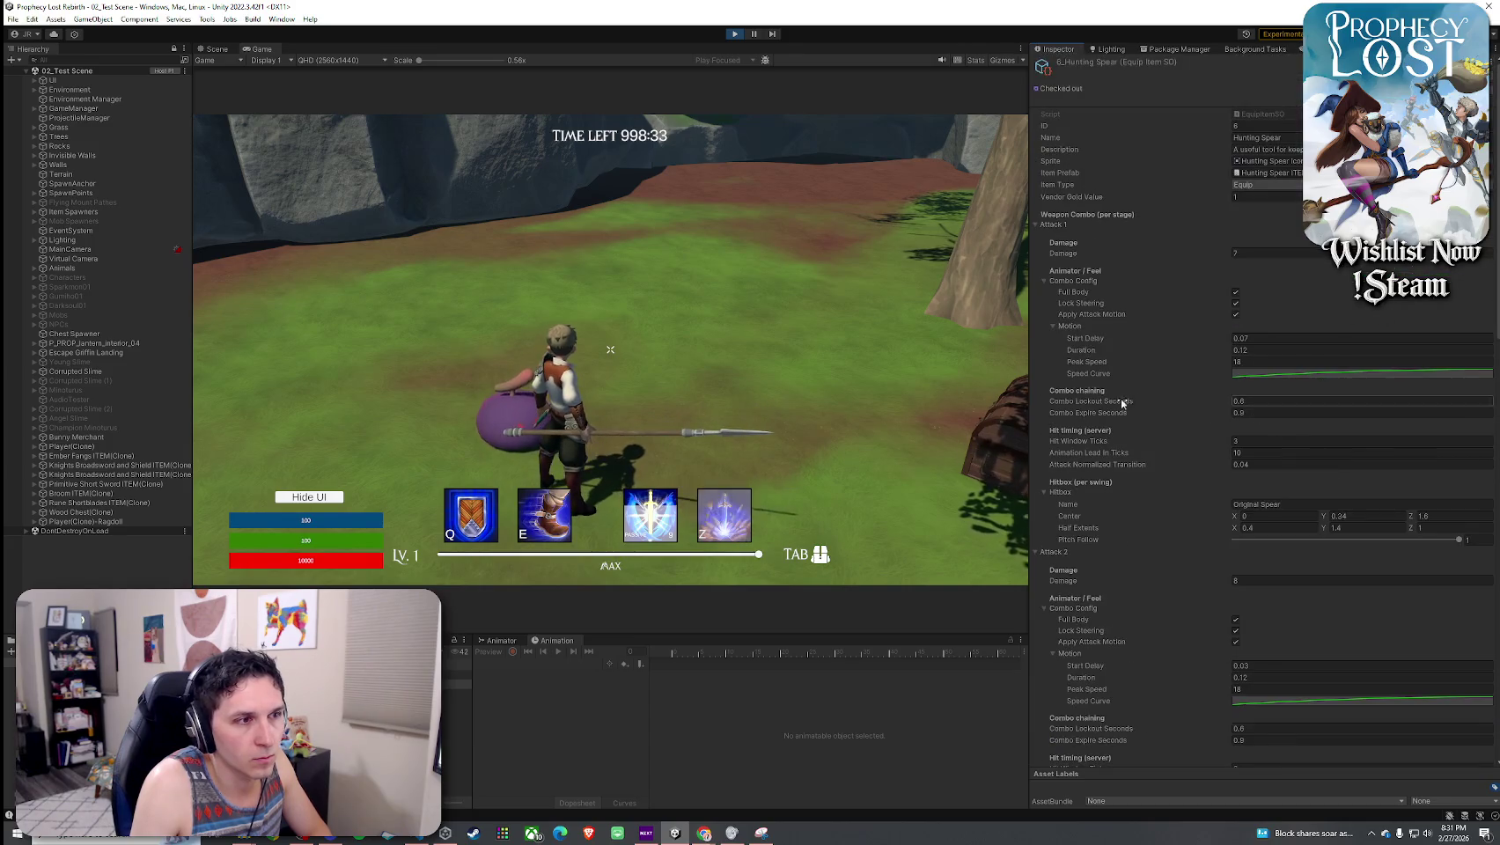
double_click(1430, 505)
text(1.6)
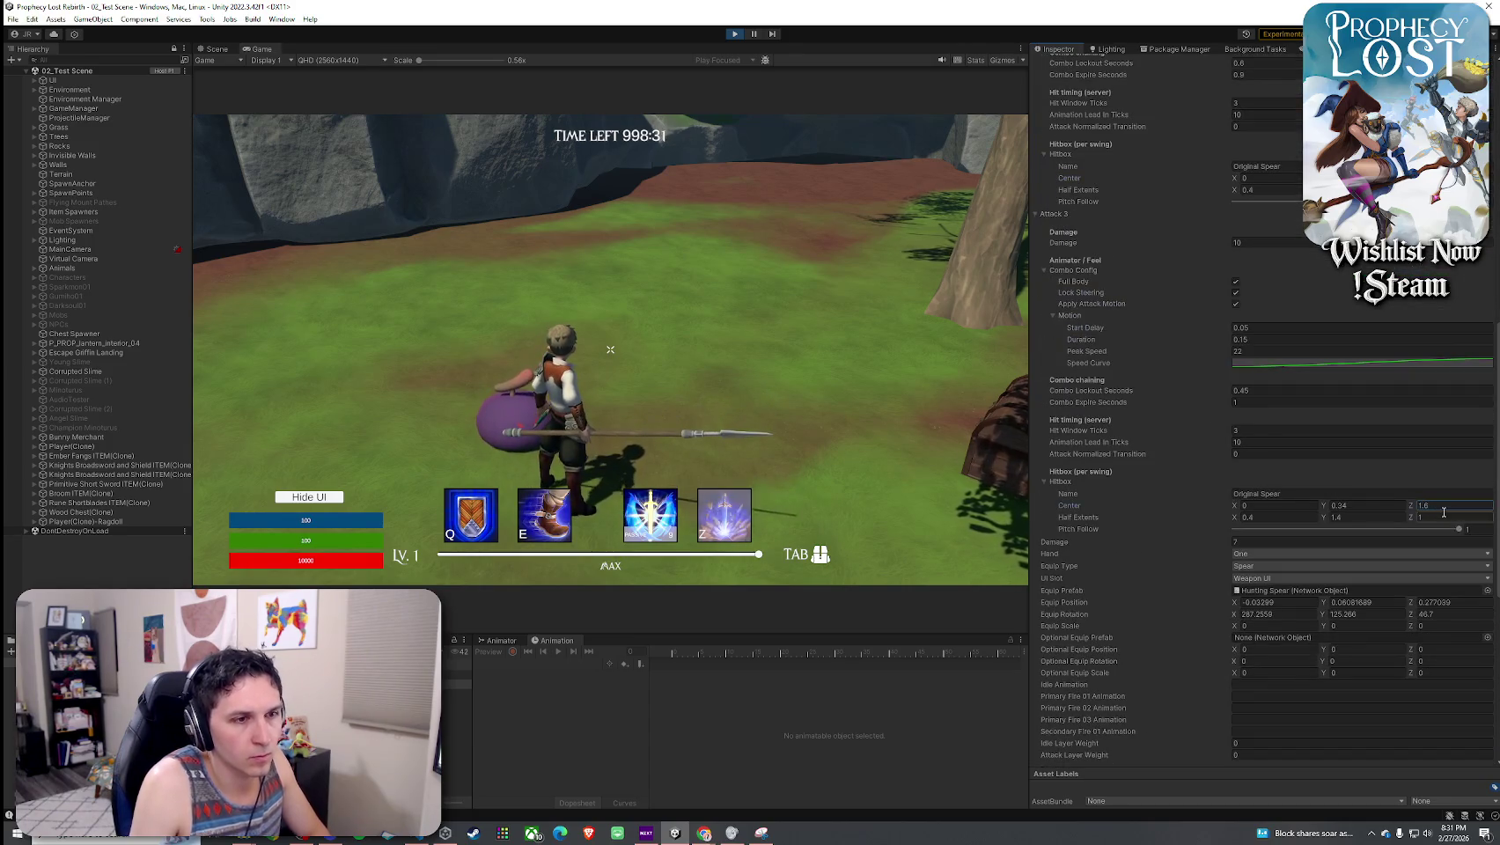
key(Return)
- Swing the spear at the slime several times to test the 1.6 hitbox
click(611, 349)
click(610, 350)
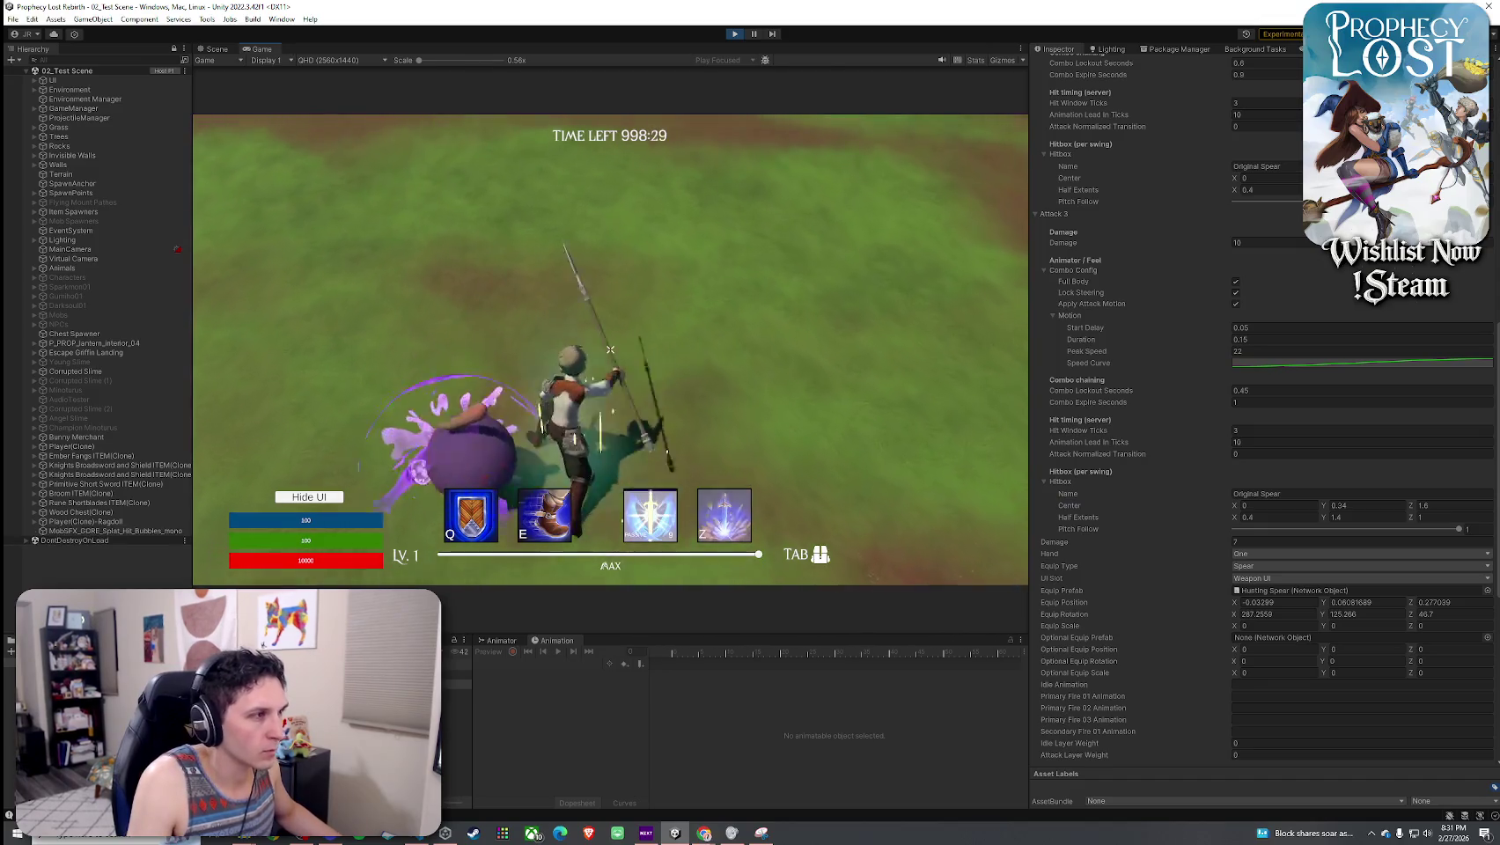
click(611, 349)
click(610, 350)
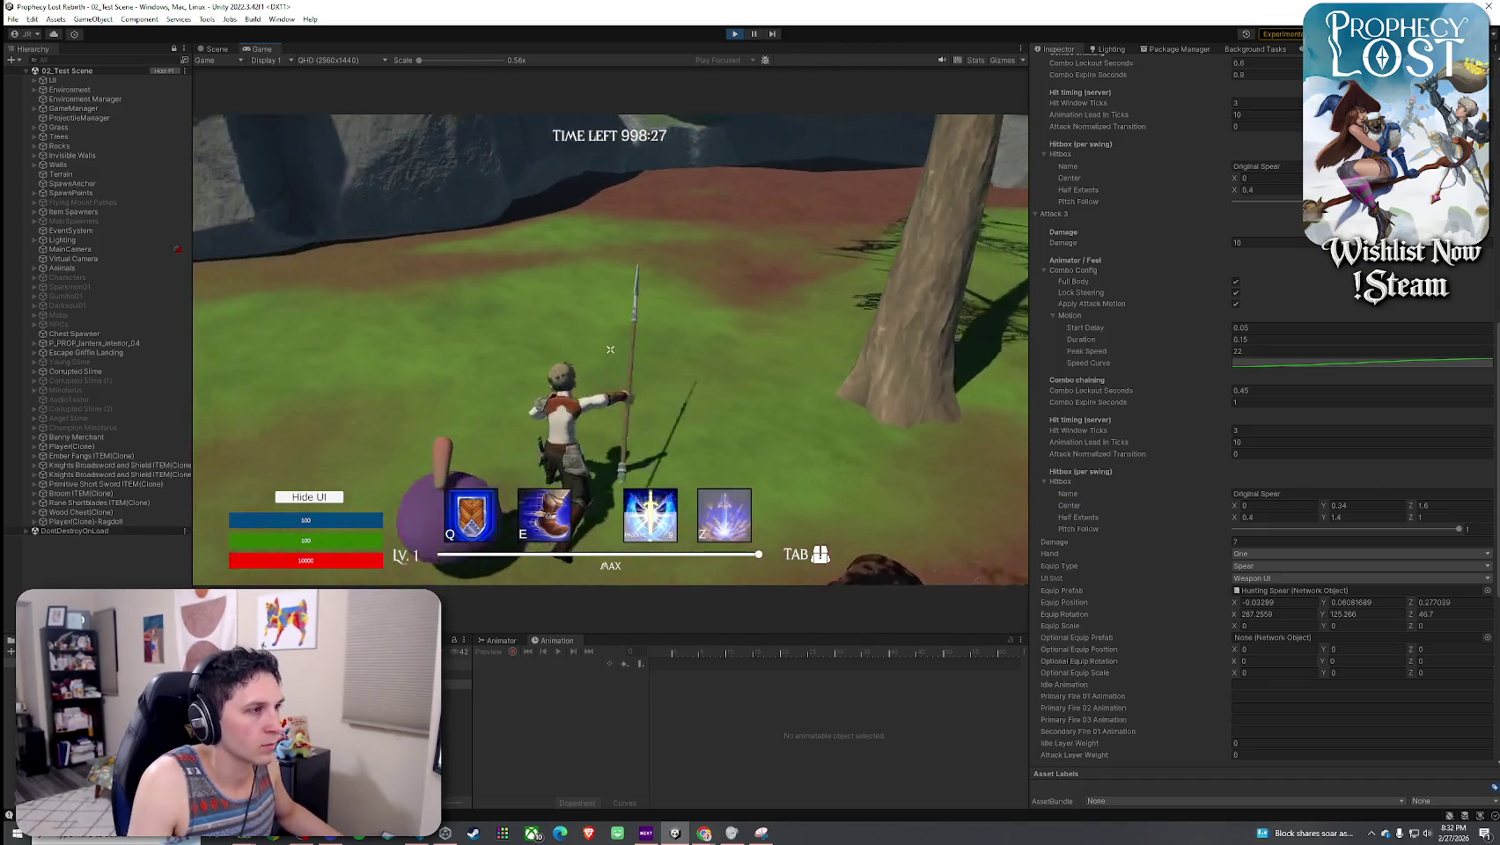
click(610, 350)
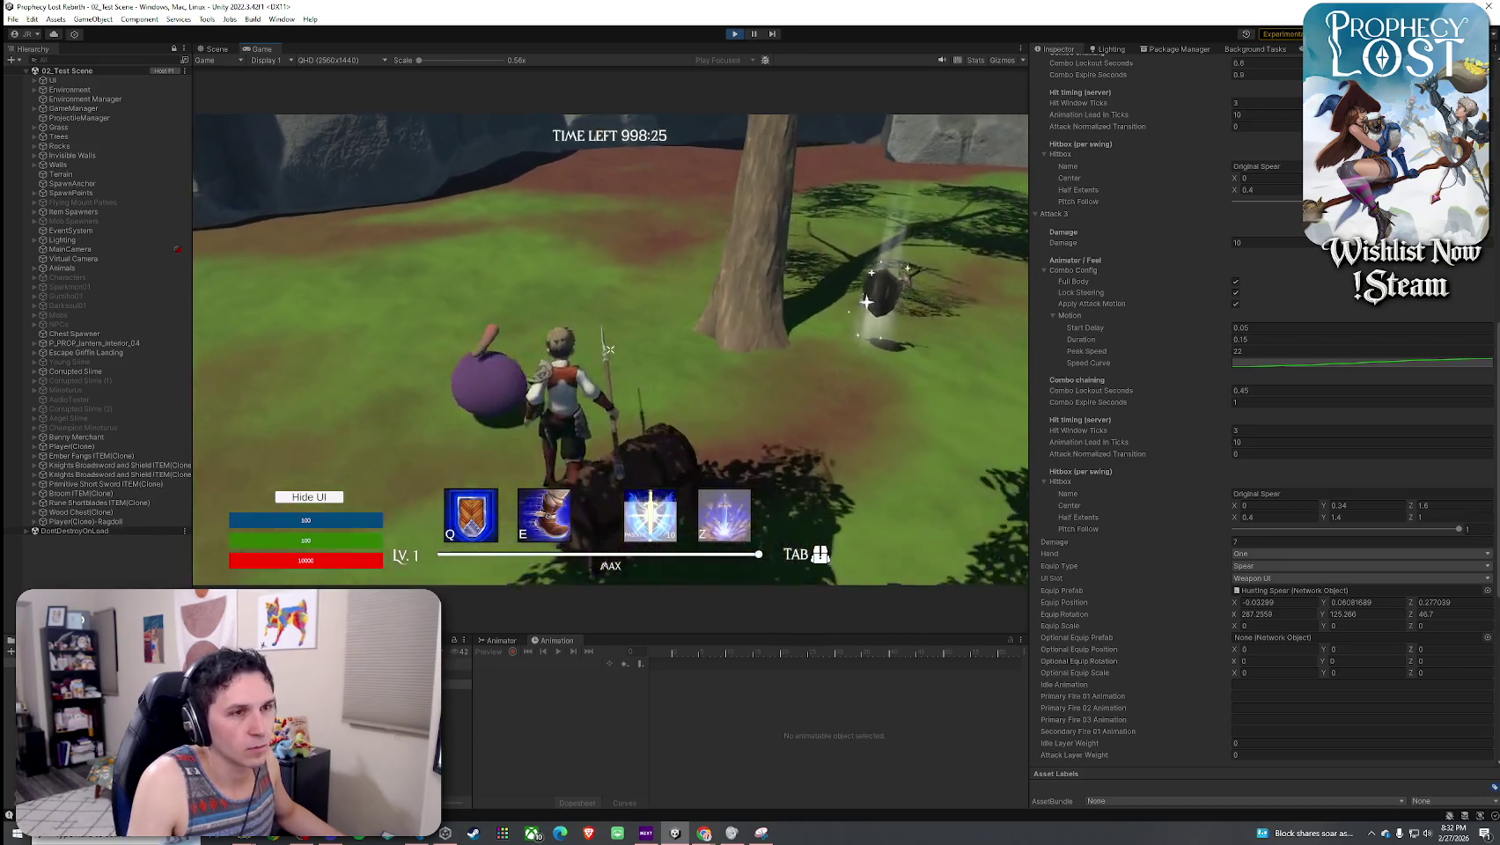
- Dismiss the Start menu, change Attack 3 hitbox Center Z to 2, and attack to test
key(super)
scroll(1117, 420, up, 10)
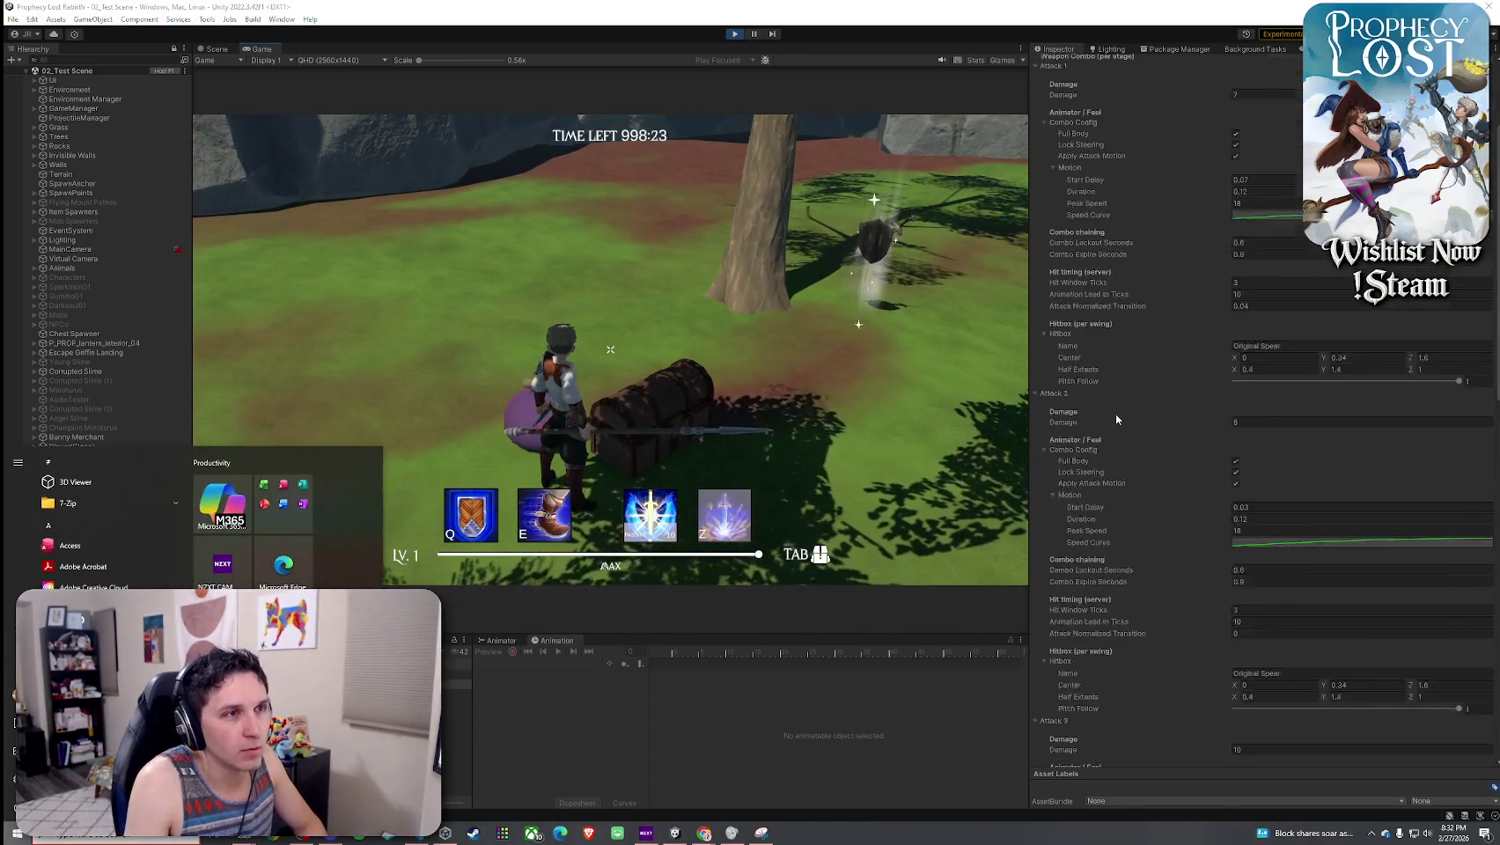
scroll(1116, 420, down, 5)
click(1408, 516)
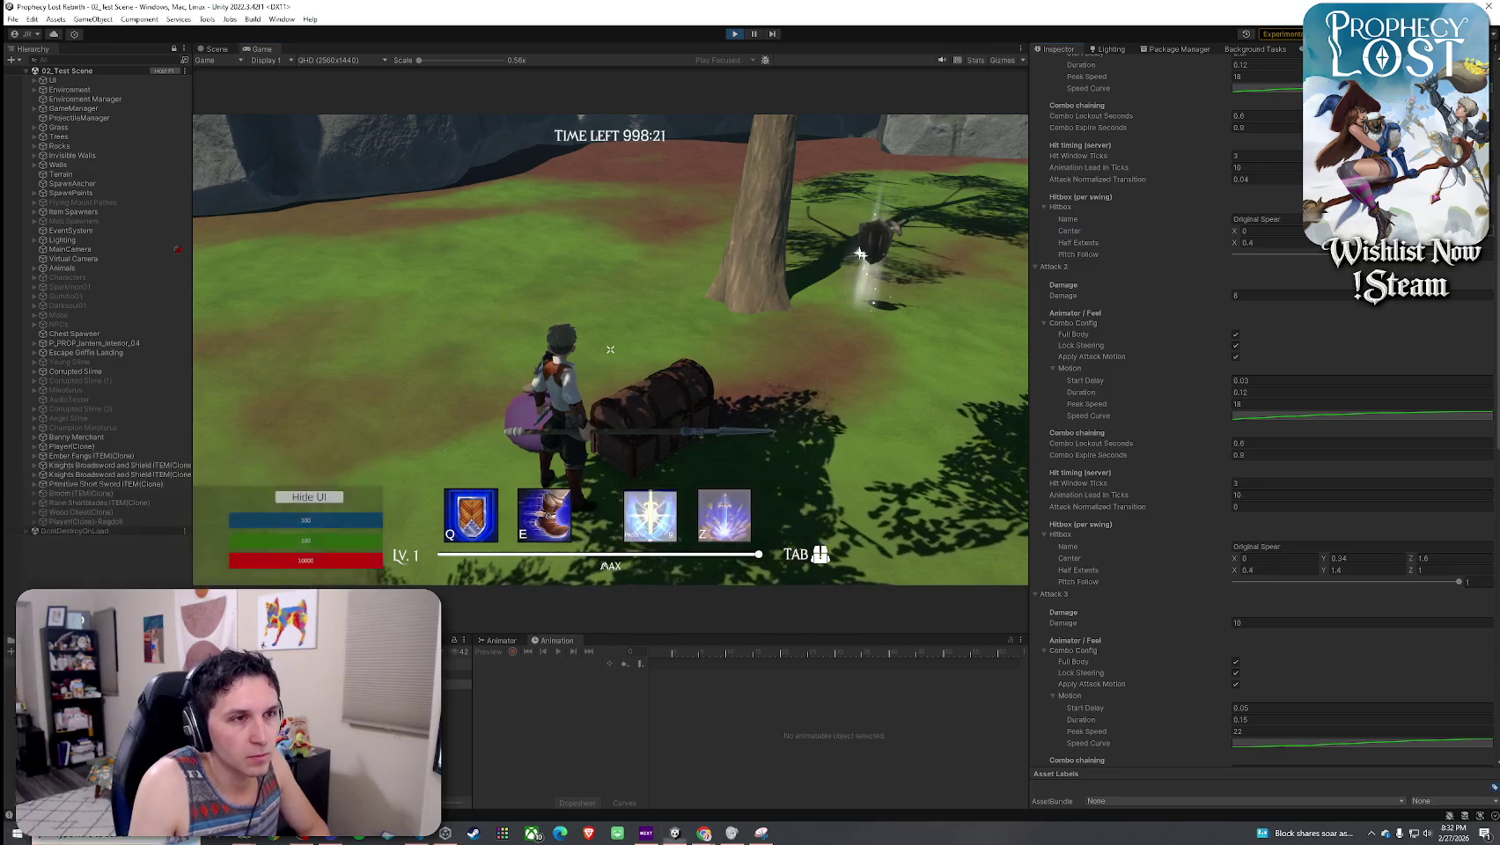
scroll(1408, 517, down, 8)
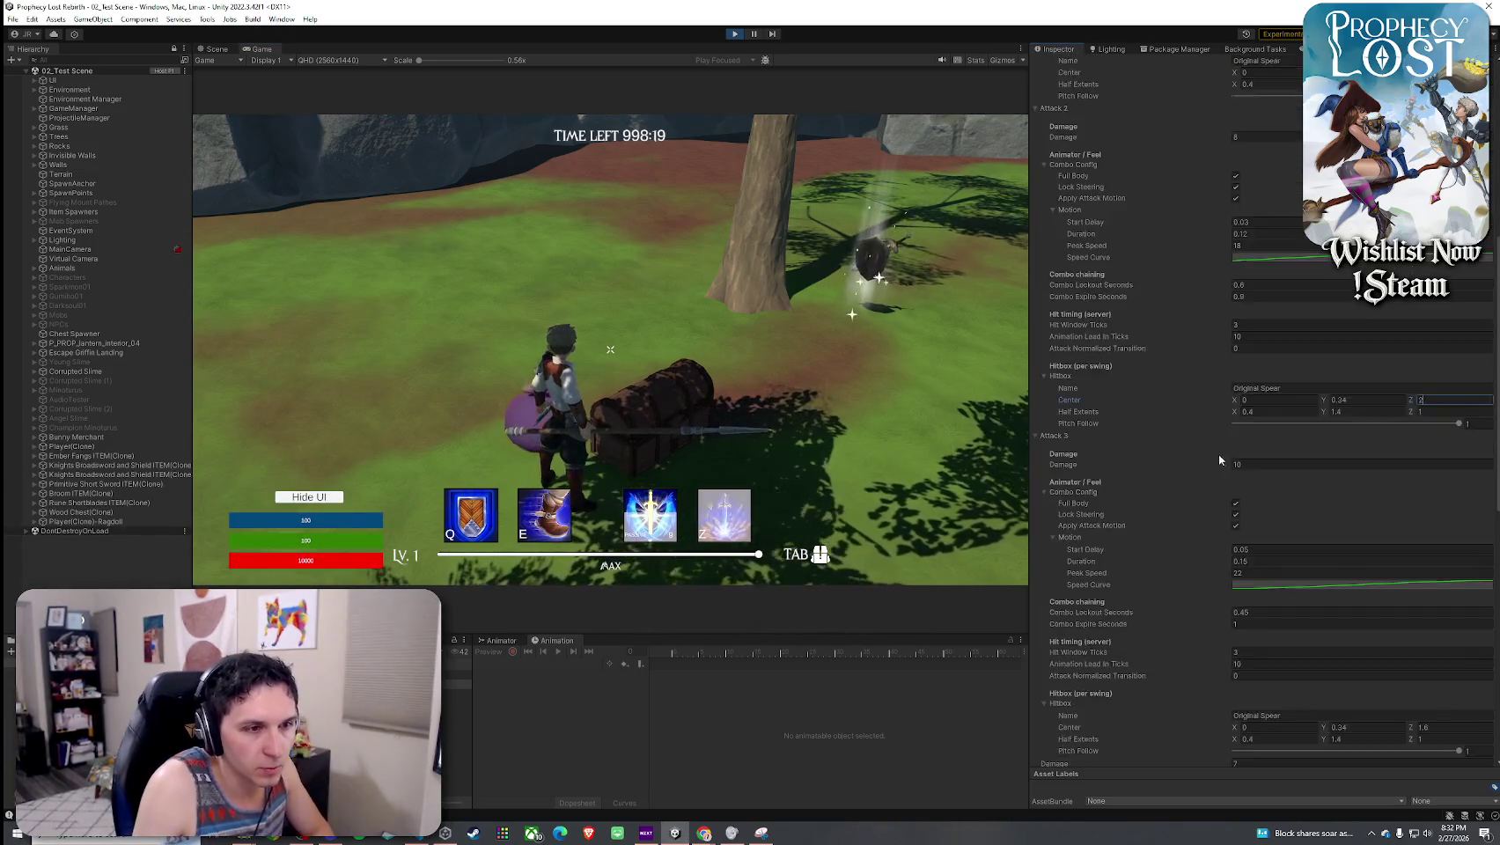
click(1439, 506)
text(2)
key(Return)
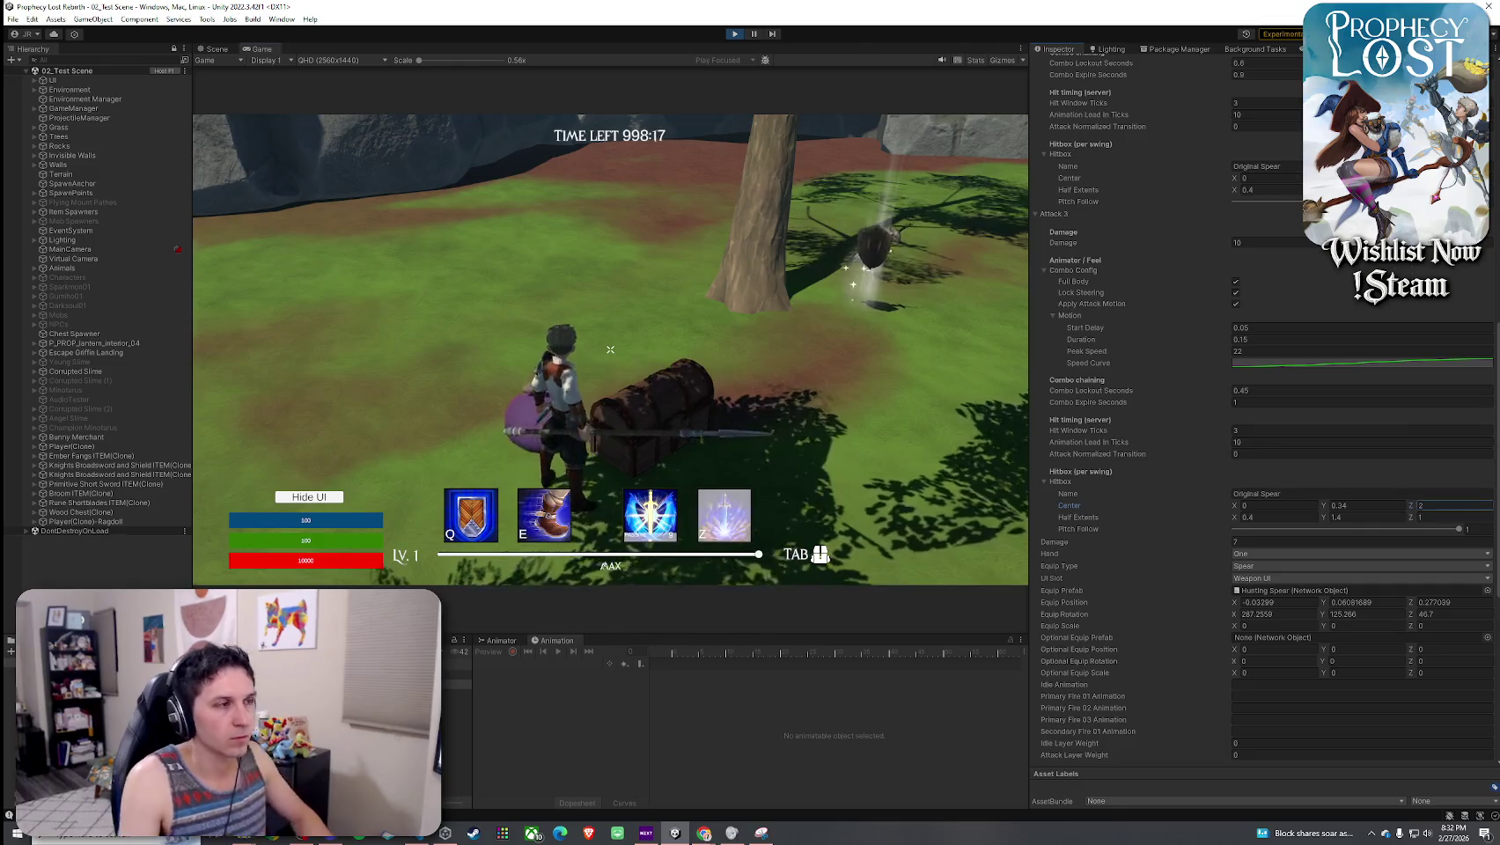
click(610, 350)
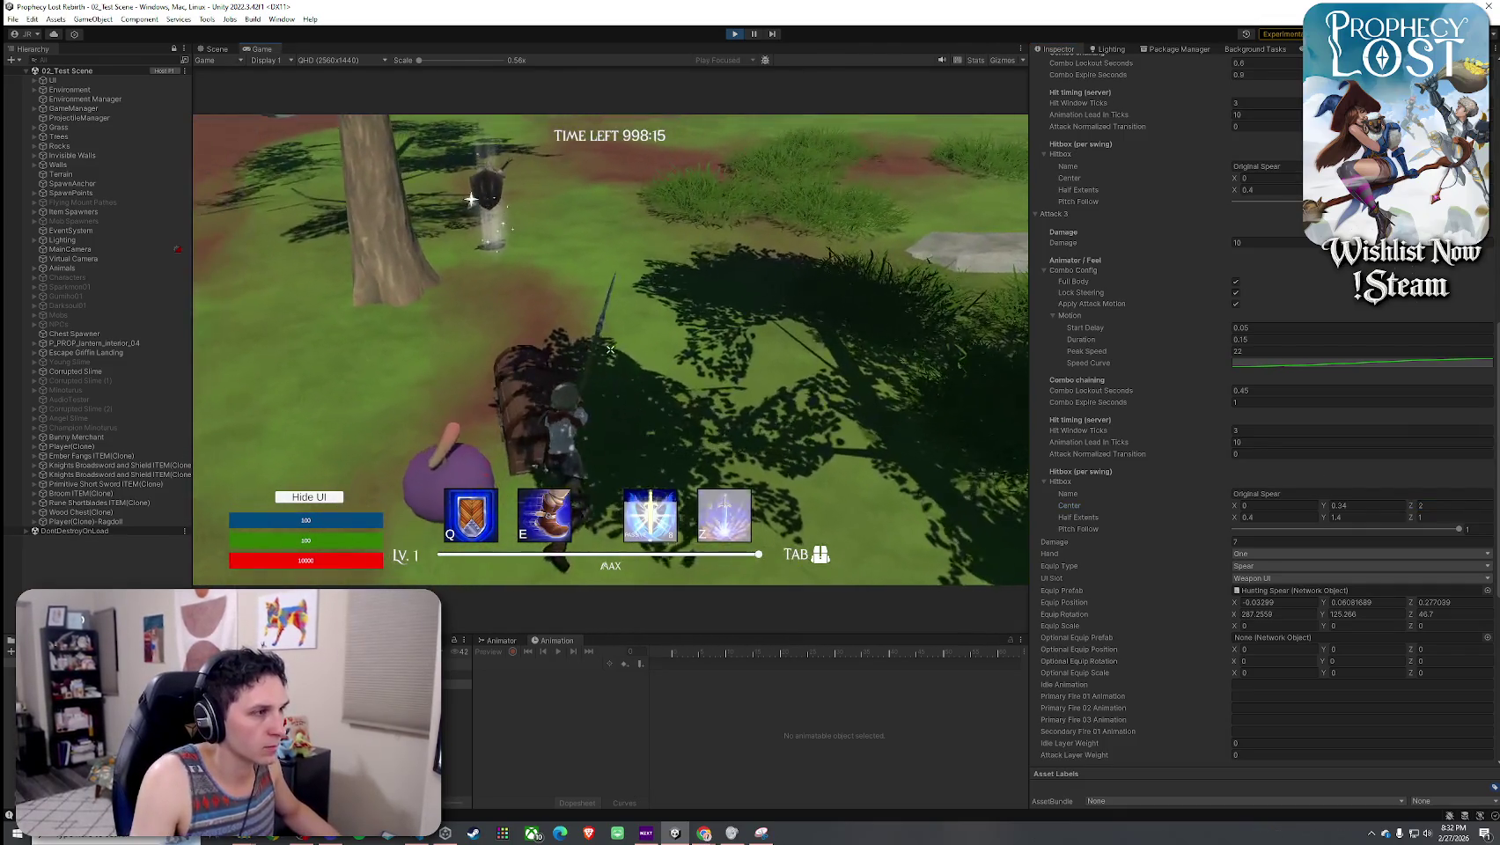
click(610, 350)
click(610, 349)
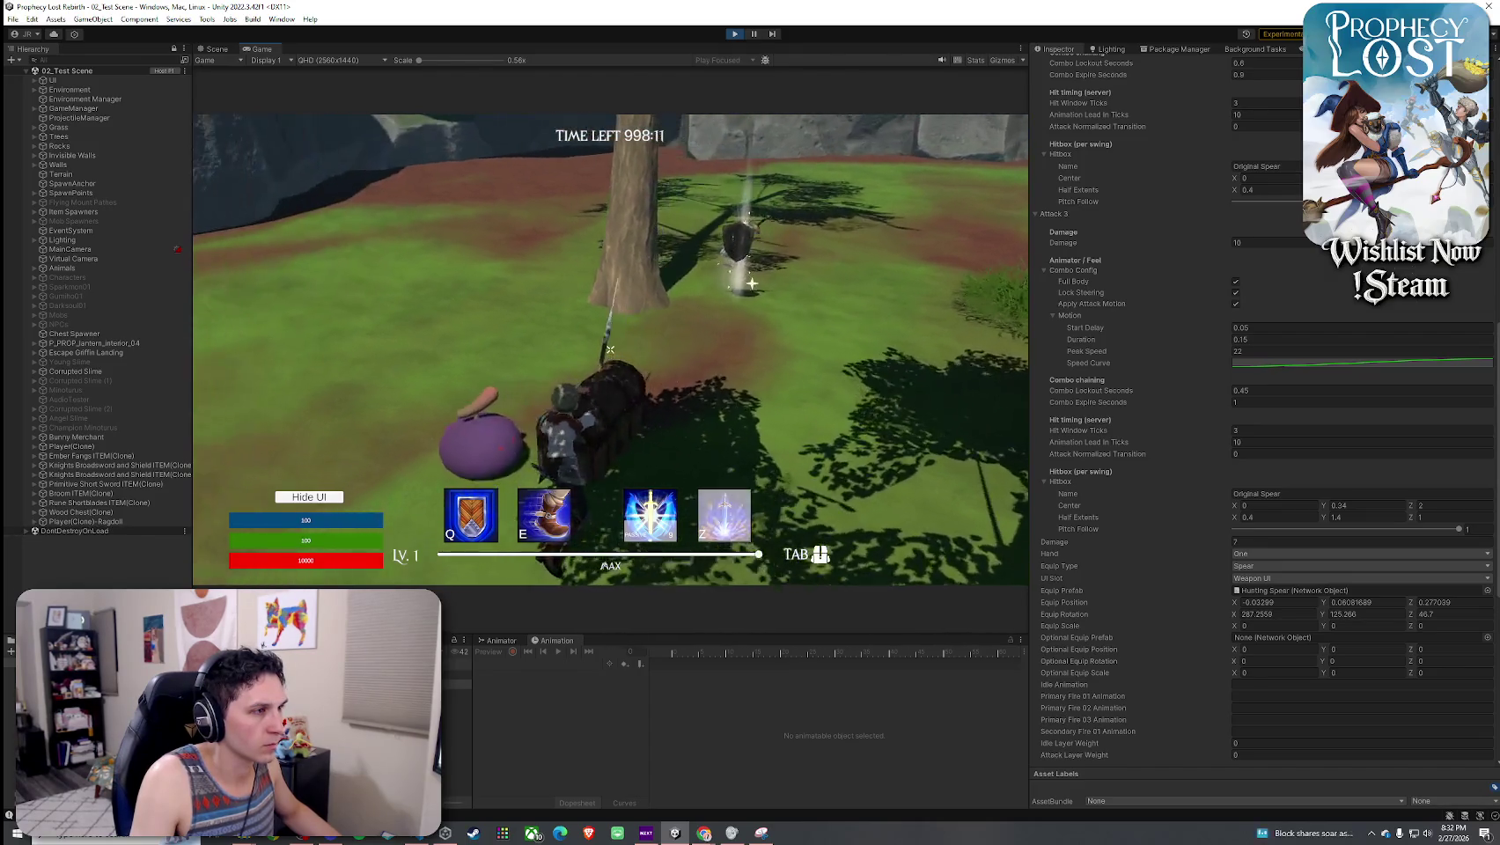
click(611, 349)
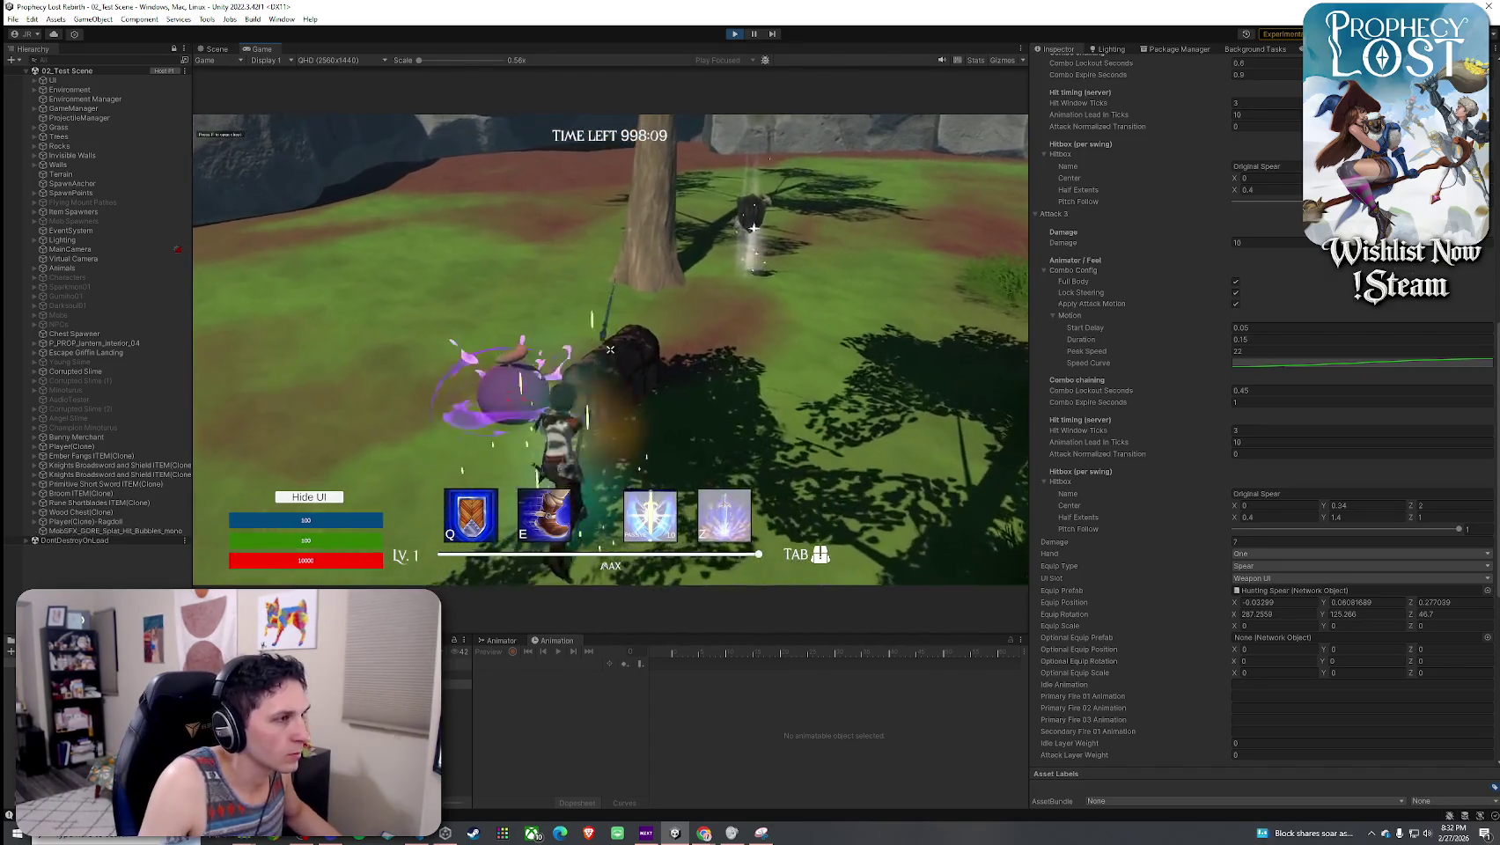
click(610, 349)
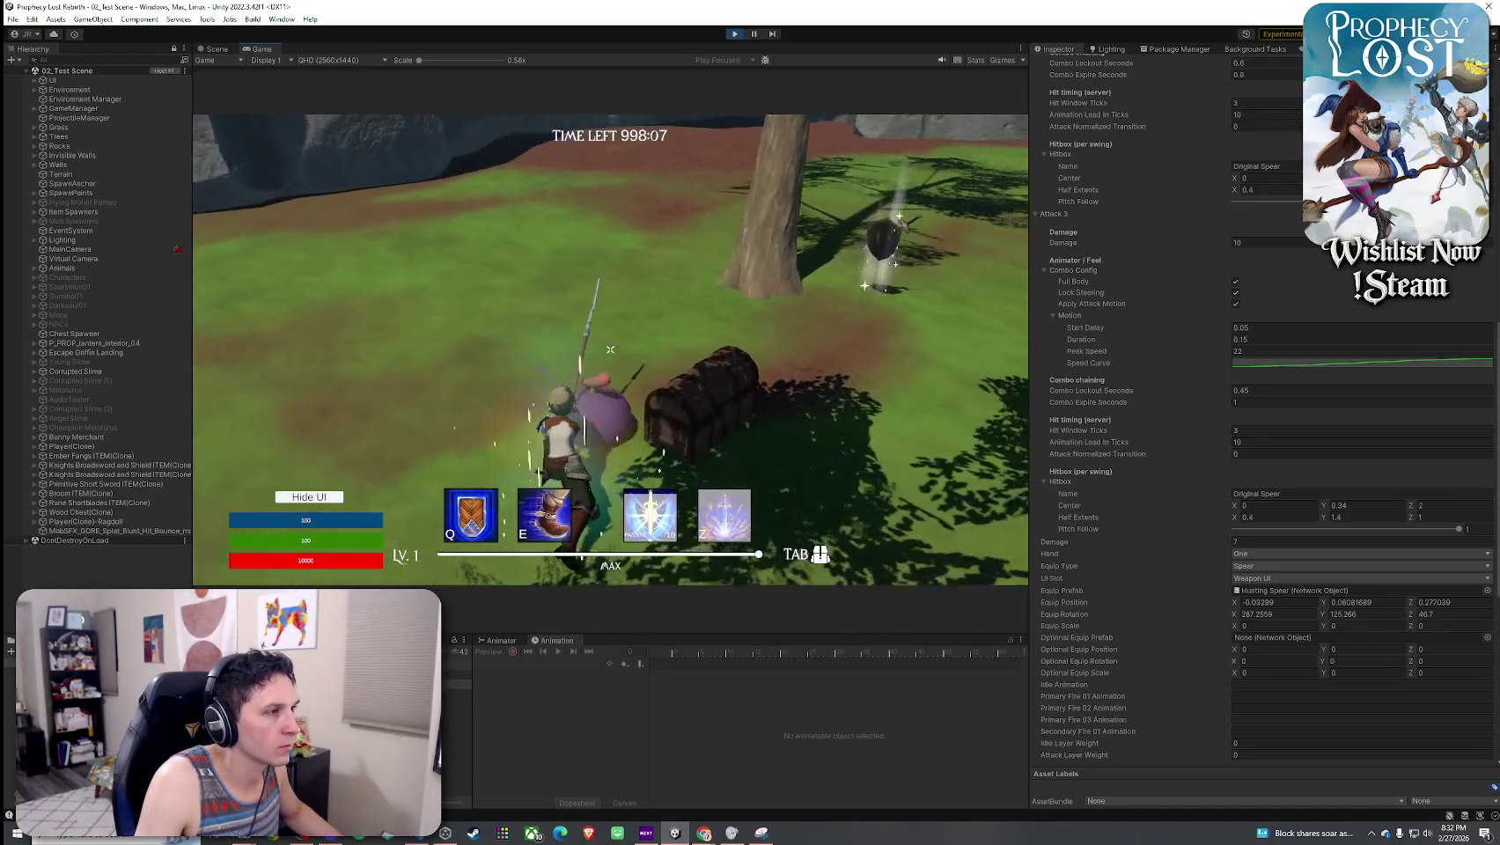
click(610, 349)
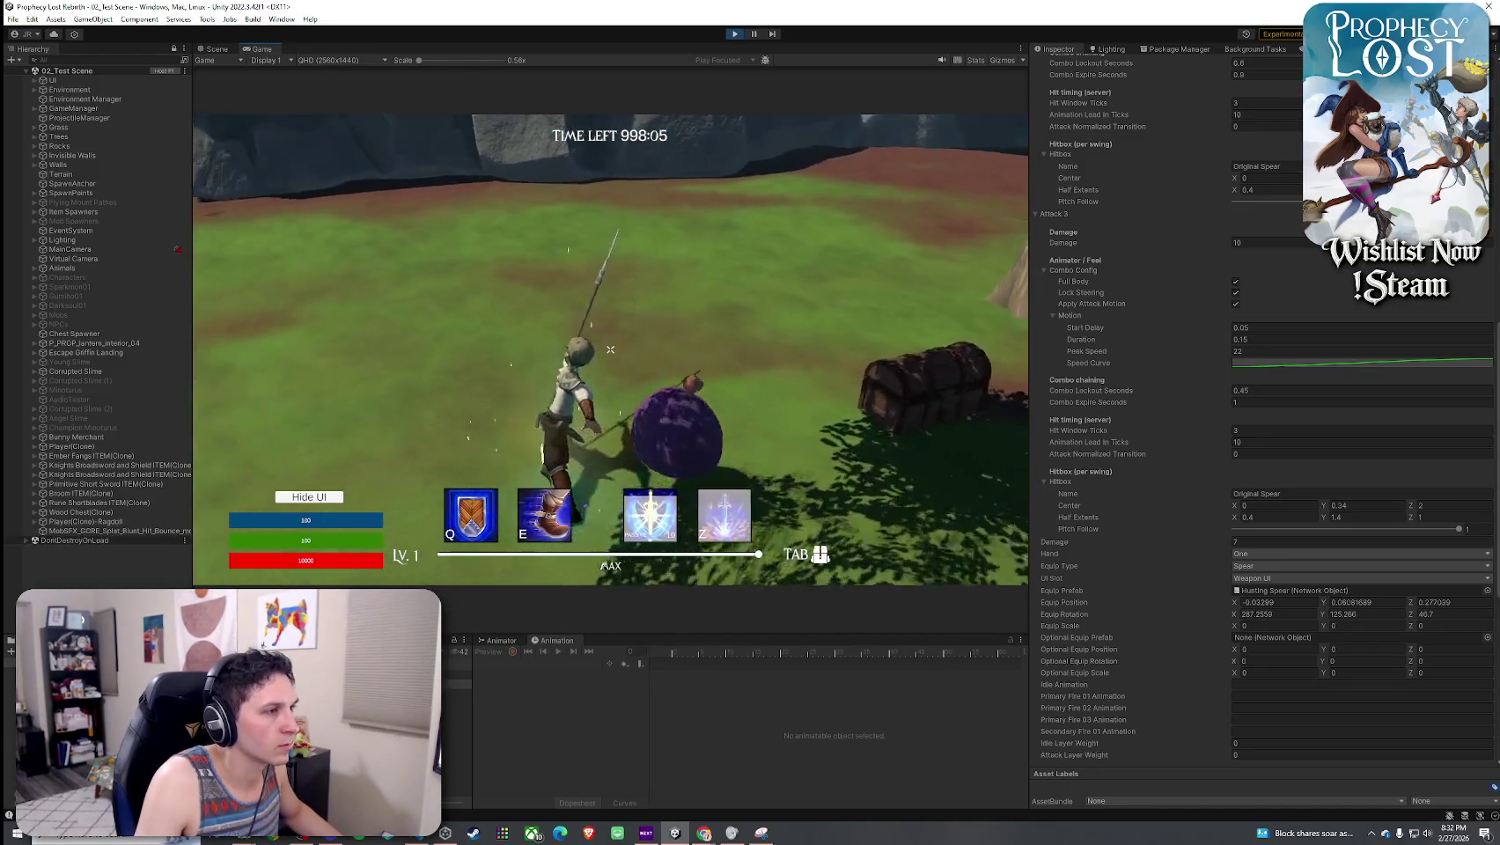
click(610, 350)
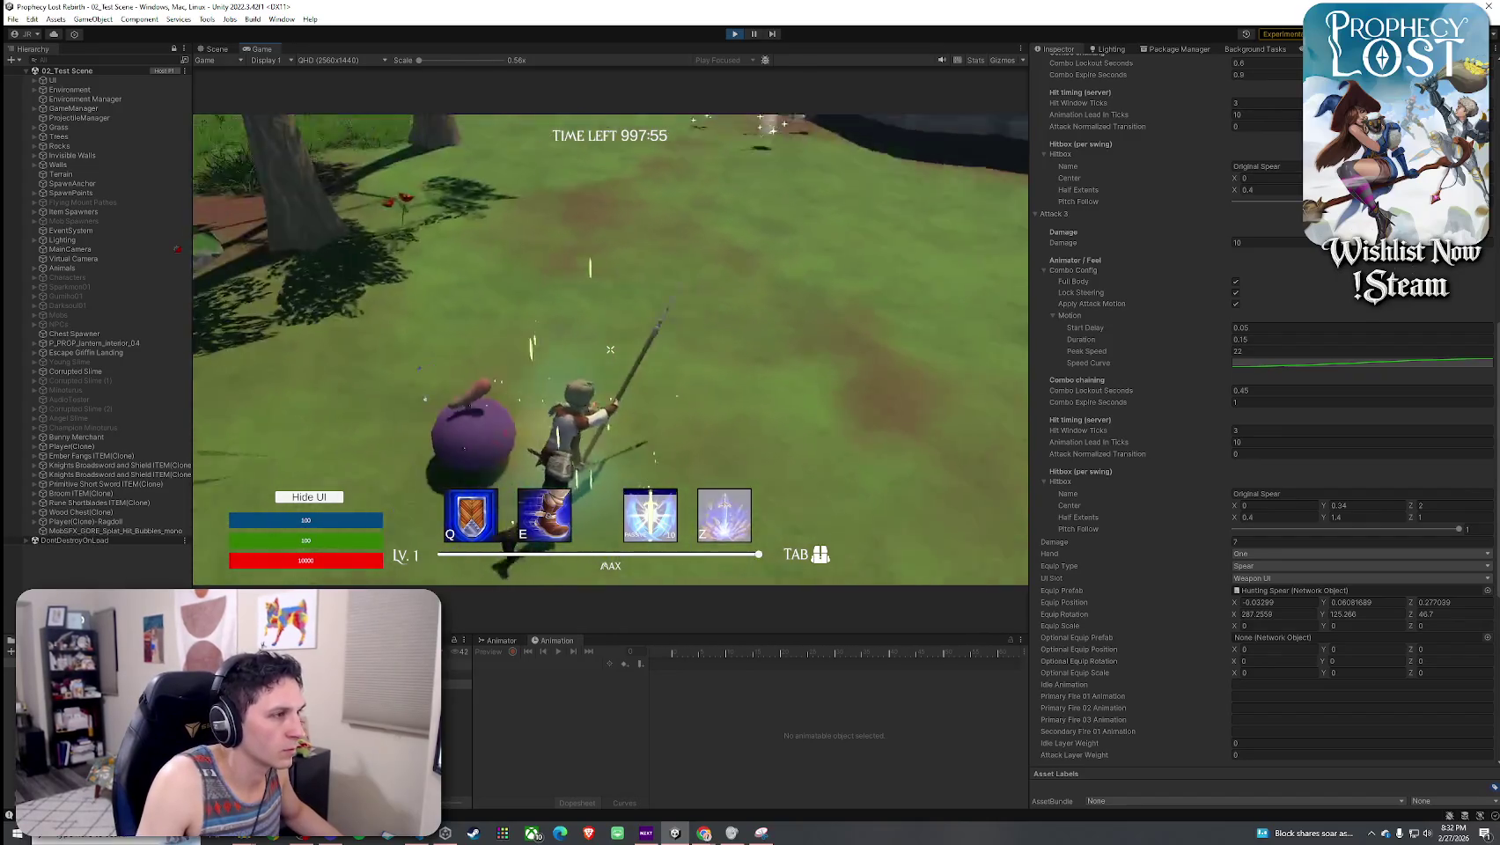
click(610, 349)
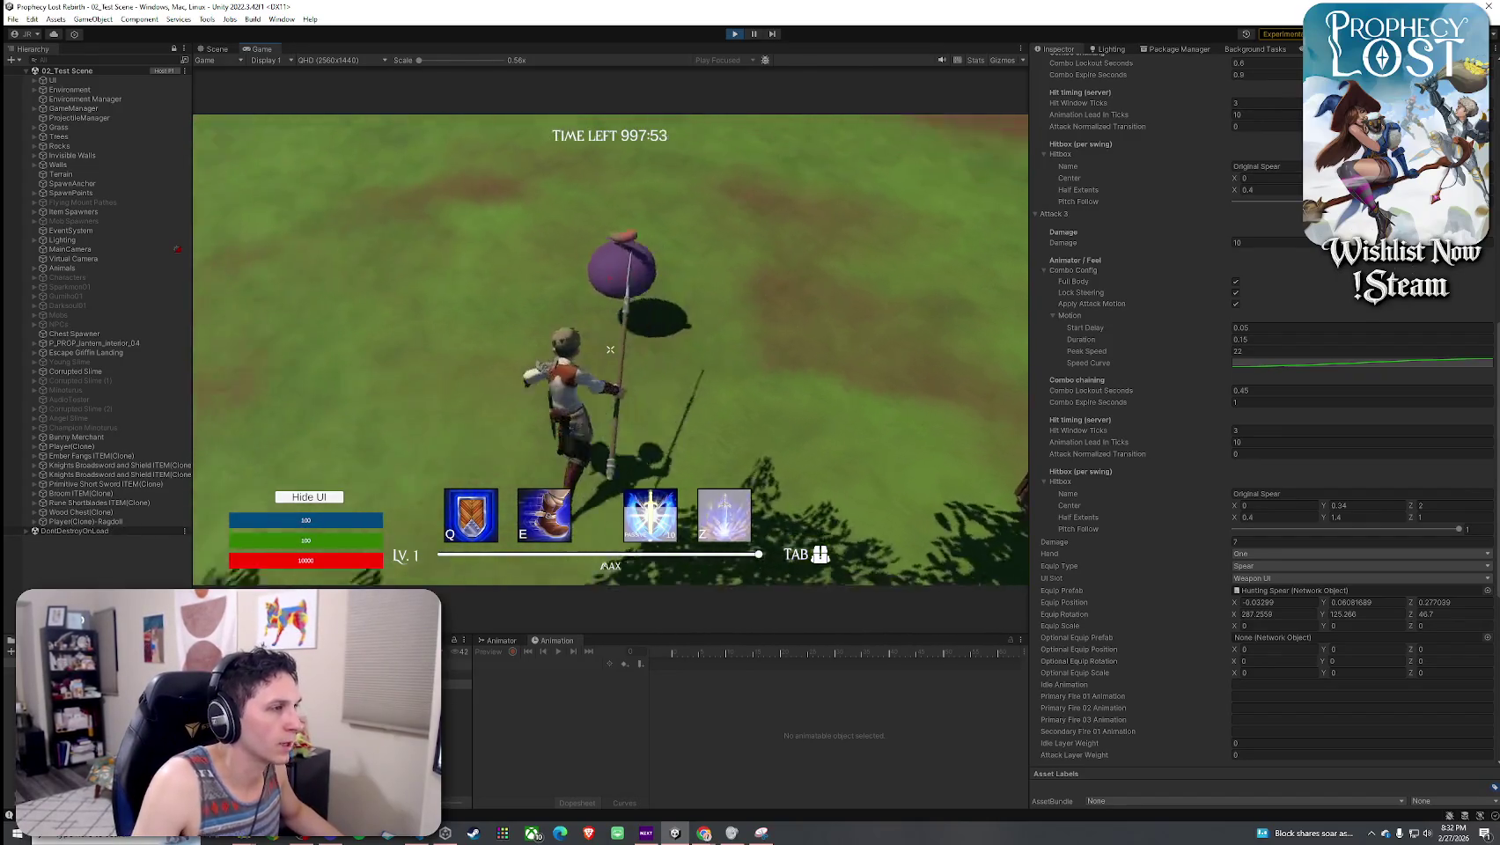
click(610, 350)
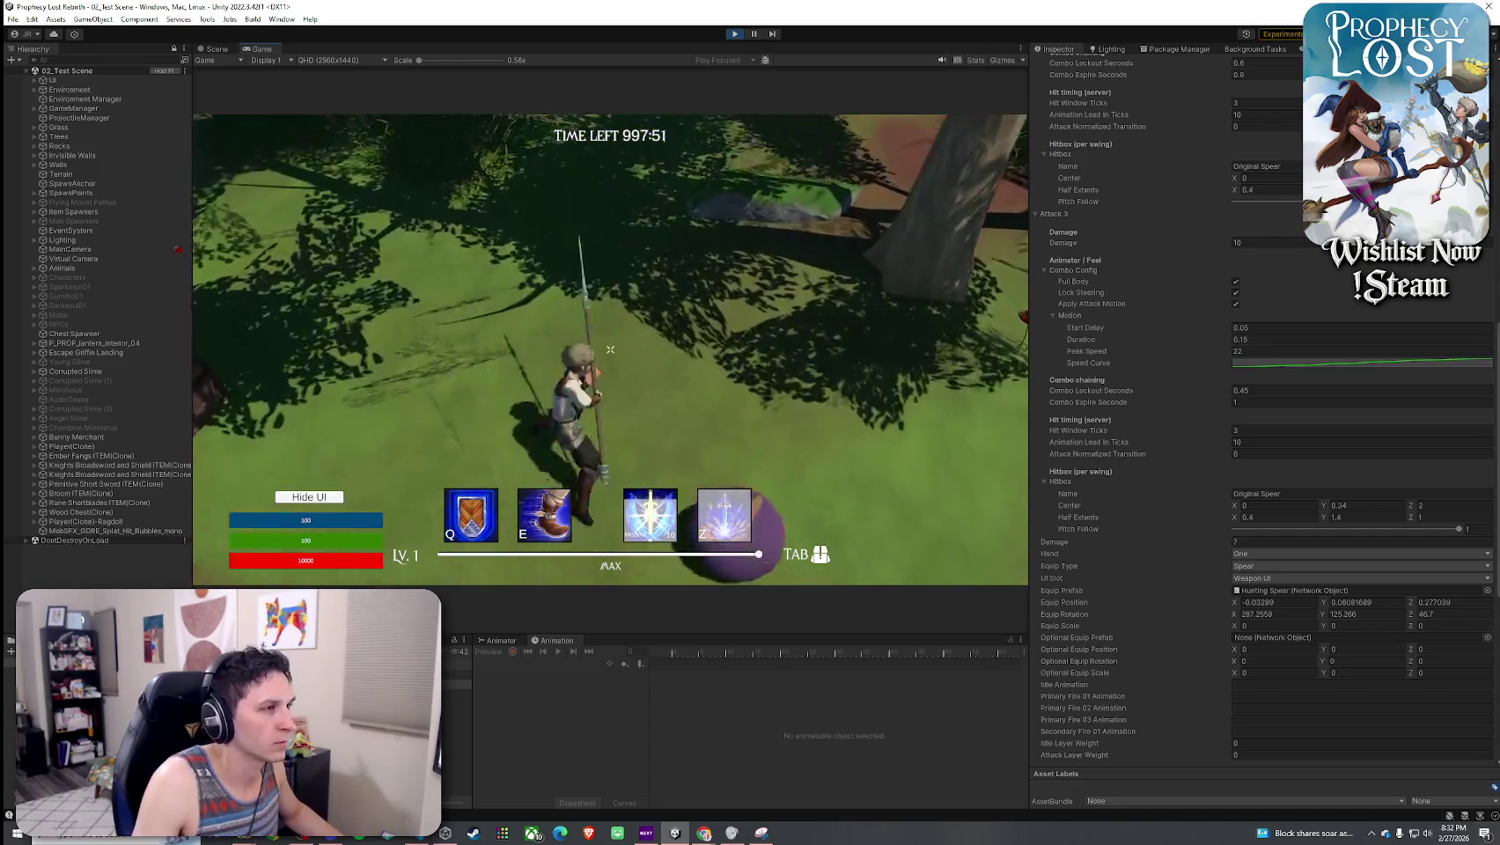
click(610, 350)
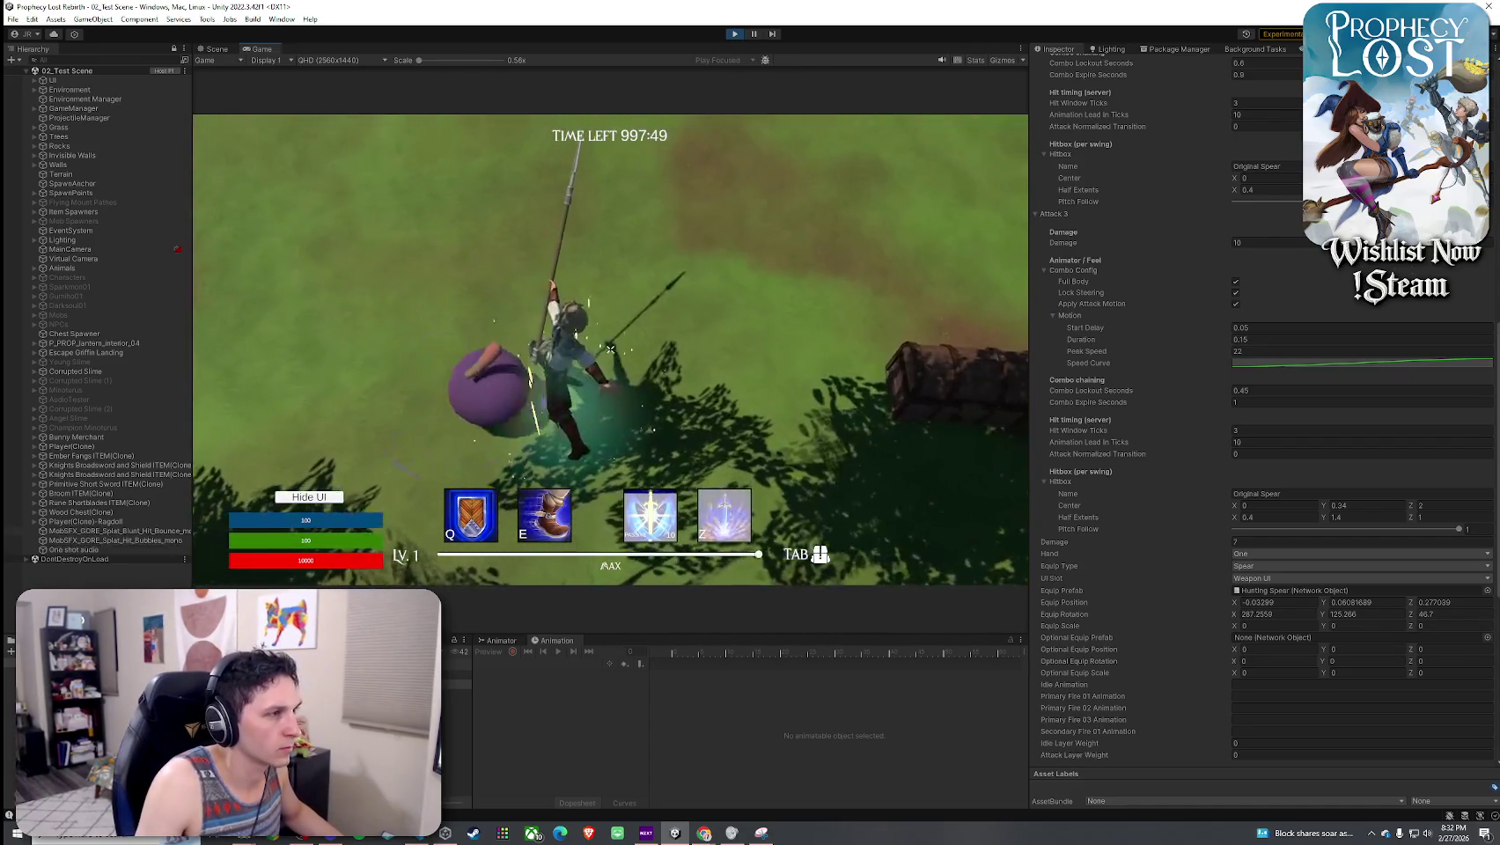
click(610, 350)
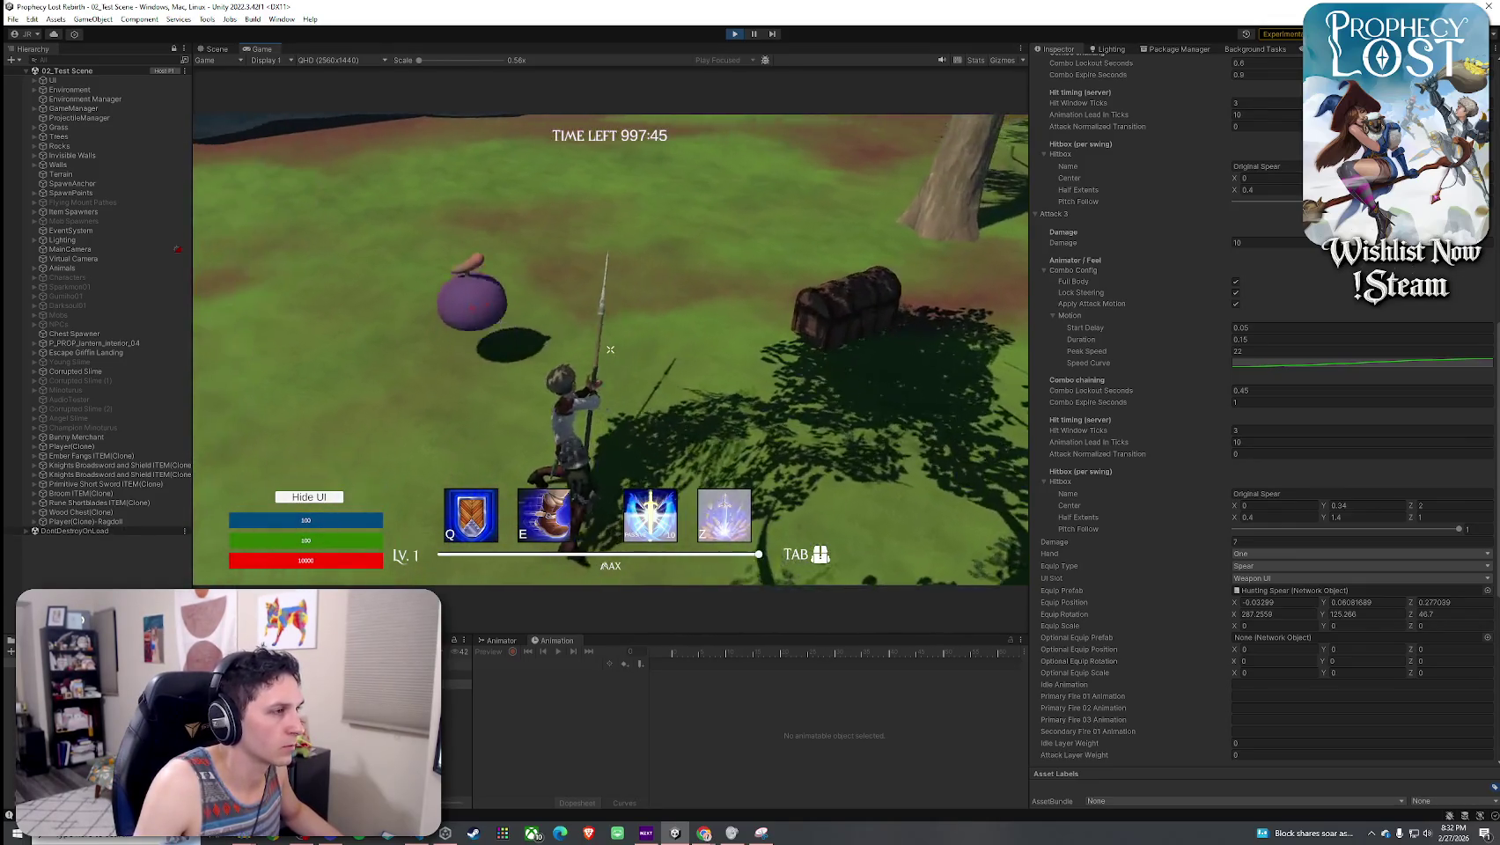
click(610, 350)
key(w)
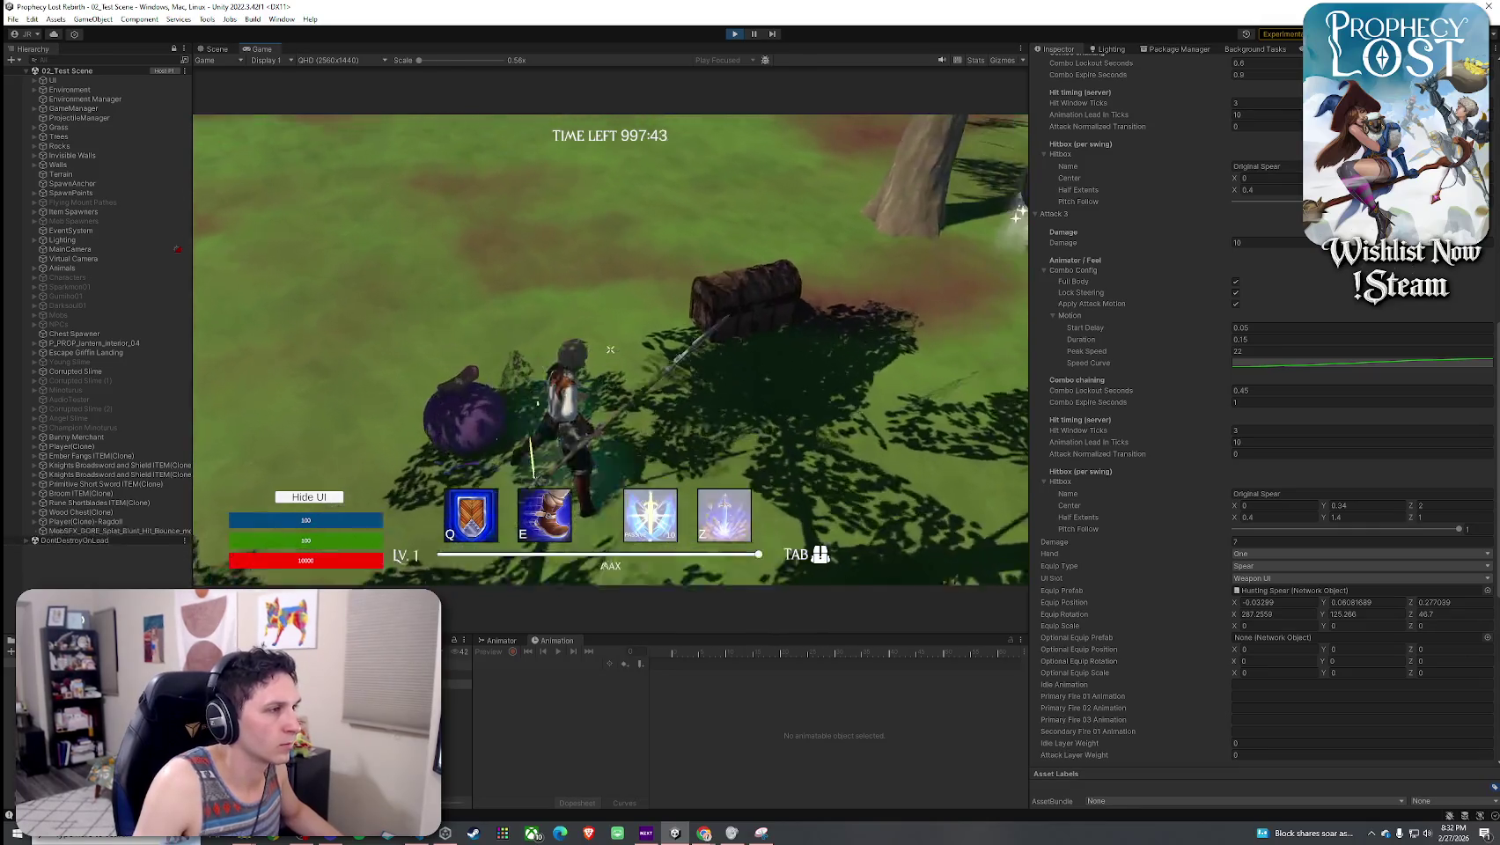
key(w)
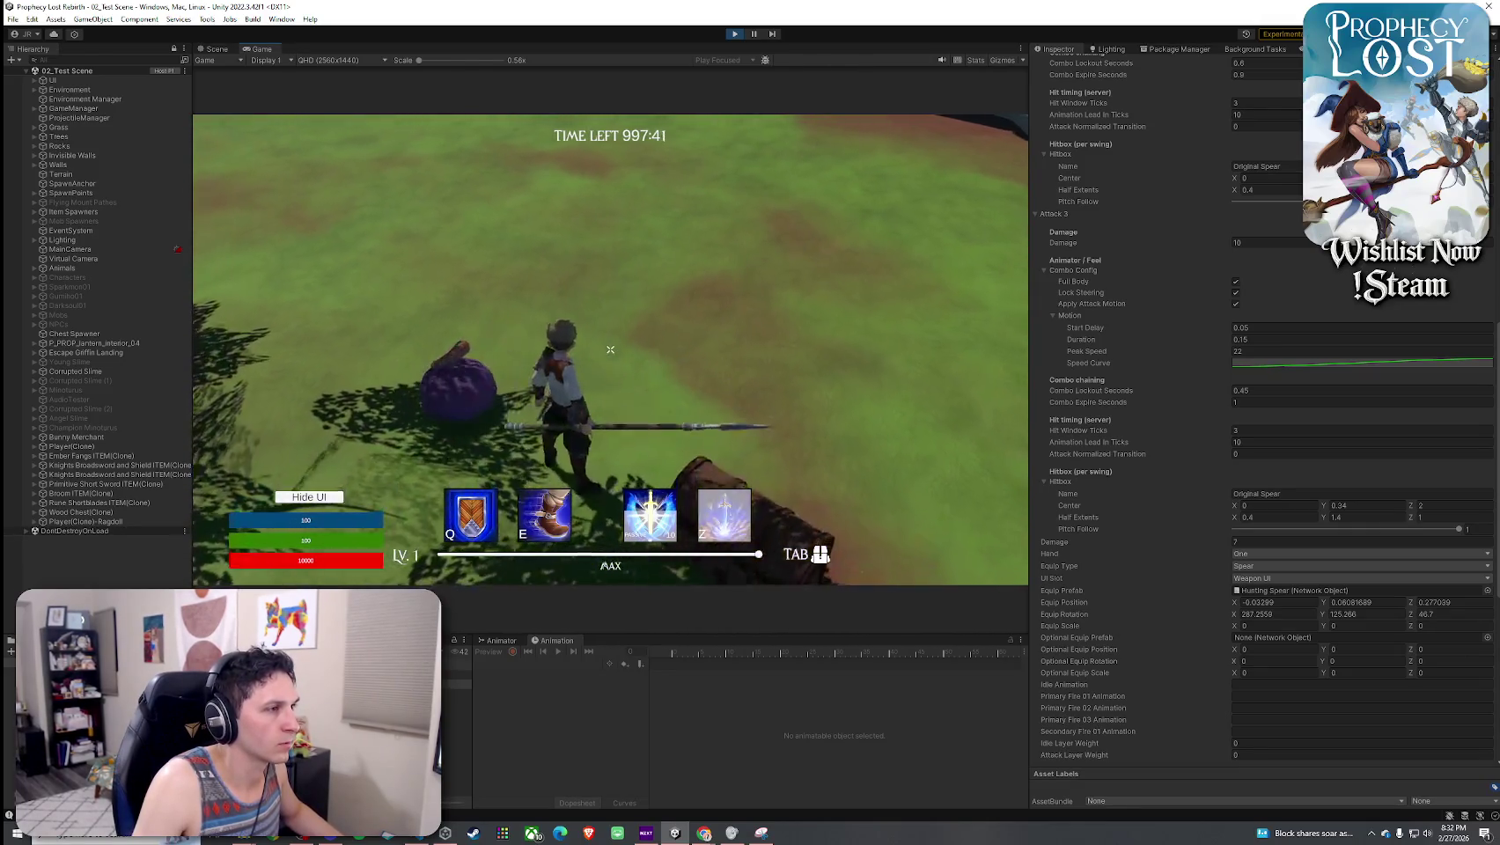
click(610, 350)
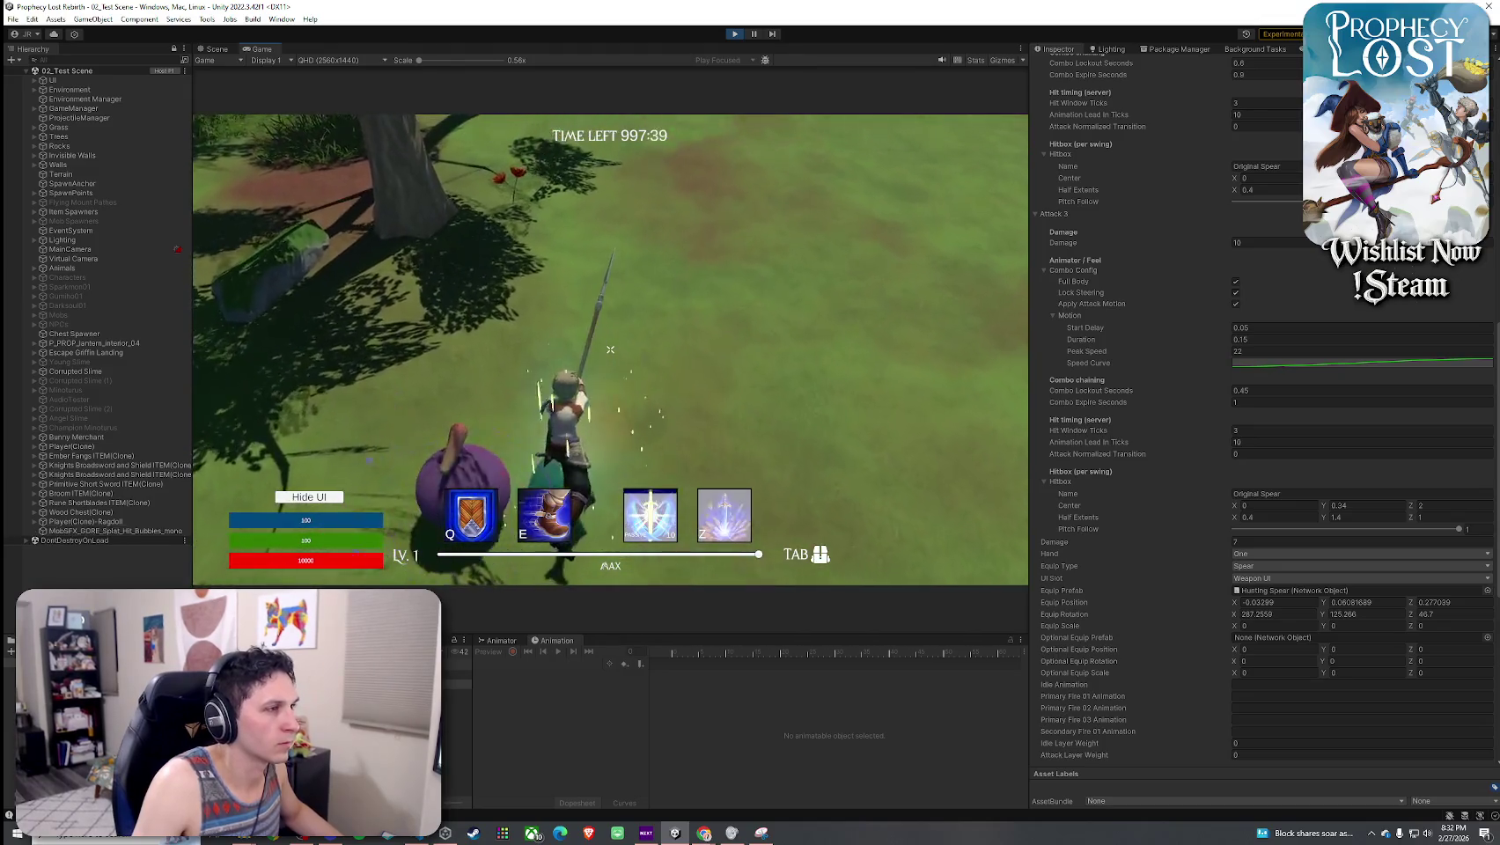
key(s)
key(w)
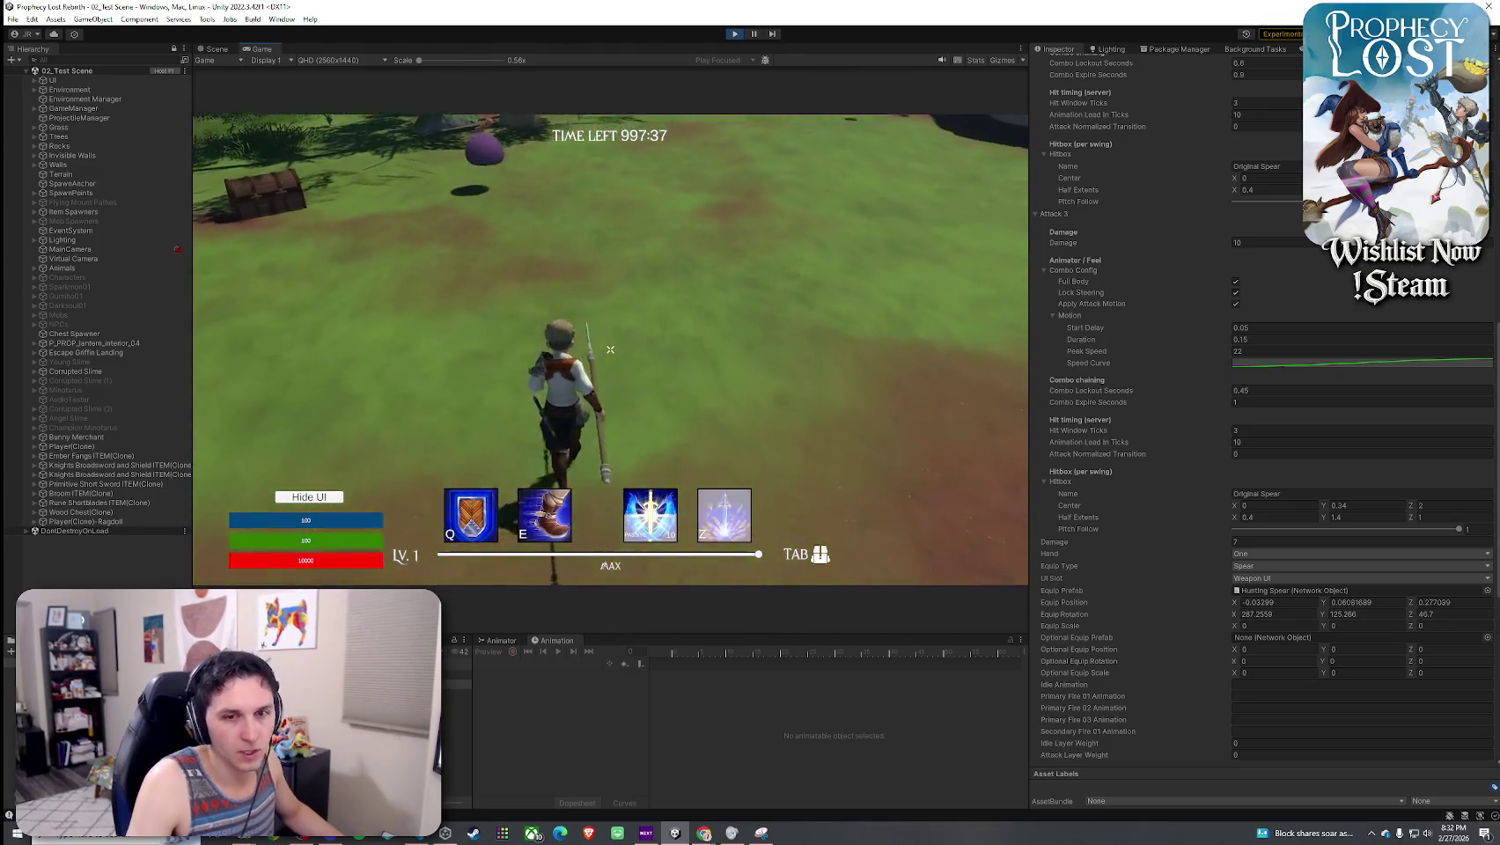
key(super)
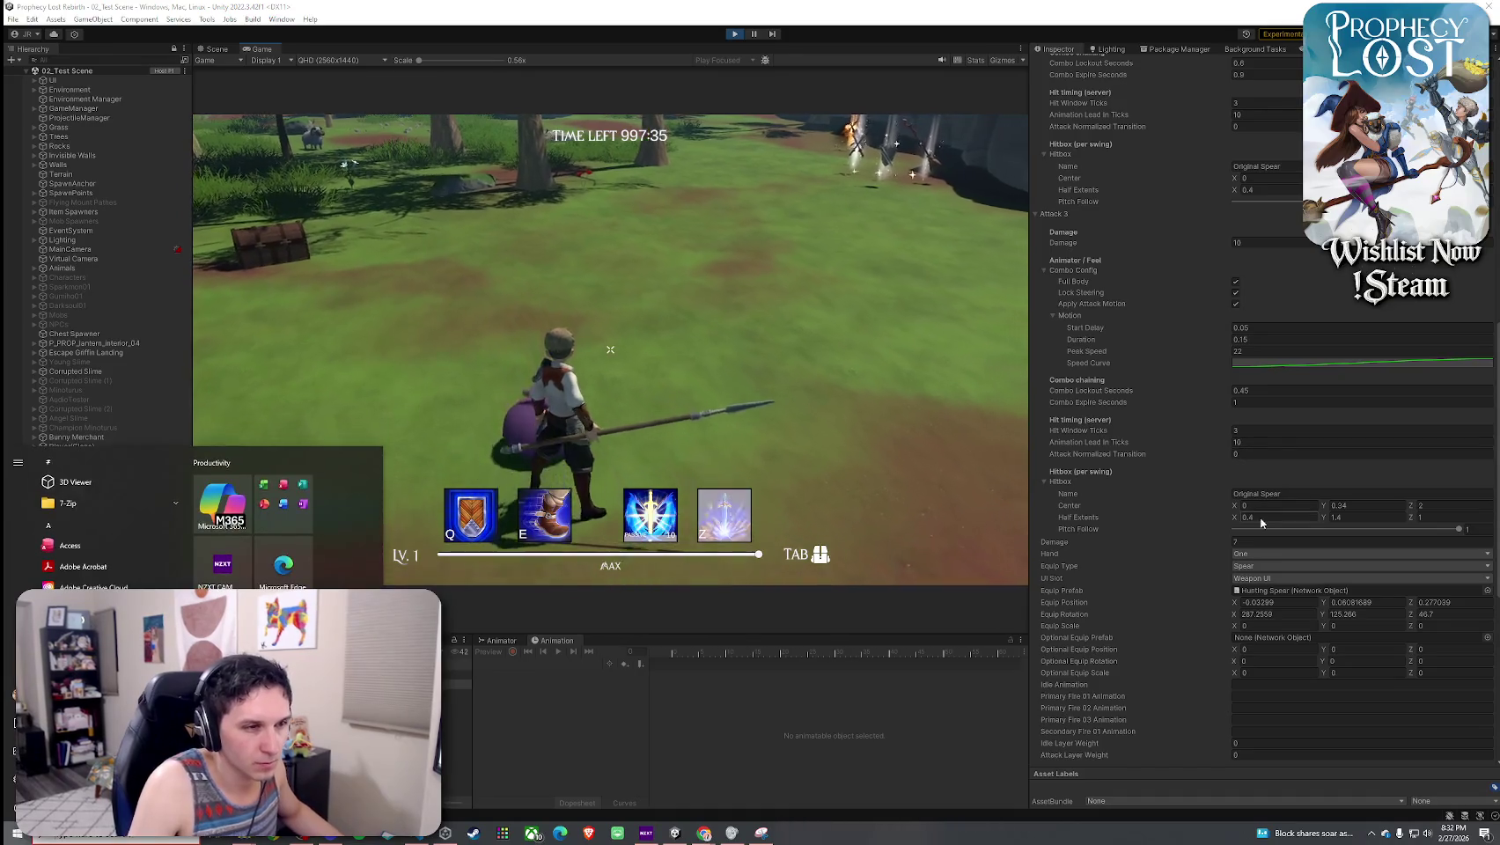
- Set the hitbox Half Extents X to 0.3 and make the Console panel taller for the attack logs
click(1267, 518)
text(3)
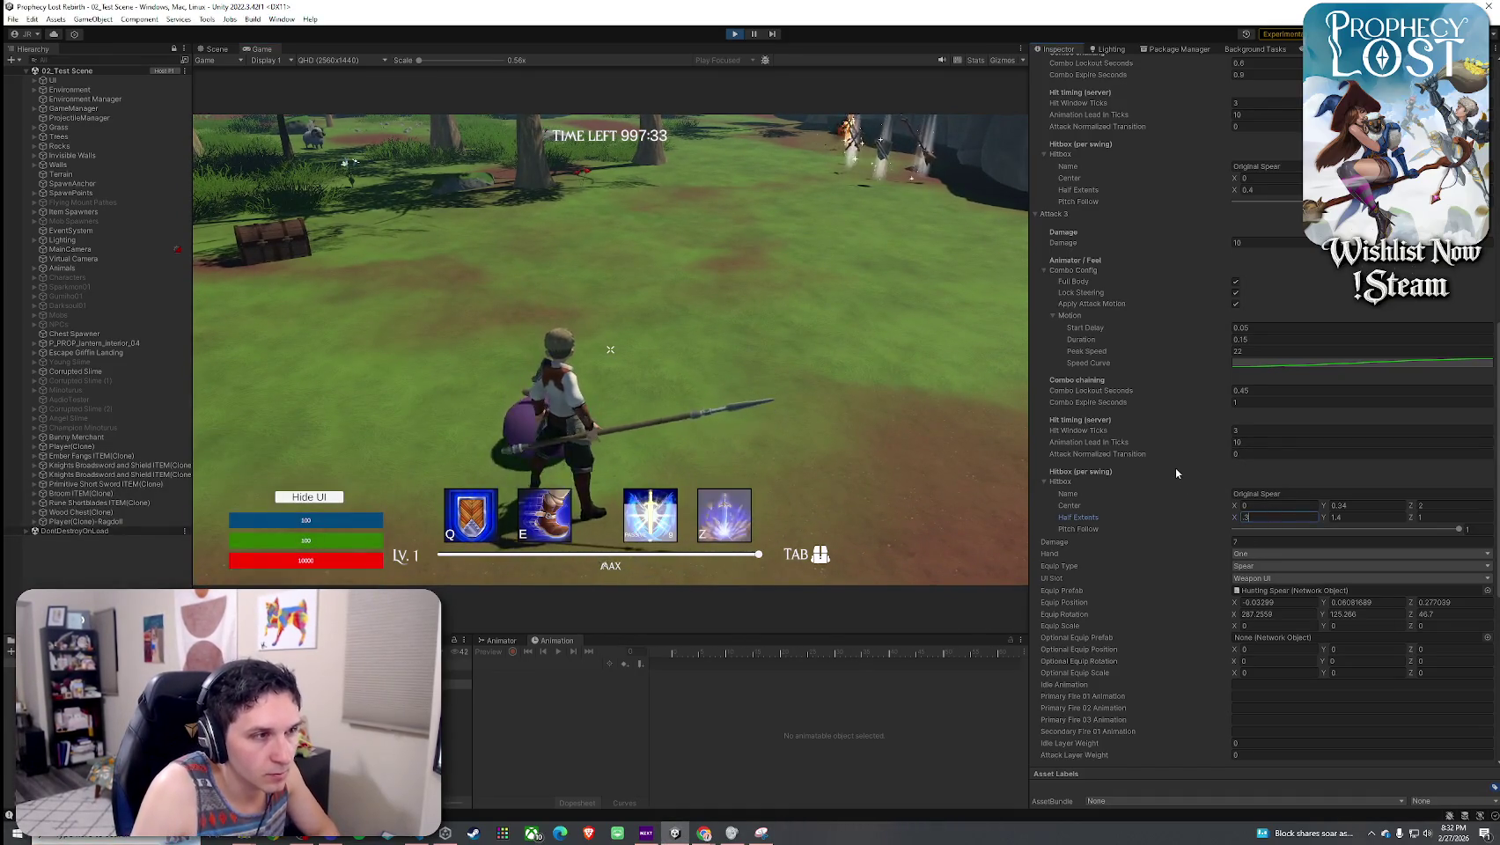
scroll(1176, 468, up, 3)
scroll(1123, 392, up, 3)
click(711, 534)
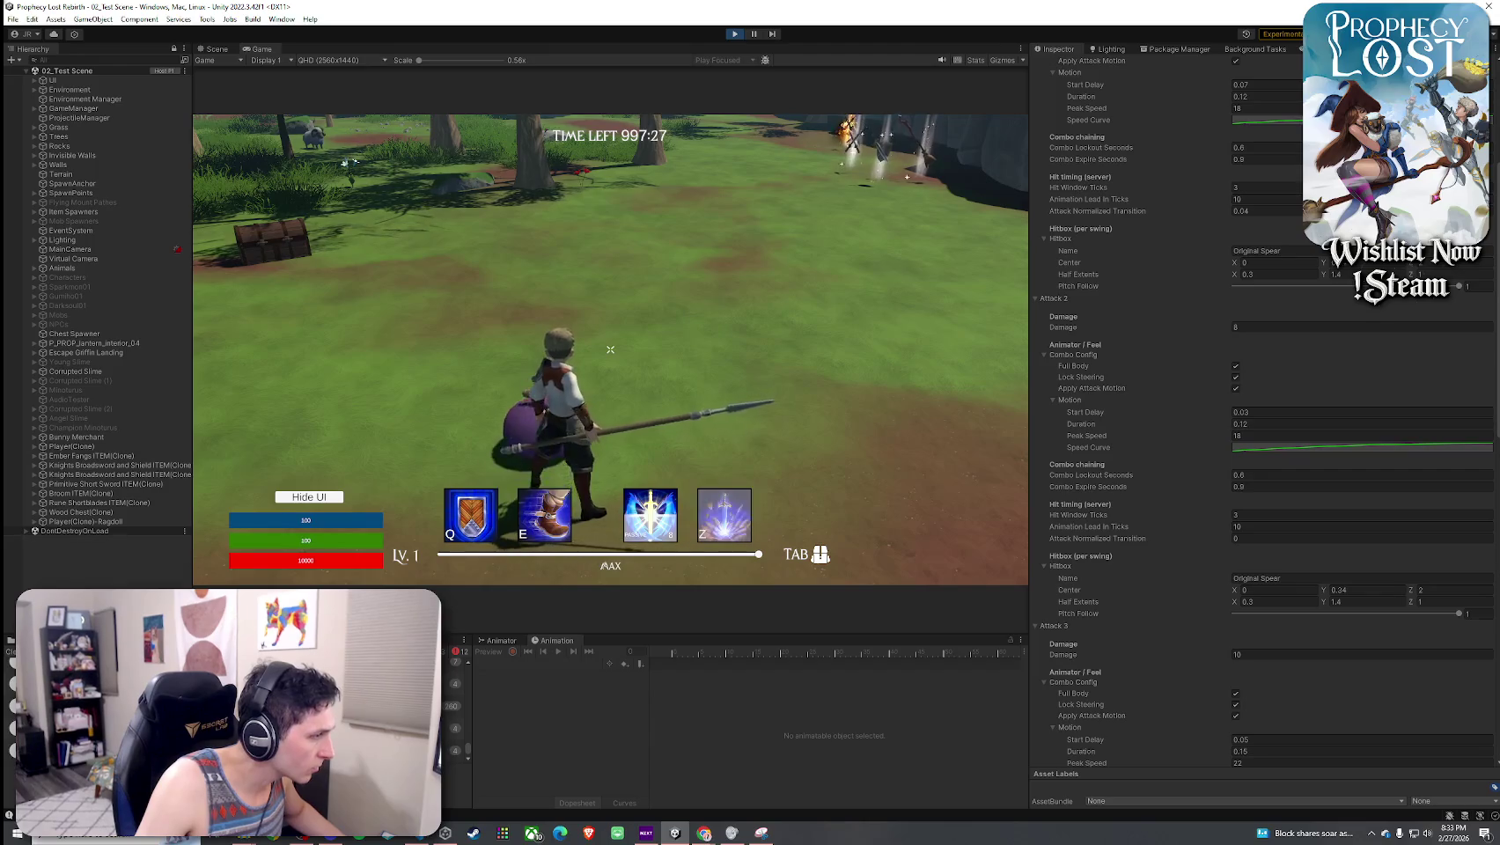
drag(328, 633, 328, 461)
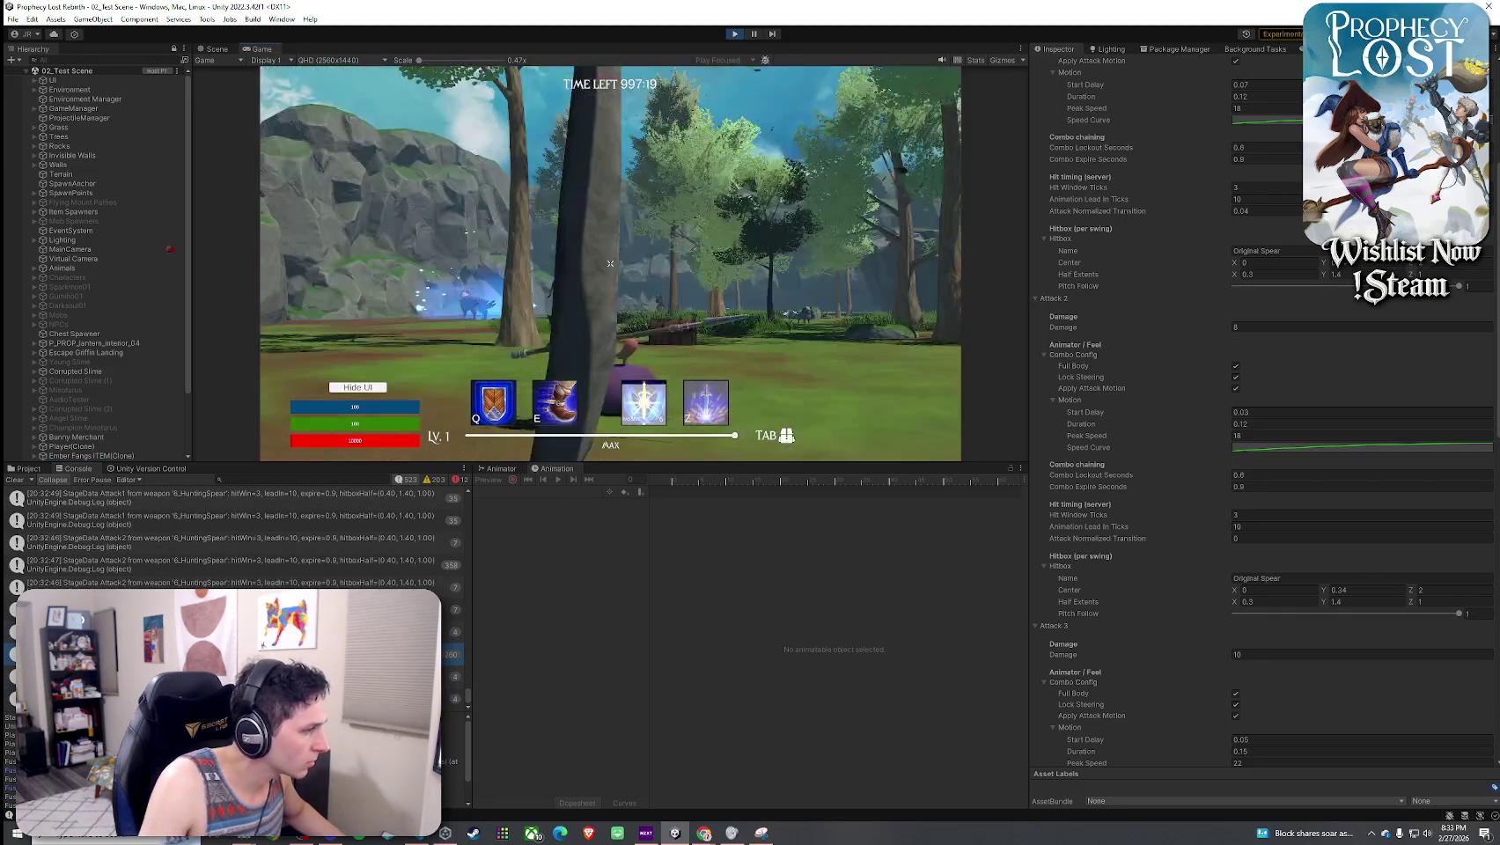
click(610, 263)
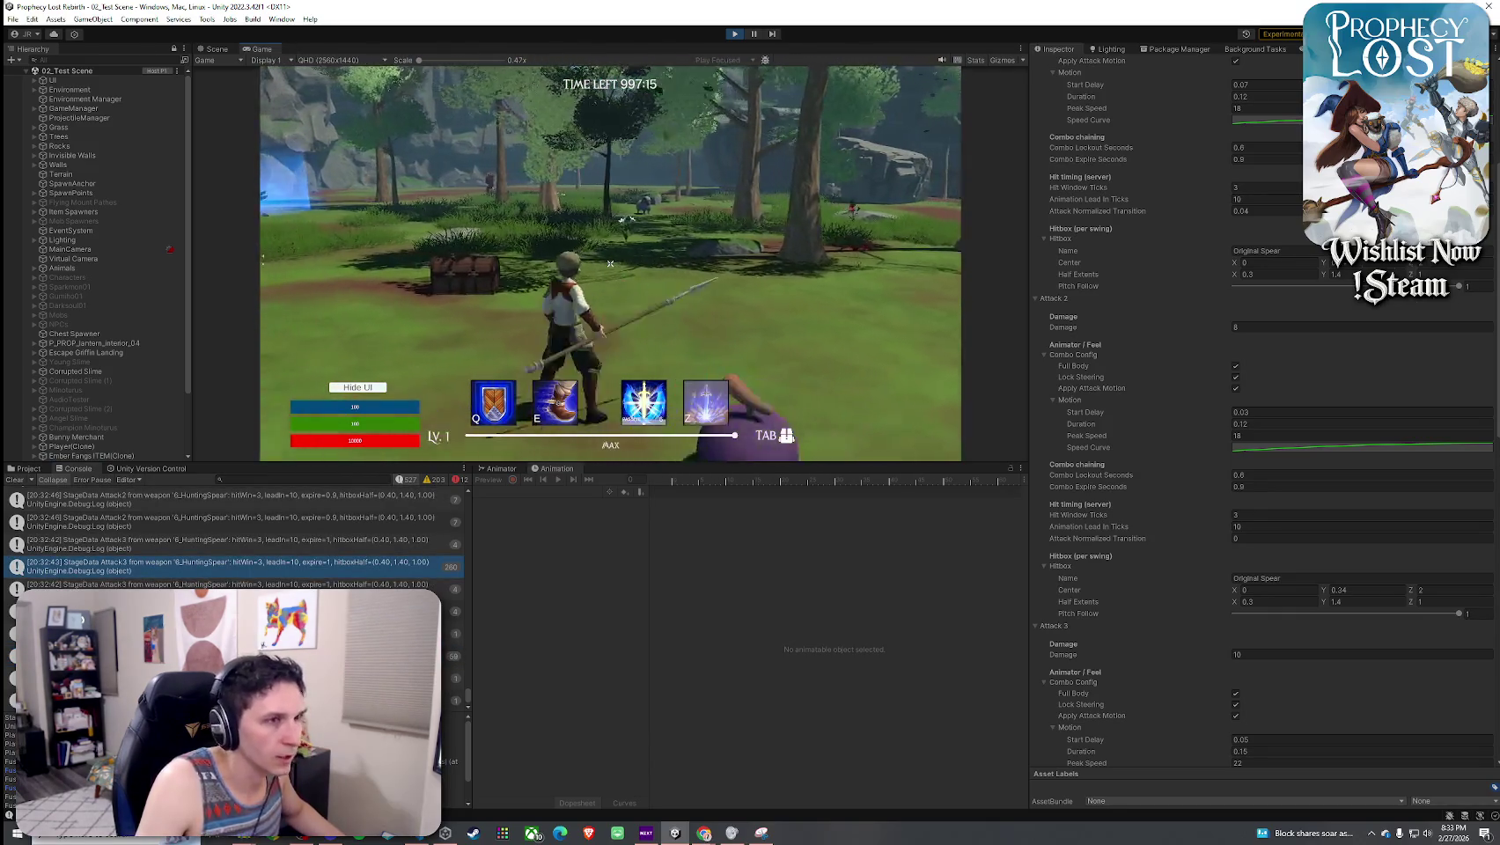
click(610, 263)
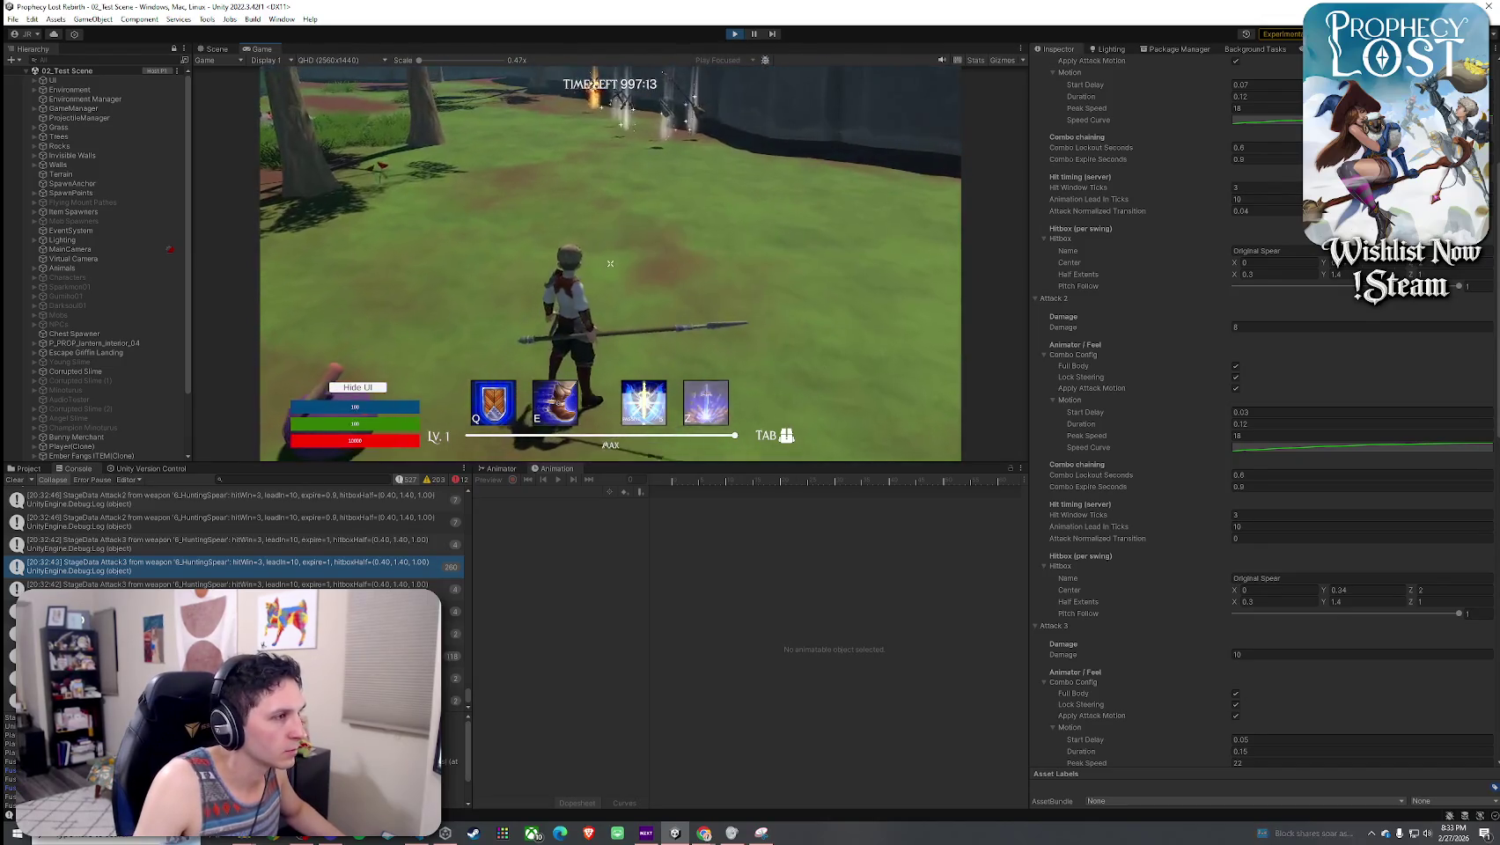
click(611, 263)
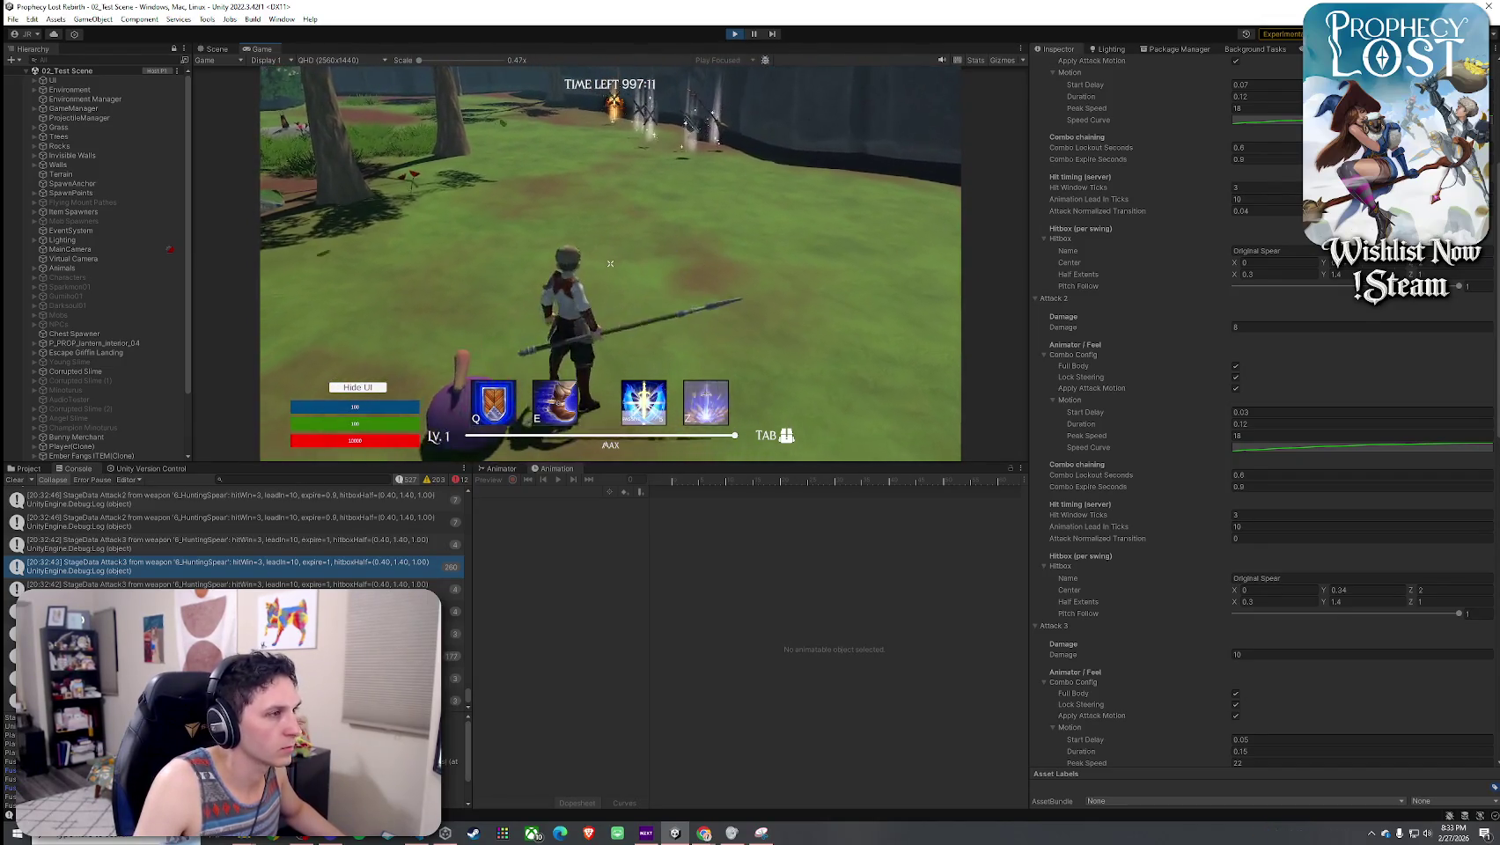
click(610, 263)
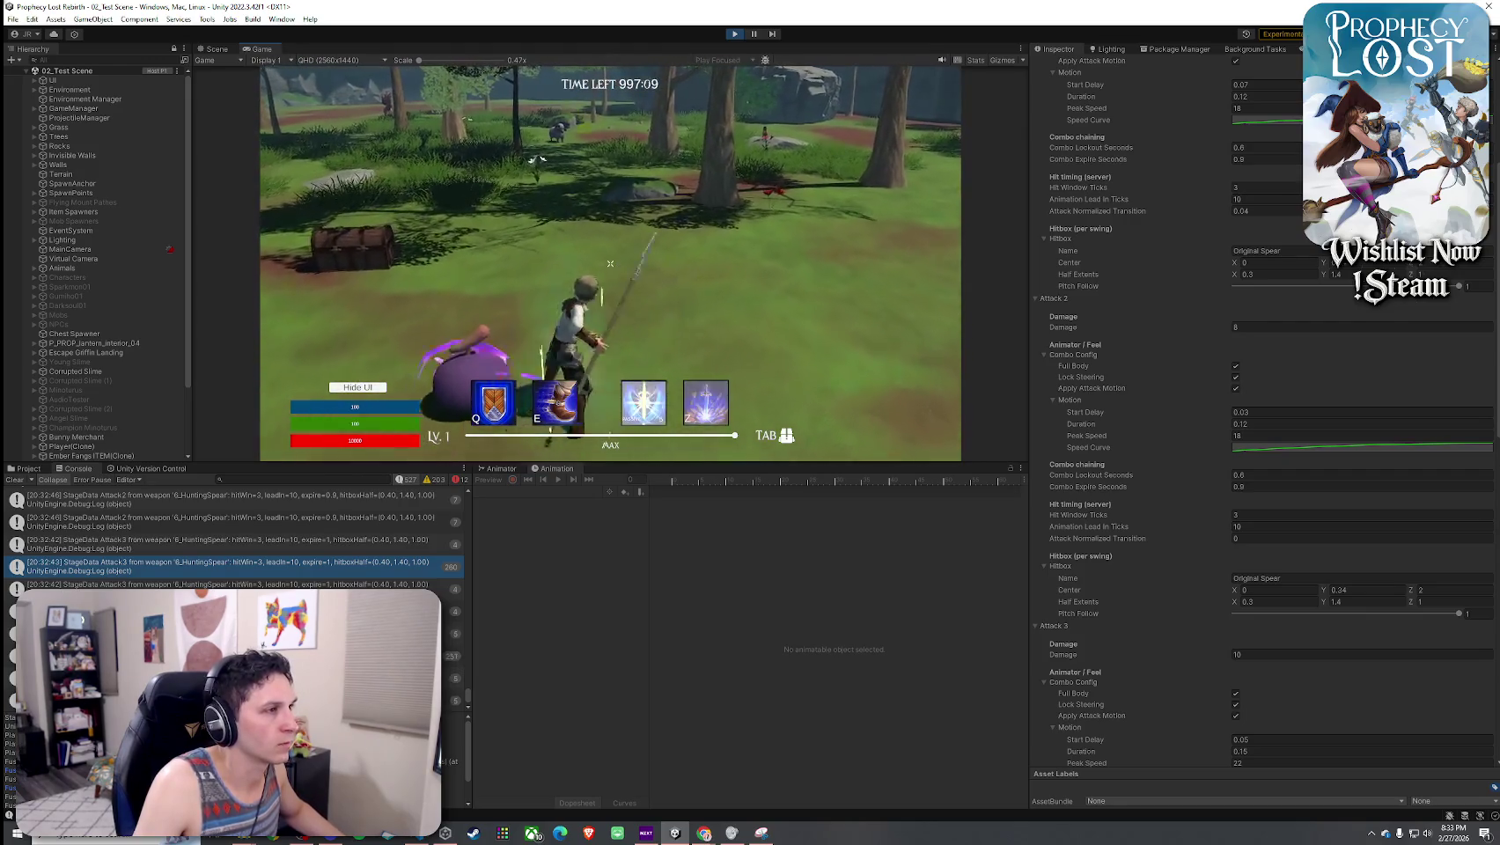
click(610, 263)
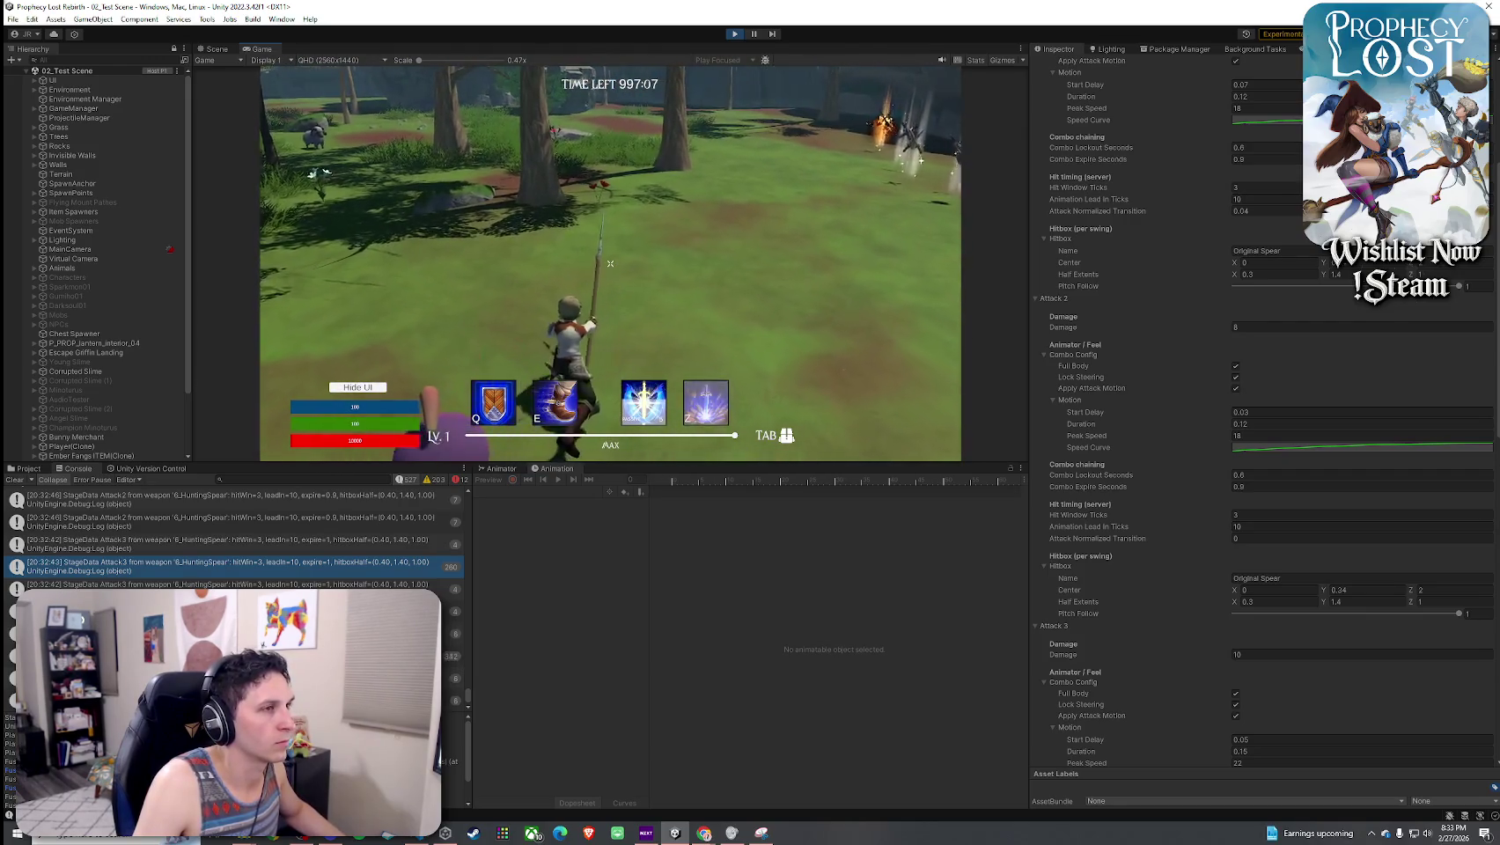
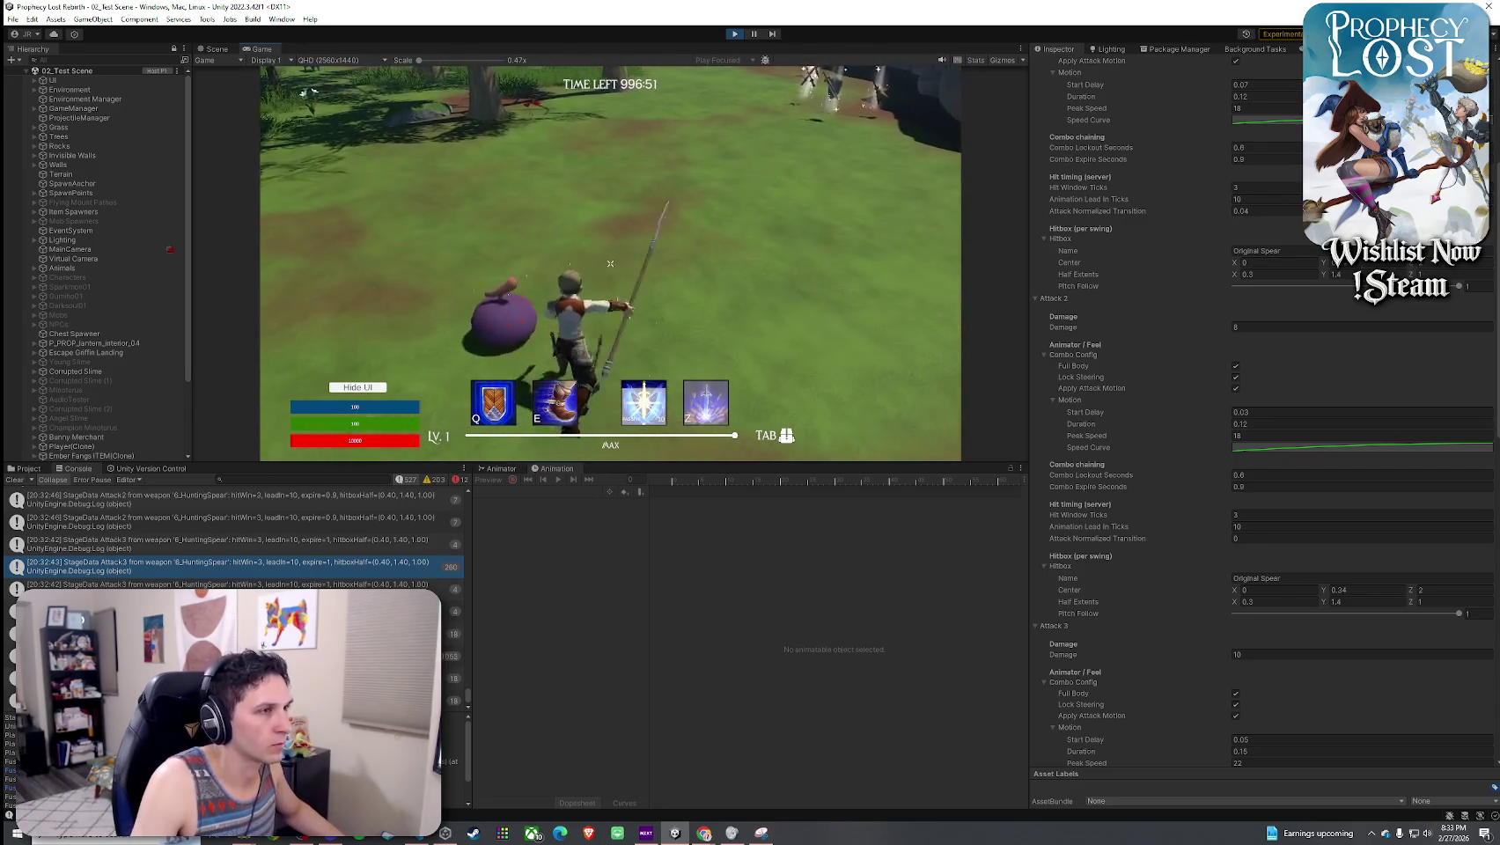
- Walk to the dropped weapons, equip the sword and shield, and swing once
key(w)
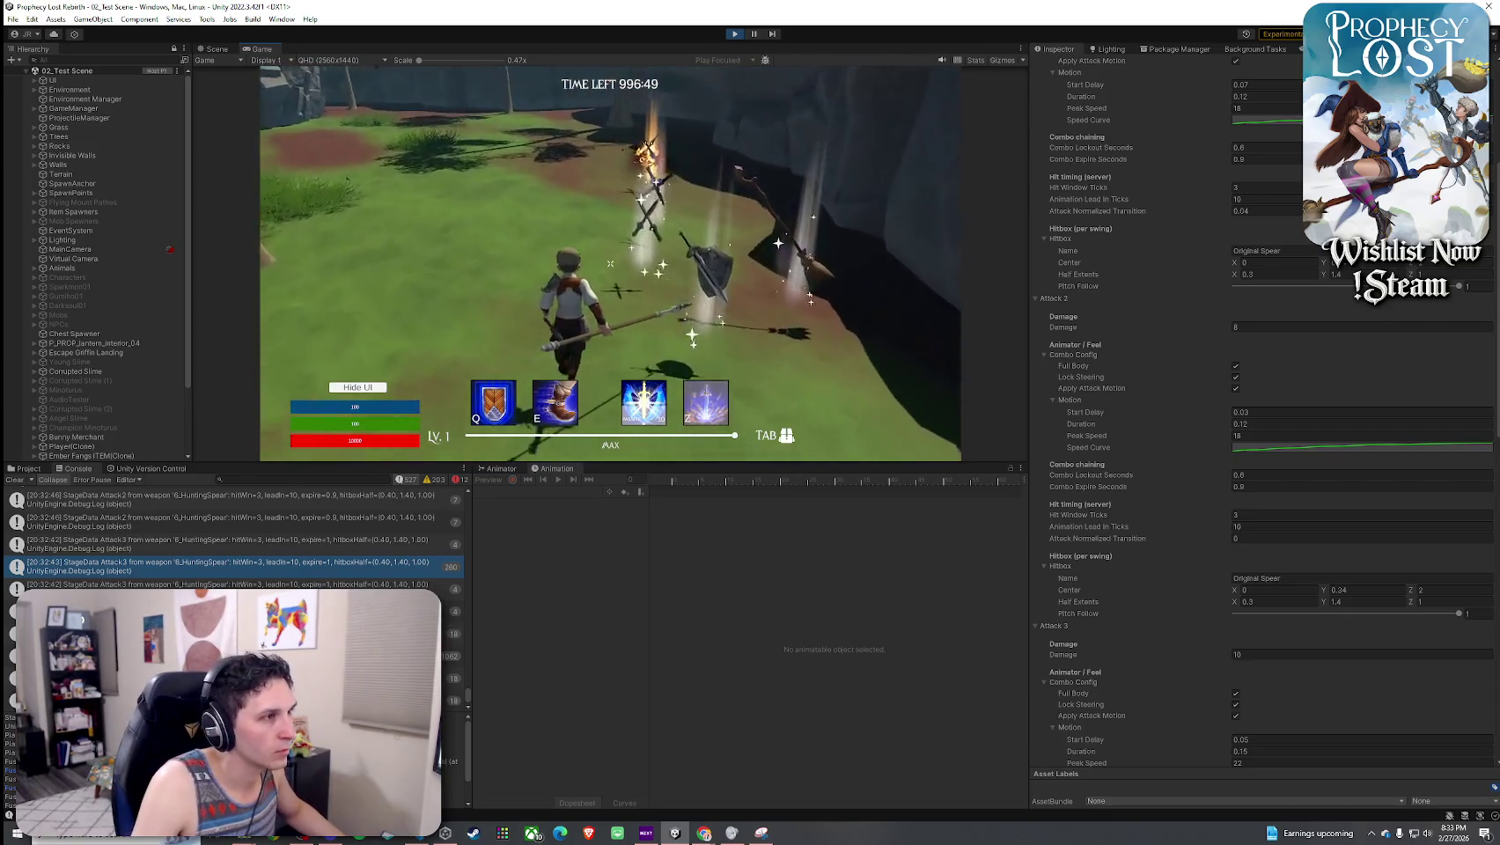
key(Tab)
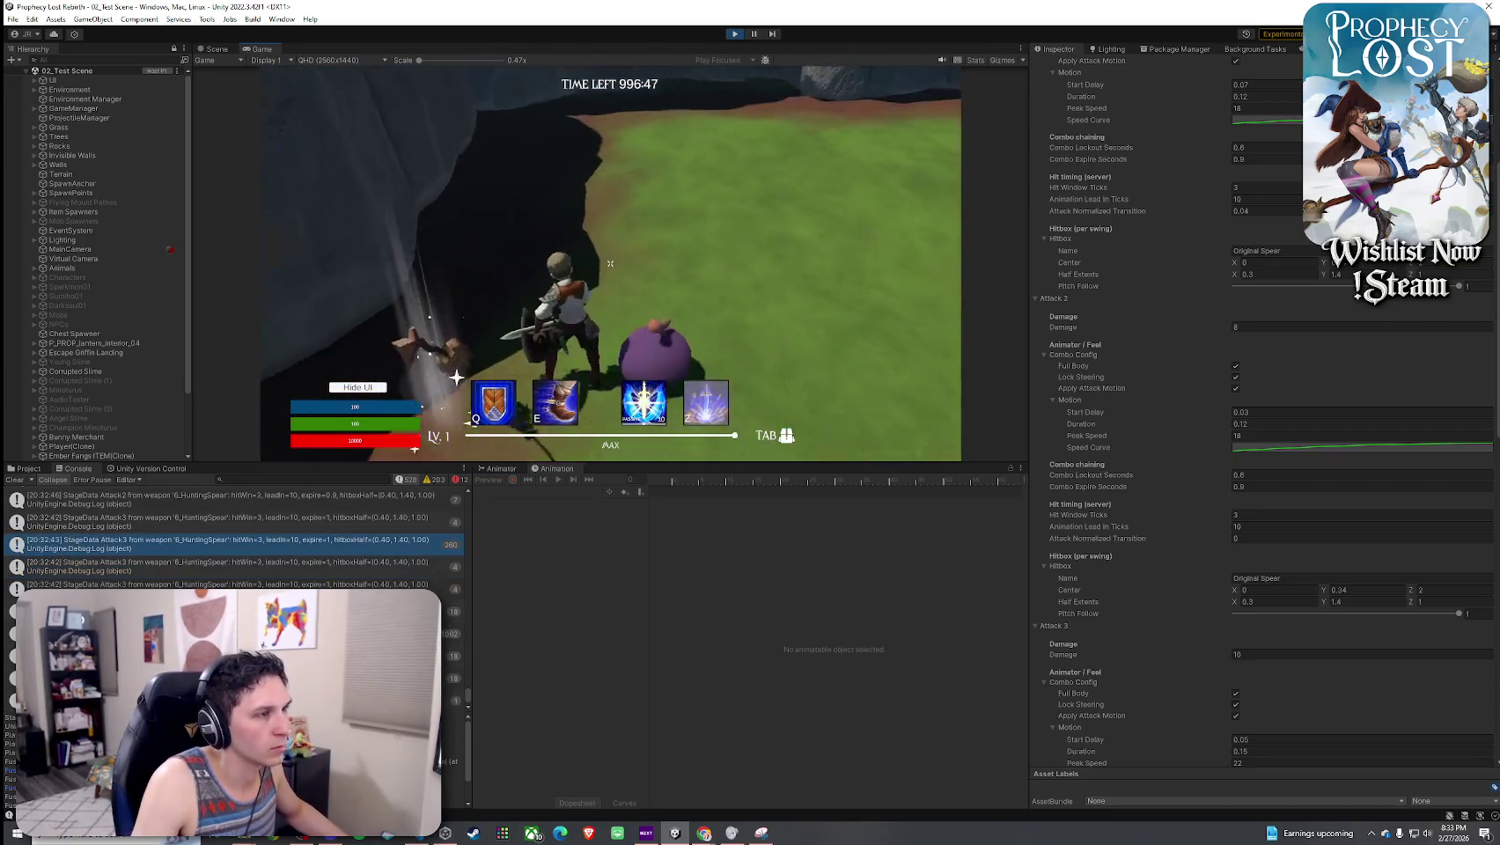
click(610, 263)
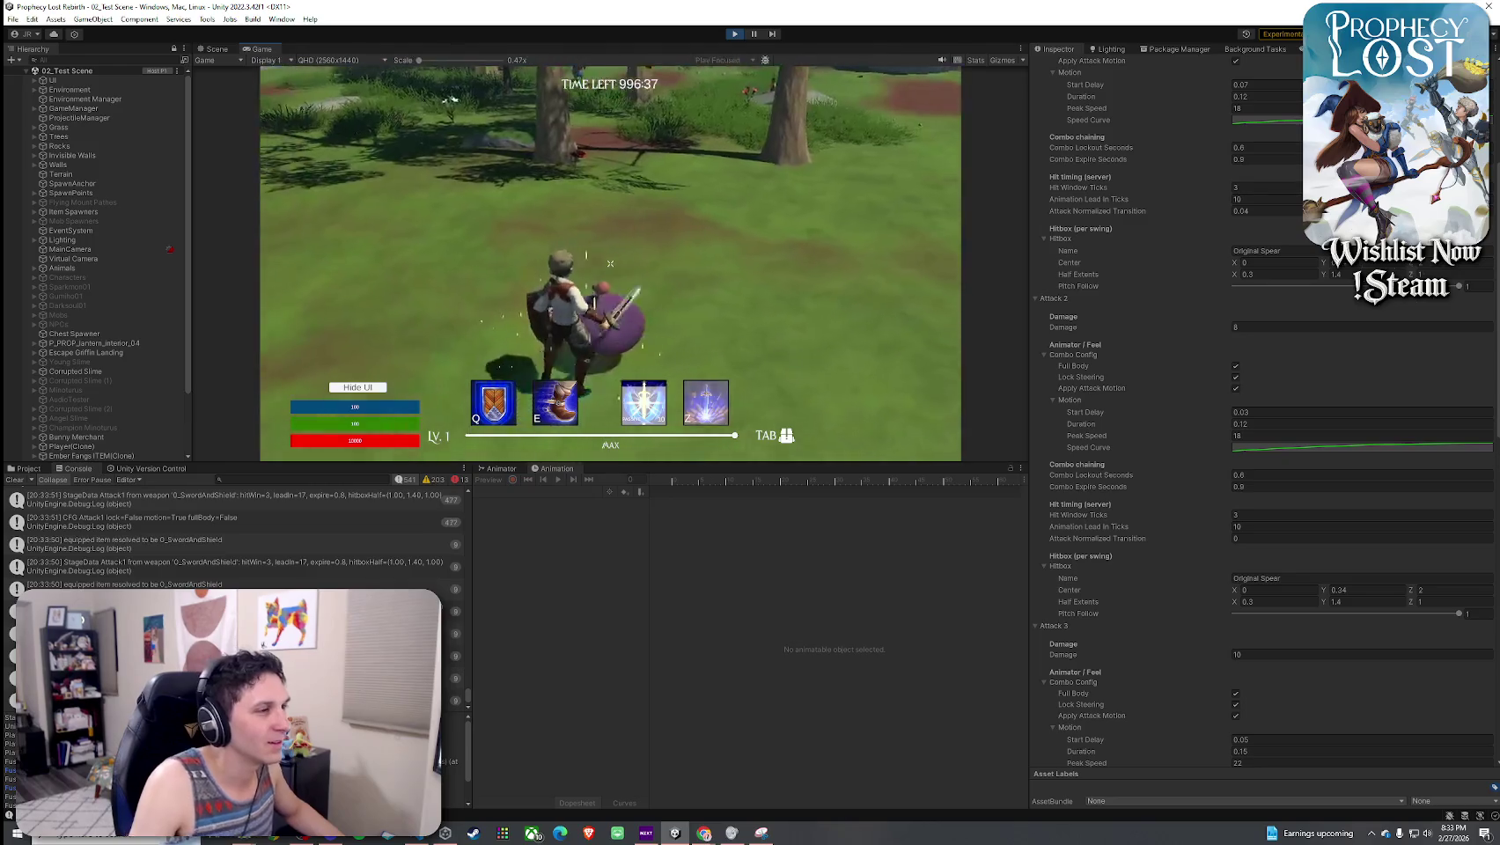
- Test three more sword swings, then dismiss the accidentally opened system launcher
click(610, 263)
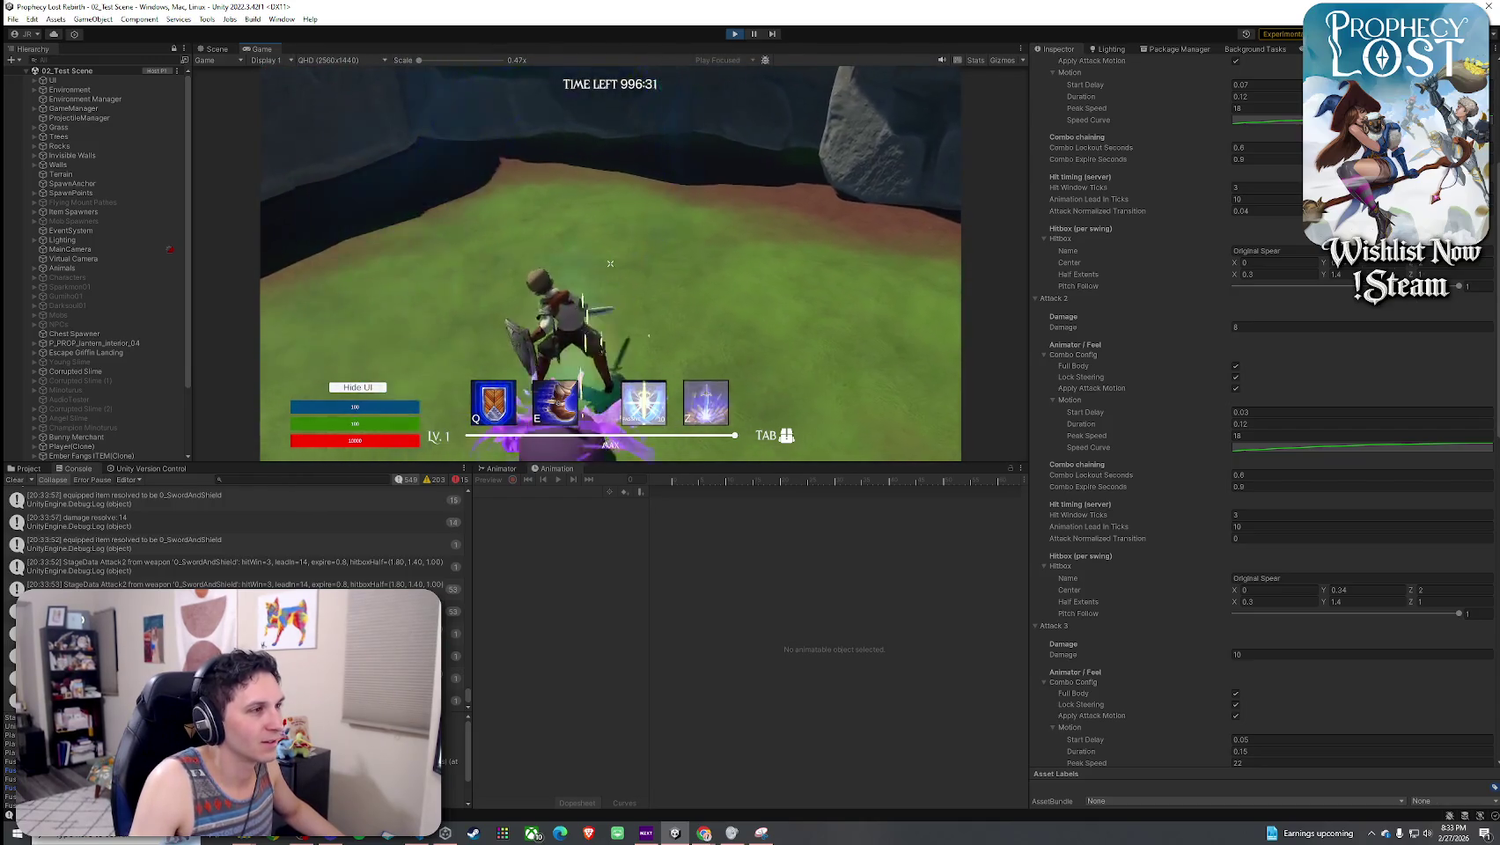
click(610, 263)
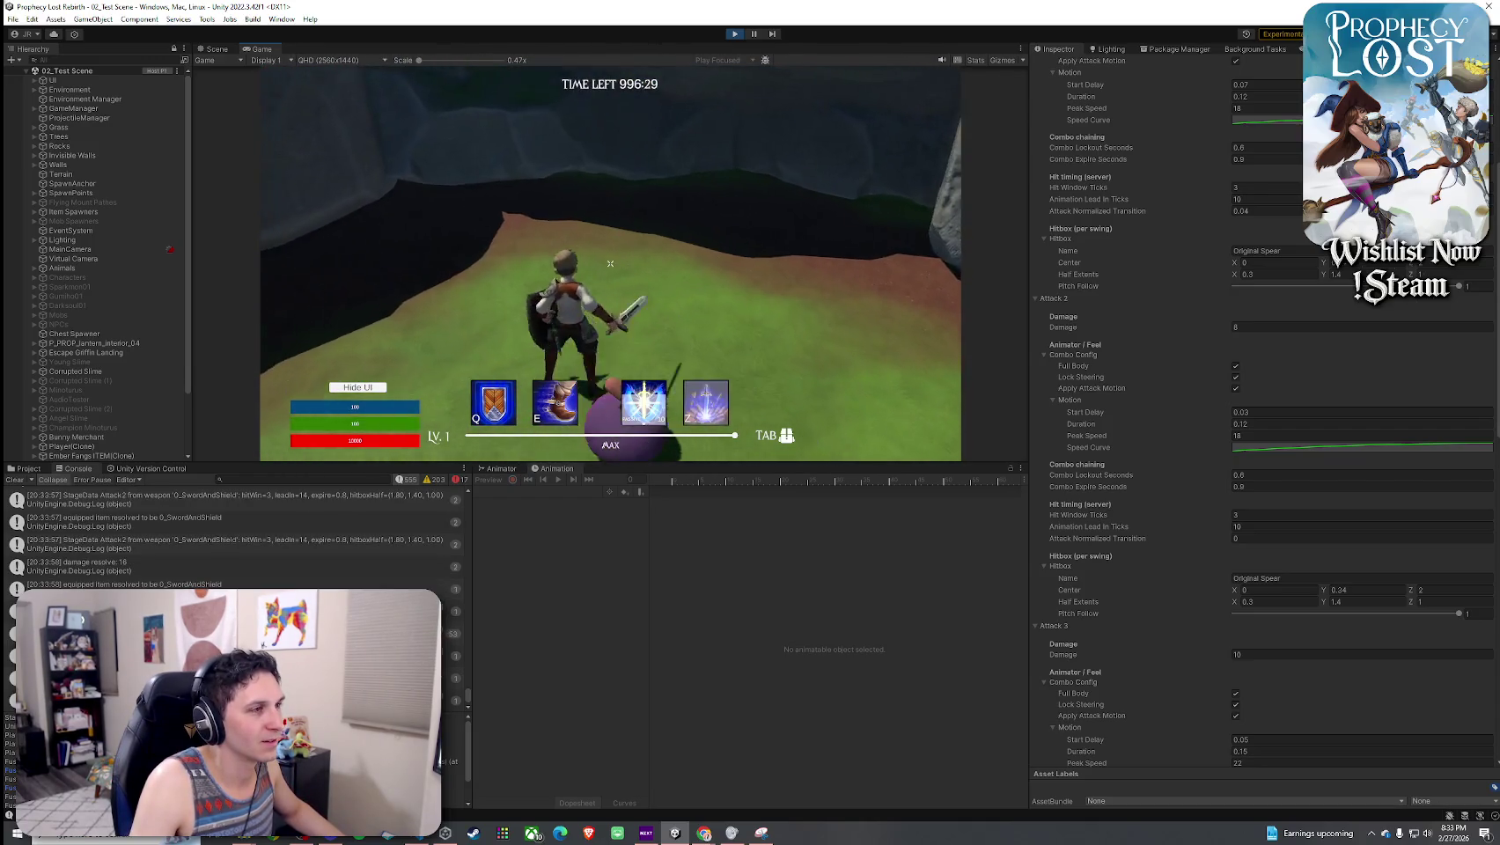
click(610, 263)
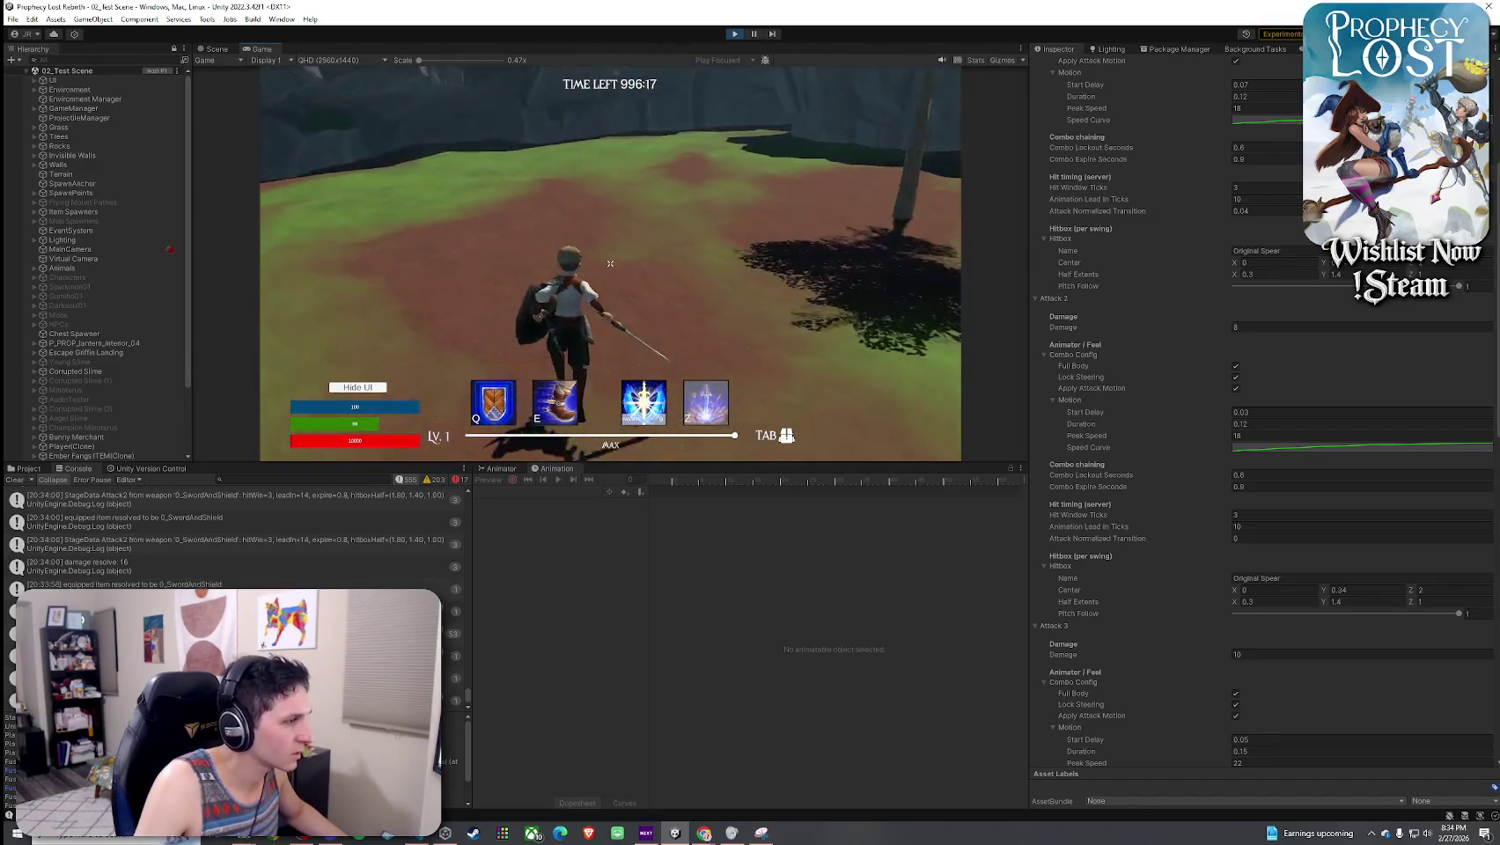
key(super)
click(482, 537)
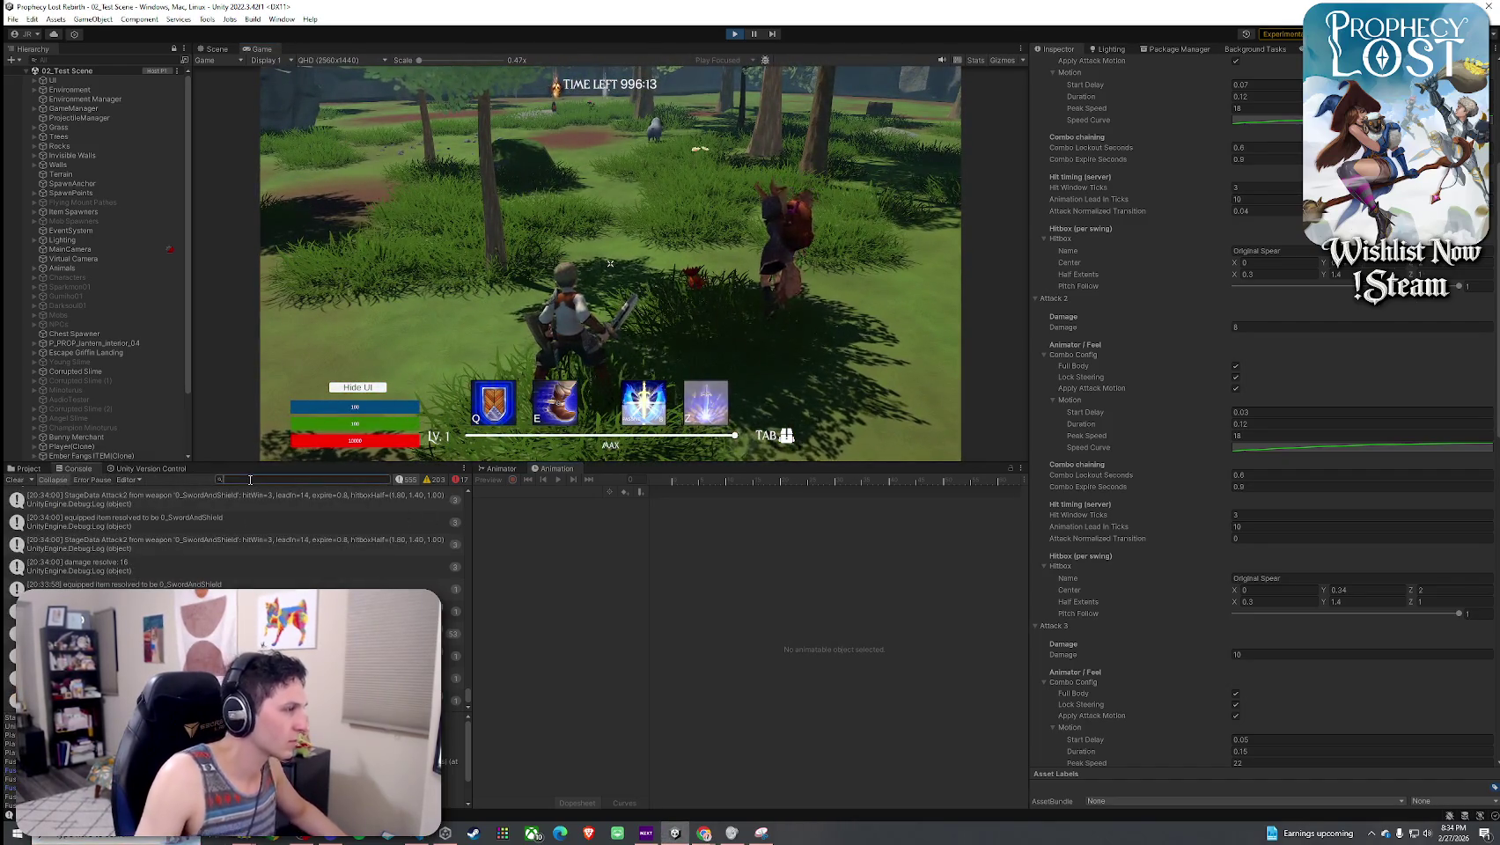
- Find 0_SwordAndShield via a 'swordandshield' project search and set its Attack 1 Hitbox Center Z to 4
click(27, 468)
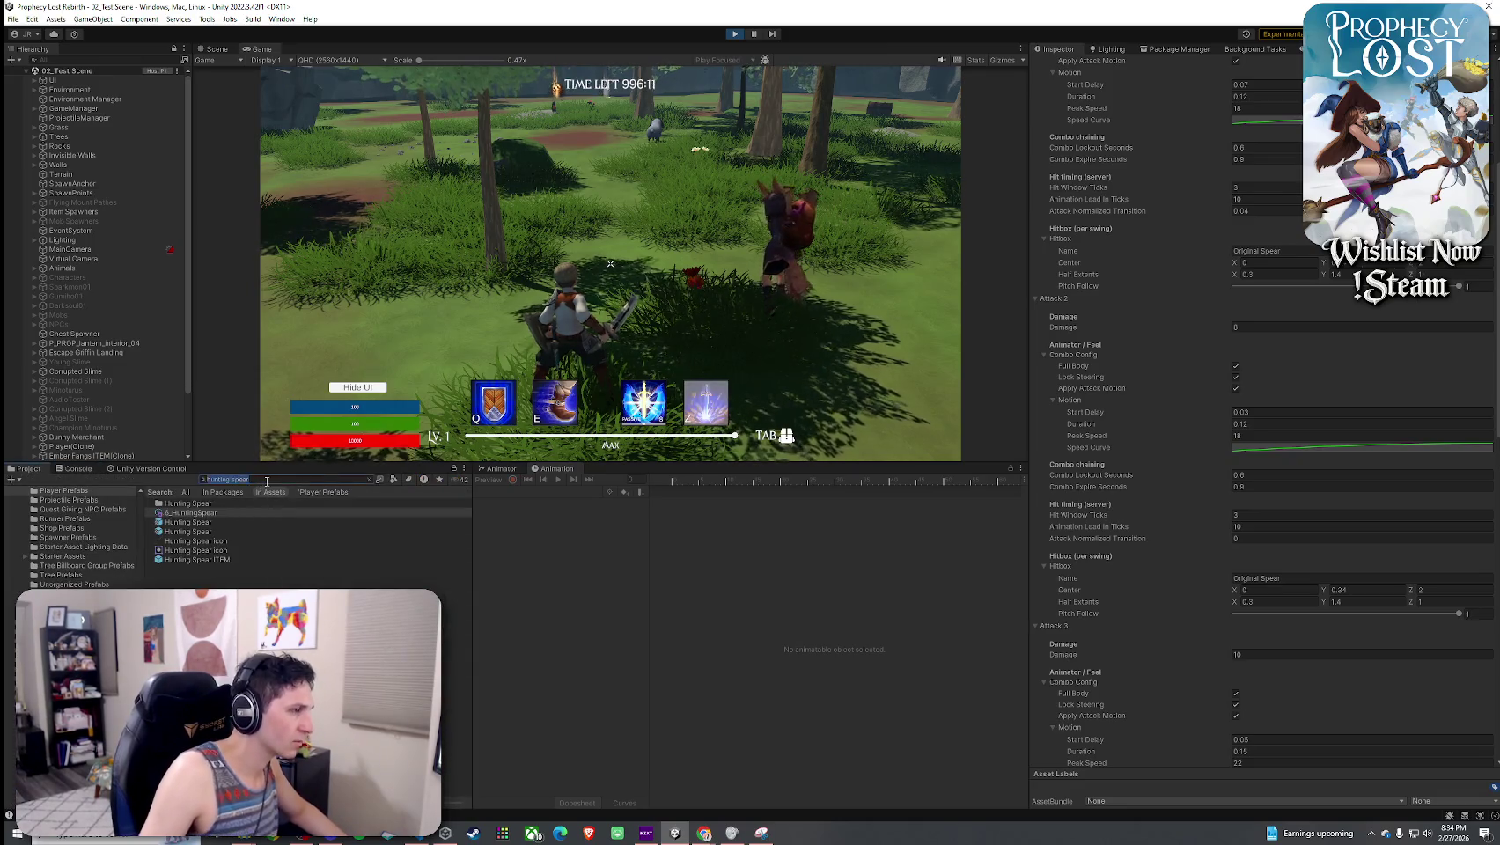
text(sword)
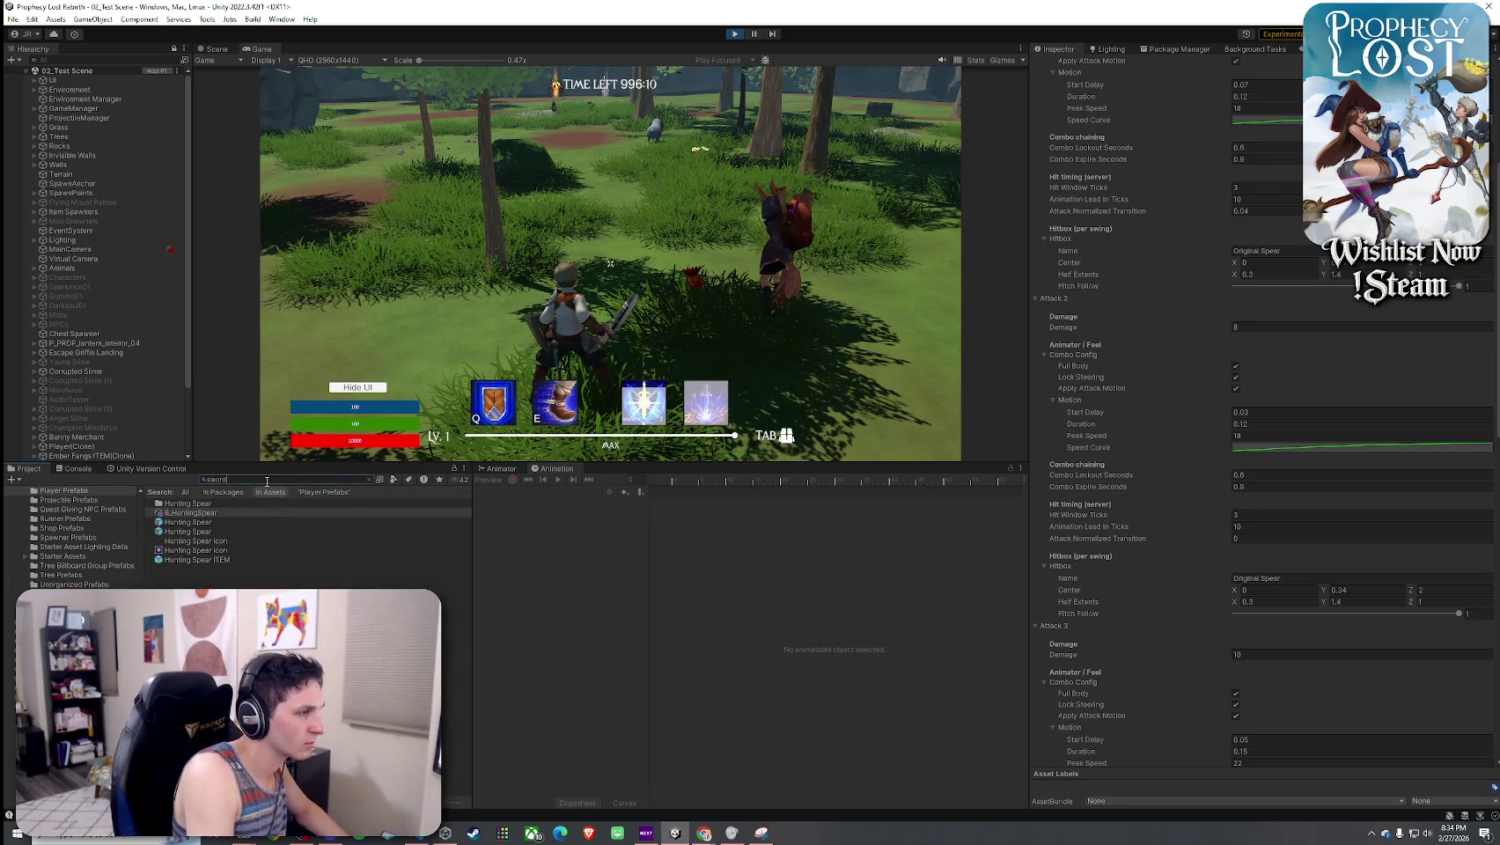
text(andshield)
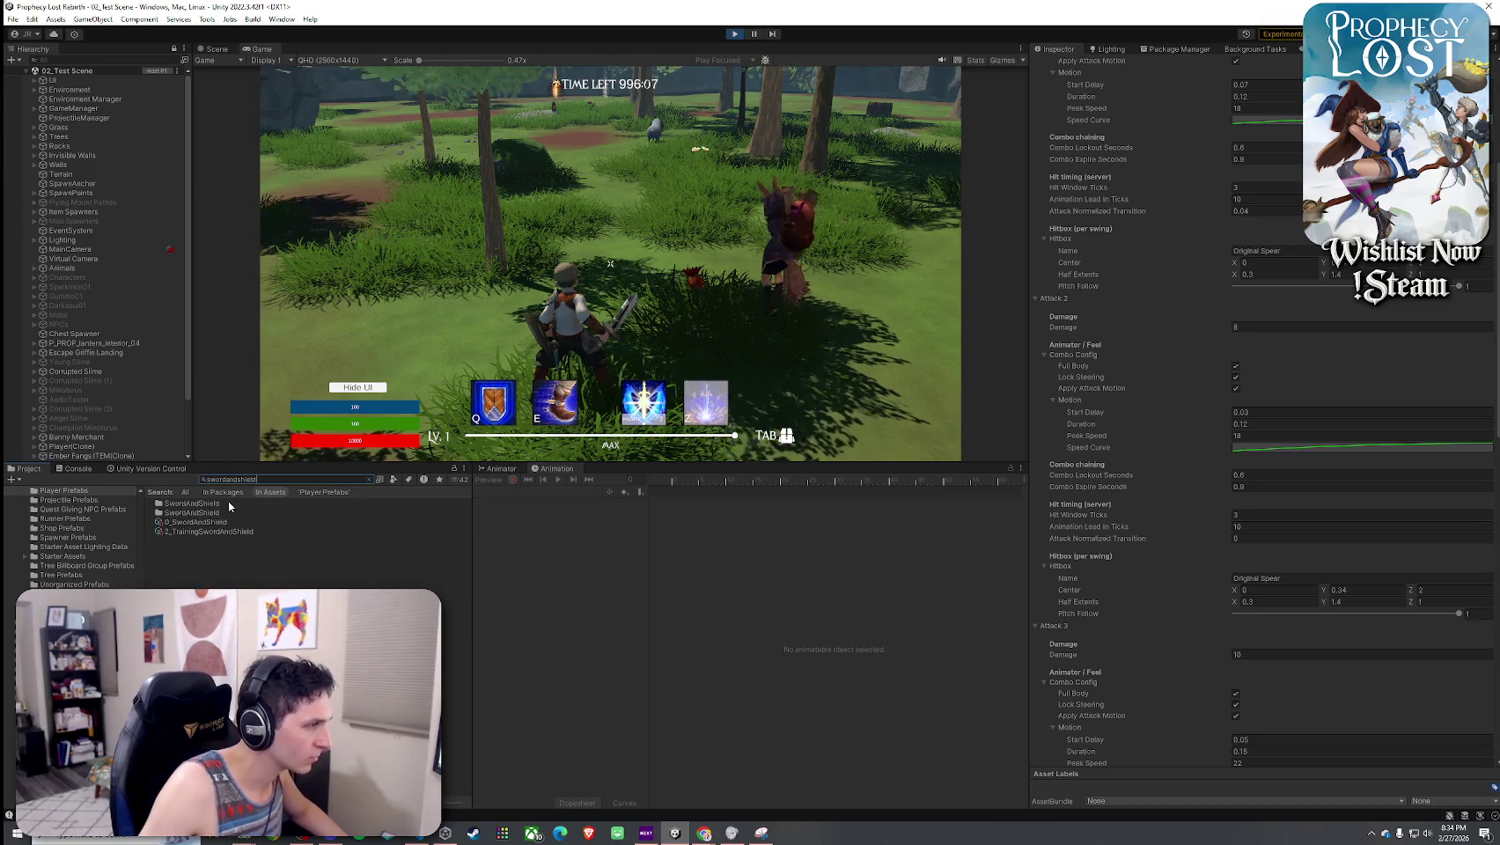
click(195, 522)
scroll(1127, 366, up, 3)
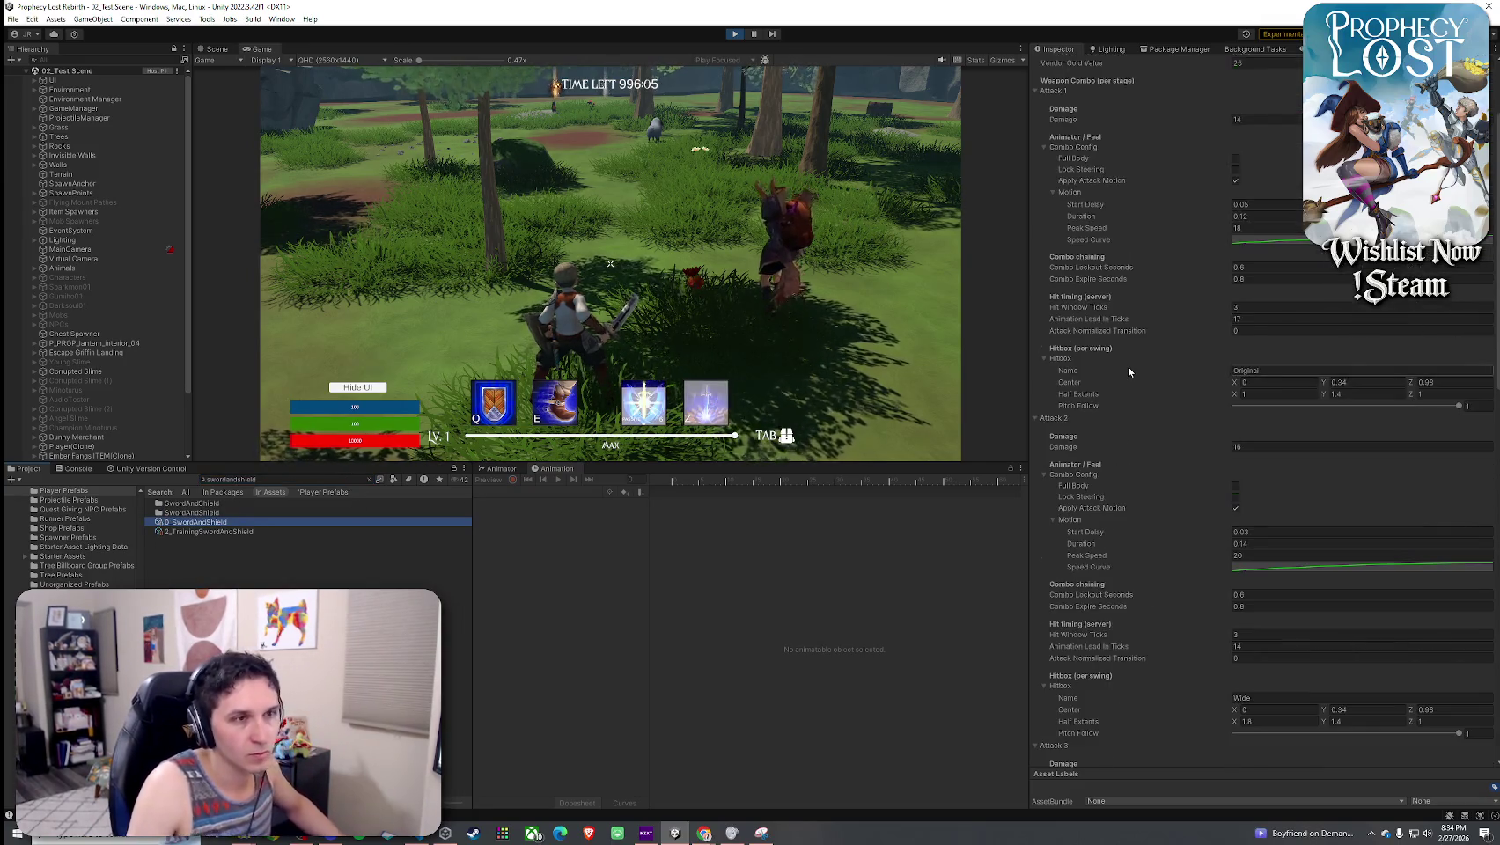
click(1420, 384)
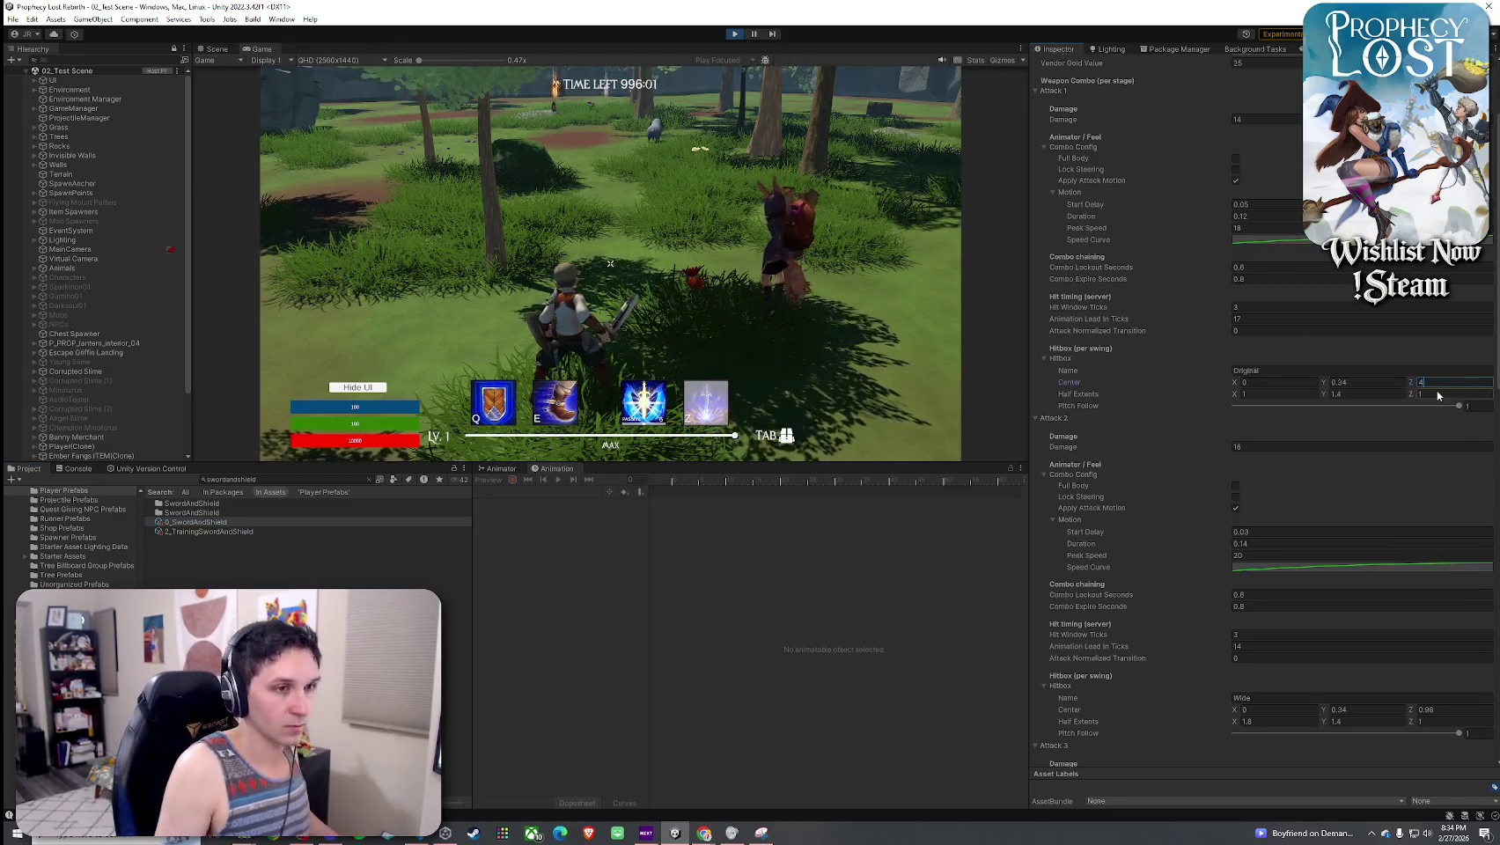
text(4)
scroll(1169, 318, up, 1)
click(610, 263)
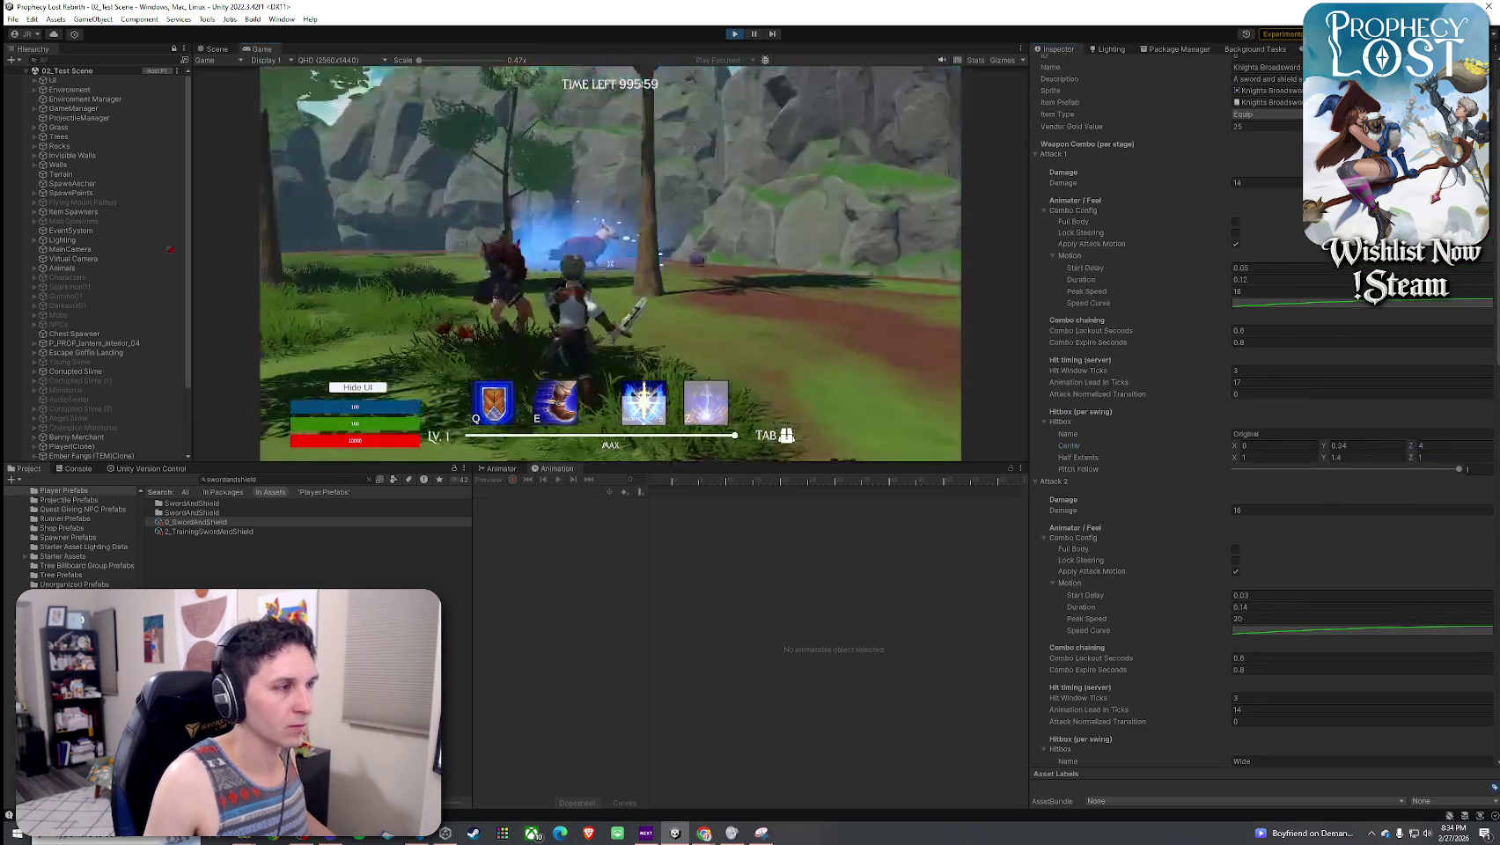
- Walk to the slime, test two slashes, then change Attack 1 Hitbox Center Z to 2
key(w)
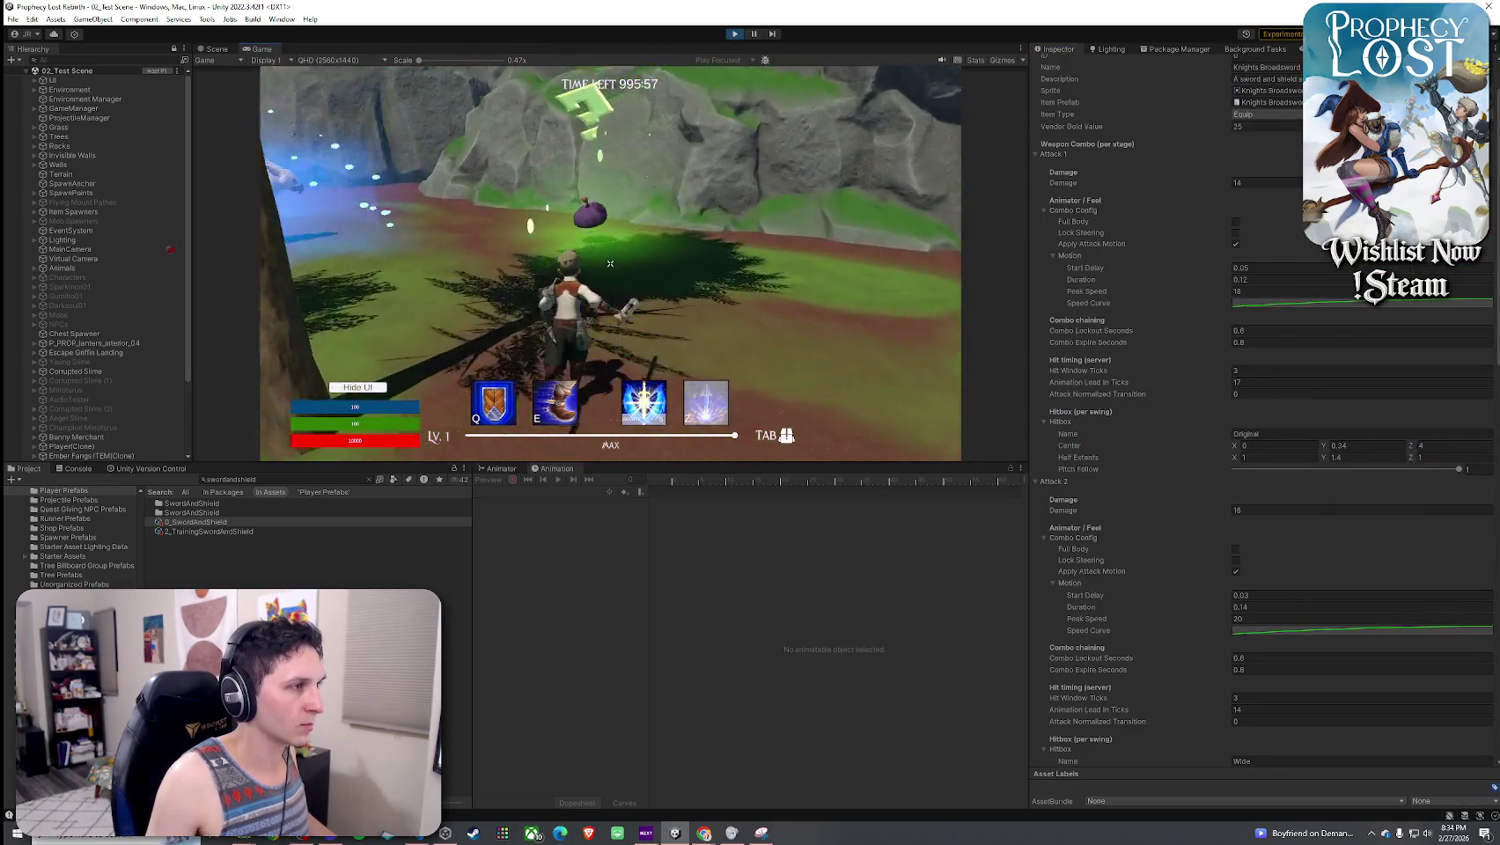
click(610, 264)
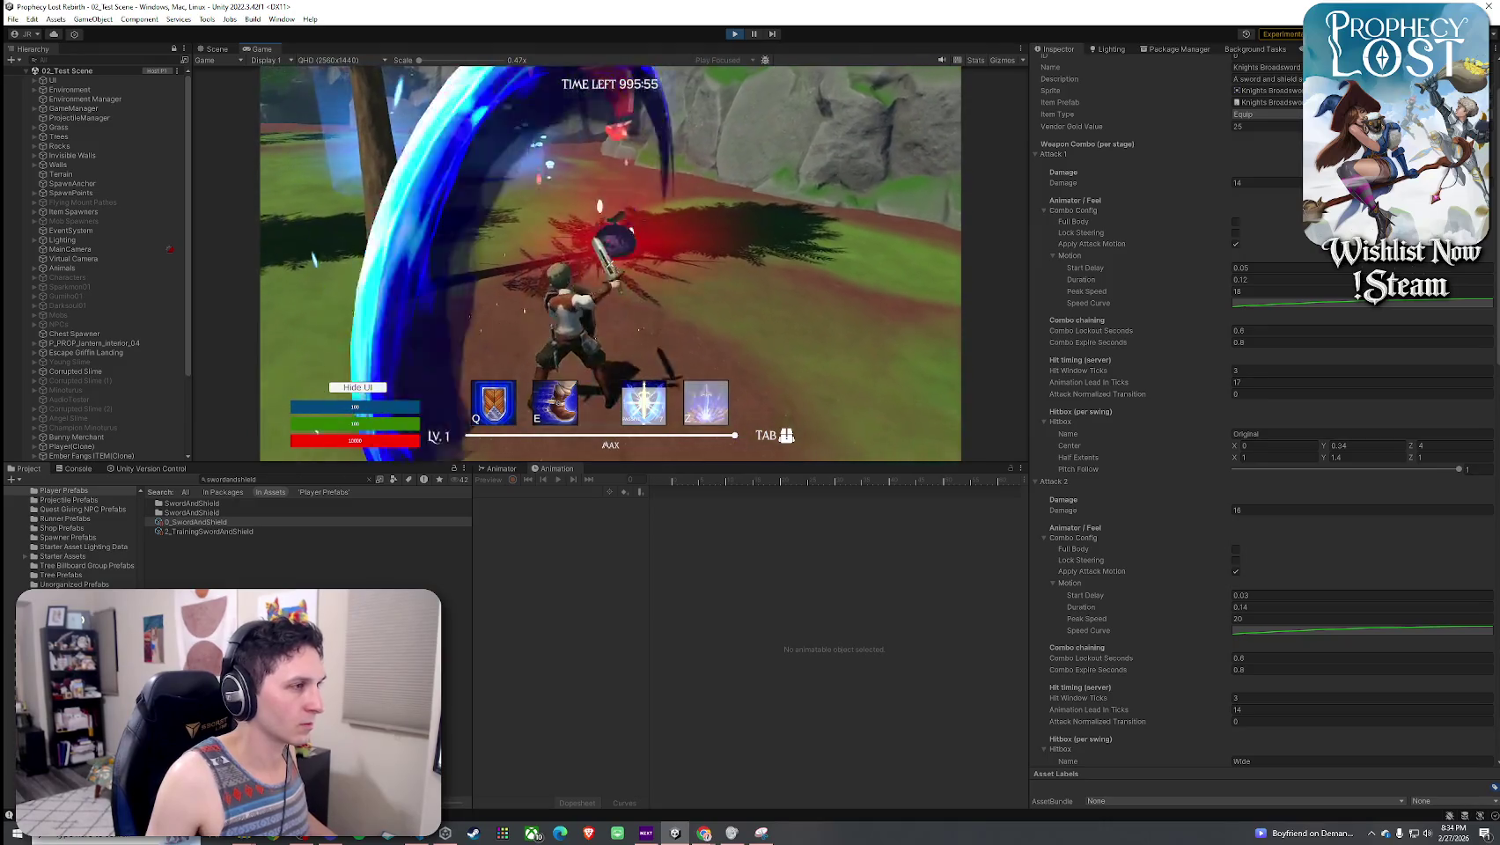
click(611, 263)
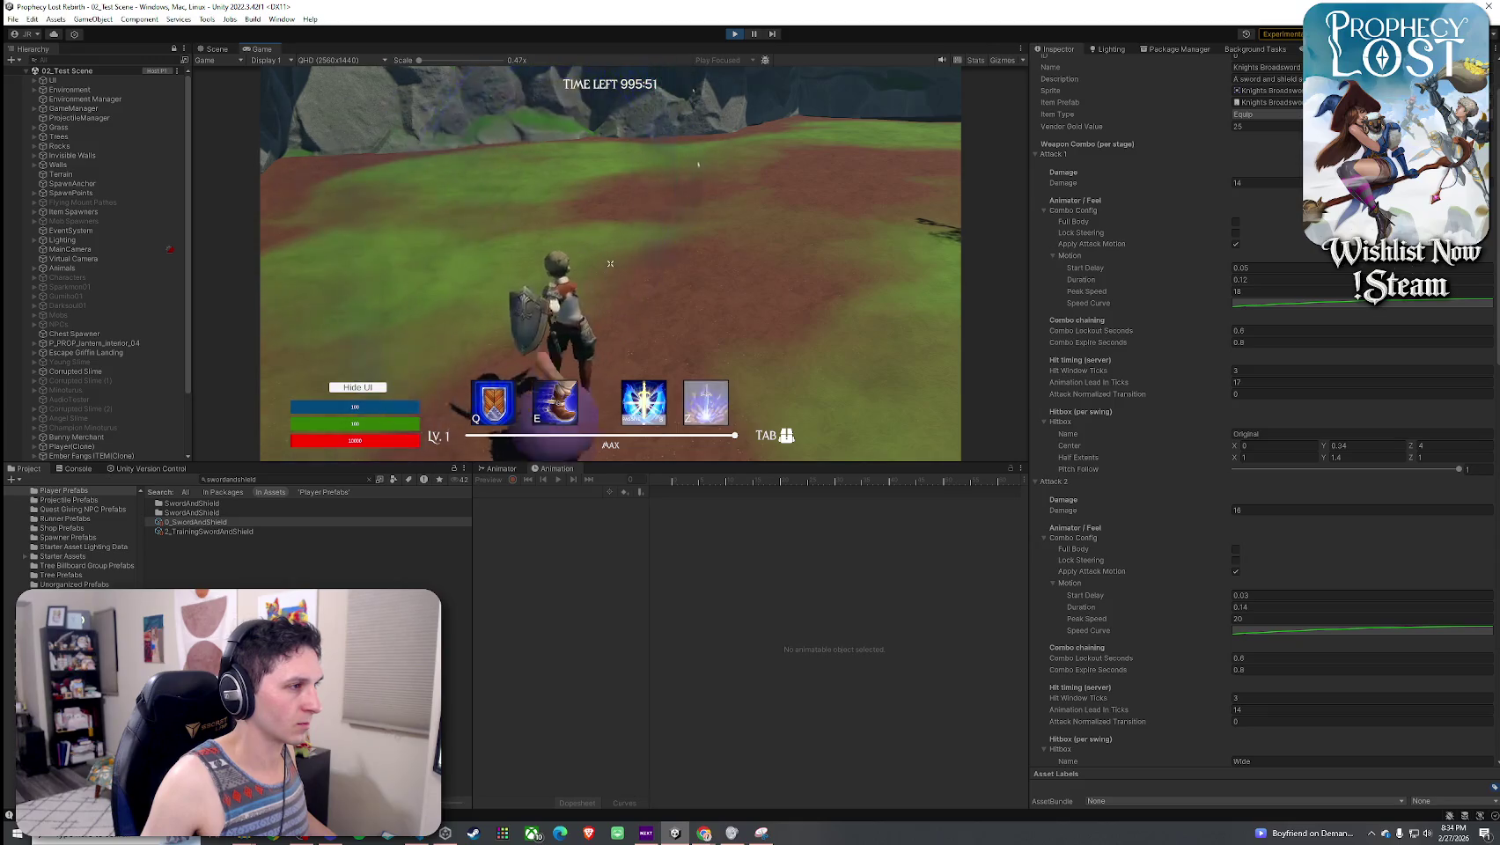
click(1444, 447)
text(2)
click(933, 335)
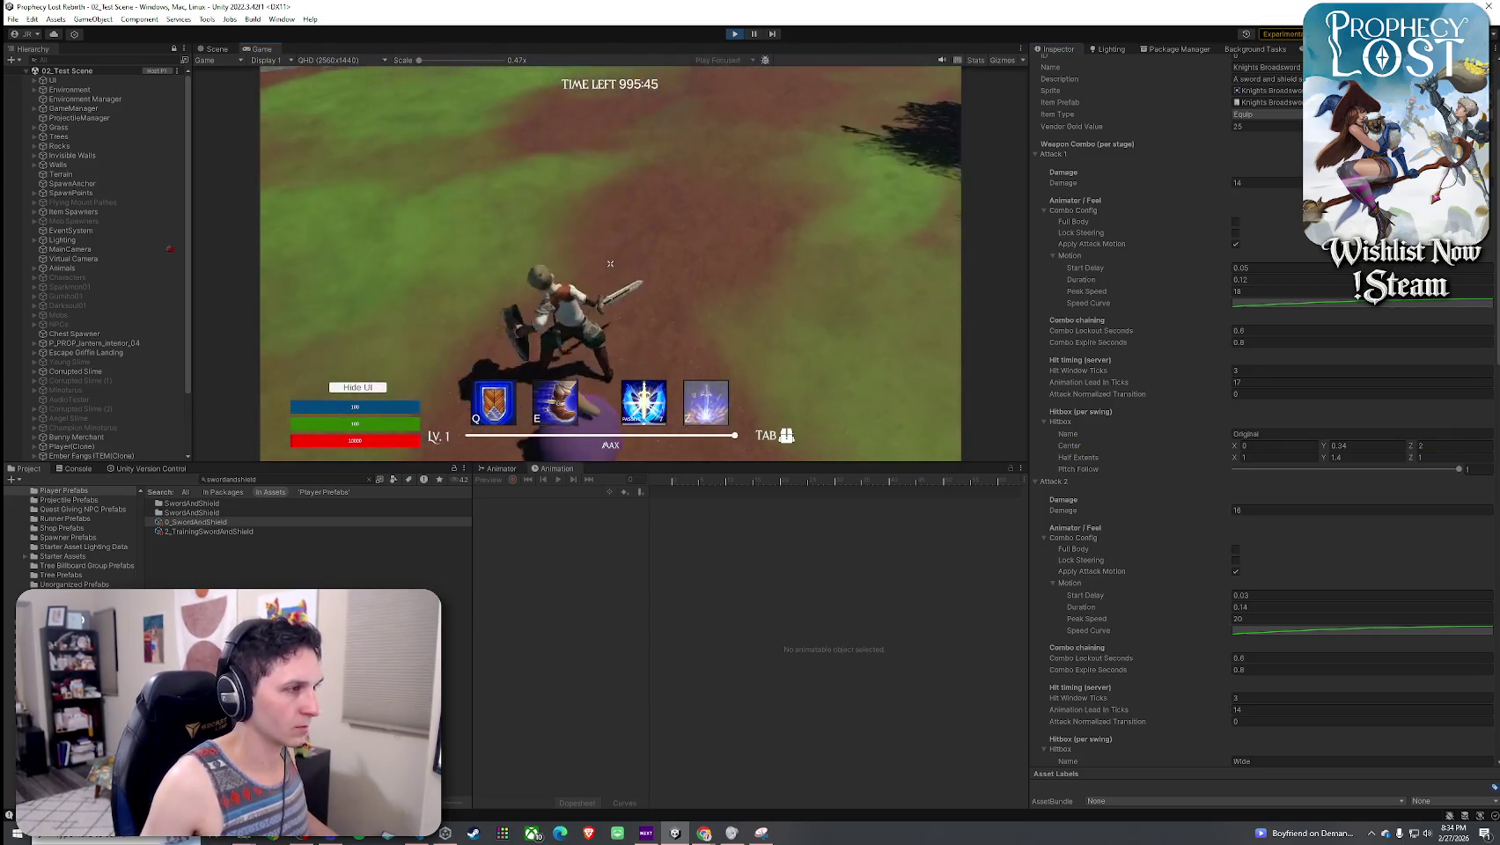
- Test sword combos against the purple slime with the Z 2 hitbox
click(610, 263)
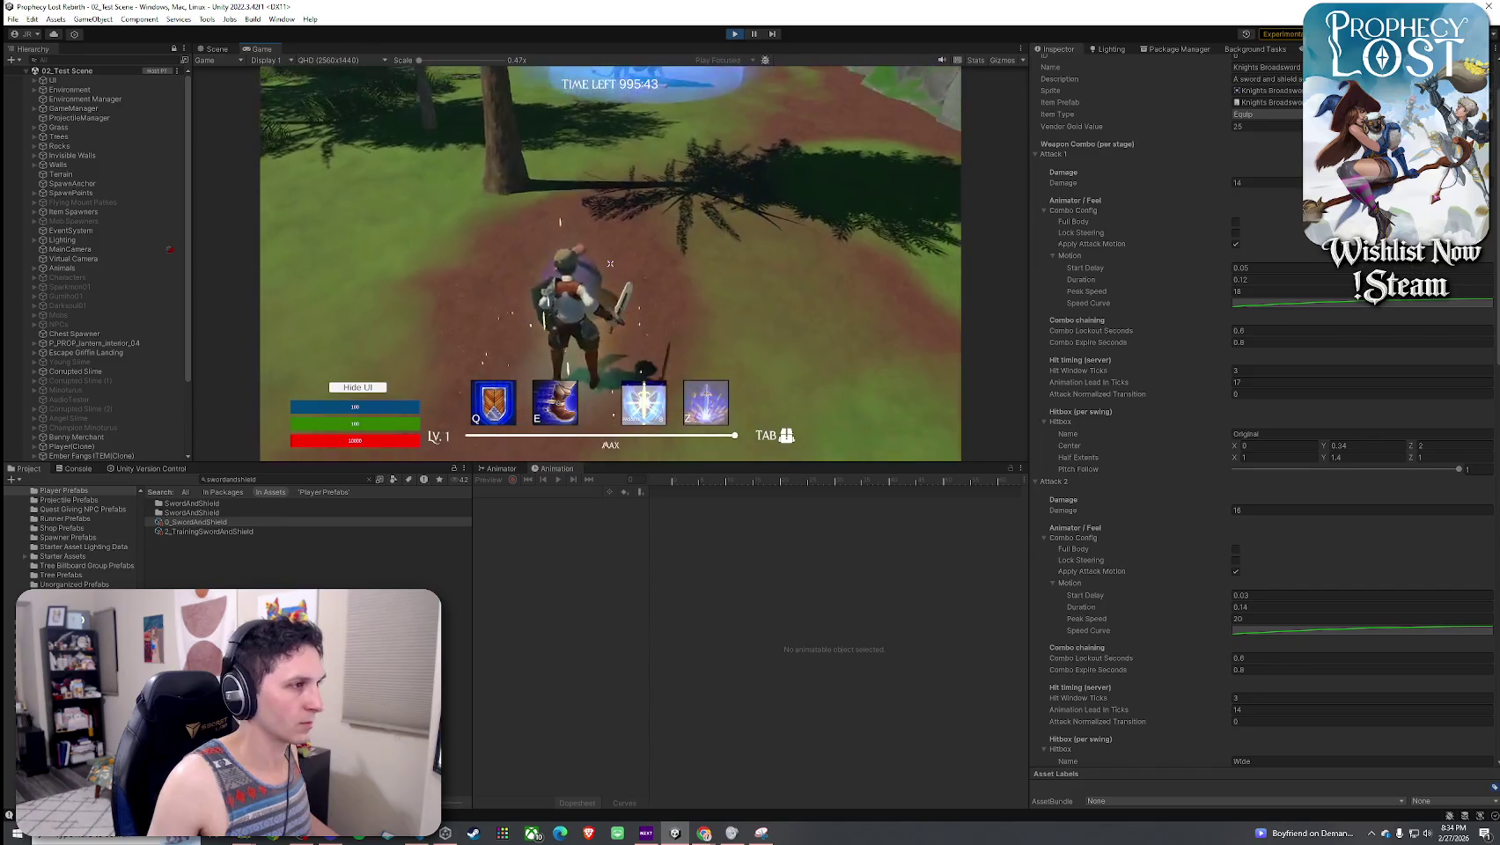
click(610, 263)
click(610, 263)
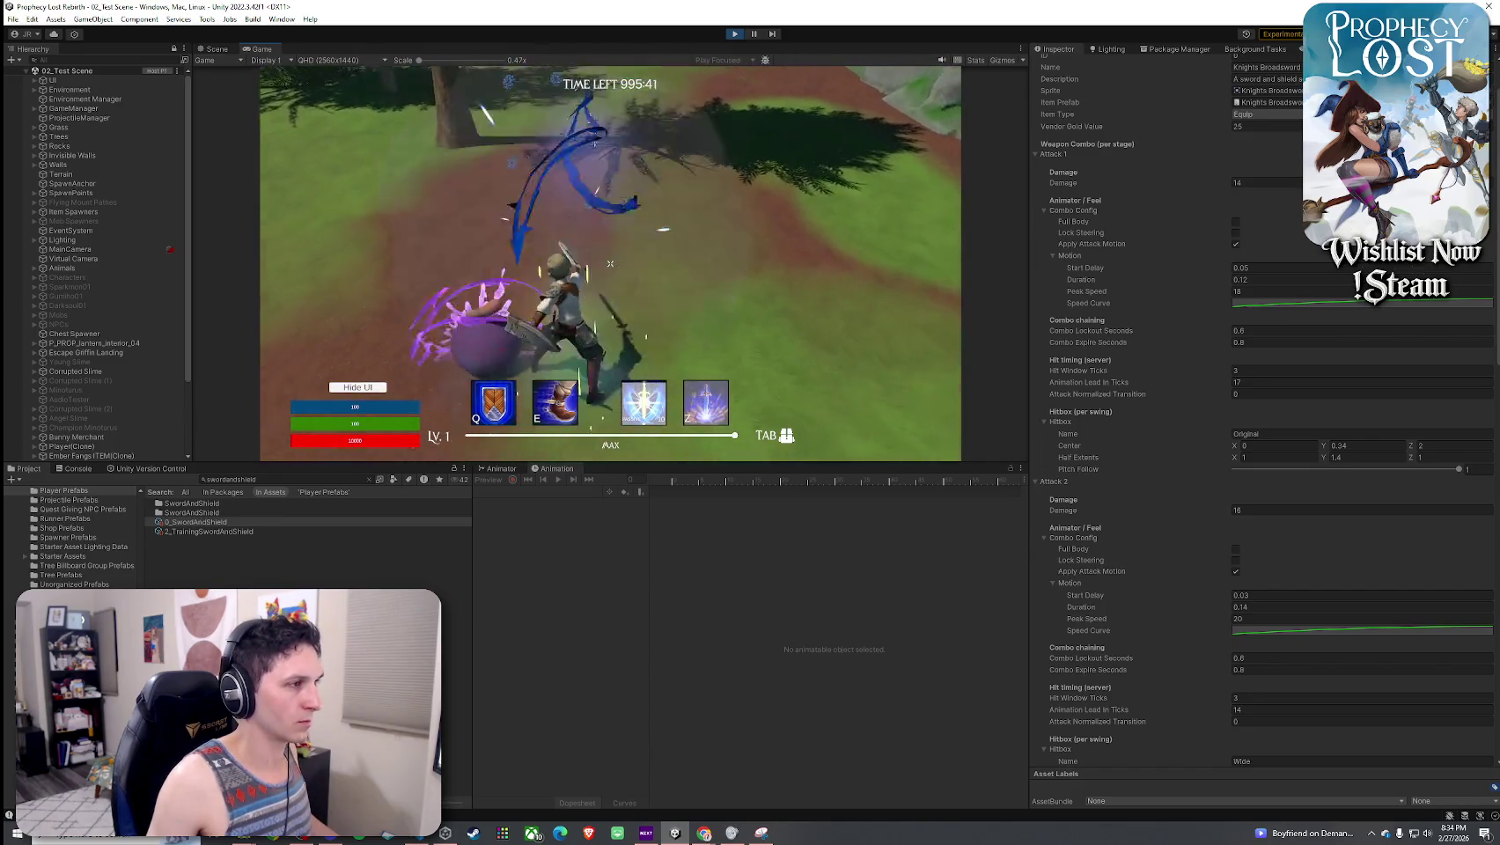
click(611, 263)
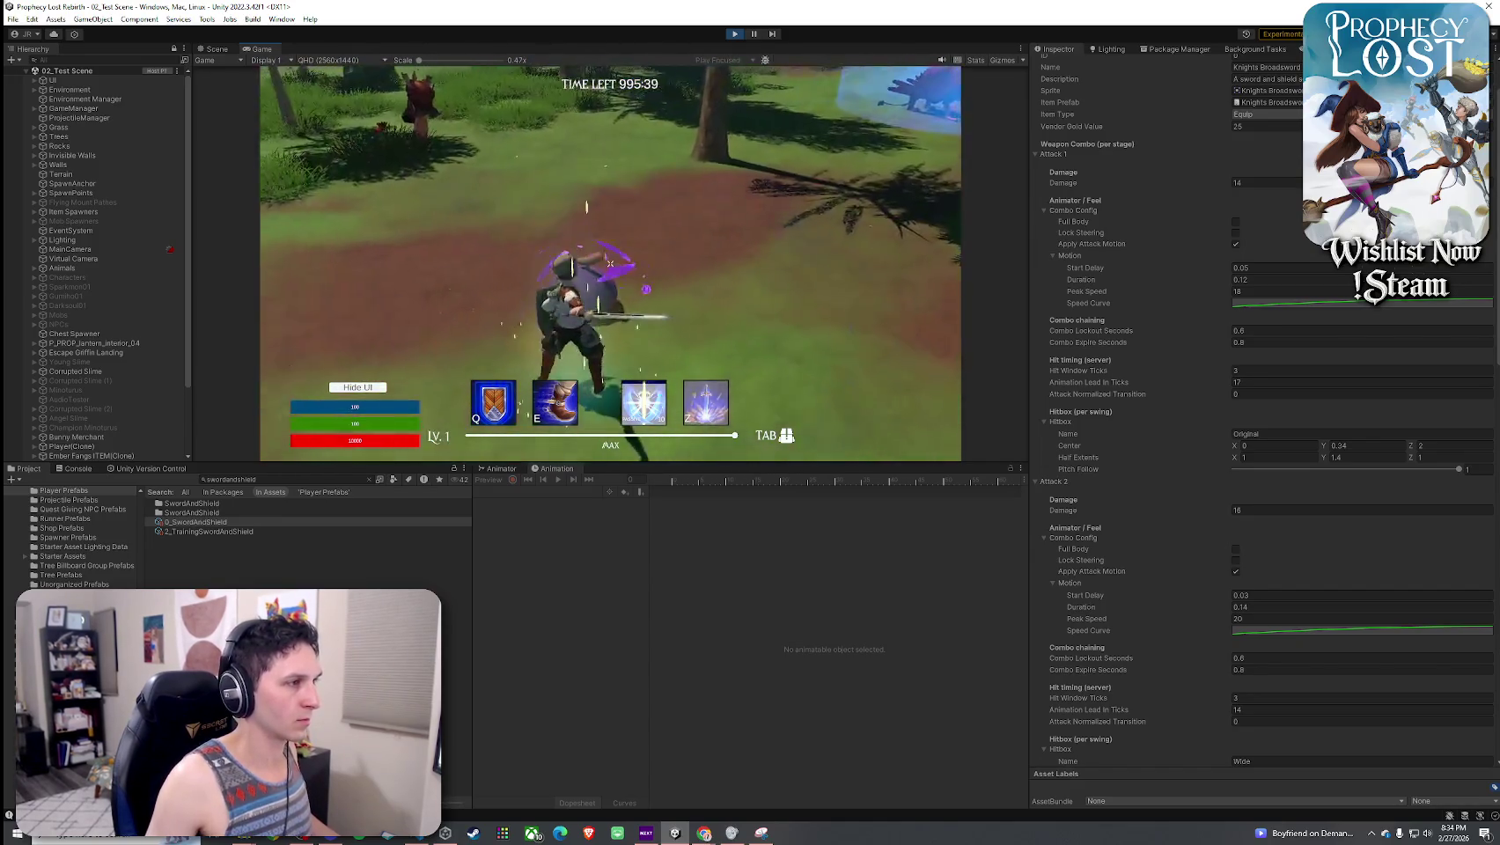
click(610, 263)
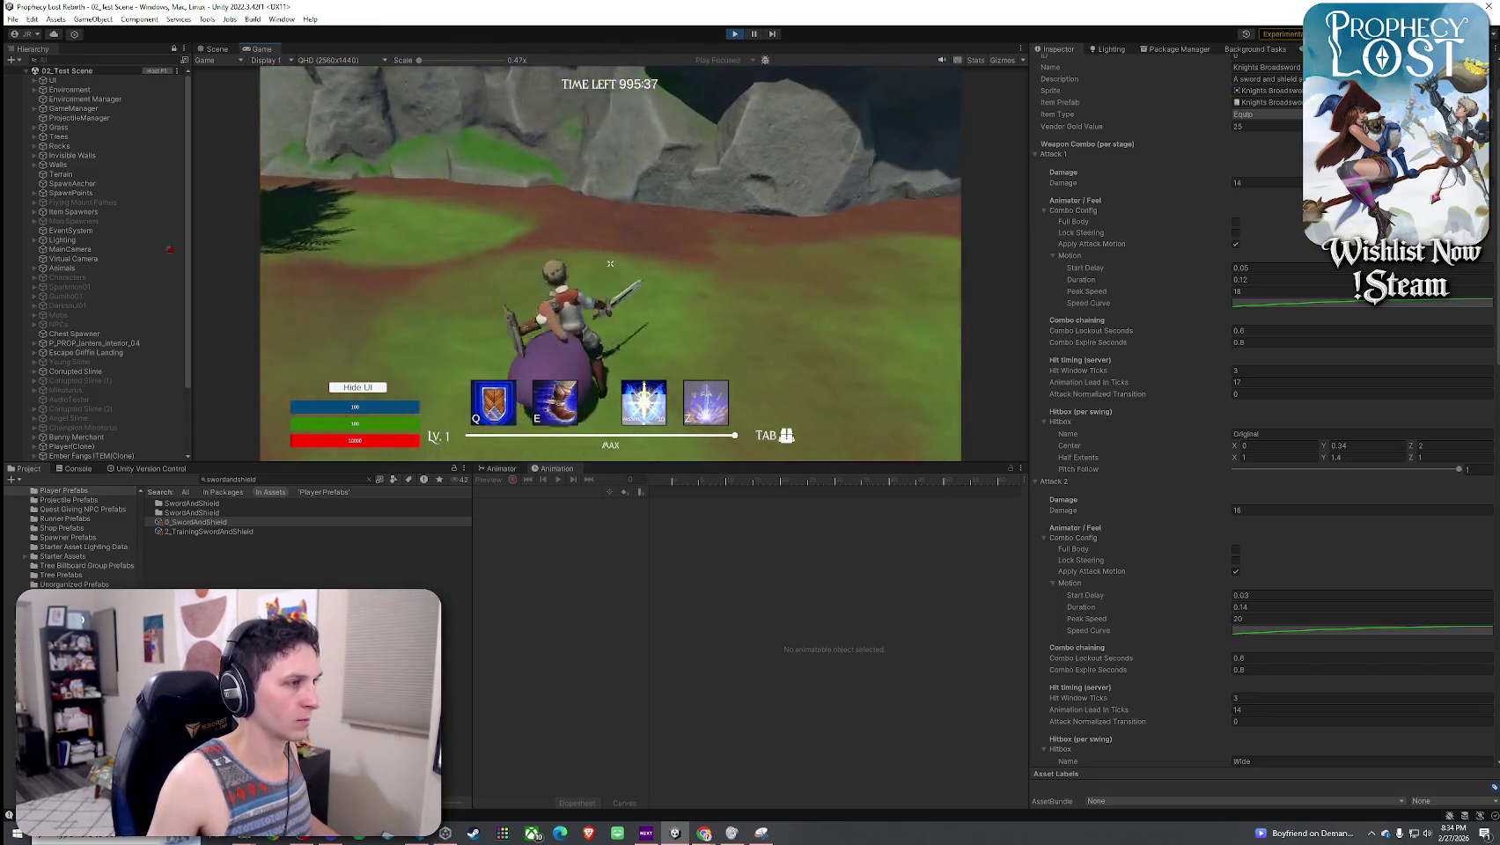
click(611, 264)
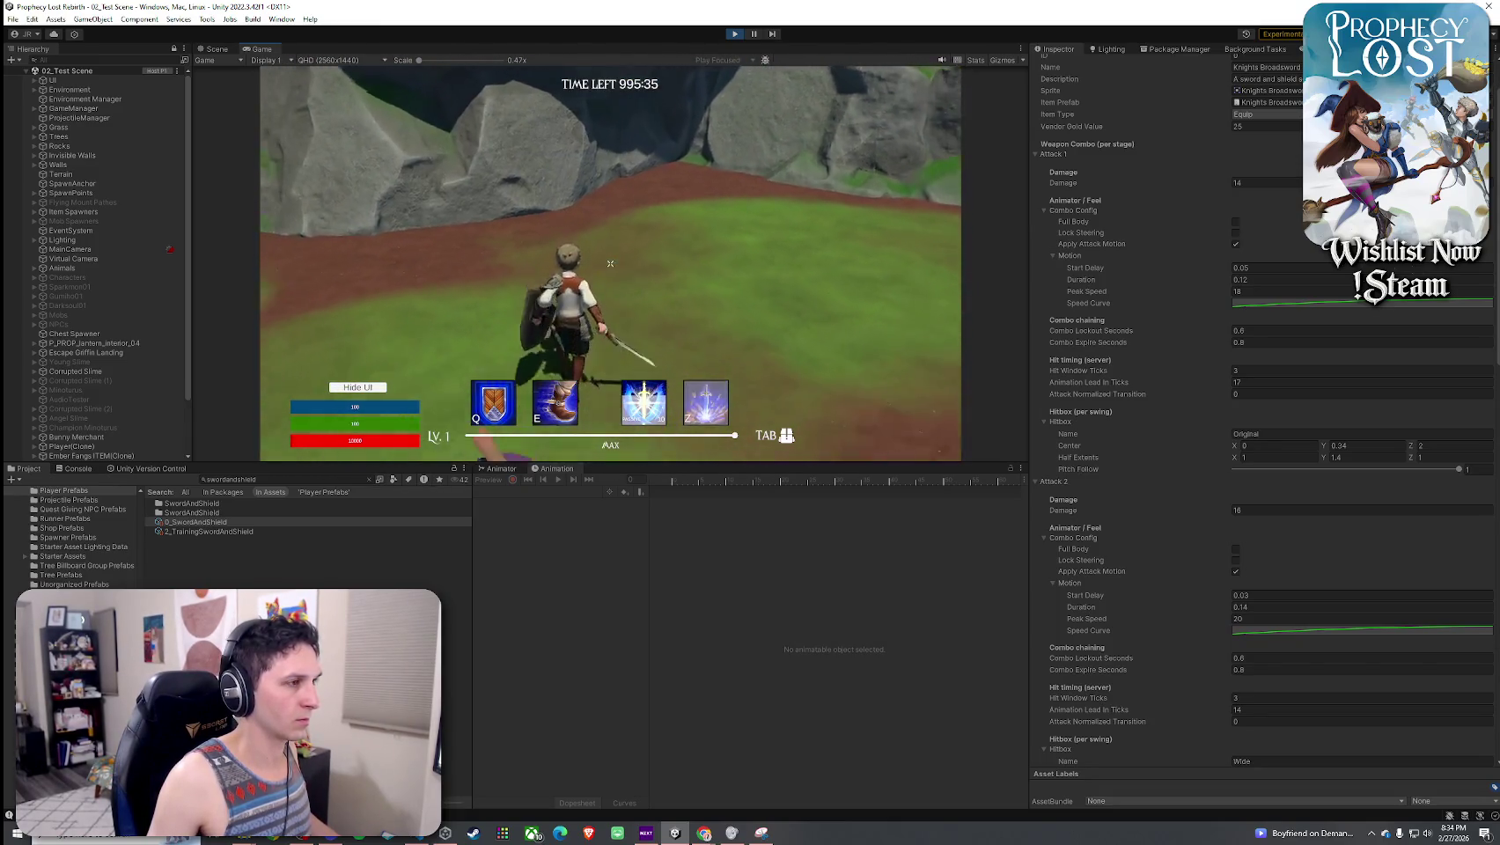
click(610, 263)
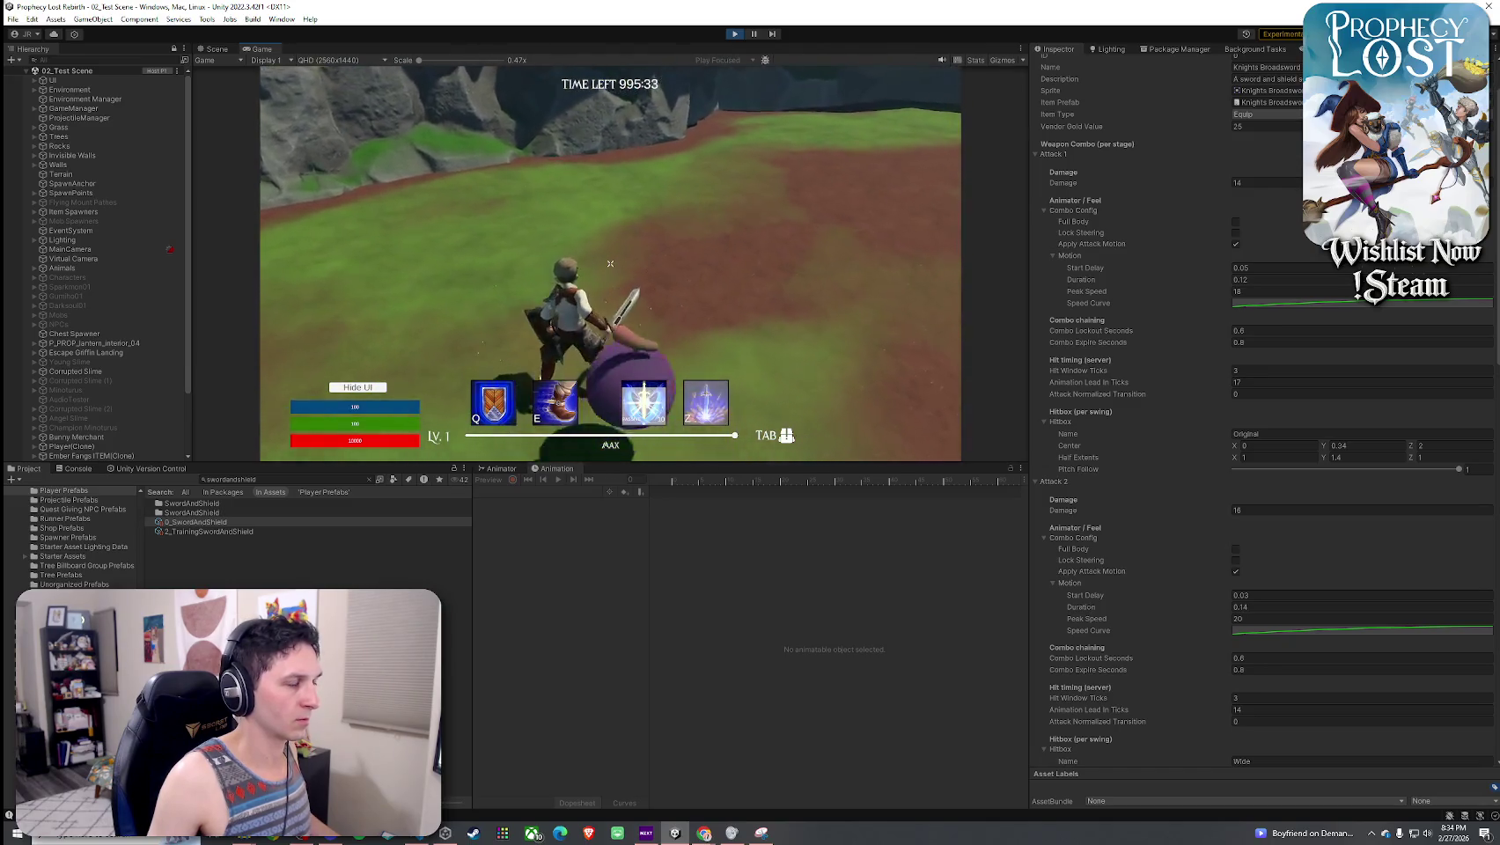
click(610, 263)
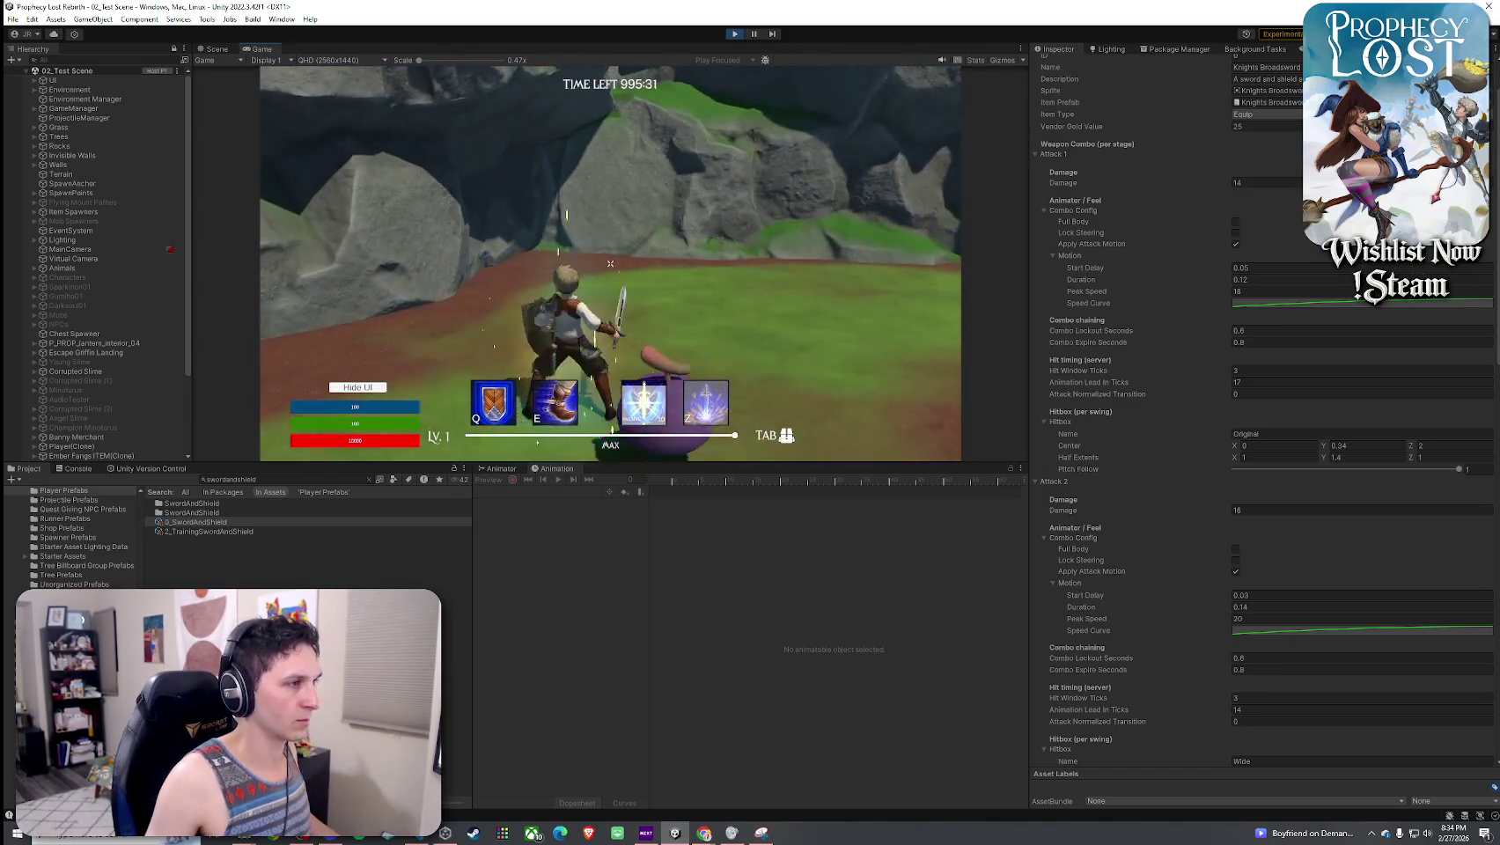
- Keep slashing the slime, including the spinning slash, then begin re-editing the hitbox centre Z
click(610, 263)
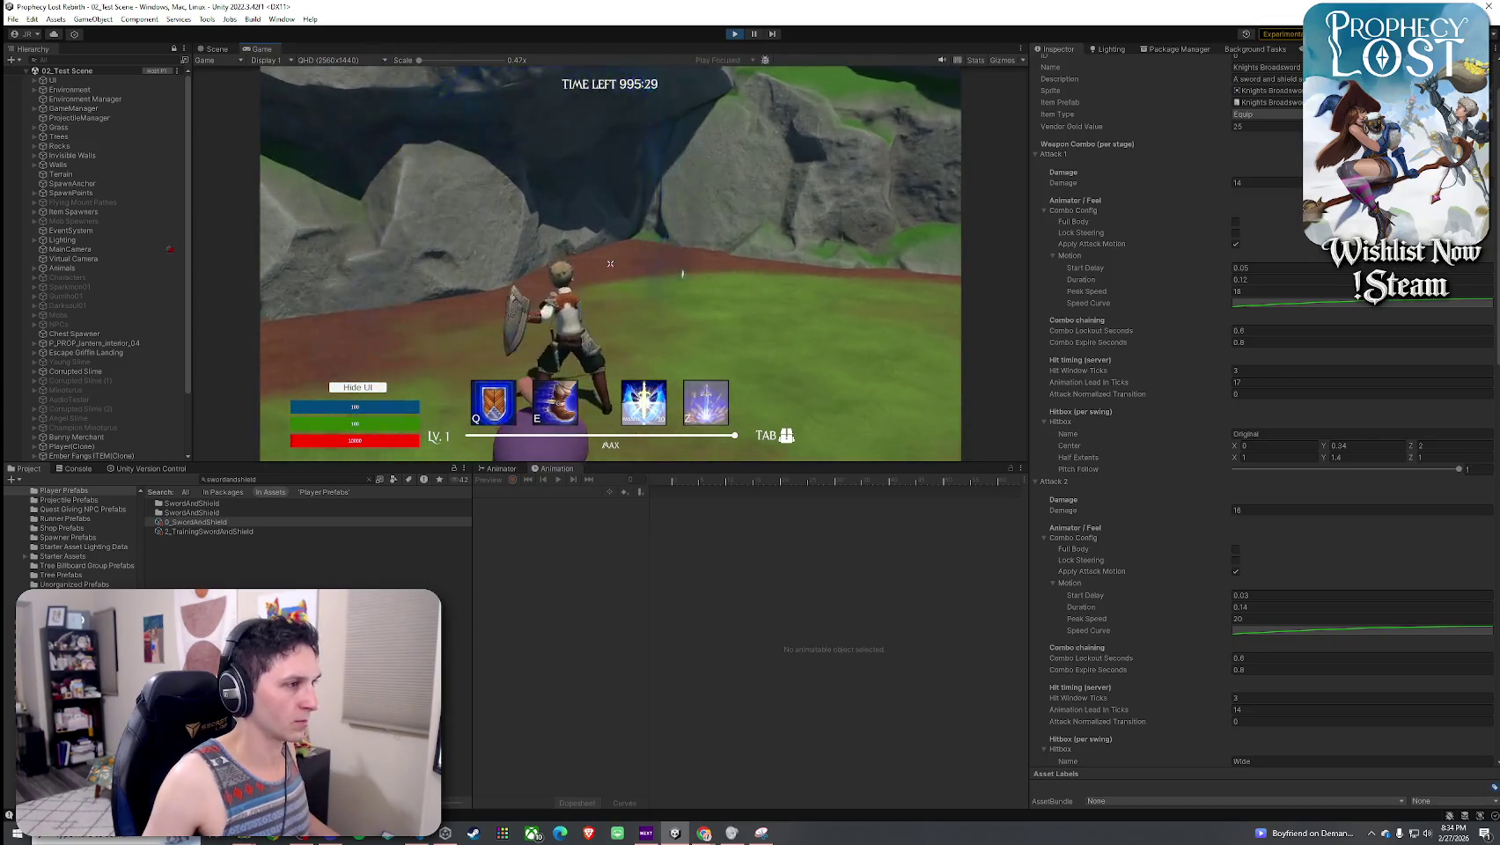
click(611, 264)
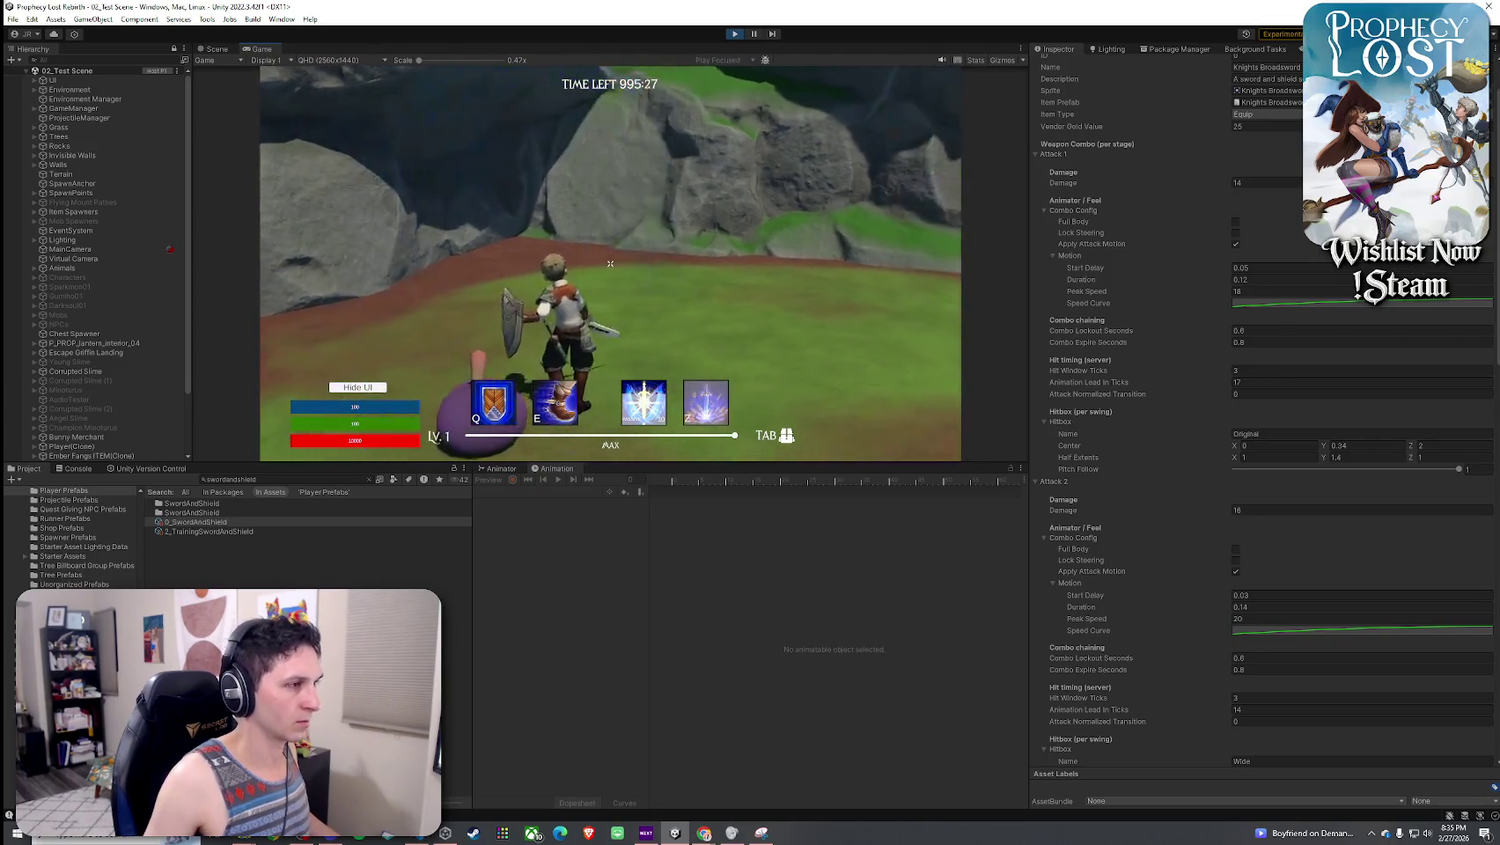
click(610, 263)
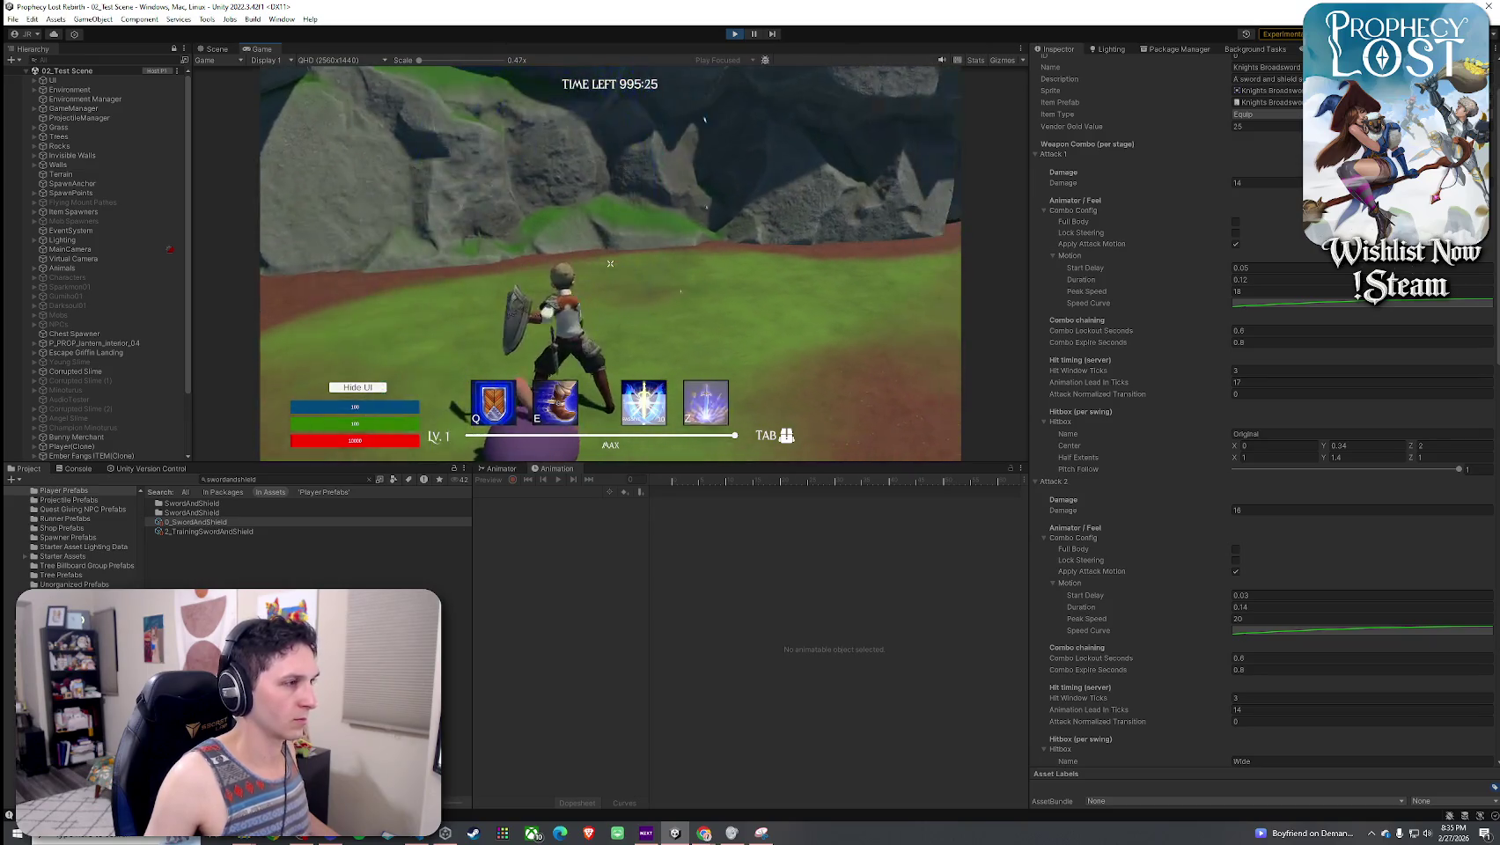
click(610, 263)
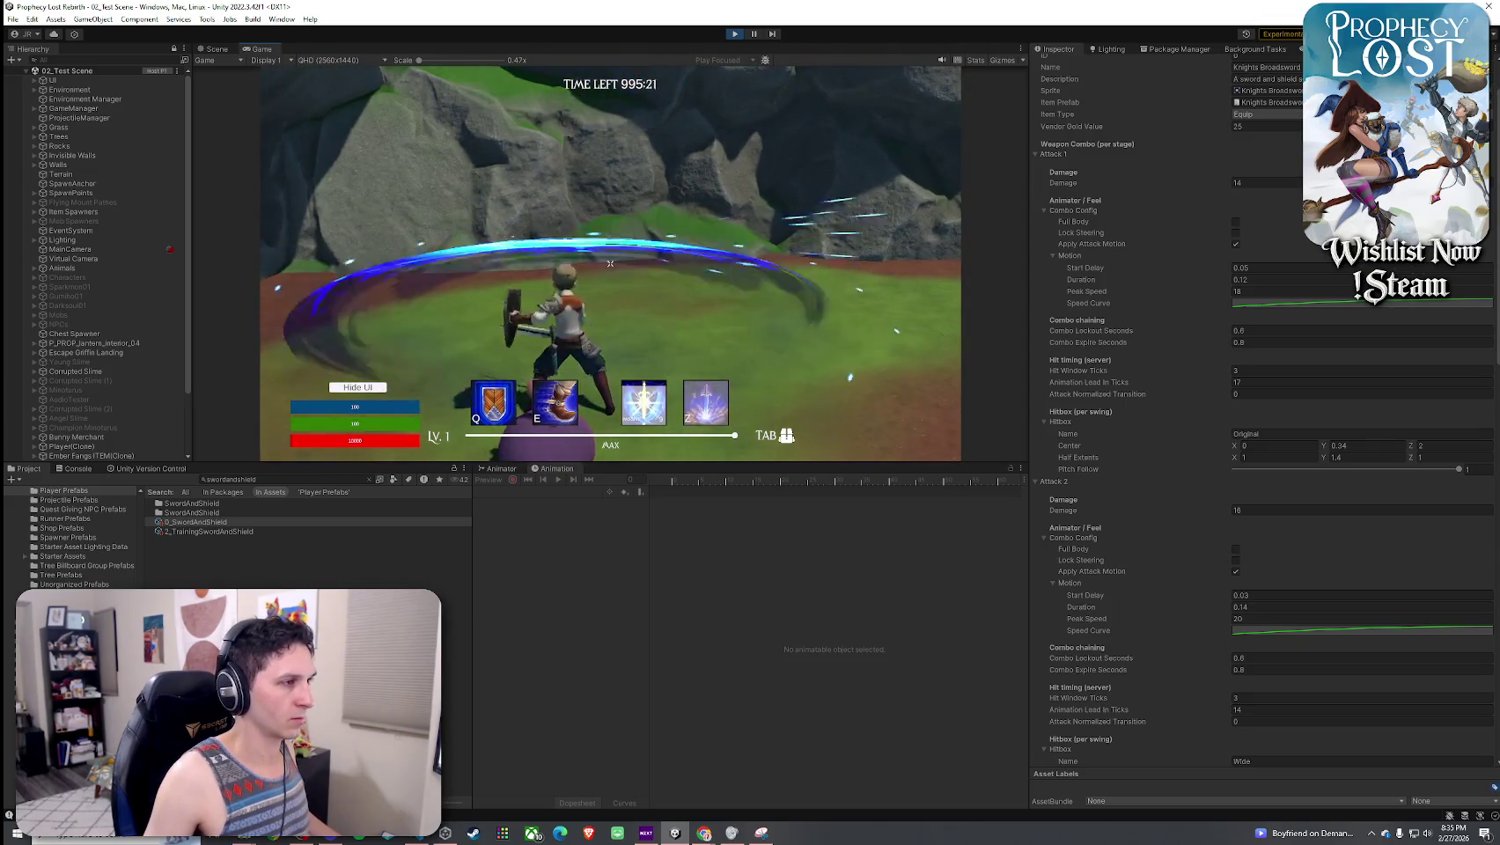
click(610, 263)
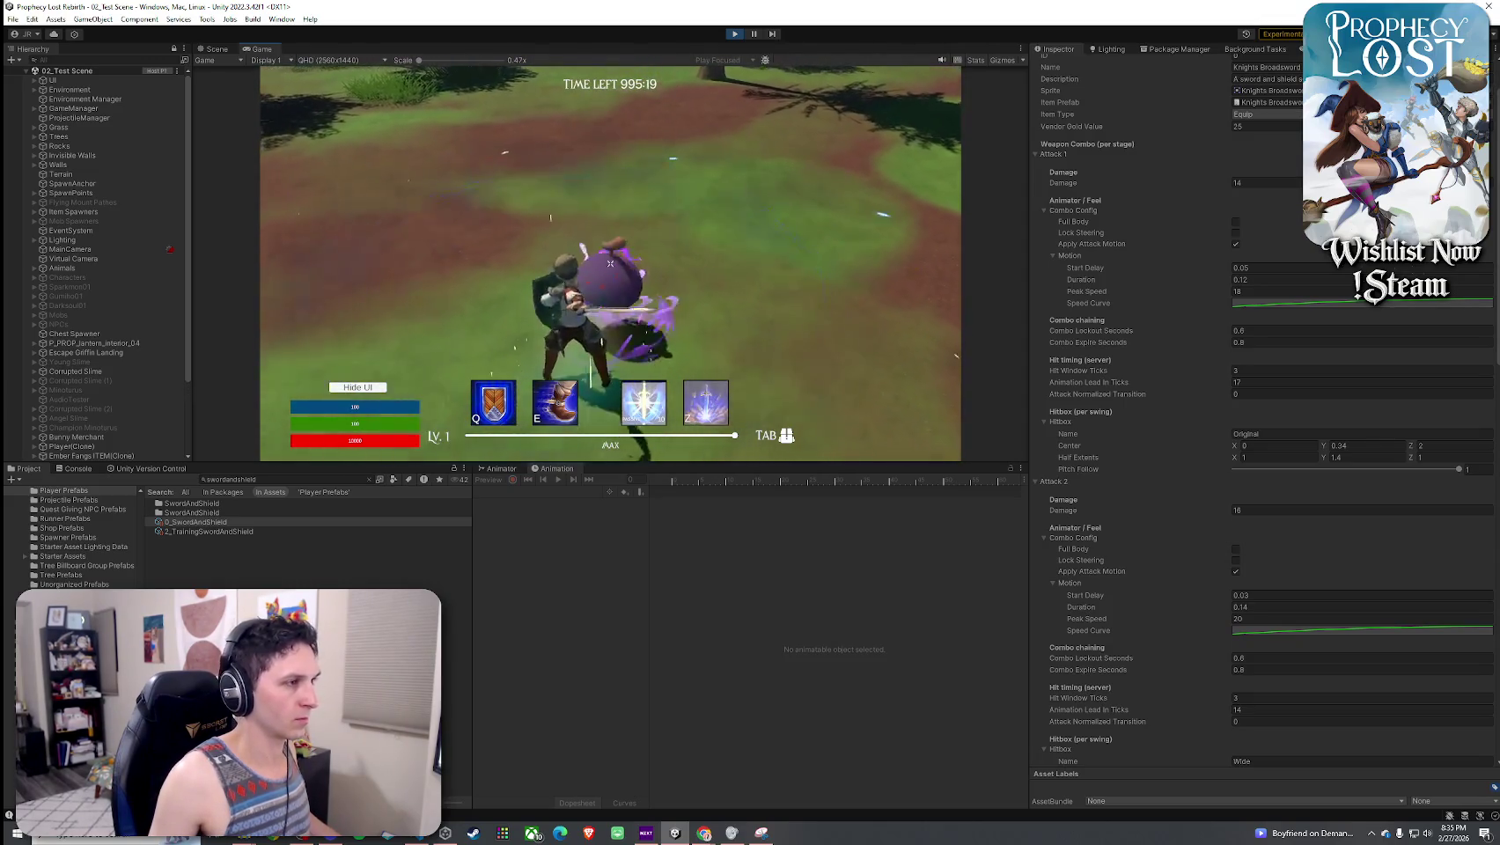
click(610, 263)
click(610, 263)
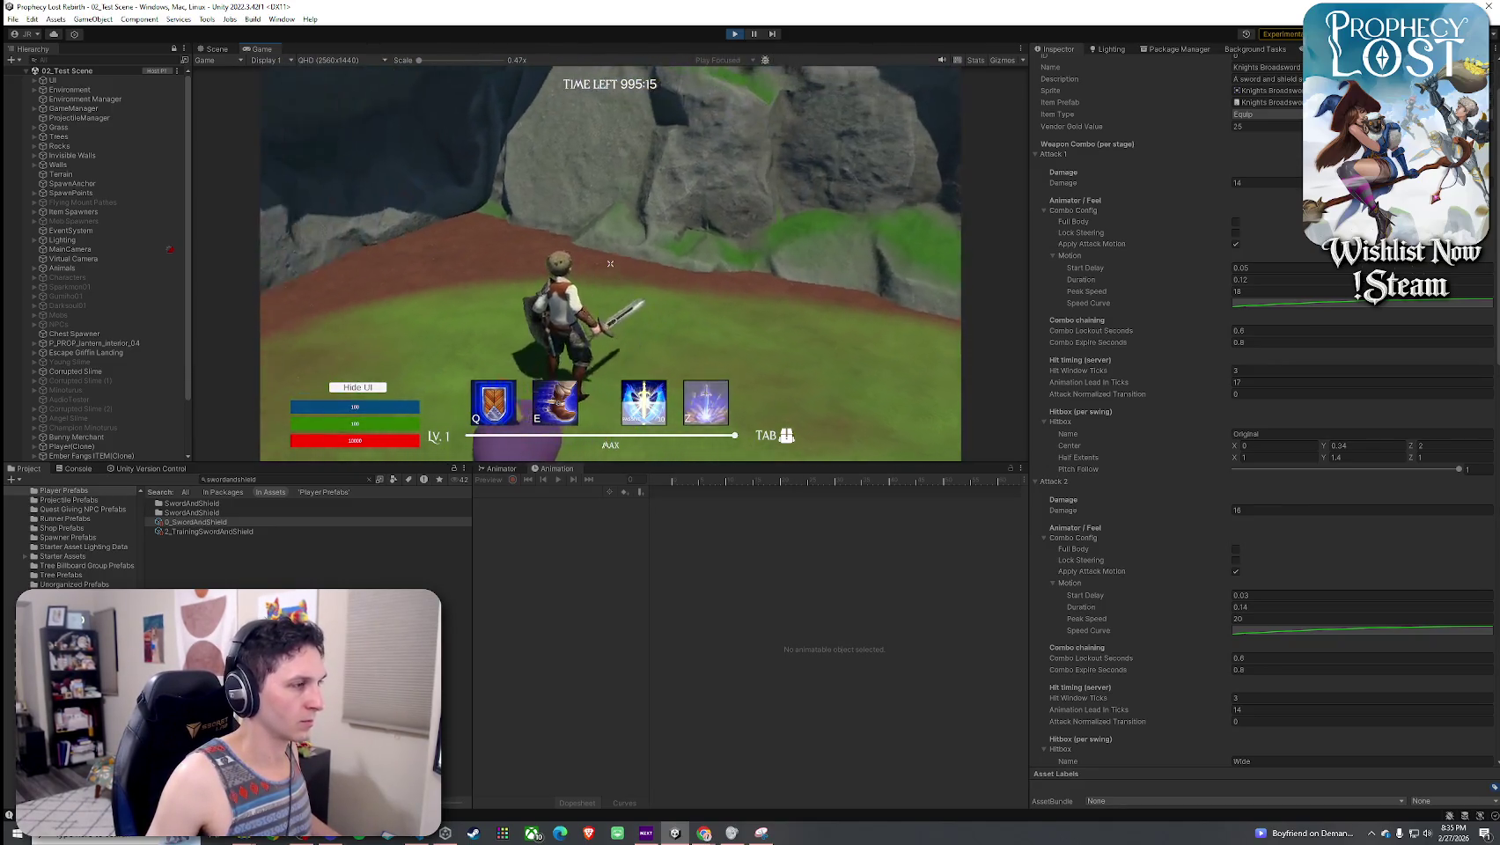
click(610, 263)
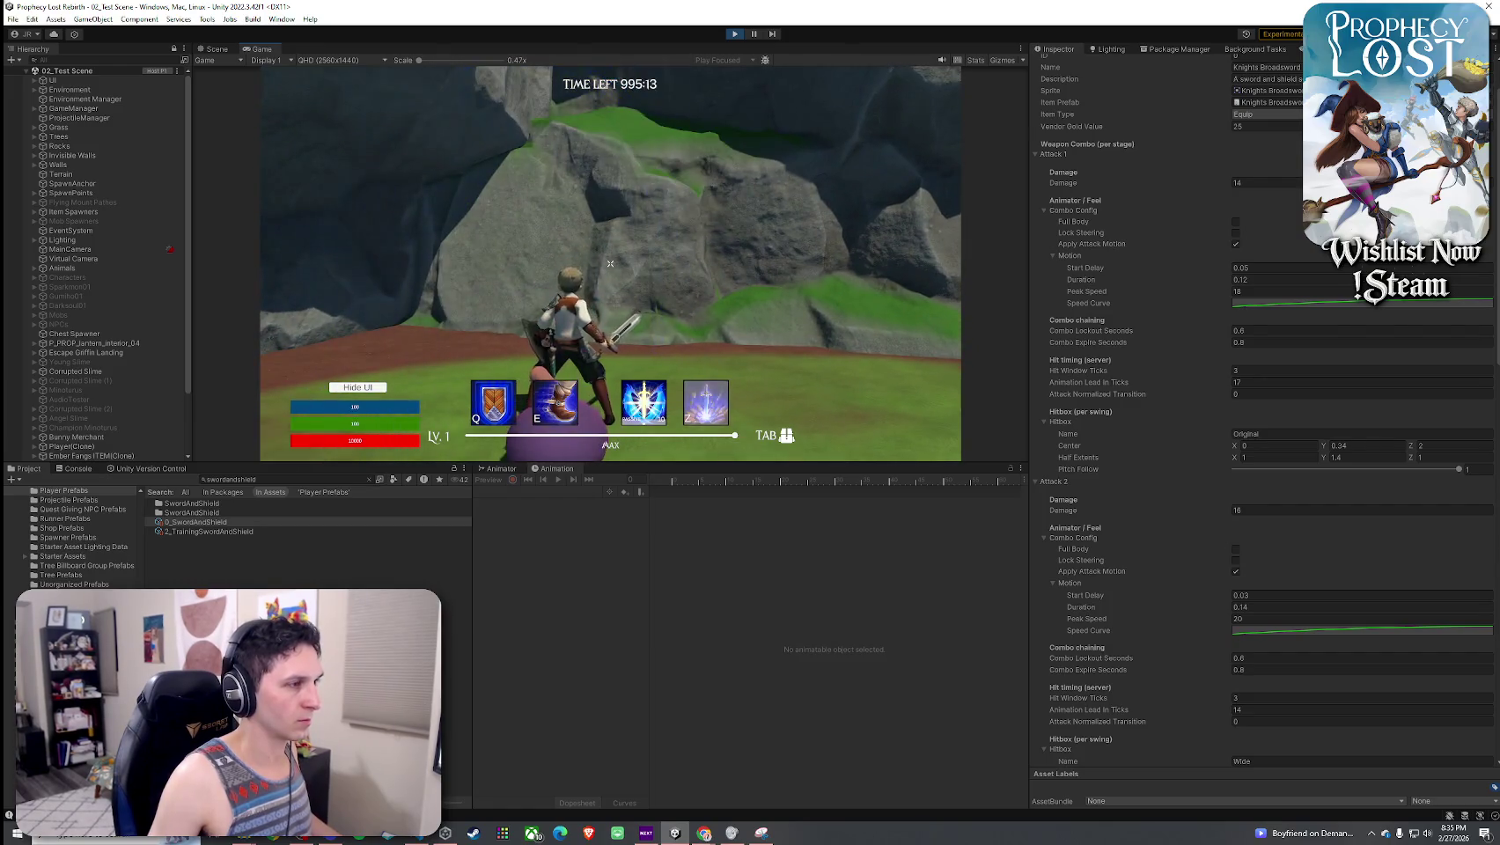
click(1432, 448)
text(1.5)
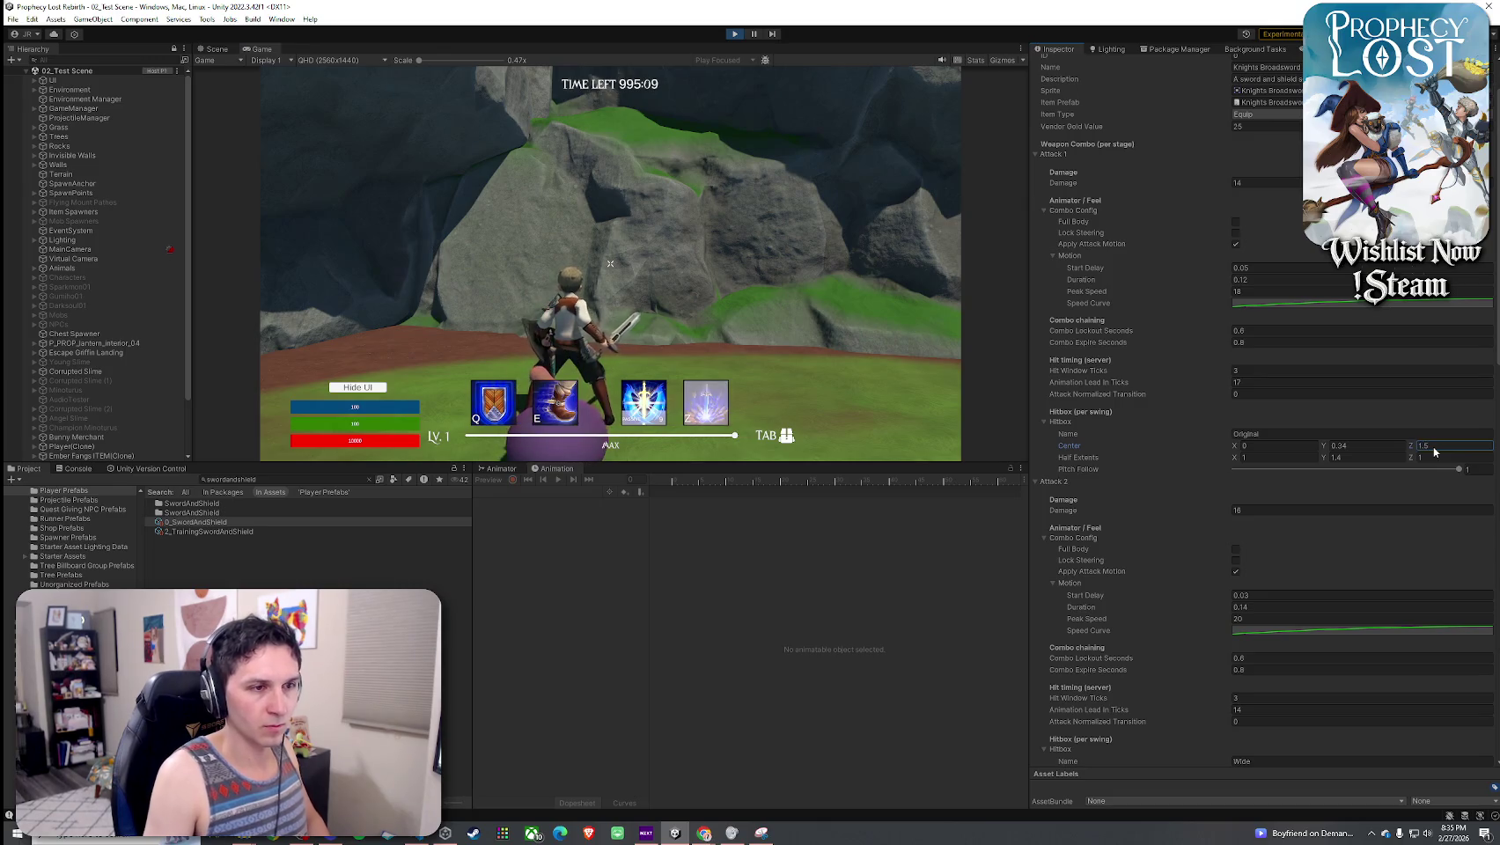
- Apply Attack 1 hitbox centre Z 1.5 and check the sword's reach on the purple slime
click(611, 264)
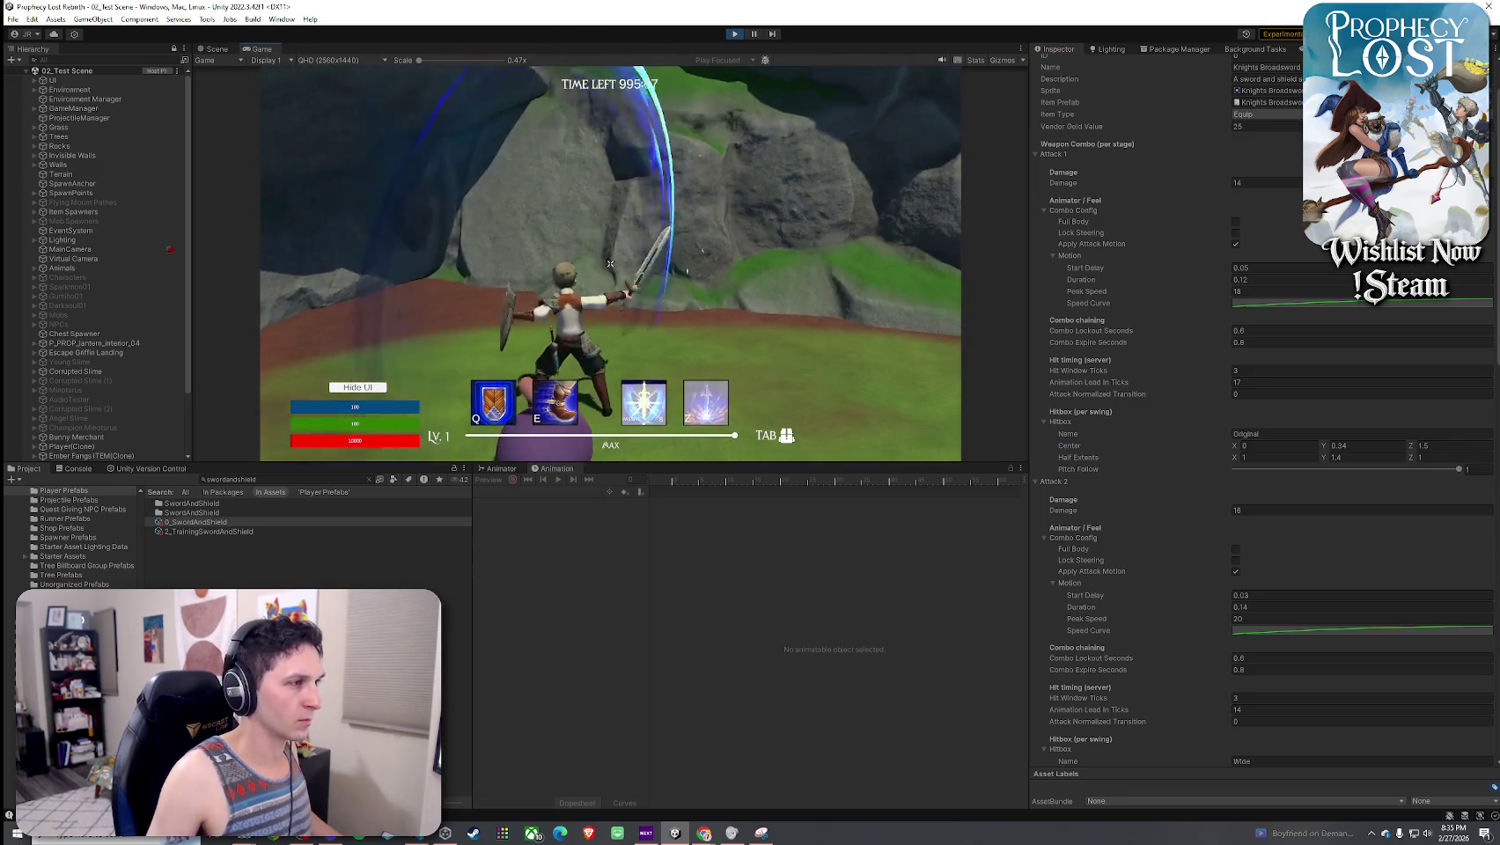
key(super)
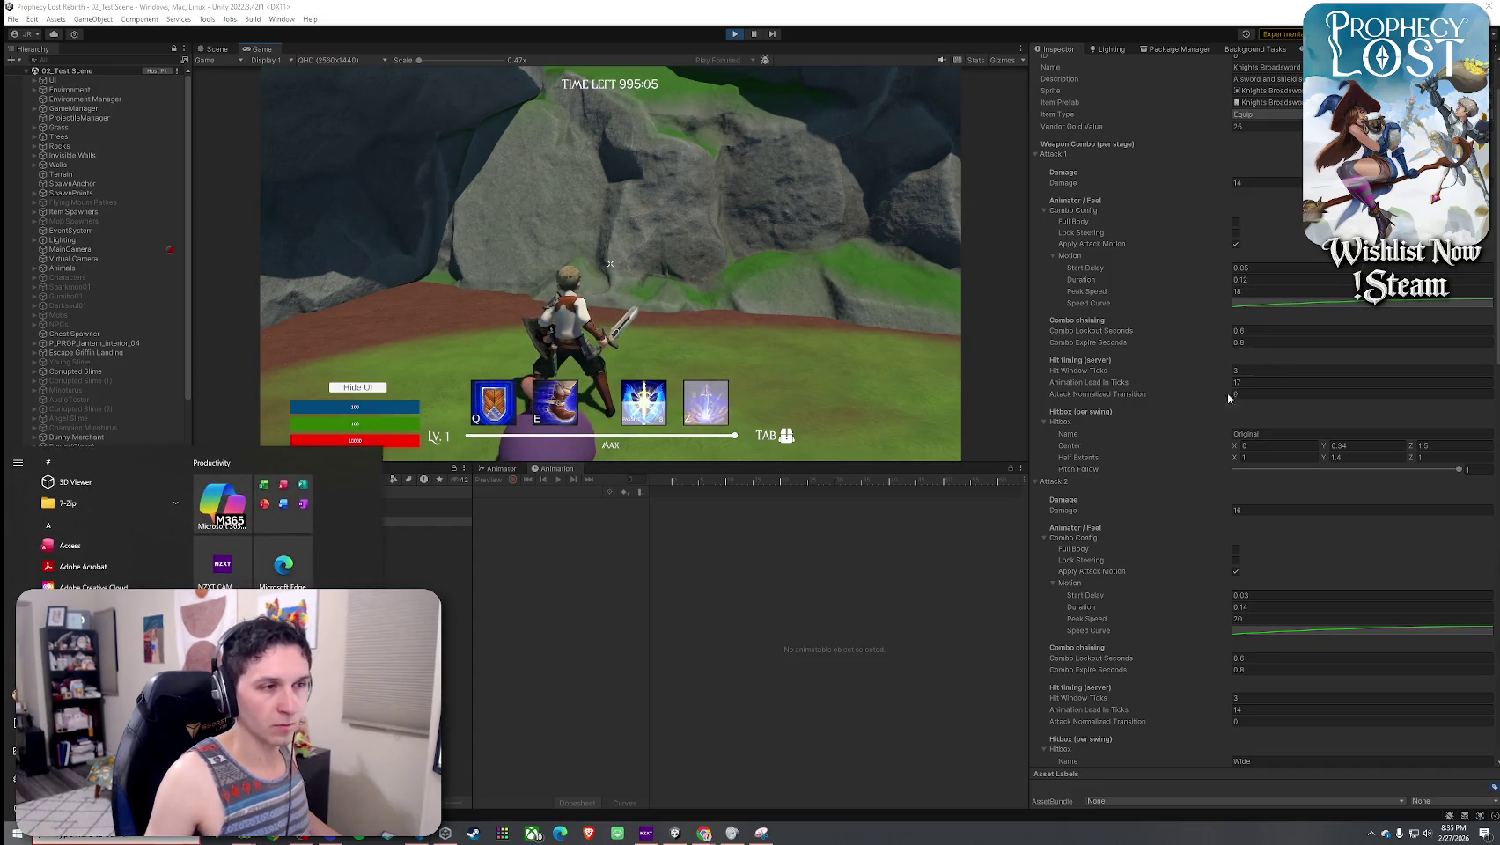
scroll(1138, 404, down, 3)
scroll(1138, 404, down, 3)
key(Escape)
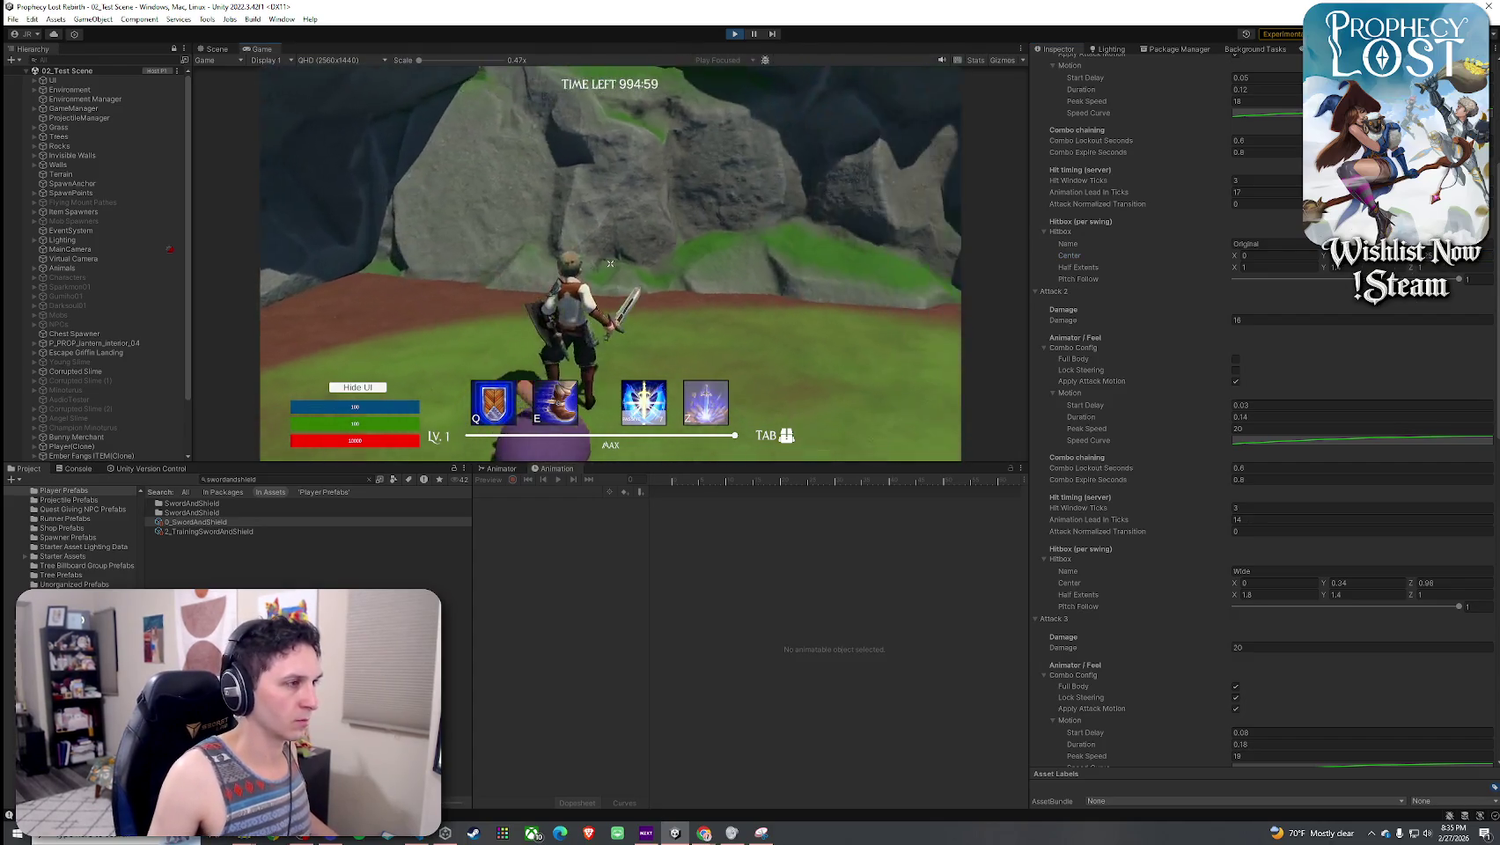
click(610, 263)
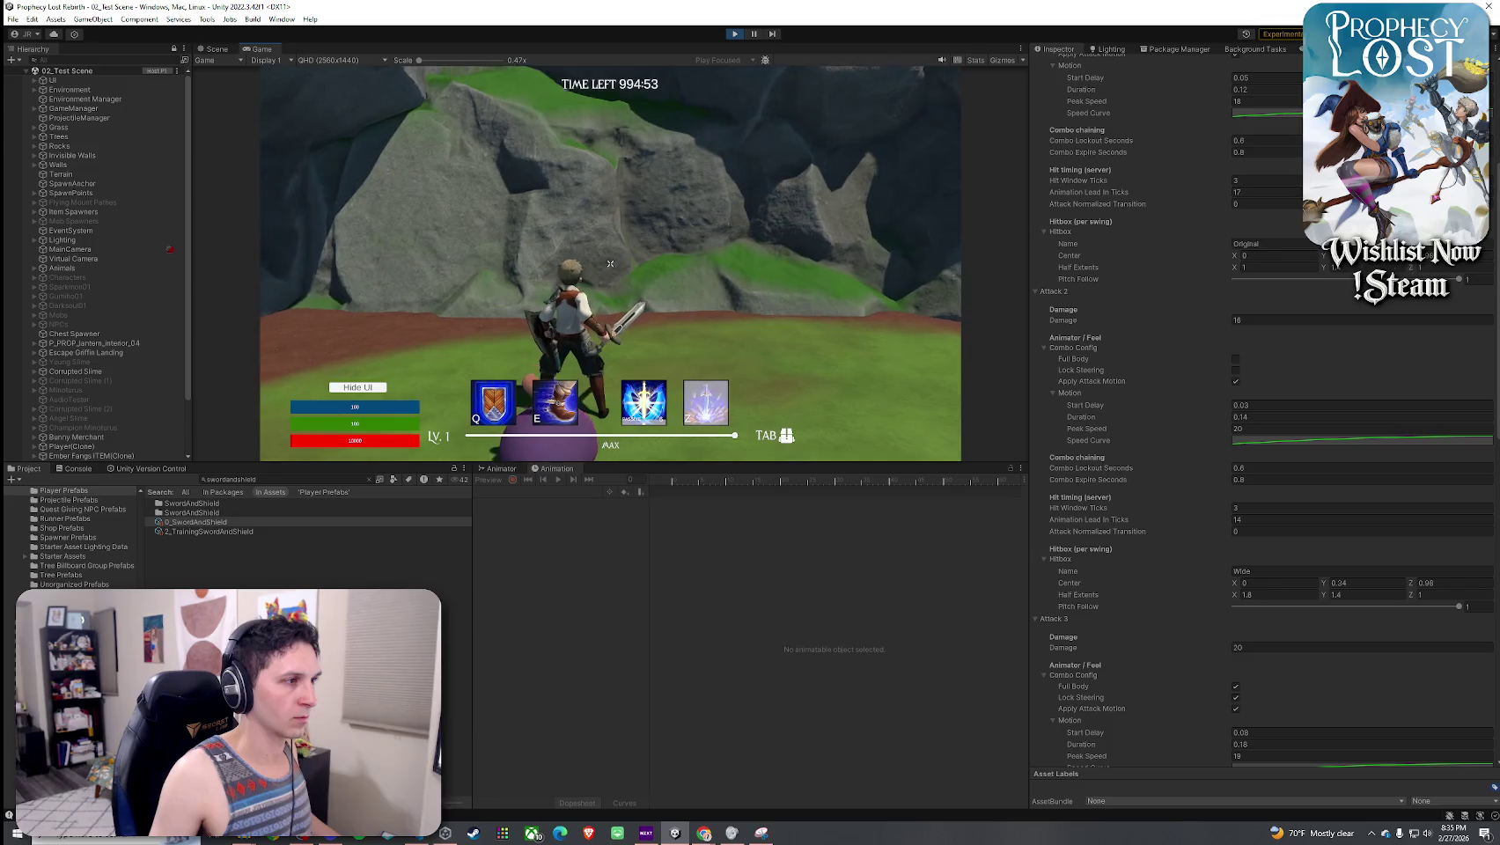
click(610, 263)
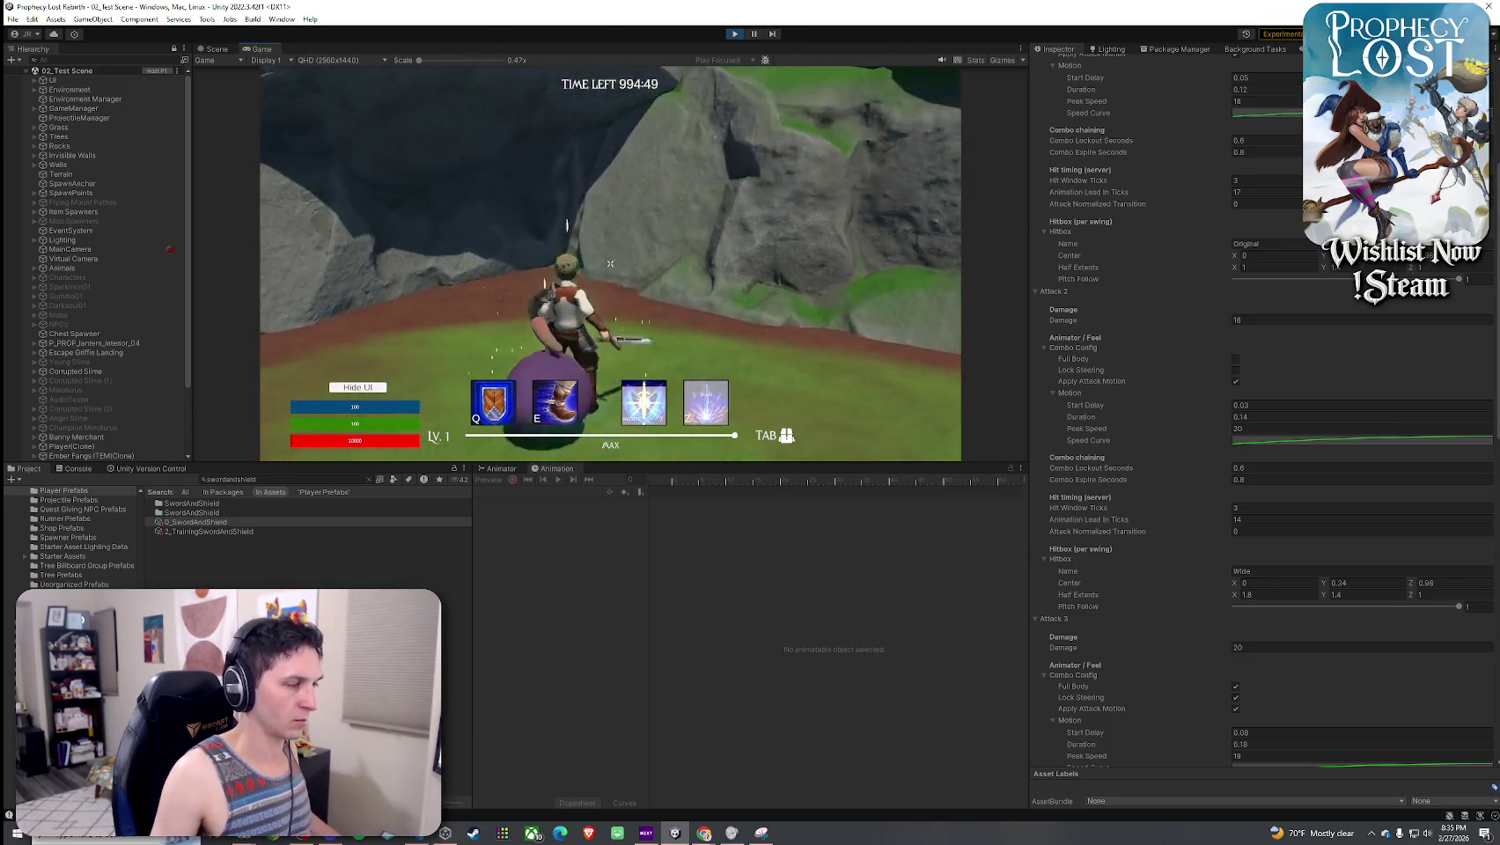
- Finish a sword combo on the slime, then release control from the running game
click(610, 263)
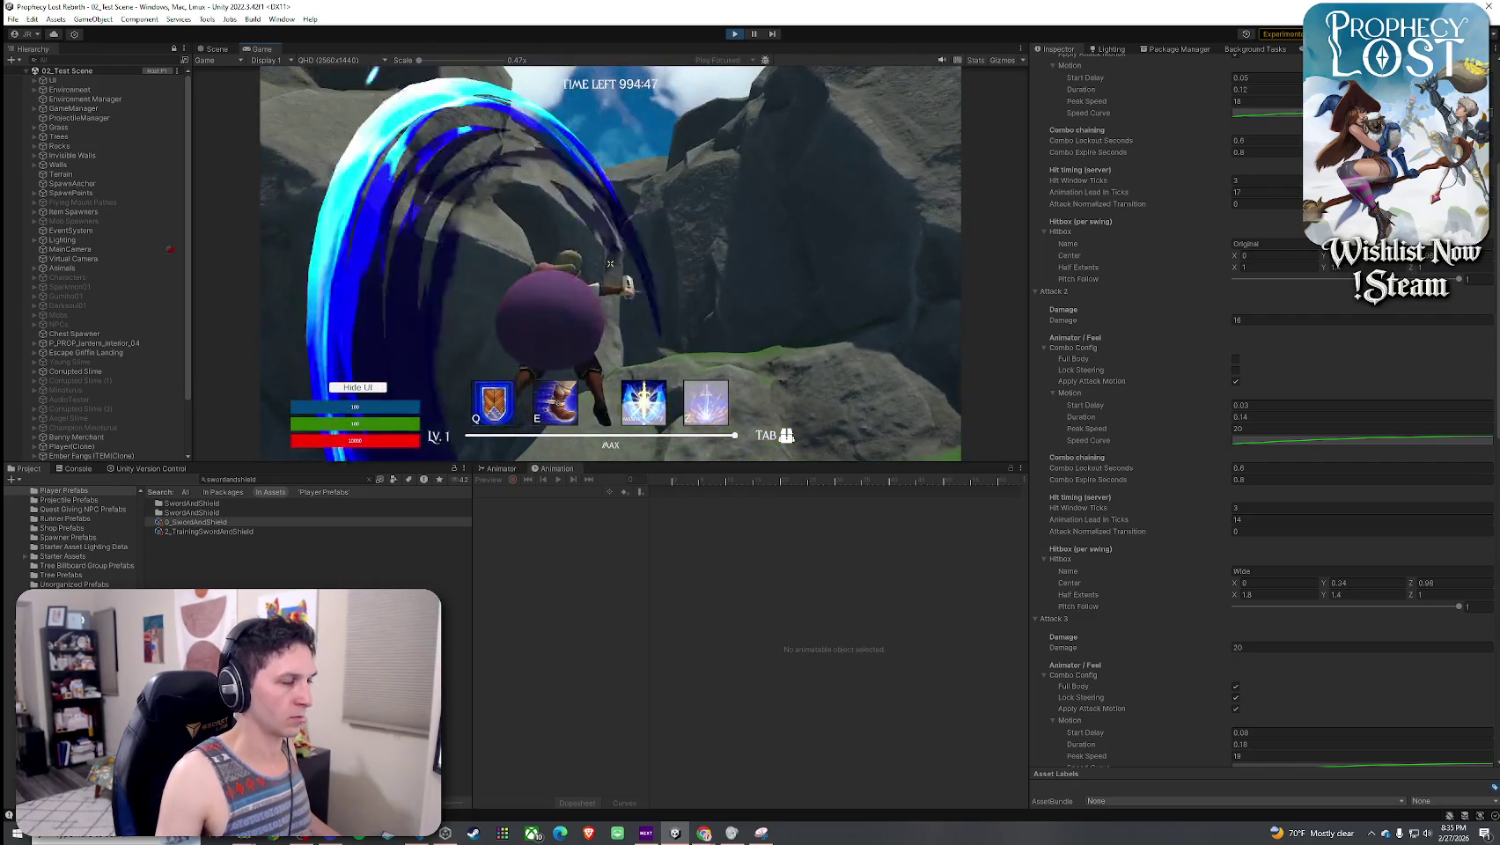
click(610, 264)
click(611, 263)
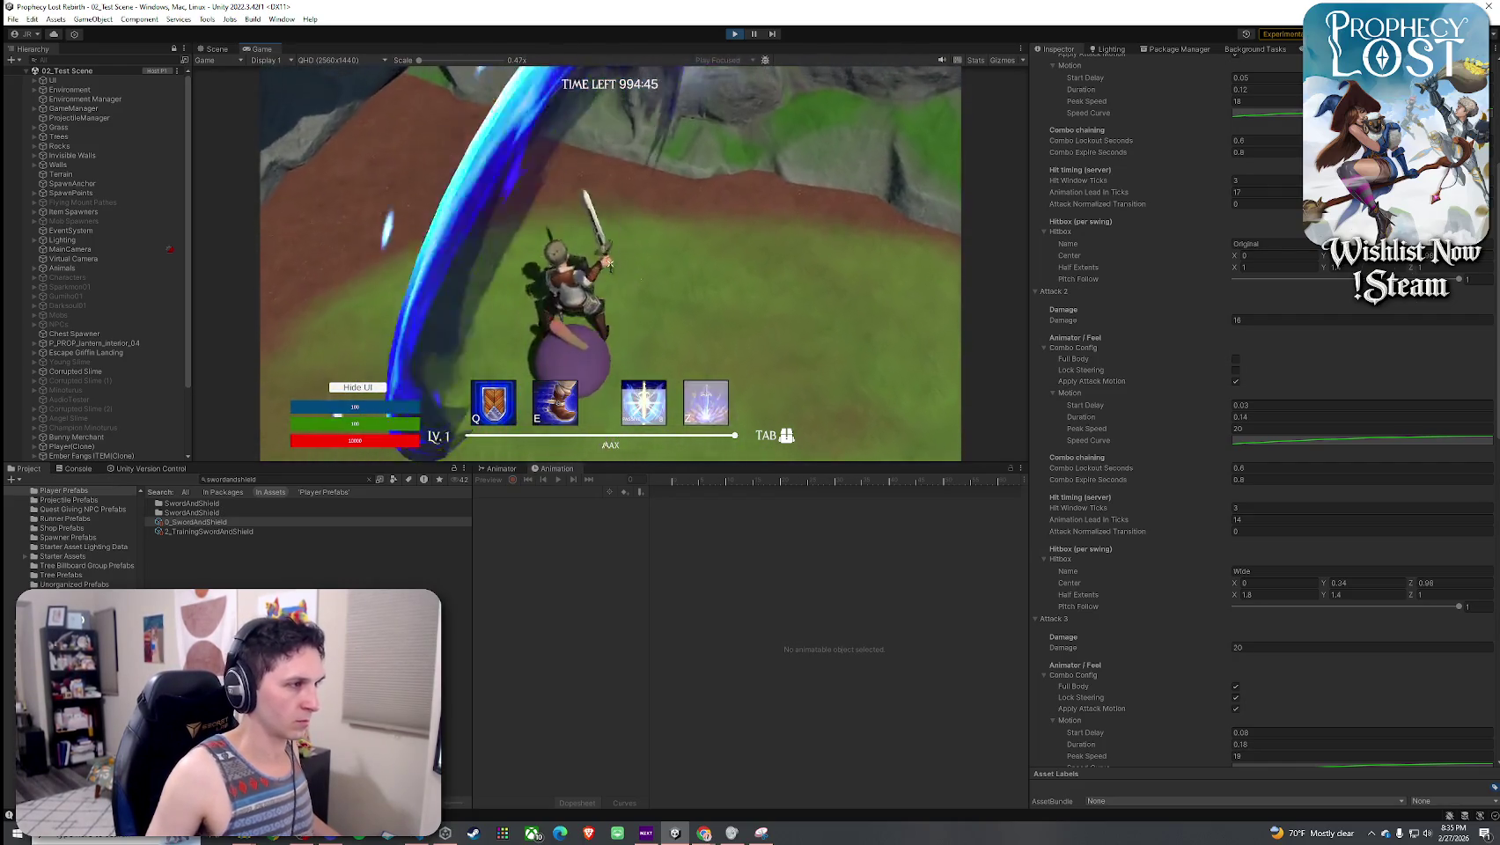
click(610, 263)
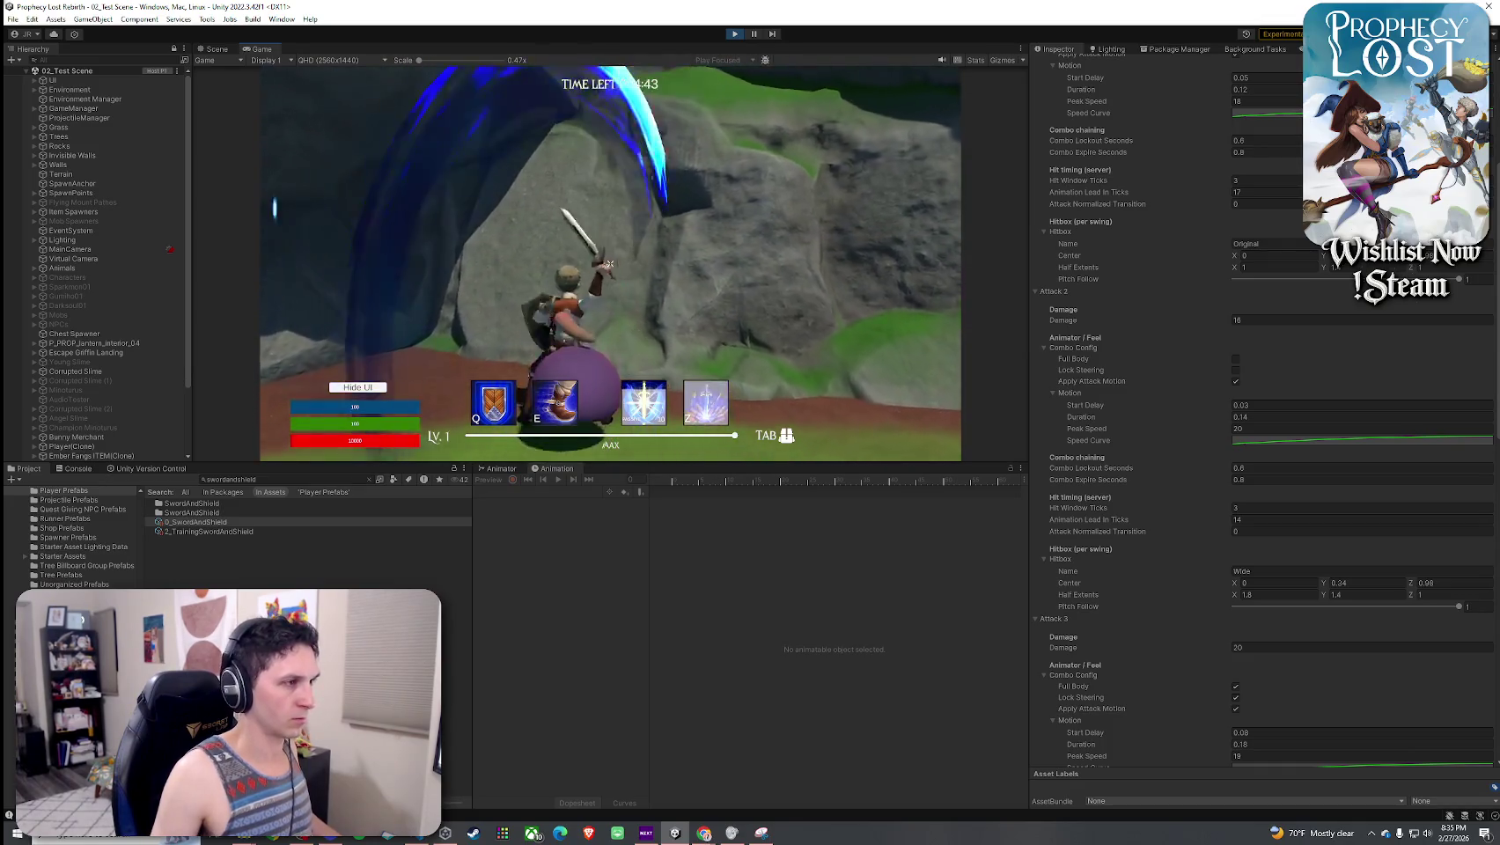
key(Escape)
click(1471, 262)
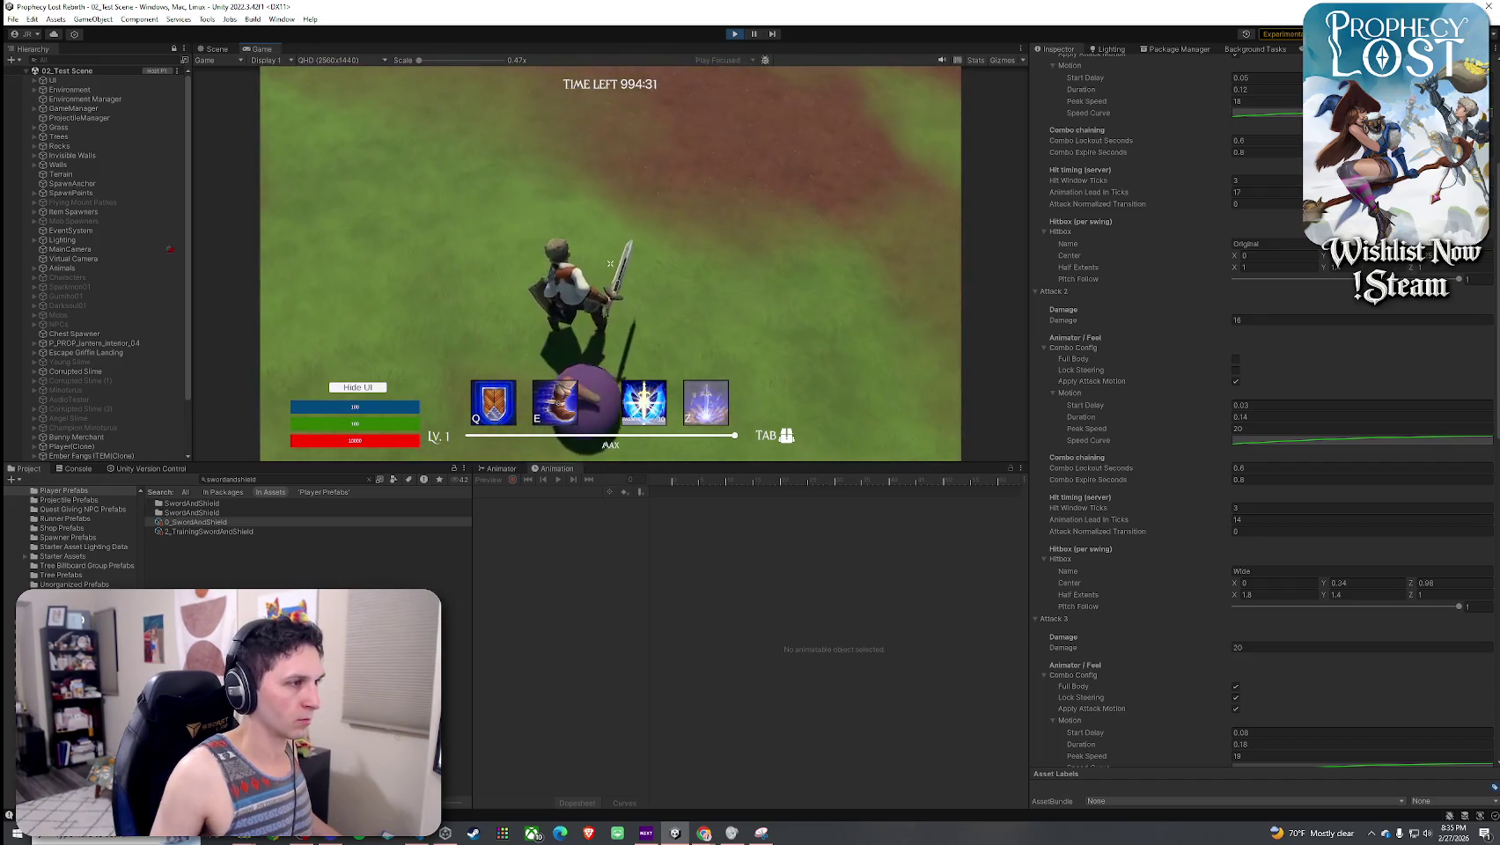
- Resume attacking the slime, including a mid-air strike, through to the spinning slash
click(610, 263)
click(610, 263)
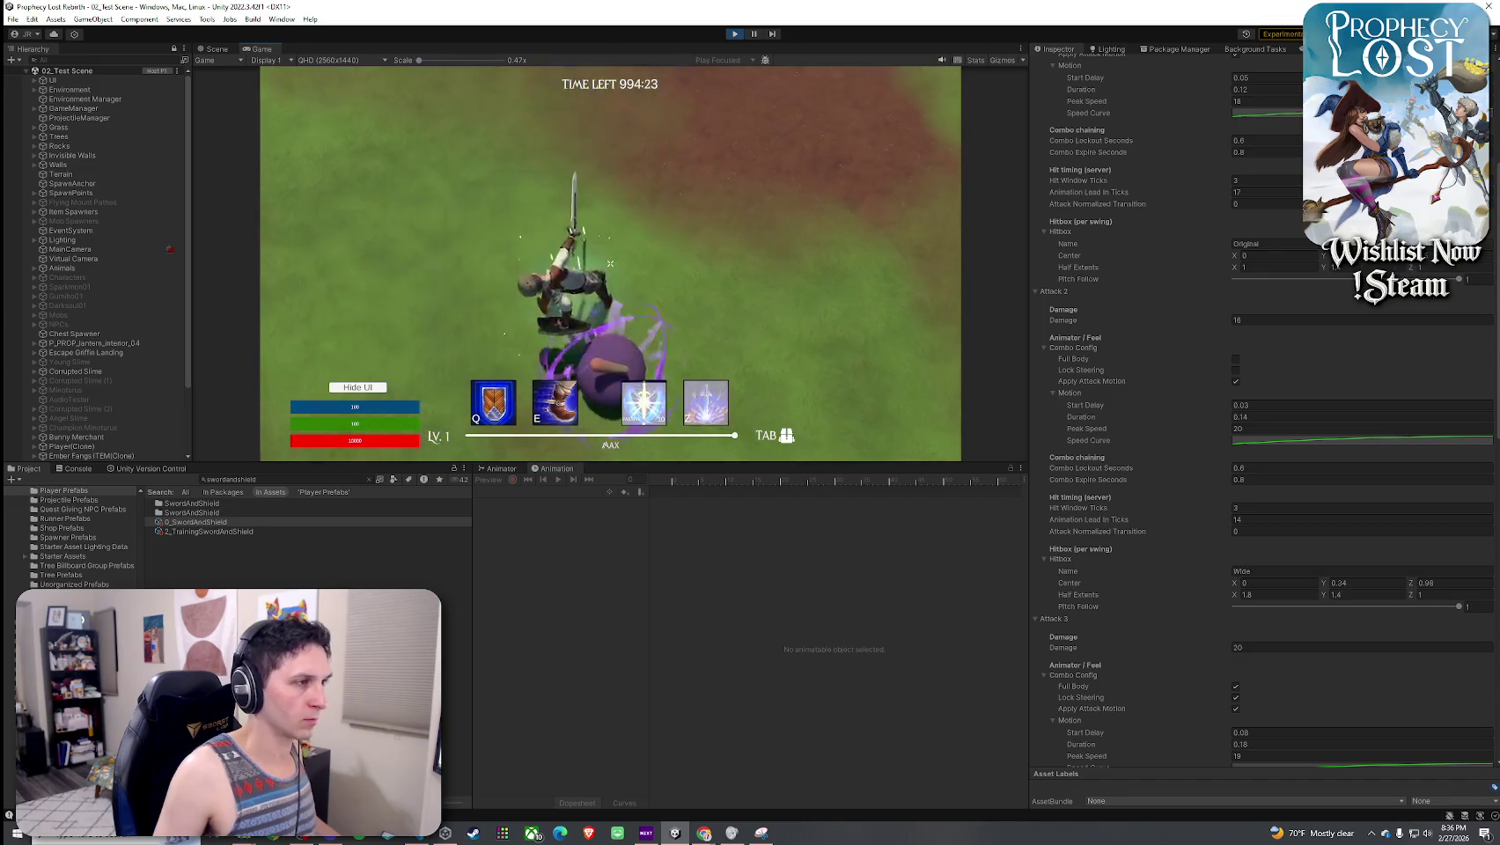
click(610, 264)
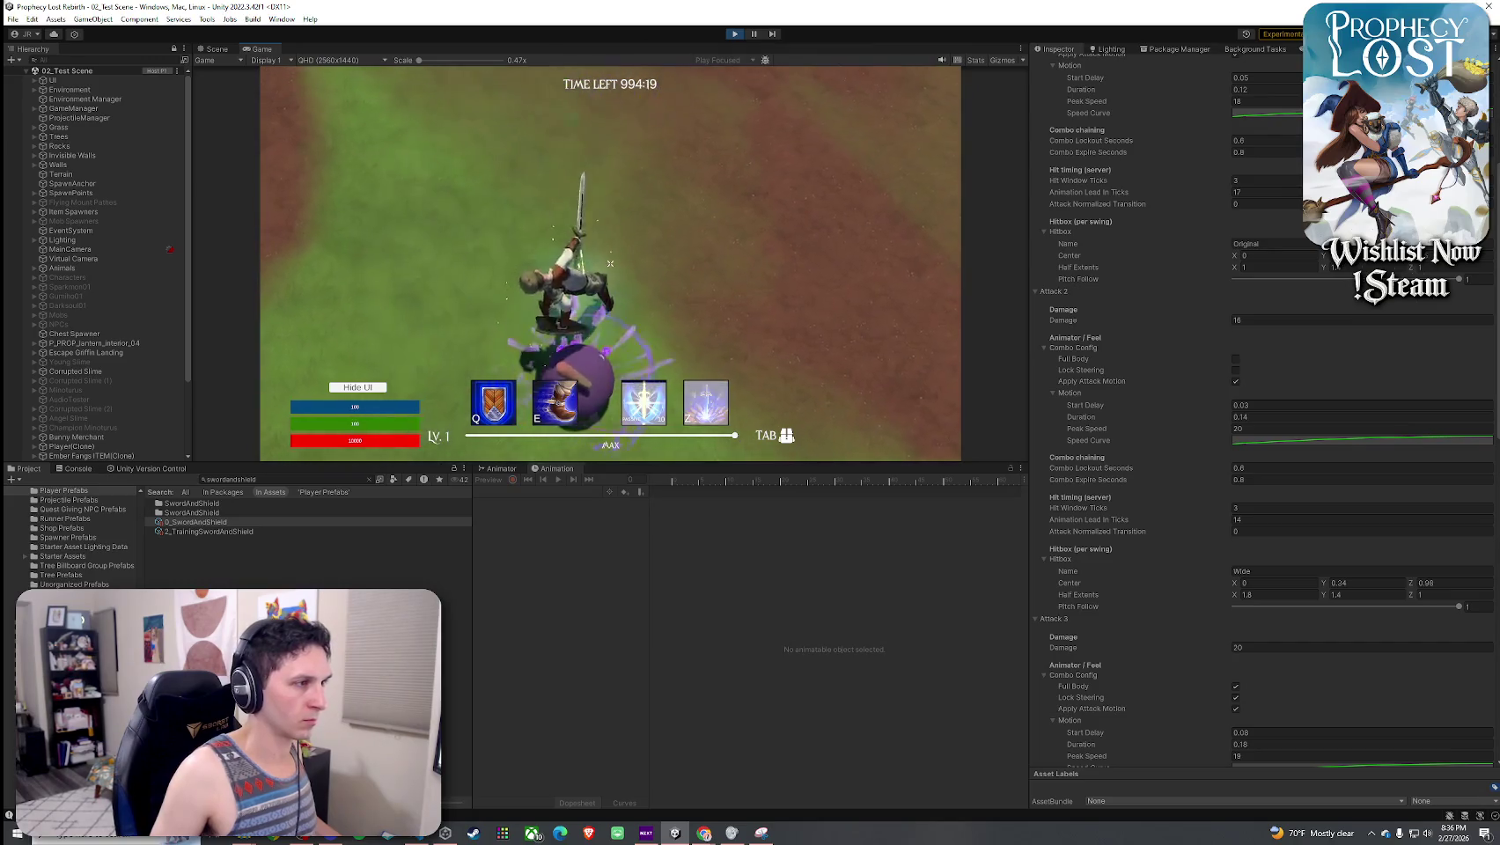
click(610, 263)
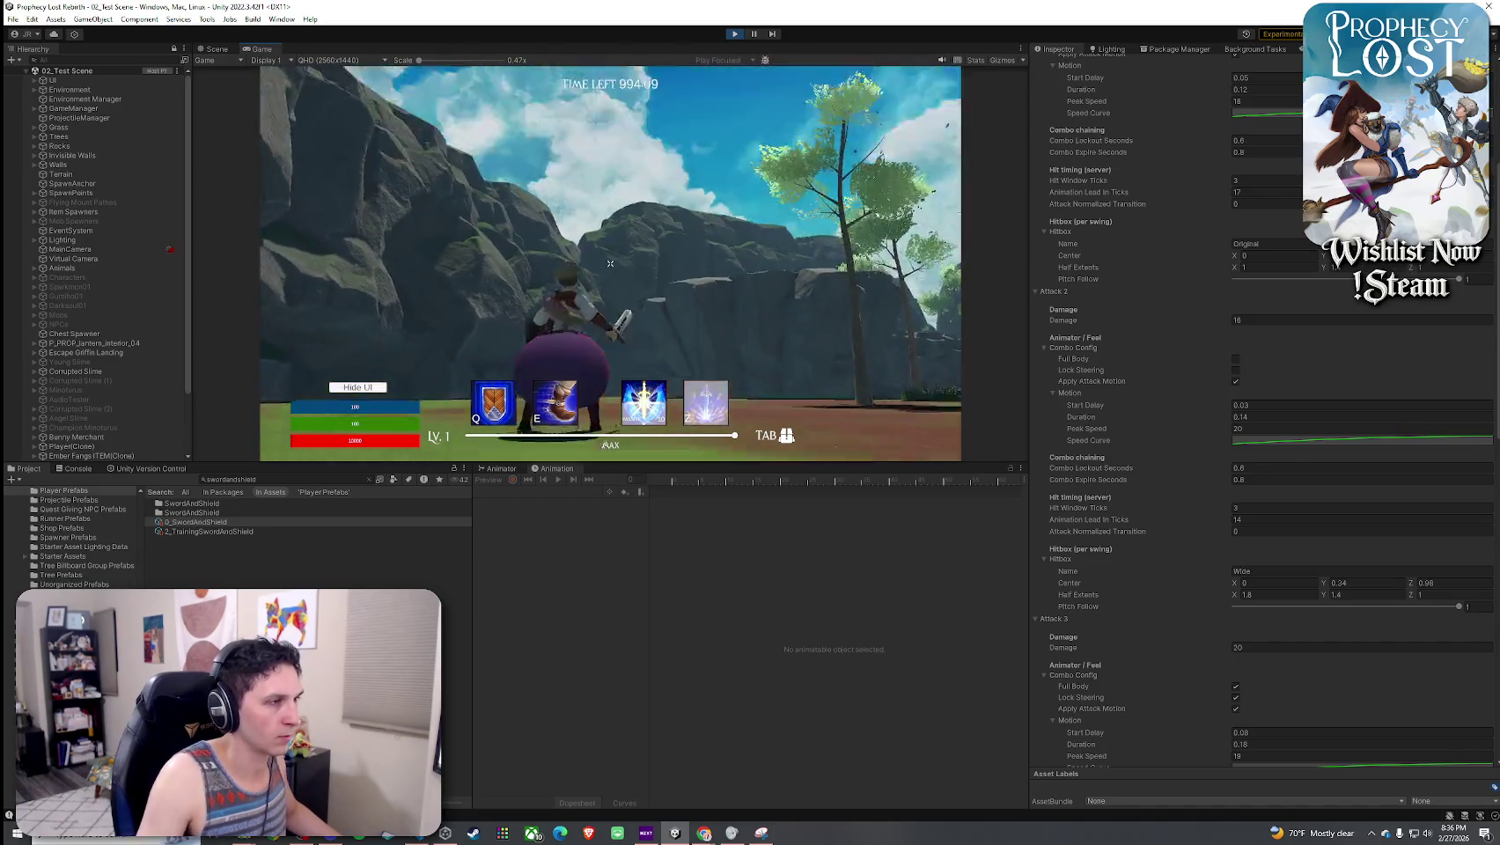
click(611, 264)
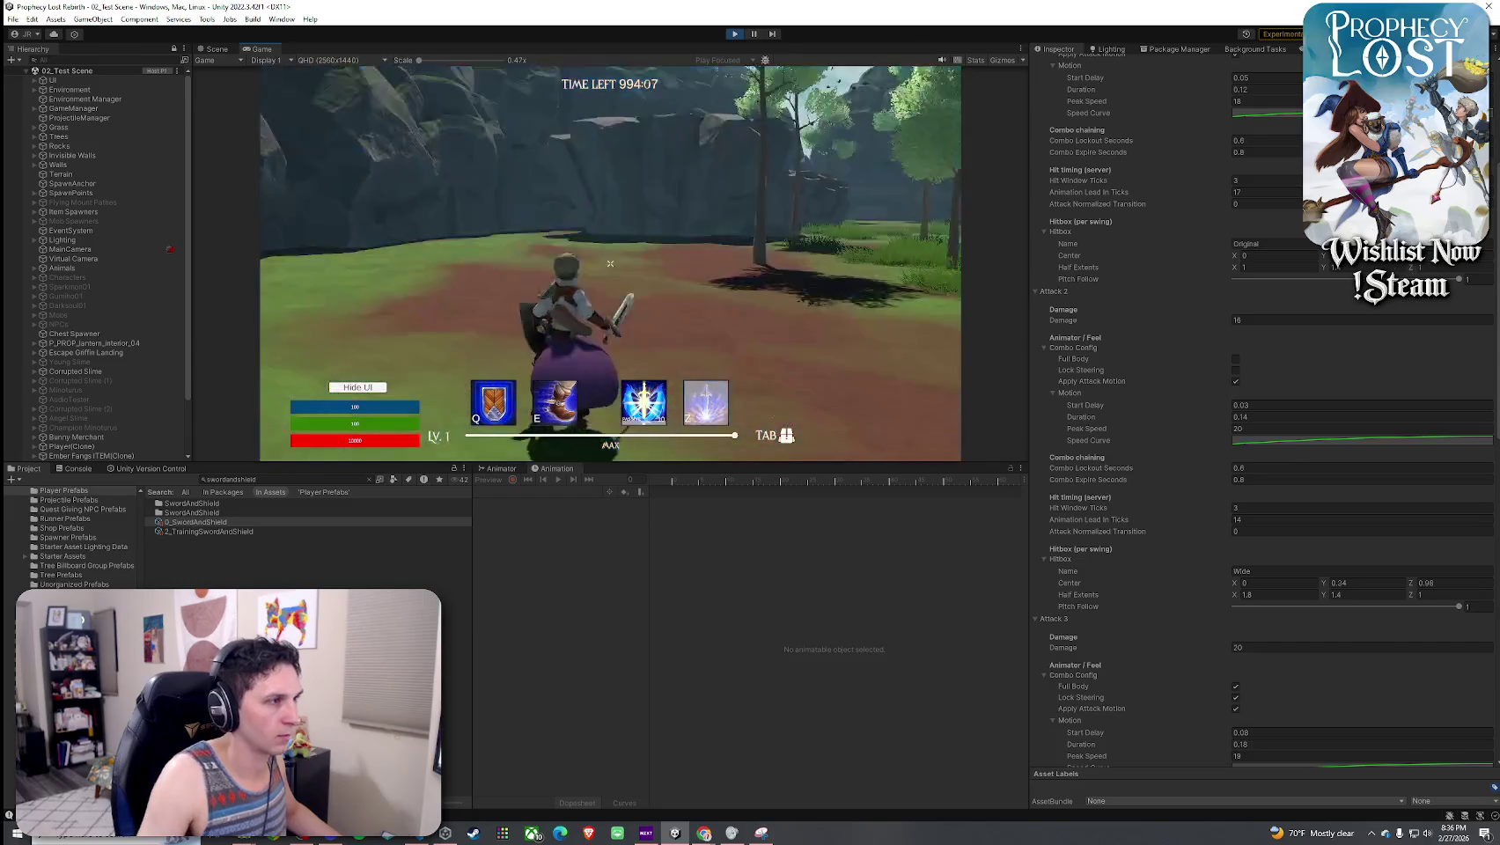
click(610, 264)
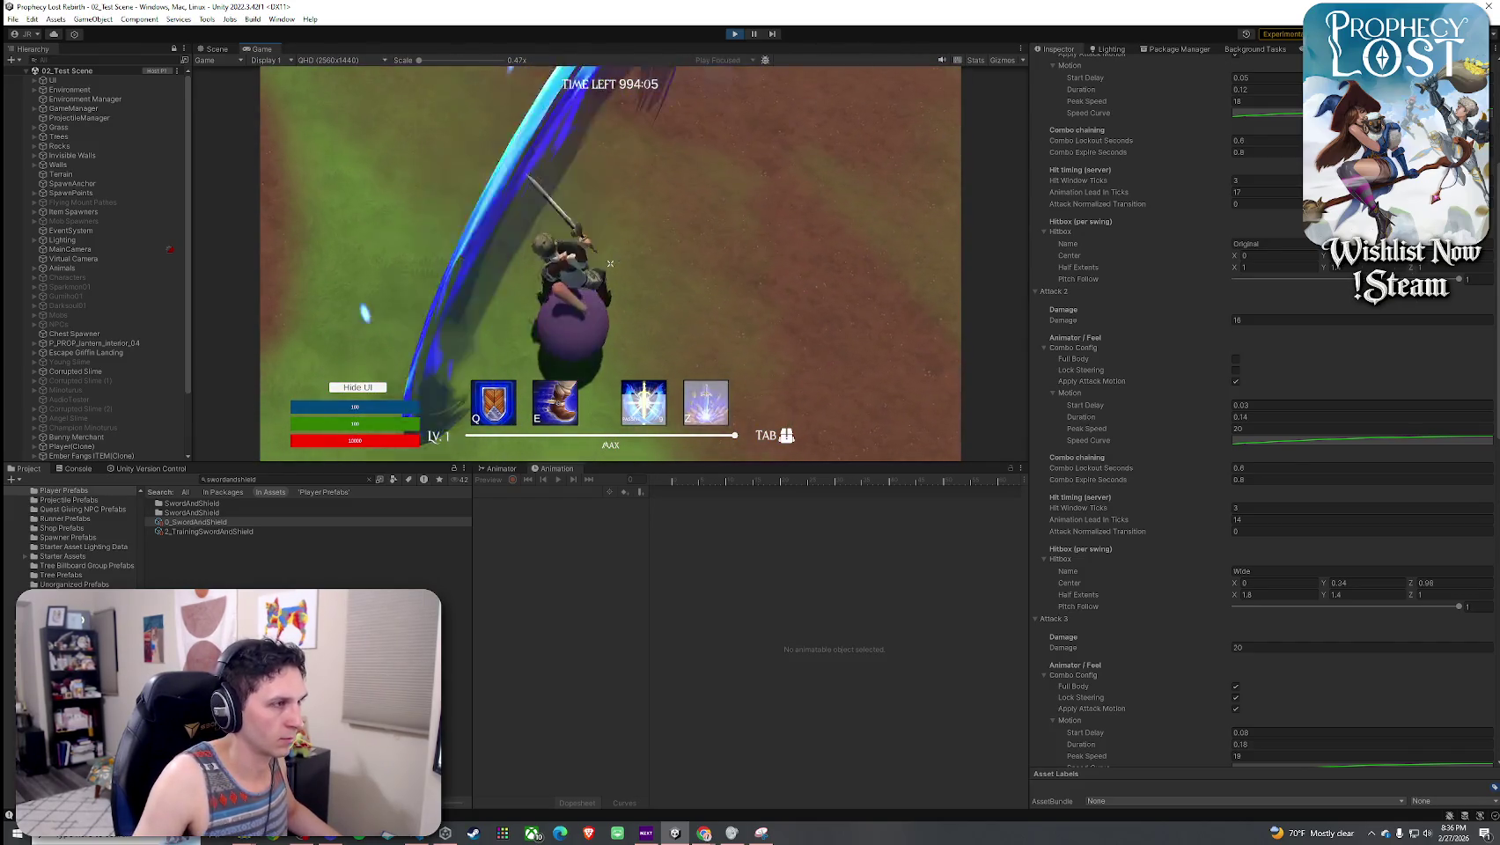
click(610, 264)
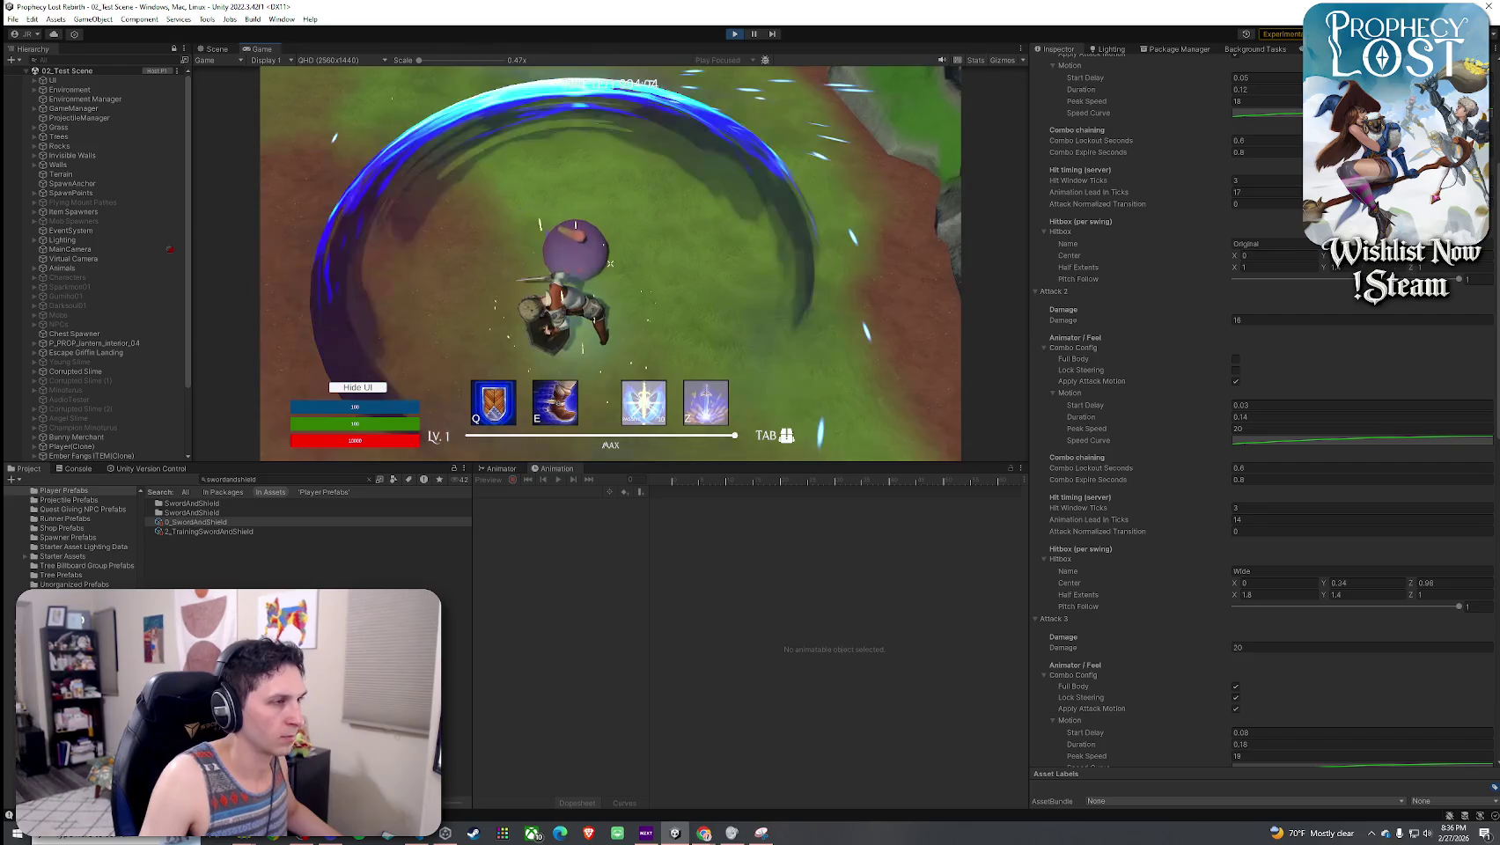
click(610, 263)
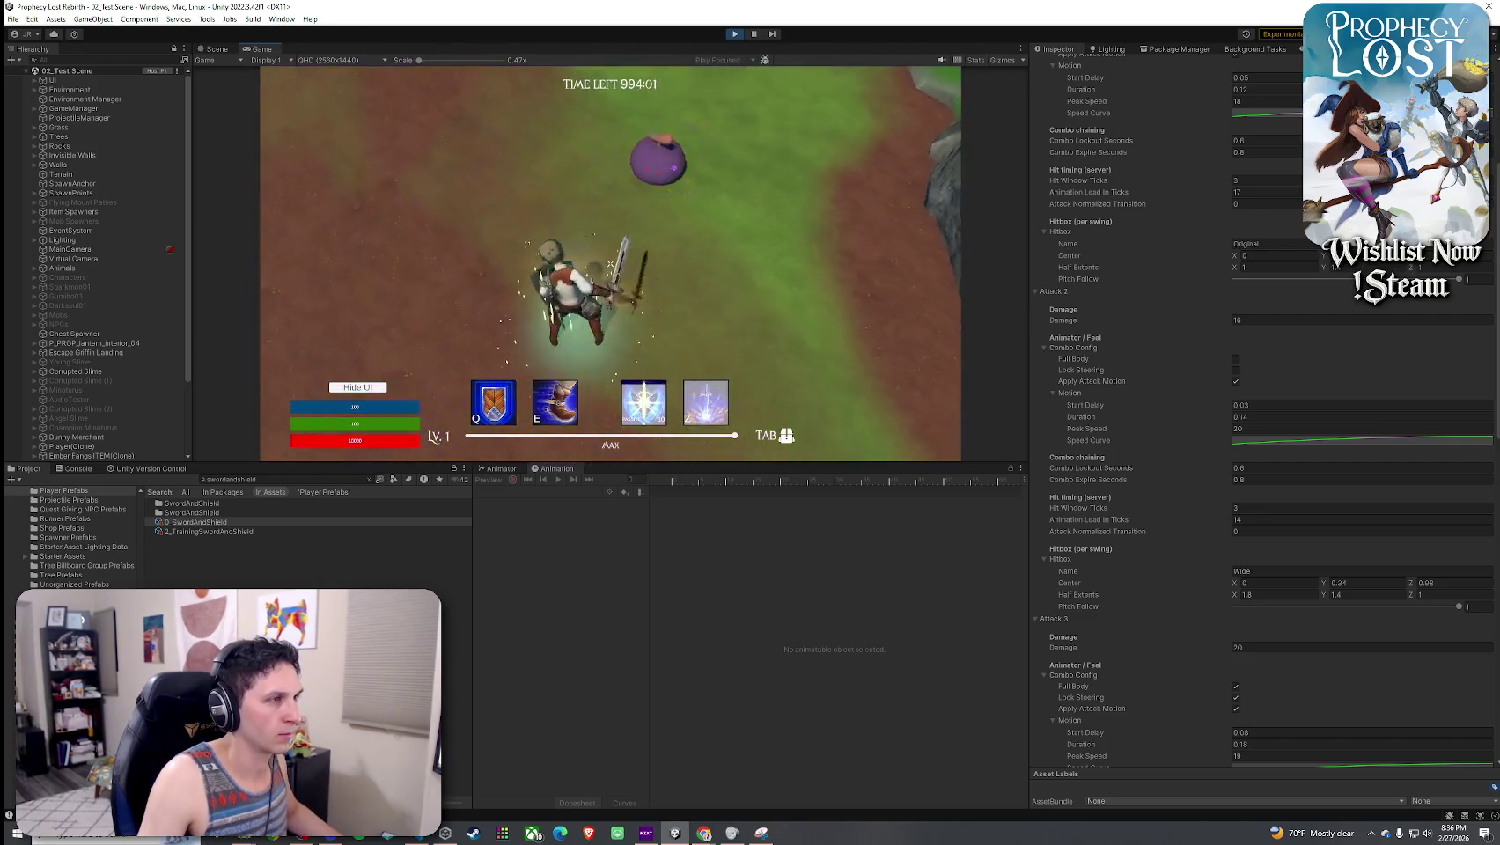
- Set Hitbox Center Z to 2 for both Attack 2 (Wide) and Attack 3 (Deep)
click(610, 264)
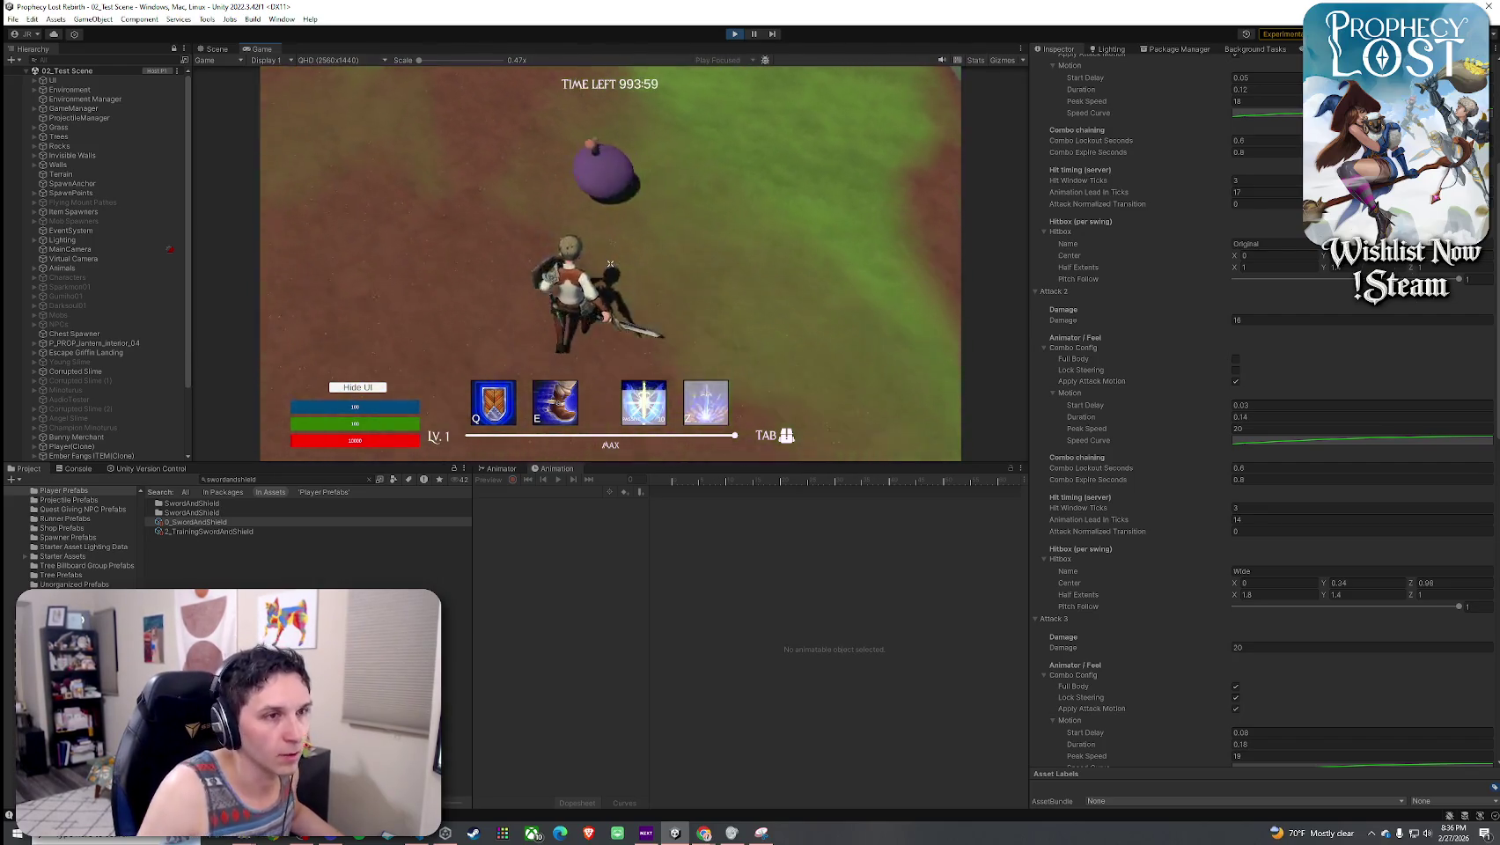
key(super)
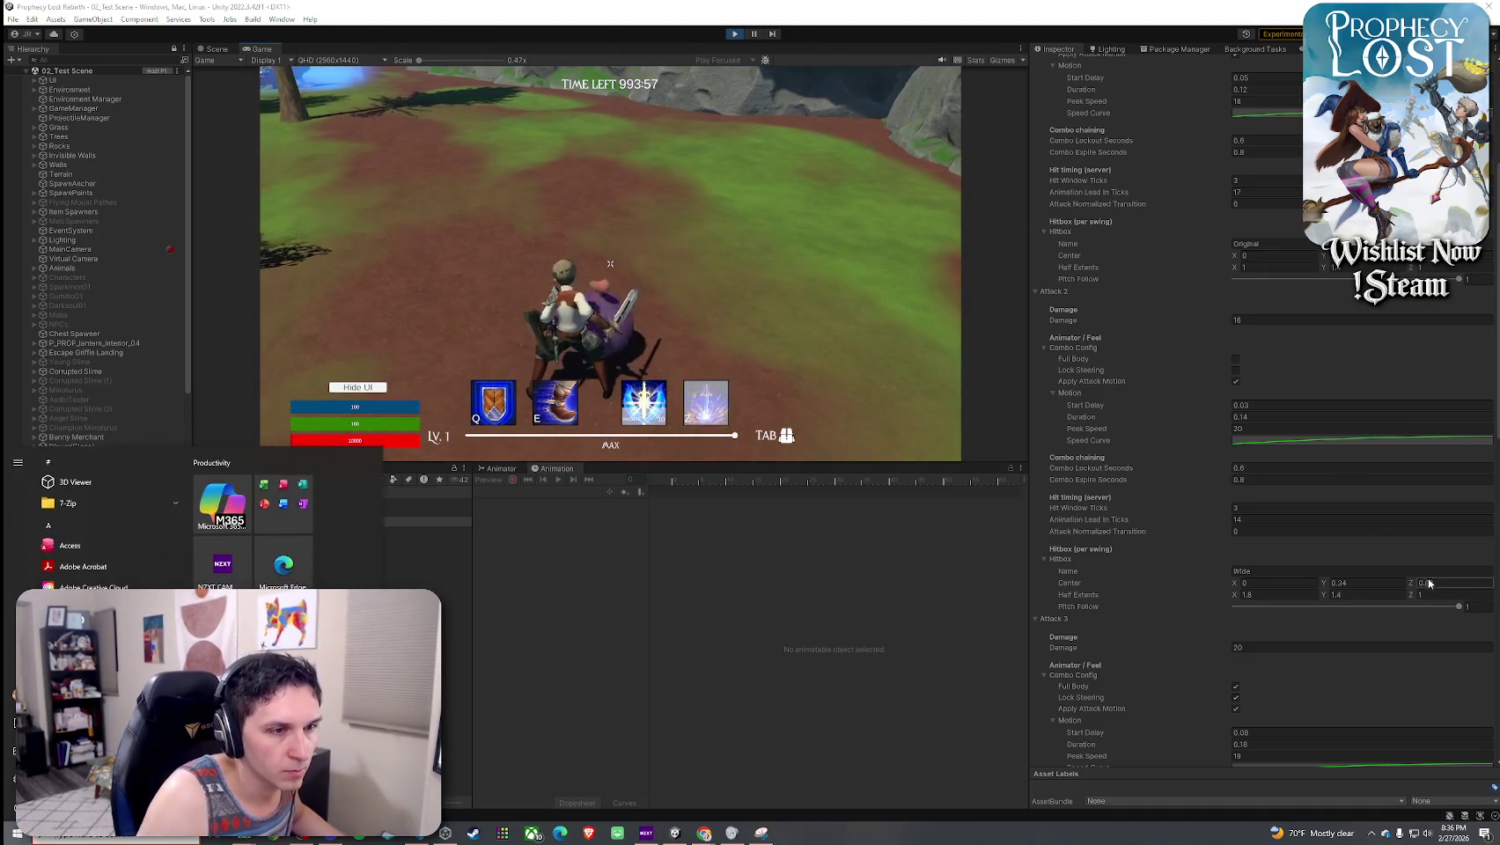
scroll(1091, 306, down, 2)
click(1452, 520)
text(2)
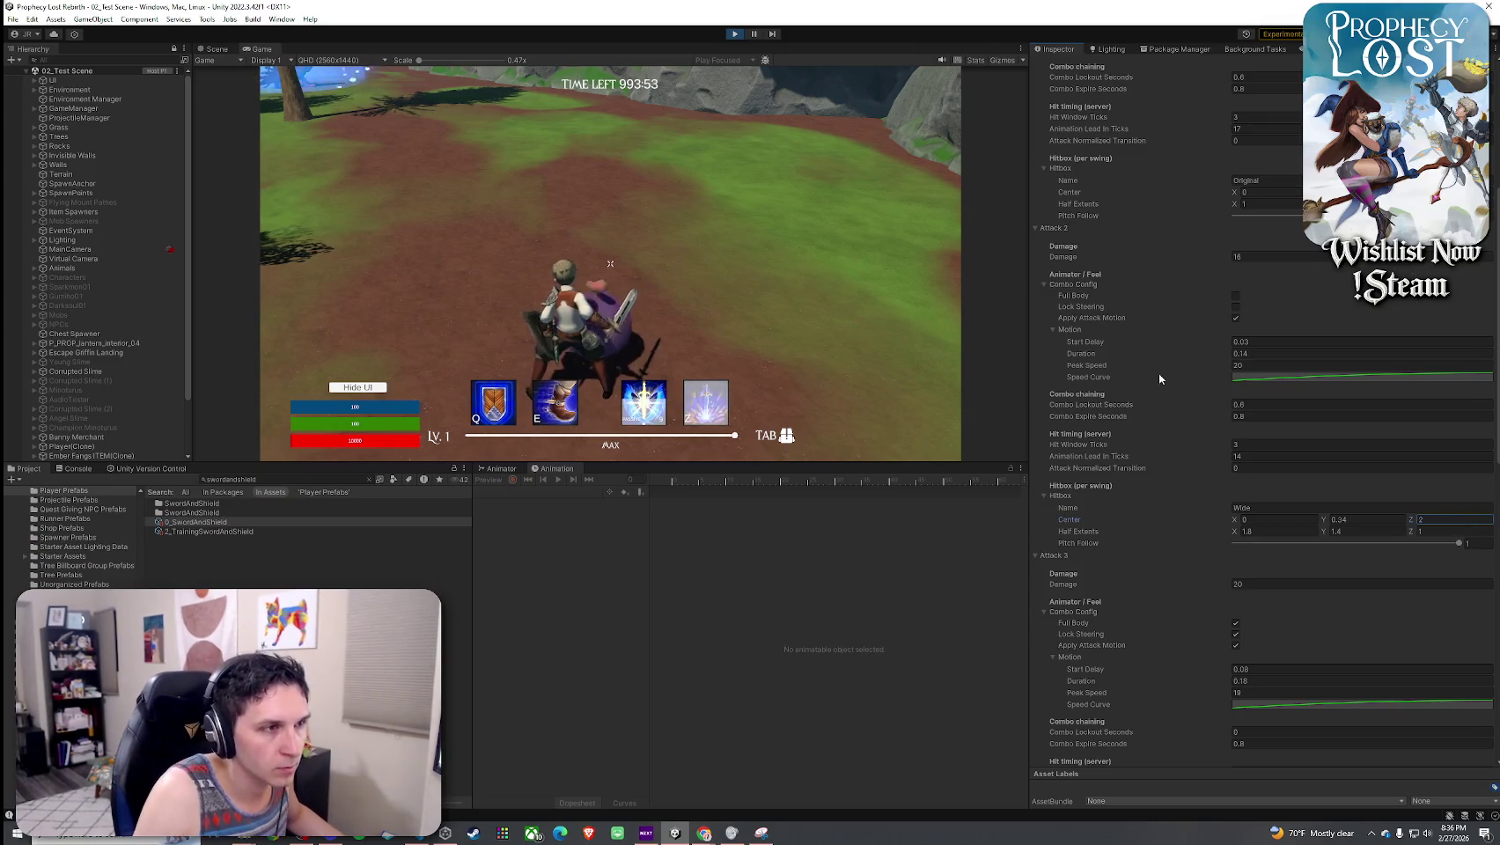
scroll(1149, 429, down, 8)
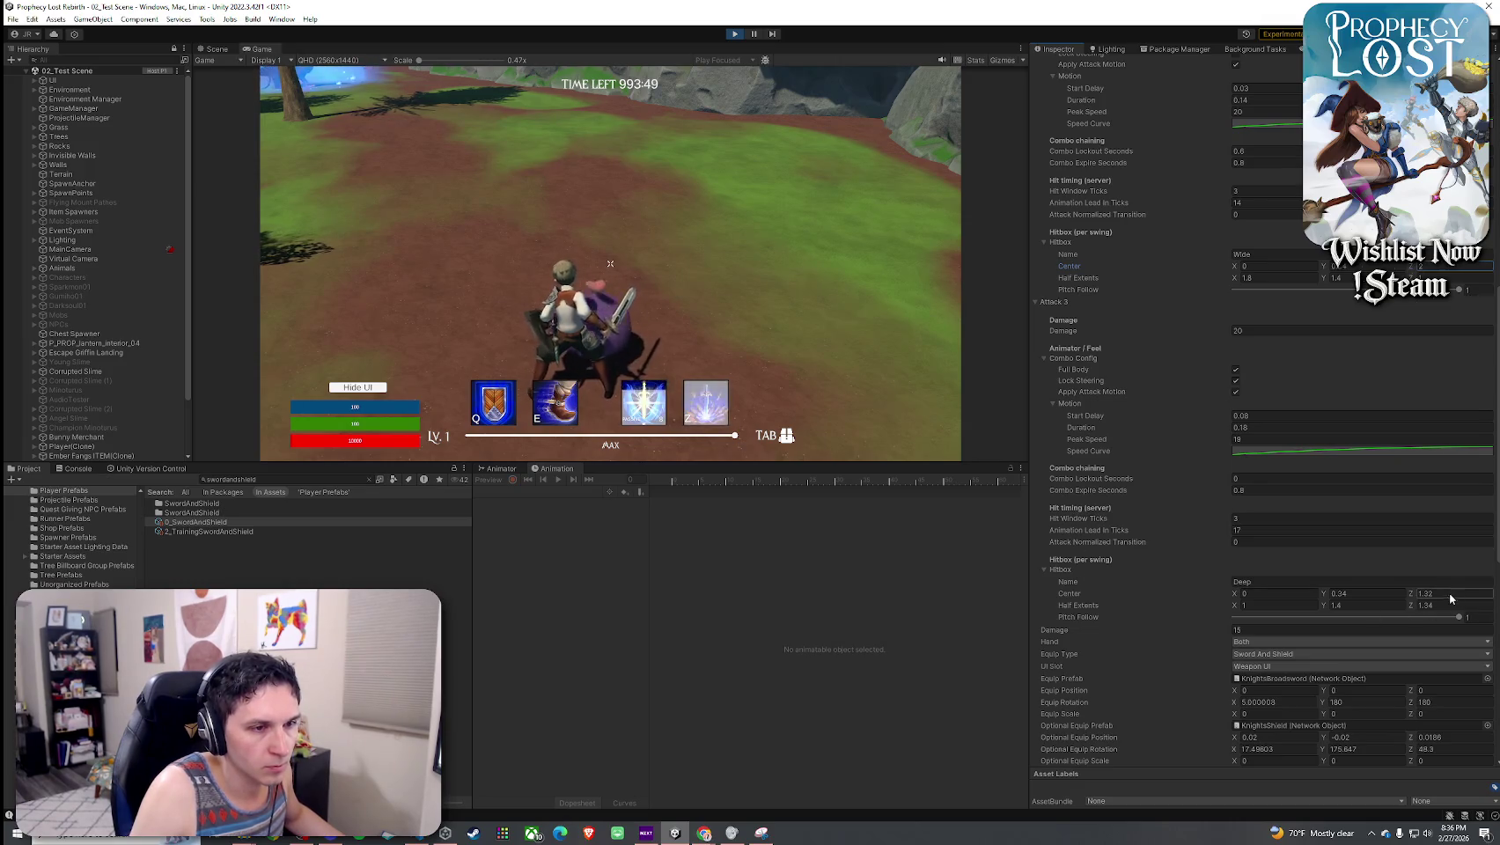
text(2)
click(610, 263)
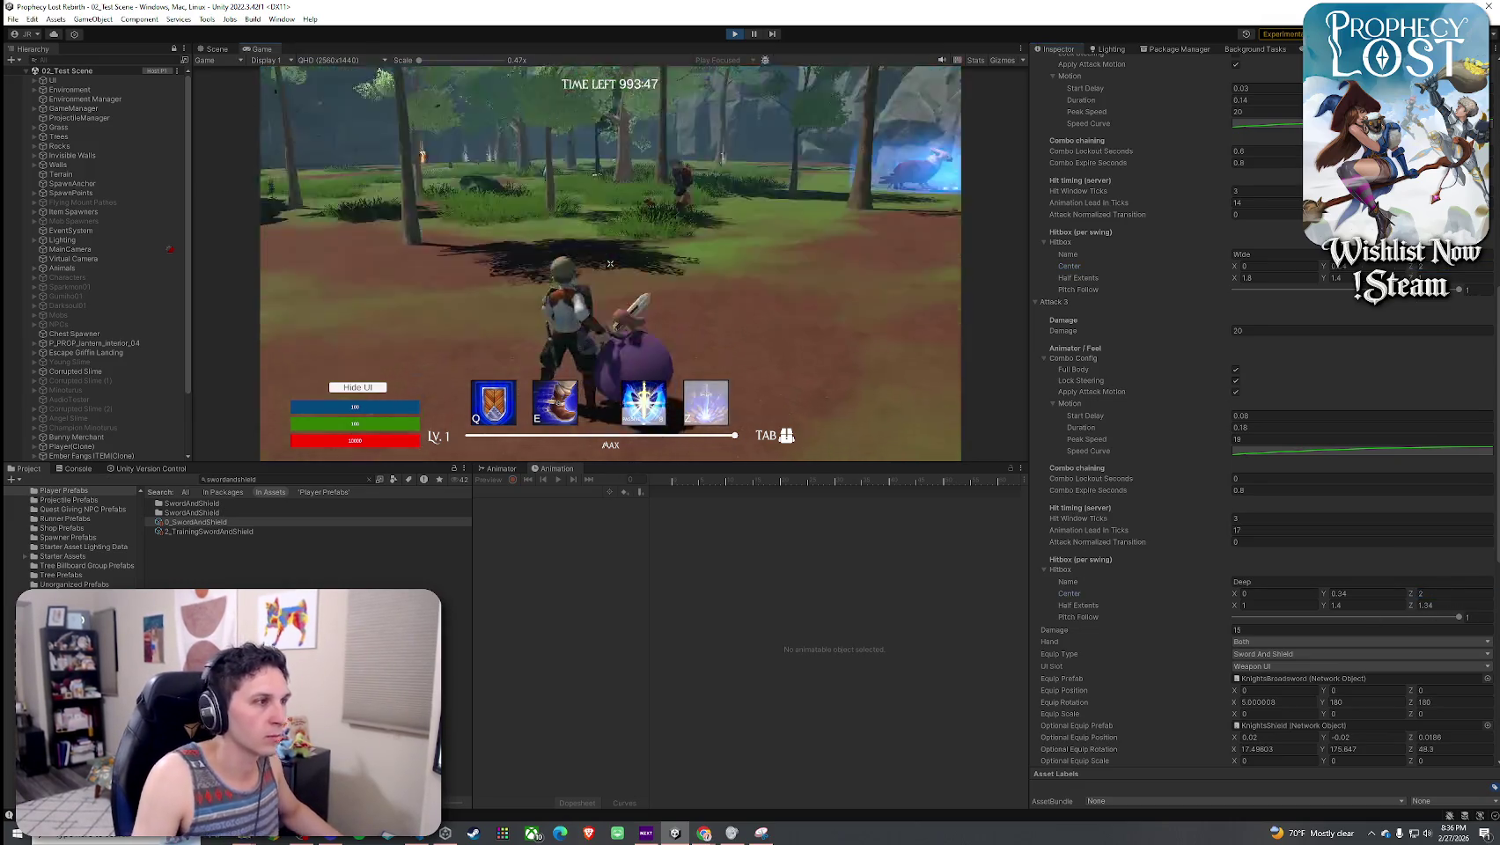
- Test the longer reach on the purple slime with a combo and spinning slash
click(610, 263)
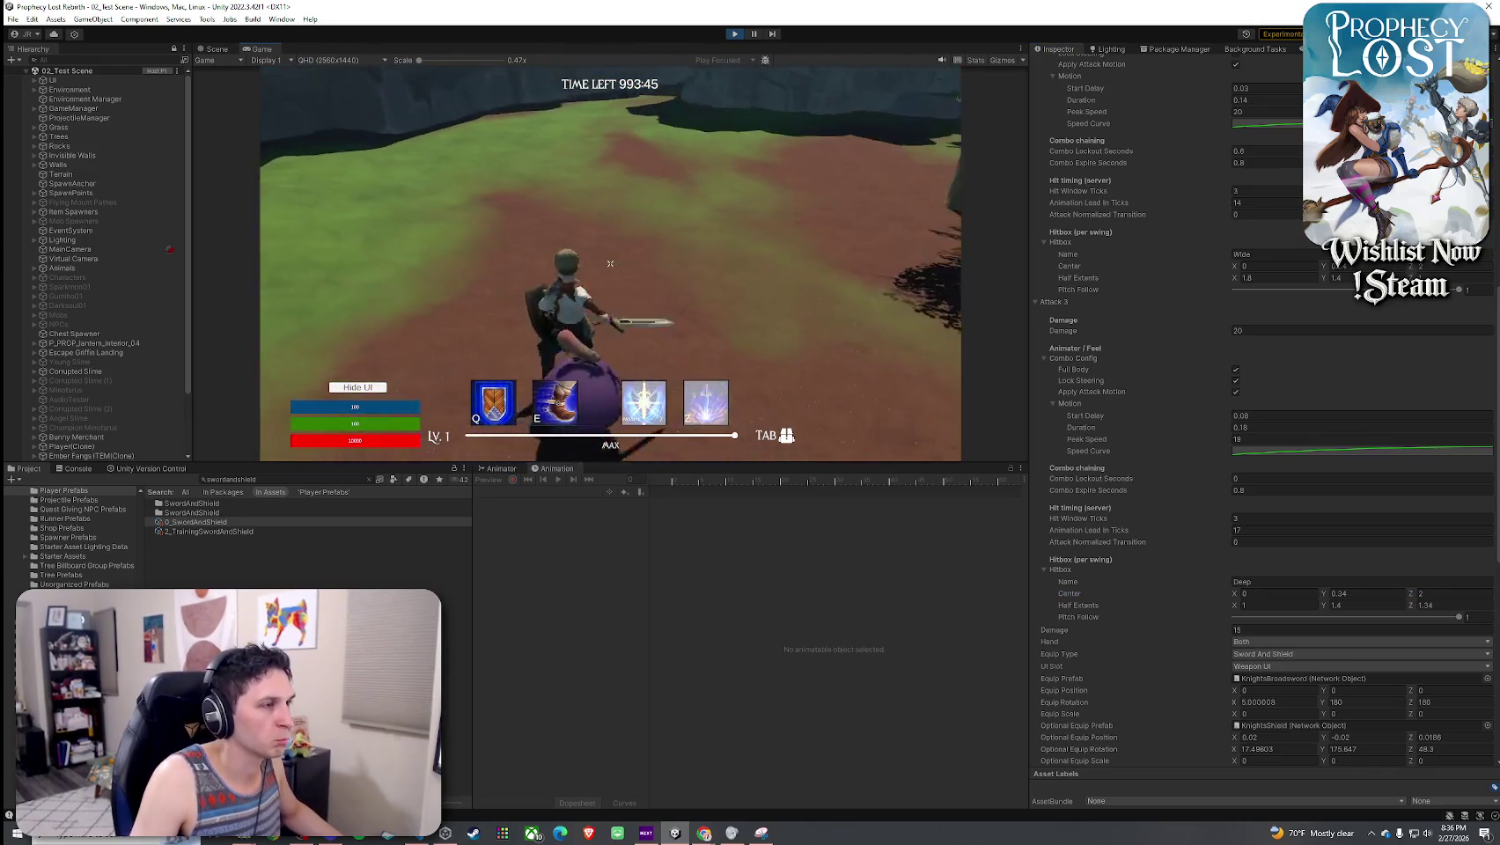
click(610, 263)
click(610, 263)
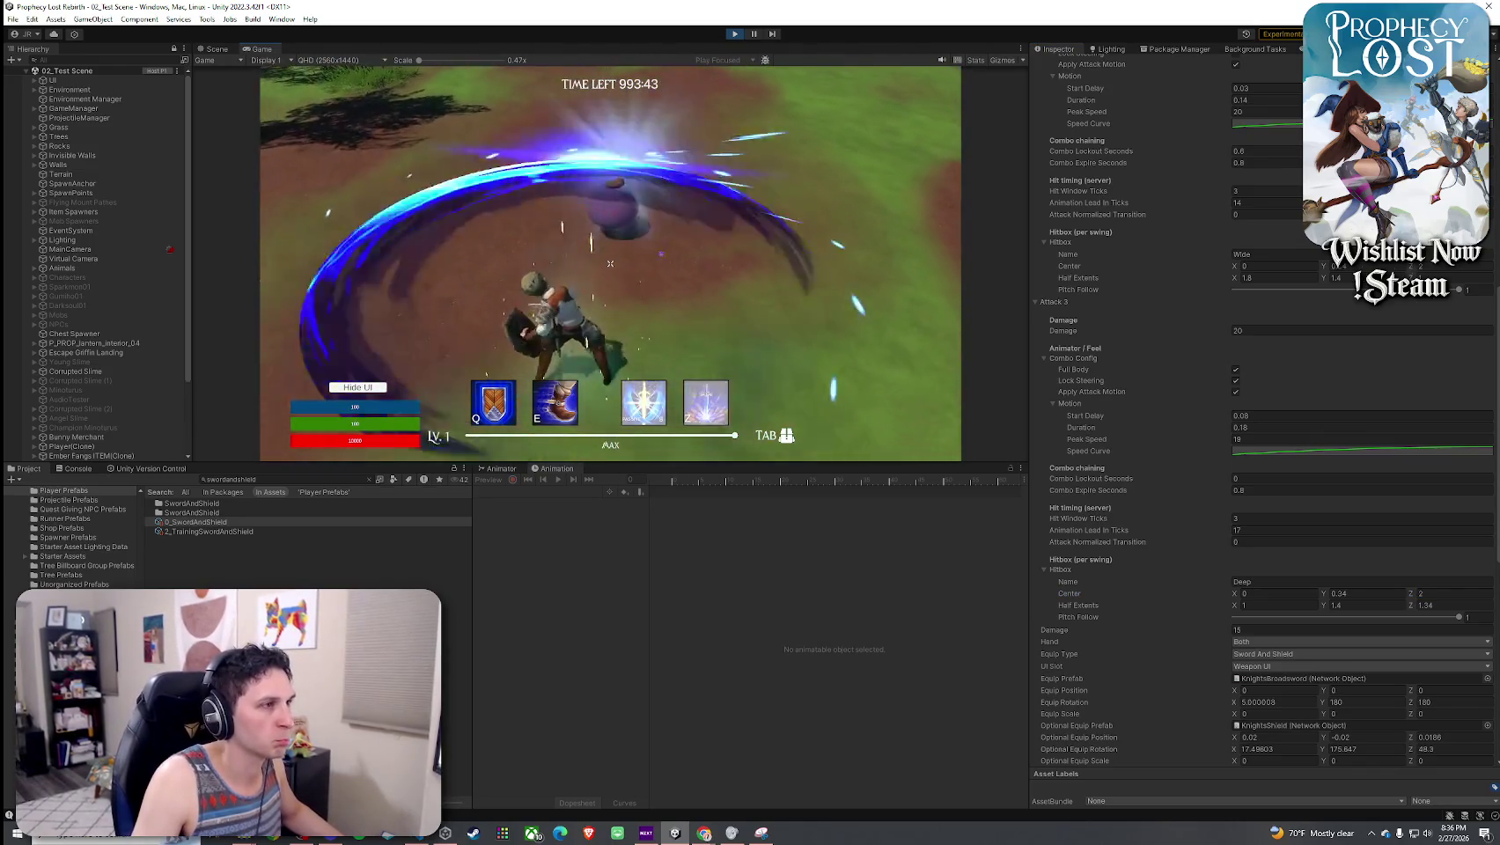
click(611, 263)
click(610, 263)
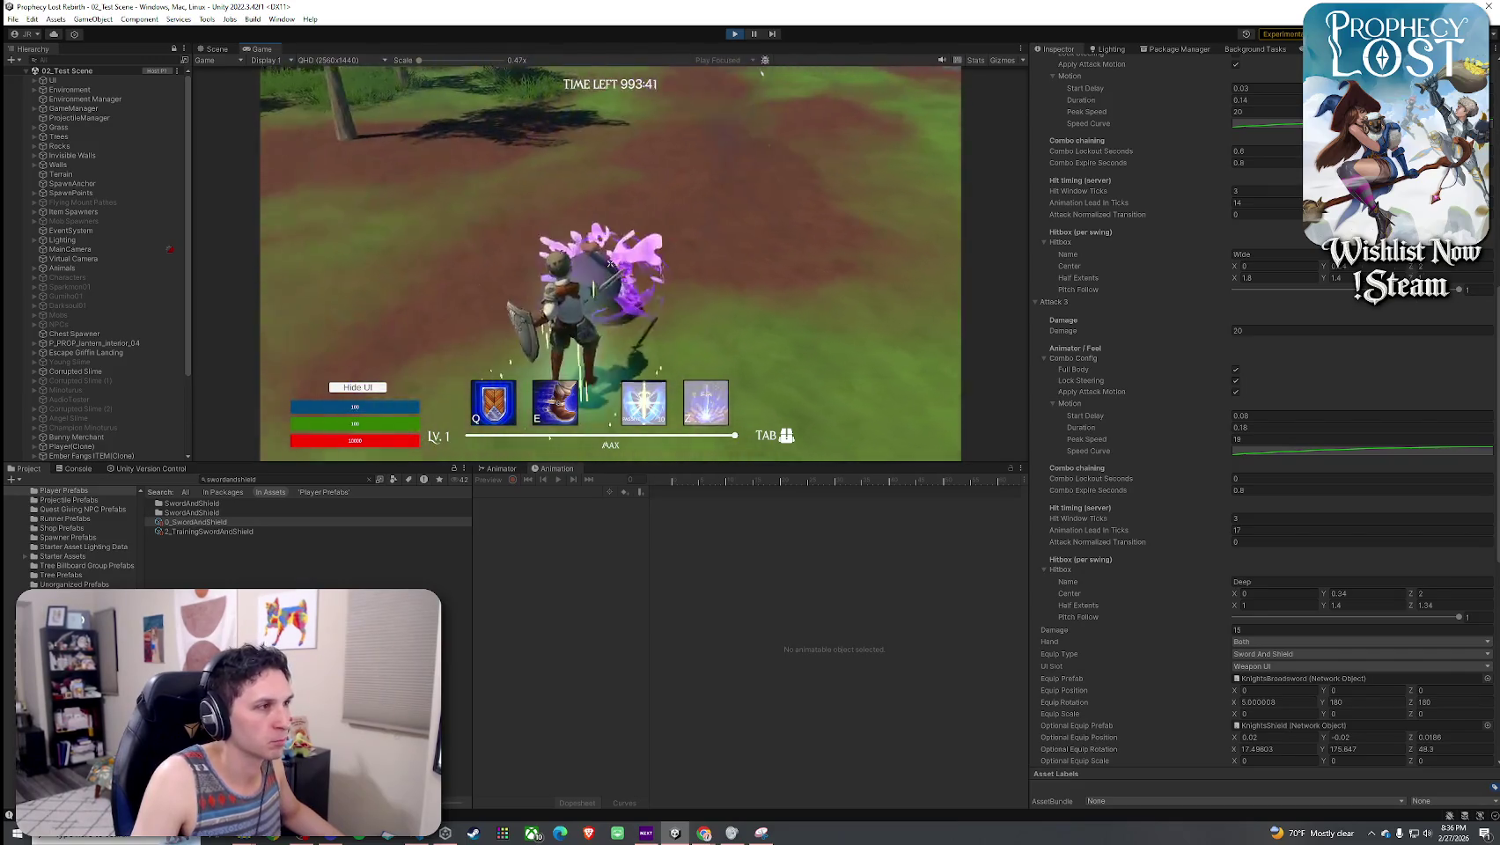
click(610, 263)
click(610, 263)
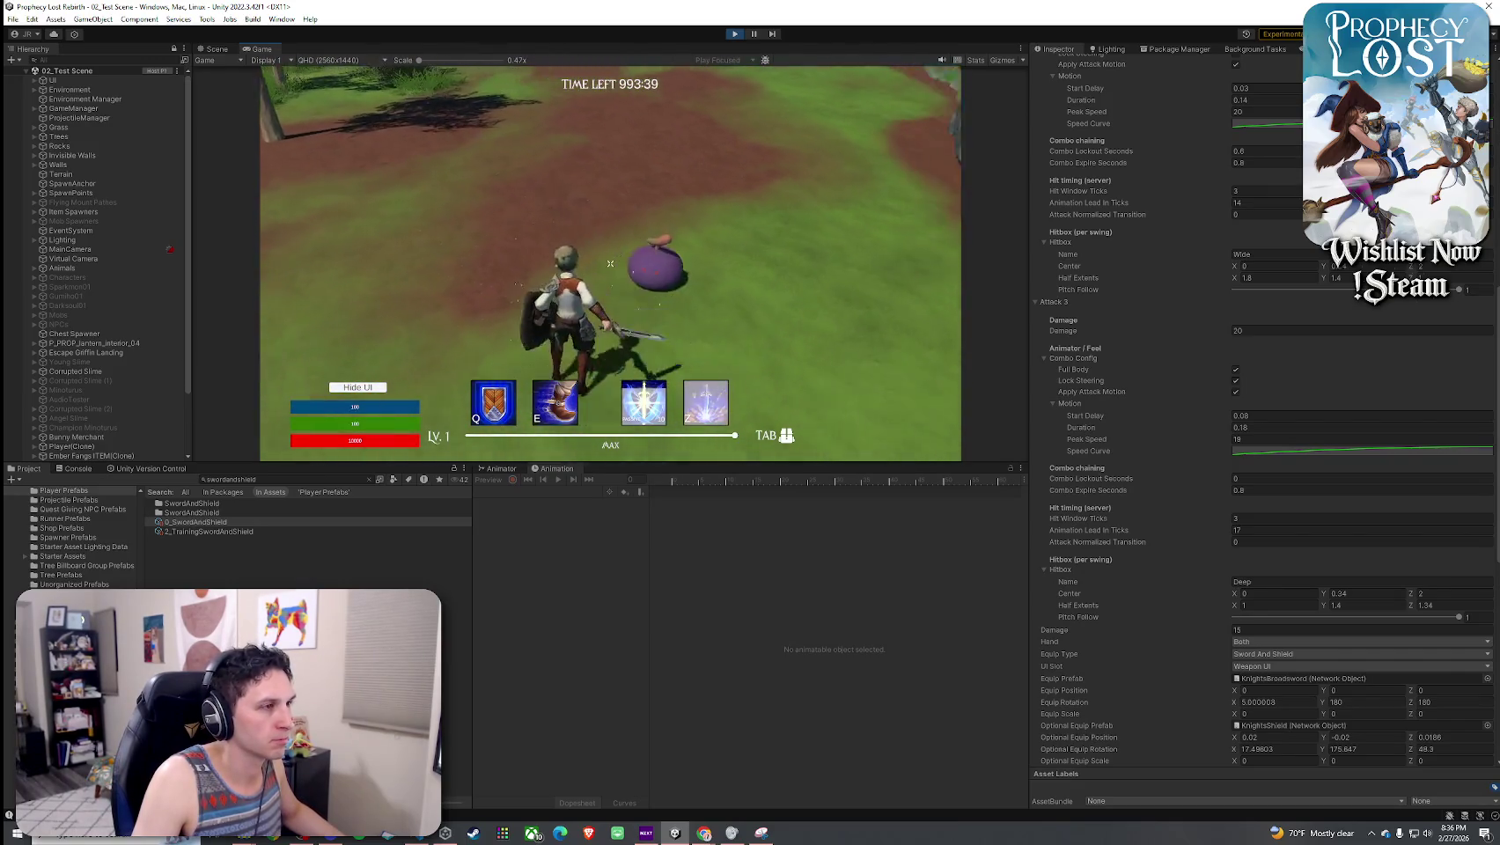
click(610, 263)
- Keep striking the slime, then walk forward into the forest clearing
click(609, 263)
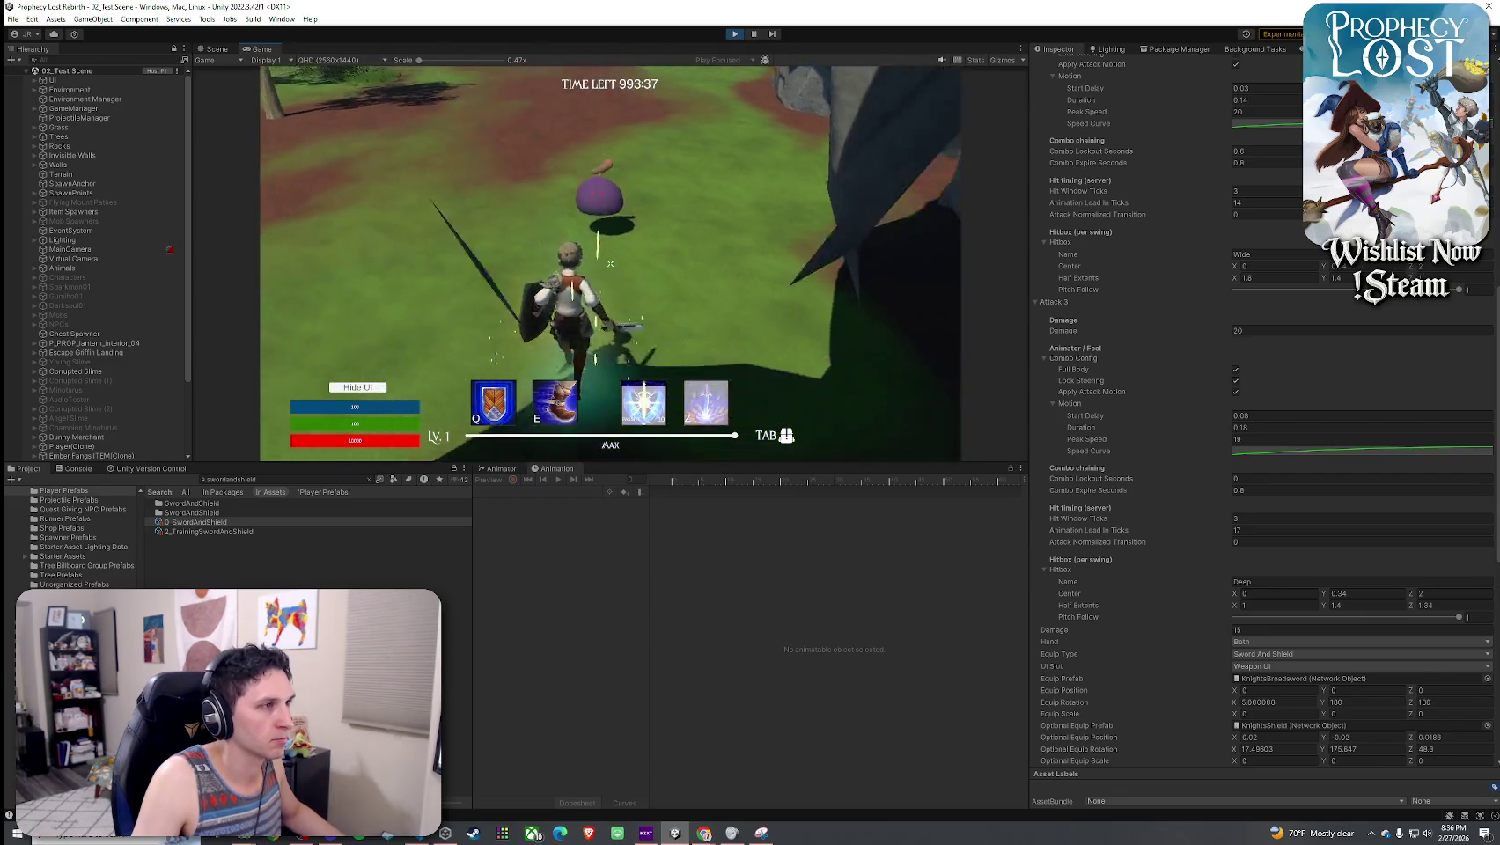
click(610, 263)
click(610, 262)
click(610, 264)
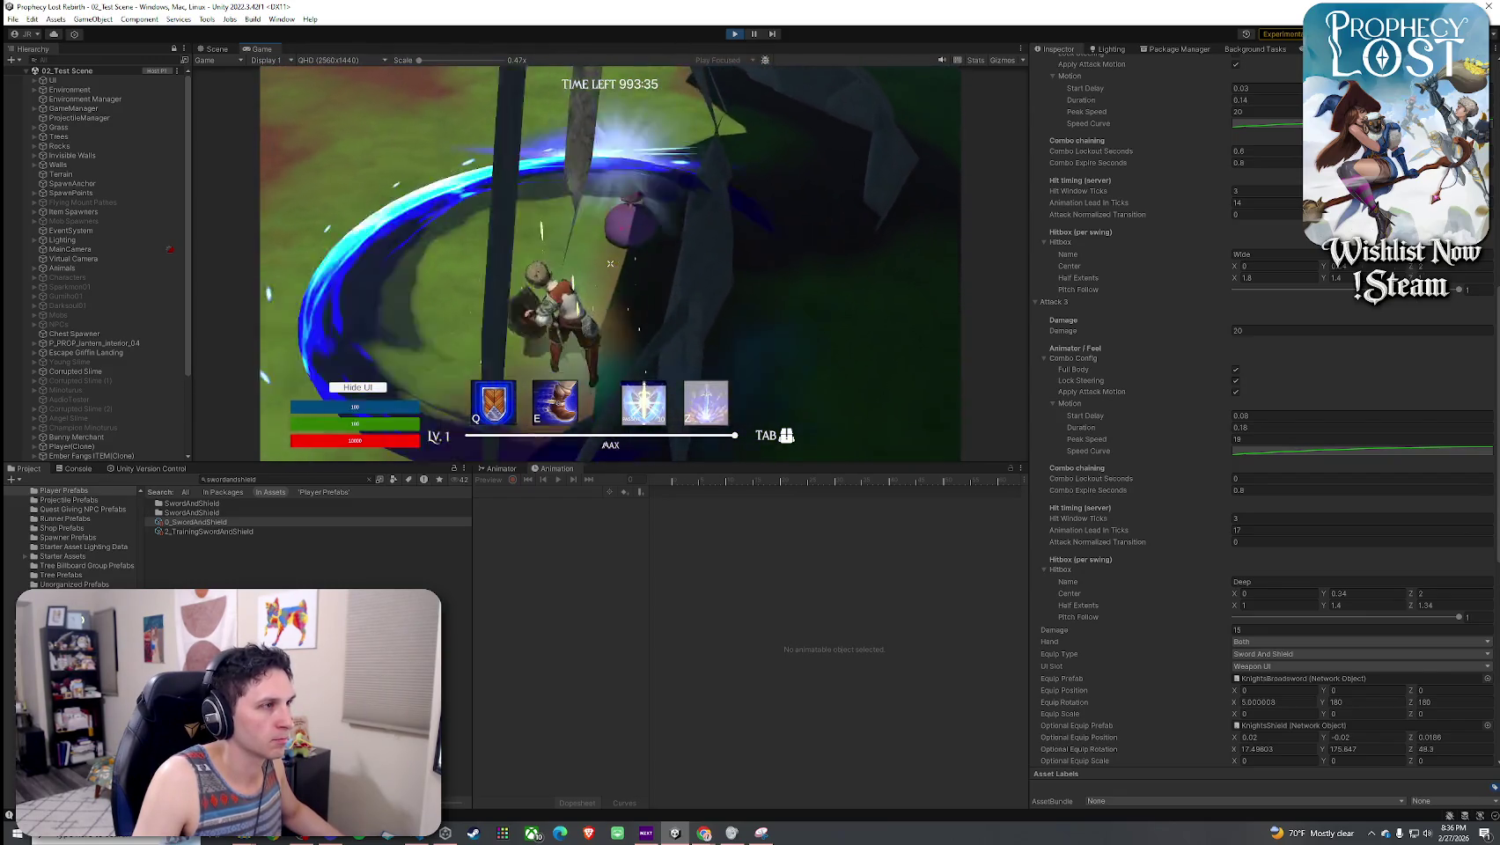
click(611, 263)
key(w)
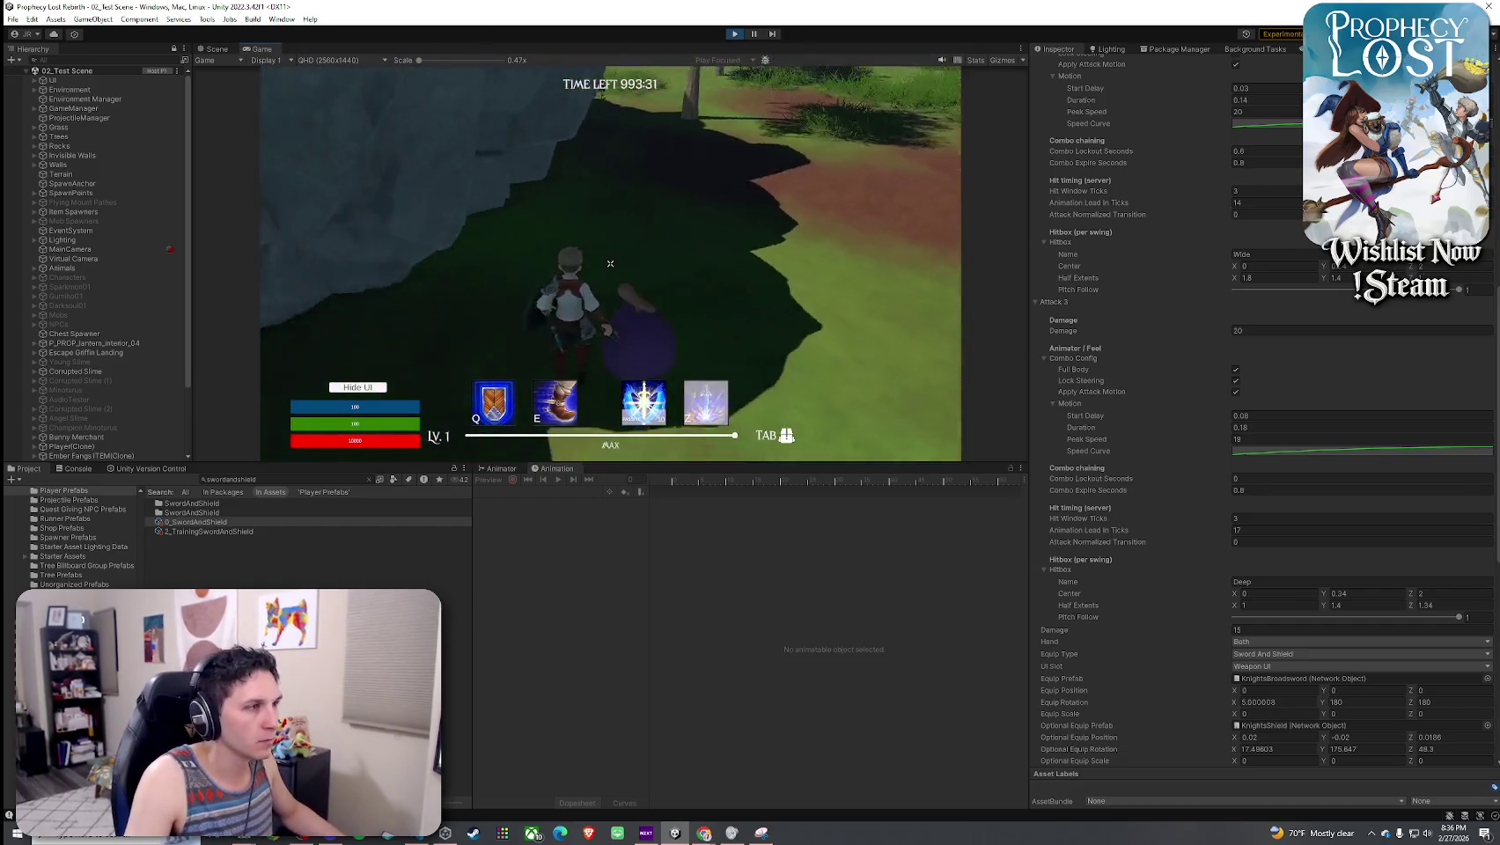
click(611, 263)
key(w)
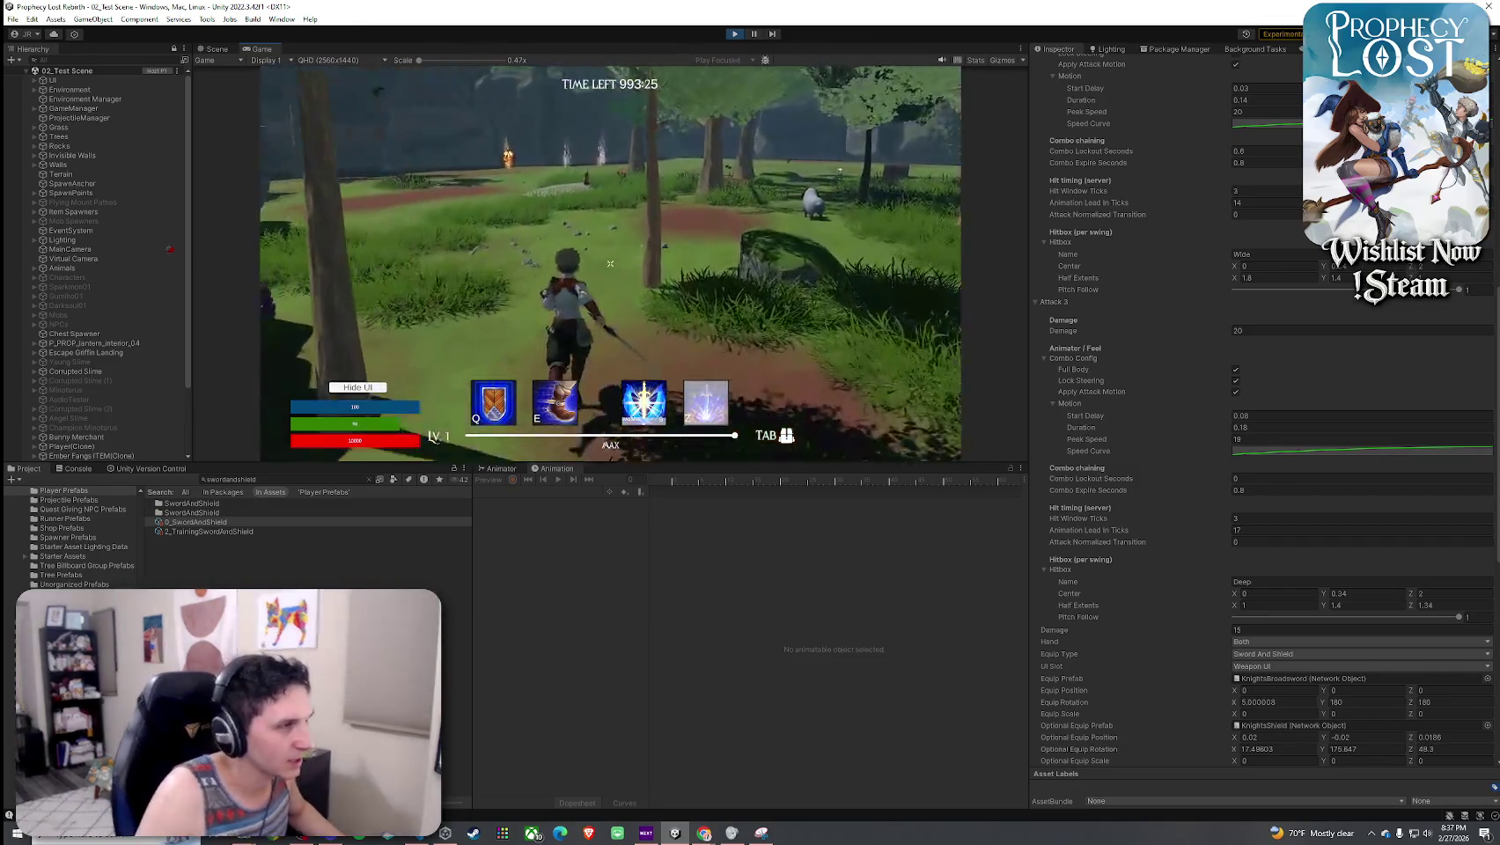
- Toggle the character inventory open and shut, ending with it closed
key(Tab)
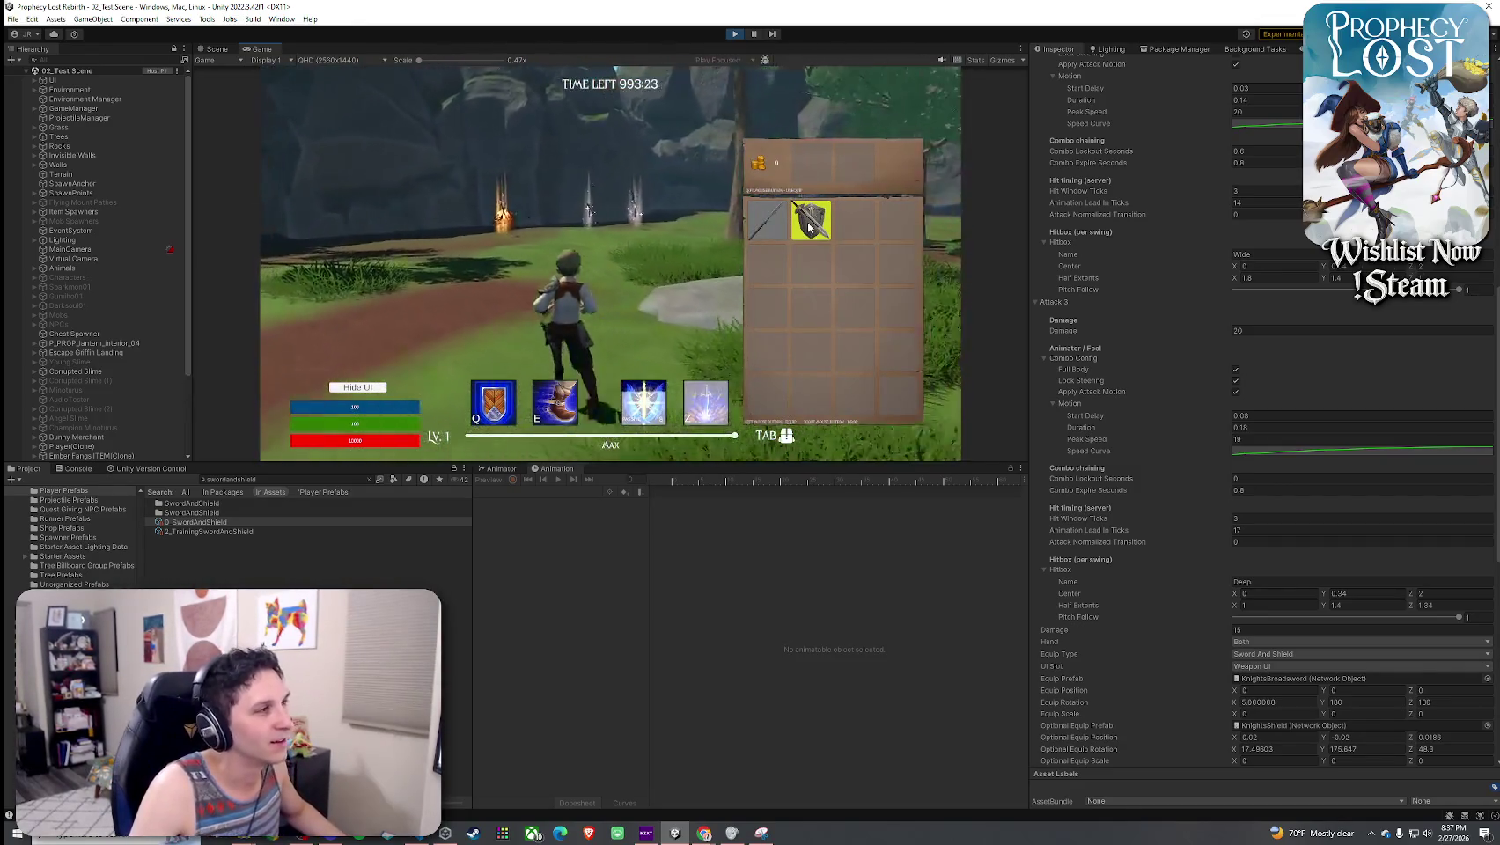
key(Tab)
key(Tab)
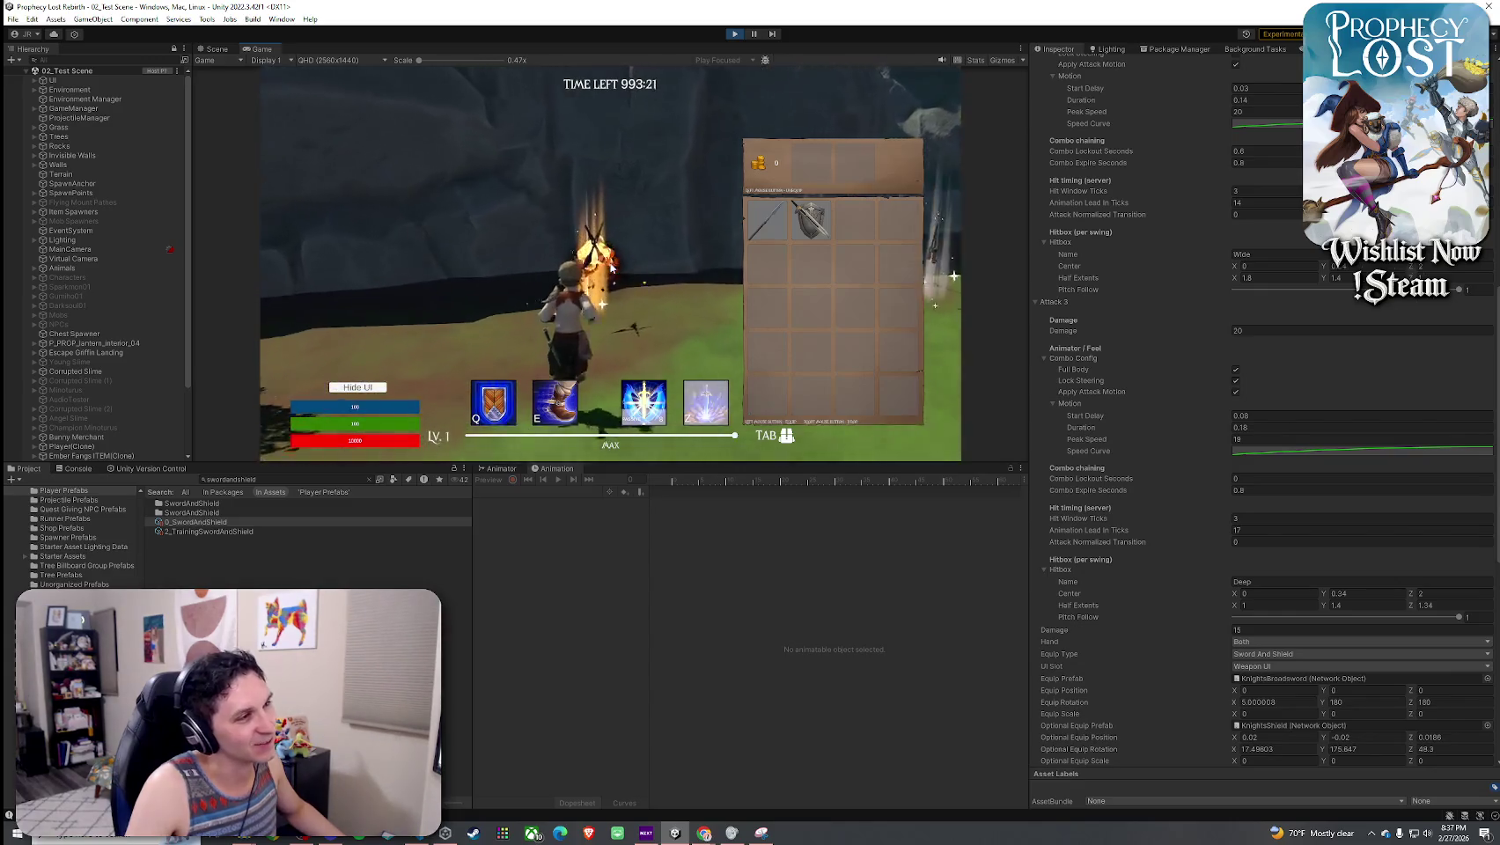
key(Tab)
key(Tab)
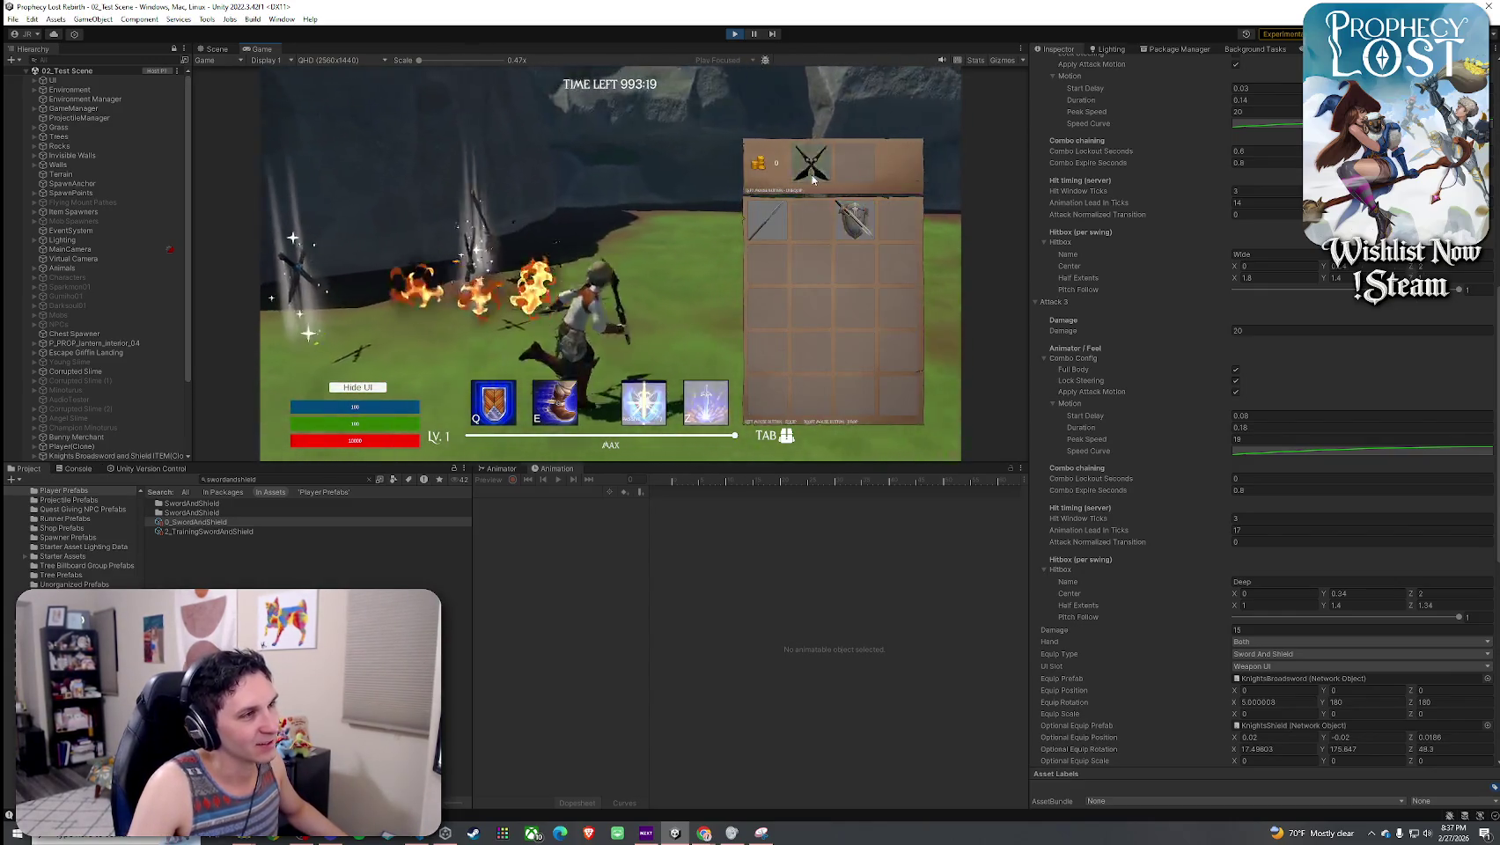
key(Tab)
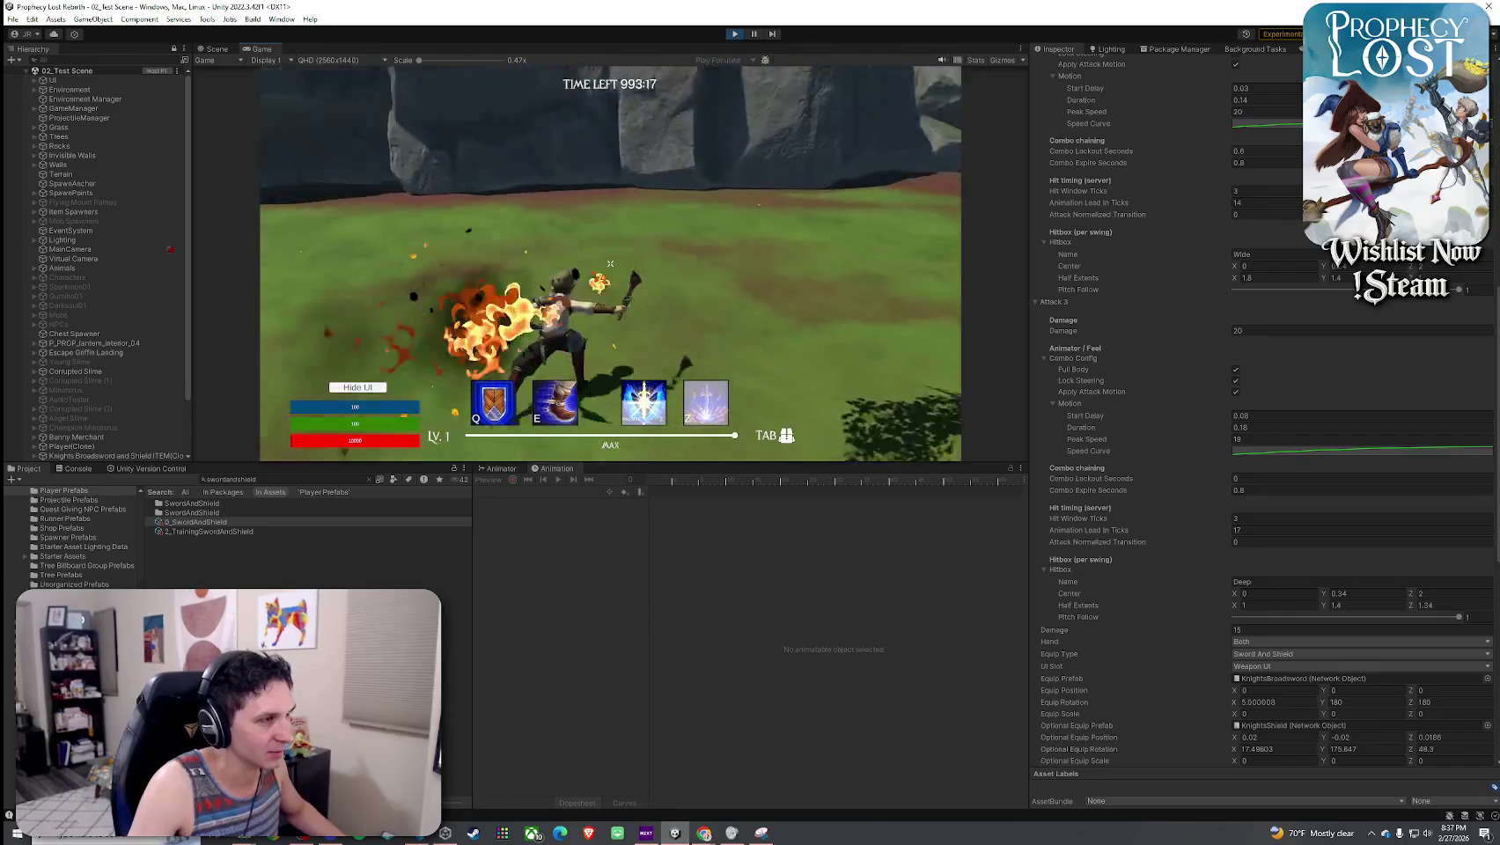
- Test the fiery weapon combo with repeated attacks across the field
click(610, 263)
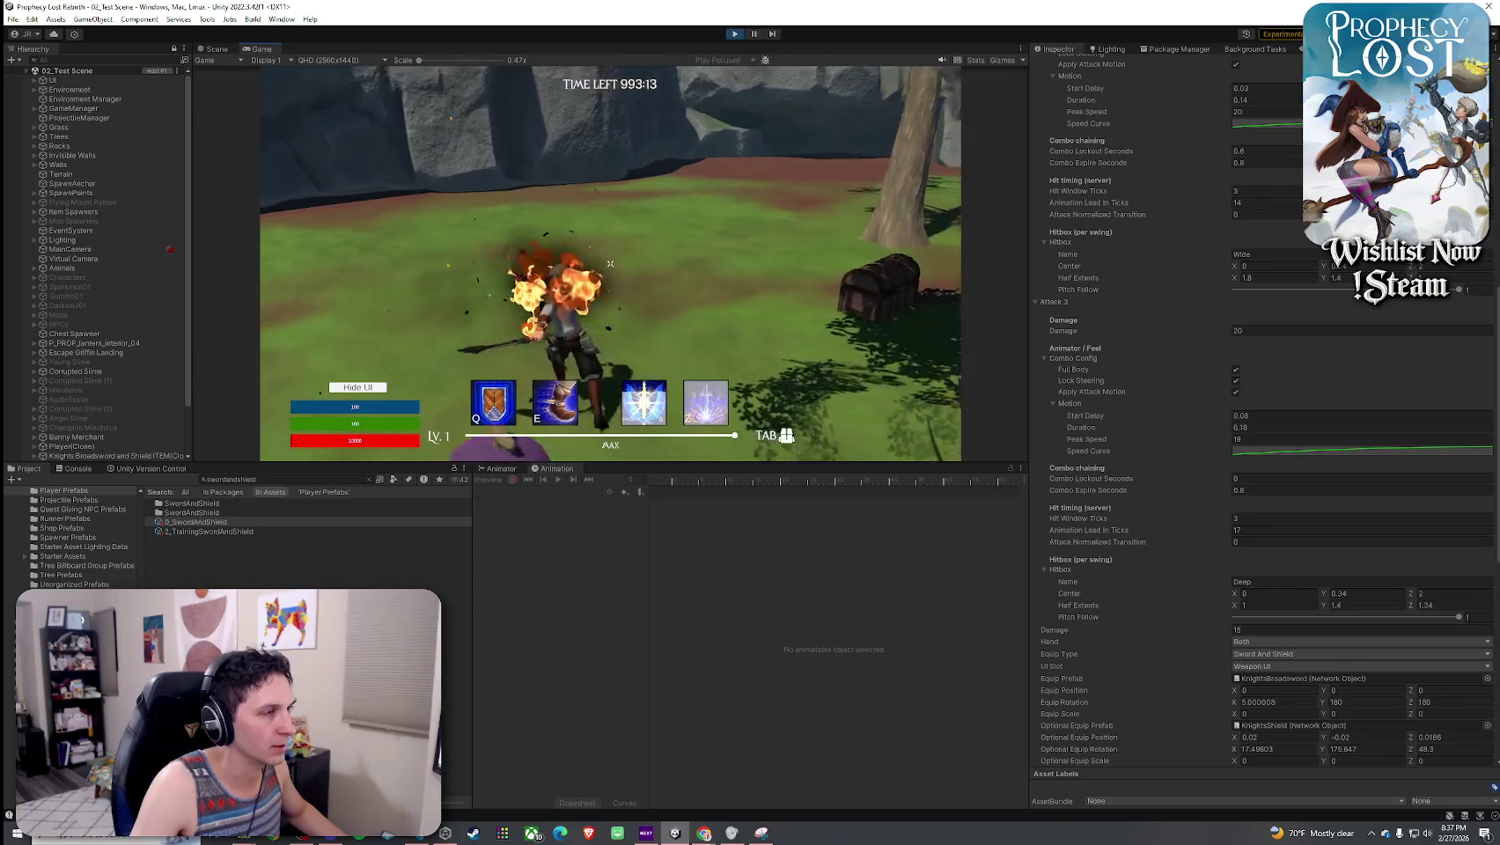
click(610, 264)
click(610, 264)
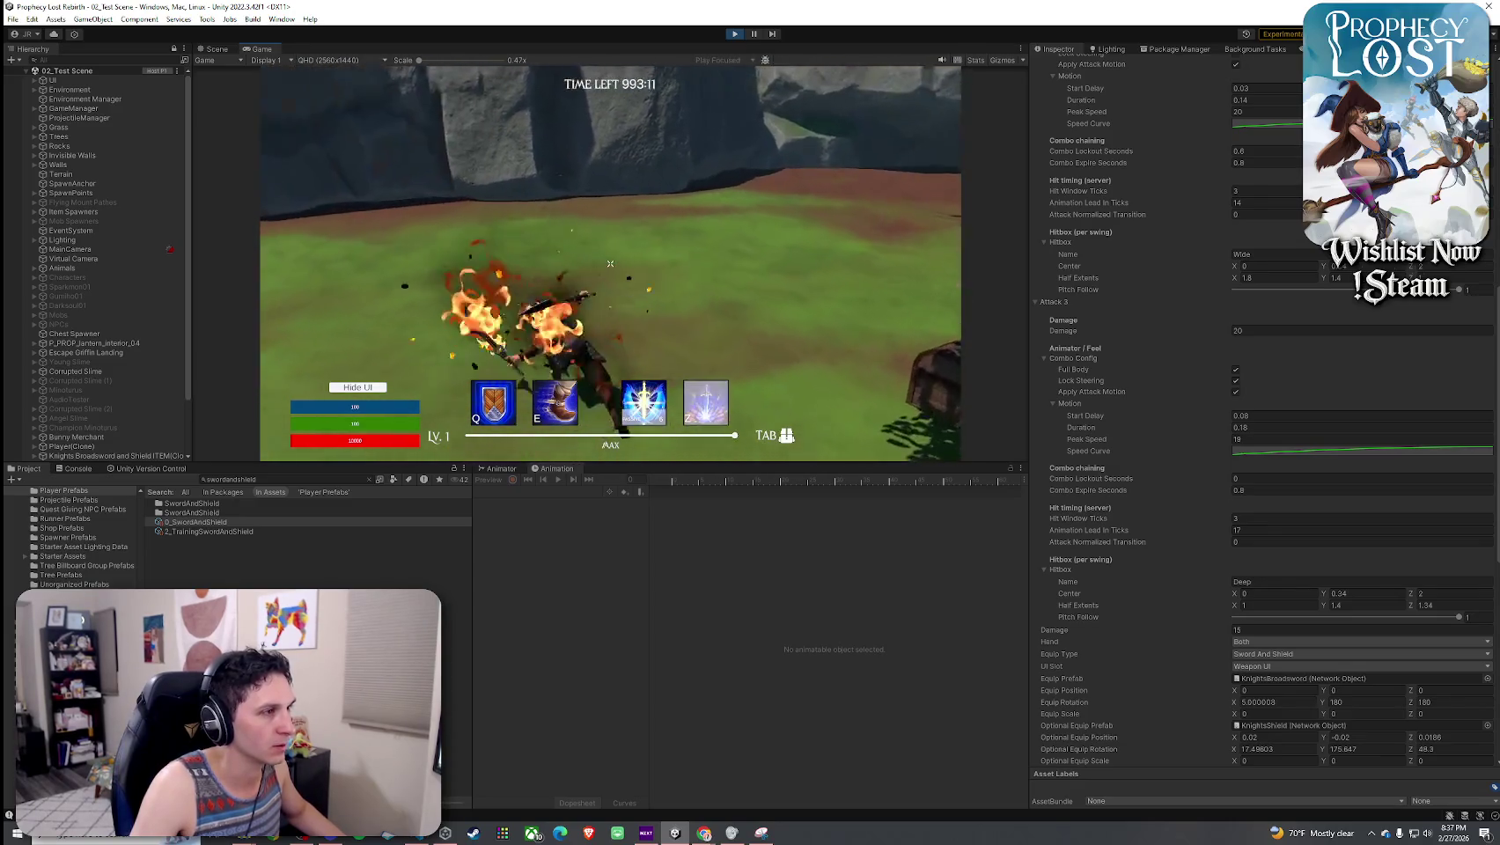
click(611, 263)
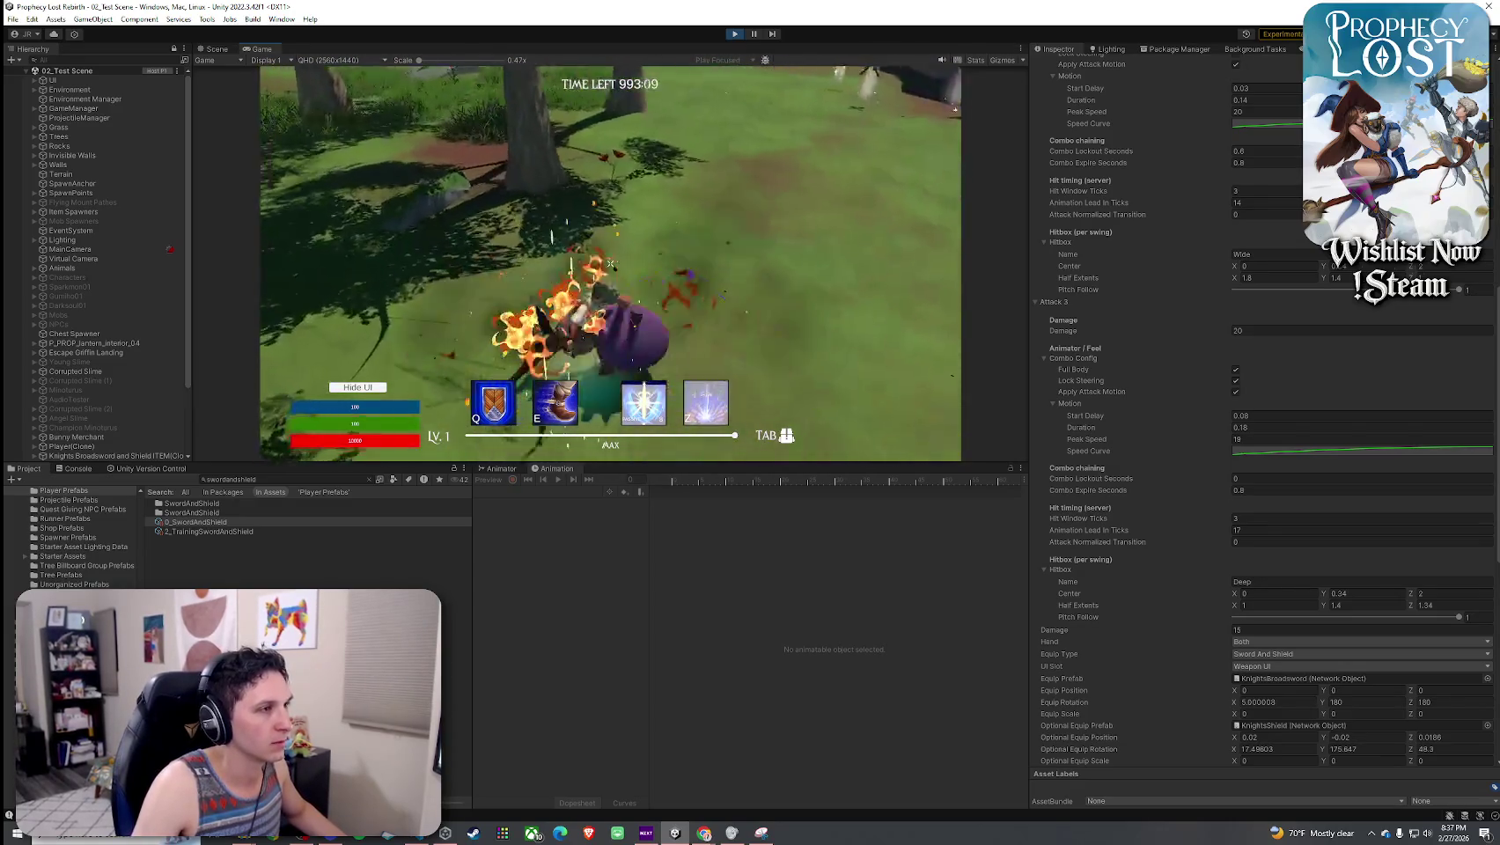
click(610, 263)
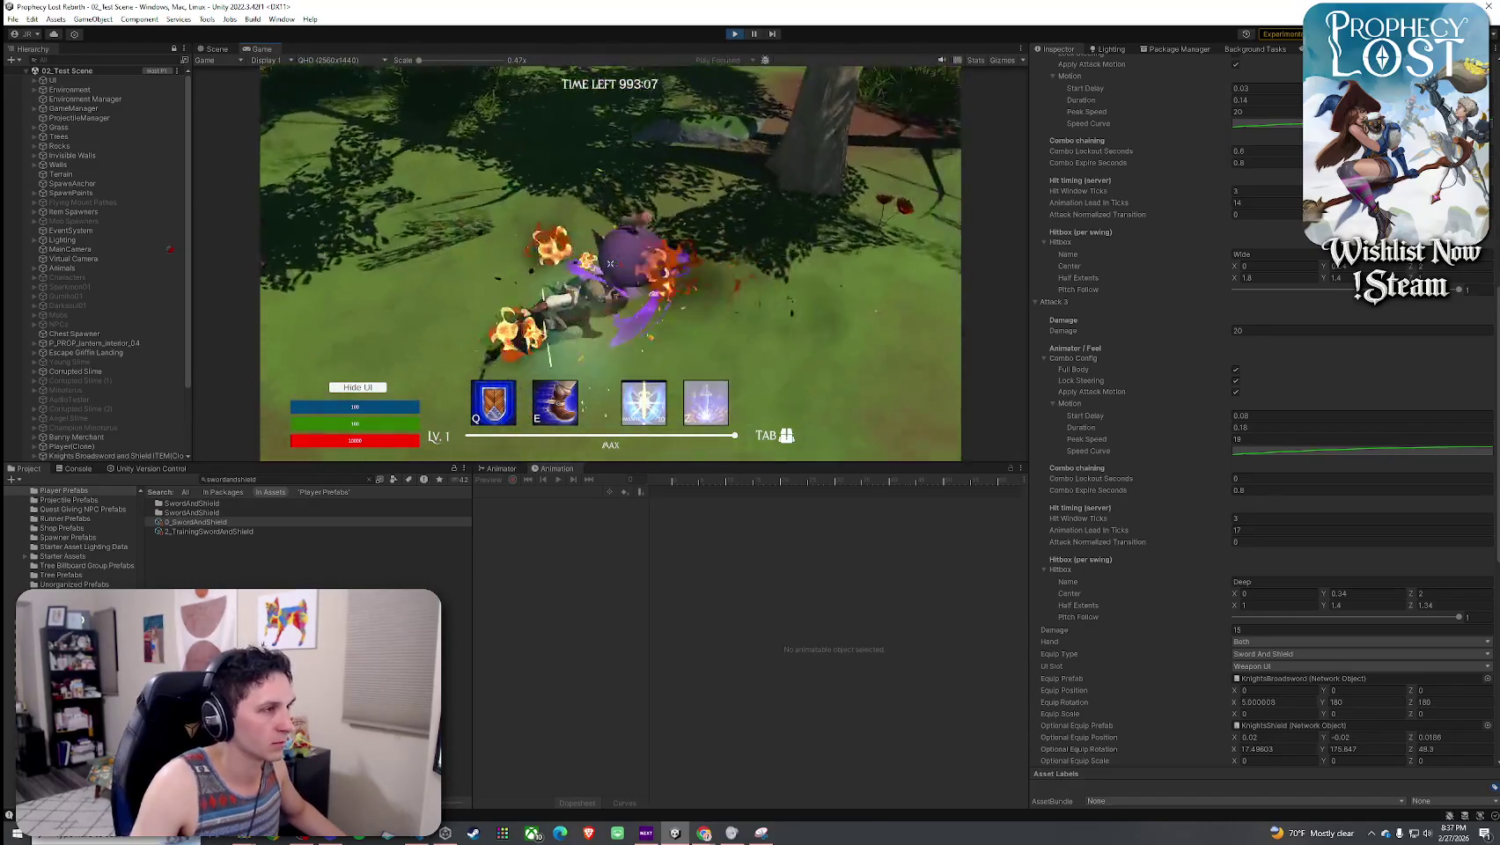
click(610, 263)
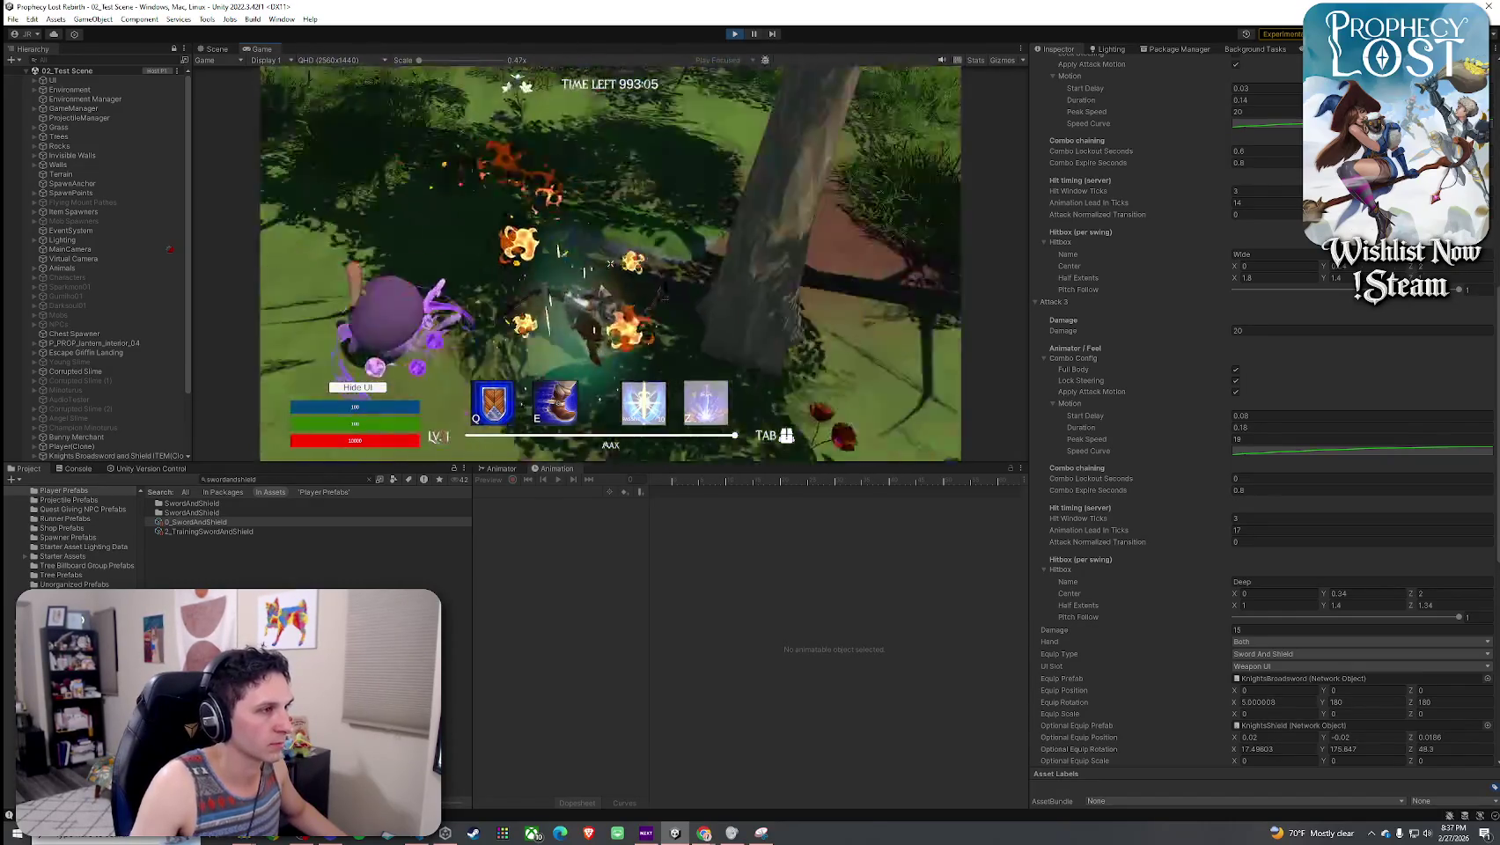
click(610, 263)
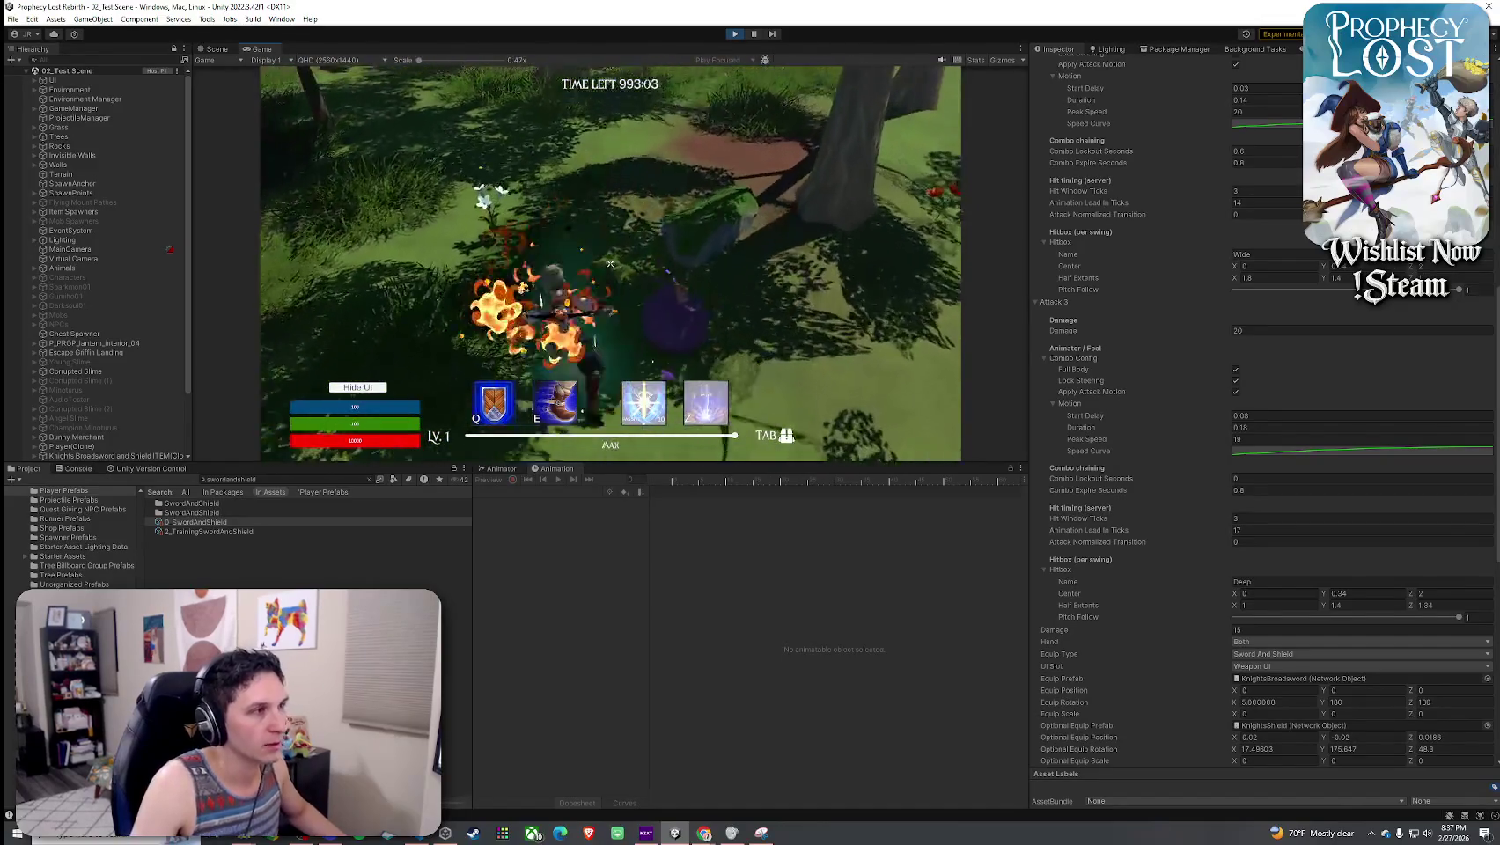
click(610, 263)
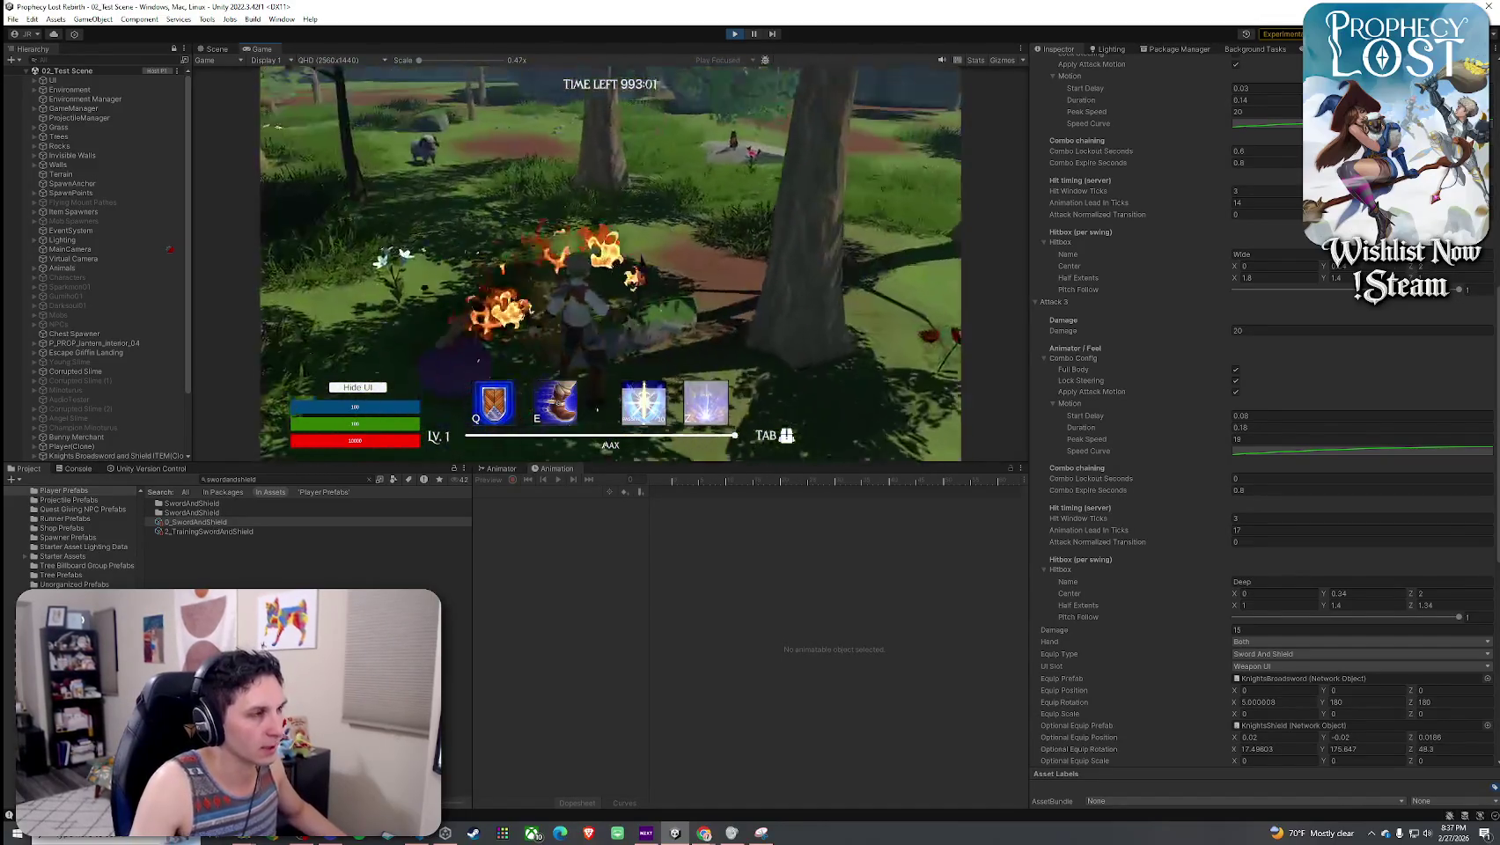
click(611, 263)
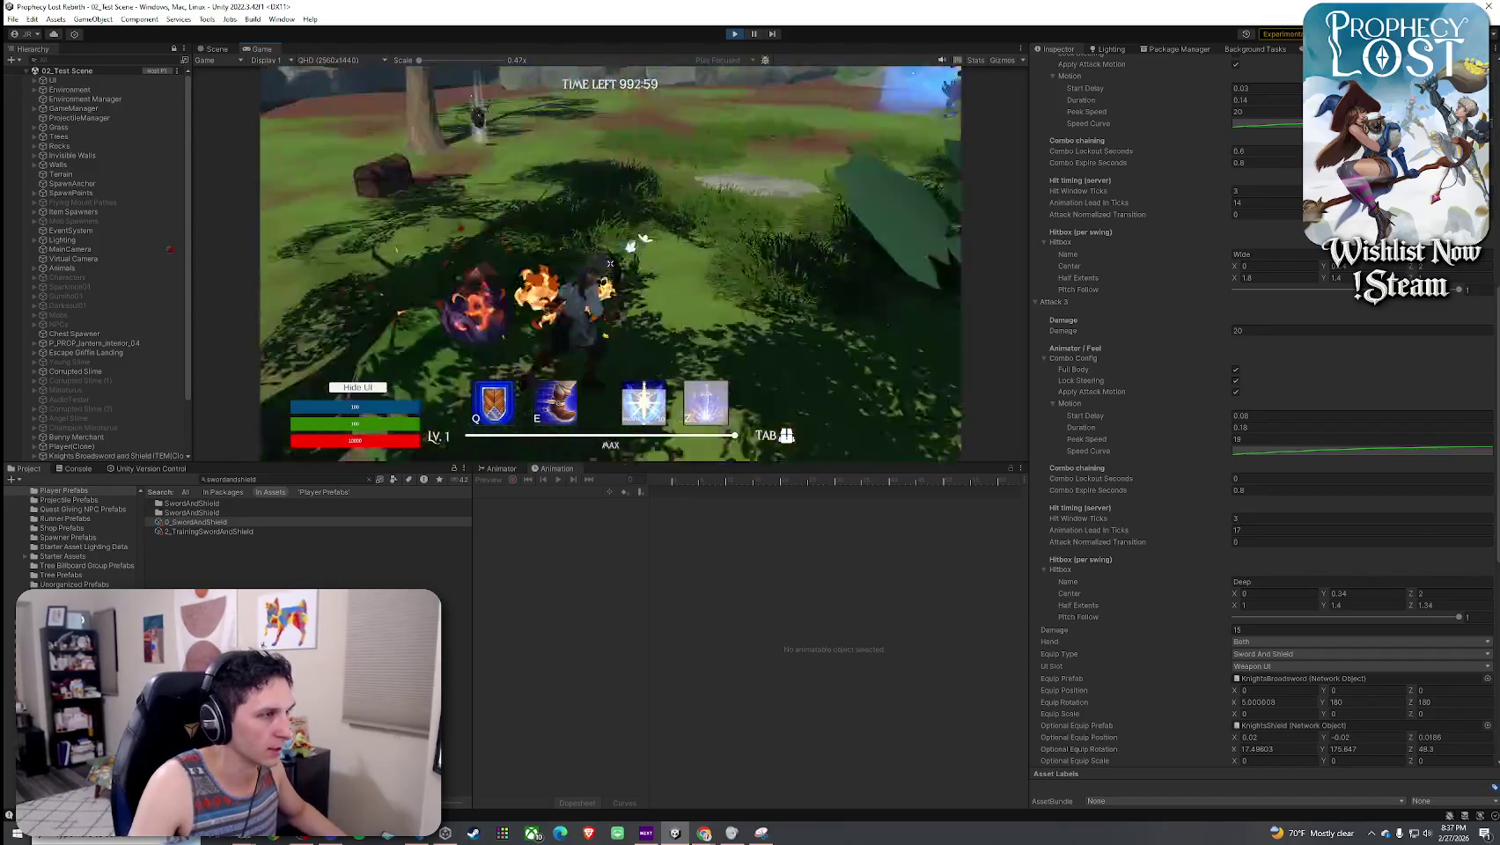
click(610, 263)
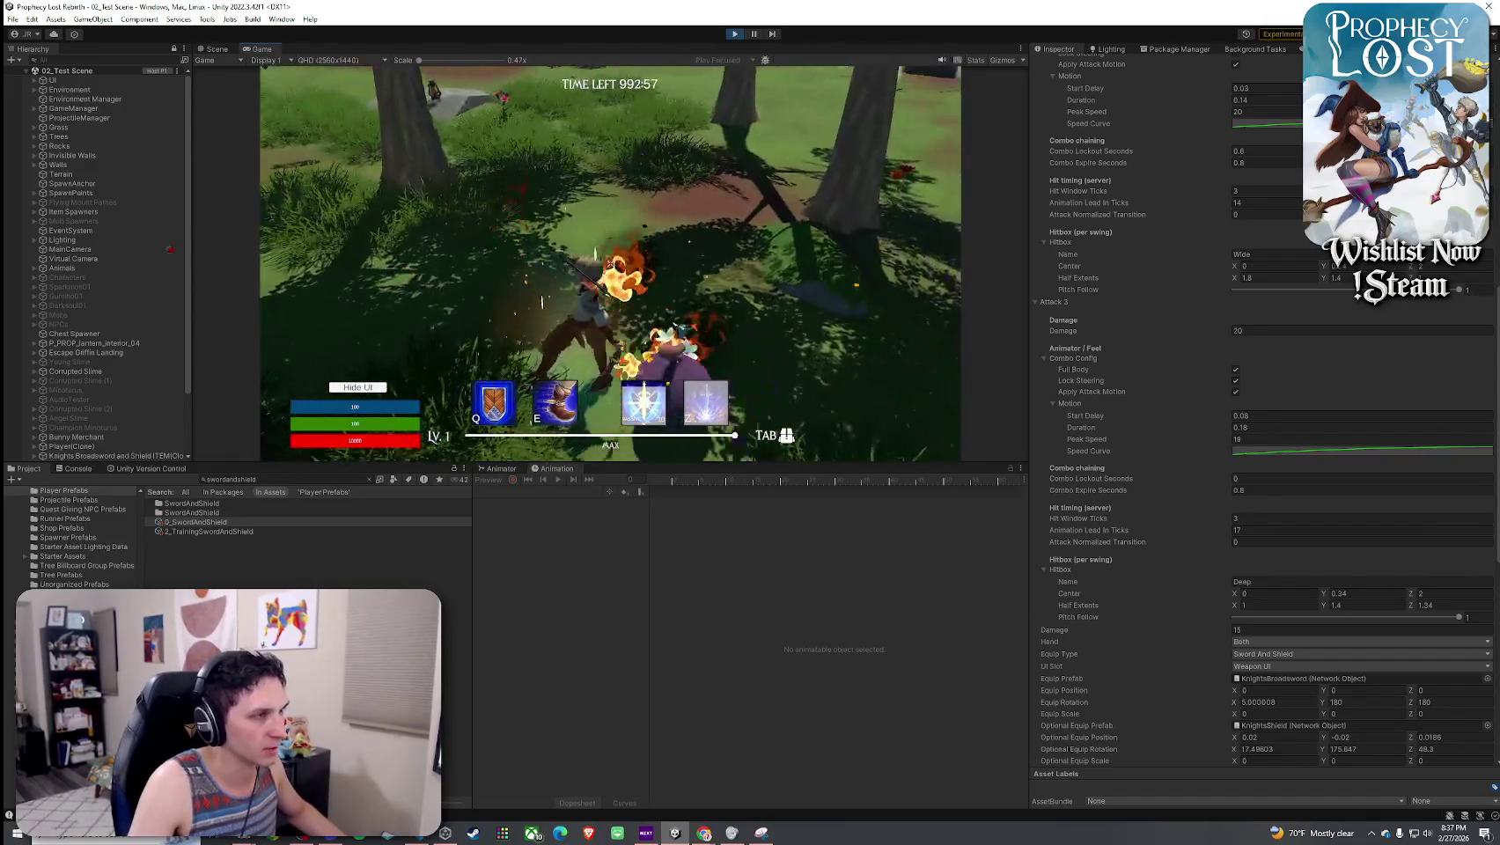
click(610, 264)
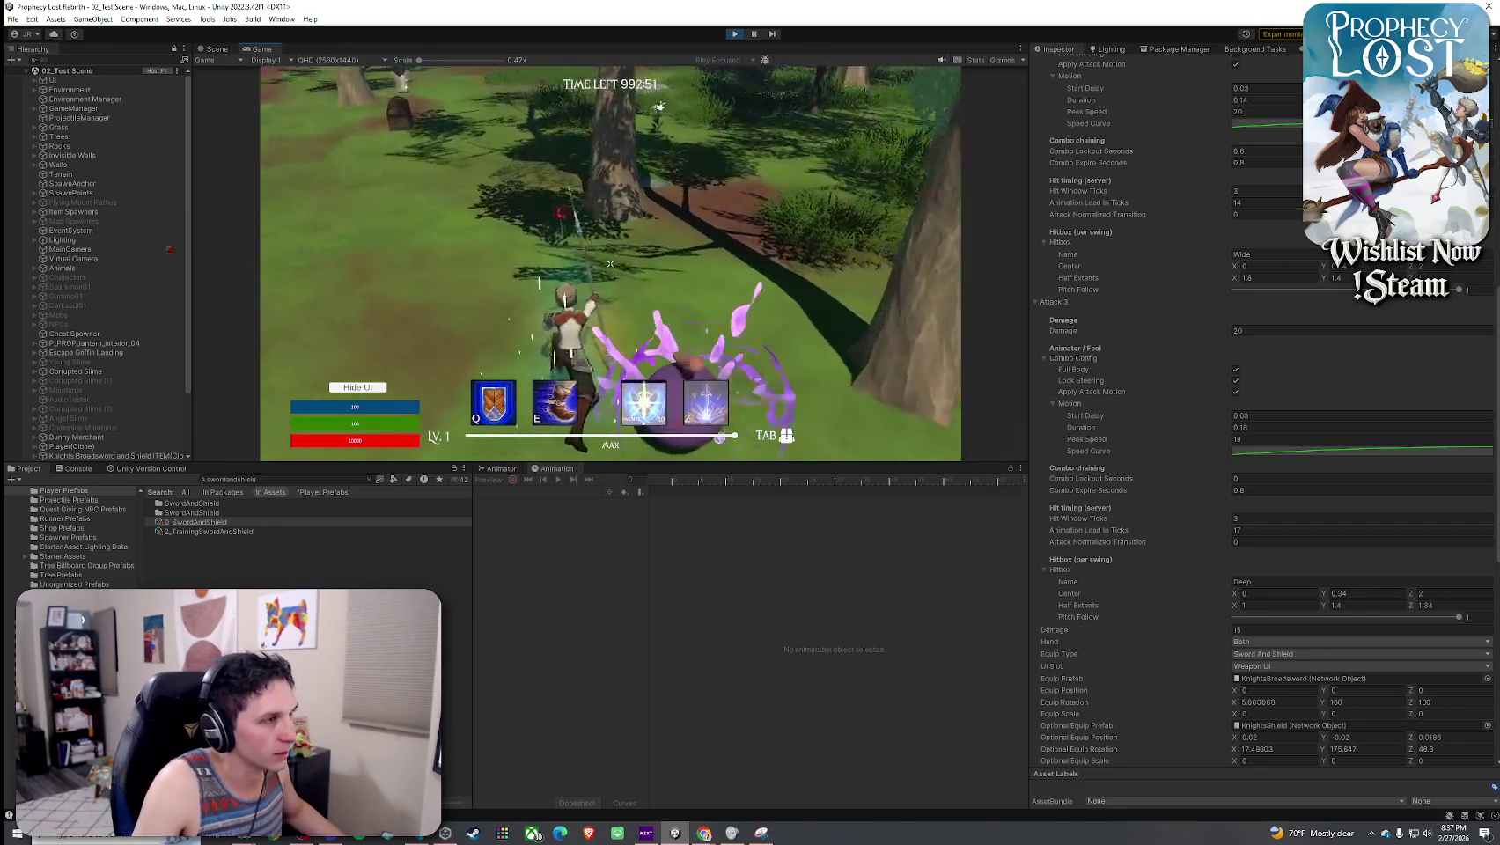
- Attack the purple slime with the spear, stepping away and back in between
click(610, 263)
click(611, 263)
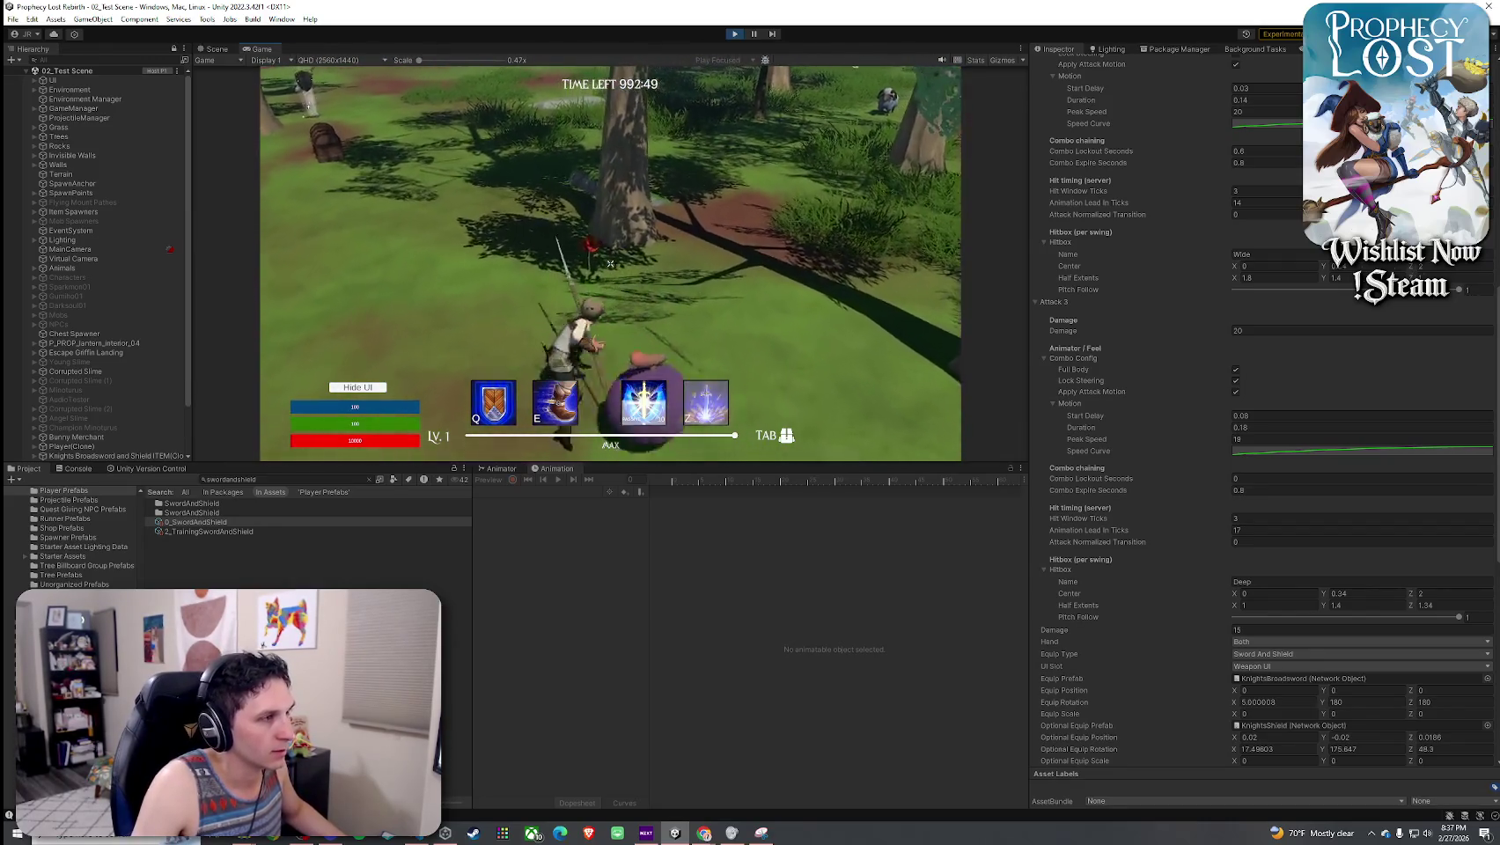
key(w)
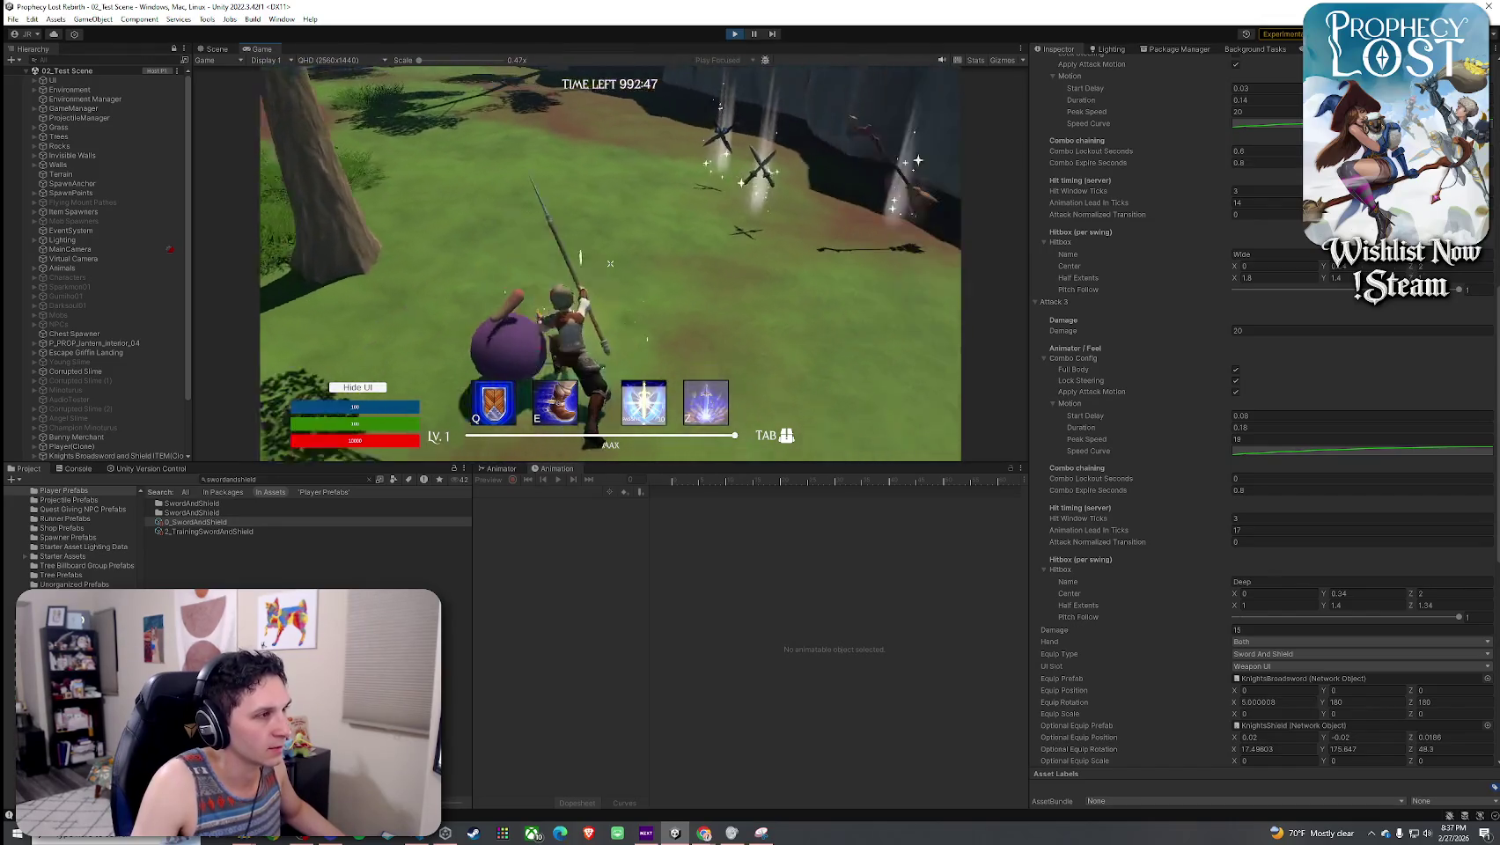
click(610, 263)
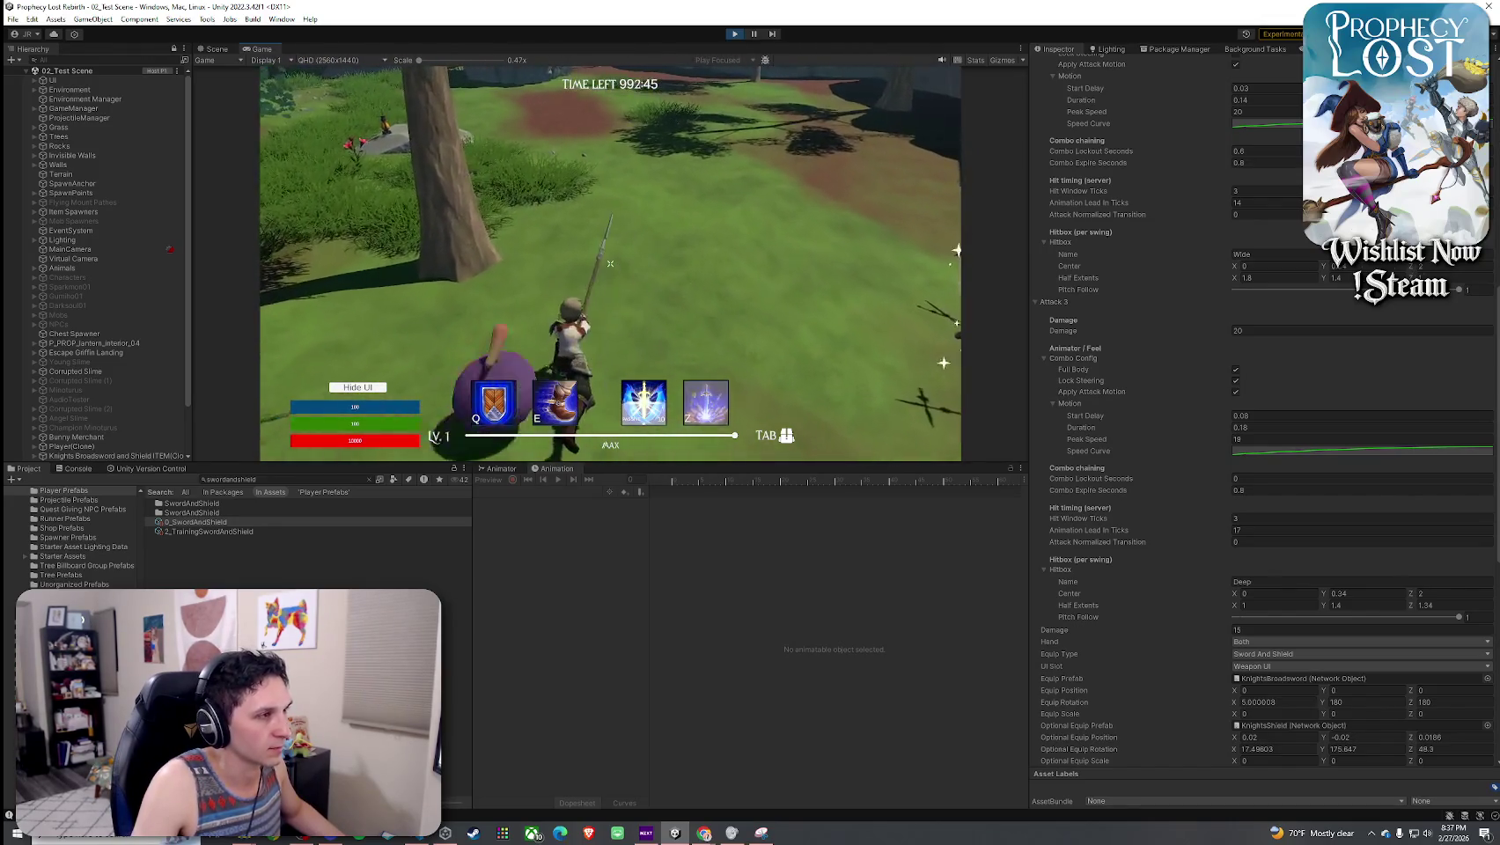
click(611, 264)
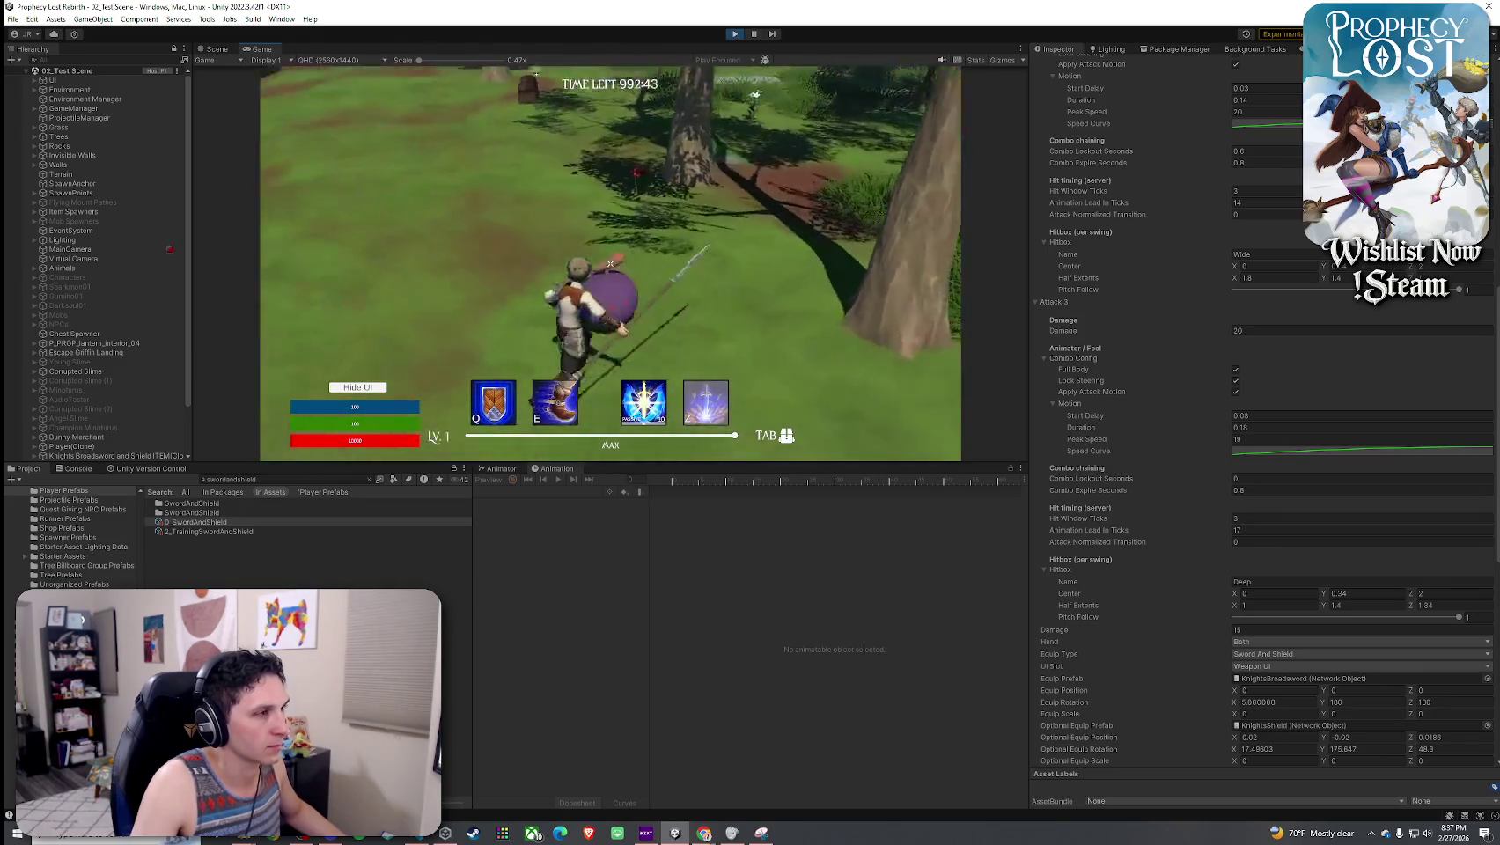
click(610, 264)
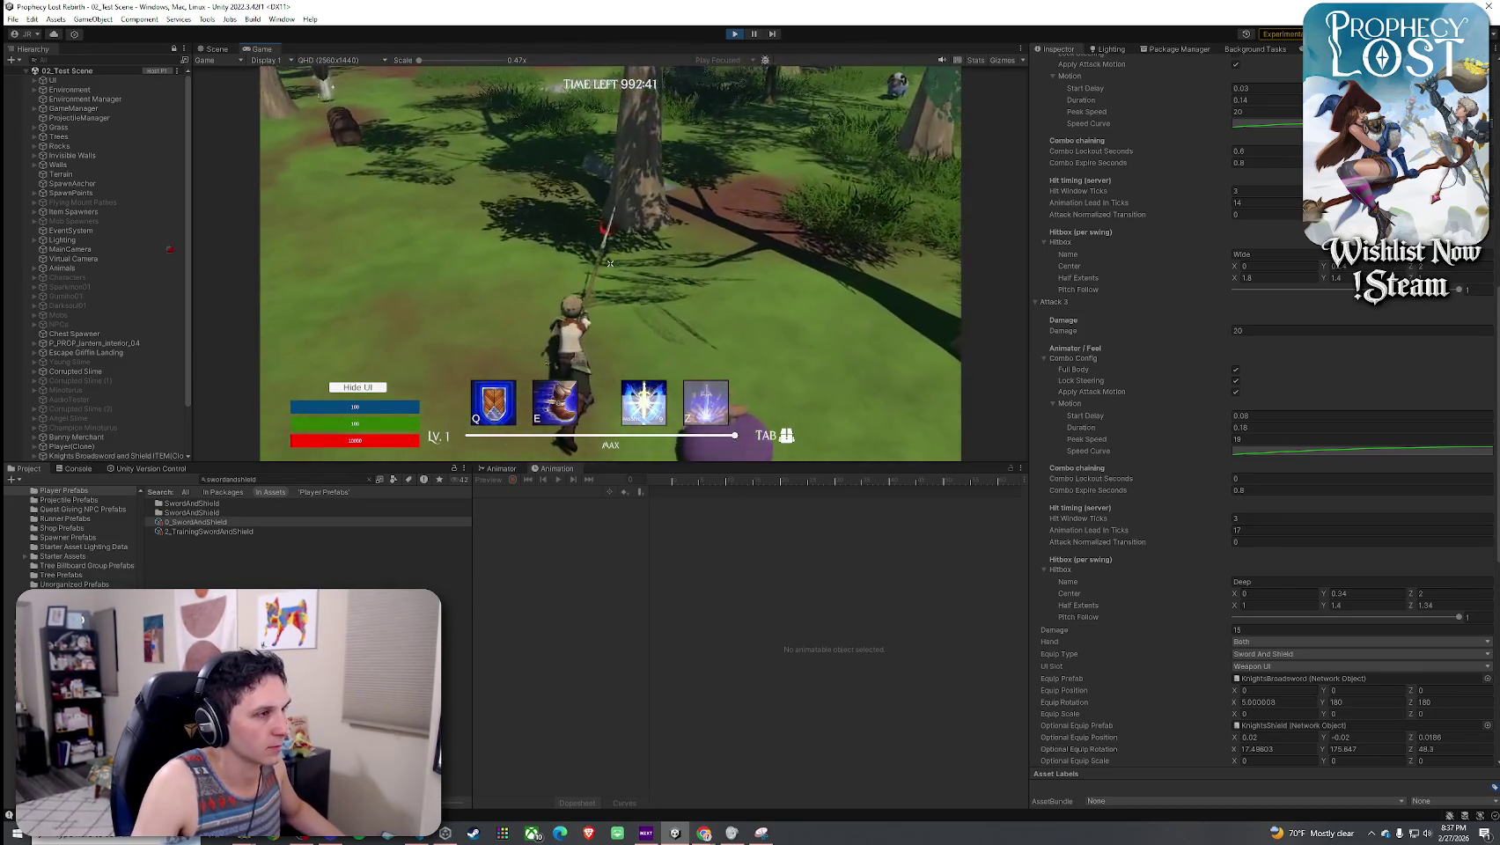
click(610, 263)
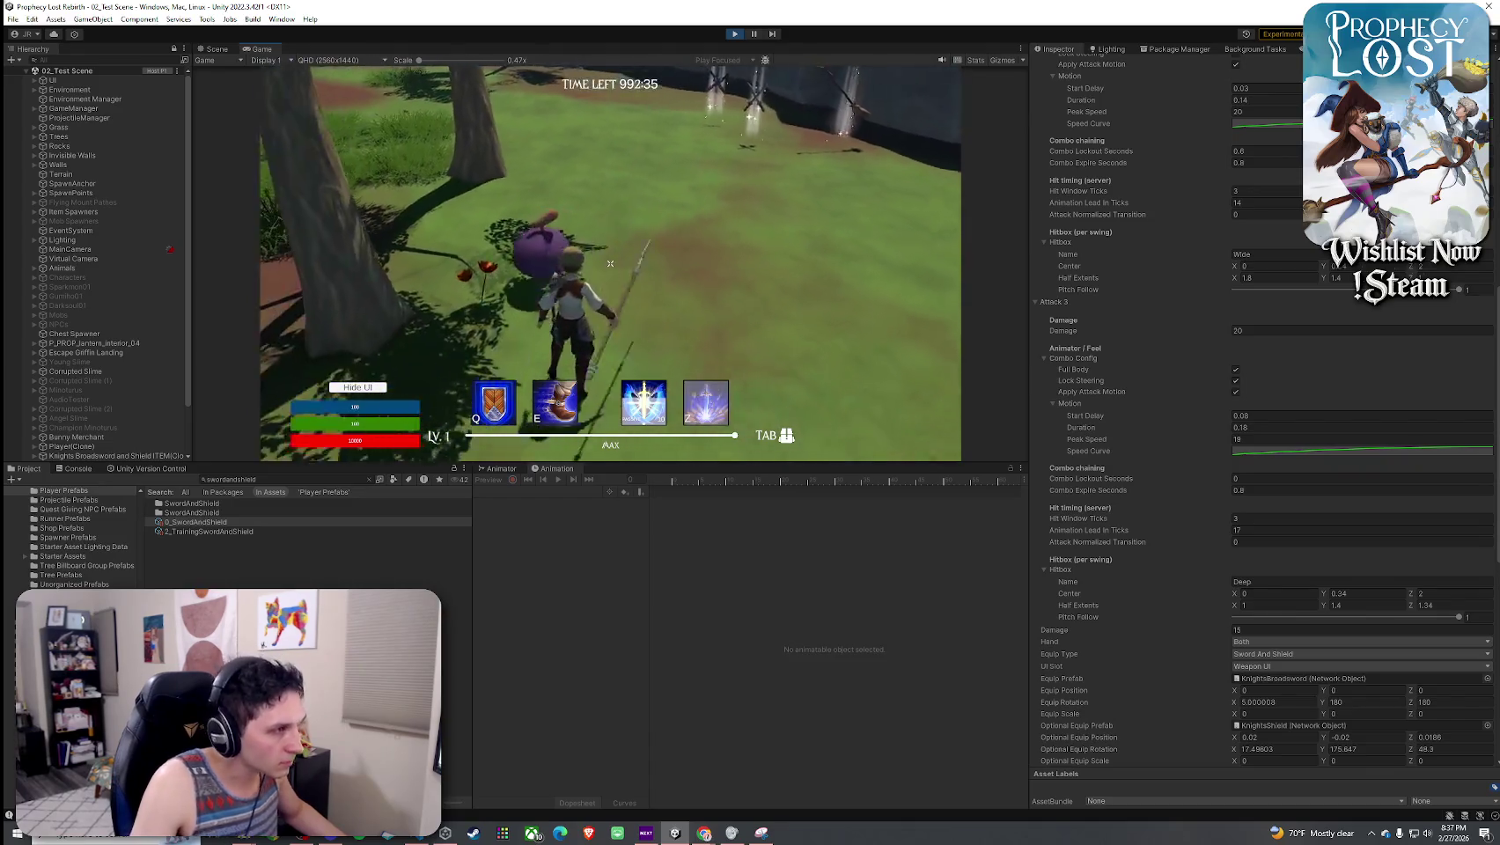
- Keep hitting until the slime is defeated, then run onto the large rock
click(610, 263)
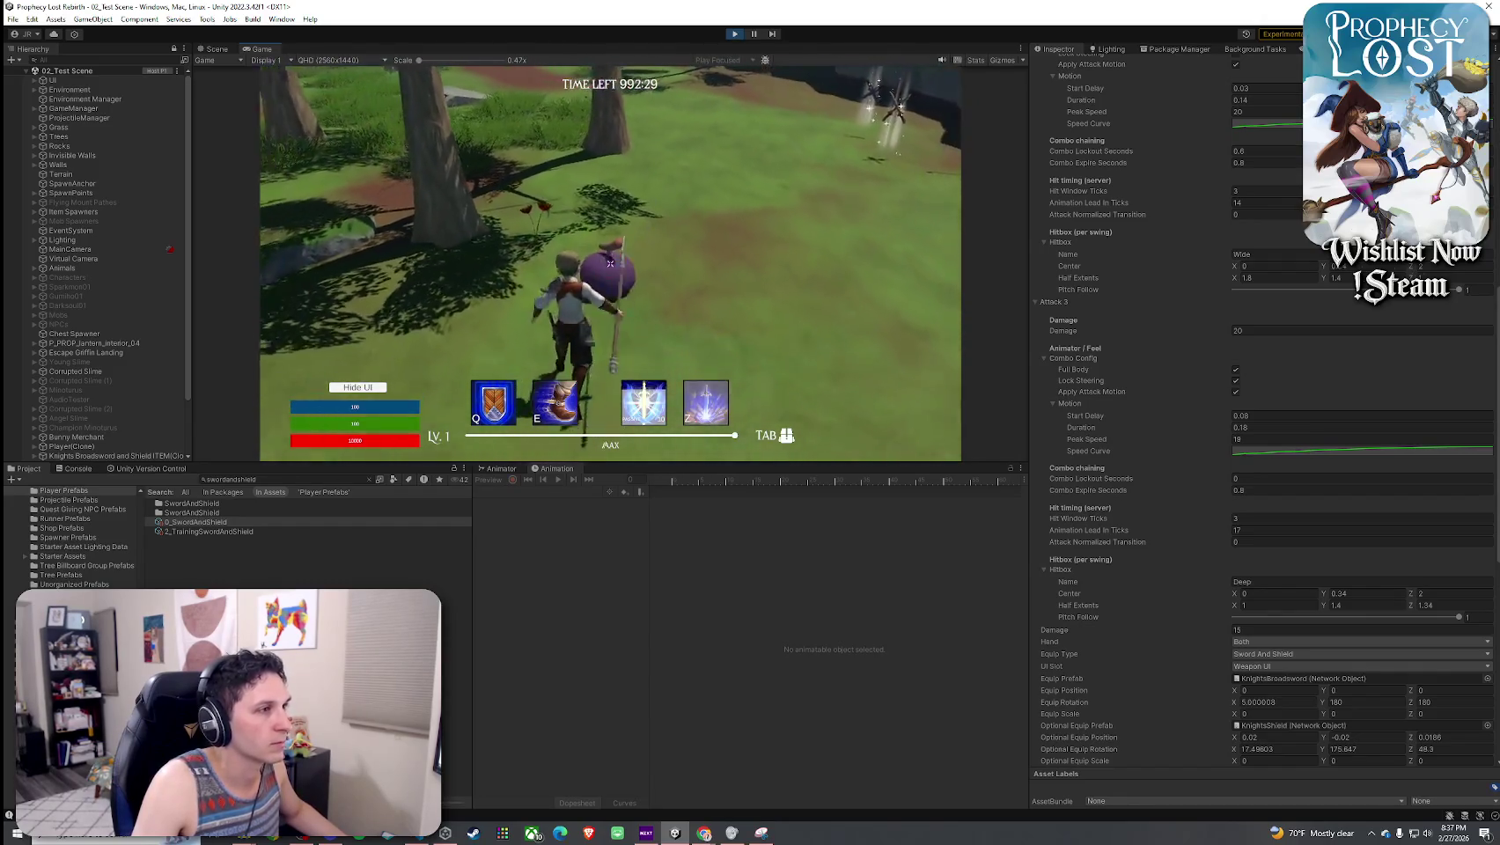
click(610, 263)
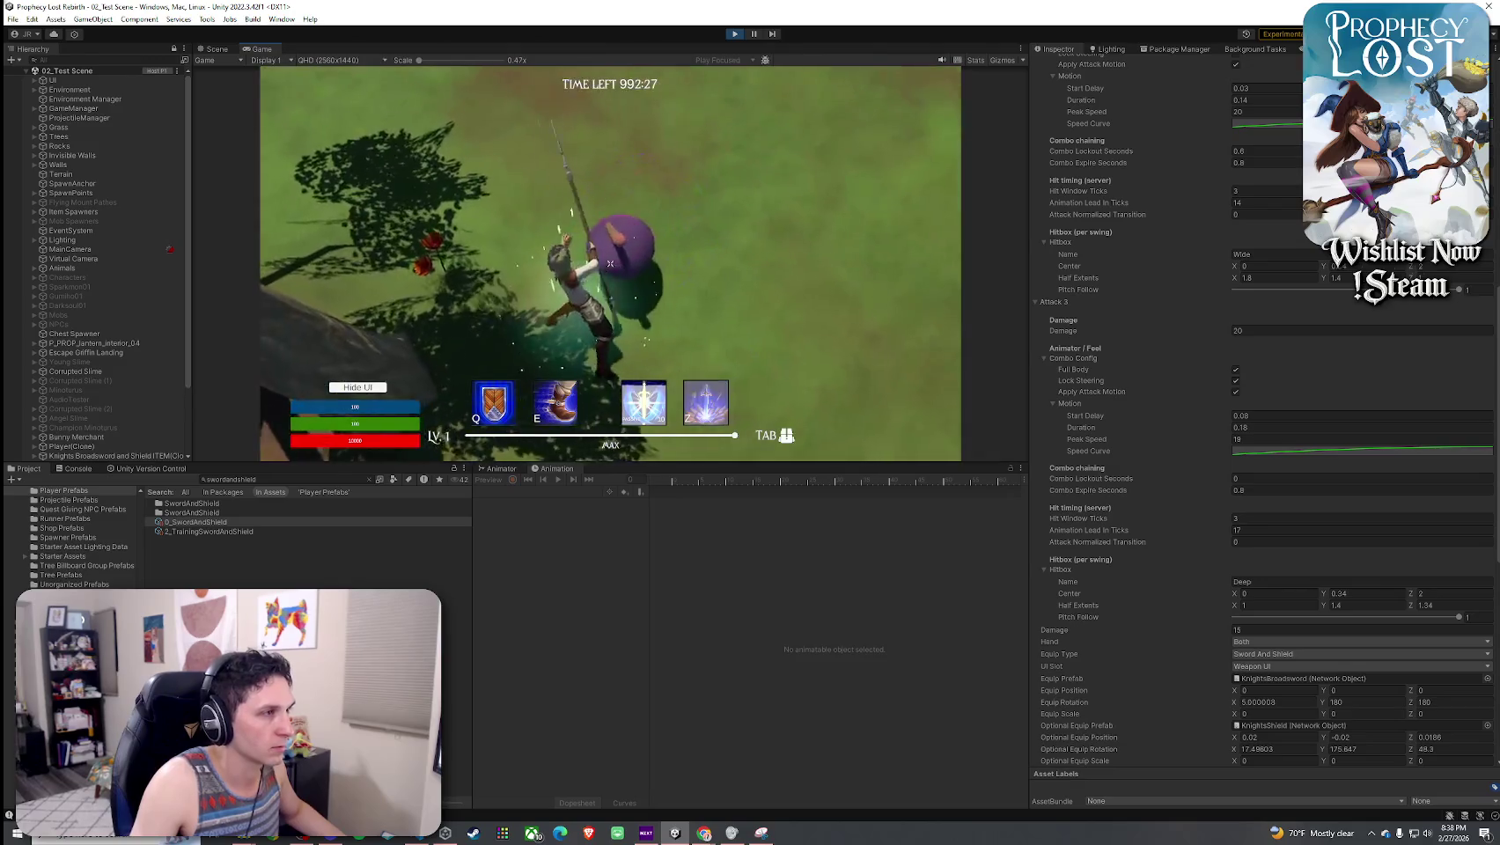
click(610, 263)
click(611, 263)
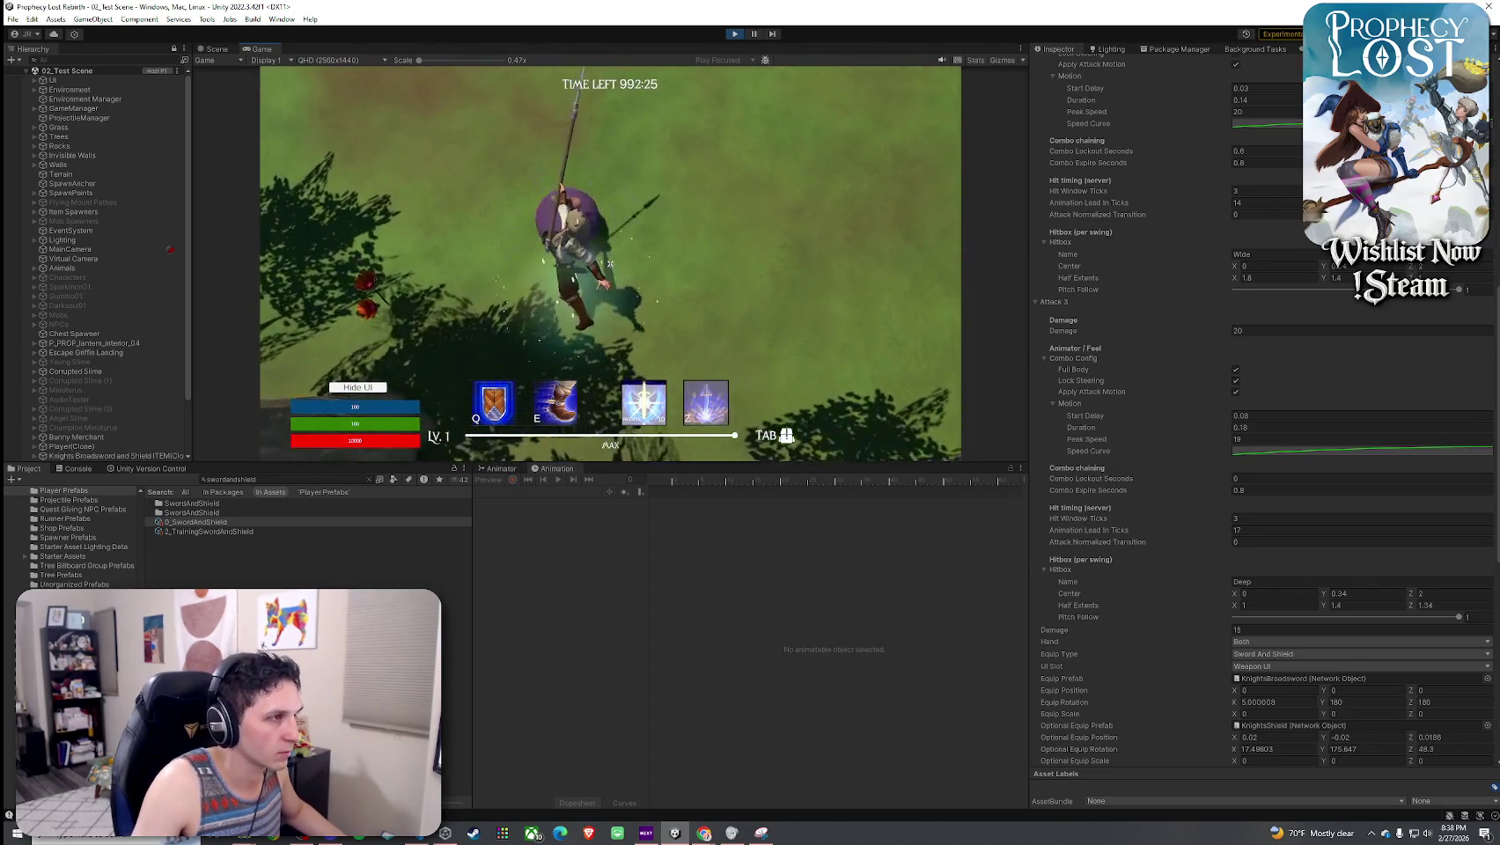
click(610, 263)
click(610, 263)
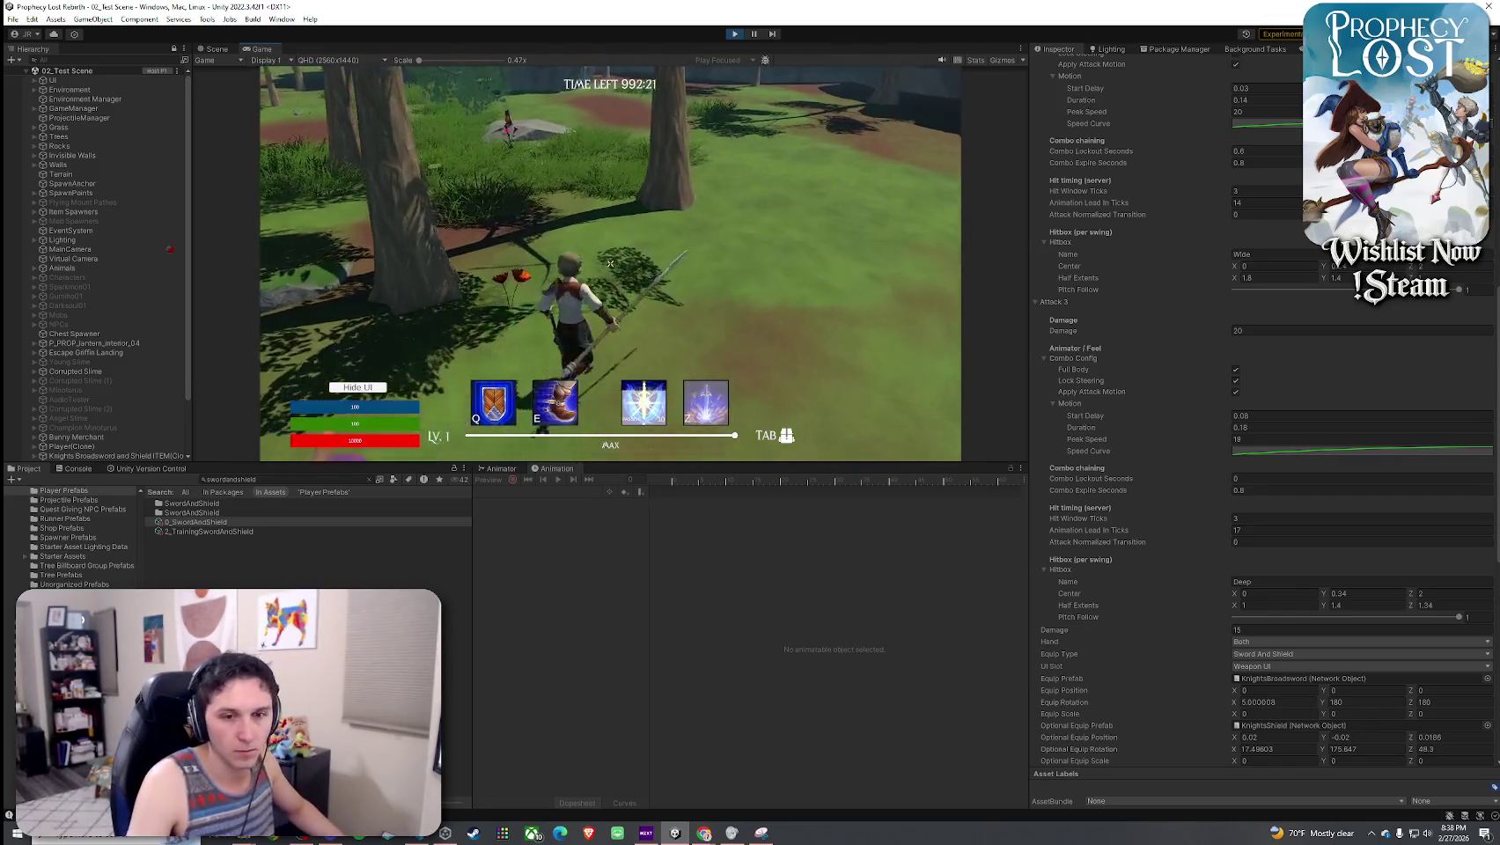
key(w)
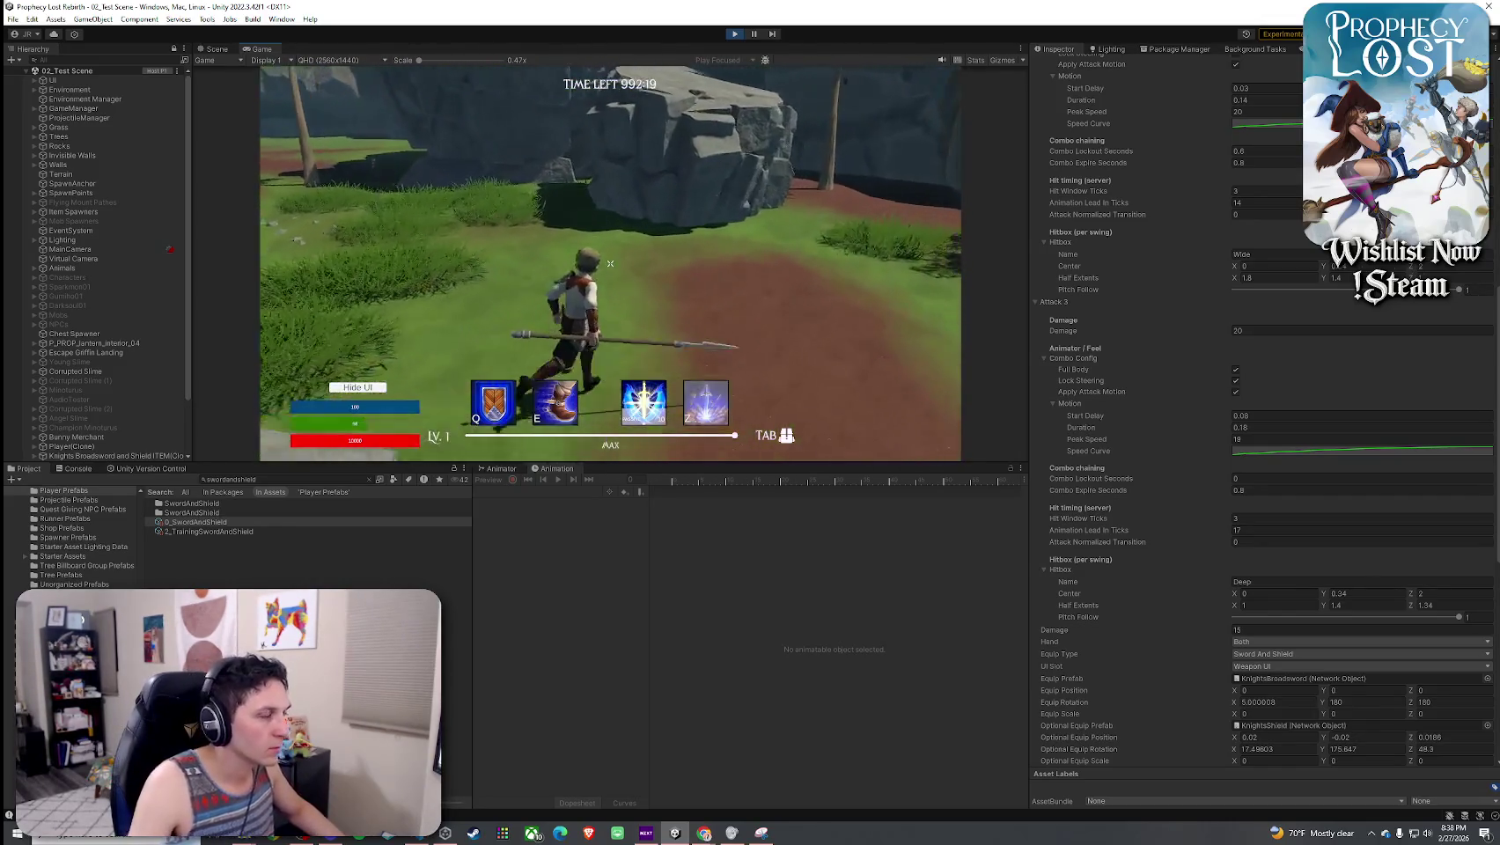
key(w)
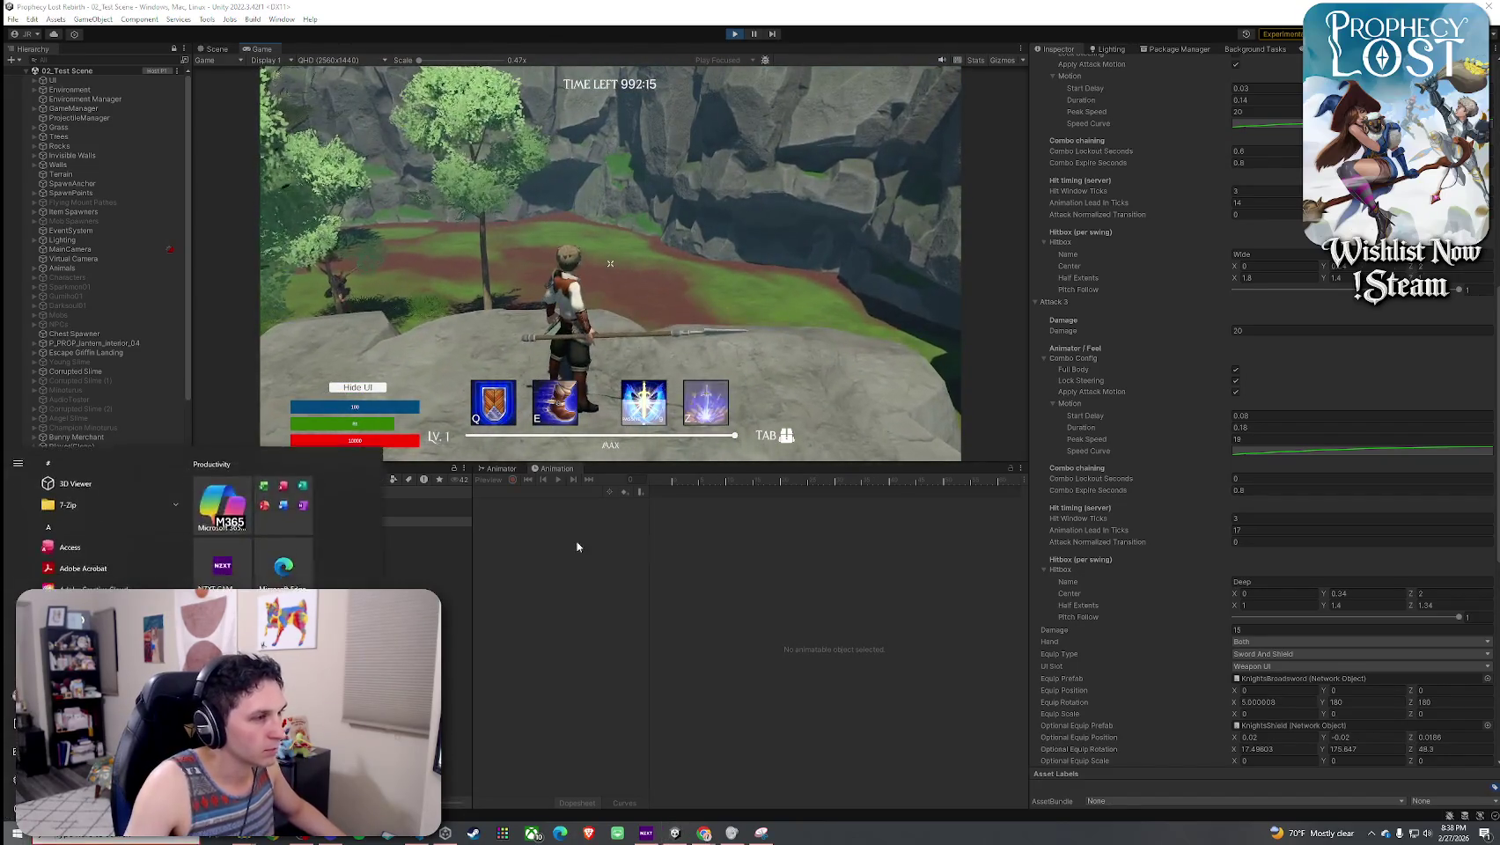
- Show the Animator's attack Blend Tree, then the 13 pending version-control changes
click(493, 469)
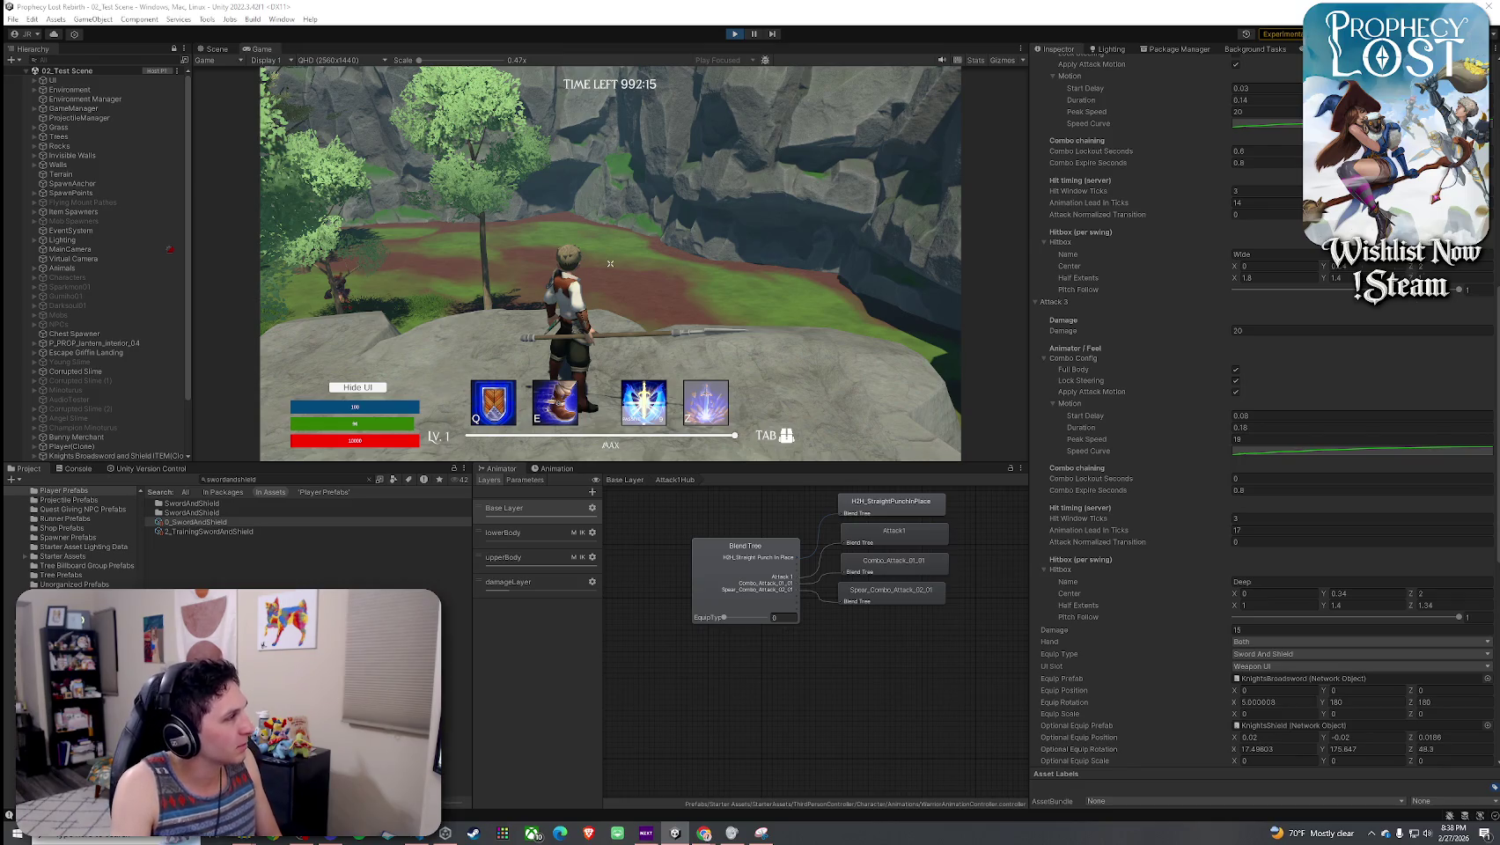
click(146, 469)
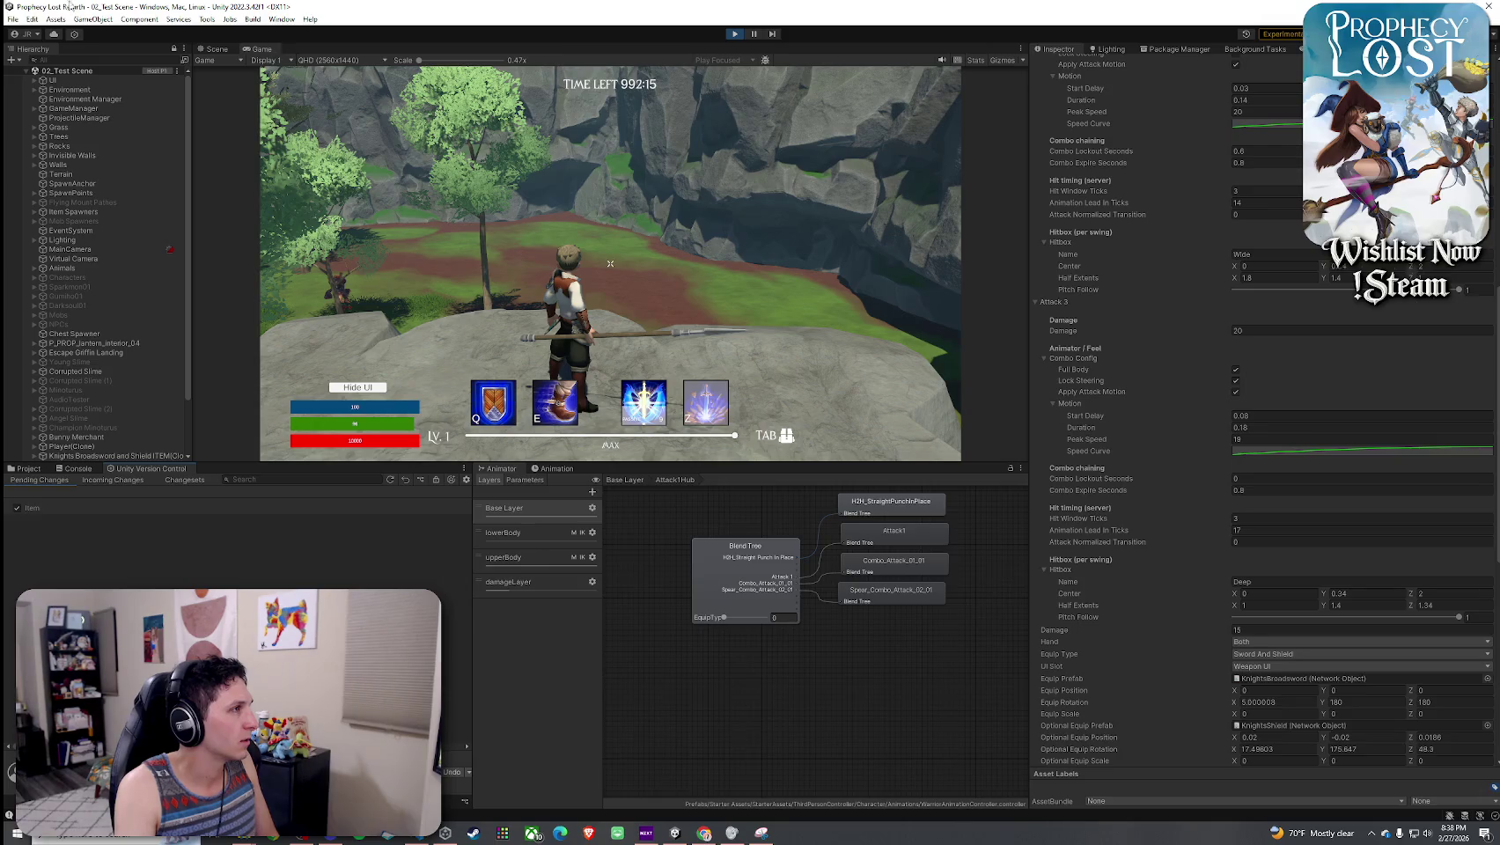
- Stop play mode and save the changes to 02_Test Scene through File > Save
click(736, 39)
click(31, 18)
click(39, 79)
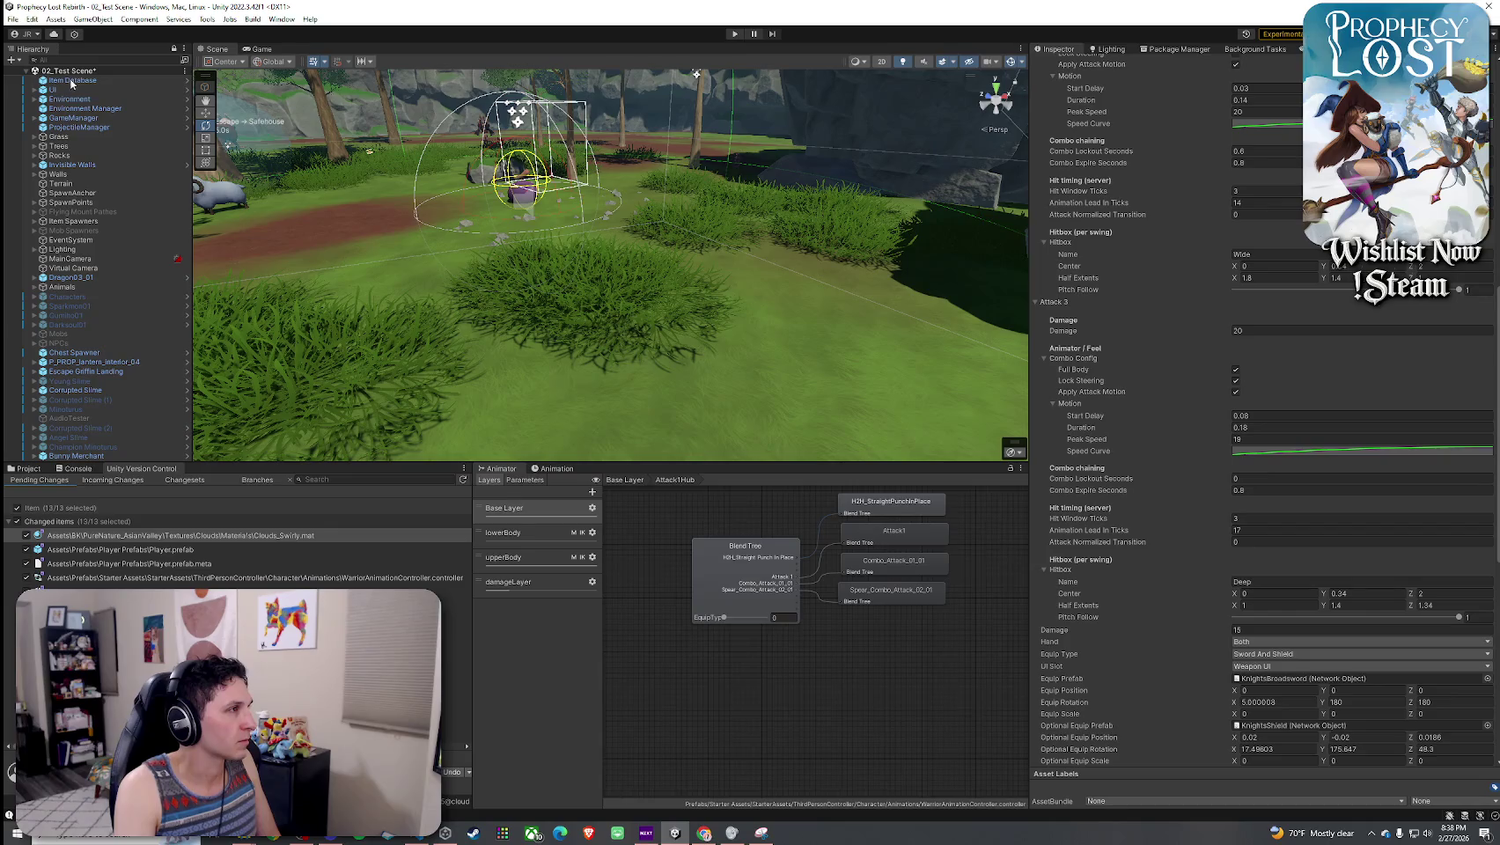
click(13, 18)
click(35, 76)
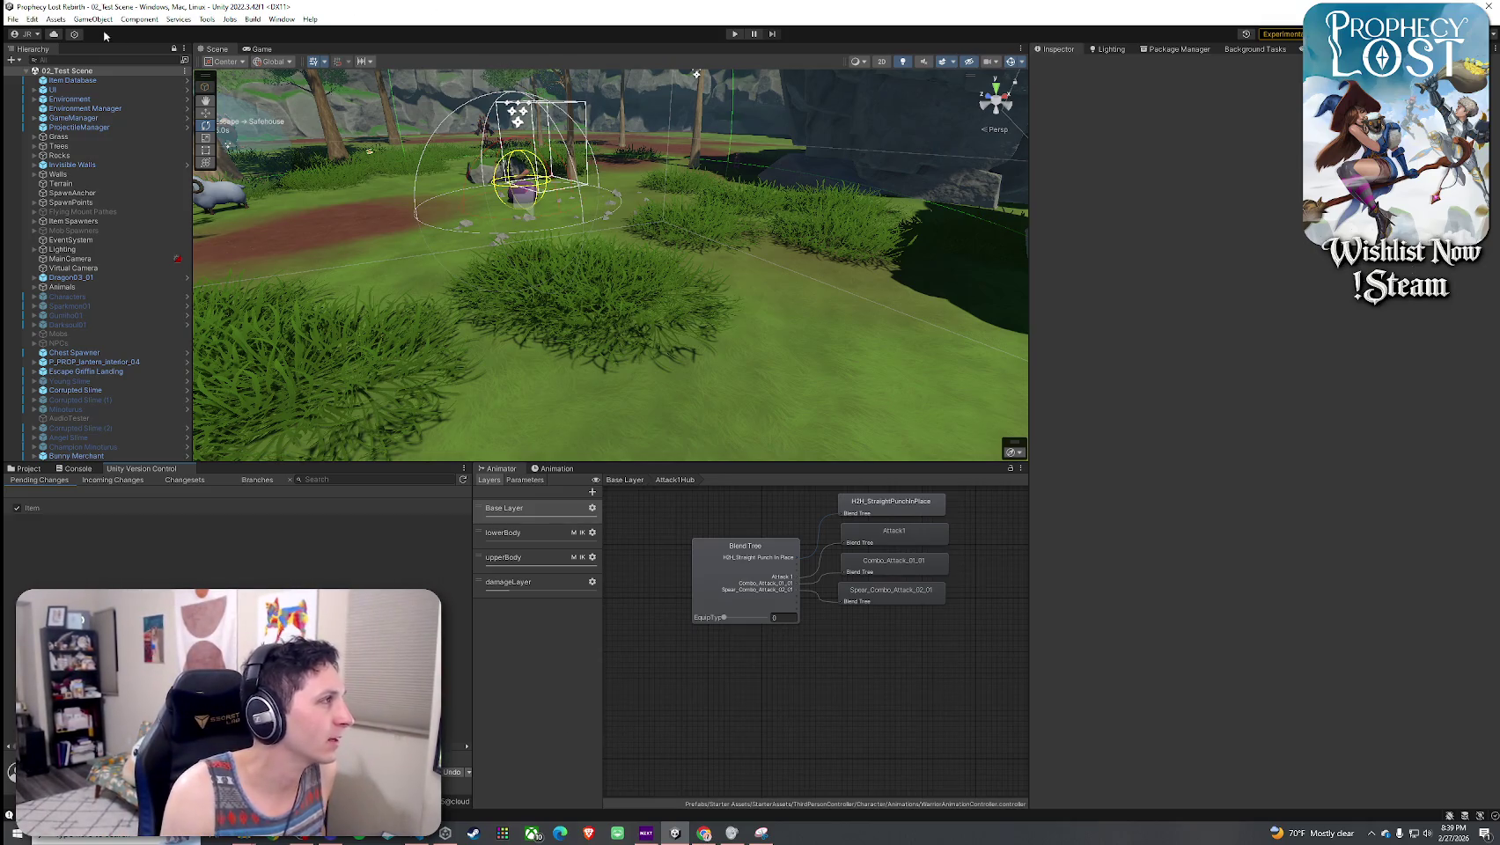
- Return to the Project view, clear the 'swordandshield' search and select SM_spear_halberd_01
click(31, 18)
click(132, 97)
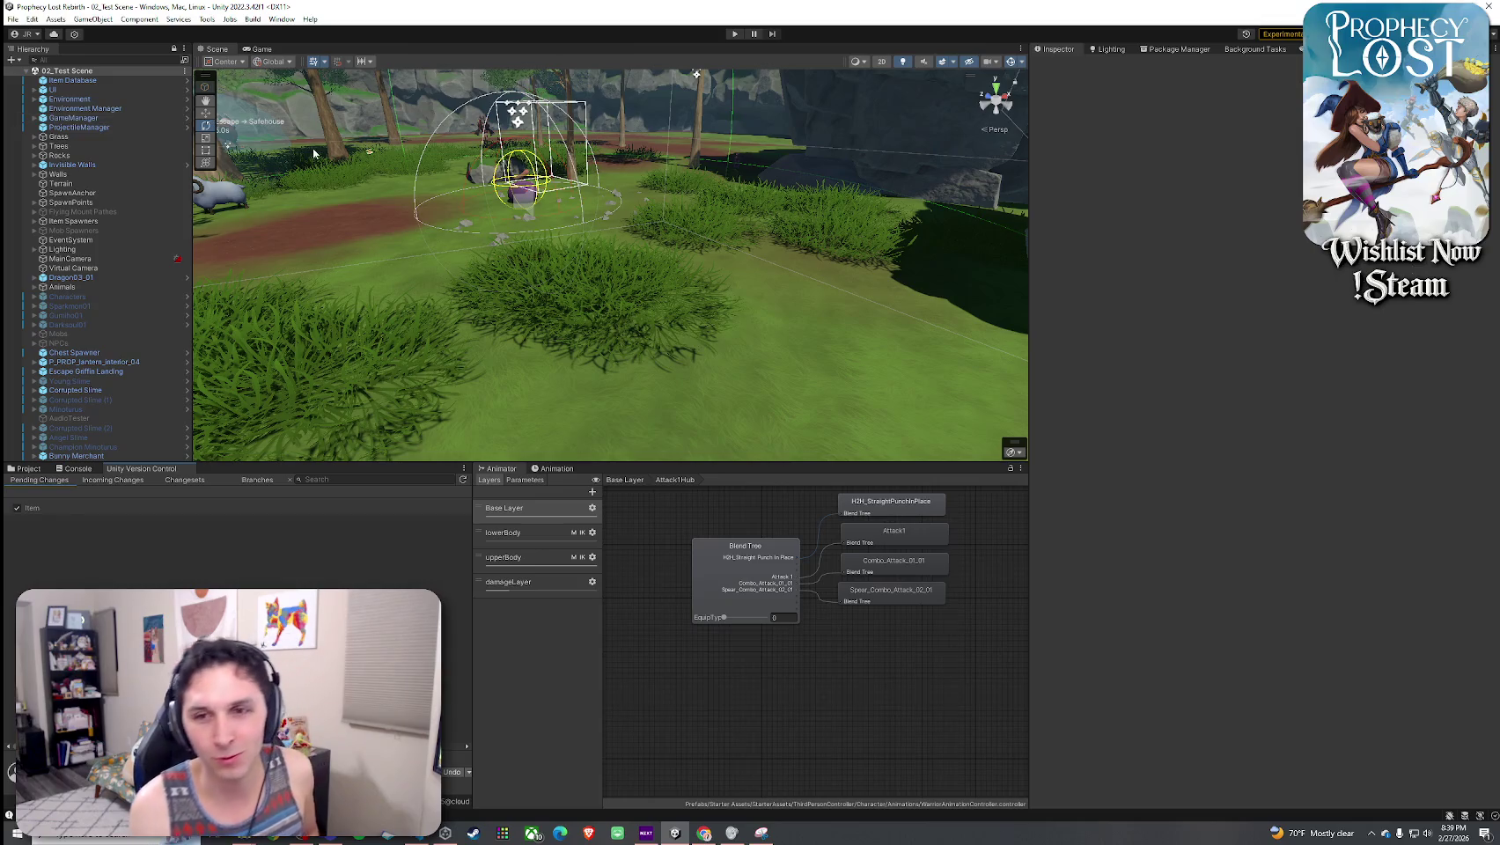
key(alt+Tab)
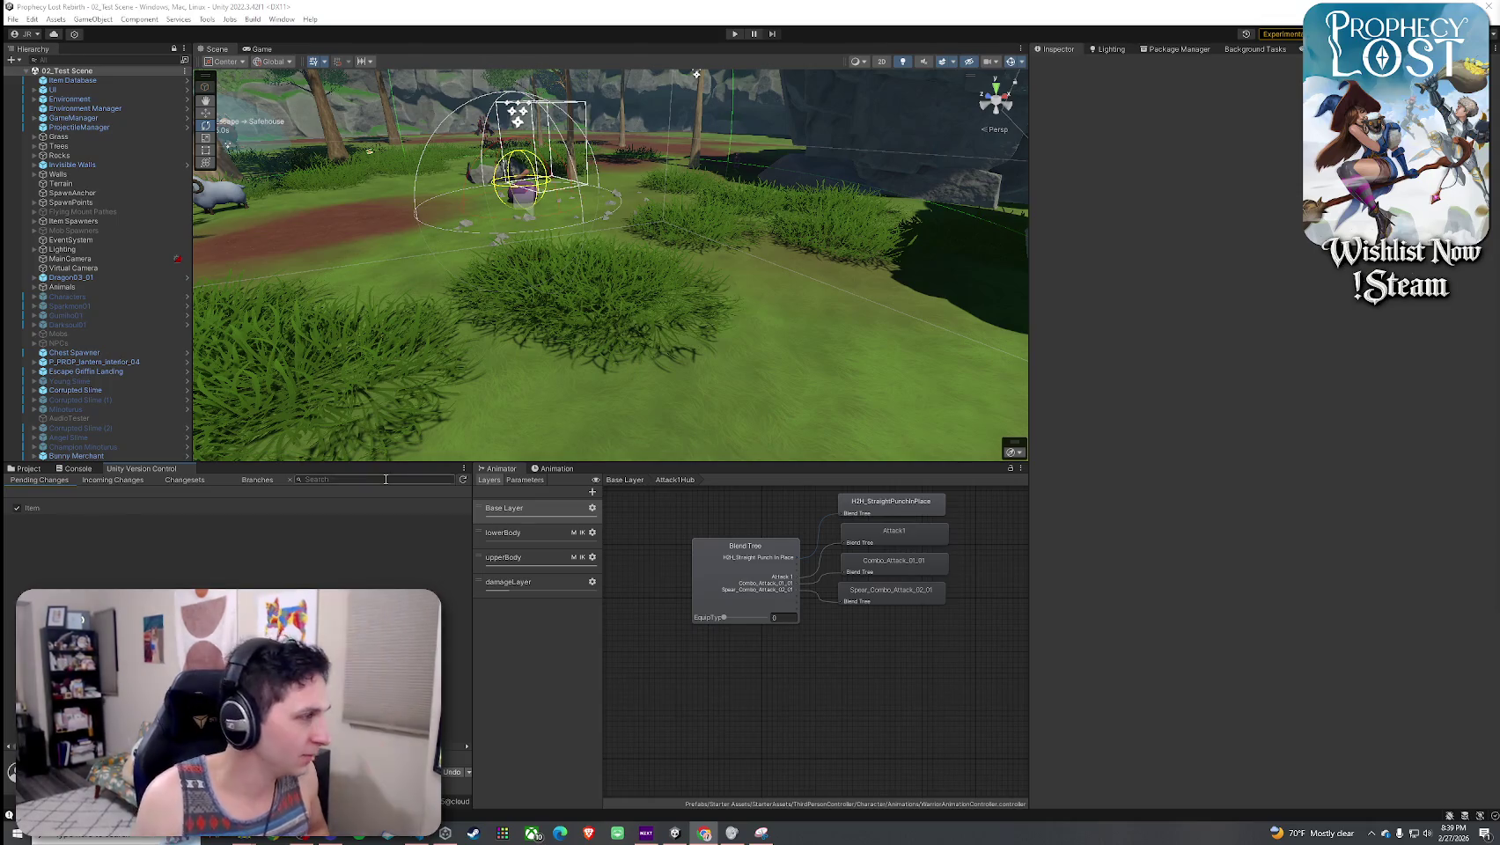
click(41, 470)
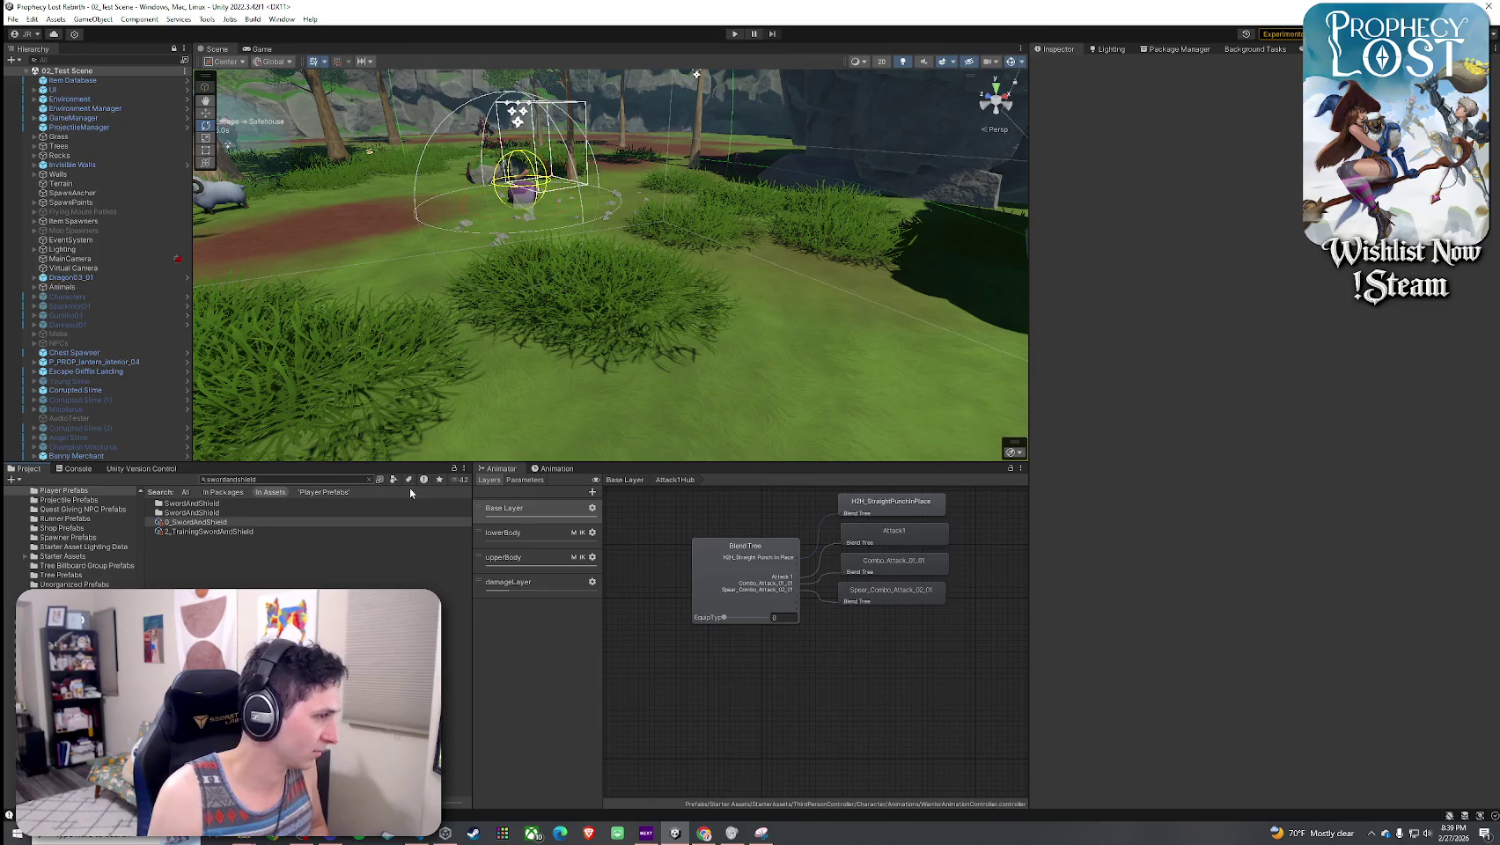
click(369, 480)
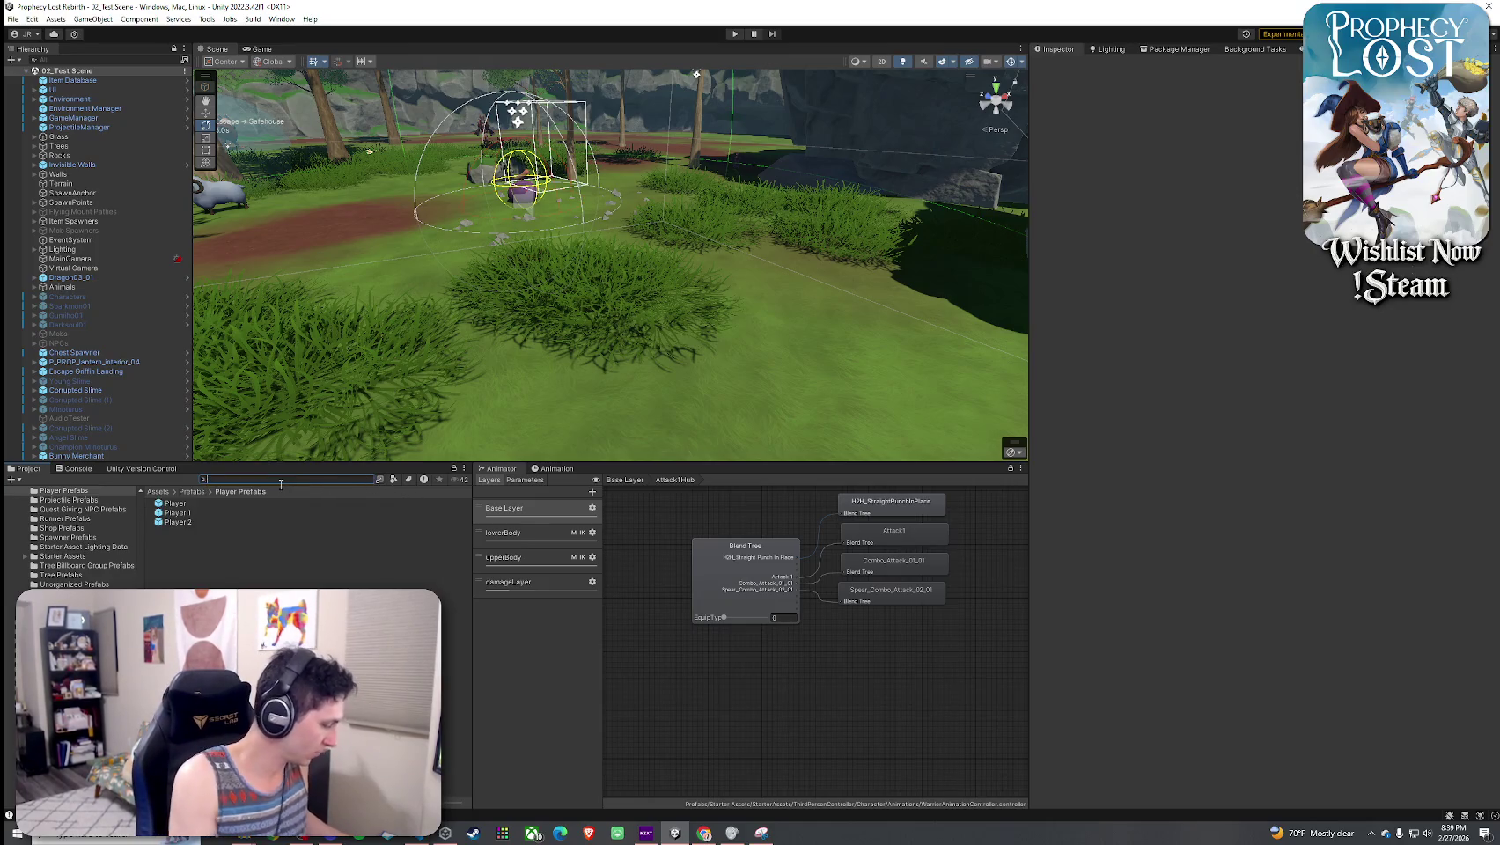
text(halberd)
click(200, 503)
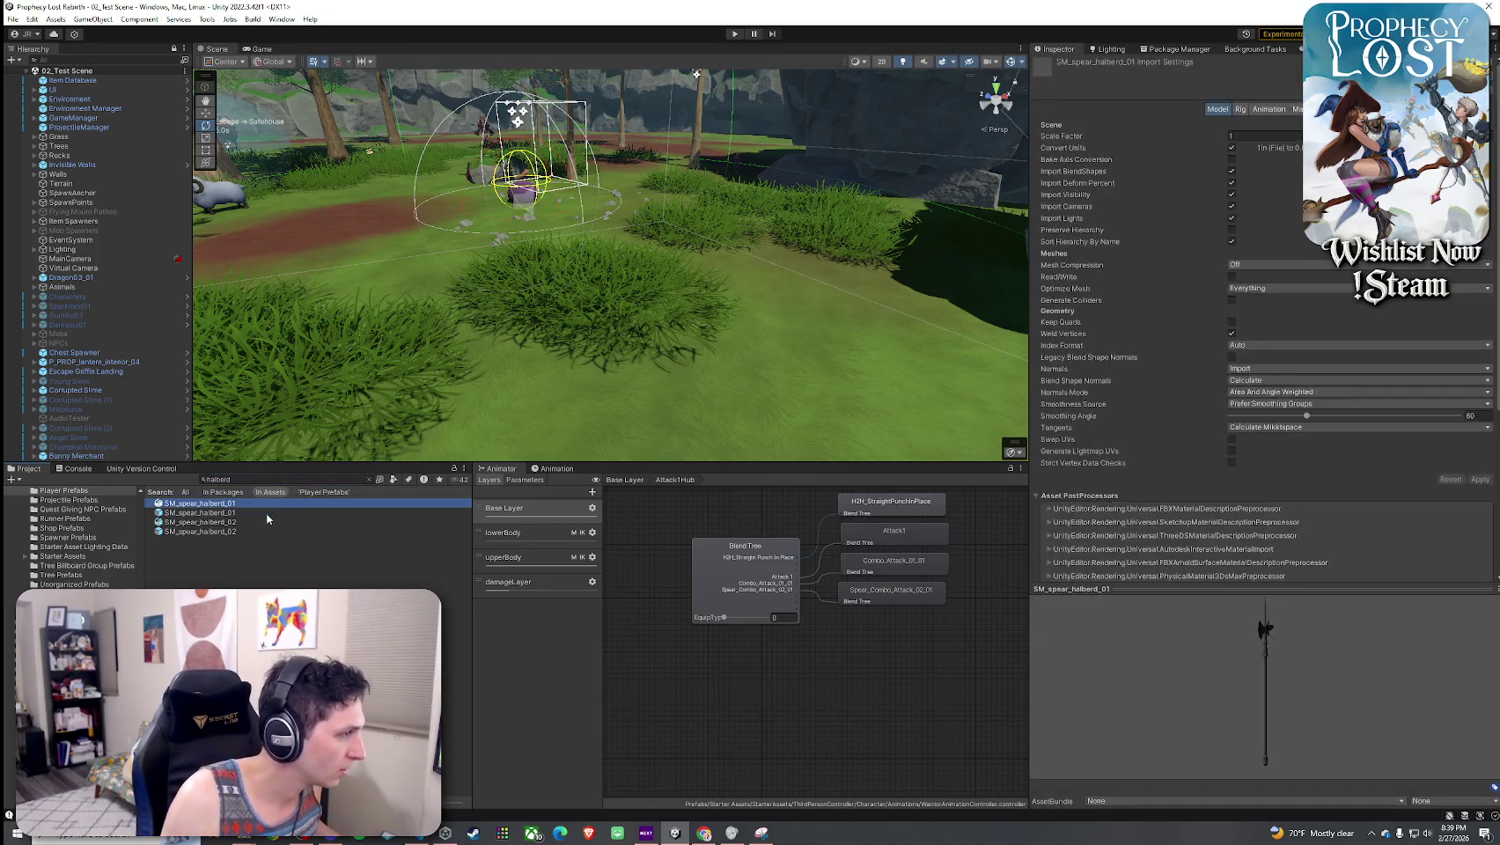
- Preview SM_spear_halberd_01 and SM_spear_halberd_02 in an enlarged, rotated Inspector preview
click(200, 513)
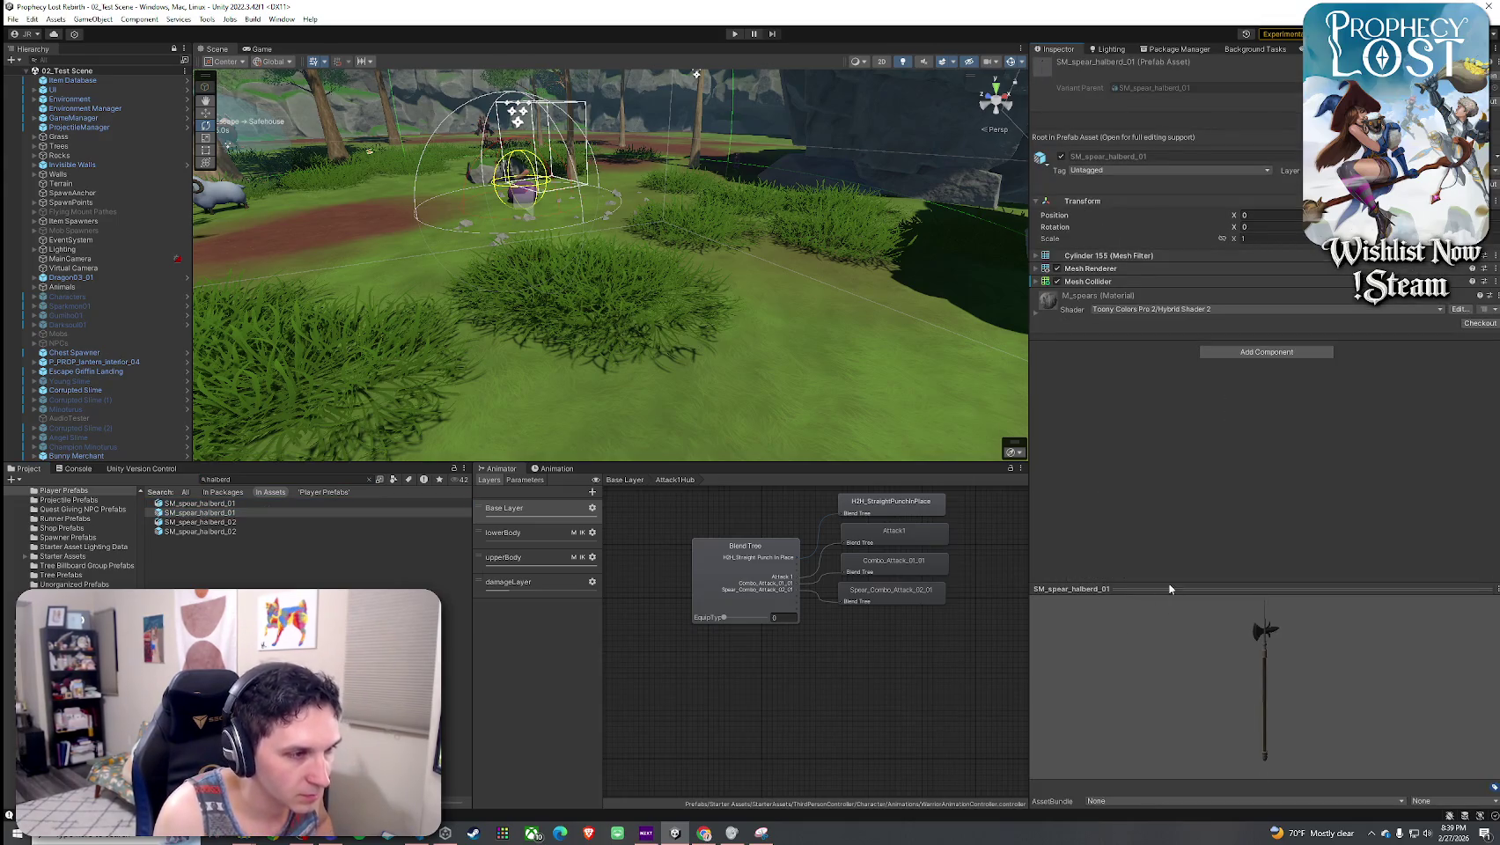
drag(1172, 589, 1172, 358)
drag(1188, 570, 1286, 488)
click(200, 522)
click(200, 531)
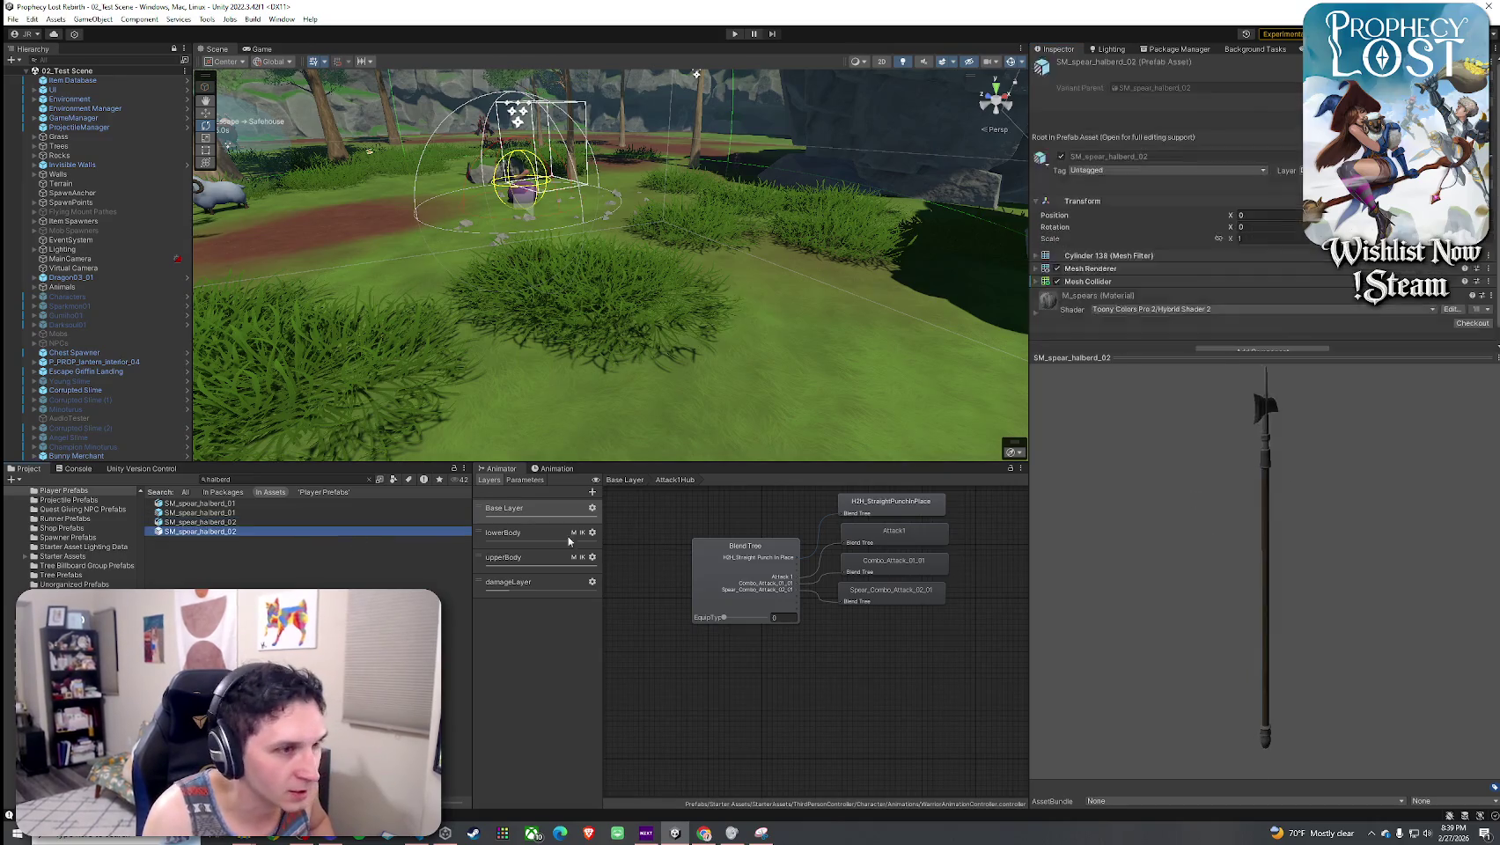
click(214, 516)
drag(1189, 649, 1105, 607)
drag(1176, 358, 1176, 460)
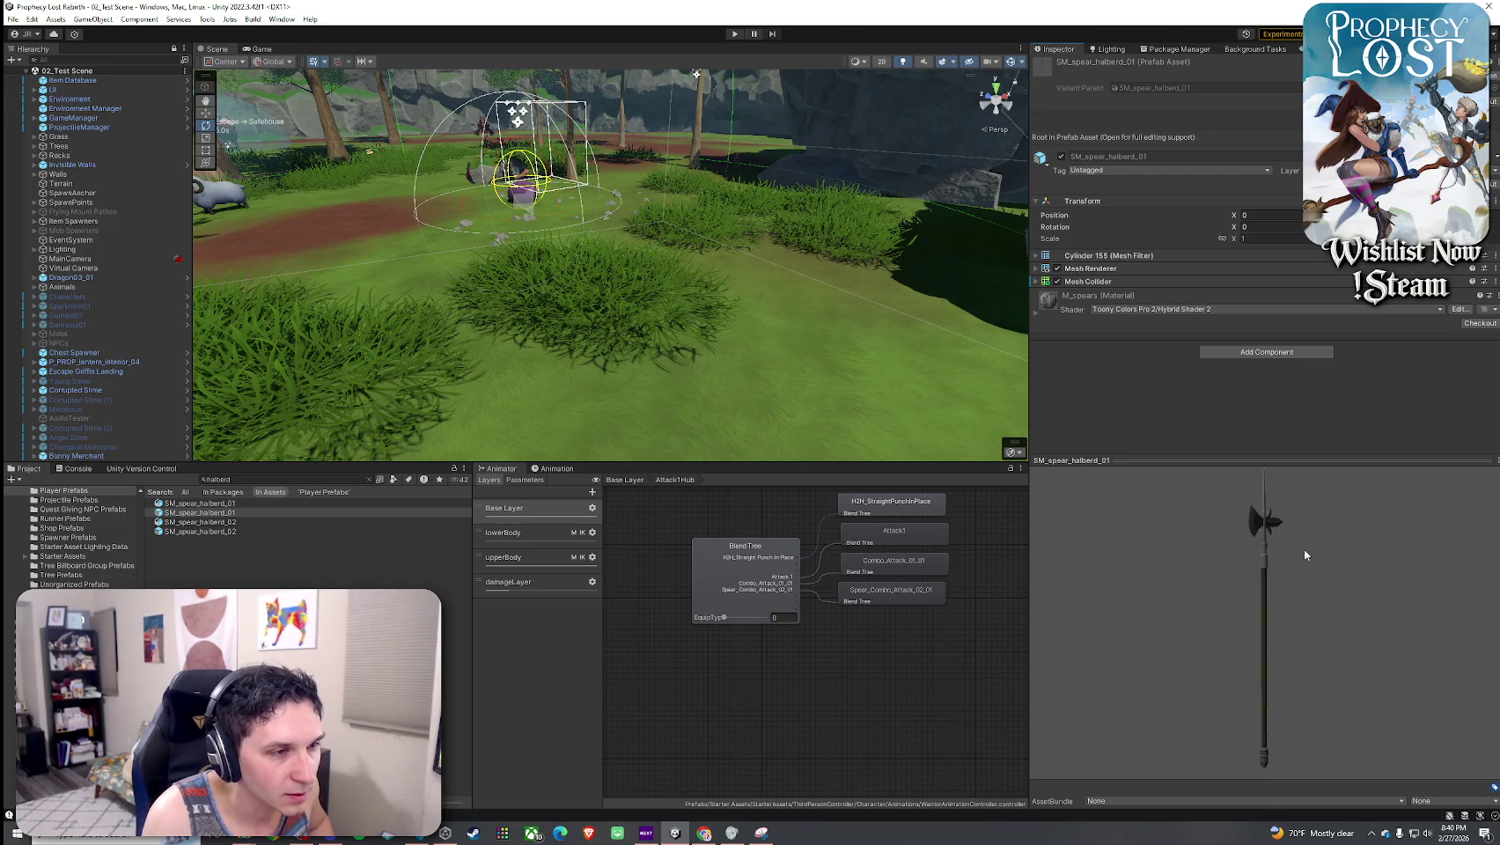
- Drop SM_spear_halberd_01 into the scene, view it in context, then delete it
mouse_move(182, 508)
mouse_down()
mouse_move(264, 467)
mouse_move(354, 302)
mouse_up()
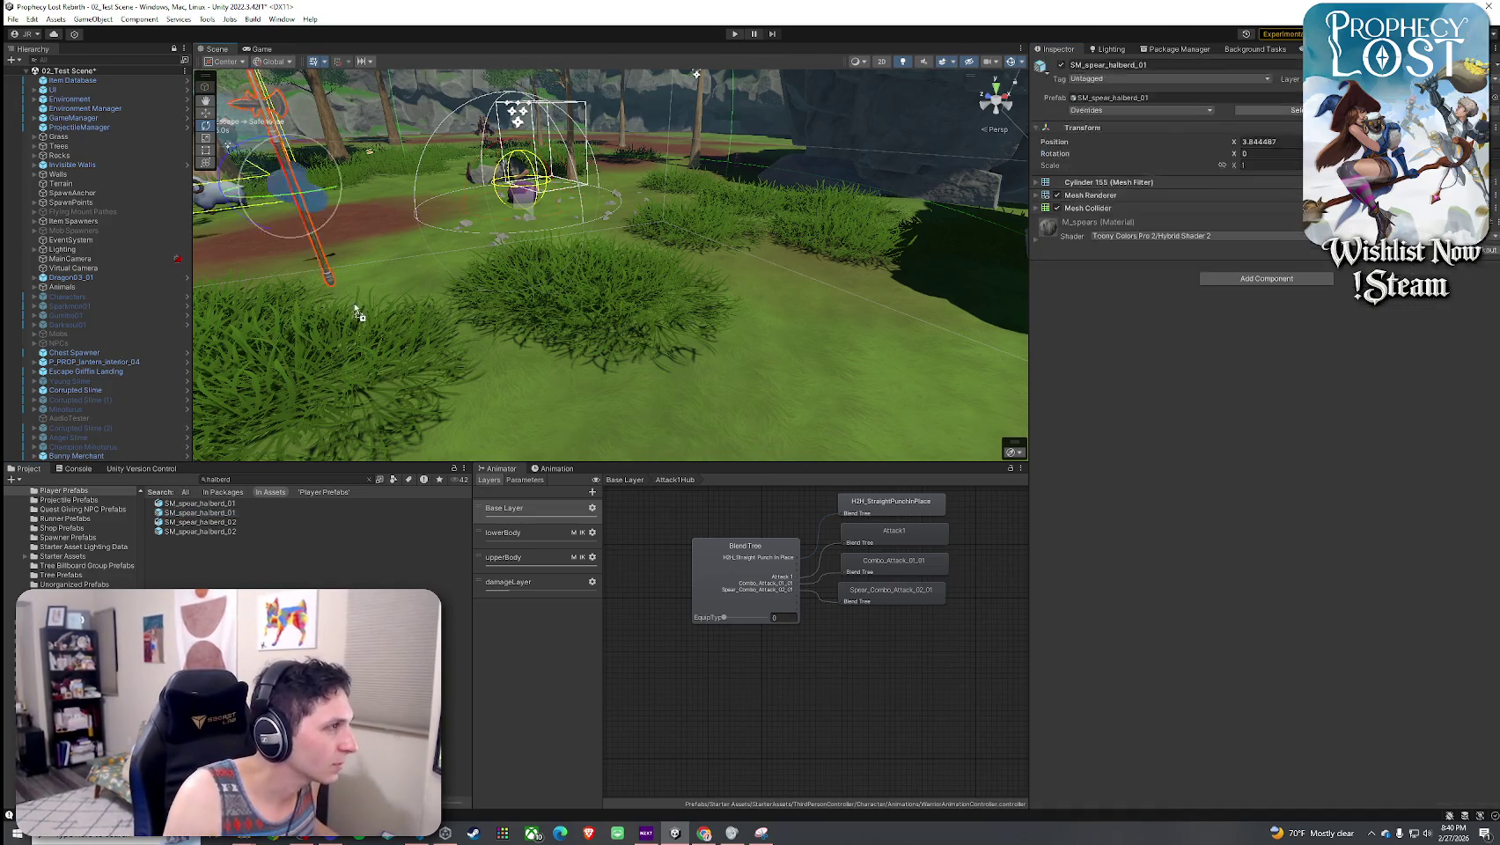
key(f)
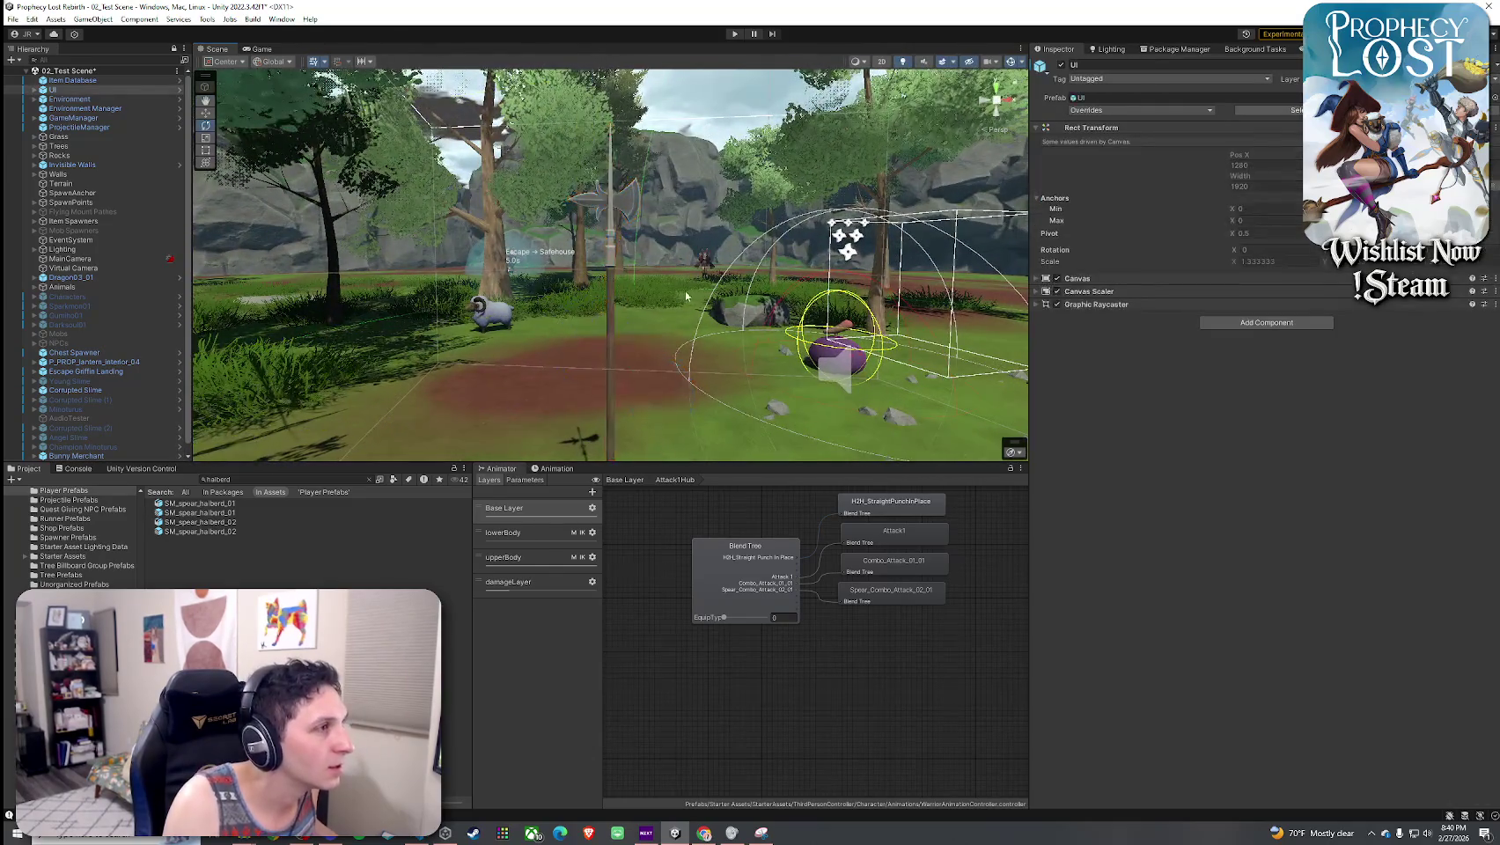
click(467, 297)
drag(466, 297, 721, 297)
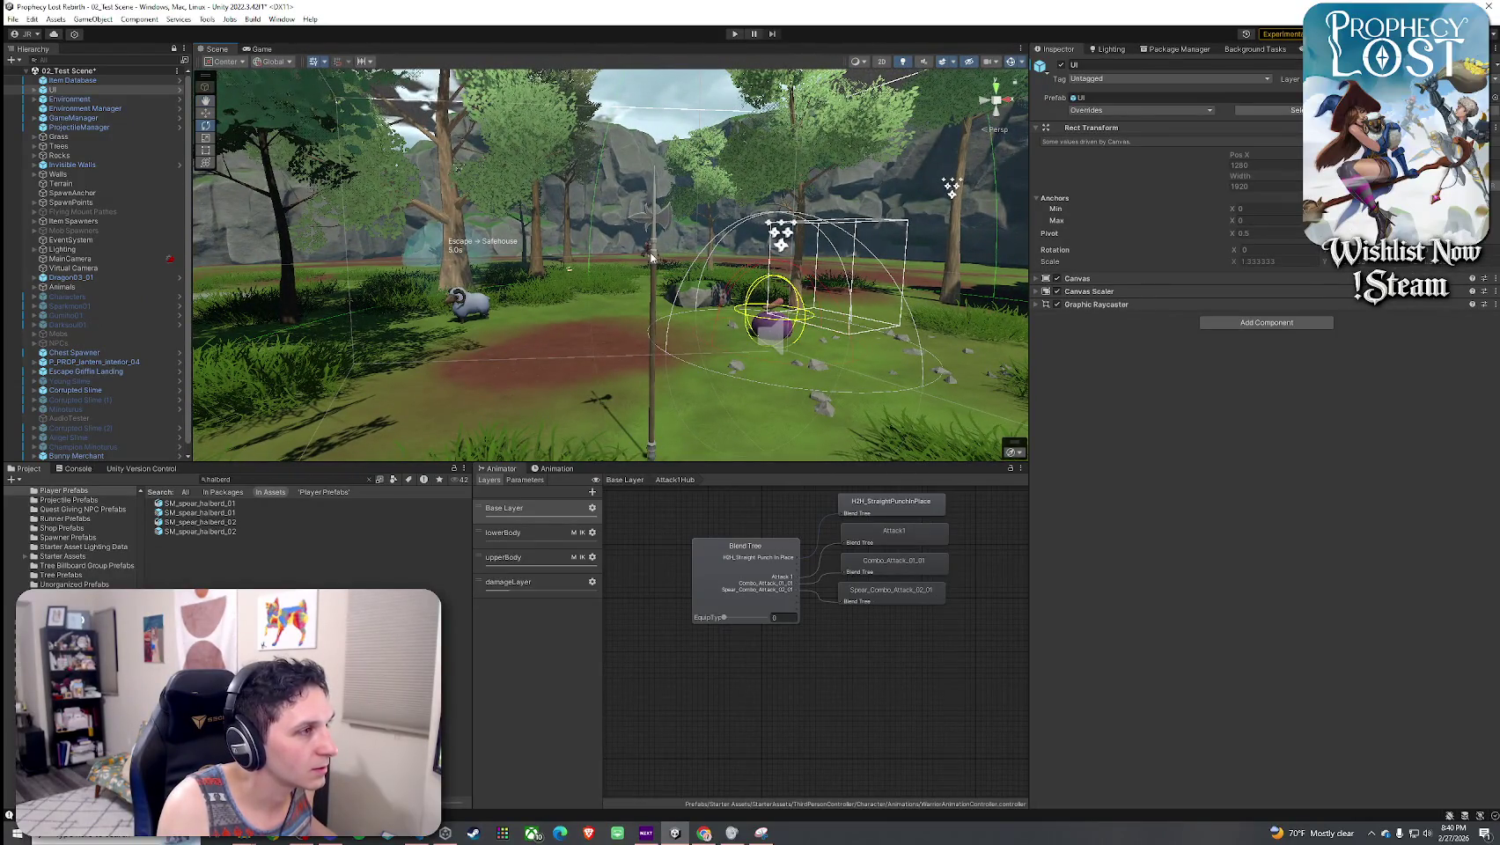
click(653, 257)
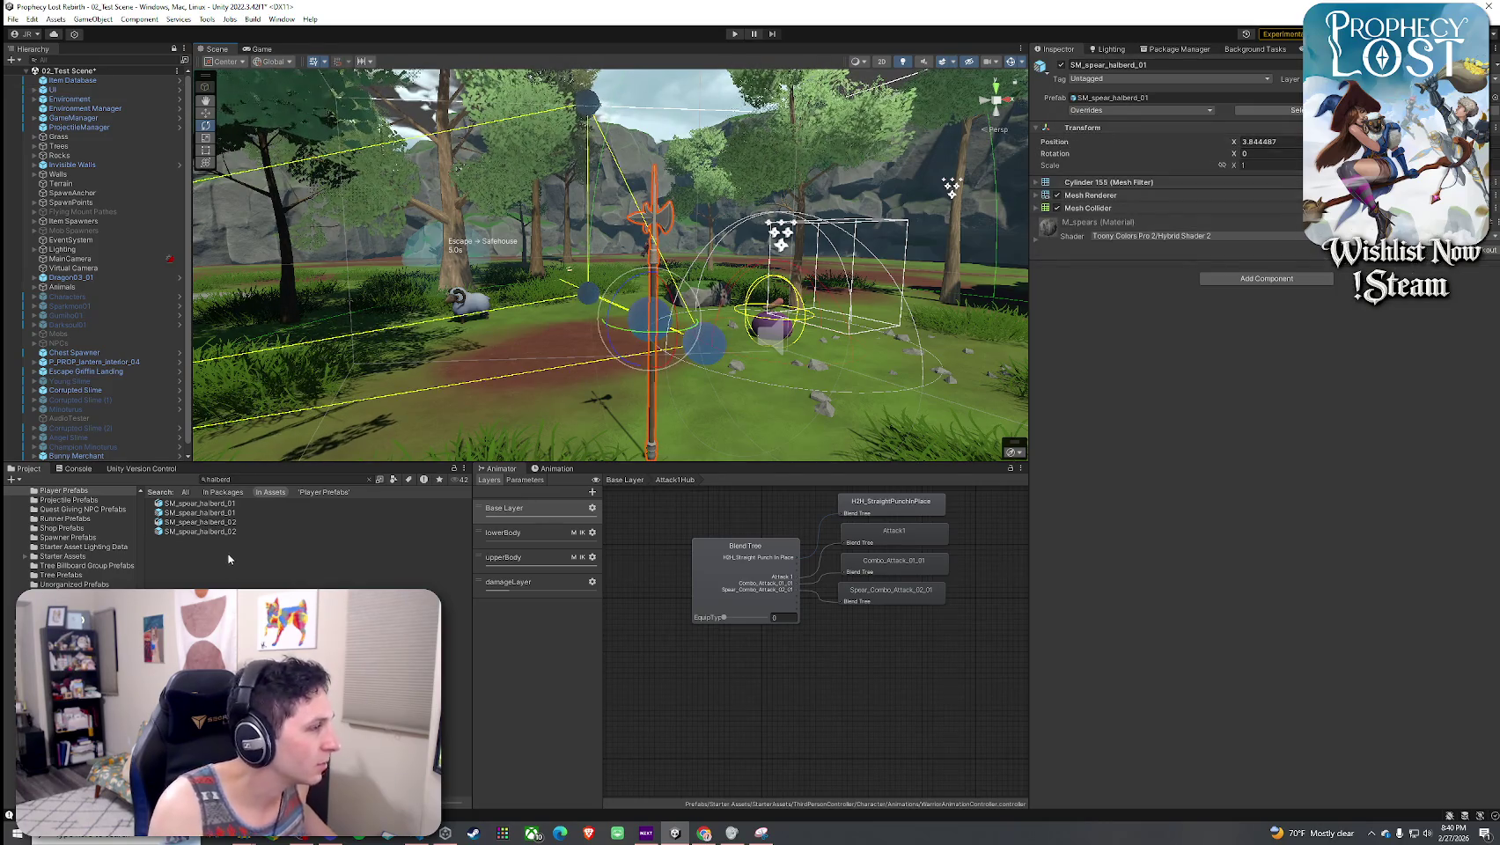
key(Delete)
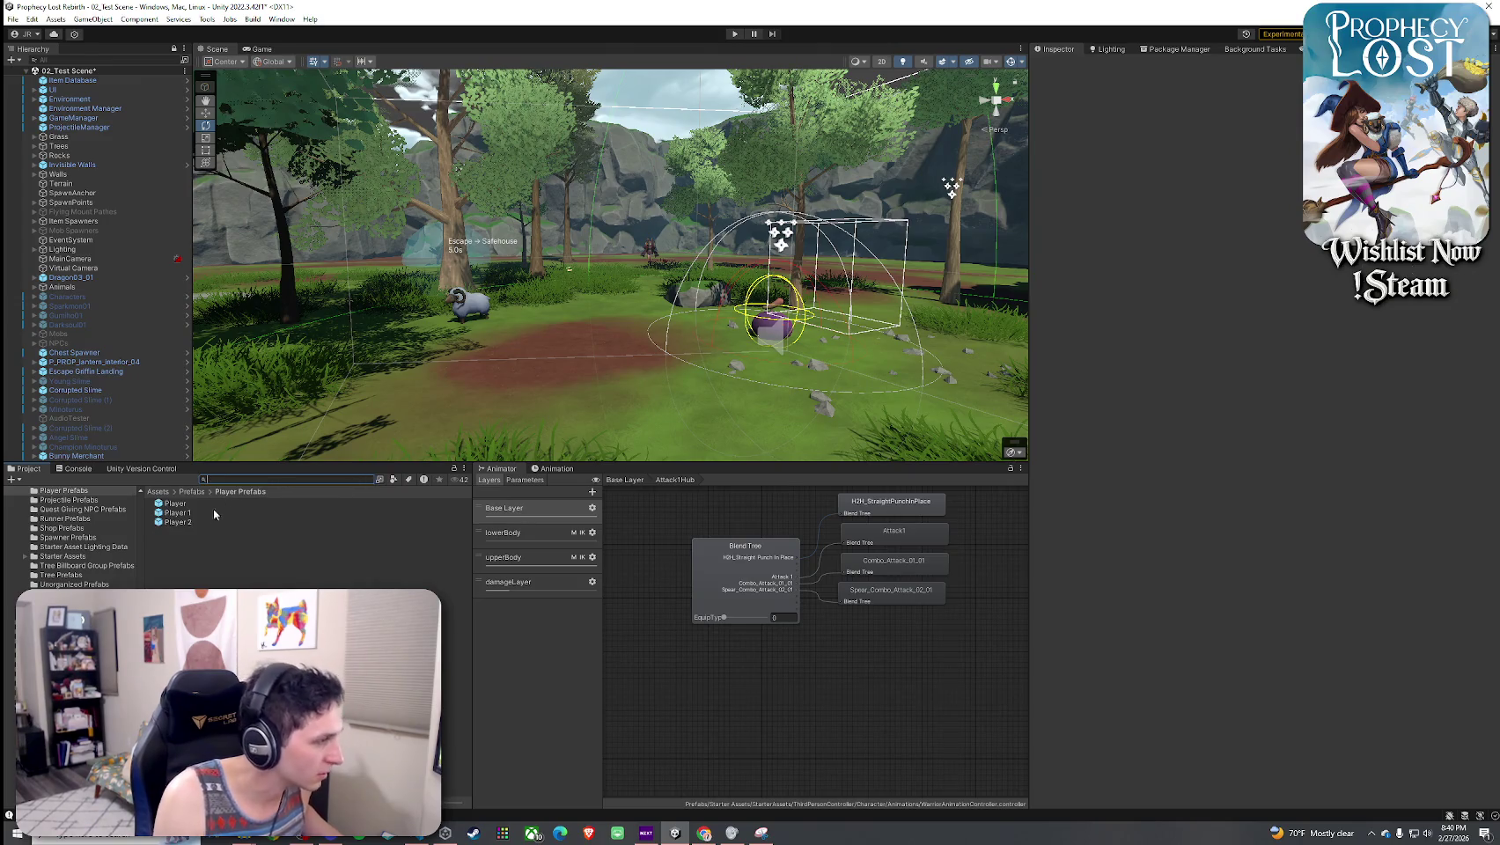
- From the top-level Assets folder, filter the Project view to show only Prefabs
click(158, 493)
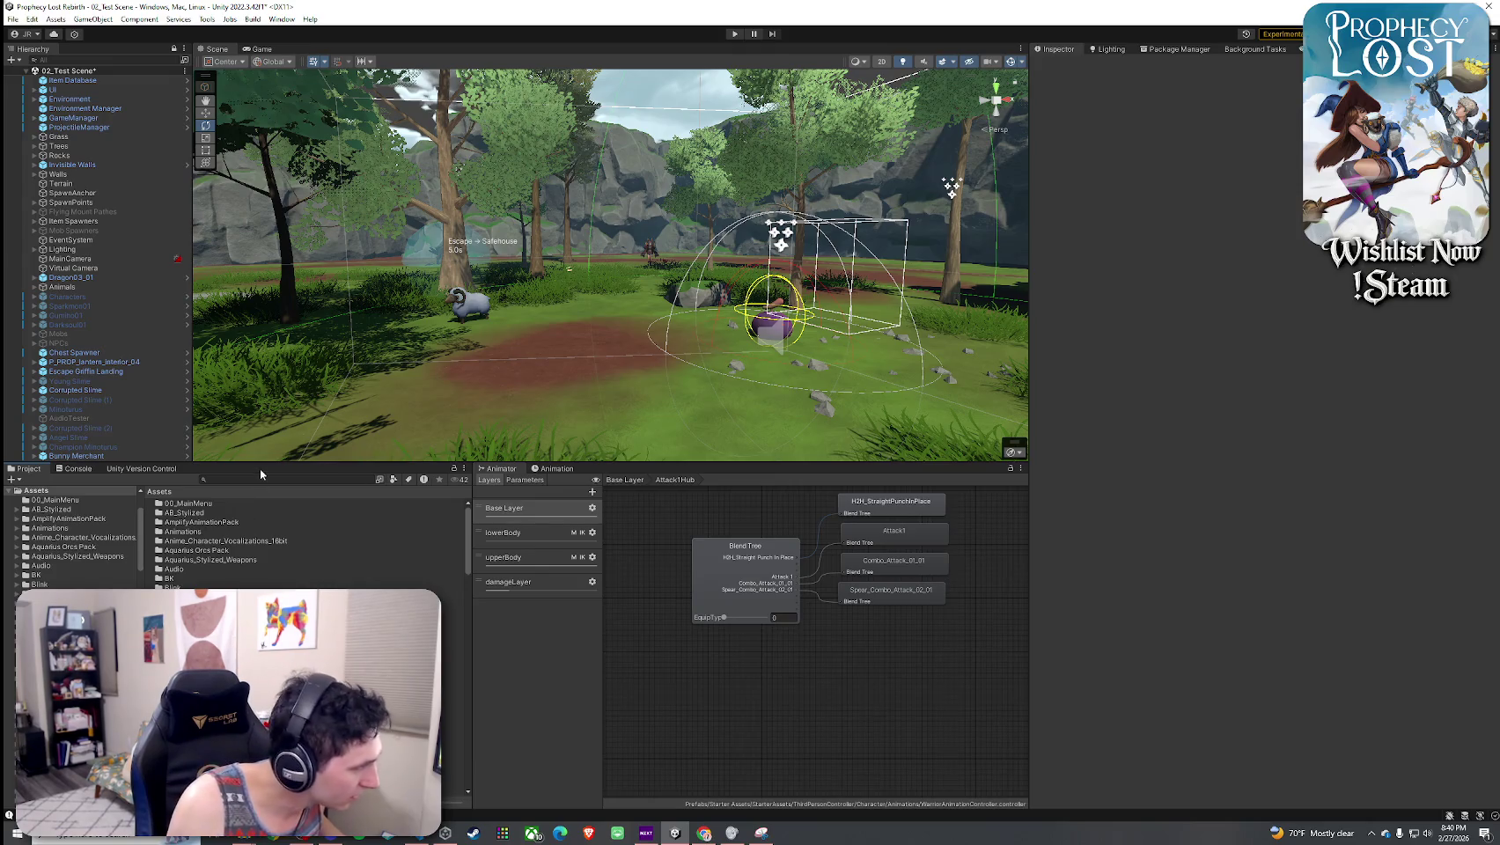
scroll(255, 528, down, 5)
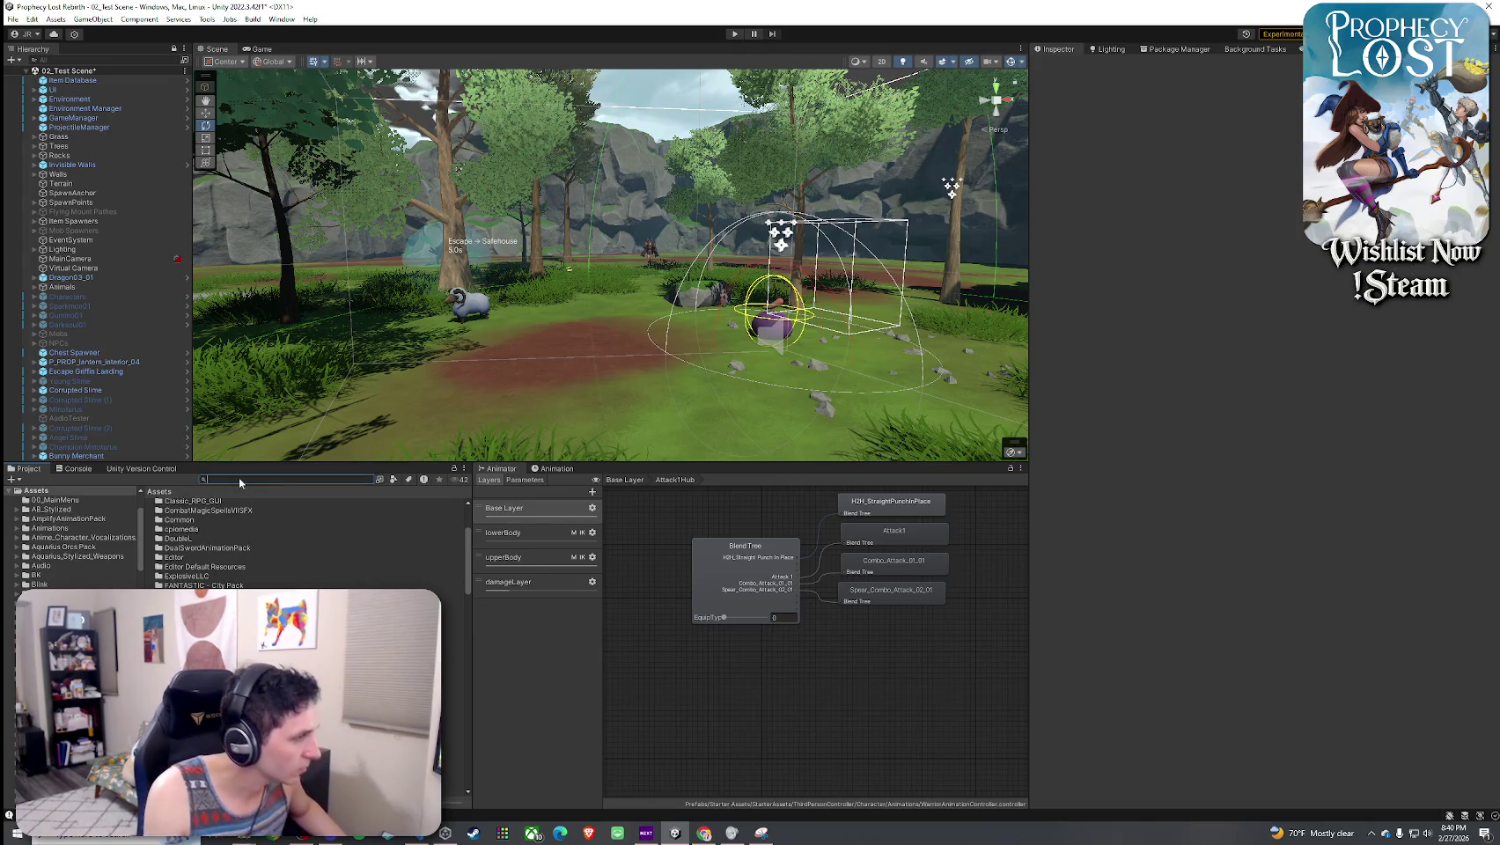
scroll(256, 537, up, 5)
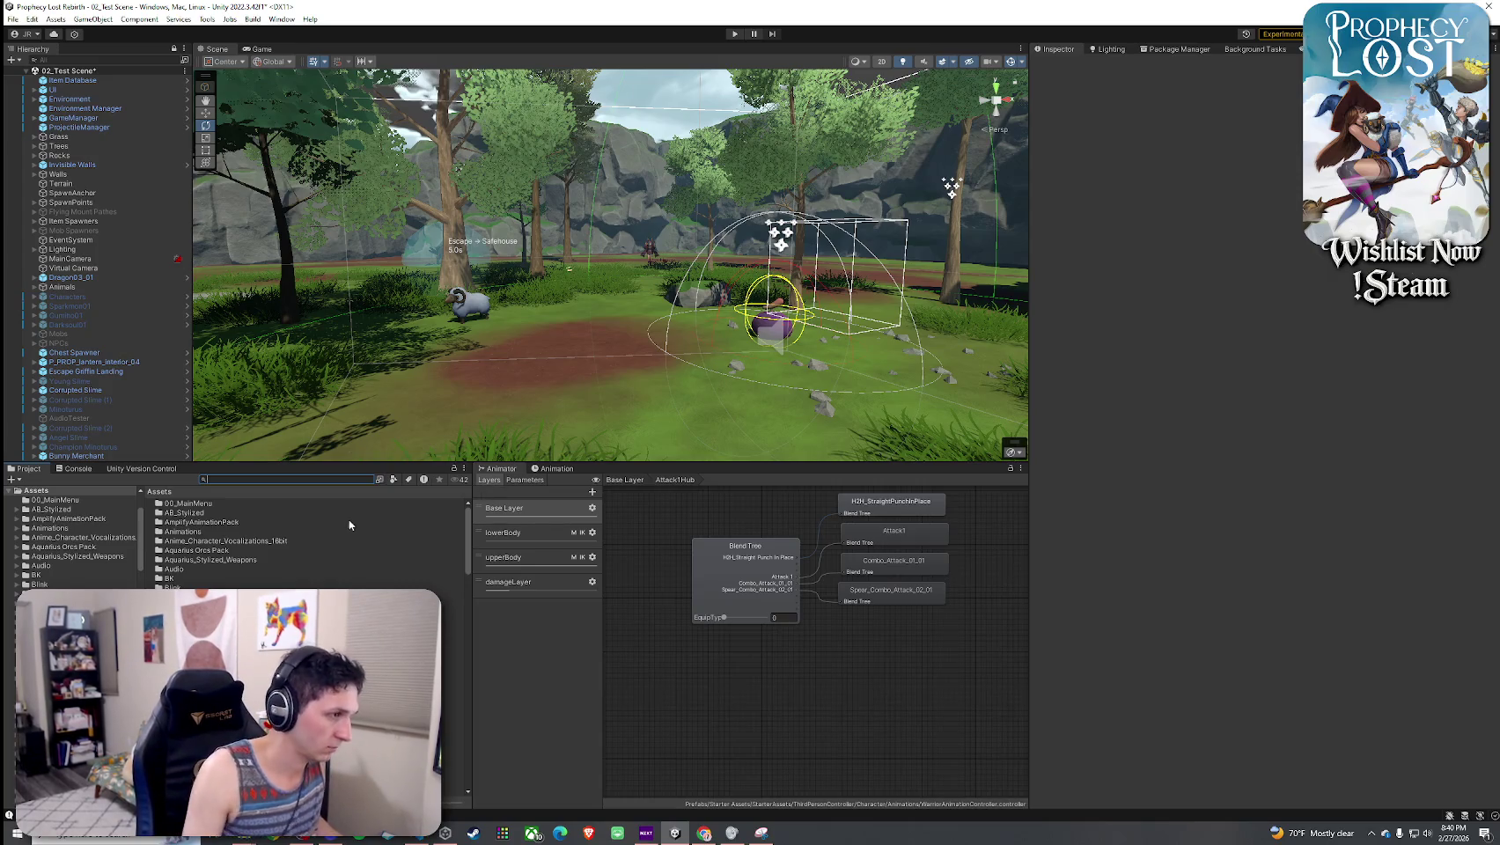
click(394, 479)
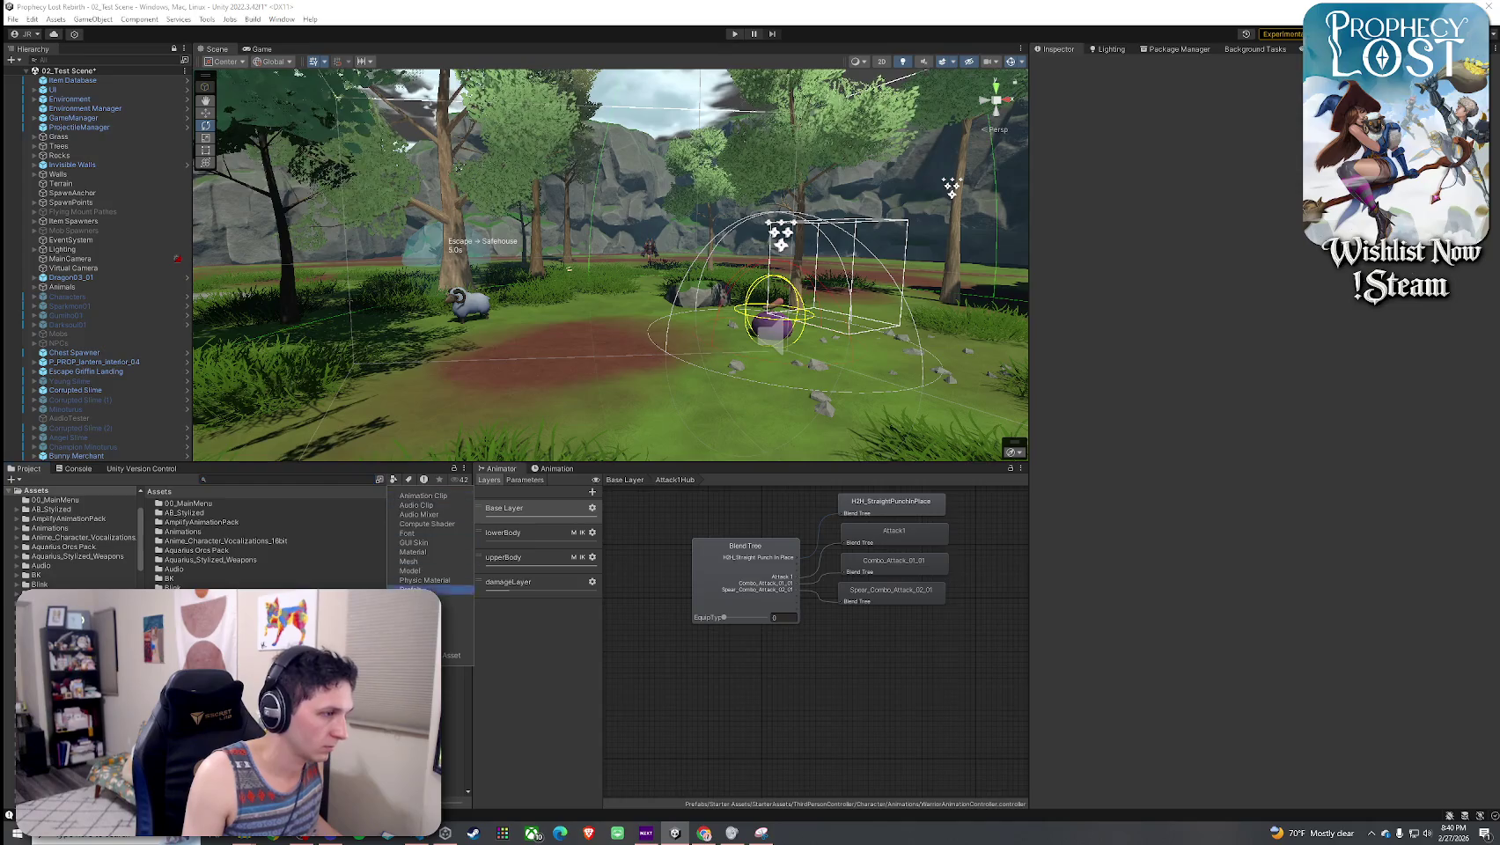
click(412, 589)
- Browse the prefabs alphabetically from 1HSword through Algae1, Aloe3, ArcherA01 and Armature to AssassinAri_02
click(196, 504)
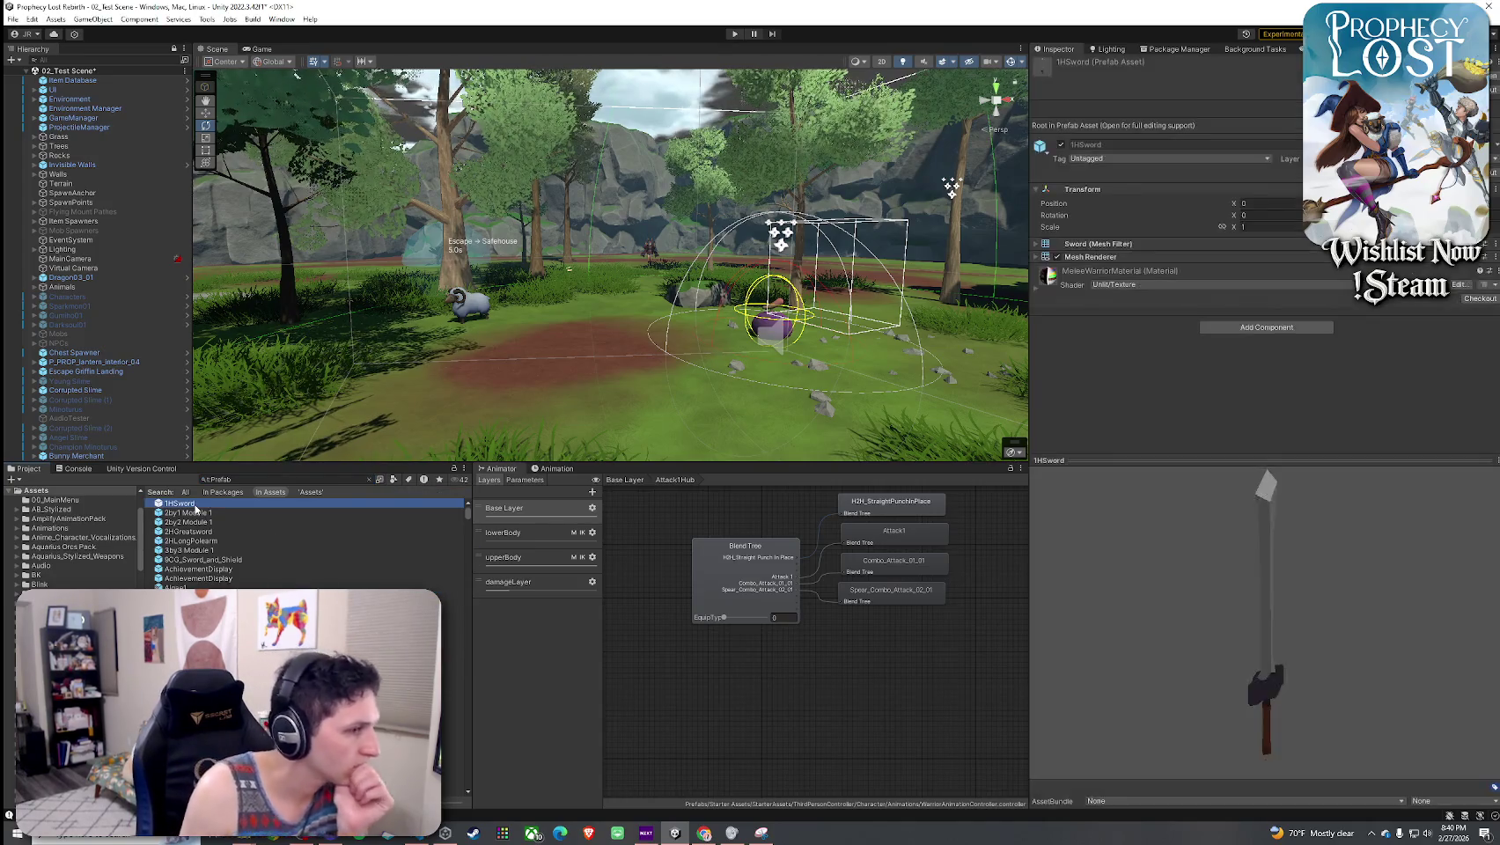
click(196, 513)
scroll(208, 533, down, 2)
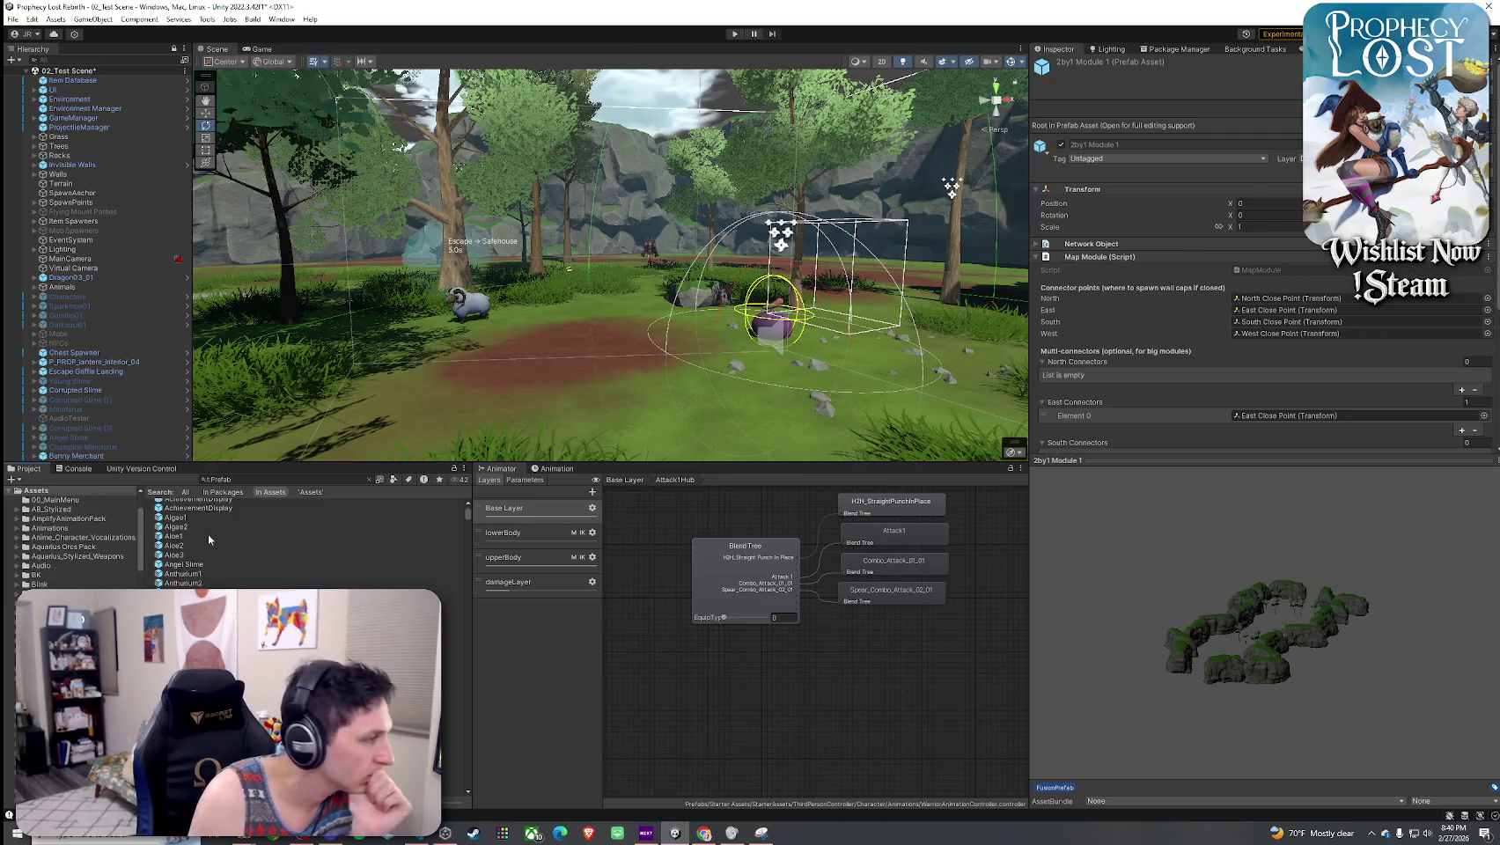
scroll(205, 542, up, 2)
click(200, 552)
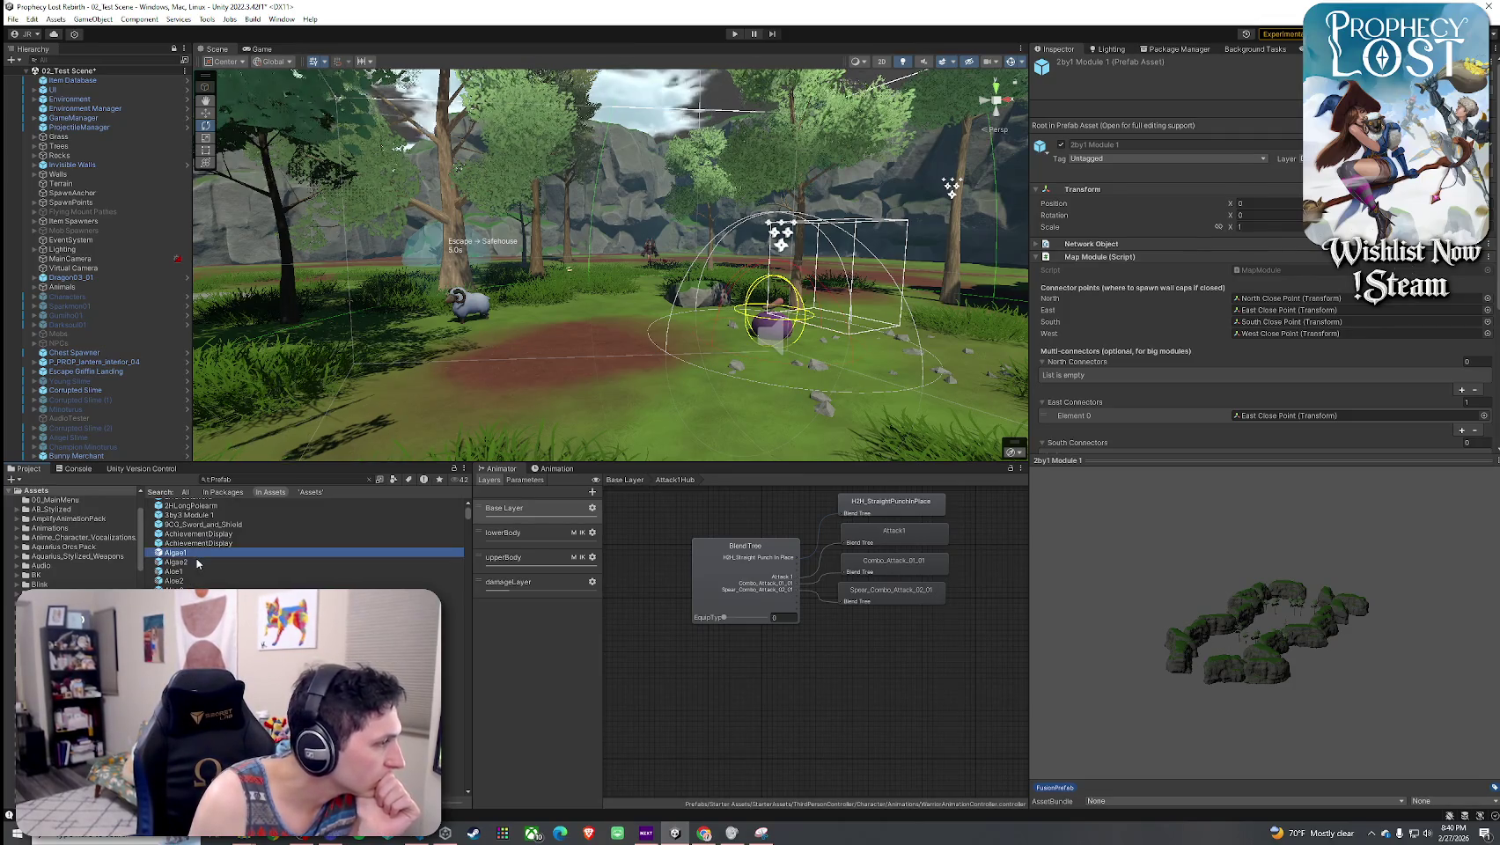
key(Down)
key(Down)
key(Down)
key(Down)
key(Down)
key(Down)
key(Down)
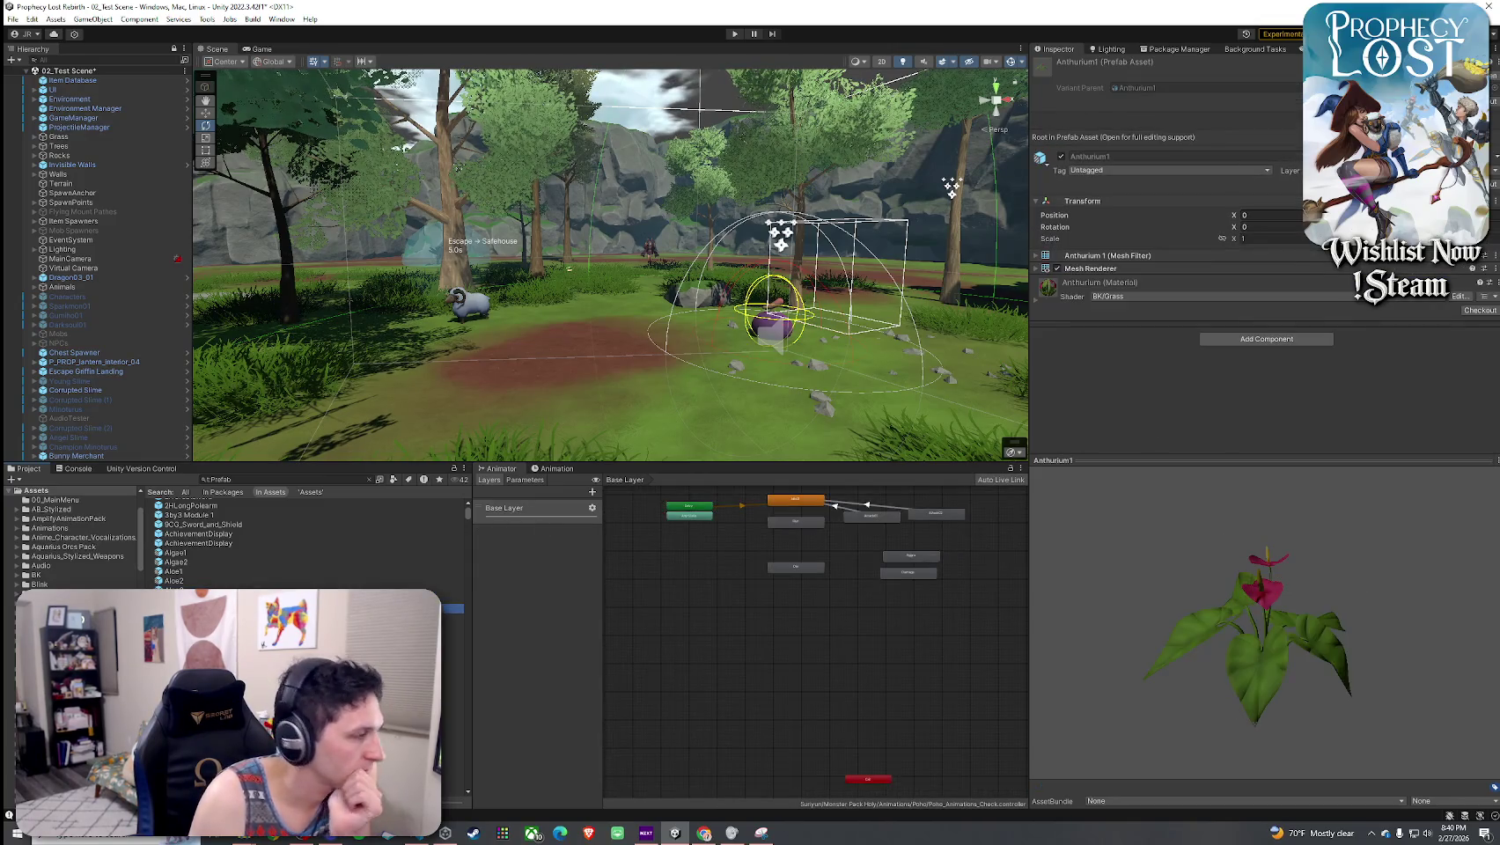
key(Down)
key(Down)
key(Down)
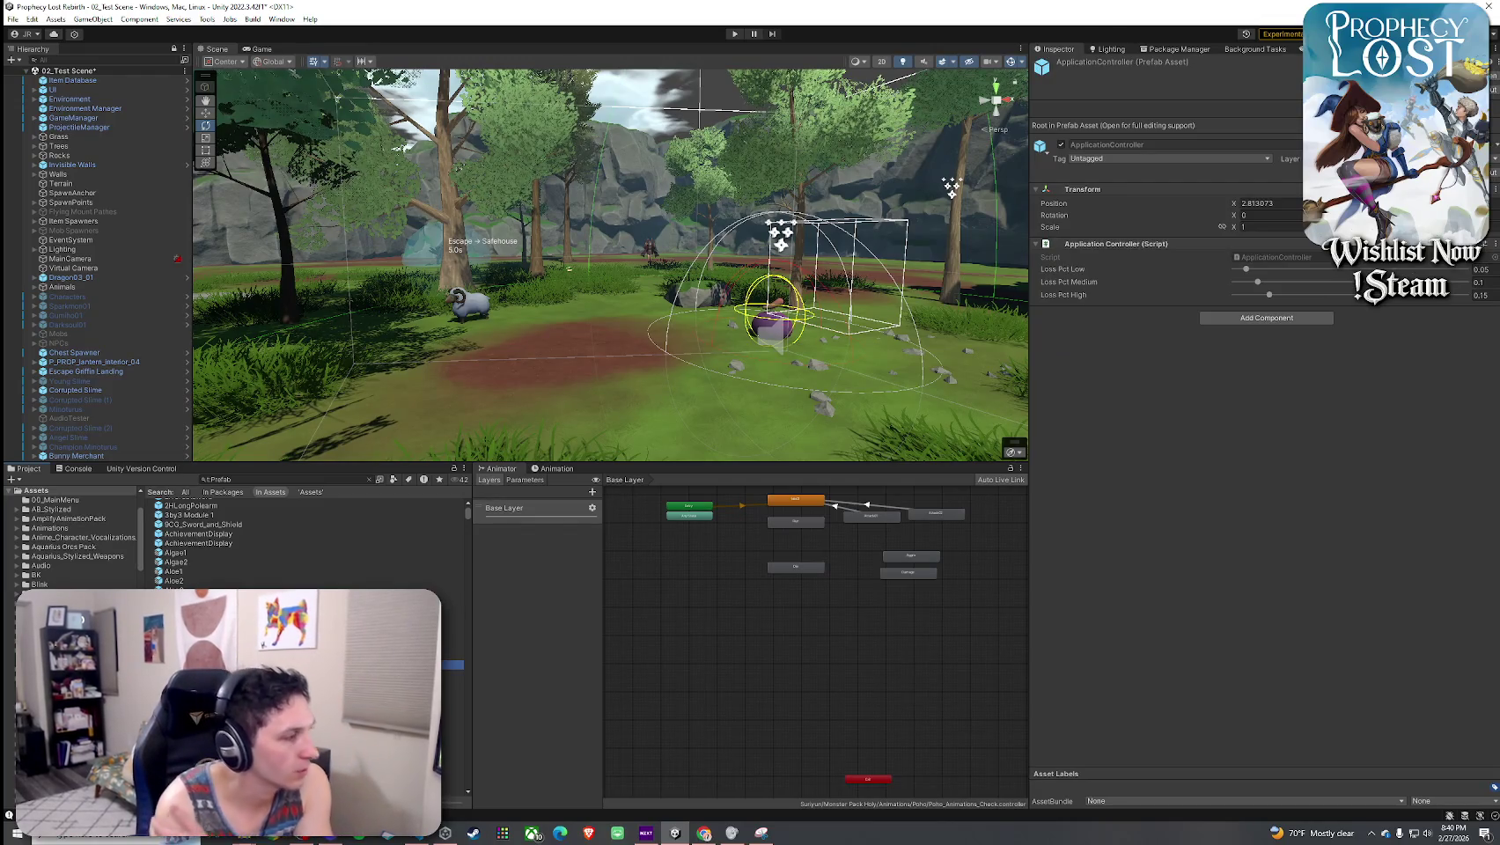
key(Down)
key(Down)
key(Down)
key(Down)
key(Down)
key(Down)
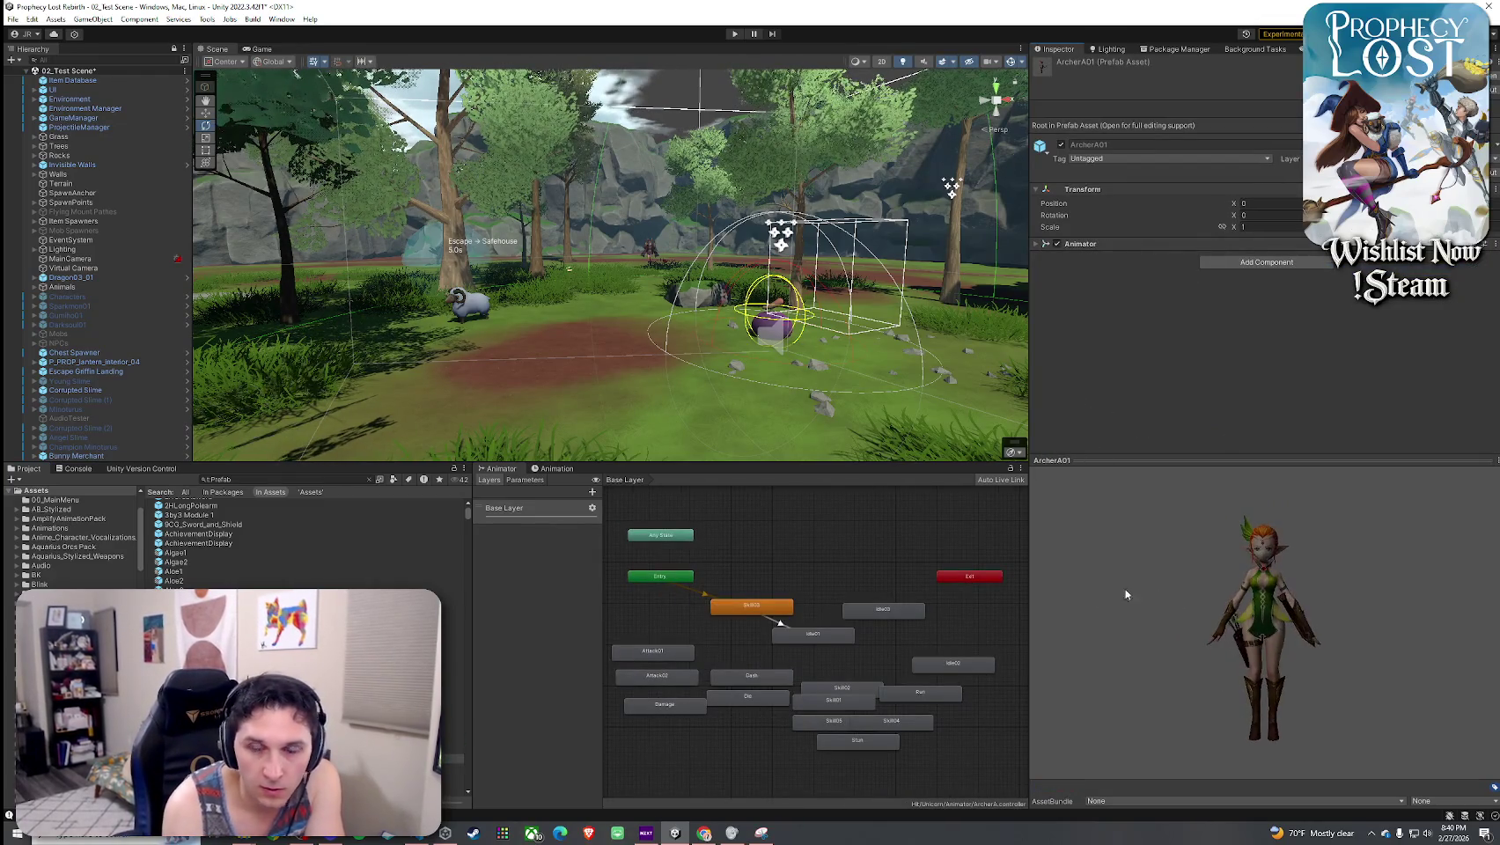
mouse_move(1249, 652)
mouse_down()
mouse_move(1254, 634)
mouse_move(1213, 652)
mouse_up()
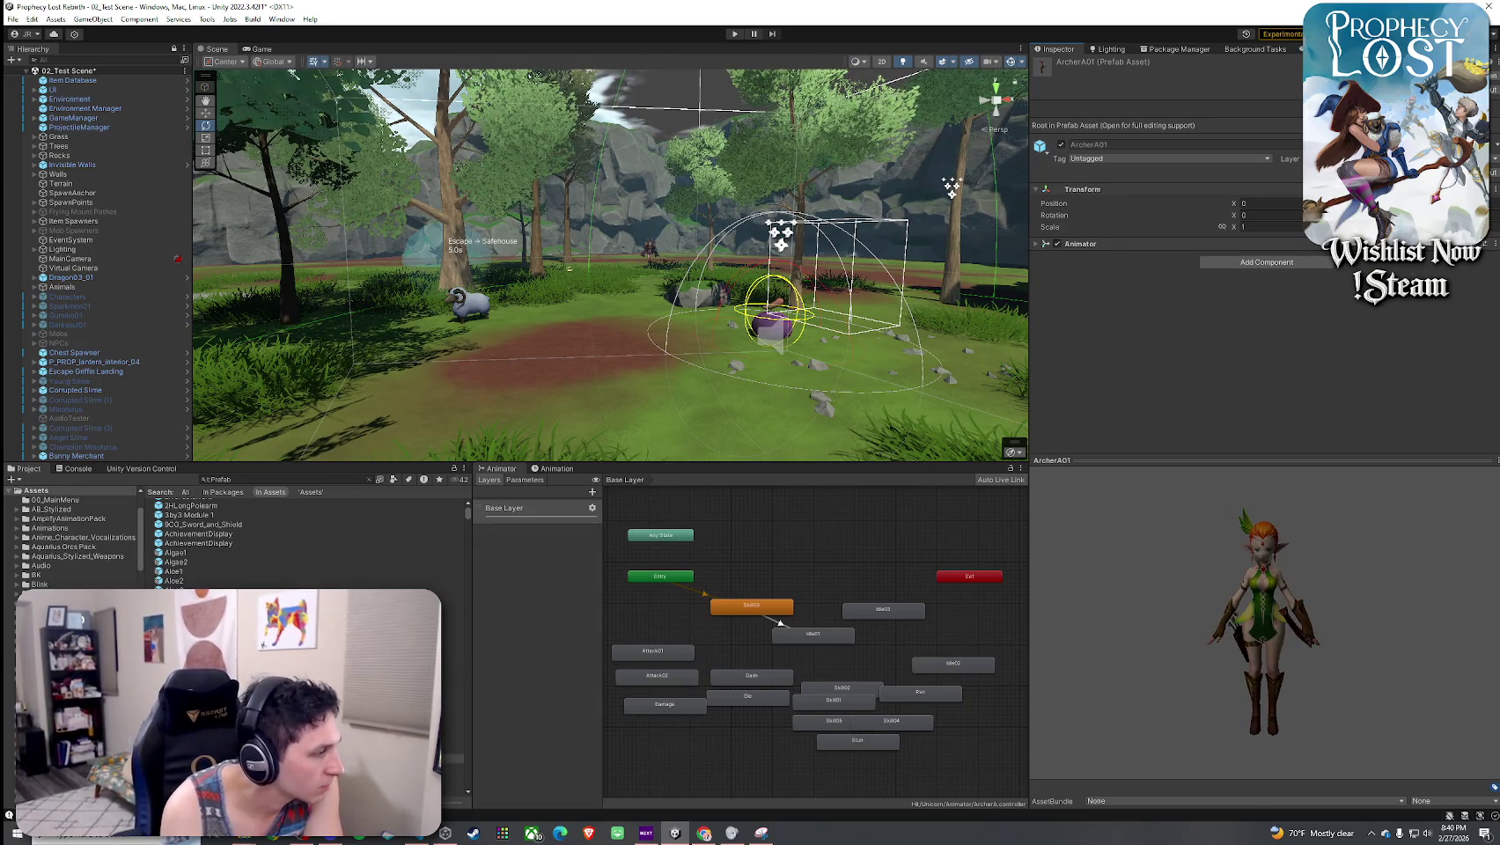
key(Down)
key(Down)
key(Down)
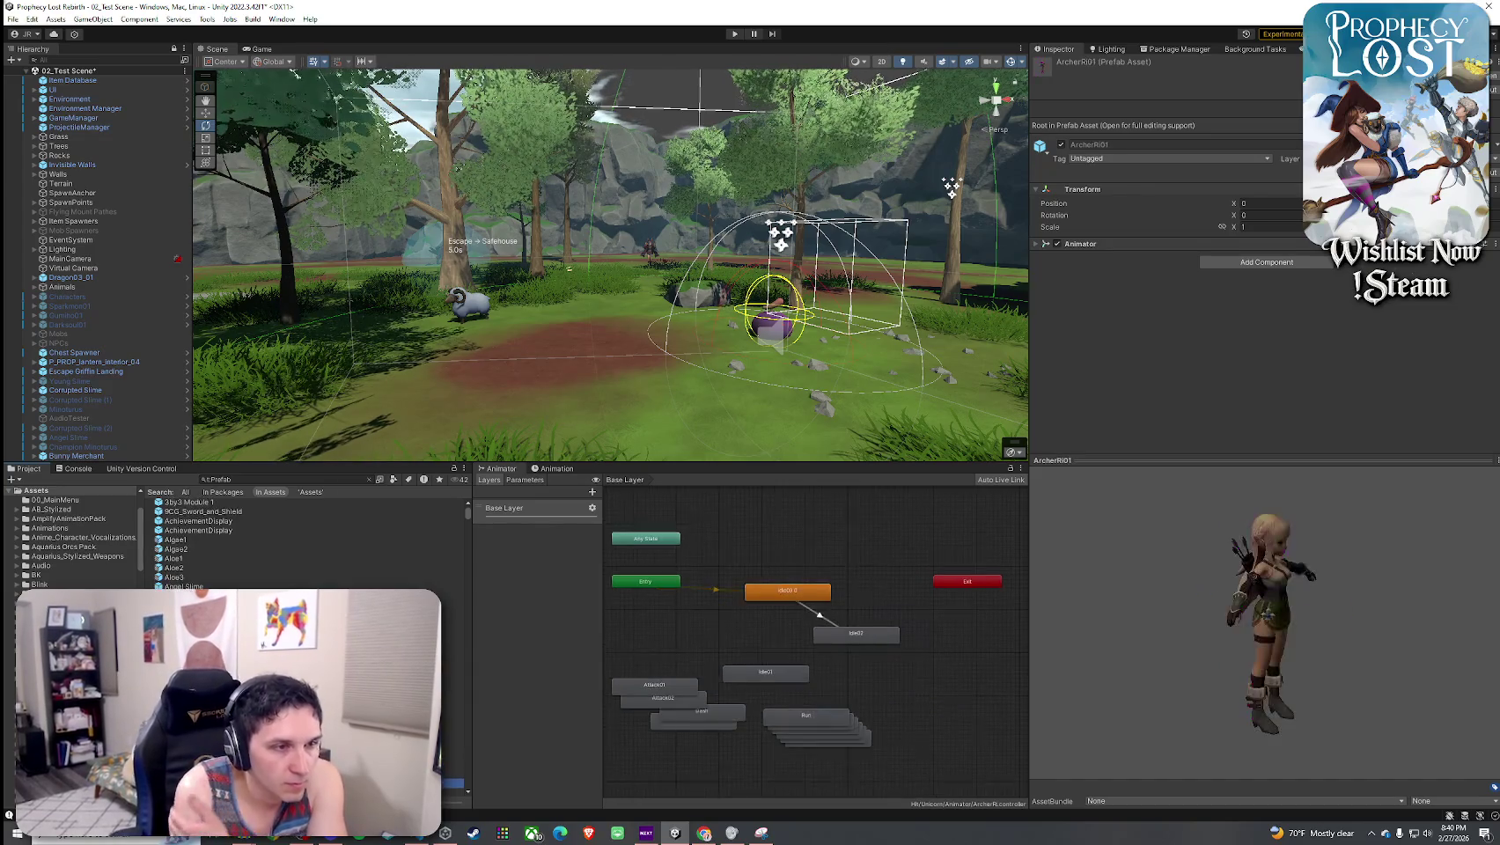
key(Down)
key(Down)
key(Down)
key(Down)
key(Down)
key(Down)
key(Down)
key(Down)
key(Down)
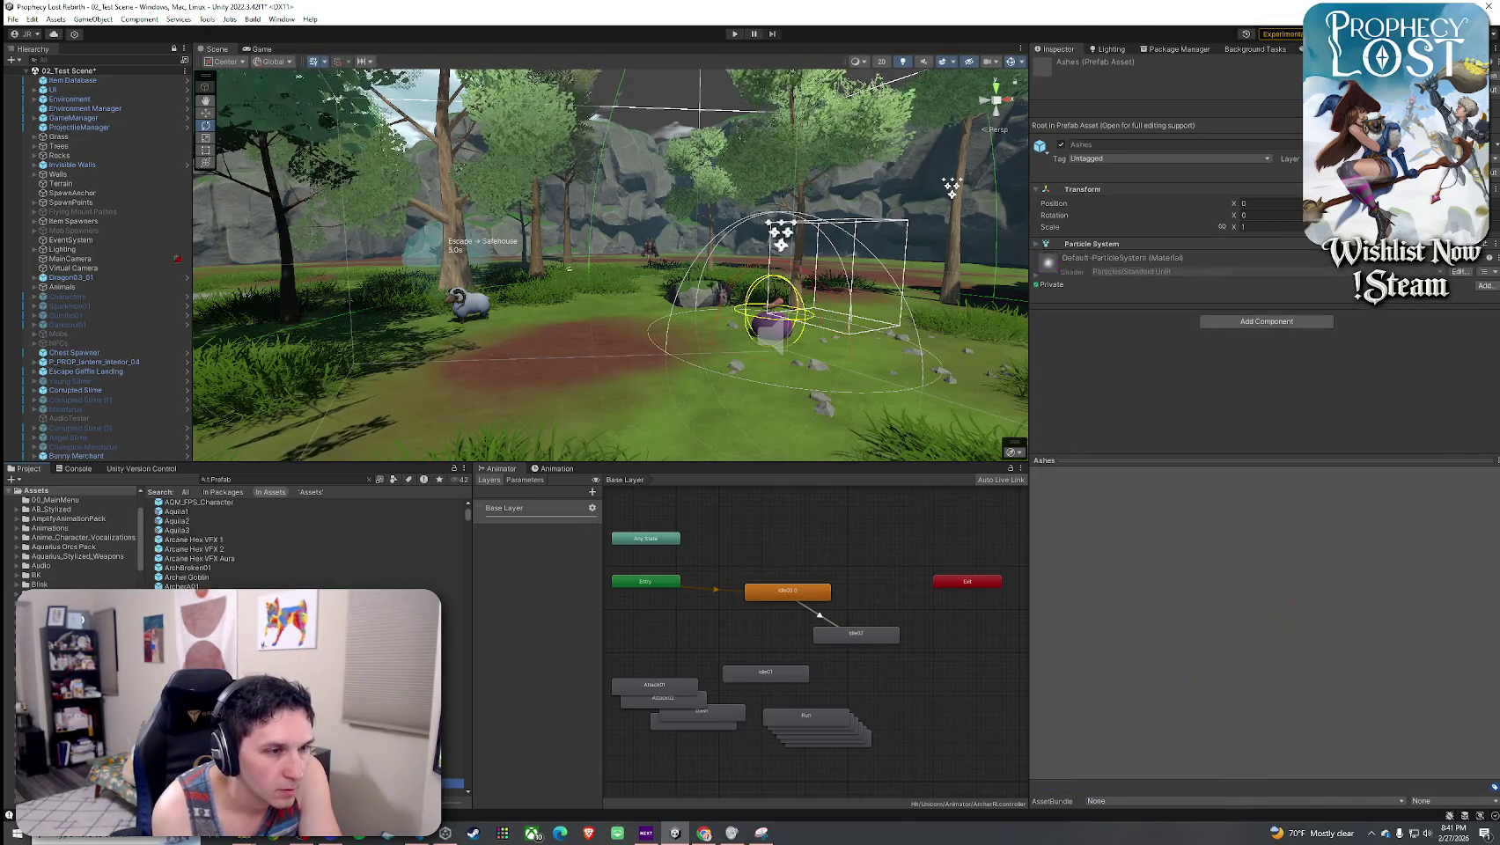
key(Down)
key(Down)
key(Down)
key(Down)
key(Down)
key(Down)
key(Down)
key(Down)
key(Down)
key(Down)
key(Down)
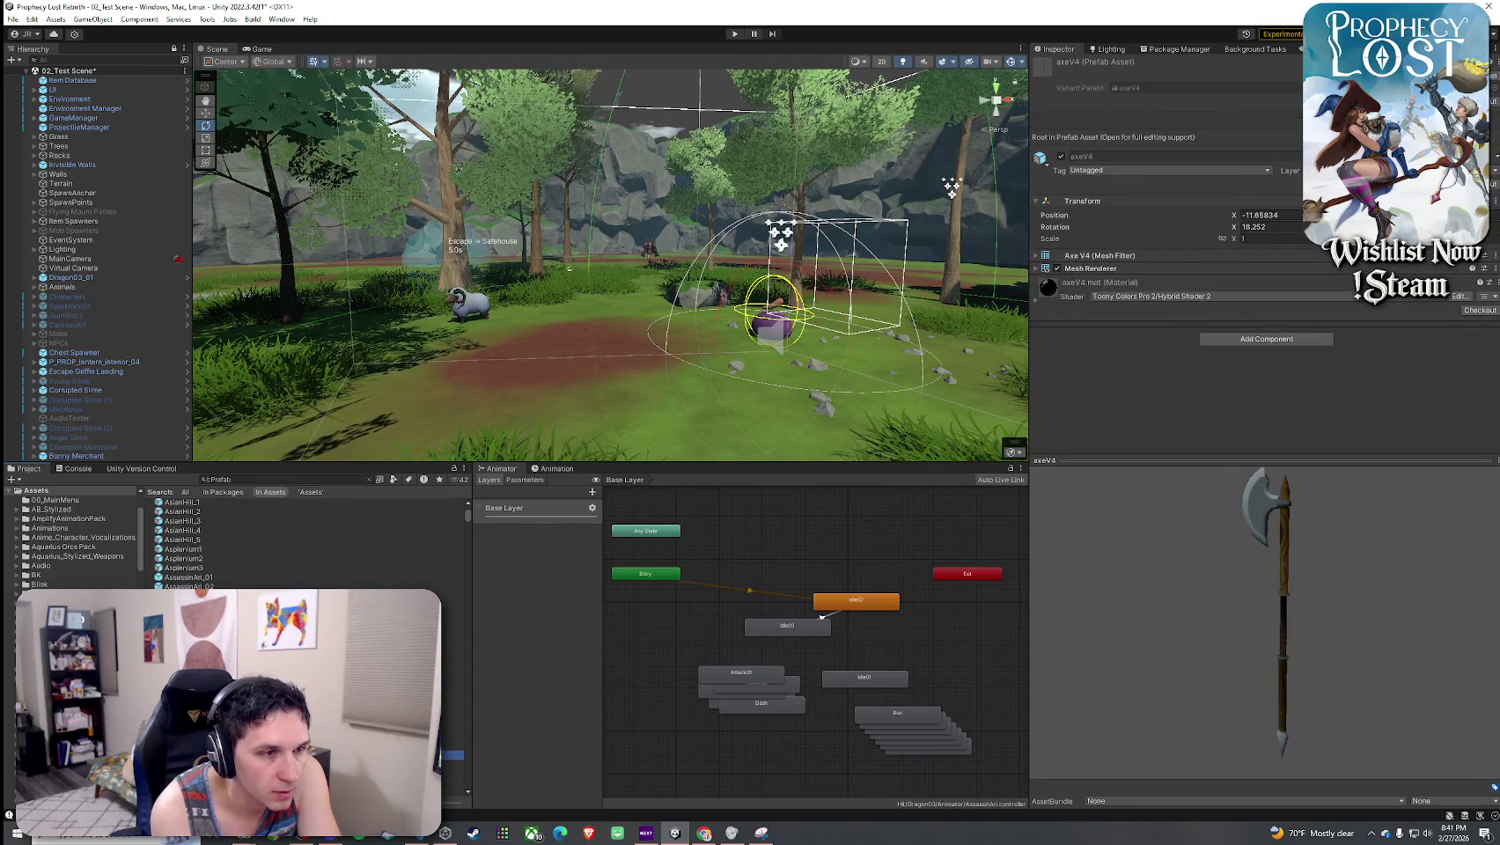
- Compare the axeV1, axeV2 and axeV4 prefabs, turning the axeV4 preview around
key(Up)
key(Up)
key(Up)
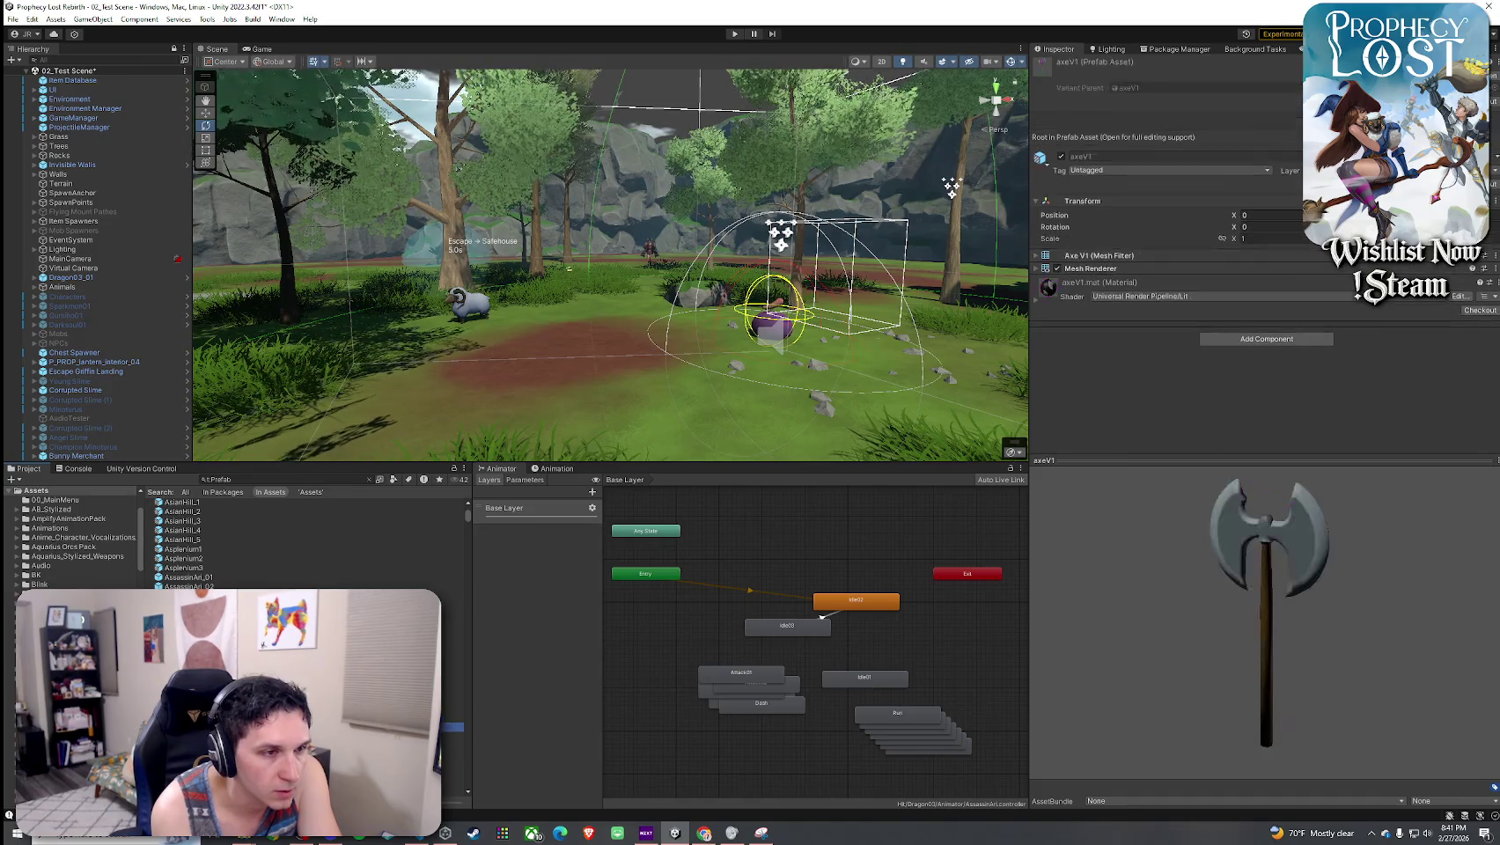
key(Down)
key(Down)
key(Down)
key(Down)
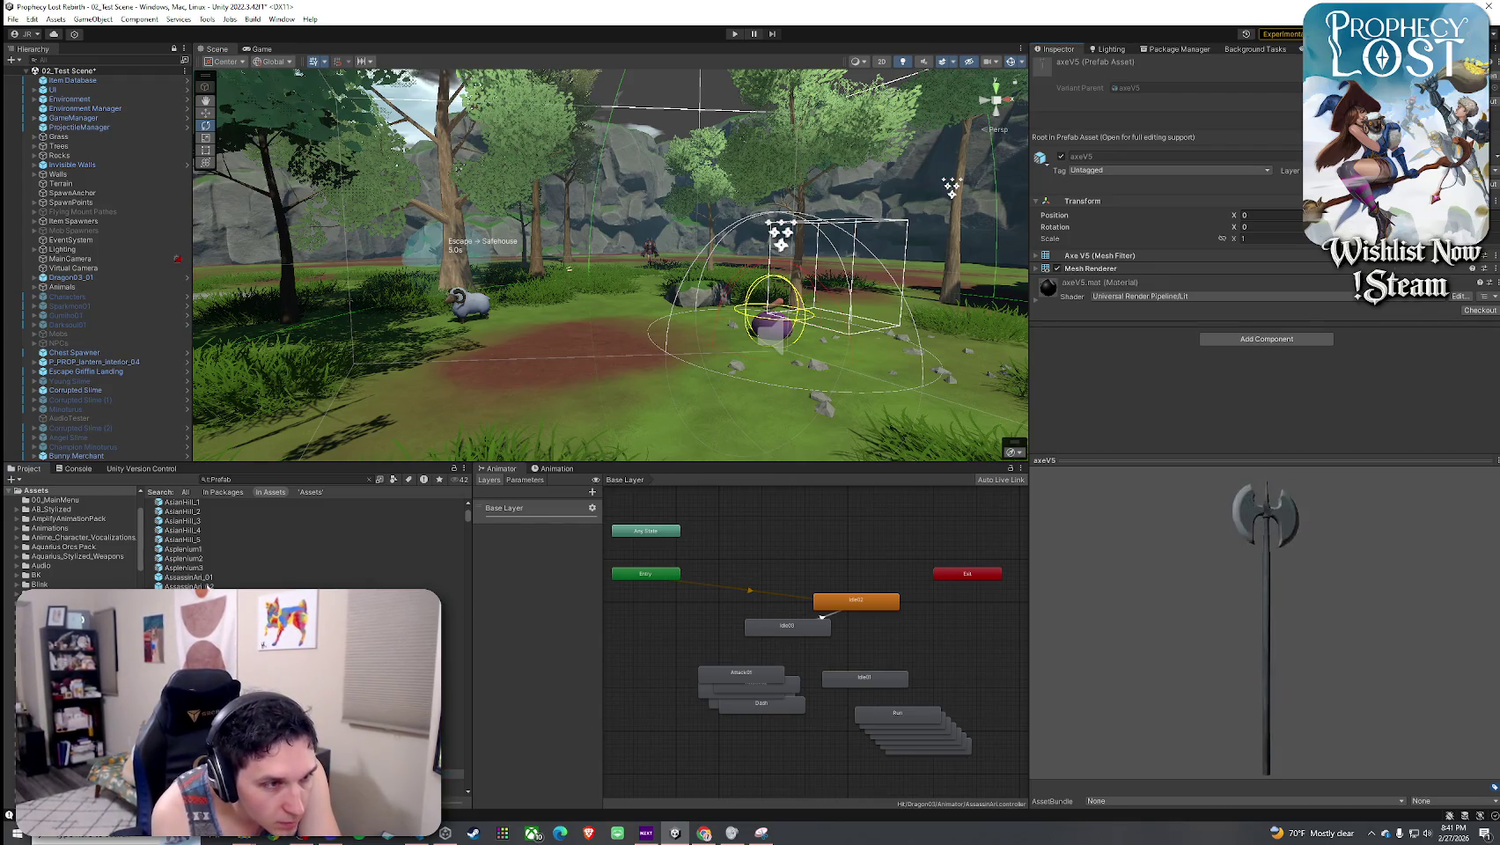
drag(144, 514, 127, 534)
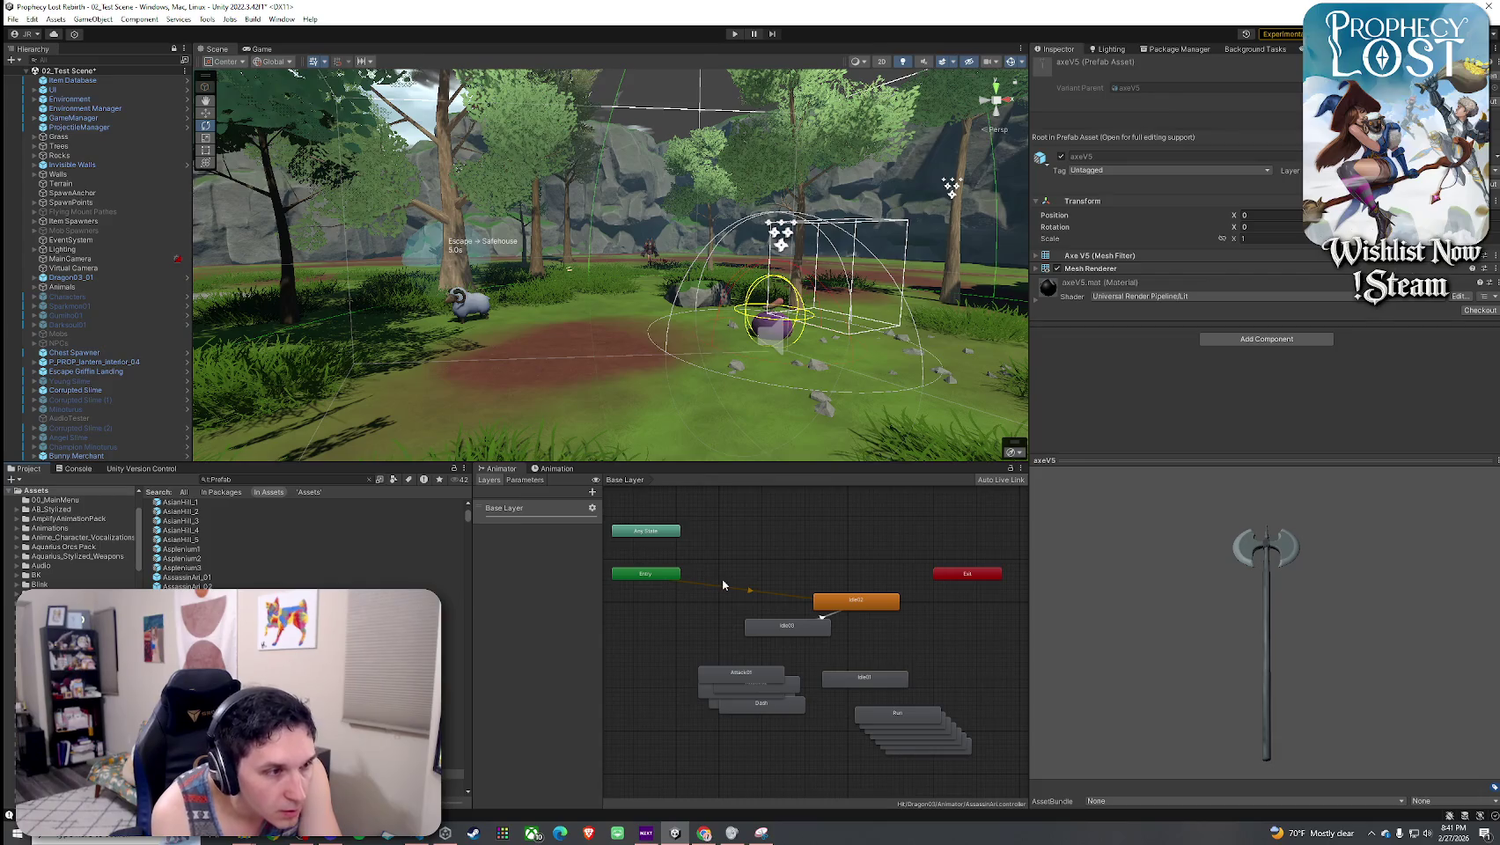
scroll(1132, 635, up, 2)
key(Up)
mouse_move(1240, 558)
mouse_down()
mouse_move(1165, 609)
mouse_move(956, 563)
mouse_up()
mouse_move(1056, 568)
mouse_down()
mouse_move(1405, 567)
mouse_move(1210, 570)
mouse_move(939, 533)
mouse_move(1380, 556)
mouse_move(1154, 562)
mouse_move(1000, 533)
mouse_up()
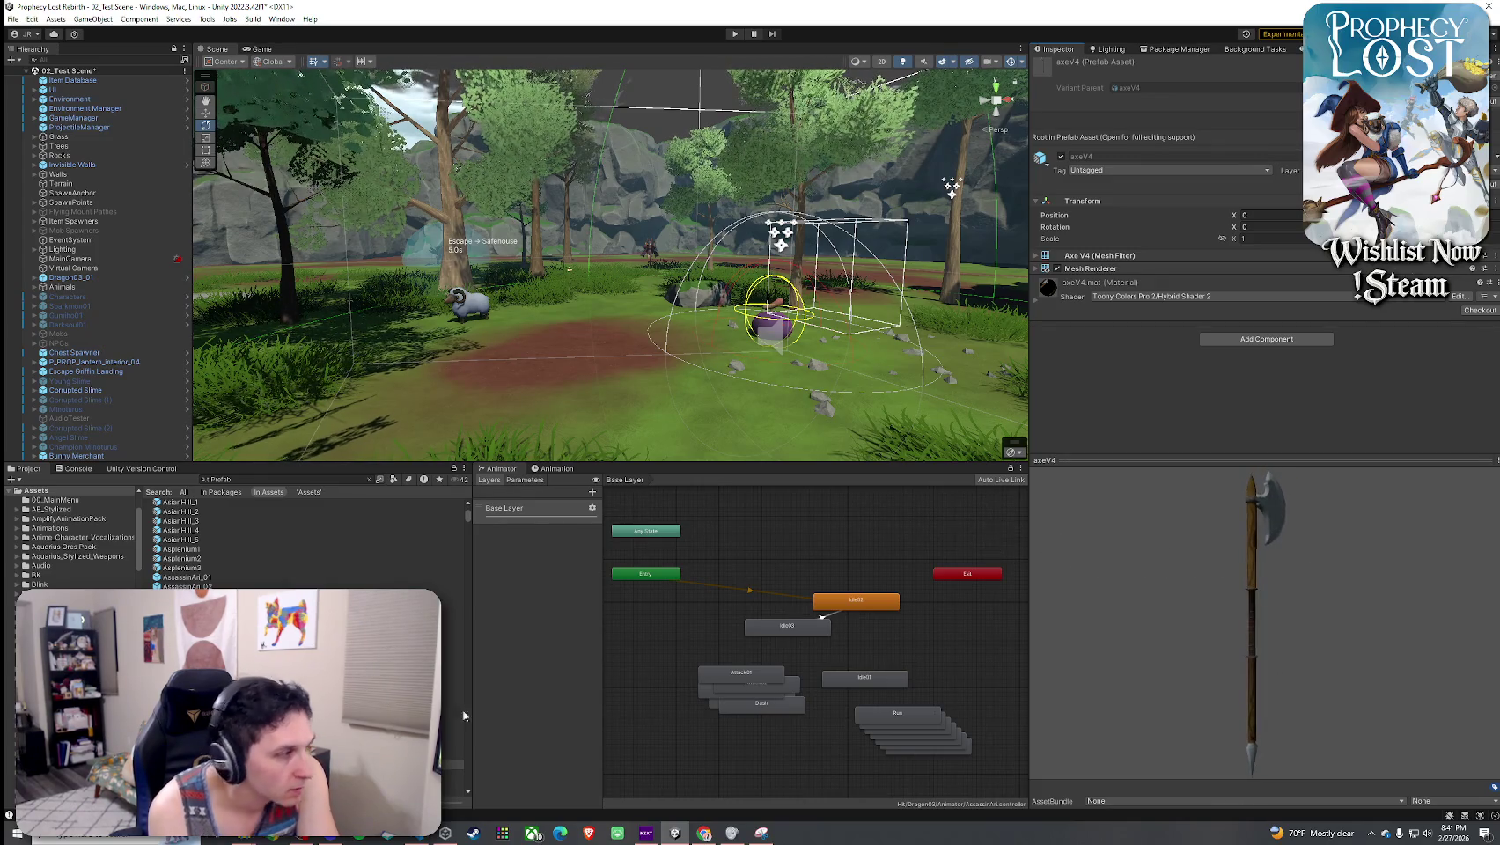
- Place the axeV4 axe in the grass near the sheep, then look at axeV5
drag(454, 765, 602, 411)
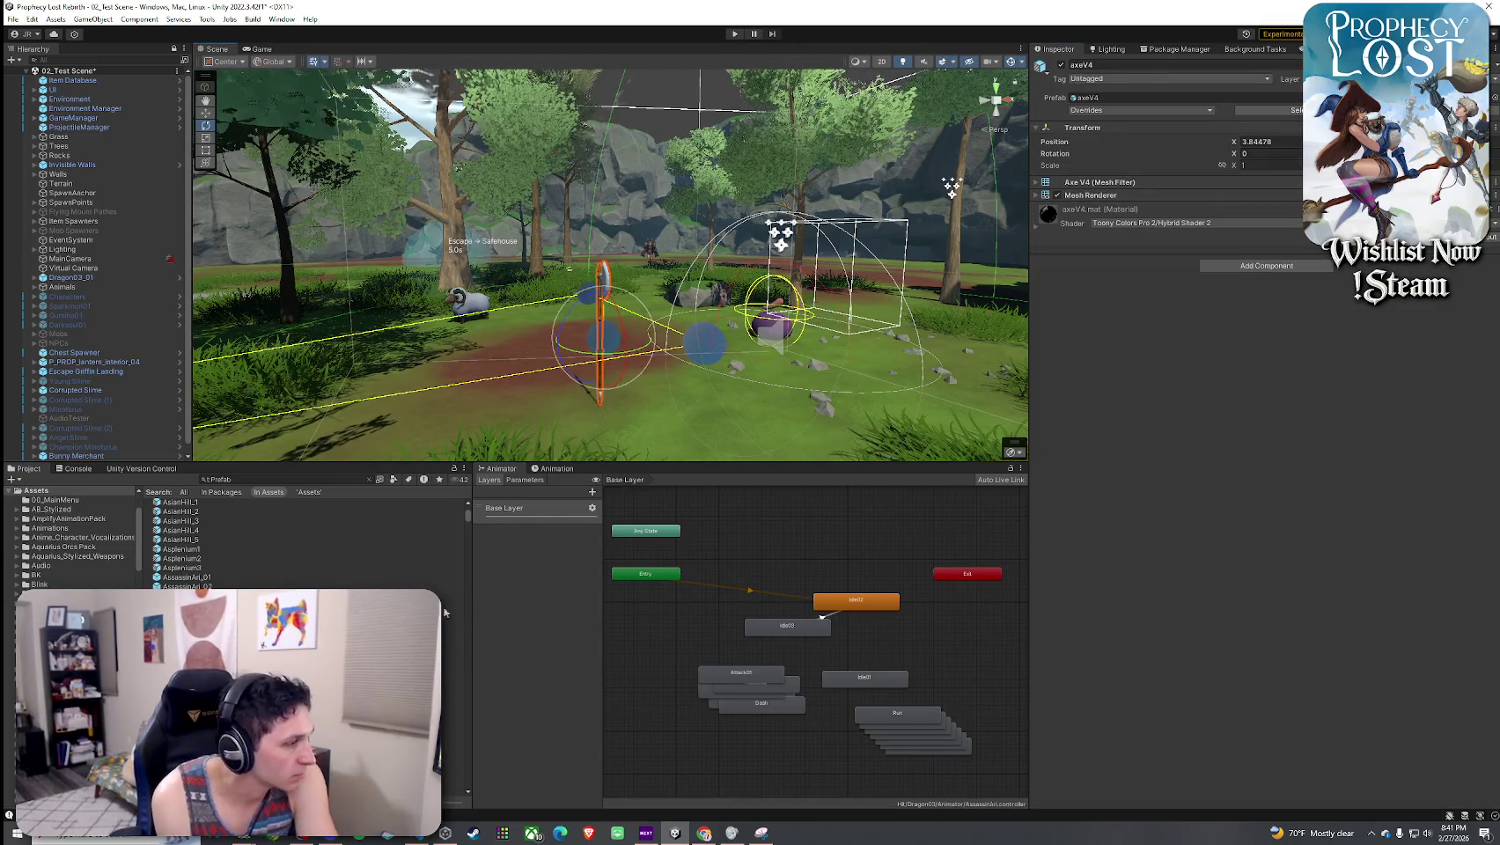
click(454, 765)
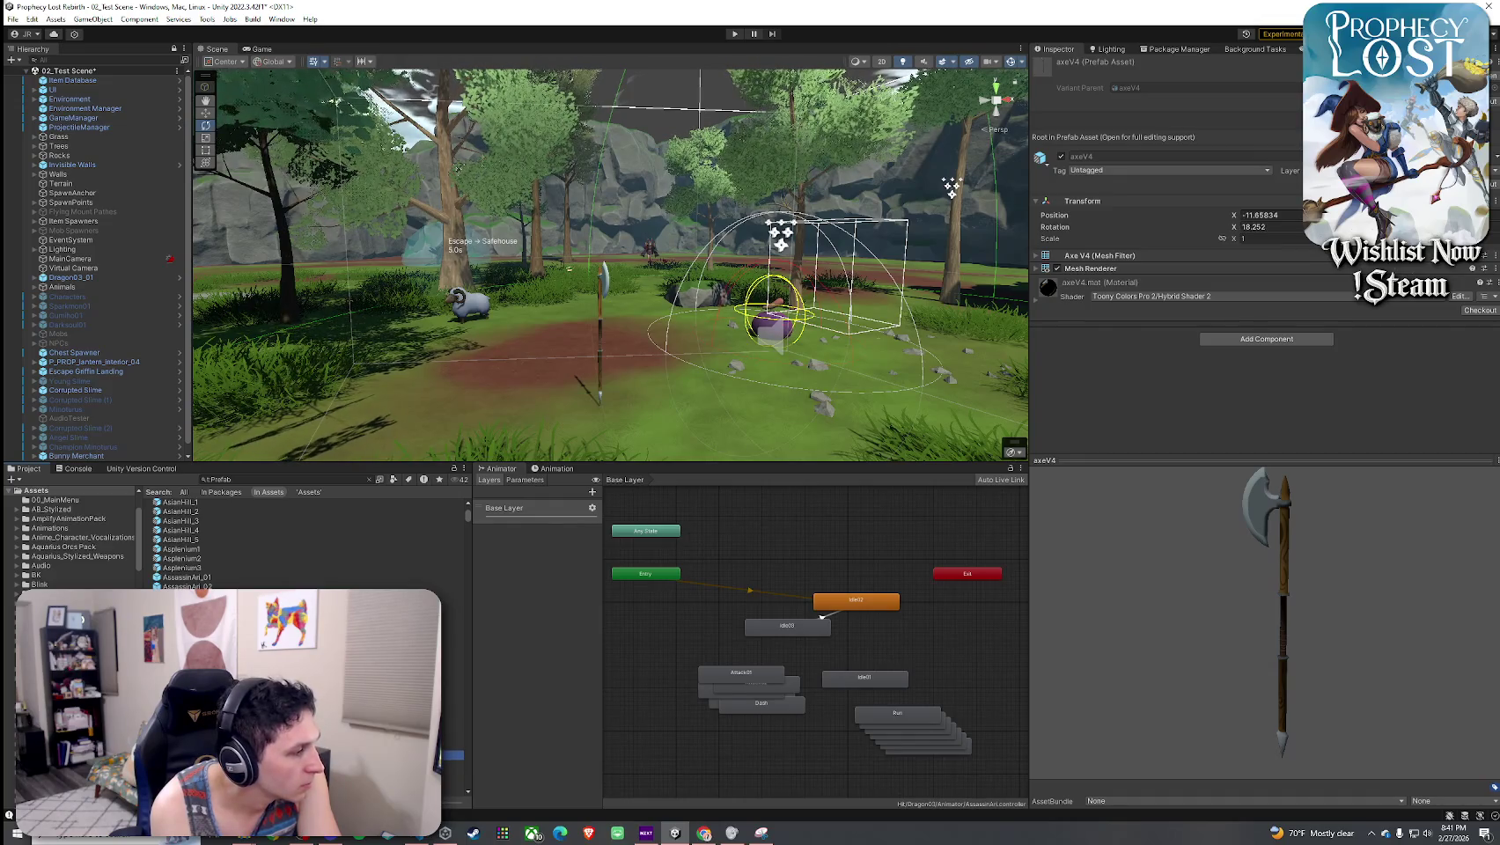
click(453, 774)
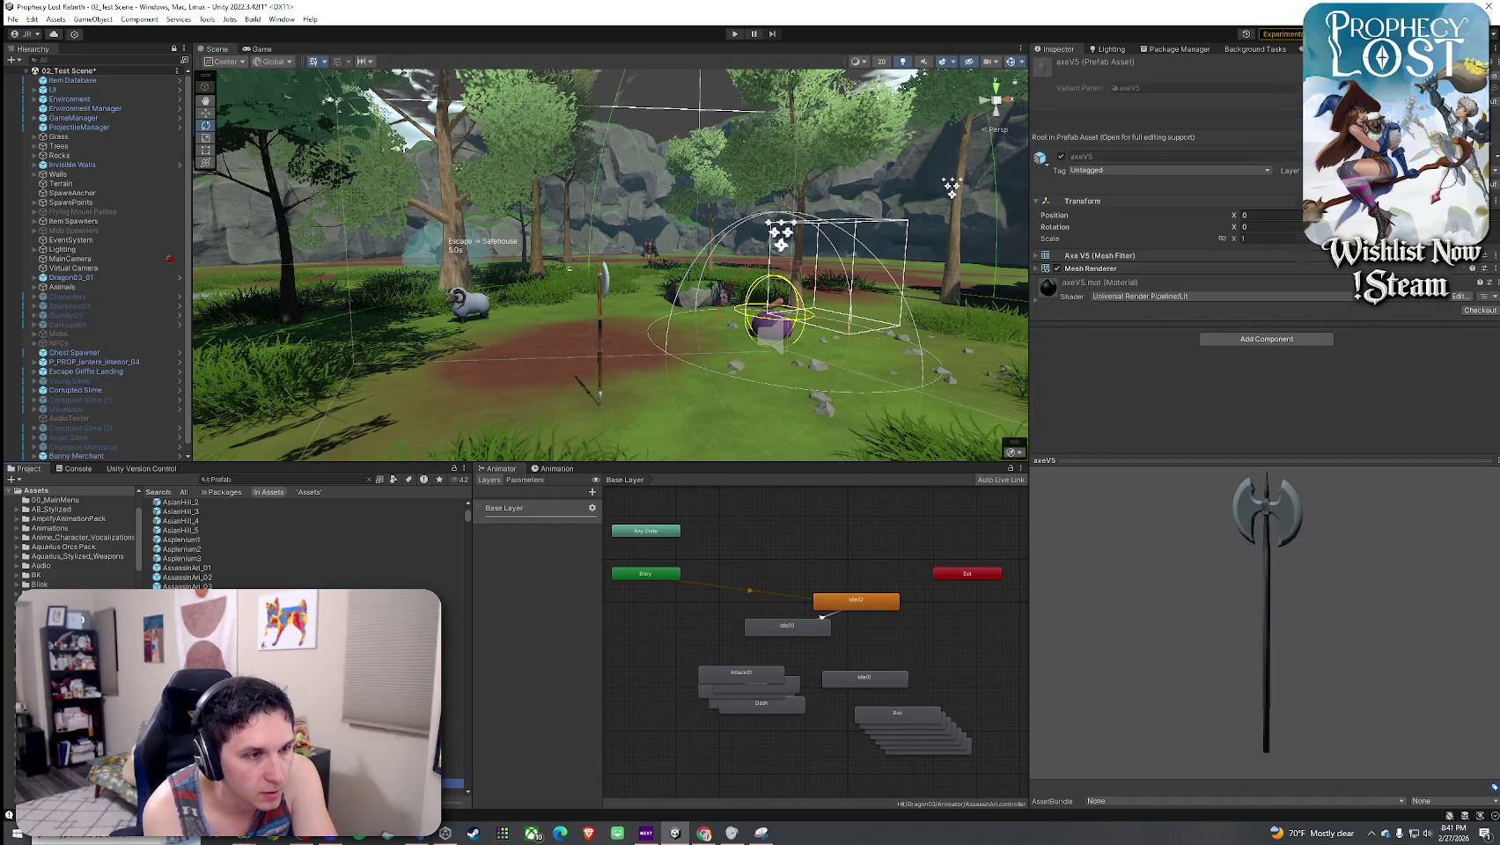
- Preview prefabs from Bakery and Bamboo9 through Battle_Axe_1A1, Bed_1 and Beam_2
key(Down)
key(Down)
key(Down)
key(Down)
key(Down)
key(Down)
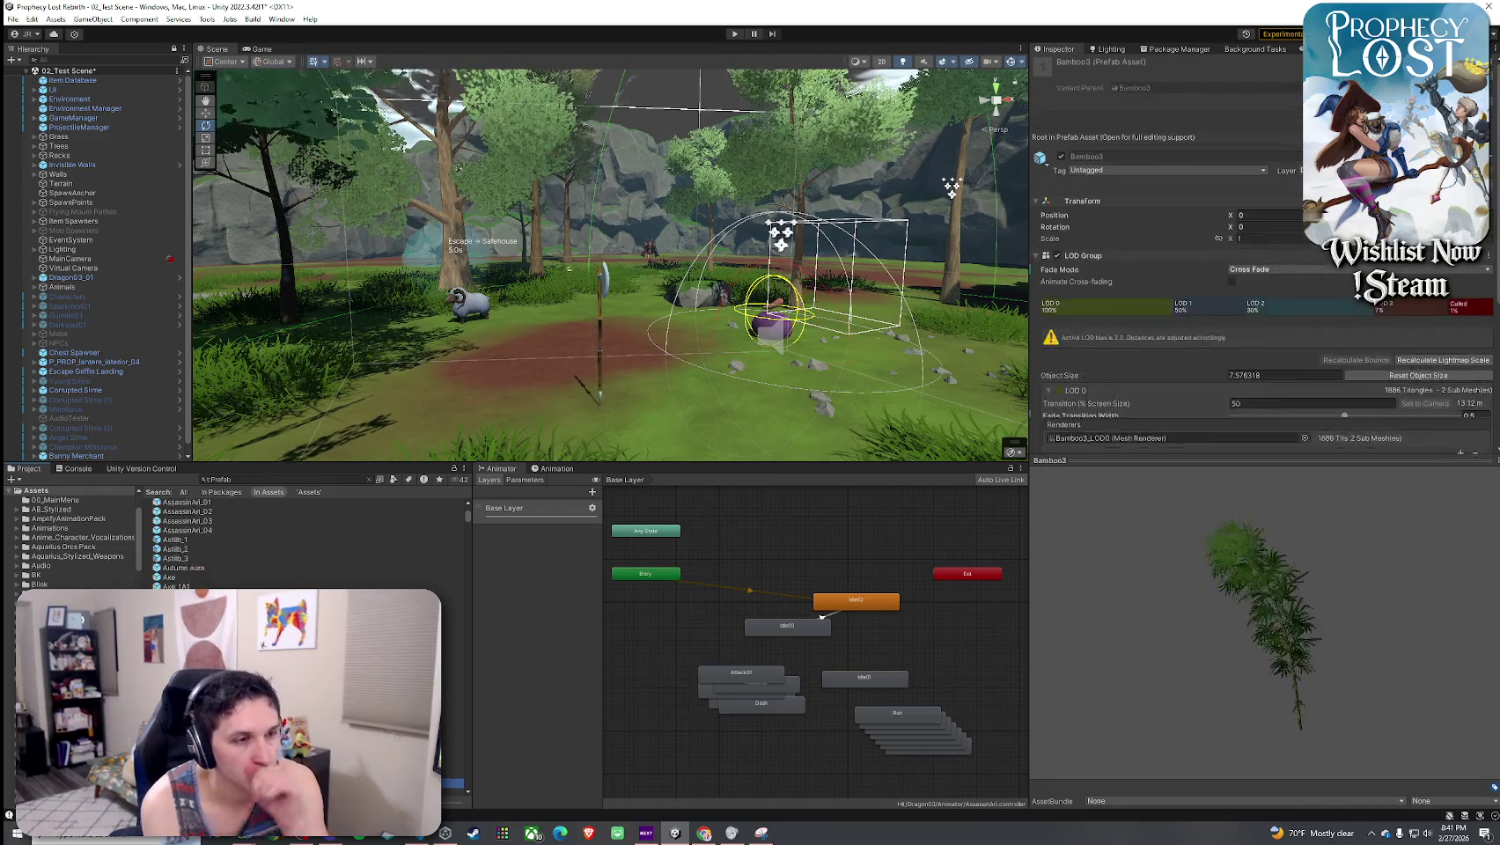
key(Down)
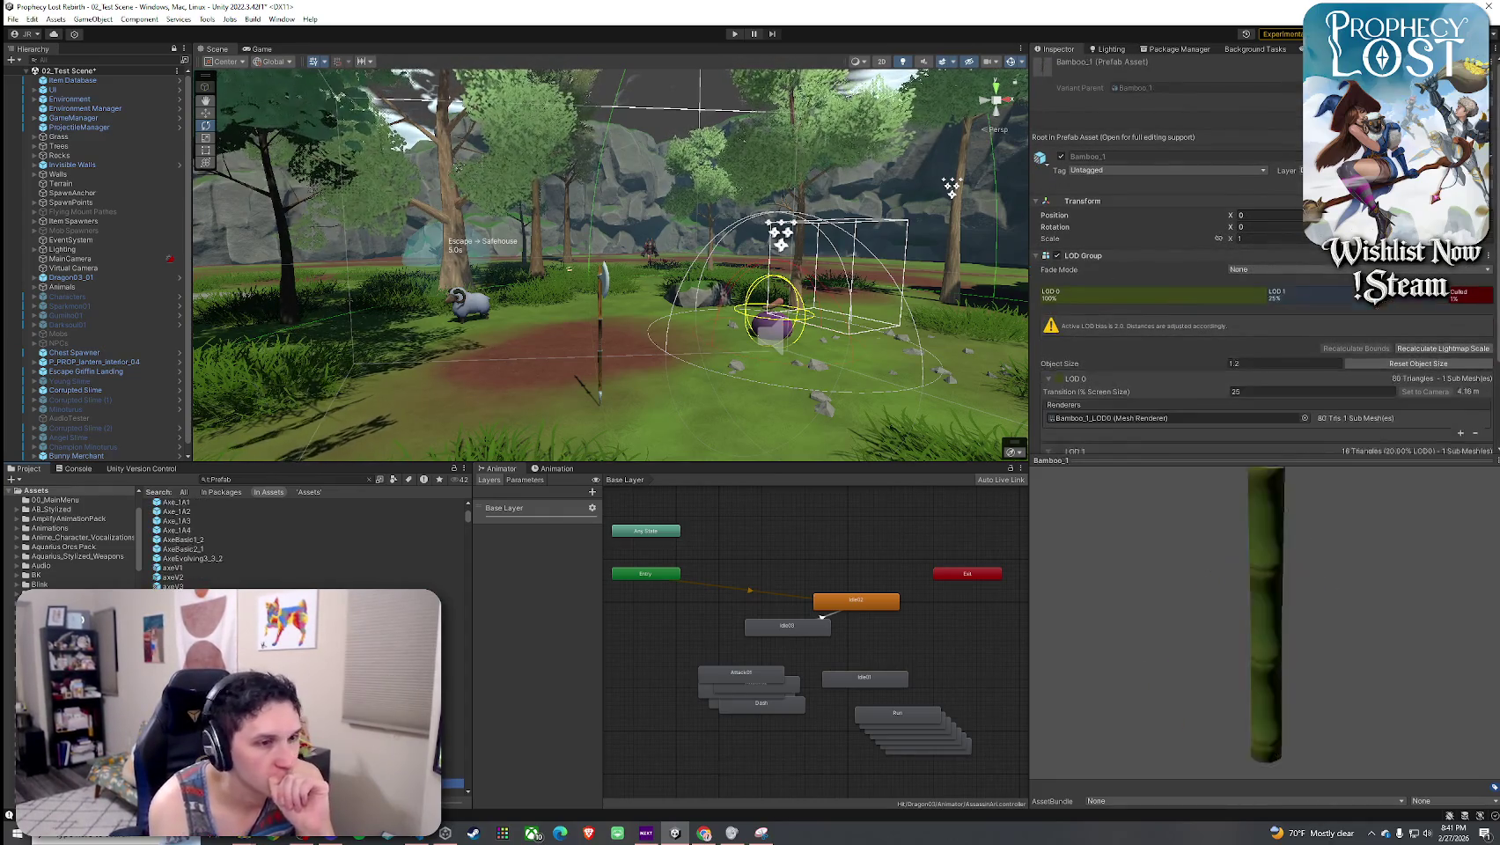
key(Down)
key(Down)
key(Down)
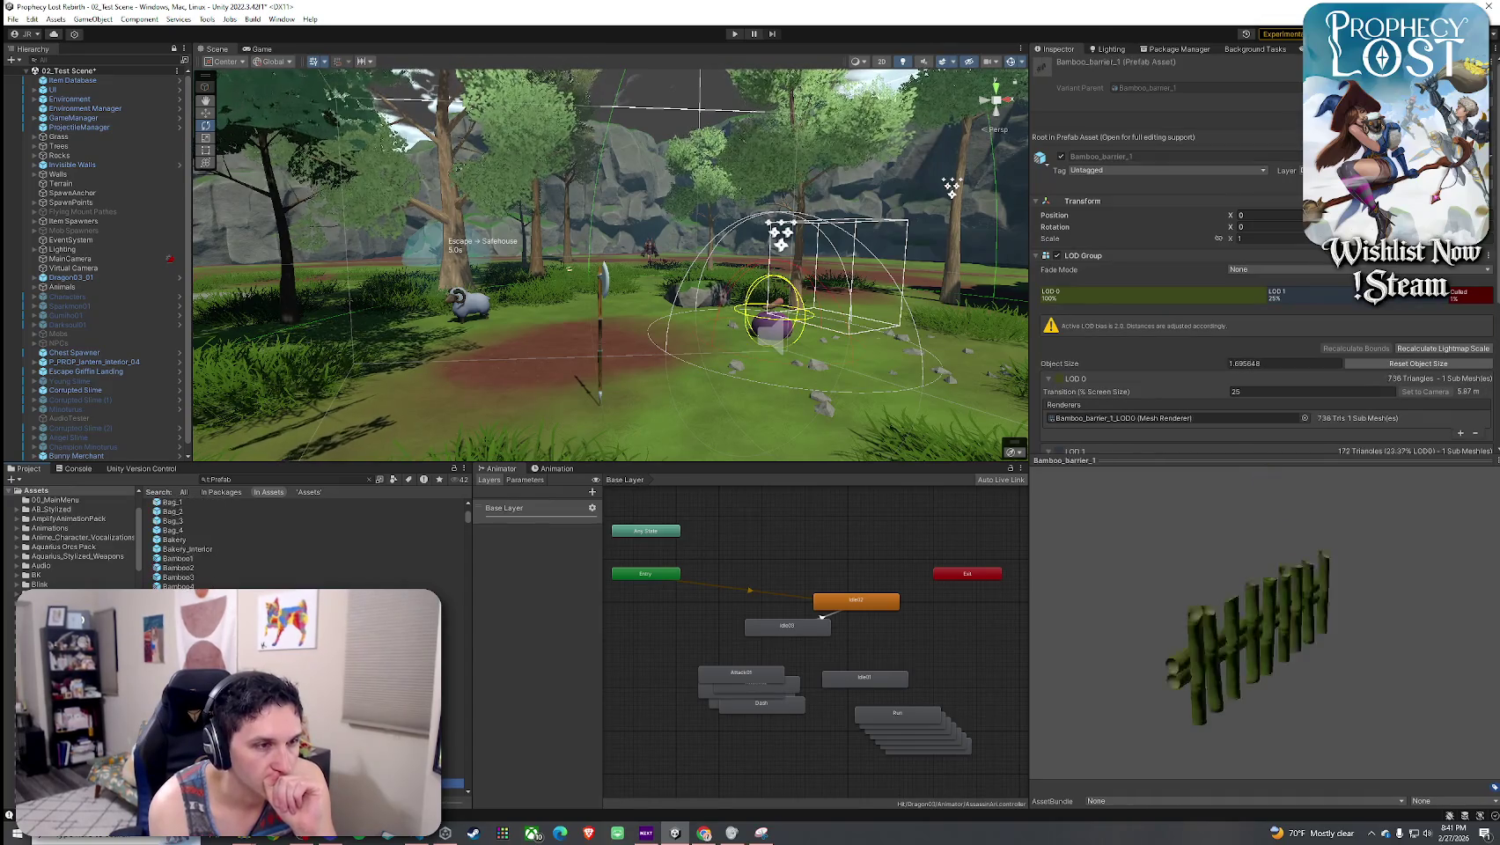
key(Down)
key(Down)
key(Down)
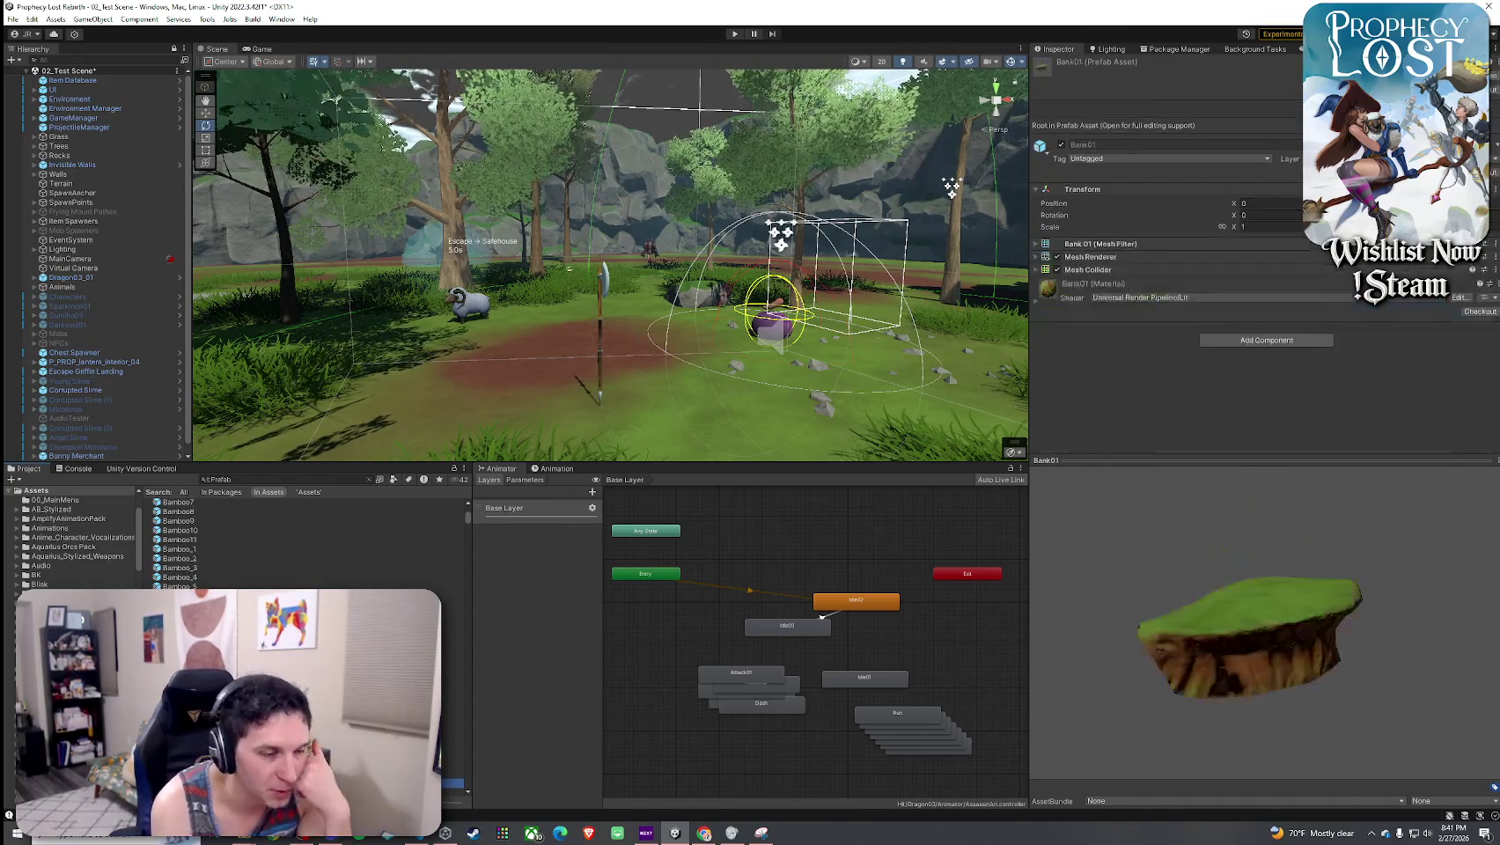
key(Down)
key(Down)
key(Down)
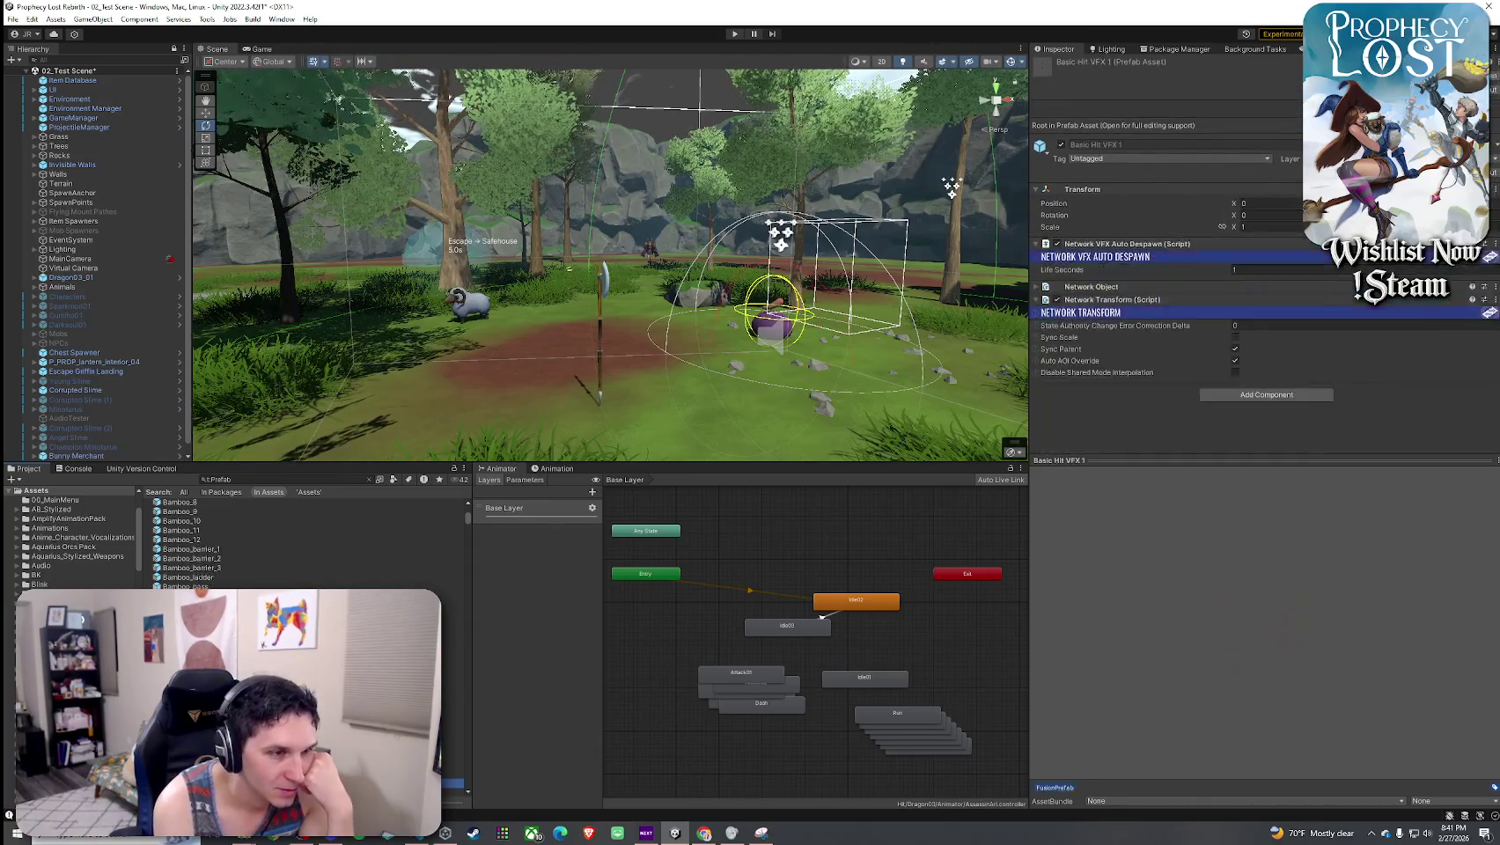
key(Down)
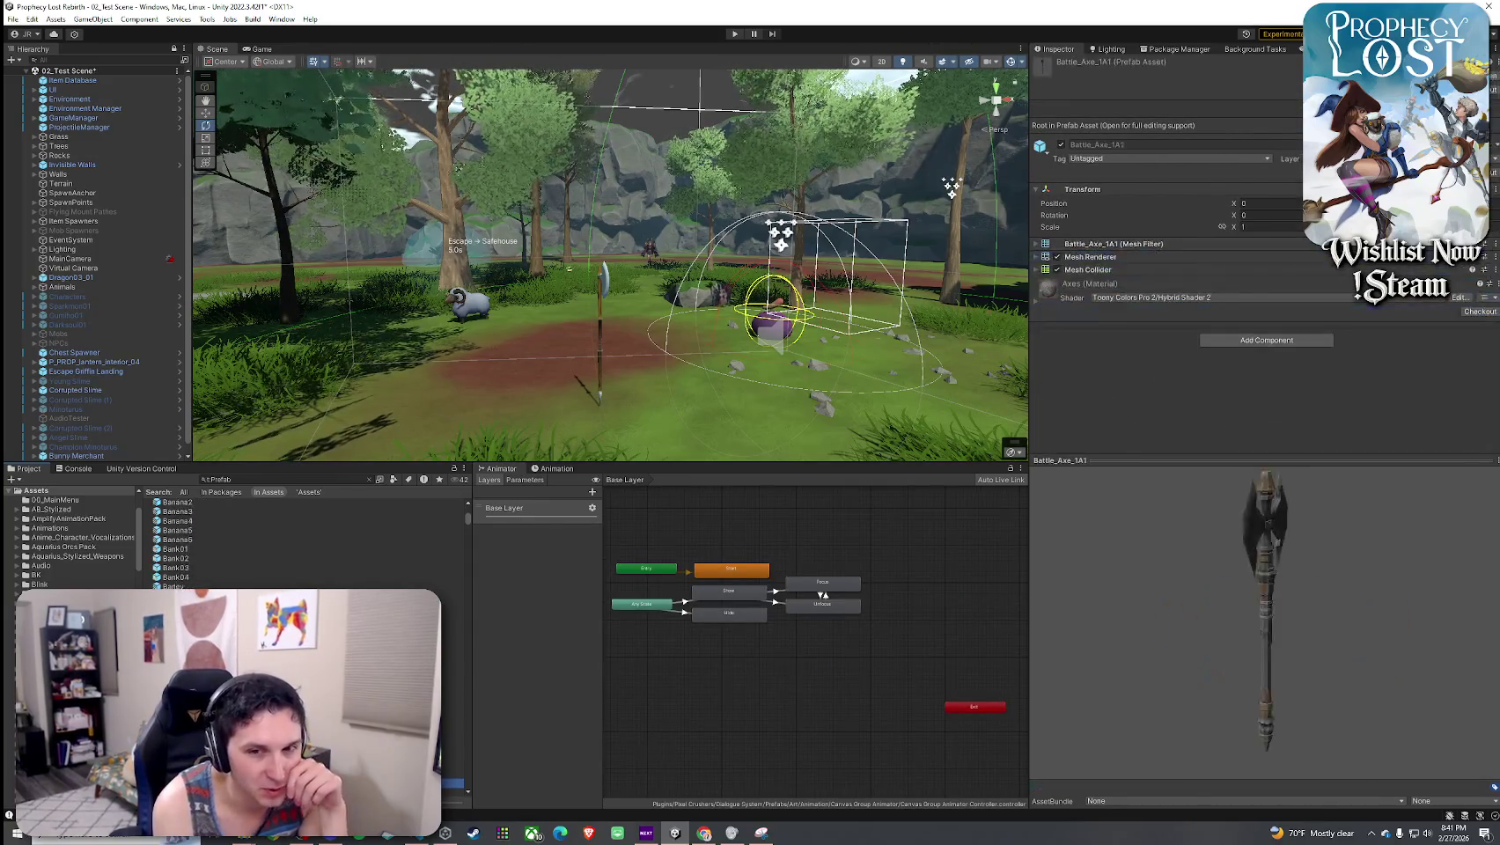
key(Up)
key(Up)
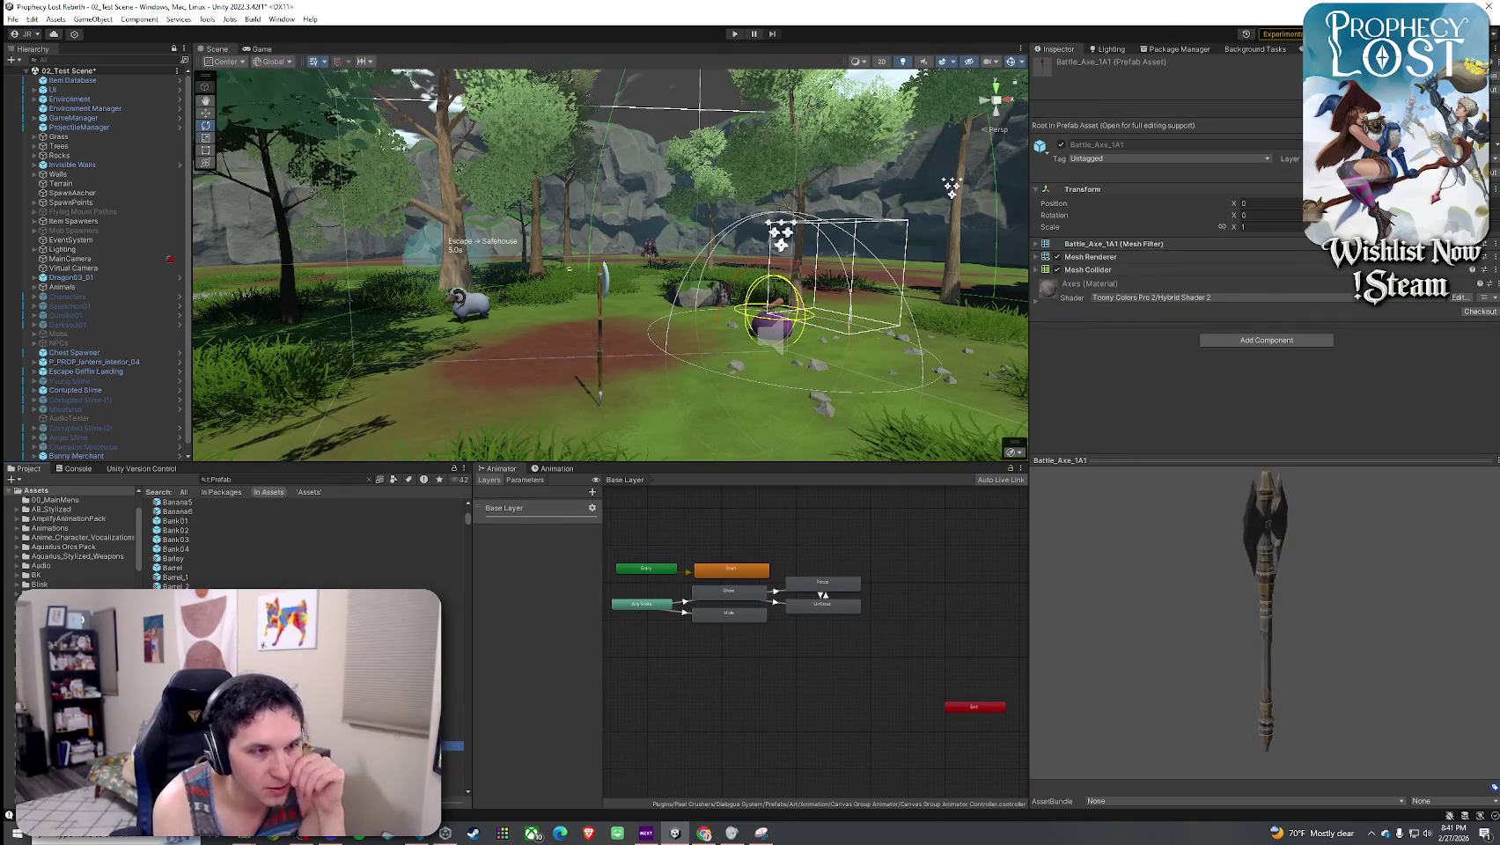
key(Down)
key(Down)
key(Down)
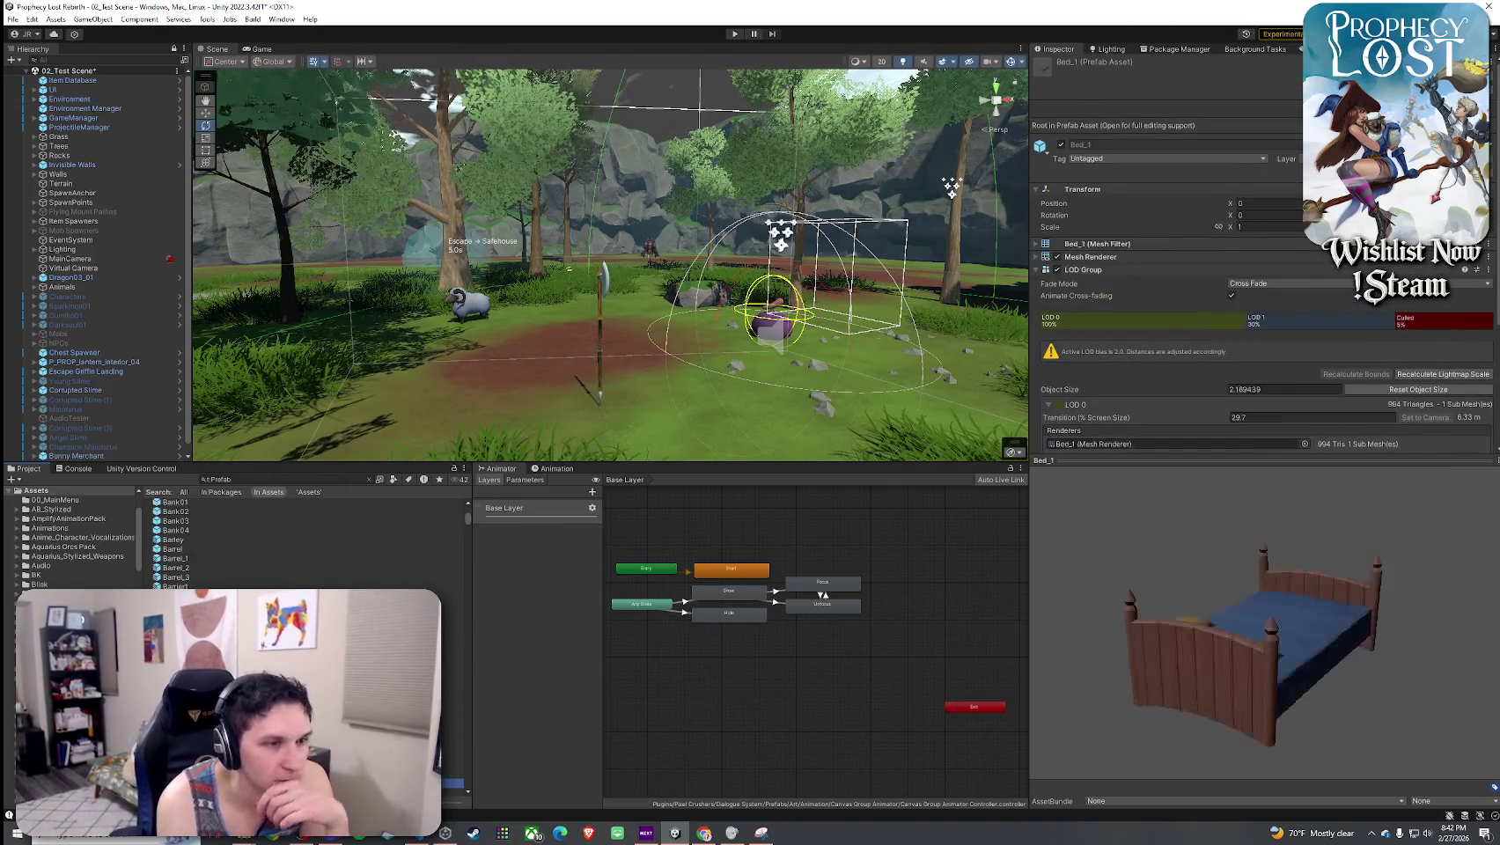
key(Down)
key(Down)
key(Up)
key(Up)
key(Up)
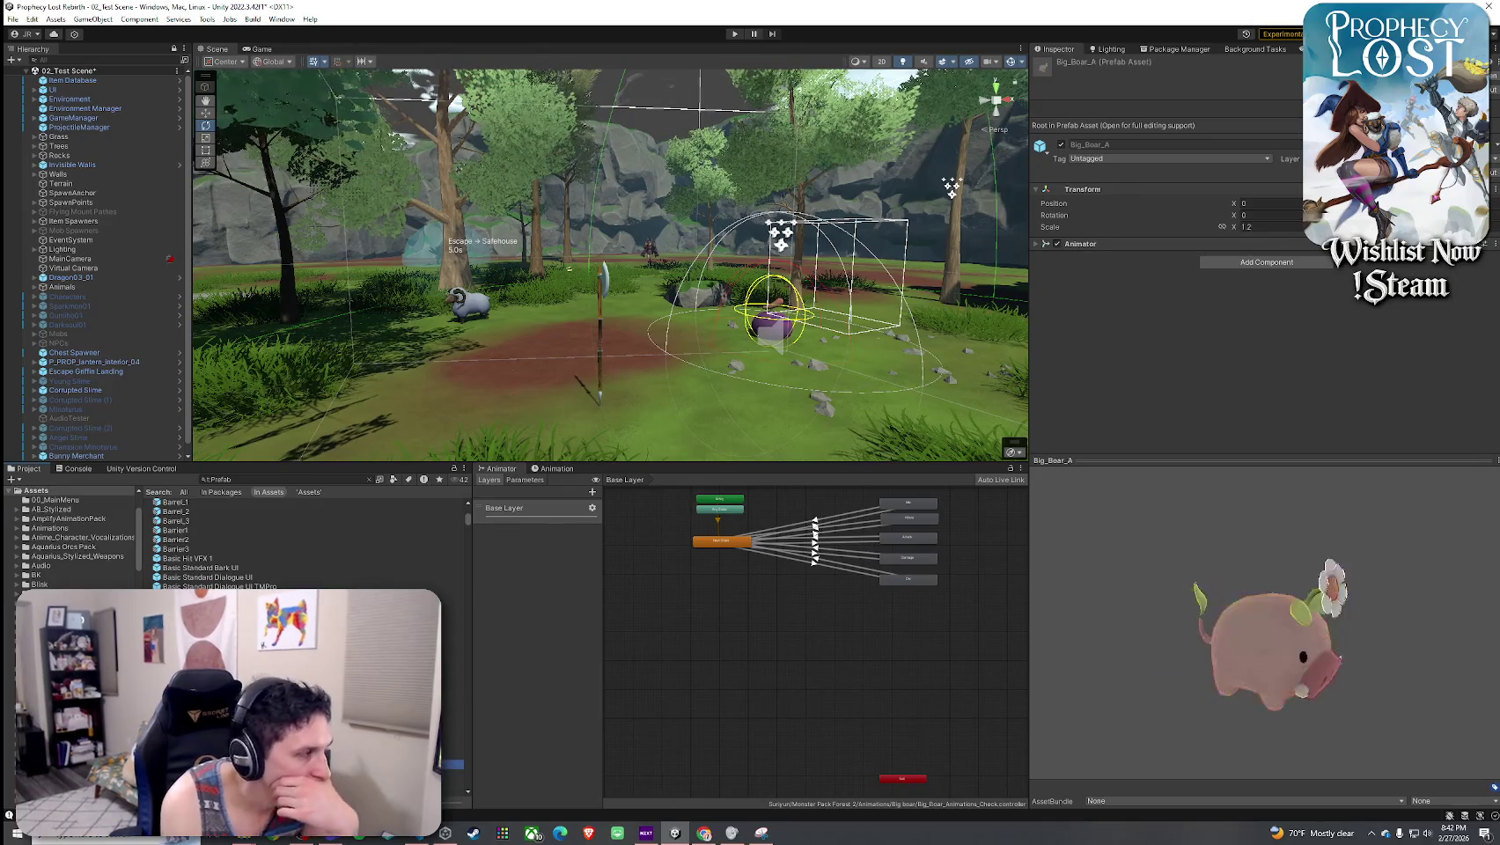
key(Up)
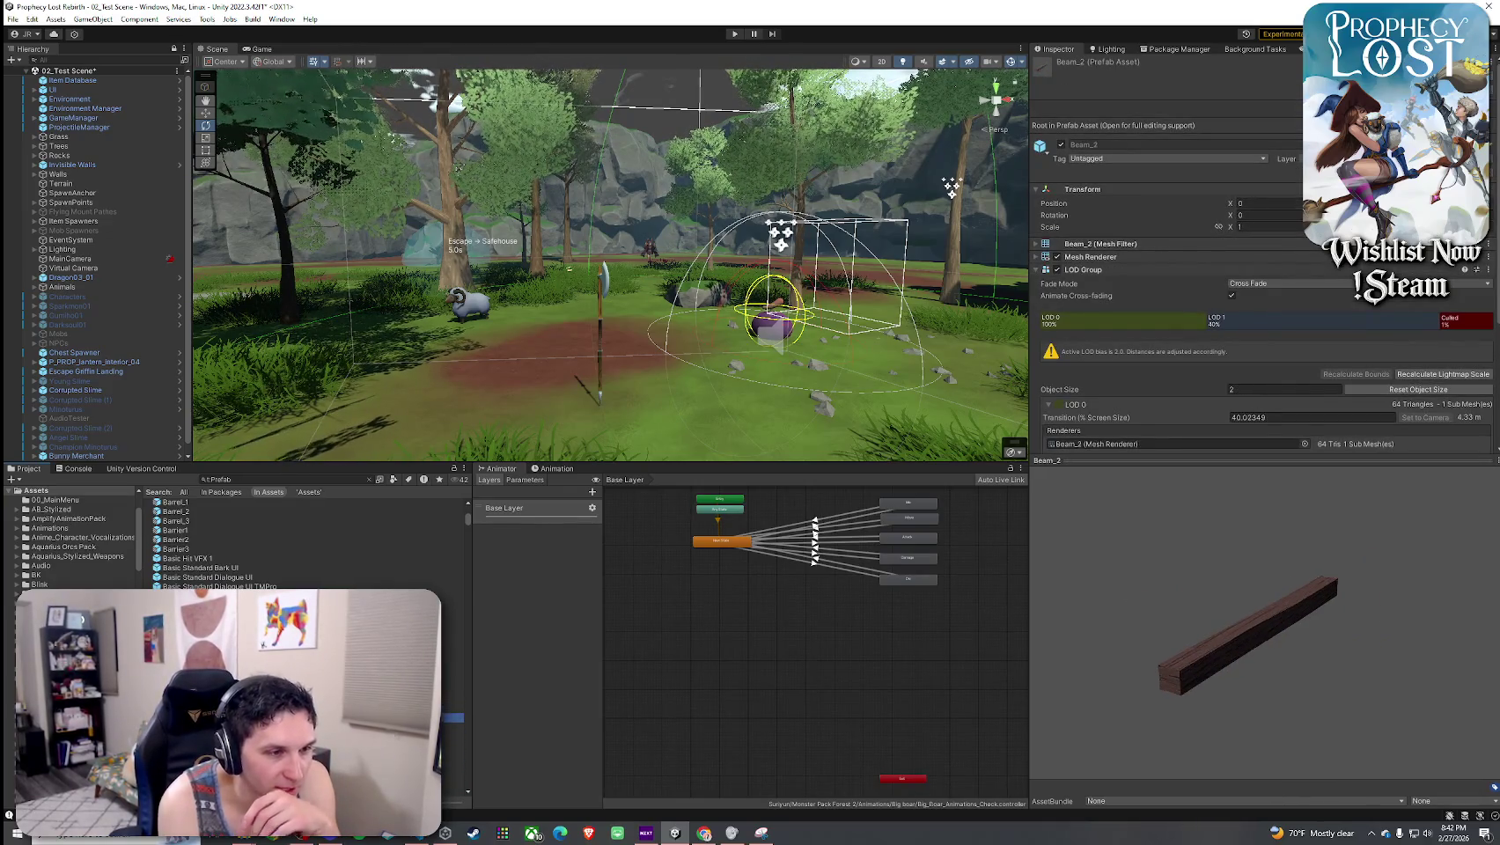
mouse_move(1251, 652)
mouse_down()
mouse_move(1095, 751)
mouse_move(1073, 585)
mouse_move(959, 568)
mouse_move(940, 519)
mouse_up()
- Settle on the Big_Boar_A pig prefab and turn its preview to face forward
click(193, 738)
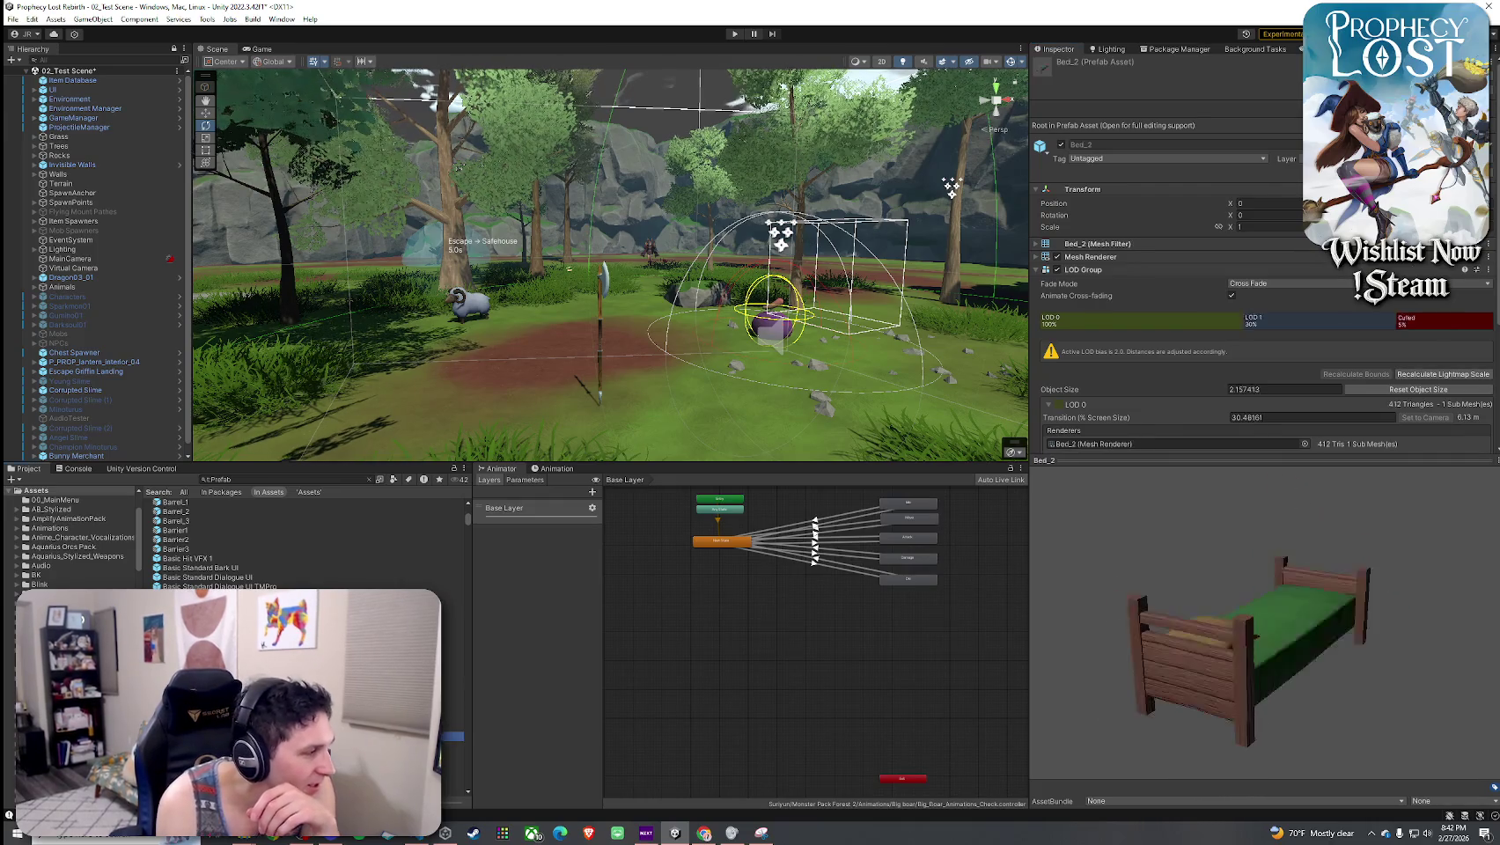
key(Up)
key(Down)
key(Down)
key(Down)
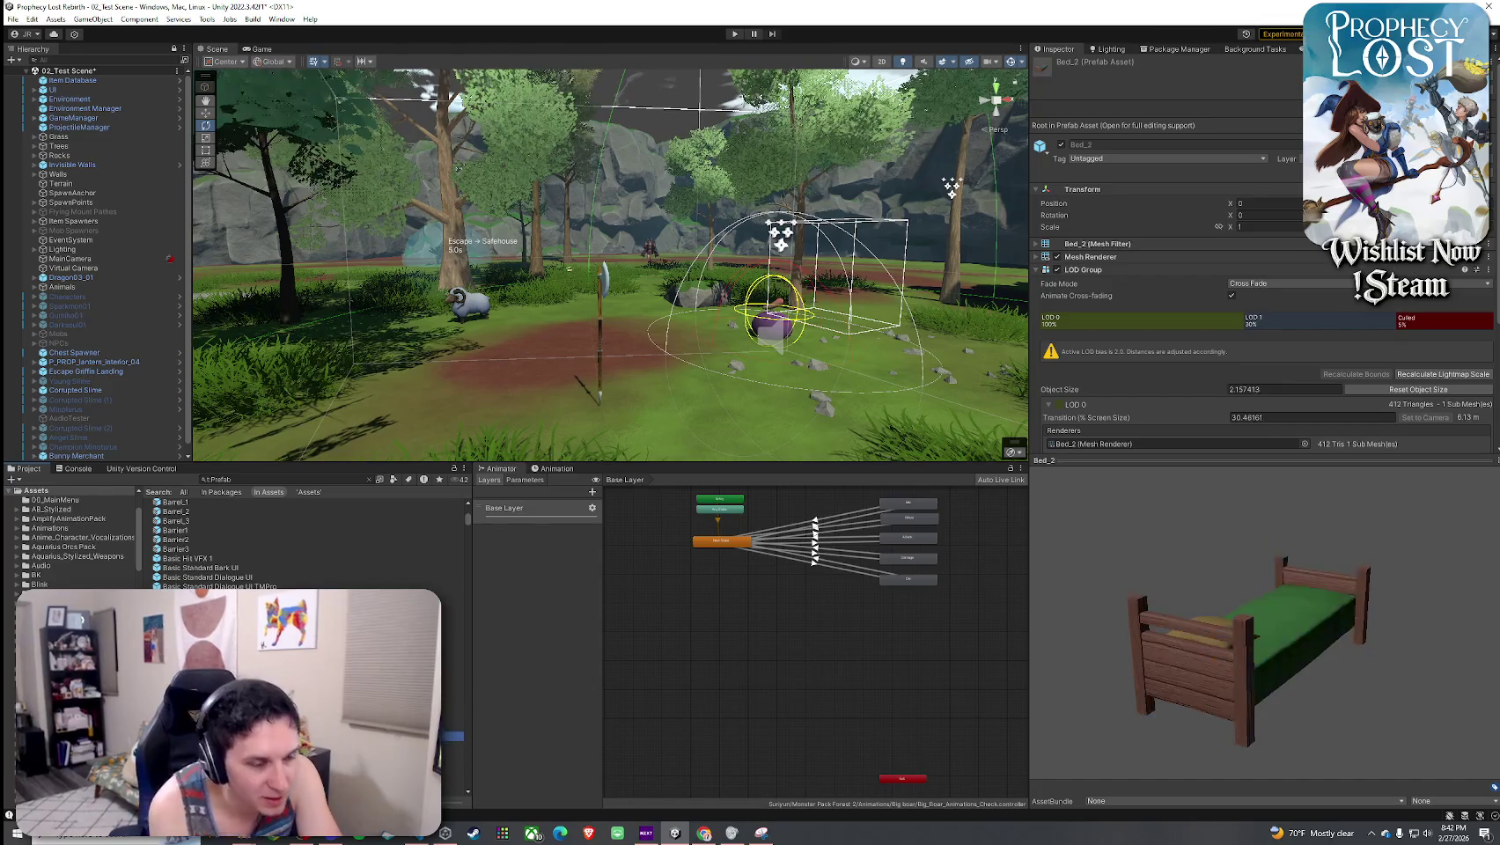
key(Down)
key(Down)
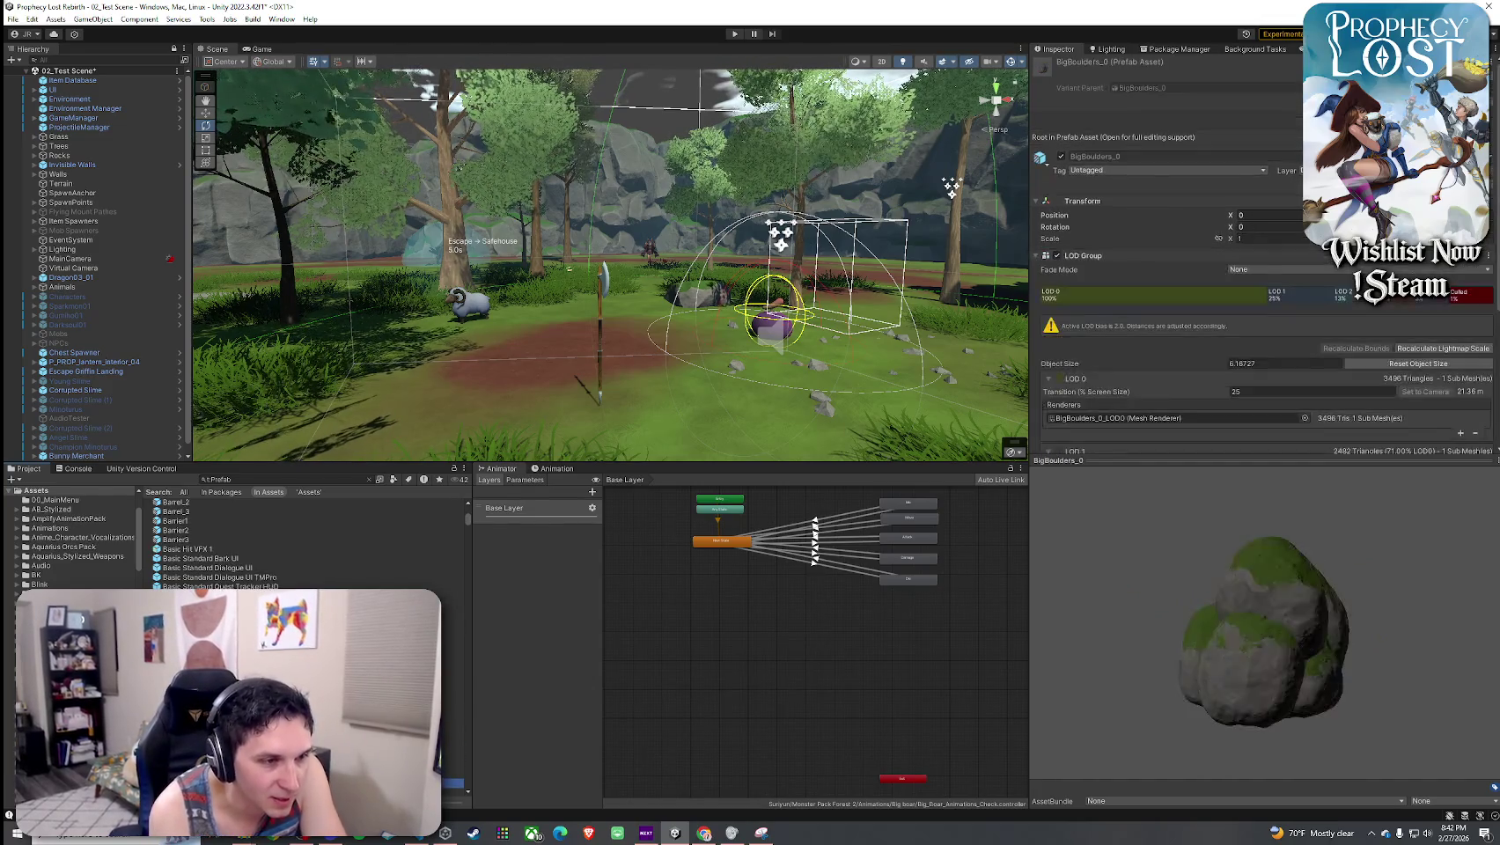
key(Up)
key(Up)
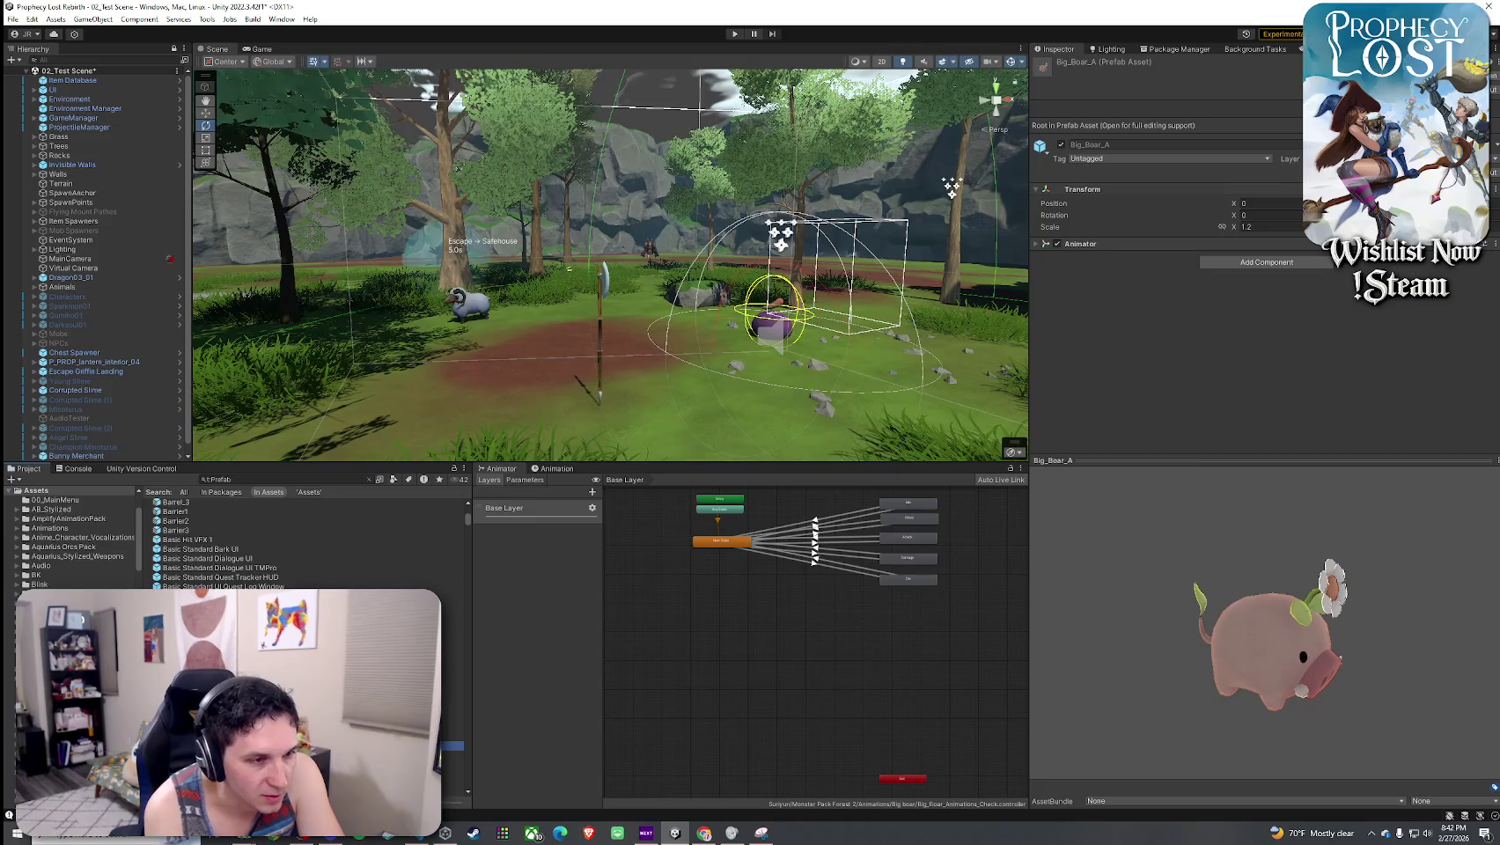
drag(1173, 671, 995, 603)
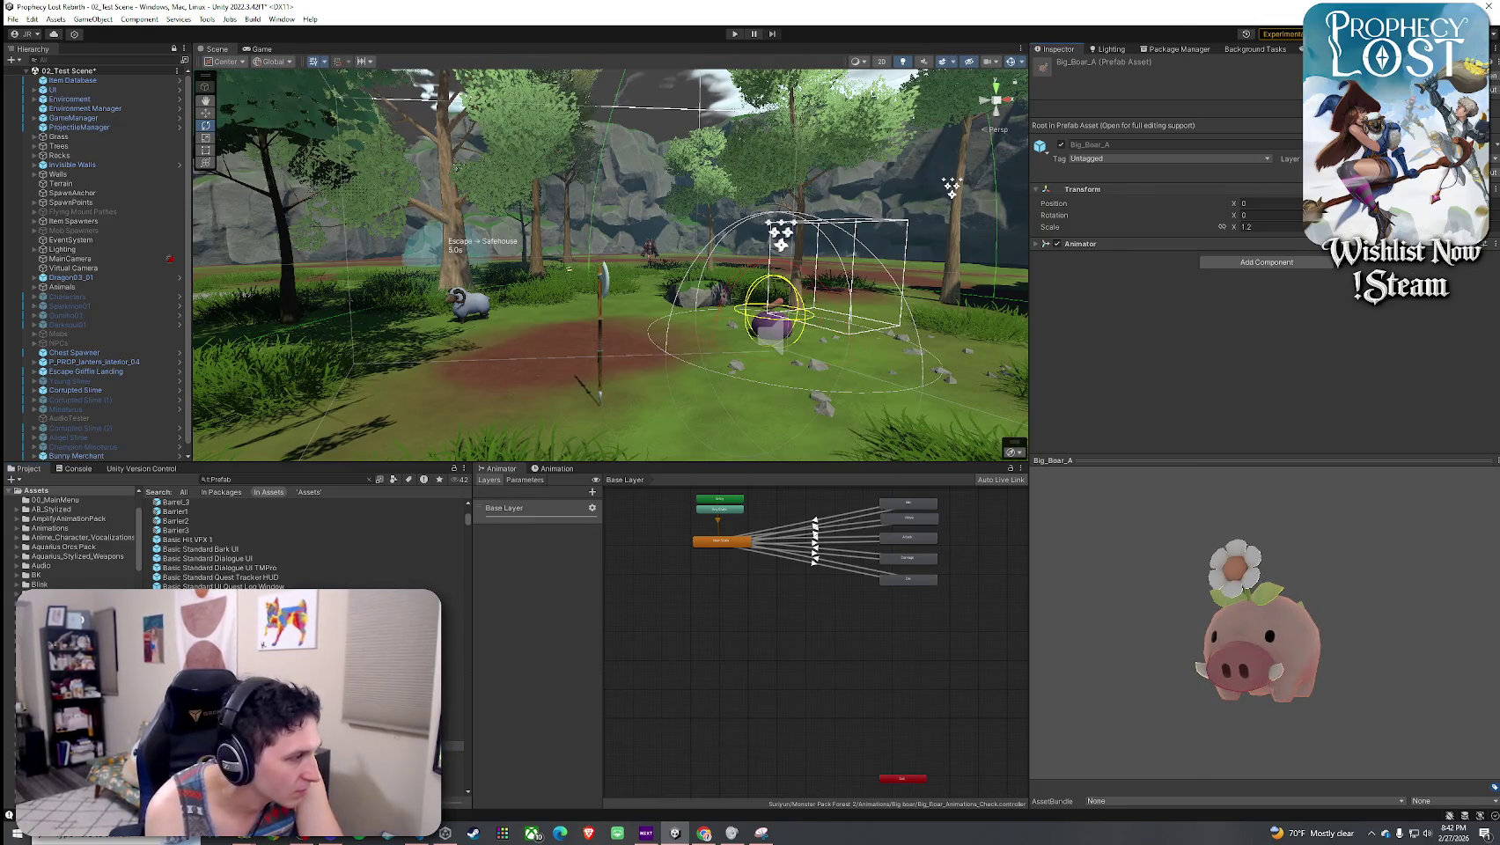
- Place Big_Boar_A in the scene clearing and open its mesh material's Toony Colors Pro 2 shaders
drag(203, 608, 667, 377)
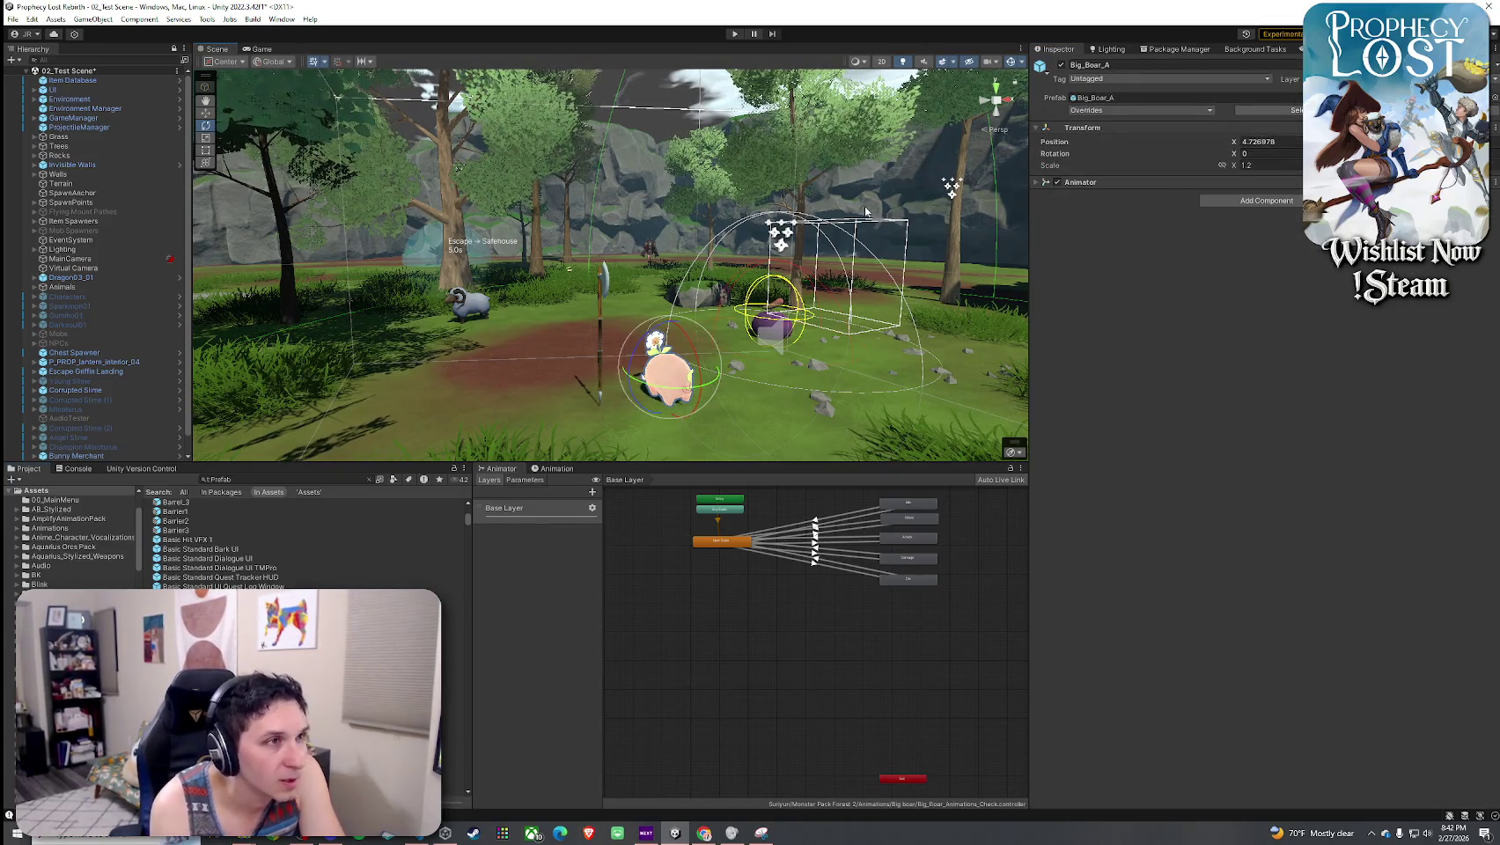
scroll(655, 239, down, 3)
scroll(107, 453, down, 1)
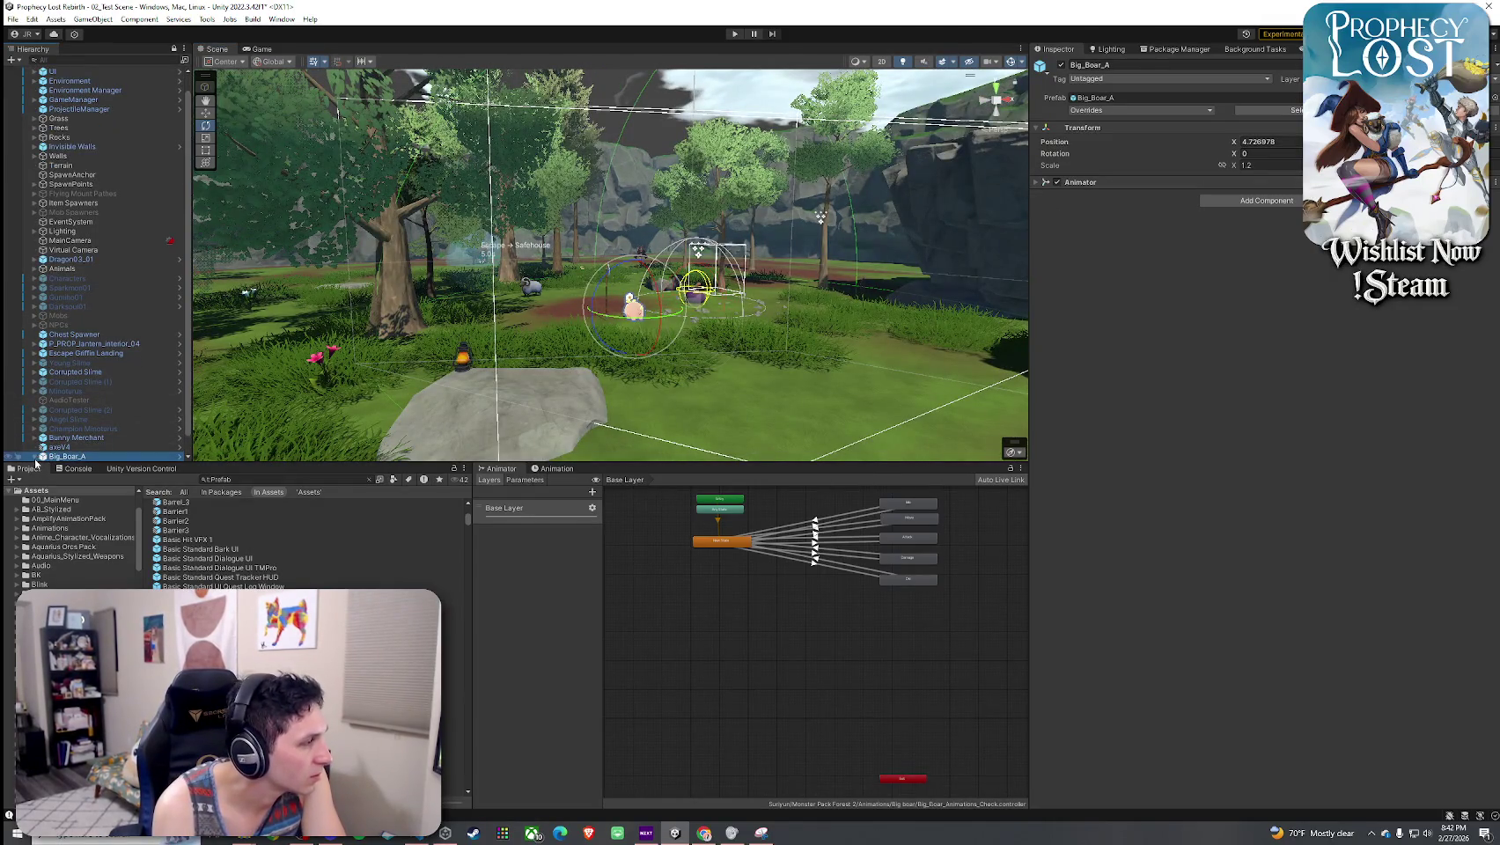
click(695, 300)
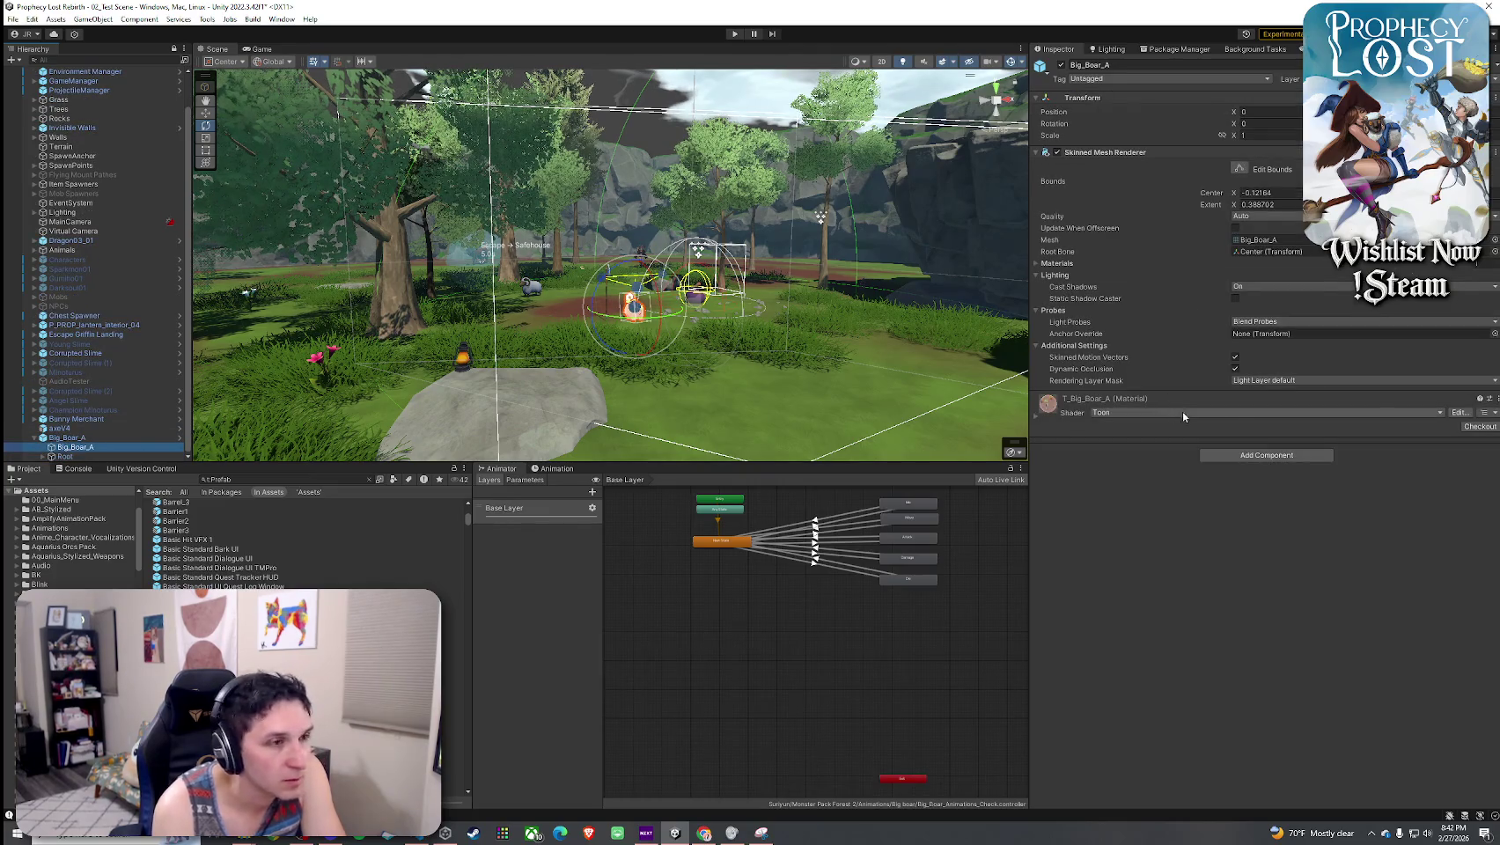
click(1244, 412)
click(1175, 672)
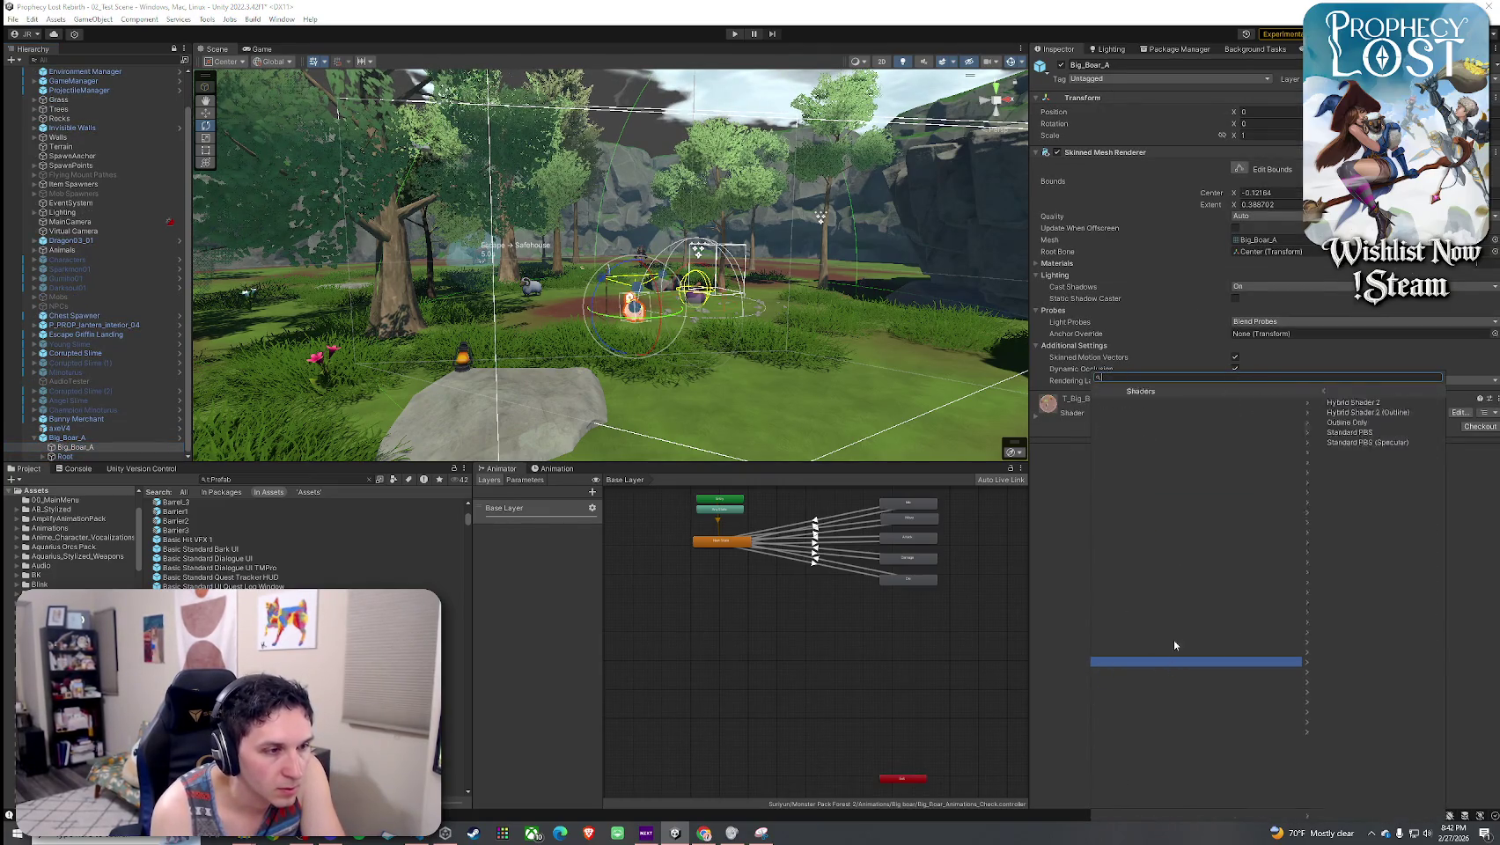
- Apply Toony Colors Pro 2 Hybrid Shader 2 with T_Big_Boar_A as the albedo texture
click(1171, 404)
click(1061, 419)
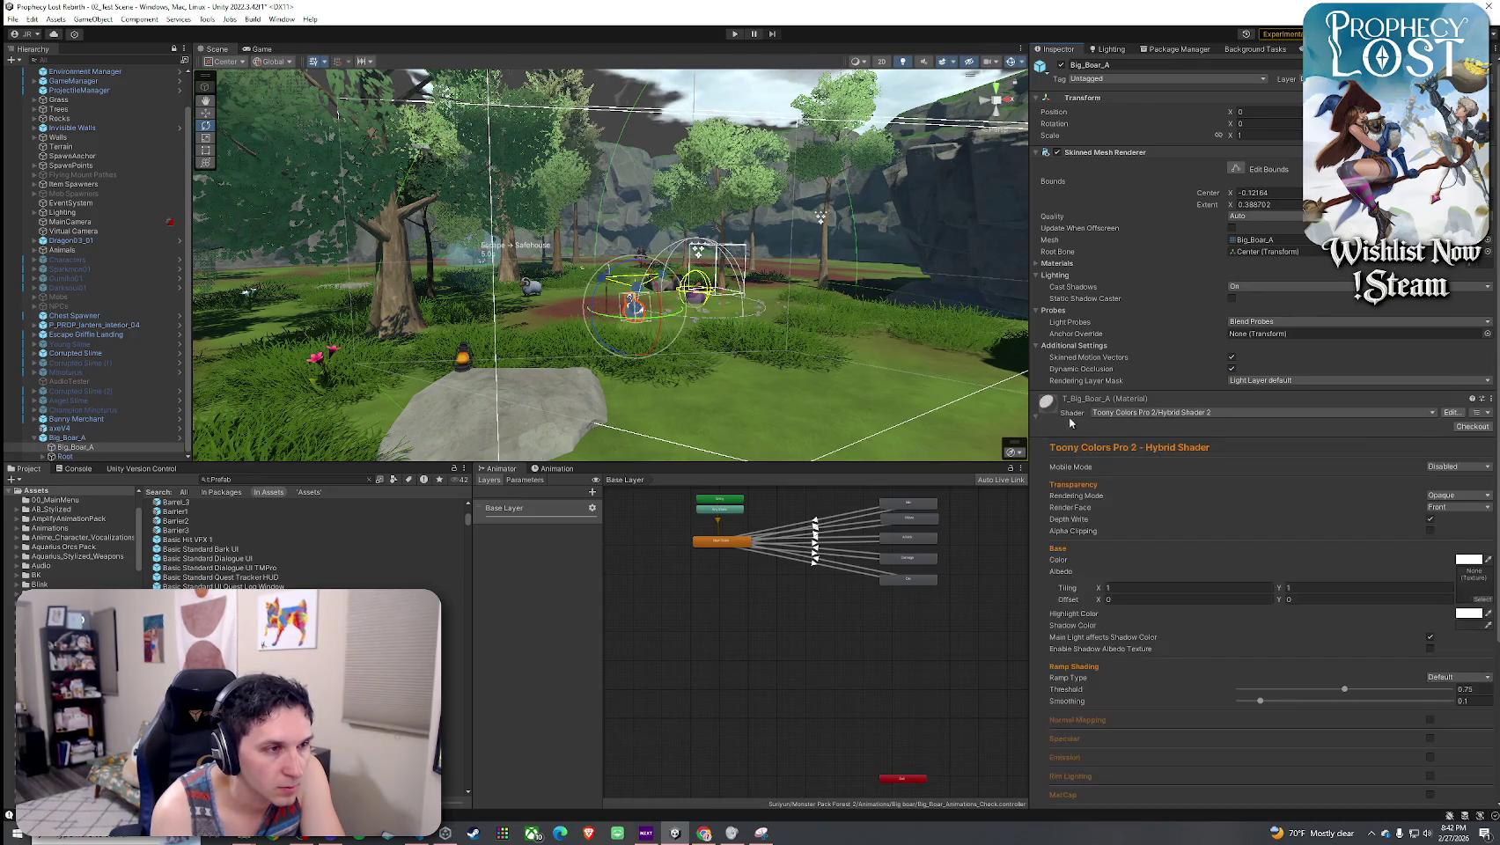
click(1487, 599)
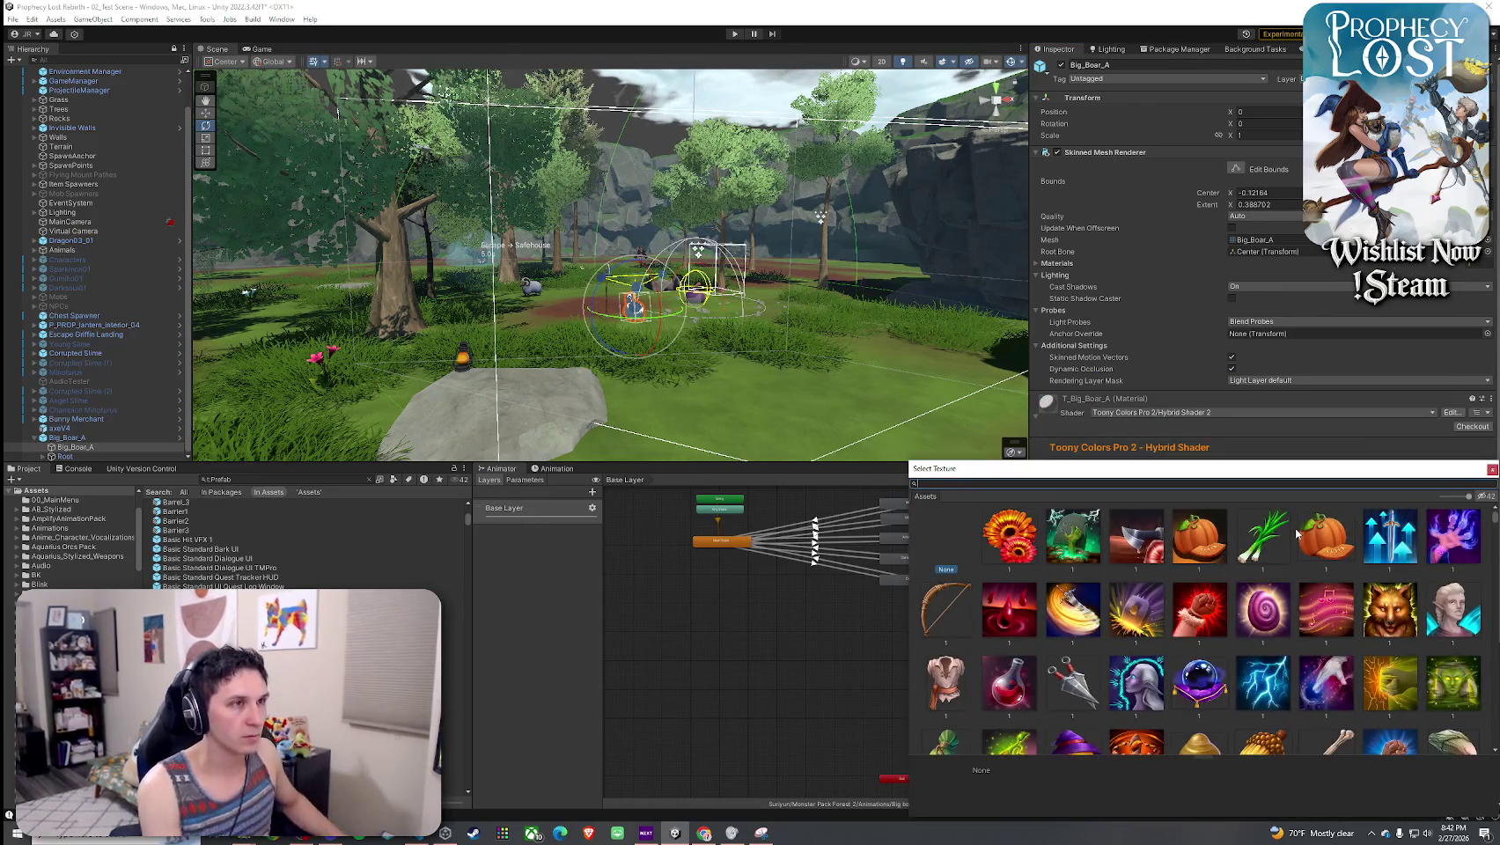
text(bigb)
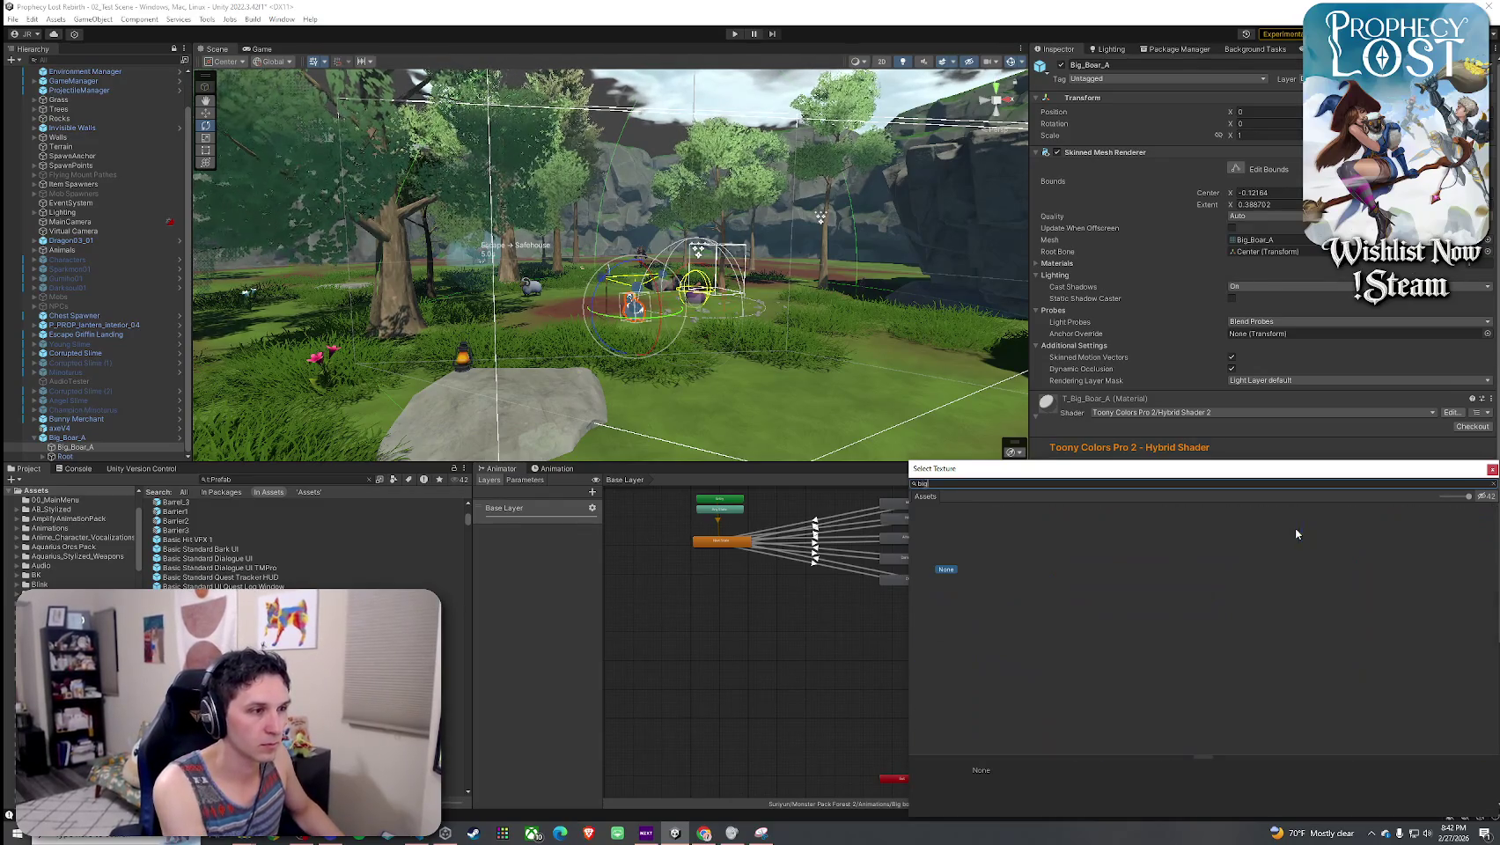
key(BackSpace)
text(boar)
double_click(1009, 537)
- Orbit around the textured boar in the scene to check its appearance
drag(861, 441, 1277, 476)
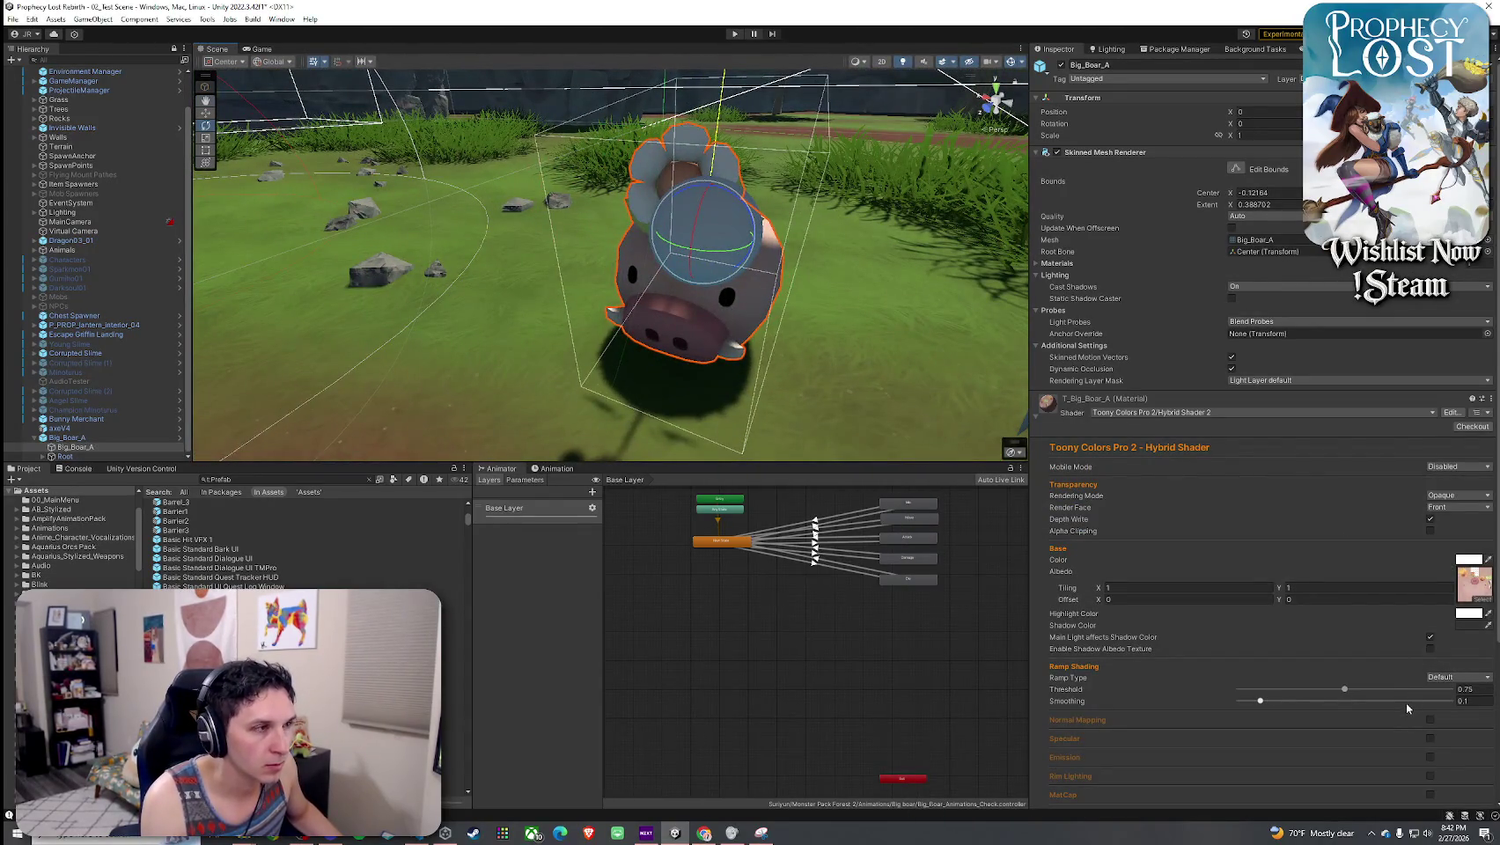
mouse_move(845, 317)
mouse_down()
mouse_move(860, 315)
mouse_move(818, 329)
mouse_move(841, 350)
mouse_move(1310, 339)
mouse_up()
click(818, 329)
mouse_move(969, 352)
mouse_down()
mouse_move(795, 344)
mouse_move(798, 261)
mouse_up()
click(798, 261)
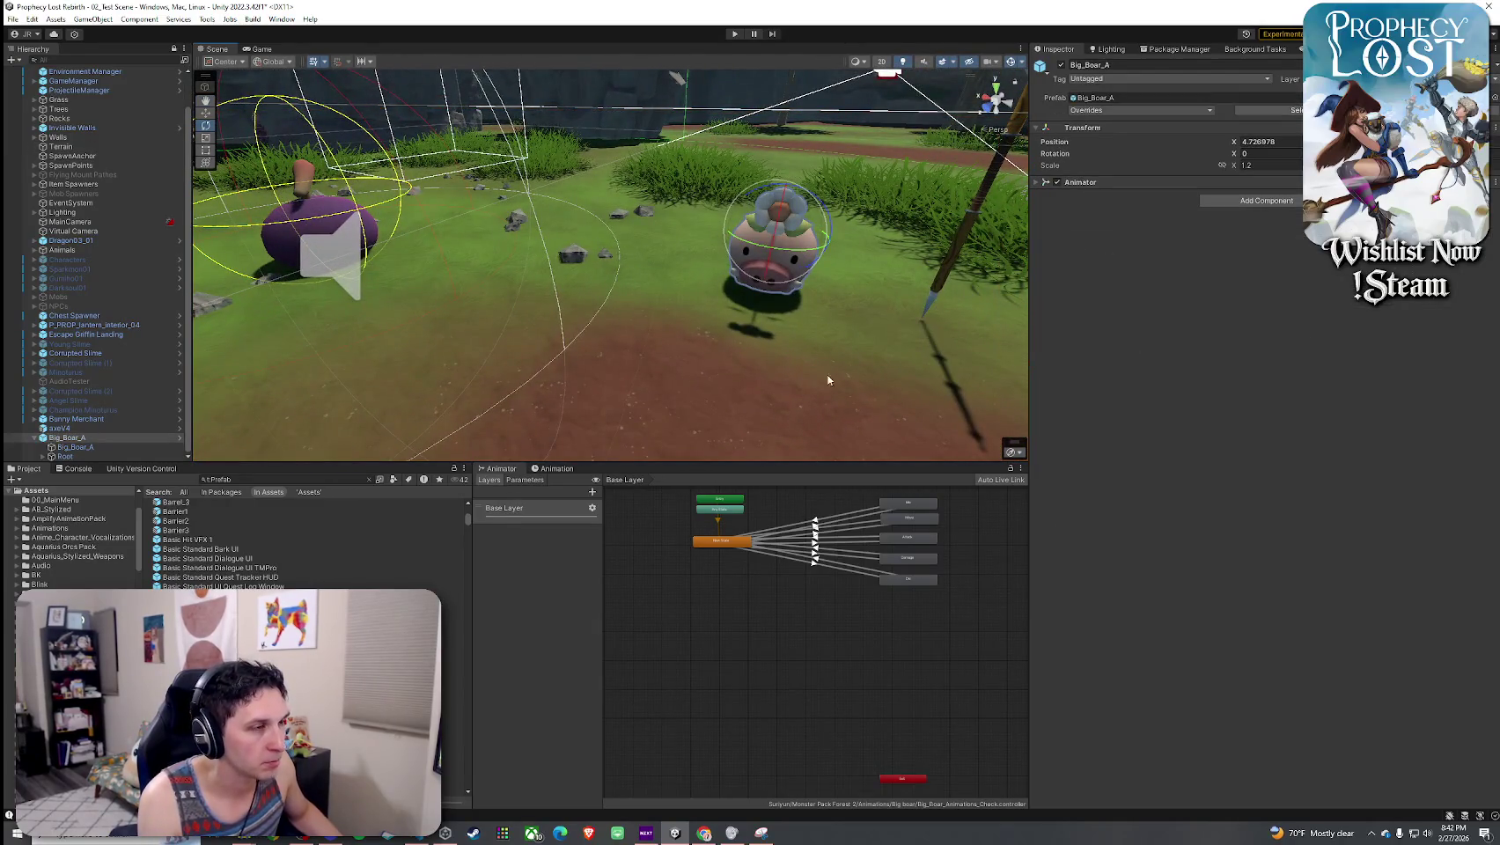
drag(675, 410, 702, 385)
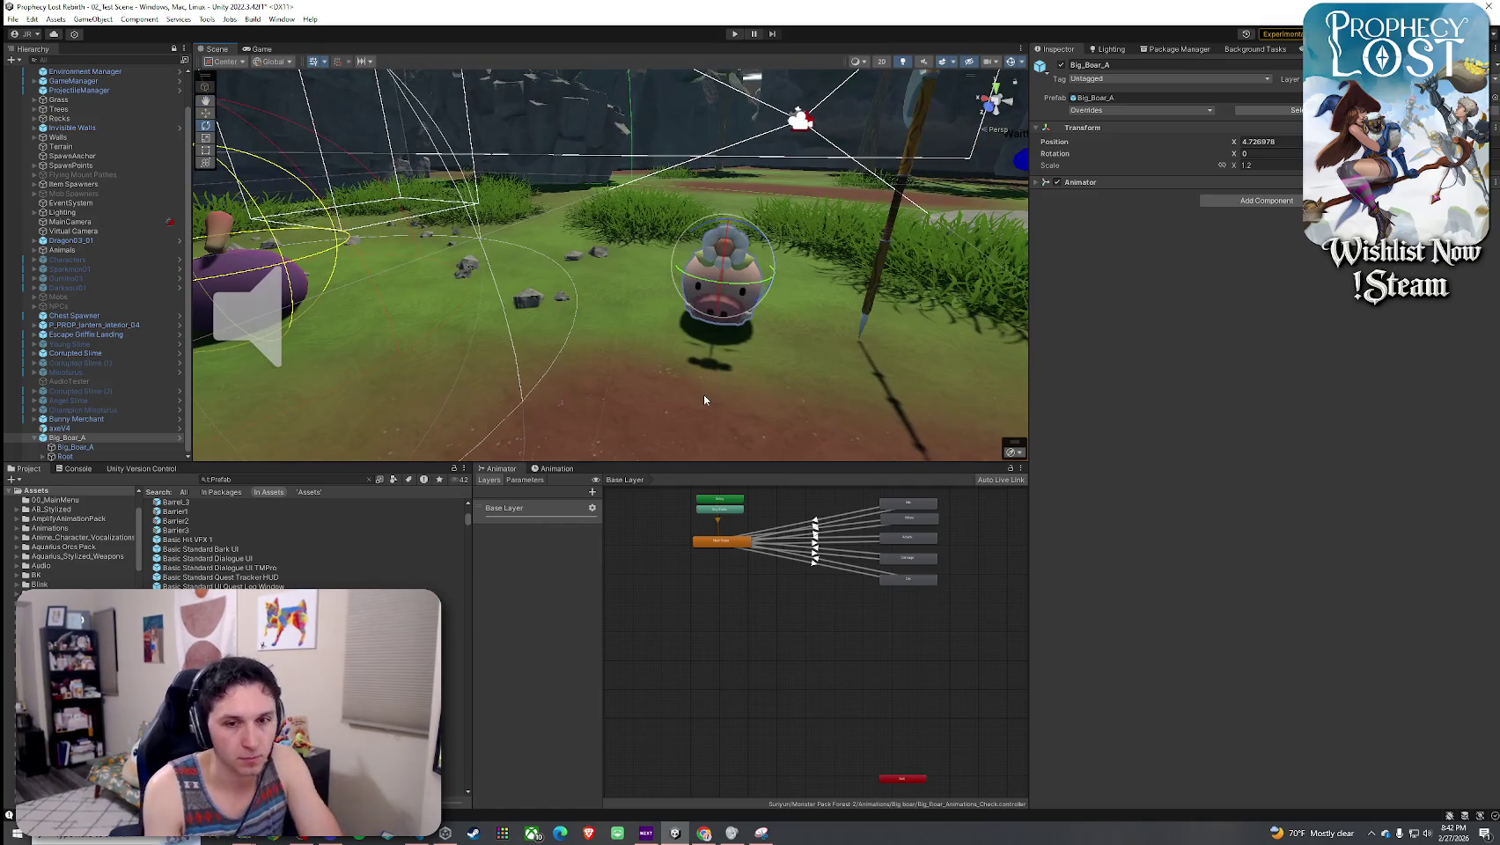
click(414, 605)
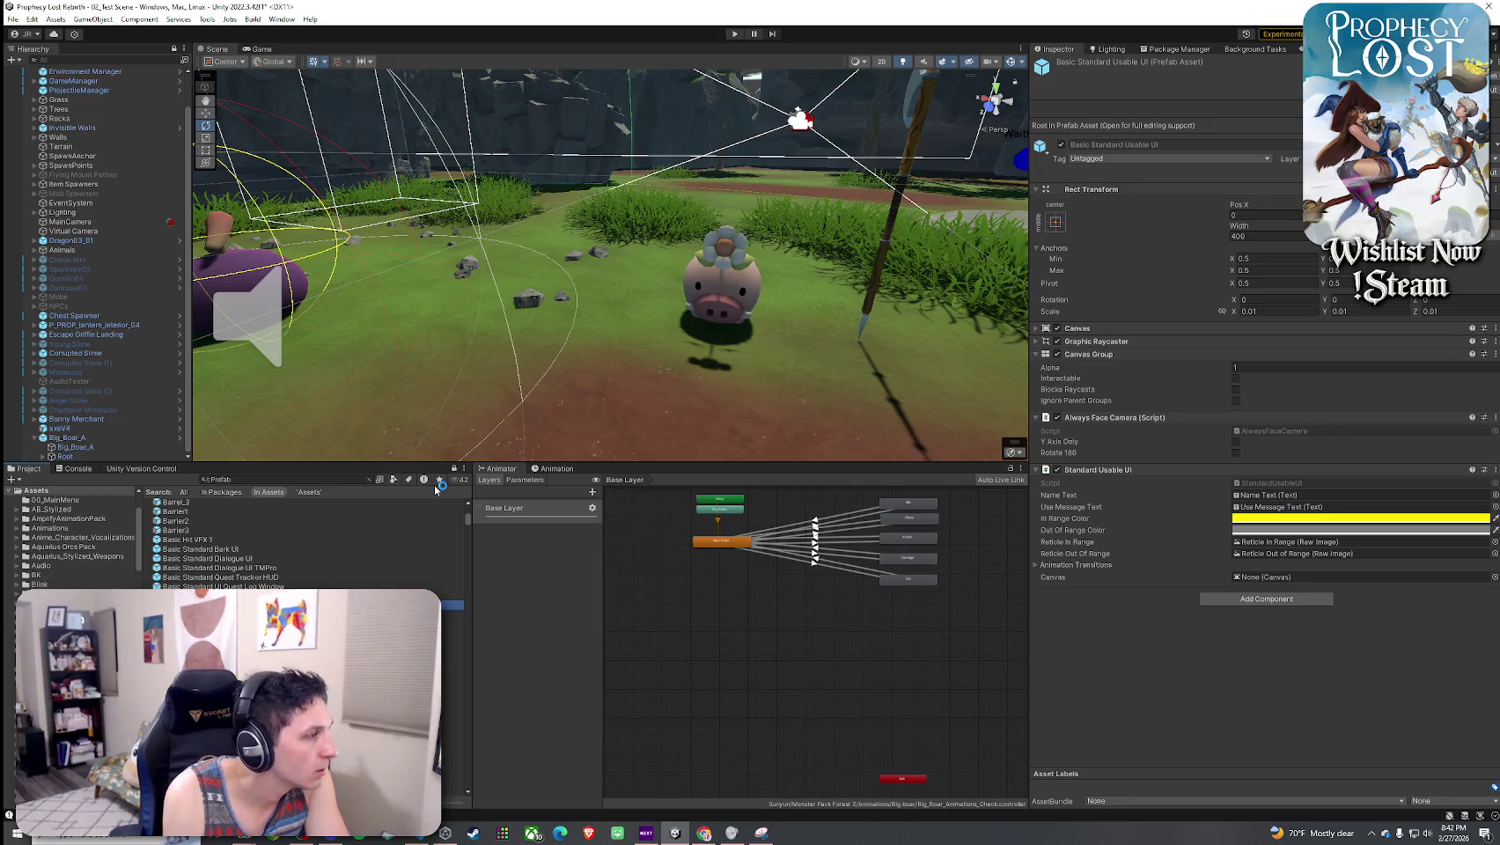
- Browse from Big_Boar_A past boulders, ferns, mushrooms and Birch to BlackmageB_01
key(Up)
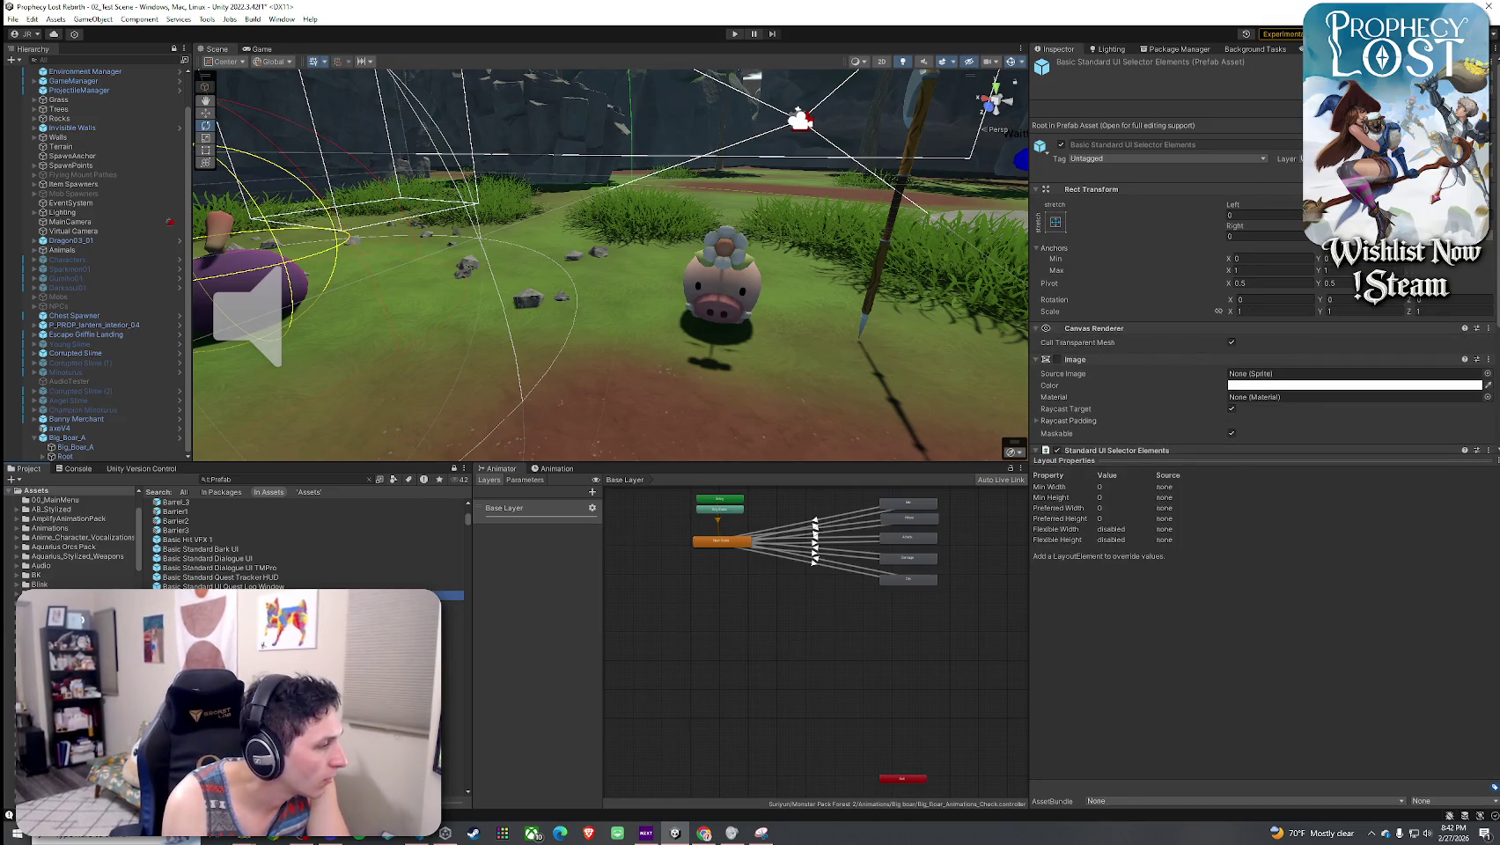
click(452, 746)
key(Down)
key(Down)
key(Down)
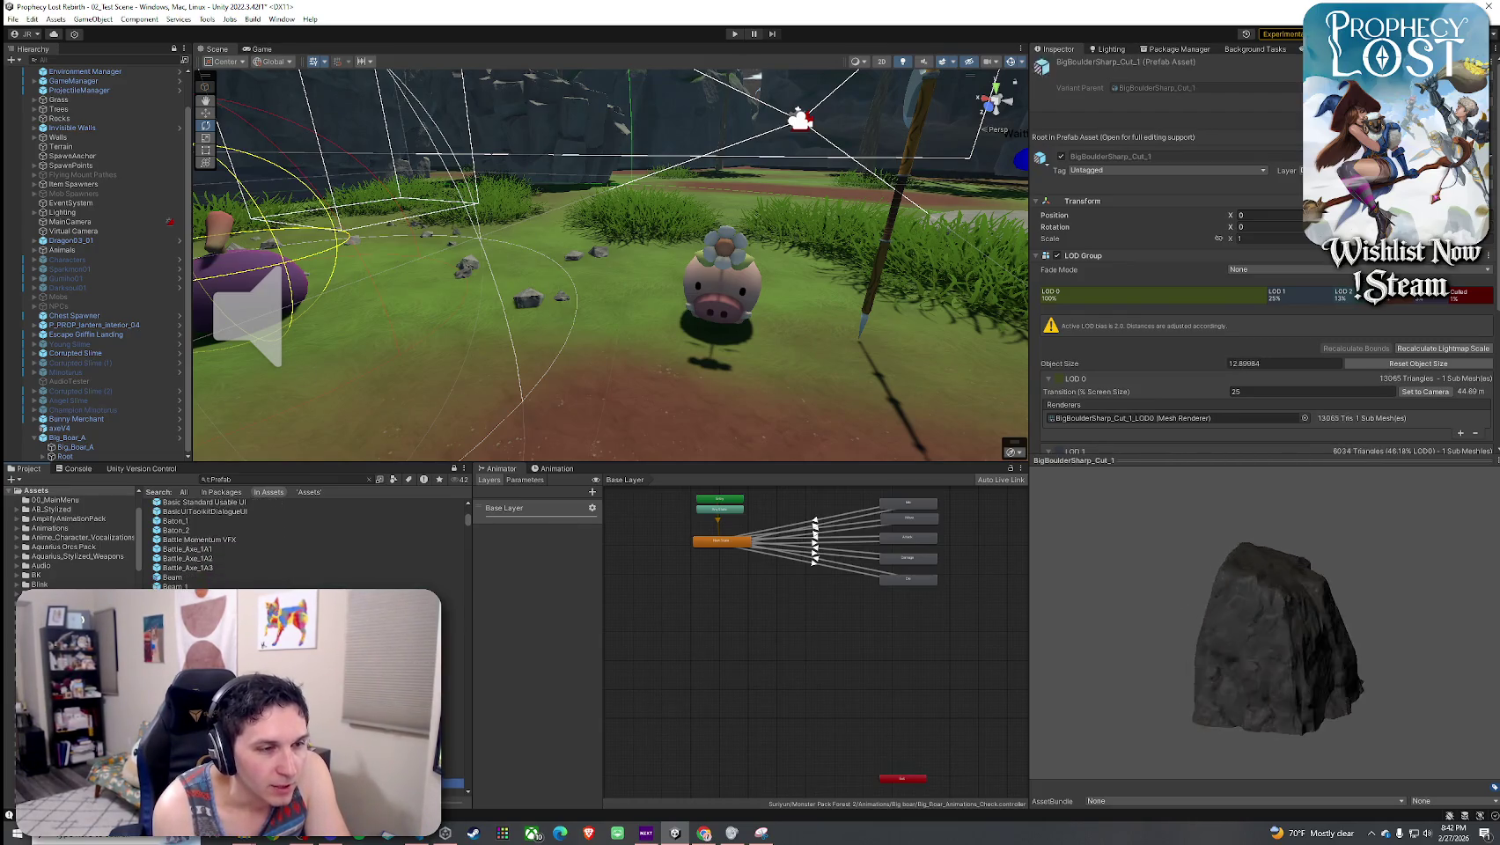
key(Down)
key(Down)
key(Down)
key(Down)
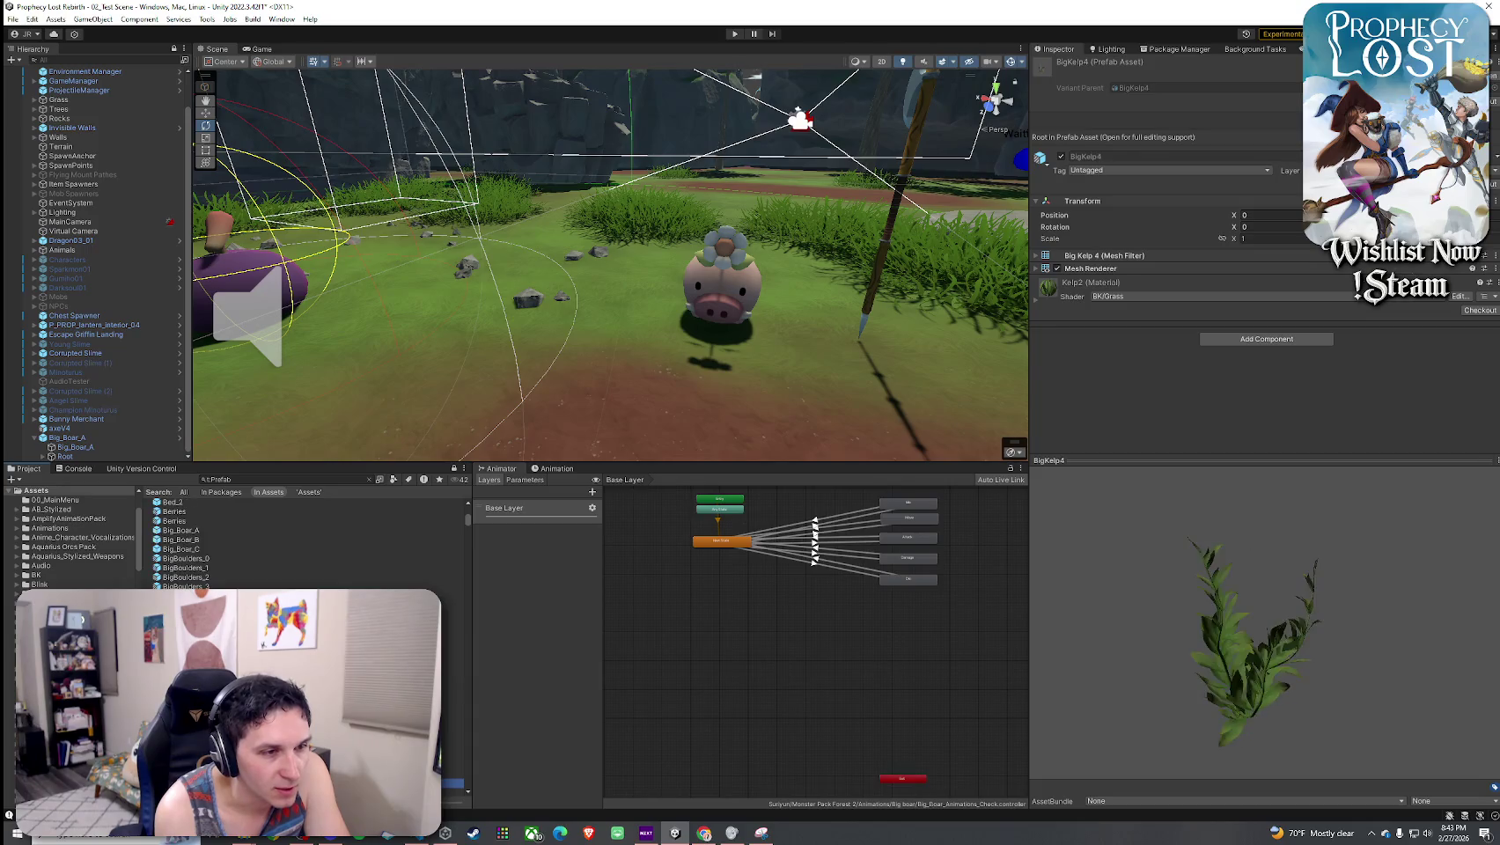
key(Down)
key(Down)
key(Down)
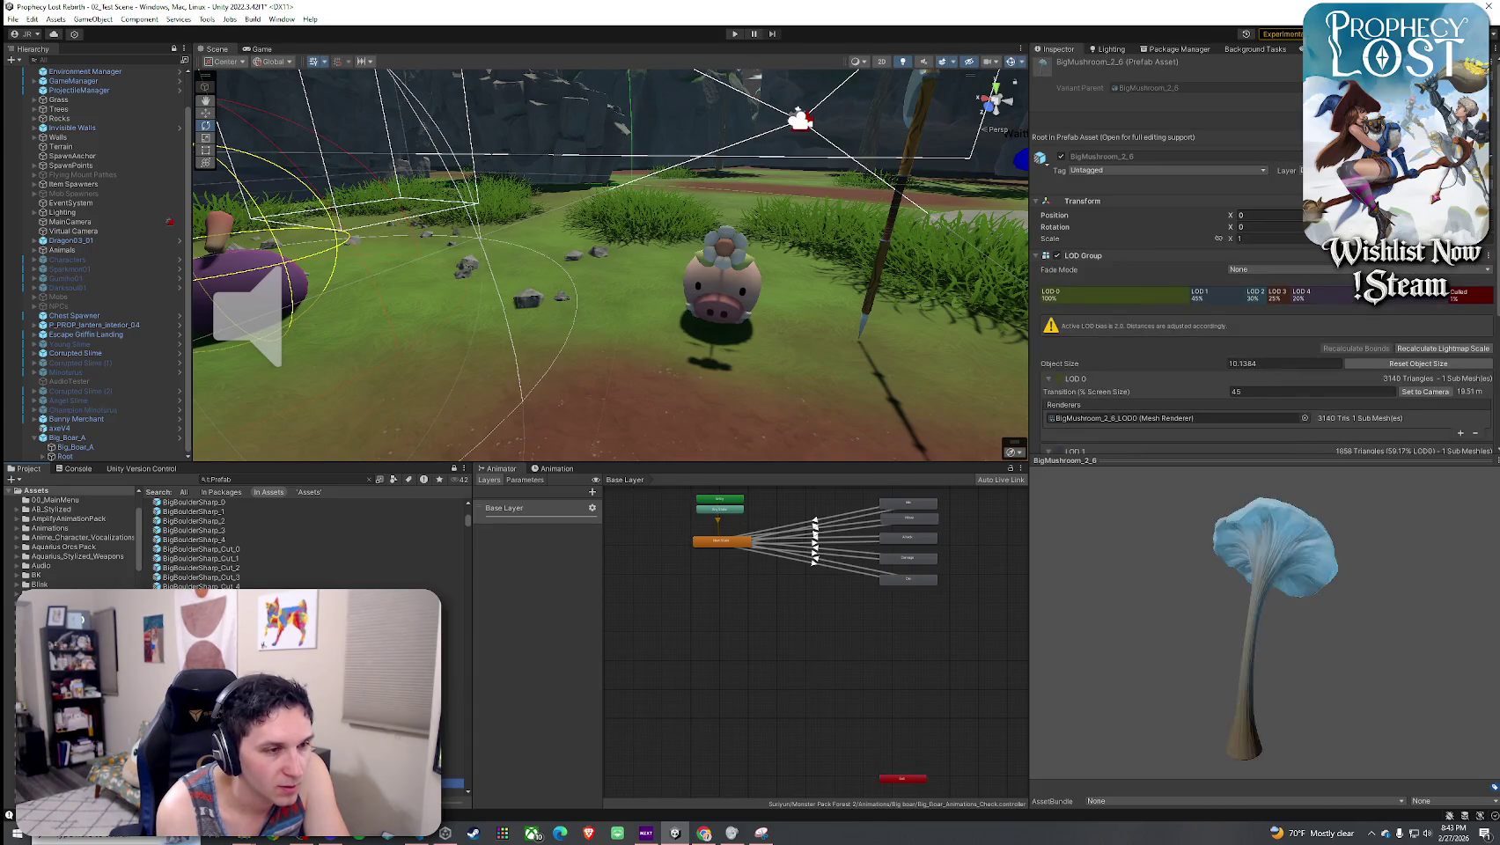
key(Down)
key(Down)
key(Down)
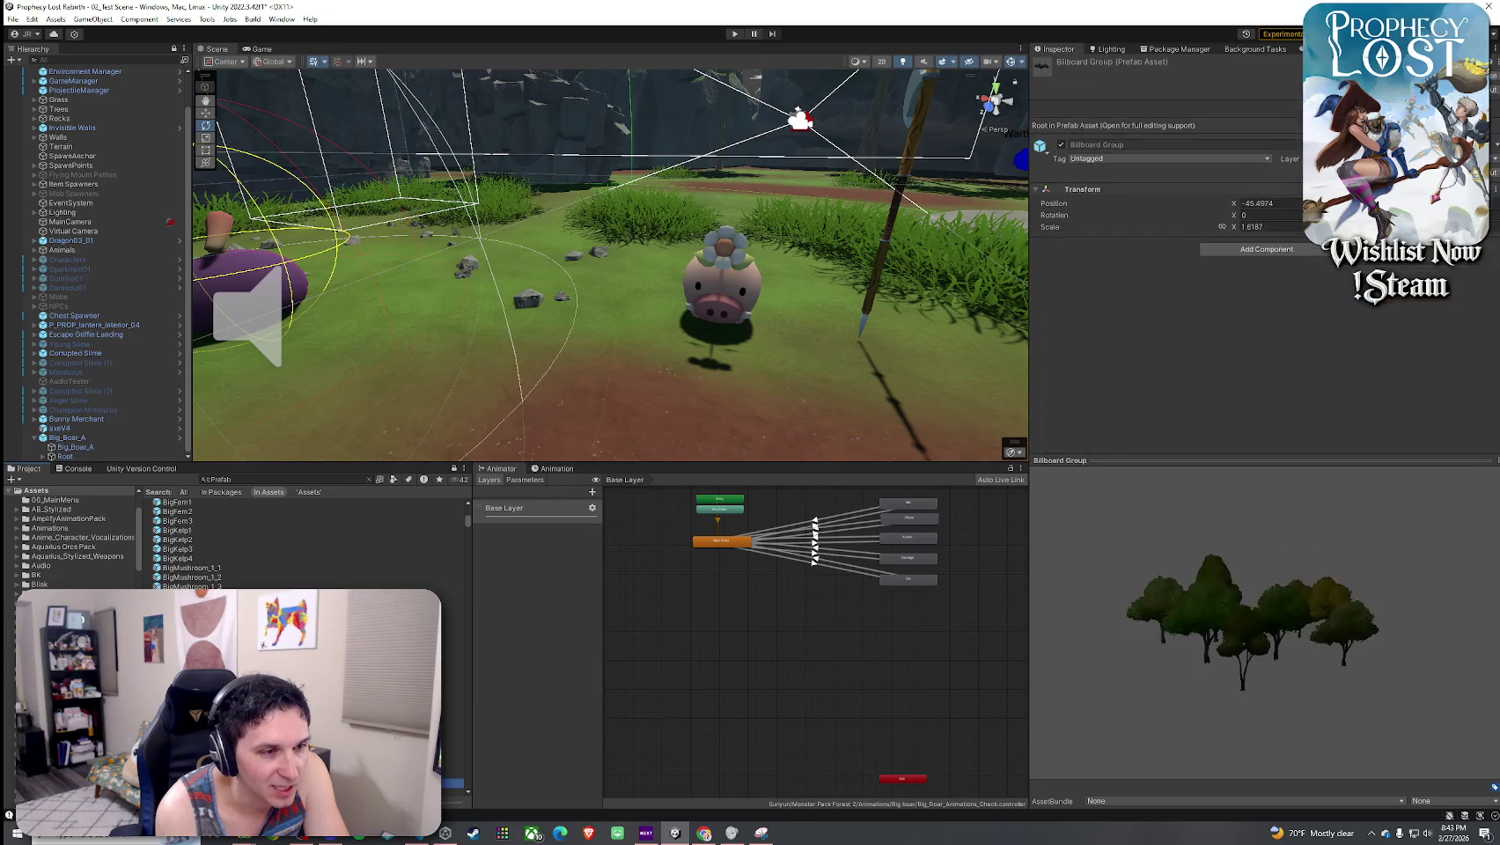
key(Down)
key(Down)
key(Down)
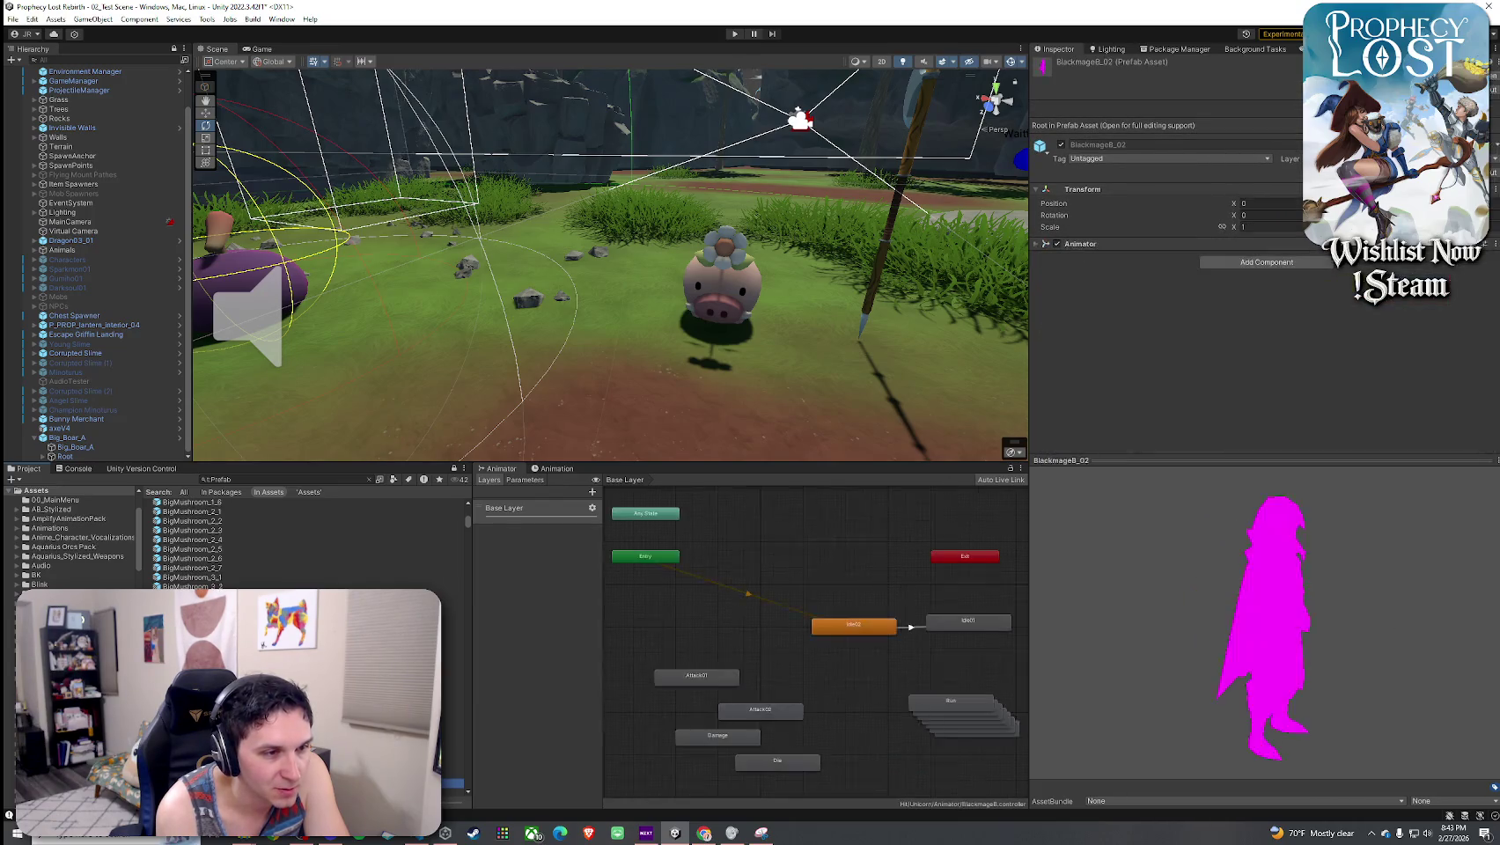
key(Up)
key(Up)
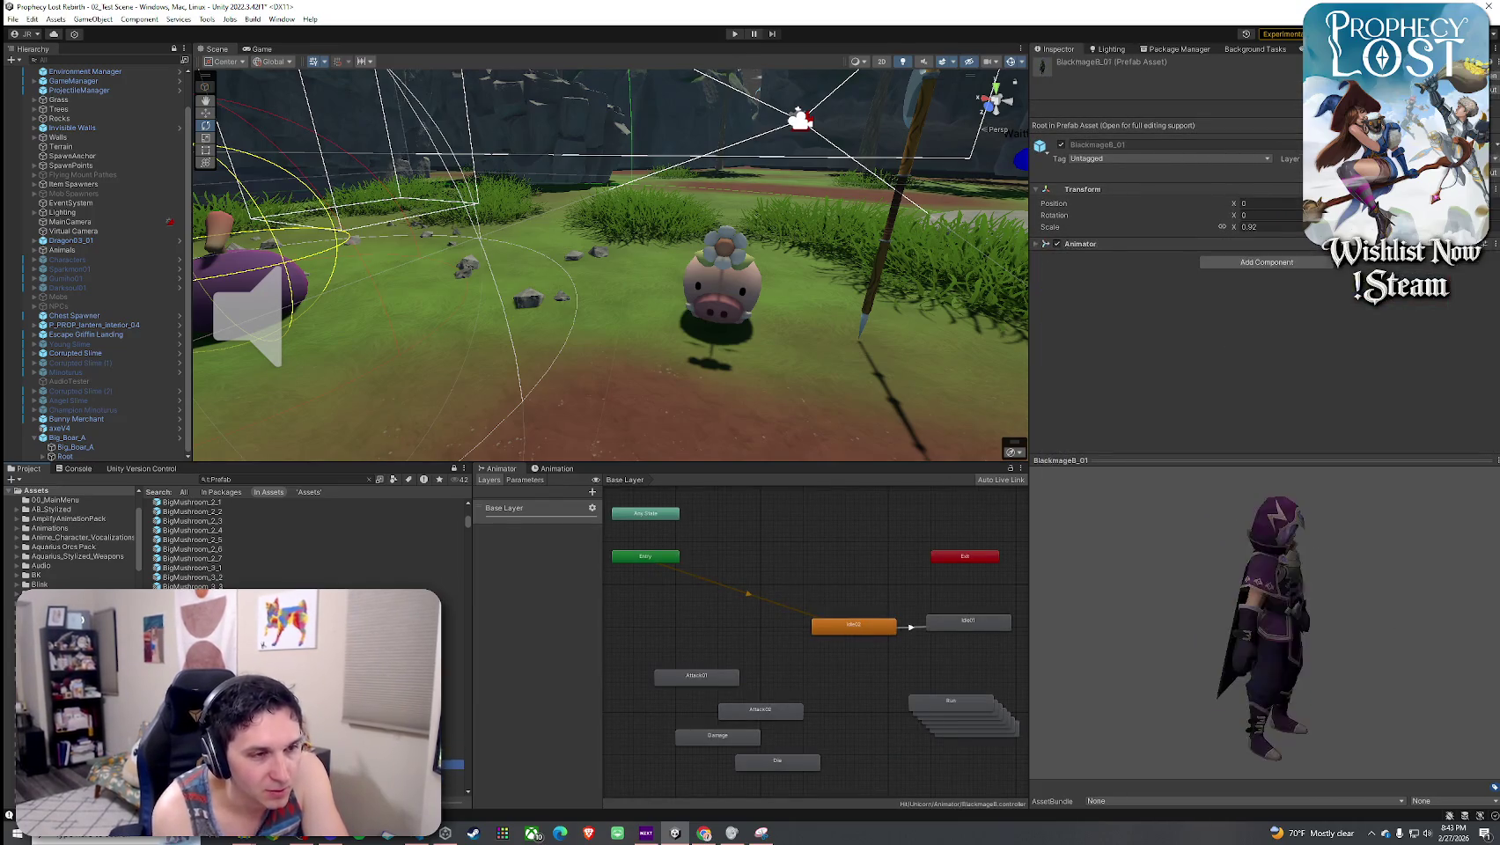
drag(1086, 746, 1013, 631)
- Preview BlackmageB_02, BlackmageB_03, the building prefabs and the Blights Omen weapon
key(Down)
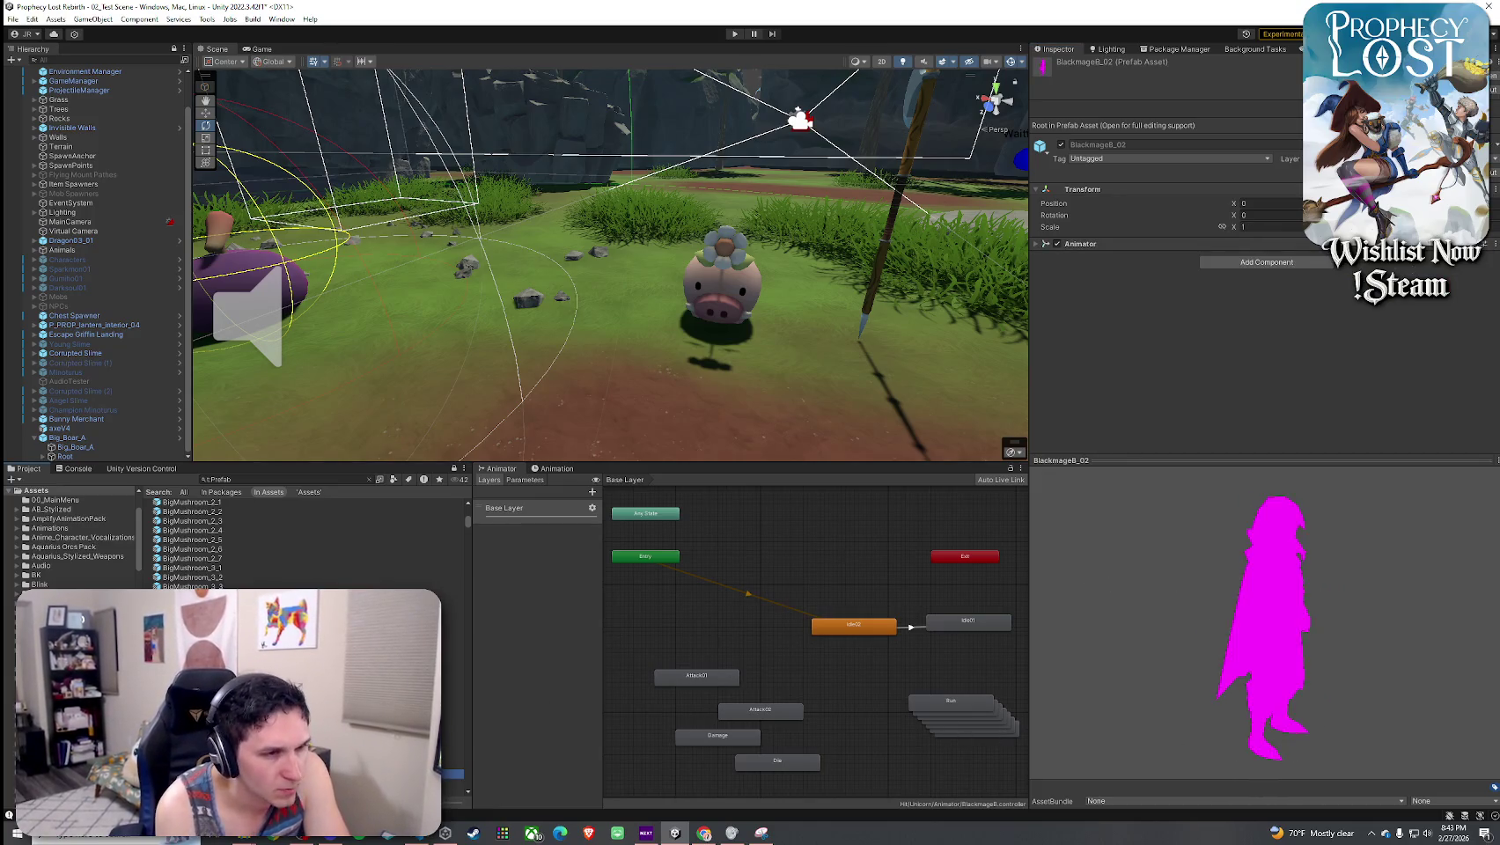
key(Down)
key(Down)
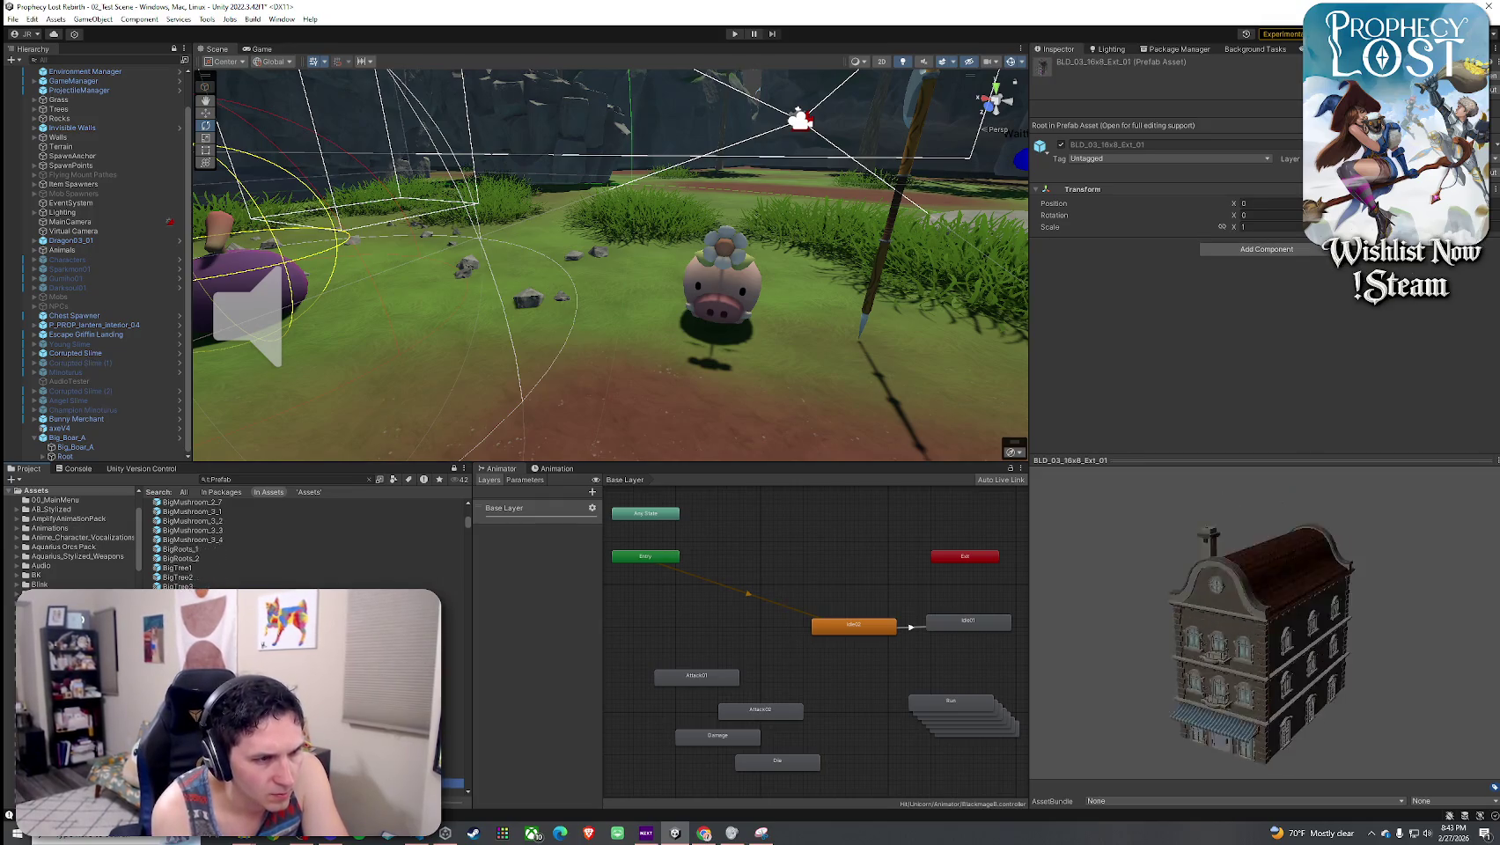
key(Down)
key(Down)
key(Down)
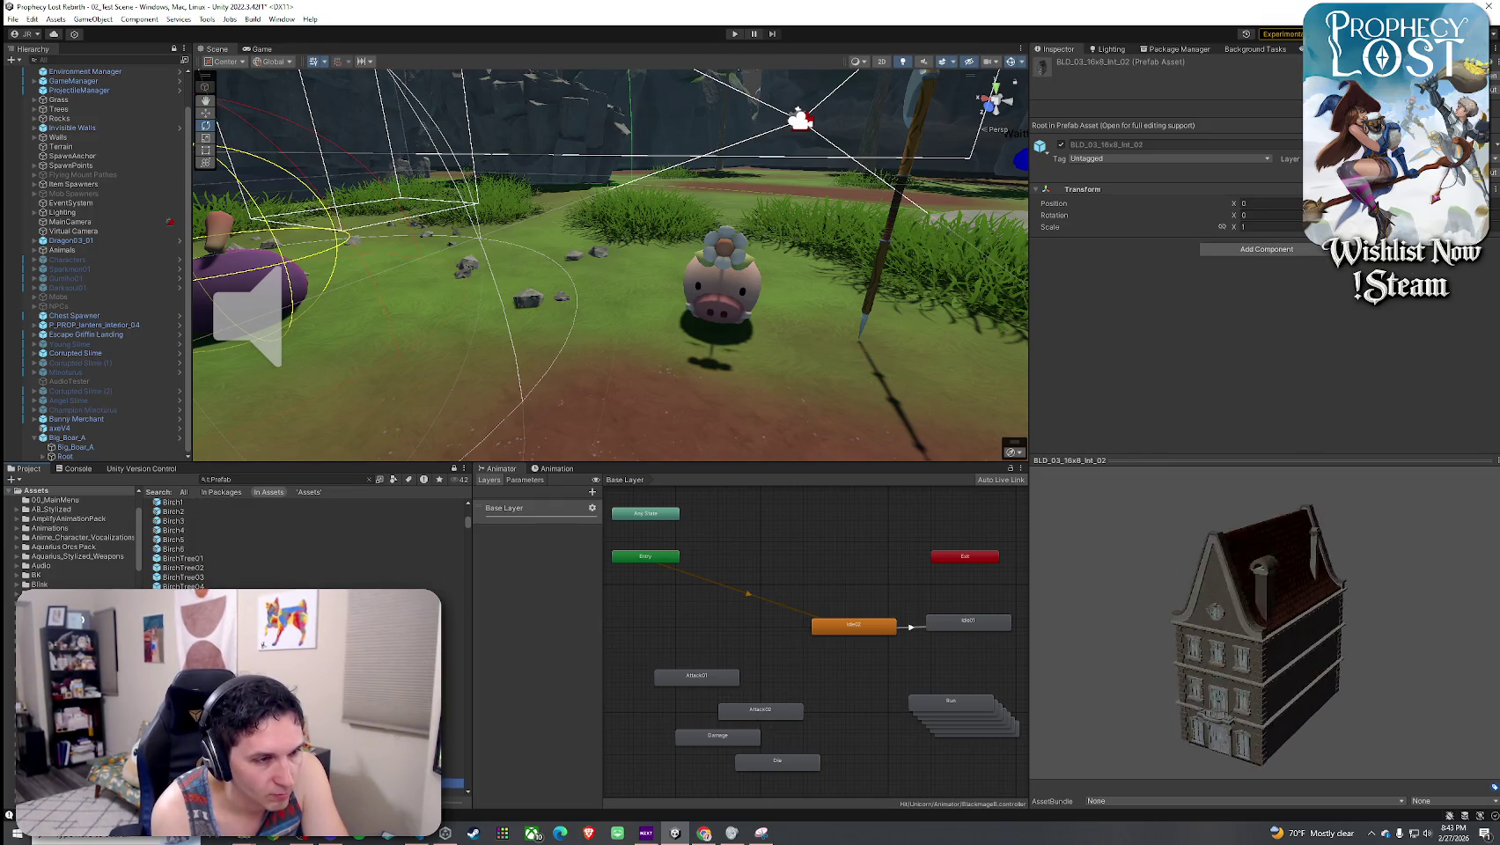
key(Down)
key(Down)
key(Down)
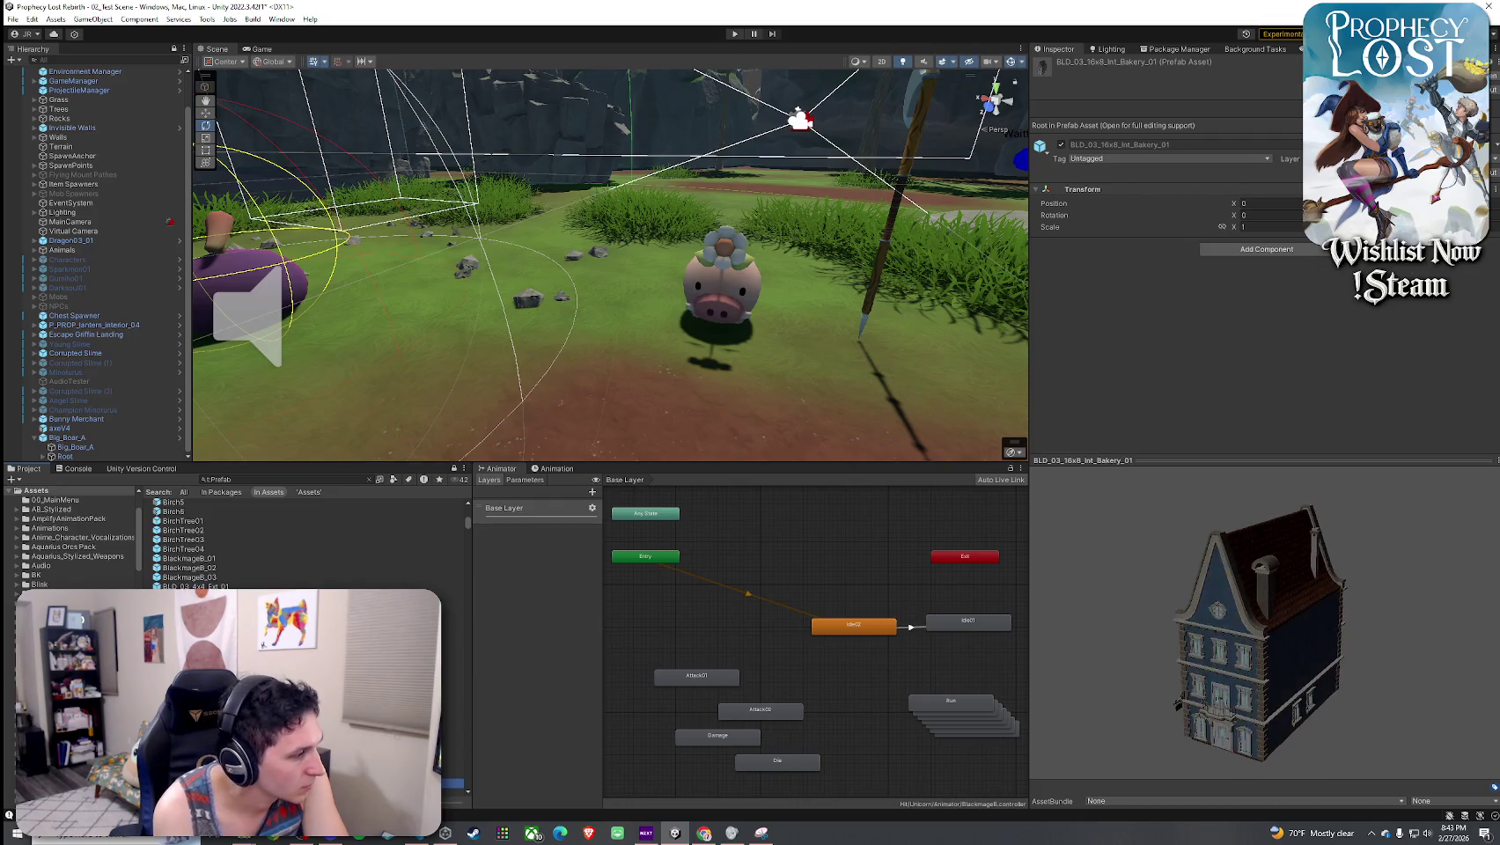
key(Down)
key(Down)
key(Down)
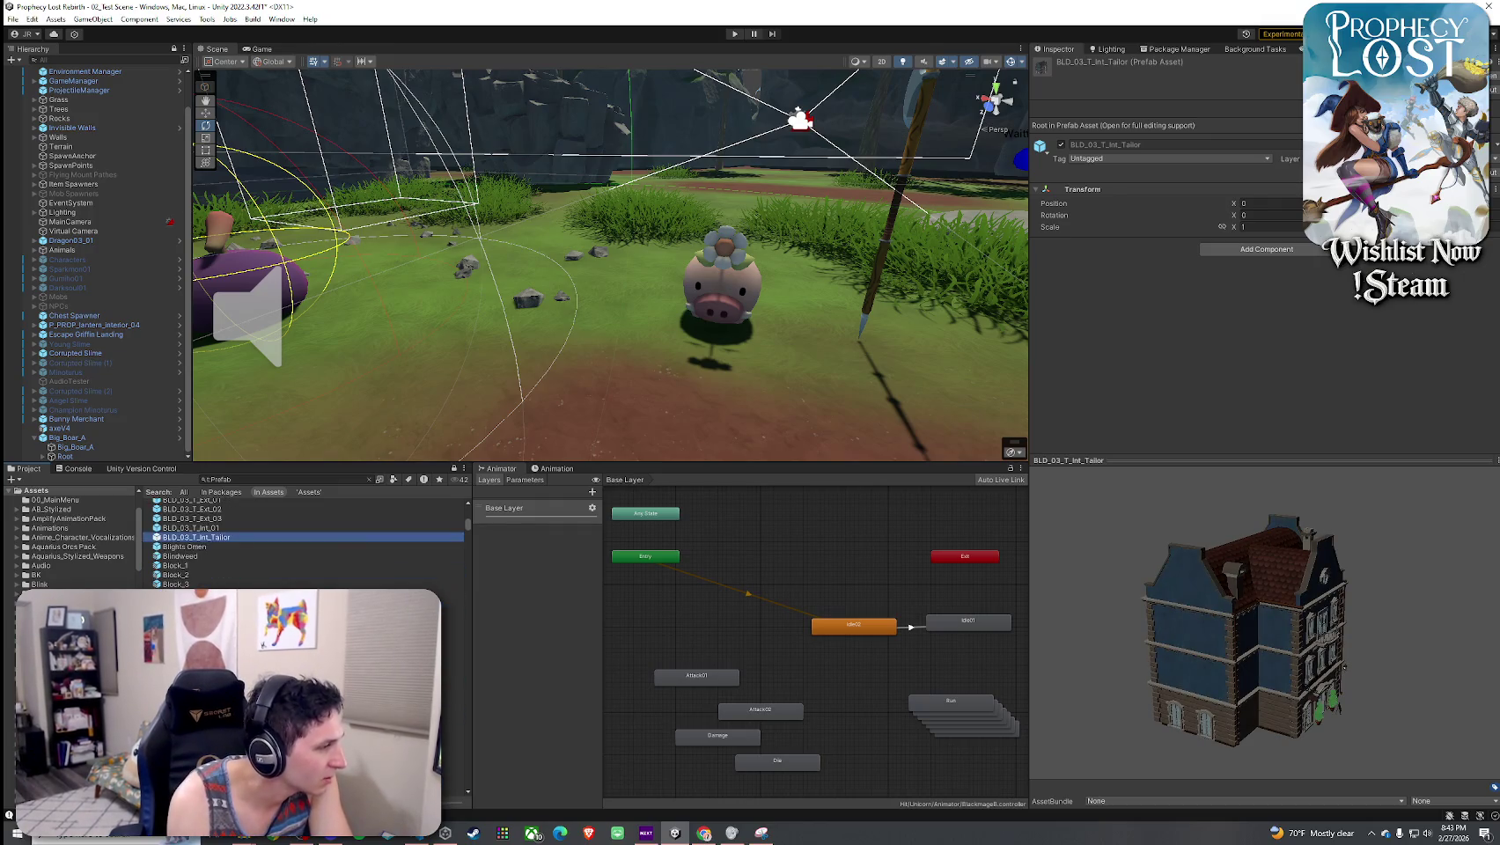
key(Down)
key(Down)
key(Up)
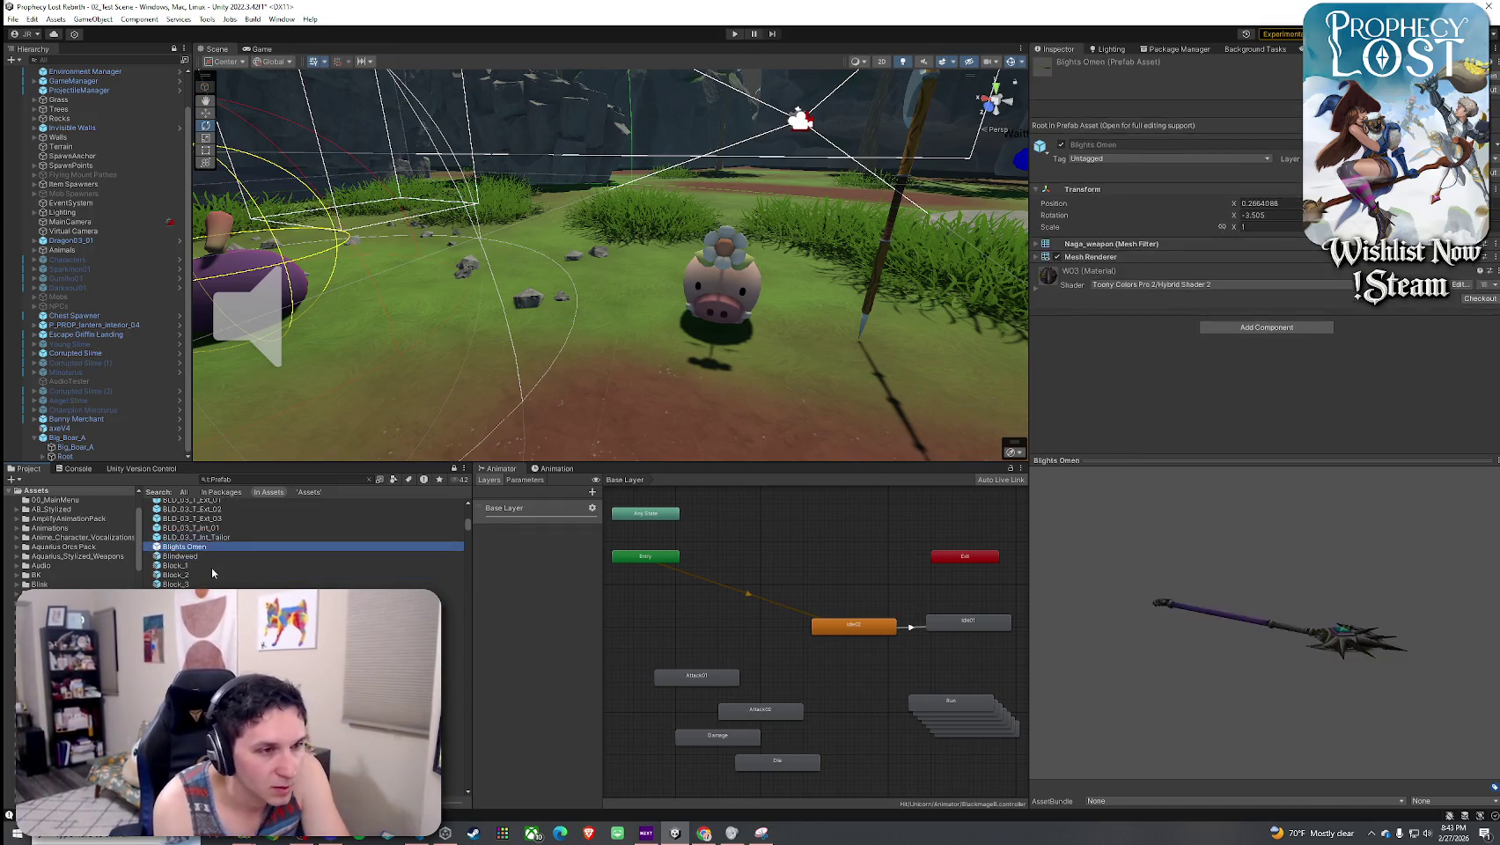
click(1304, 666)
drag(1304, 667, 1137, 514)
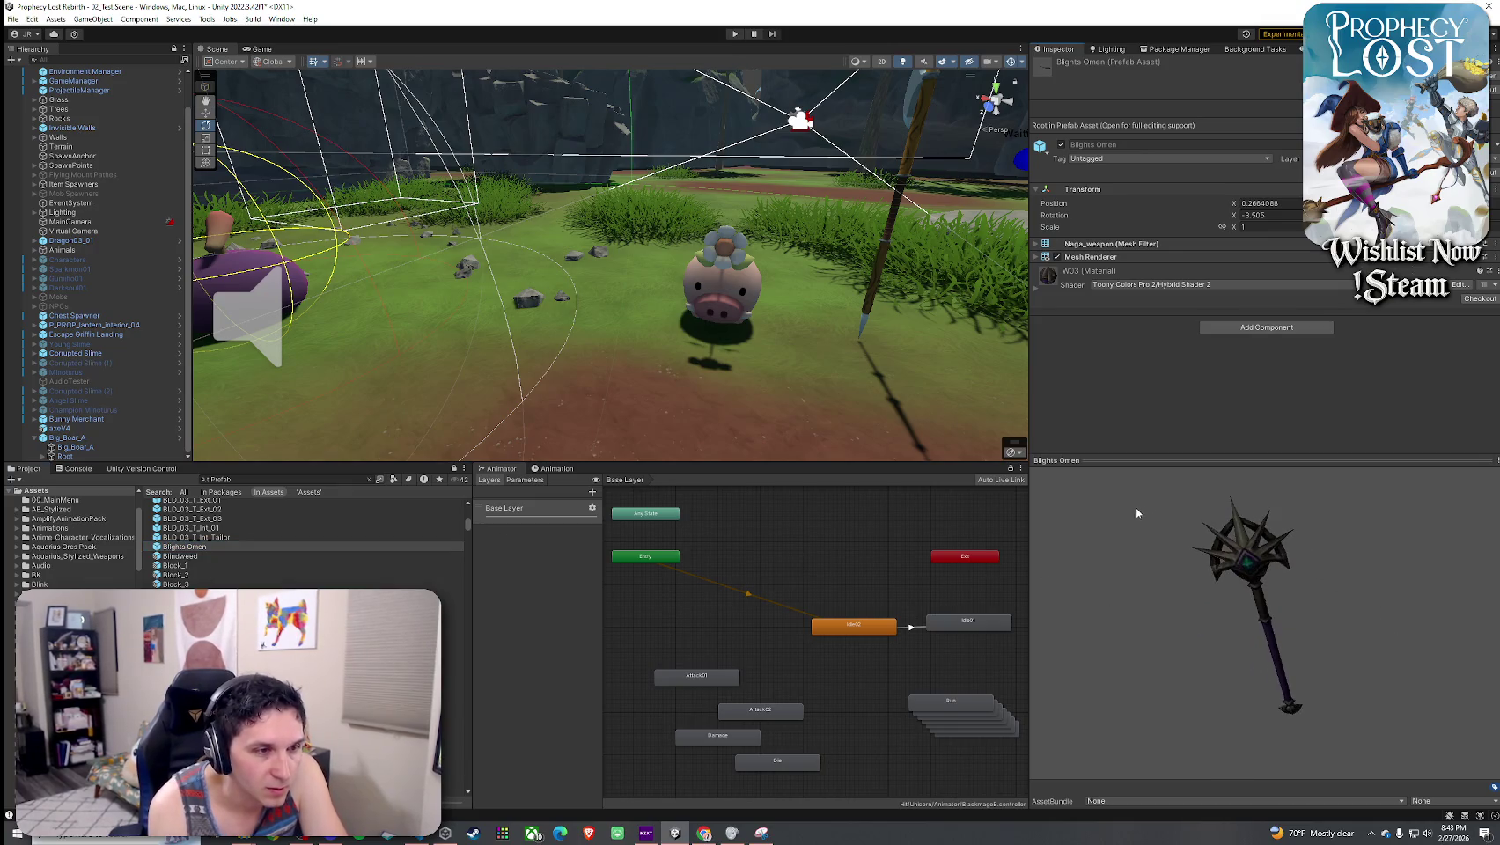
- Step through Block_2, Block_3 and Boiler, then preview the Bomb prefab rotated
click(195, 566)
key(Down)
key(Down)
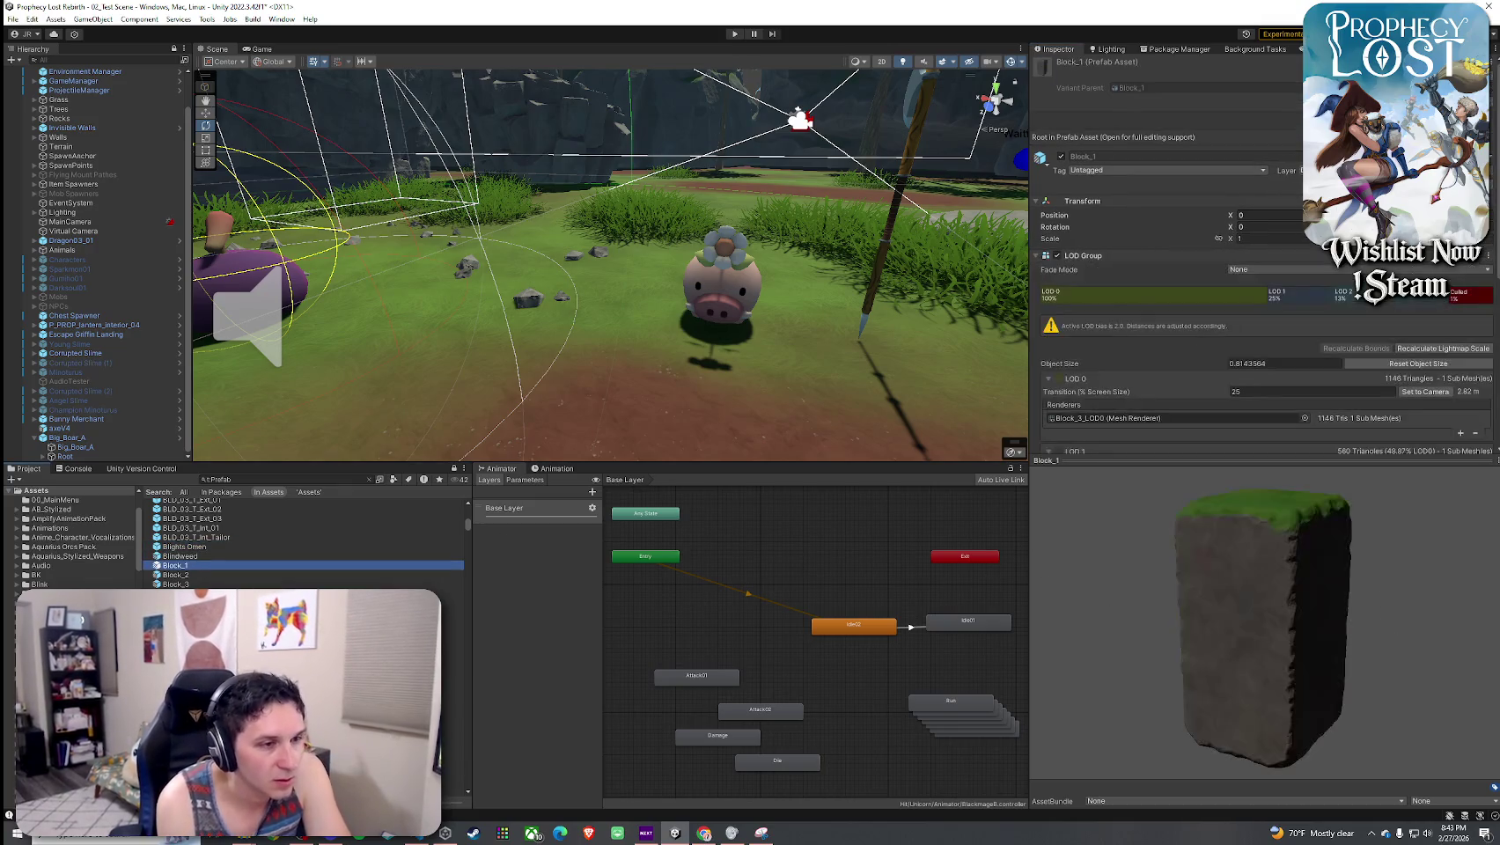
key(Up)
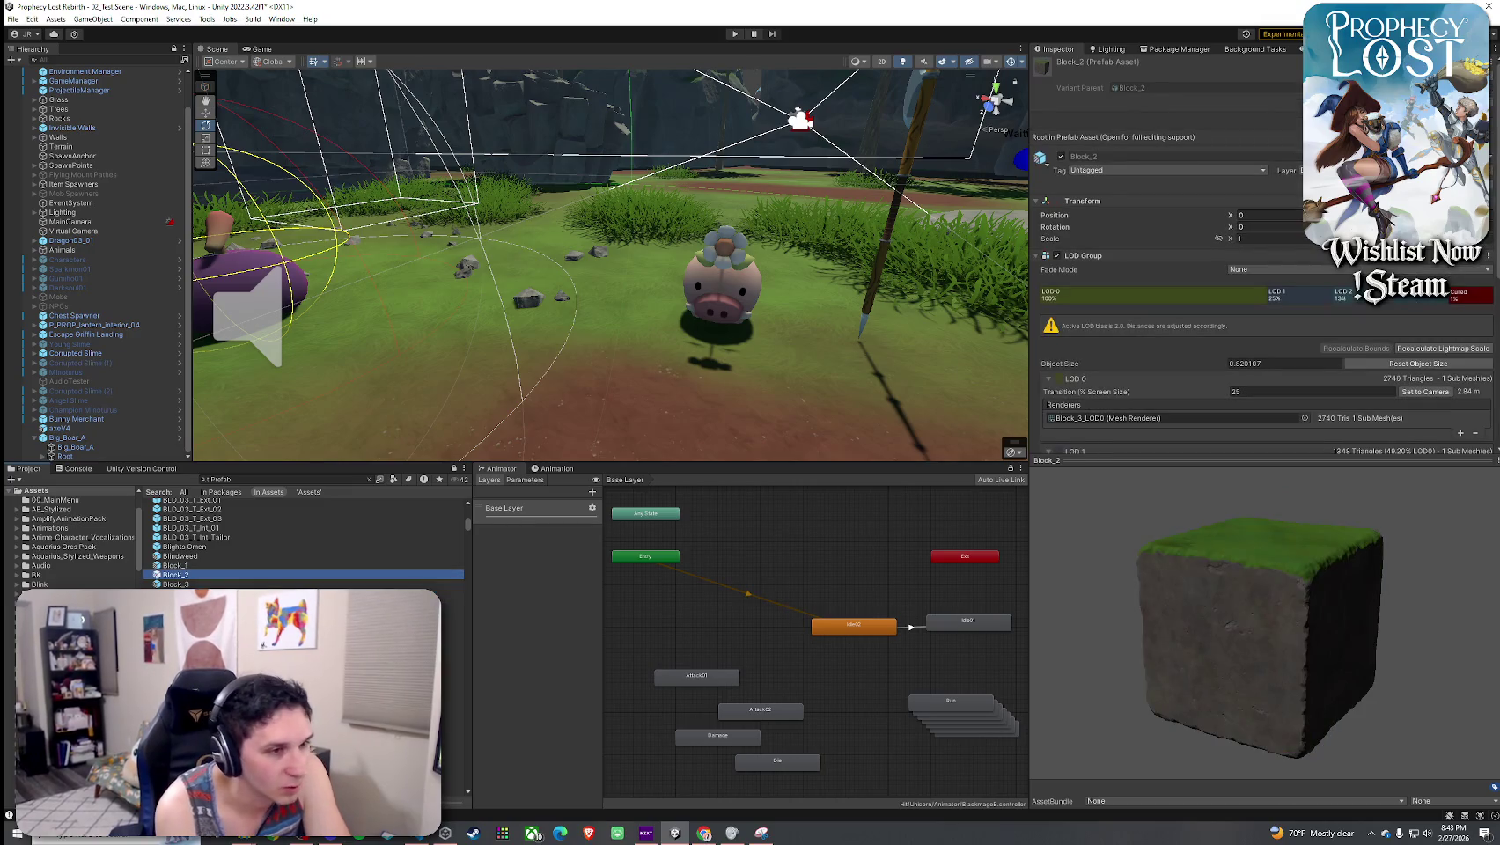
key(Down)
key(Down)
key(Down)
key(Down)
key(Down)
key(Down)
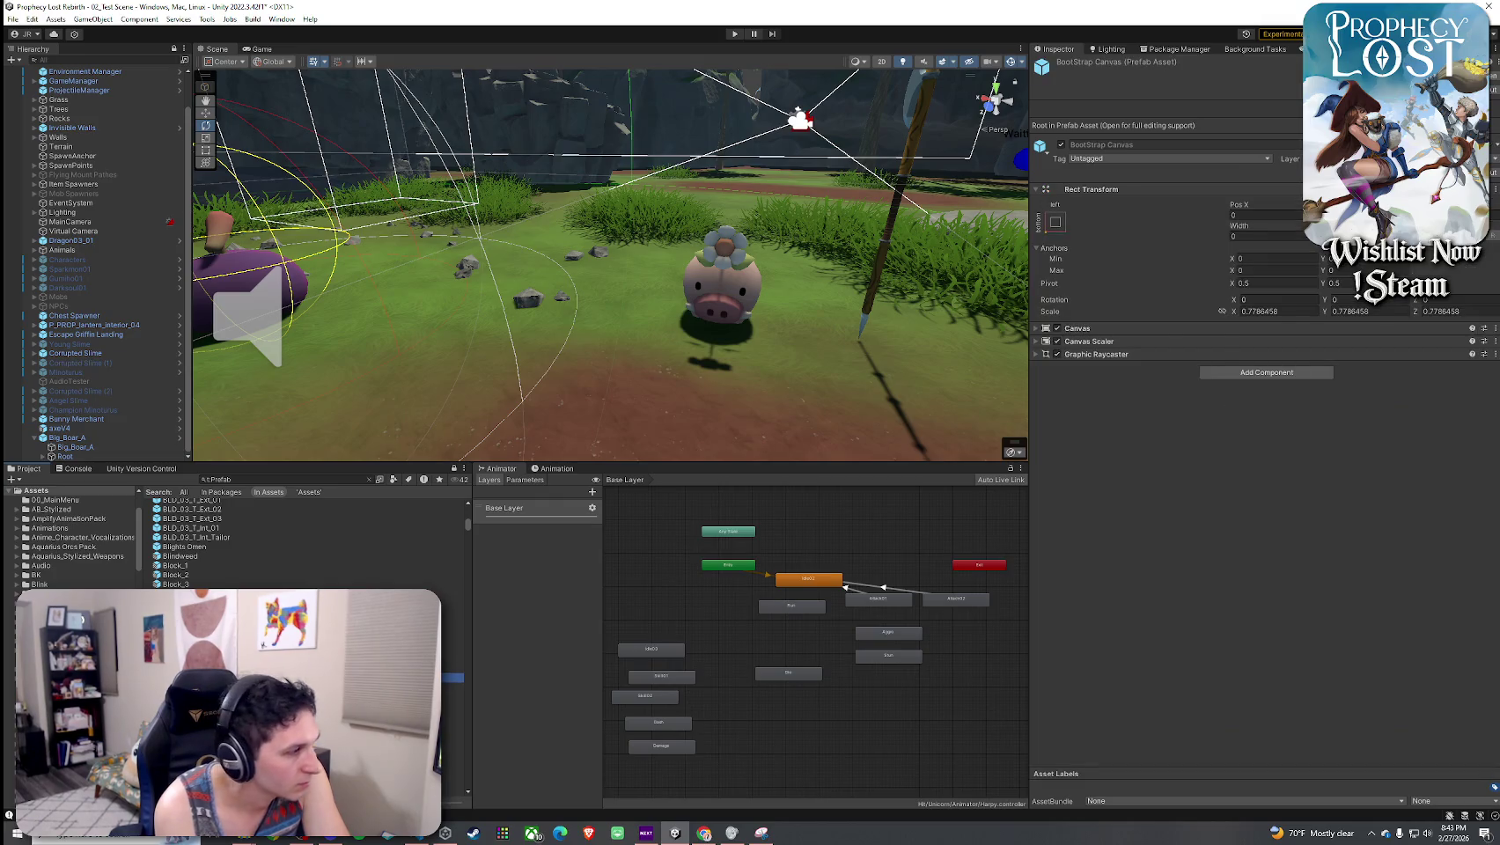
key(Up)
key(Up)
key(Up)
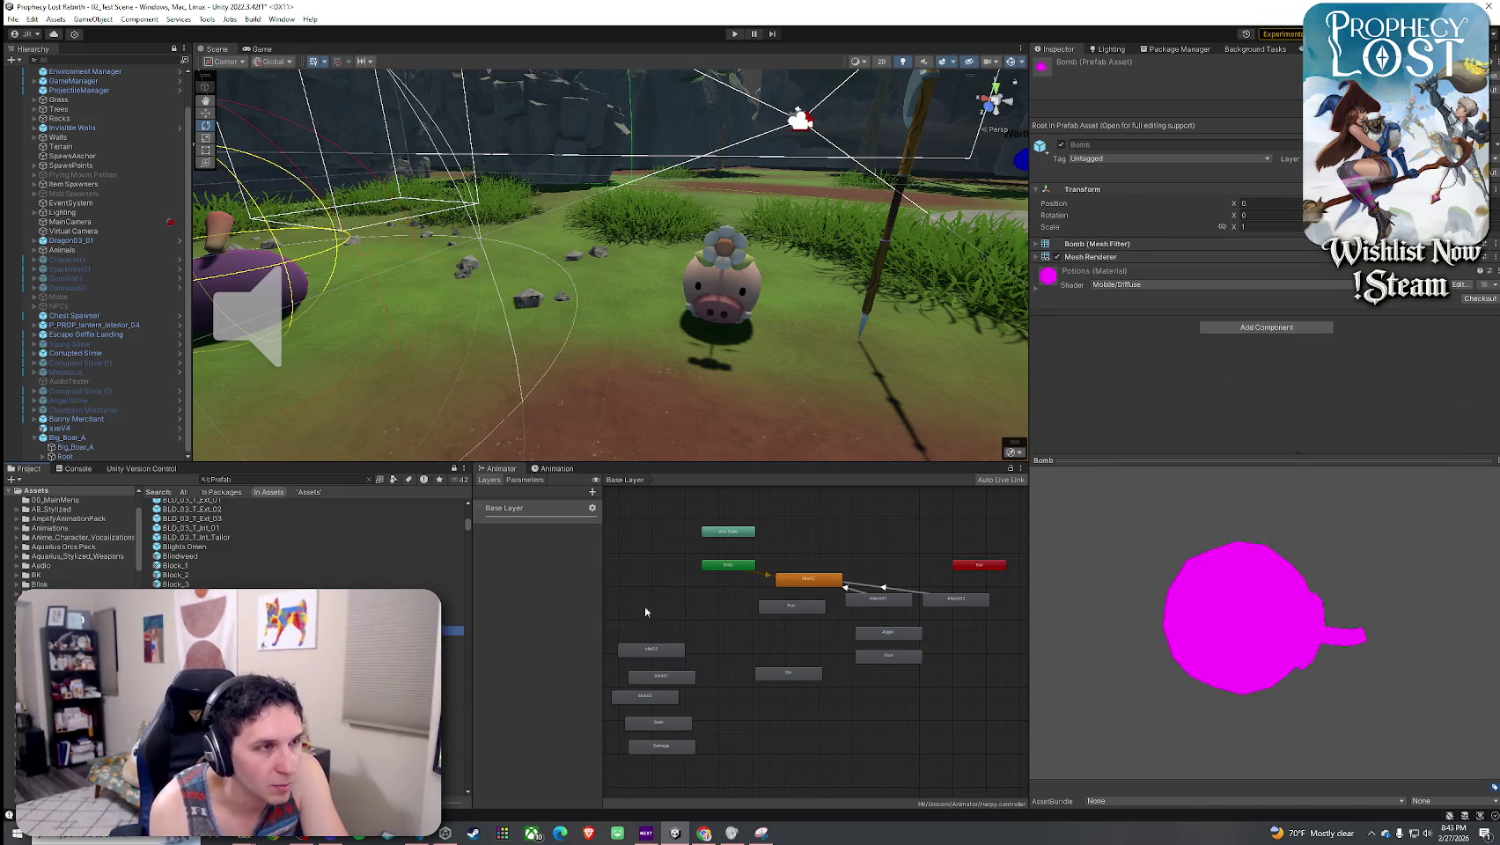
drag(1289, 634, 1157, 521)
- Place a Bomb in front of the pig and give its material Toony Colors Hybrid Shader 2
mouse_move(181, 616)
mouse_down()
mouse_move(627, 370)
mouse_move(640, 408)
mouse_up()
click(1111, 223)
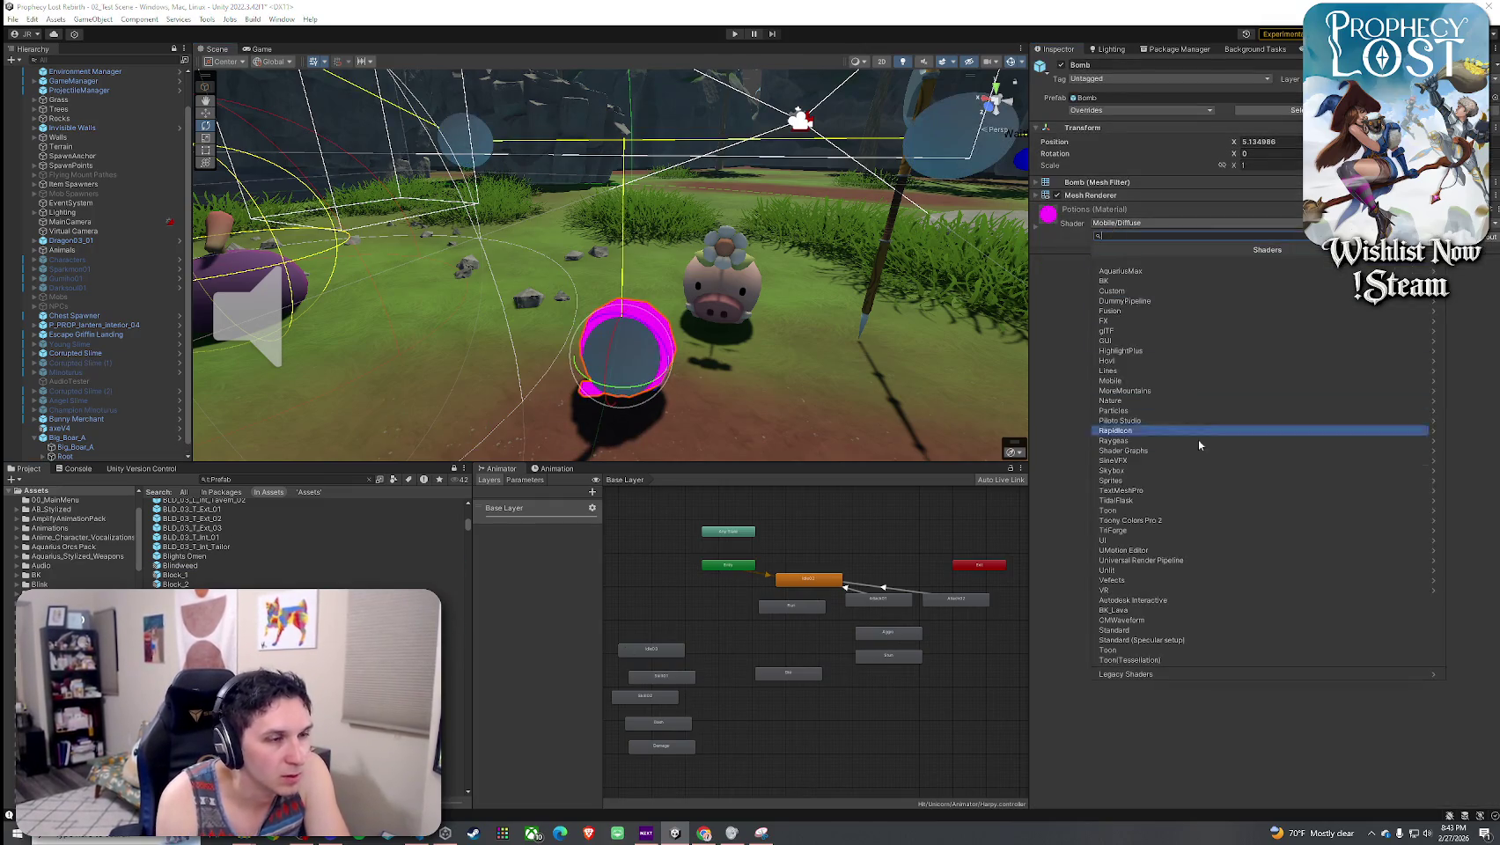
click(1046, 238)
click(1491, 282)
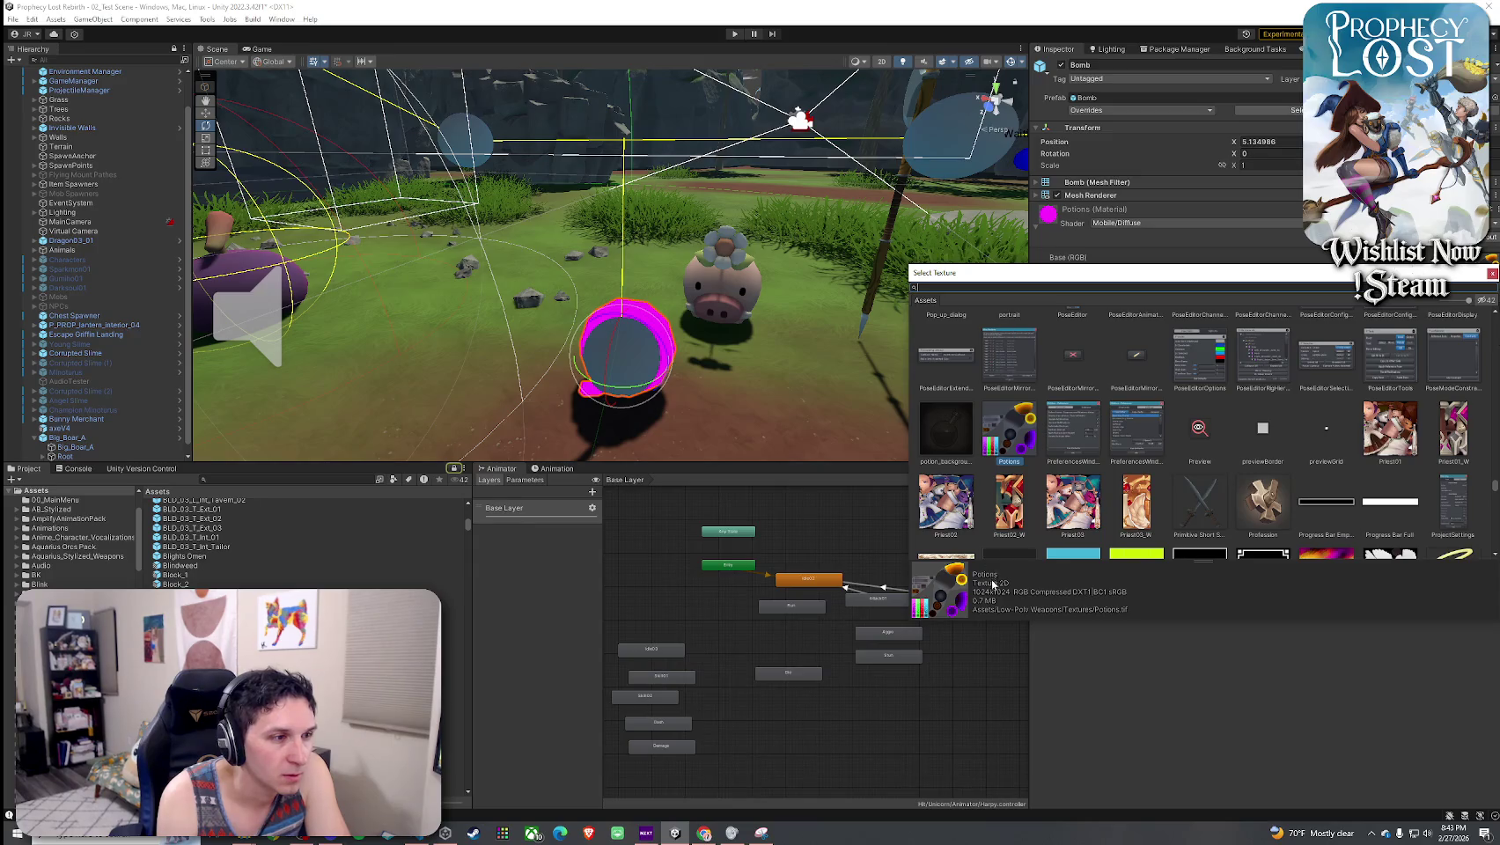
click(1493, 274)
click(1179, 223)
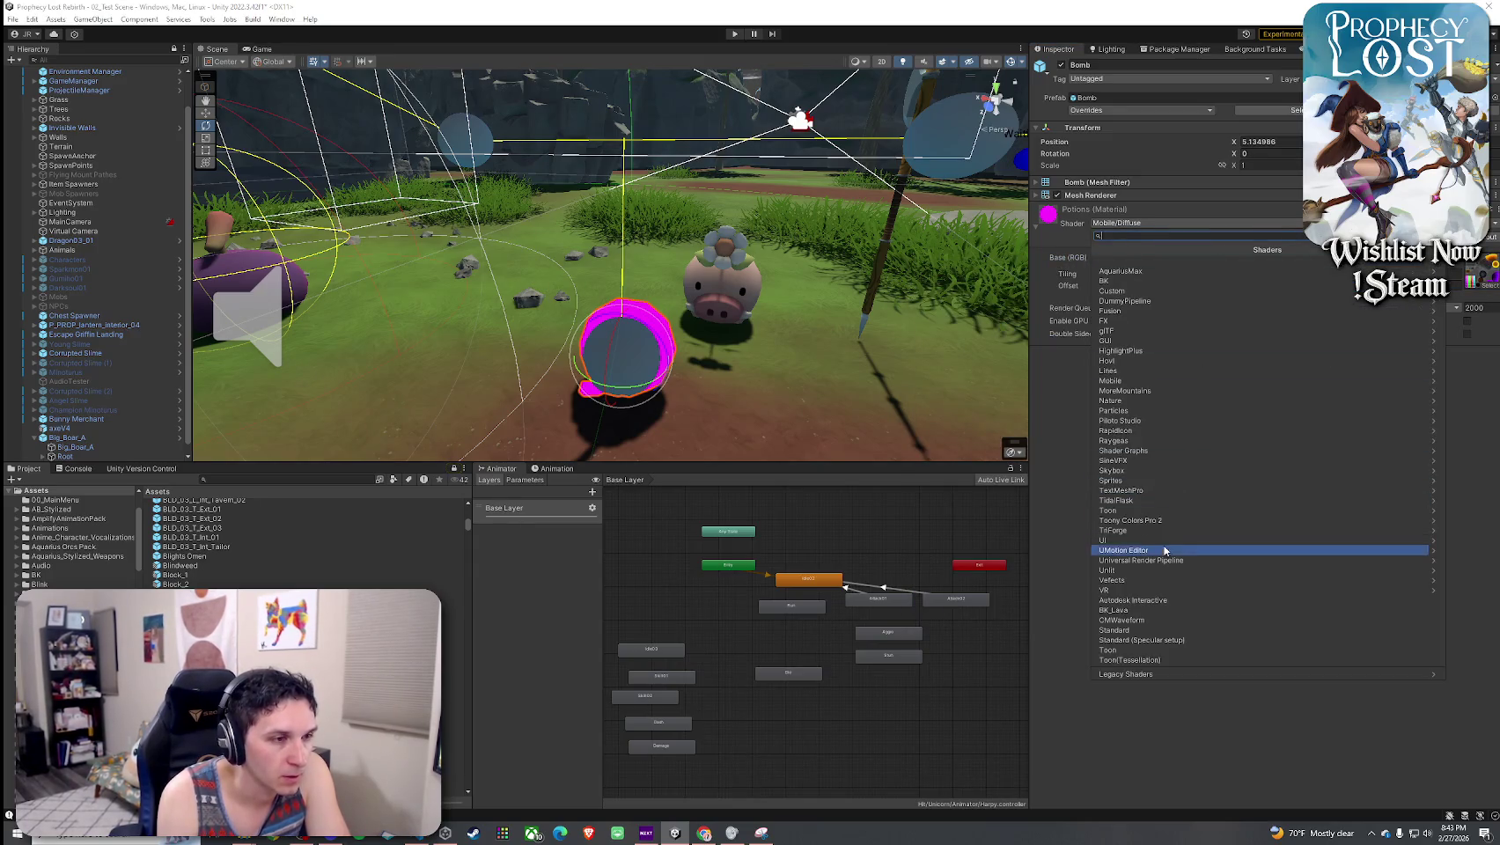
click(1096, 250)
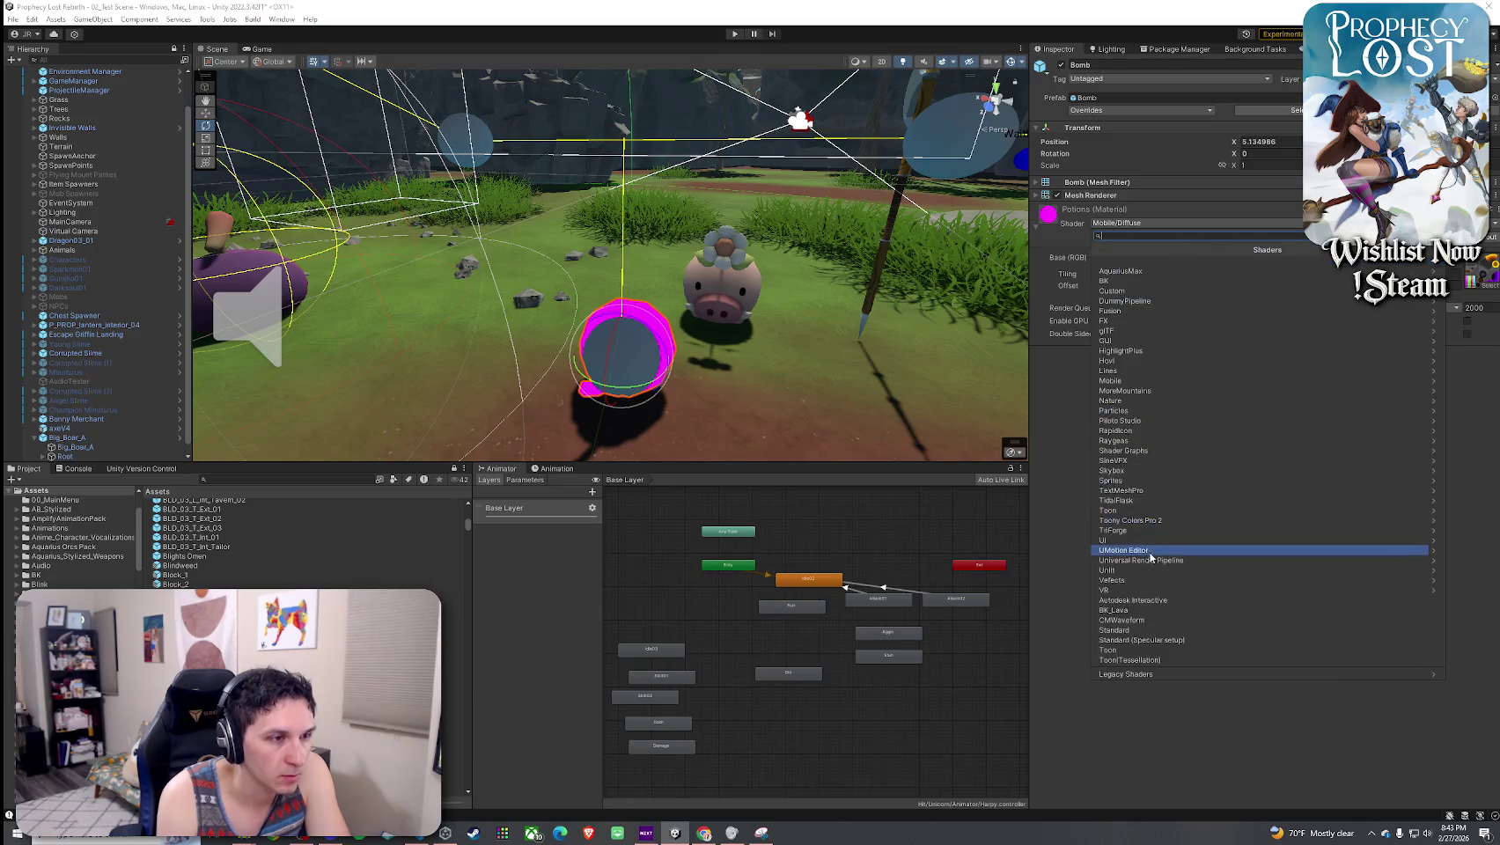
click(1136, 526)
click(1127, 261)
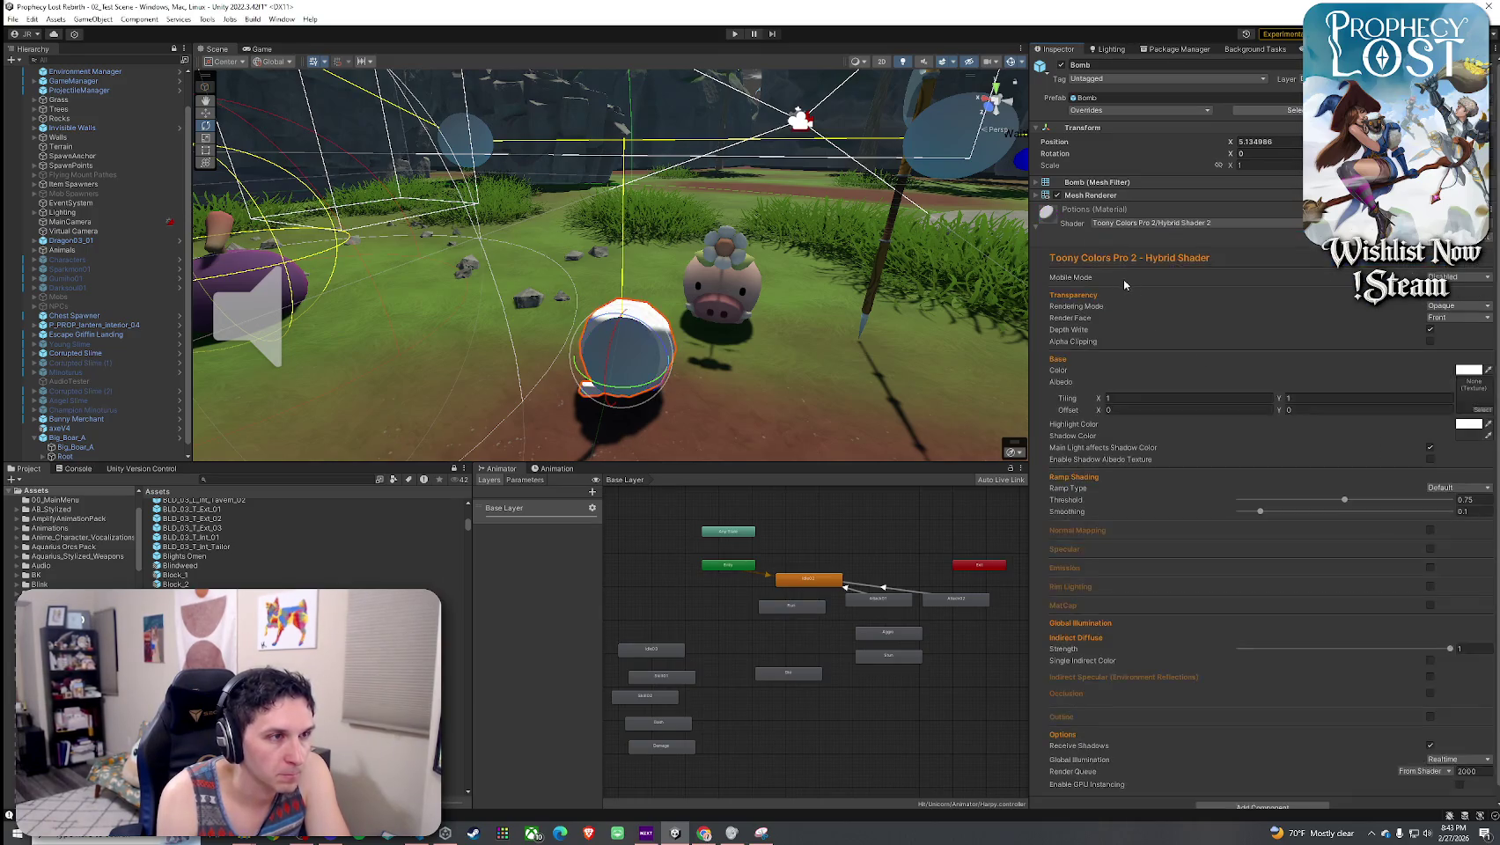
- Assign the Potions texture as the bomb material's albedo
click(1466, 412)
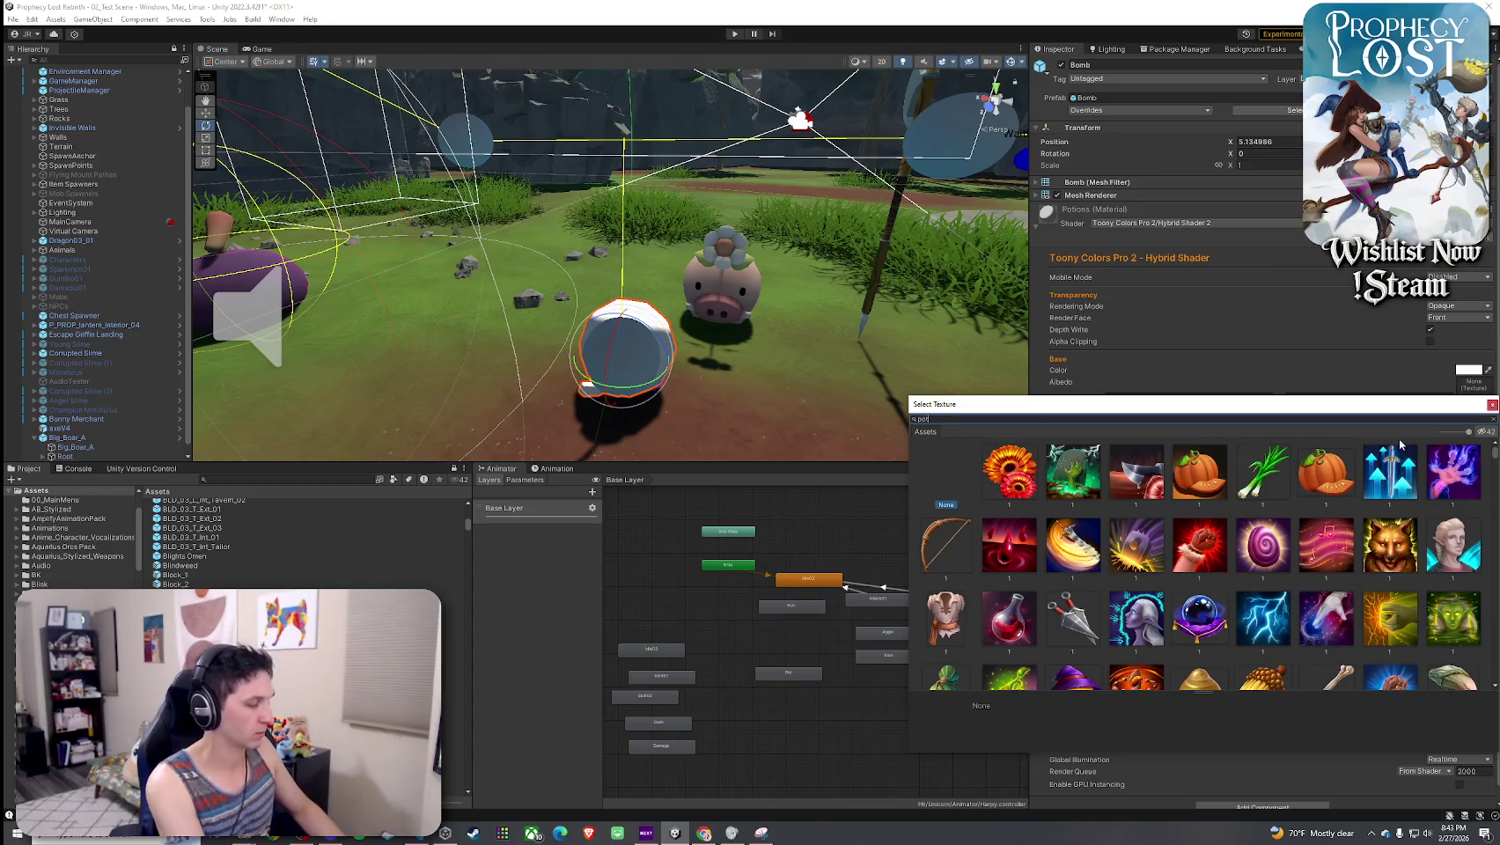
click(1208, 500)
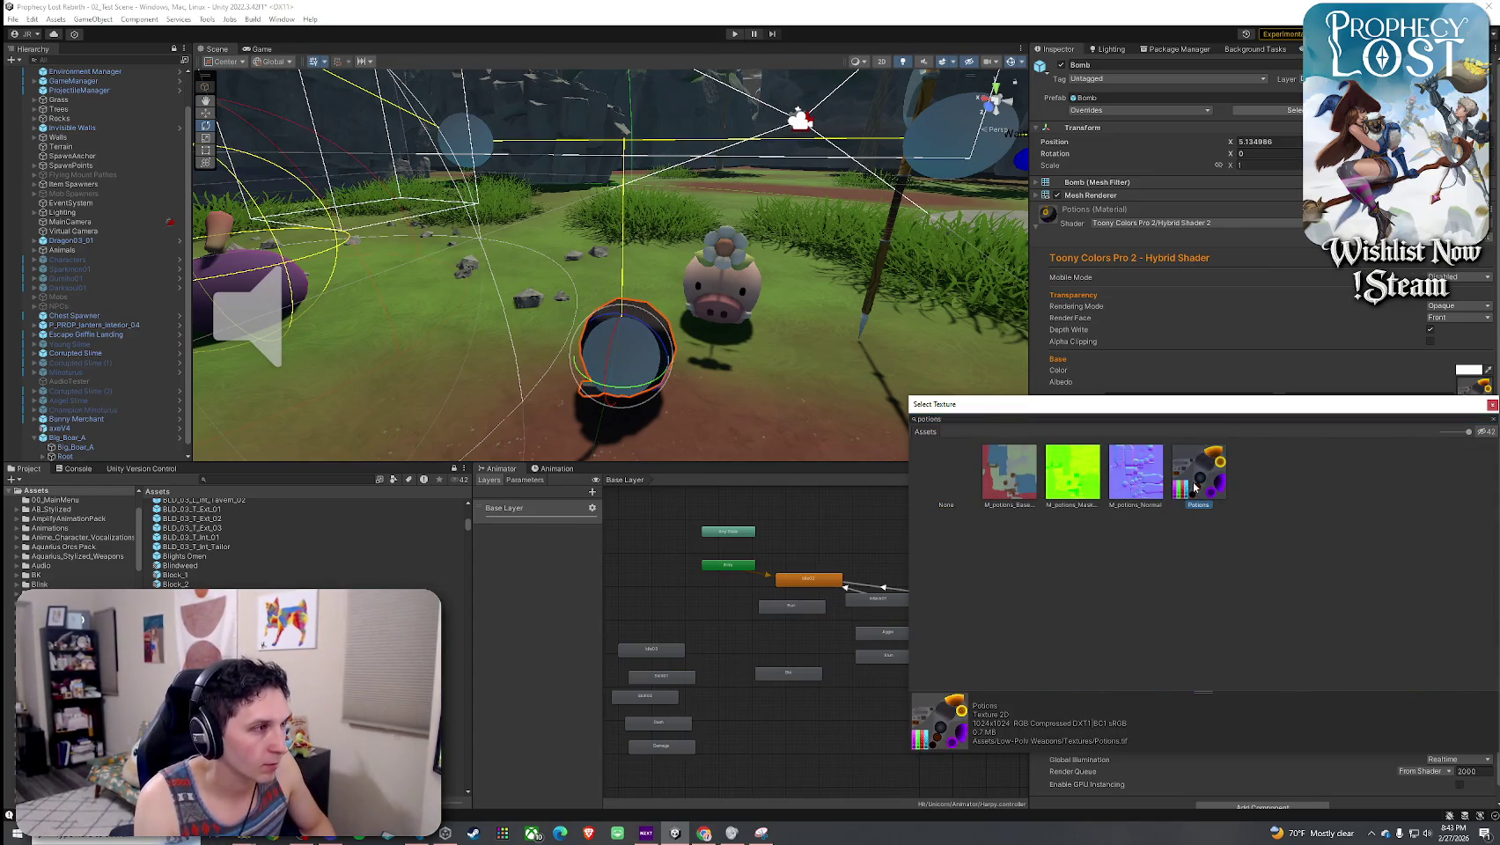
double_click(1195, 487)
click(1010, 61)
- Raise the bomb's smoothing to 0.822, rotate it fuse-up and scale it to 0.5
drag(616, 370, 585, 397)
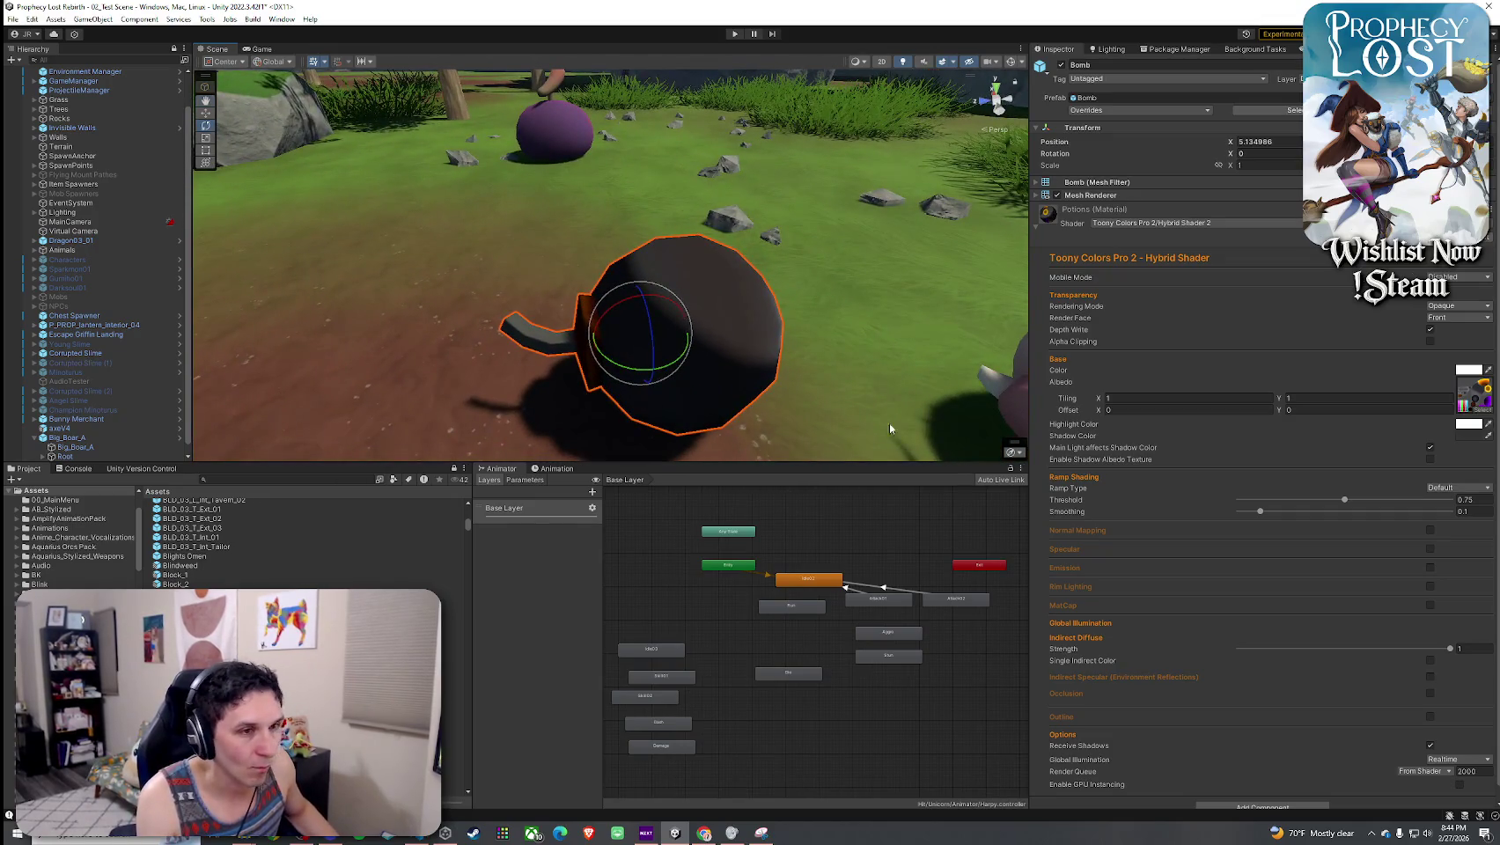
click(1413, 511)
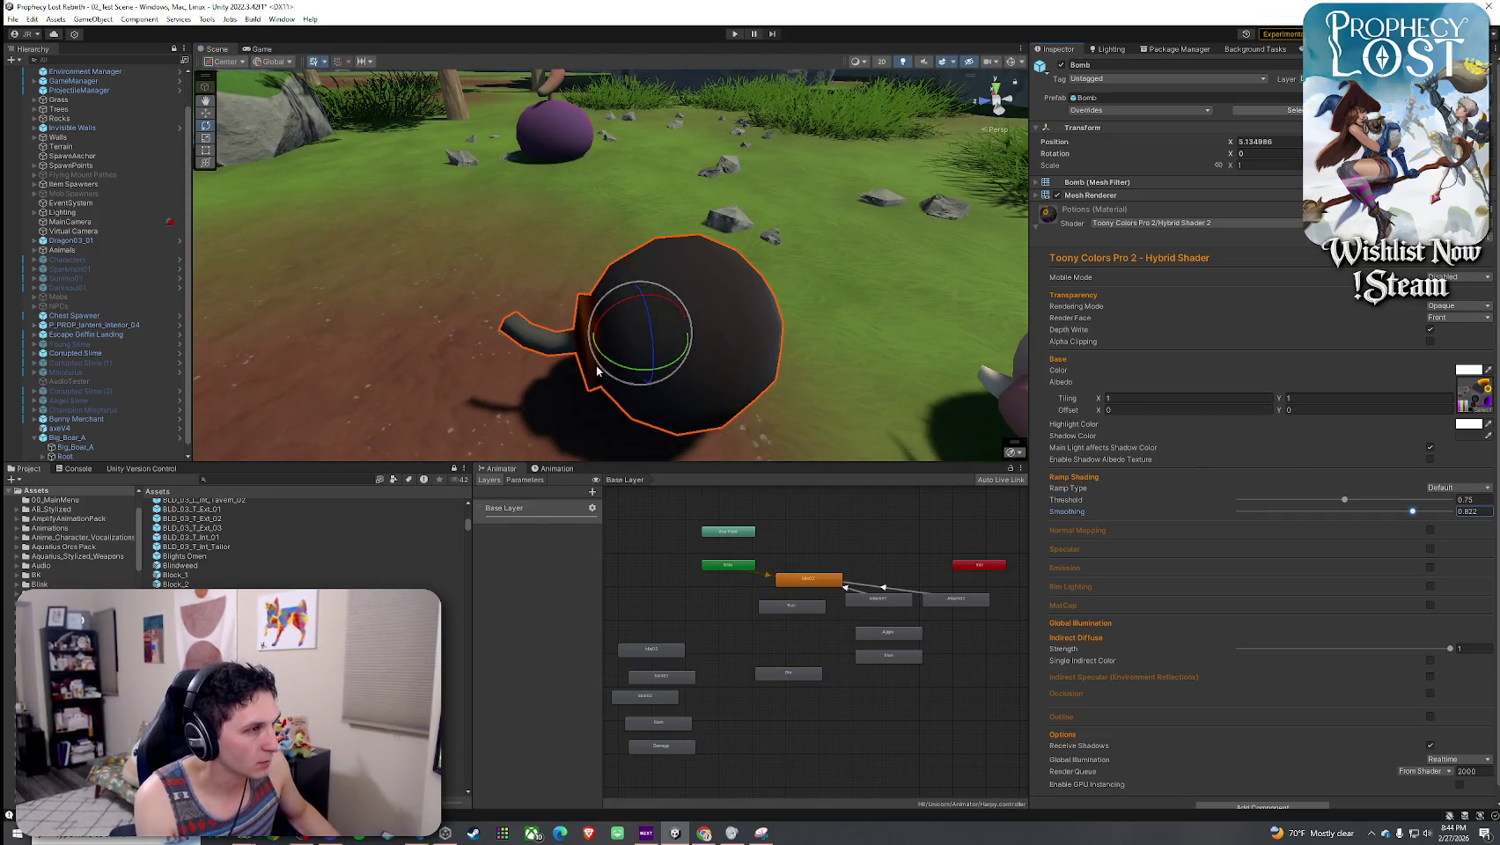
mouse_move(609, 319)
mouse_down()
mouse_move(629, 273)
mouse_move(766, 323)
mouse_move(1259, 180)
mouse_up()
scroll(629, 273, down, 3)
text(5)
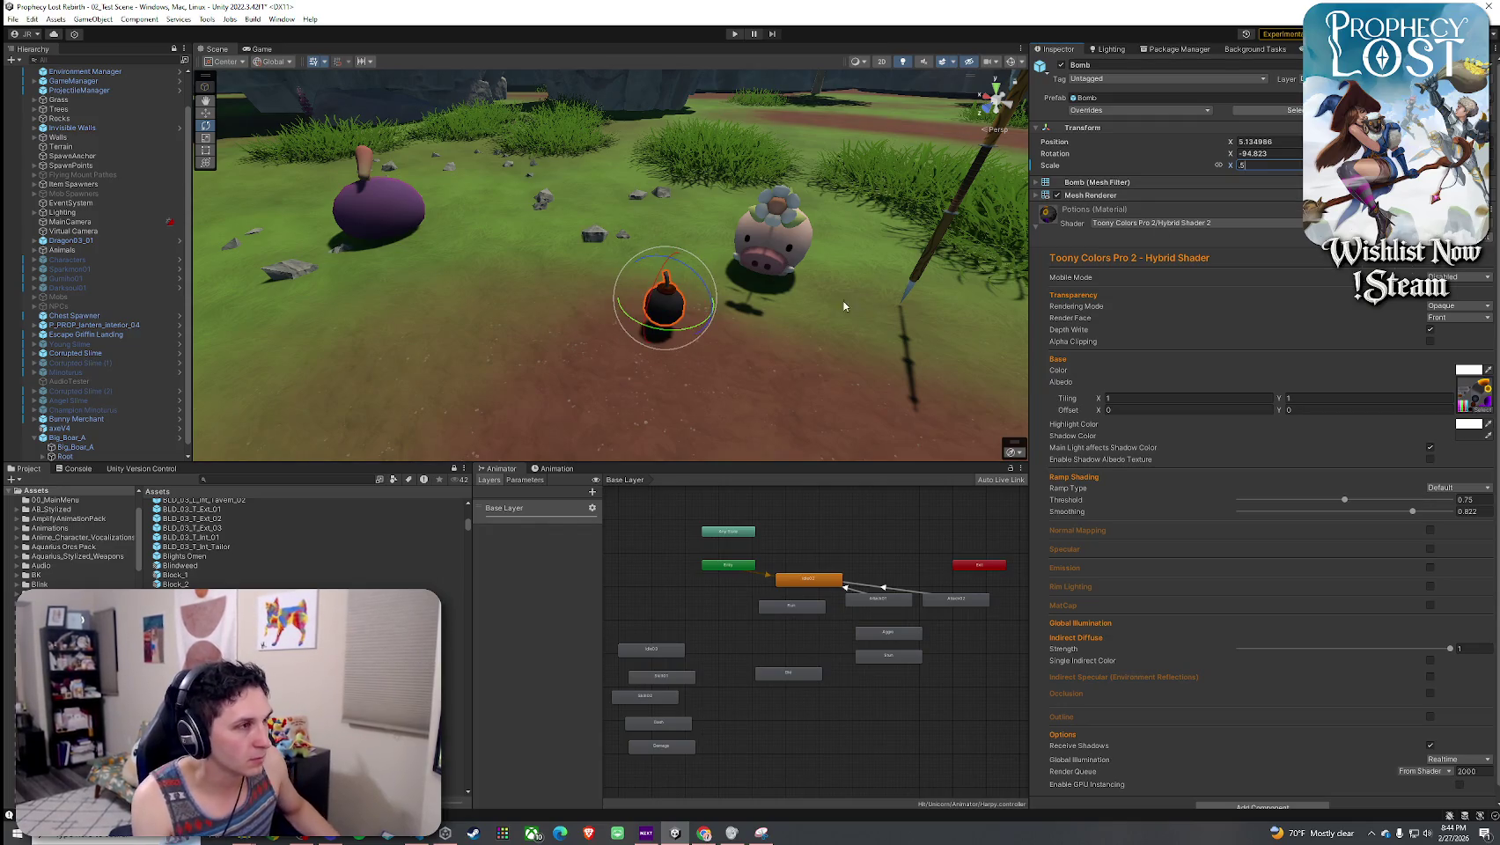
key(Return)
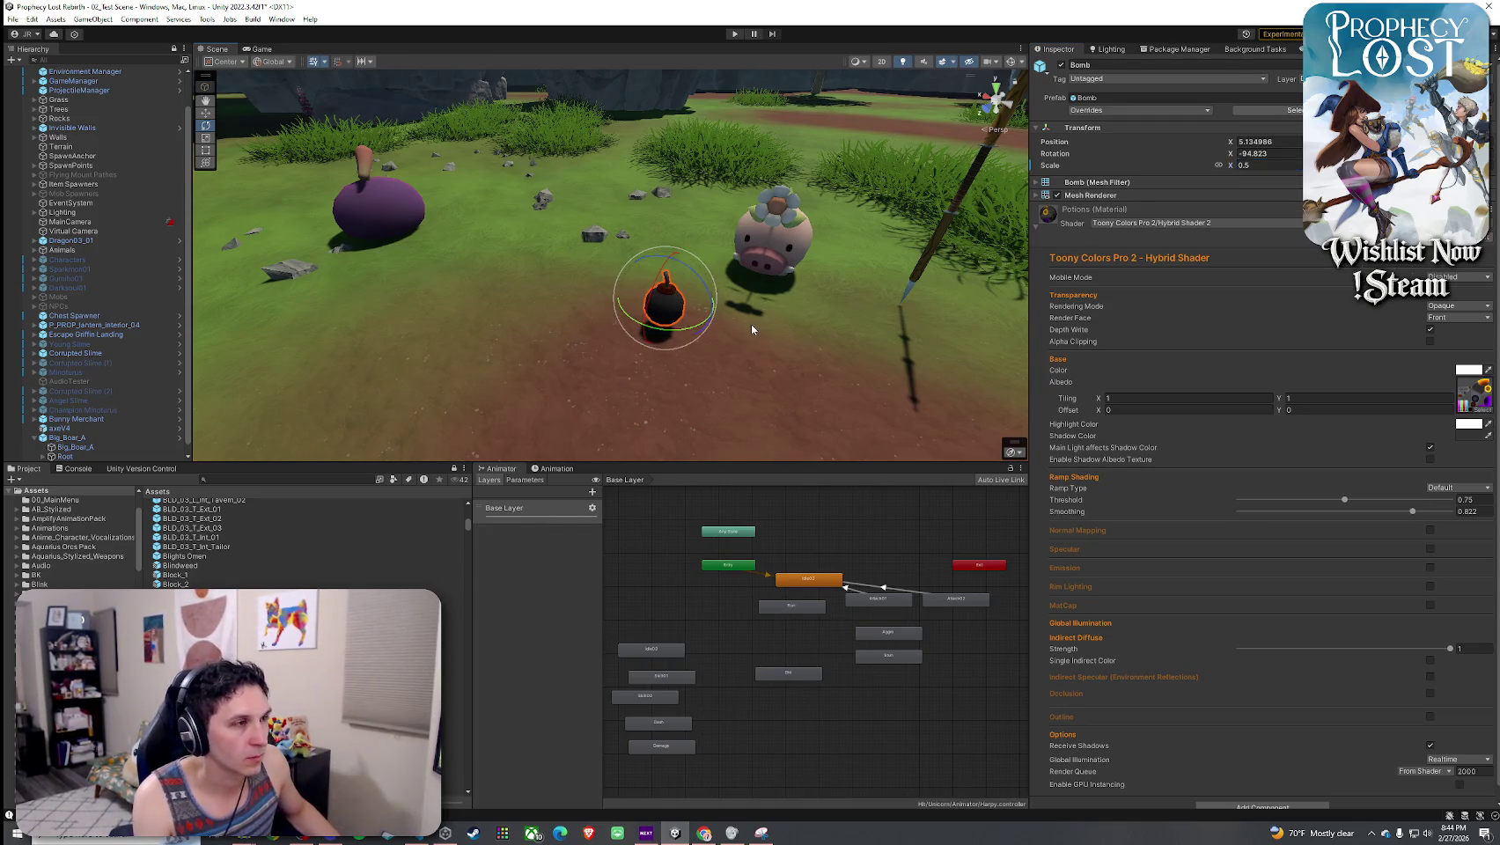
mouse_move(584, 265)
mouse_down()
mouse_move(917, 226)
mouse_move(951, 237)
mouse_up()
click(1103, 111)
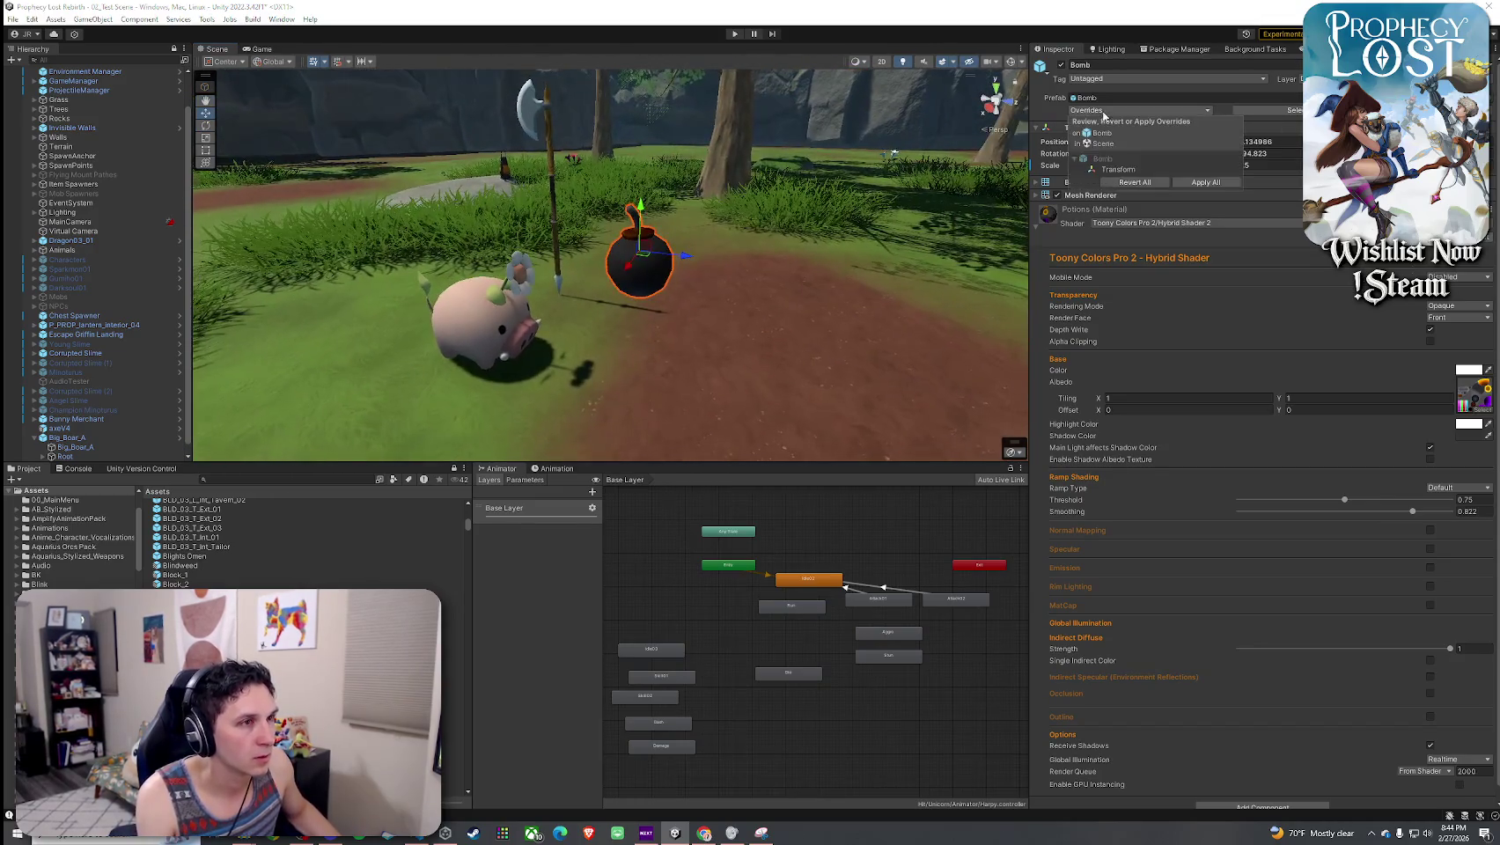
click(1039, 226)
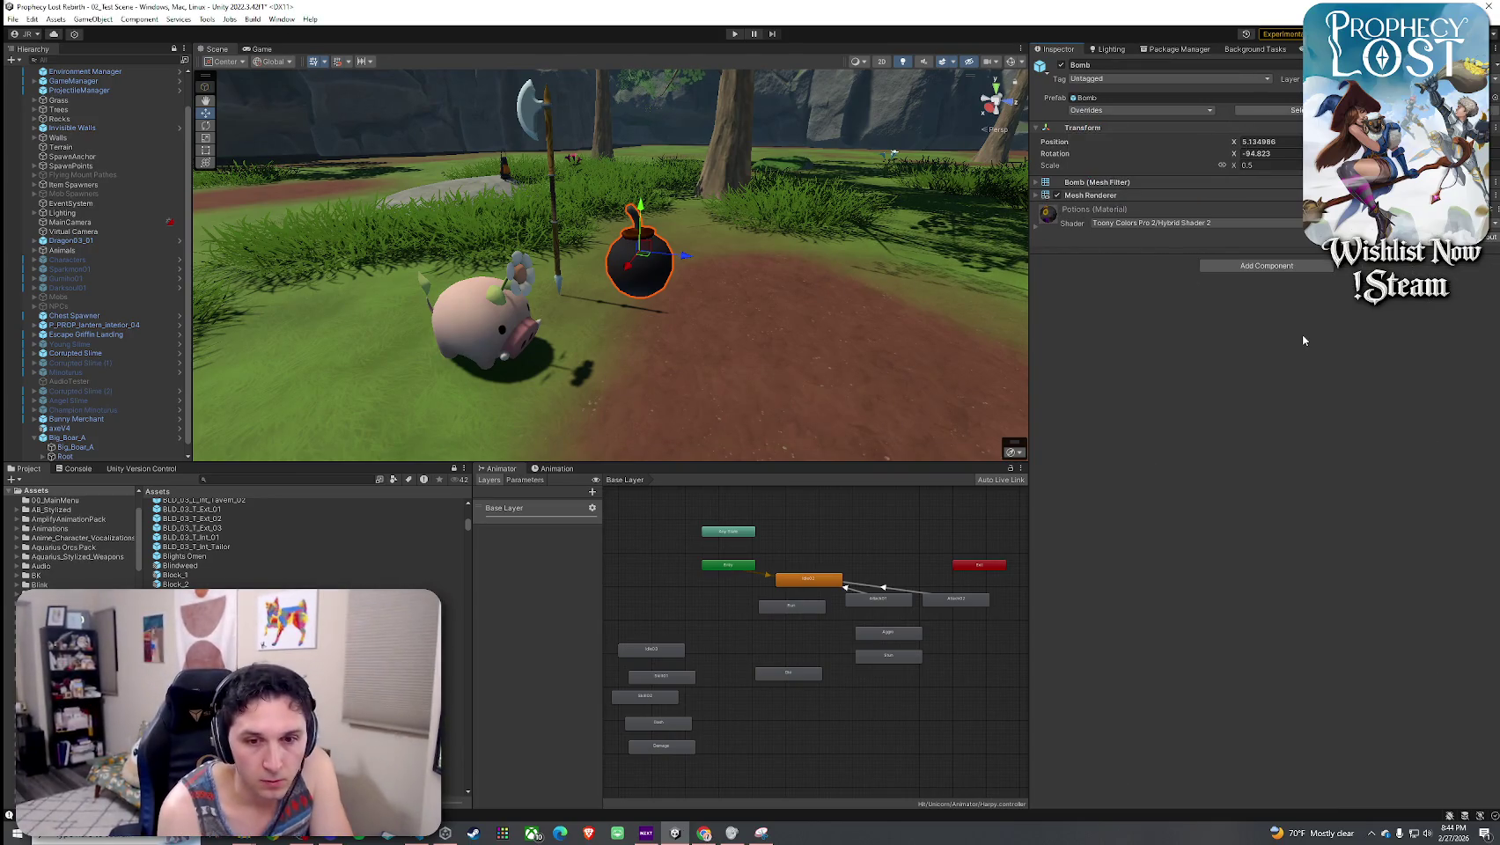
- Select the Big_Boar_A pig and check its prefab overrides list
scroll(95, 438, down, 2)
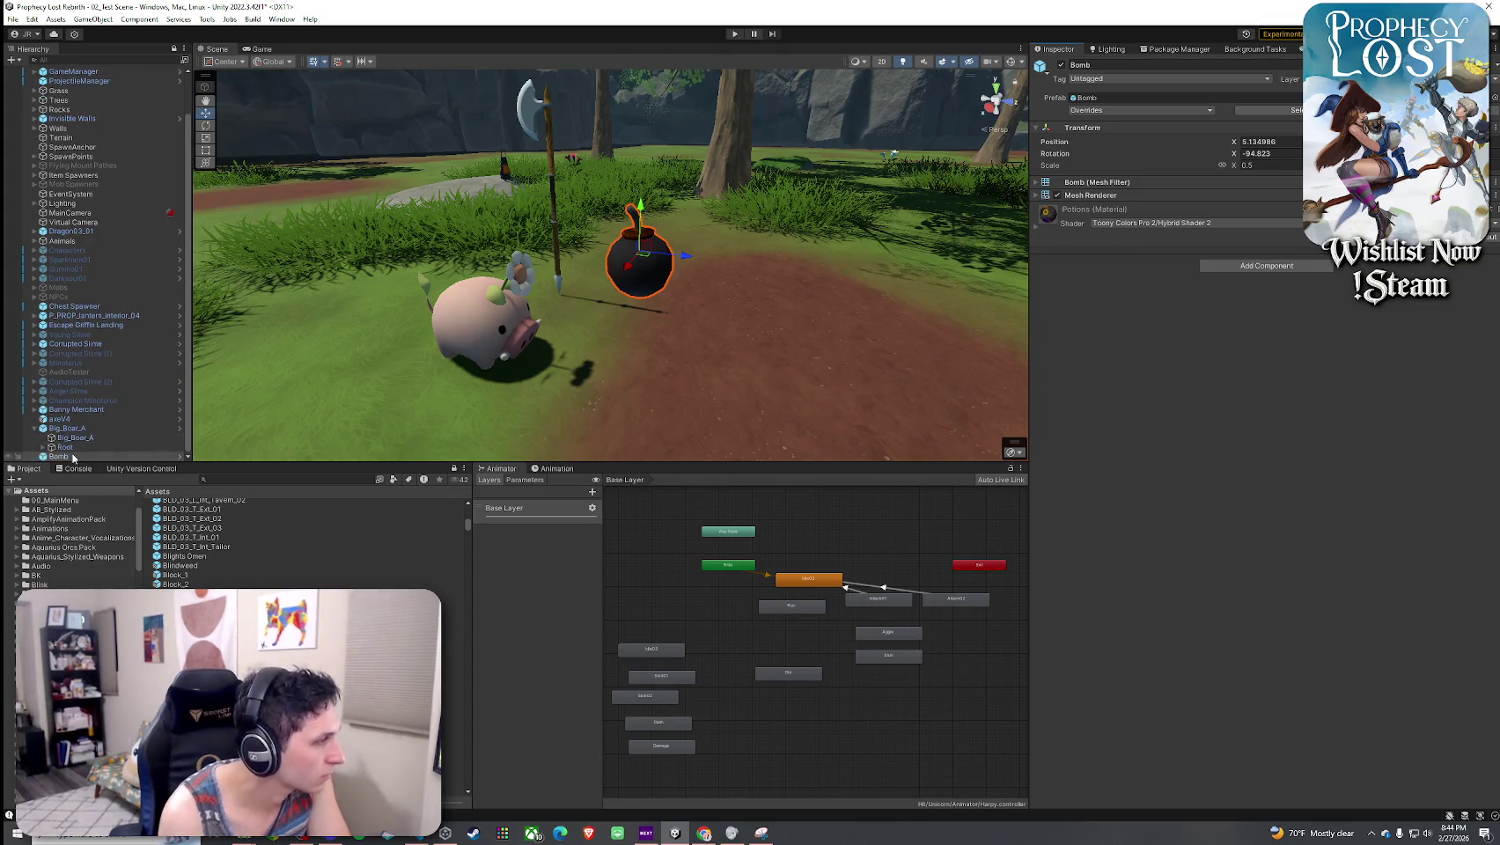
click(480, 378)
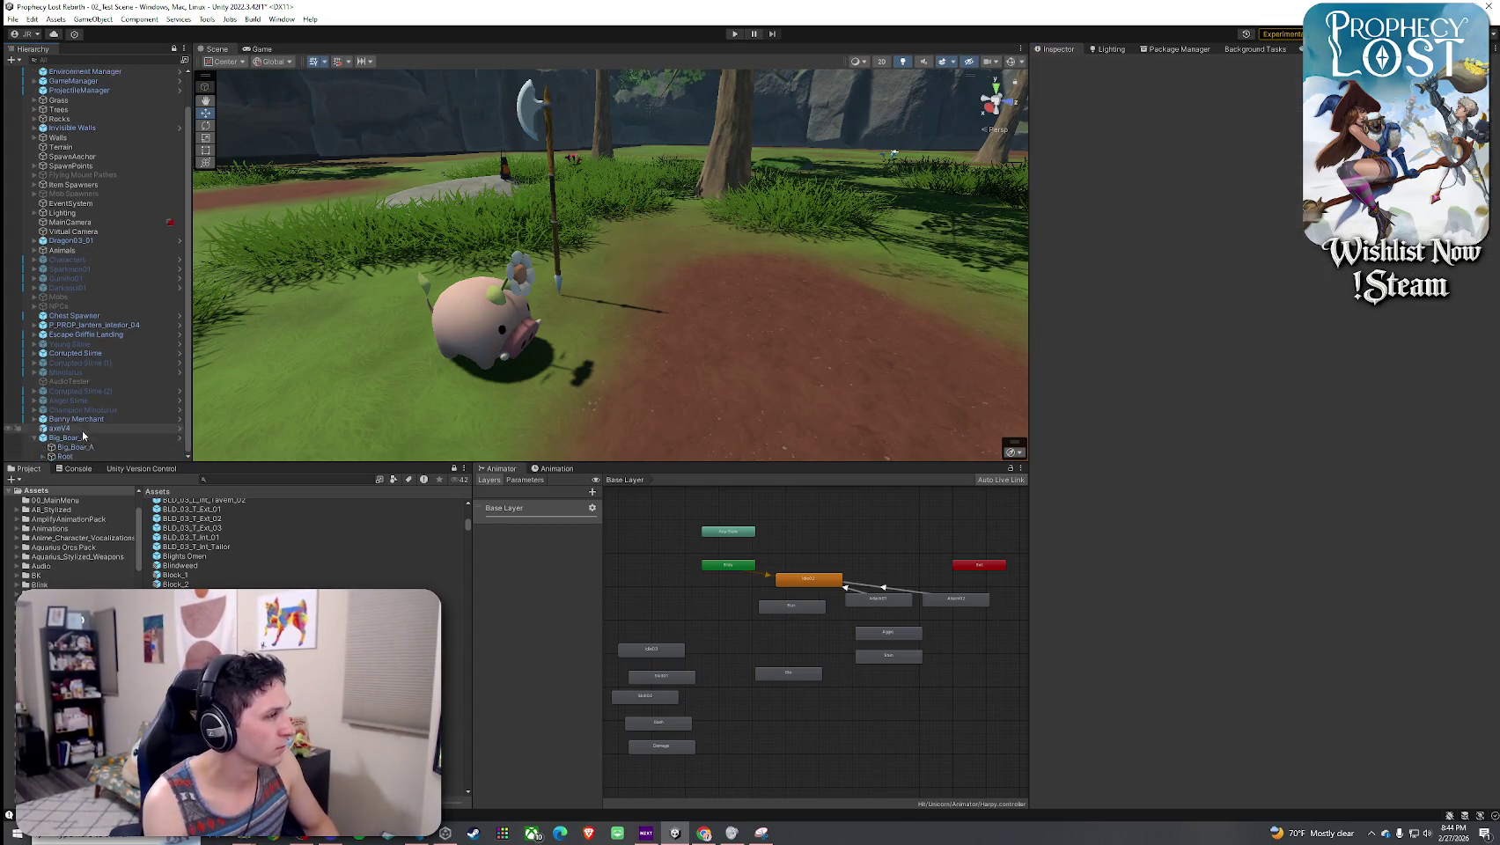
click(1114, 111)
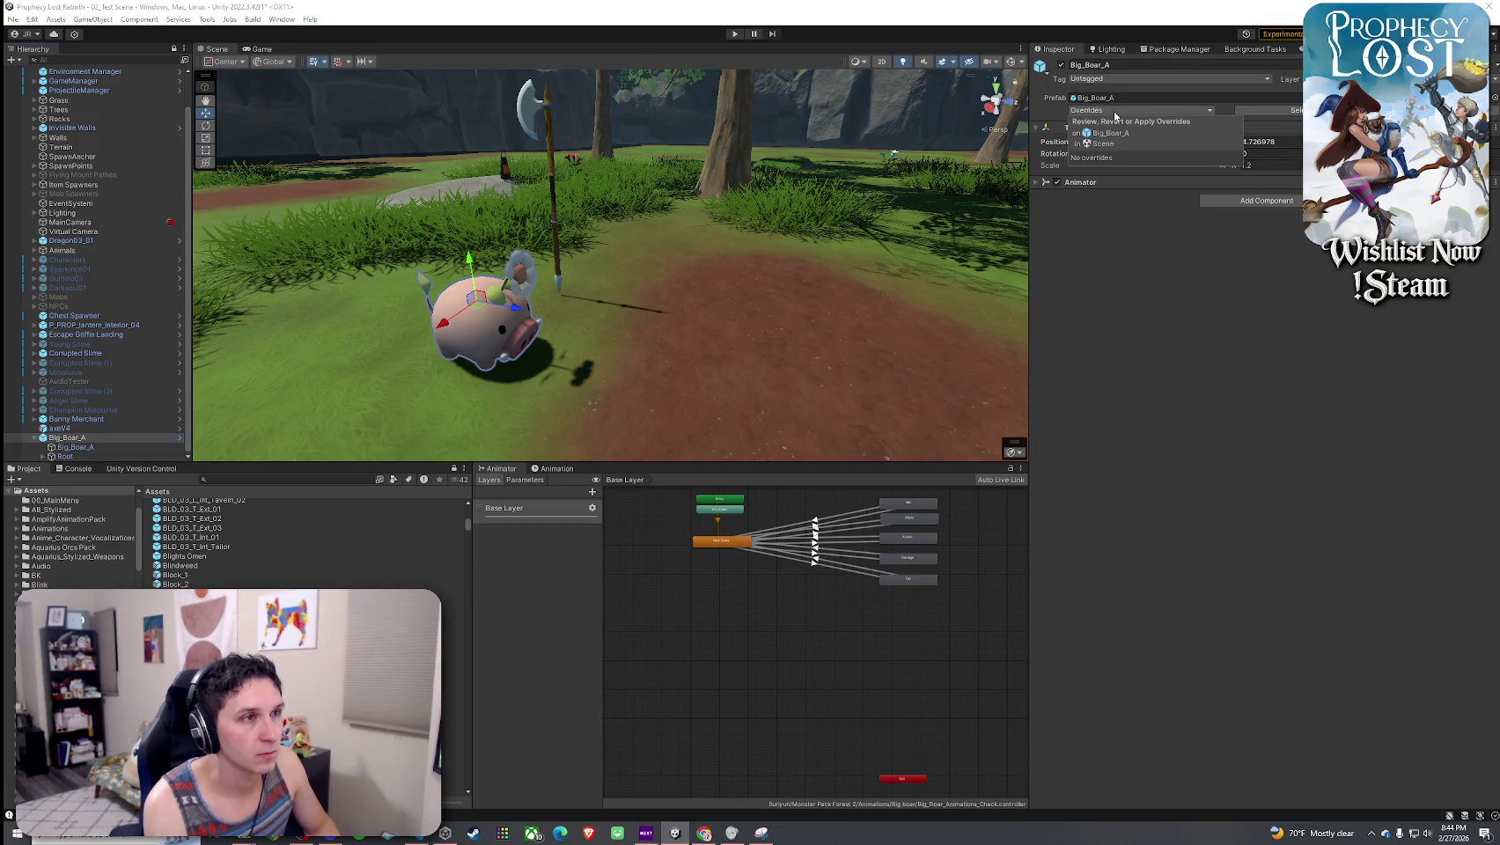
click(1162, 253)
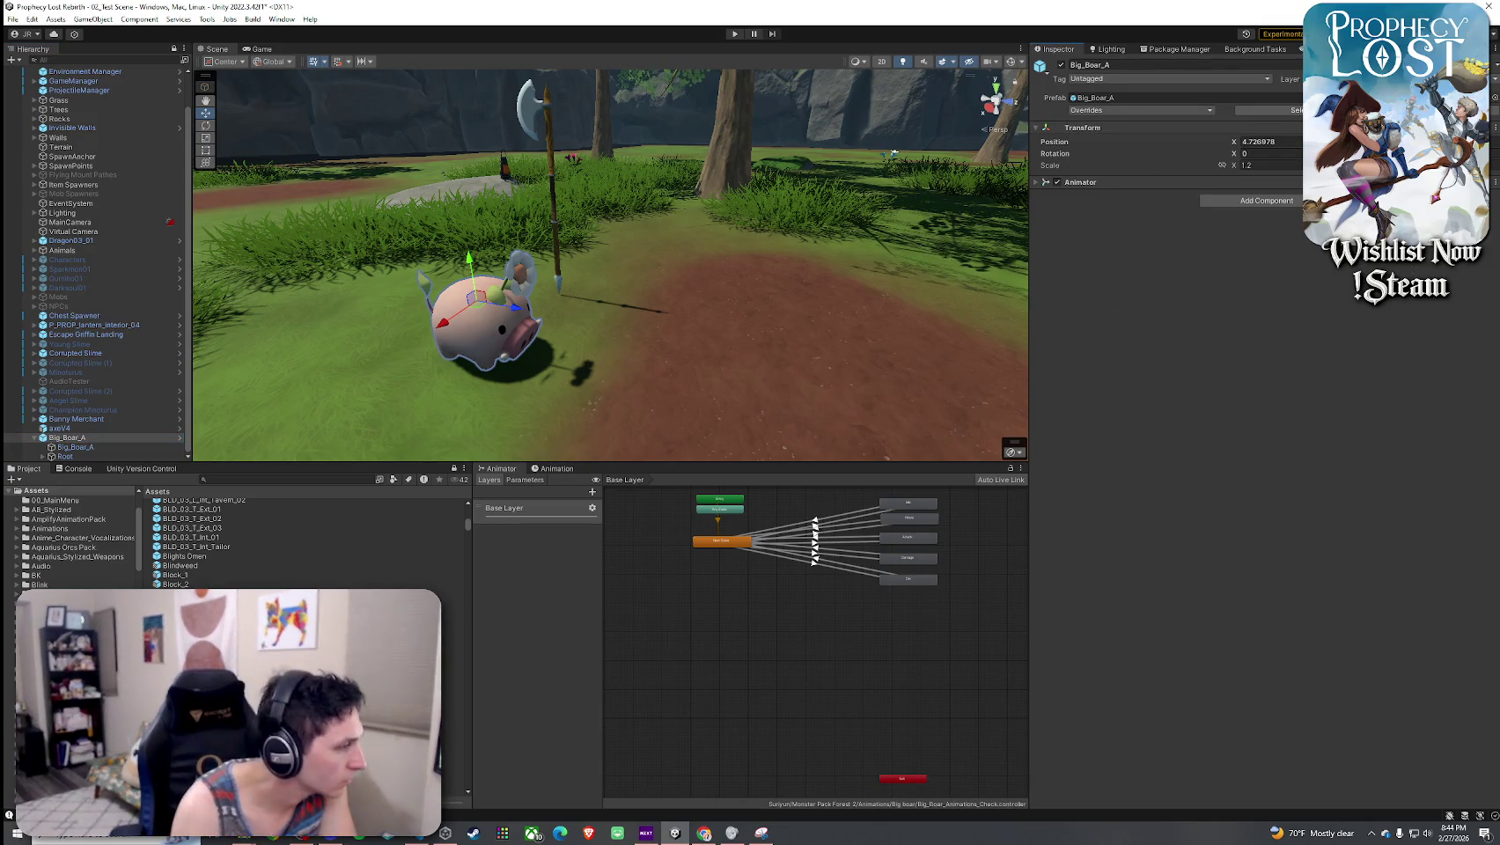
- Preview prefabs from Bonfire through the snow boulders, bows and crates to Broadleaf_1
click(453, 649)
key(Down)
key(Down)
key(Down)
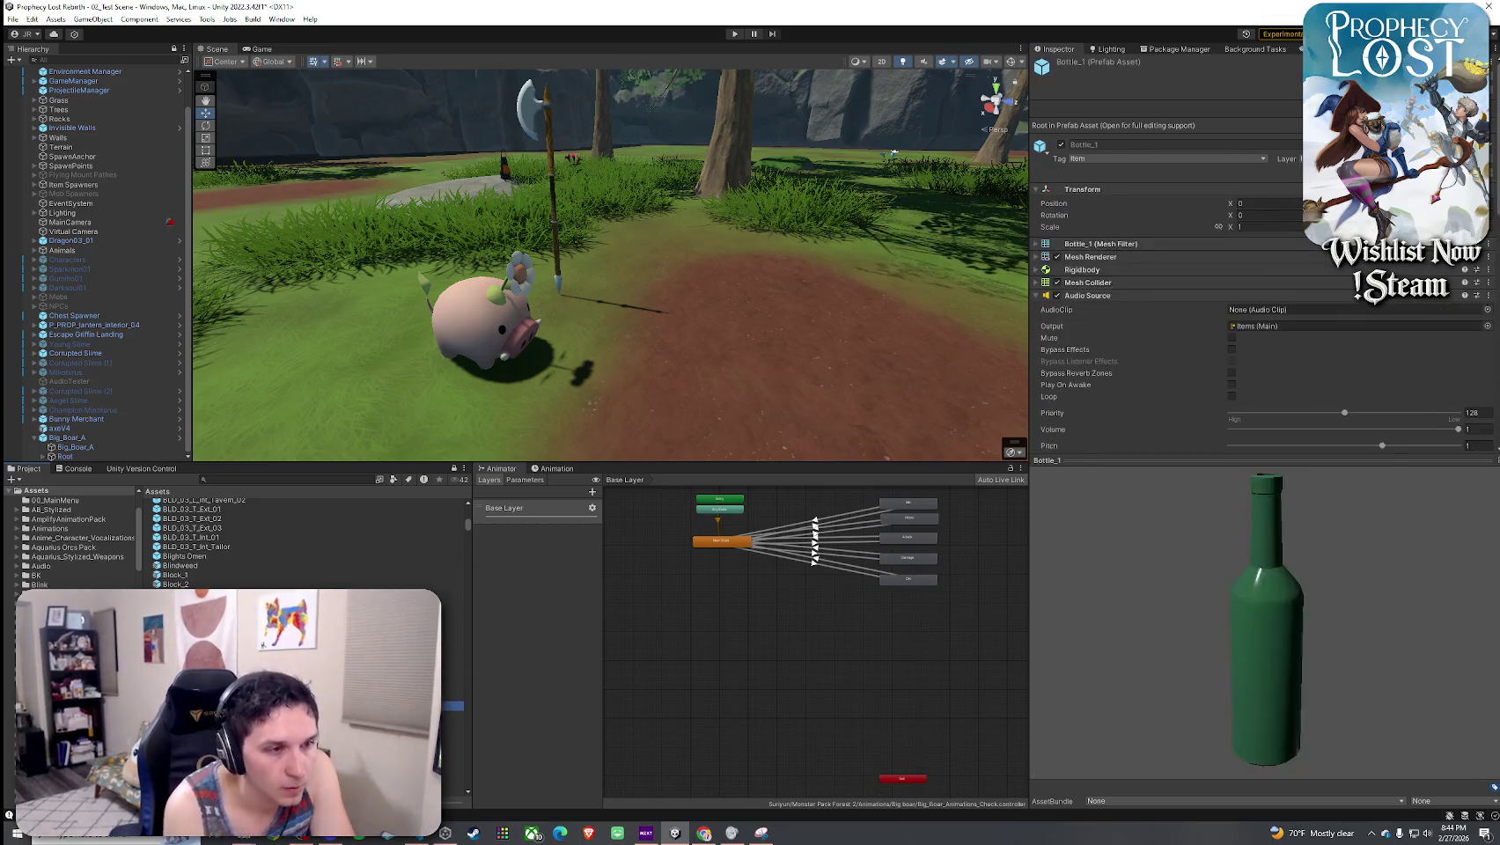
key(Down)
key(Down)
key(Down)
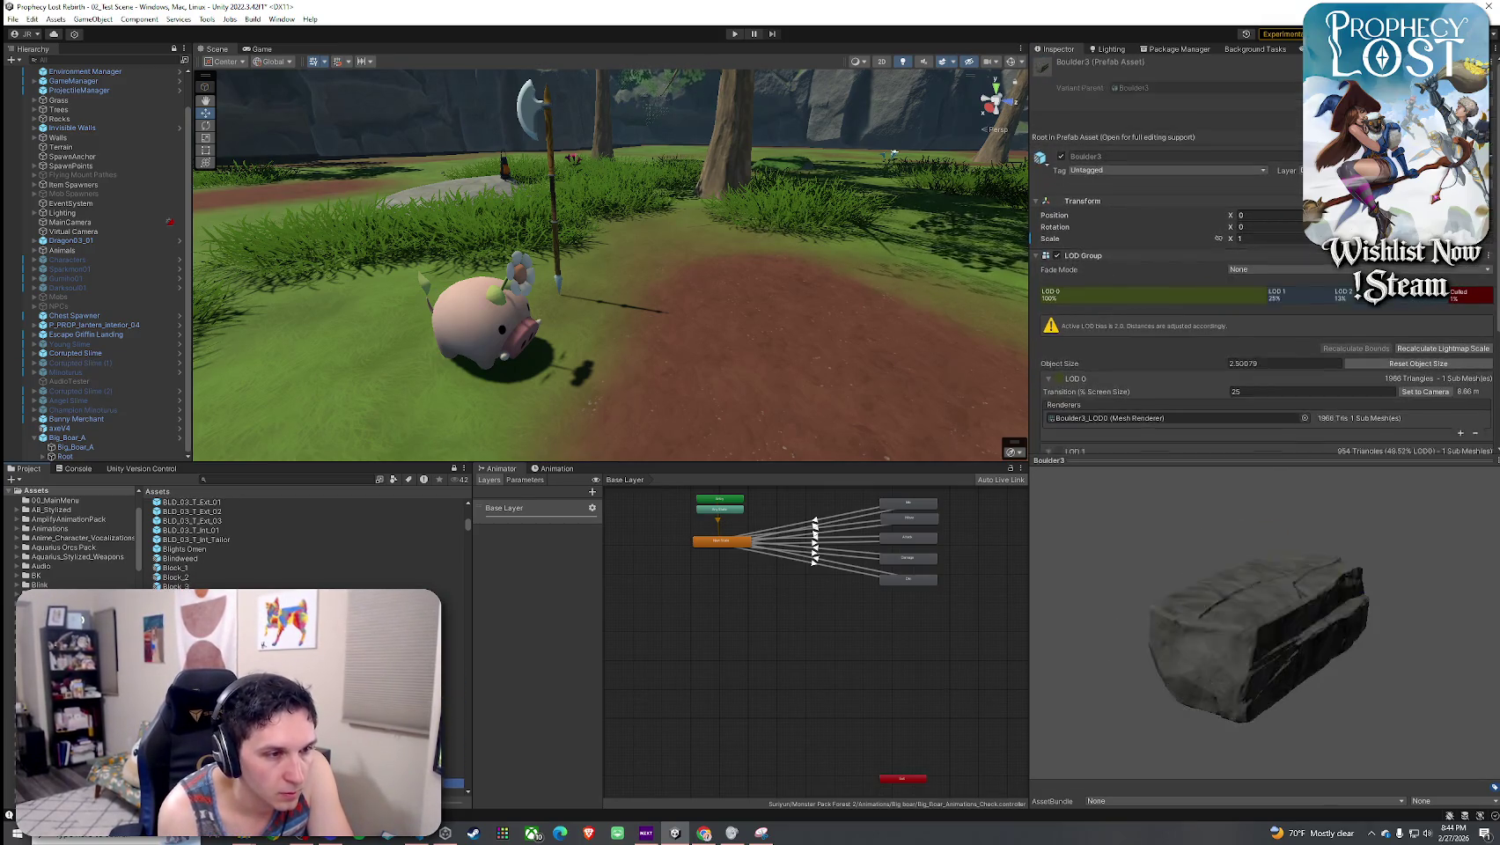
key(Down)
key(Down)
key(Down)
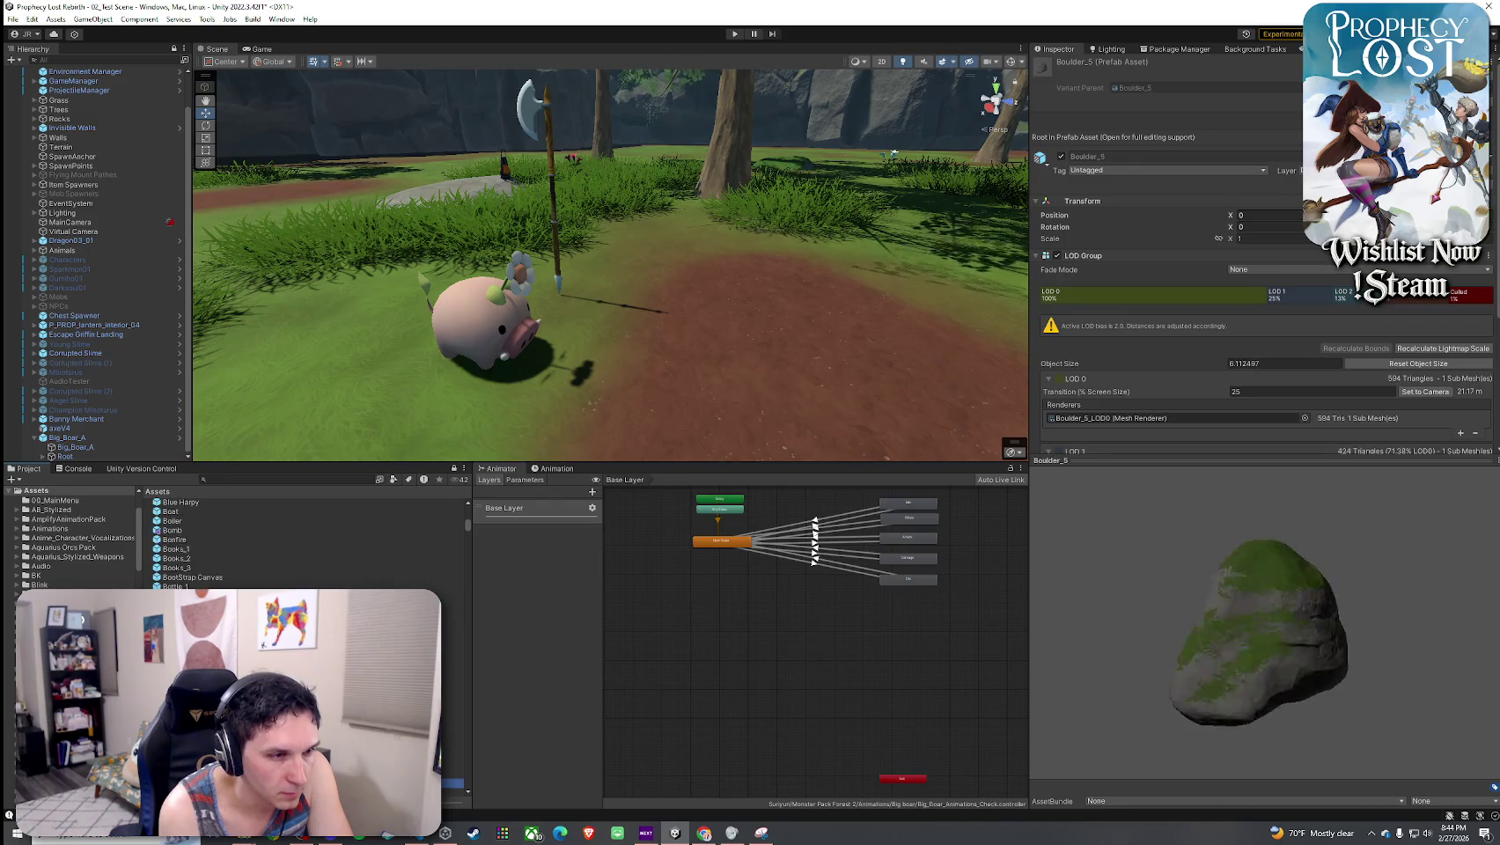
key(Down)
key(Down)
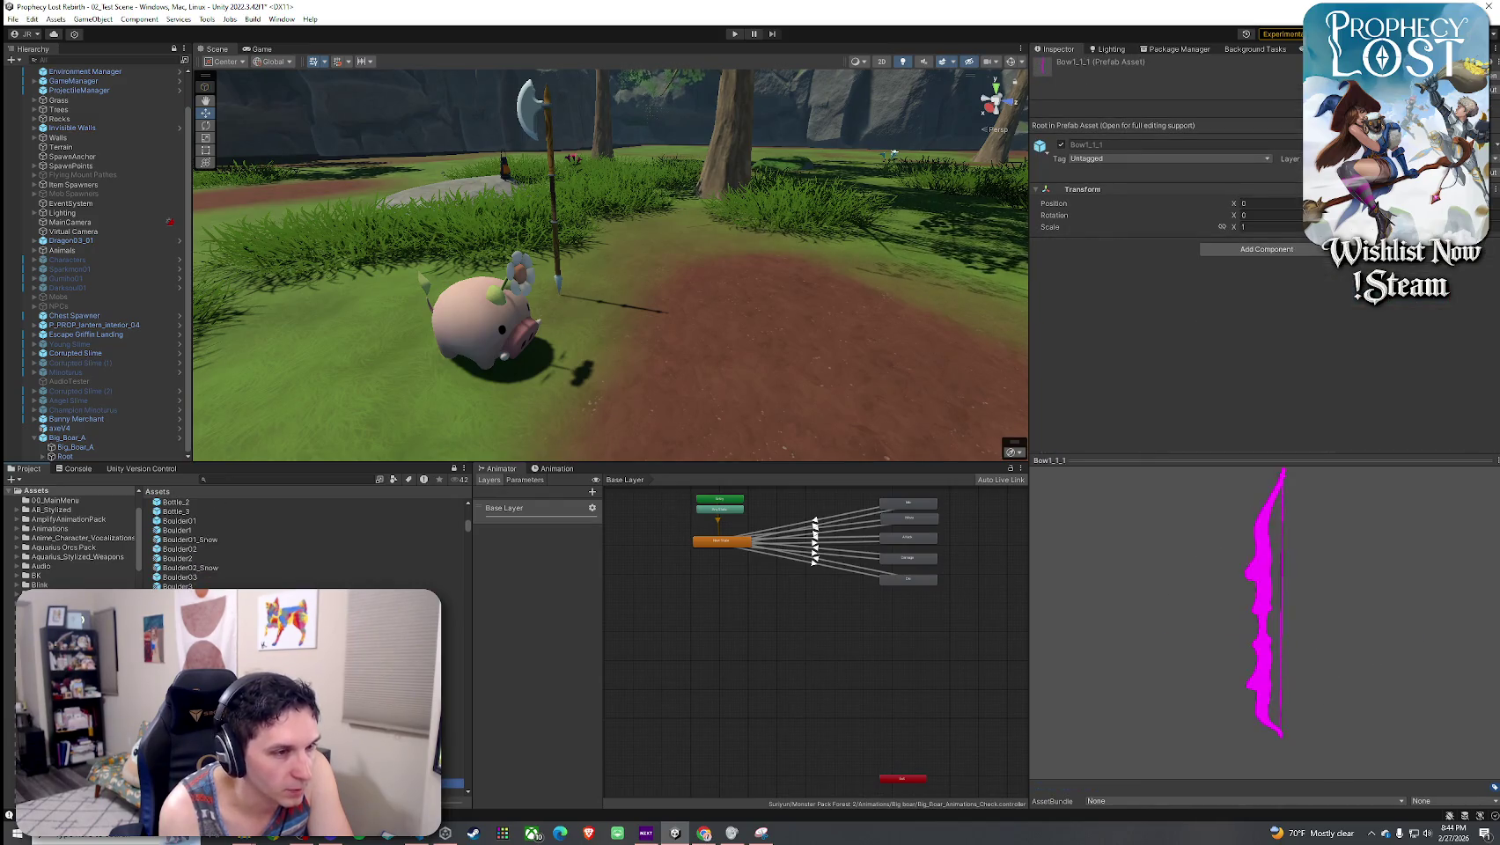
key(Up)
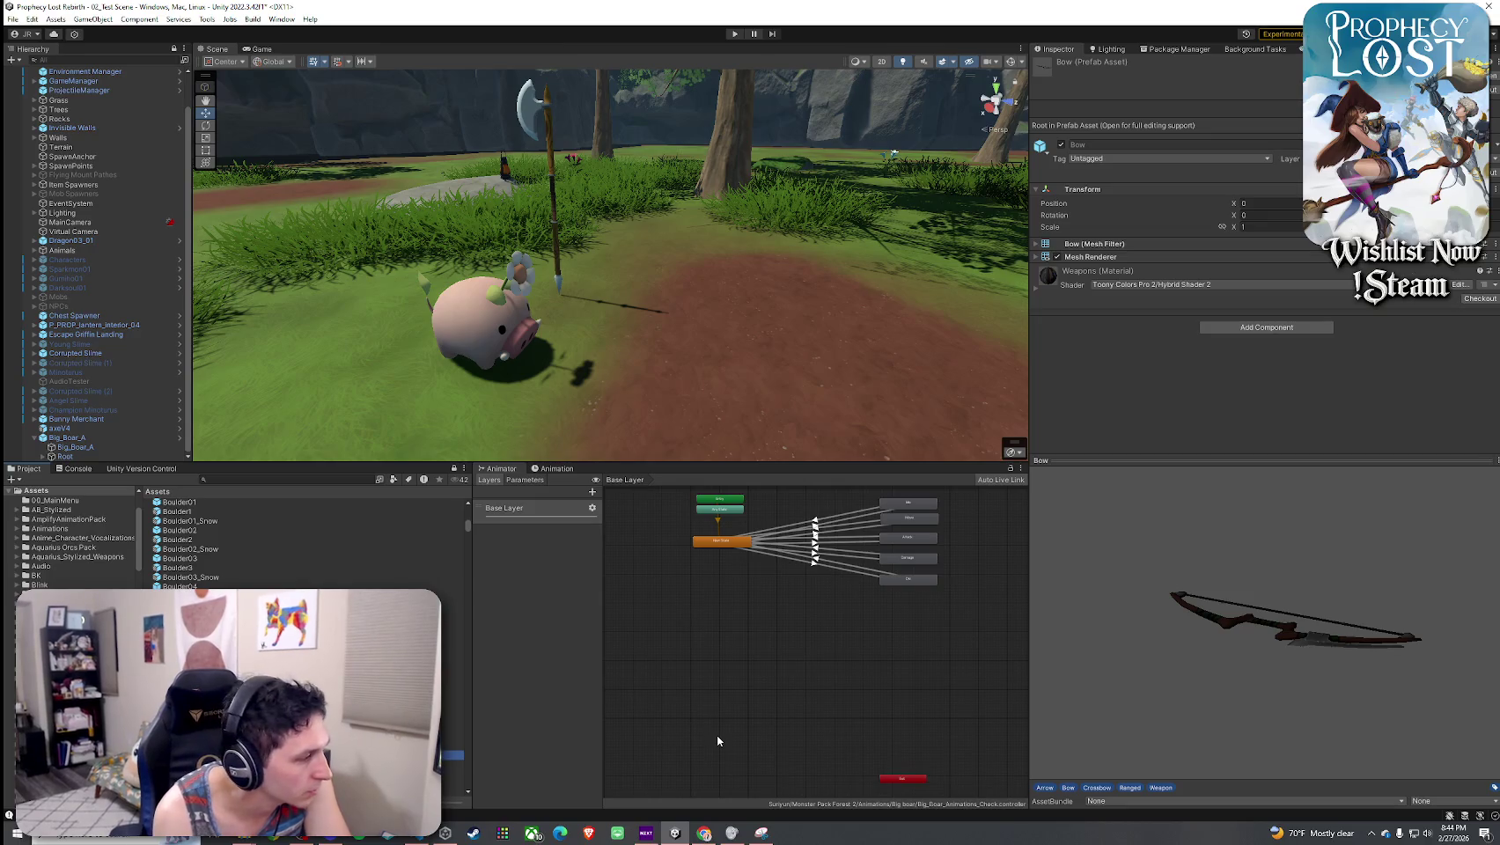
drag(1176, 565, 1158, 643)
key(Down)
key(Down)
key(Down)
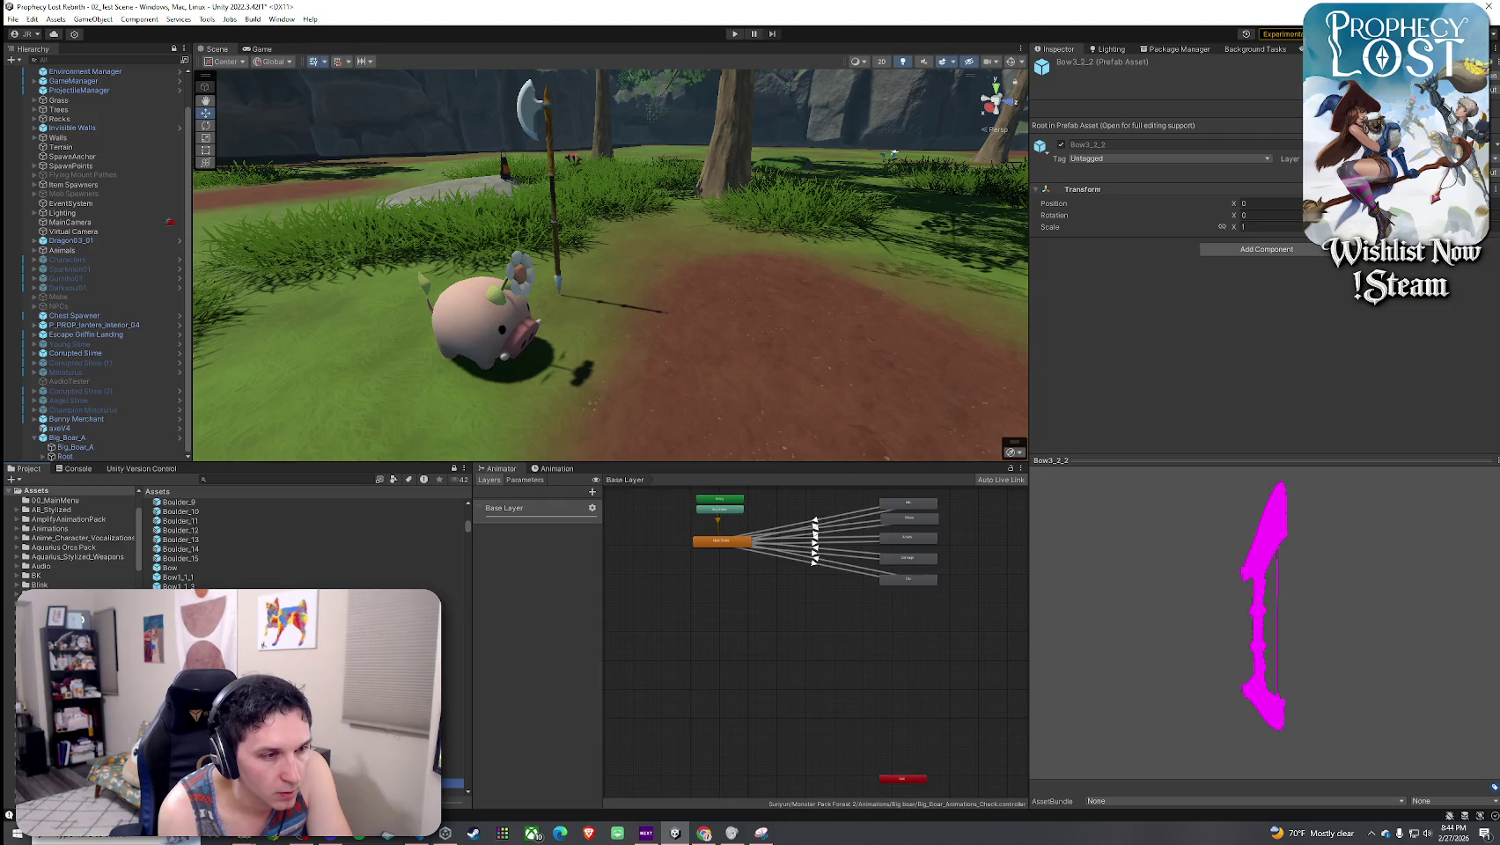
key(Down)
key(Down)
key(Down)
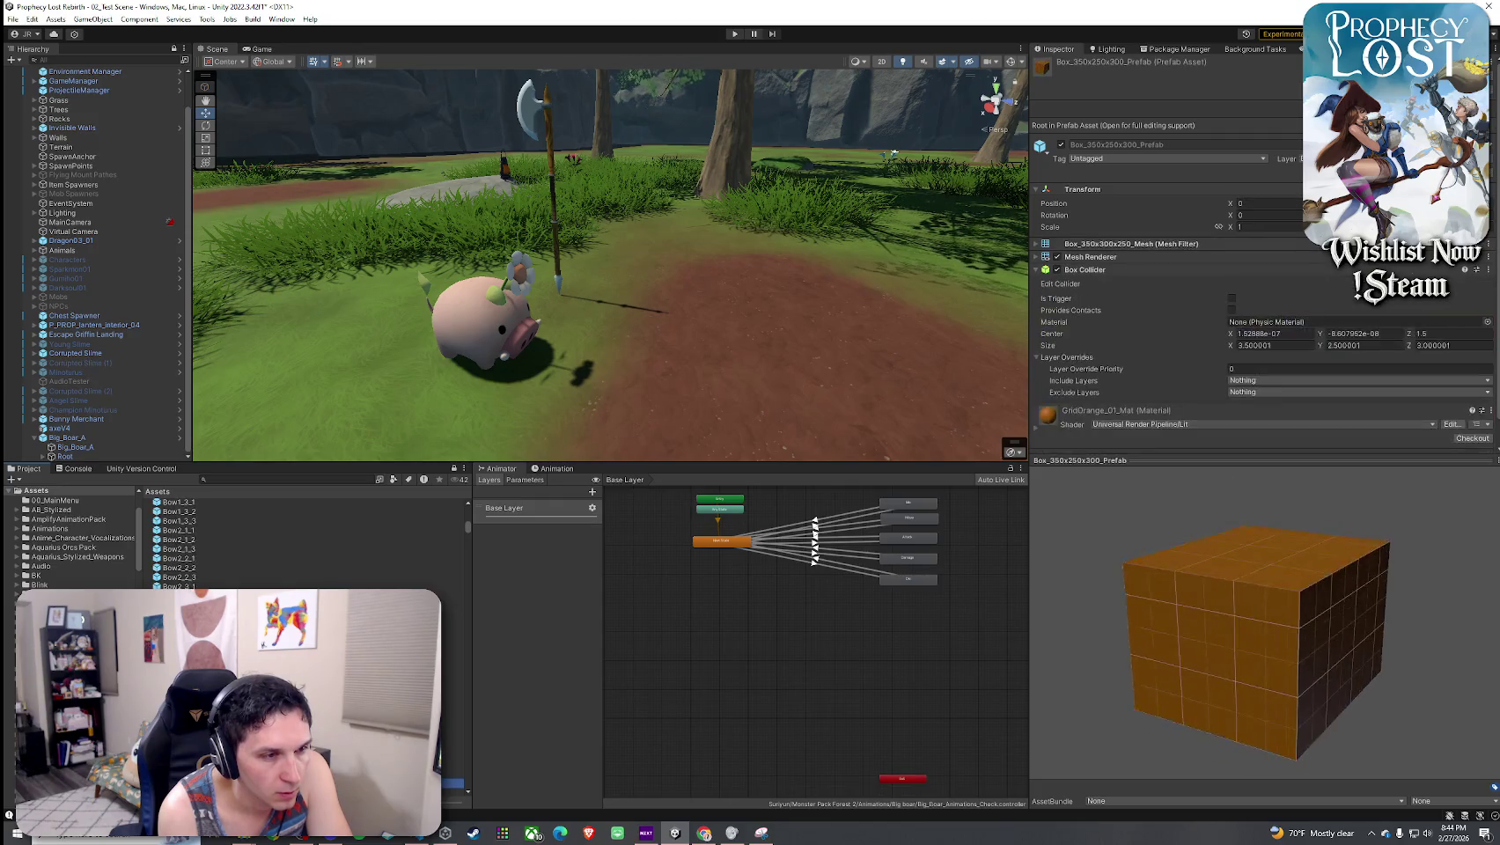
key(Down)
key(Down)
key(Down)
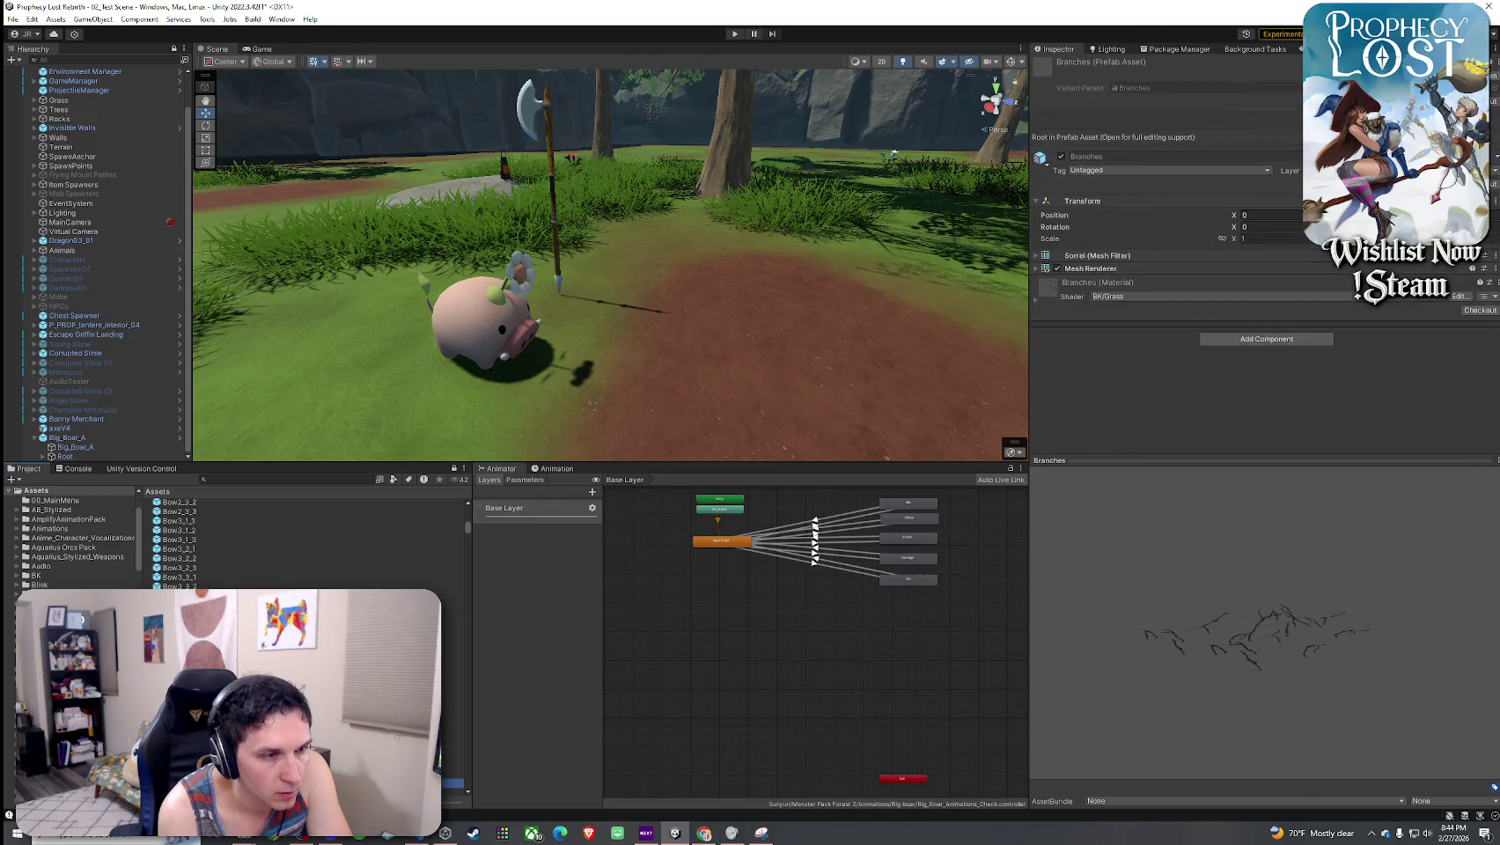
key(Down)
key(Down)
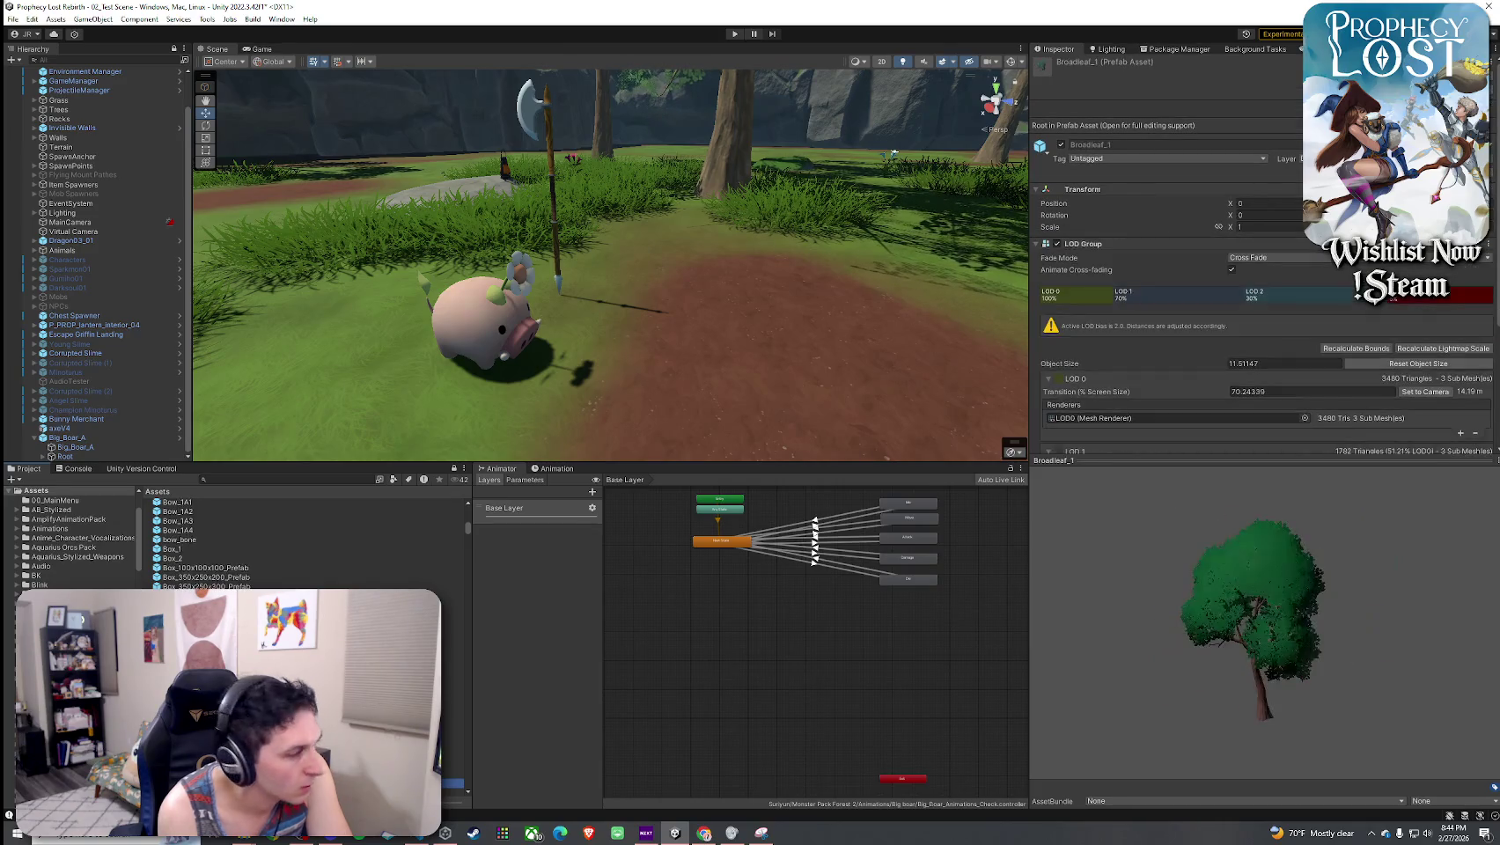
- Continue previewing past the bushes, cabbages, Camp_Wall_1A12, carrots and cats to Chest Spawner
key(Down)
key(Down)
key(Down)
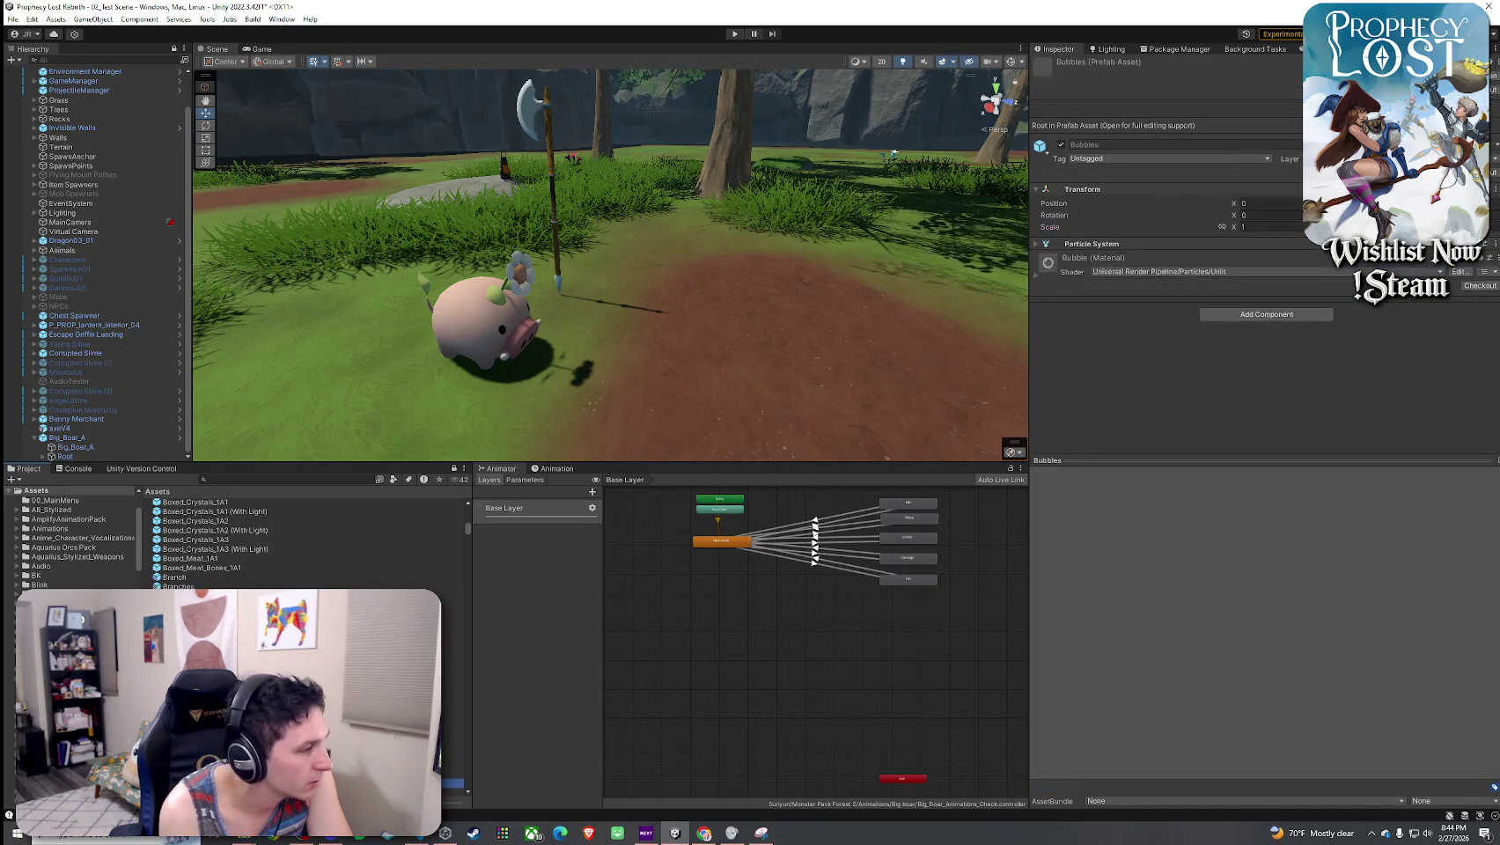
key(Down)
key(Down)
key(Down)
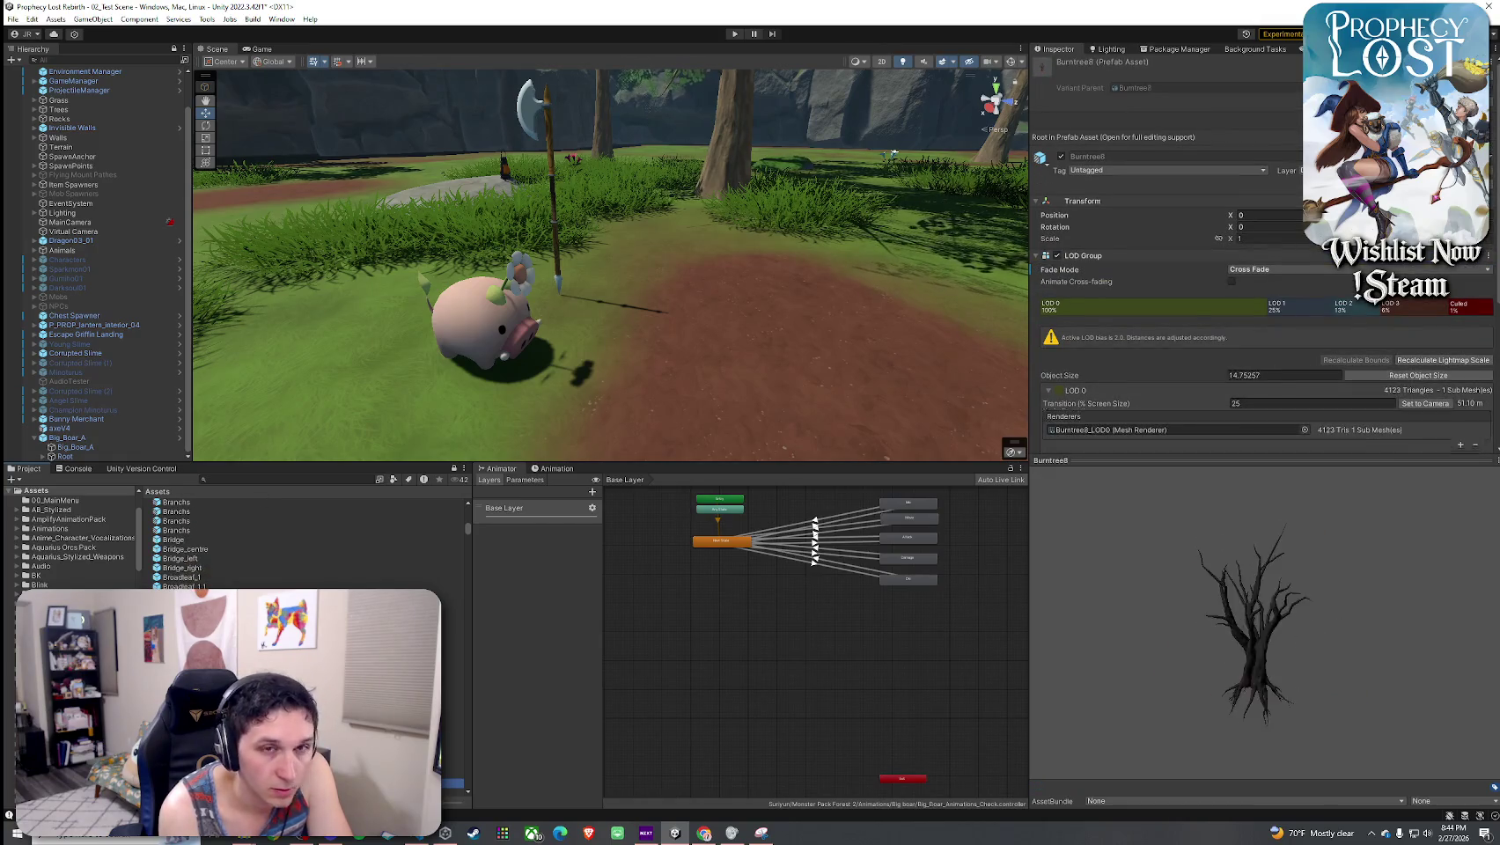
key(Down)
key(Down)
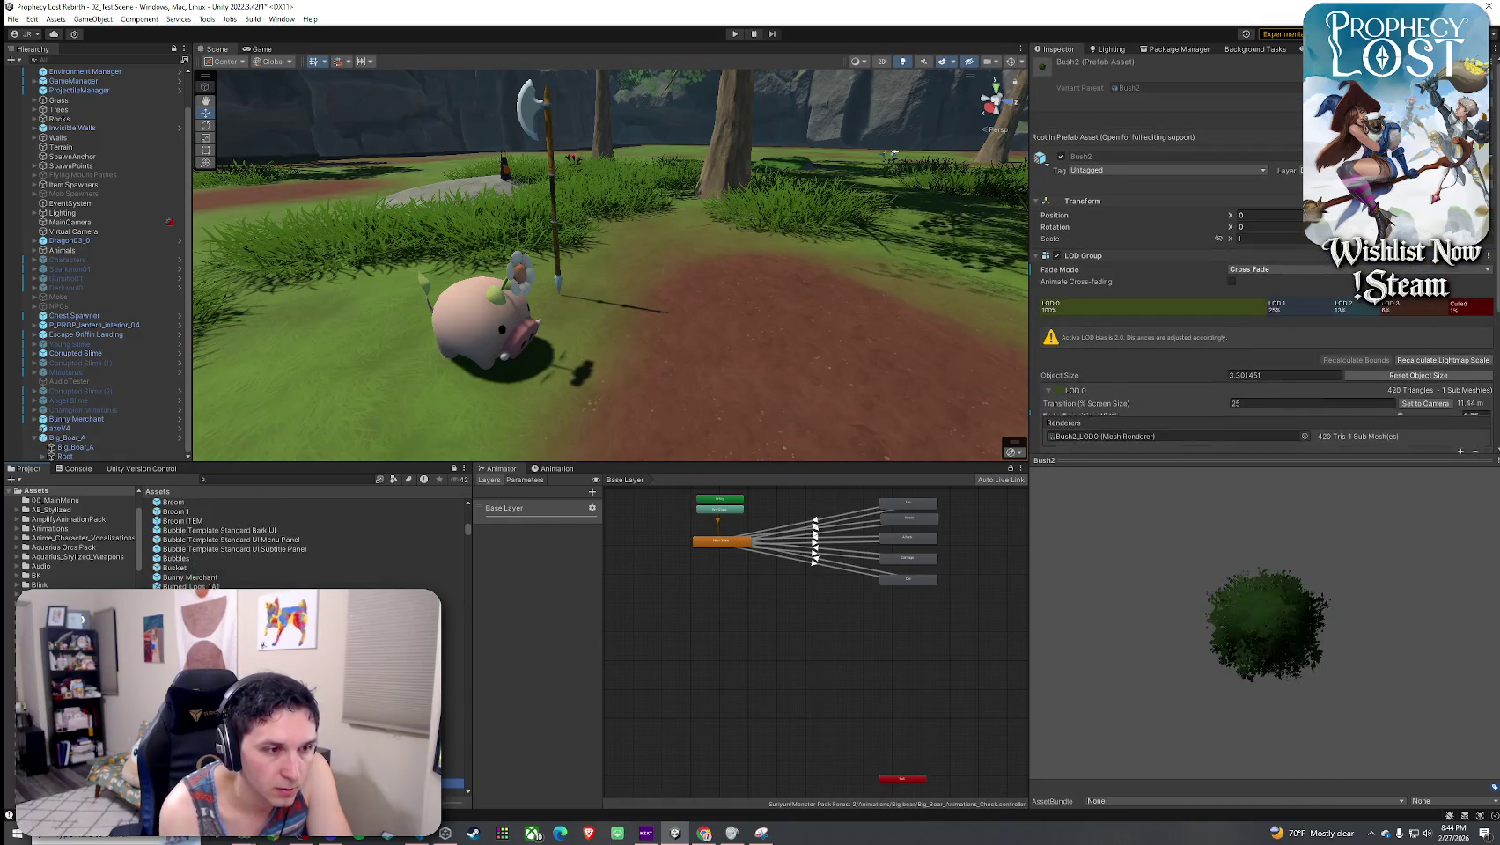
key(Down)
key(Down)
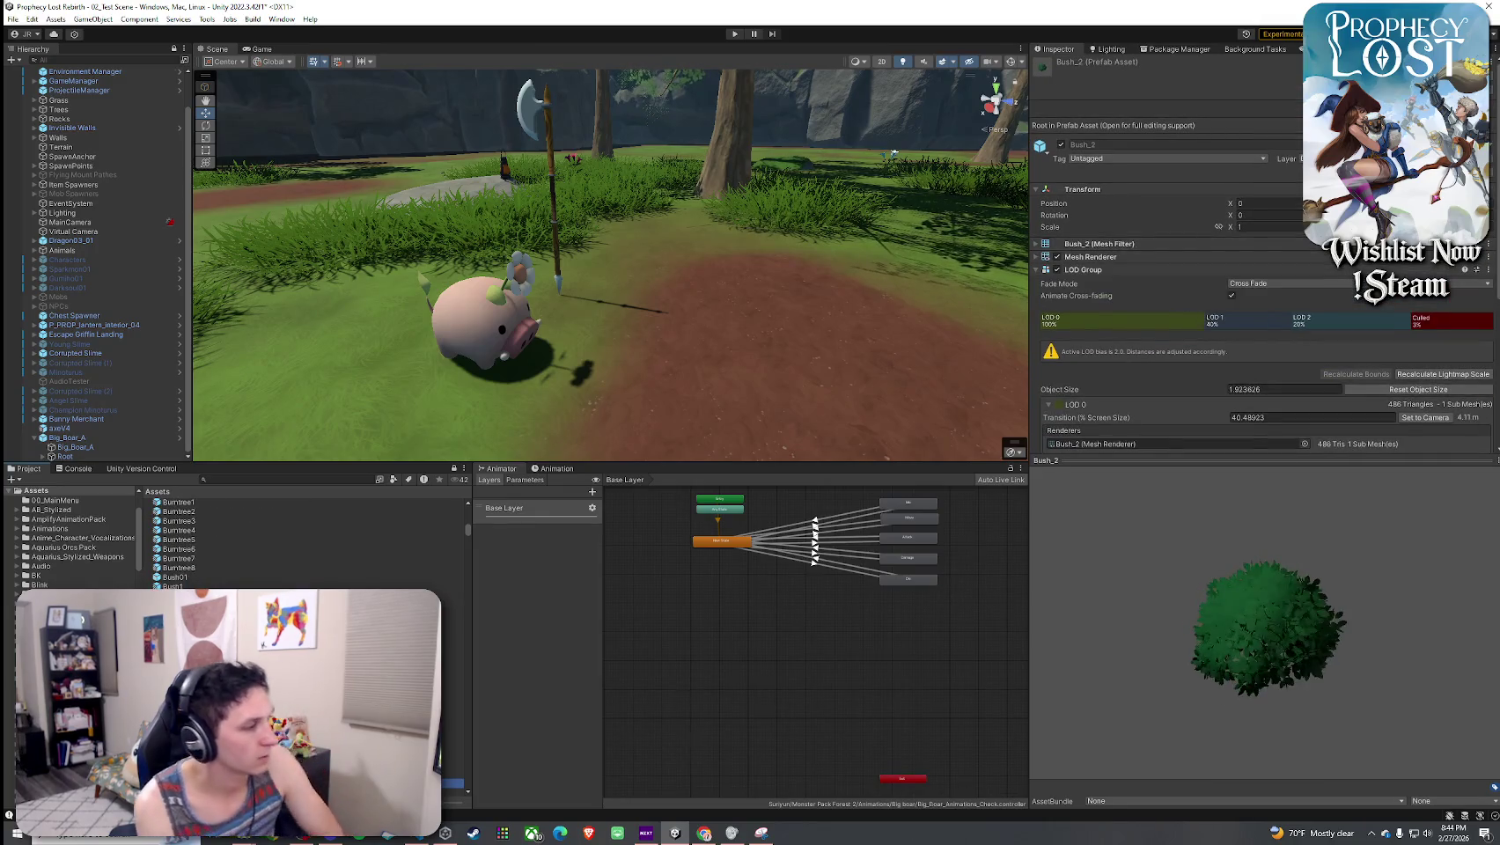
key(Down)
key(Down)
key(Down)
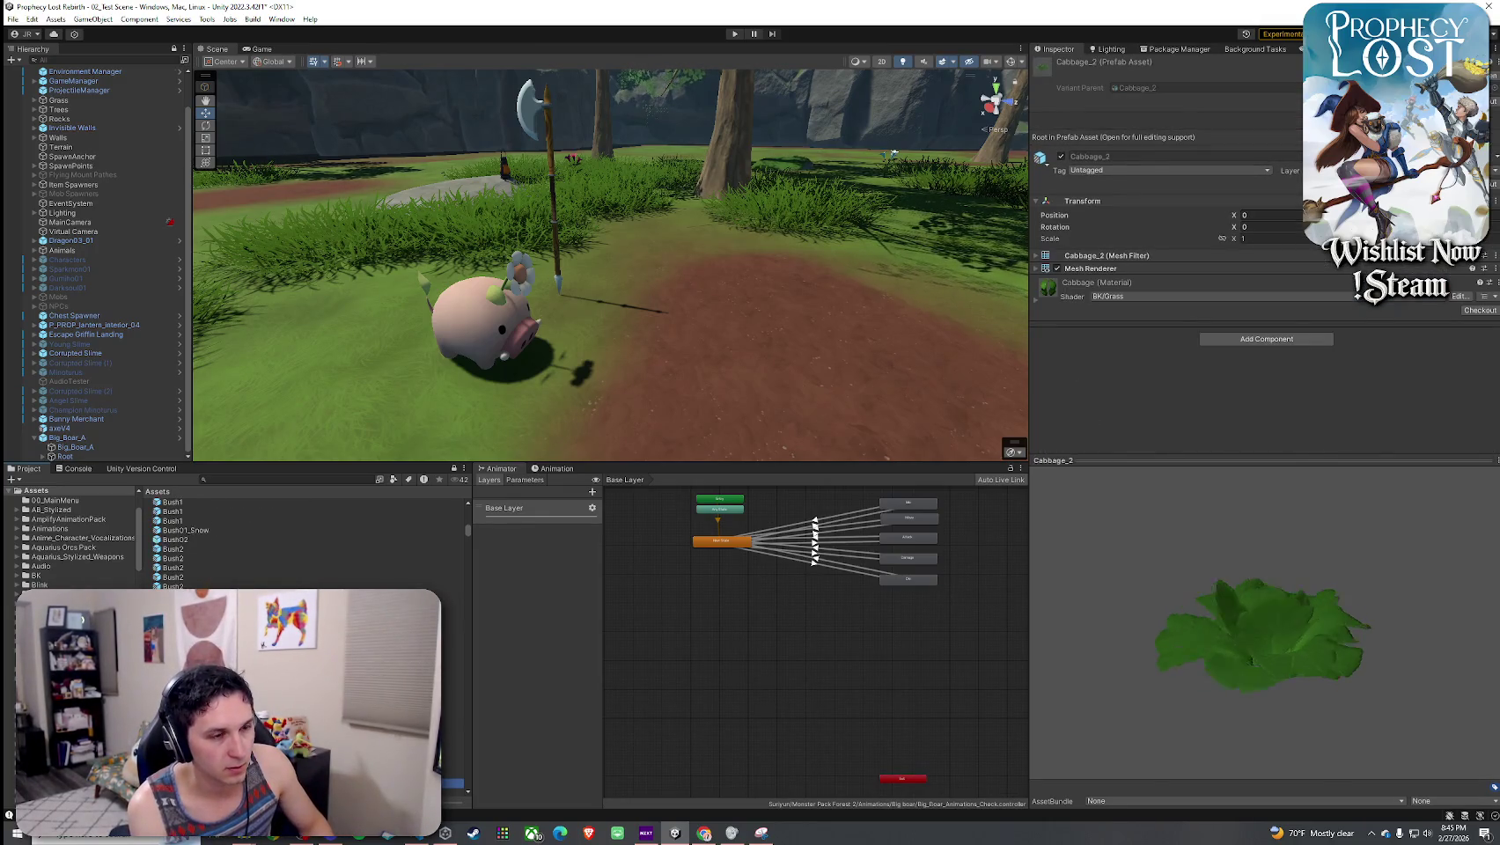
key(Down)
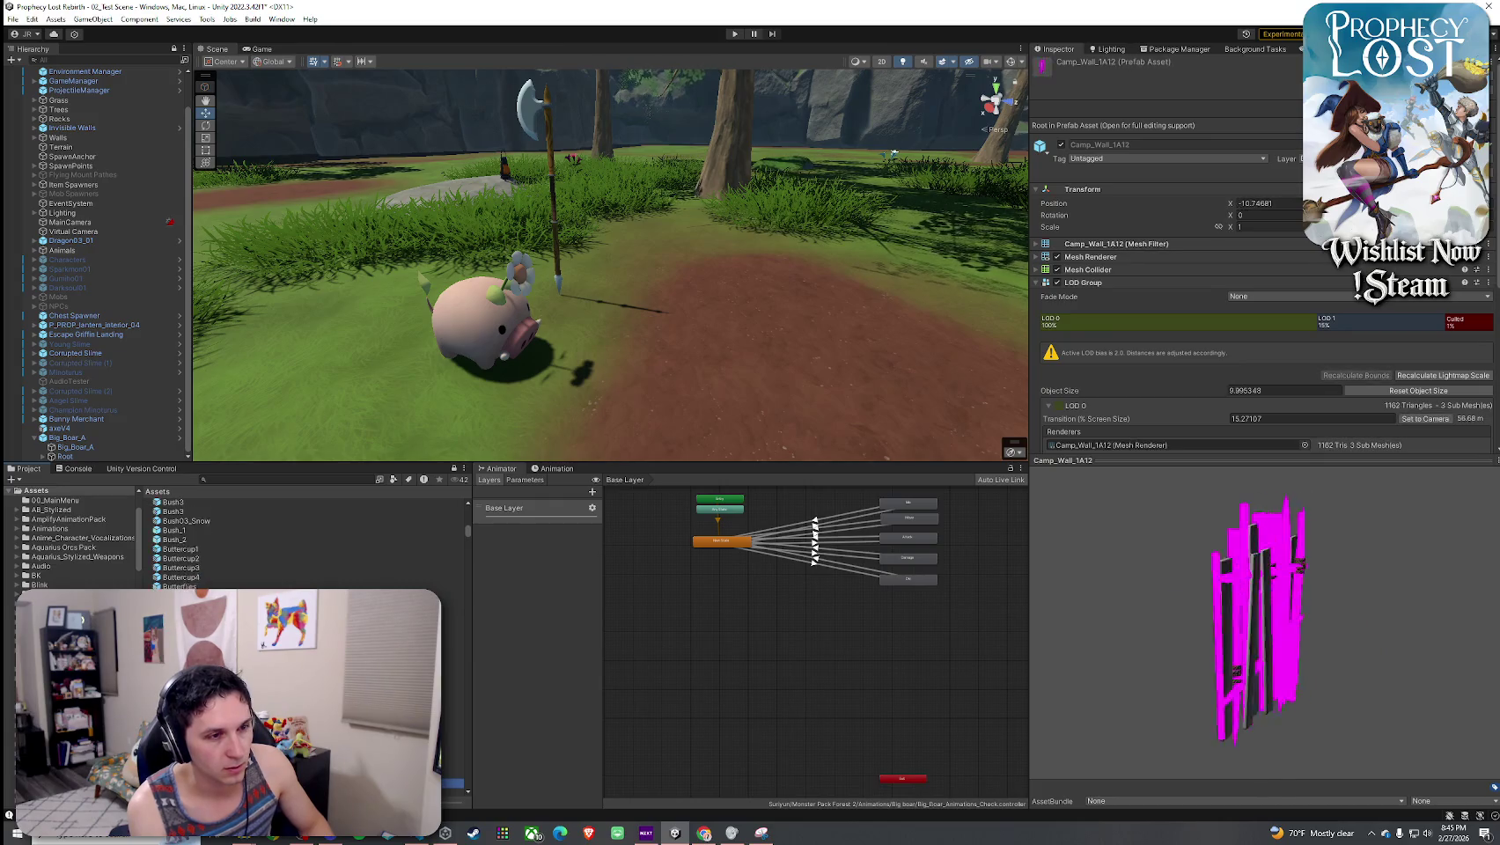
key(Down)
key(Down)
key(Down)
key(Down)
key(Down)
key(Down)
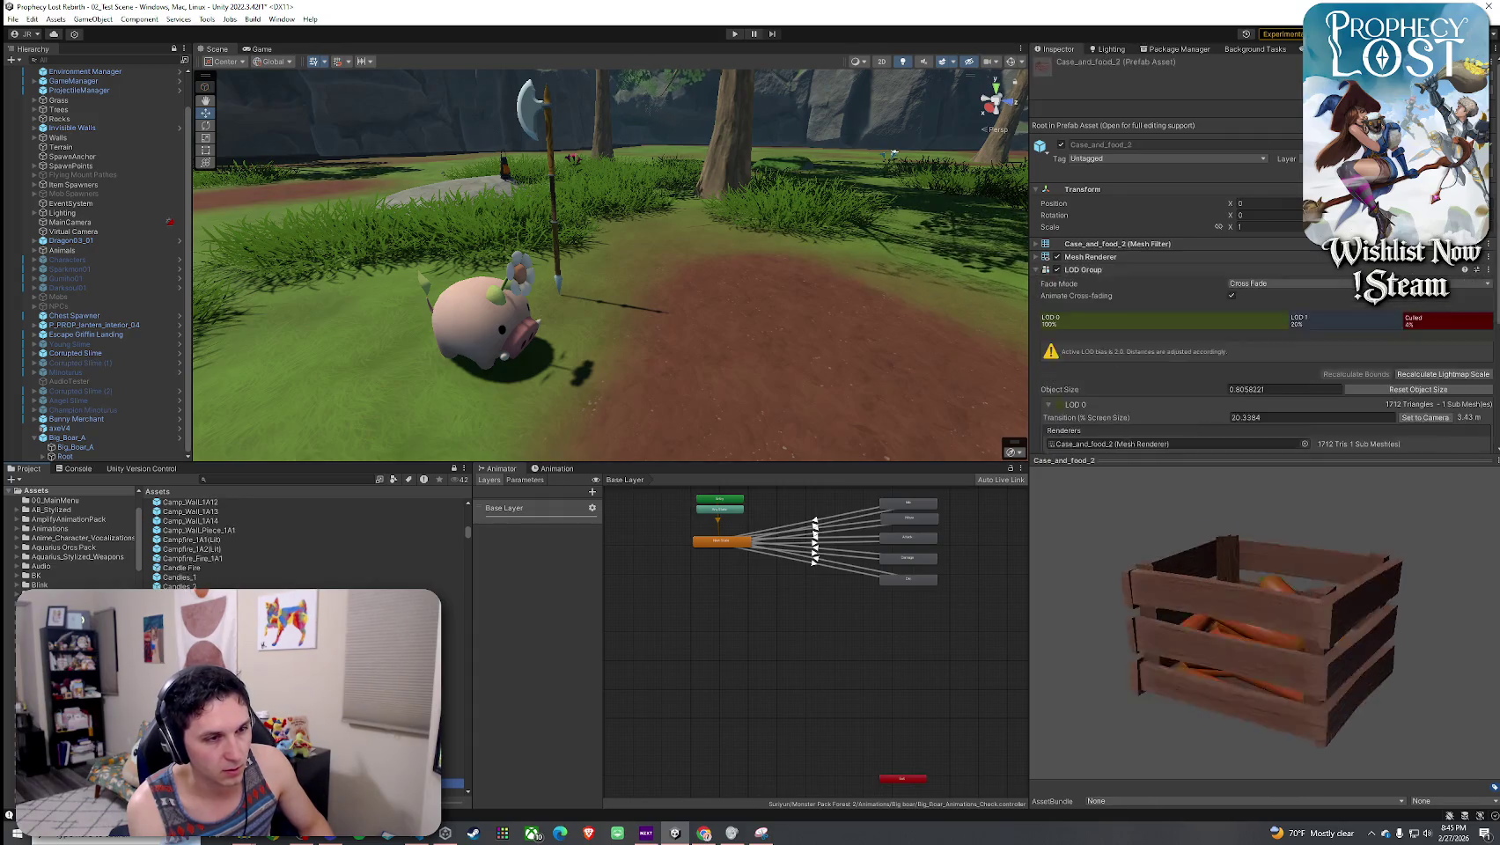
key(Down)
key(Down)
key(Down)
key(Down)
key(Down)
key(Down)
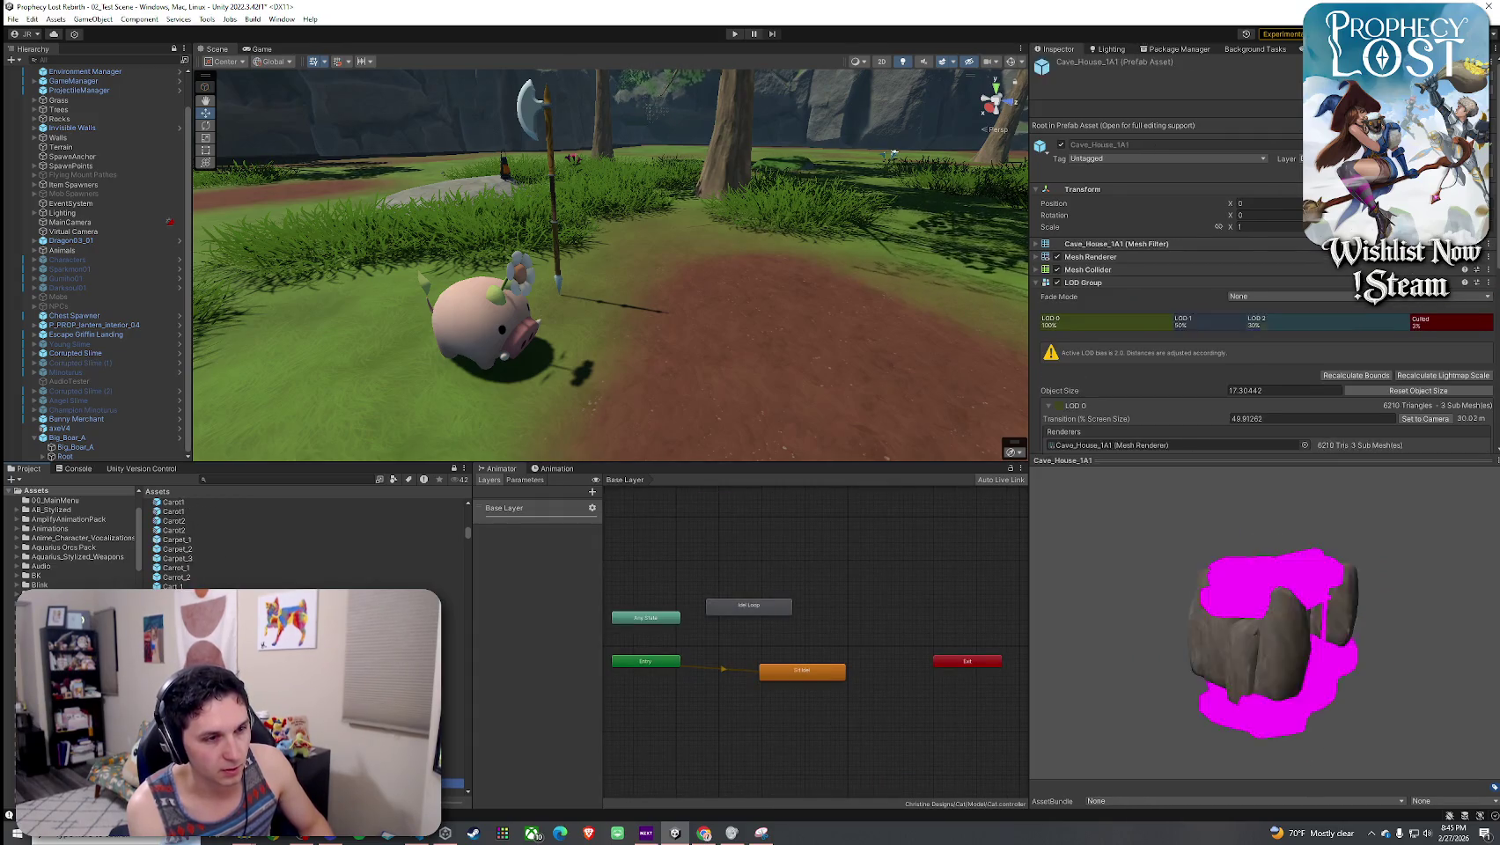
key(Down)
key(Down)
key(Down)
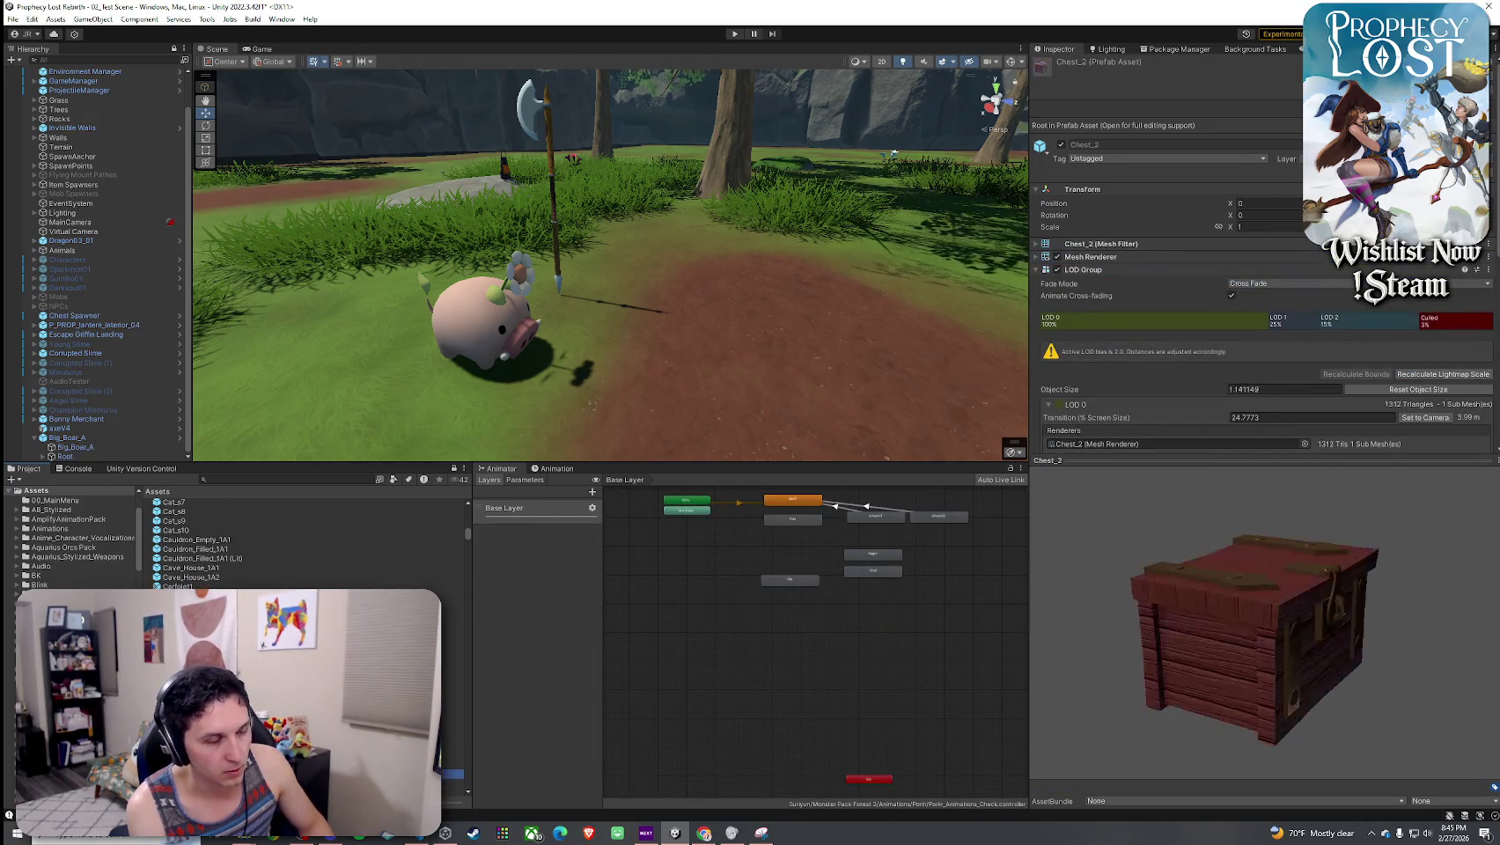
key(Down)
- Preview the Characters and Cheese_1 prefabs, then place Chyakeuram8_03 in the scene
key(Down)
key(Down)
key(Down)
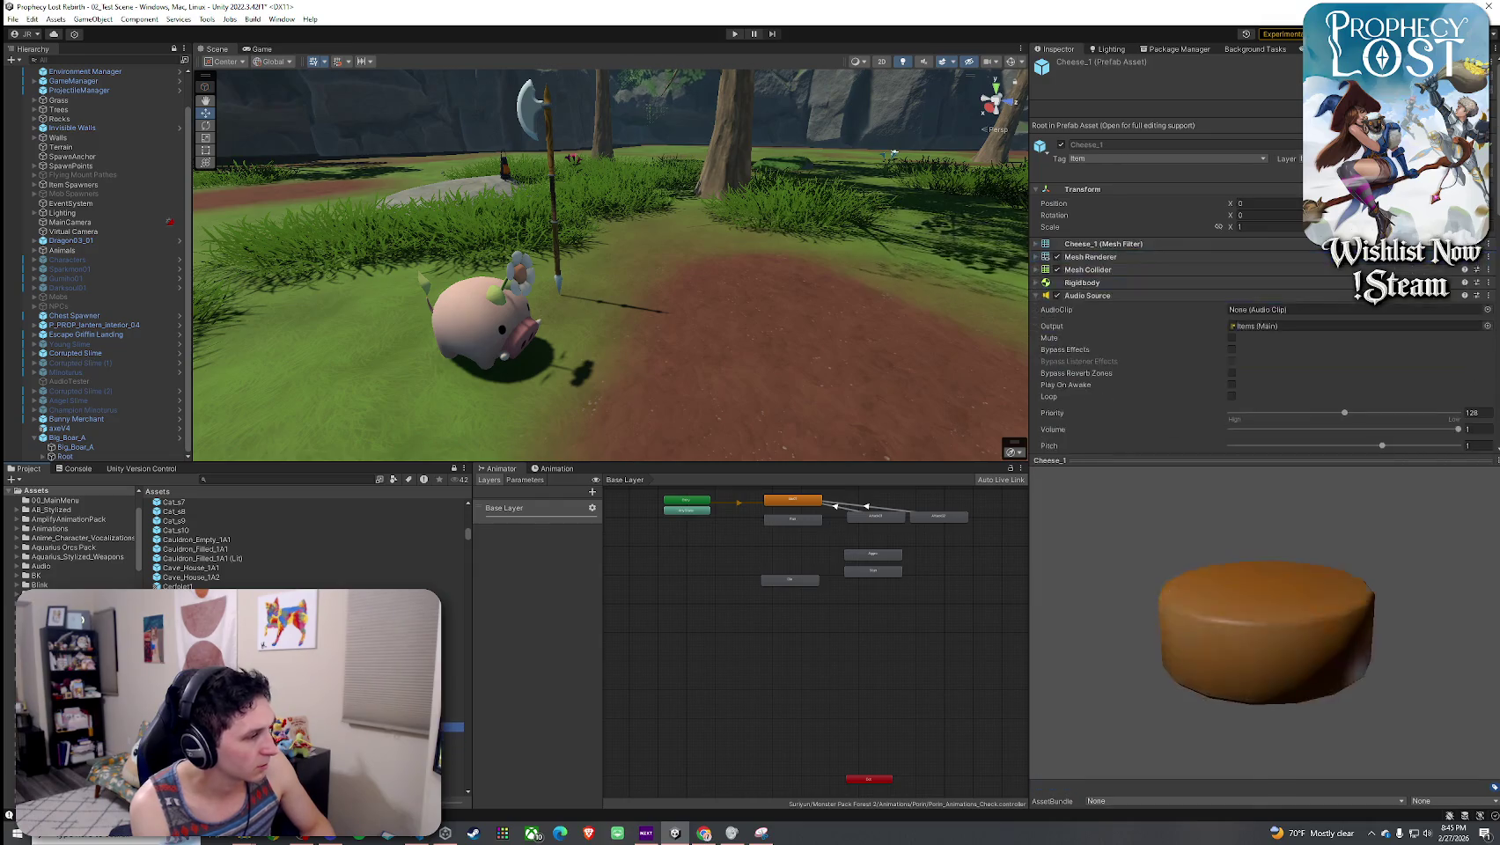
mouse_move(1375, 554)
mouse_down()
mouse_move(1201, 622)
mouse_move(1222, 571)
mouse_move(1018, 723)
mouse_up()
key(Down)
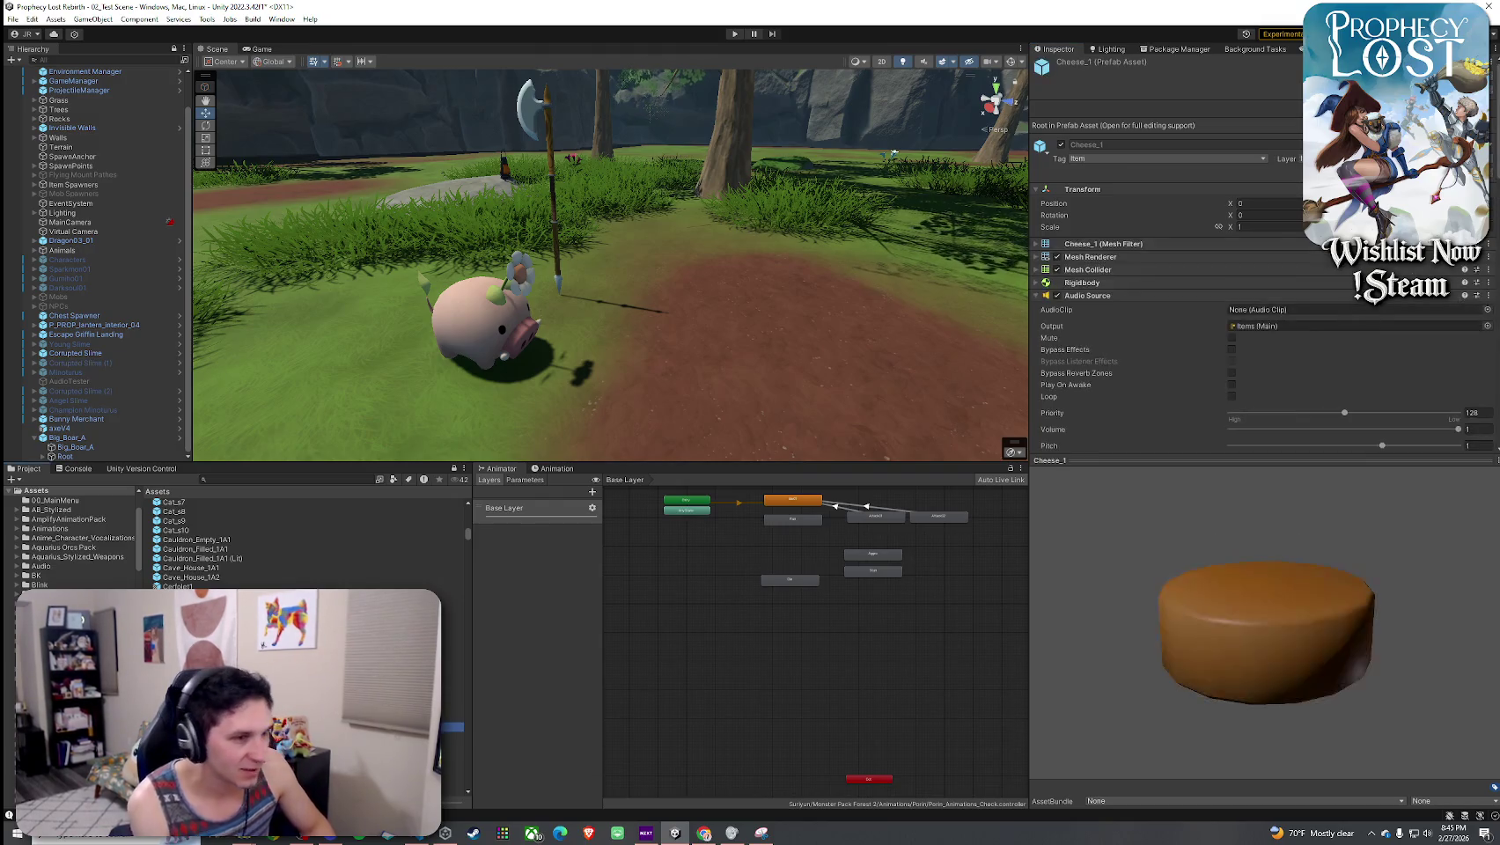
key(Down)
key(Down)
key(Down)
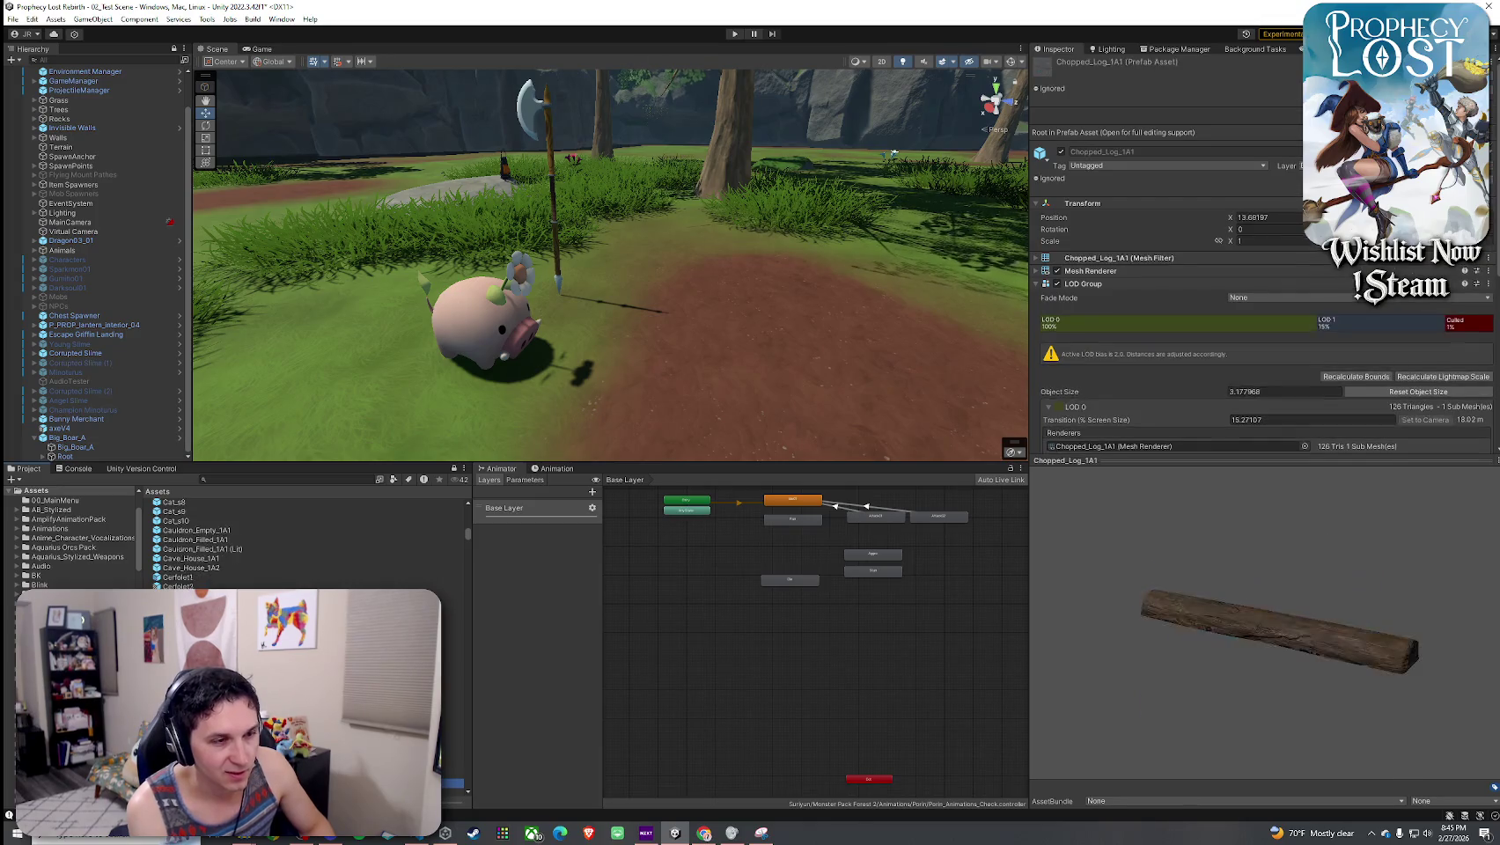
key(Down)
key(Down)
key(Down)
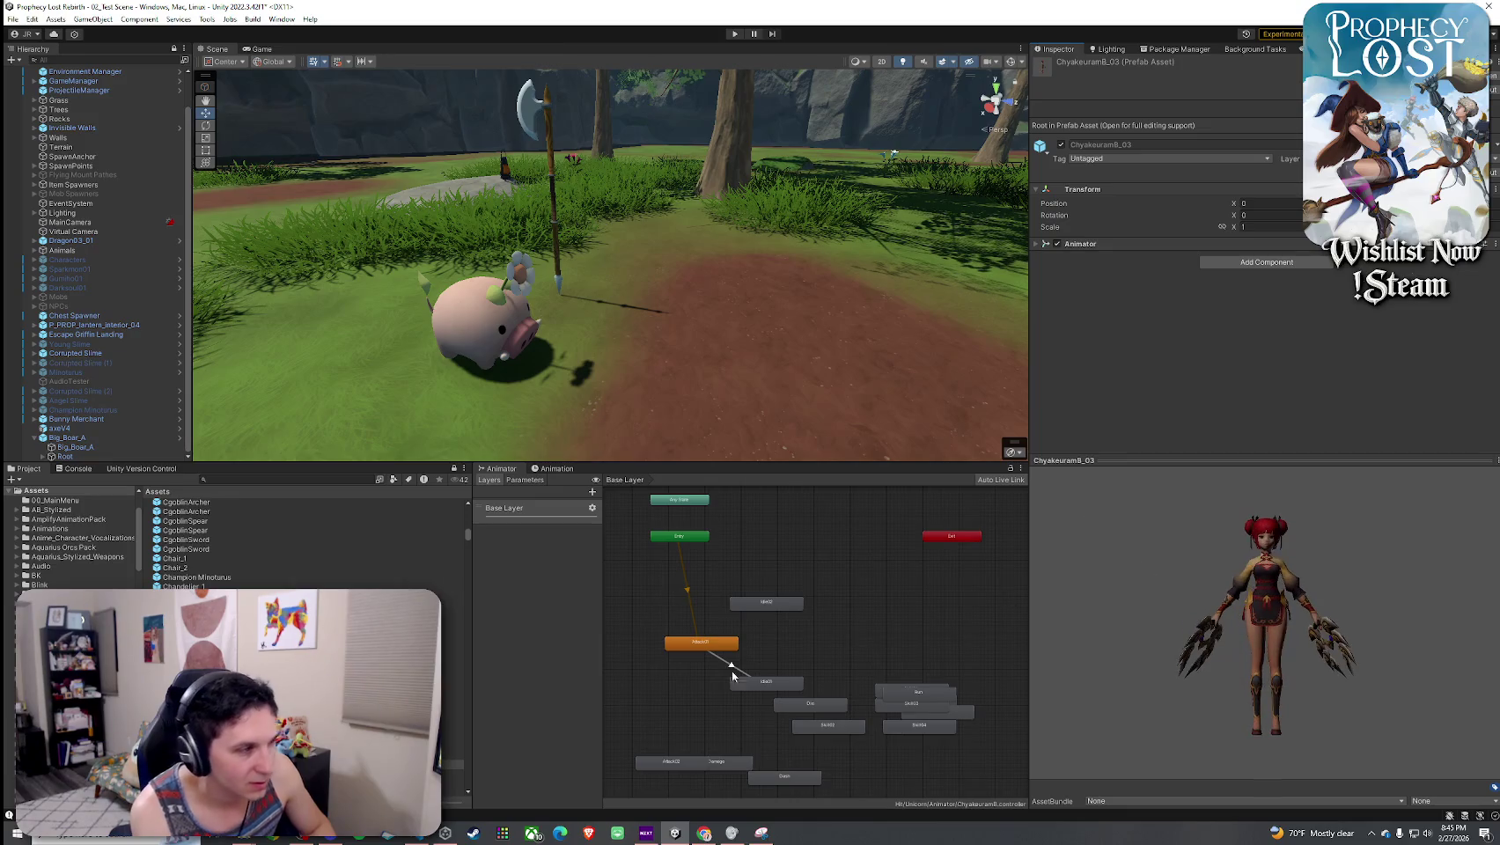
drag(189, 634, 687, 368)
- Frame and orbit around the new Chyakeuram8_03 character, then select and frame Big_Boar_A
key(f)
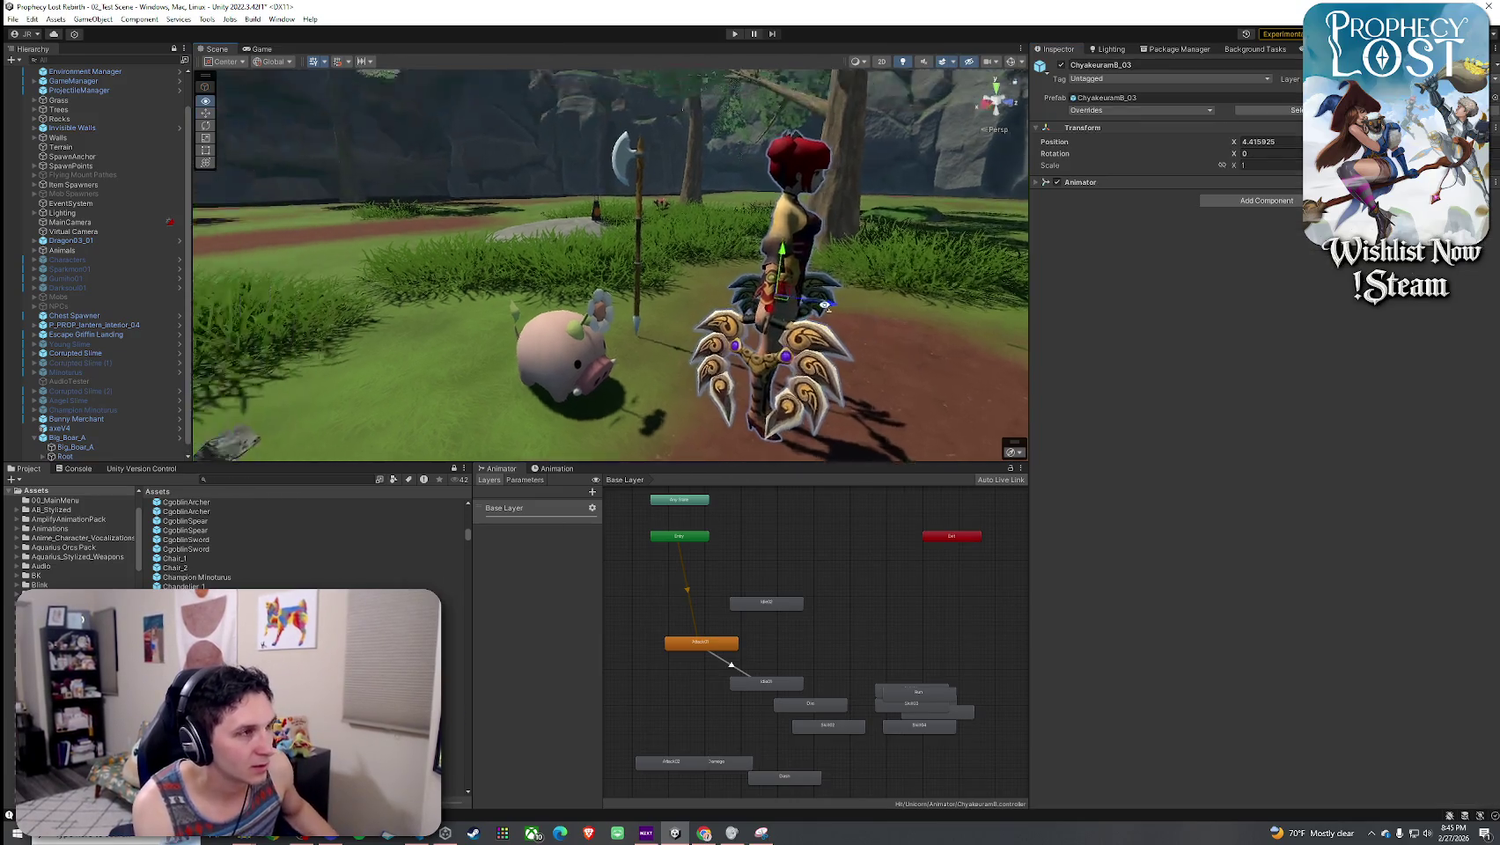
drag(668, 301, 597, 292)
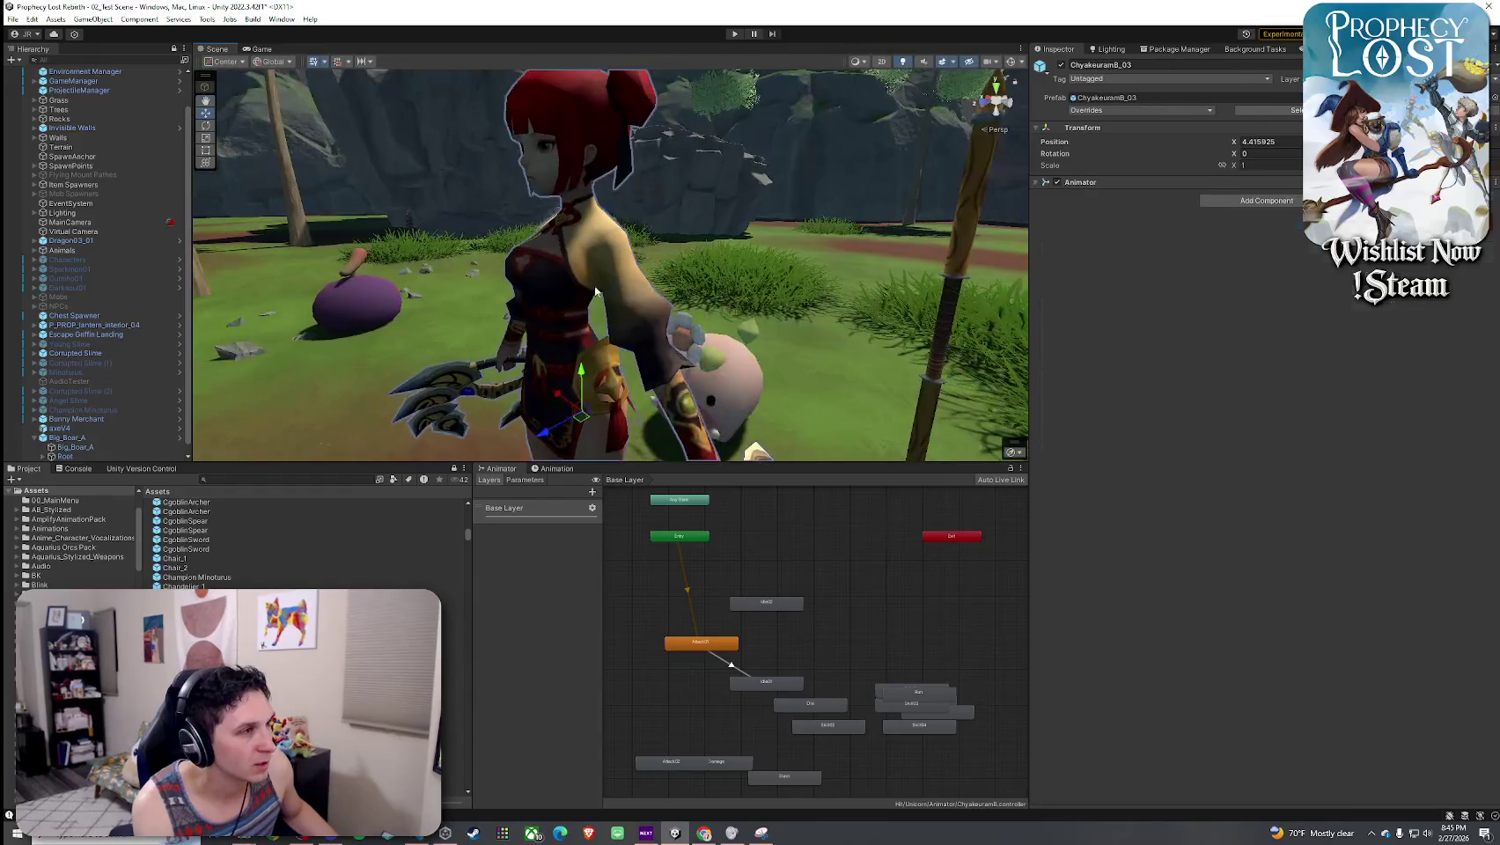
click(70, 438)
key(f)
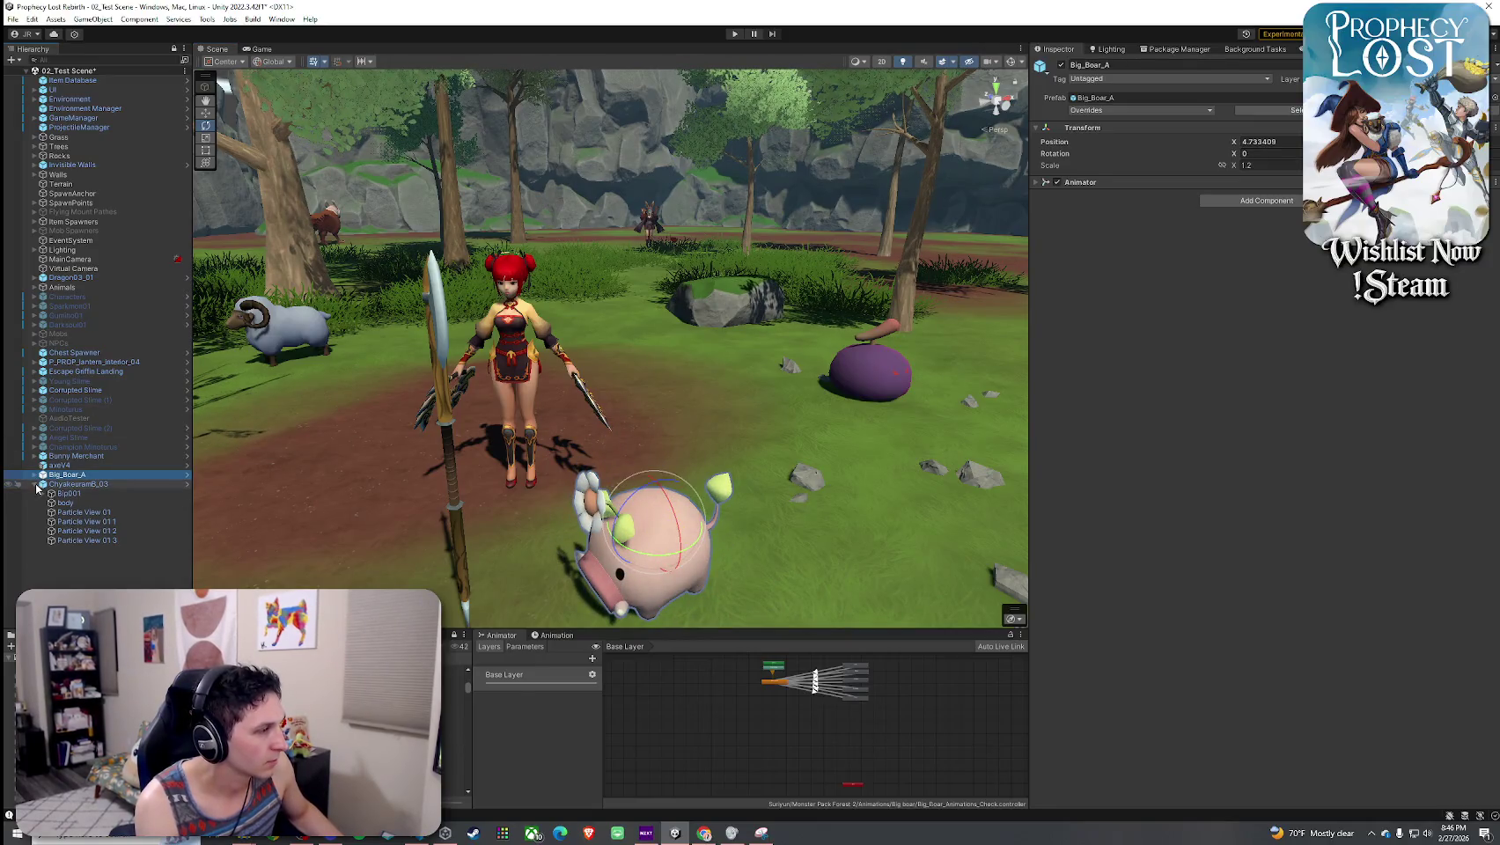
click(309, 558)
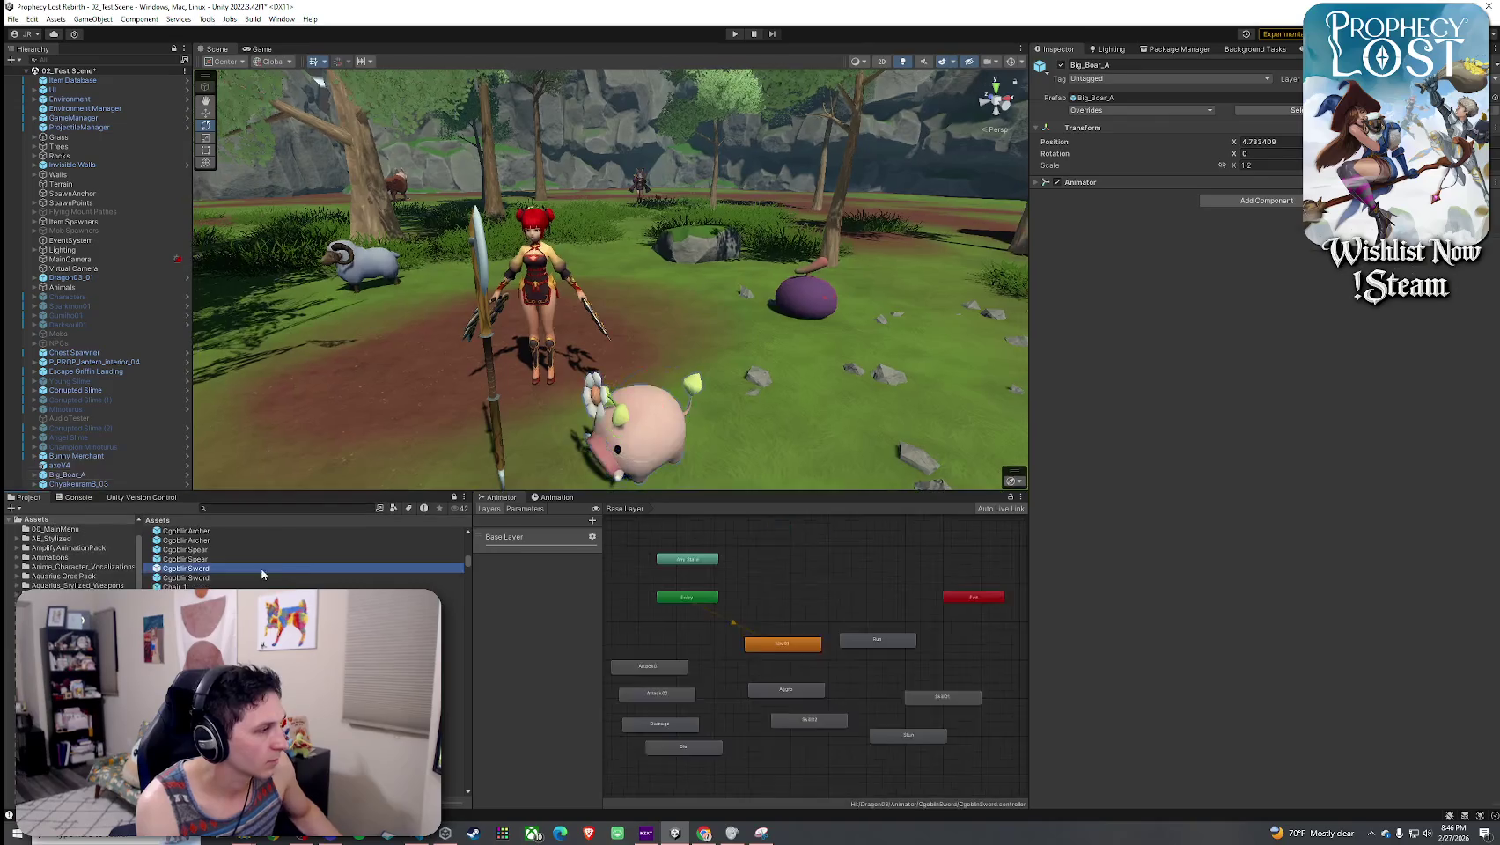
- Preview the Claws and Cinder Blade prefabs, then the cliff assets through Cliff_Rocks_Set_C5
key(Down)
key(Down)
key(Down)
key(Down)
key(Down)
key(Down)
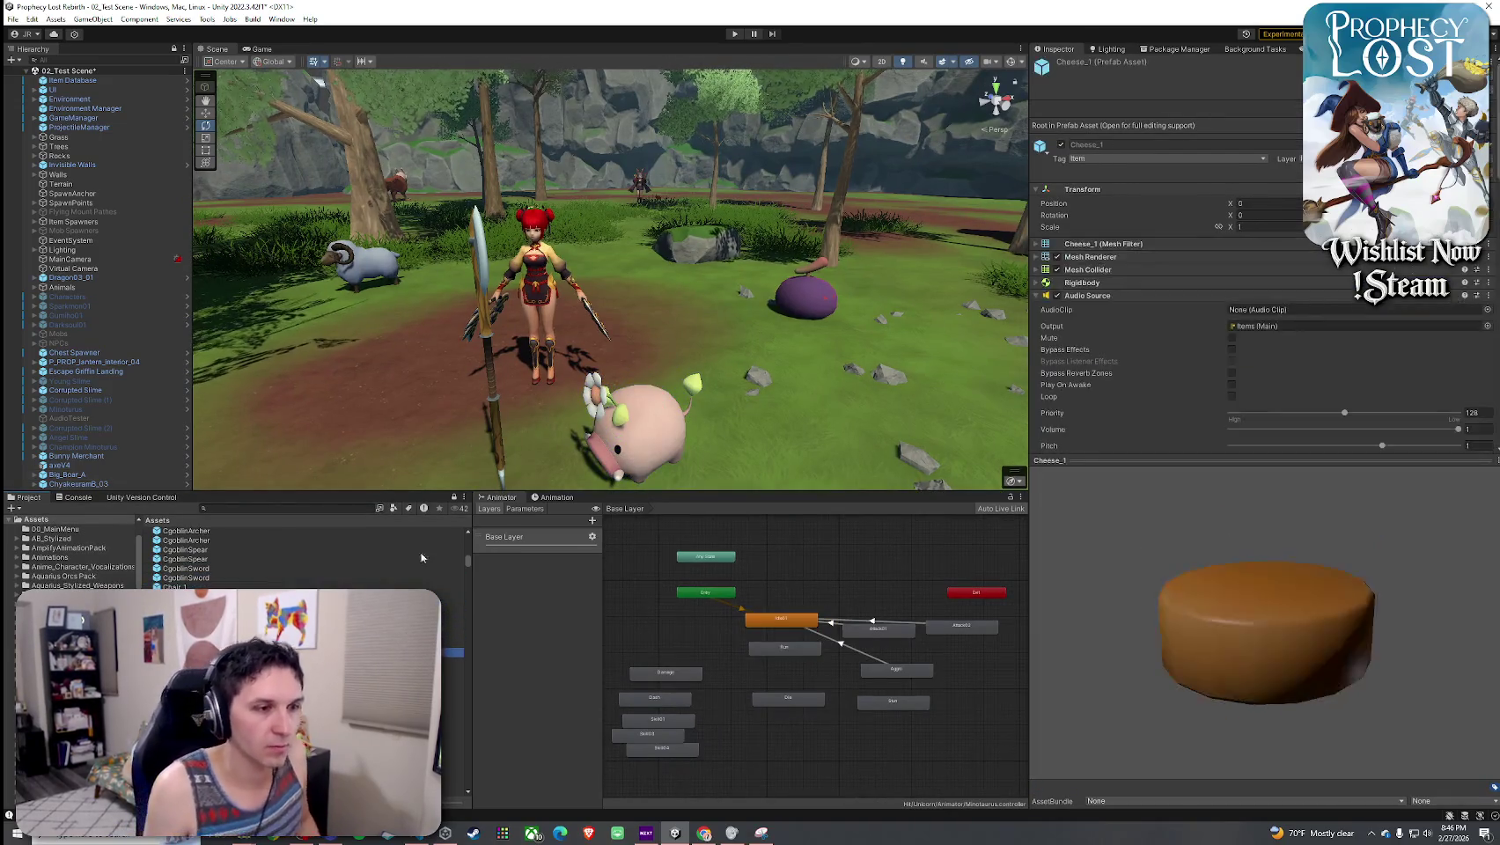
key(Down)
key(Down)
key(Down)
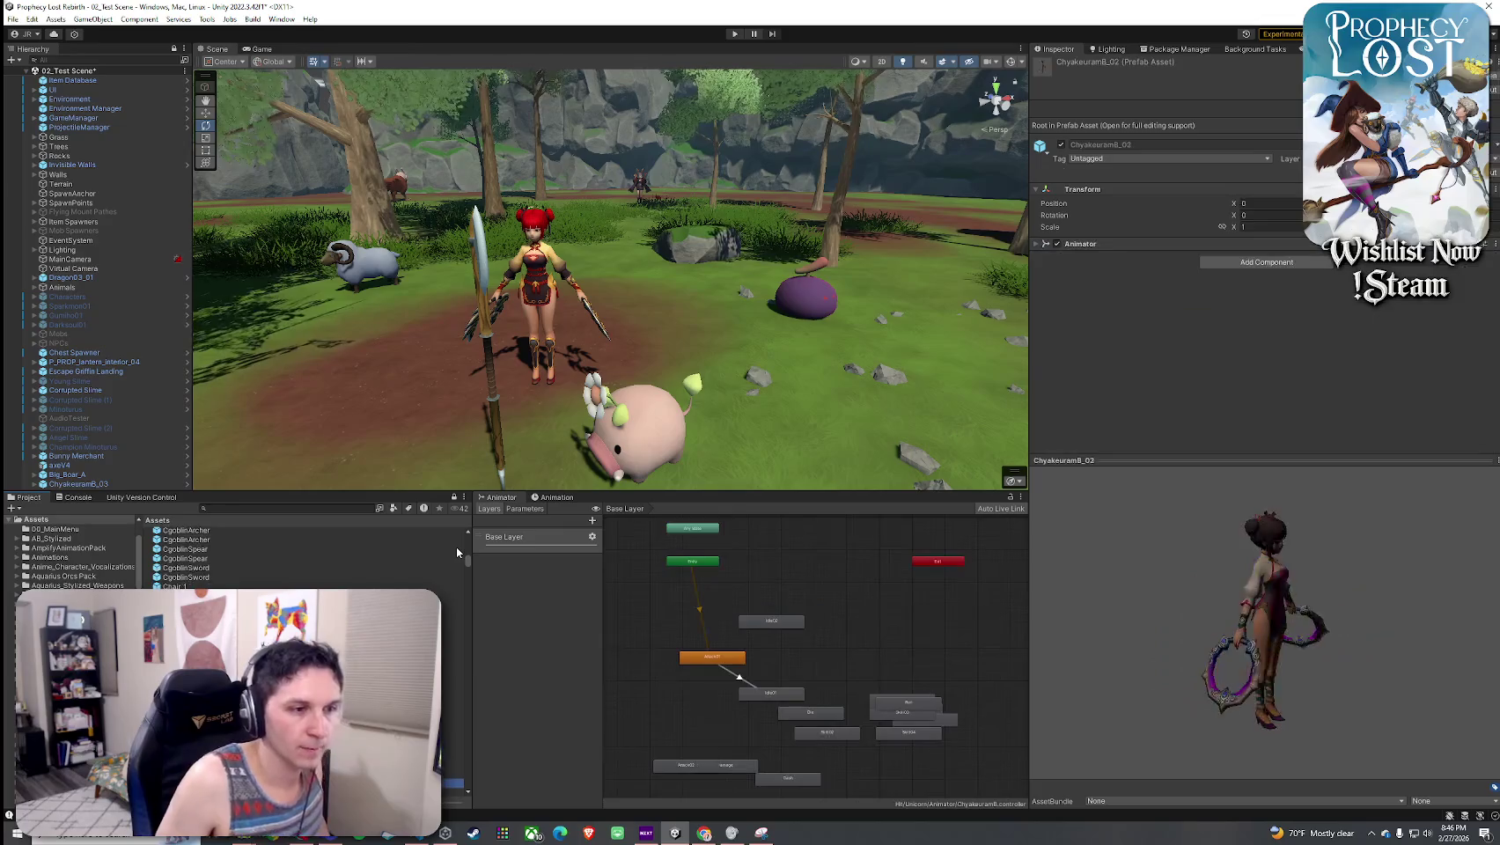
key(Down)
key(Down)
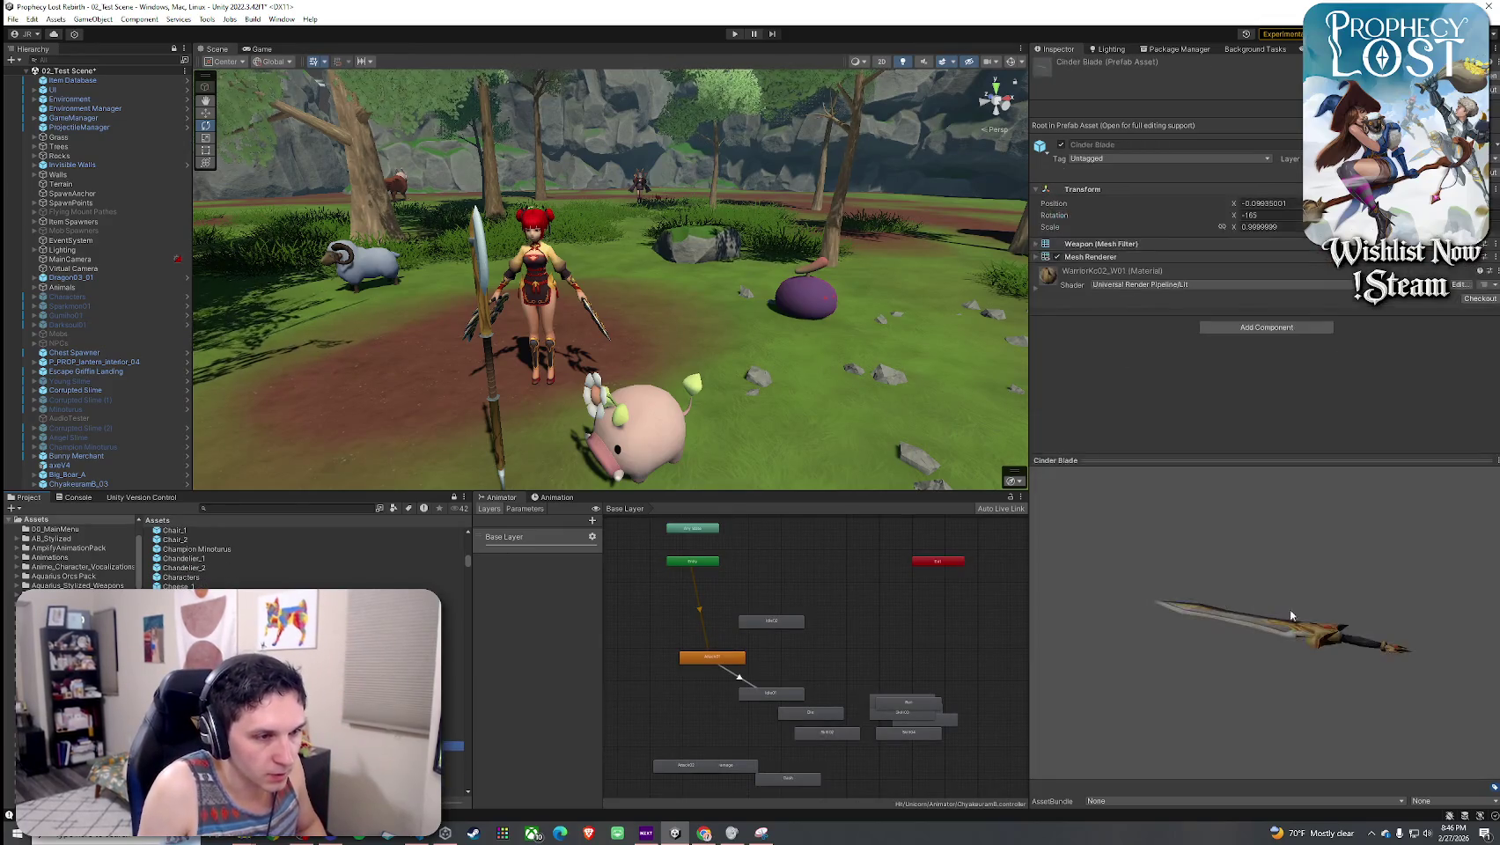
mouse_move(1277, 718)
mouse_down()
mouse_move(1228, 479)
mouse_move(1311, 723)
mouse_move(1206, 607)
mouse_move(1410, 472)
mouse_up()
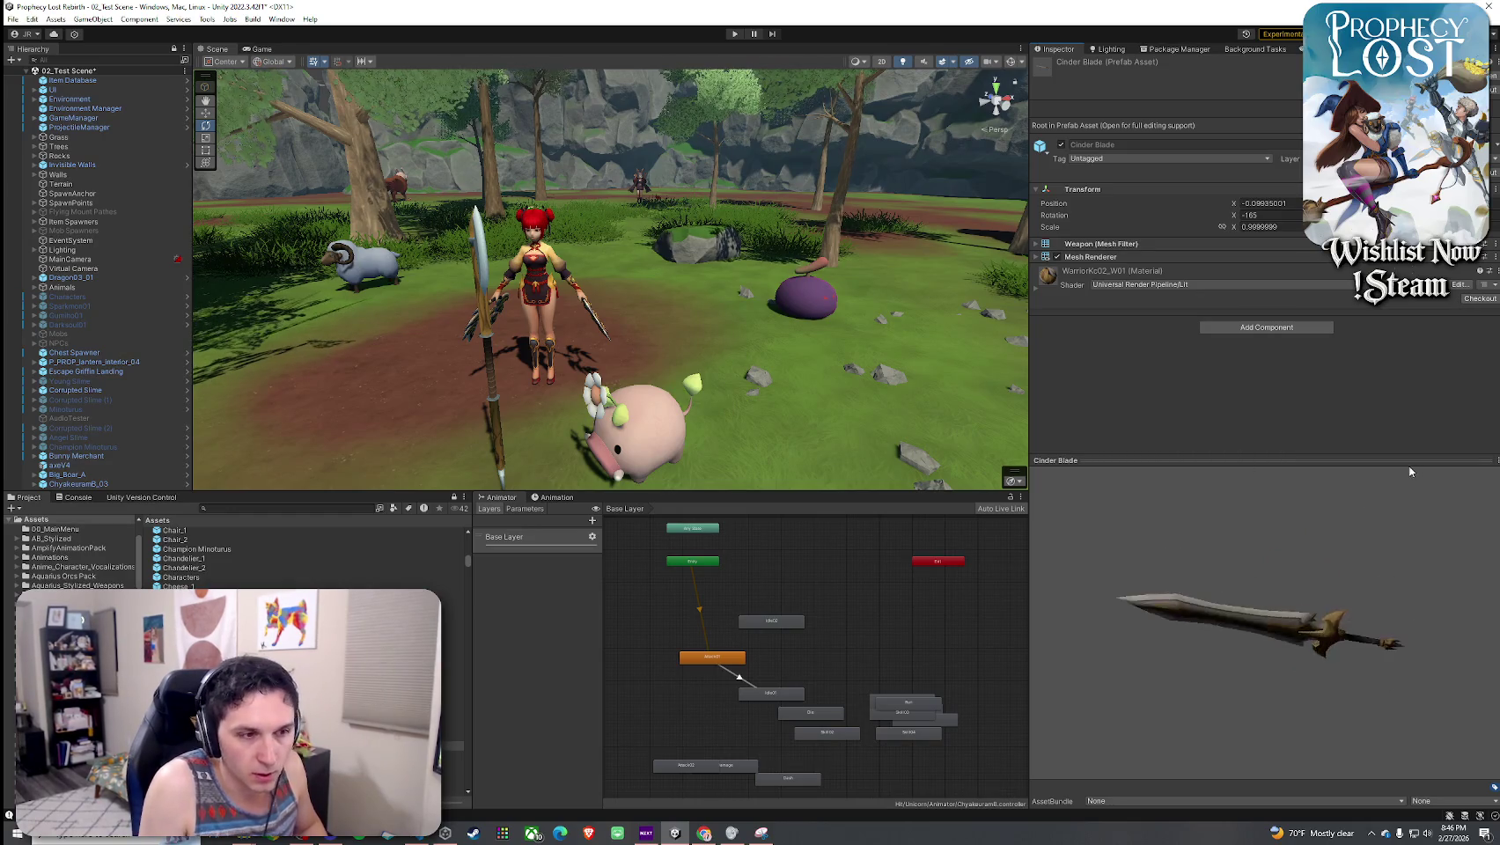
key(Down)
key(Down)
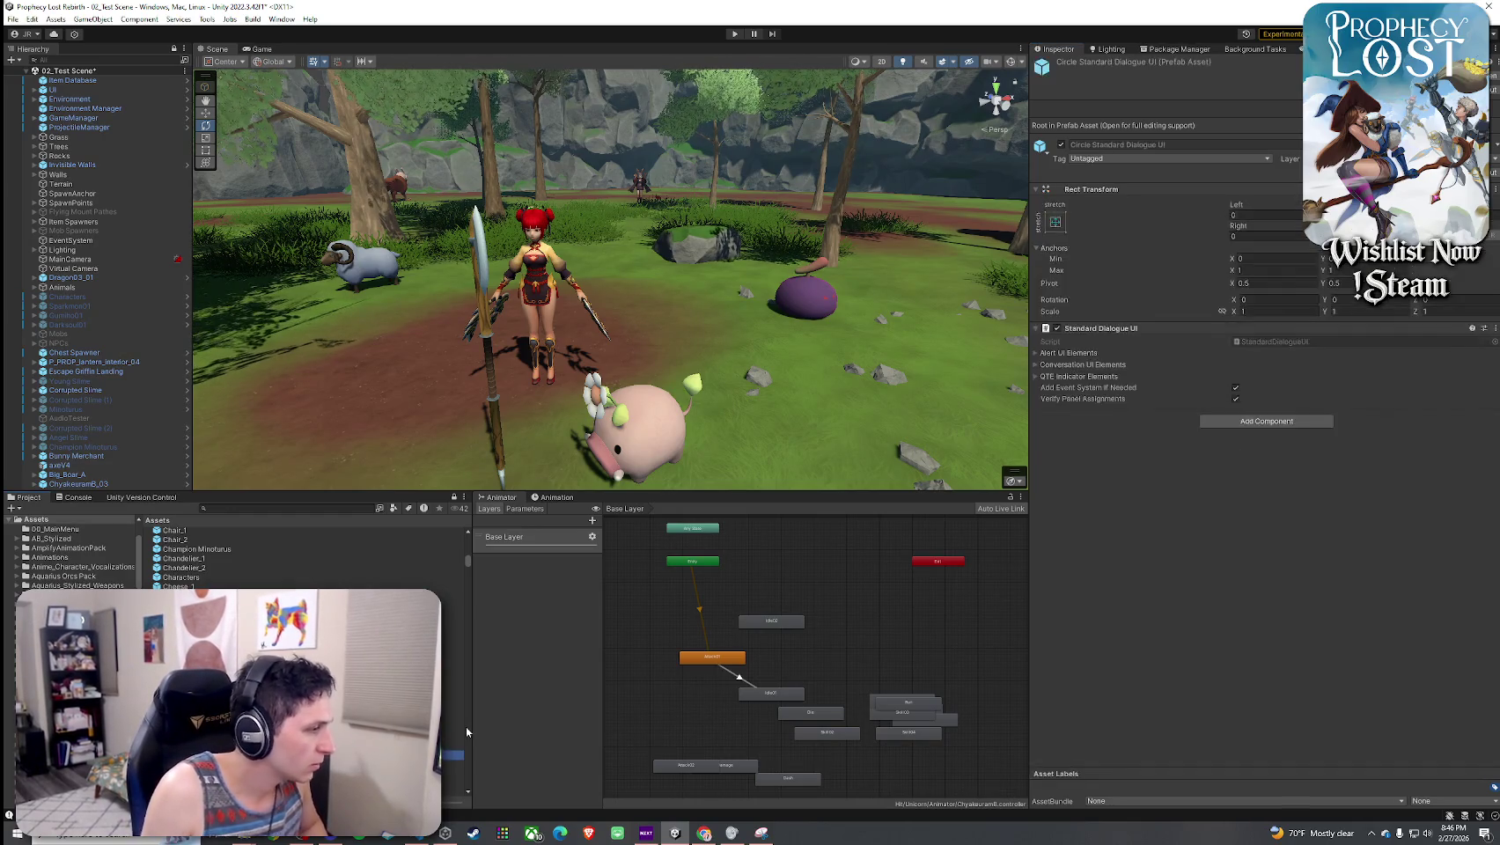
key(Down)
key(Down)
key(Down)
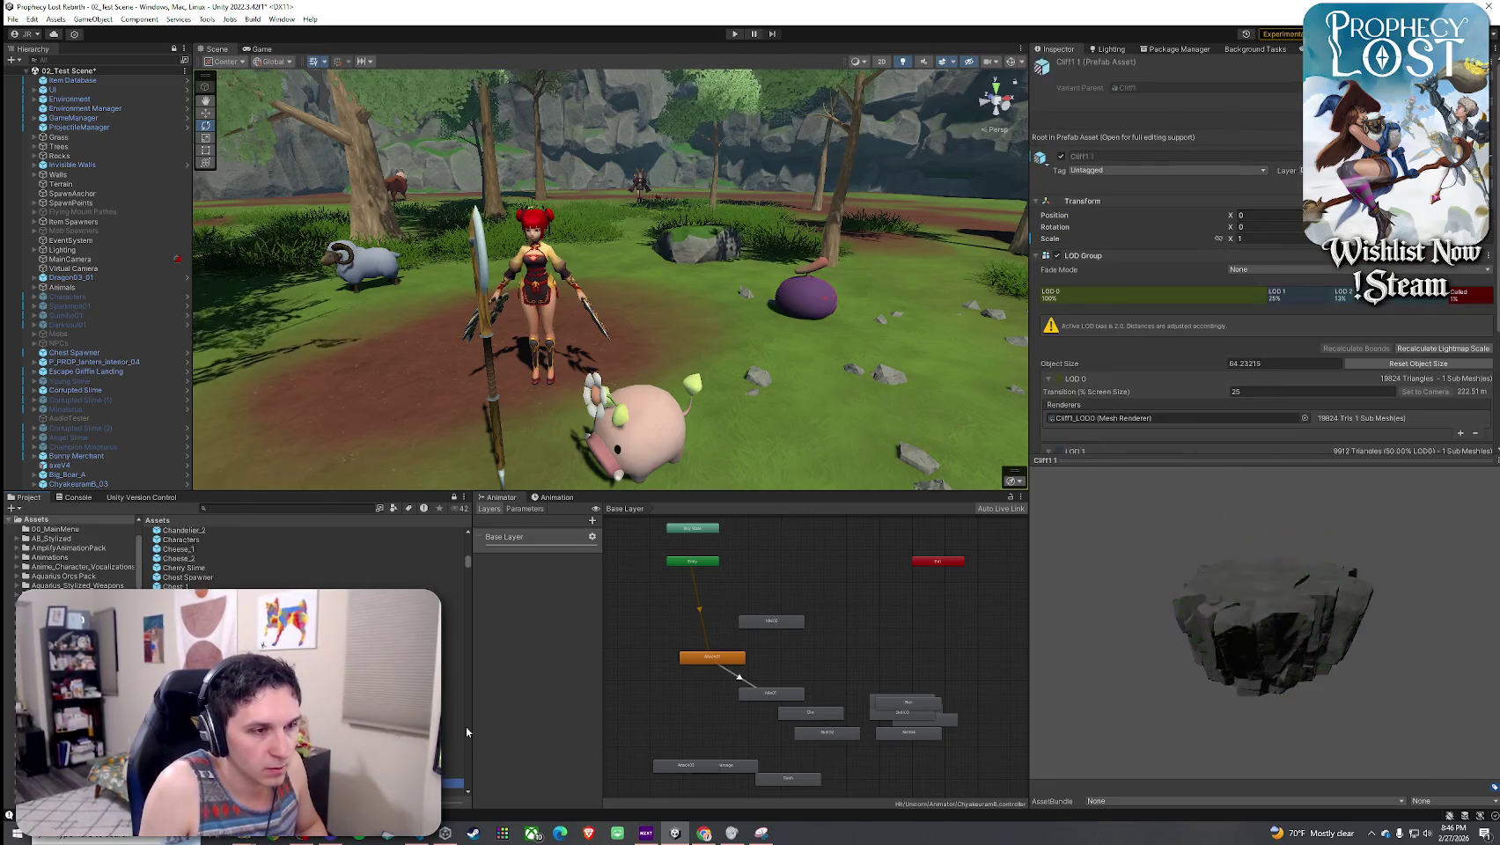
key(Down)
key(Down)
key(Down)
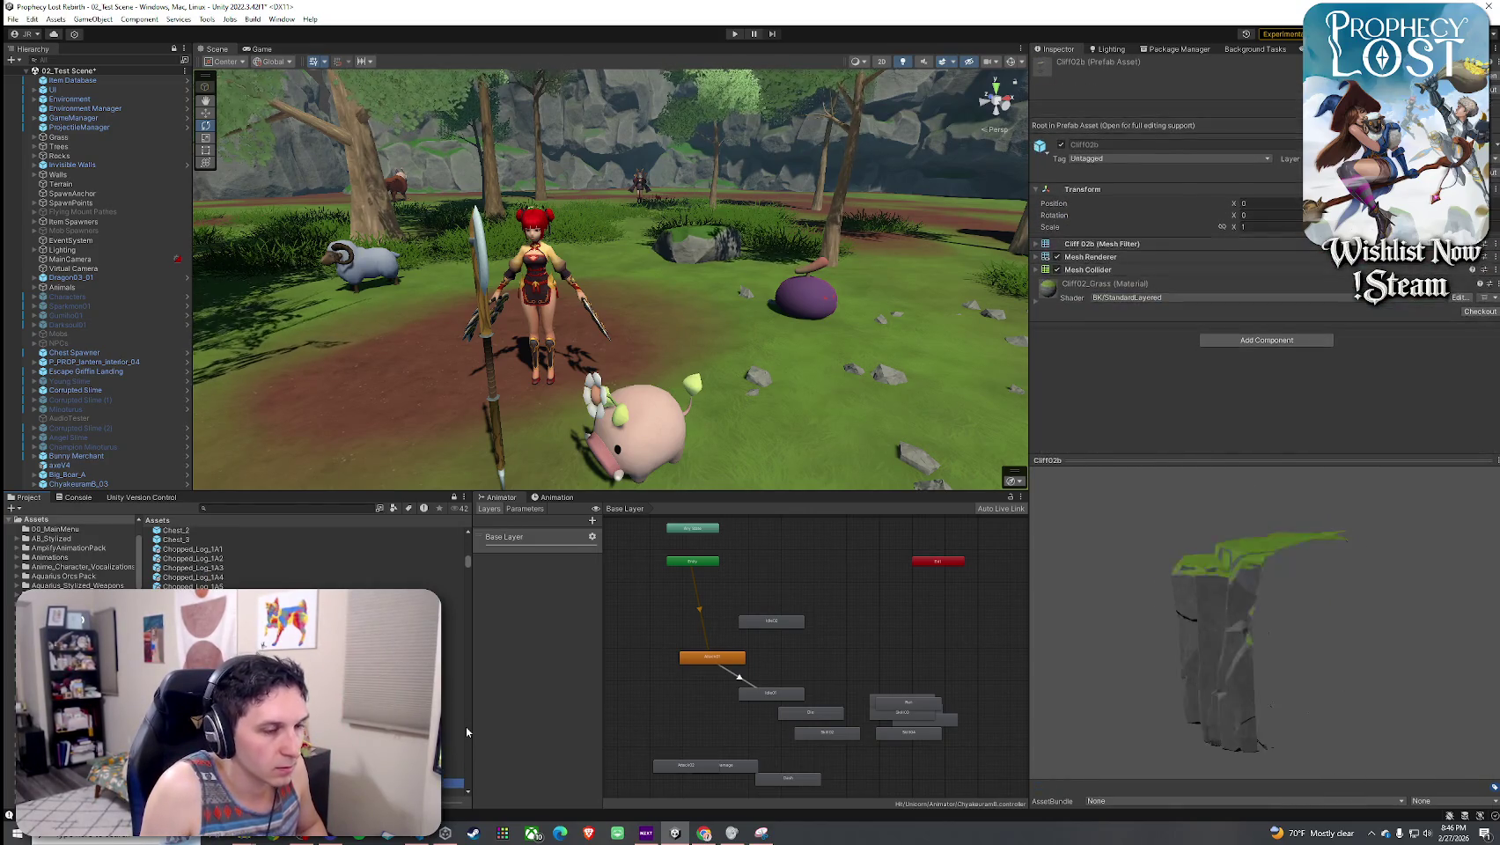
key(Down)
key(Down)
key(Down)
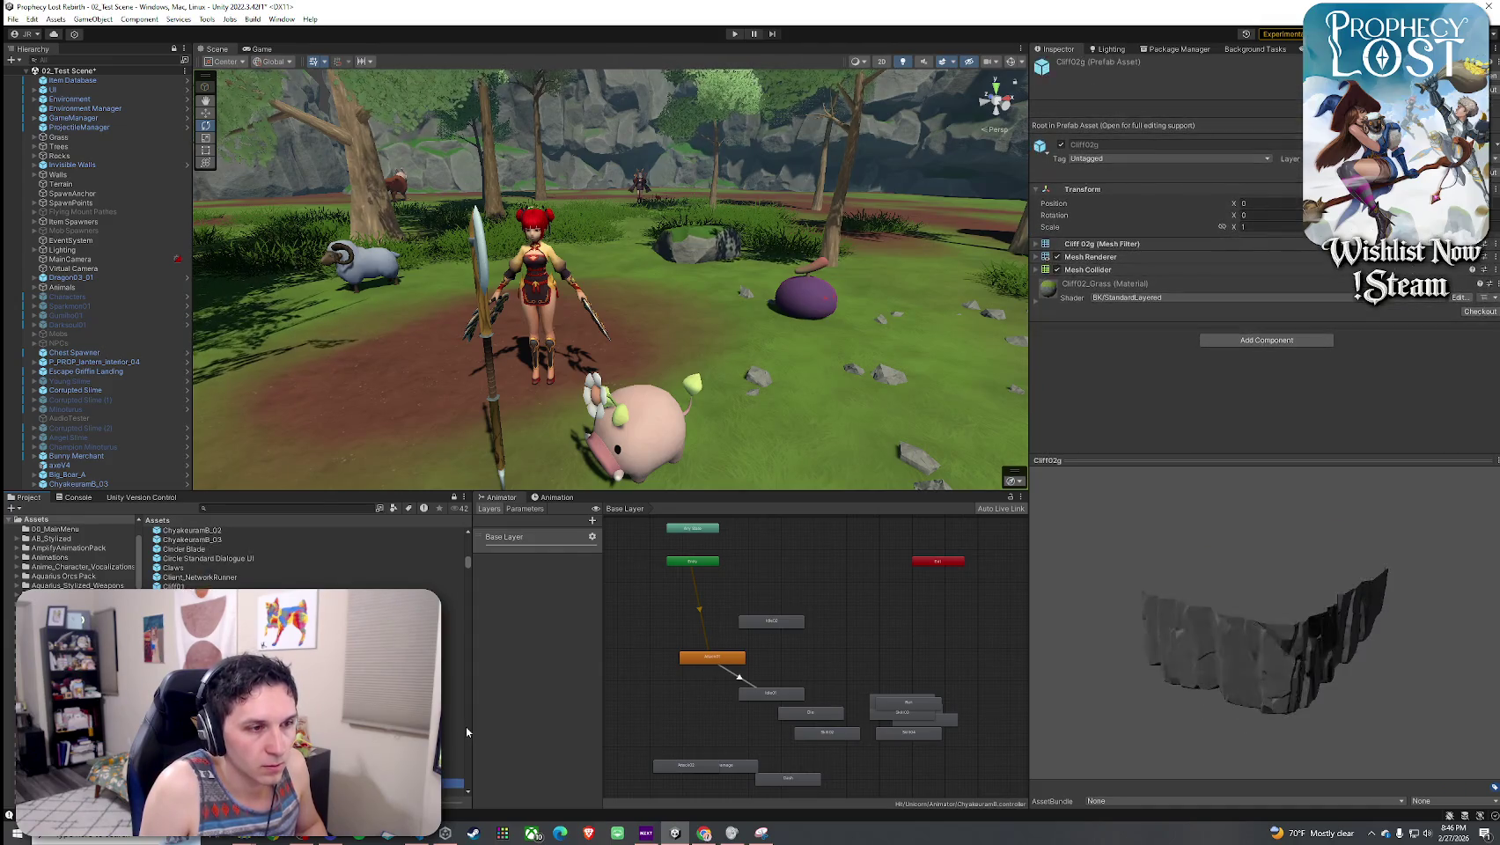
key(Down)
key(Down)
key(Down)
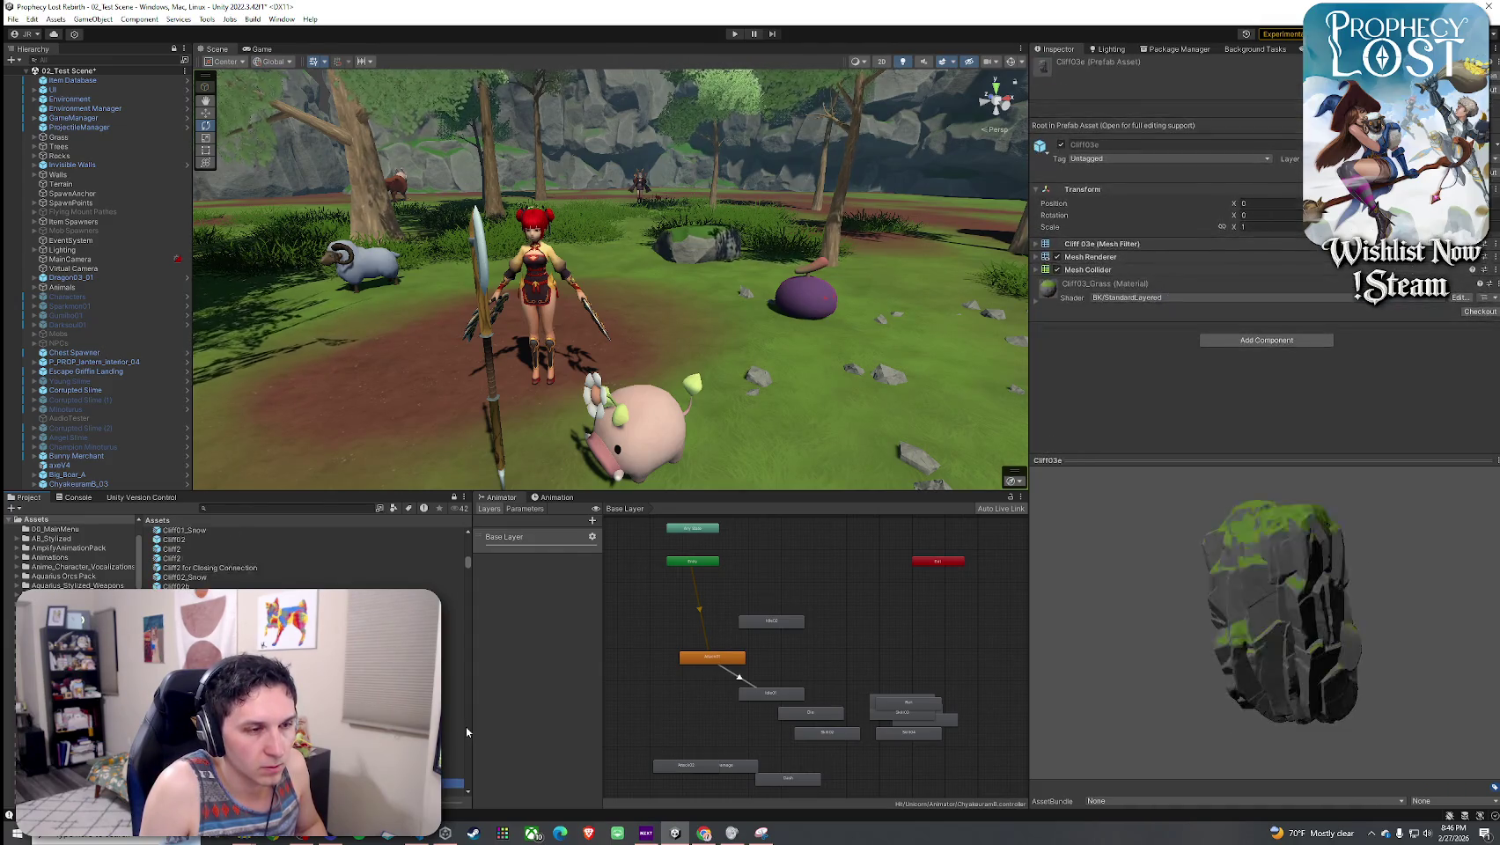
key(Down)
key(Down)
key(Down)
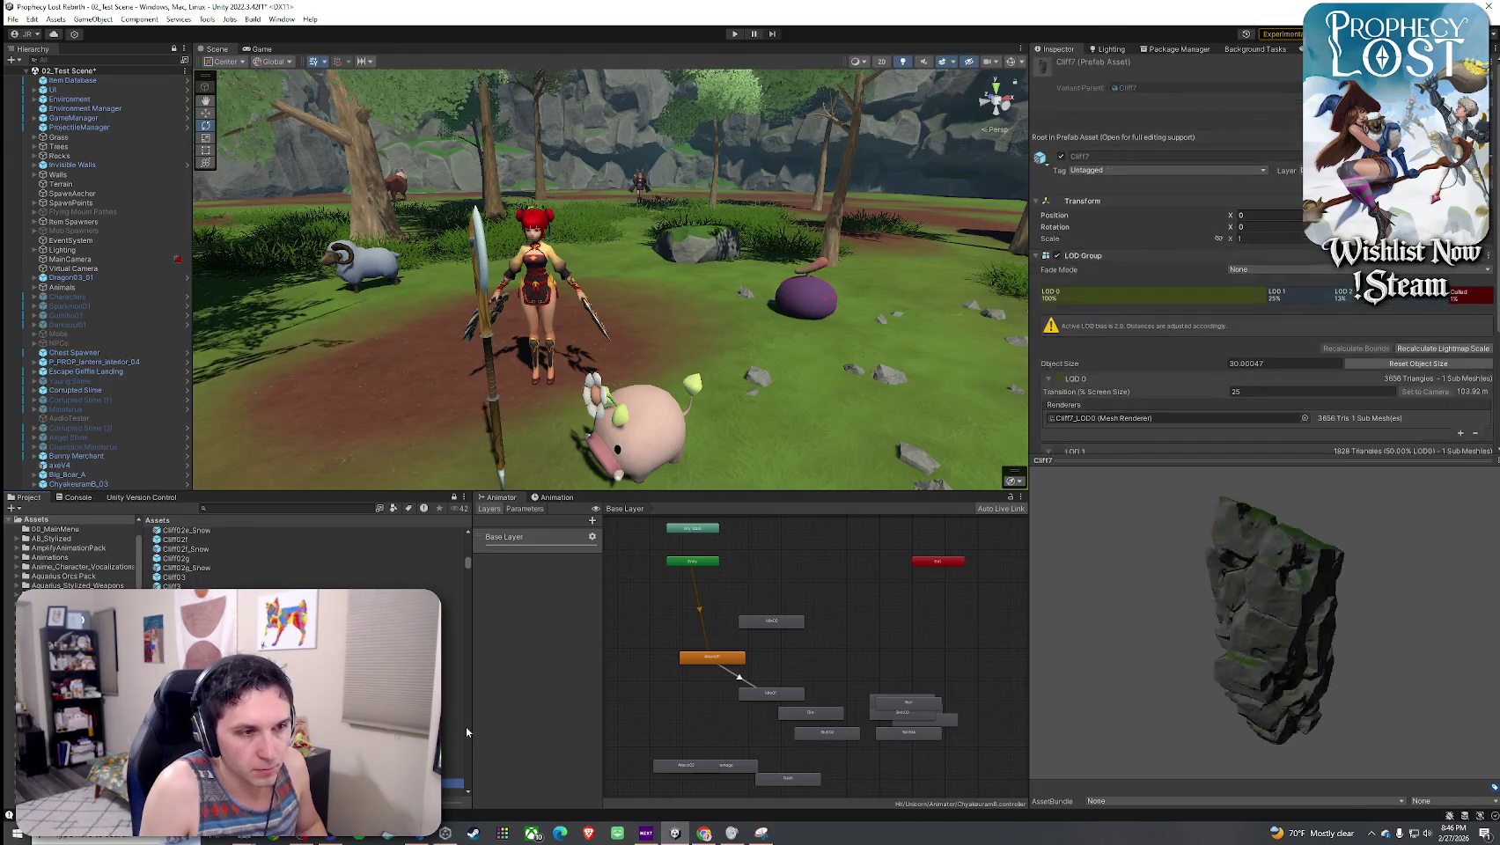
key(Down)
key(Down)
key(Down)
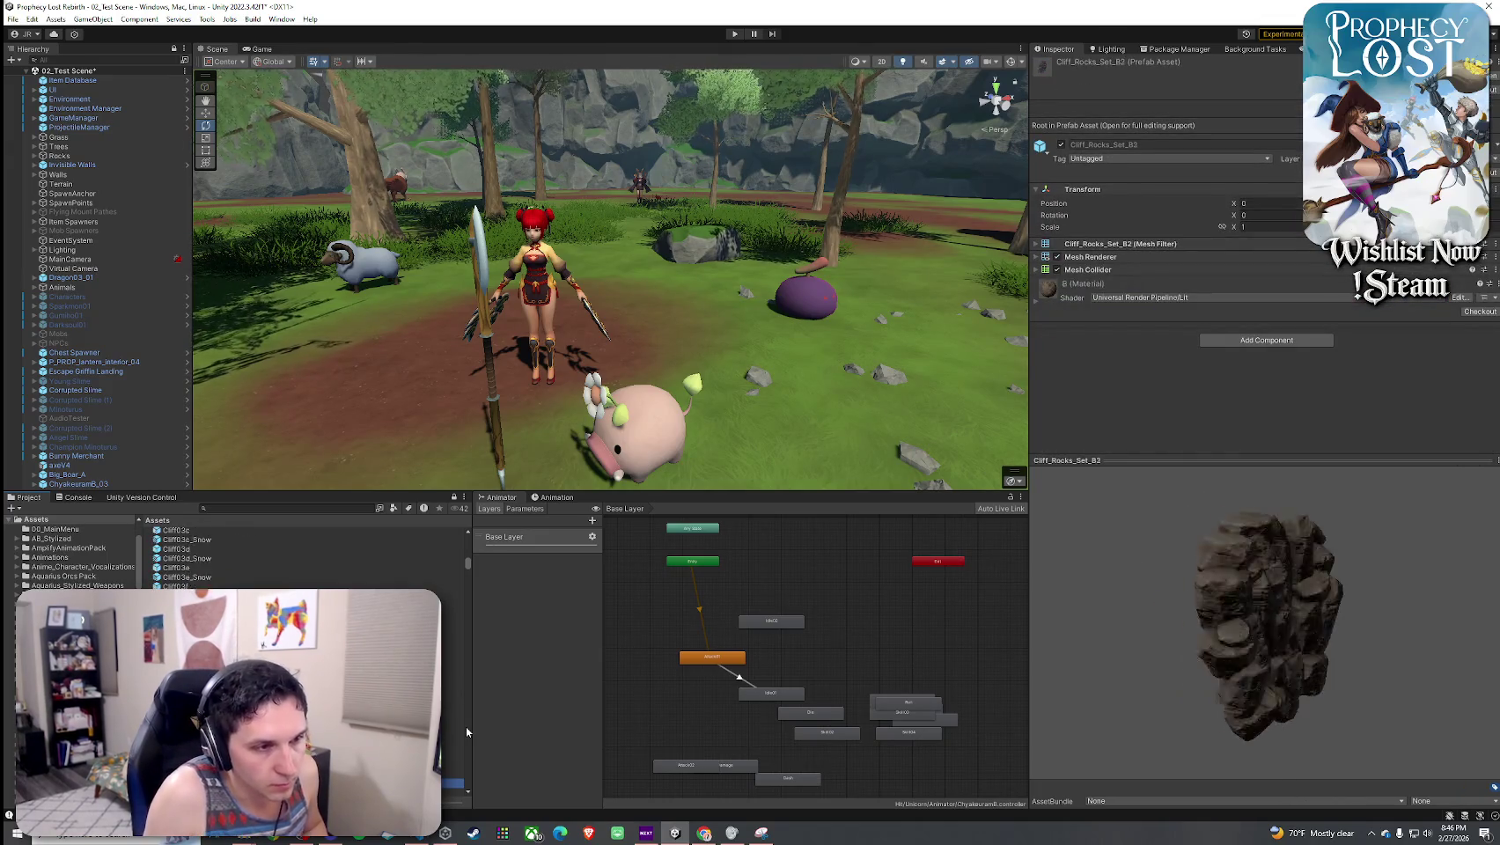
- Preview the Cloth_On_Pole_1A4, Coconut6 palm and Combo punches particle prefabs
scroll(458, 732, down, 2)
click(423, 749)
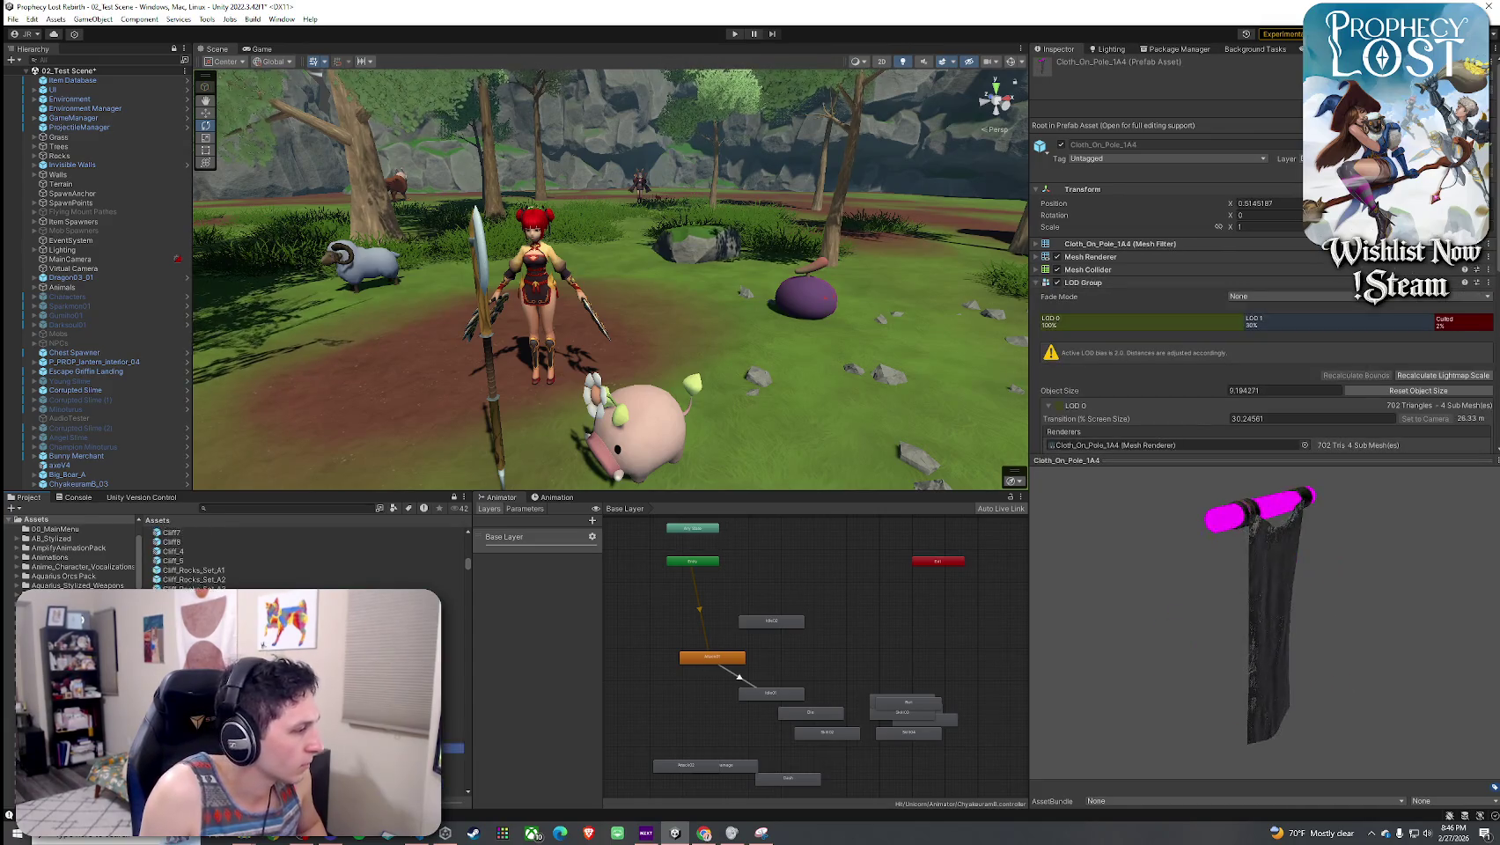
scroll(453, 687, down, 3)
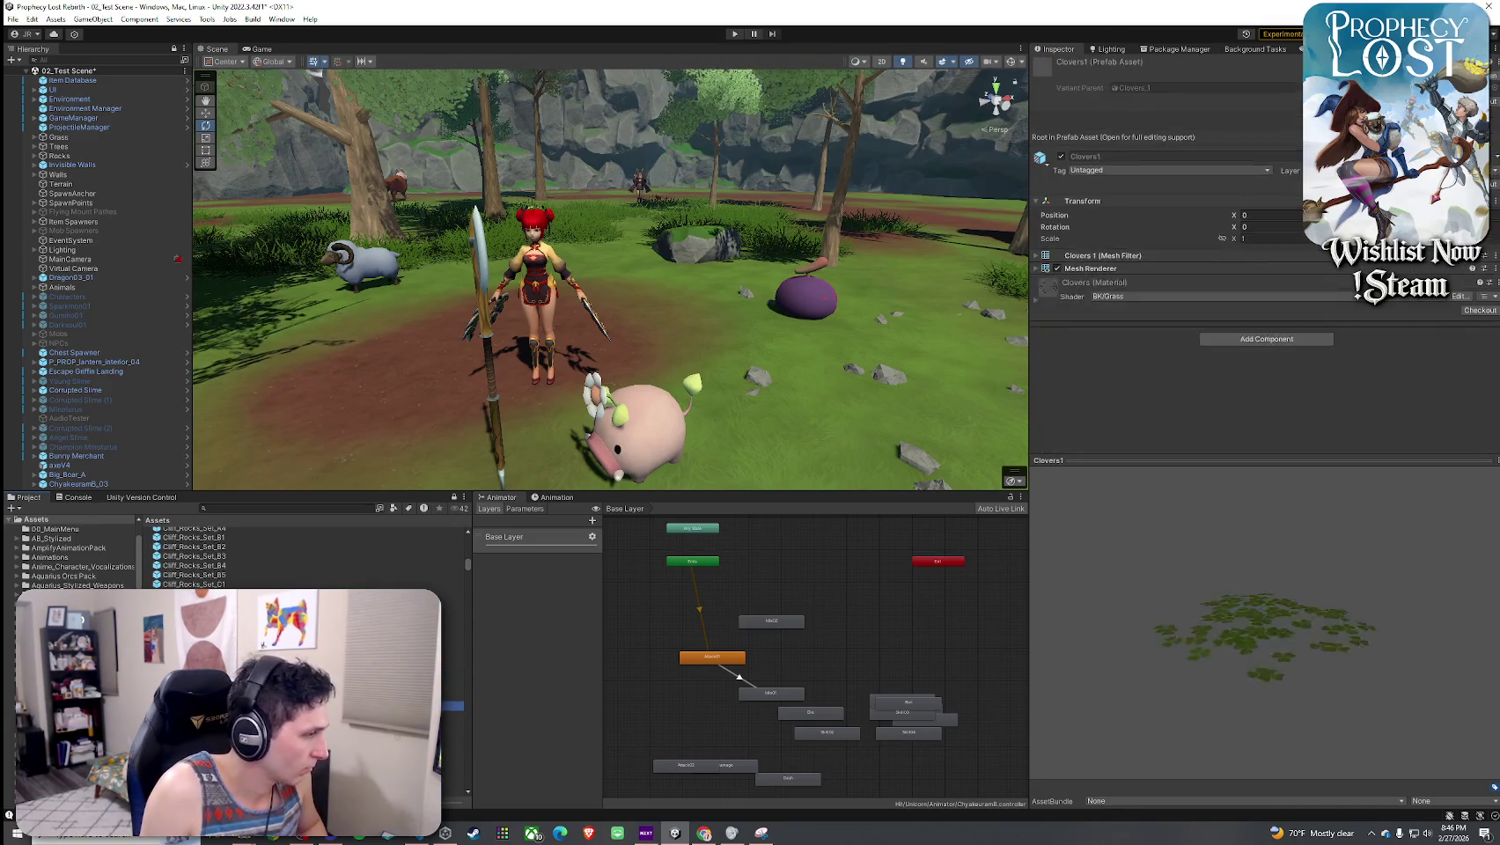
click(453, 702)
click(453, 721)
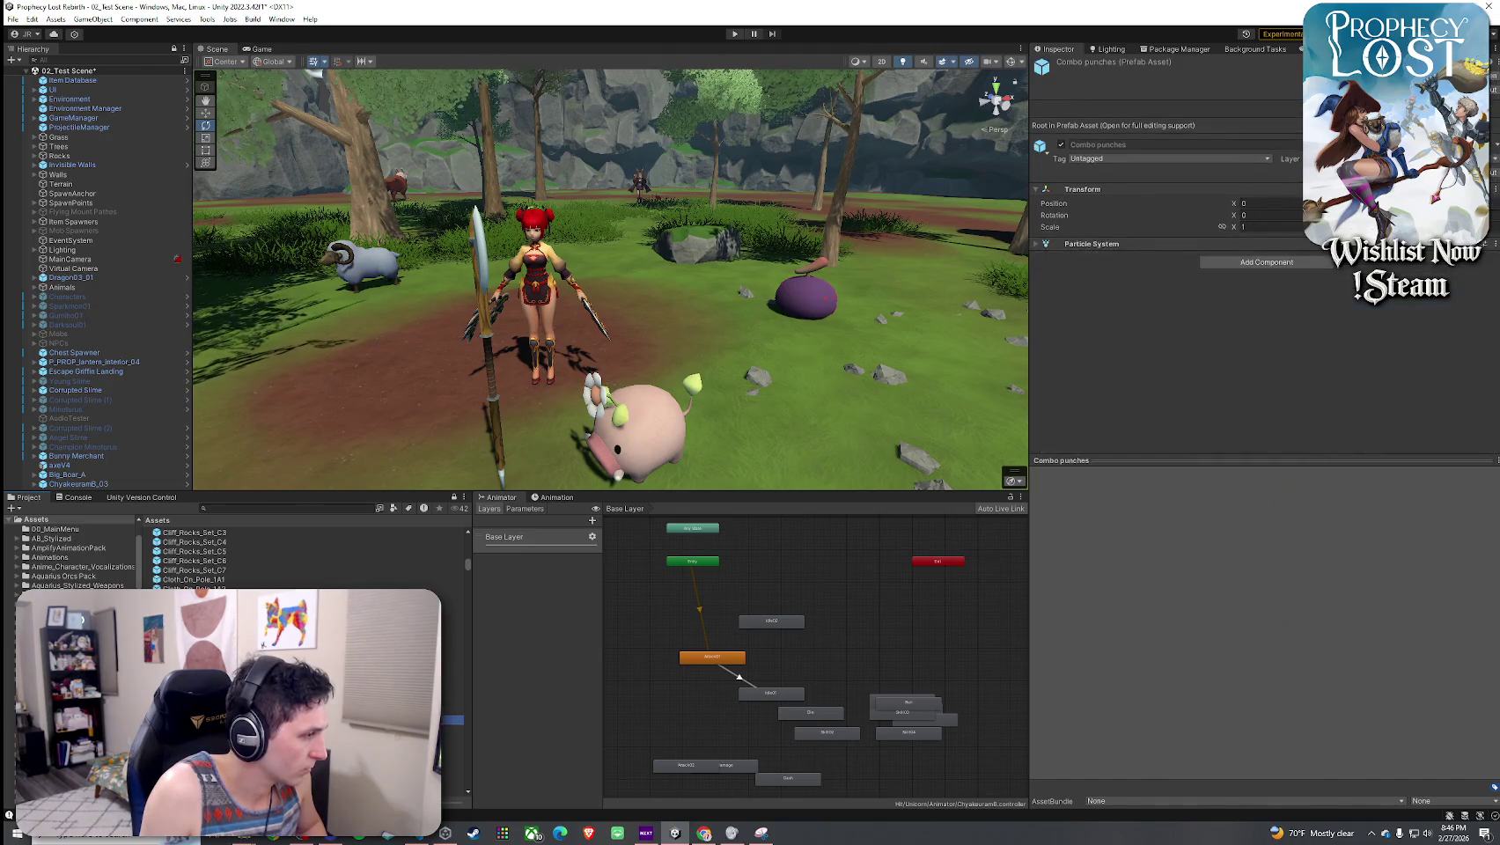
click(454, 691)
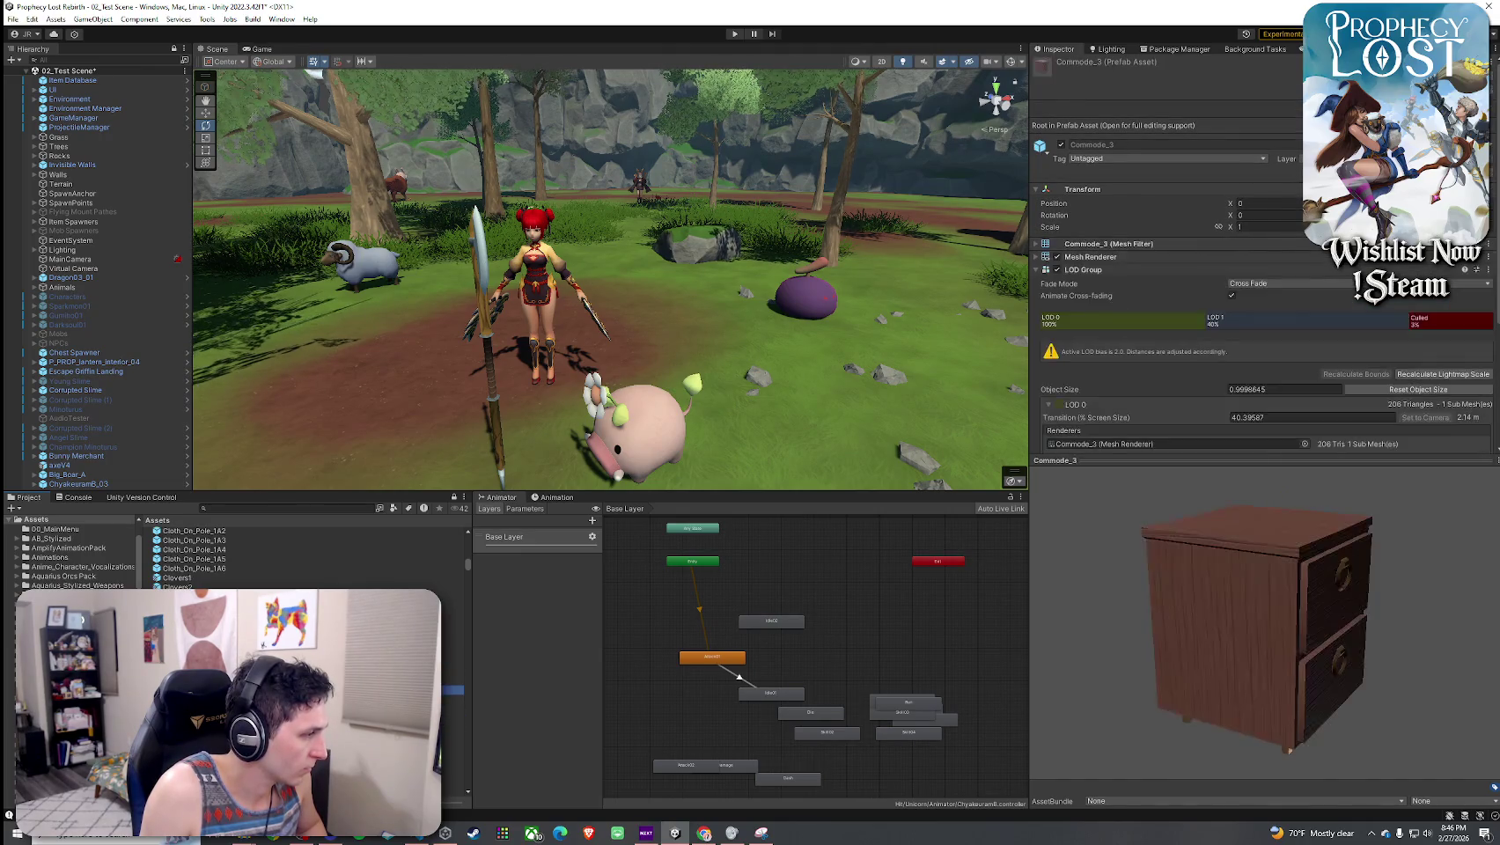
- Preview the Commode cabinets, CommonYellow flower and COMP_Base building pieces
click(453, 681)
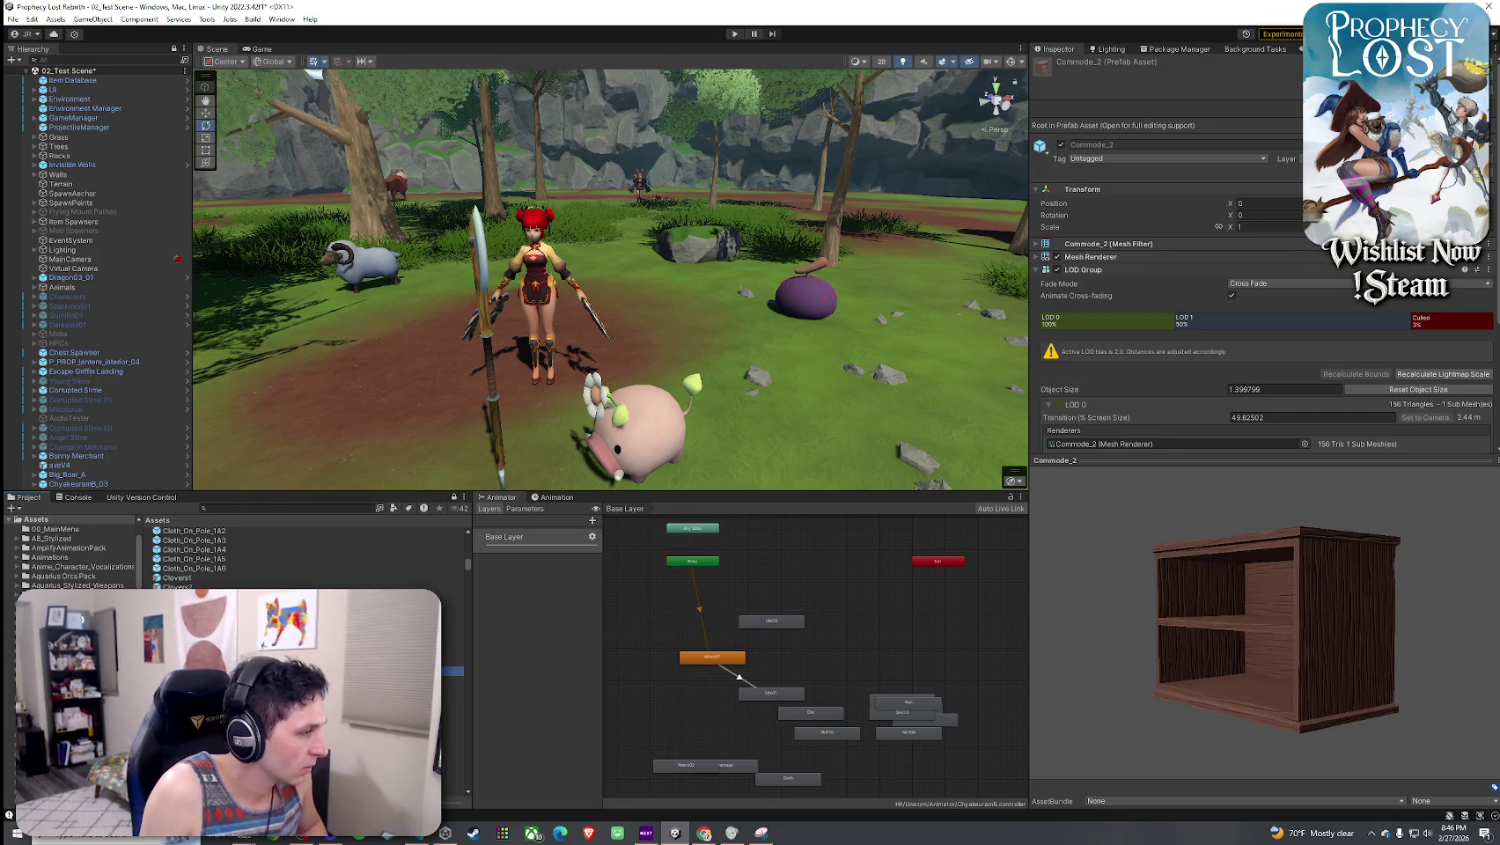
click(453, 662)
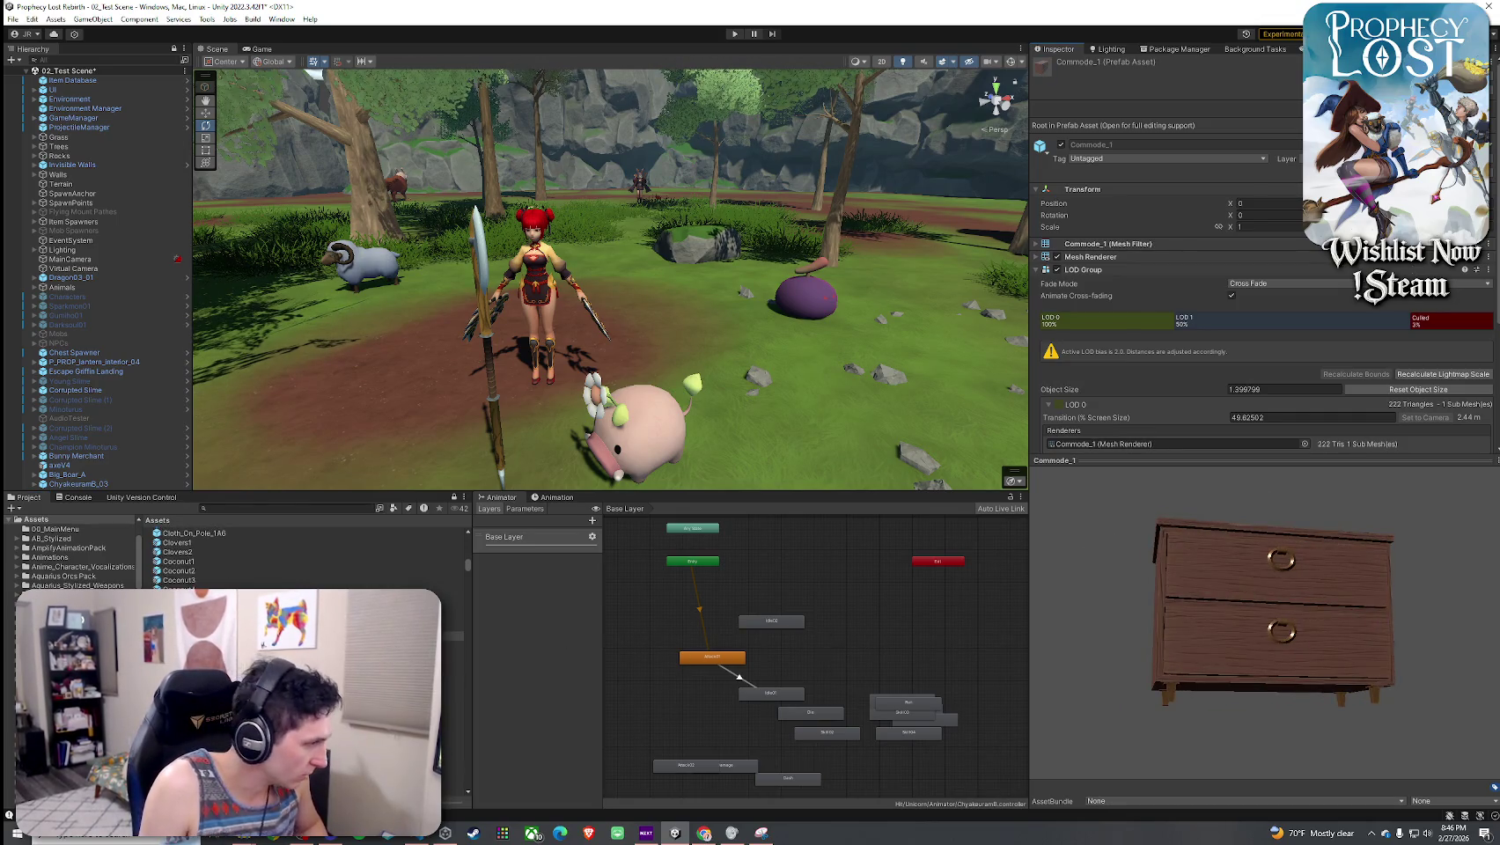
click(453, 702)
click(453, 694)
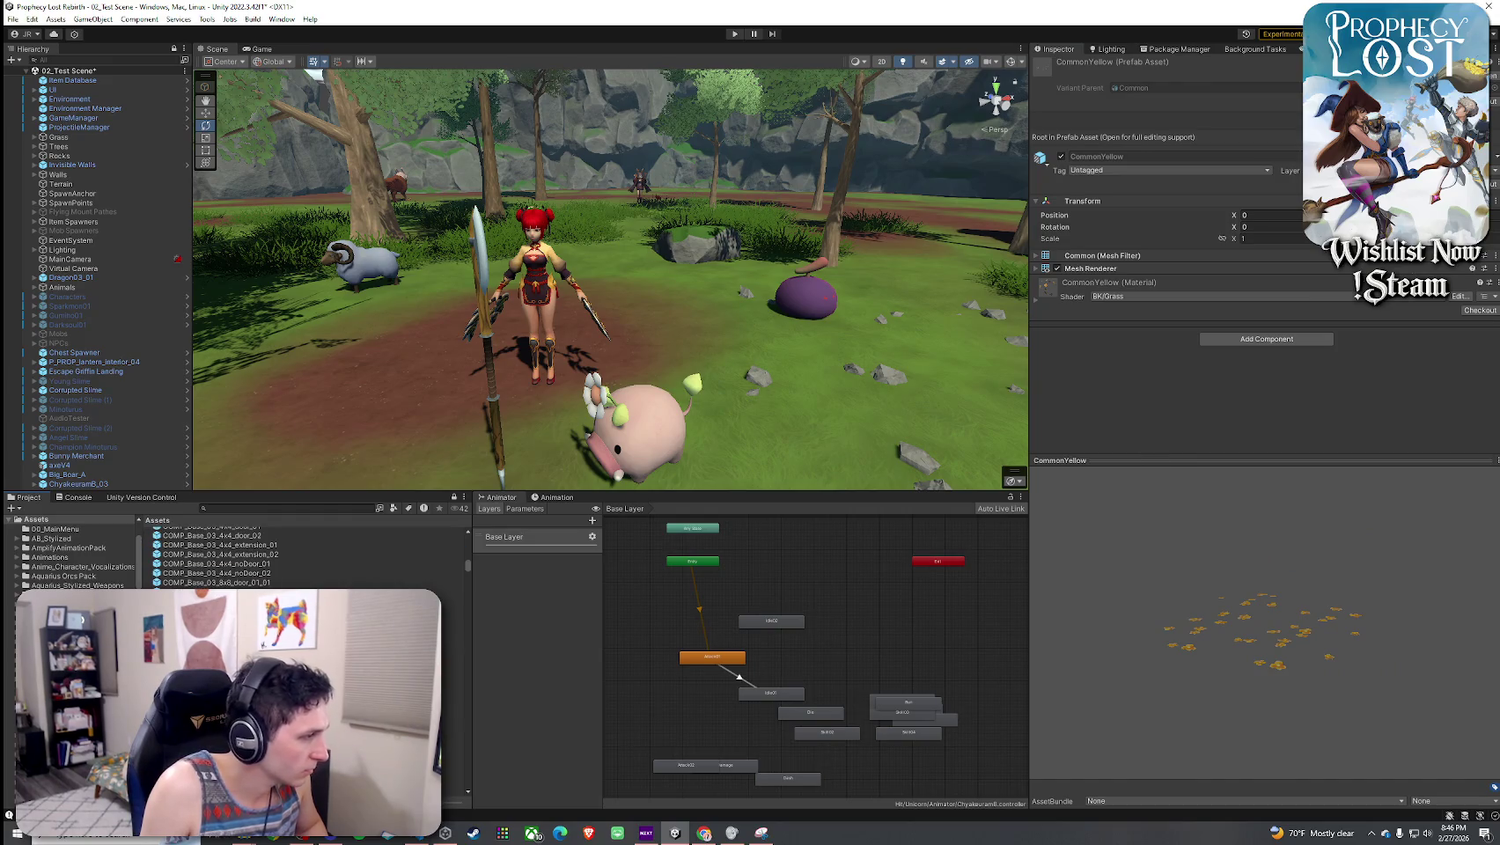
click(453, 695)
click(454, 688)
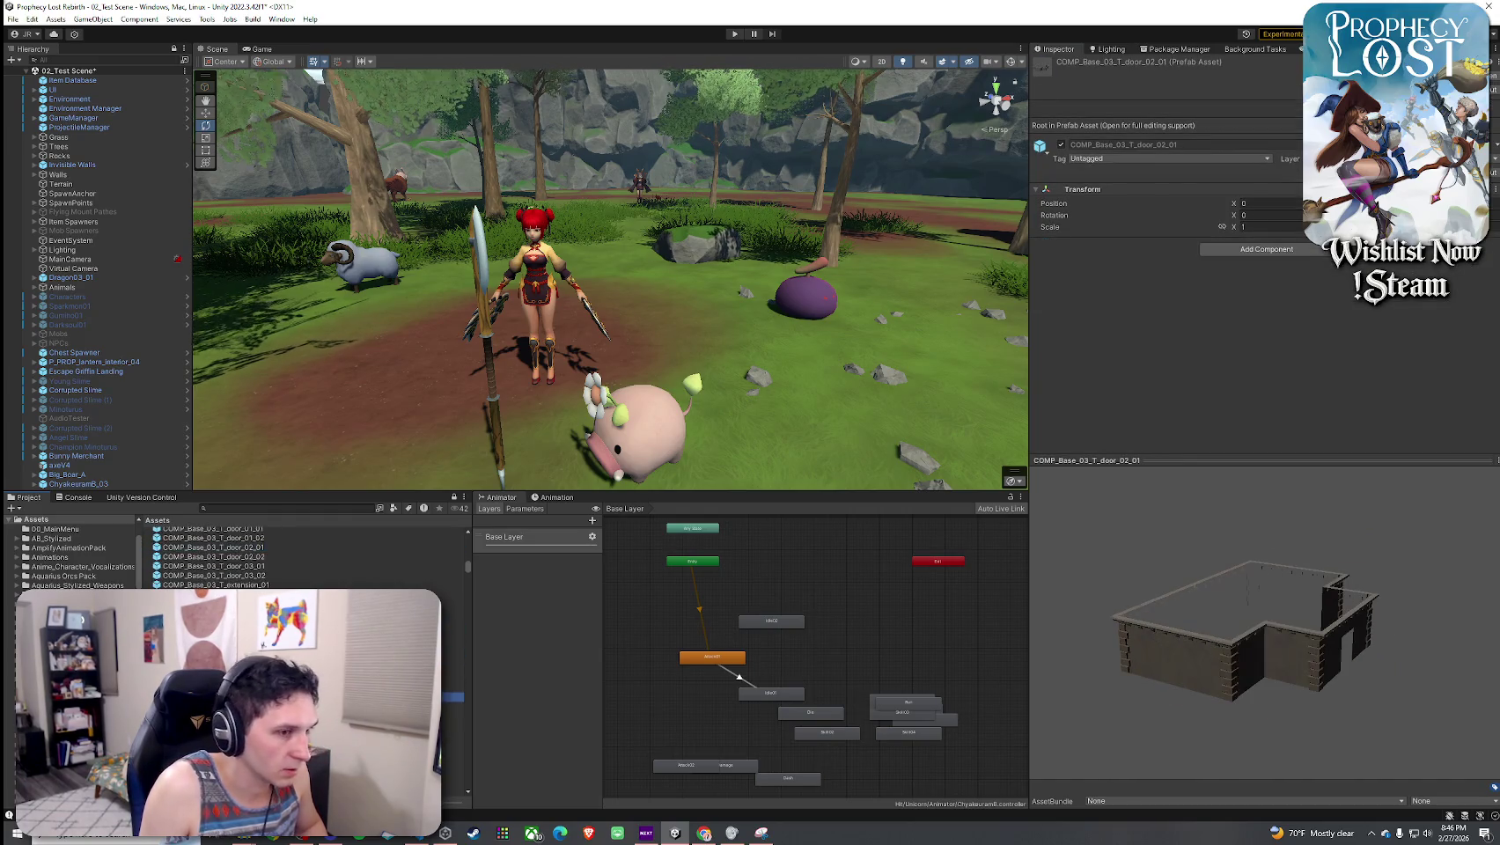
click(453, 697)
mouse_move(447, 551)
mouse_down()
mouse_move(502, 369)
mouse_move(623, 351)
mouse_up()
- Move the view over the forest and preview COMP_Door prefabs through COMP_PROP_alchemy_desk_city
mouse_move(434, 273)
mouse_down()
mouse_move(879, 316)
mouse_move(767, 295)
mouse_move(228, 292)
mouse_move(623, 349)
mouse_move(698, 369)
mouse_move(596, 359)
mouse_move(698, 383)
mouse_move(803, 357)
mouse_move(665, 183)
mouse_up()
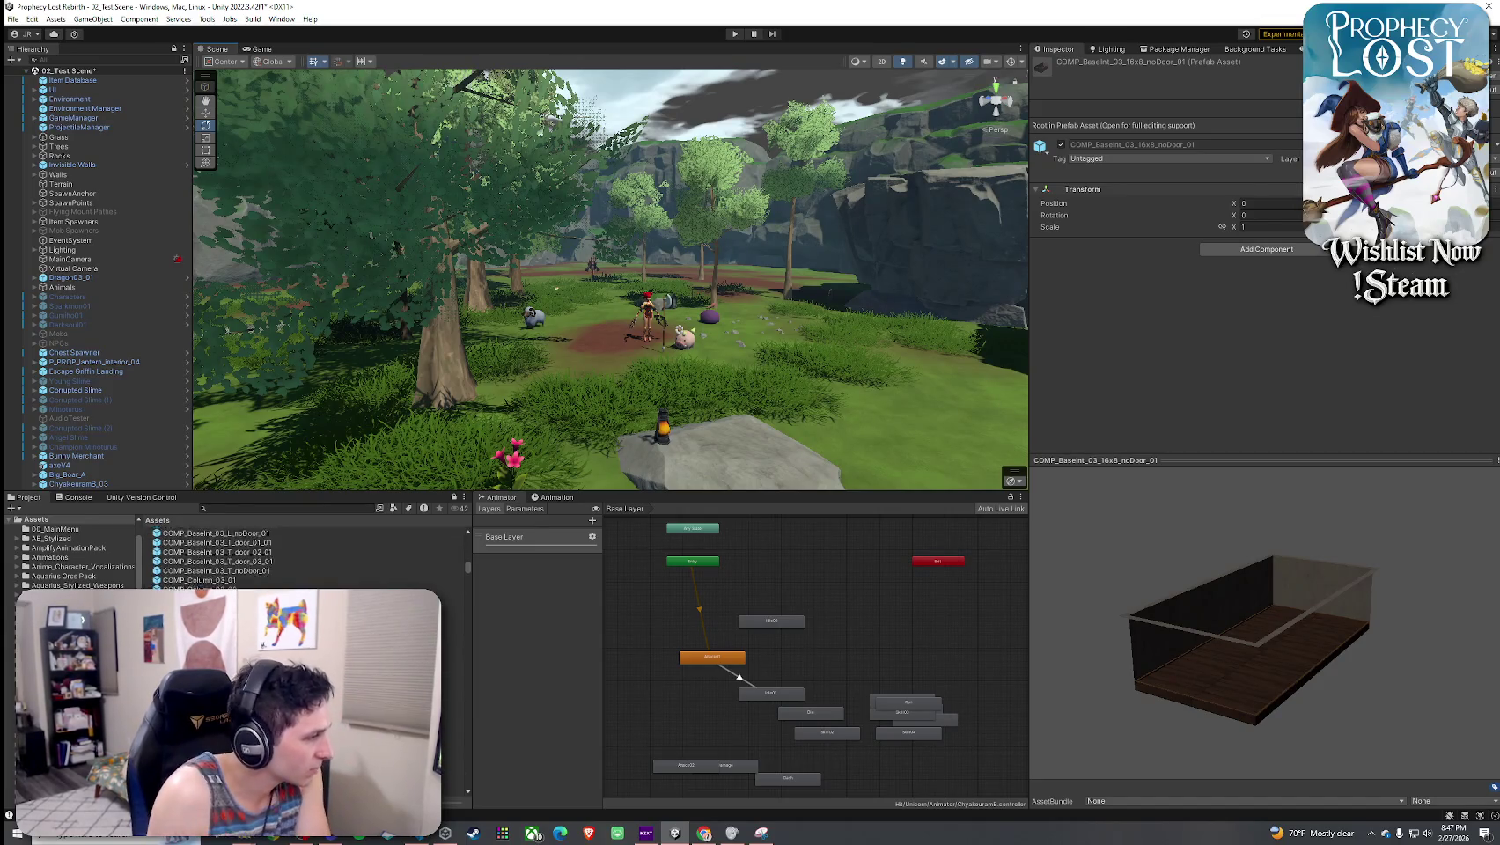
click(229, 702)
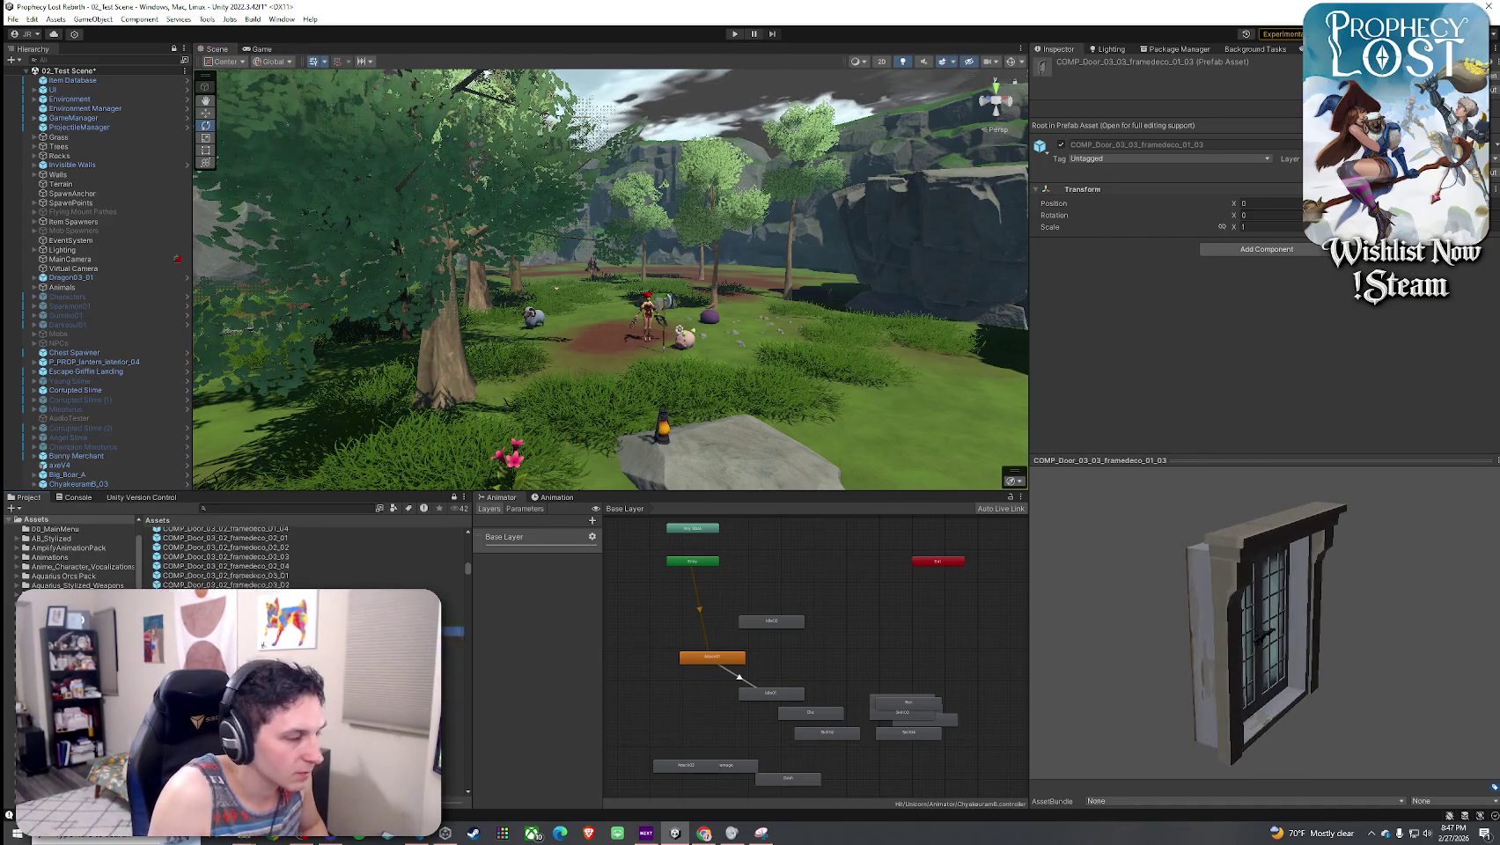
click(229, 671)
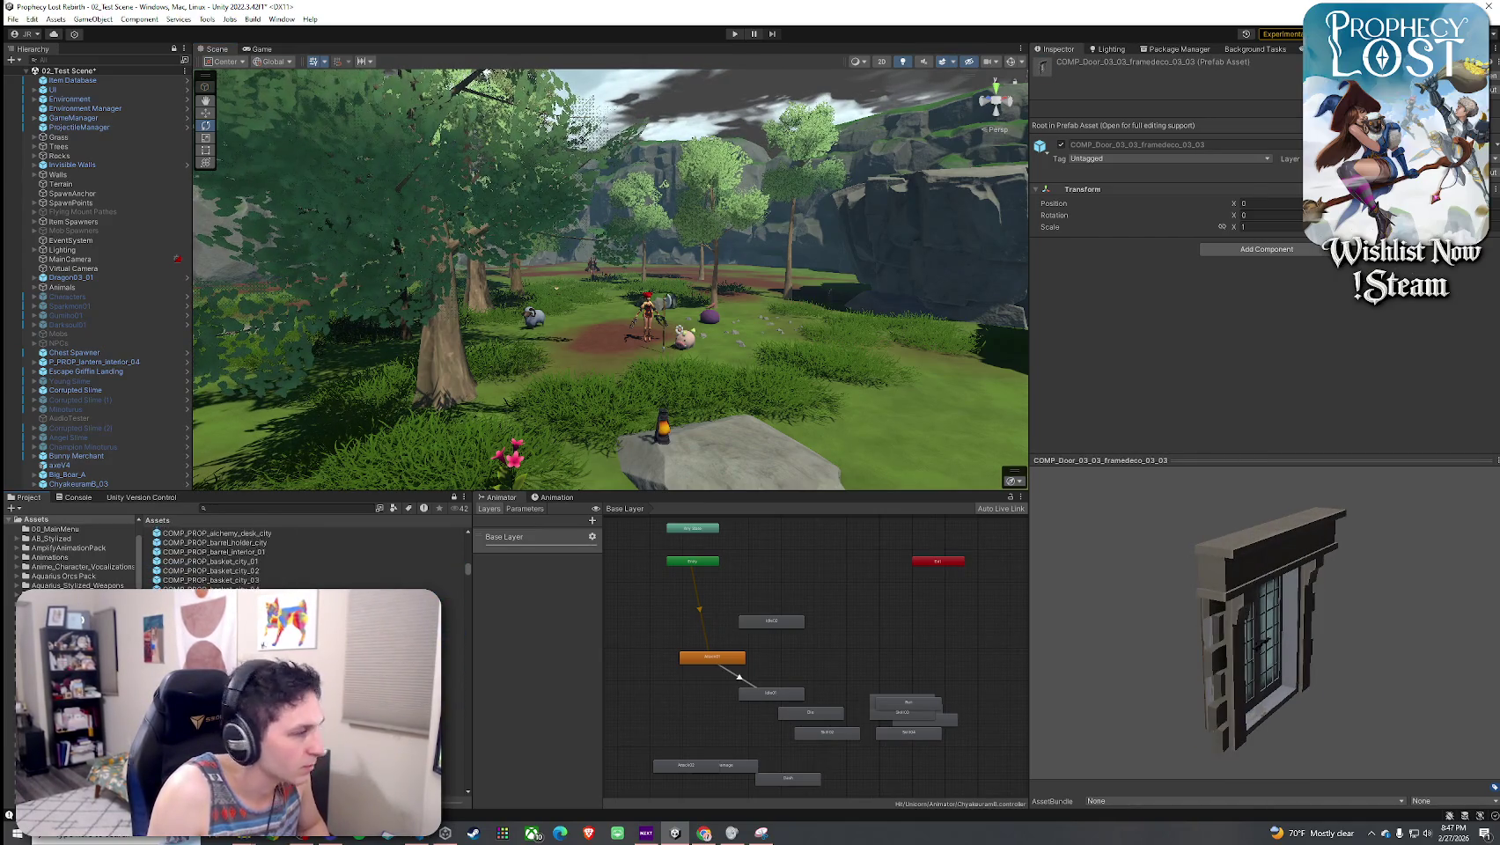
click(228, 609)
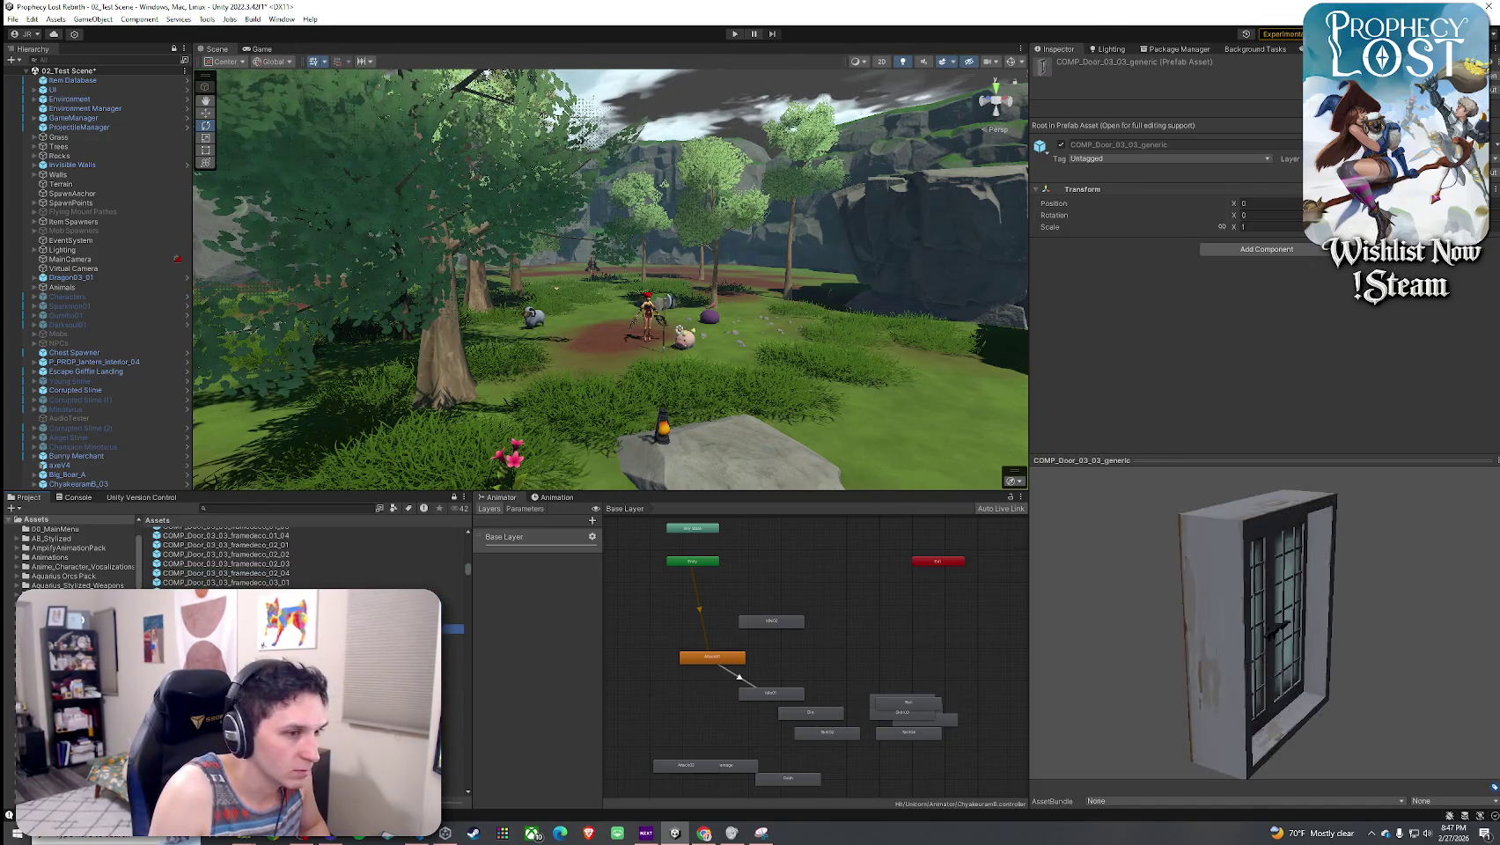
click(229, 648)
click(229, 648)
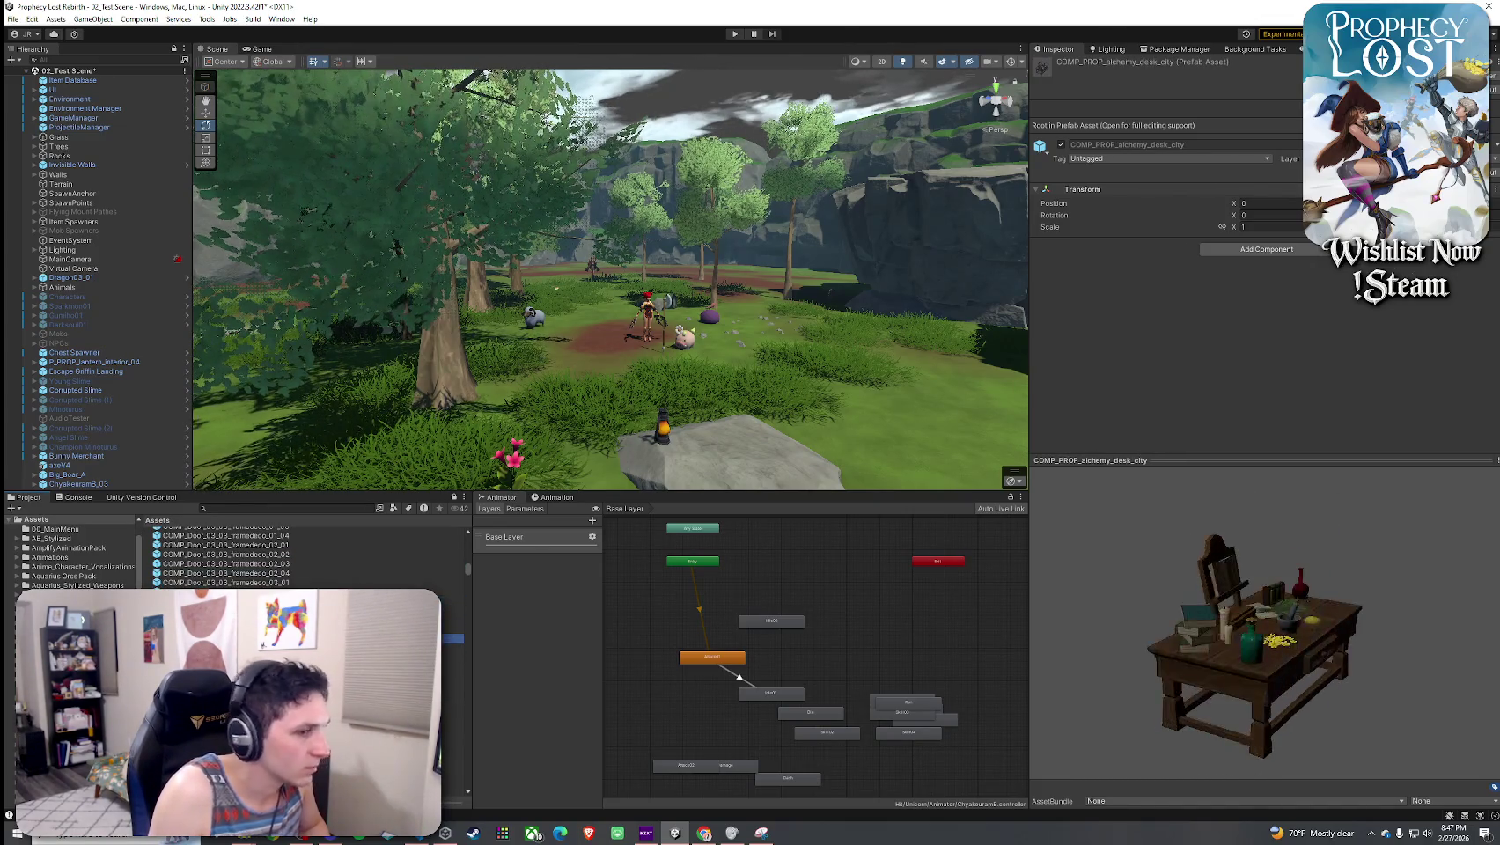
click(229, 629)
click(229, 639)
- Place the alchemy desk by the rocks, then place COMP_PROP_blacksmith_station_city in the scene
mouse_move(228, 638)
mouse_down()
mouse_move(837, 405)
mouse_move(898, 365)
mouse_move(828, 407)
mouse_move(821, 307)
mouse_move(937, 379)
mouse_move(763, 388)
mouse_move(1029, 395)
mouse_up()
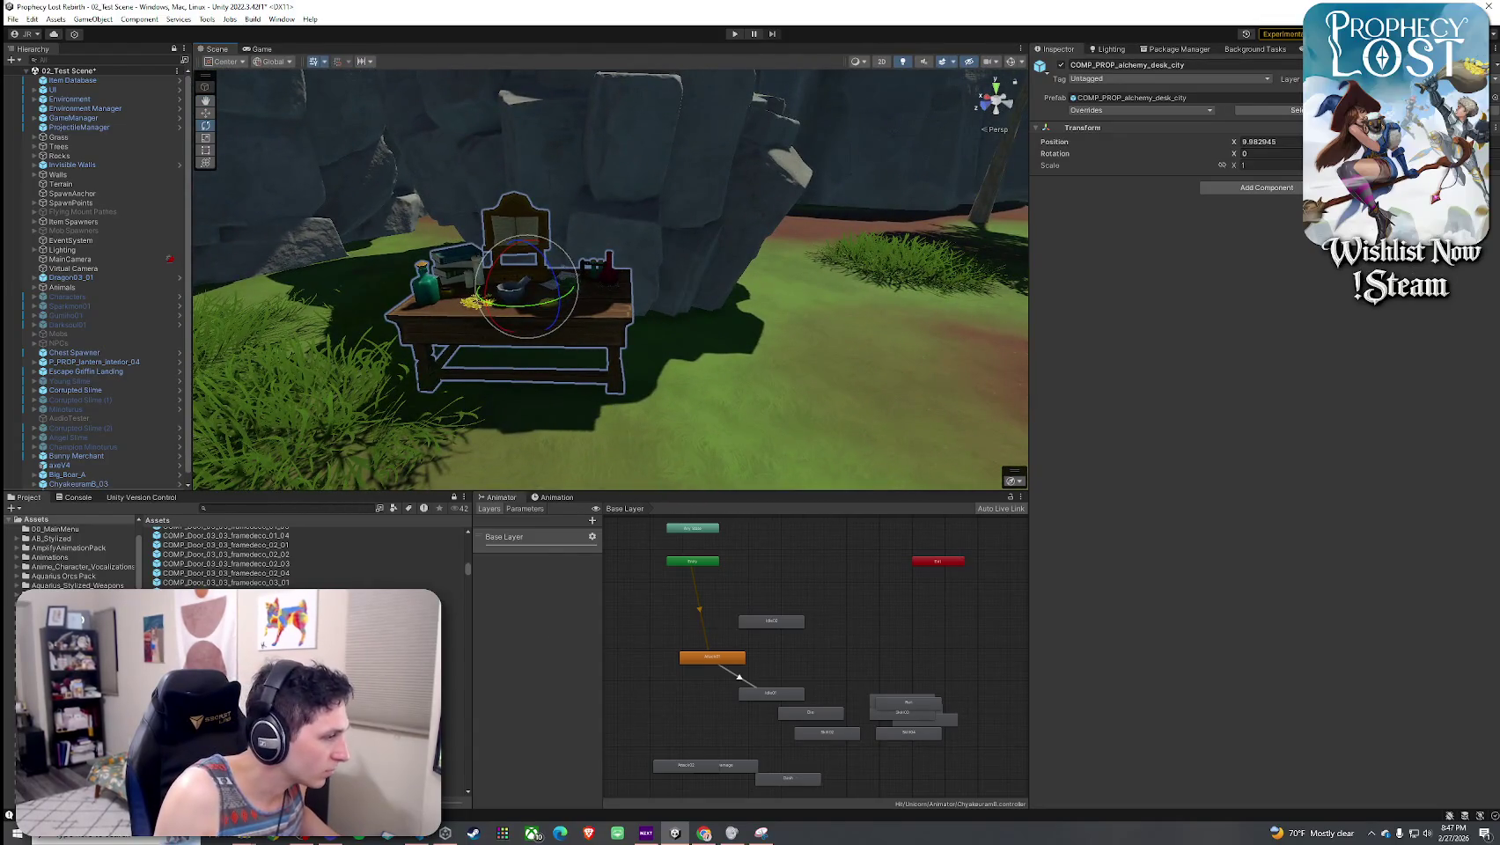
click(452, 691)
key(Down)
key(Down)
key(Down)
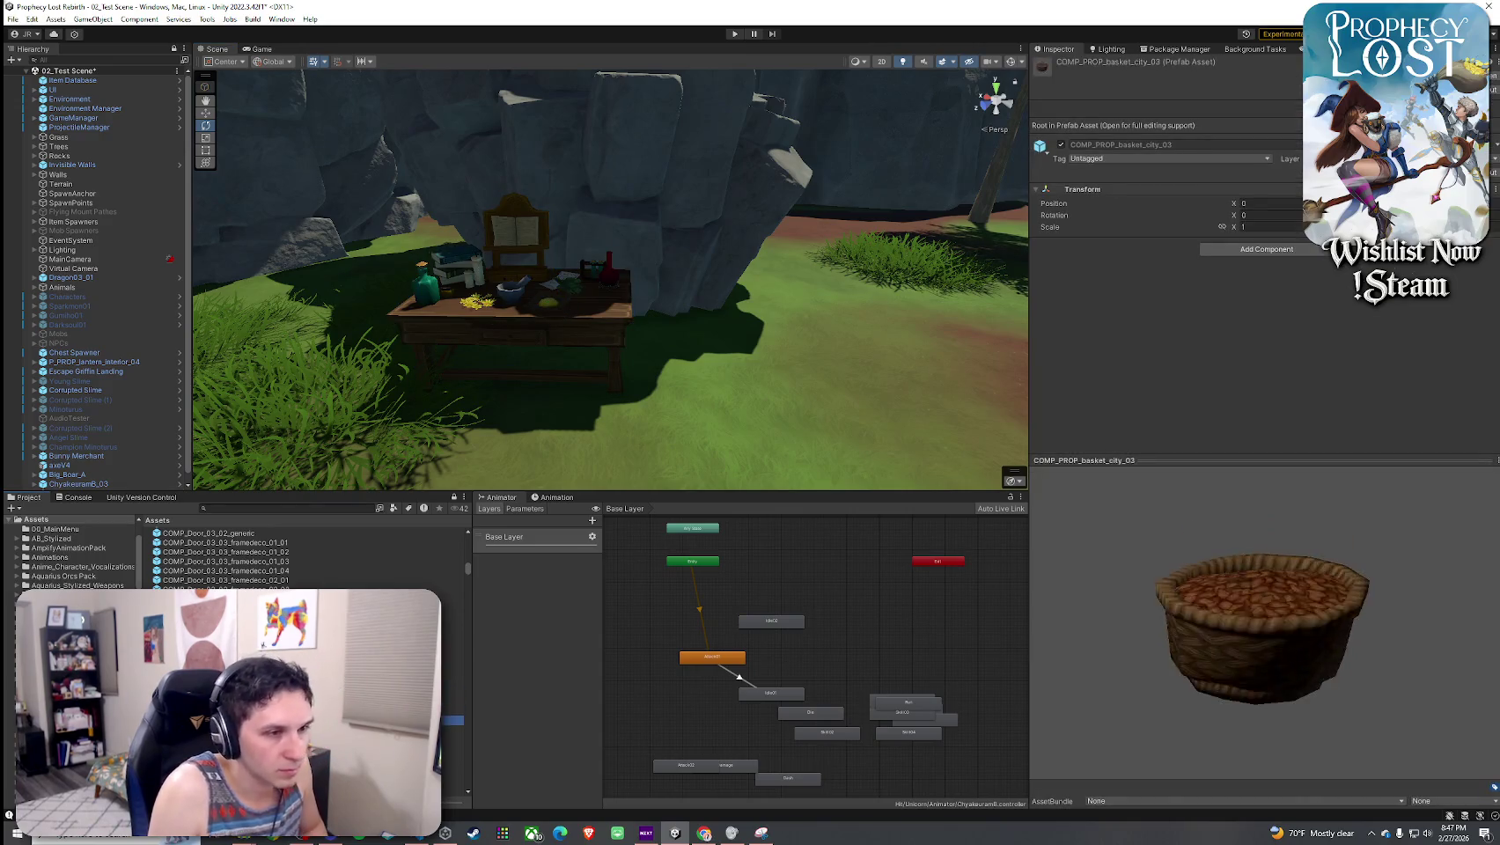
key(Down)
key(Down)
key(Down)
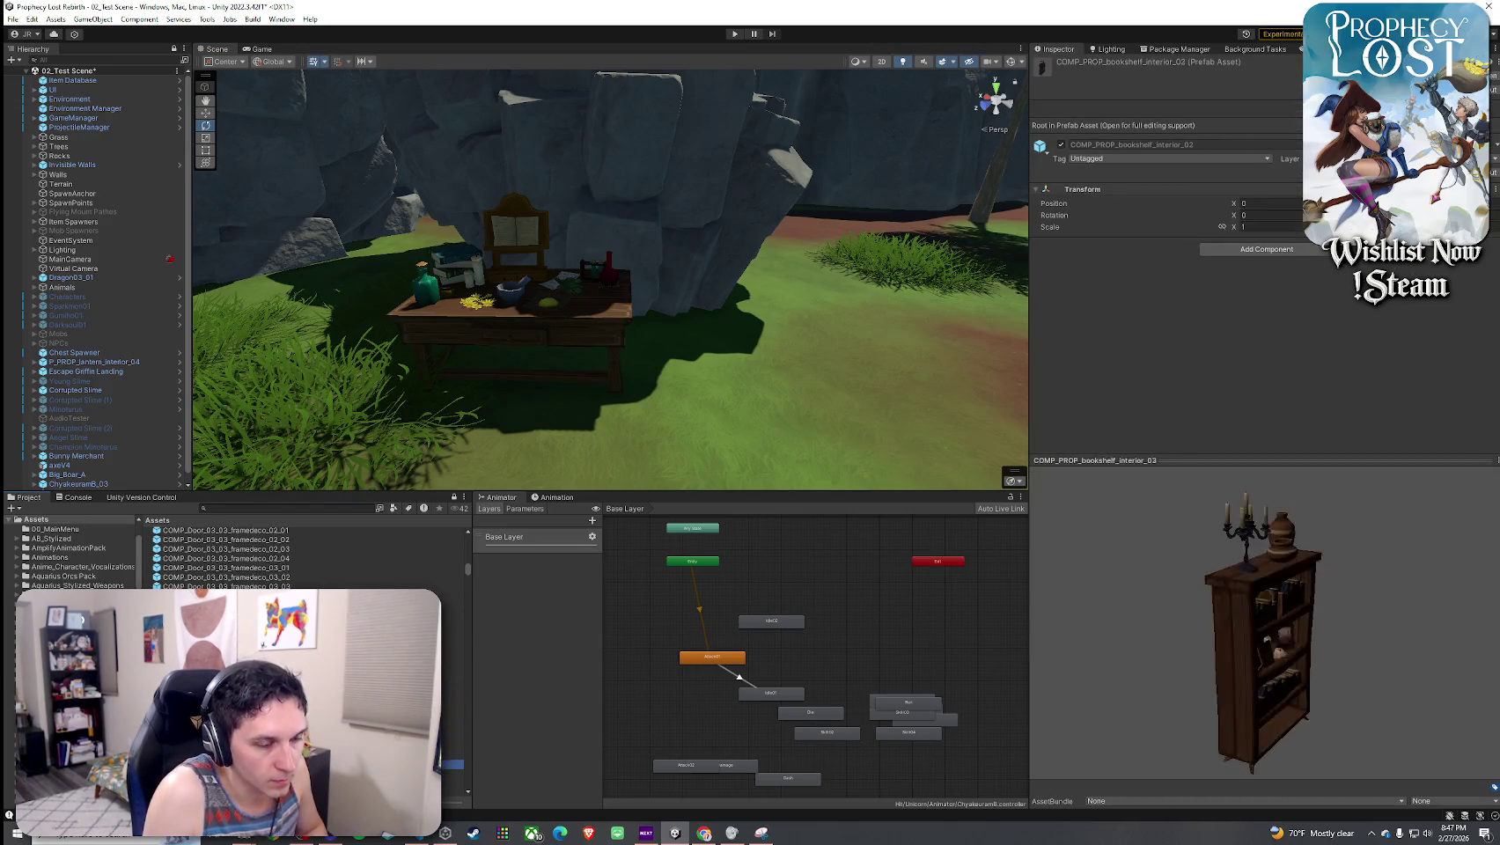
mouse_move(528, 308)
mouse_down()
mouse_move(434, 322)
mouse_move(529, 317)
mouse_move(604, 282)
mouse_move(880, 295)
mouse_move(749, 299)
mouse_up()
mouse_move(645, 508)
mouse_down()
mouse_move(720, 370)
mouse_move(709, 352)
mouse_move(375, 359)
mouse_move(428, 312)
mouse_move(763, 349)
mouse_move(626, 424)
mouse_move(674, 385)
mouse_move(645, 392)
mouse_move(617, 363)
mouse_up()
- Move and rotate the blacksmith station against the rock face, ending at X 14.81
click(674, 384)
click(611, 359)
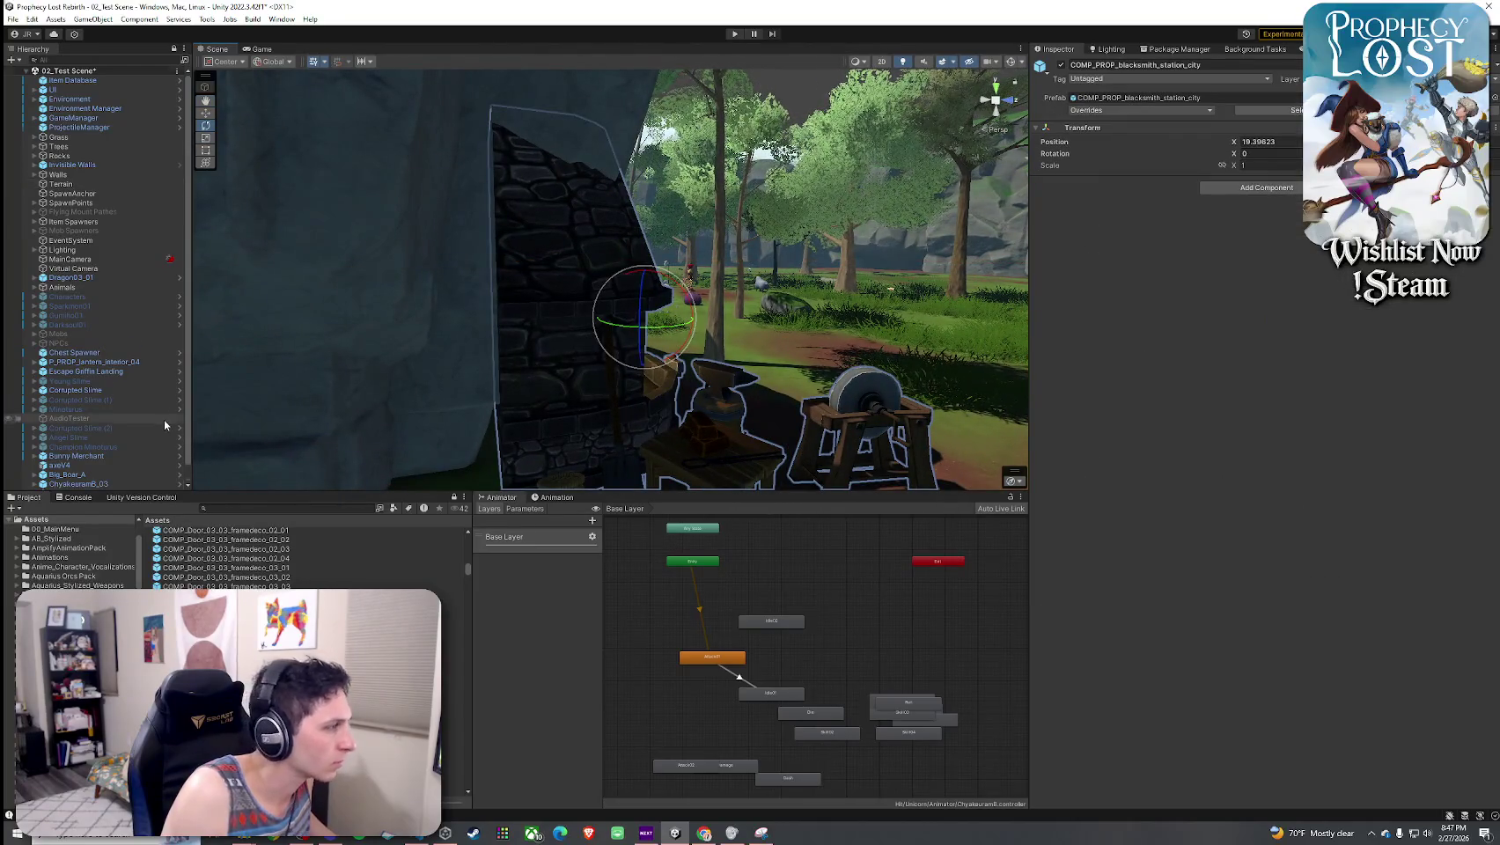
key(w)
drag(669, 327, 487, 357)
mouse_move(663, 317)
mouse_down()
mouse_move(692, 336)
mouse_move(528, 336)
mouse_move(503, 362)
mouse_move(832, 396)
mouse_move(381, 333)
mouse_up()
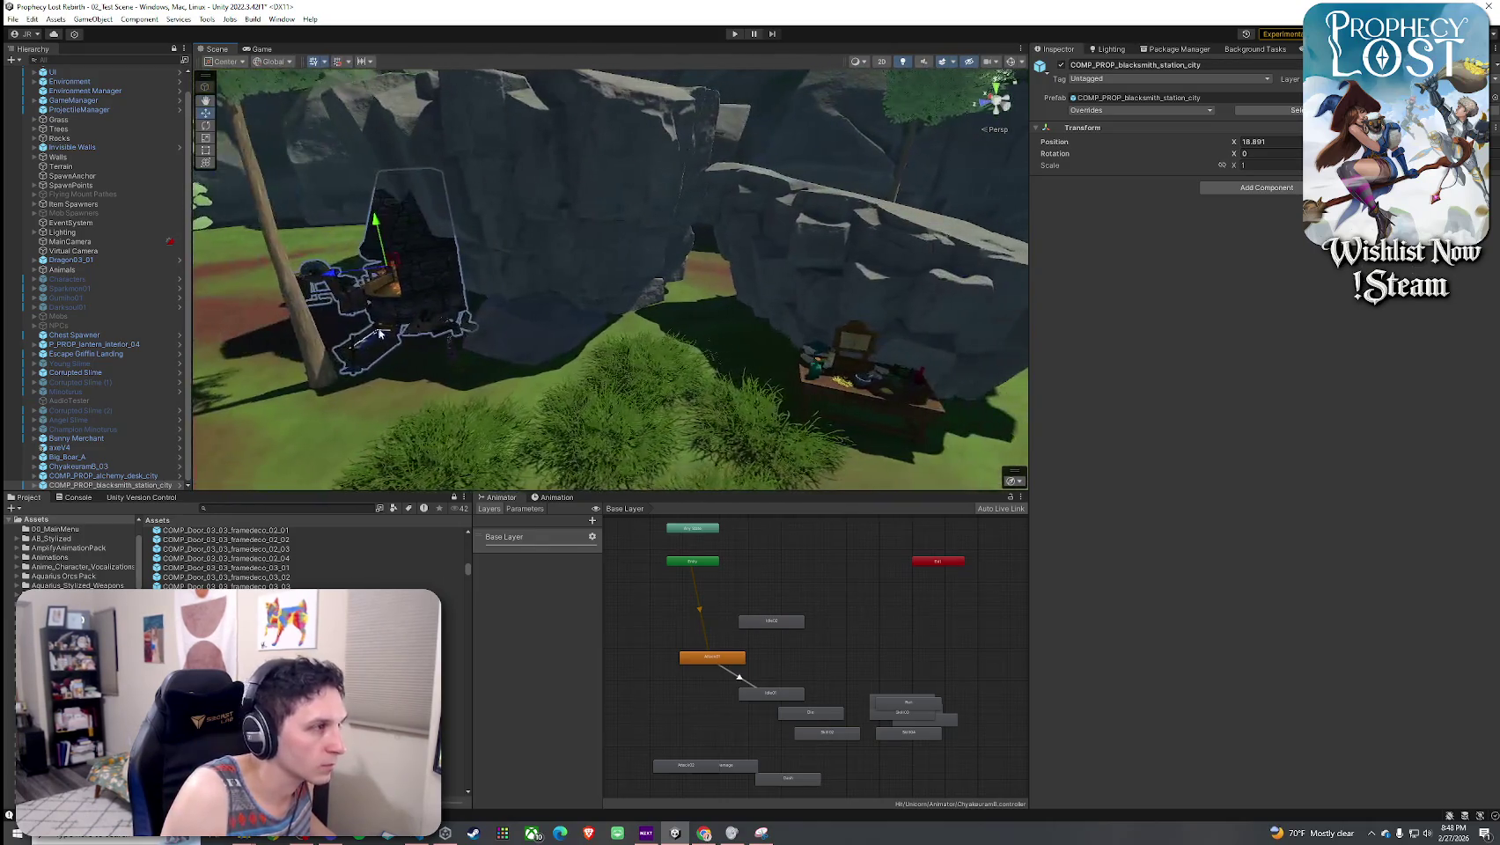
mouse_move(390, 275)
mouse_down()
mouse_move(424, 264)
mouse_move(403, 305)
mouse_move(419, 256)
mouse_up()
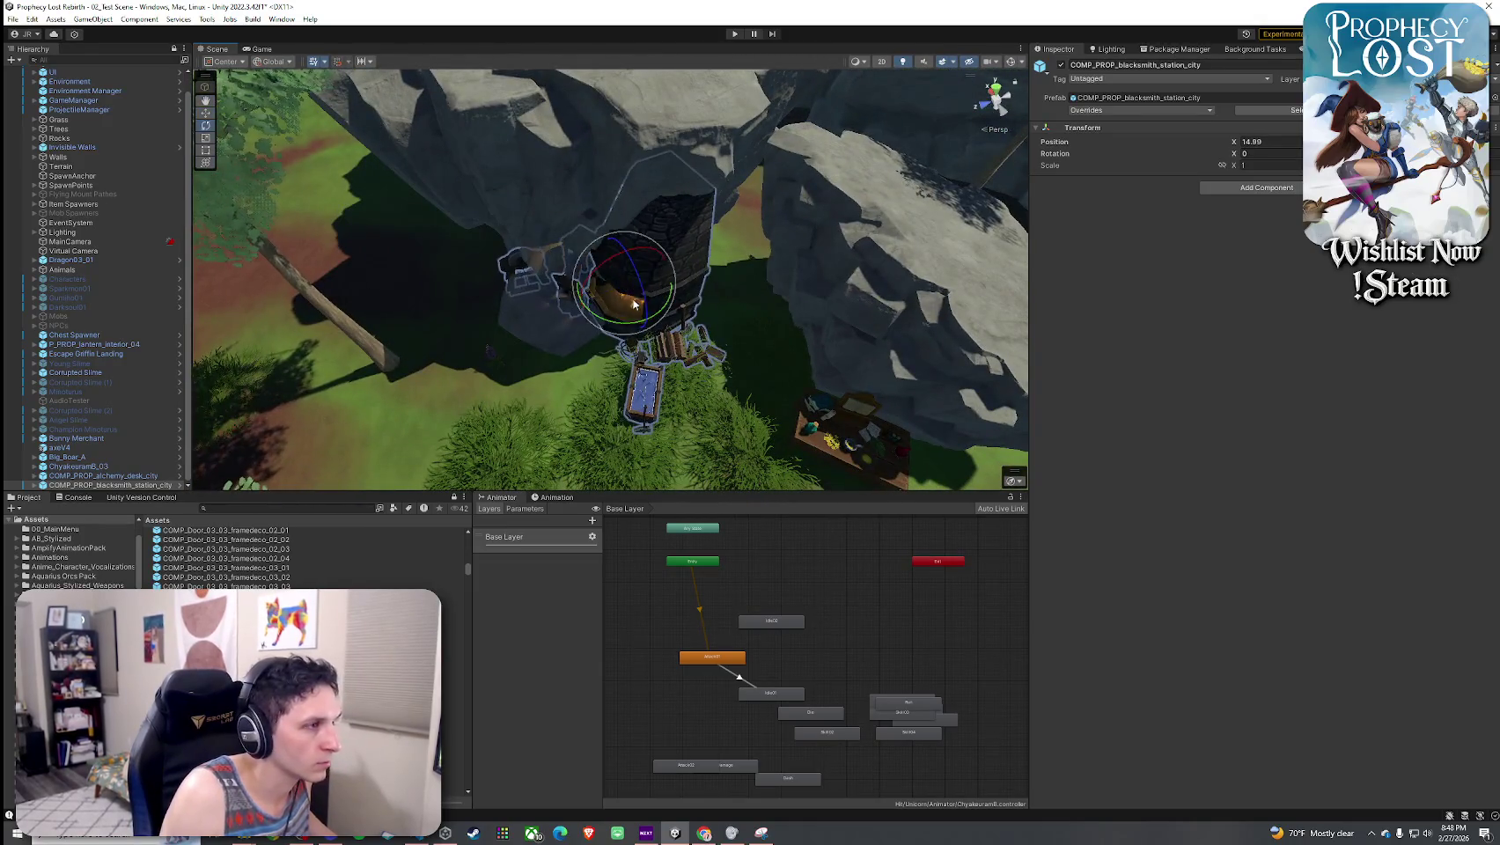
drag(733, 337, 770, 347)
mouse_move(606, 292)
mouse_down()
mouse_move(673, 297)
mouse_move(673, 337)
mouse_move(675, 308)
mouse_up()
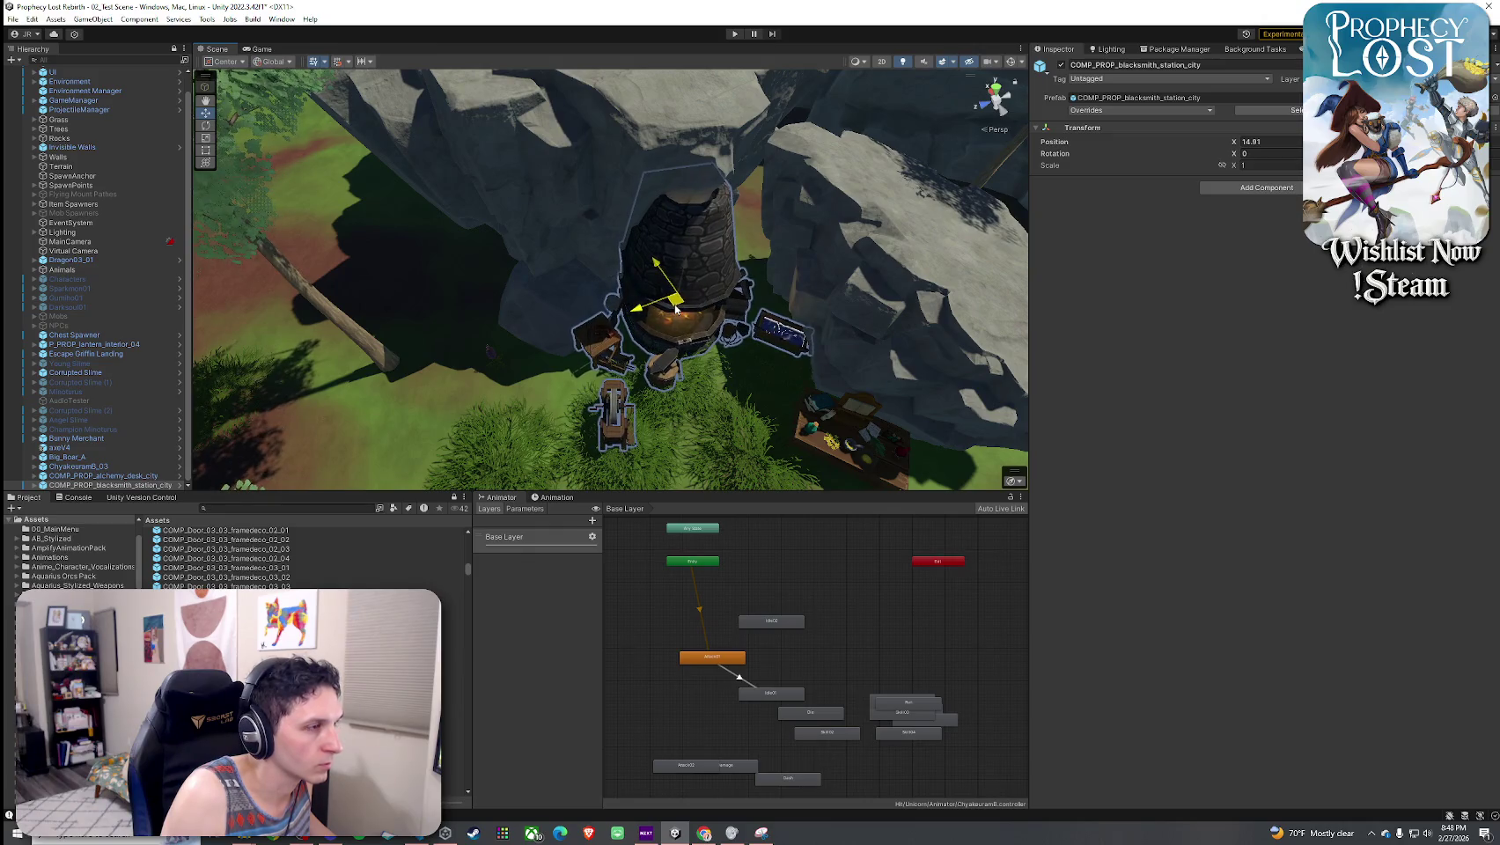
- Select and frame the alchemy desk, then slide it beside the forge's grinding wheel
scroll(660, 378, up, 8)
mouse_move(763, 368)
mouse_down()
mouse_move(800, 369)
mouse_move(757, 324)
mouse_move(719, 325)
mouse_up()
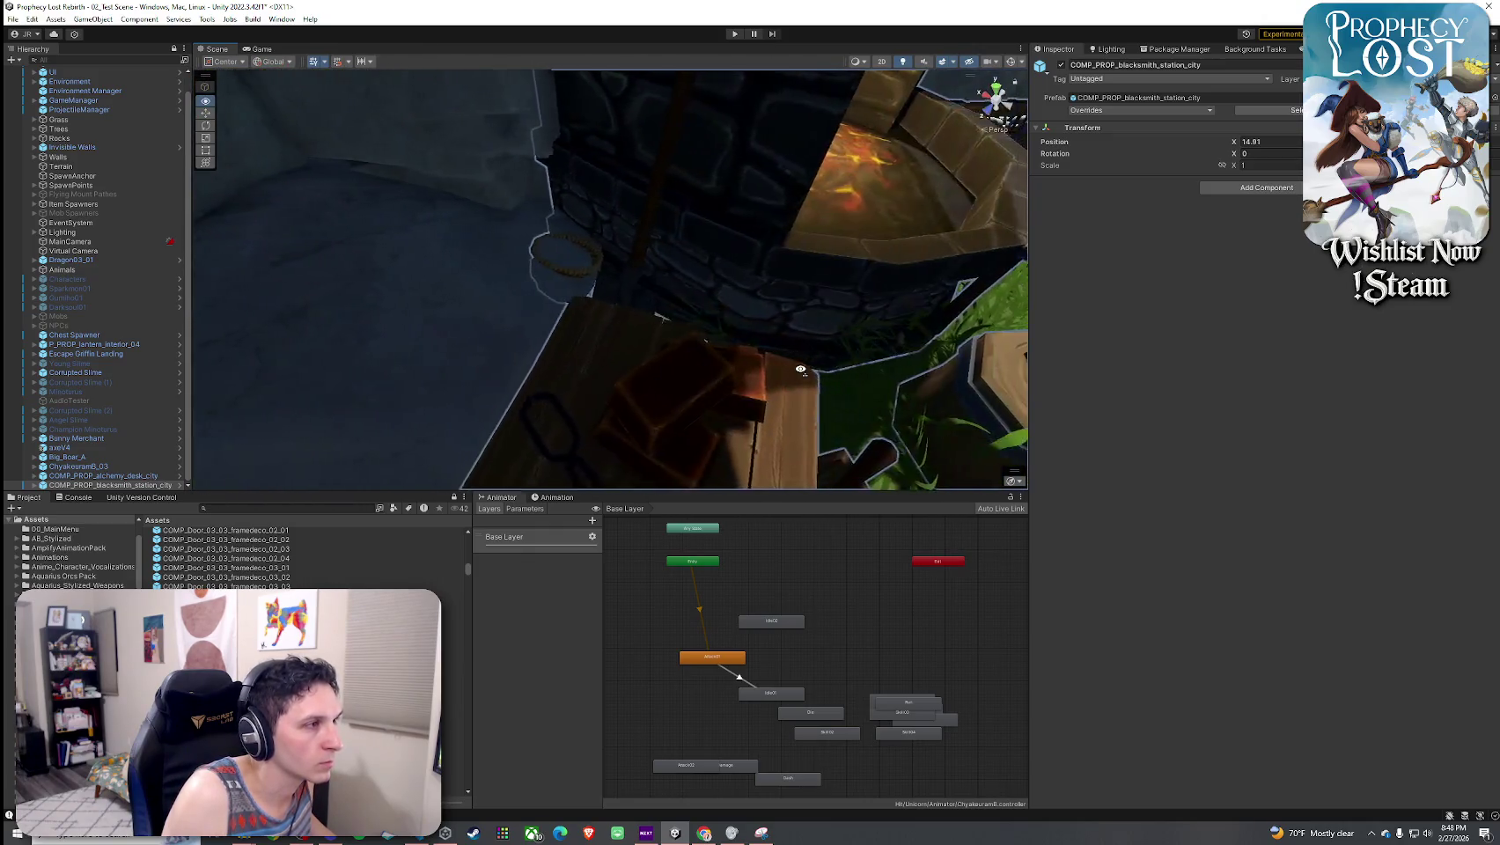
scroll(720, 325, down, 5)
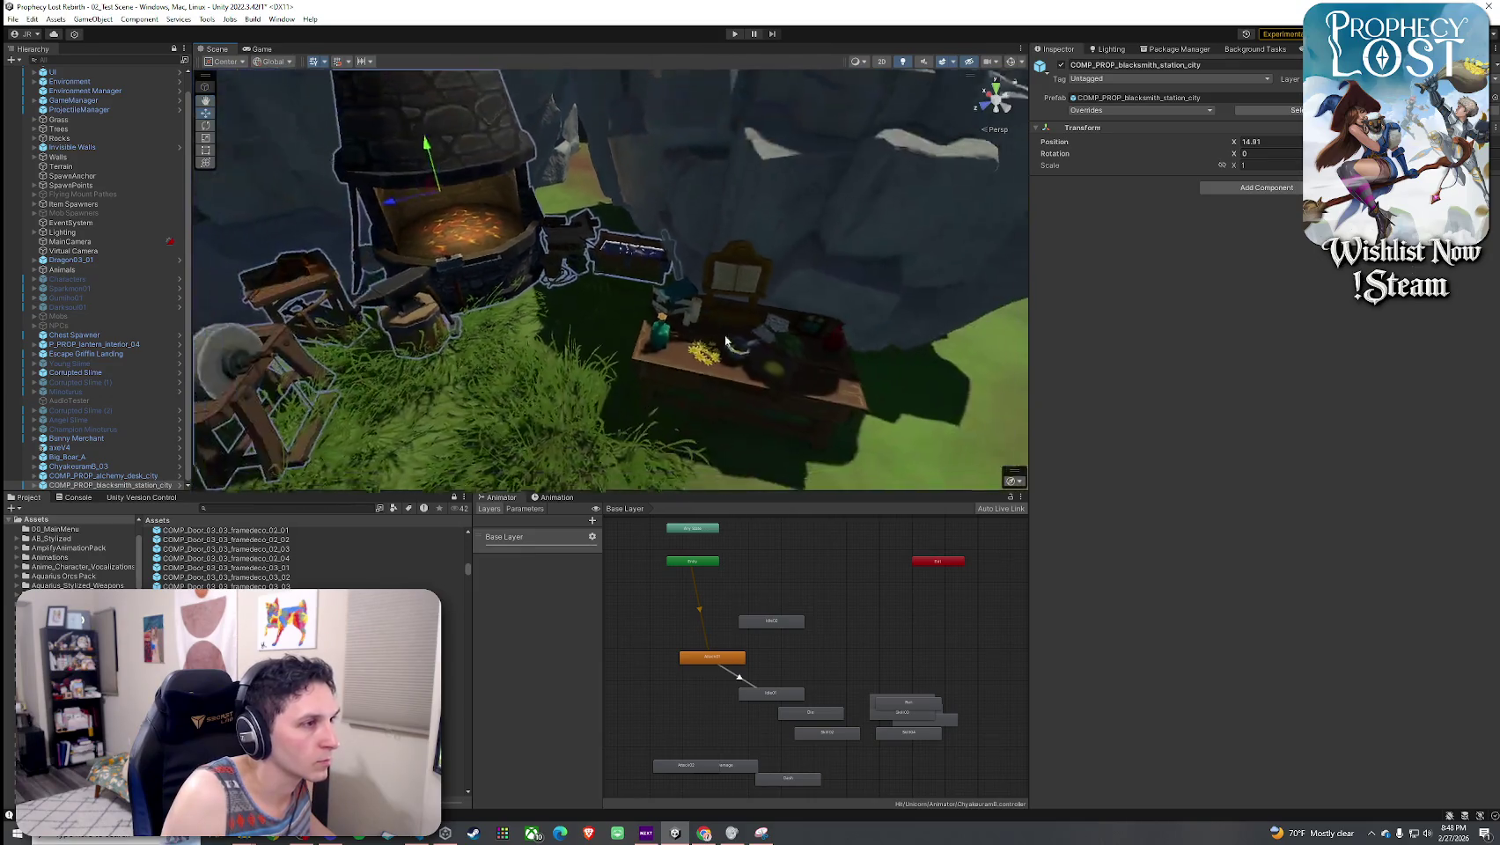
click(725, 341)
key(f)
mouse_move(621, 323)
mouse_down()
mouse_move(819, 352)
mouse_move(799, 375)
mouse_move(504, 368)
mouse_move(607, 431)
mouse_move(891, 387)
mouse_up()
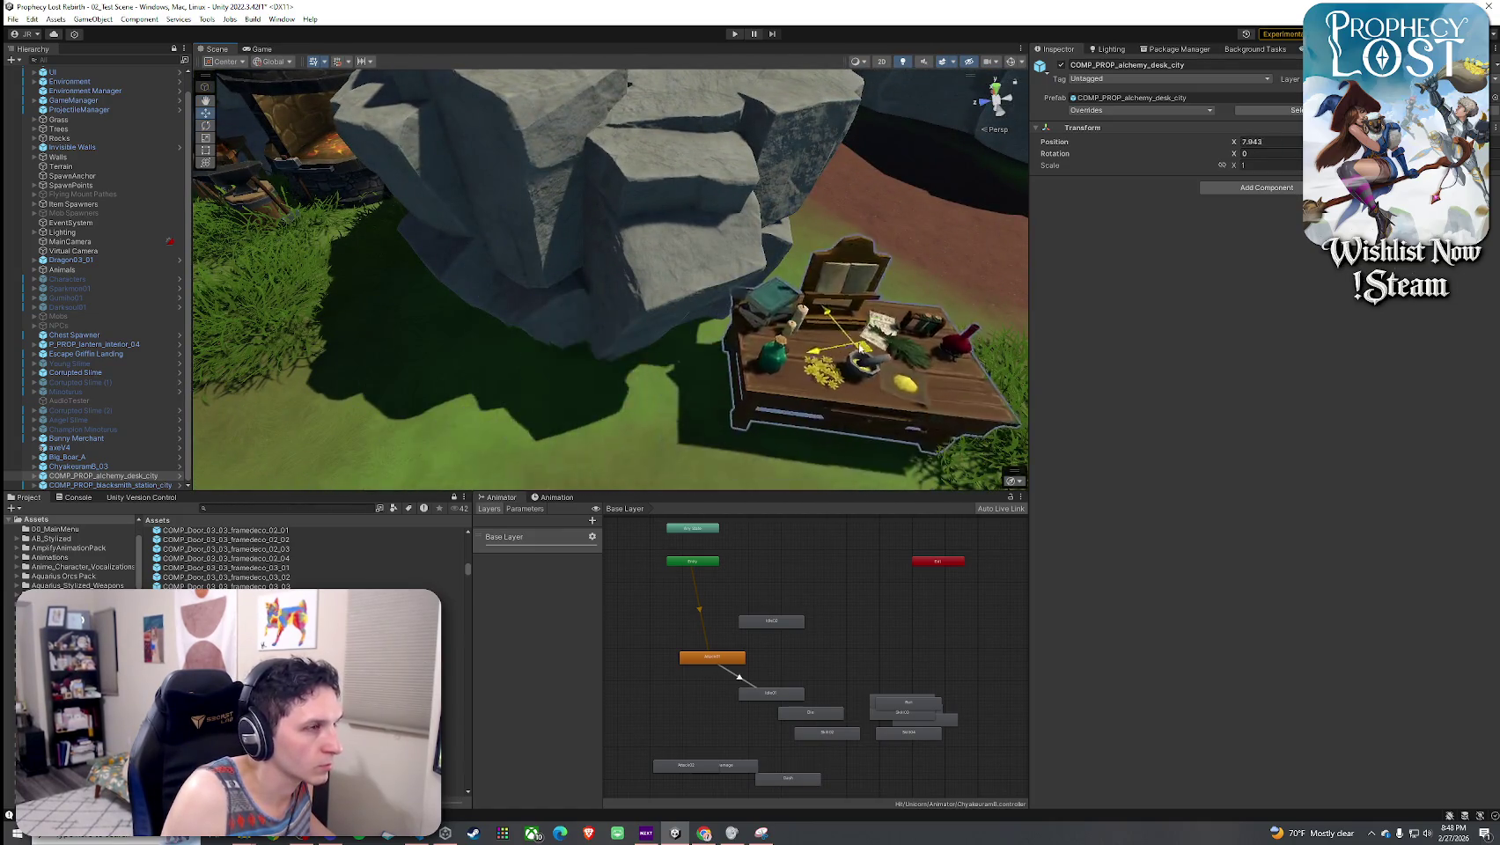
scroll(891, 388, down, 5)
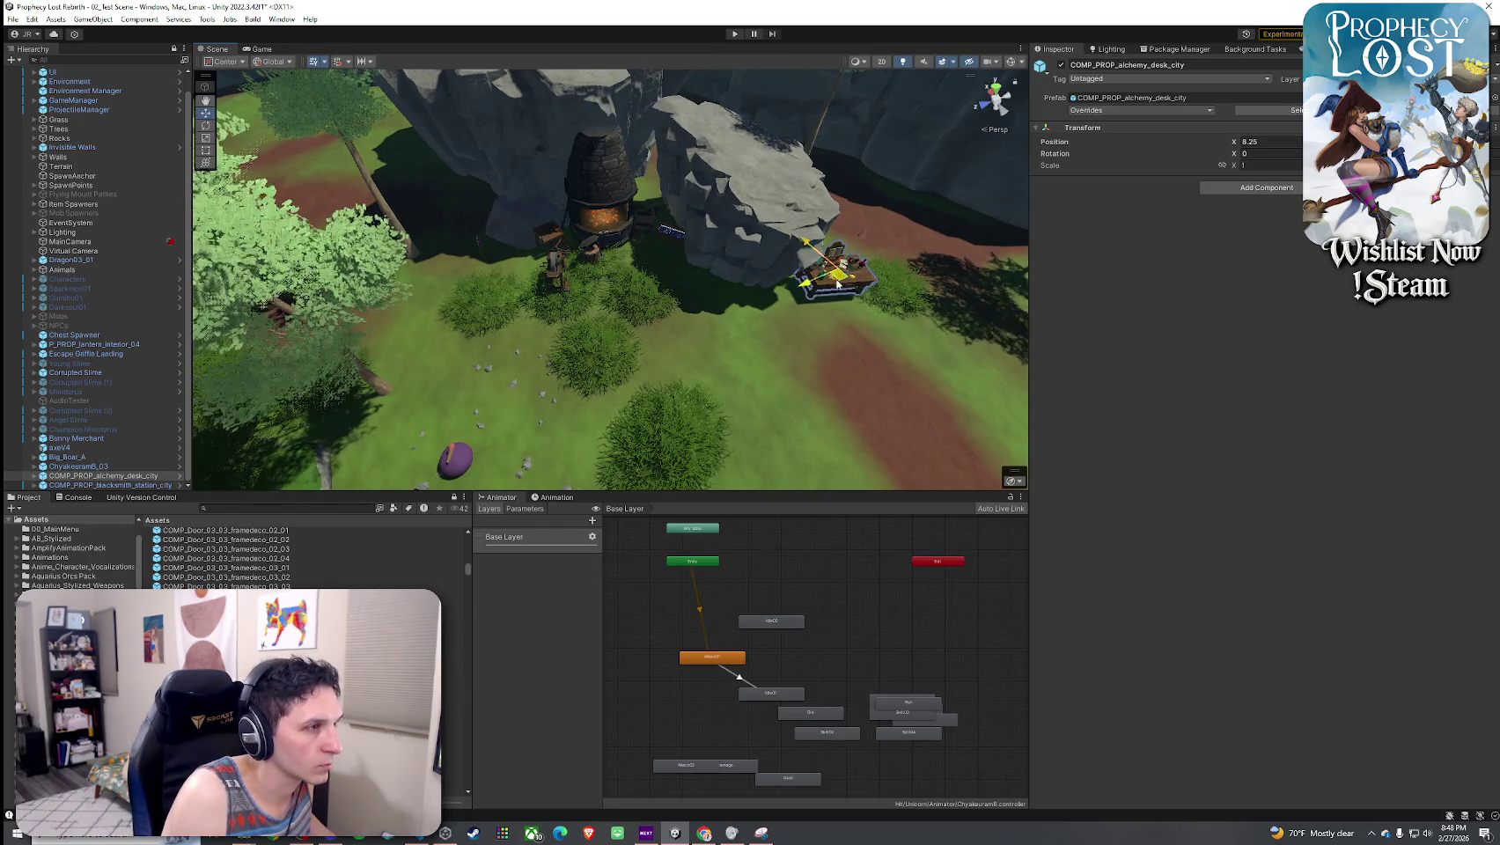
key(e)
mouse_move(451, 218)
mouse_down()
mouse_move(436, 216)
mouse_move(460, 250)
mouse_move(513, 172)
mouse_up()
key(w)
click(264, 633)
- Browse past baskets, bookshelf and campfire to COMP_PROP_cart_city_01 and place it in the bunny merchant's field
key(Down)
key(Down)
key(Down)
key(Down)
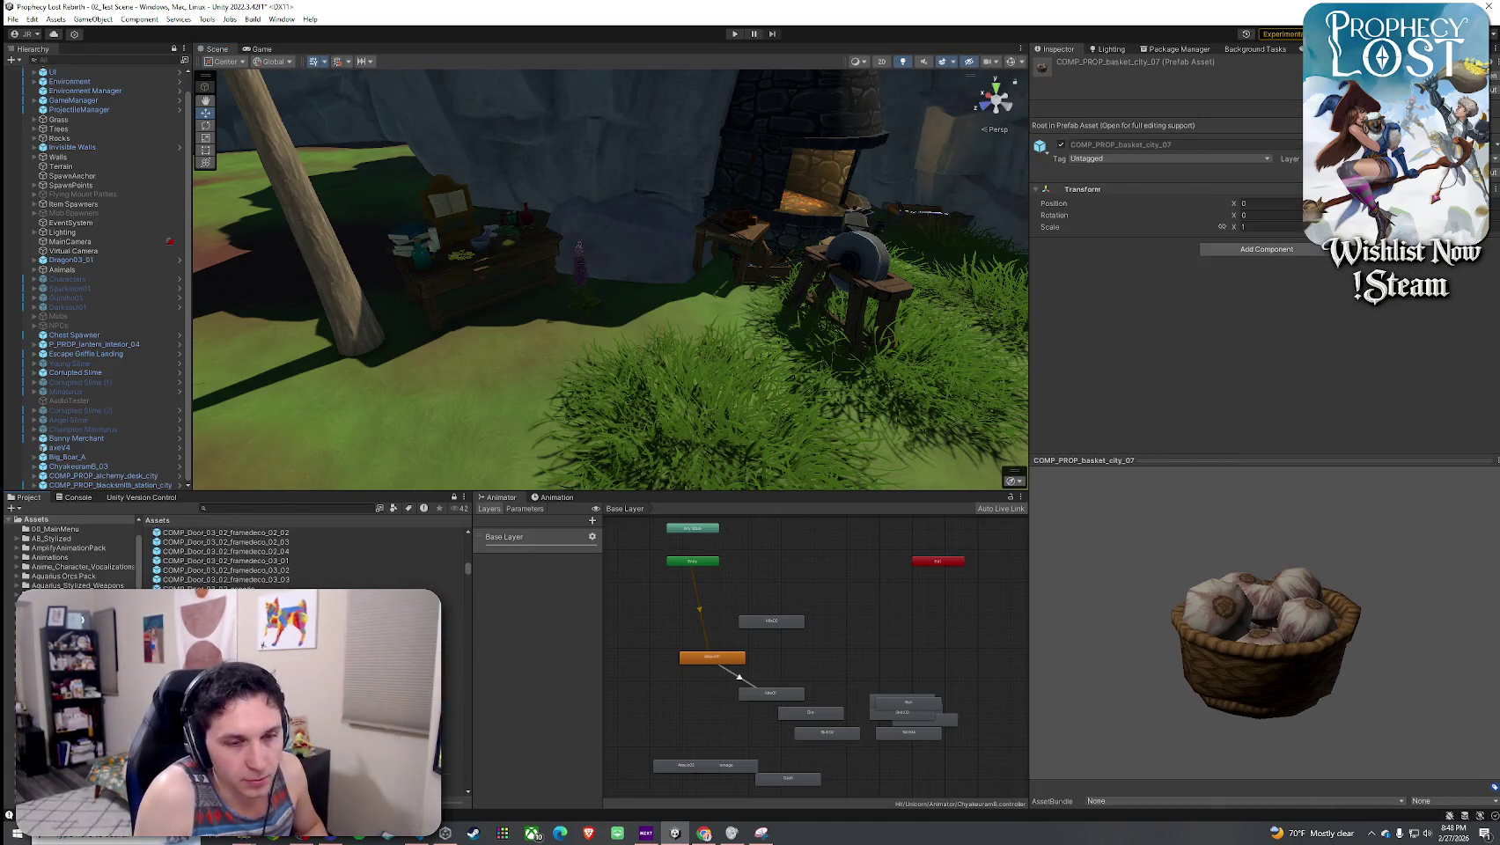
key(Up)
key(Up)
key(Up)
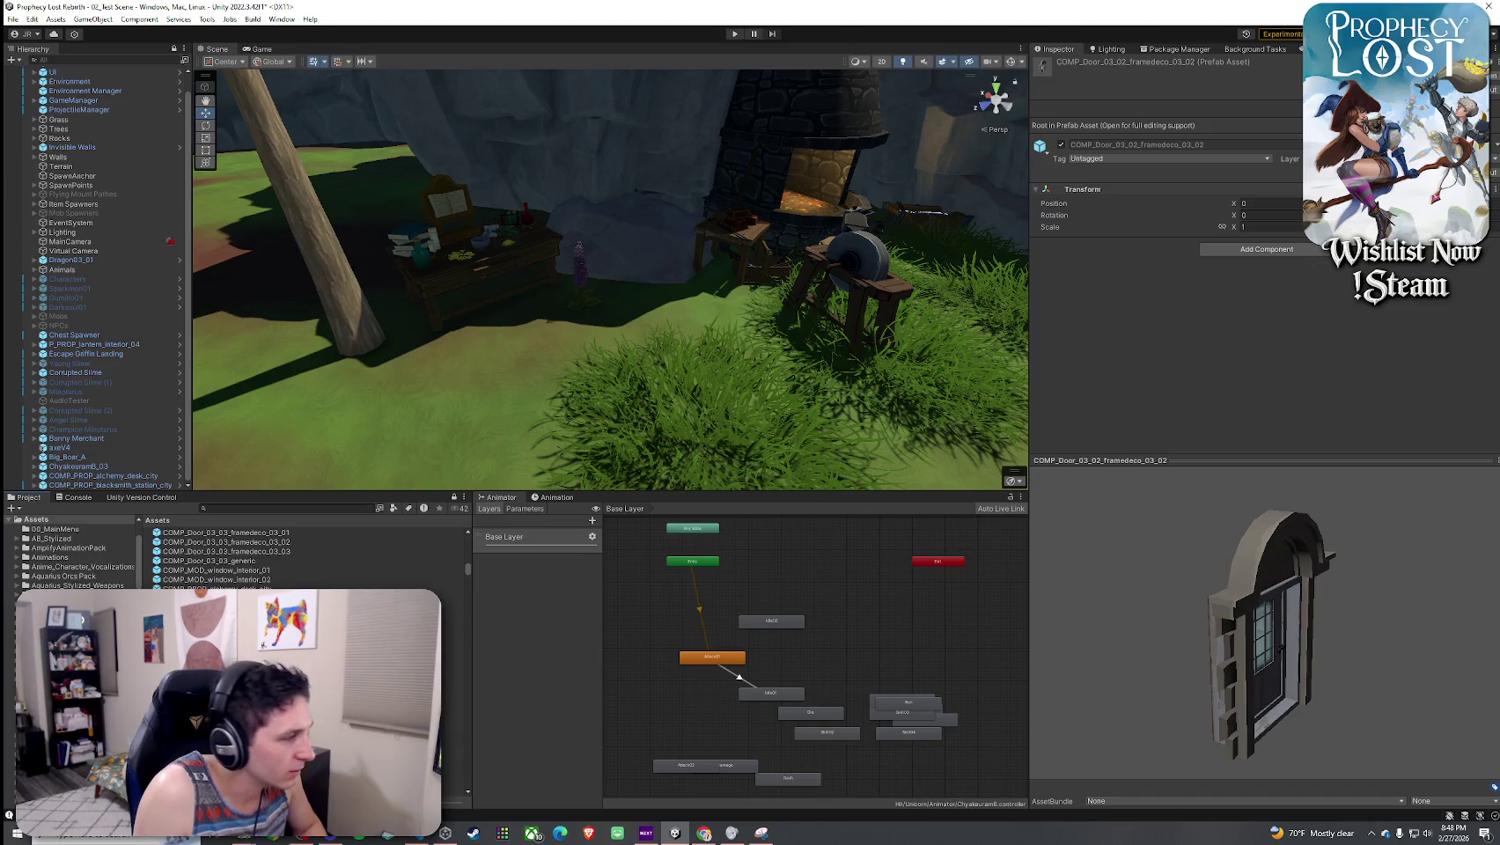
key(Down)
key(Down)
key(Down)
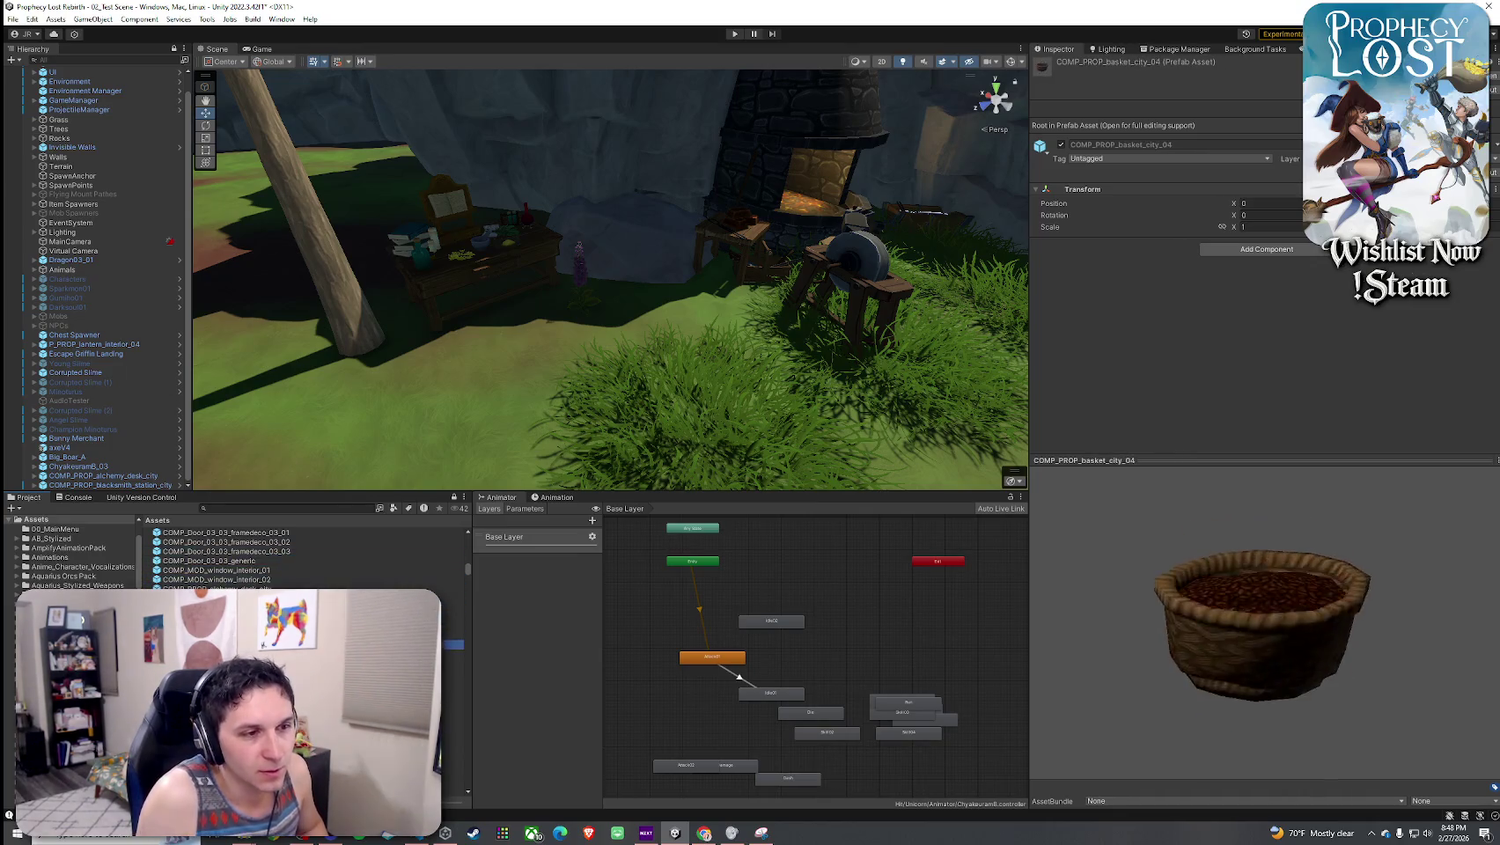
key(Down)
key(Down)
key(Down)
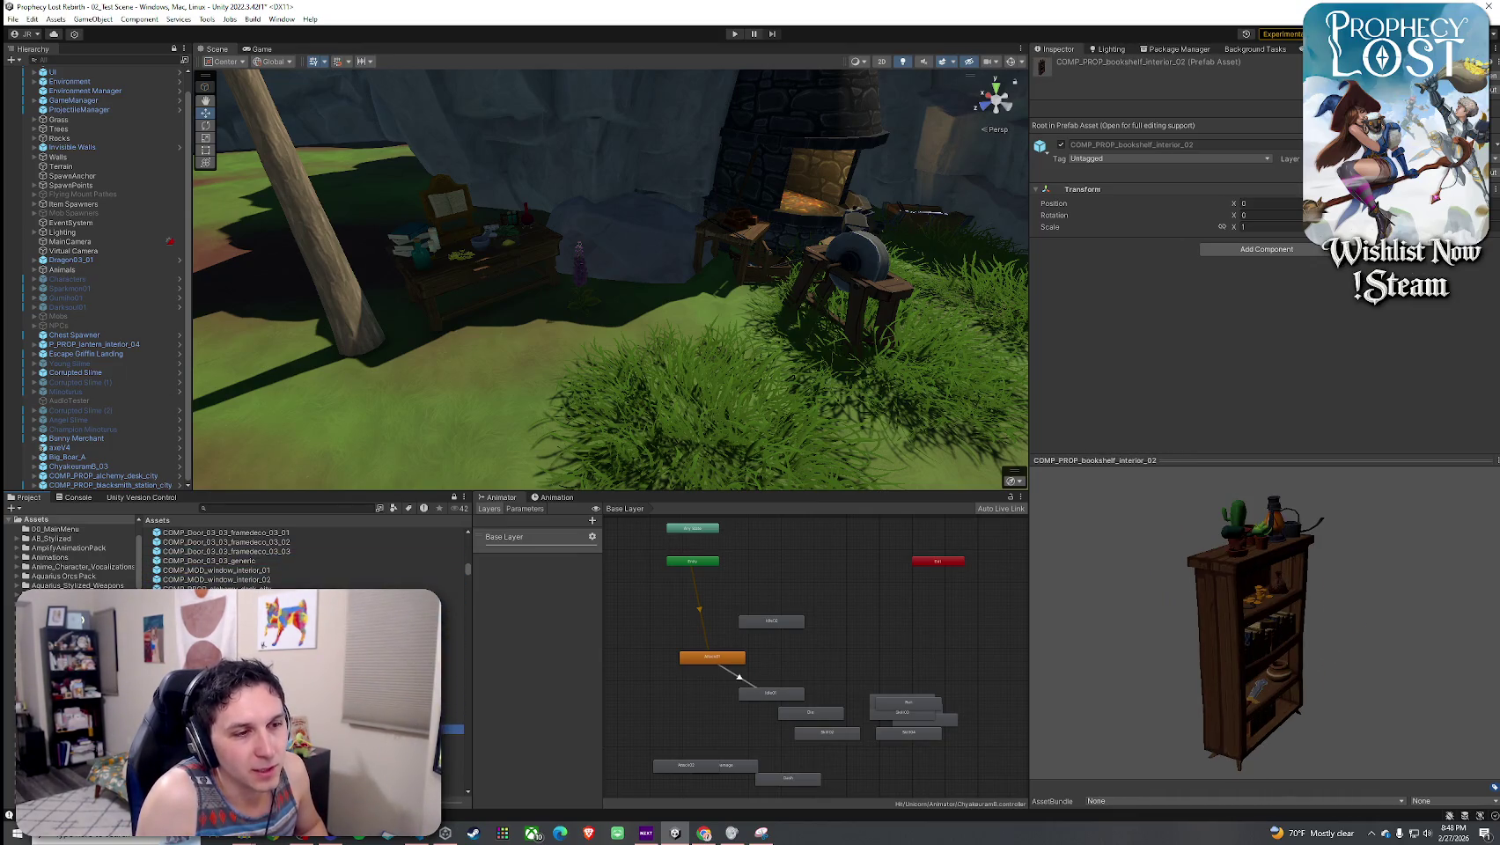
key(Down)
key(Down)
key(Down)
key(Down)
key(Down)
key(Down)
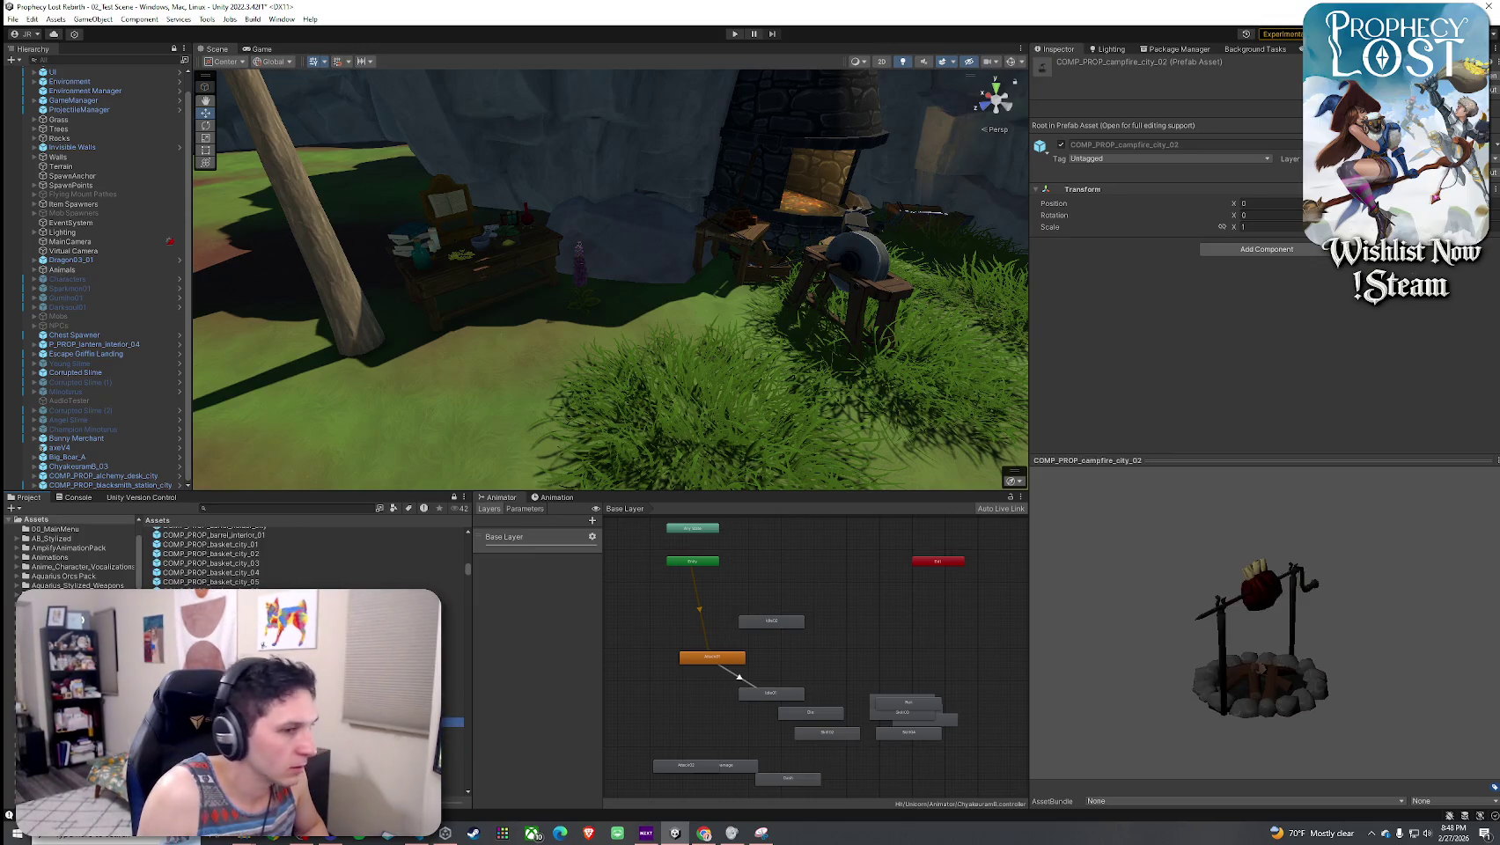
key(Up)
key(Up)
key(Up)
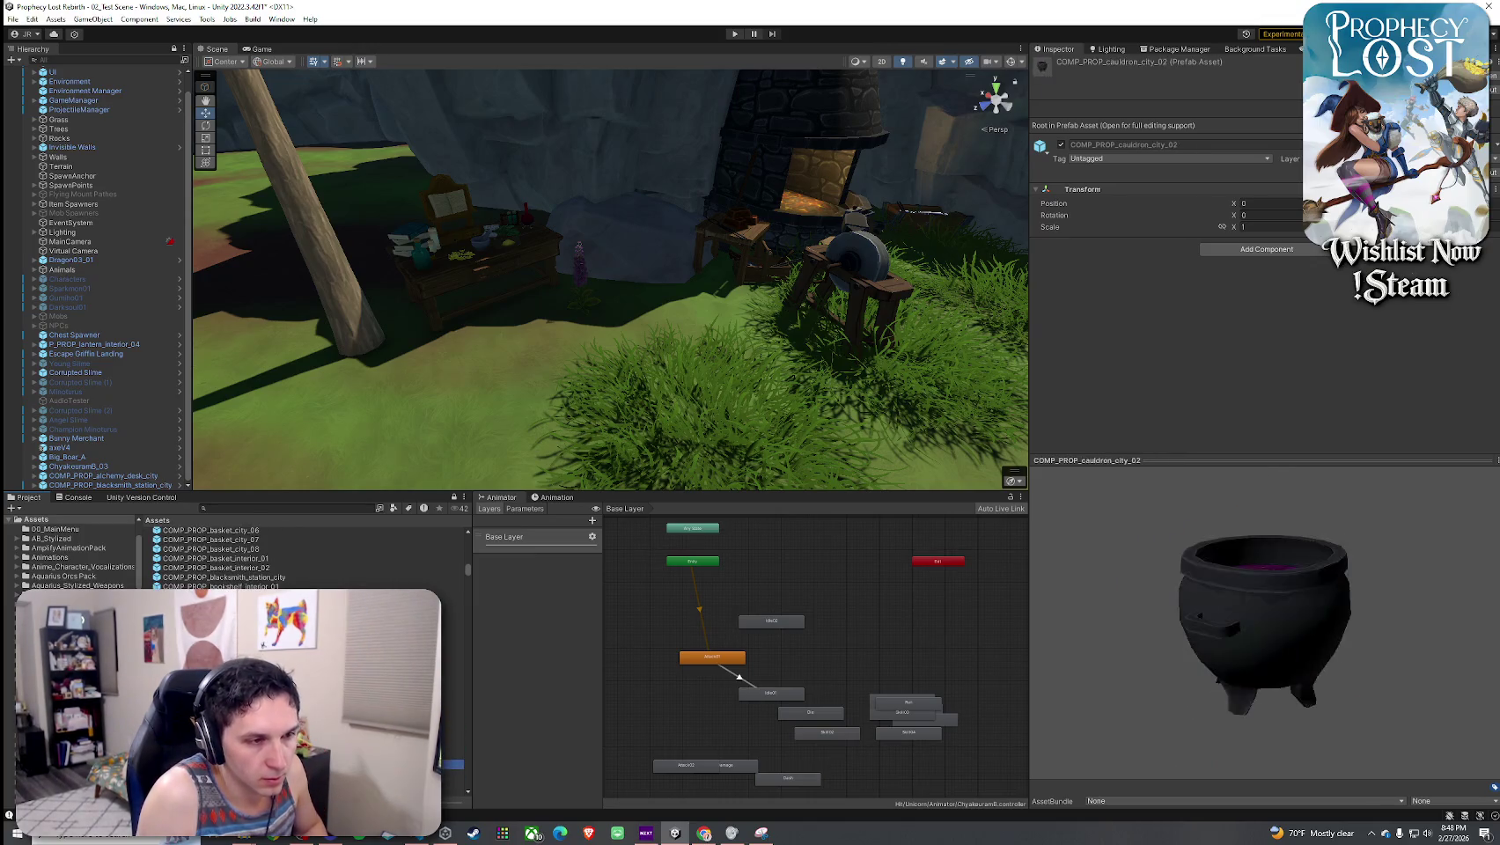
key(Down)
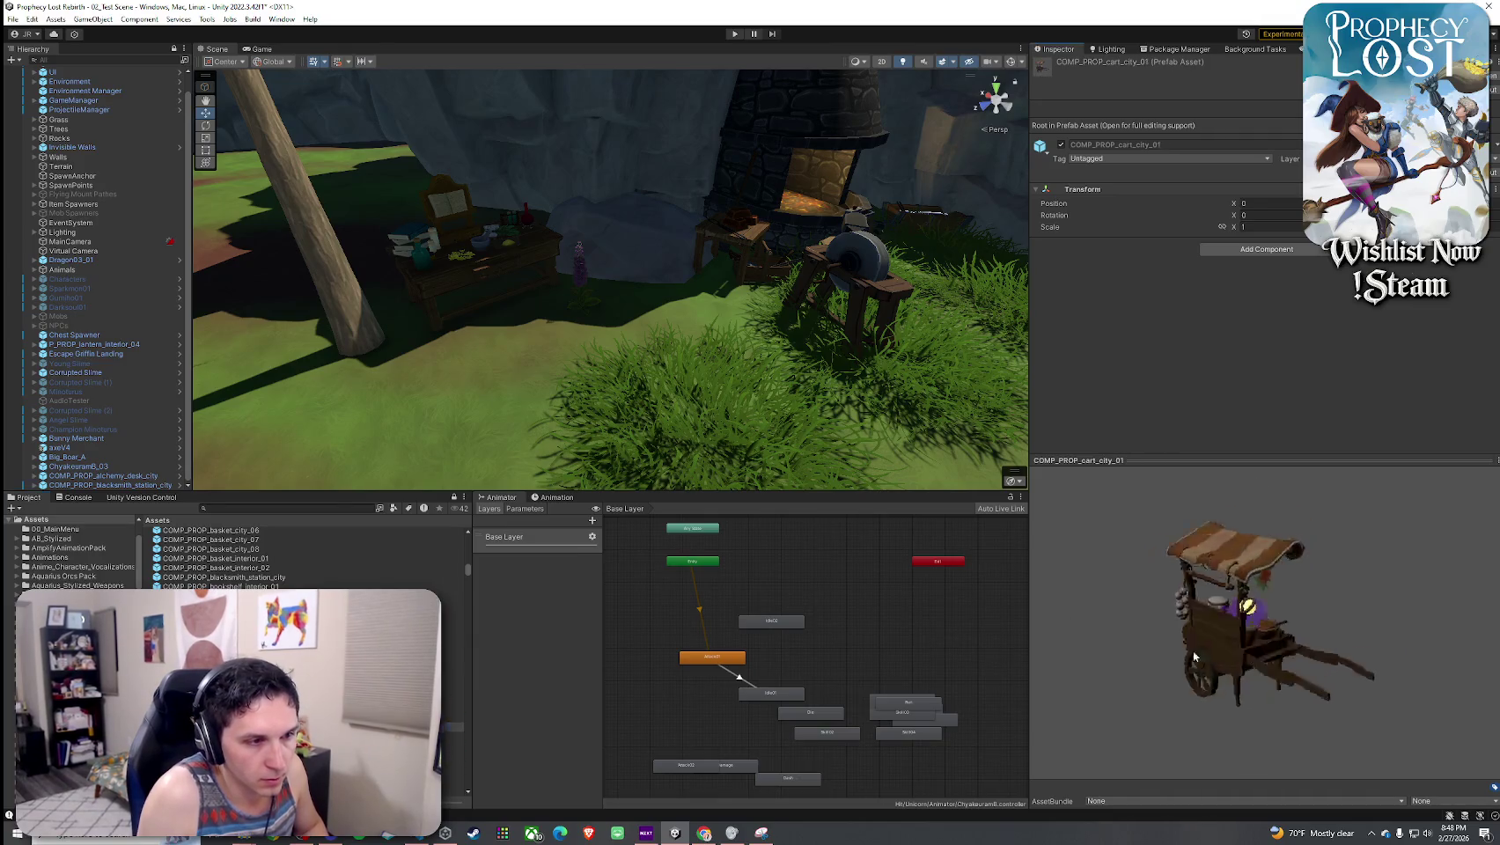
key(w)
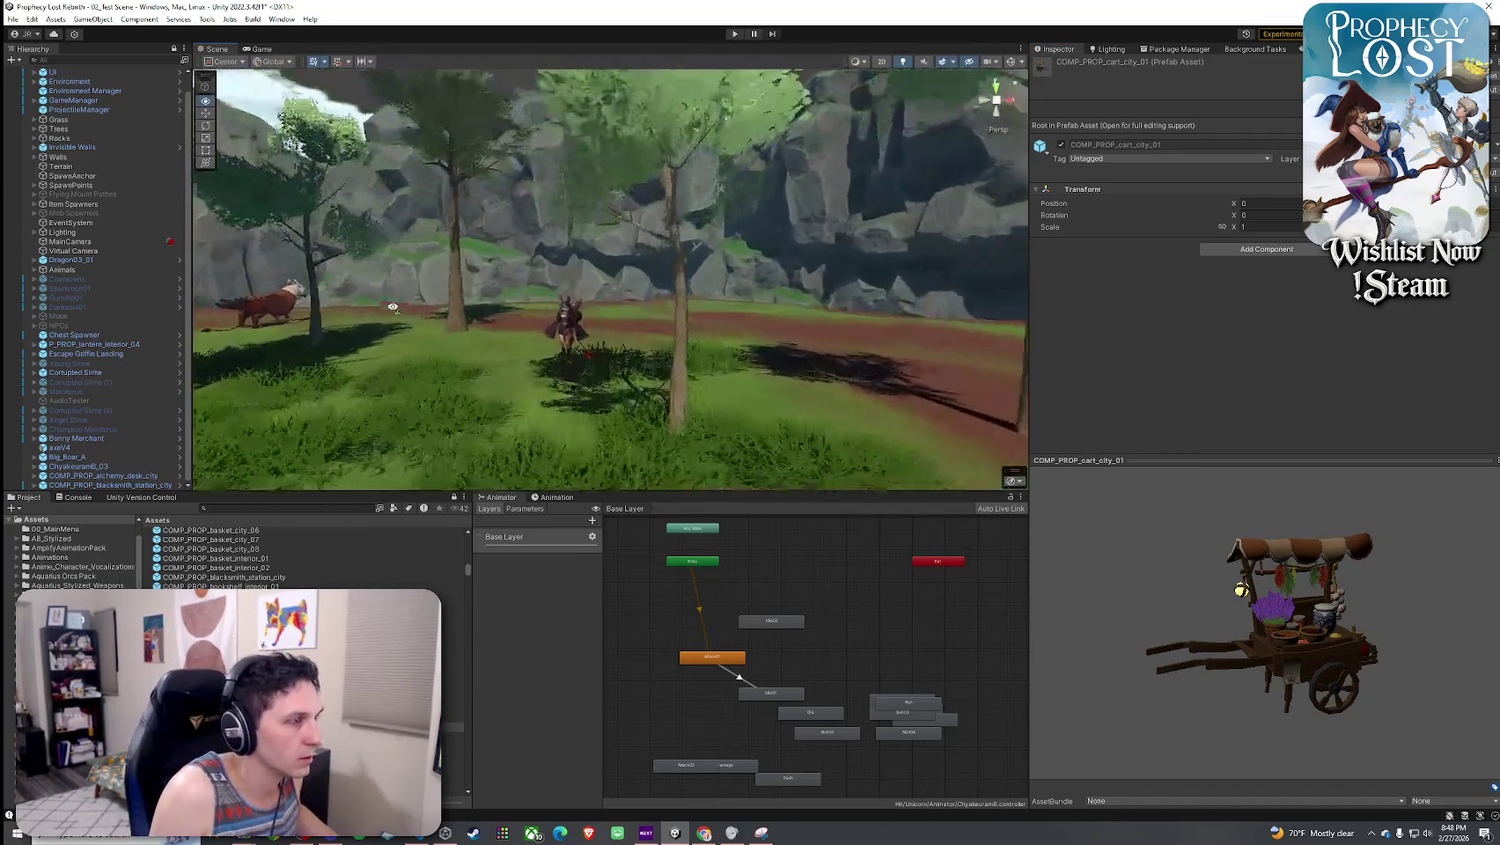
mouse_move(454, 727)
mouse_down()
mouse_move(687, 385)
mouse_move(827, 370)
mouse_up()
- Frame the placed cart and preview cart_city_02 and the following prop assets
key(f)
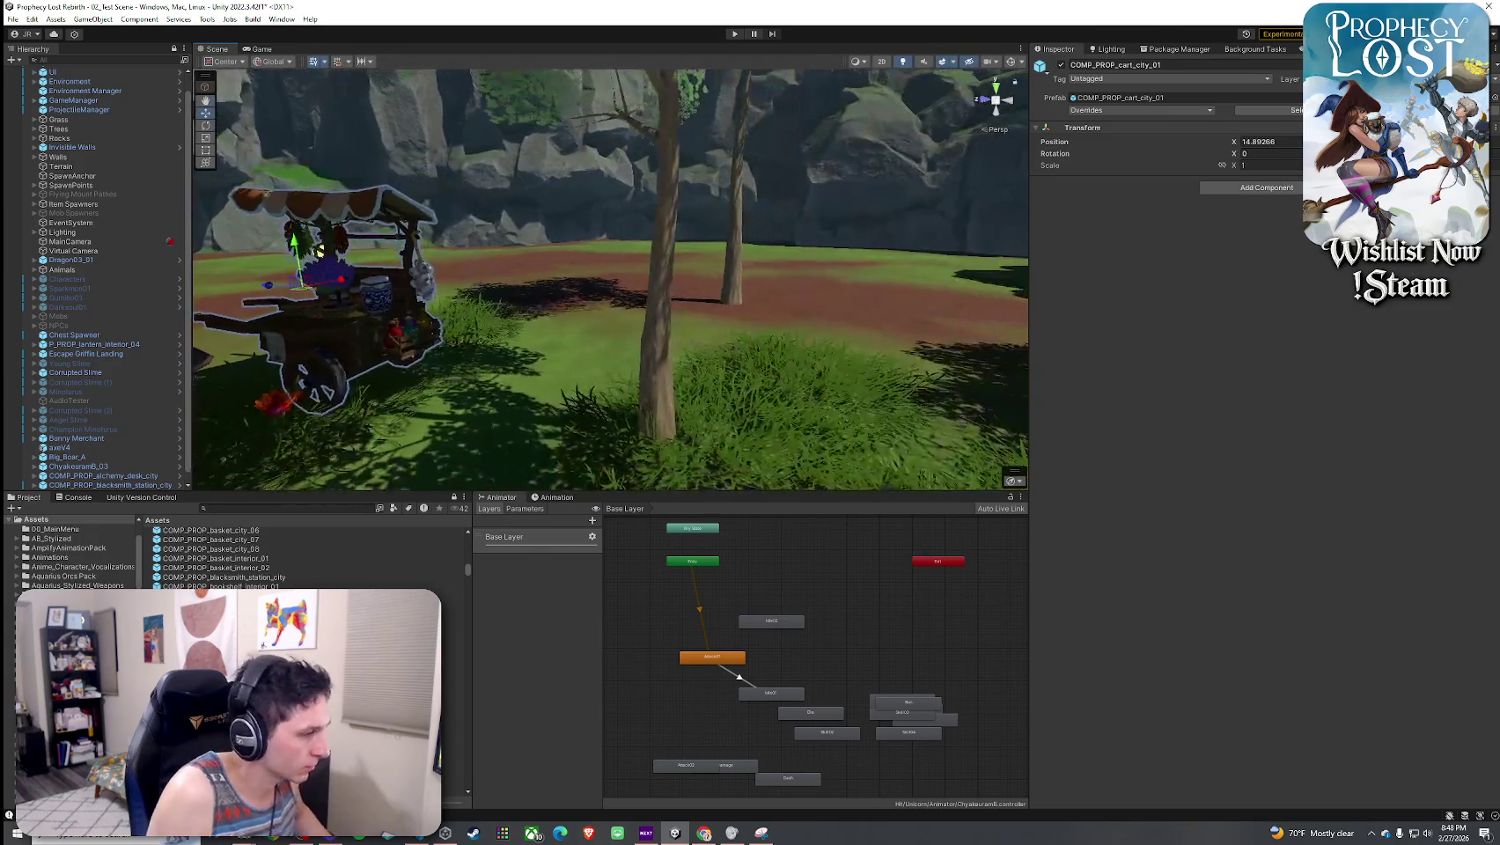
click(451, 727)
key(Down)
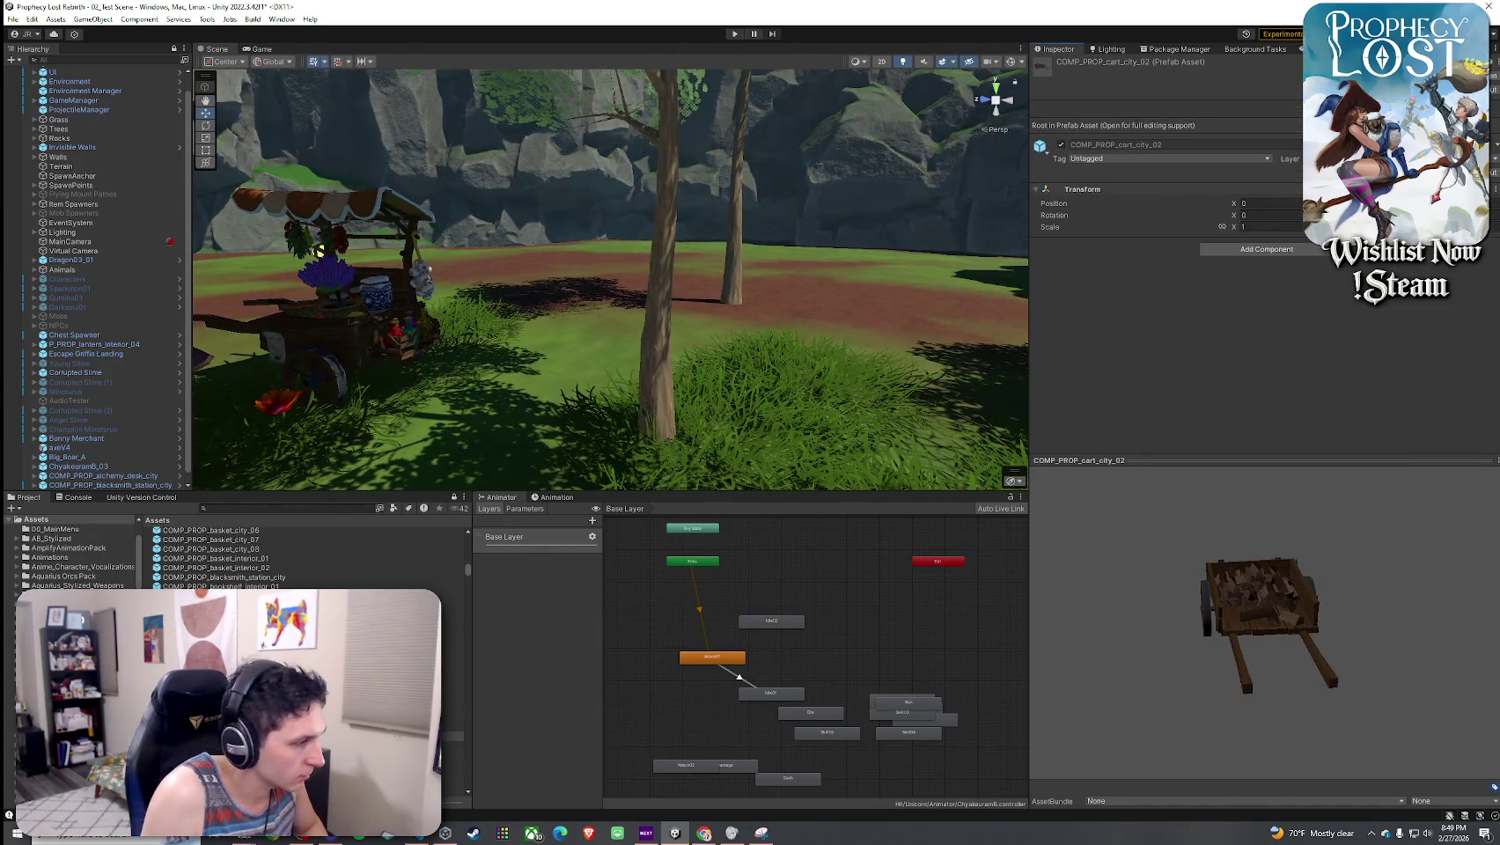
key(Down)
key(Down)
key(Down)
key(Down)
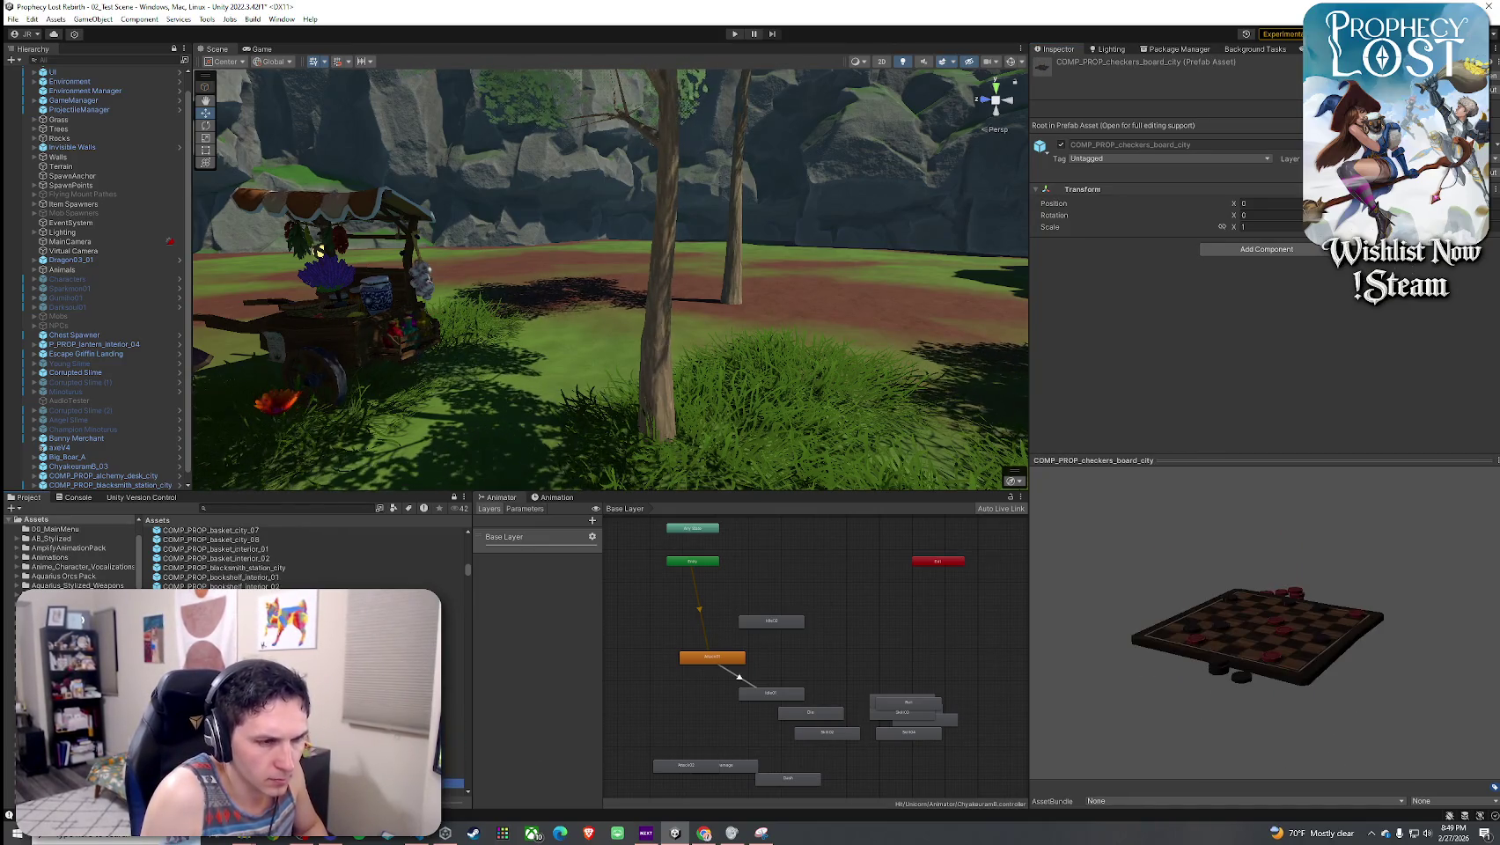
key(Down)
key(Down)
key(Down)
key(Down)
key(Down)
key(Down)
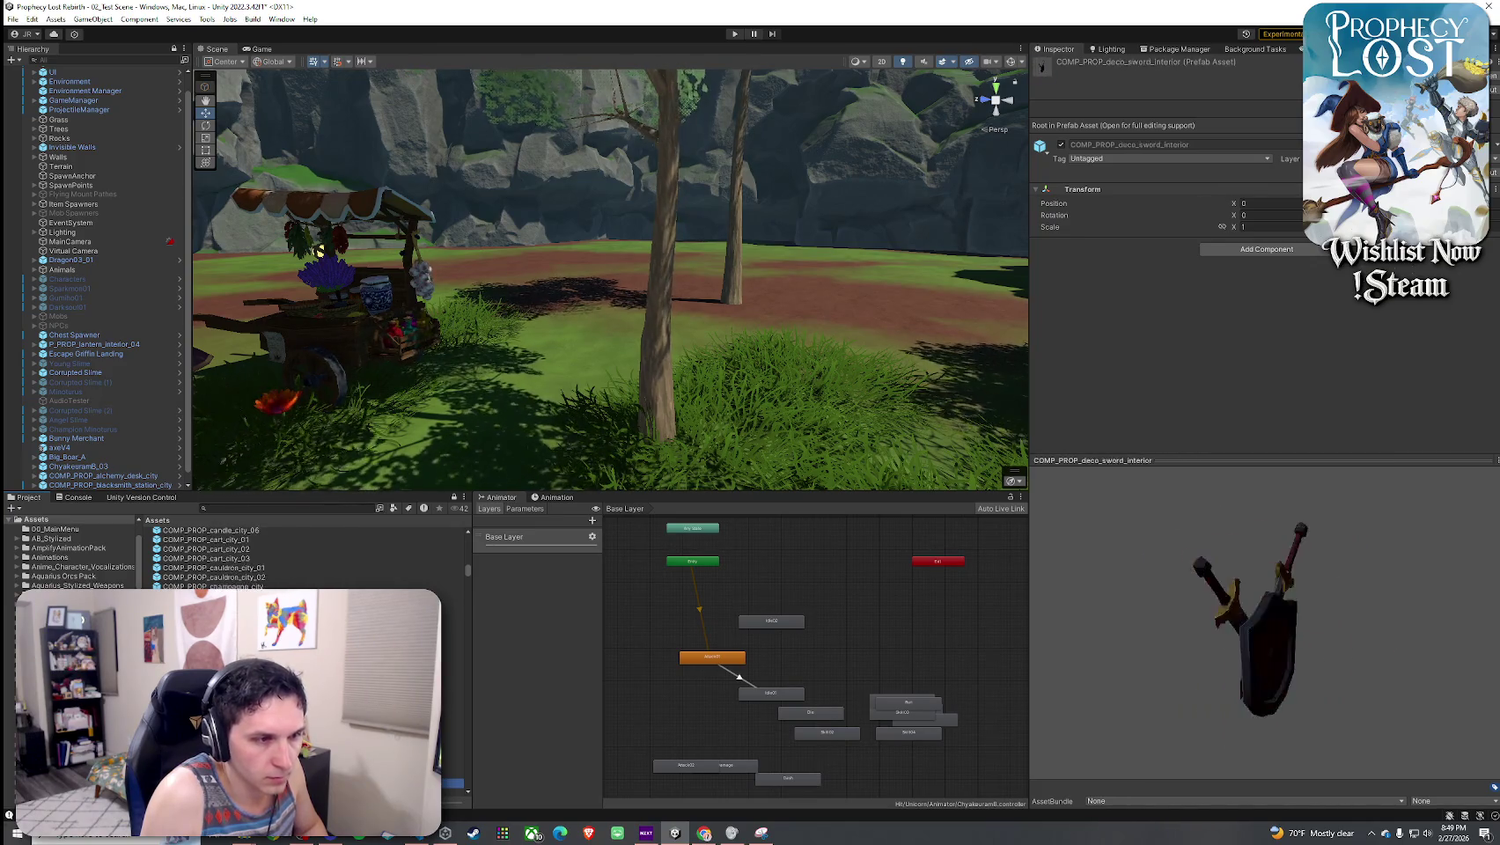
- Select and frame the merchant cart, expanding it to list its child props
click(357, 347)
key(f)
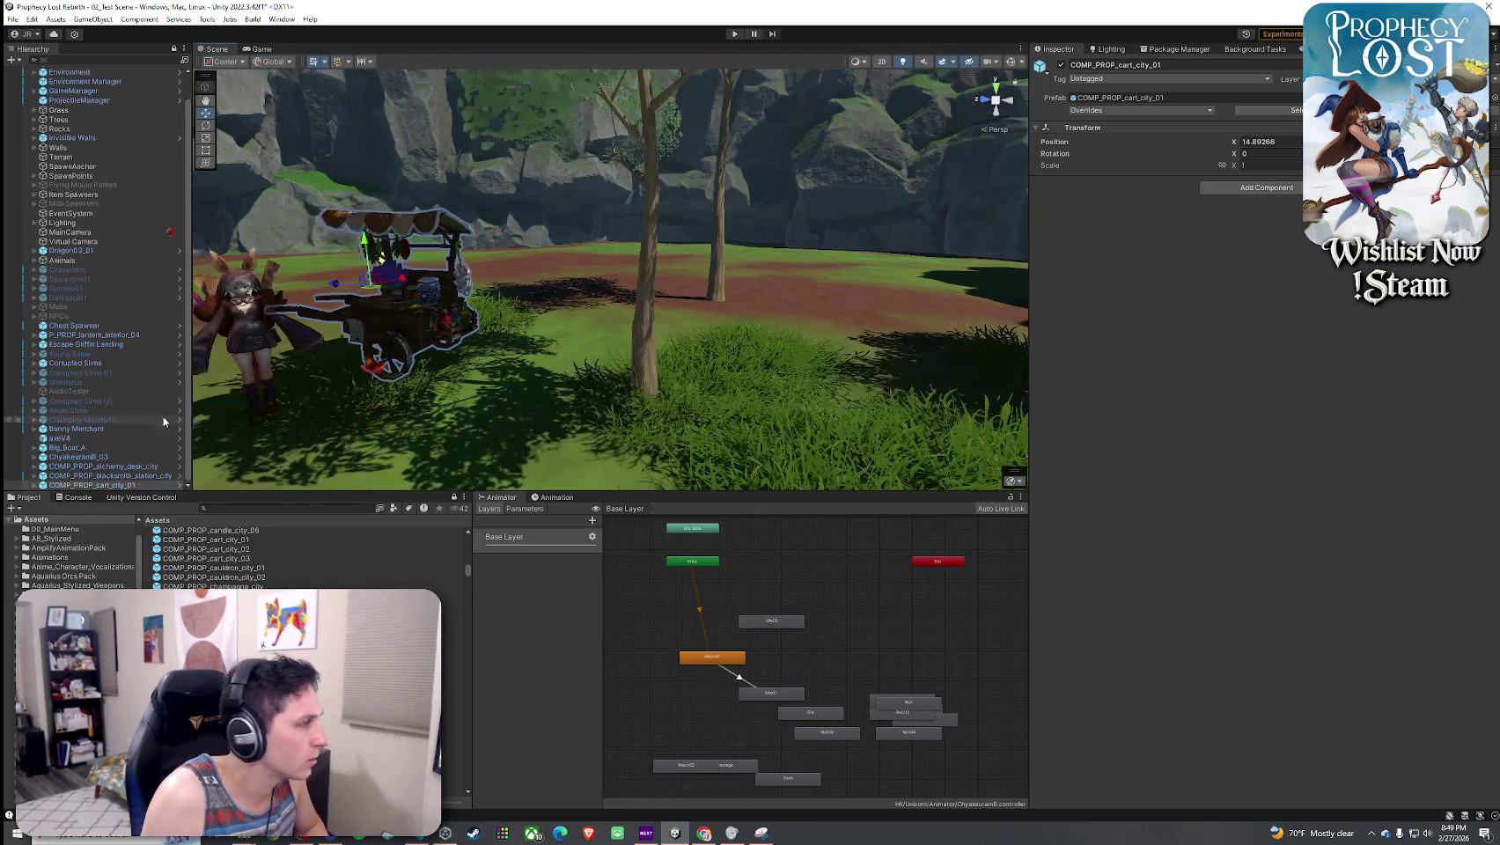
key(Right)
scroll(97, 397, down, 5)
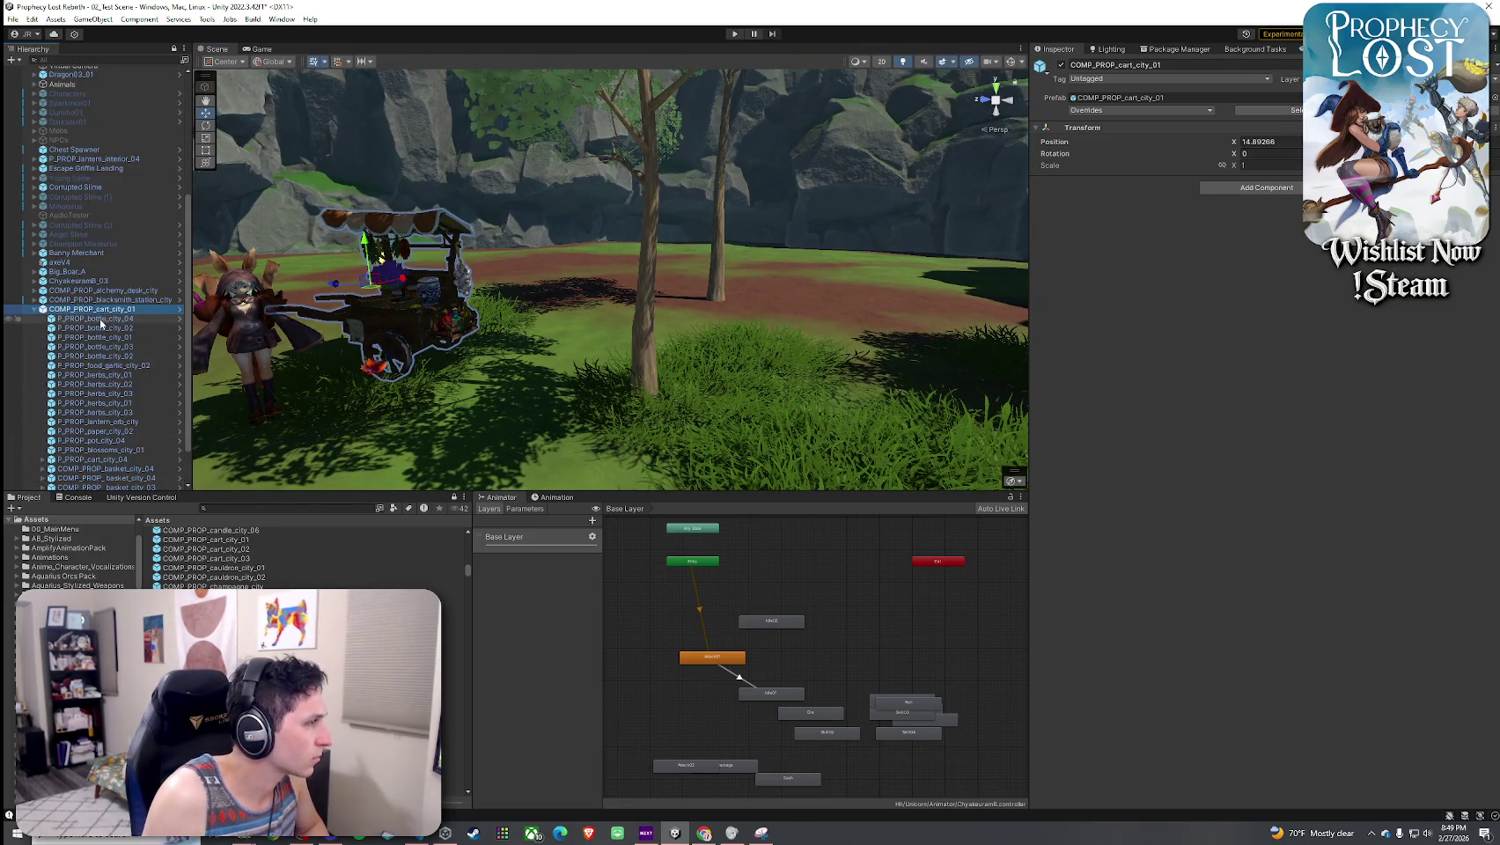
- Inspect the cart's bottle and the Bunny Merchant's Merchant_female, Merchant and Merchant_body objects
click(101, 321)
drag(571, 368, 555, 404)
click(854, 384)
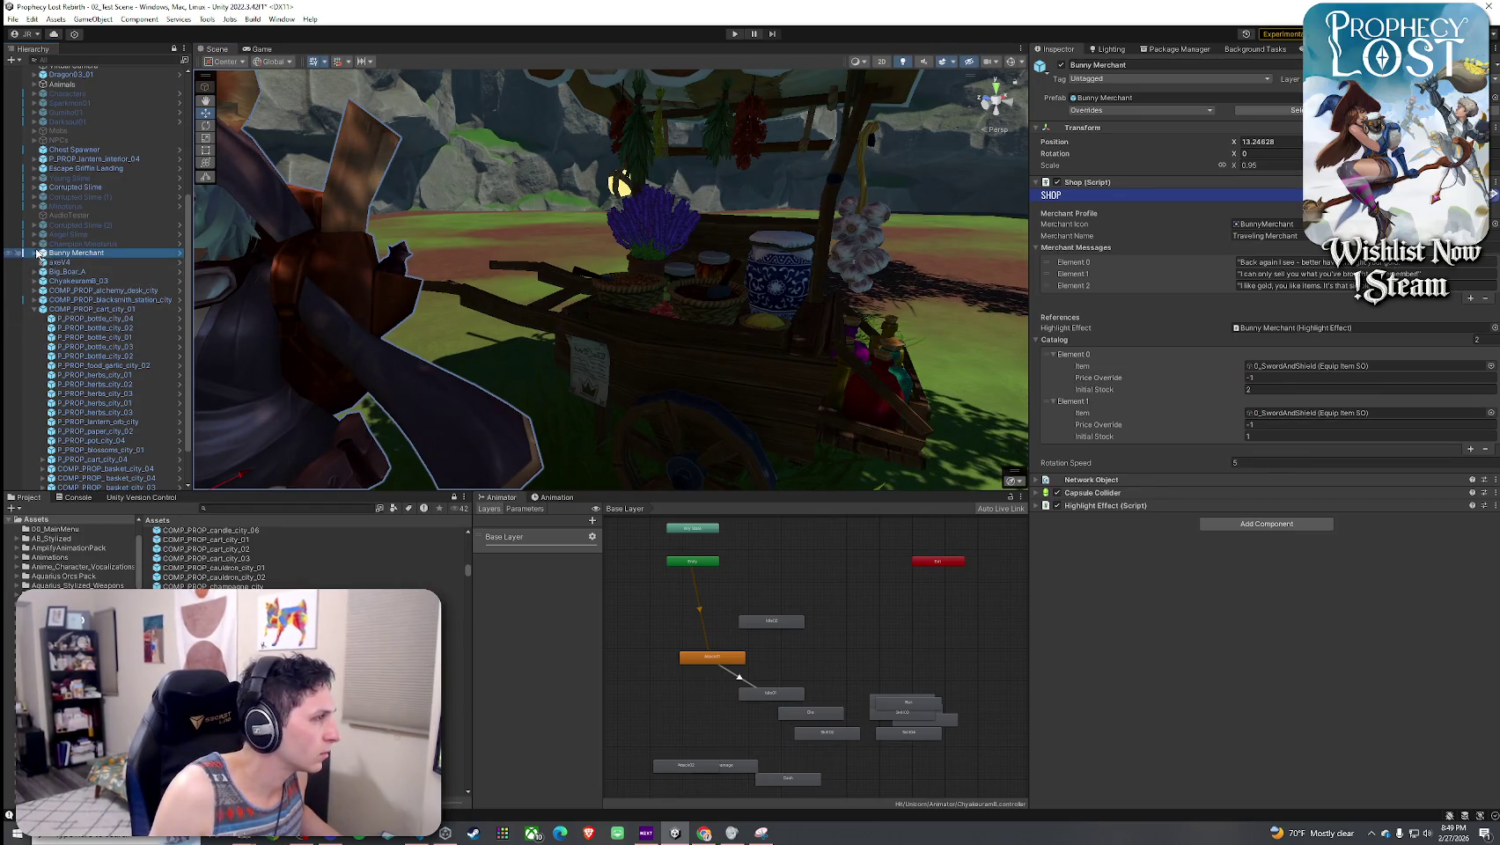
click(62, 264)
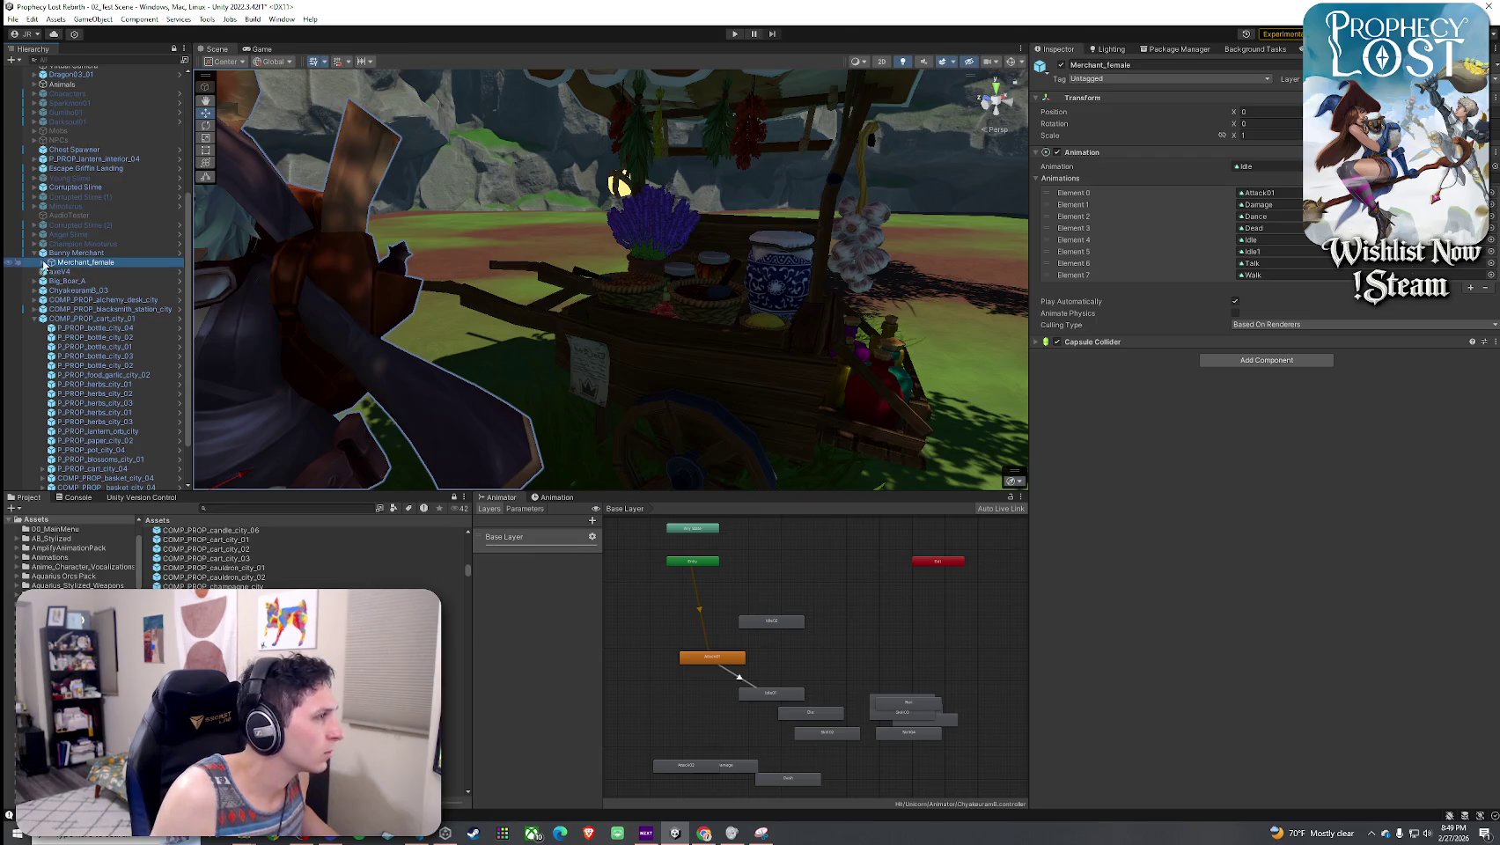
click(76, 273)
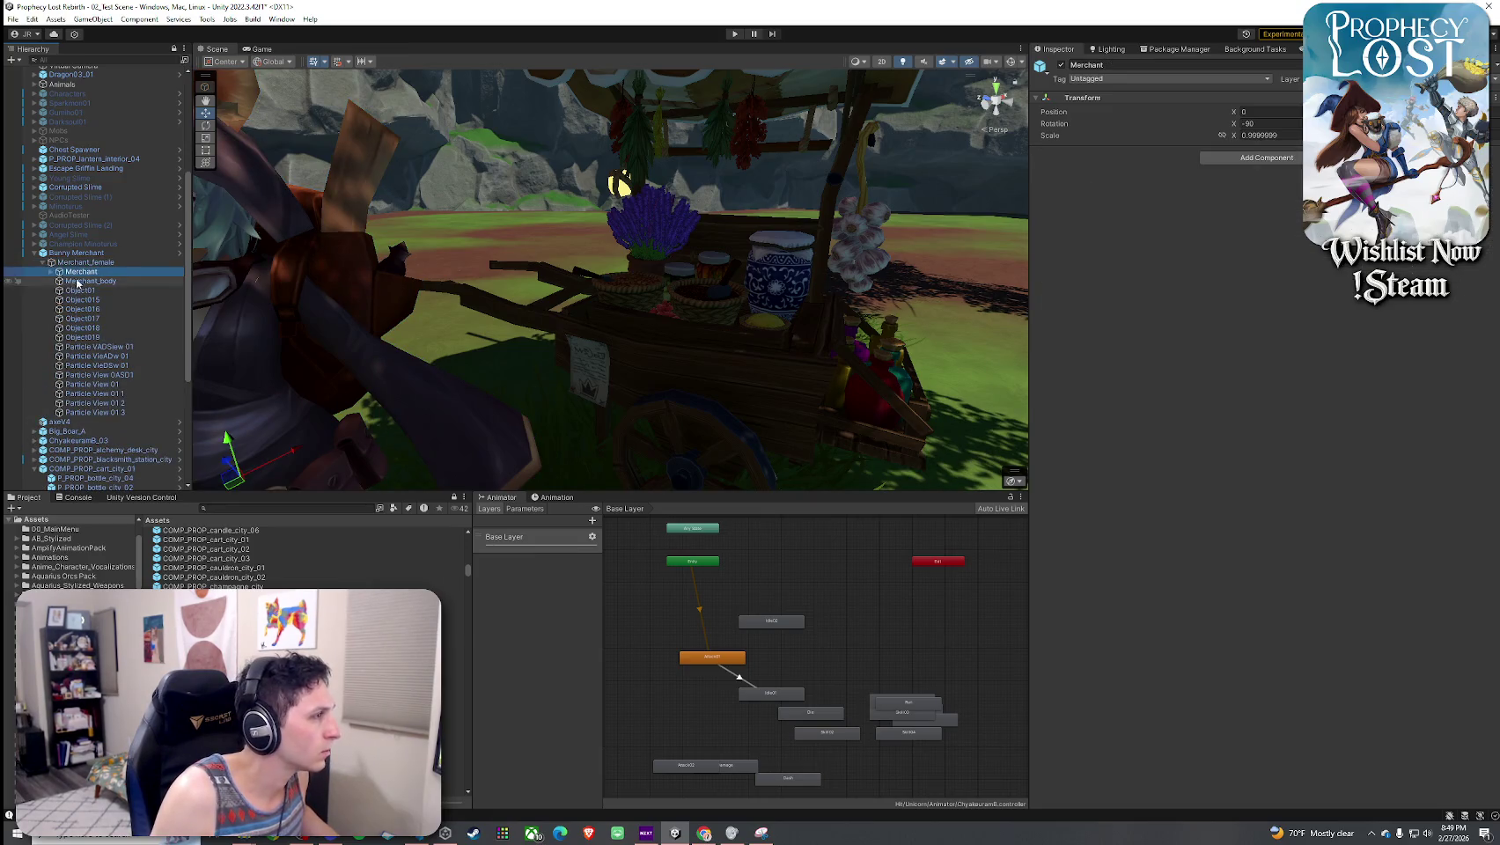
click(78, 281)
scroll(707, 356, down, 5)
- Select the cart and its child props, then check P_PROP_bottle_city_04's shader options
click(707, 355)
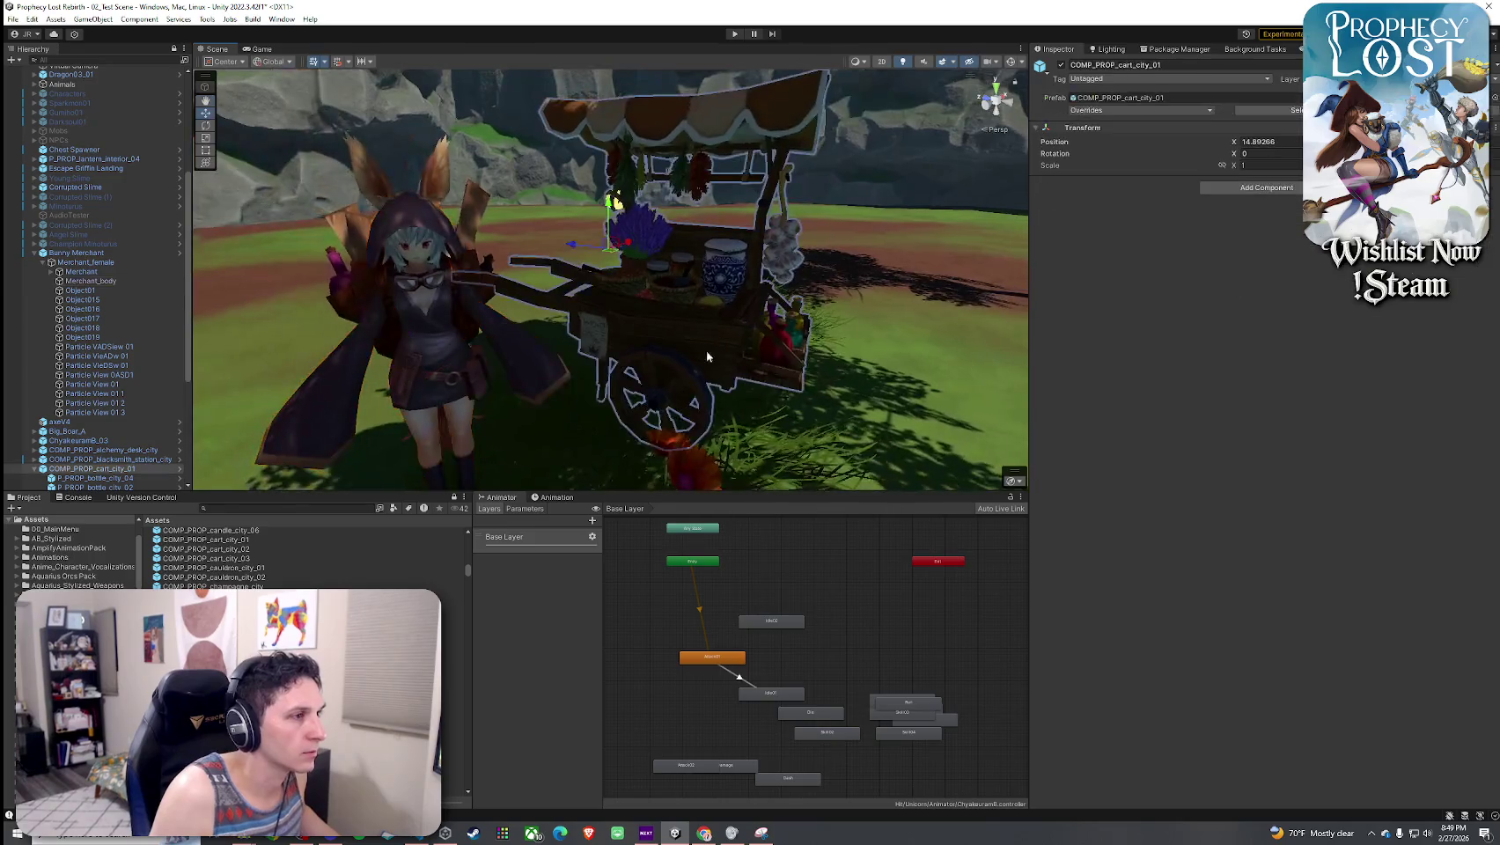
scroll(105, 440, down, 5)
key(Down)
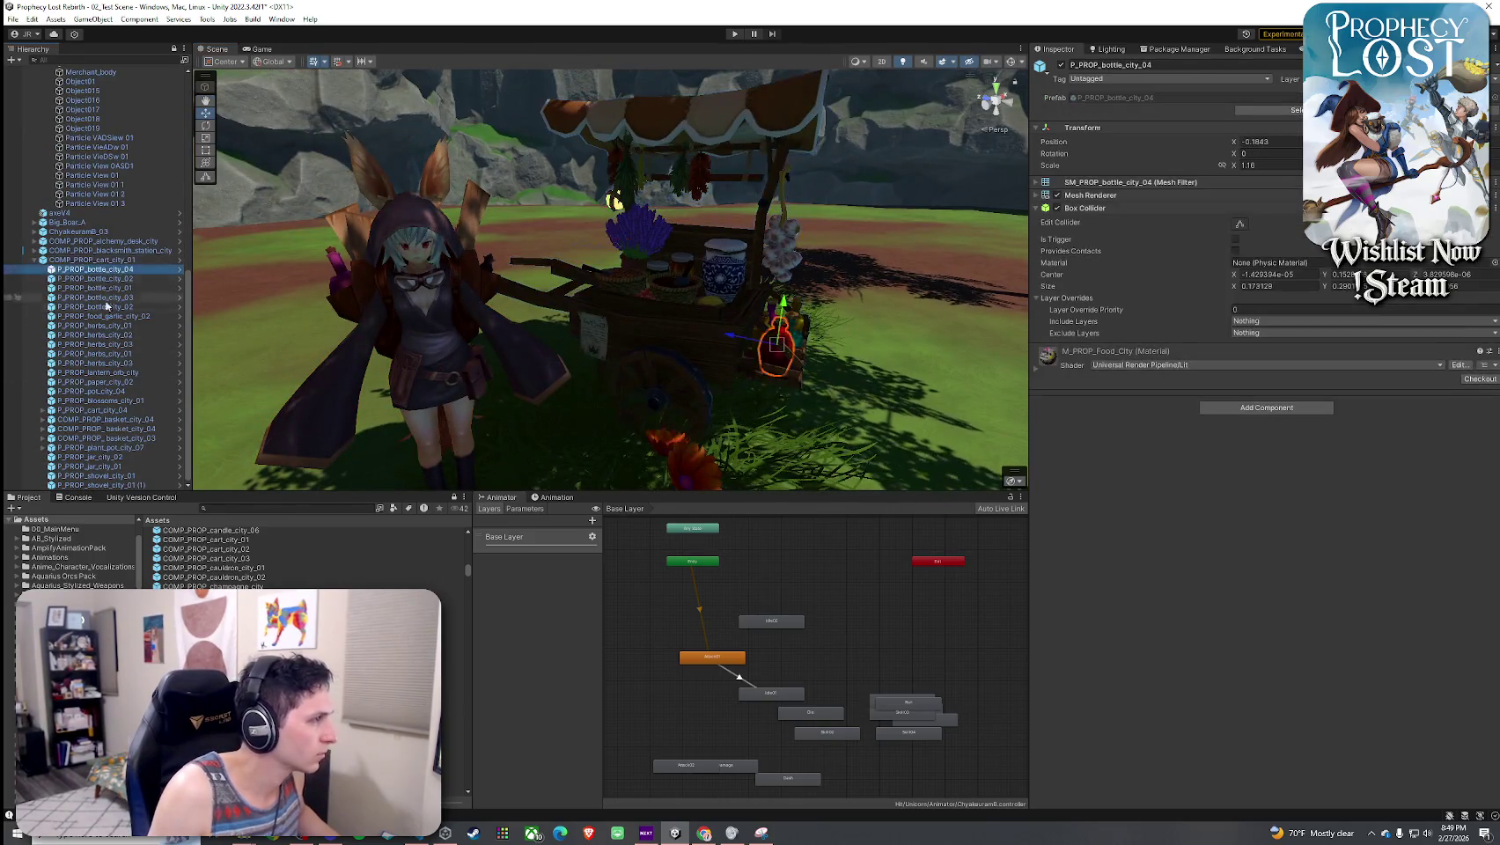
shift+click(97, 476)
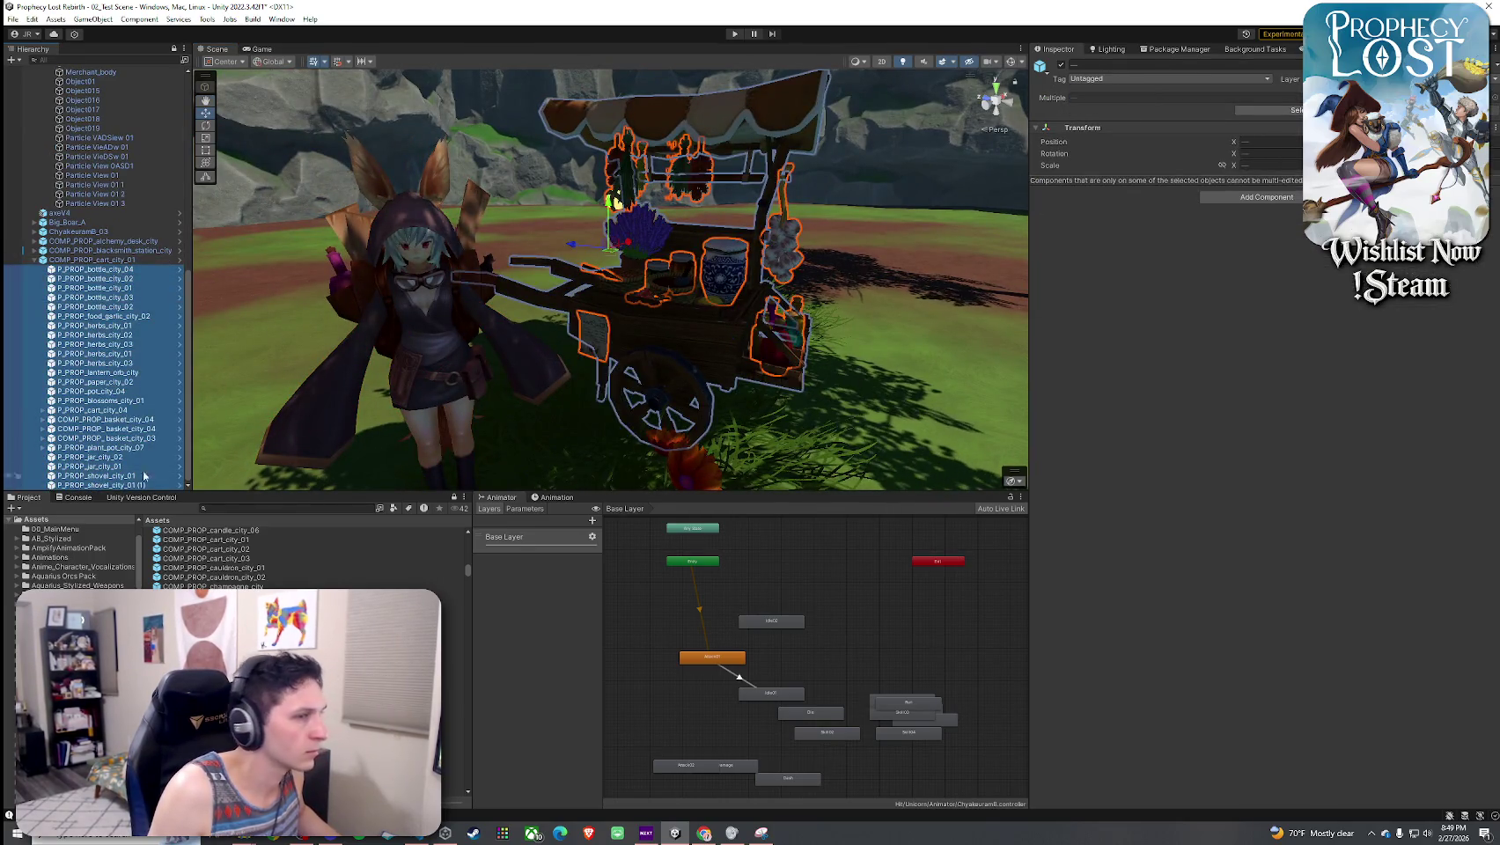
click(91, 271)
click(1117, 365)
- Select the terrain, then the birch tree SM_tree_birch_01 (4) near the cart
click(842, 370)
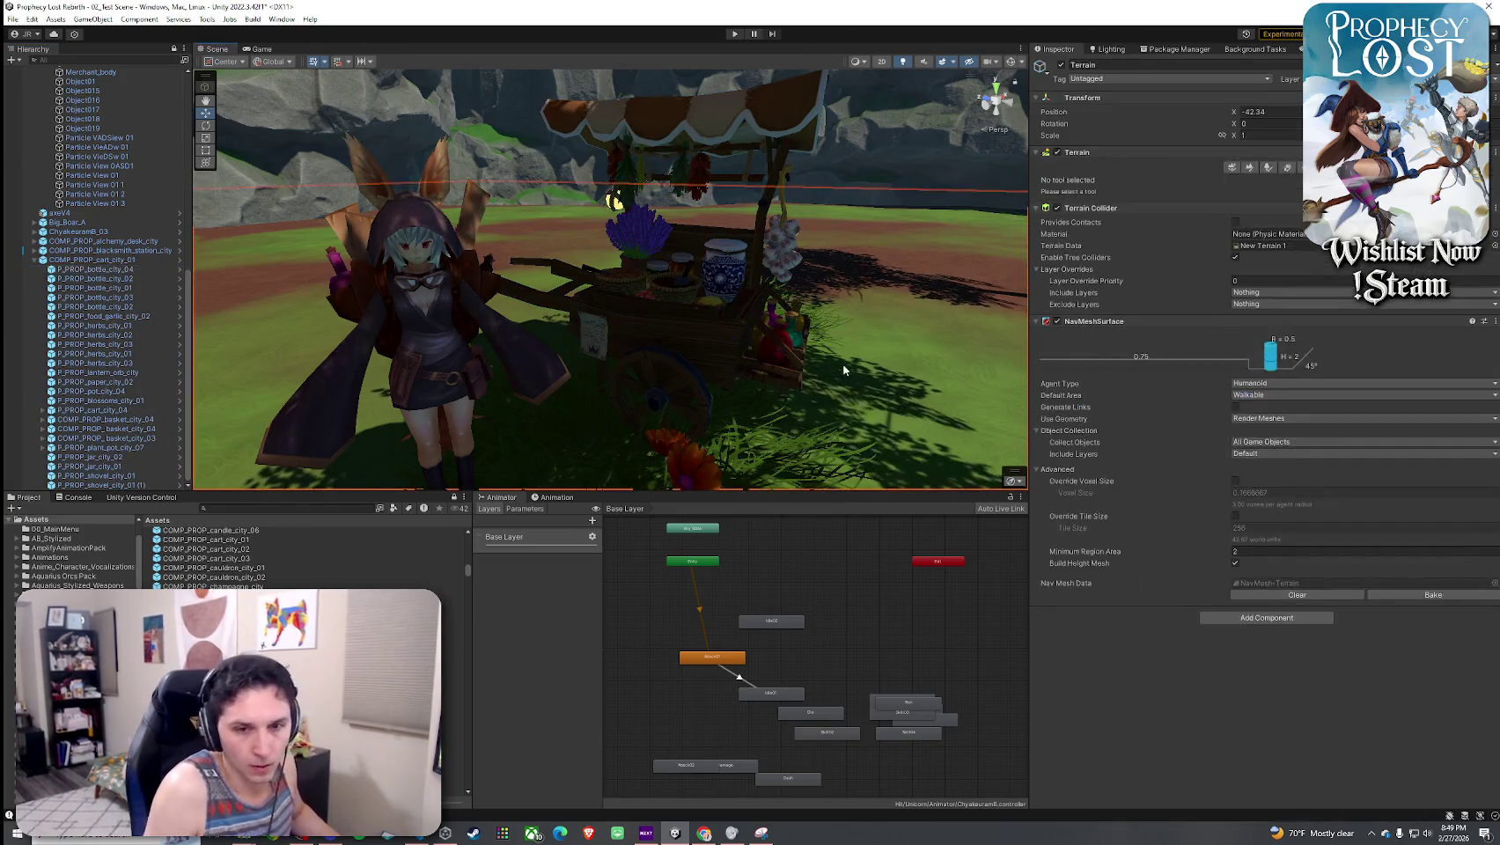
scroll(804, 352, down, 10)
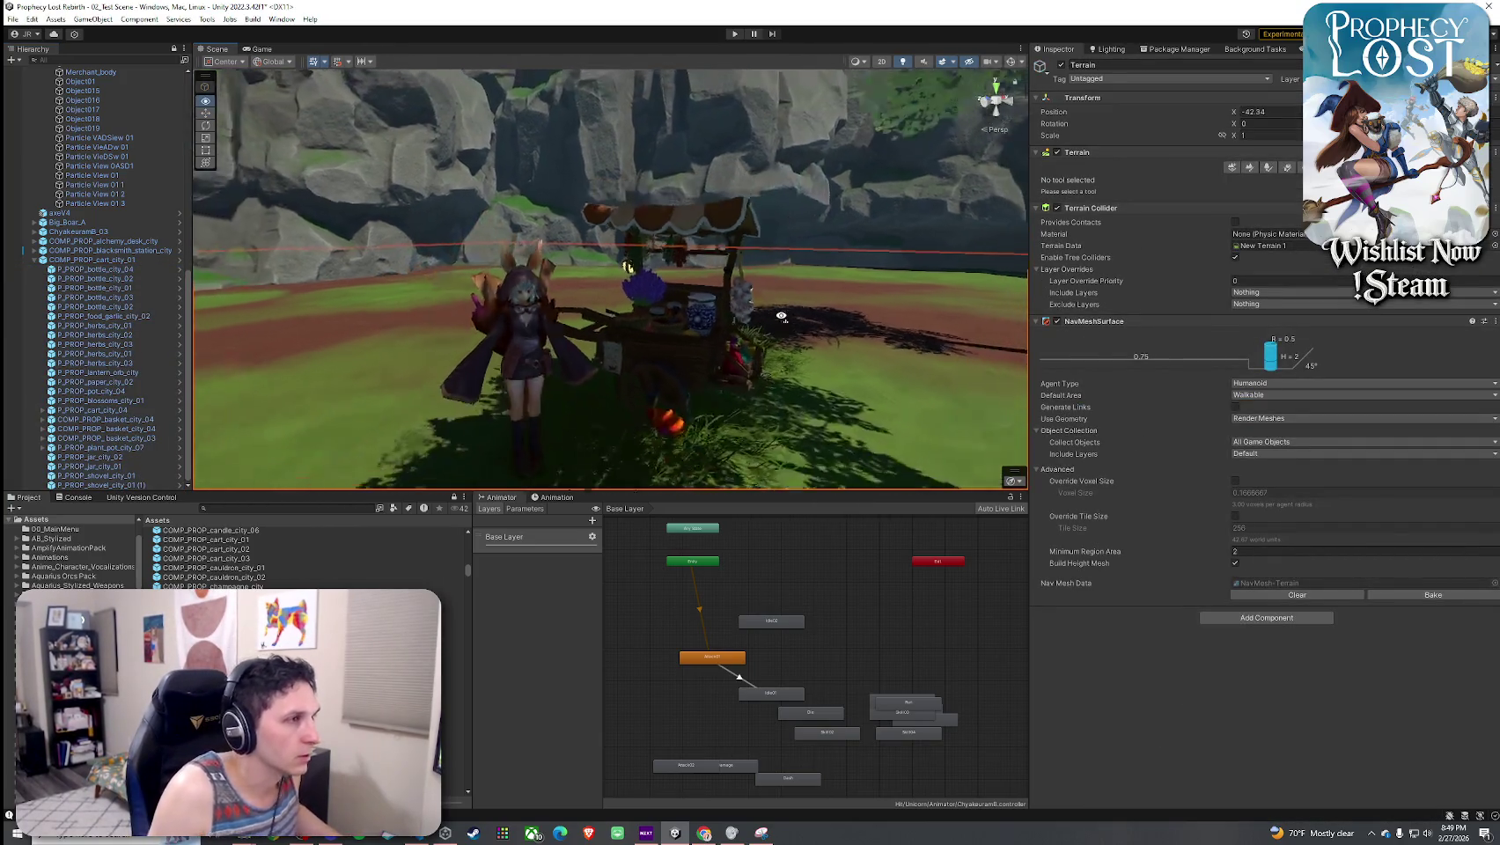
click(772, 325)
- Move birch tree SM_tree_birch_01 (4) just behind the merchant cart at X 21.19 and save the scene
key(f)
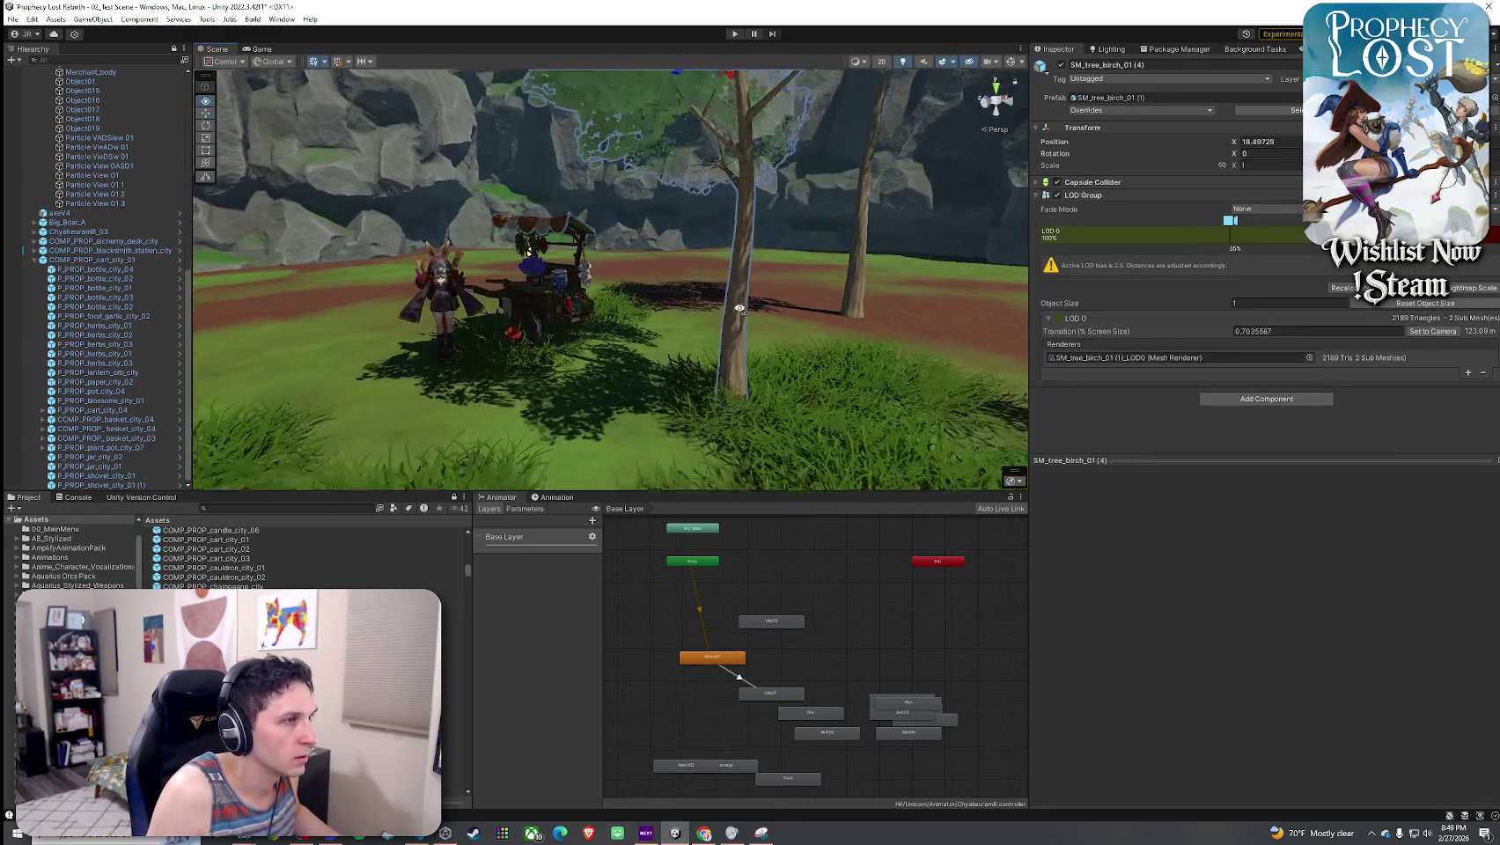
drag(748, 290, 656, 224)
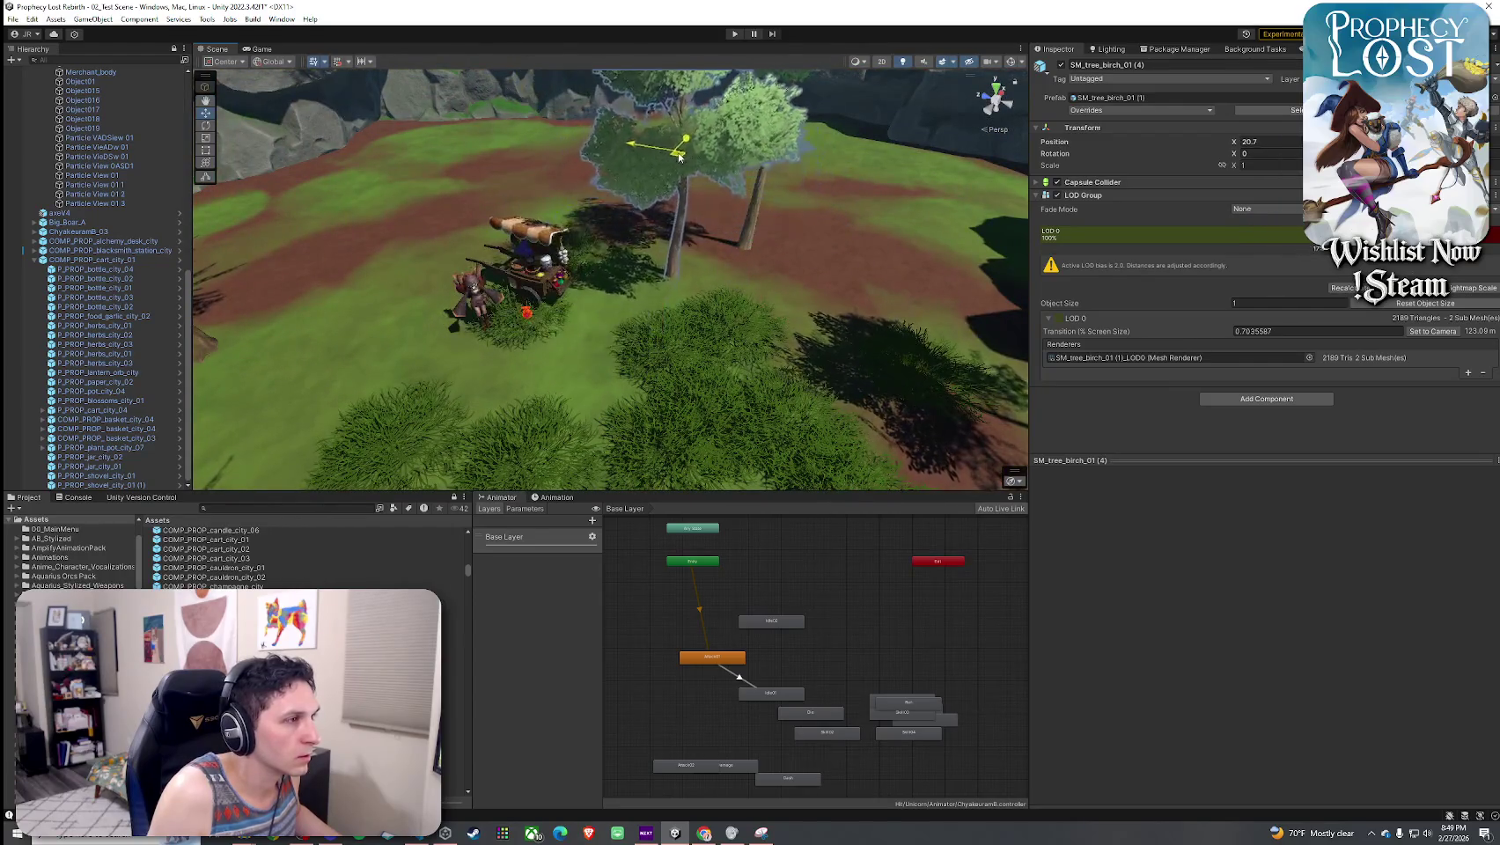
mouse_move(560, 132)
mouse_down()
mouse_move(416, 164)
mouse_move(670, 170)
mouse_up()
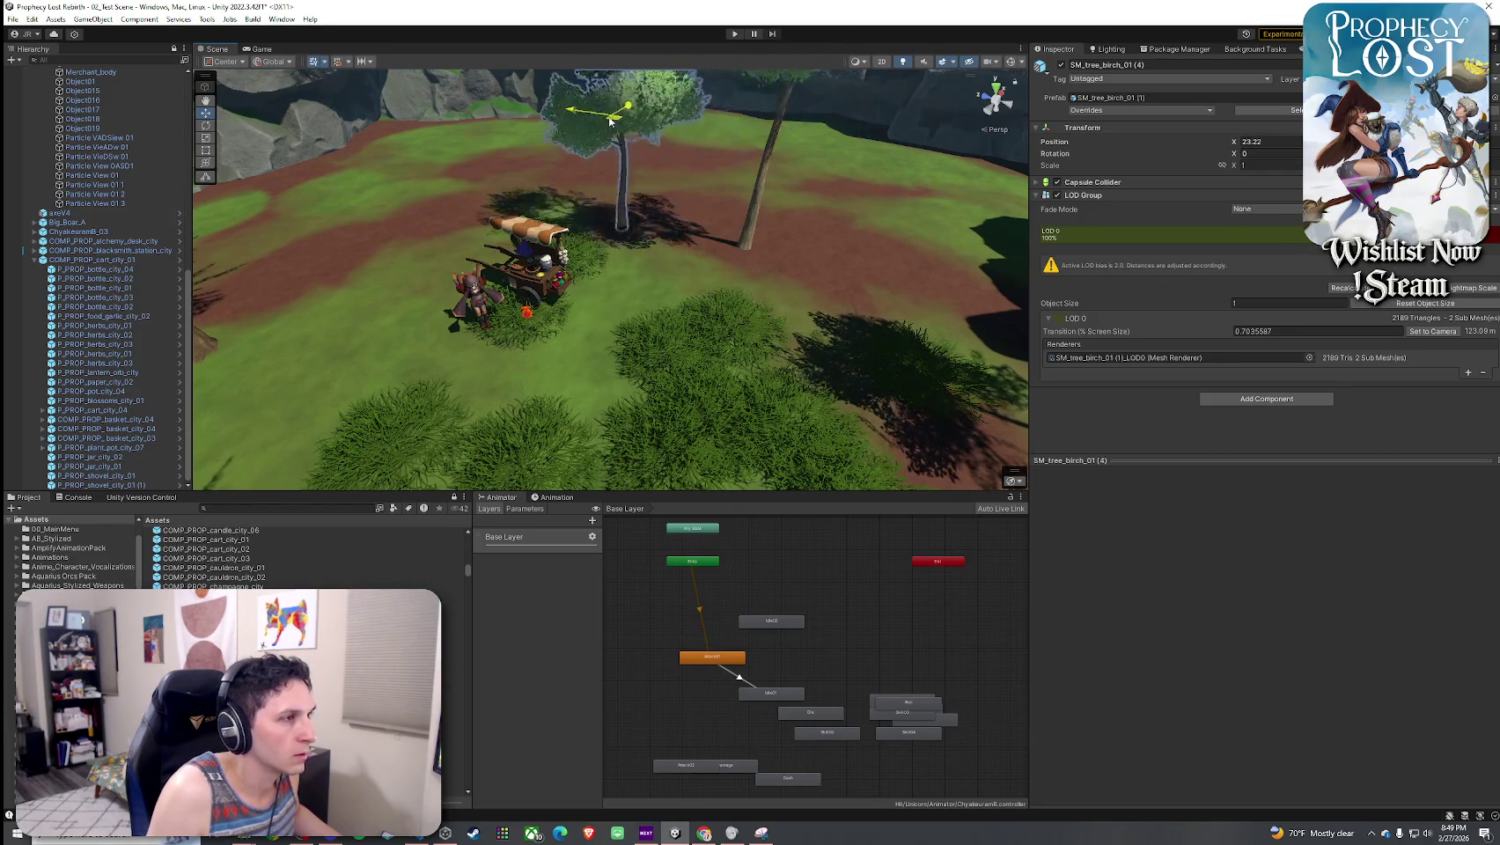
mouse_move(498, 128)
mouse_down()
mouse_move(583, 165)
mouse_move(566, 158)
mouse_up()
key(s)
key(f)
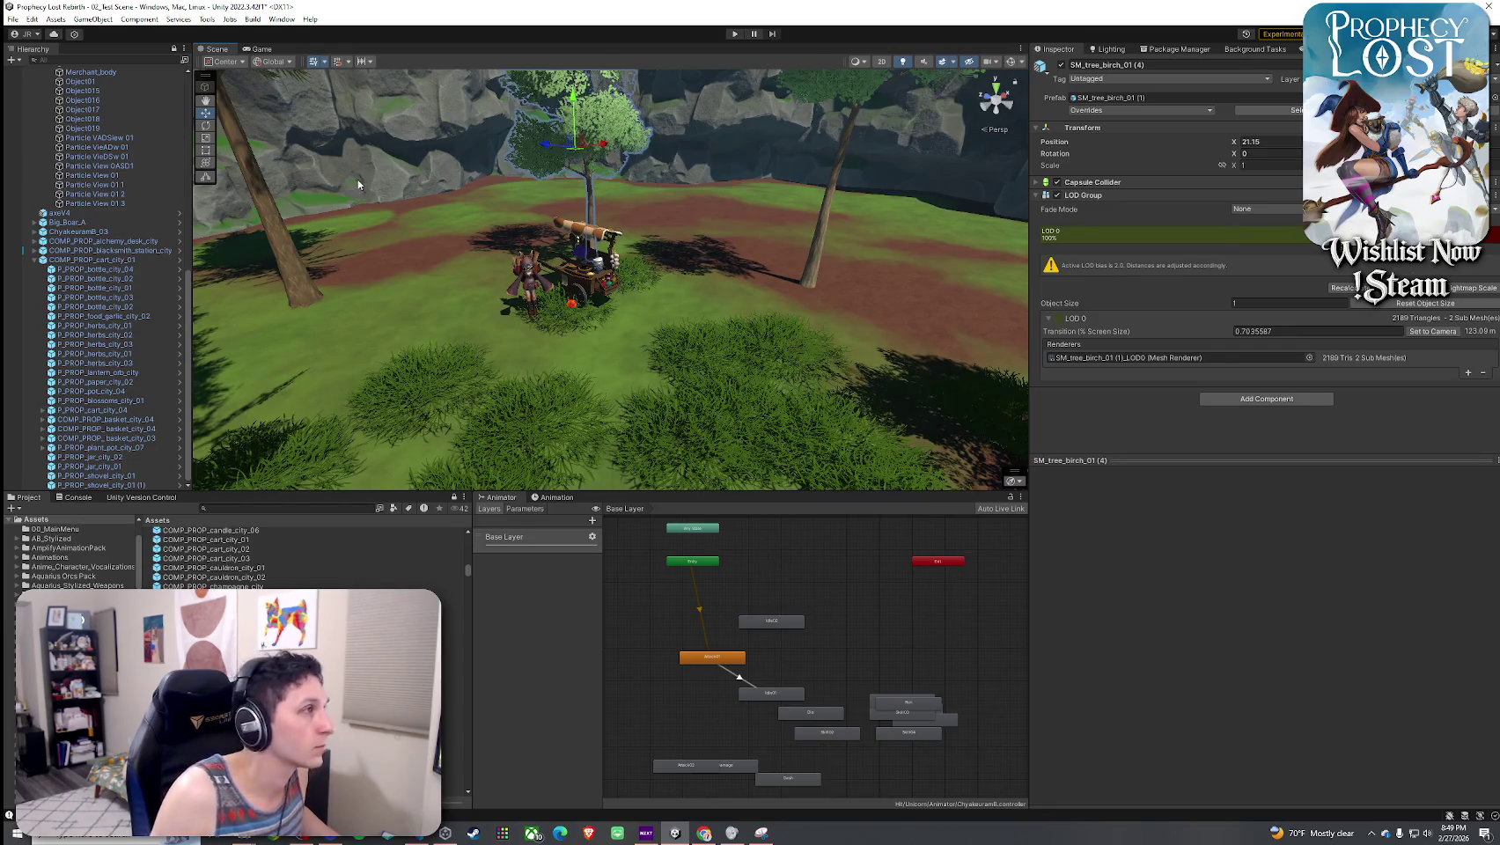
click(12, 18)
click(53, 75)
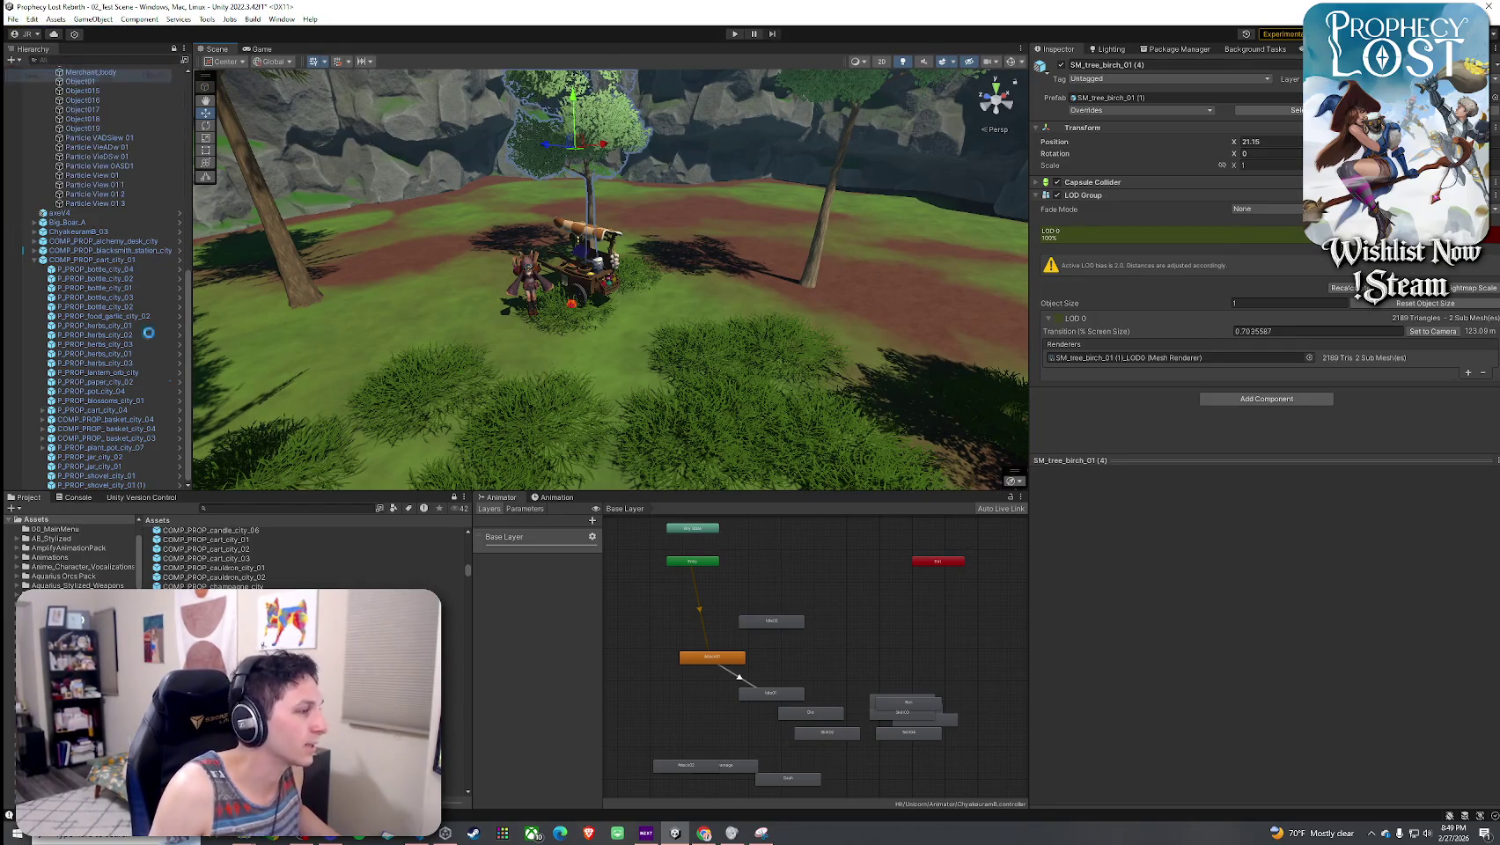
- Browse the crates, deco sword and drying rack prefabs, rotating their previews, ending on COMP_PROP_fireplace_city
key(Down)
key(Down)
key(Down)
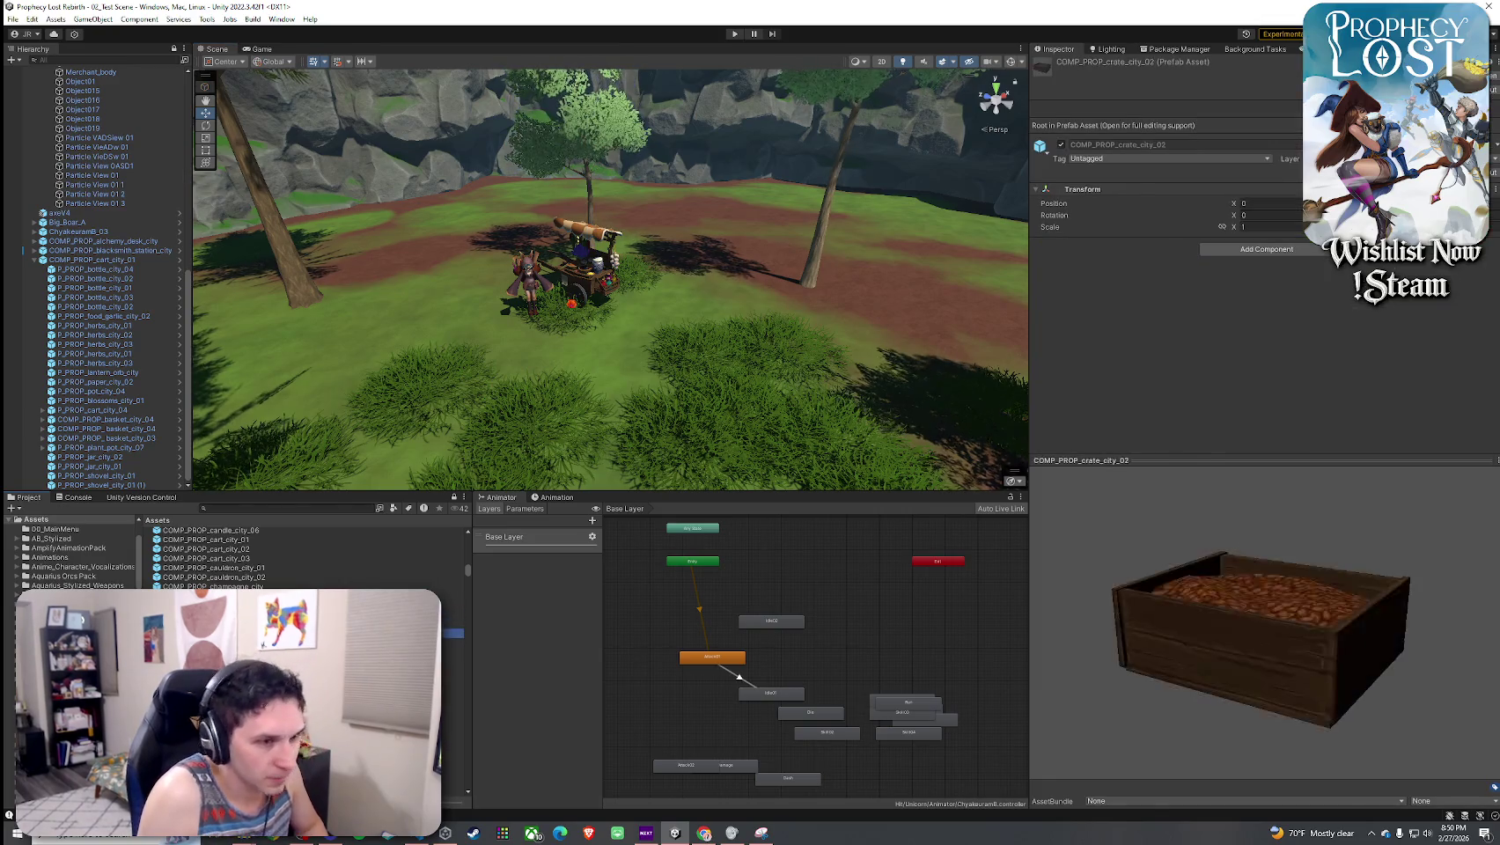
key(Down)
key(Down)
key(Down)
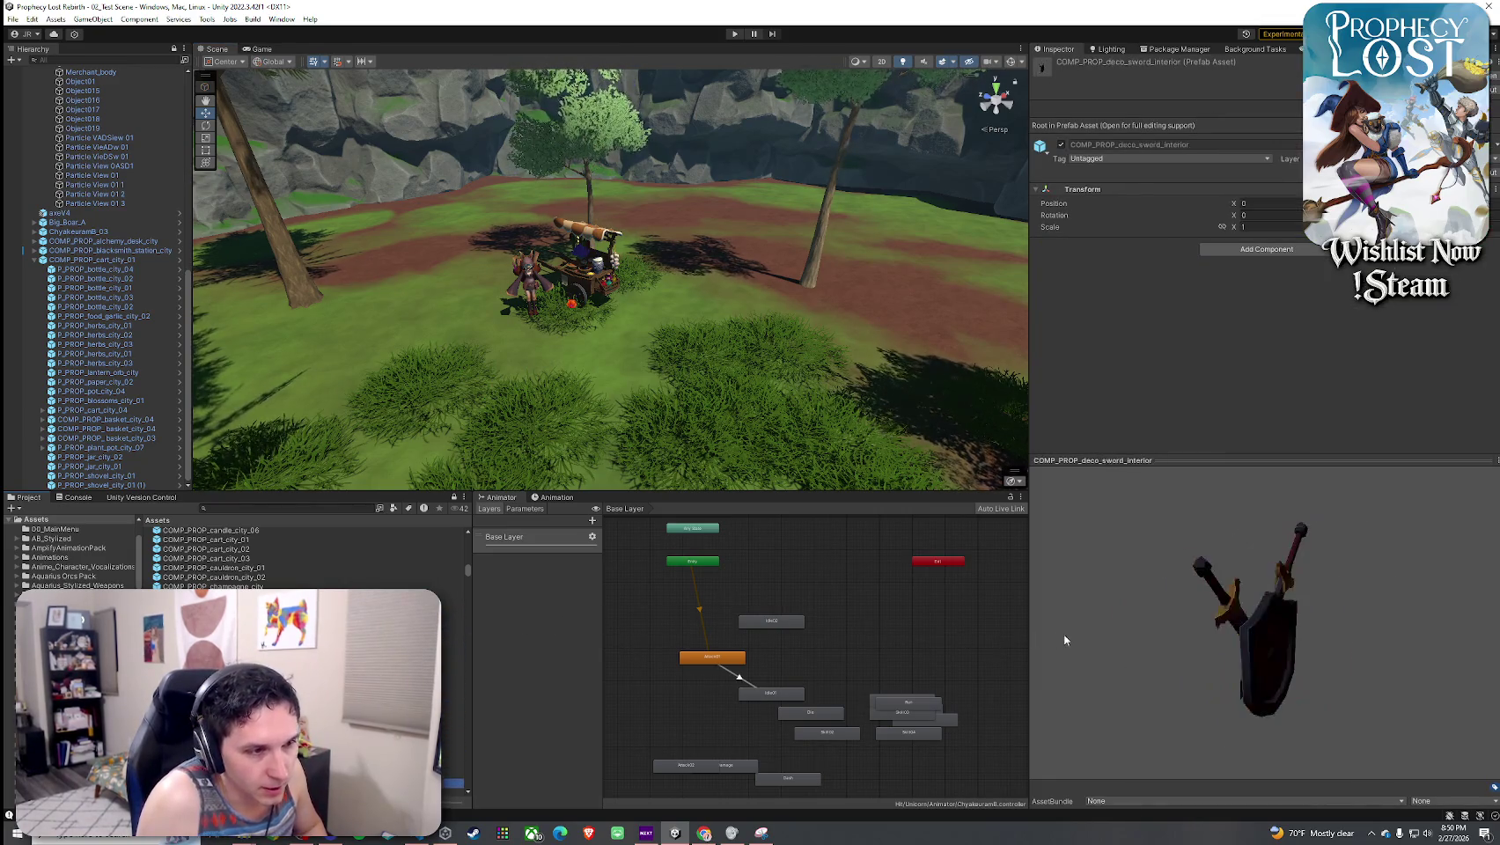
key(Down)
key(Down)
key(Down)
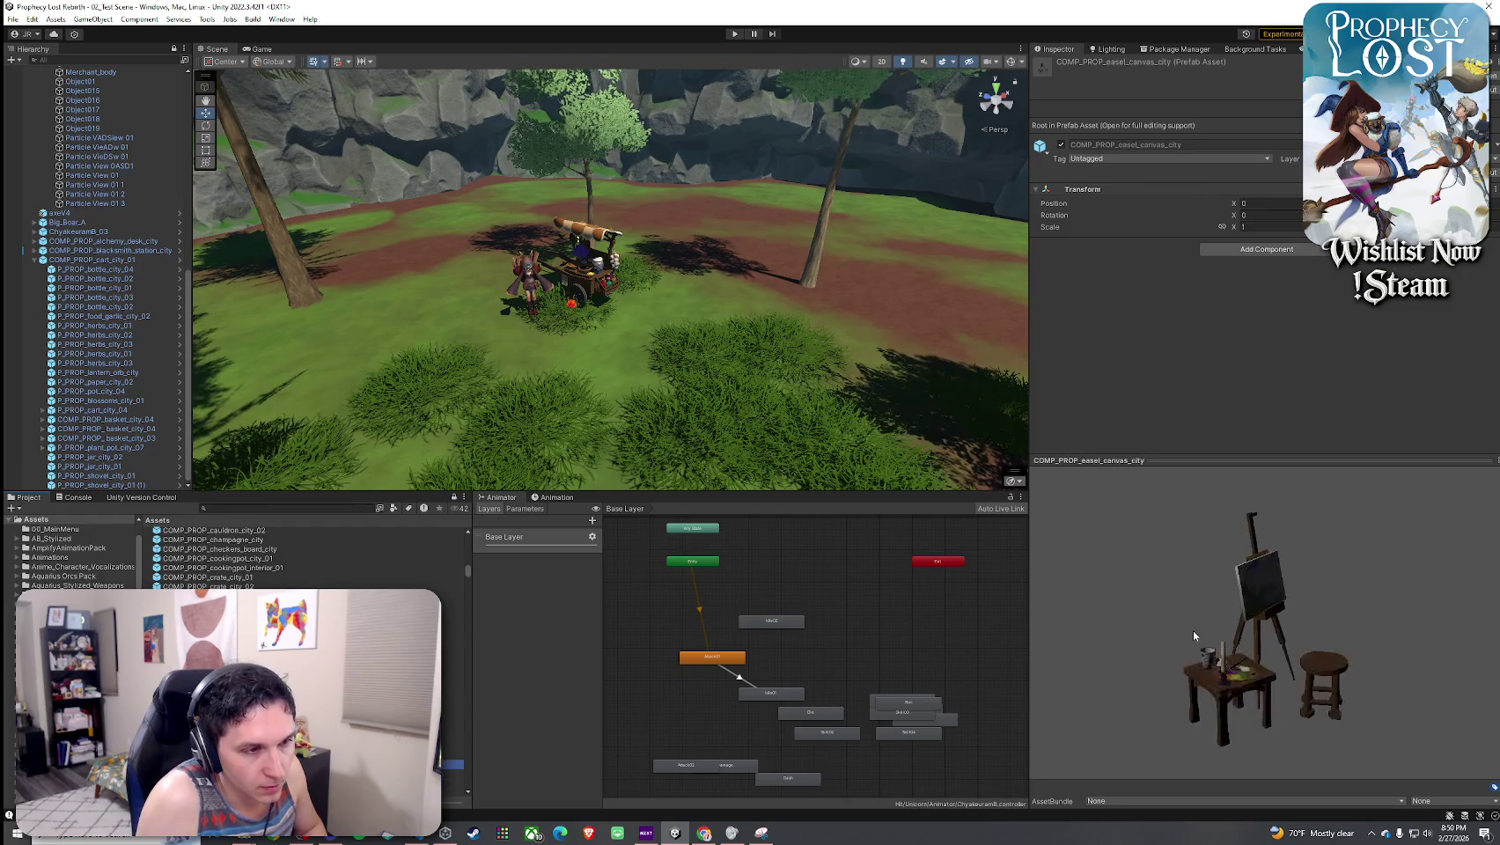
drag(1266, 663, 1169, 645)
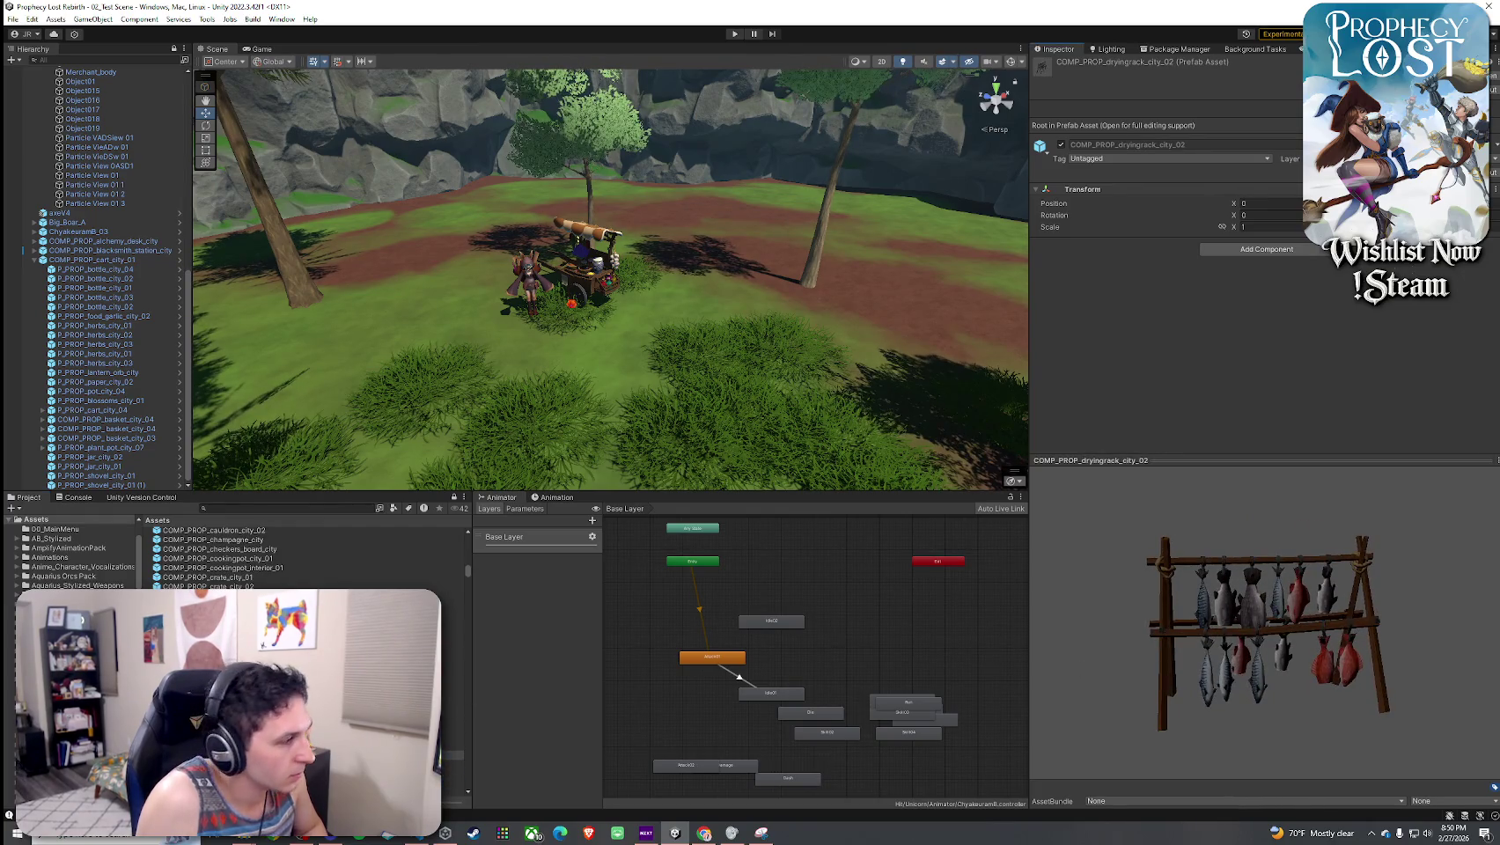
key(Up)
key(Up)
key(Down)
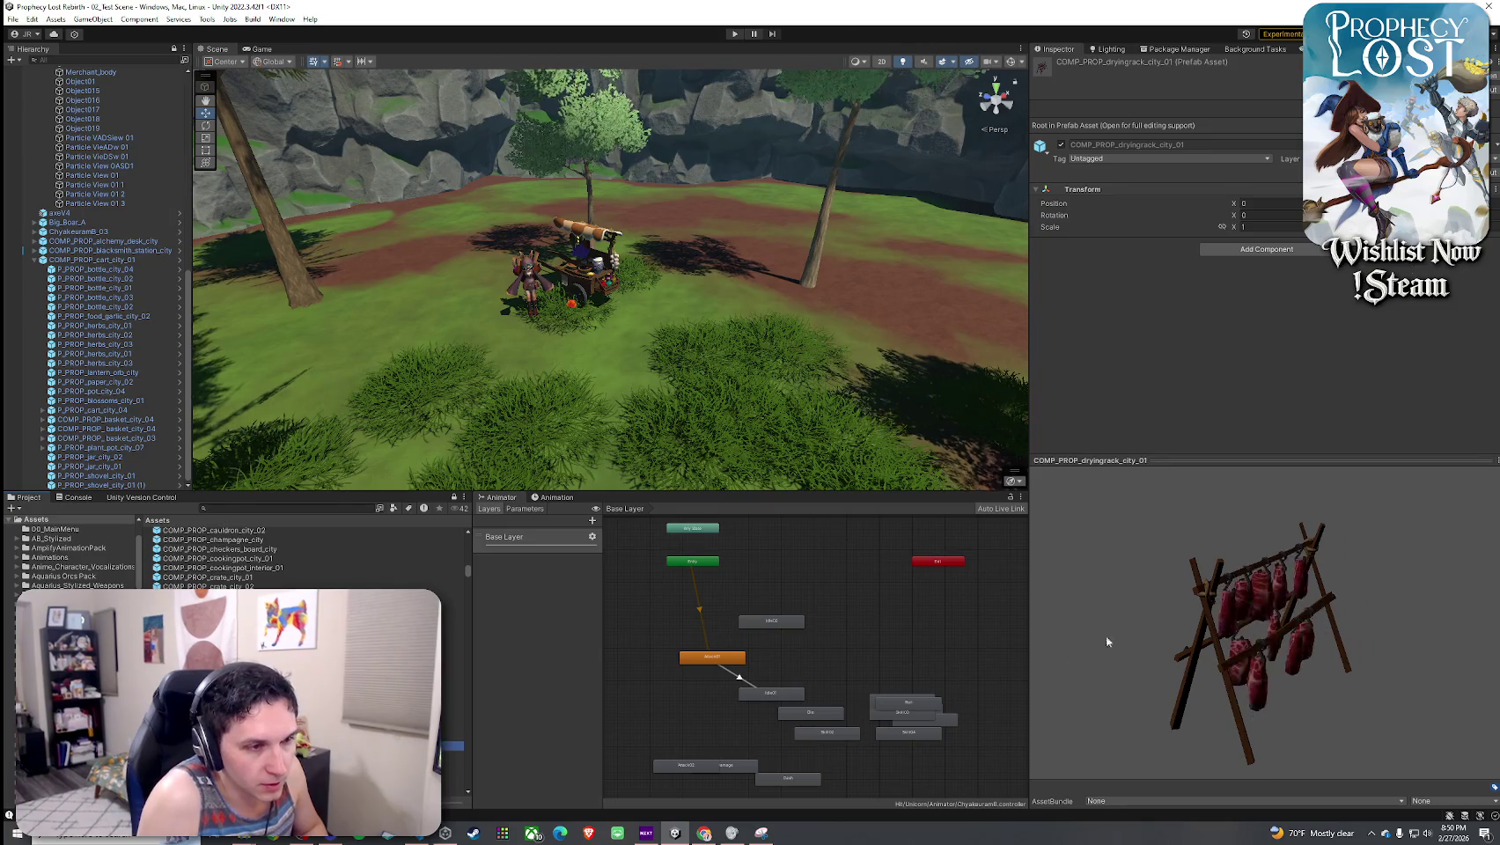
drag(1105, 635, 1135, 618)
key(Down)
key(Down)
key(Up)
key(Down)
key(Down)
drag(1203, 695, 1085, 634)
- Place a COMP_PROP_fireplace_city instance in the scene beside the rock wall
drag(1142, 679, 1179, 692)
mouse_move(617, 441)
mouse_down()
mouse_move(381, 433)
mouse_move(792, 397)
mouse_up()
mouse_move(1310, 373)
mouse_down()
mouse_move(1410, 339)
mouse_move(1469, 424)
mouse_up()
mouse_move(616, 396)
mouse_down()
mouse_move(1196, 358)
mouse_move(1059, 299)
mouse_move(1156, 325)
mouse_move(1188, 355)
mouse_move(1011, 483)
mouse_up()
mouse_move(454, 783)
mouse_down()
mouse_move(634, 414)
mouse_move(703, 385)
mouse_move(709, 402)
mouse_move(900, 390)
mouse_up()
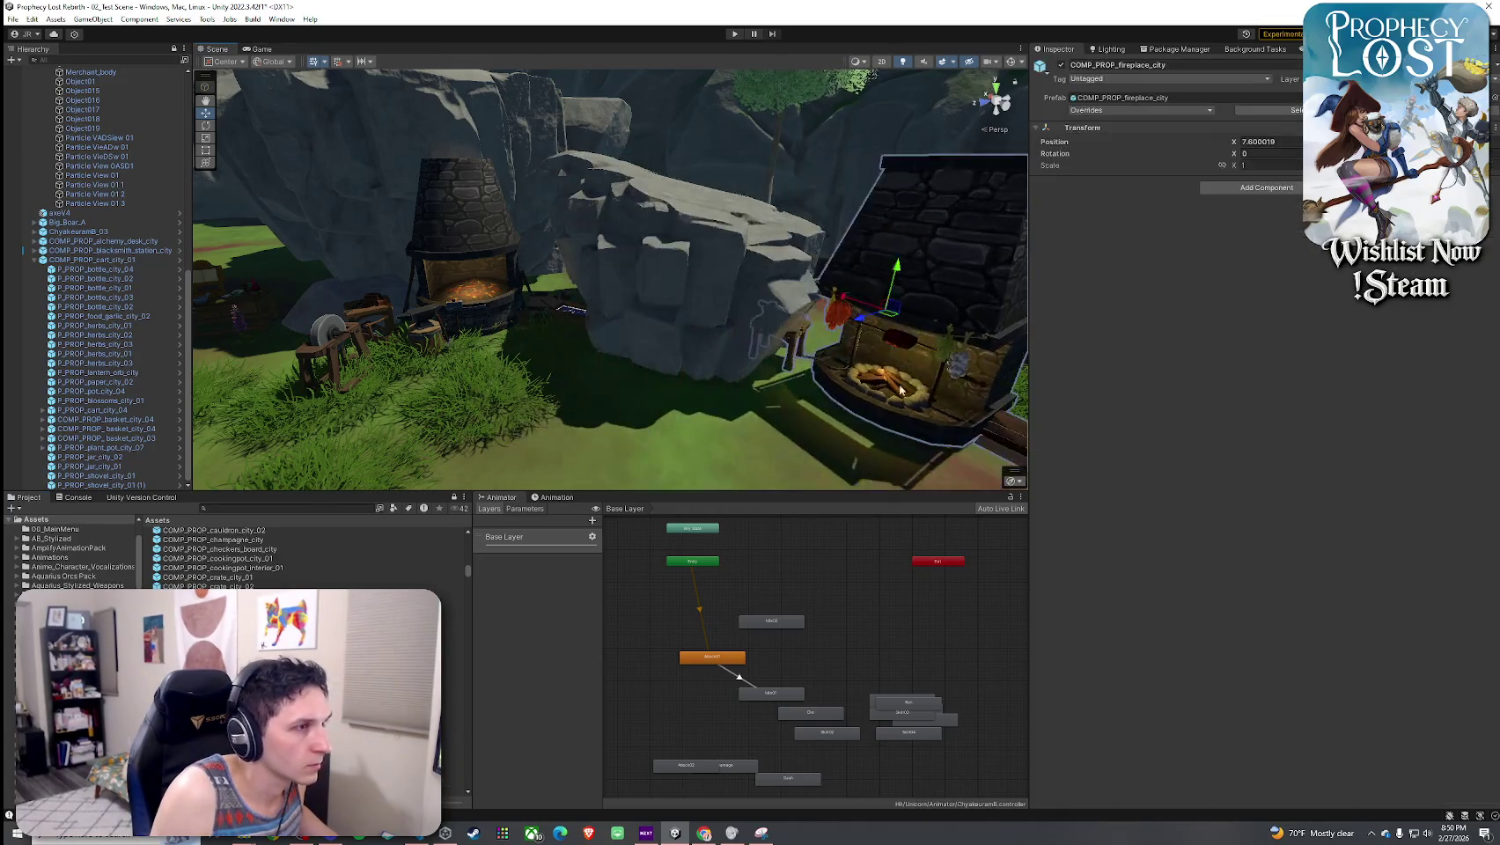
- Nudge the fireplace along X to about 8.03 beside the tree trunk, then preview the crate prefabs
key(f)
scroll(595, 276, down, 3)
drag(581, 274, 664, 227)
scroll(690, 234, down, 8)
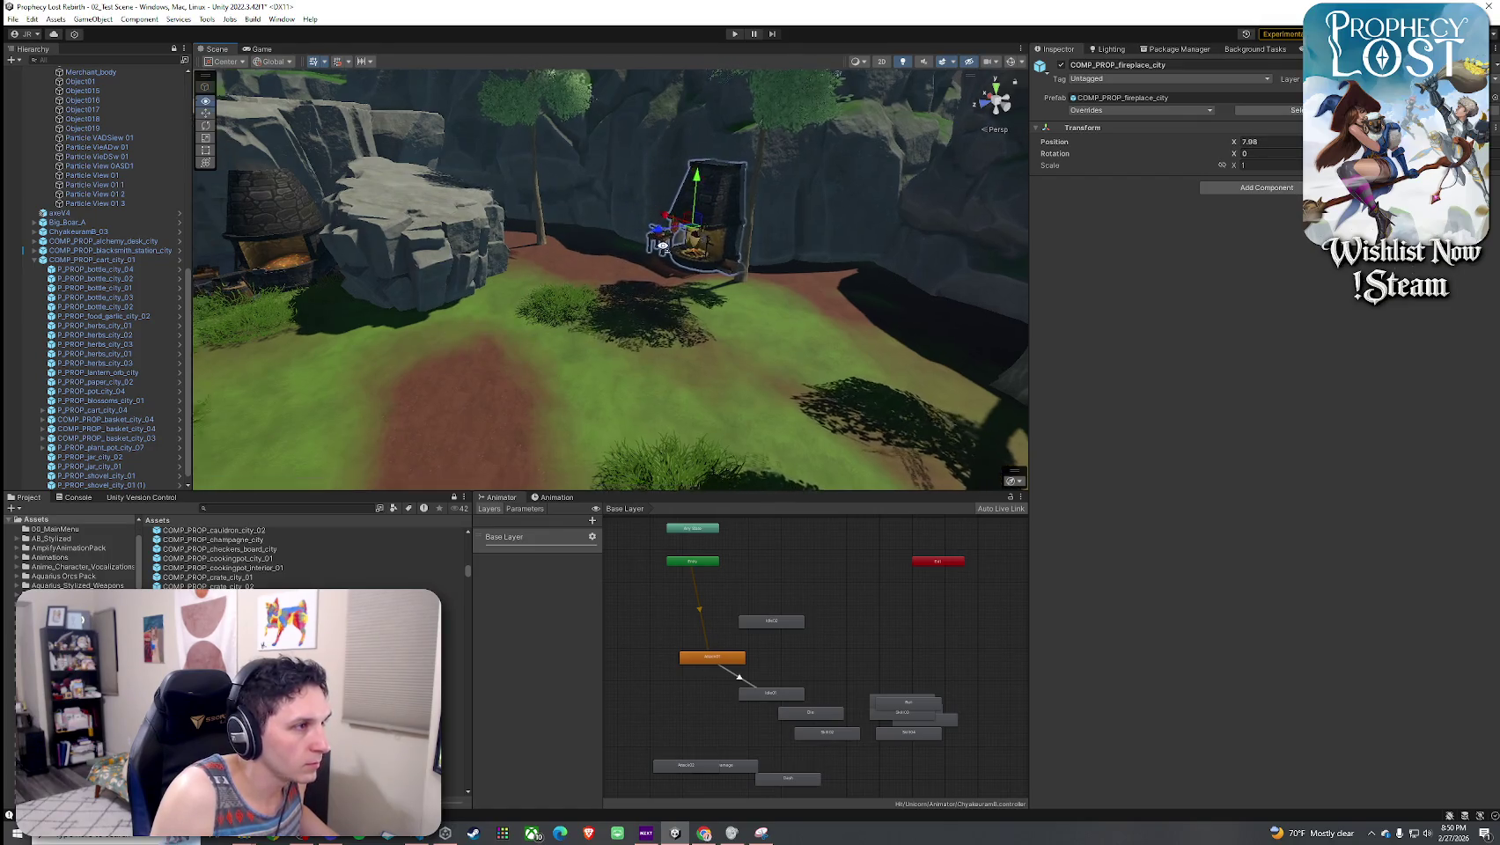
mouse_move(766, 246)
mouse_down()
mouse_move(535, 236)
mouse_move(560, 253)
mouse_up()
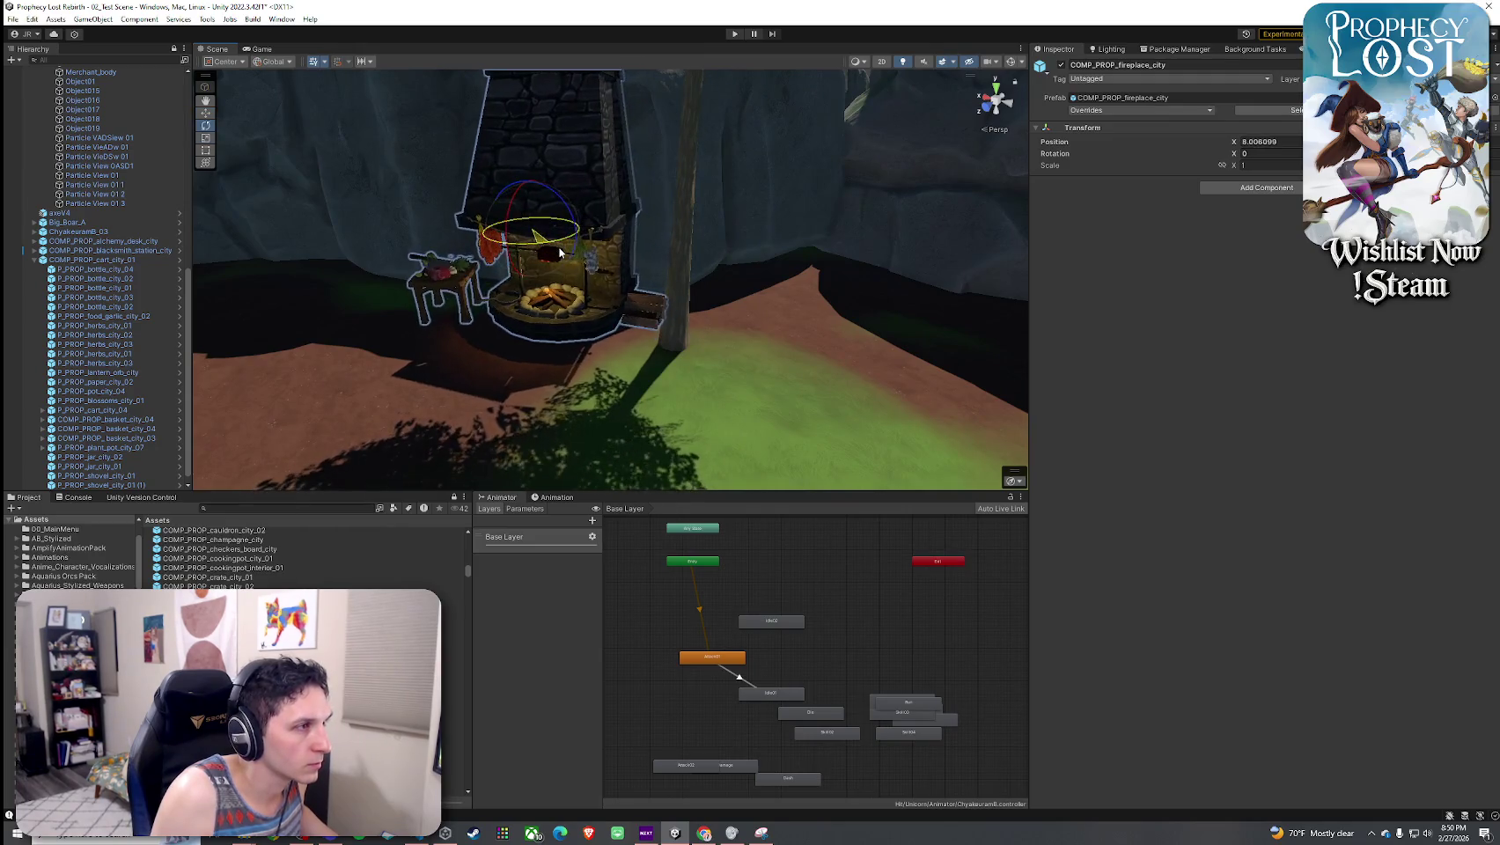
scroll(528, 289, down, 2)
click(220, 643)
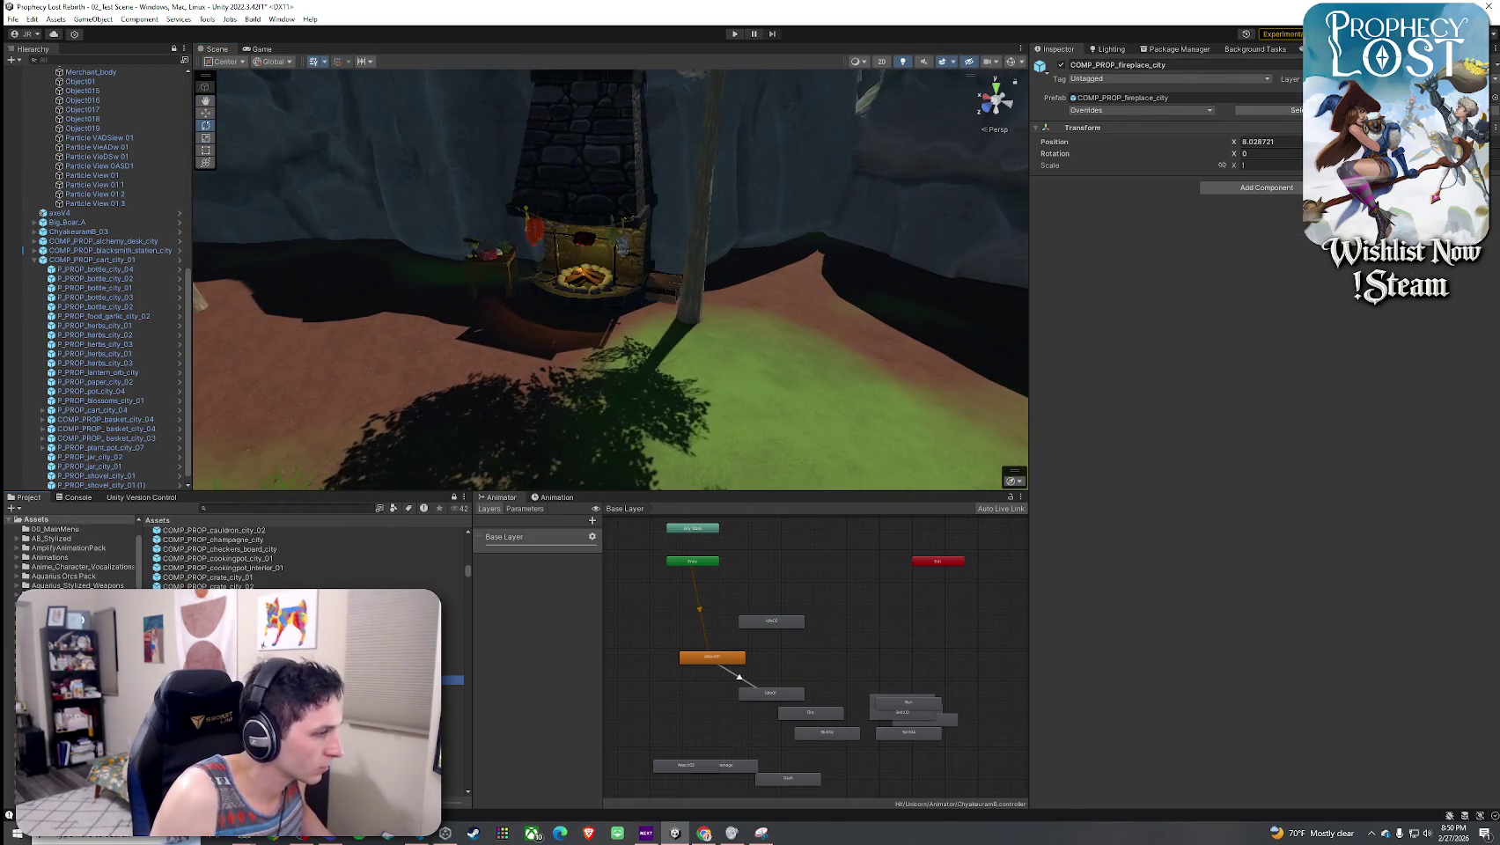
key(Up)
key(Up)
key(Up)
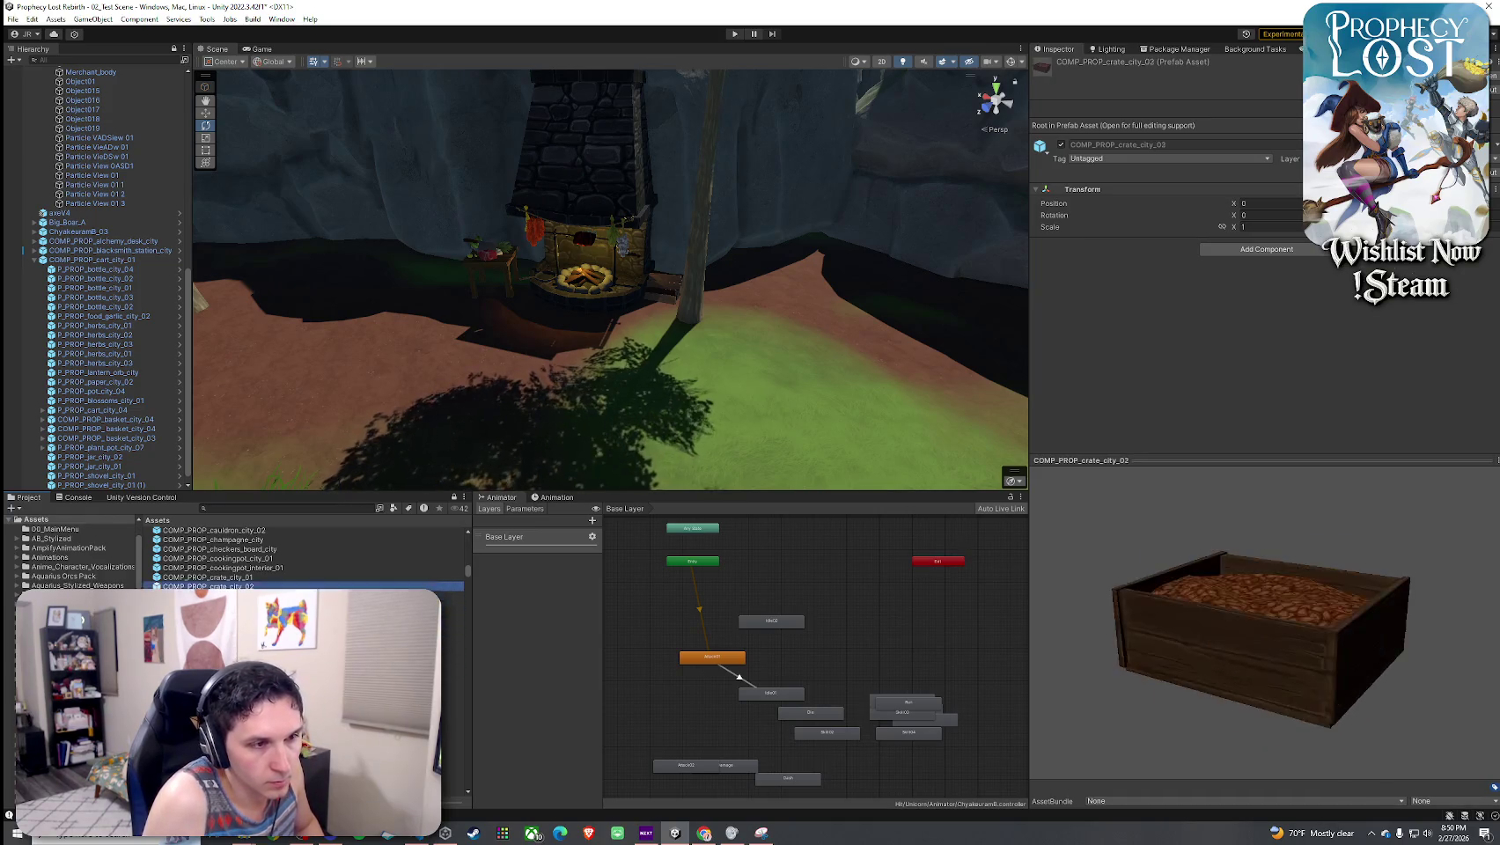
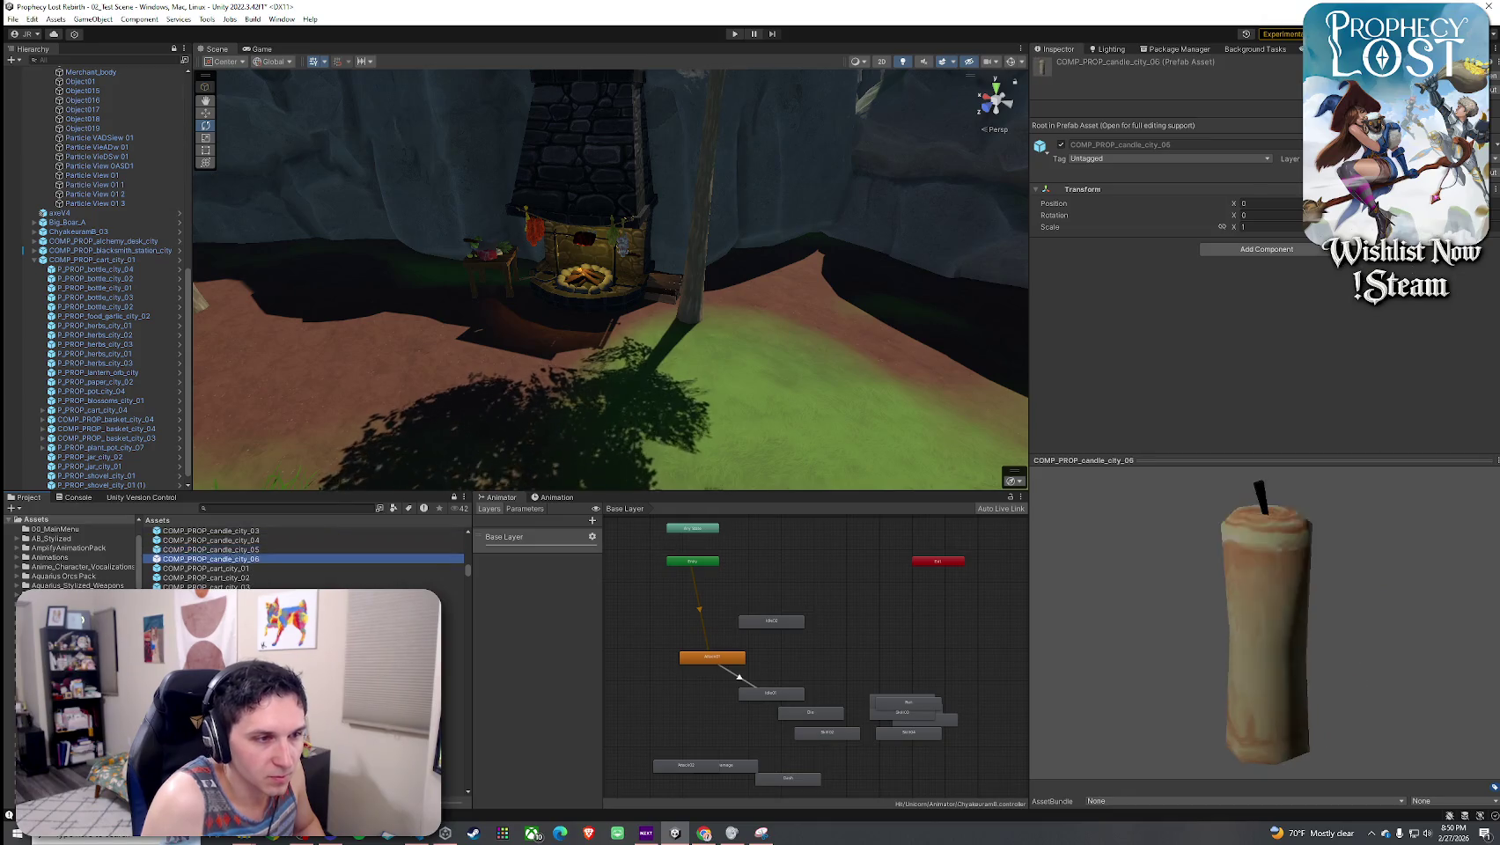
- Place the COMP_PROP_dryingrack_city_01 meat drying rack on the grass beside the forge
click(454, 671)
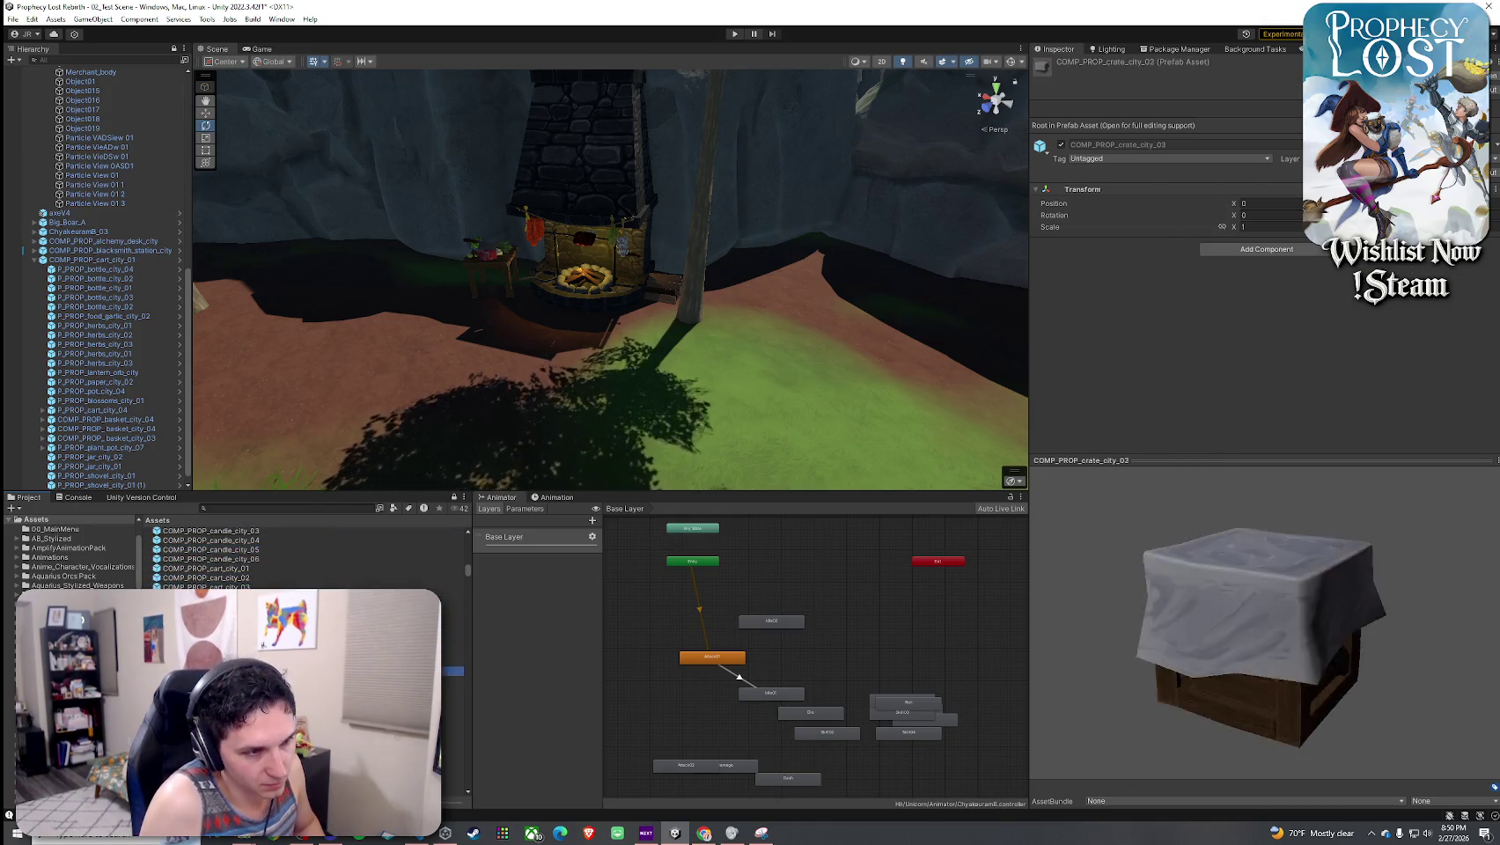
key(Down)
key(Down)
key(Down)
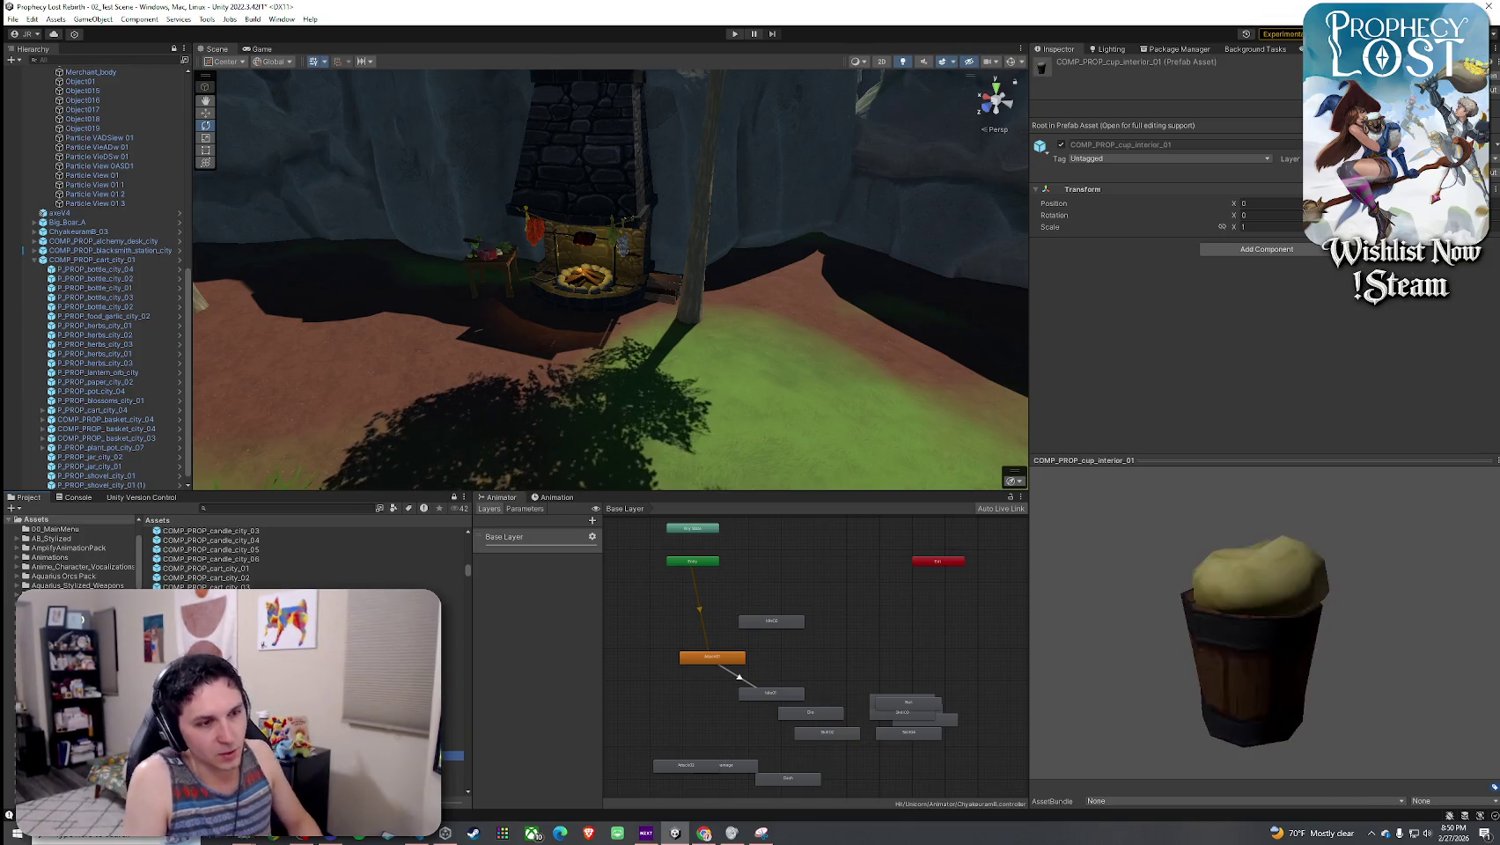
key(Down)
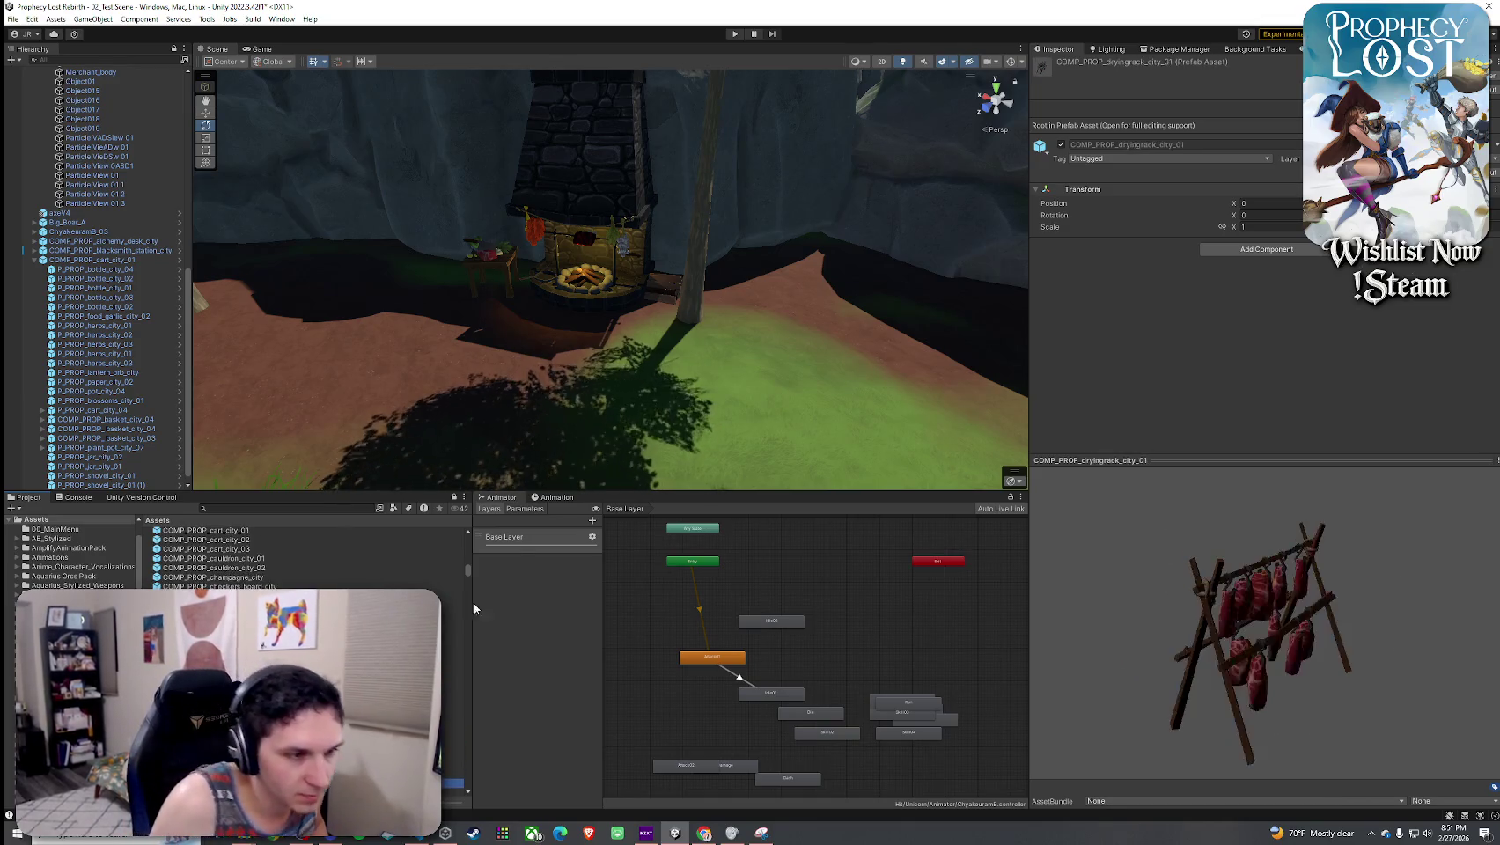
key(Down)
mouse_move(451, 774)
mouse_down()
mouse_move(419, 273)
mouse_move(401, 294)
mouse_move(779, 361)
mouse_move(804, 323)
mouse_move(754, 372)
mouse_move(780, 381)
mouse_up()
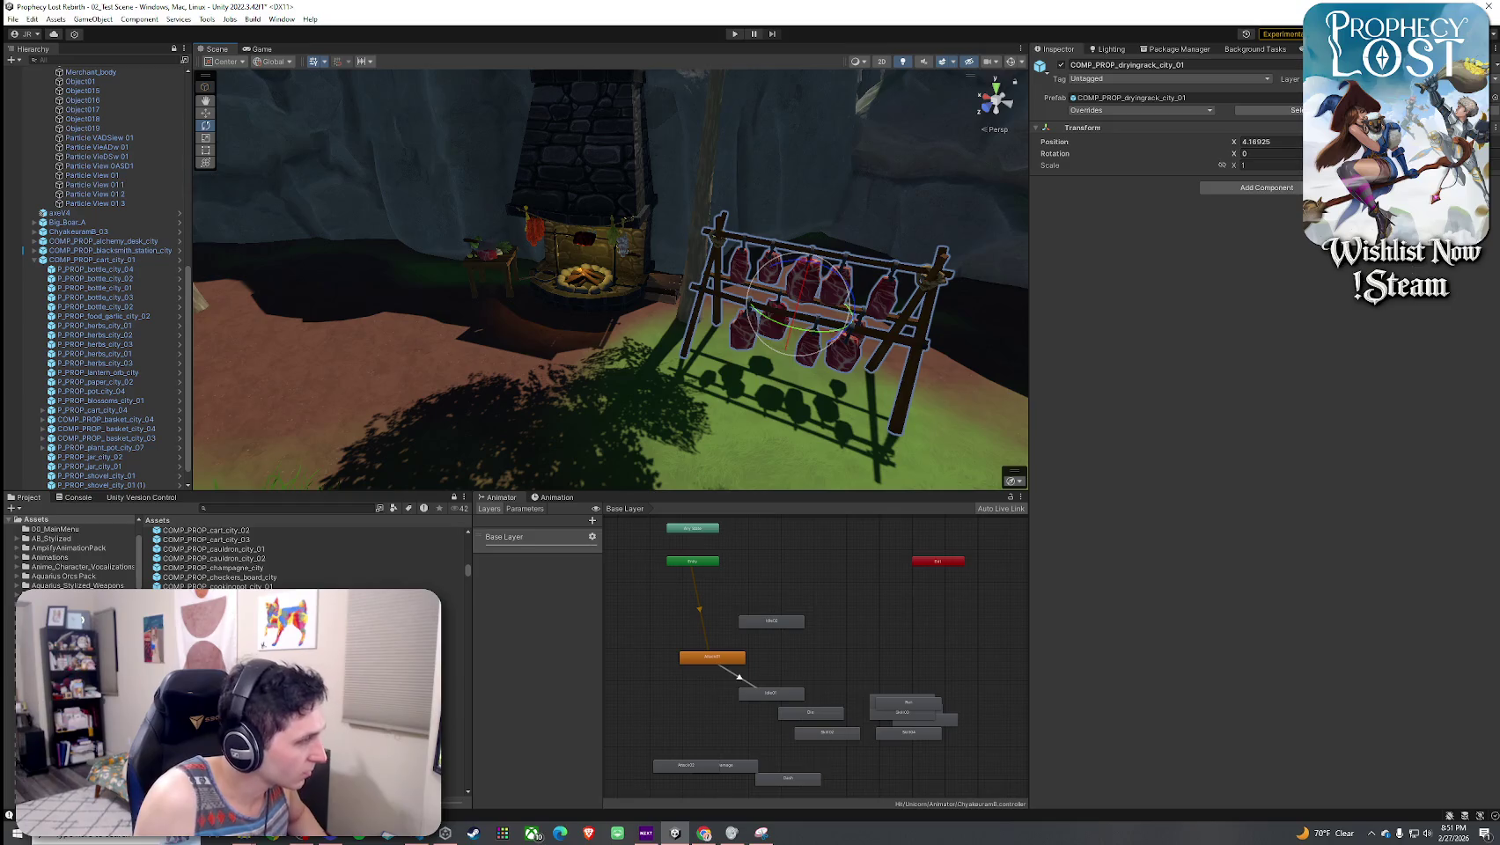
drag(325, 391, 528, 458)
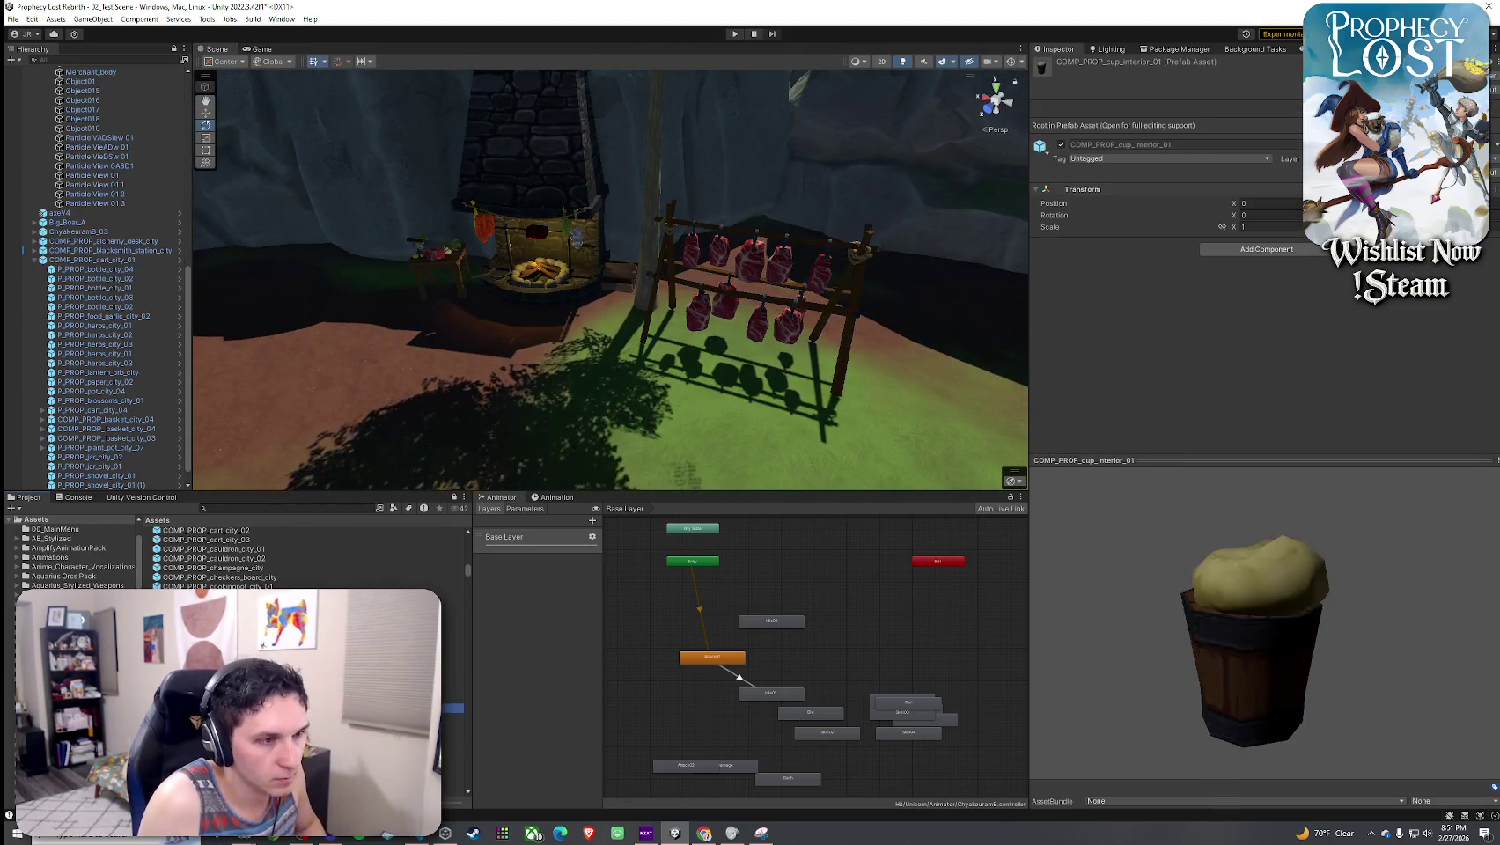
- Drop the COMP_PROP_easel_canvas_city easel into a new spot in the level
click(220, 745)
key(Down)
key(Down)
key(Down)
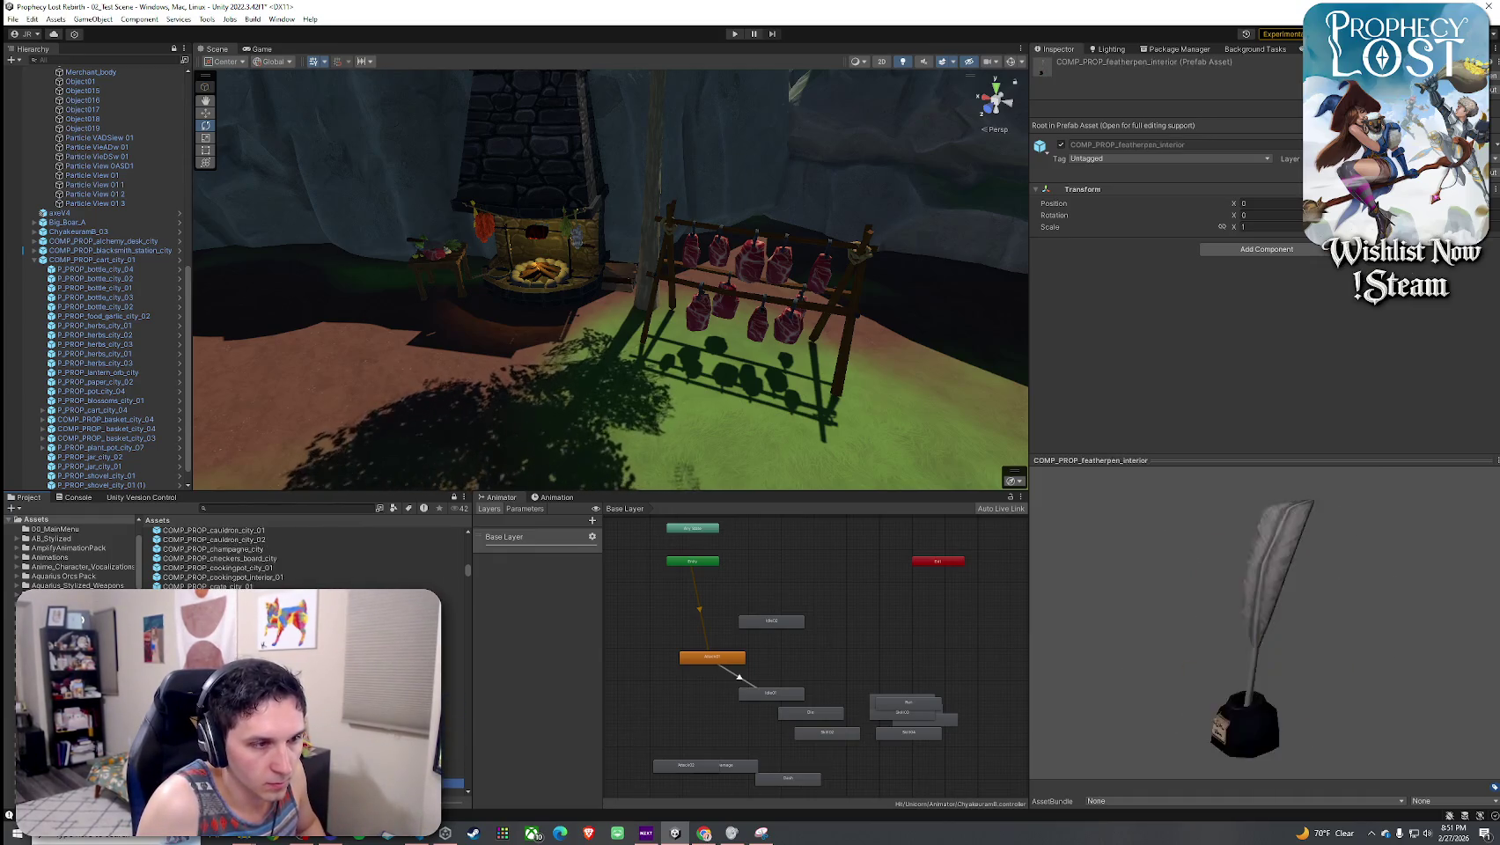
mouse_move(605, 297)
mouse_down()
mouse_move(430, 284)
mouse_move(522, 255)
mouse_move(827, 287)
mouse_up()
drag(656, 487, 718, 356)
drag(579, 357, 587, 254)
- Move the easel onto the rocky plateau beside the small table and stool
key(w)
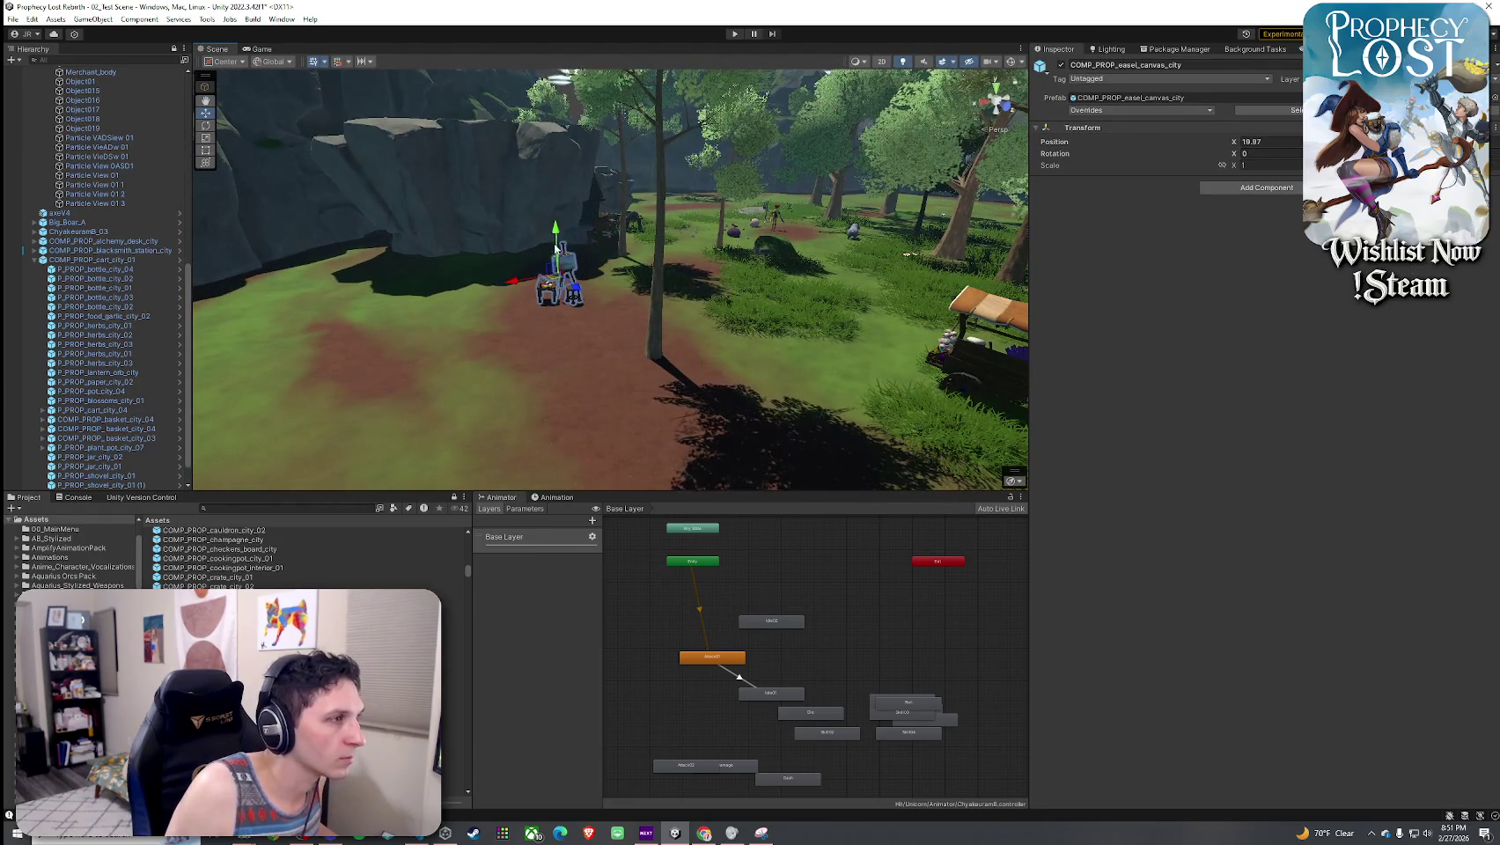
drag(534, 176, 795, 299)
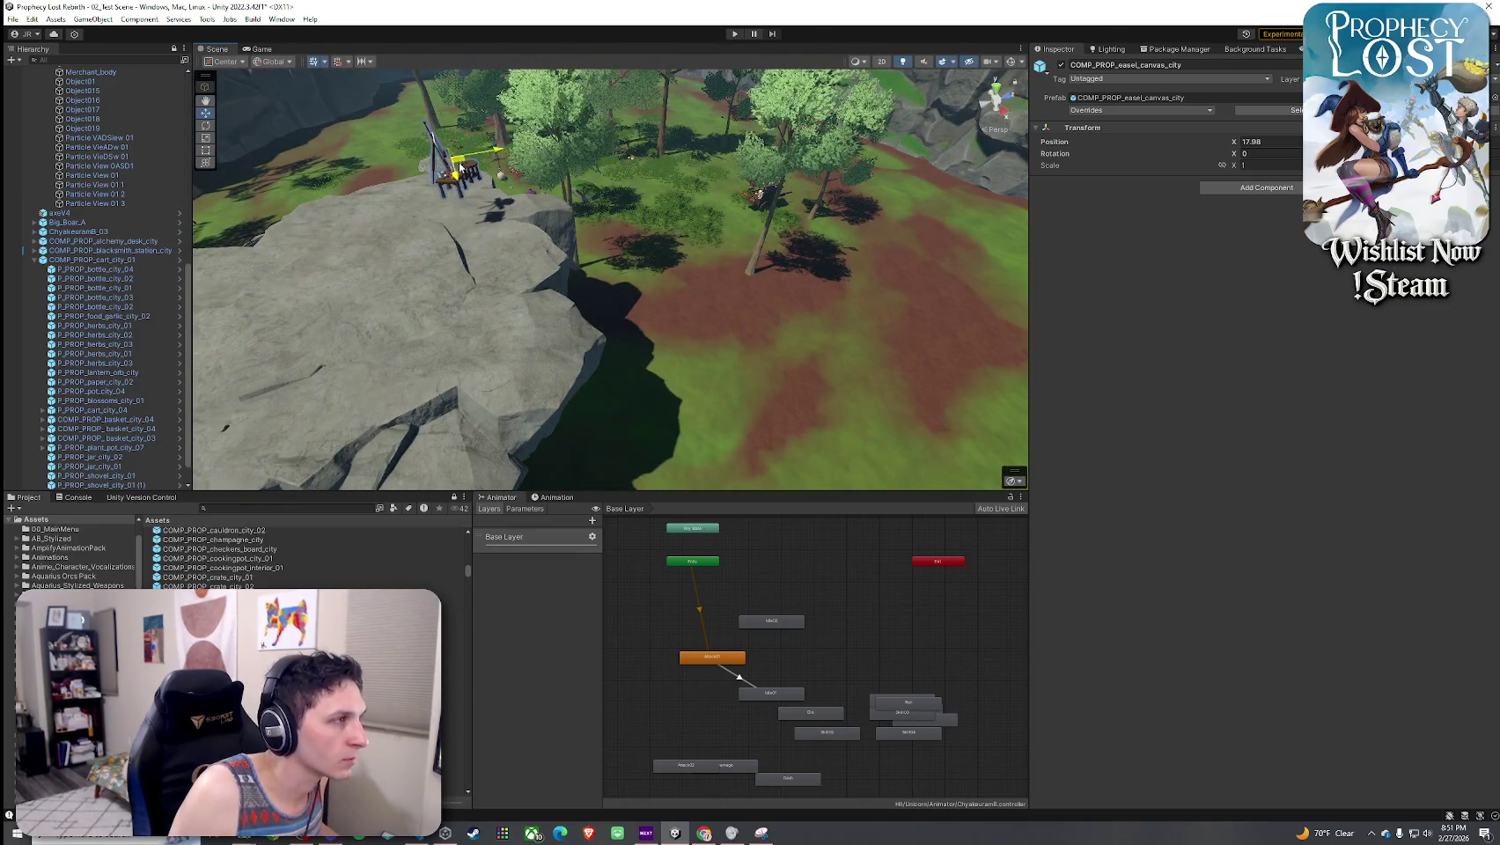
mouse_move(327, 230)
mouse_down()
mouse_move(345, 179)
mouse_move(310, 156)
mouse_up()
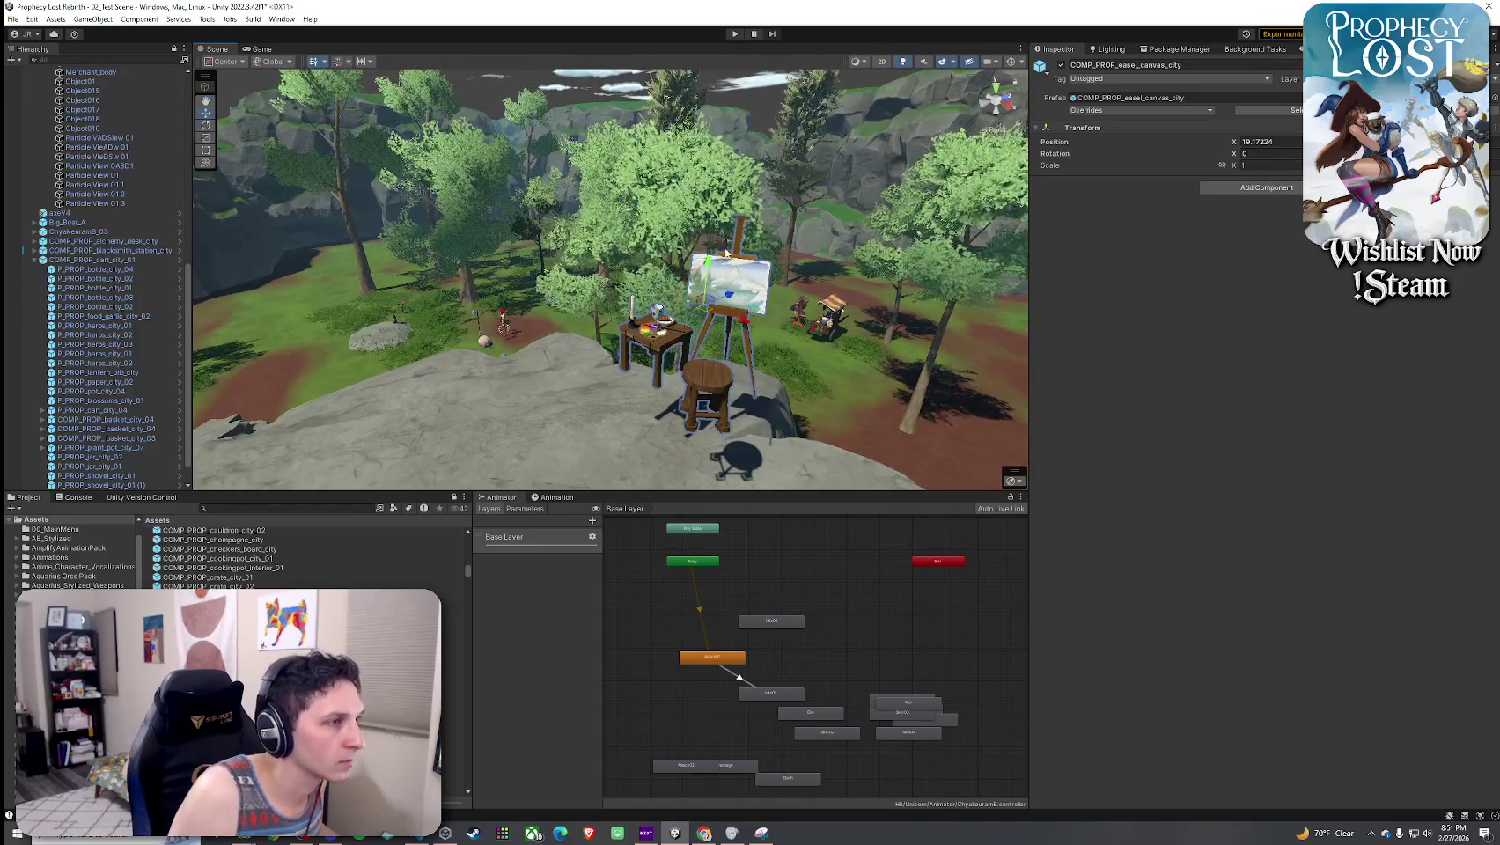
drag(707, 262, 699, 360)
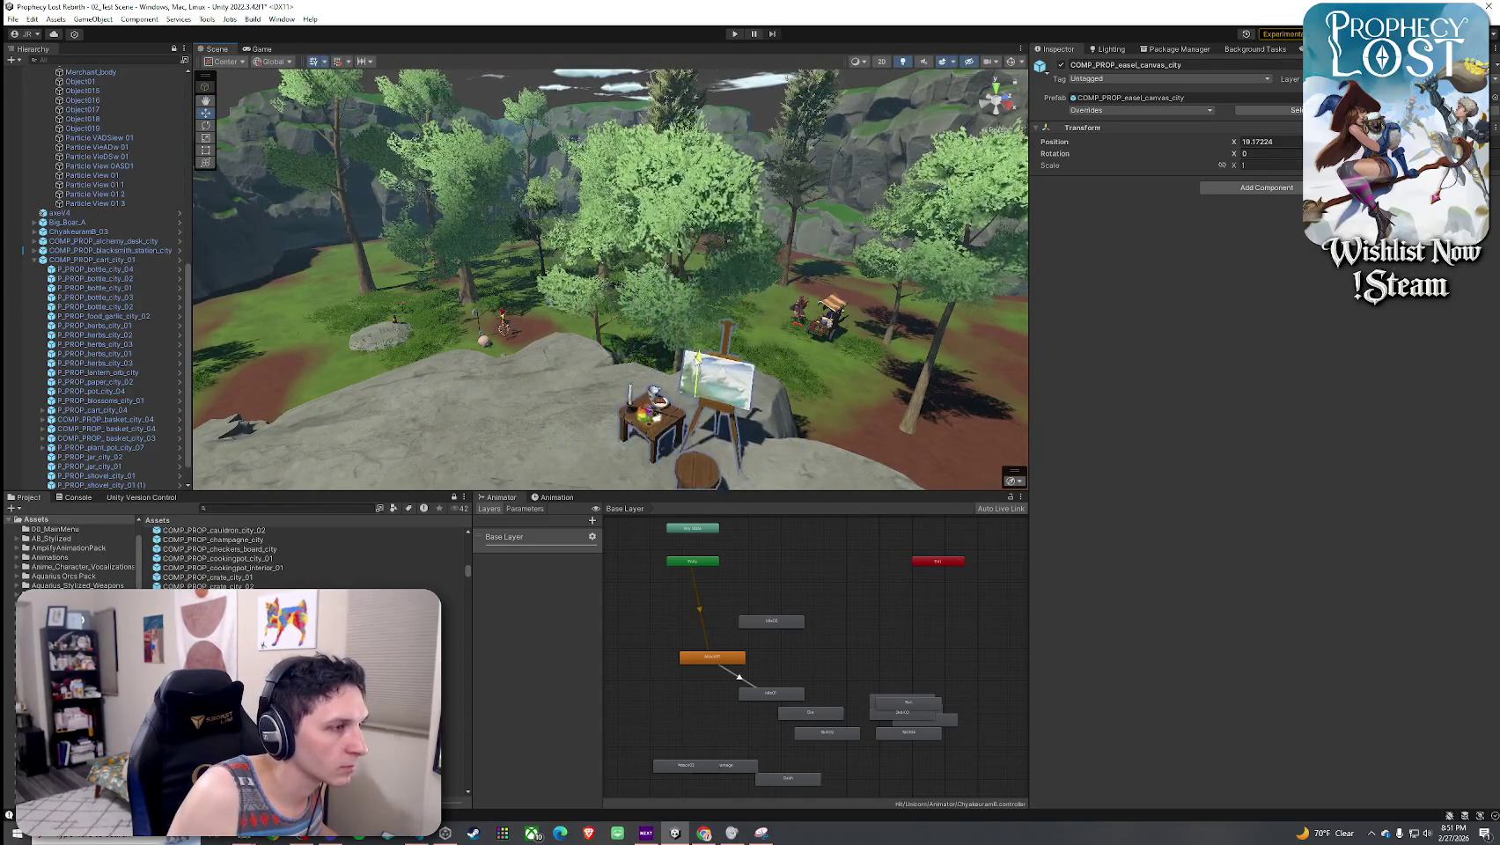
mouse_move(698, 352)
mouse_down()
mouse_move(629, 407)
mouse_move(616, 335)
mouse_up()
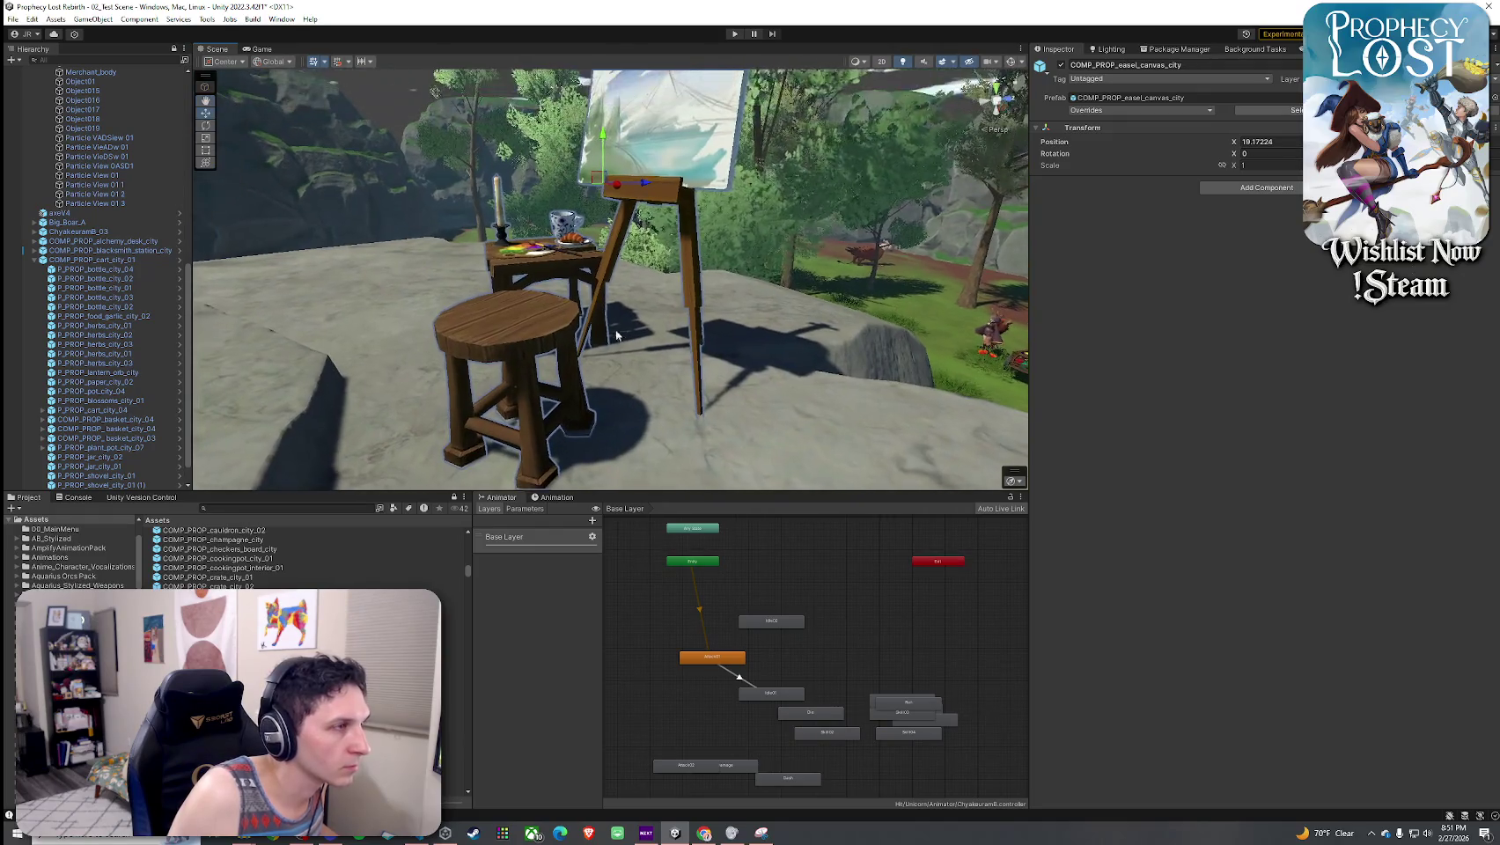
mouse_move(604, 138)
mouse_down()
mouse_move(693, 142)
mouse_move(616, 264)
mouse_up()
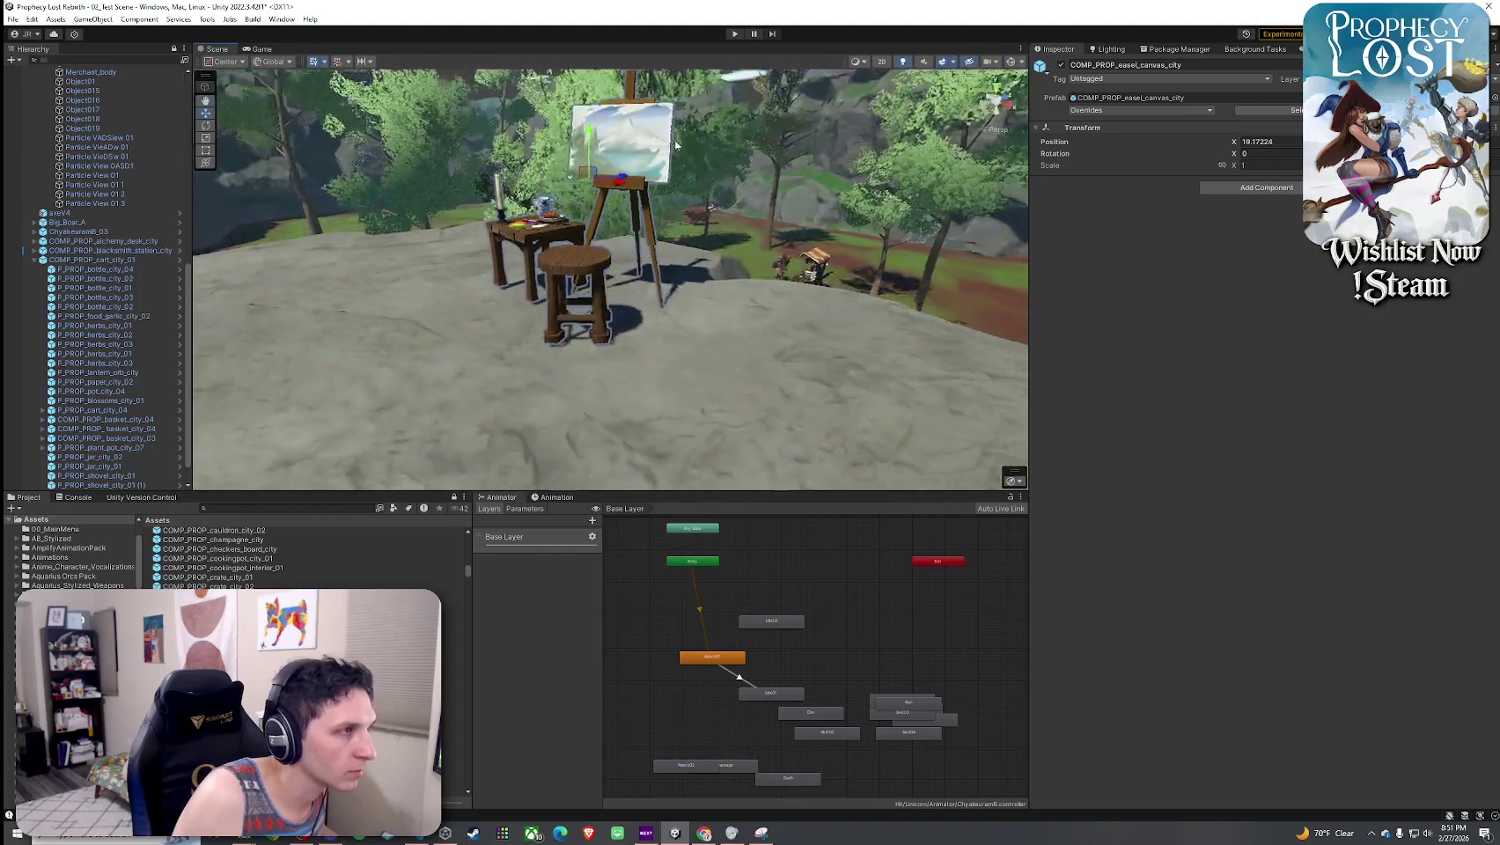
- Lower the easel canvas slightly and view the plateau from further out
click(533, 233)
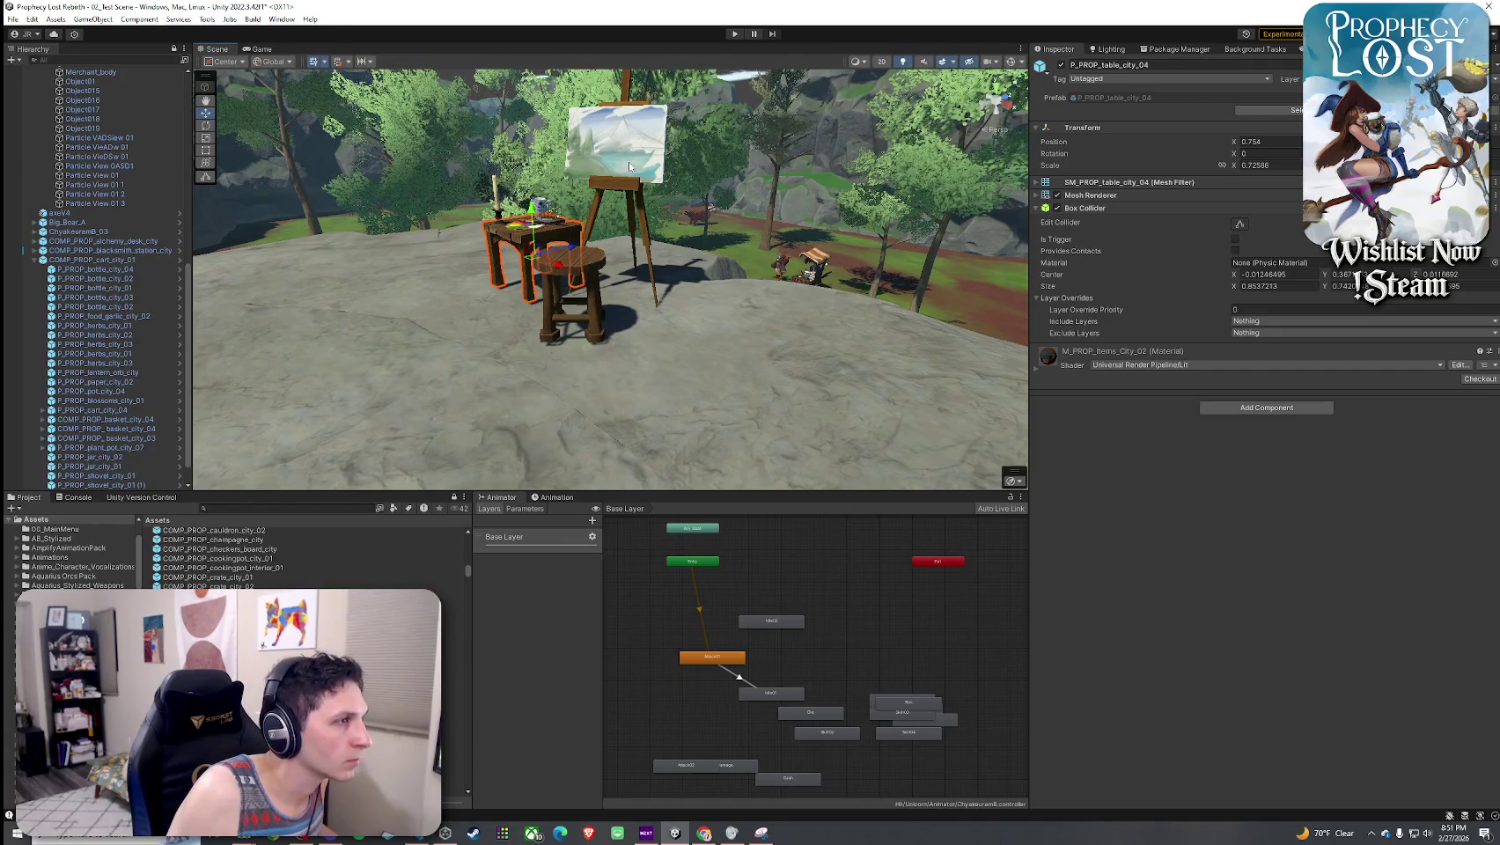
click(621, 183)
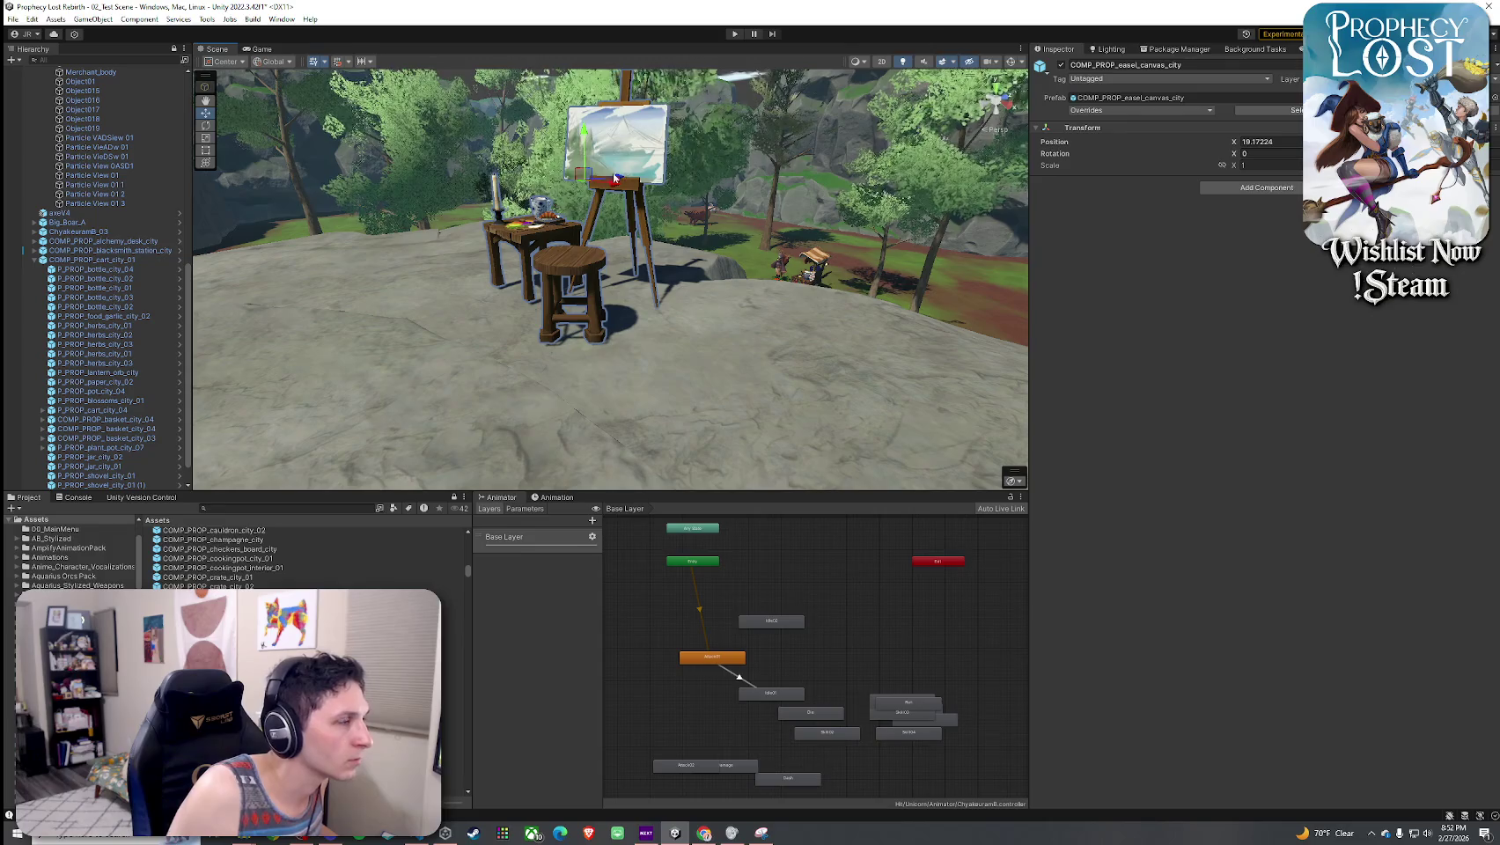
drag(583, 134, 585, 140)
click(774, 215)
drag(774, 215, 813, 210)
scroll(814, 213, down, 3)
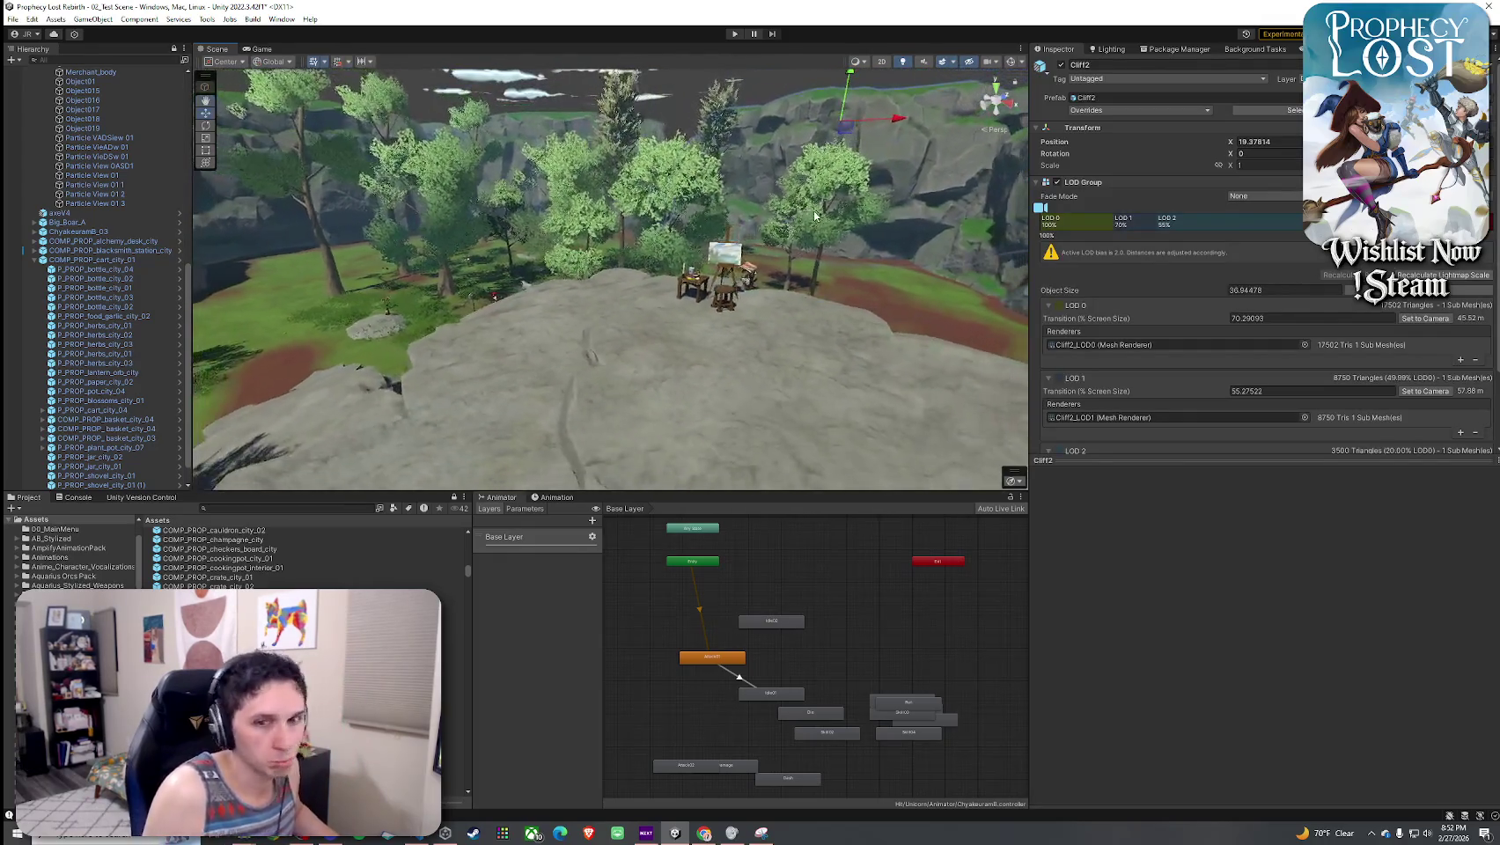
- Browse prop previews from the crate of jars past the fireplace and food plate to the stall prefabs
click(361, 613)
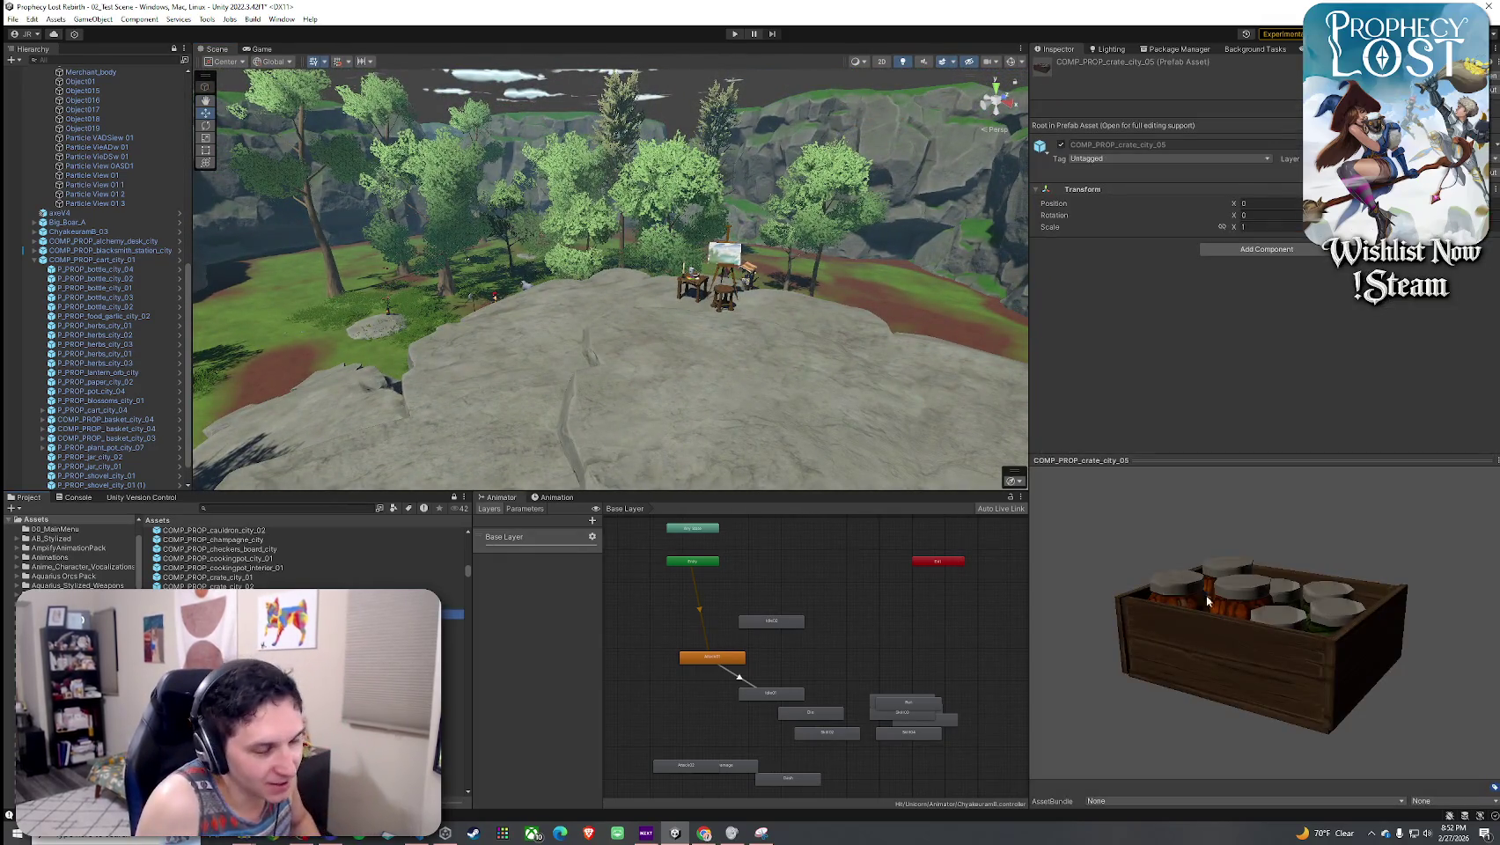
drag(1208, 601, 1211, 656)
key(Down)
key(Down)
key(Down)
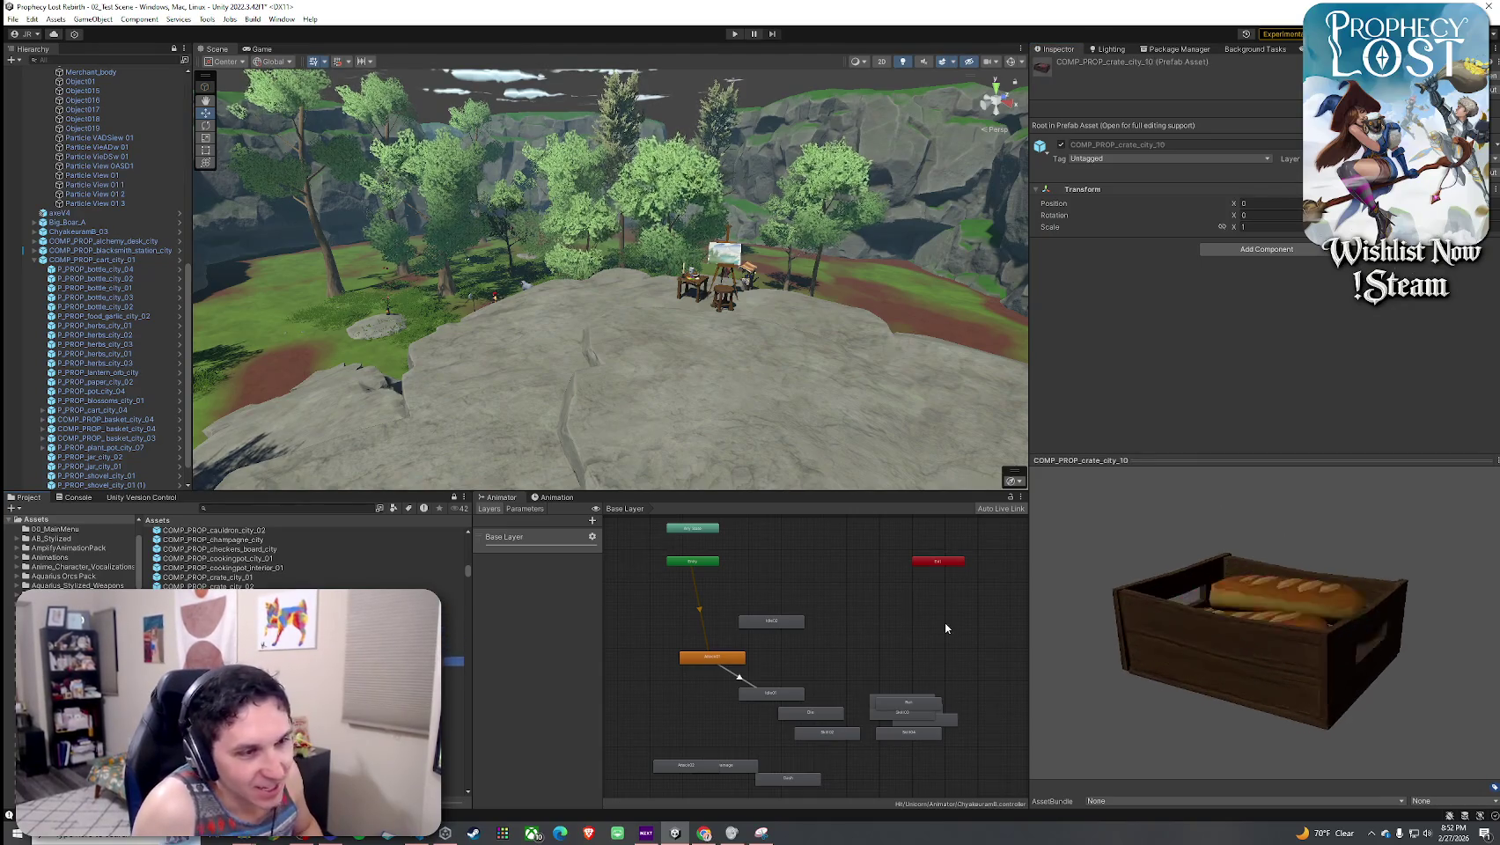
key(Down)
key(Down)
key(Down)
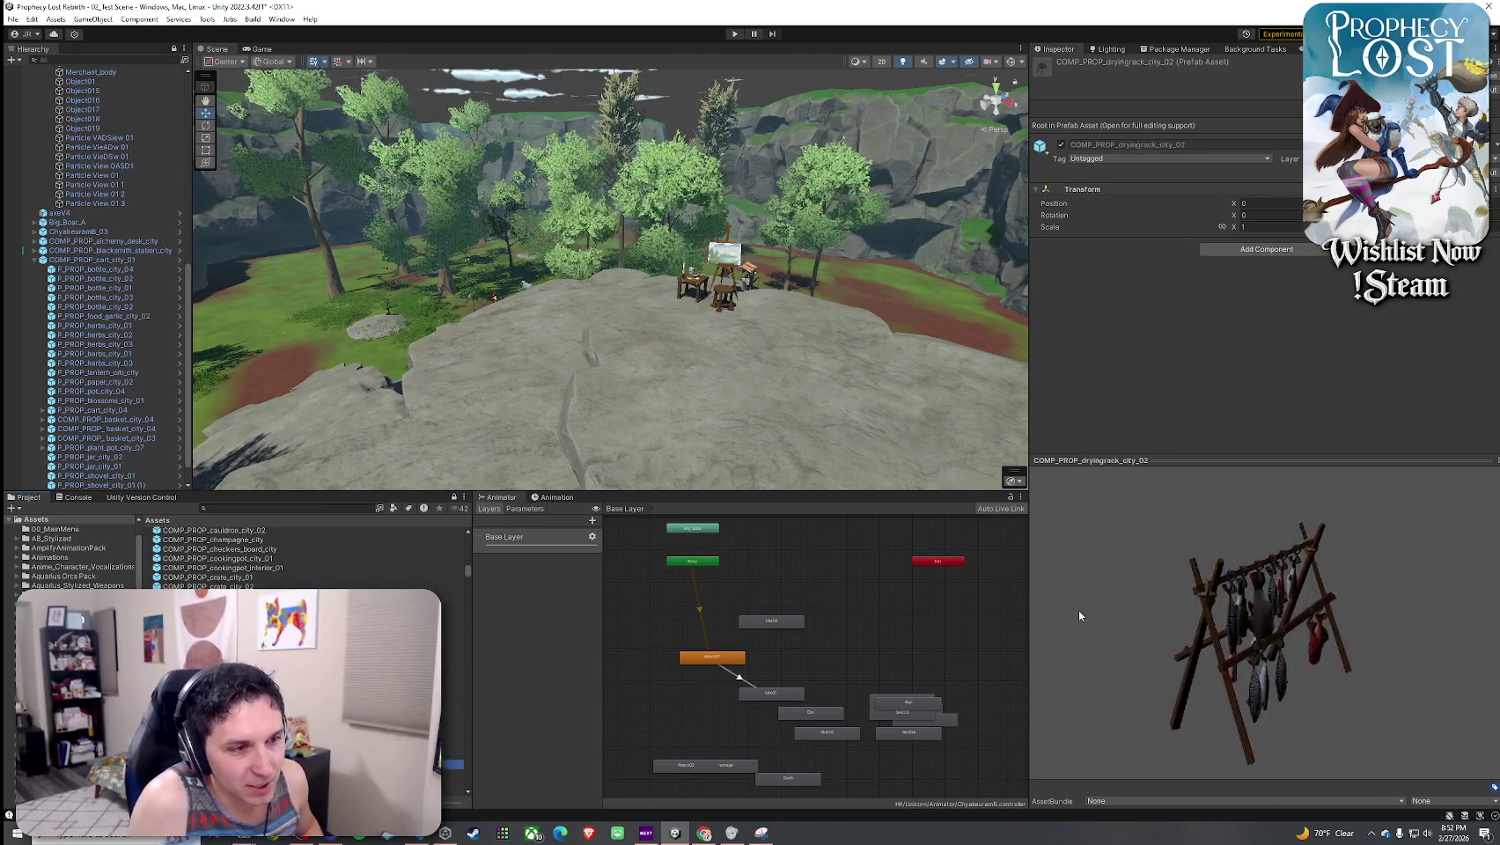
key(Down)
key(Down)
key(Down)
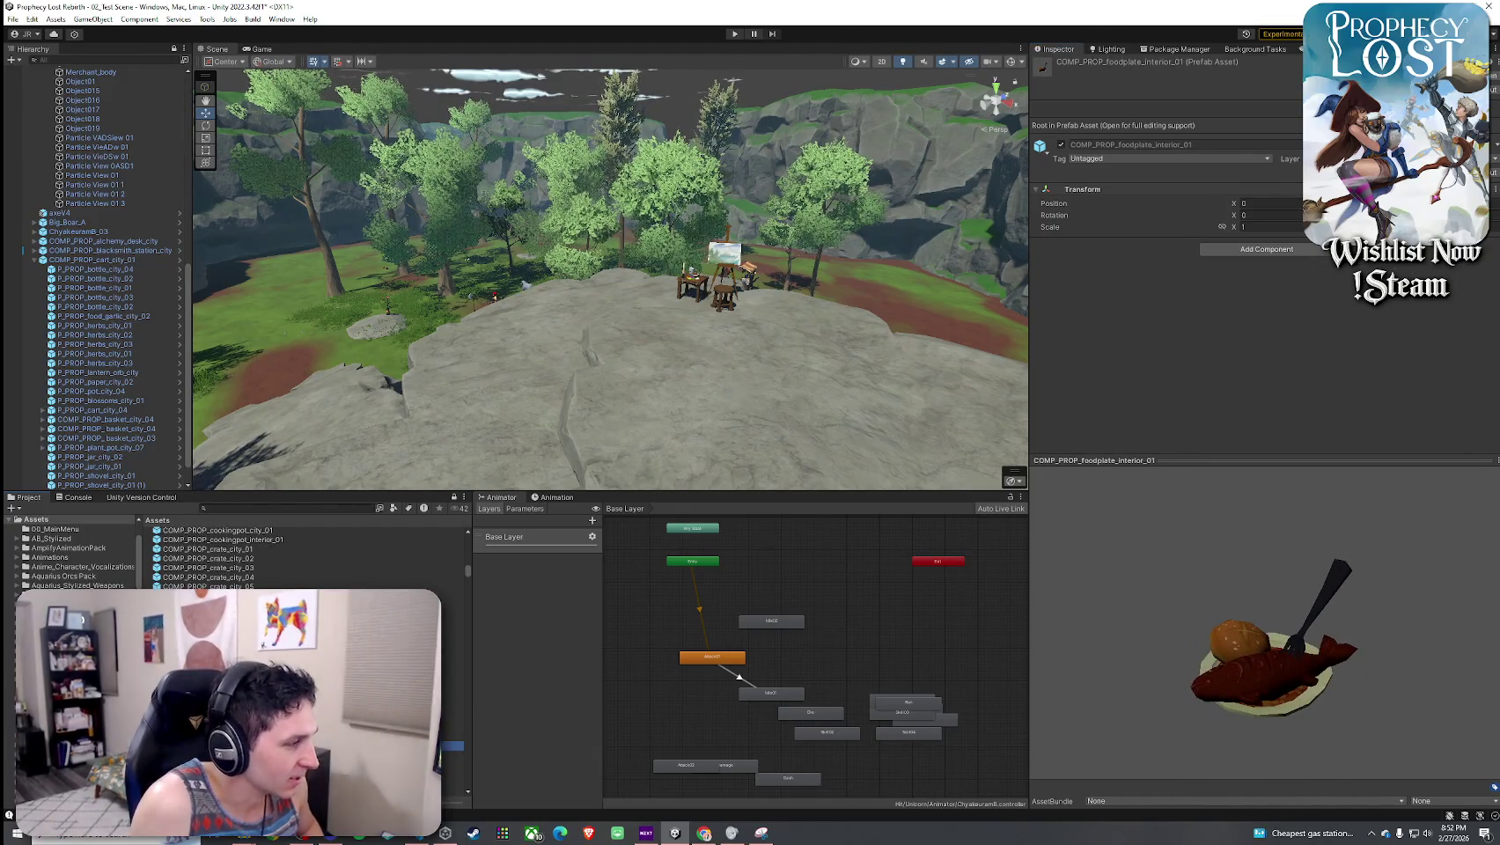
key(Up)
key(Up)
key(Up)
mouse_move(1180, 597)
mouse_down()
mouse_move(1239, 637)
mouse_move(1183, 651)
mouse_move(1160, 605)
mouse_up()
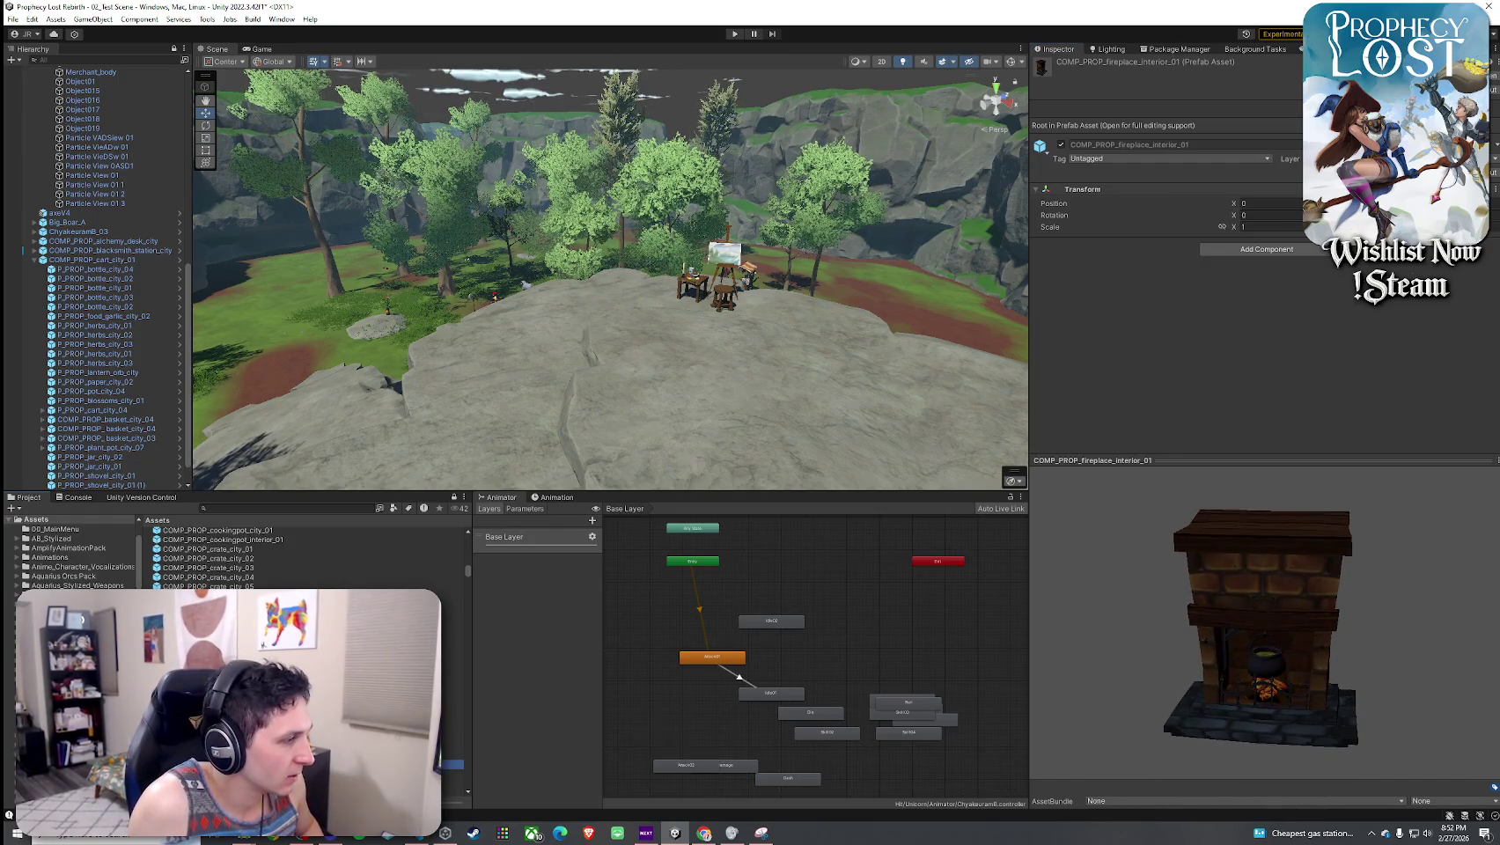
key(Down)
key(Down)
key(Down)
key(Down)
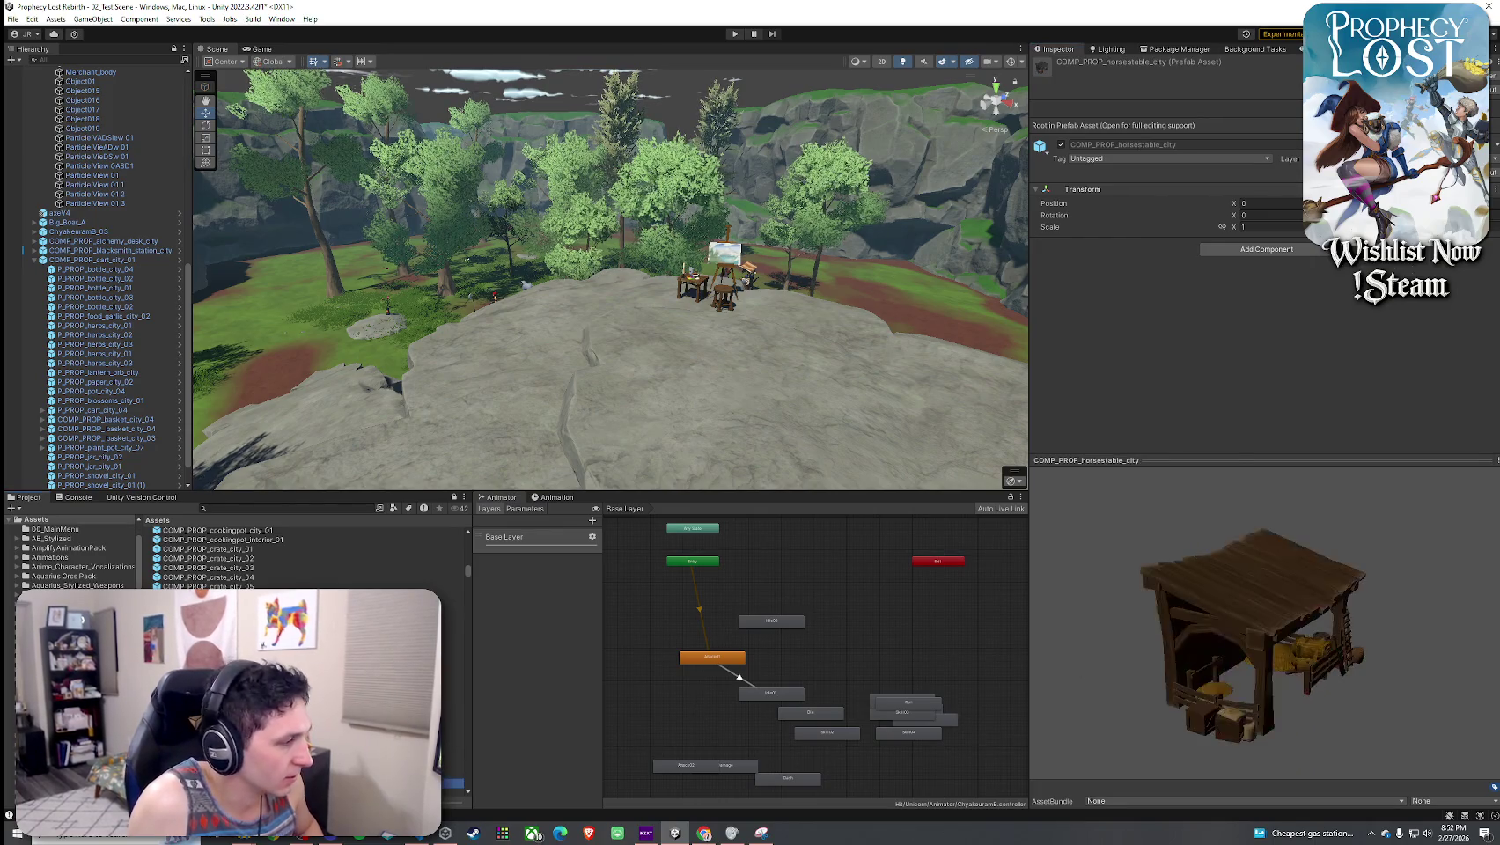
key(Down)
key(Down)
key(Down)
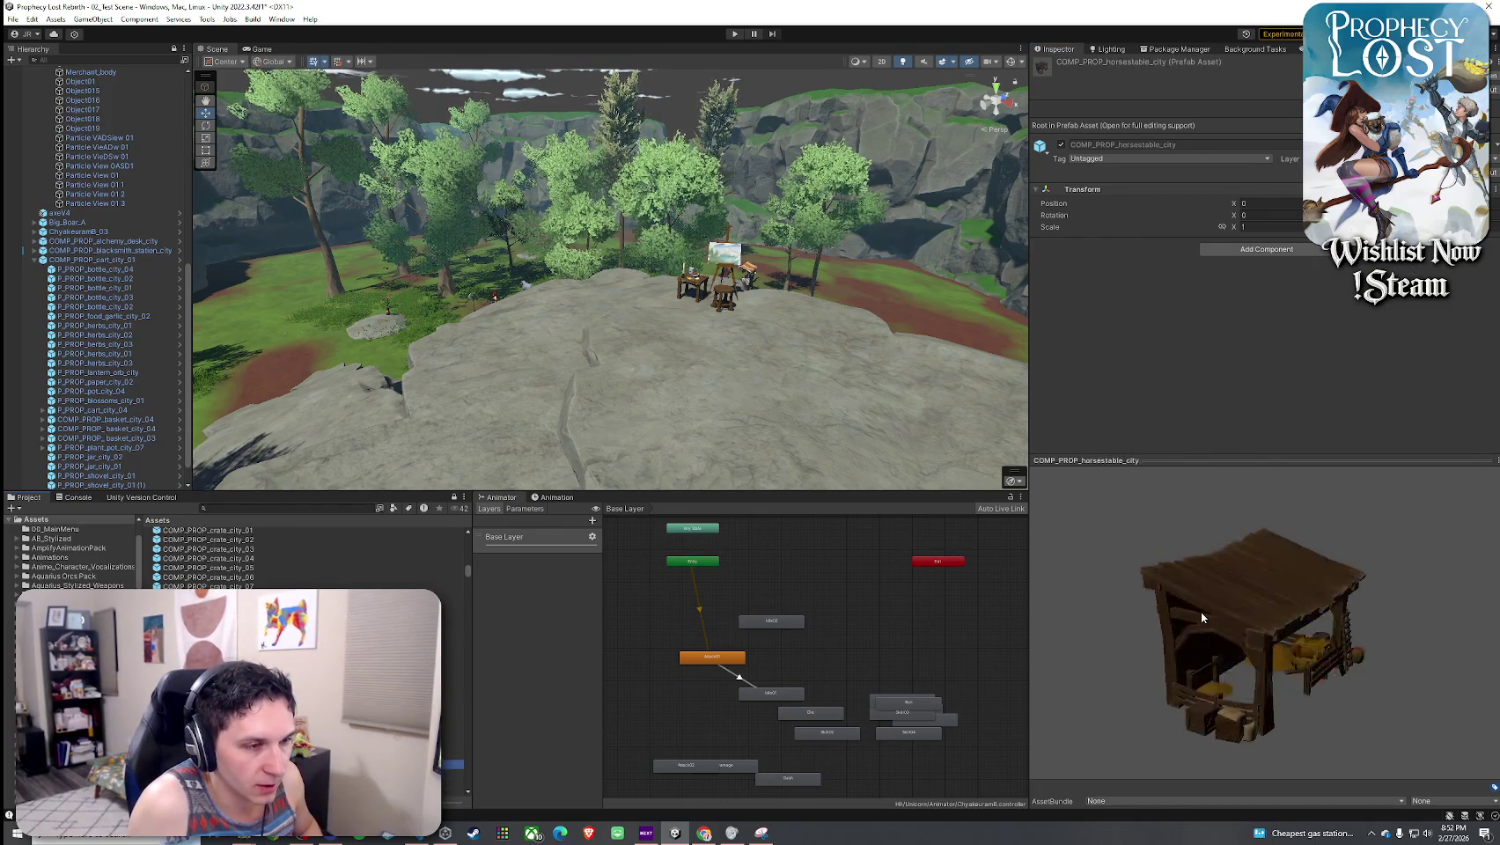
mouse_move(1263, 640)
mouse_down()
mouse_move(1069, 588)
mouse_move(1118, 626)
mouse_up()
key(Down)
key(Down)
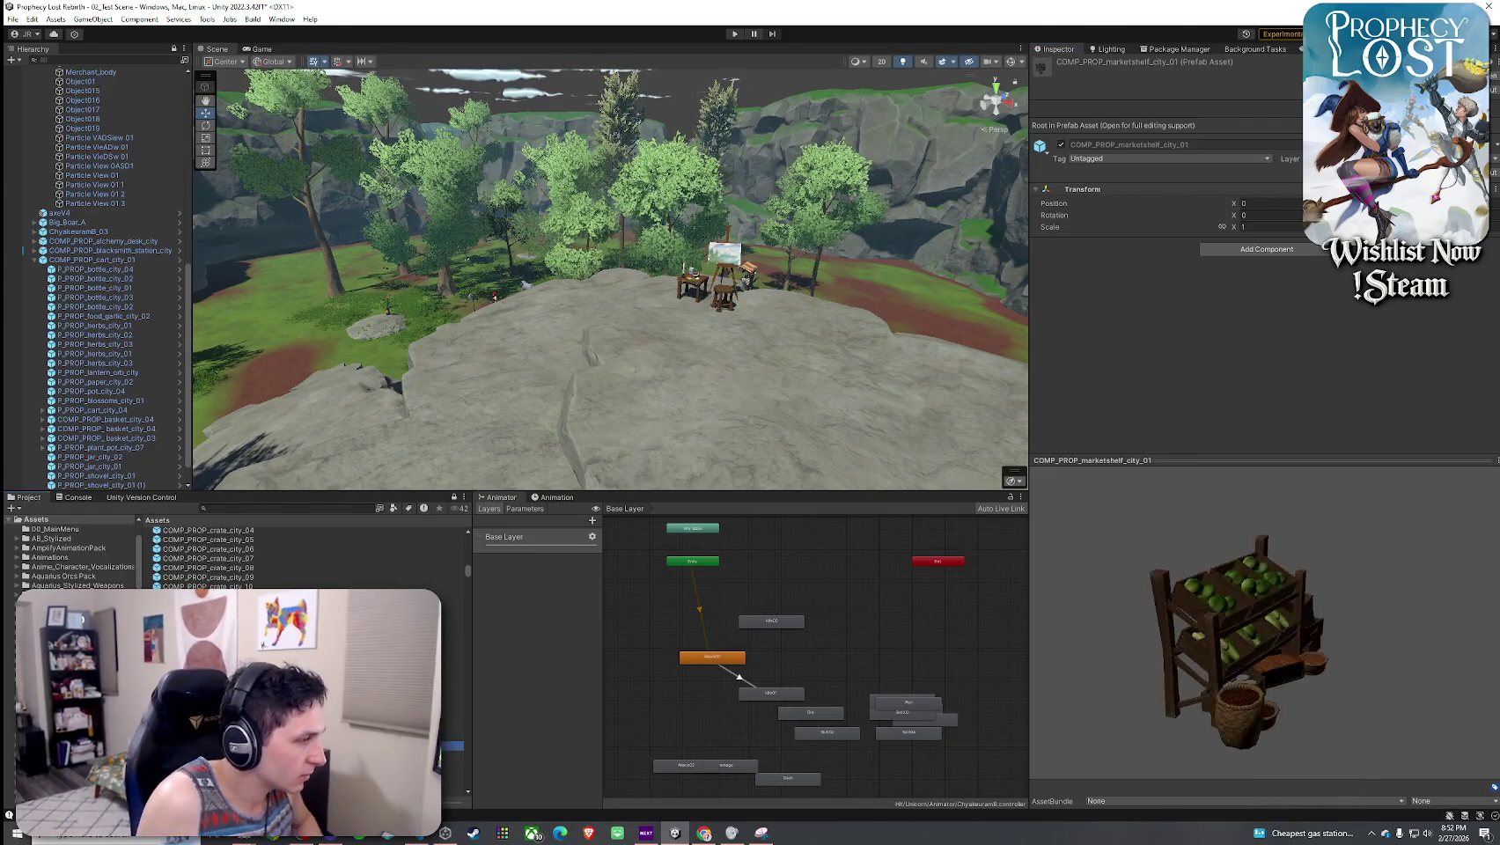
- Place the COMP_PROP_horsestable_city stable on the valley grass near the boar and rotate it
key(w)
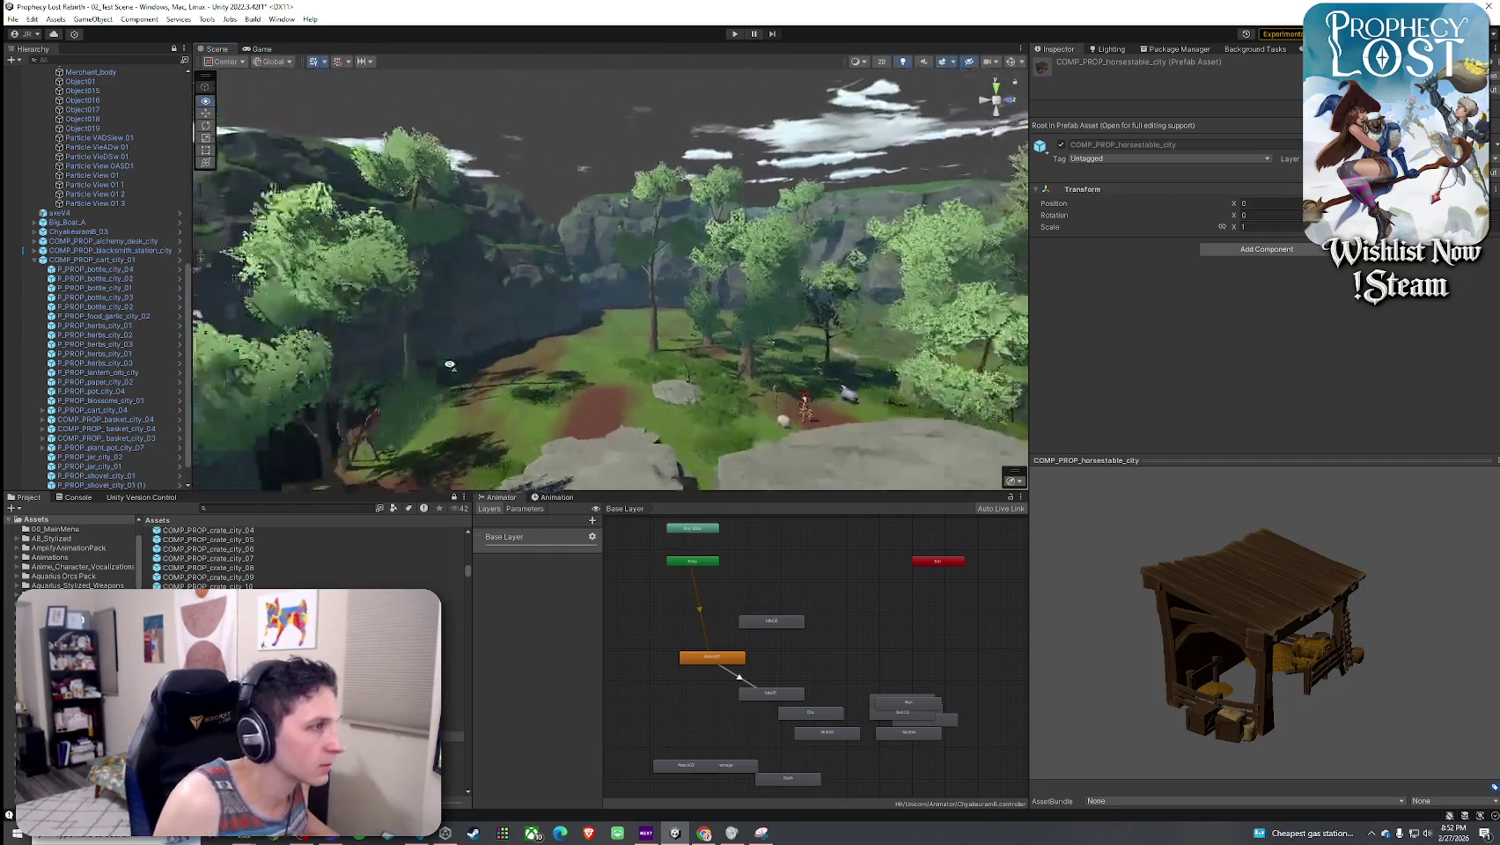
key(w)
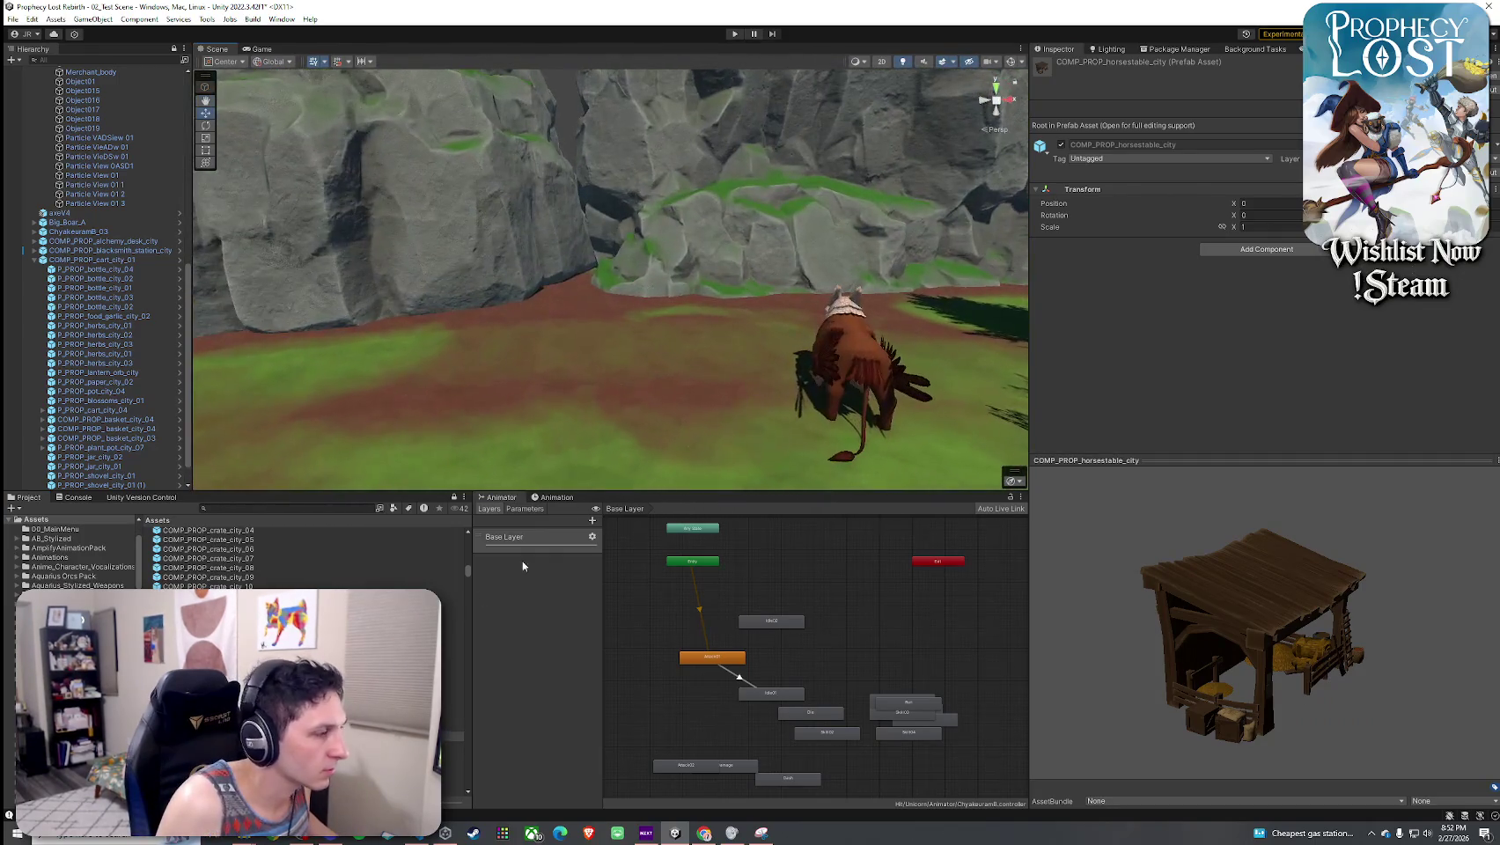
drag(220, 617, 581, 353)
mouse_move(579, 232)
mouse_down()
mouse_move(824, 225)
mouse_move(669, 227)
mouse_move(805, 257)
mouse_move(604, 258)
mouse_move(603, 308)
mouse_move(676, 326)
mouse_up()
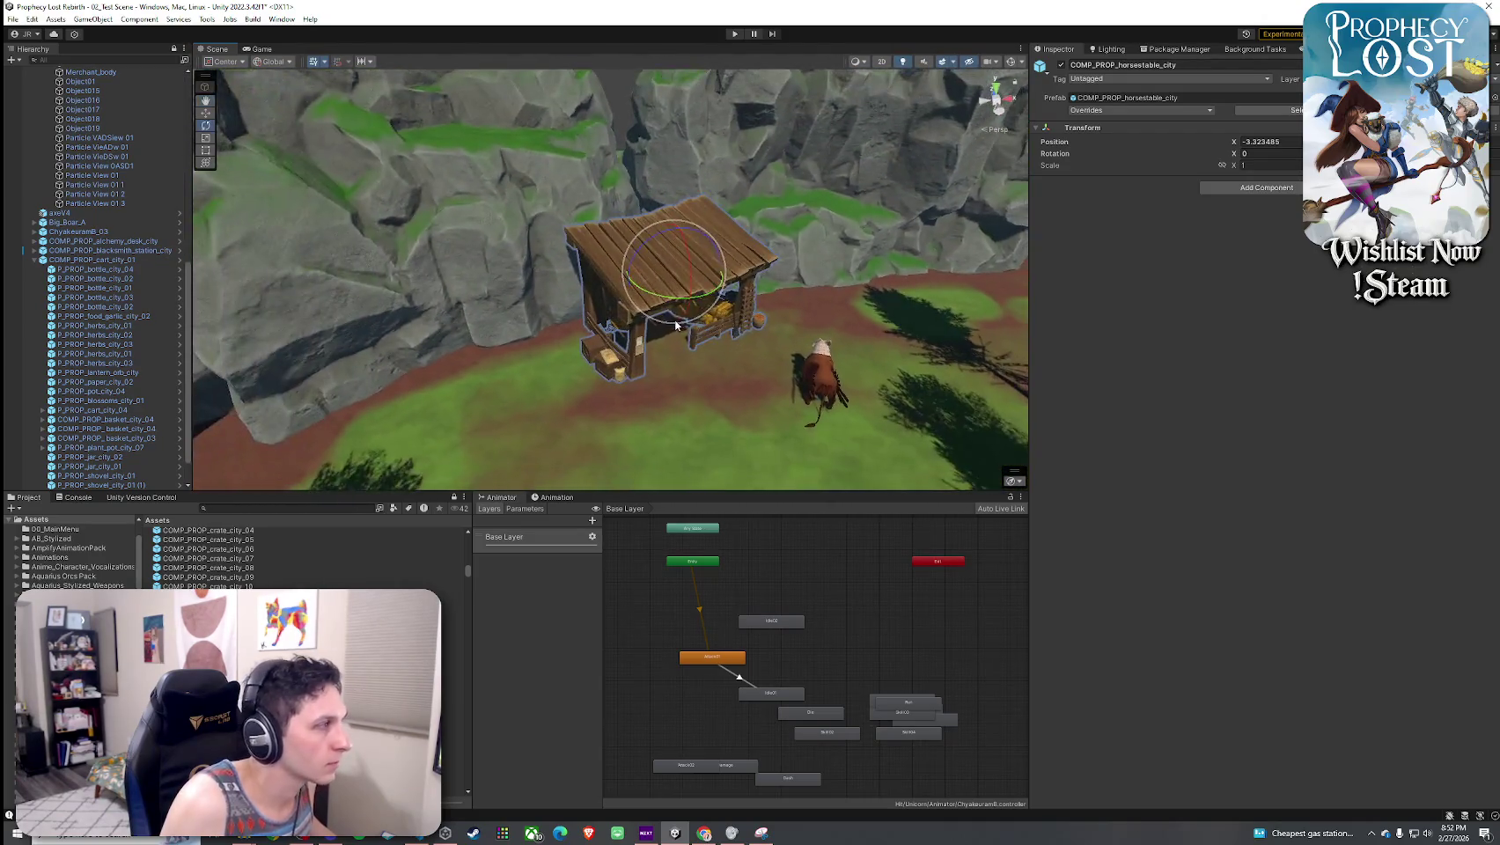
scroll(676, 325, down, 4)
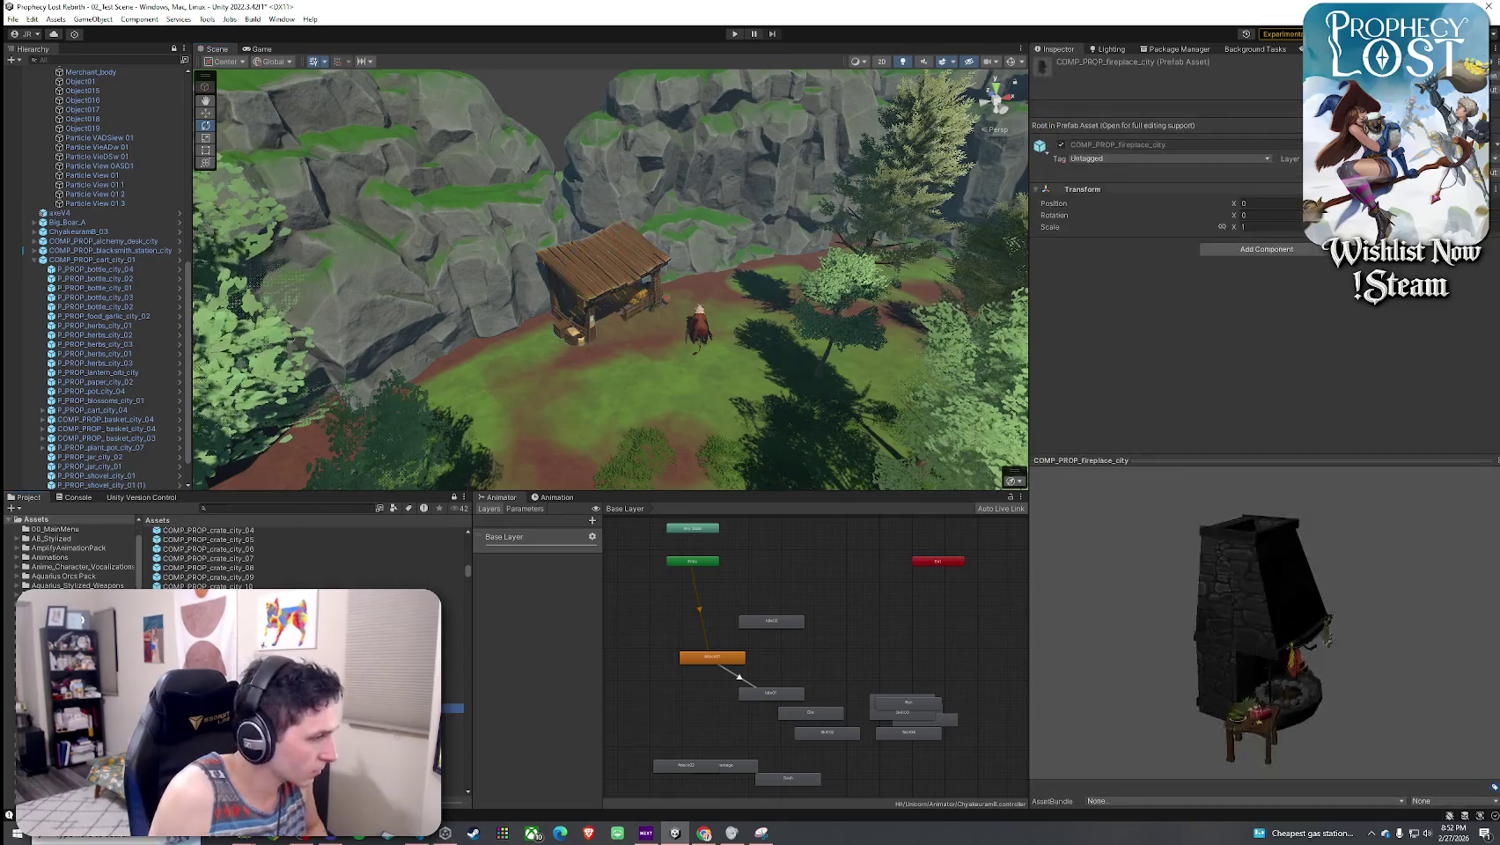
- Preview prop assets down to the market shelf and view the grass beneath the cliffs
click(453, 698)
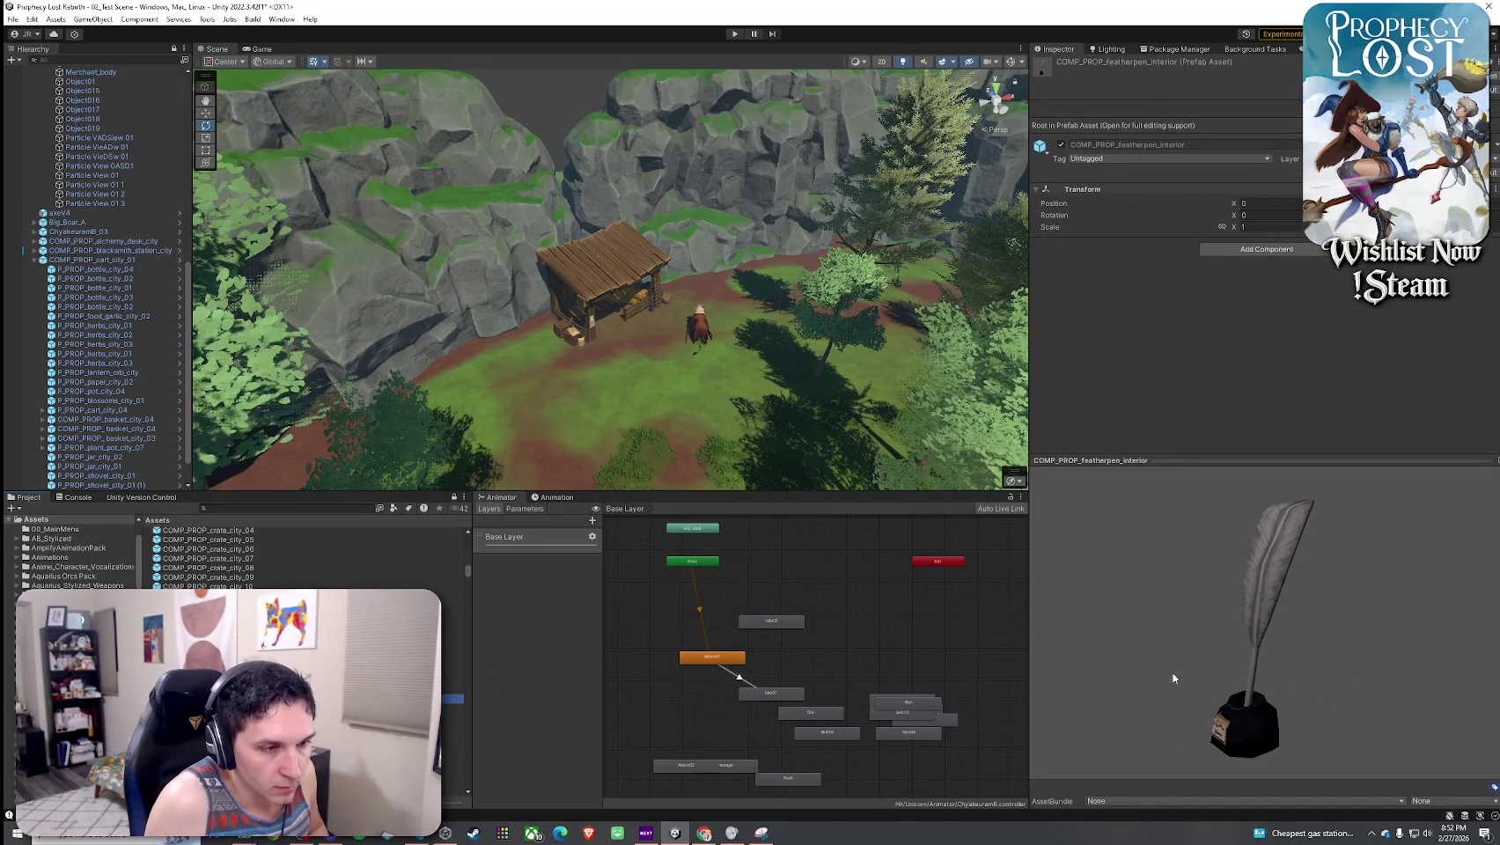
key(Down)
key(Down)
key(Down)
key(Down)
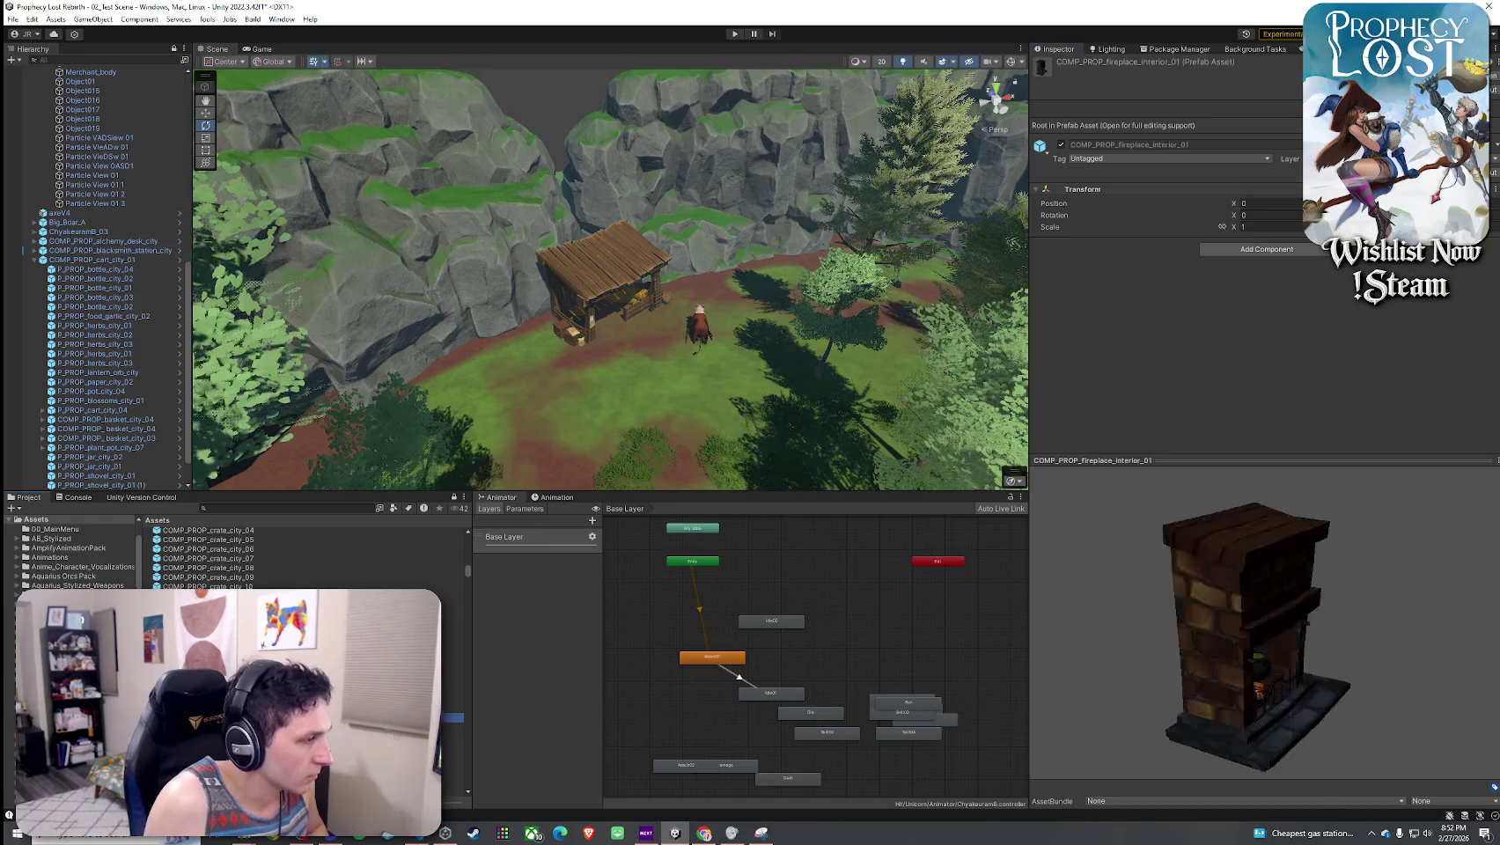
key(Down)
key(Down)
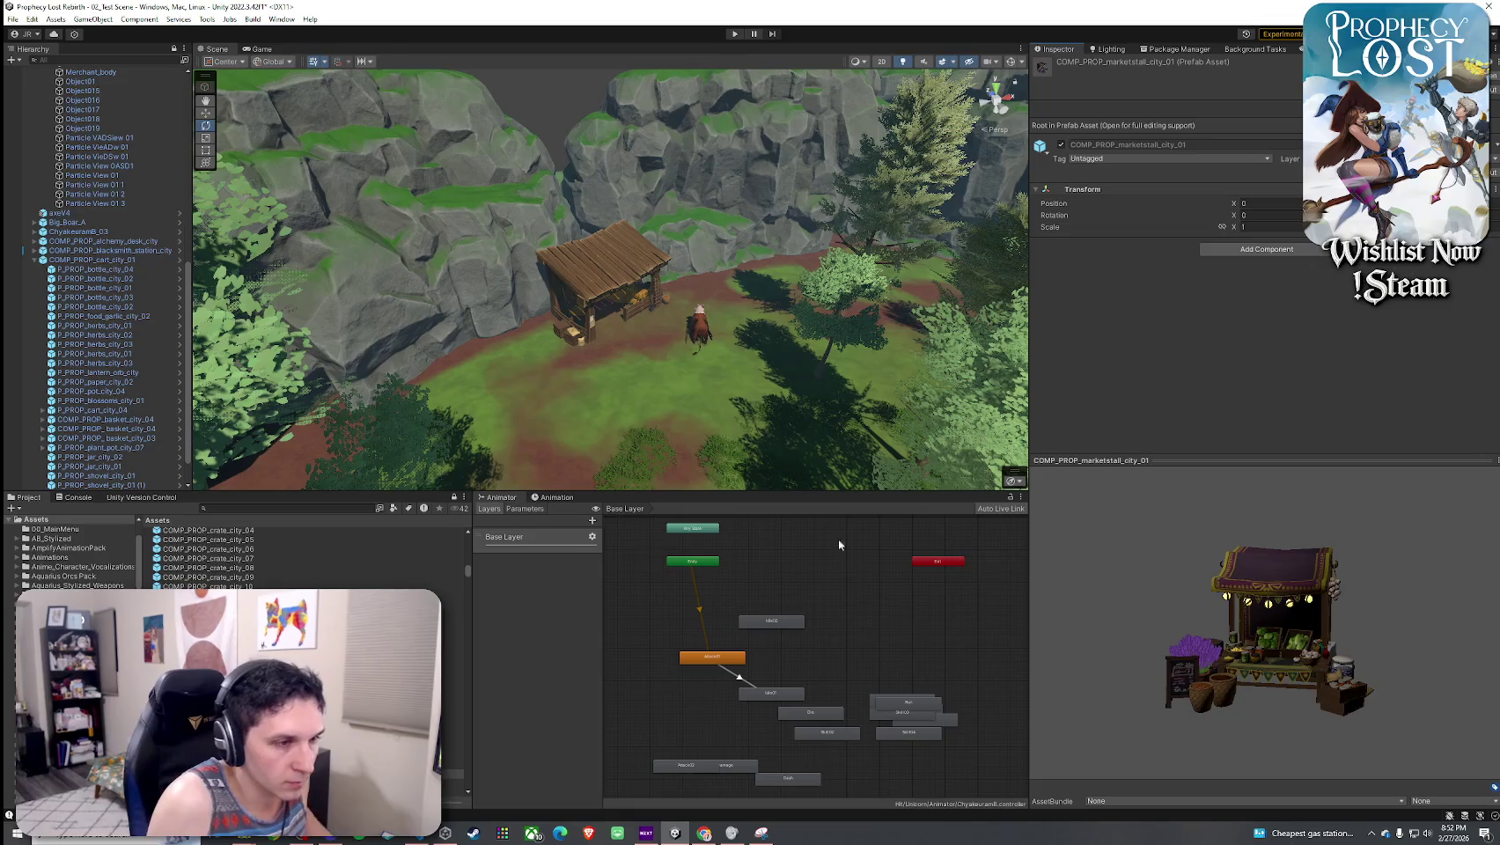
scroll(790, 456, up, 10)
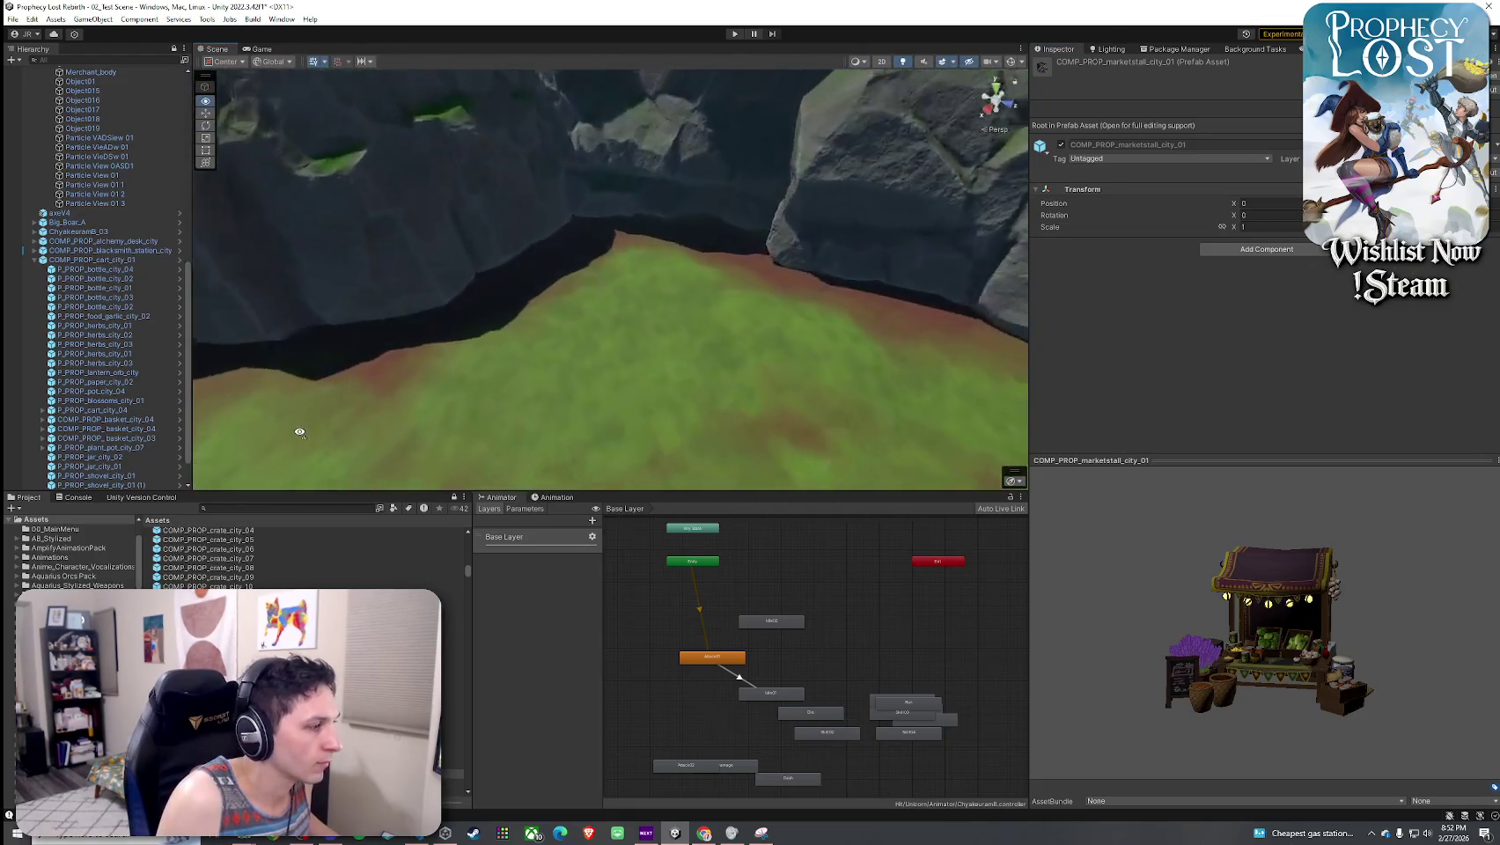
- Place COMP_PROP_marketstall_city_01 on the grass with two market shelves beside it
mouse_move(568, 486)
mouse_down()
mouse_move(683, 321)
mouse_move(537, 304)
mouse_up()
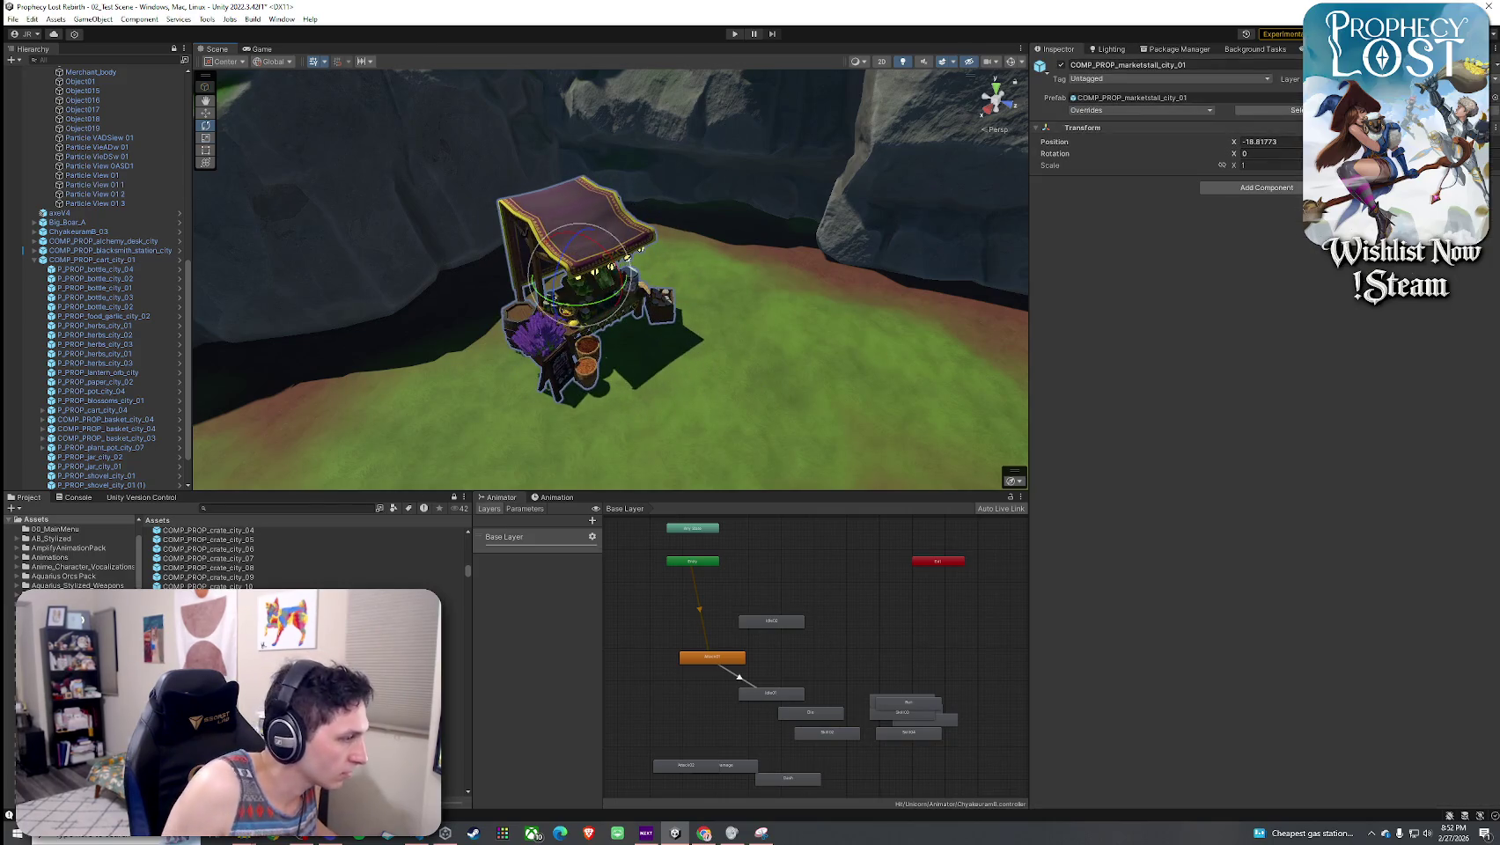
click(265, 746)
mouse_move(449, 652)
mouse_down()
mouse_move(757, 290)
mouse_move(749, 282)
mouse_move(779, 288)
mouse_move(377, 359)
mouse_up()
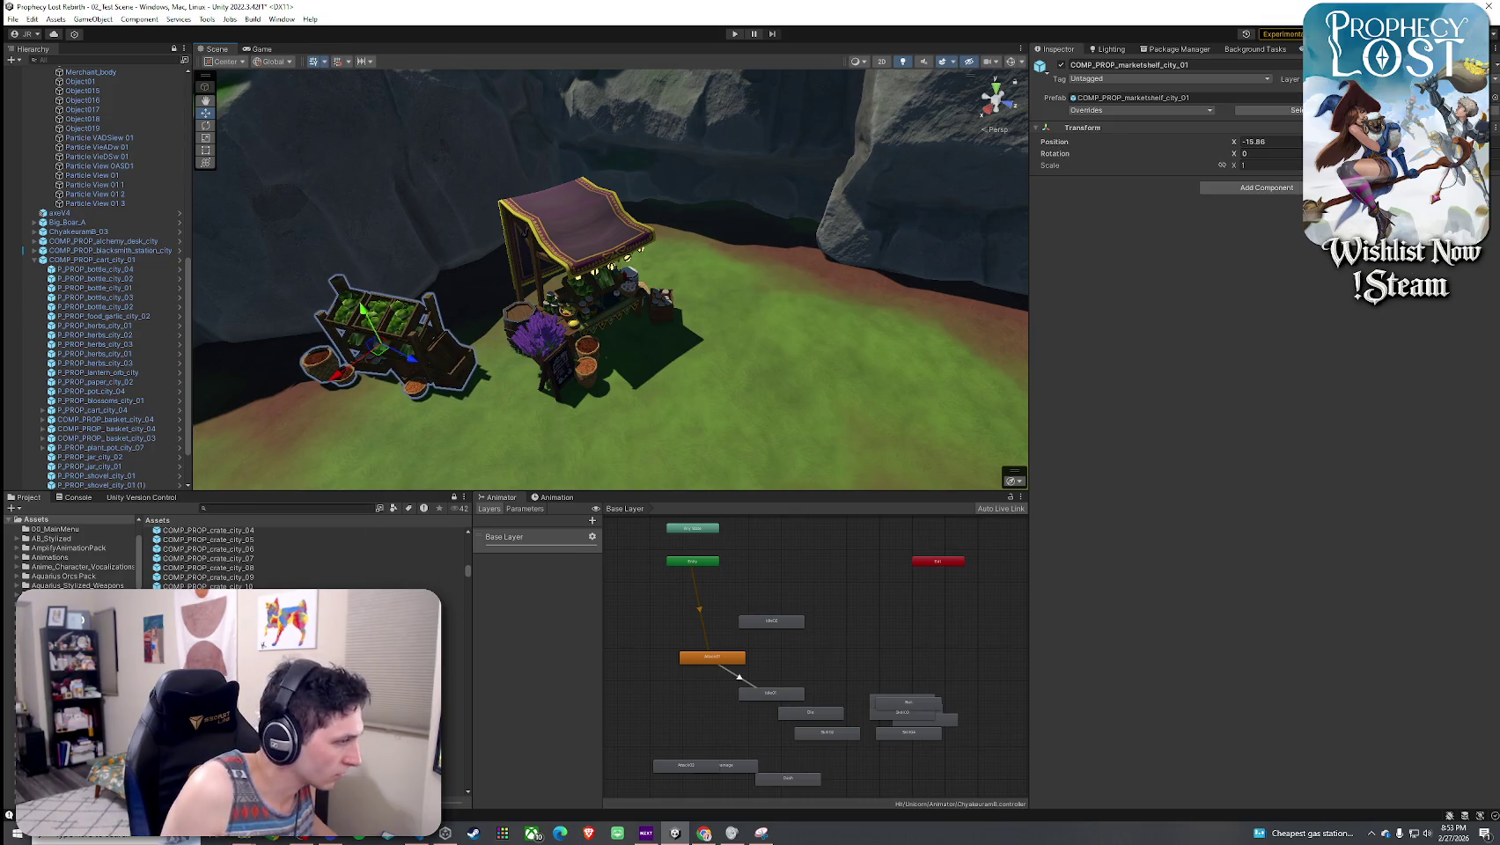
key(Down)
key(Down)
key(Down)
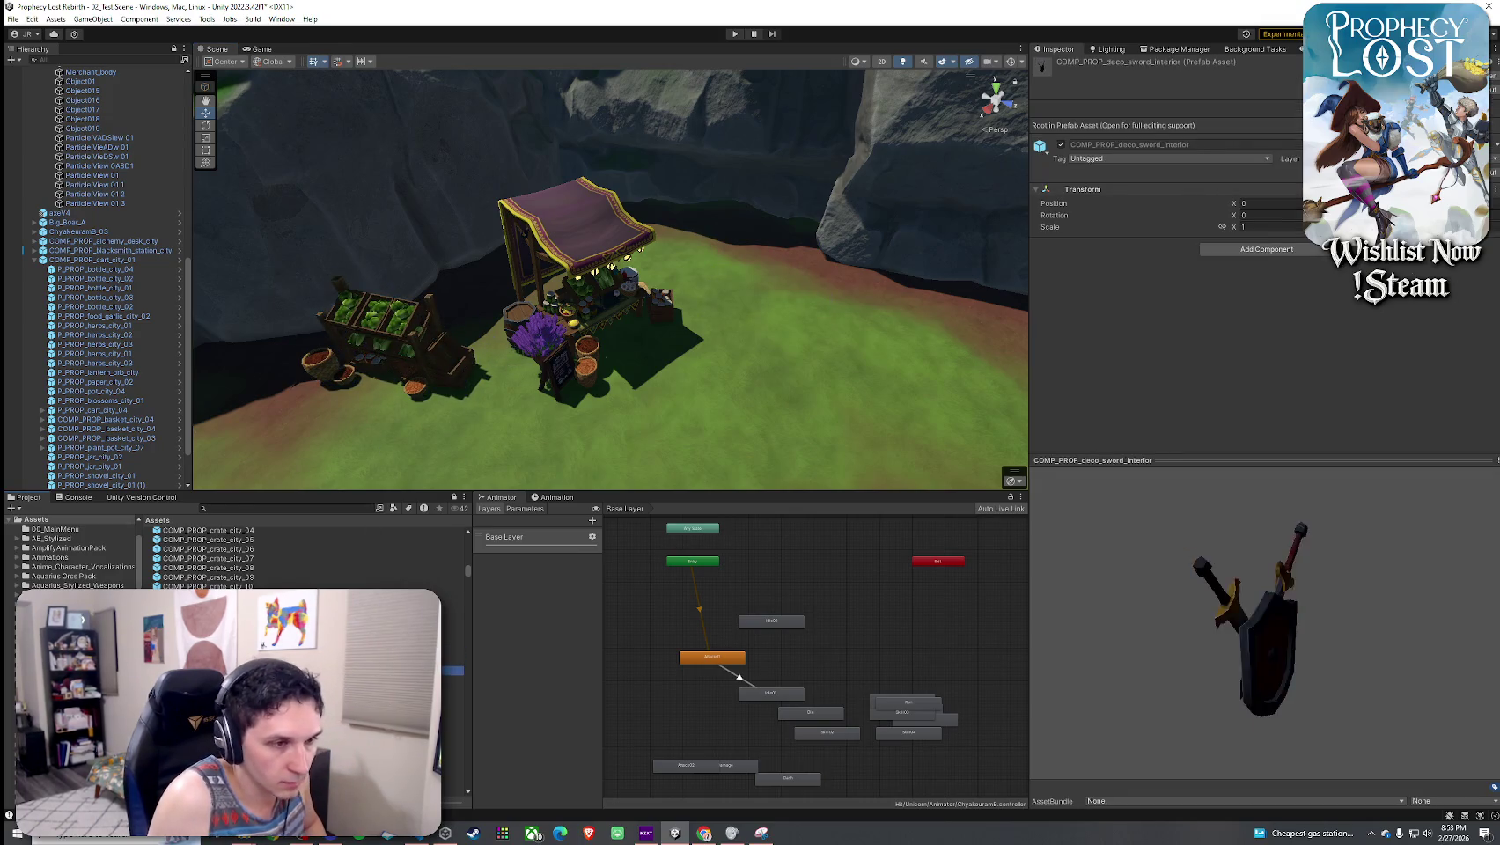
key(Down)
key(Down)
key(Down)
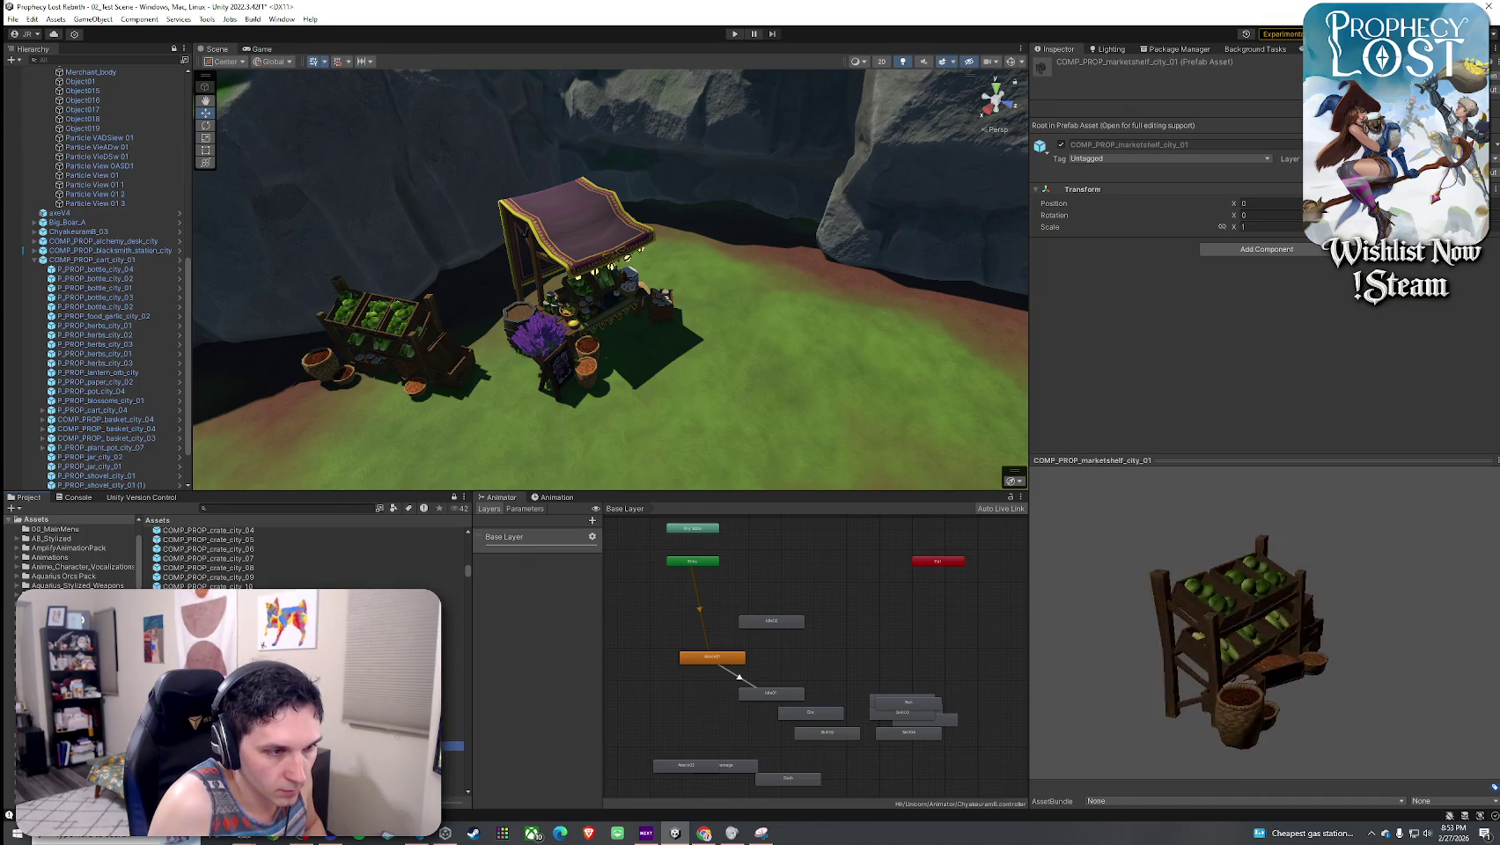
drag(452, 756, 949, 350)
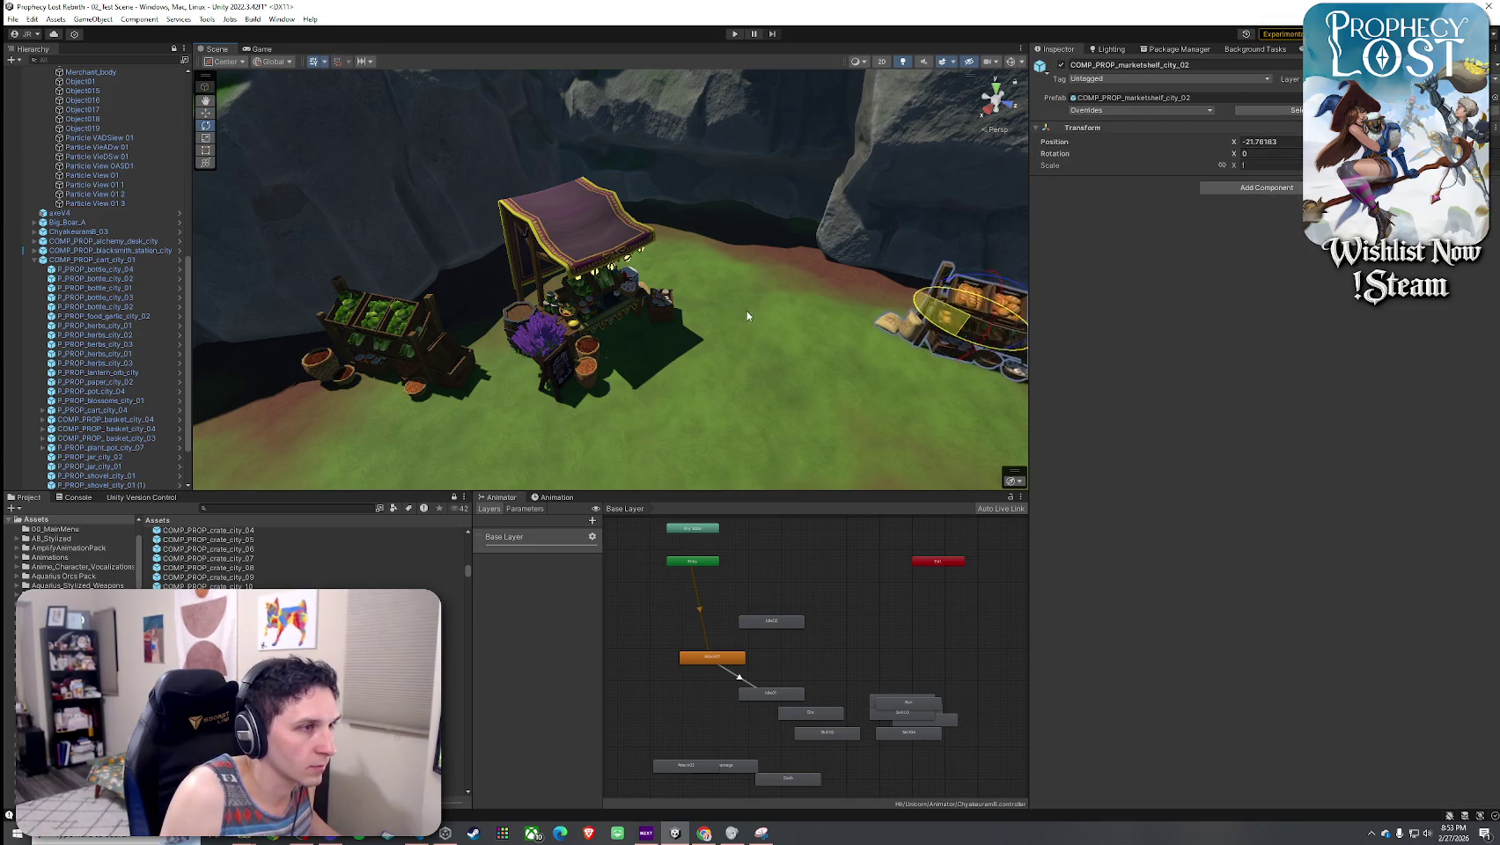
- Set the COMP_PROP_marketshelf_city_03 bread shelf beside the other one by the rock wall
click(453, 774)
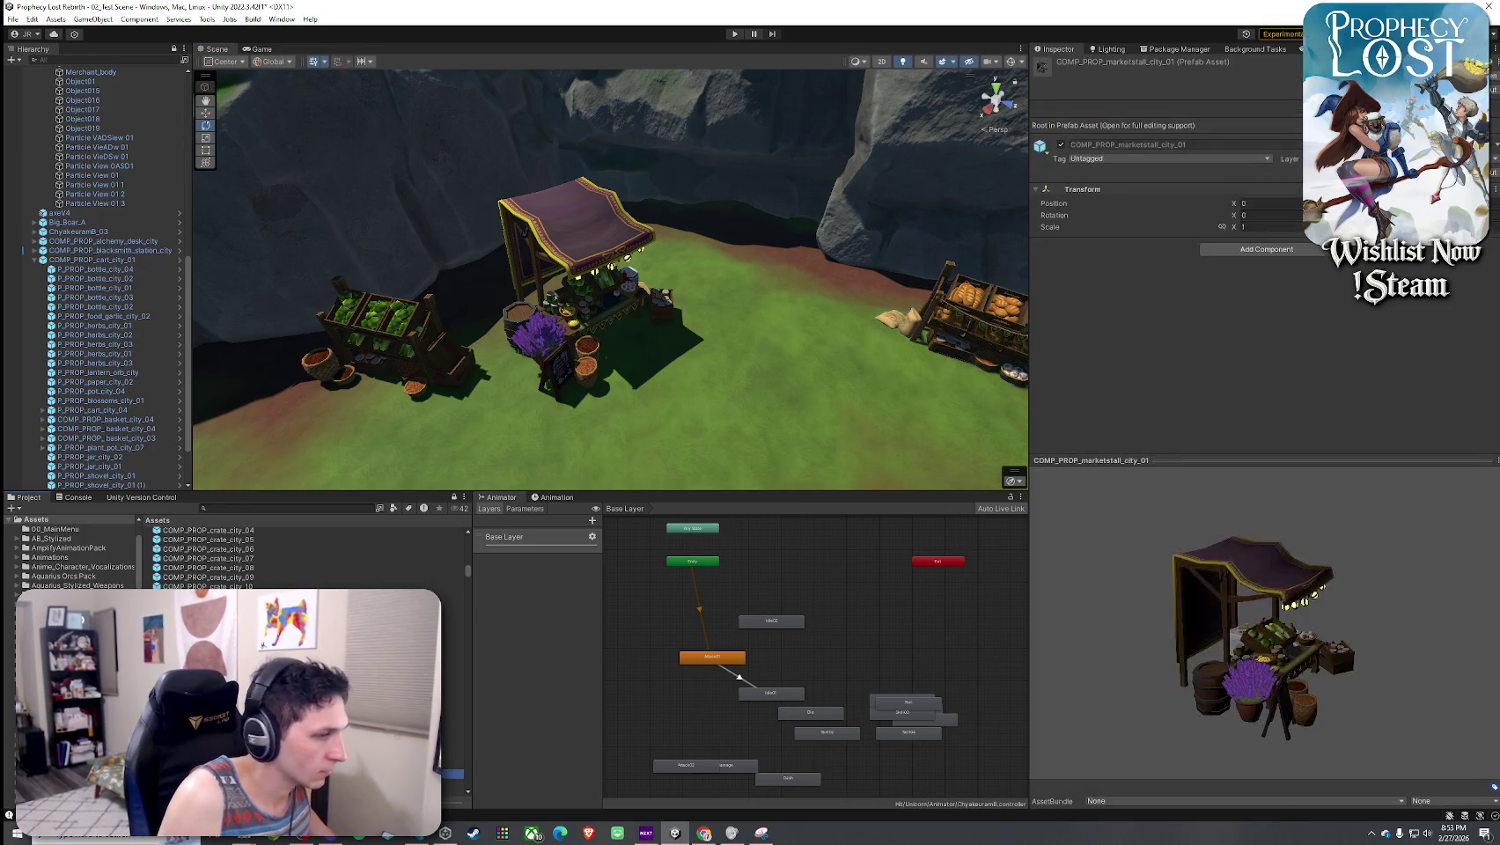
key(Down)
key(Down)
mouse_move(617, 370)
mouse_down()
mouse_move(700, 397)
mouse_move(880, 370)
mouse_up()
key(Up)
key(Up)
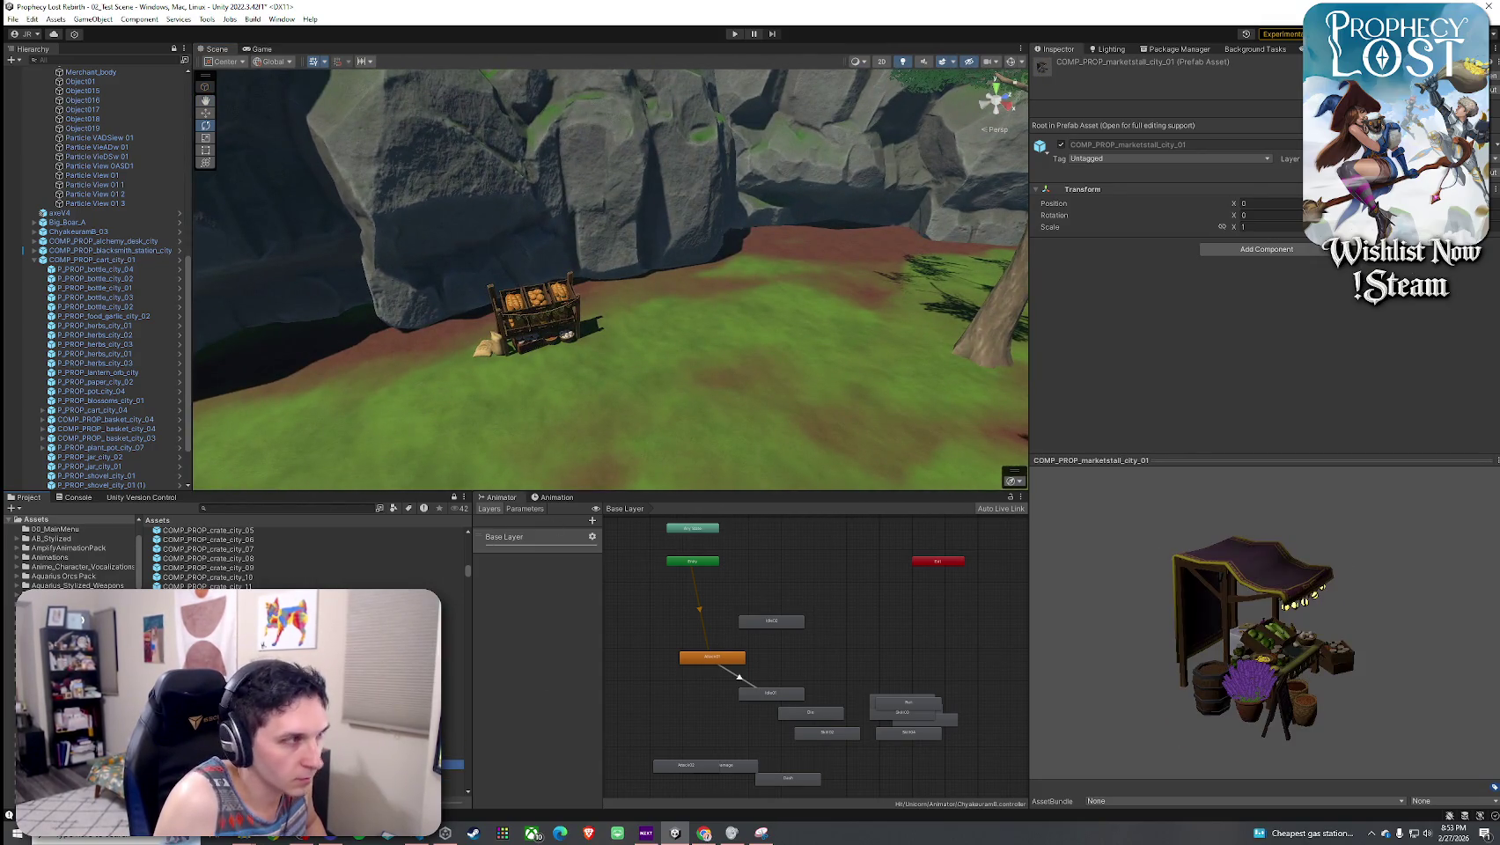
key(Up)
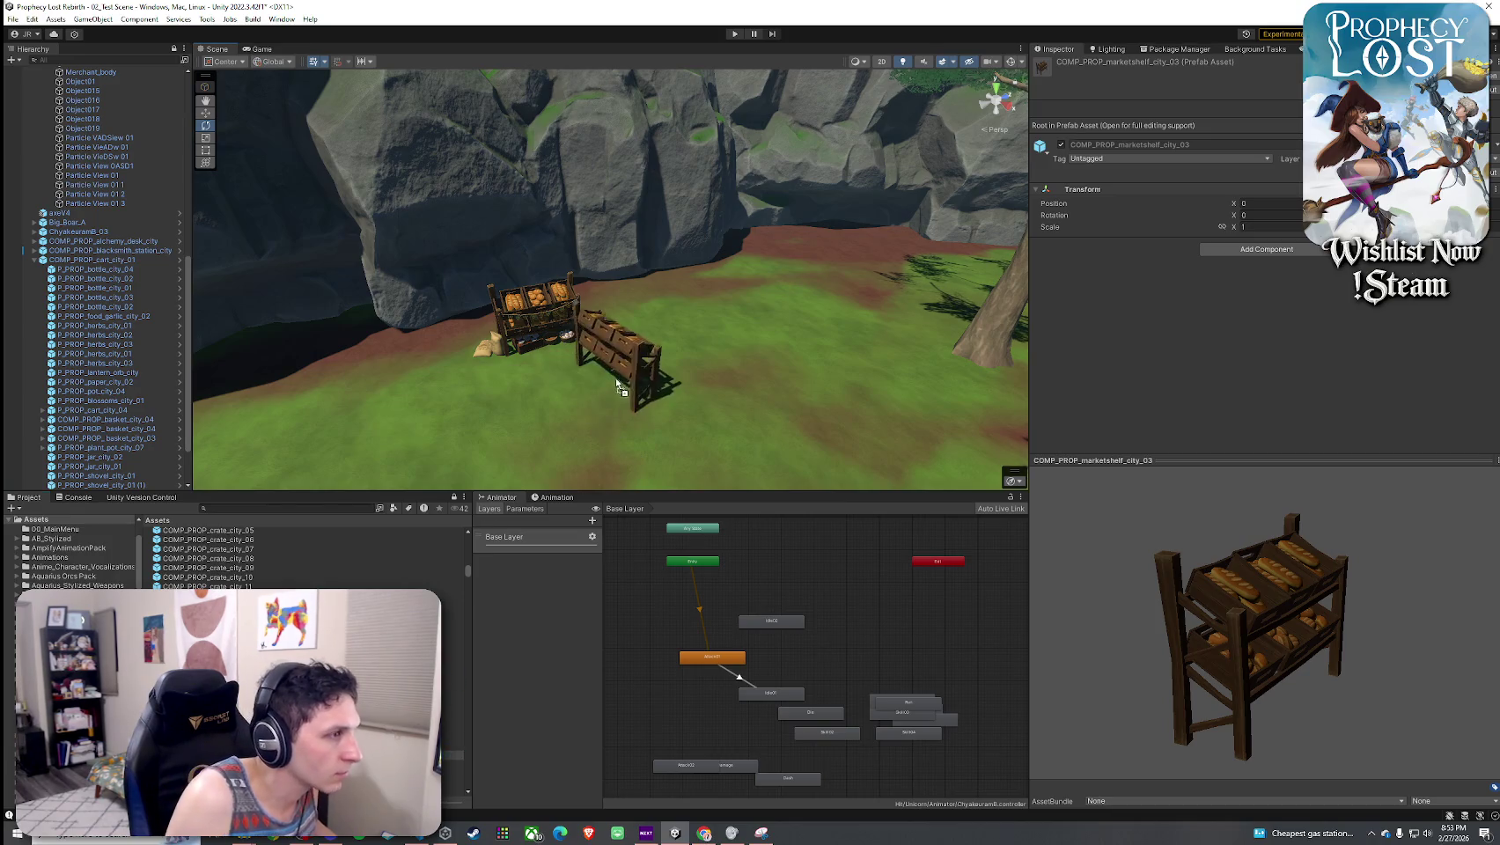
drag(634, 333, 632, 334)
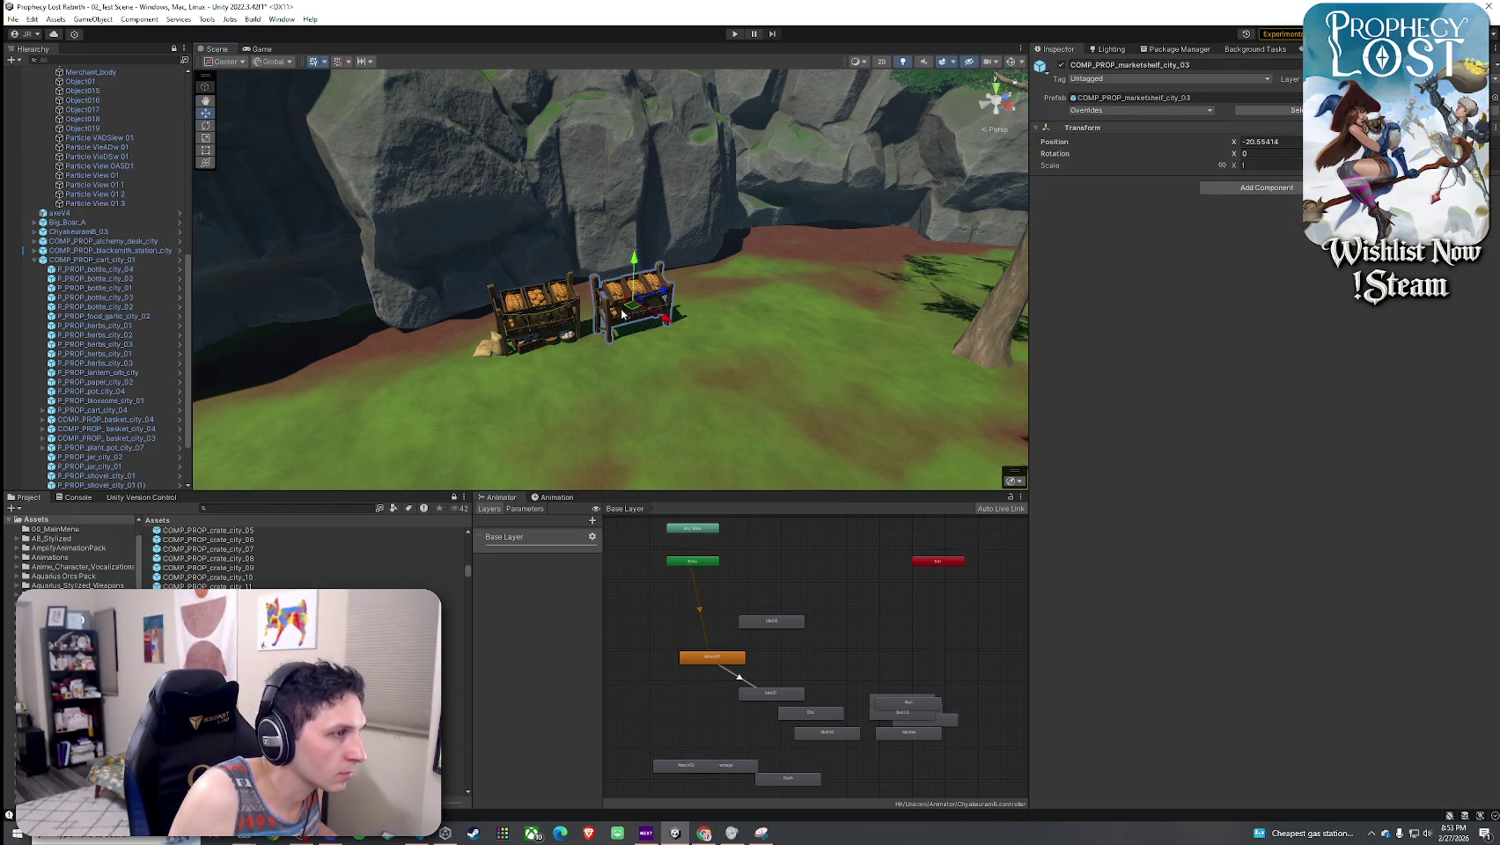
click(452, 700)
key(Down)
key(Down)
key(Down)
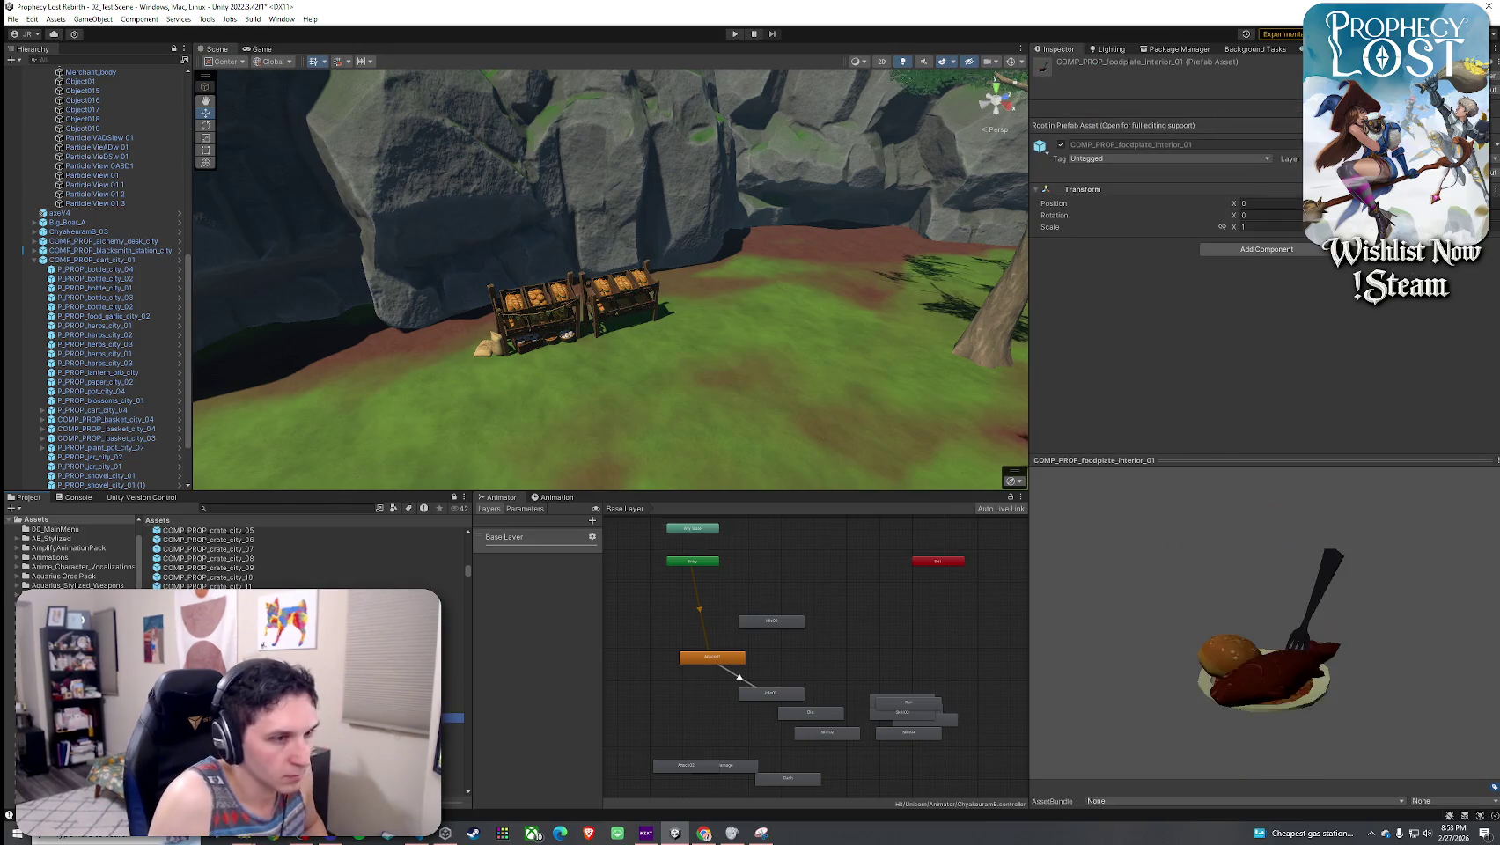
- Place the wooden-roofed COMP_PROP_marketstall_city_02 stall in the scene
key(Down)
key(Down)
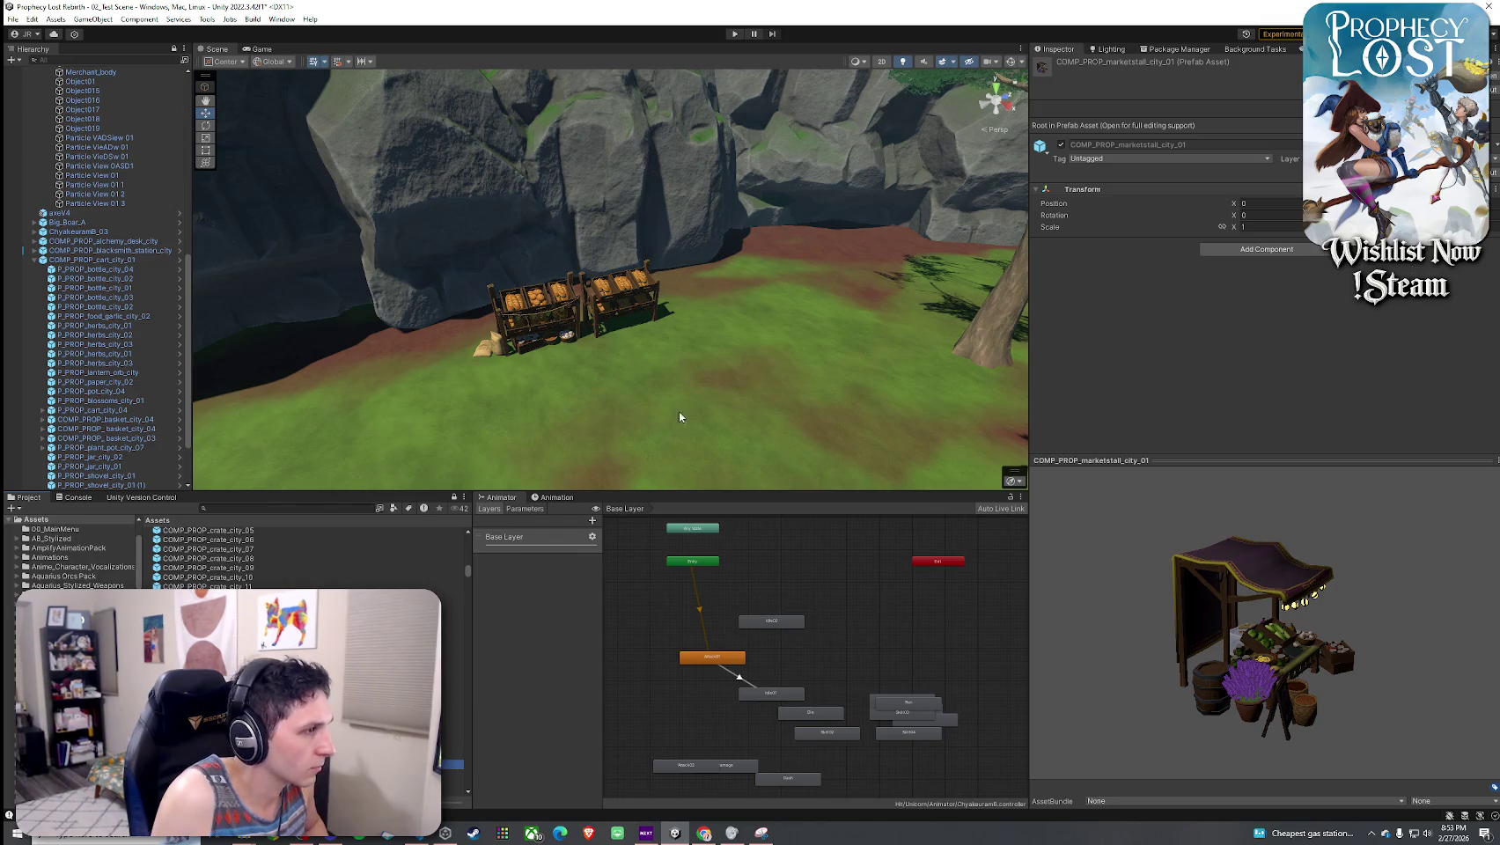
key(Down)
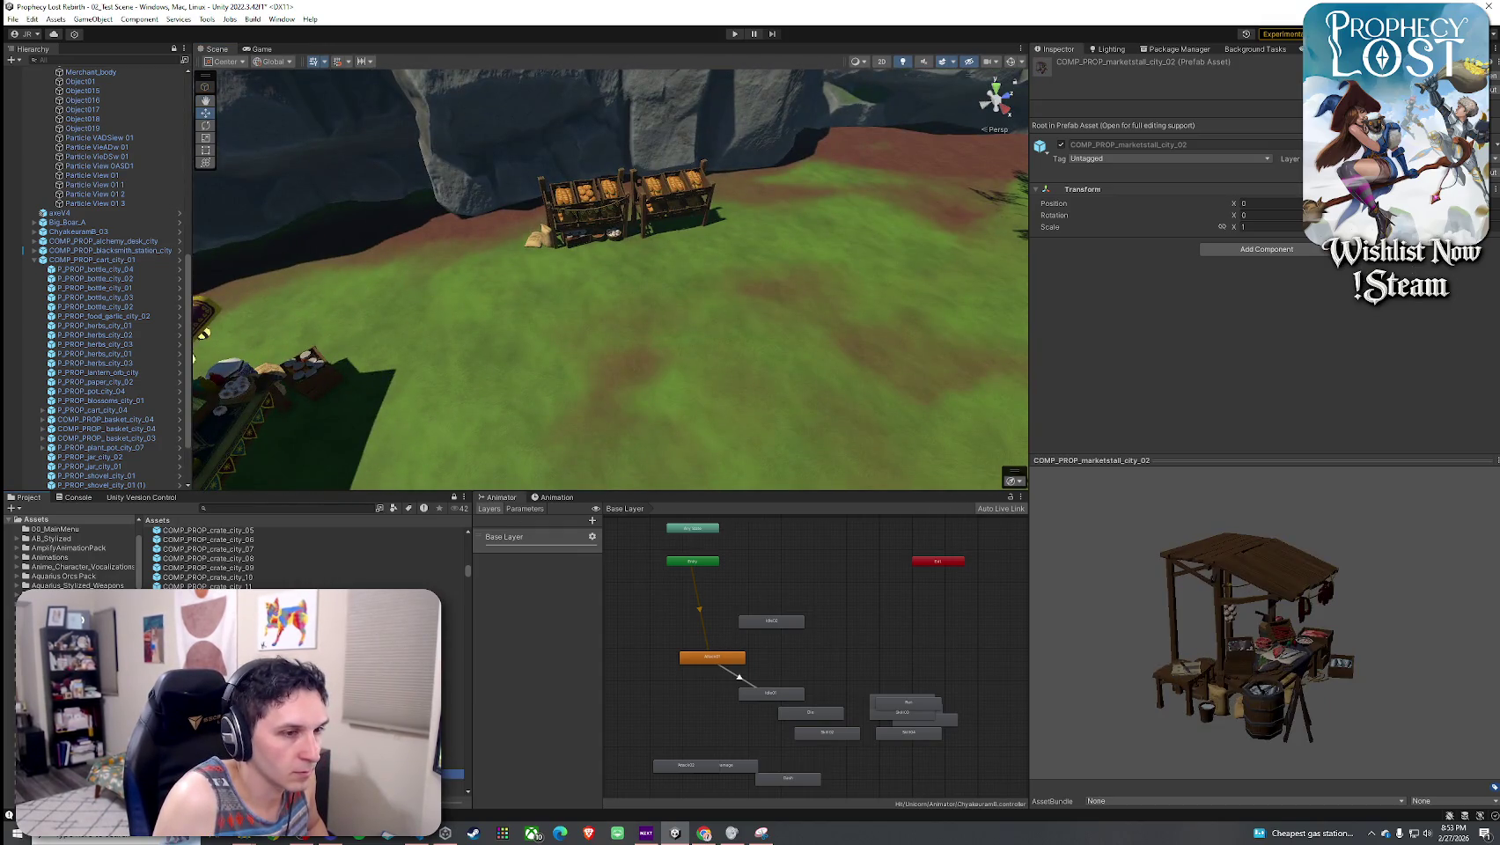
key(Down)
key(Up)
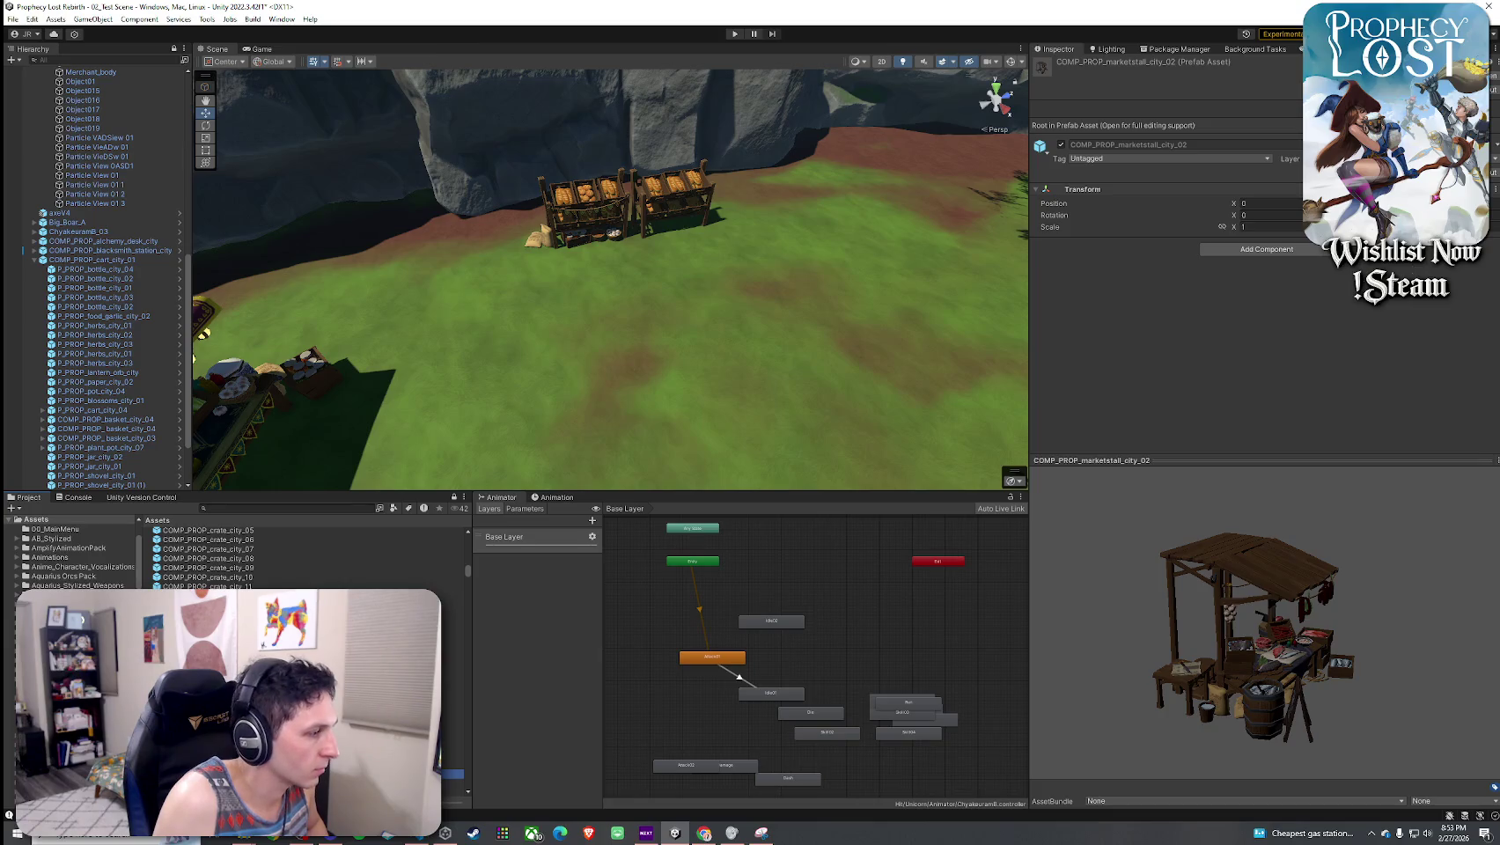
drag(528, 548, 774, 387)
key(f)
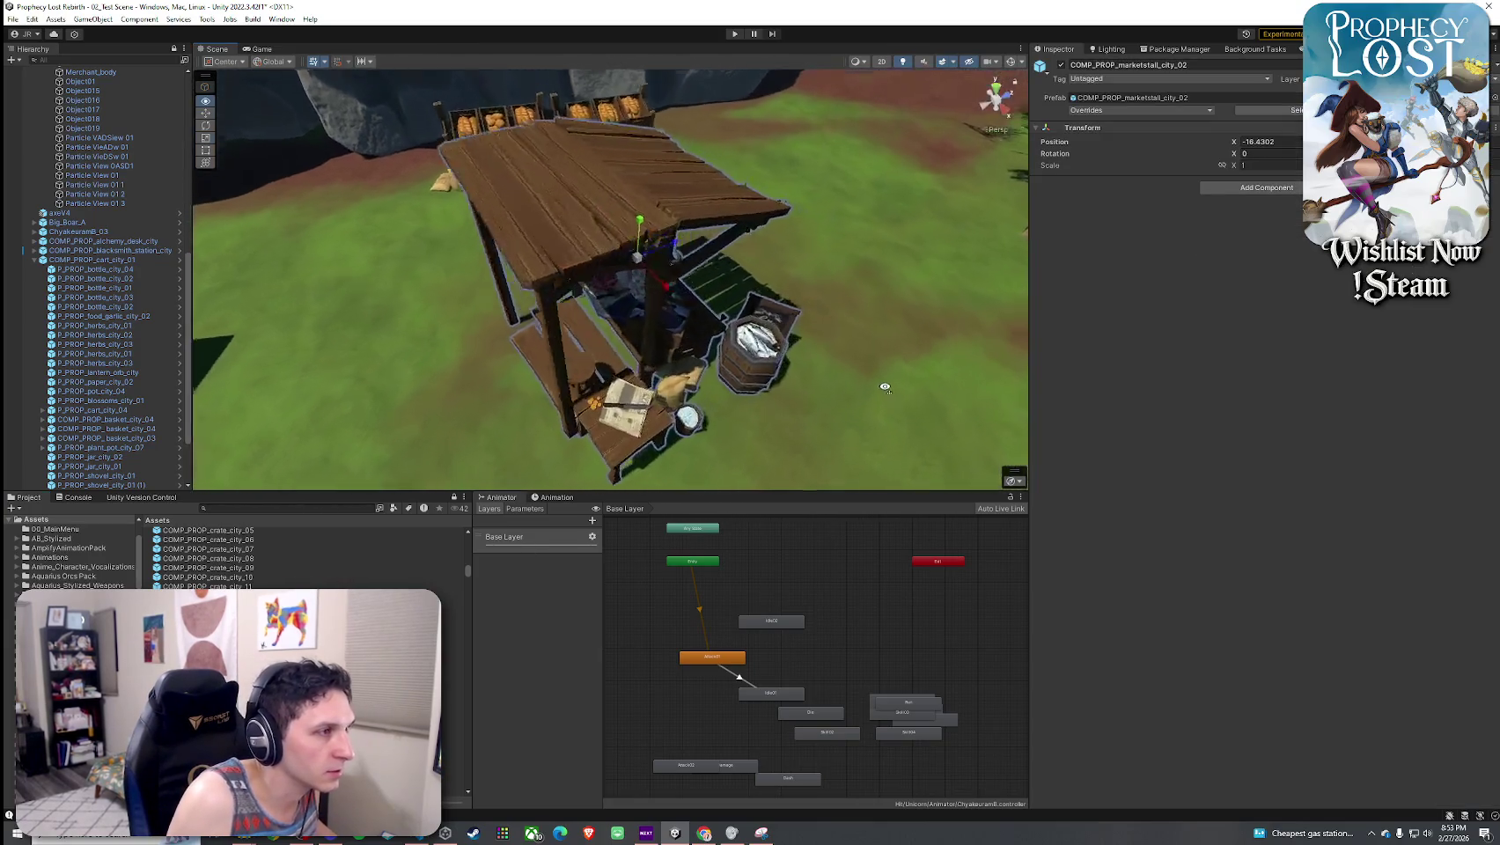
- Nudge the stall along X into place beside the fireplace and hanging rack
drag(551, 323, 581, 388)
scroll(581, 388, down, 10)
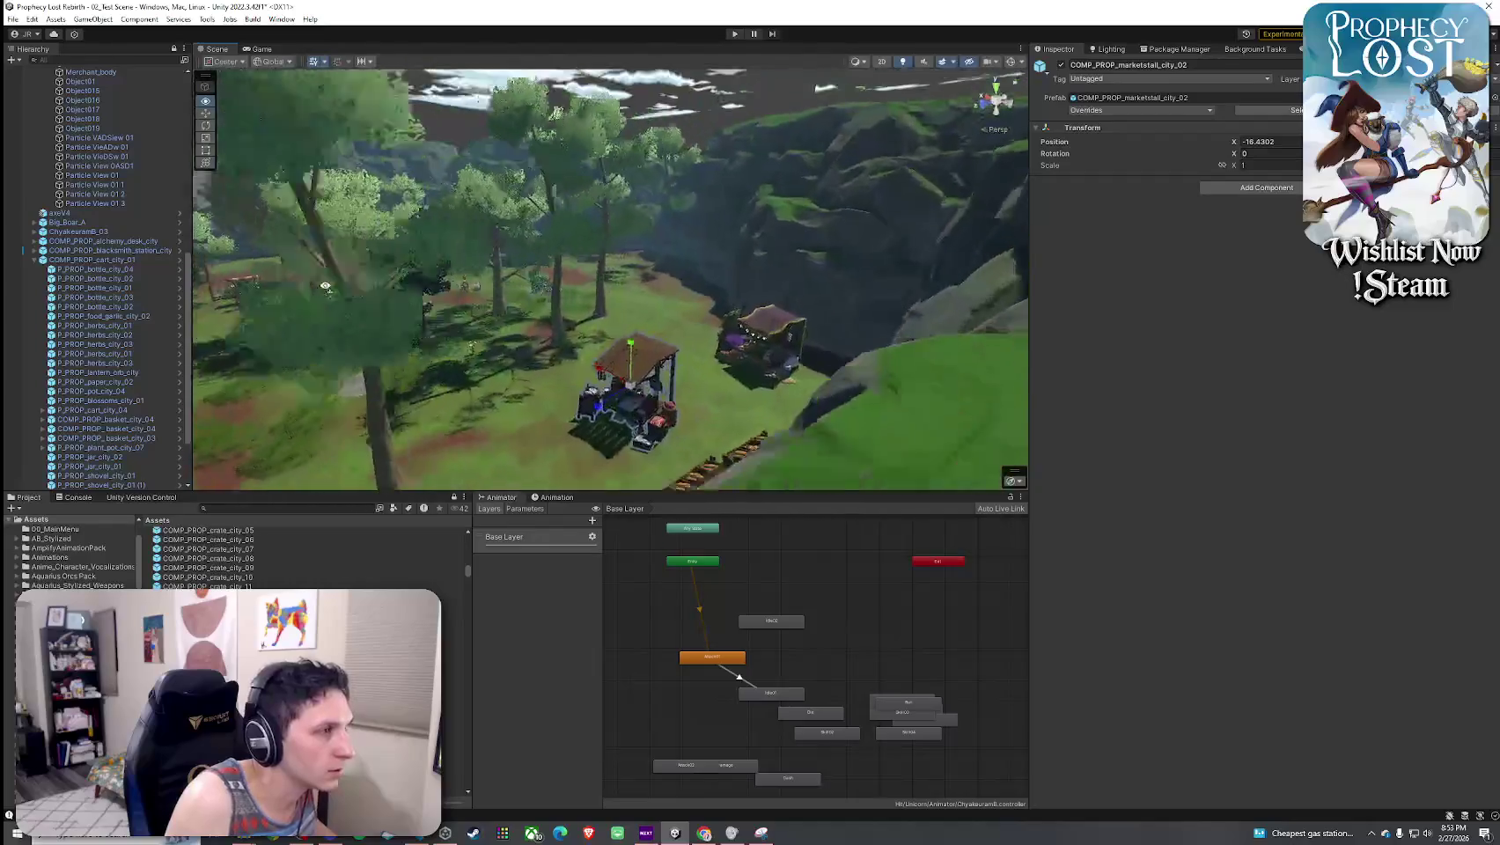
mouse_move(588, 423)
mouse_down()
mouse_move(660, 283)
mouse_move(842, 471)
mouse_move(545, 288)
mouse_up()
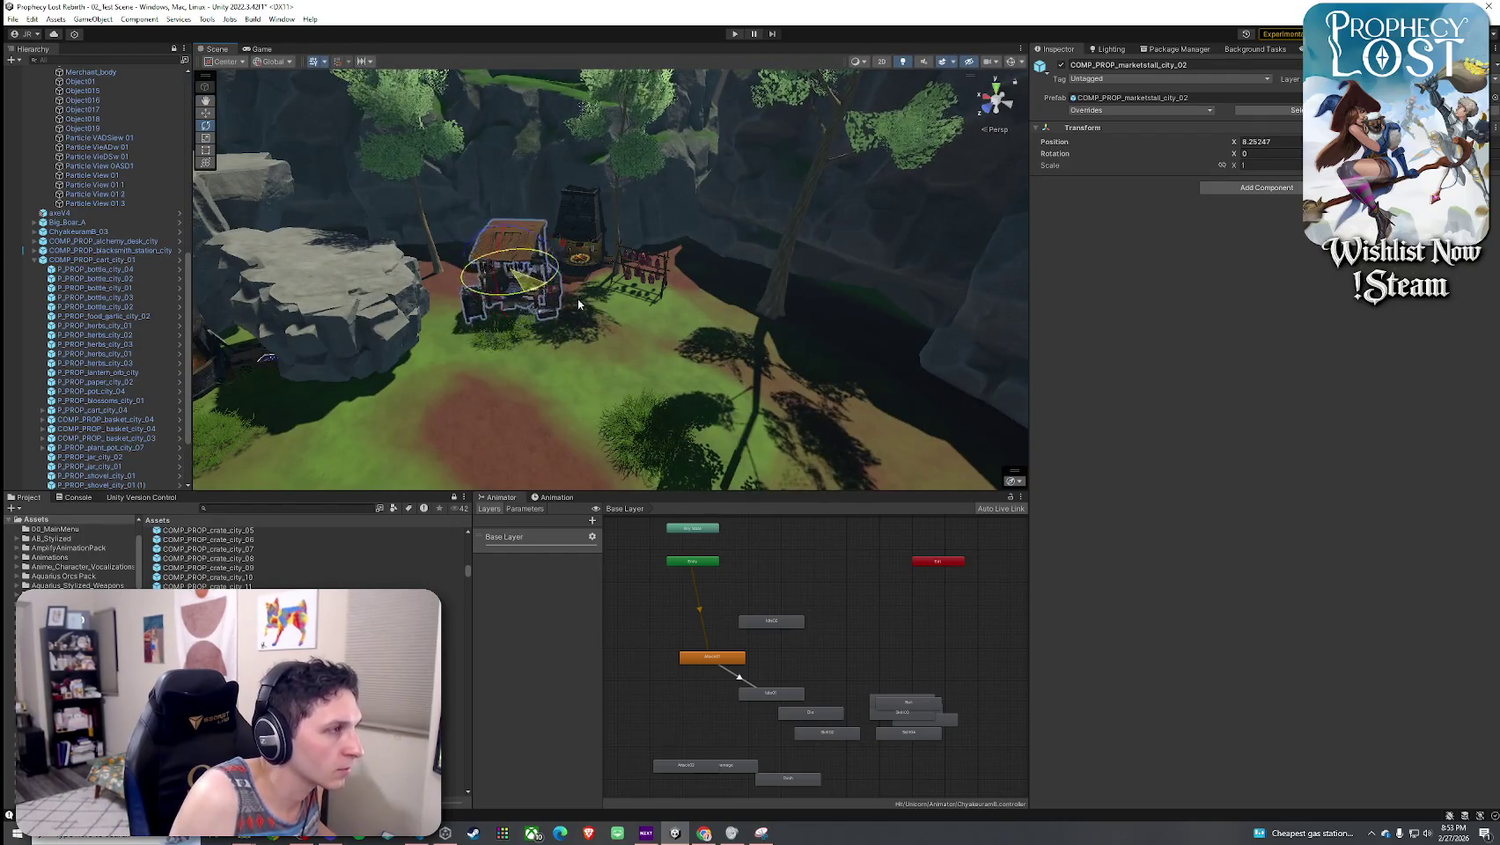
scroll(525, 317, up, 10)
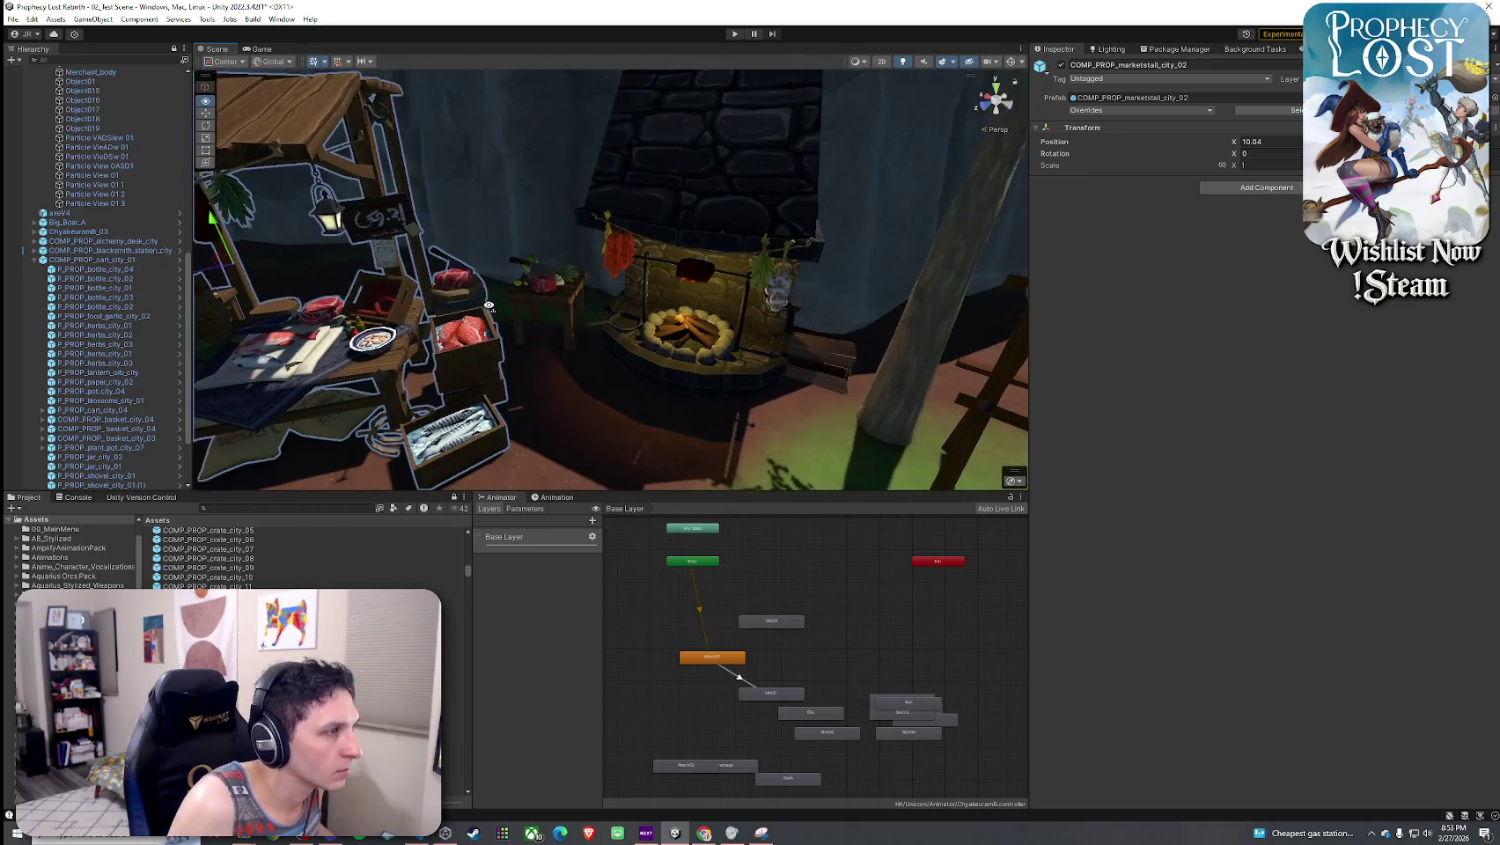
mouse_move(488, 305)
mouse_down()
mouse_move(449, 231)
mouse_move(558, 269)
mouse_up()
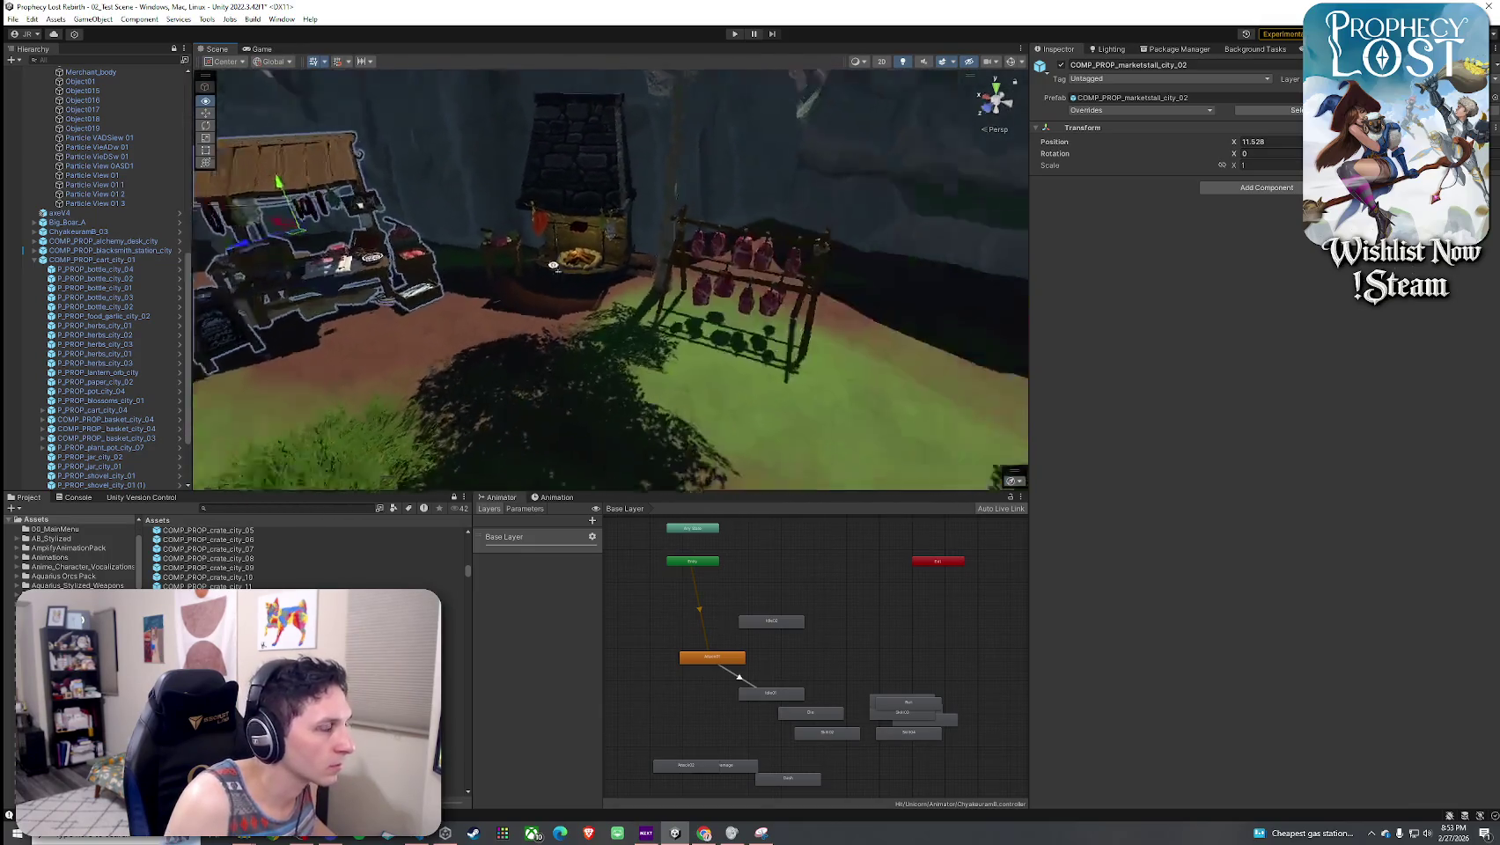
scroll(555, 266, down, 5)
click(264, 709)
- Place the signboard COMP_PROP_marketstall_city_03 stall on open ground, shifted slightly along X
key(Down)
key(Down)
key(Down)
key(Down)
key(Down)
key(Down)
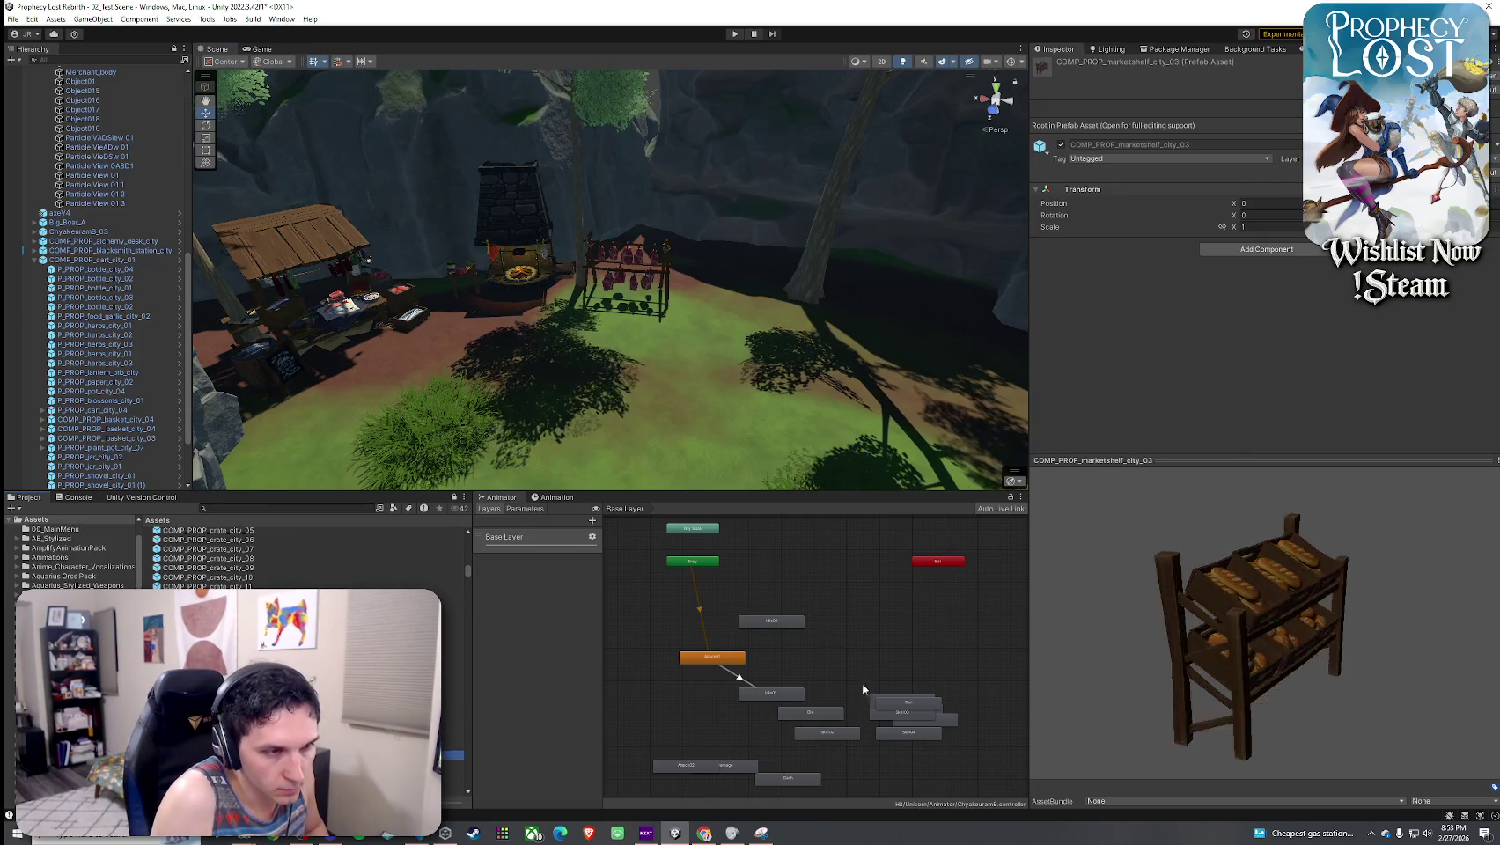
drag(1236, 659, 1149, 609)
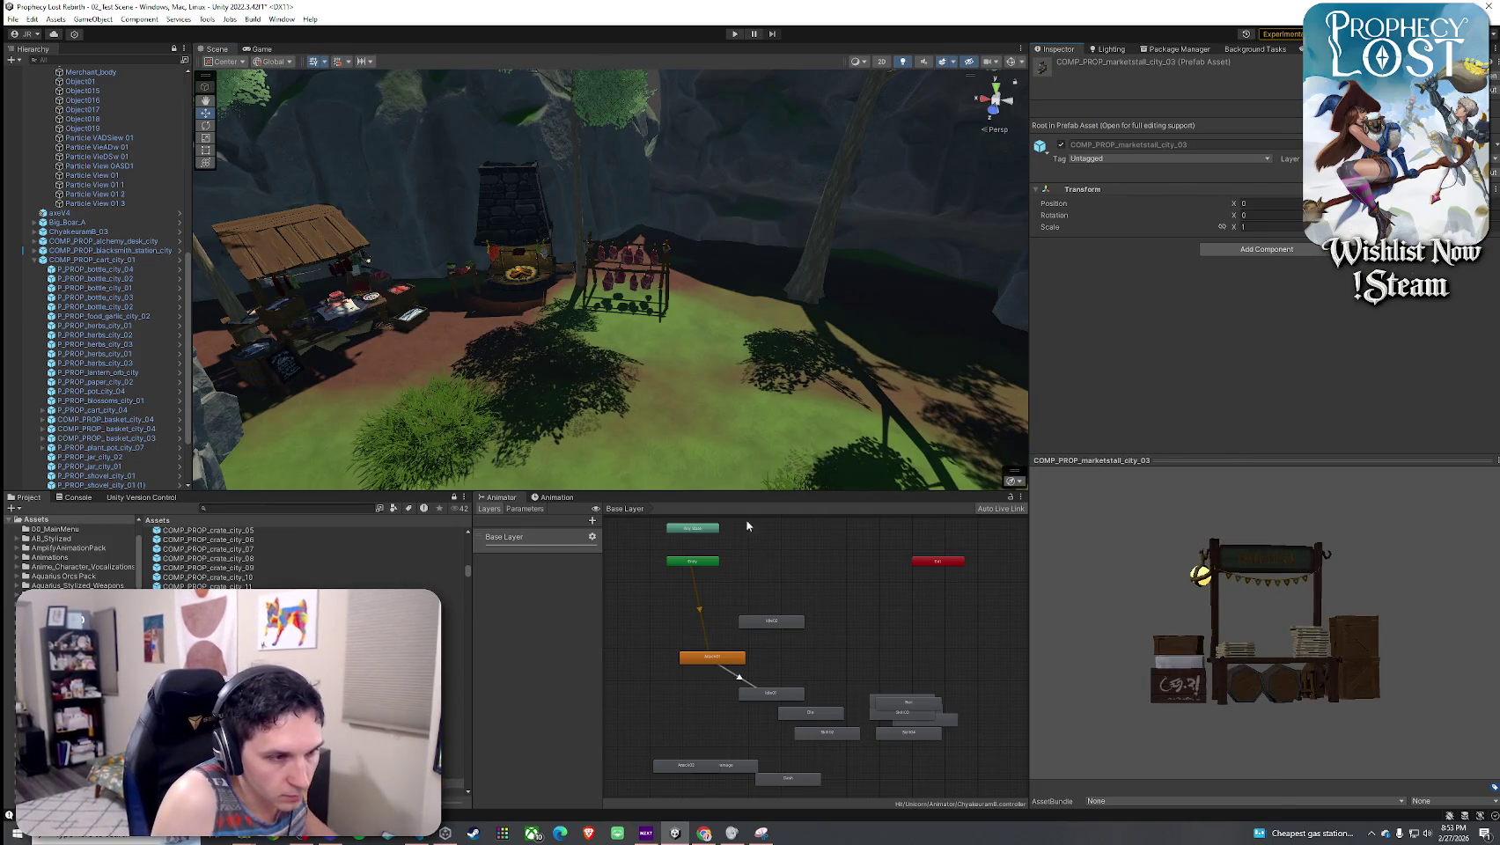
drag(703, 477, 279, 349)
drag(451, 785, 536, 405)
mouse_move(543, 351)
mouse_down()
mouse_move(646, 425)
mouse_move(604, 265)
mouse_up()
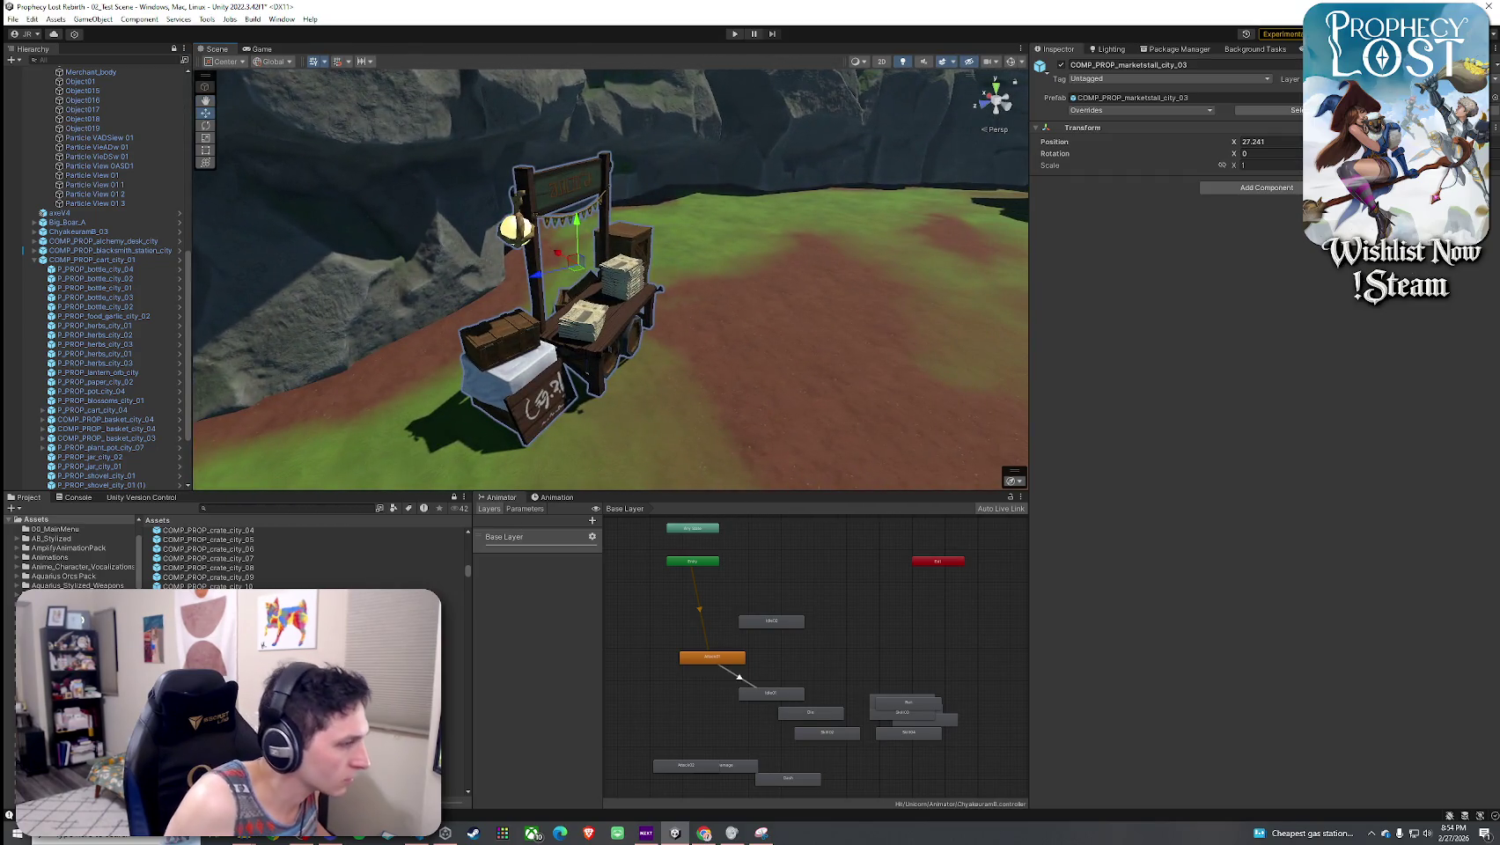
- Set the COMP_PROP_provision_storage_city_01 pile of crates and barrels beside the stall
click(453, 717)
key(Down)
key(Down)
key(Down)
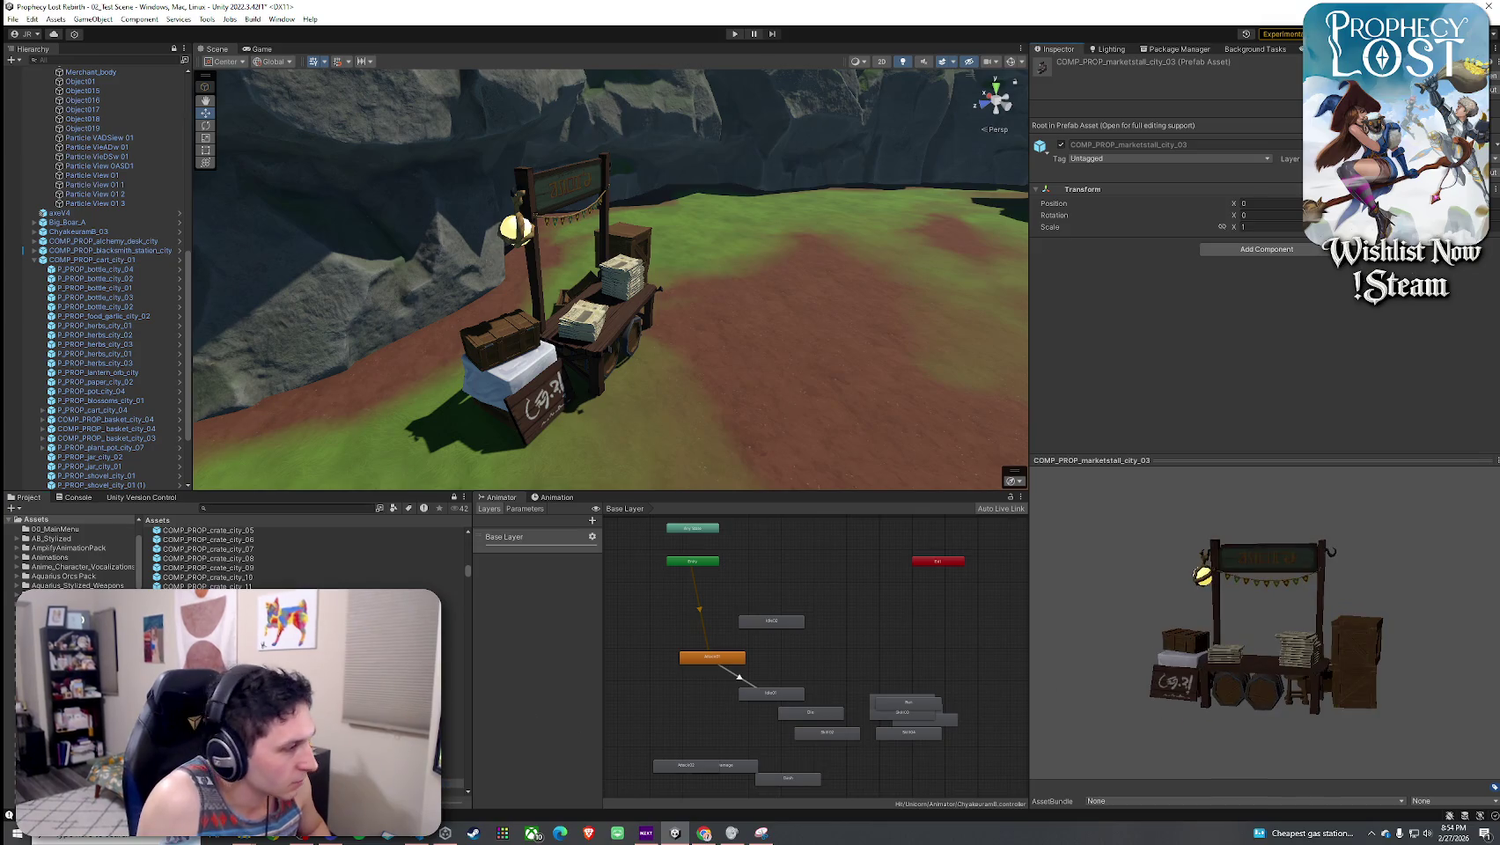
key(Down)
key(Down)
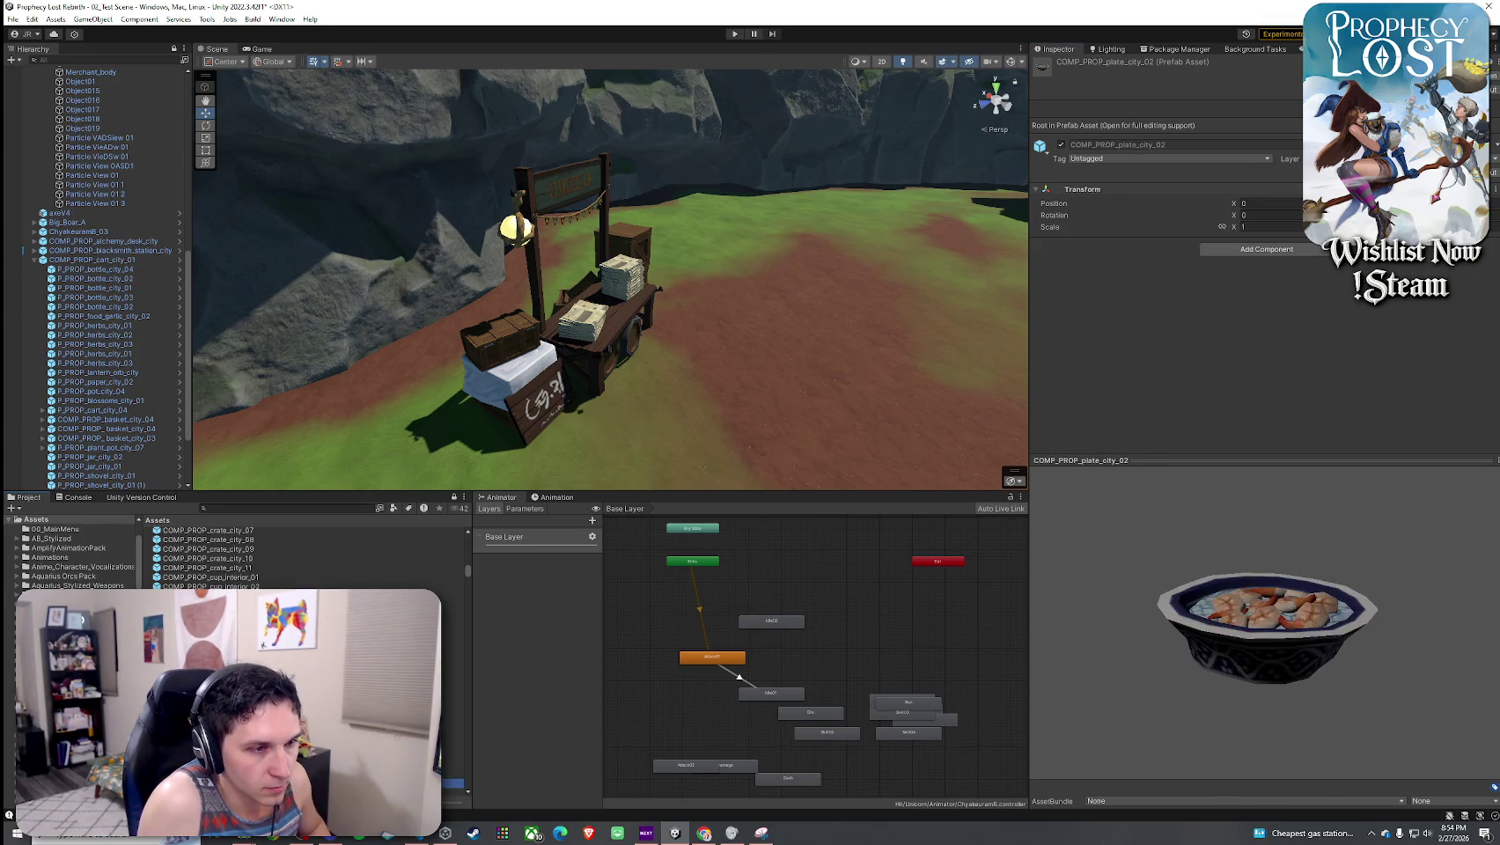
key(Down)
key(Down)
key(Down)
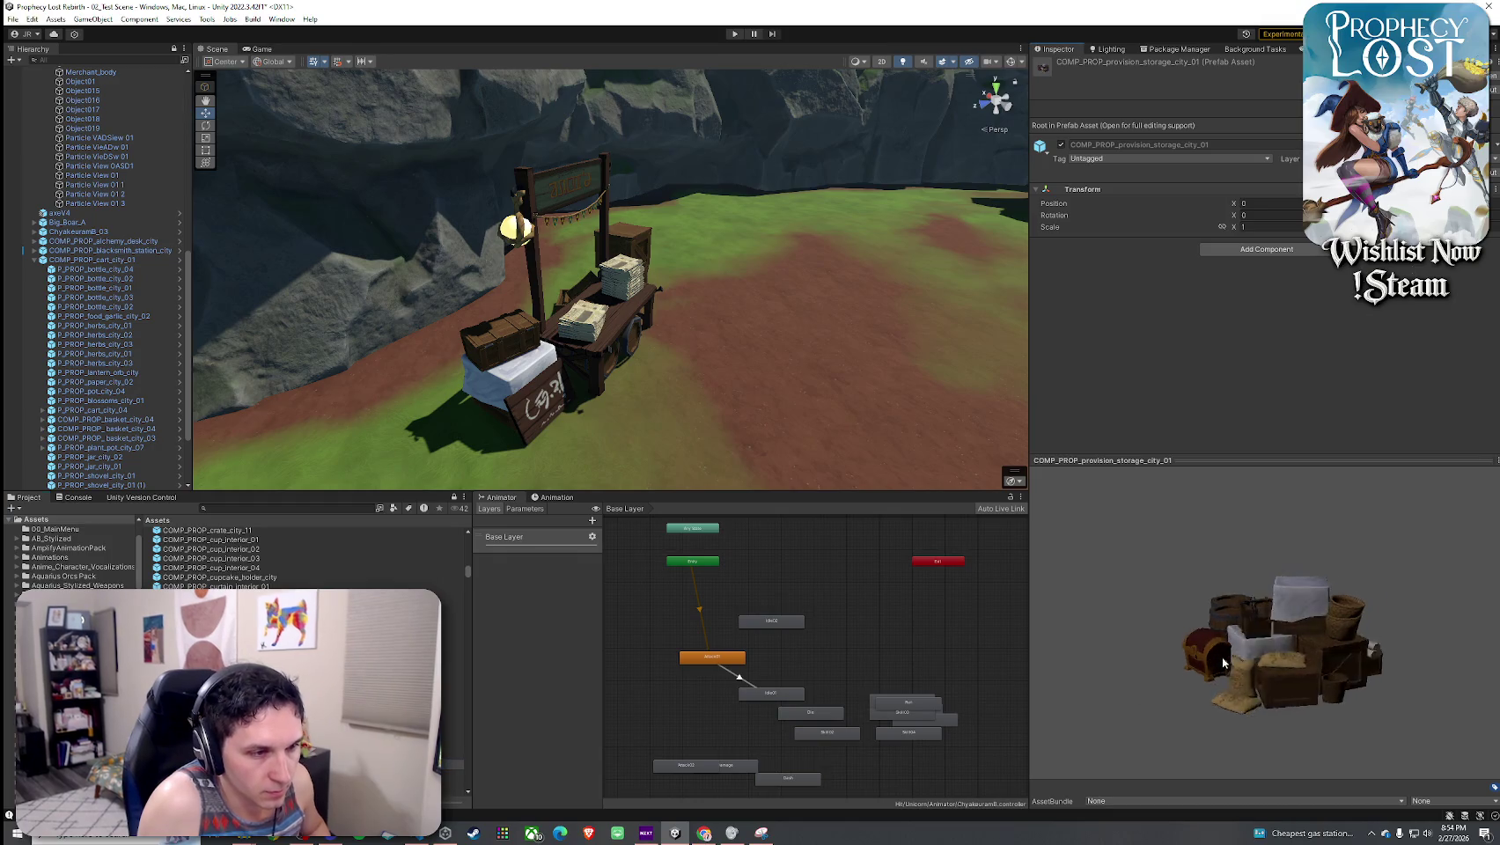
mouse_move(203, 764)
mouse_down()
mouse_move(735, 302)
mouse_move(654, 326)
mouse_up()
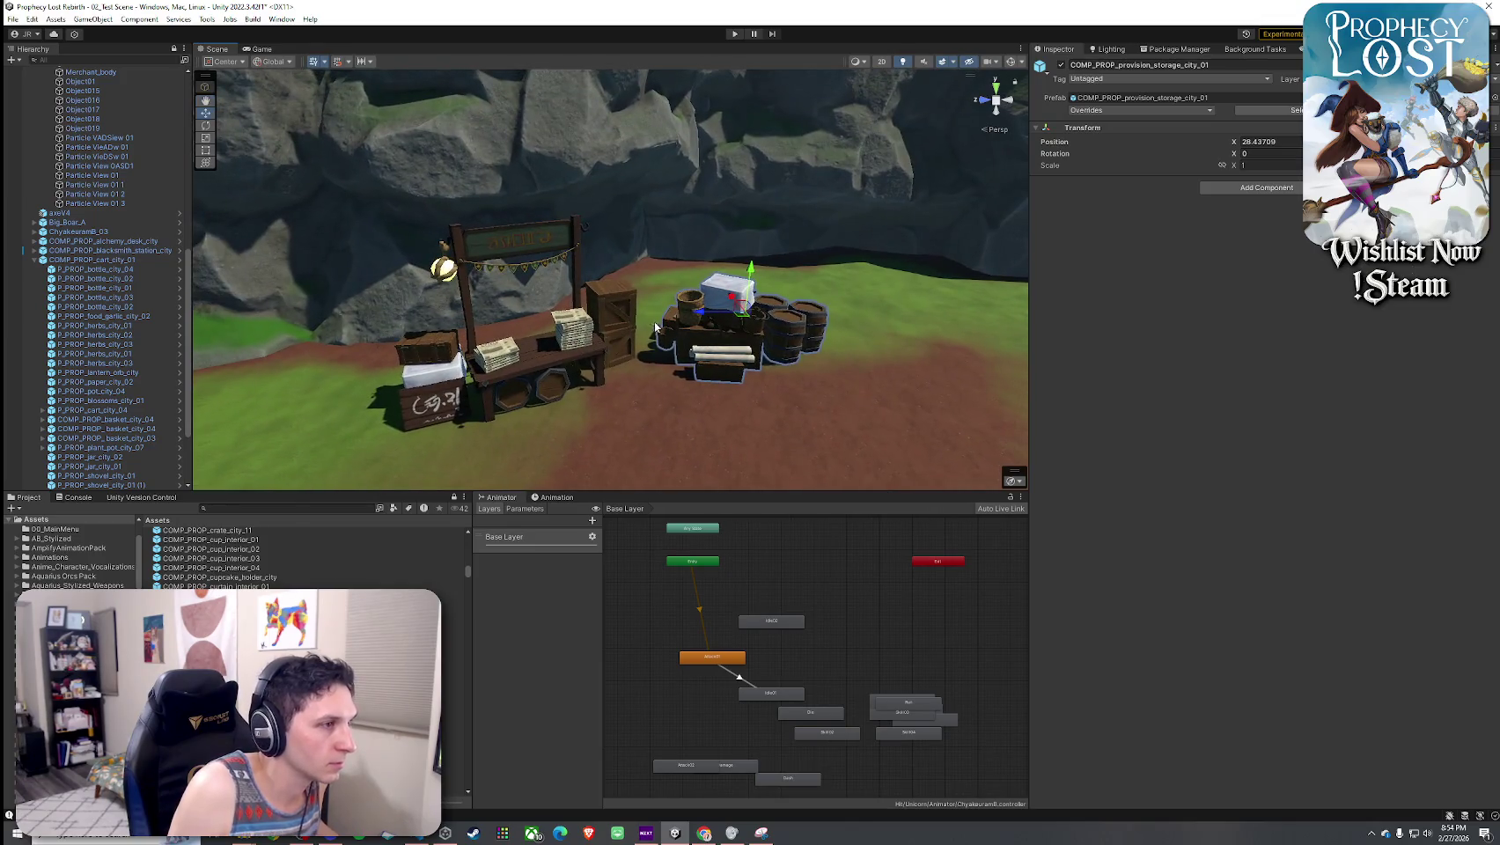
key(Down)
key(Down)
key(Down)
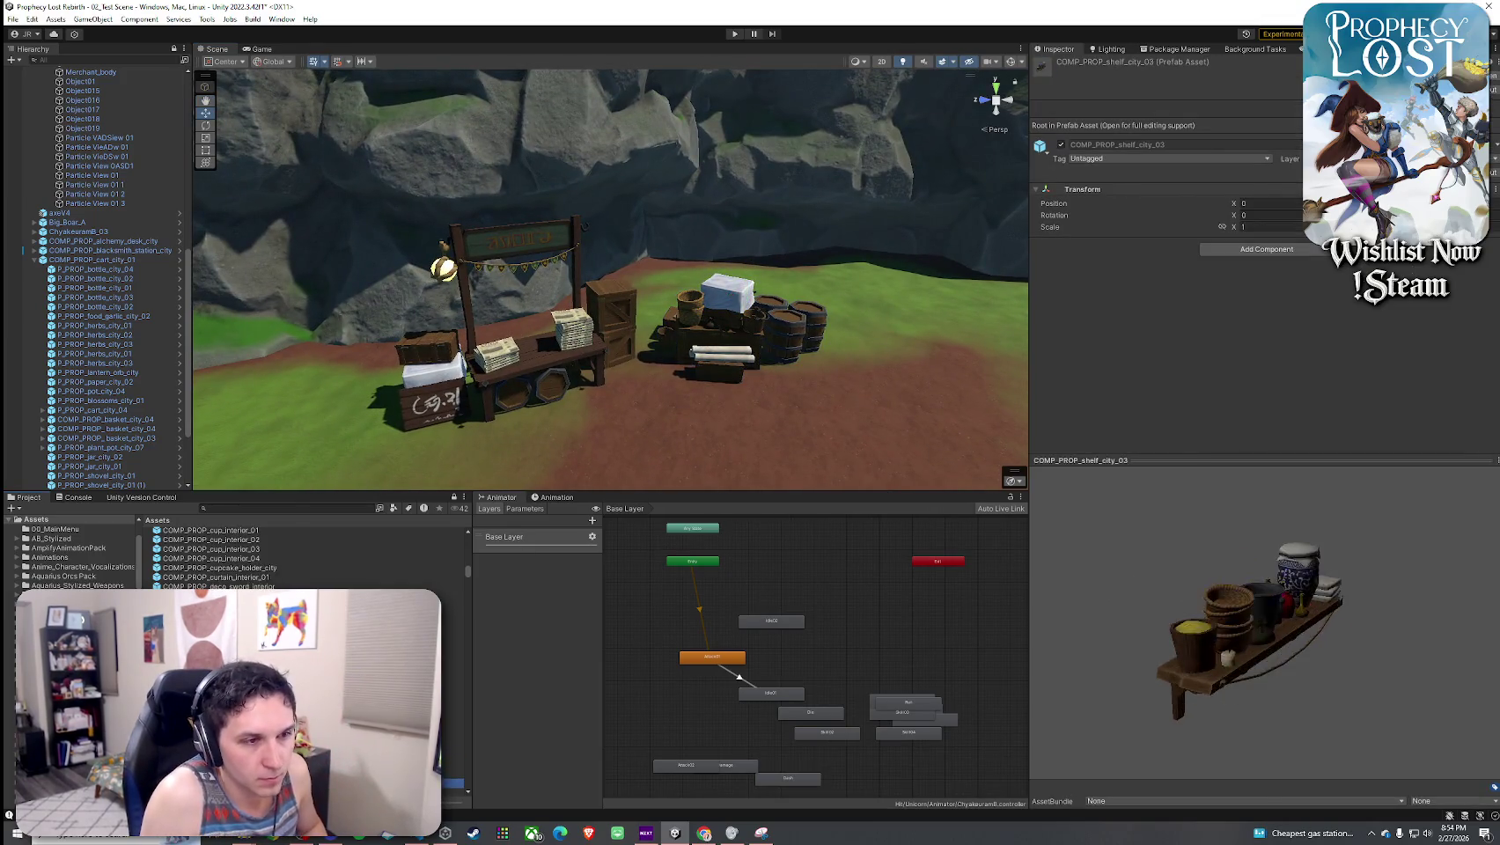
- Place the hooded COMP_PROP_statue_city_01 statue in the level and shift it along X
key(Down)
key(Down)
key(Down)
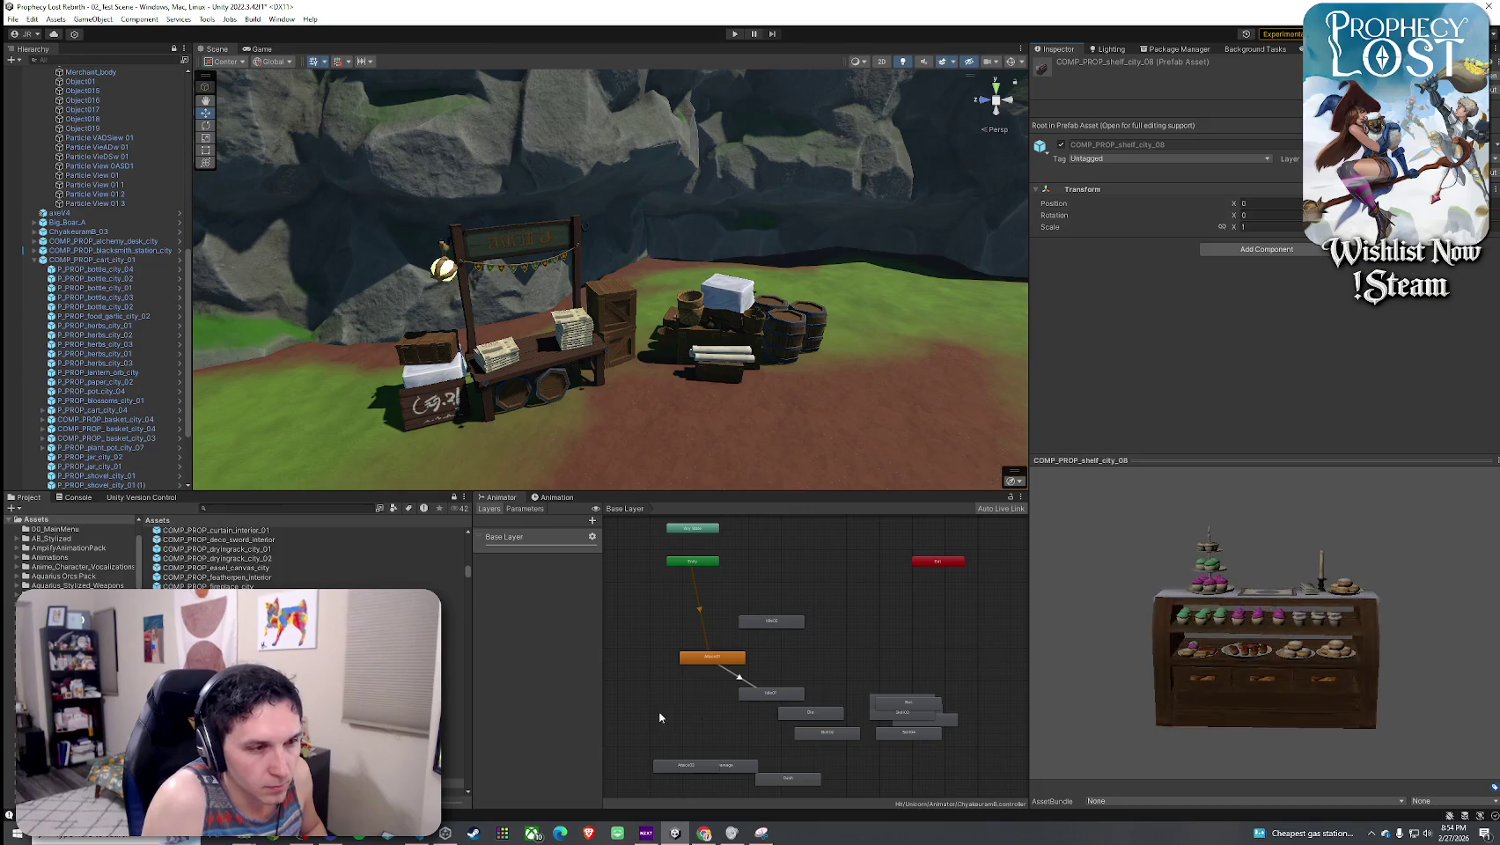
key(Down)
key(Down)
key(Down)
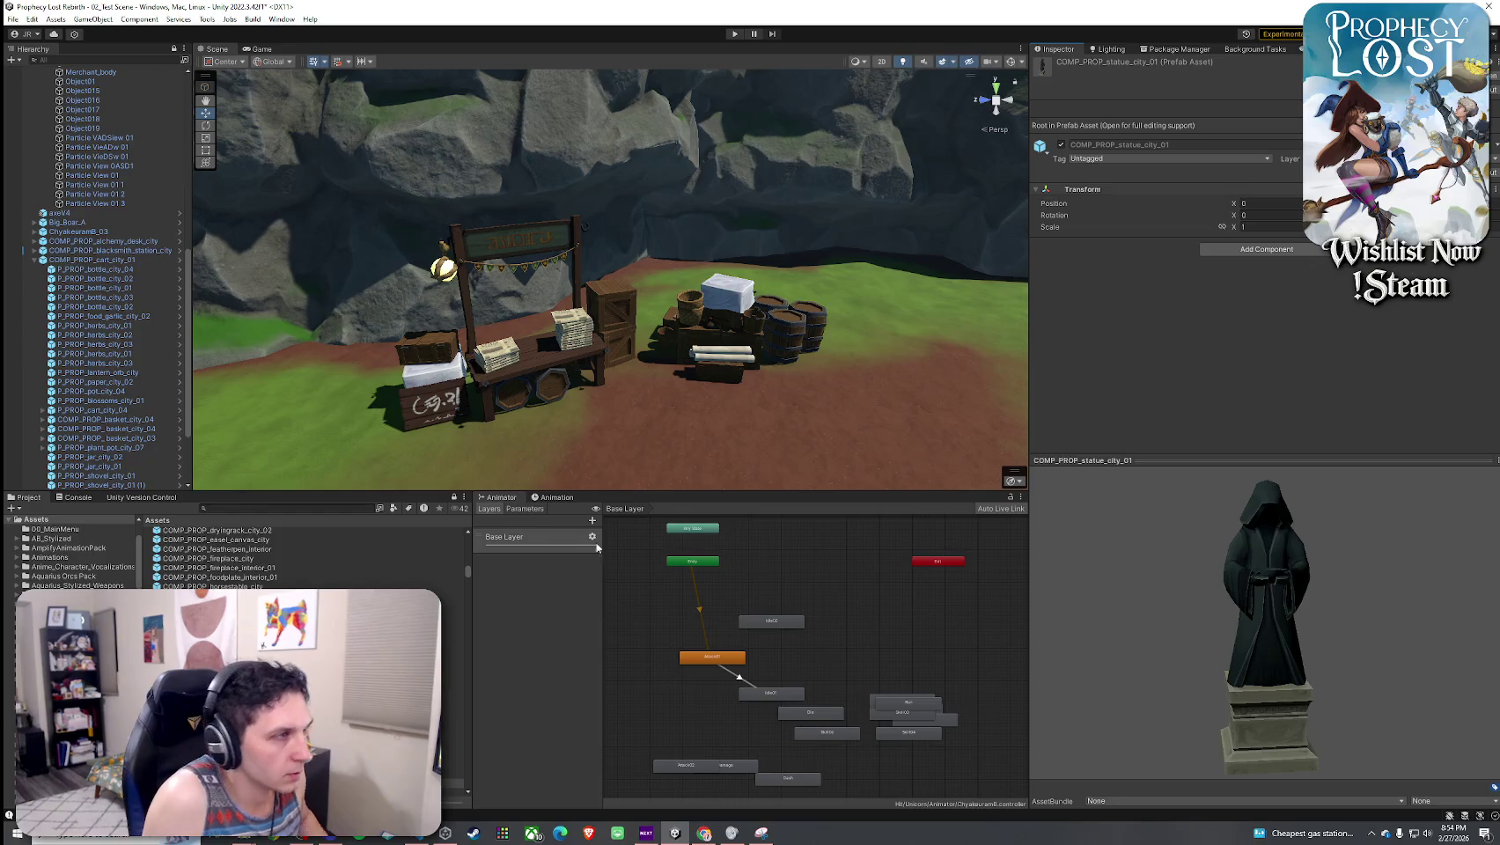
mouse_move(657, 457)
mouse_down()
mouse_move(1008, 410)
mouse_move(370, 248)
mouse_move(620, 373)
mouse_move(1071, 472)
mouse_up()
key(w)
drag(531, 327, 522, 334)
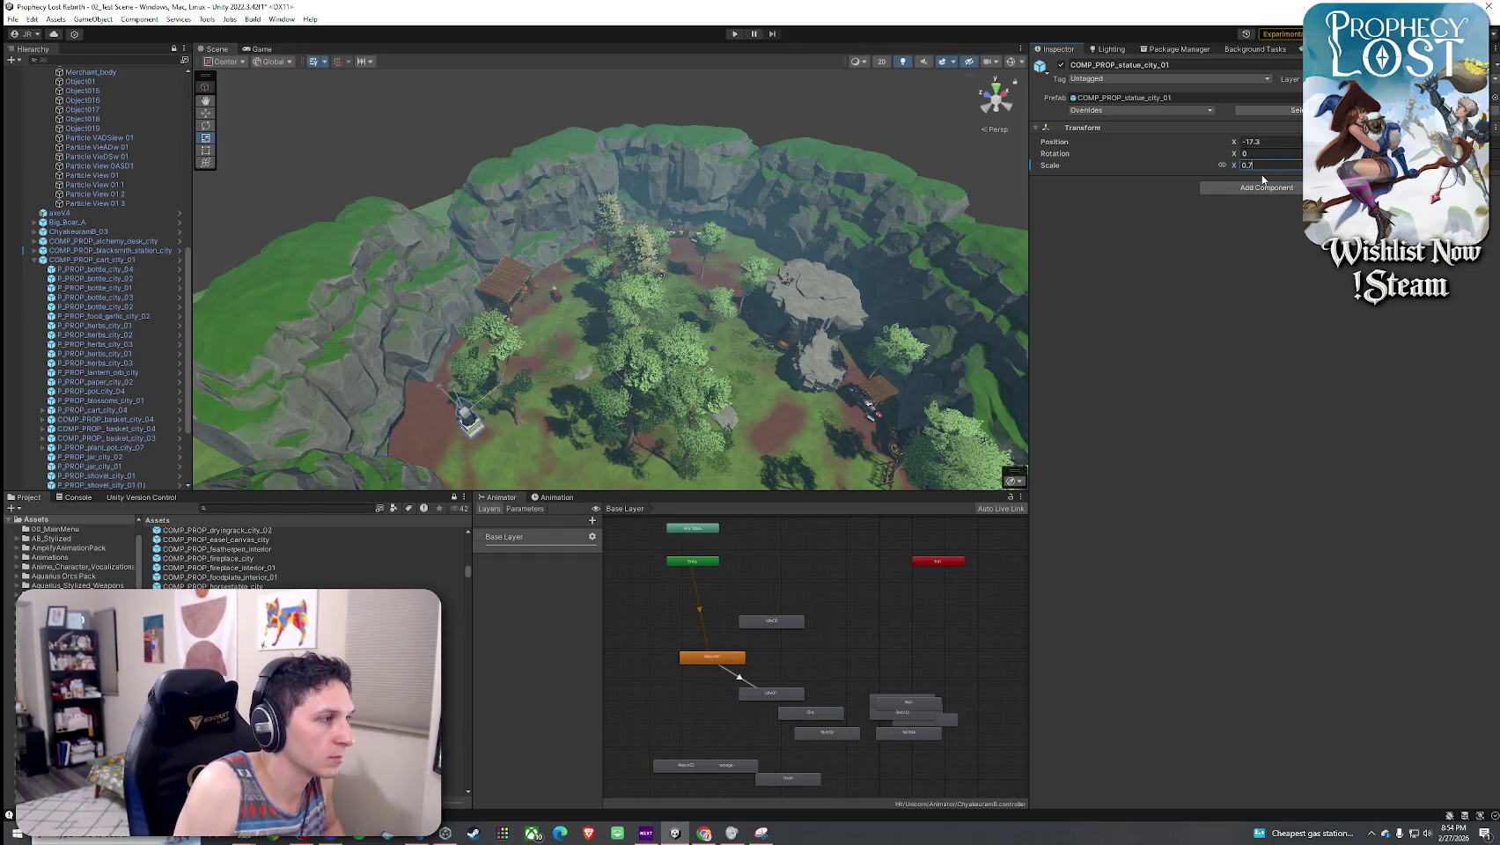
- Move the statue into the forest clearing beside the grey rock
drag(564, 414, 480, 452)
mouse_move(567, 385)
mouse_down()
mouse_move(586, 315)
mouse_move(500, 262)
mouse_move(509, 228)
mouse_move(651, 266)
mouse_move(1115, 208)
mouse_move(1090, 194)
mouse_up()
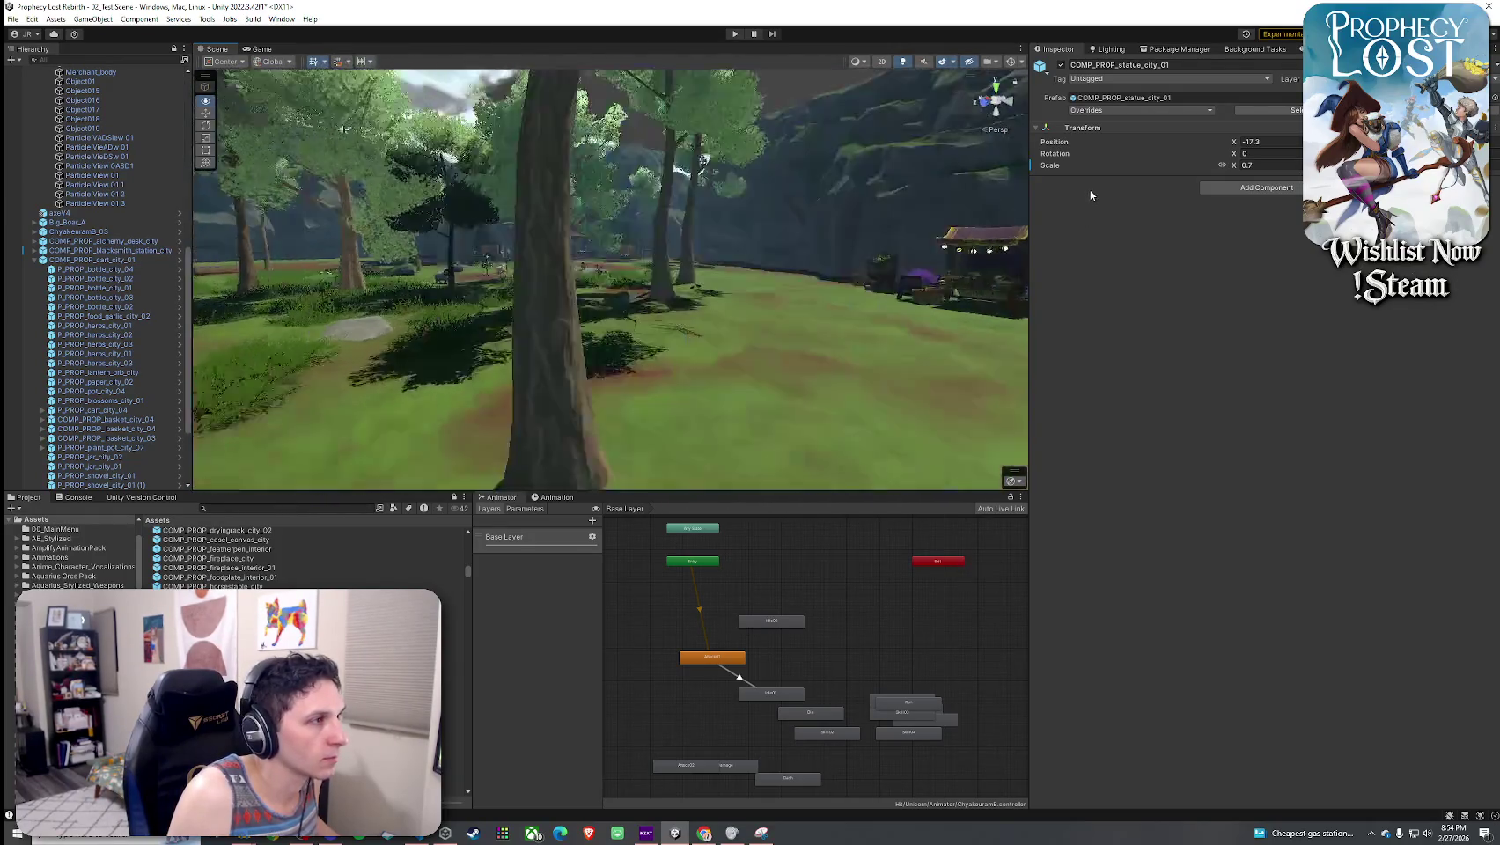
key(f)
drag(625, 324, 484, 190)
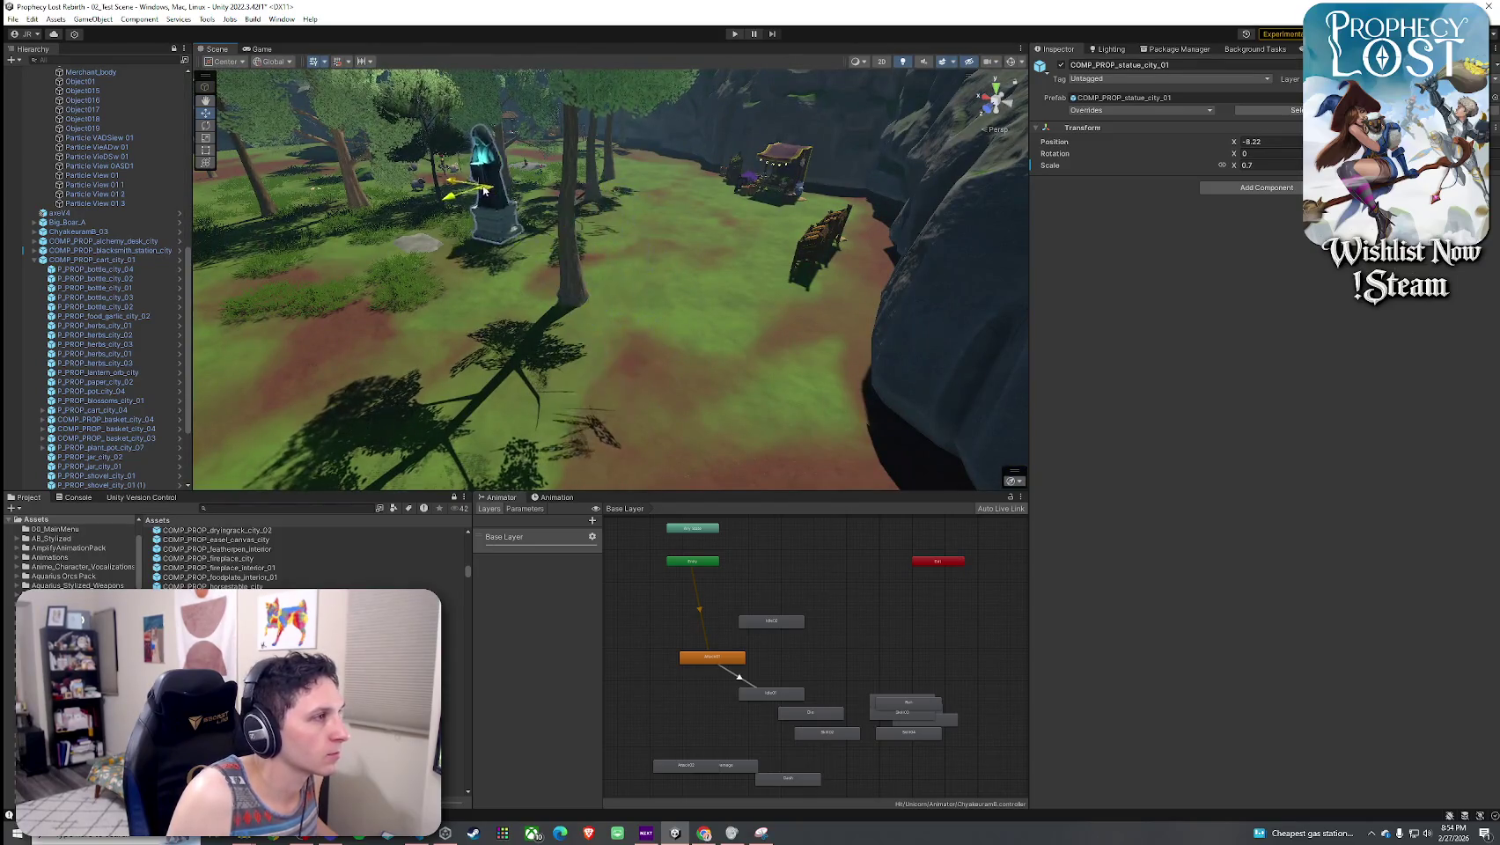
key(f)
scroll(689, 255, down, 5)
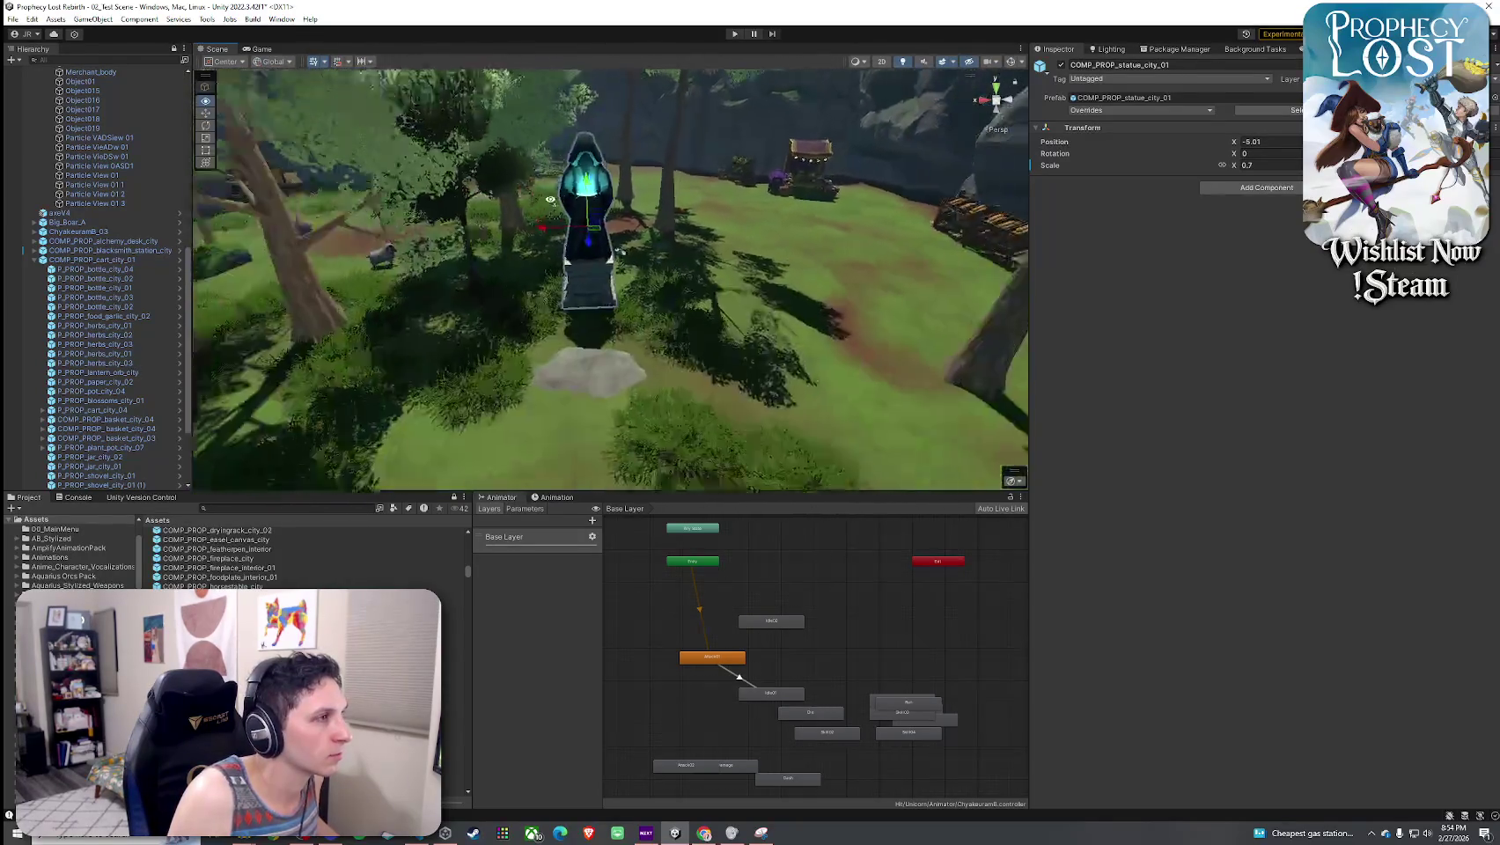
drag(689, 255, 688, 246)
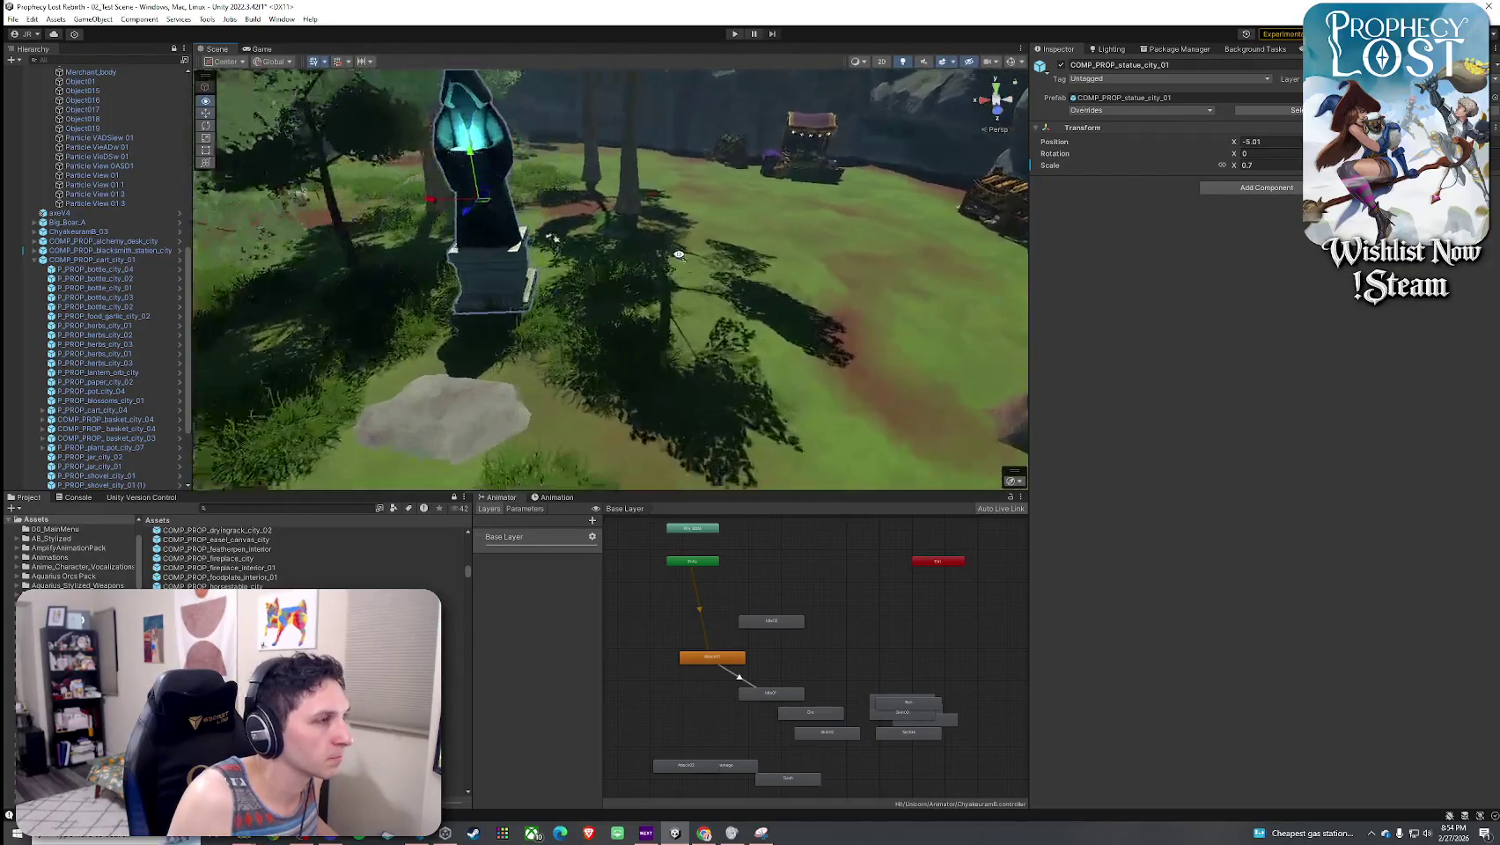
click(220, 680)
key(Down)
key(Down)
key(Down)
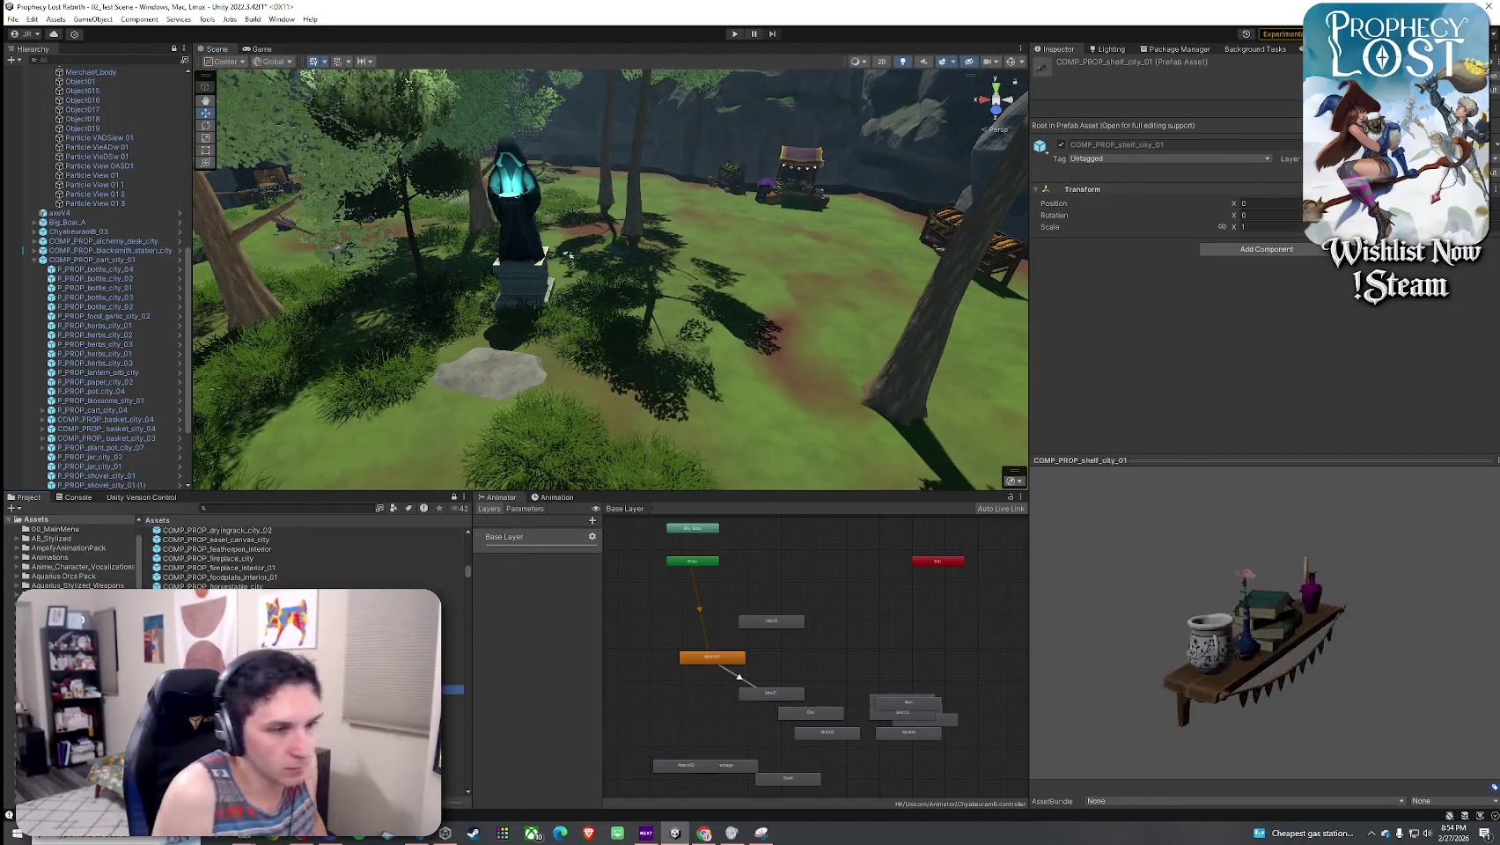
- Try the COMP_PROP_statue_city_03 fountain statue in the clearing, then undo it
key(Down)
key(Down)
key(Down)
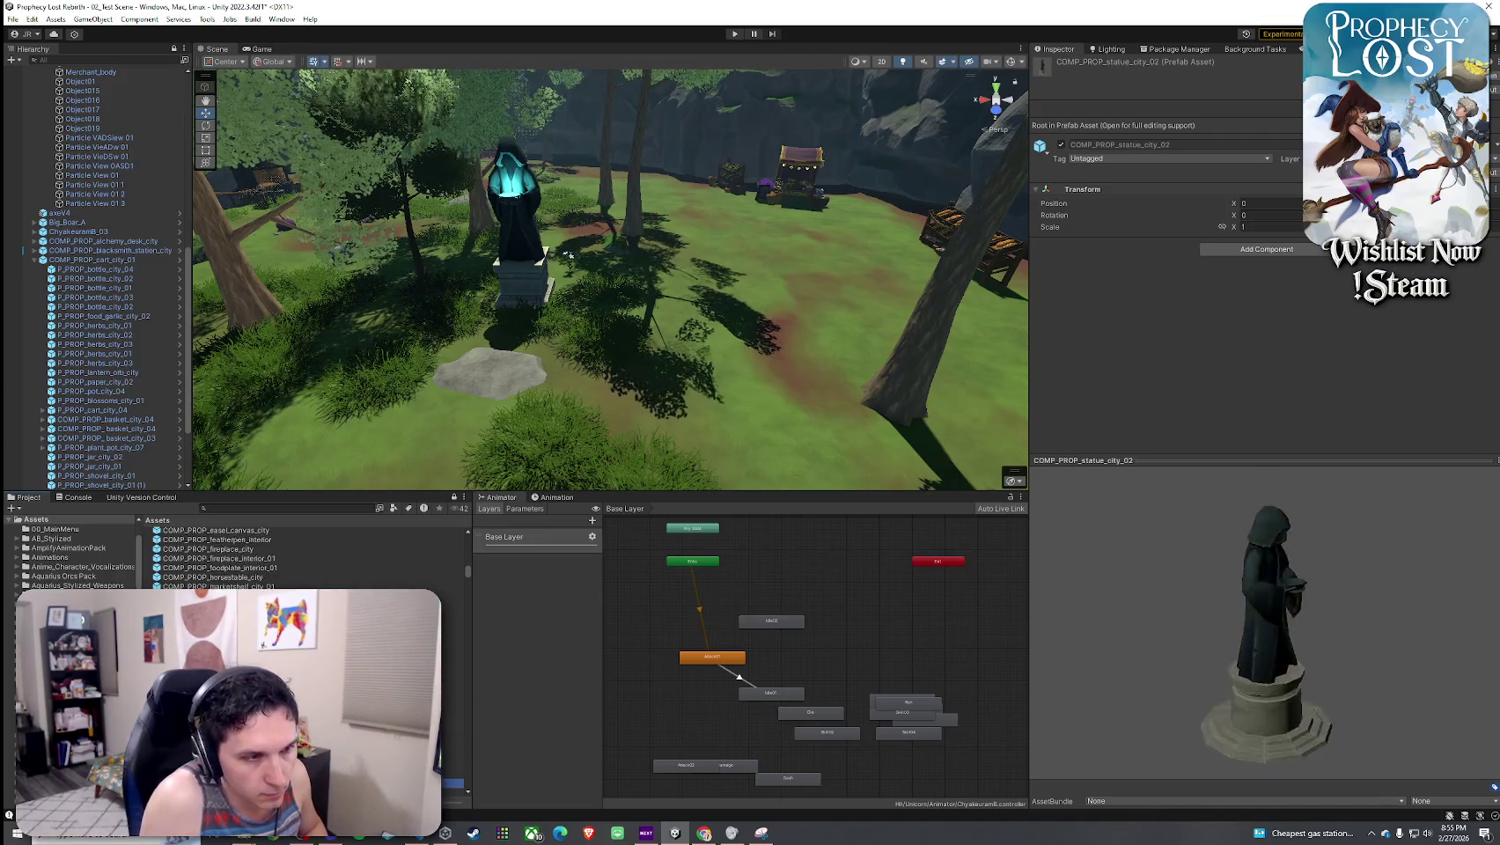
key(Up)
key(Up)
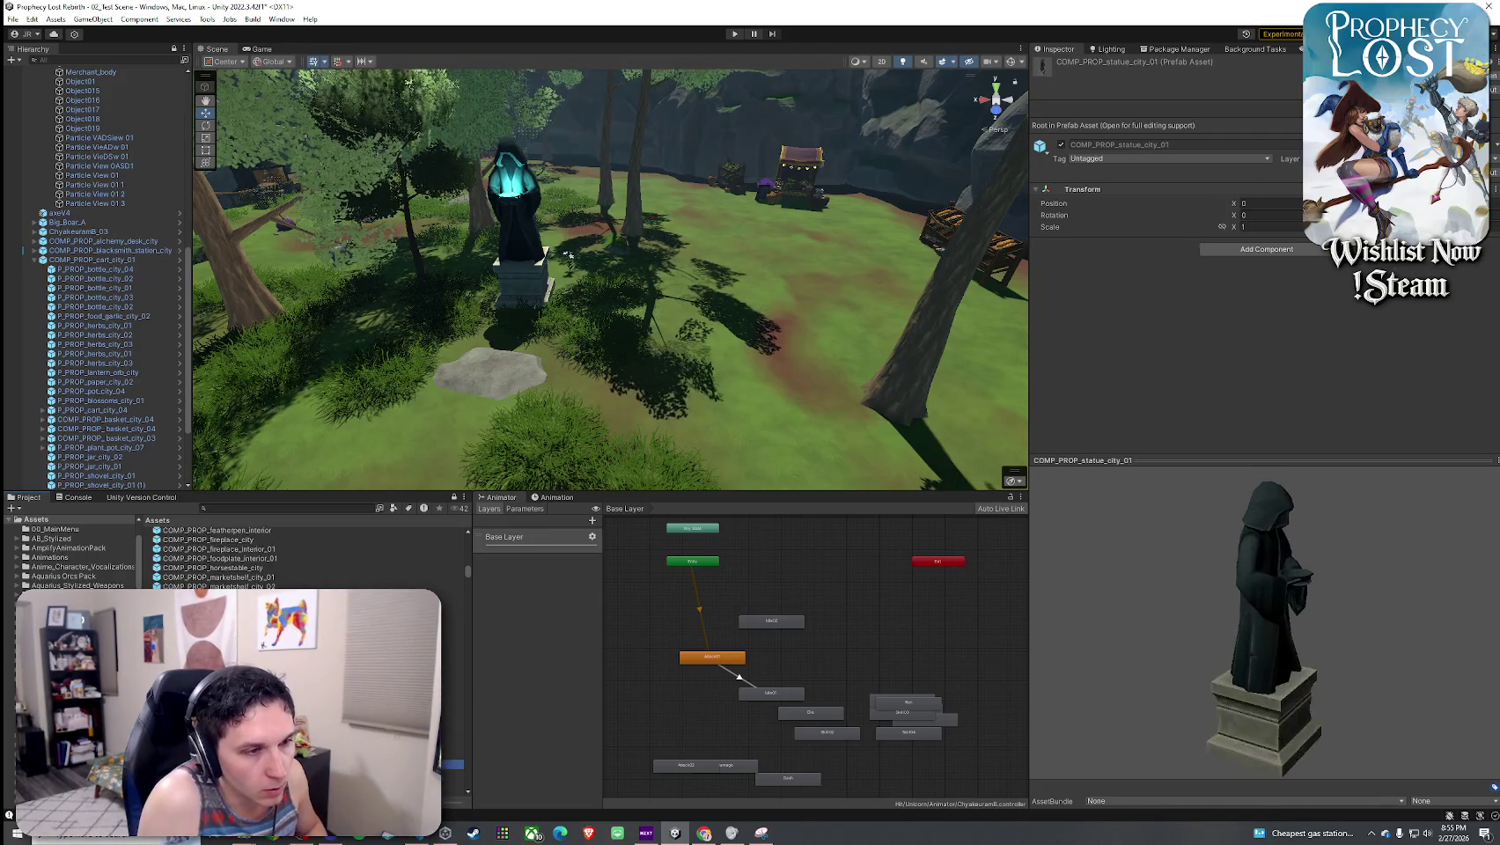
key(Down)
key(Down)
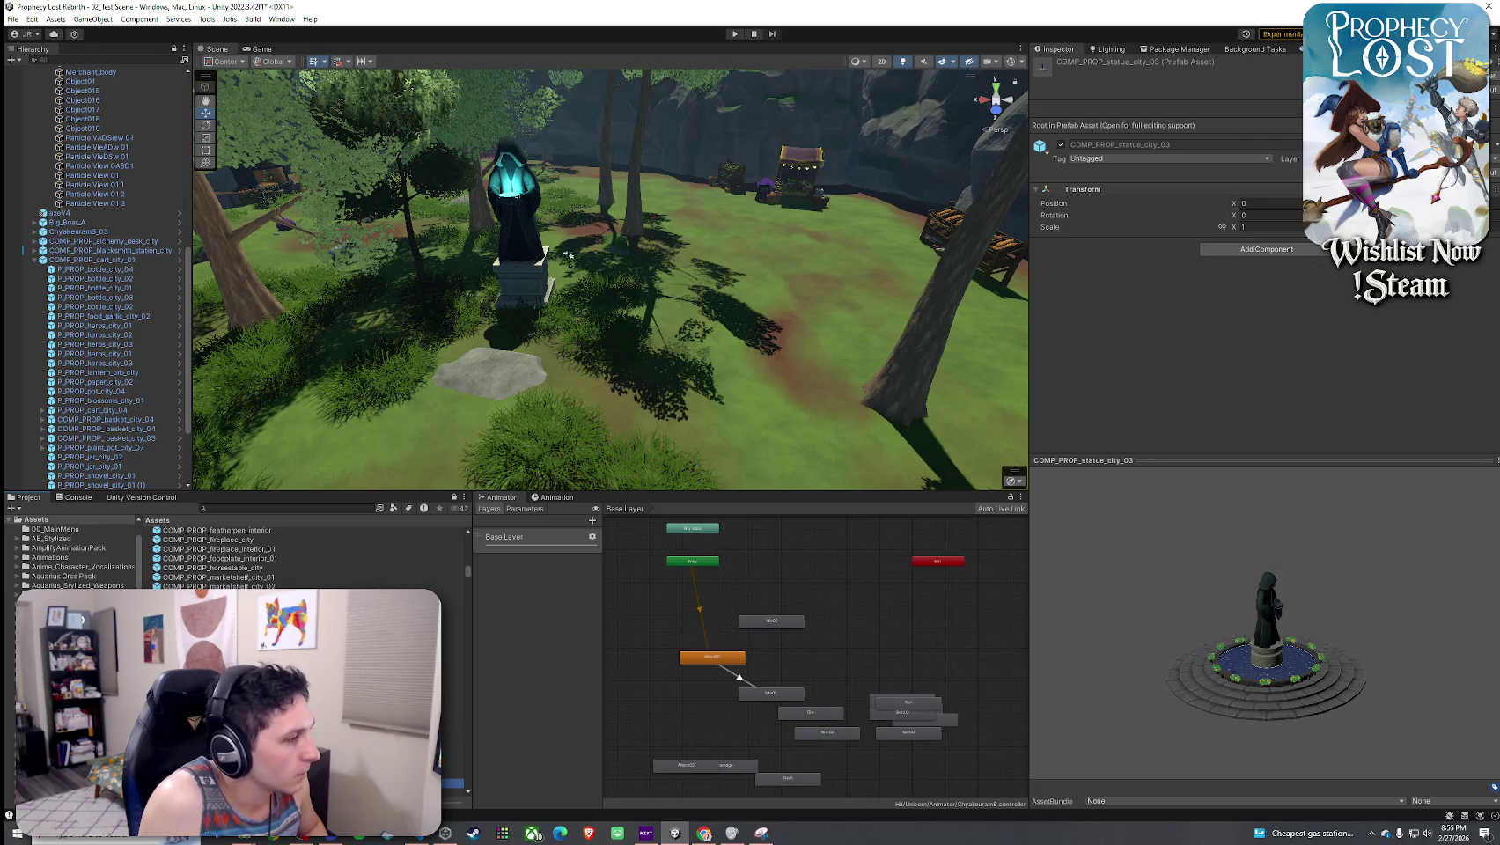
drag(470, 530, 704, 320)
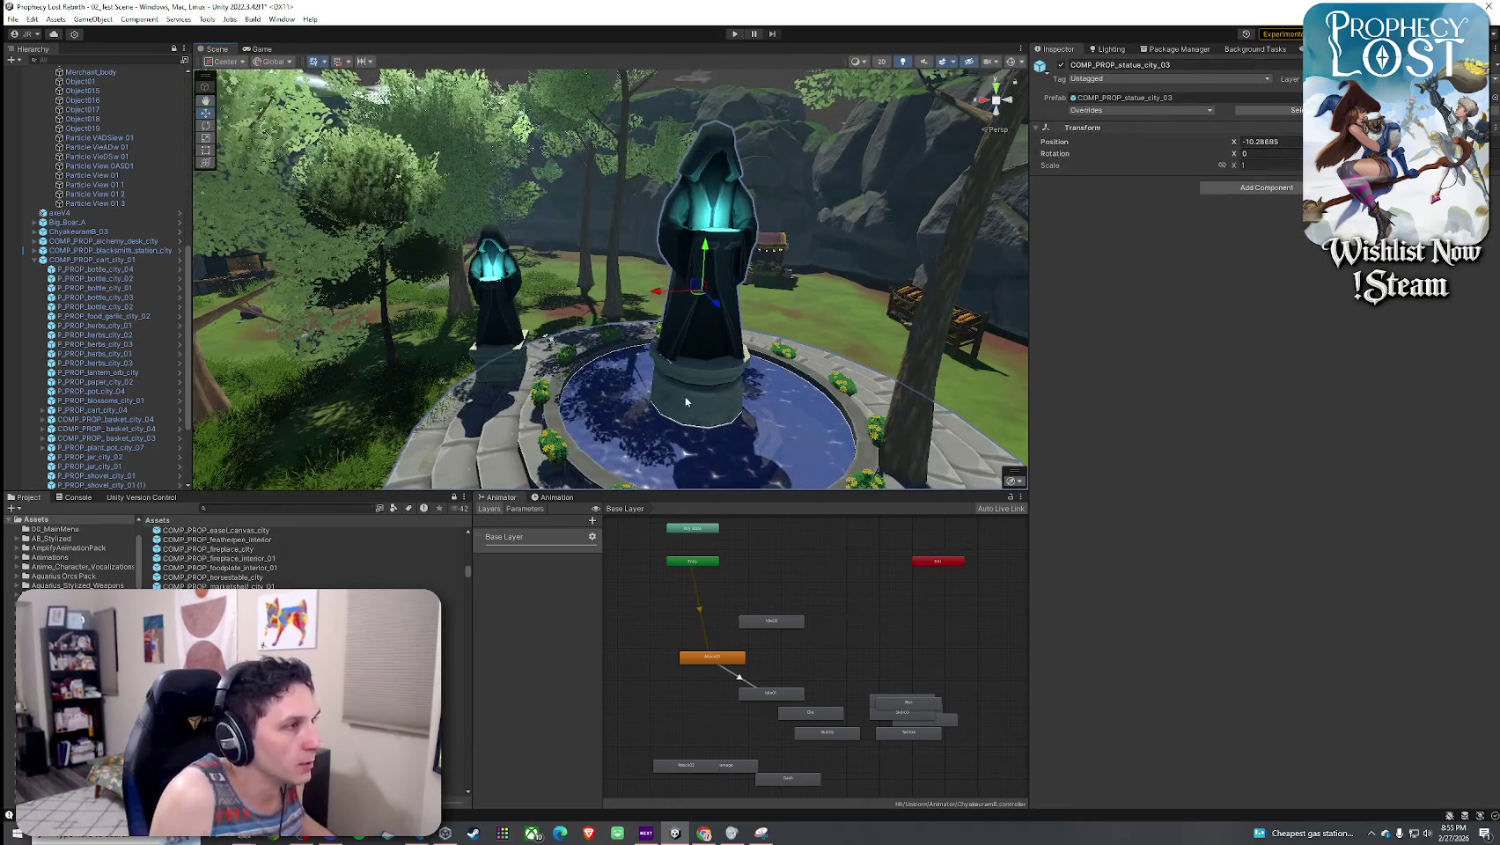
key(ctrl+z)
- Browse to the COMP_PROP_table_city_03 tablecloth table and bring the market stalls into view
key(Up)
key(Down)
key(Down)
key(Down)
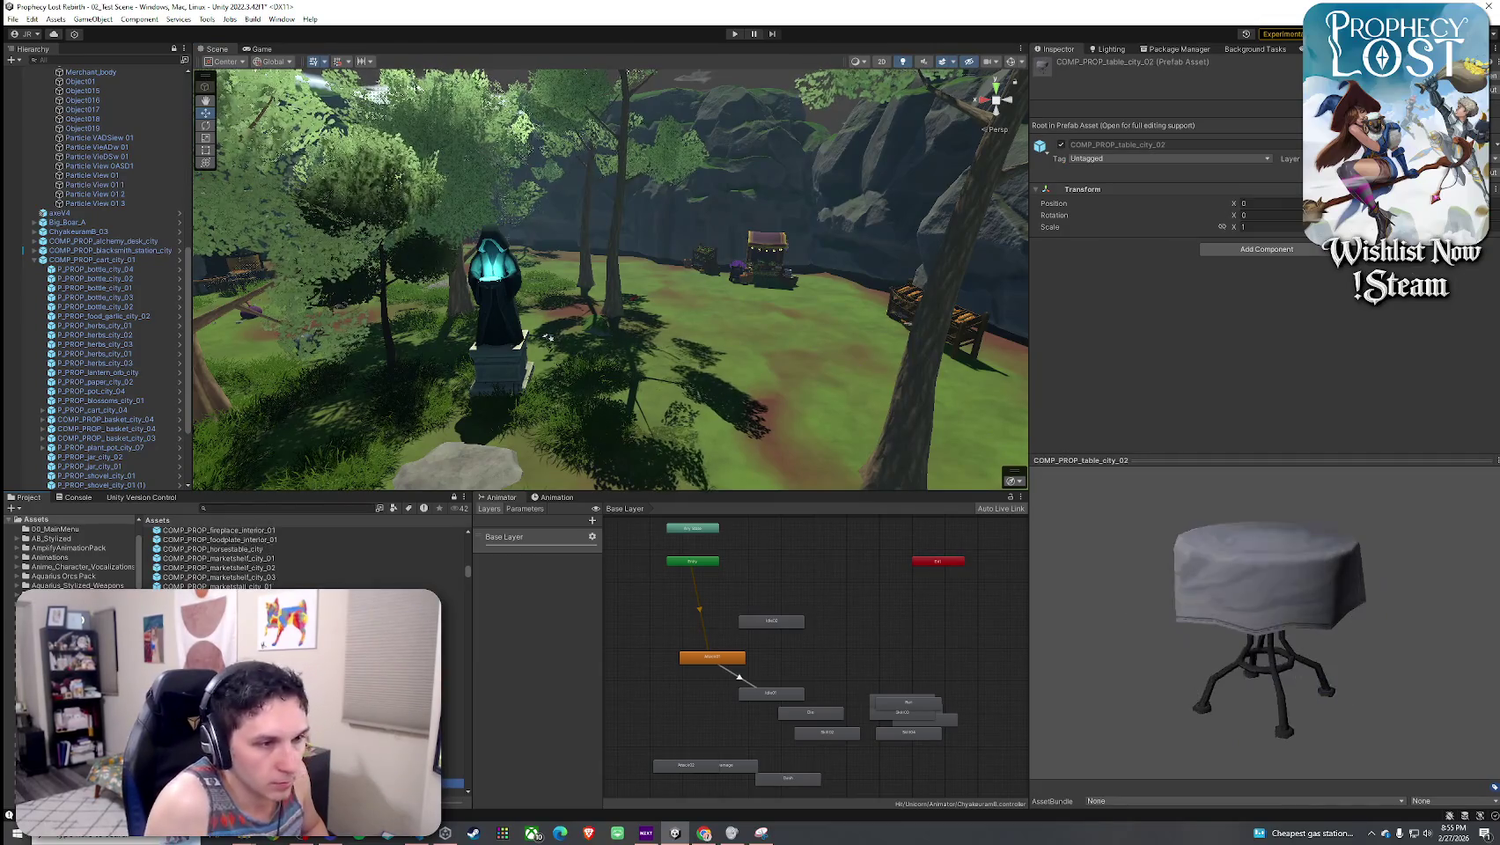
key(Down)
key(Down)
key(Down)
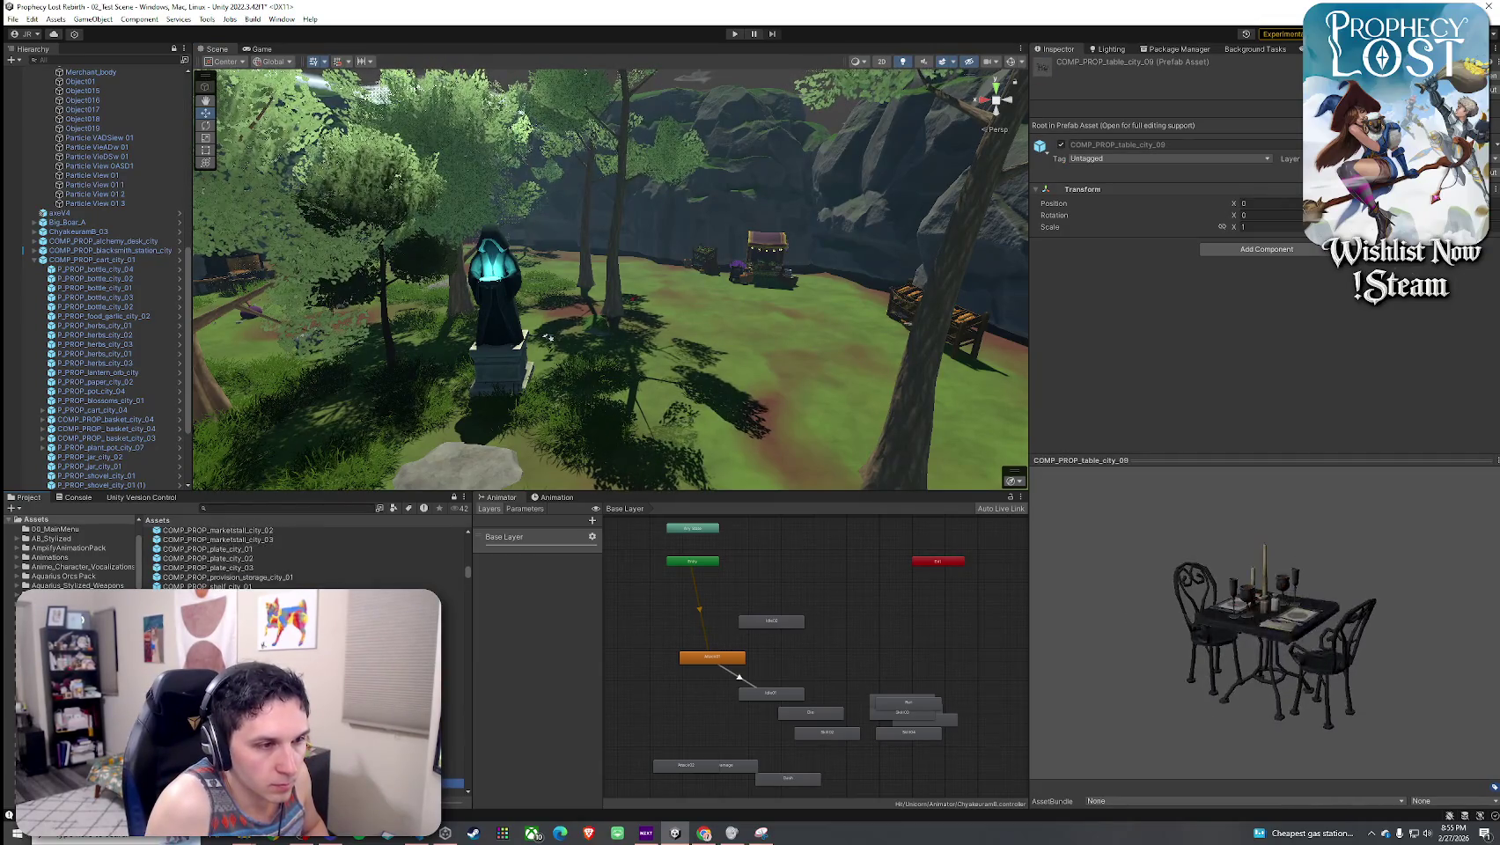
key(Up)
key(Up)
mouse_move(617, 352)
mouse_down()
mouse_move(847, 412)
mouse_move(764, 375)
mouse_move(846, 353)
mouse_up()
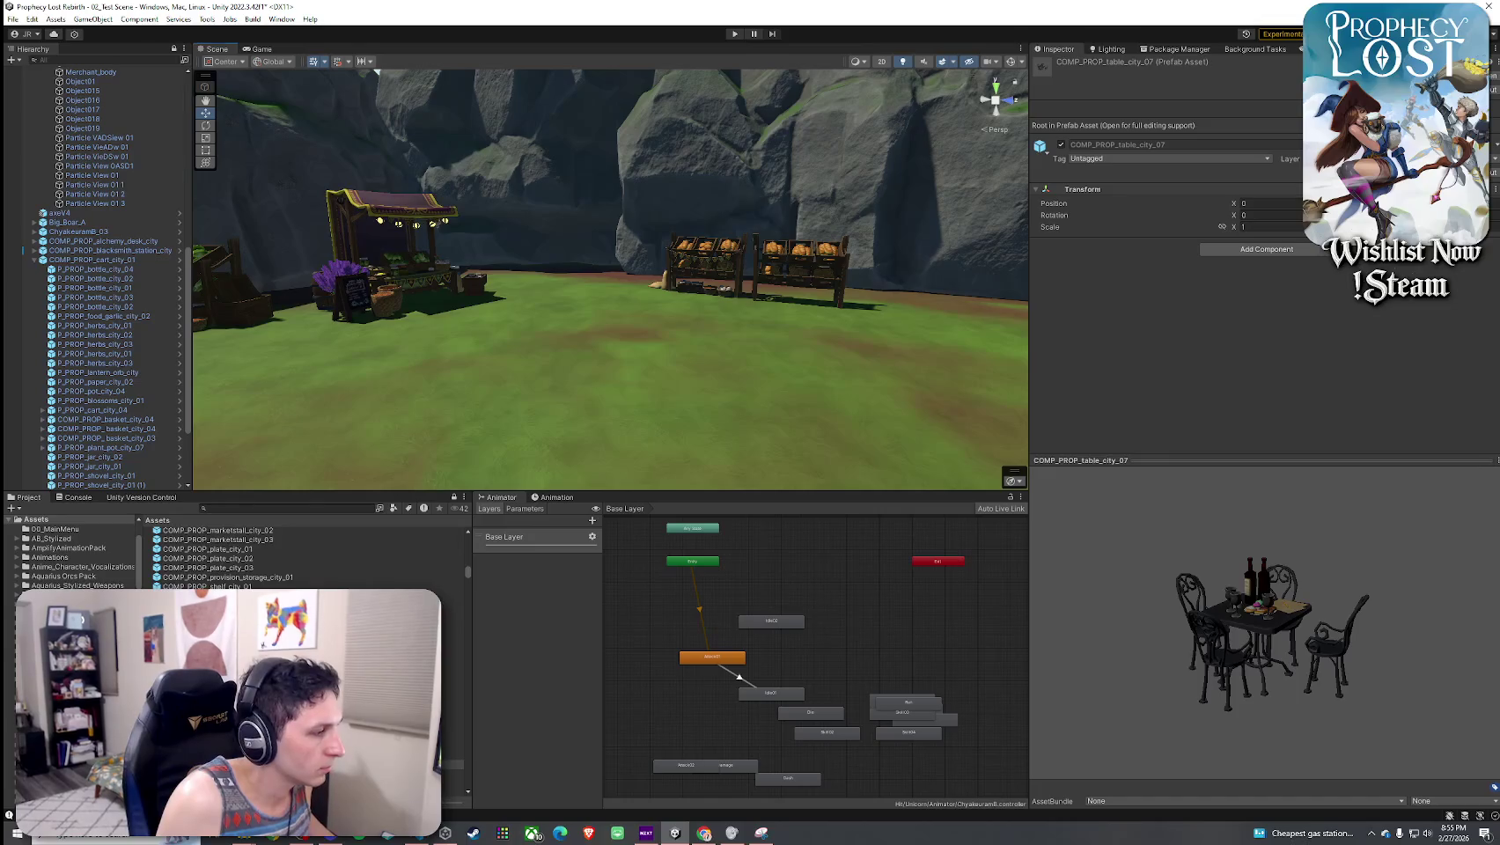
key(Up)
key(Up)
key(Up)
key(Up)
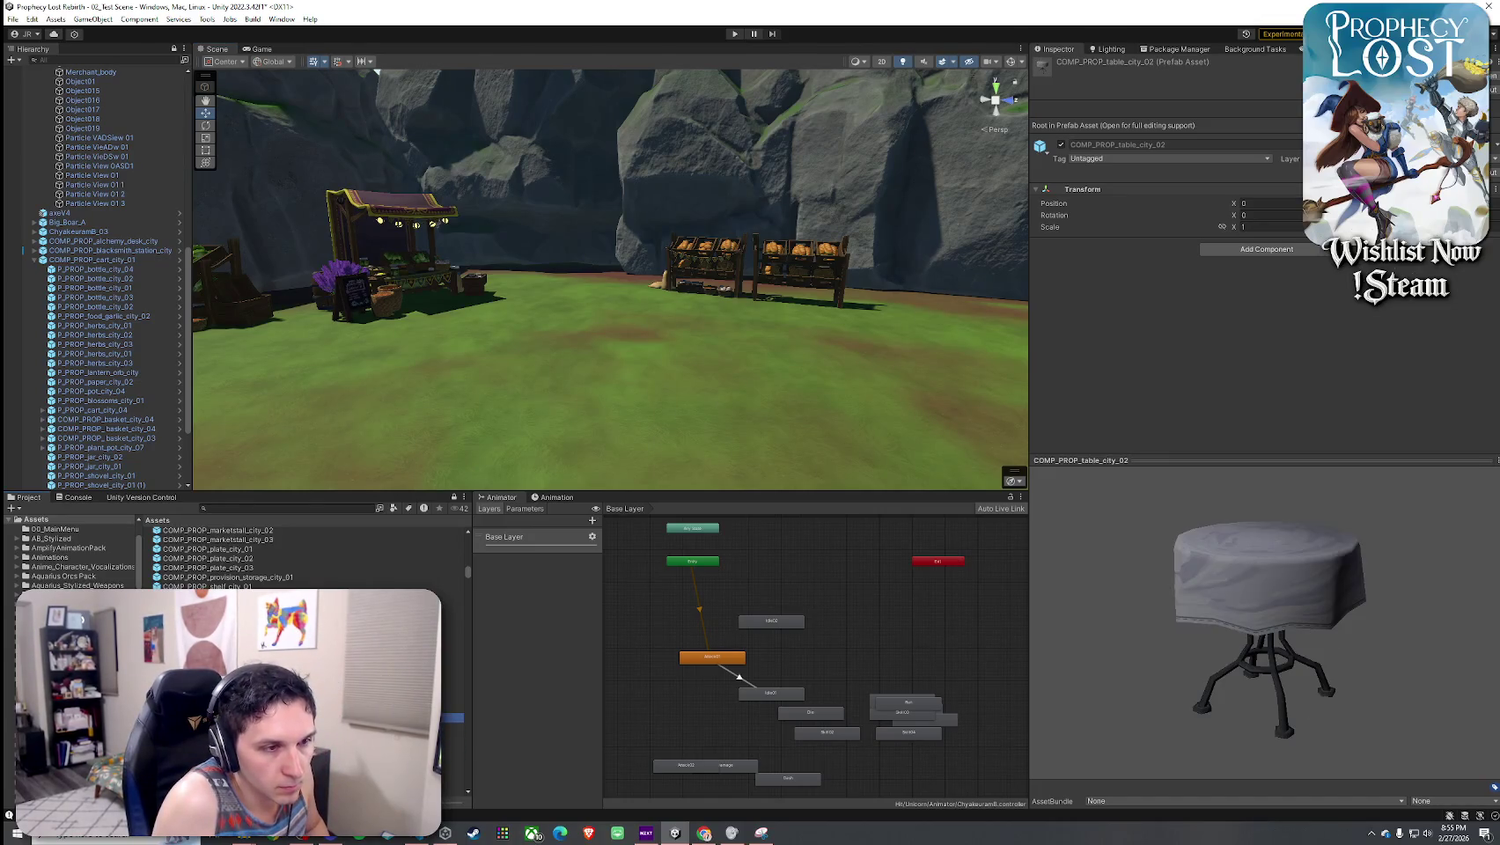
key(Down)
key(Down)
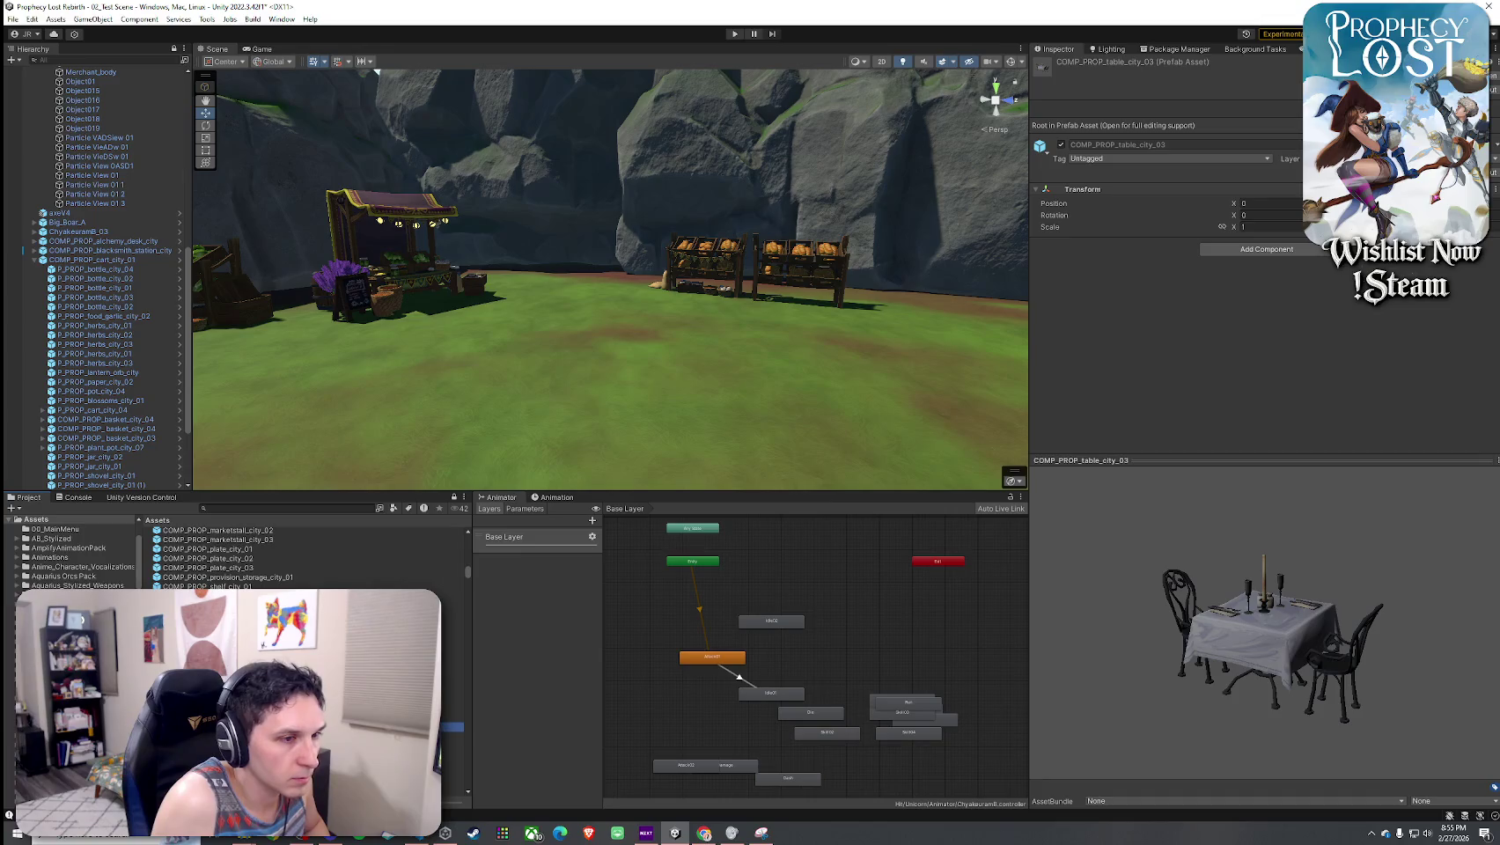
- Place the COMP_PROP_table_city_03 and COMP_PROP_table_city_06 table sets on the grass before the stalls
mouse_move(454, 727)
mouse_down()
mouse_move(595, 415)
mouse_move(625, 303)
mouse_up()
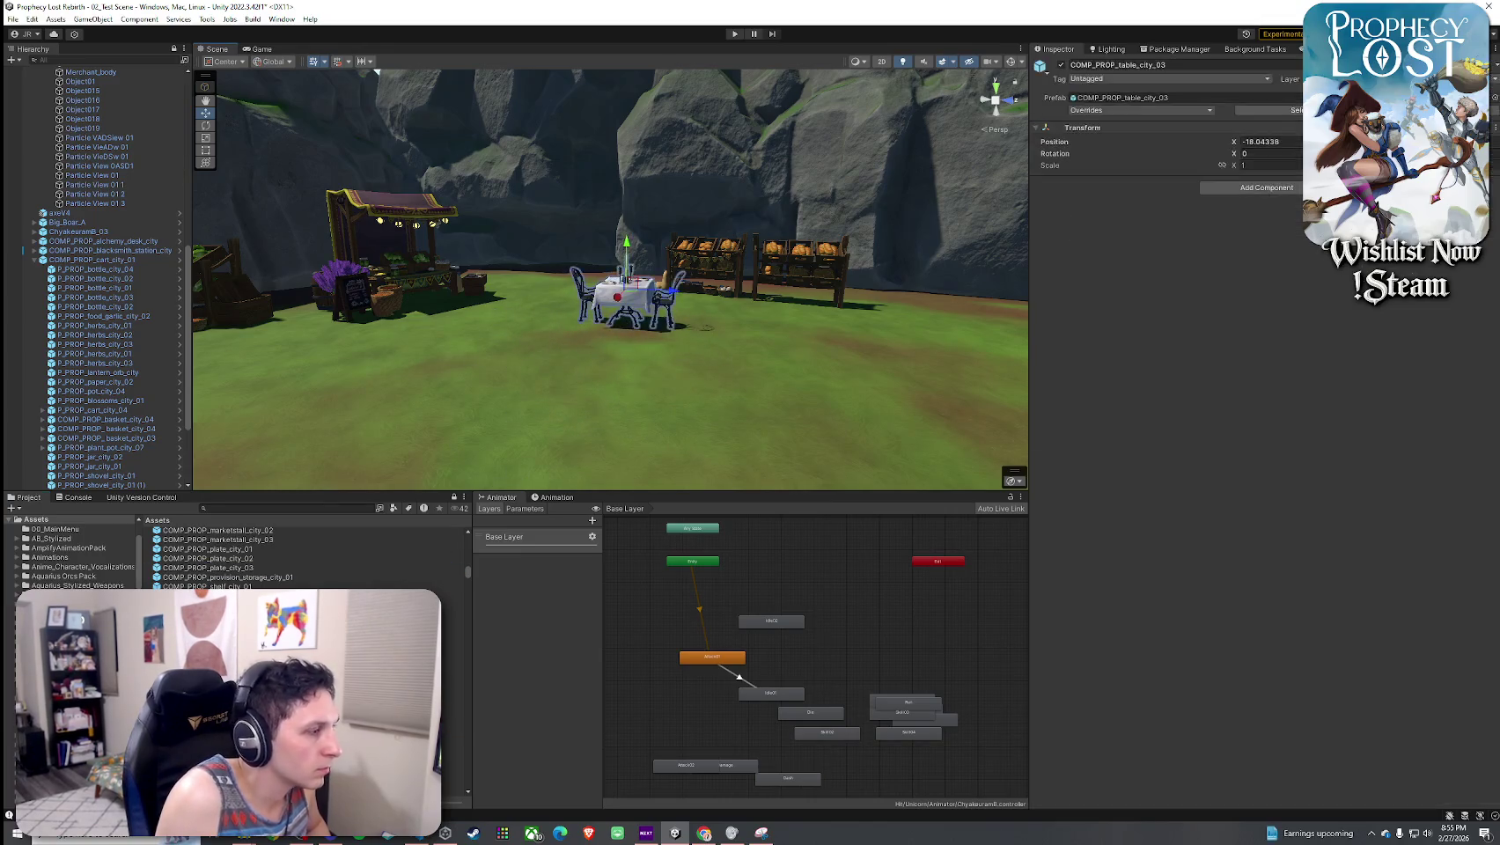
click(453, 727)
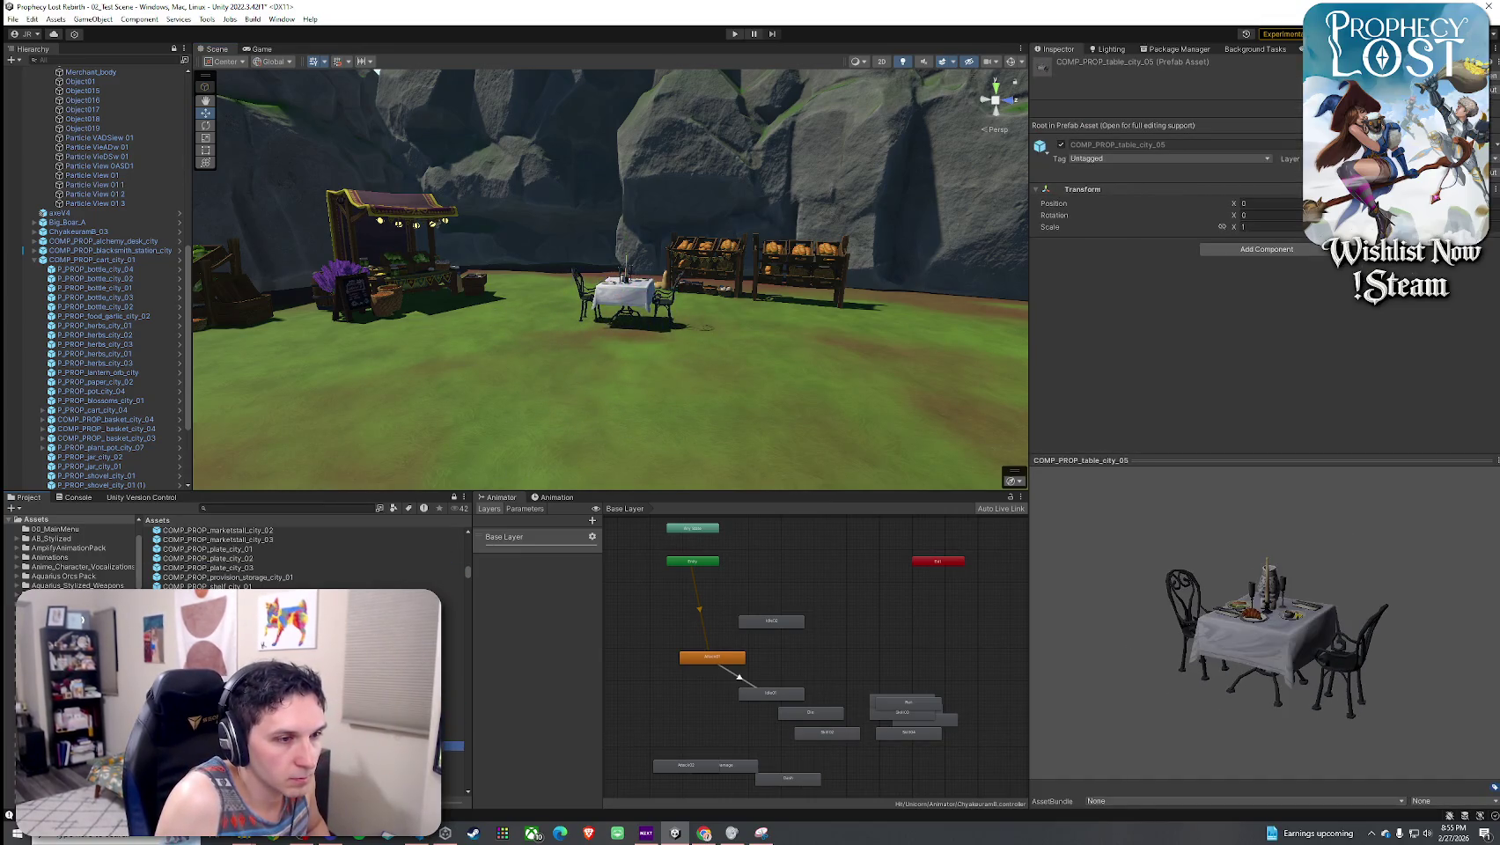
mouse_move(454, 756)
mouse_down()
mouse_move(493, 528)
mouse_move(814, 357)
mouse_move(804, 362)
mouse_up()
key(f)
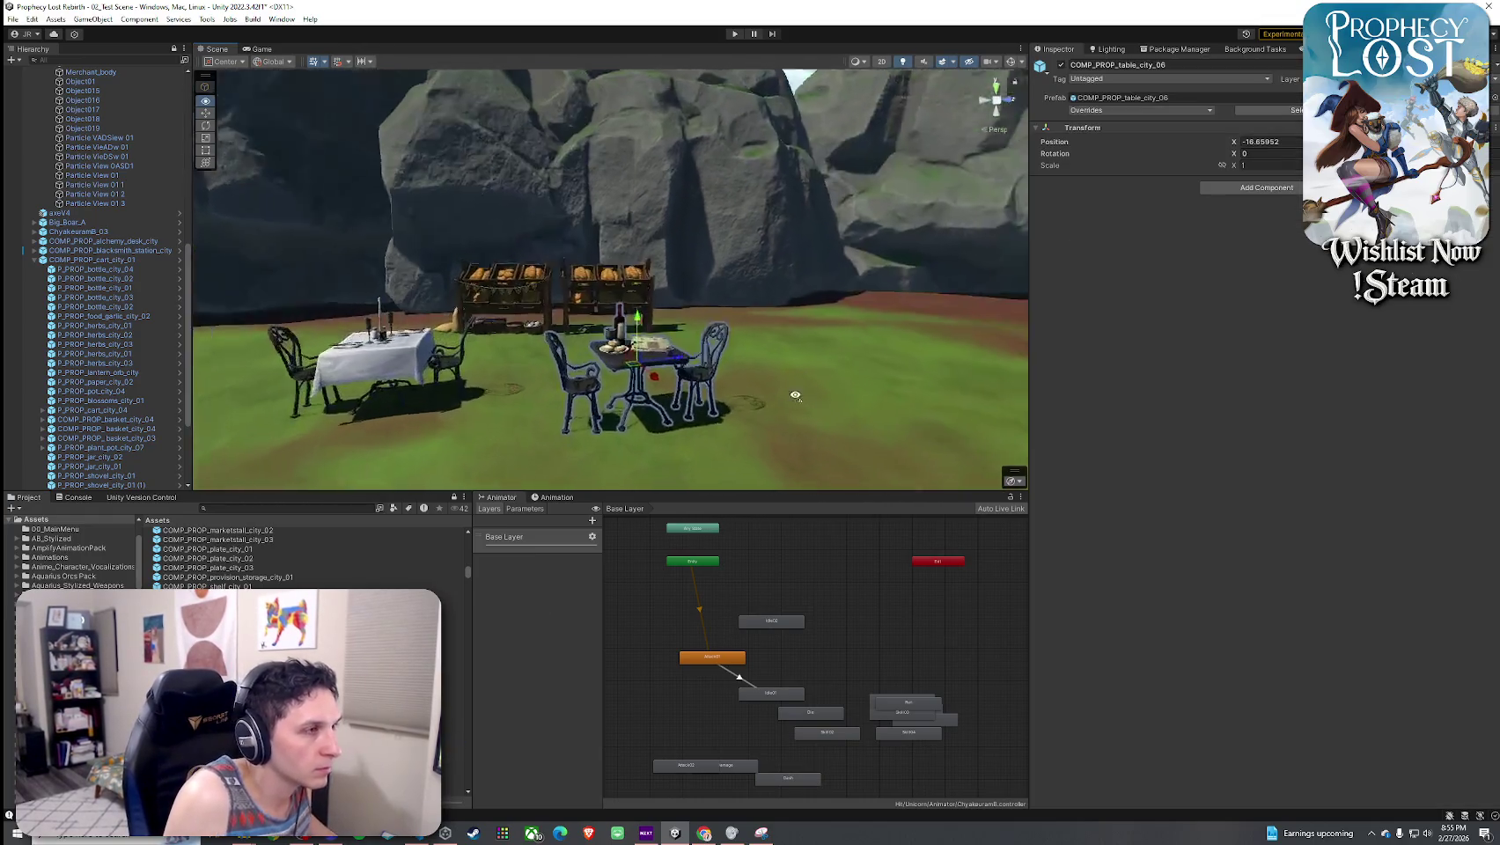
key(e)
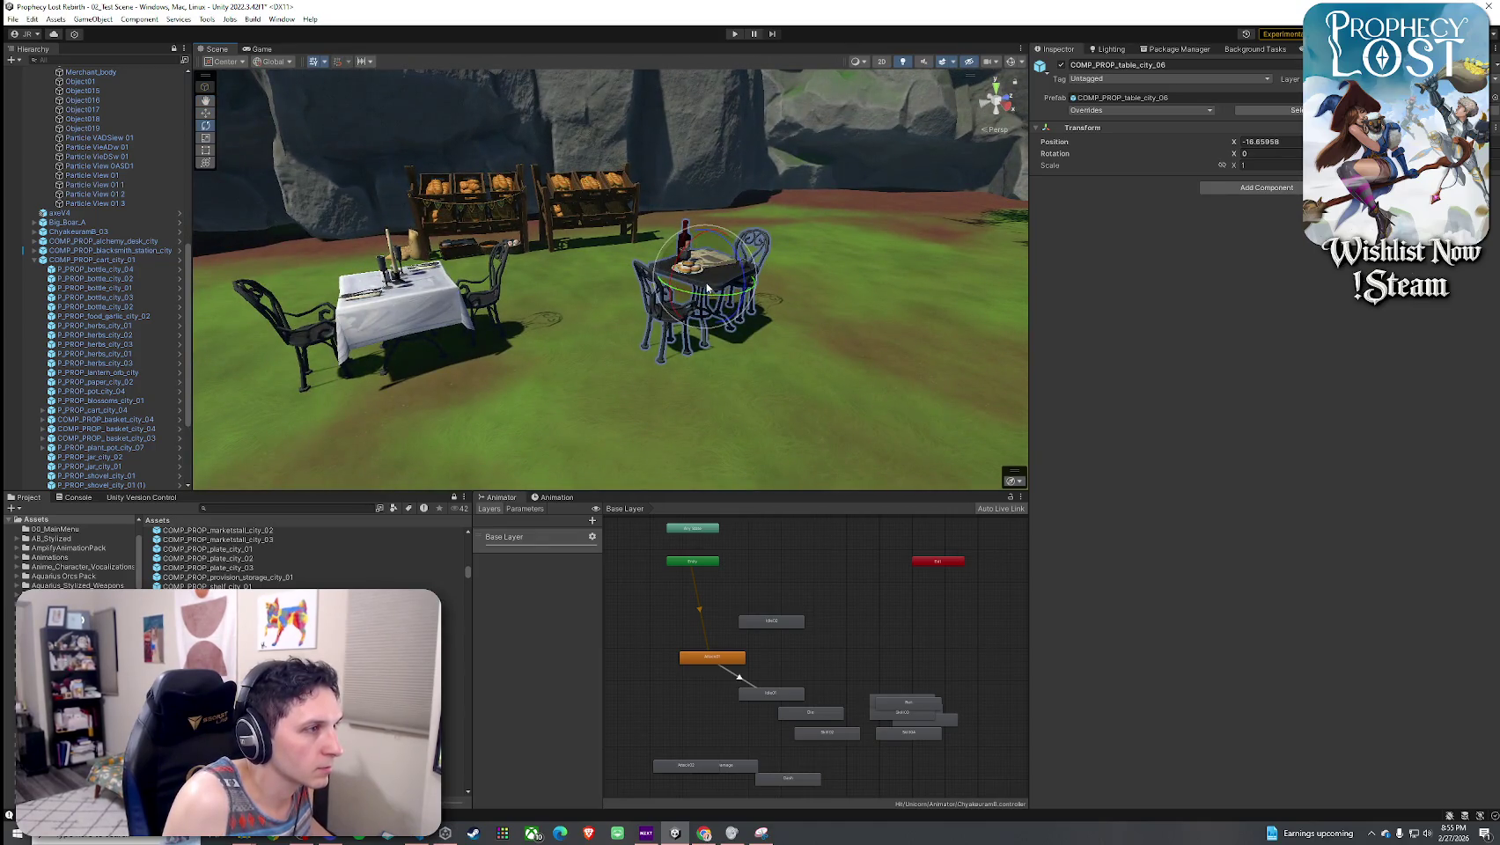
scroll(712, 287, down, 5)
mouse_move(712, 286)
mouse_down()
mouse_move(515, 250)
mouse_move(687, 216)
mouse_move(352, 231)
mouse_move(442, 226)
mouse_move(475, 187)
mouse_move(427, 229)
mouse_up()
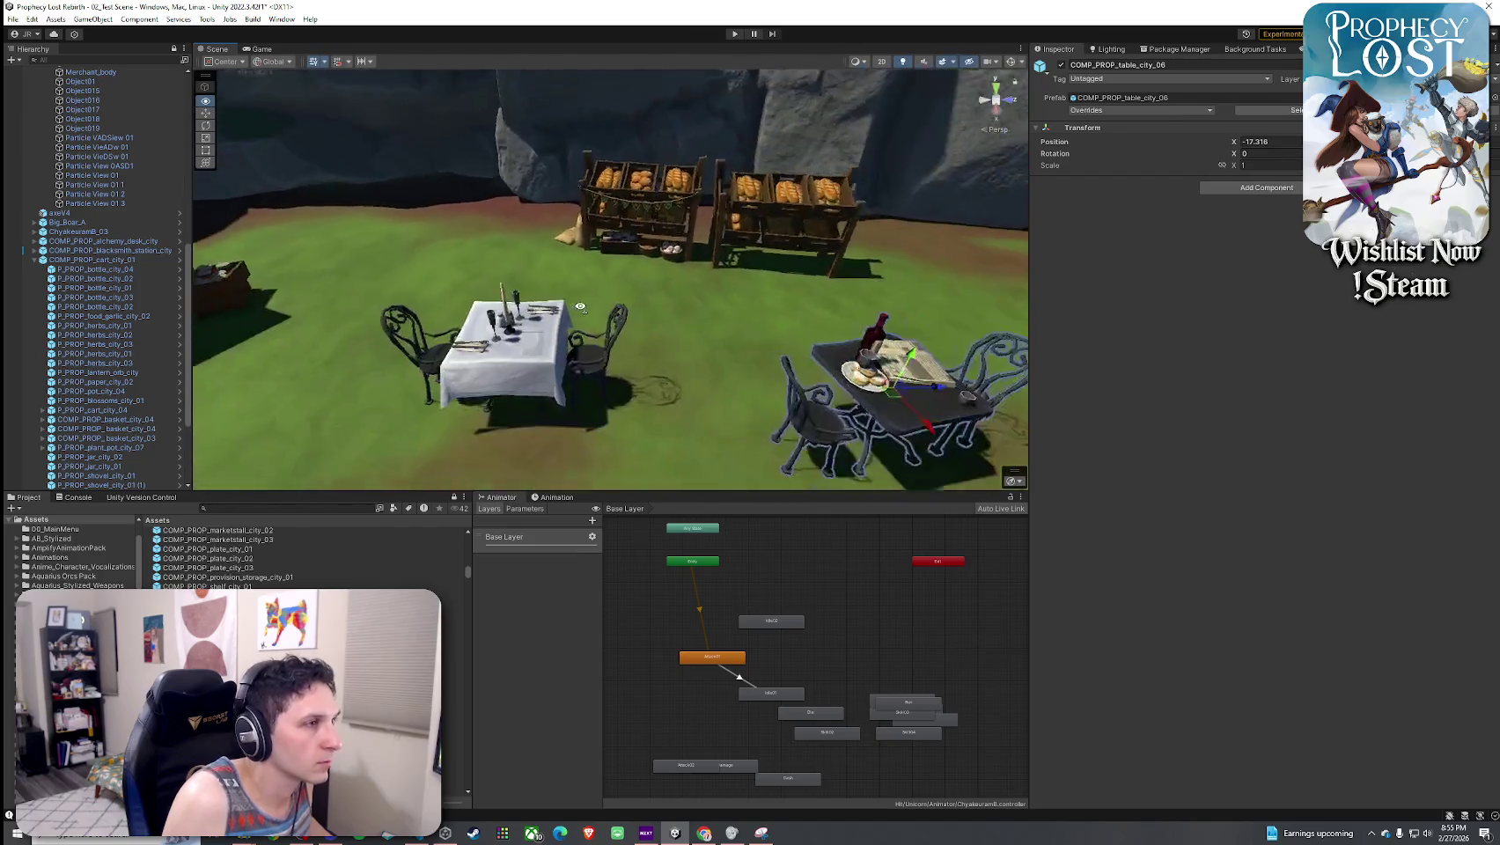
- Select the bread shelves behind the tables with the Move tool, then clear the selection
key(w)
click(672, 225)
scroll(458, 211, up, 3)
click(264, 709)
key(Down)
key(Down)
key(Down)
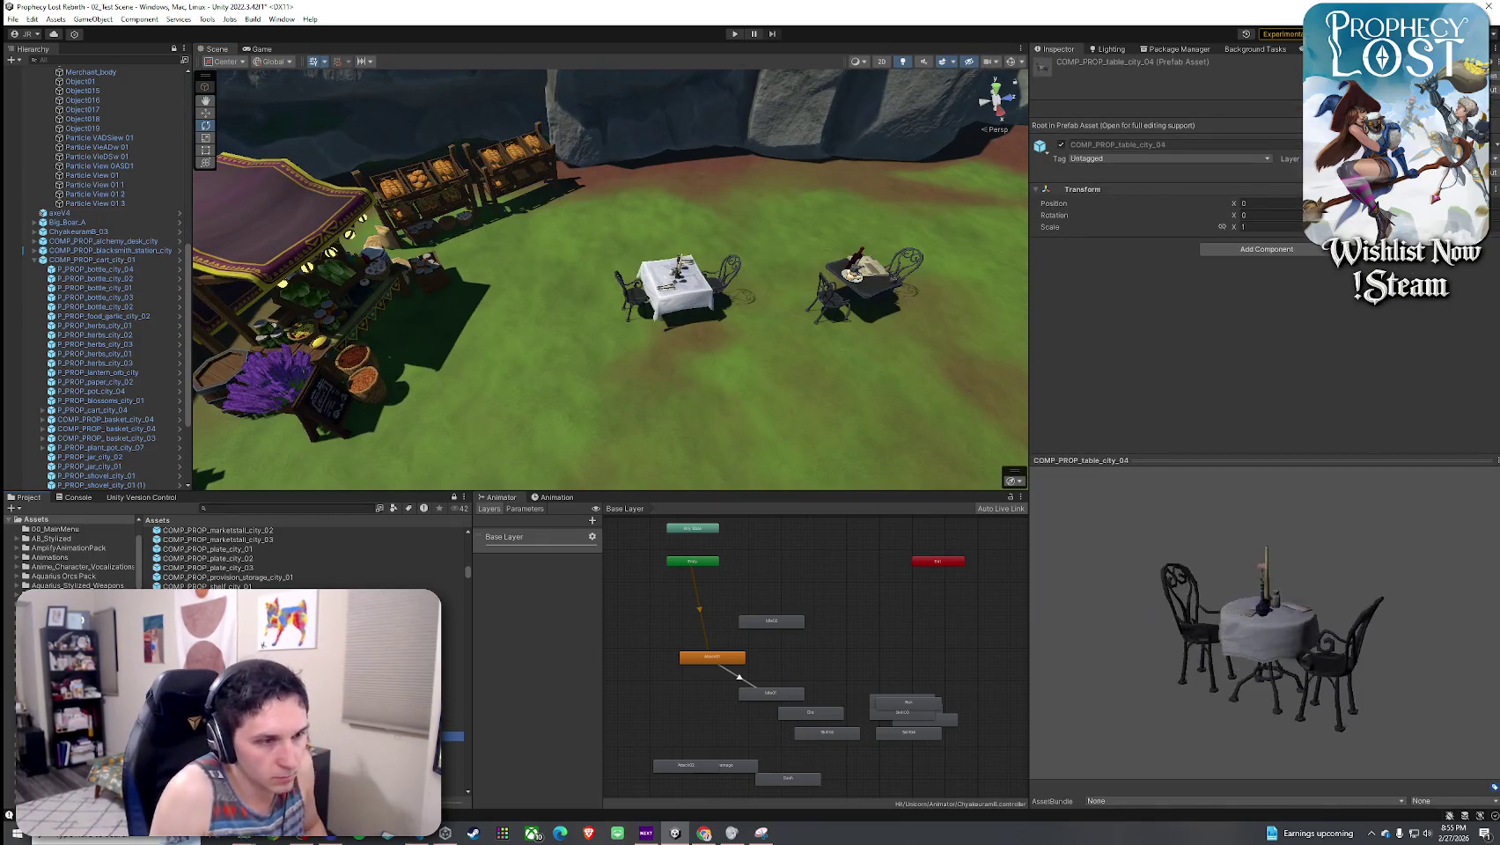
- Place COMP_PROP_tailoring_station_city on the ground beside the rock wall
key(Down)
key(Down)
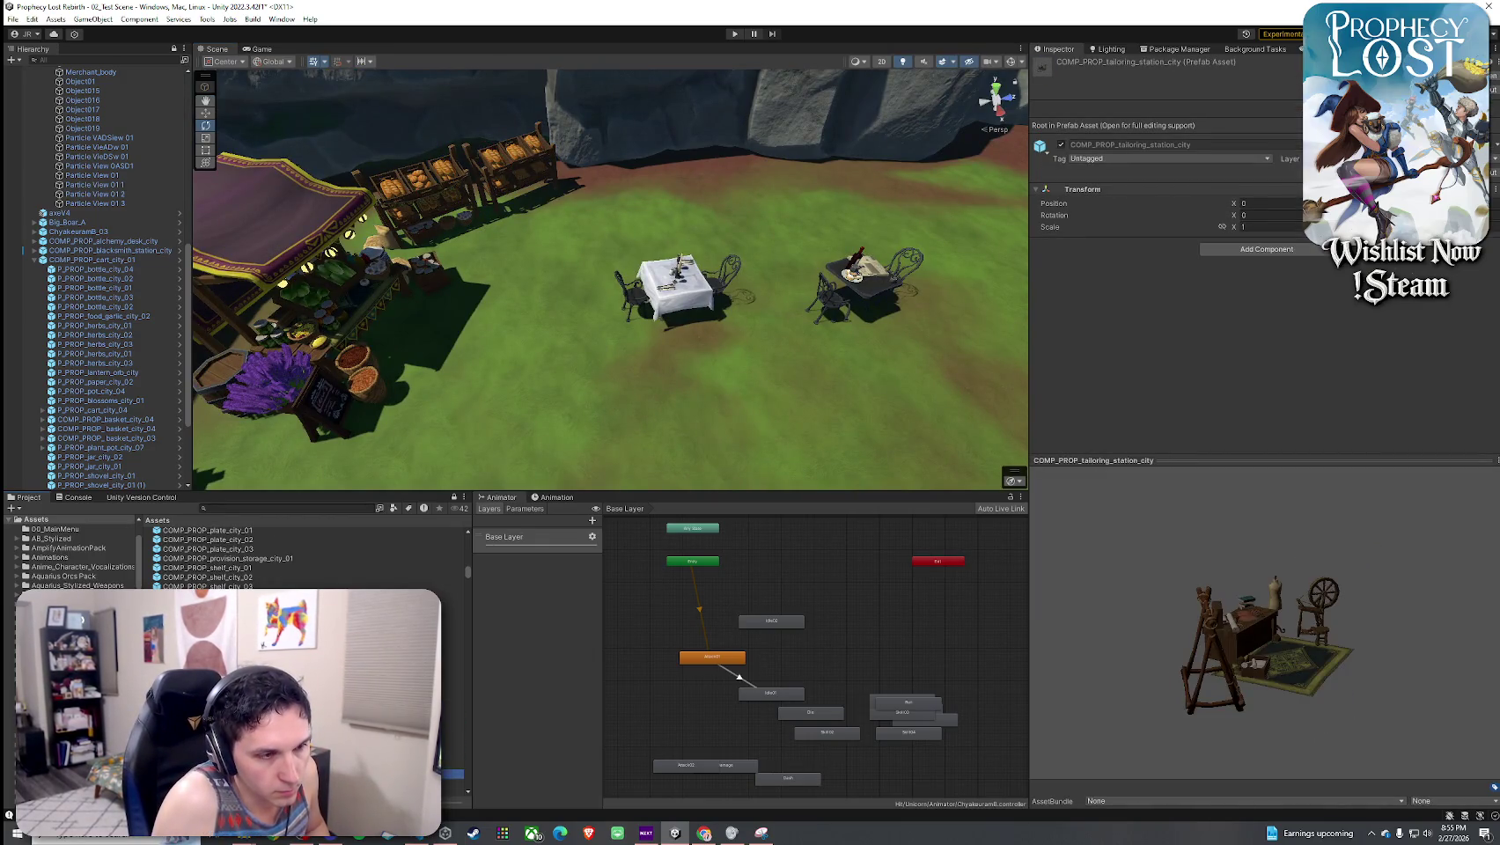
drag(1243, 662, 1180, 658)
key(w)
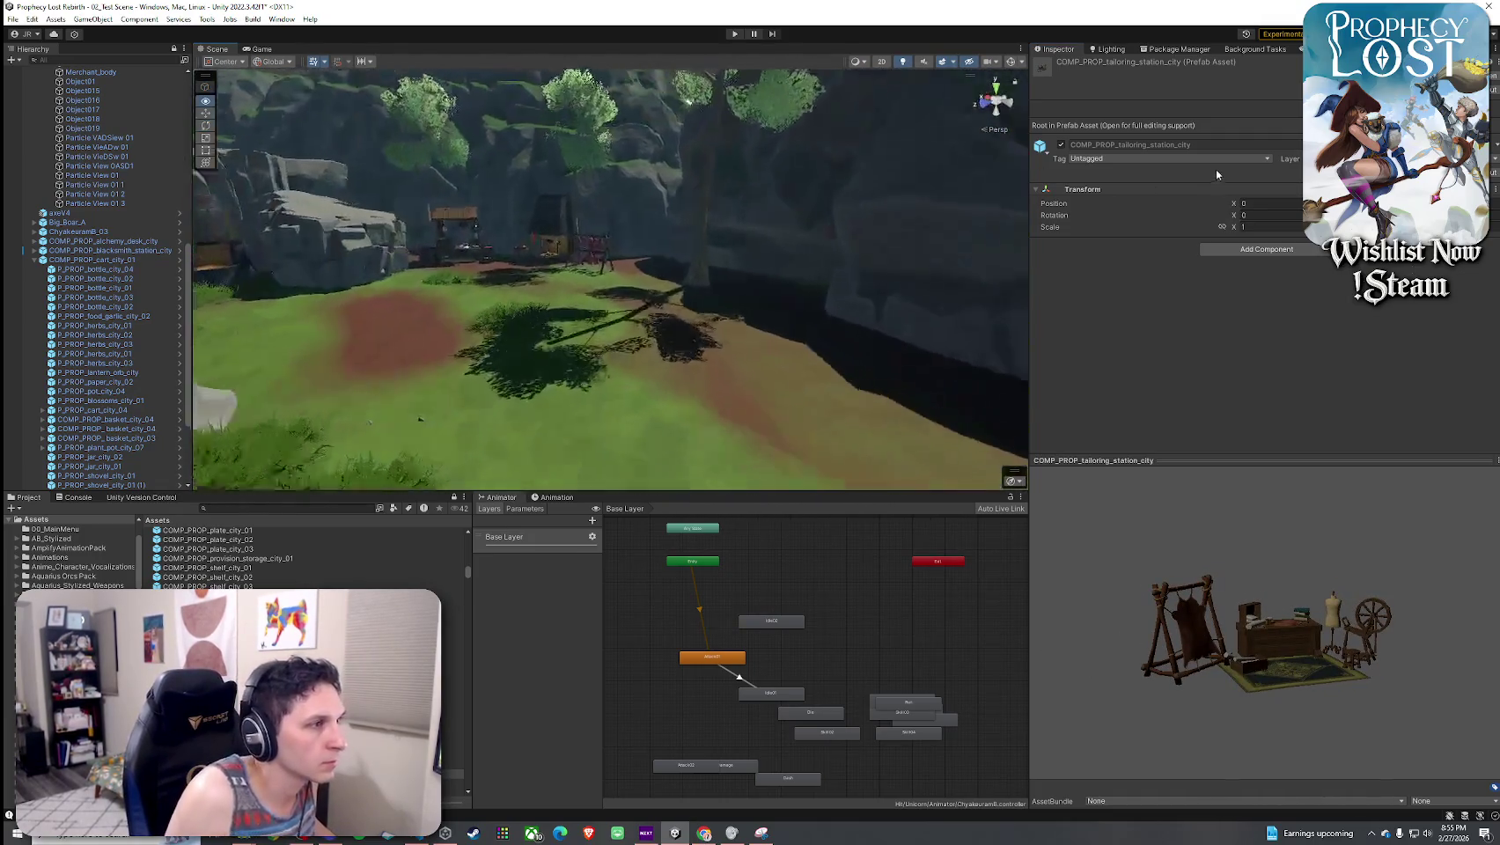
mouse_move(211, 774)
mouse_down()
mouse_move(636, 333)
mouse_move(686, 306)
mouse_move(608, 296)
mouse_up()
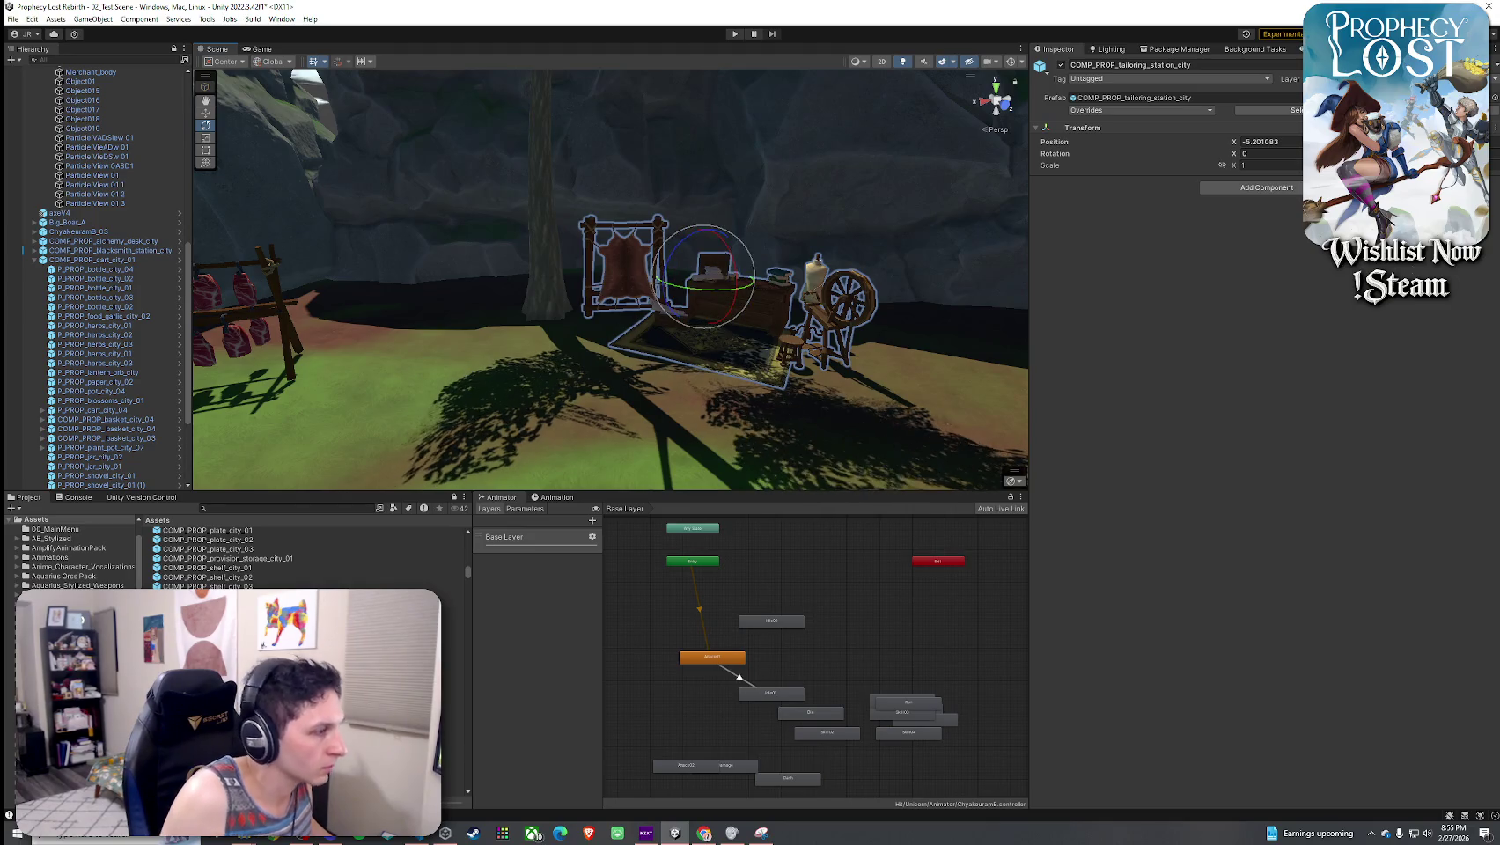
- Browse down the prop prefabs to the wall plant and the waypoint shrine
click(451, 745)
scroll(305, 660, down, 1)
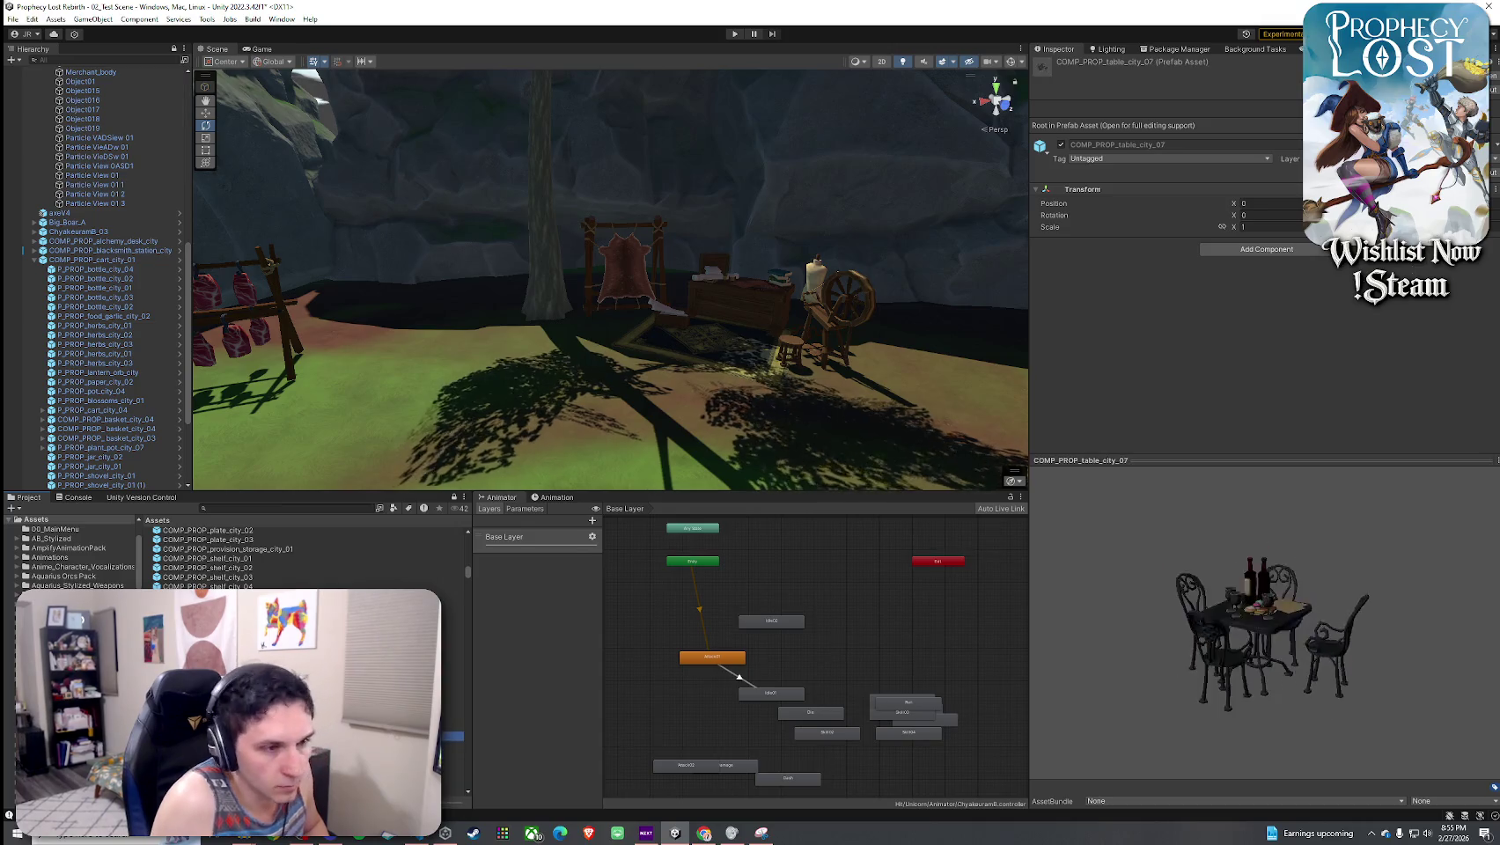
click(451, 782)
key(Down)
key(Down)
key(Down)
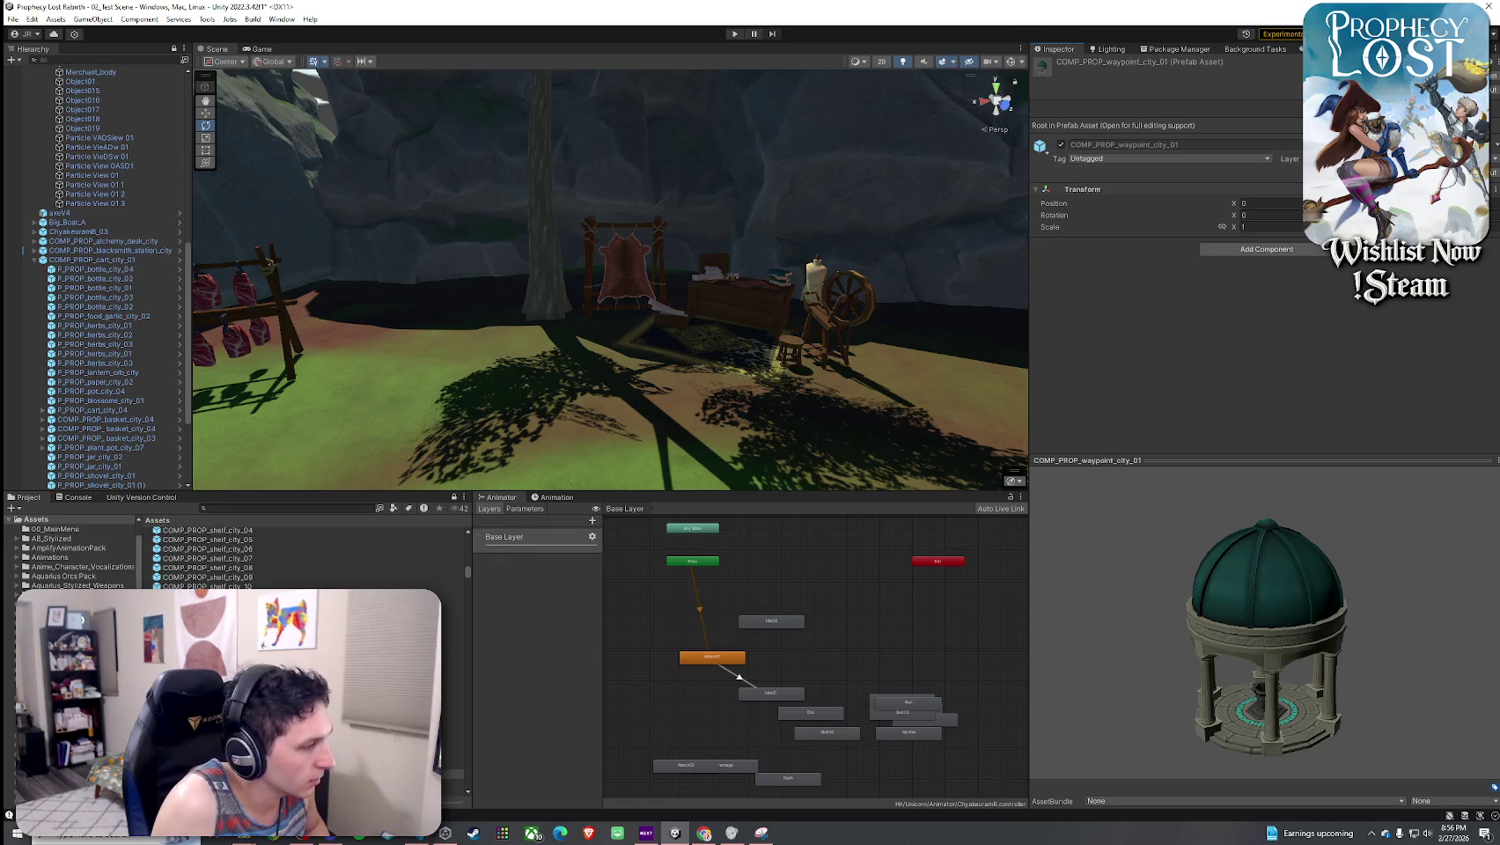
- Browse the city prop prefab previews, from the woodworking station to the toolbox
key(Down)
key(Down)
key(Down)
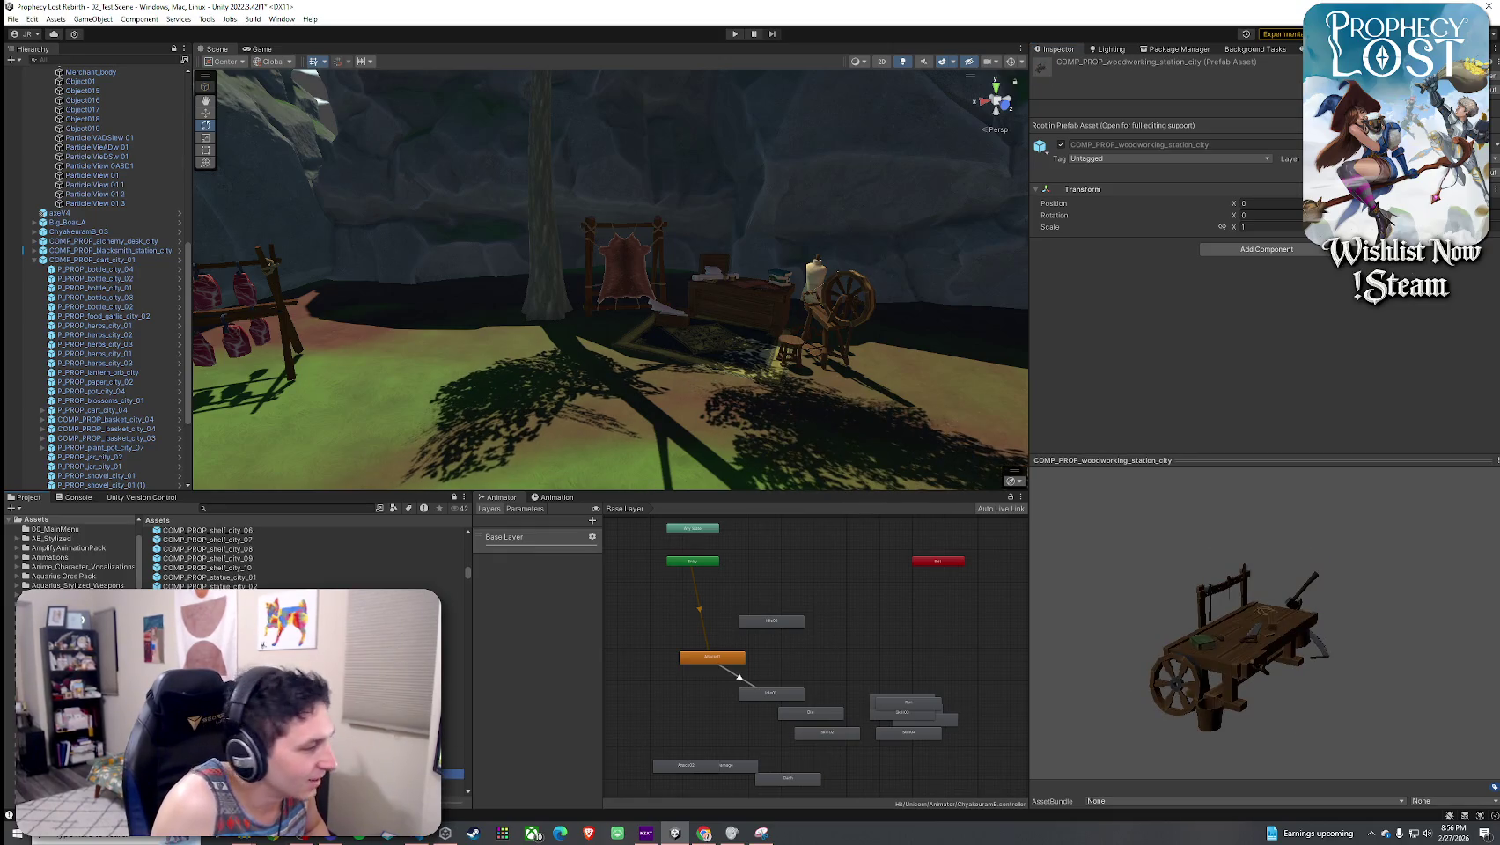
key(Down)
key(Down)
key(Down)
key(Down)
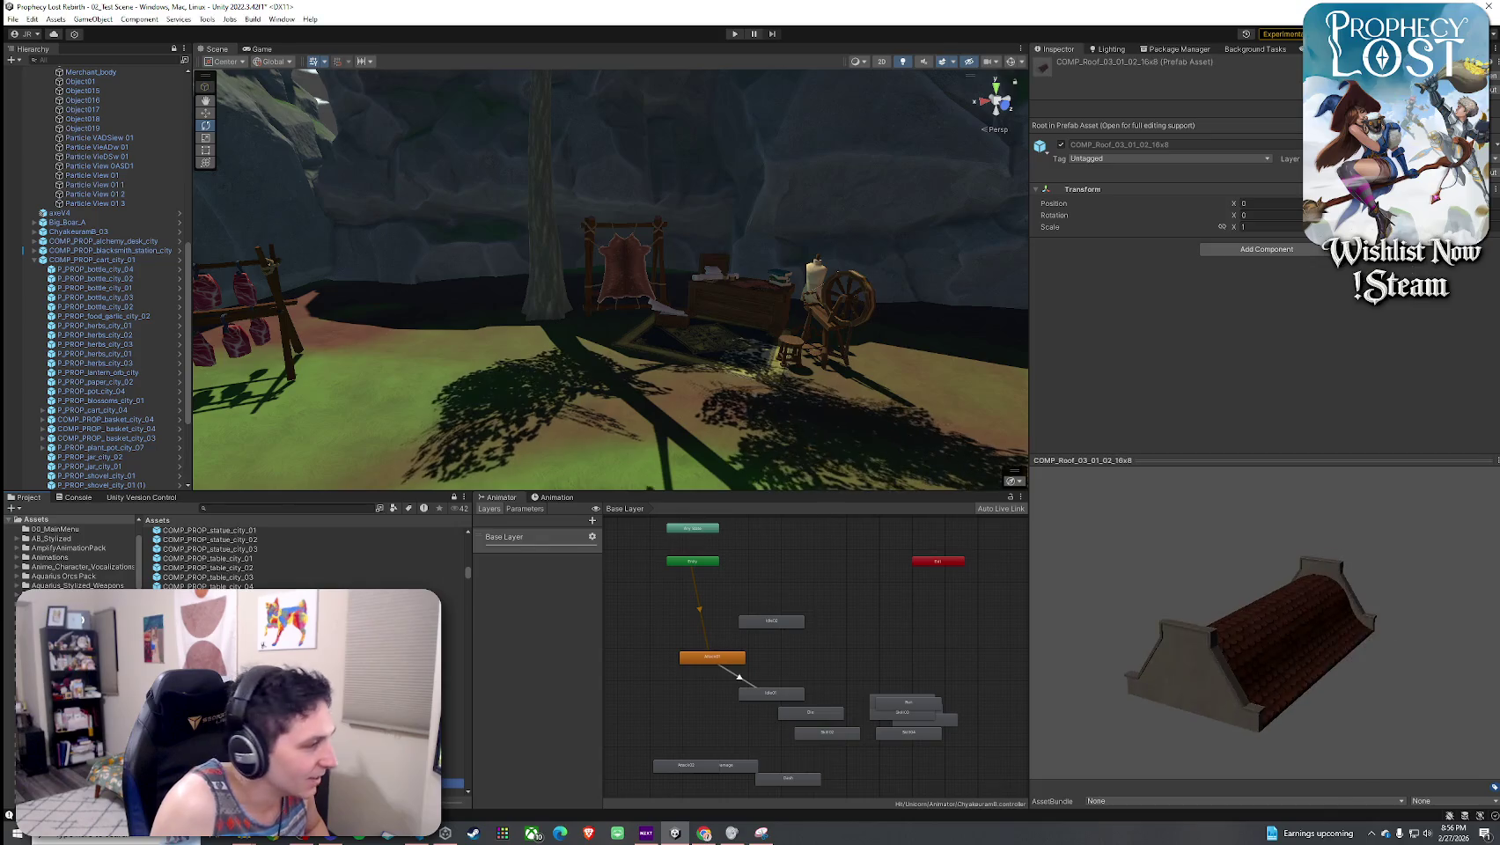
key(Up)
key(Up)
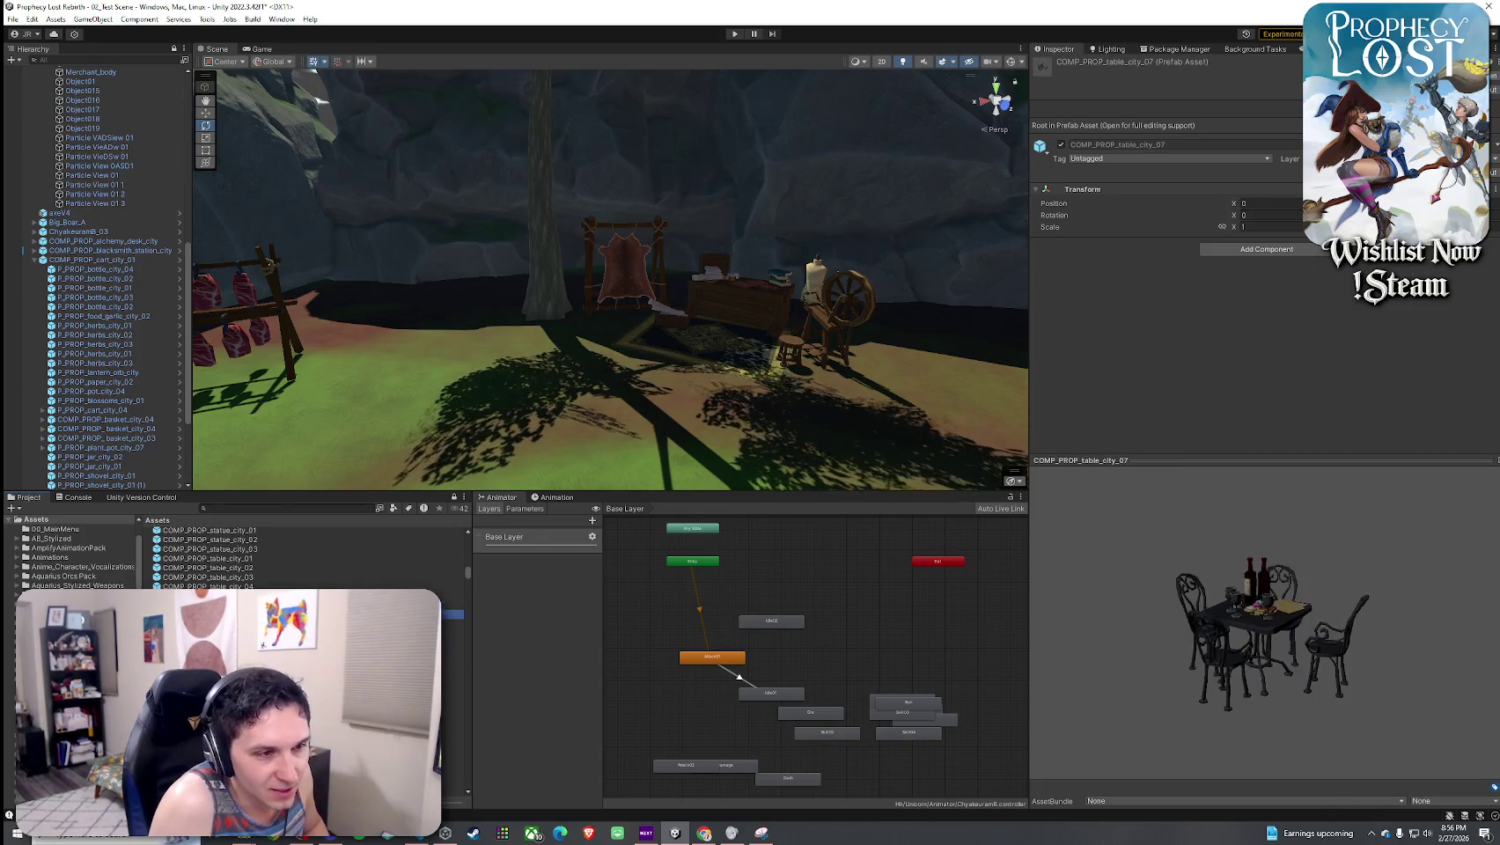
key(Down)
key(Down)
key(Down)
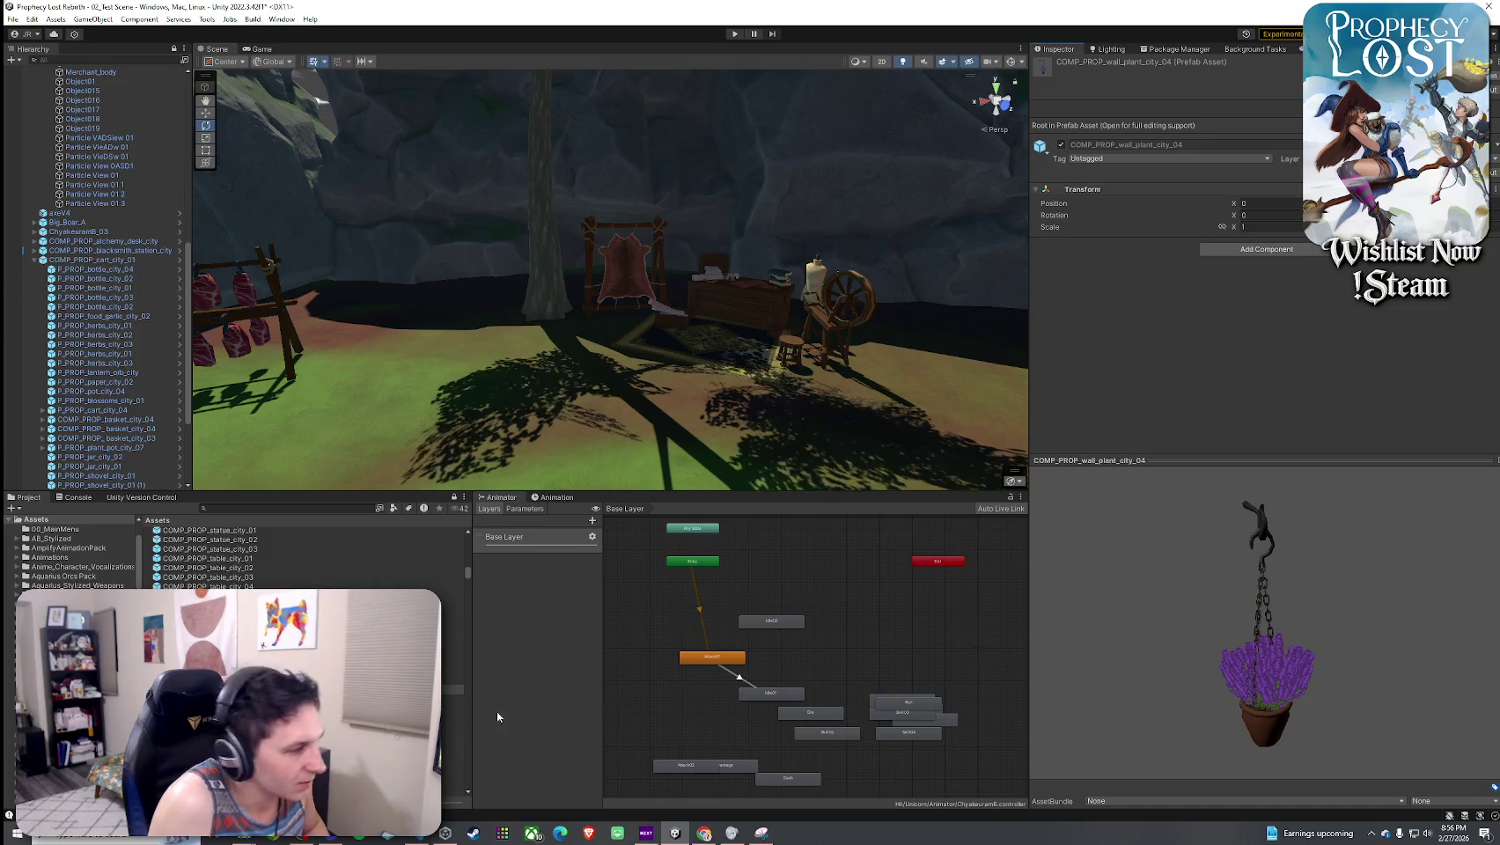
key(Up)
key(Up)
key(Up)
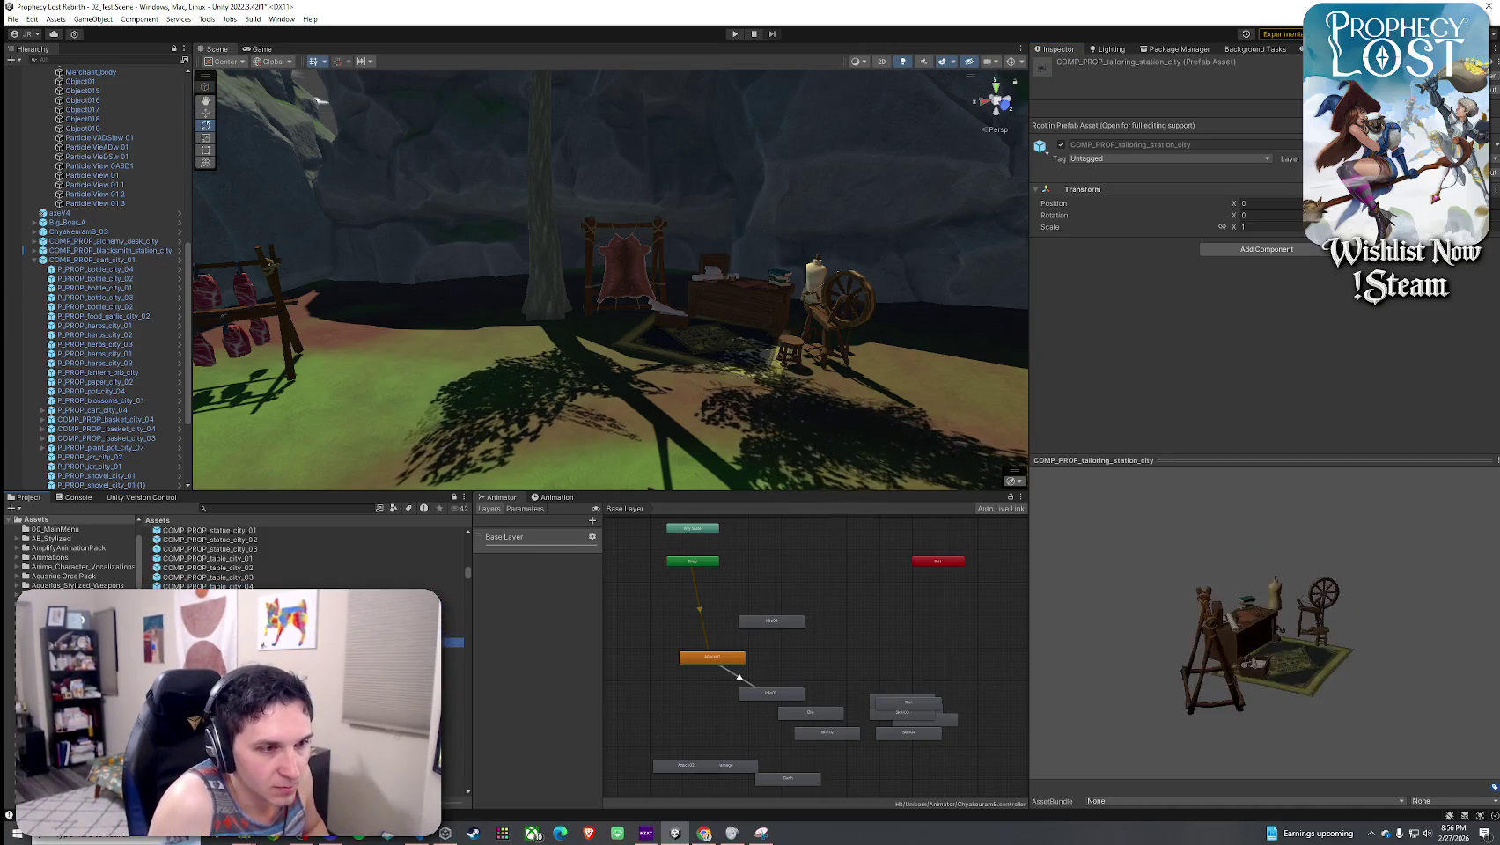
key(Up)
key(Down)
key(Down)
- Find COMP_PROP_waypoint_city_01, place it among the valley trees, and frame it
key(Up)
key(Up)
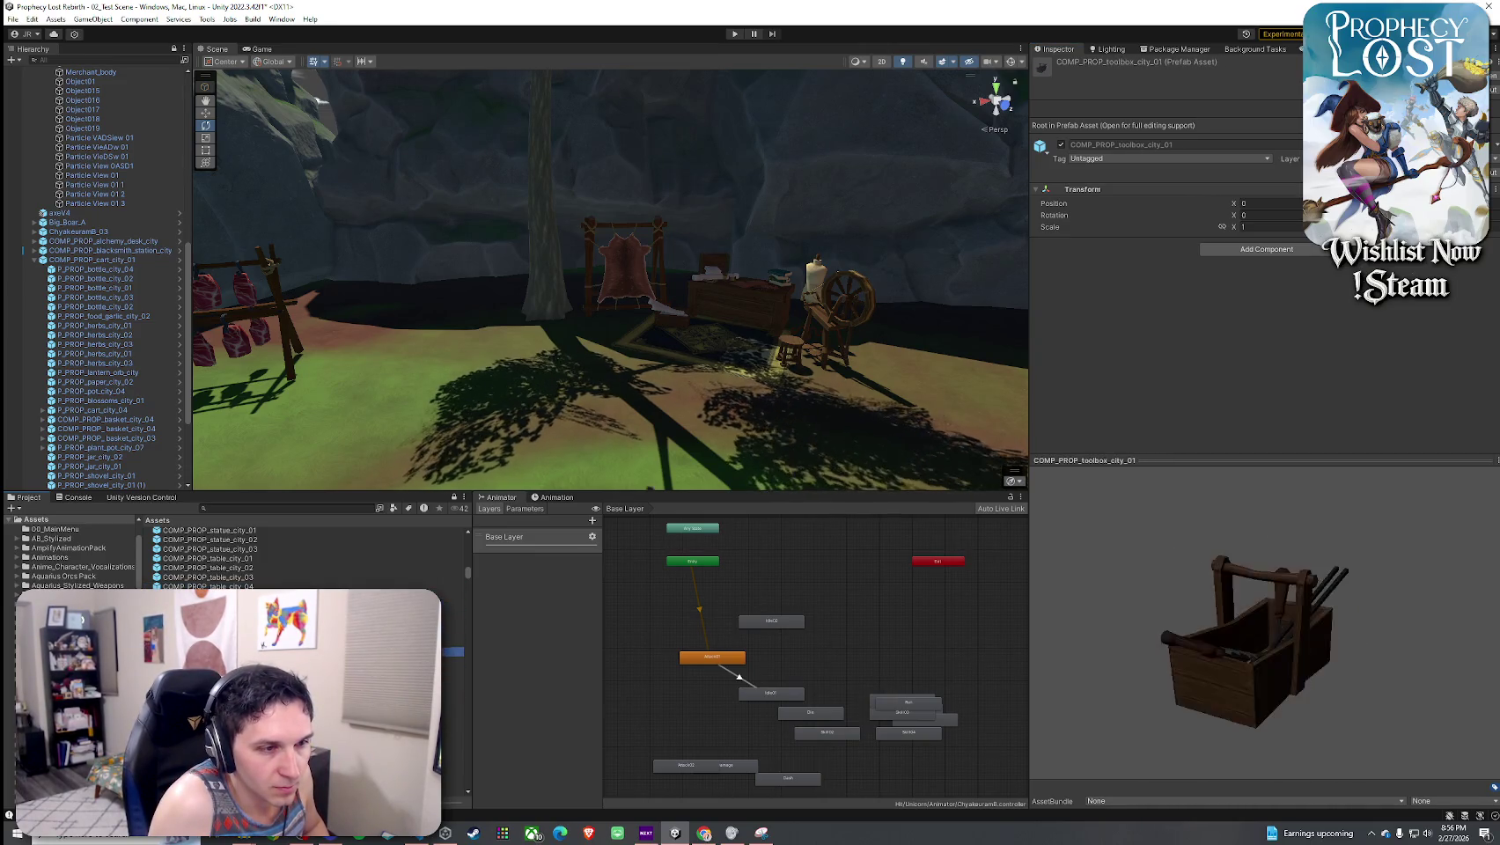
key(Up)
key(Down)
key(Down)
key(Down)
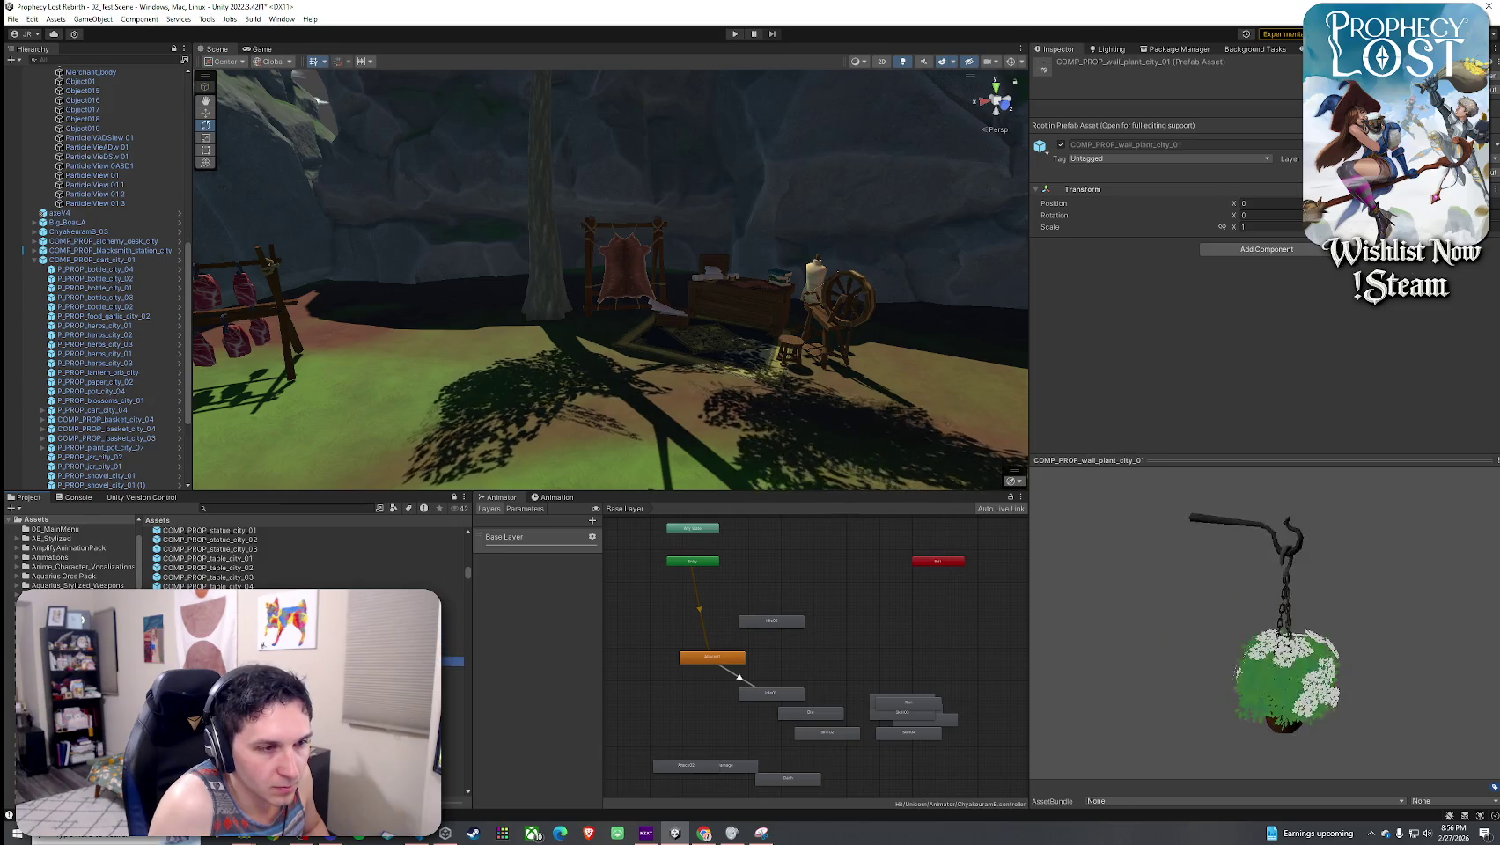
key(Down)
key(Down)
key(Down)
key(Up)
key(f)
mouse_move(698, 534)
mouse_down()
mouse_move(818, 427)
mouse_move(743, 426)
mouse_move(881, 458)
mouse_move(1121, 479)
mouse_move(688, 483)
mouse_up()
- Move the gazebo waypoint onto the central clearing and frame the ram inside it
key(w)
mouse_move(335, 352)
mouse_down()
mouse_move(509, 324)
mouse_move(775, 317)
mouse_up()
scroll(525, 189, up, 10)
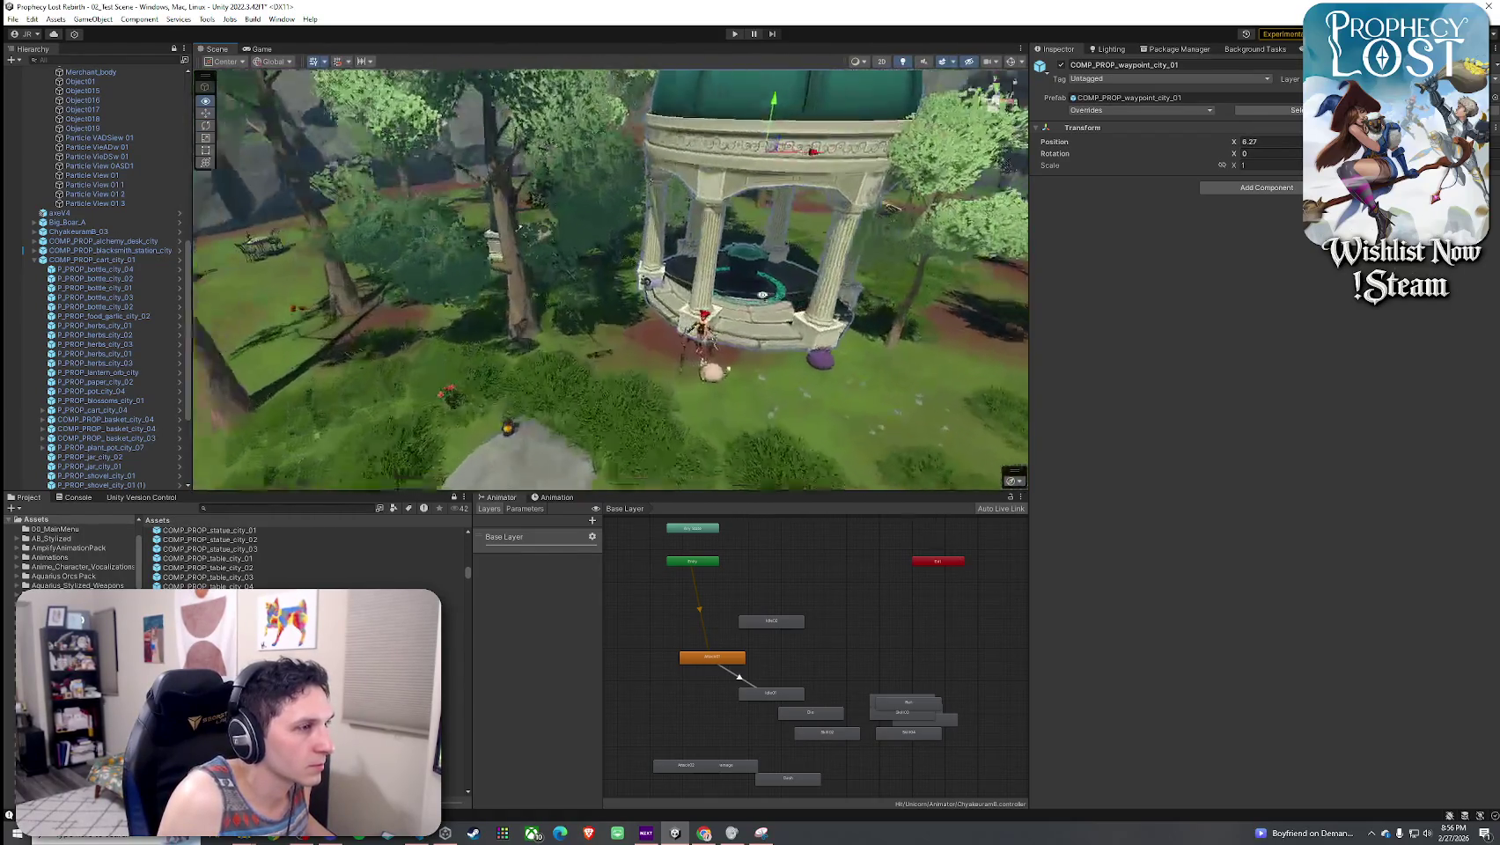
click(591, 418)
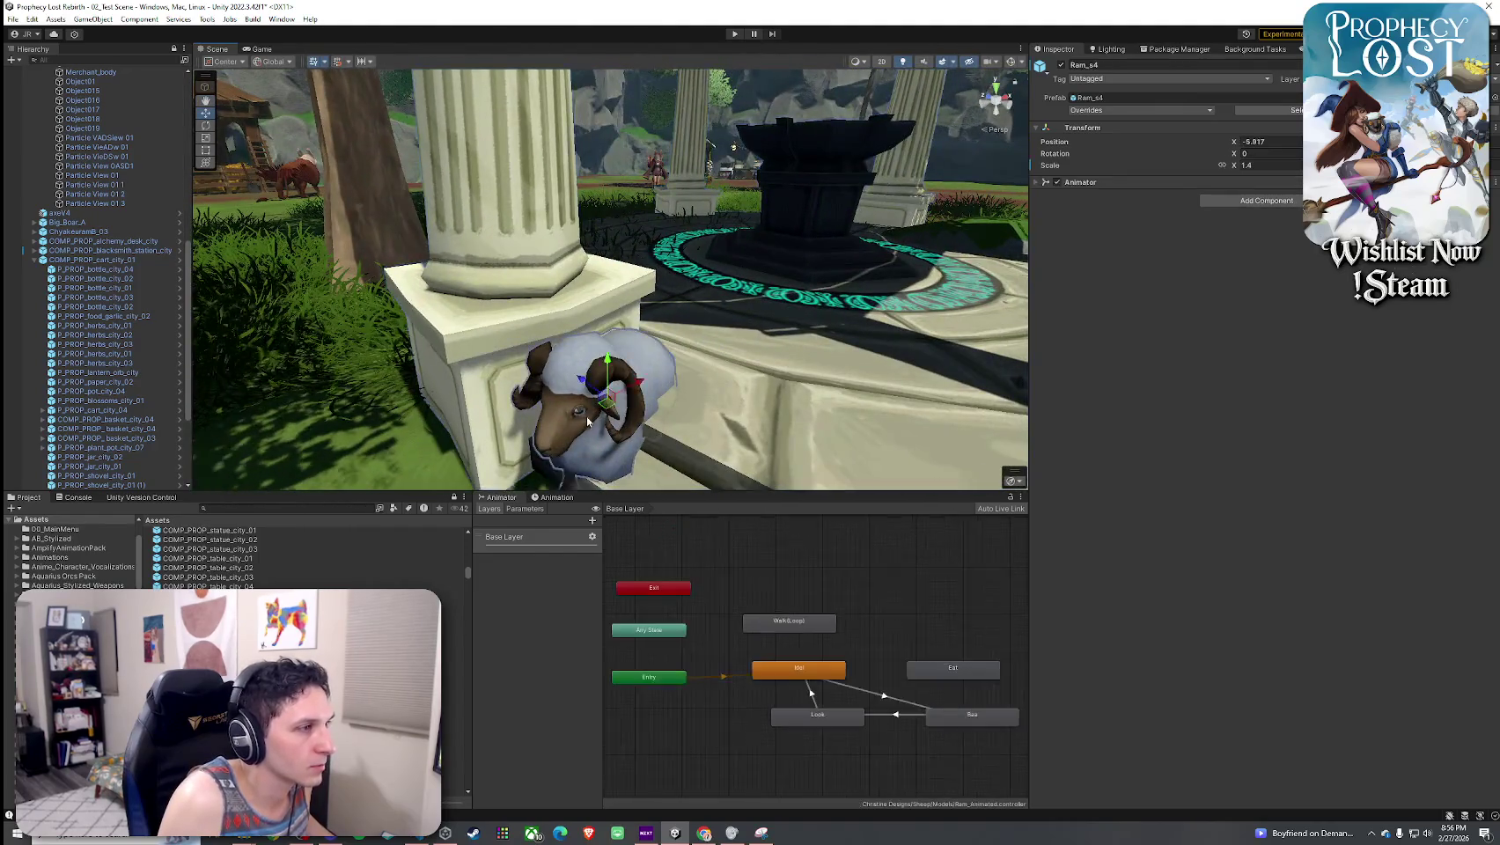
key(f)
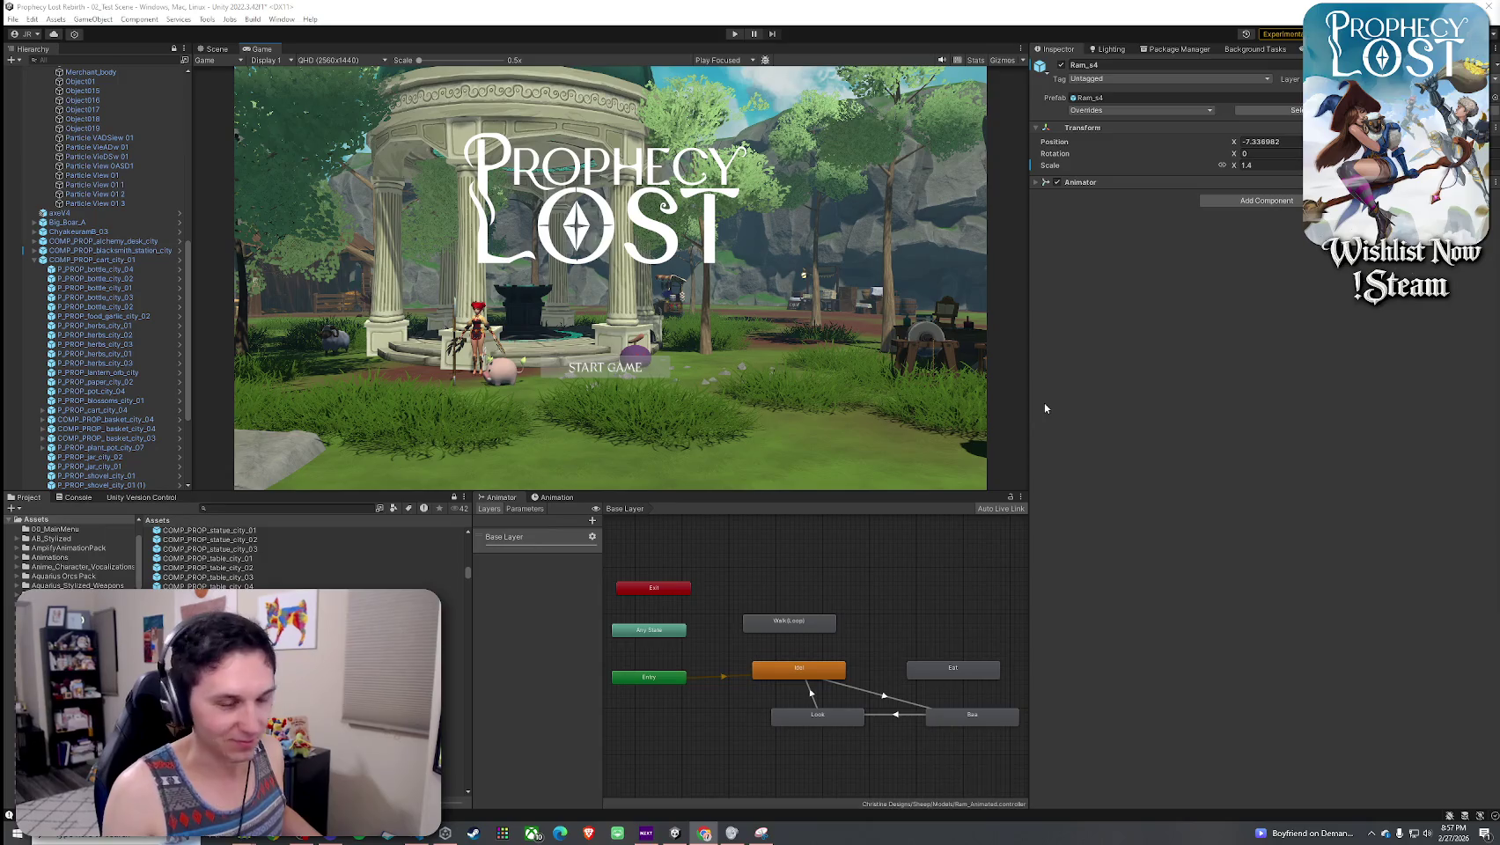
- Back in the Scene view, undo the gazebo's move so it returns to X -3.51
scroll(97, 354, down, 3)
click(216, 49)
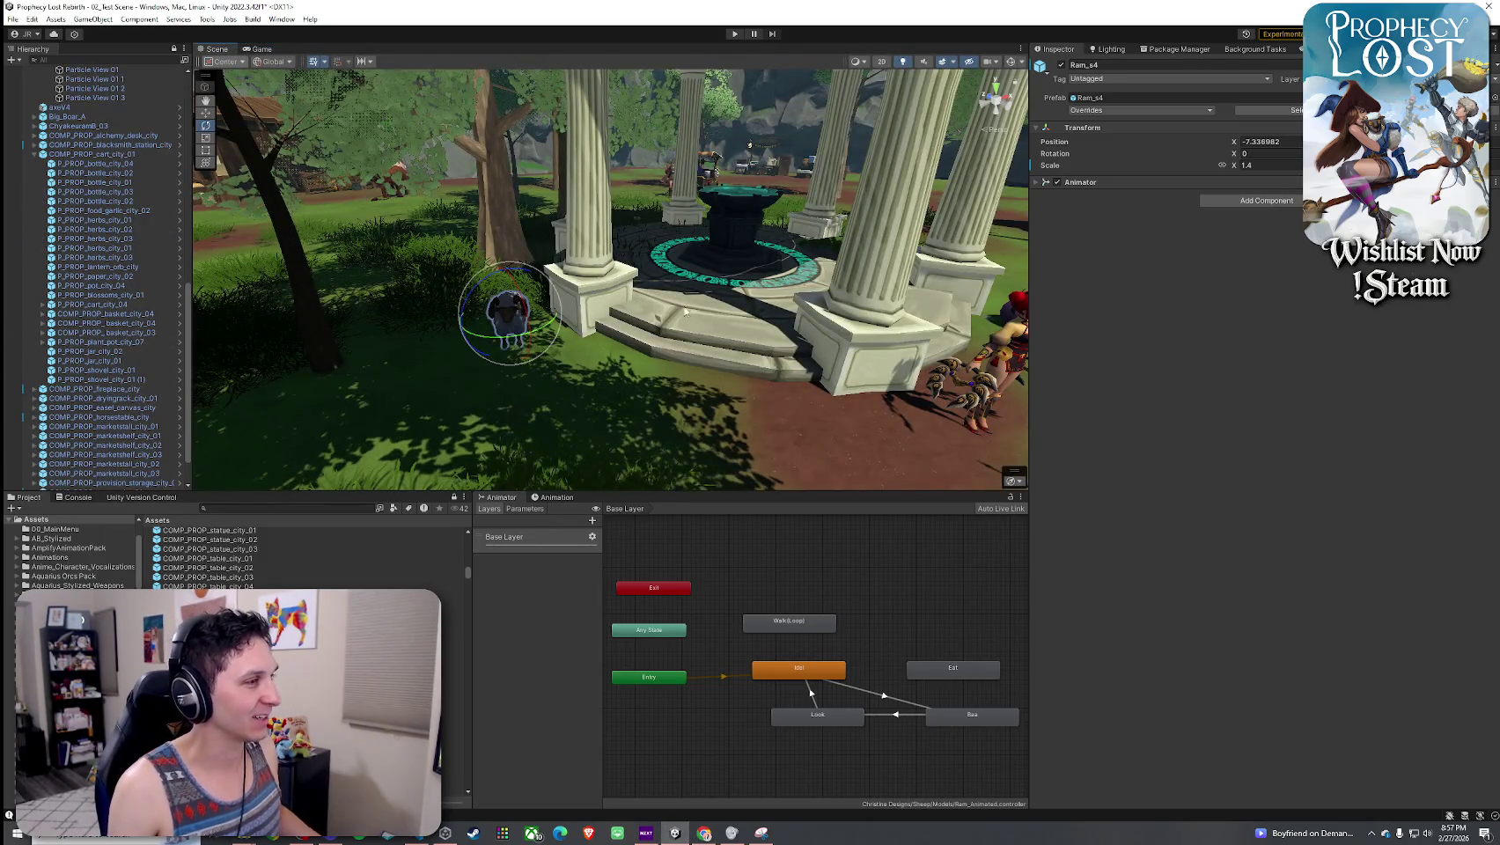
click(684, 385)
key(f)
click(701, 386)
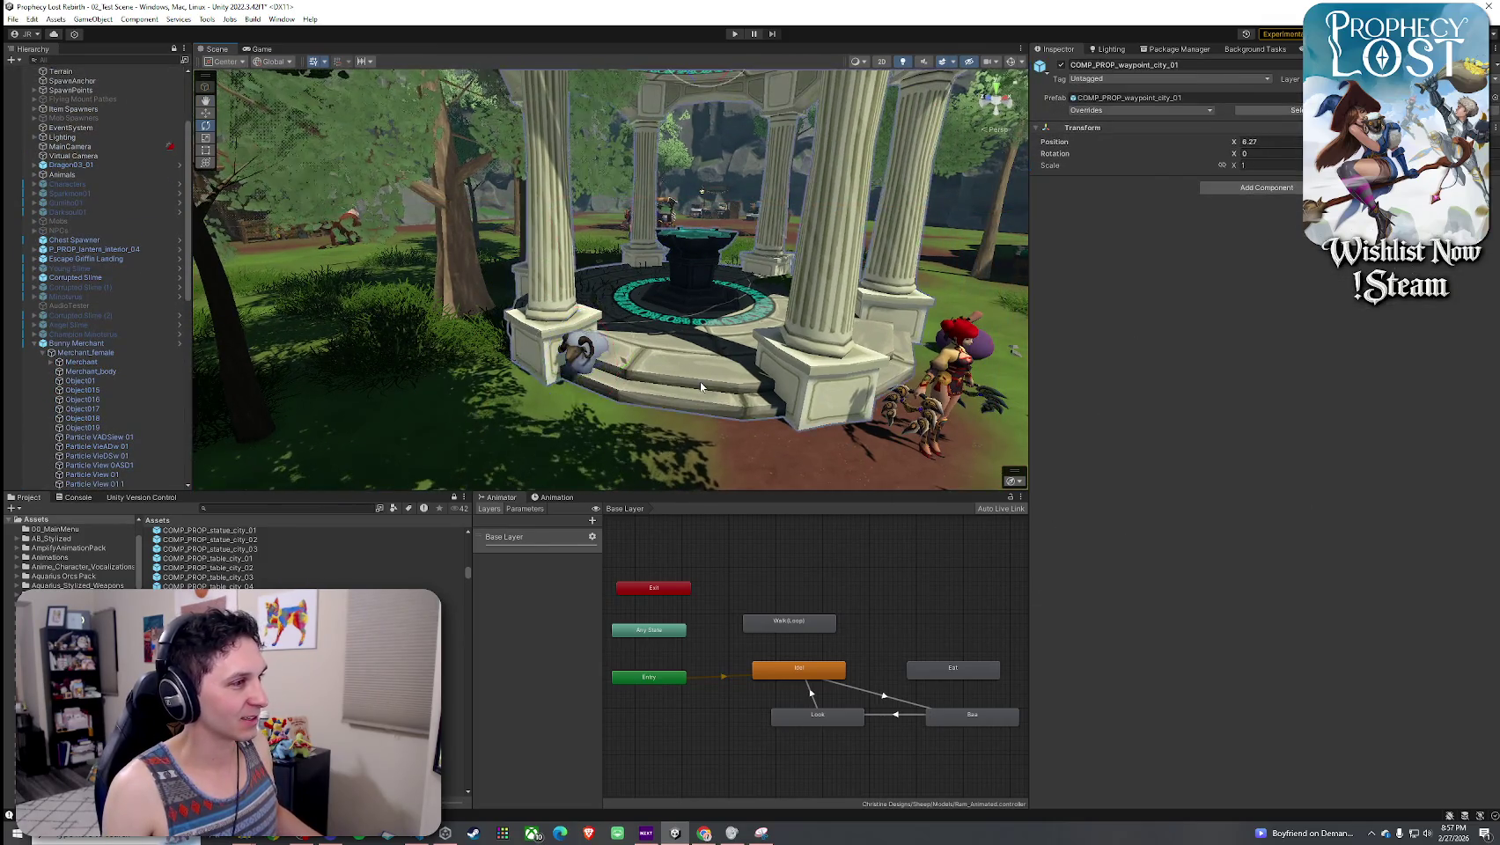
key(ctrl+z)
mouse_move(701, 386)
mouse_down()
mouse_move(678, 374)
mouse_move(611, 404)
mouse_move(447, 331)
mouse_move(786, 332)
mouse_move(574, 380)
mouse_move(382, 339)
mouse_up()
key(Down)
key(Down)
key(Down)
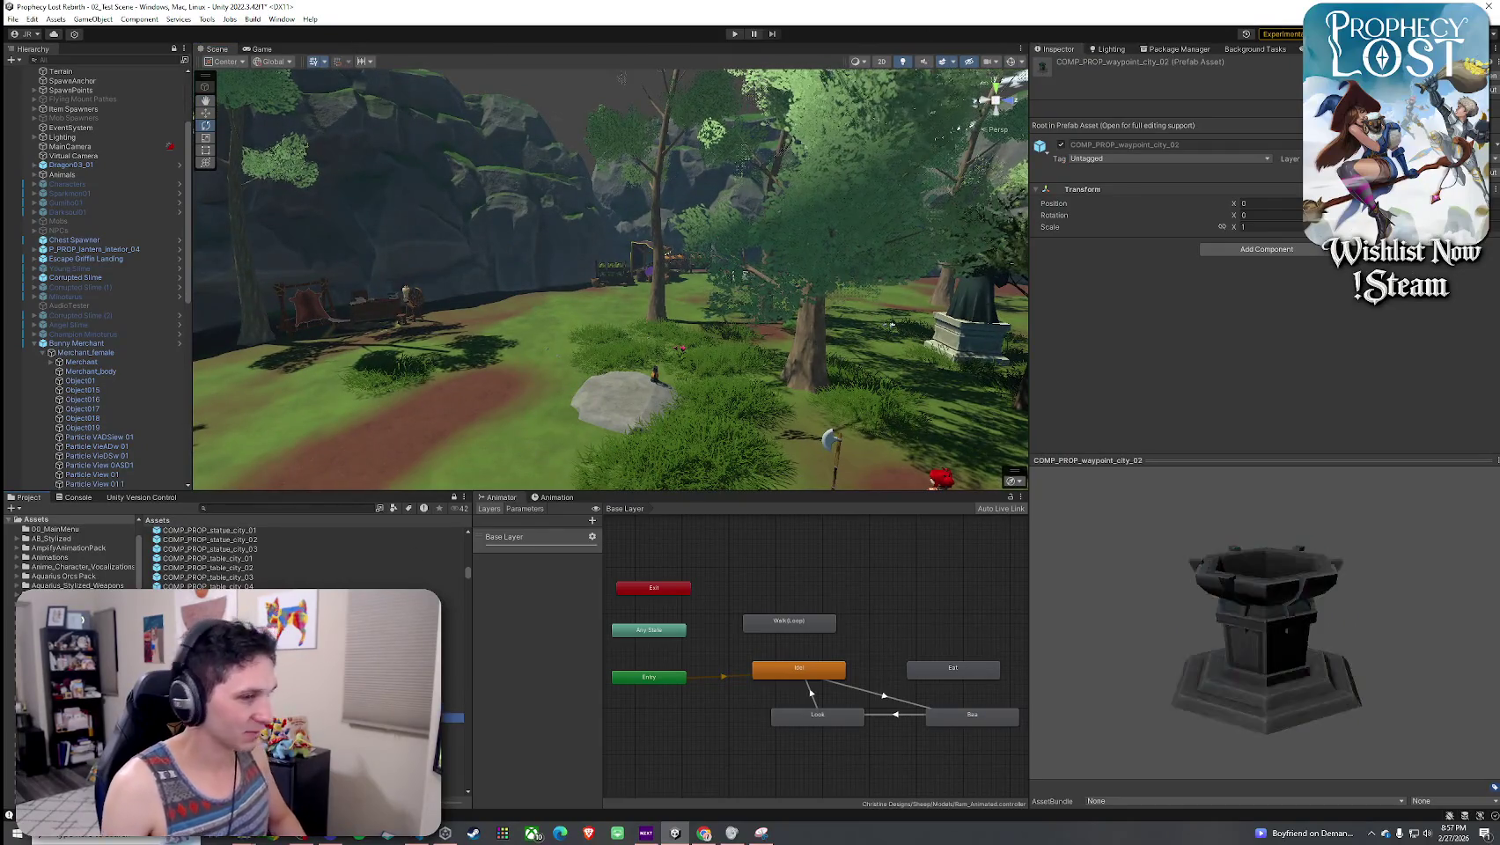
- Place COMP_PROP_woodworking_station_city on the clearing's right side, at X -4.67
drag(1299, 677, 1202, 657)
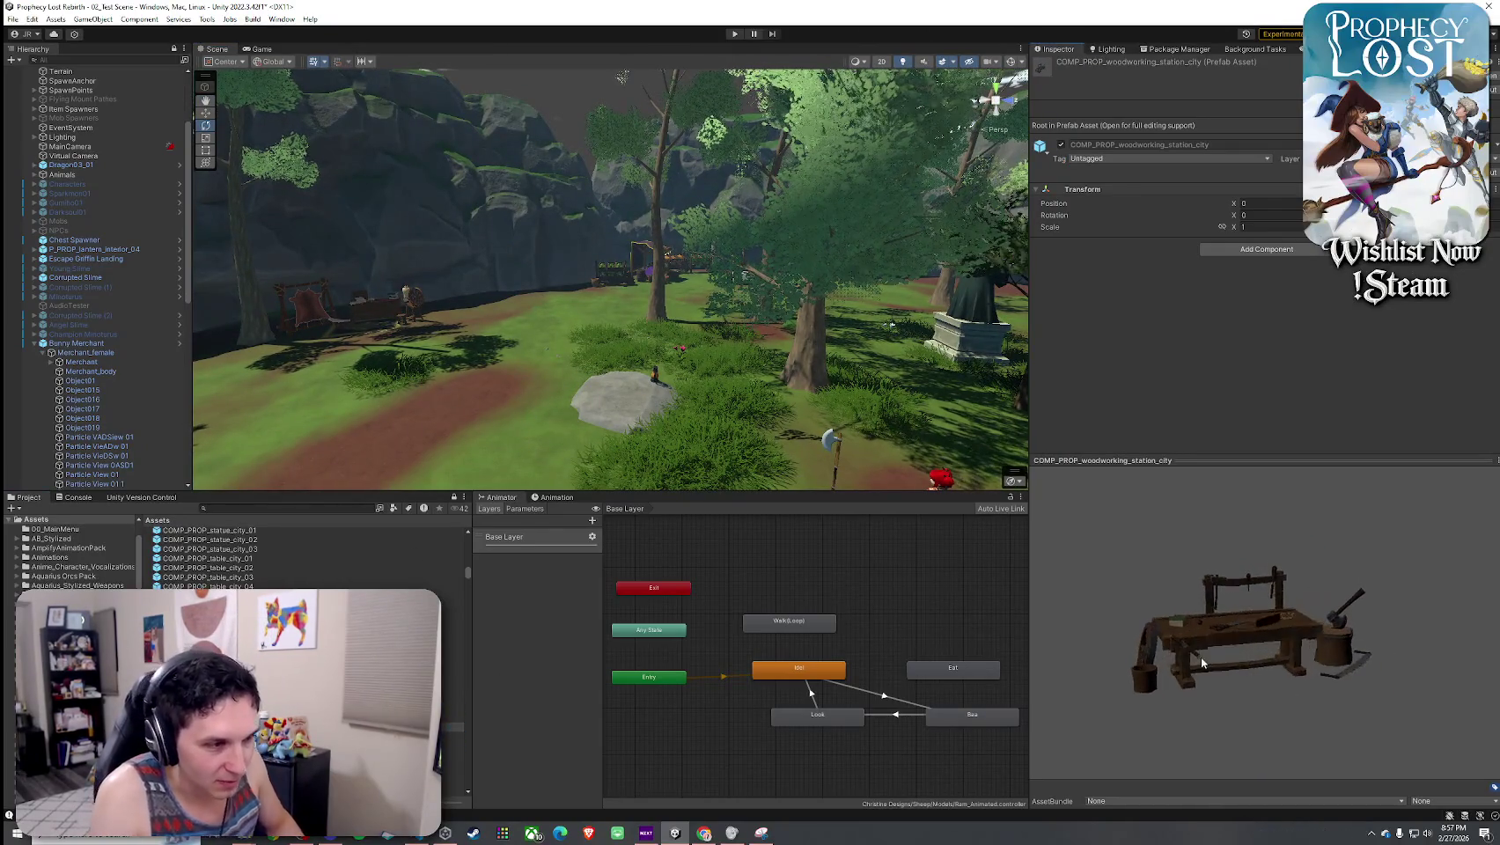
drag(572, 379, 343, 451)
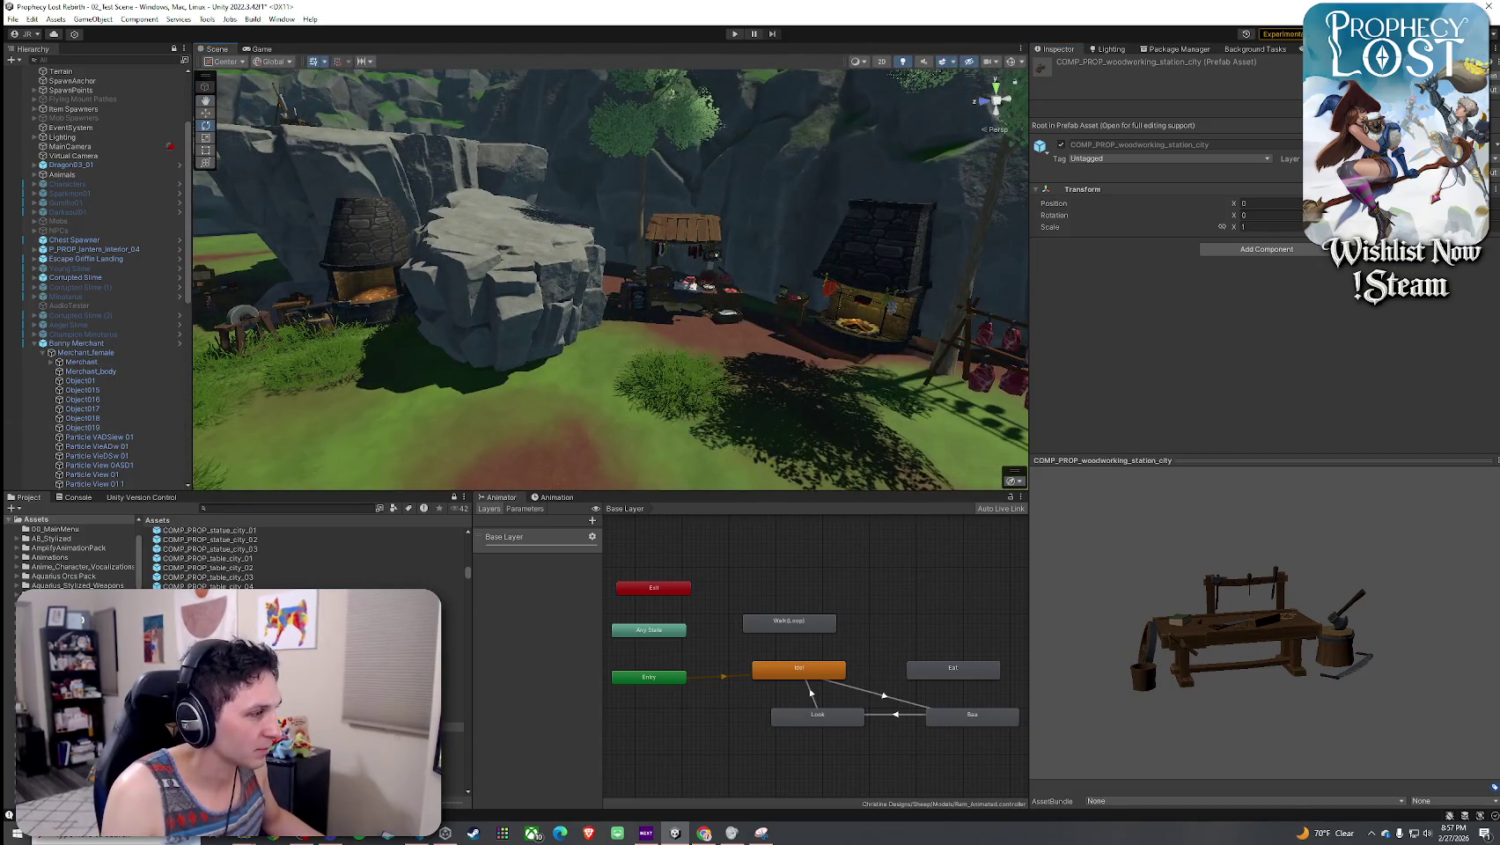
mouse_move(211, 616)
mouse_down()
mouse_move(501, 378)
mouse_move(730, 439)
mouse_up()
mouse_move(568, 393)
mouse_down()
mouse_move(610, 439)
mouse_move(845, 447)
mouse_move(735, 448)
mouse_up()
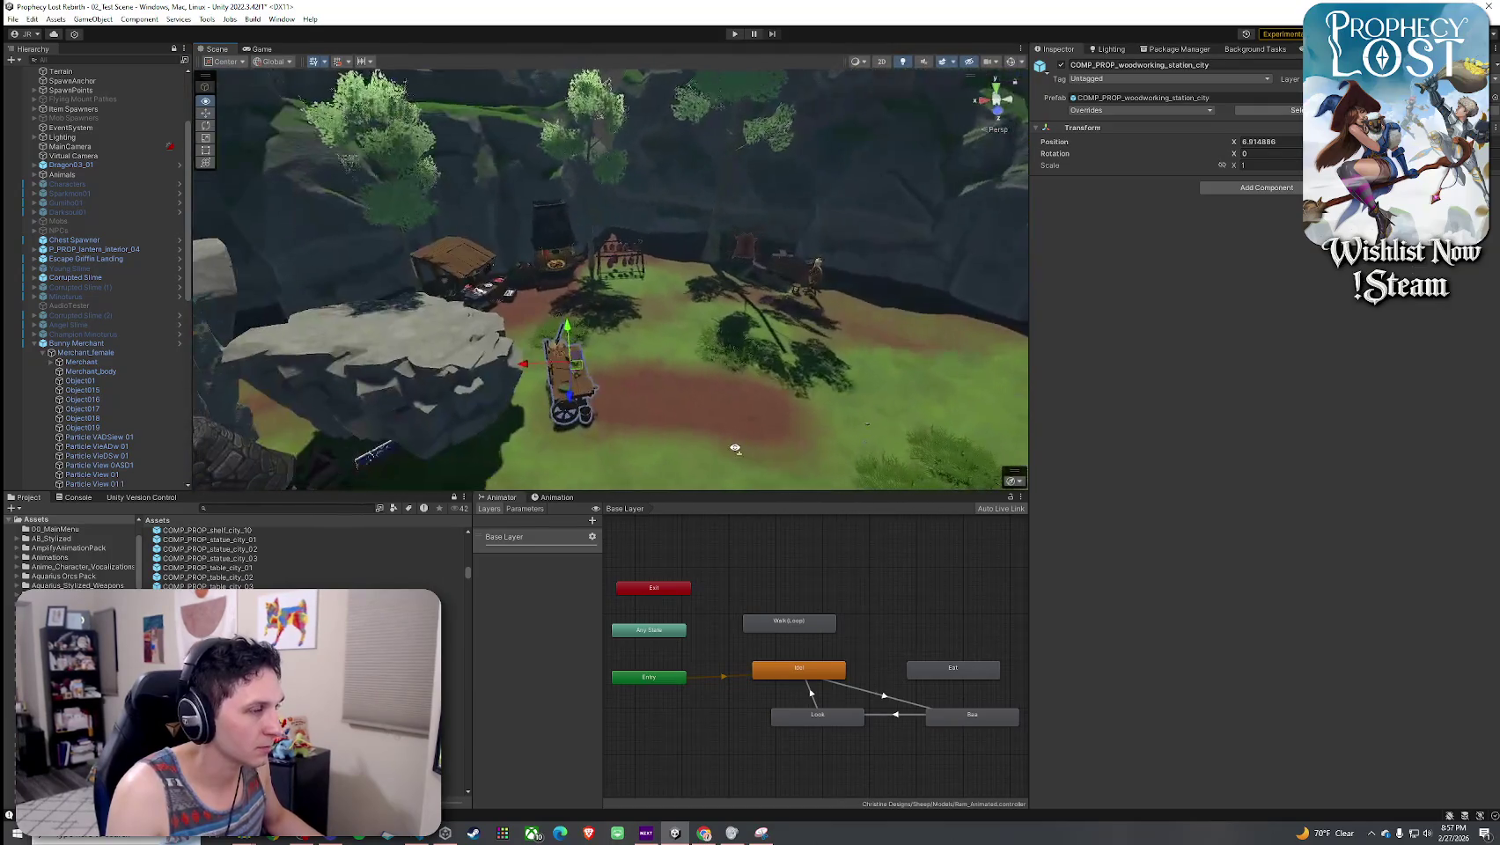
mouse_move(562, 381)
mouse_down()
mouse_move(911, 339)
mouse_move(762, 387)
mouse_up()
scroll(883, 358, up, 5)
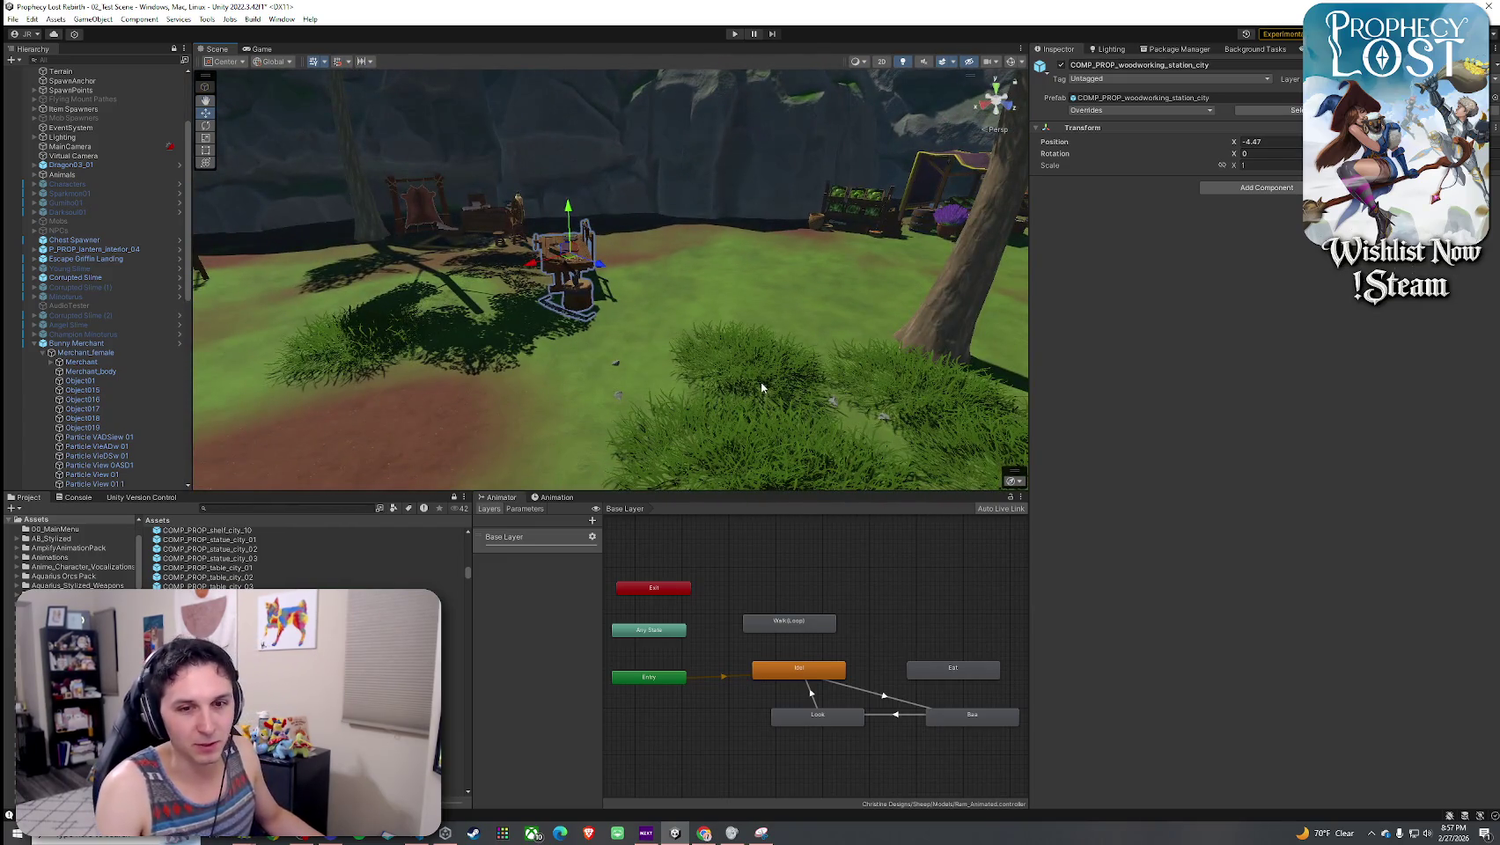
- Save the scene from the Hierarchy menu and start Play mode
right_click(121, 72)
click(150, 75)
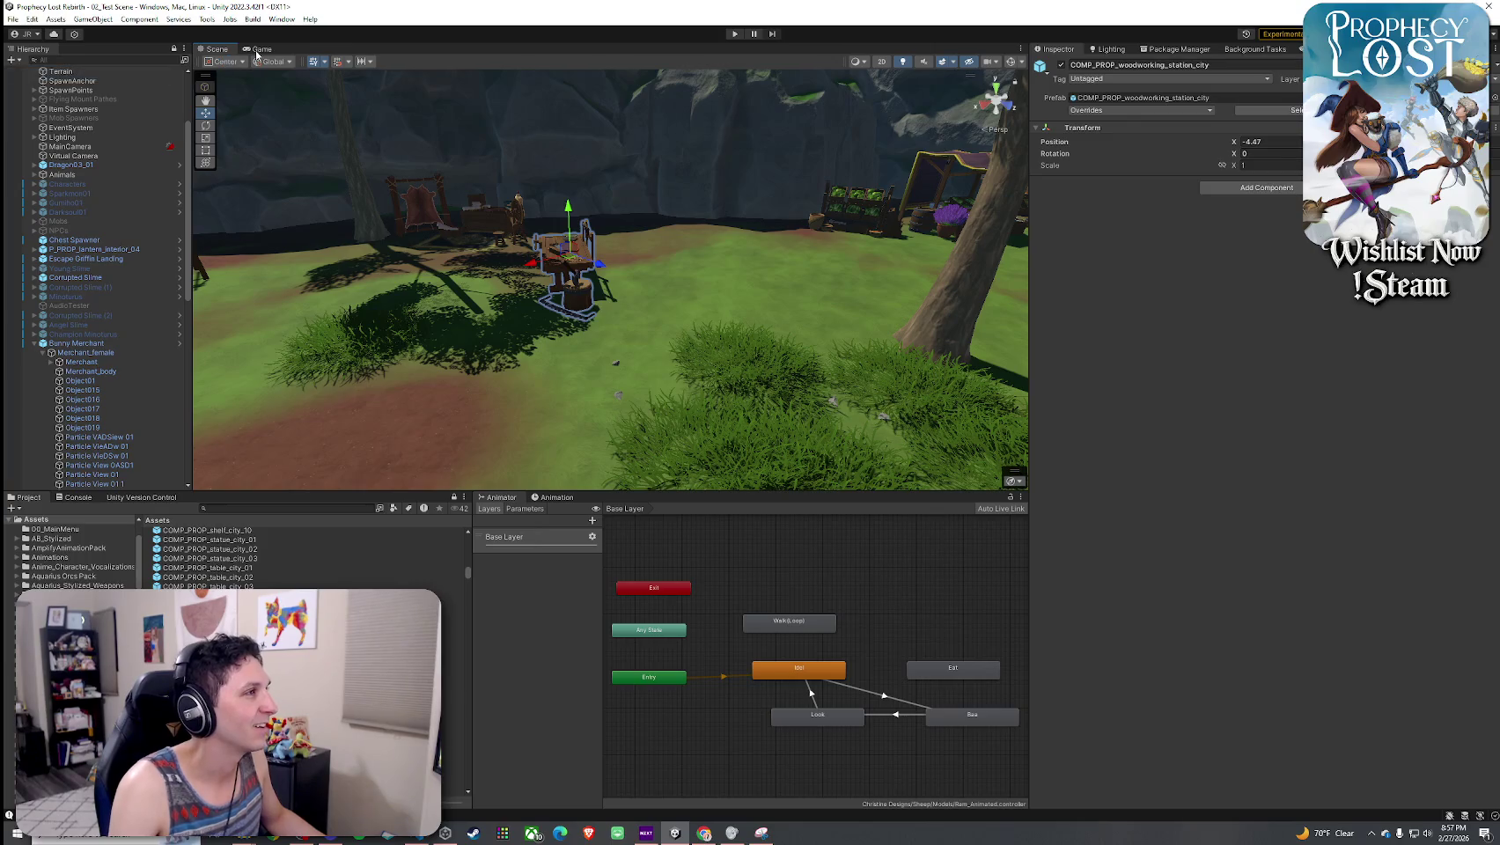
key(ctrl+p)
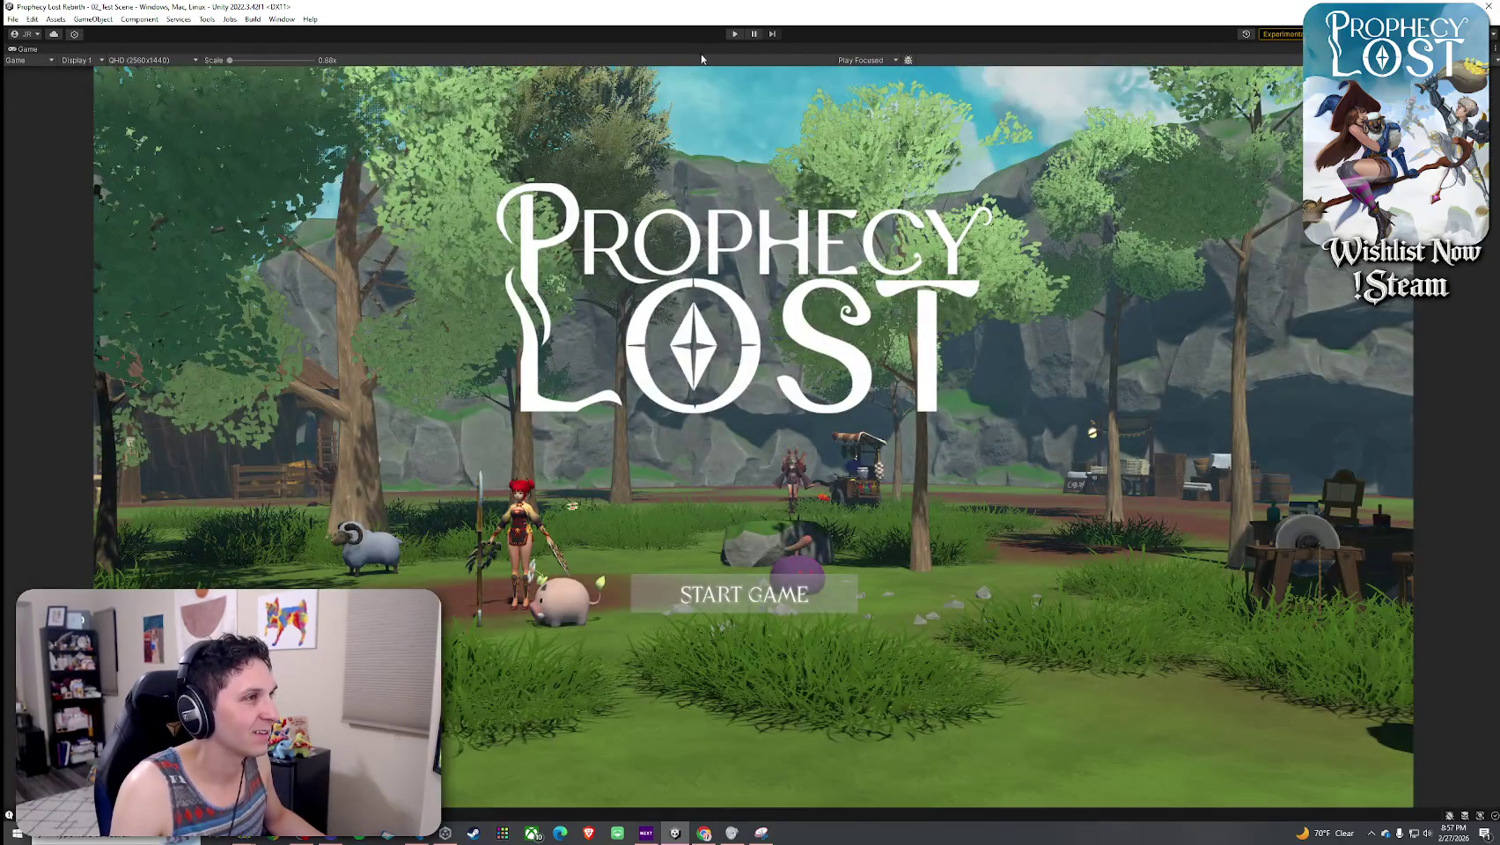
- Restore the full editor layout and delete the stray axeV4 from the scene
key(shift+space)
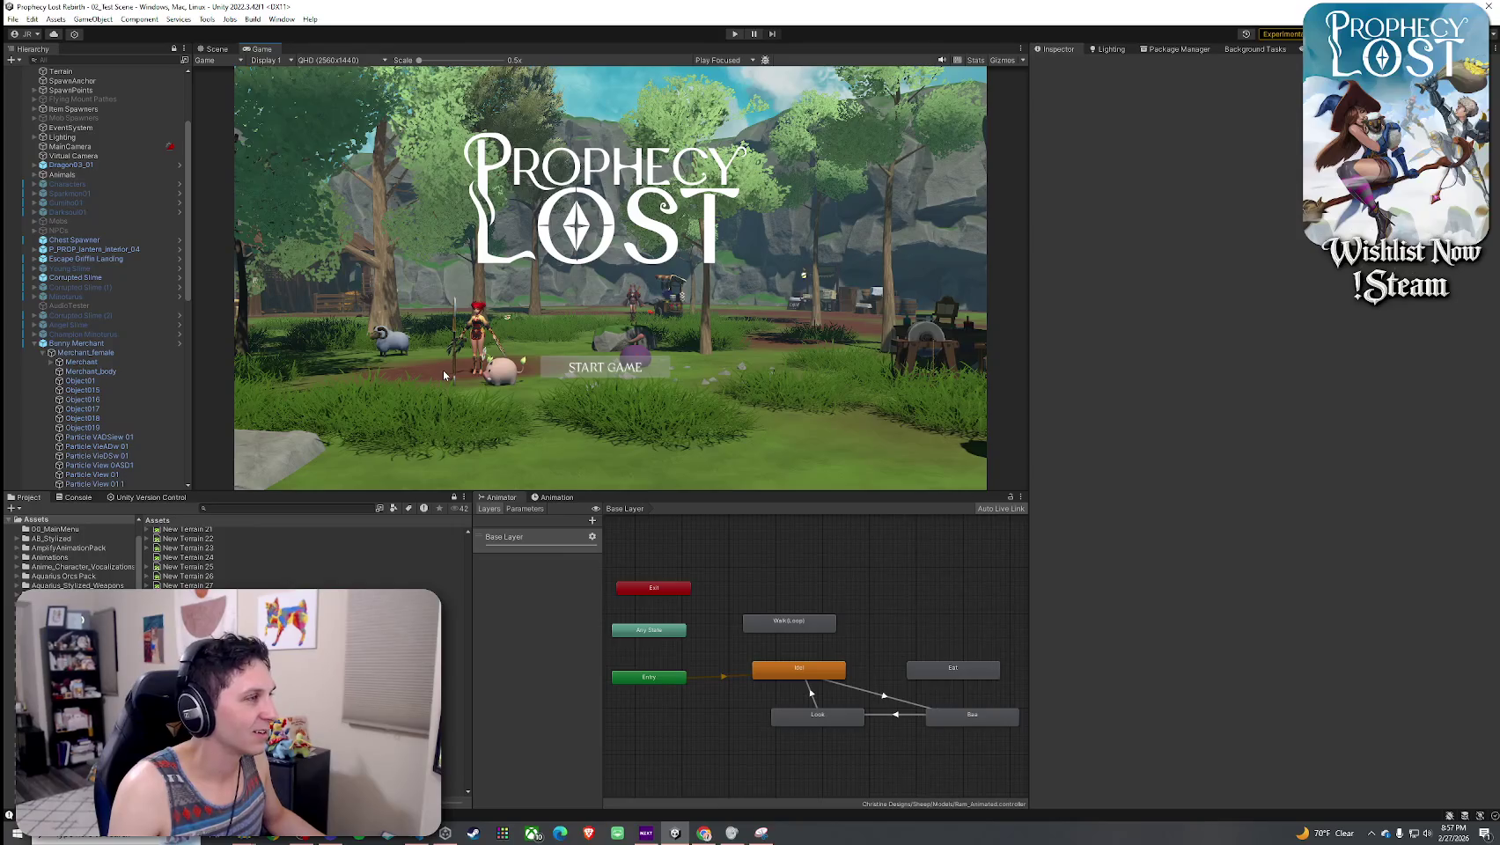
key(ctrl+1)
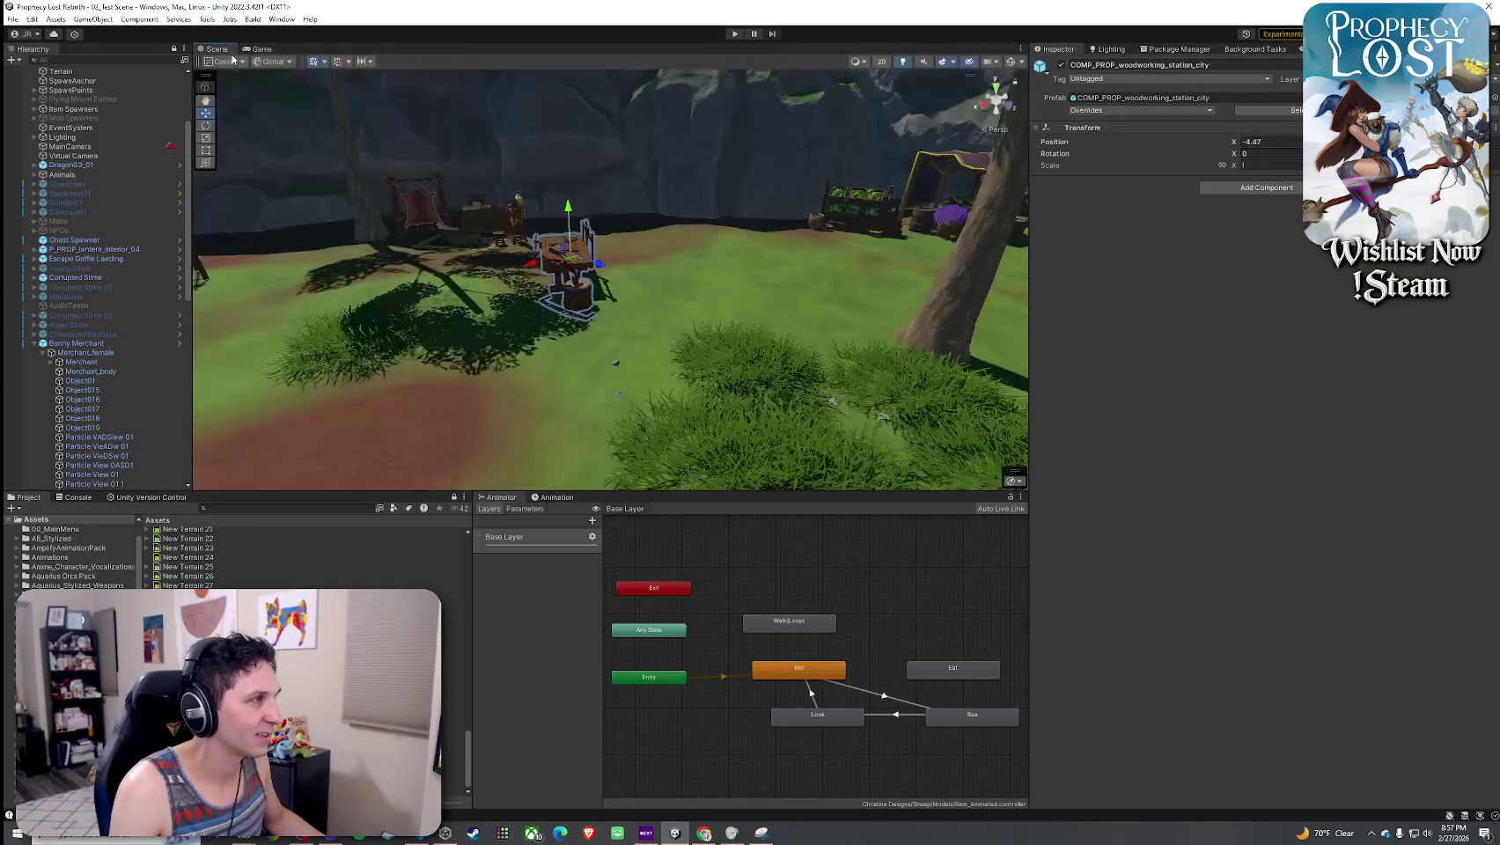
click(808, 334)
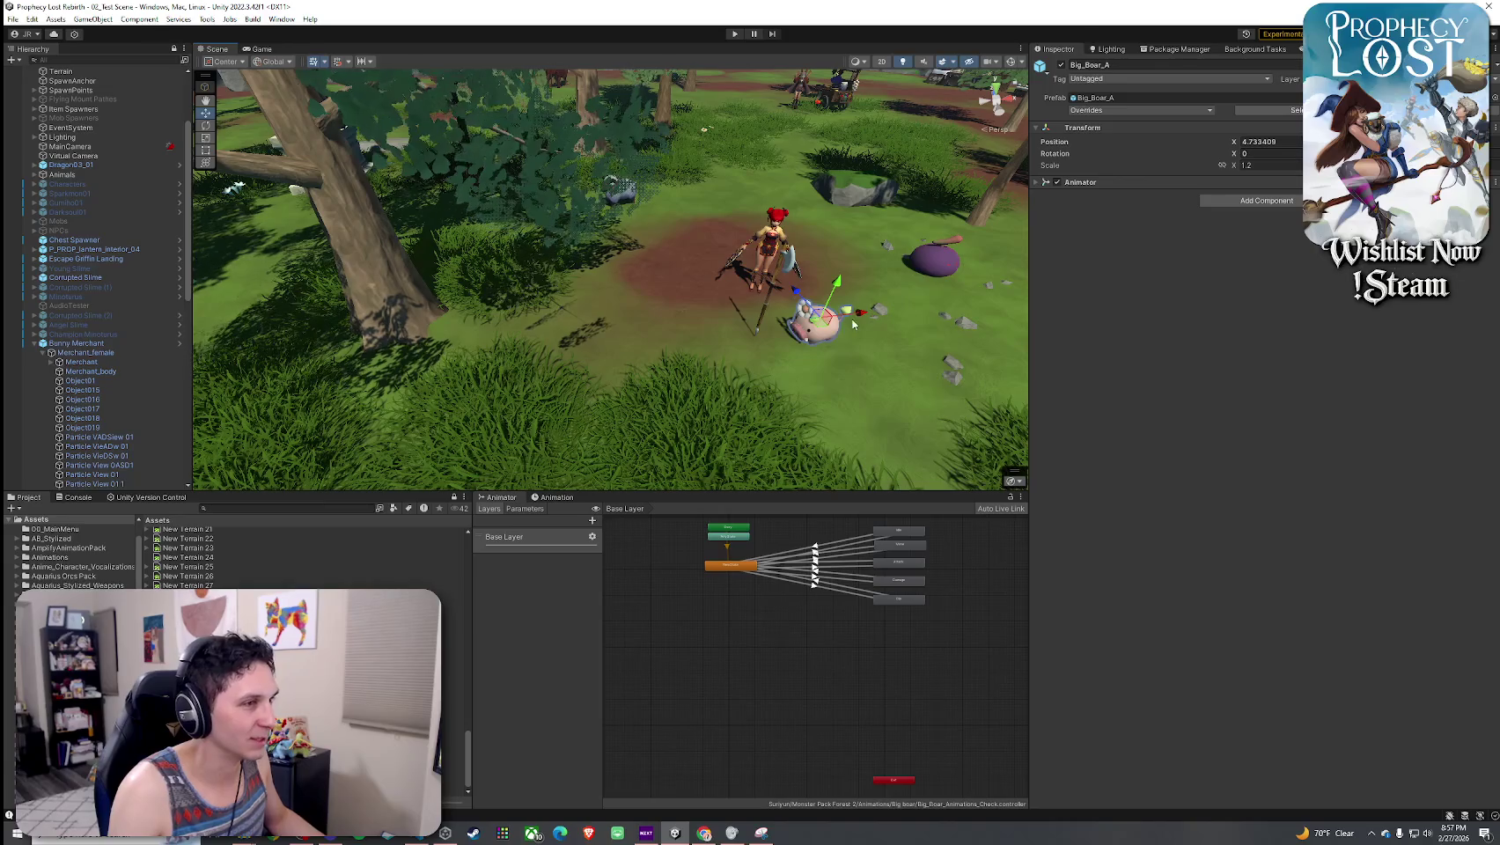
scroll(102, 352, down, 6)
click(102, 354)
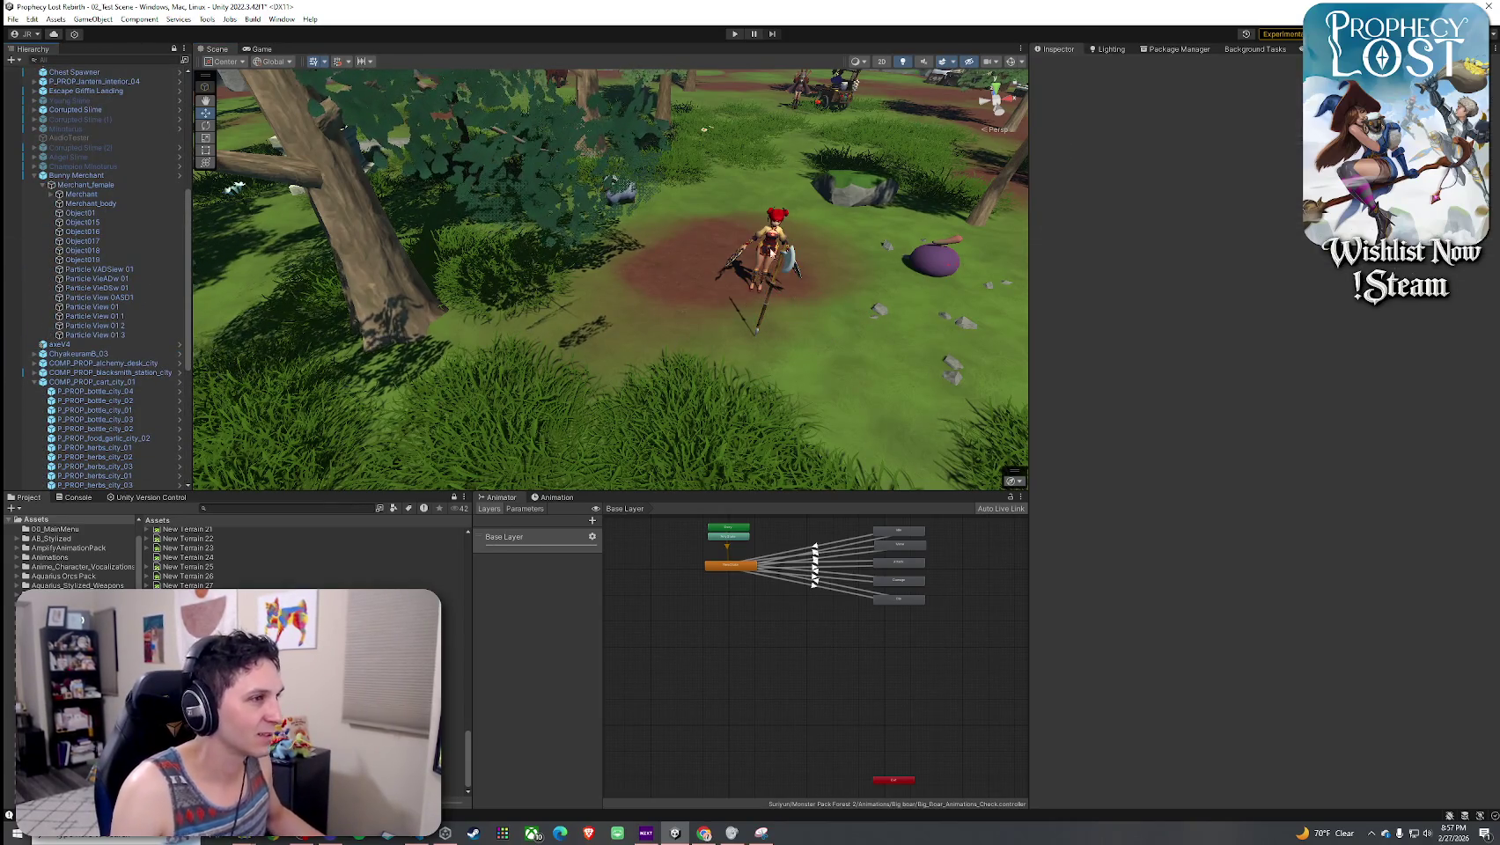
click(786, 262)
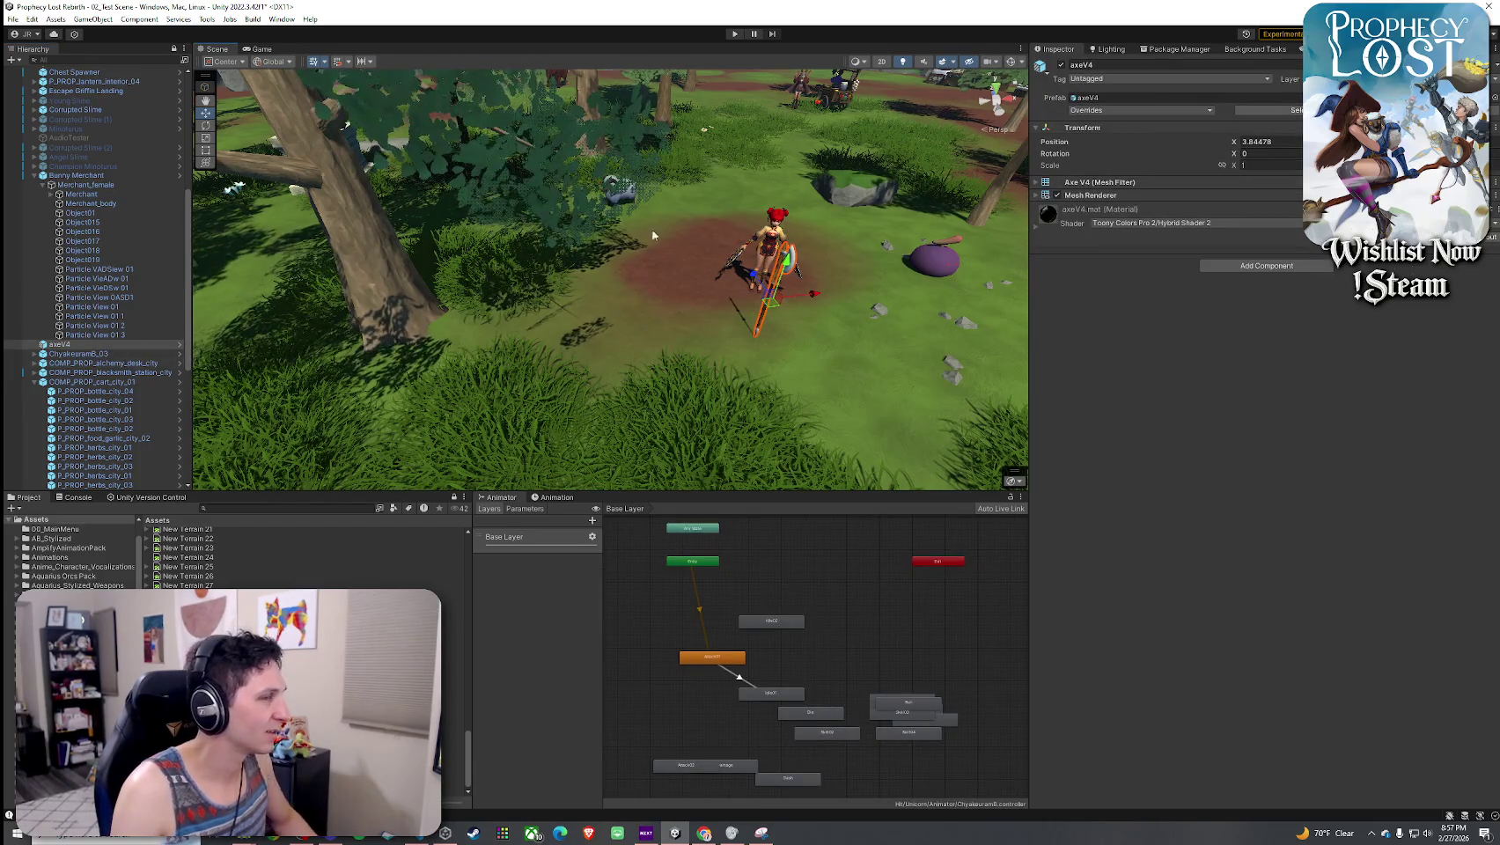
key(Delete)
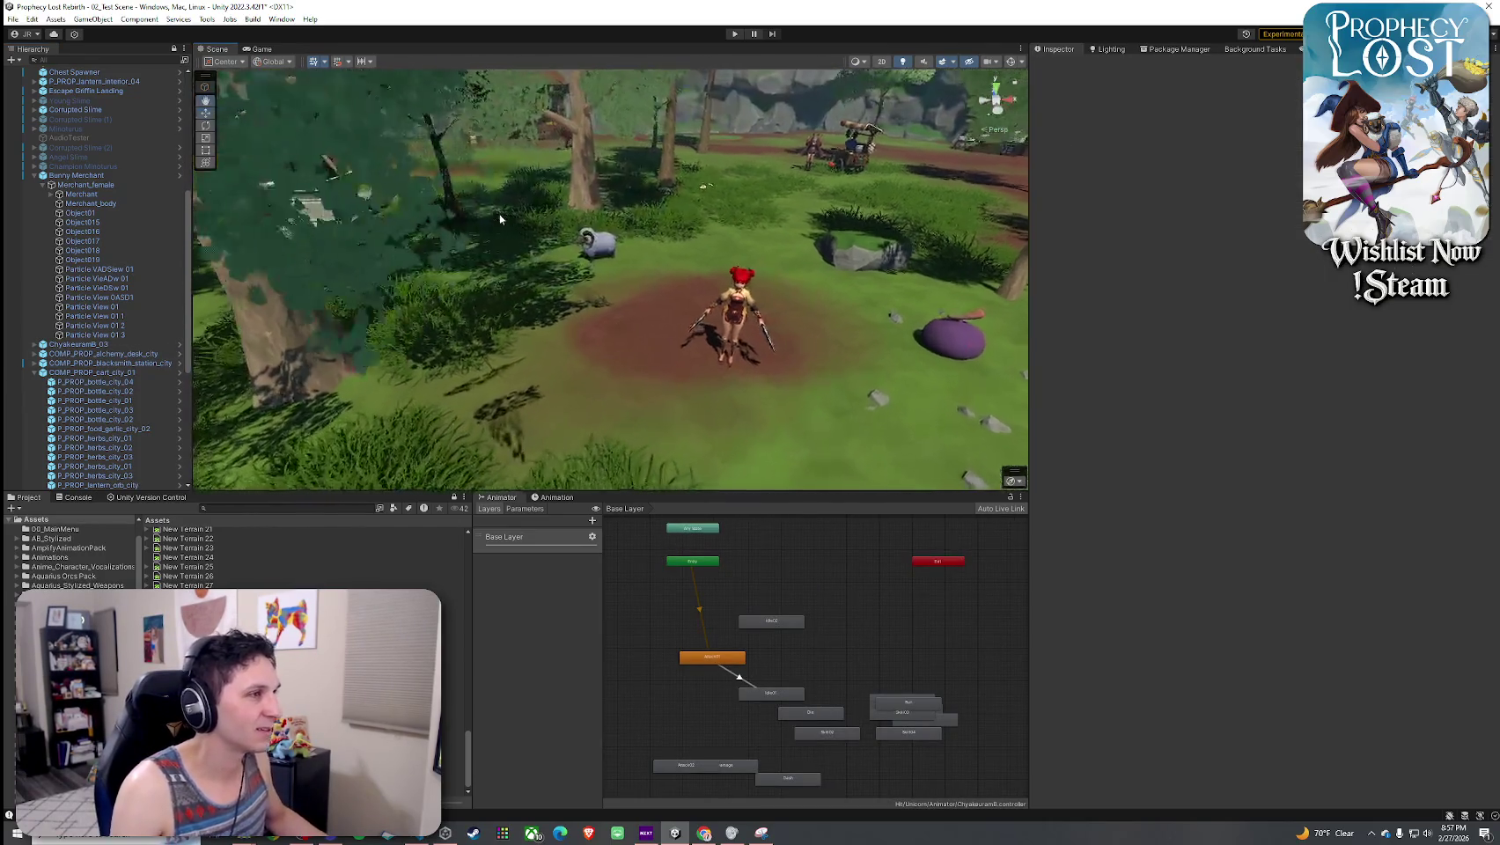
- Save the scene with File > Save, then play and start the game from the title screen
click(13, 19)
click(31, 75)
key(ctrl+p)
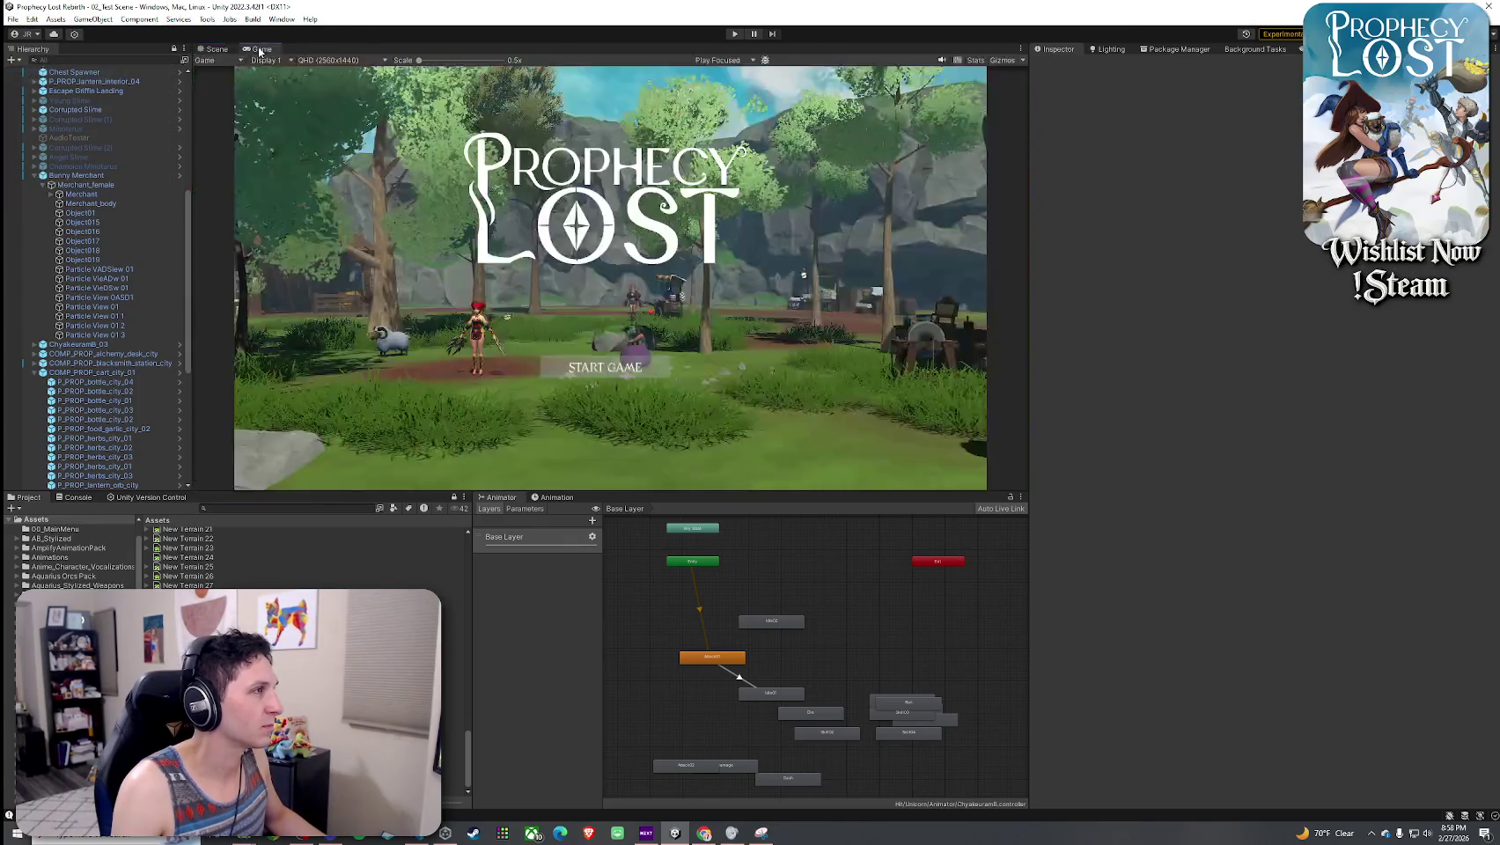
click(735, 34)
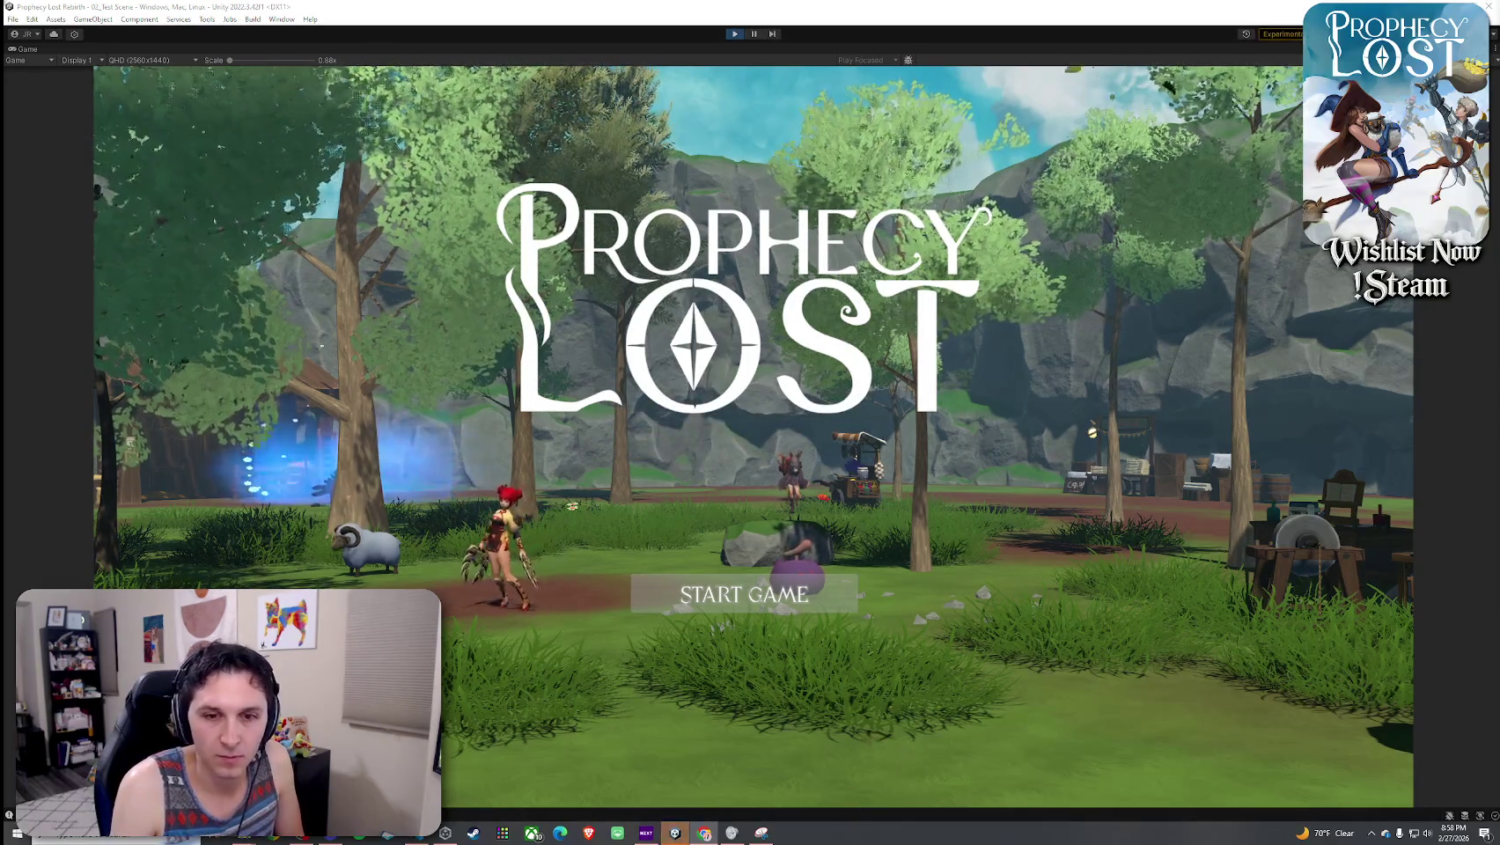
click(735, 595)
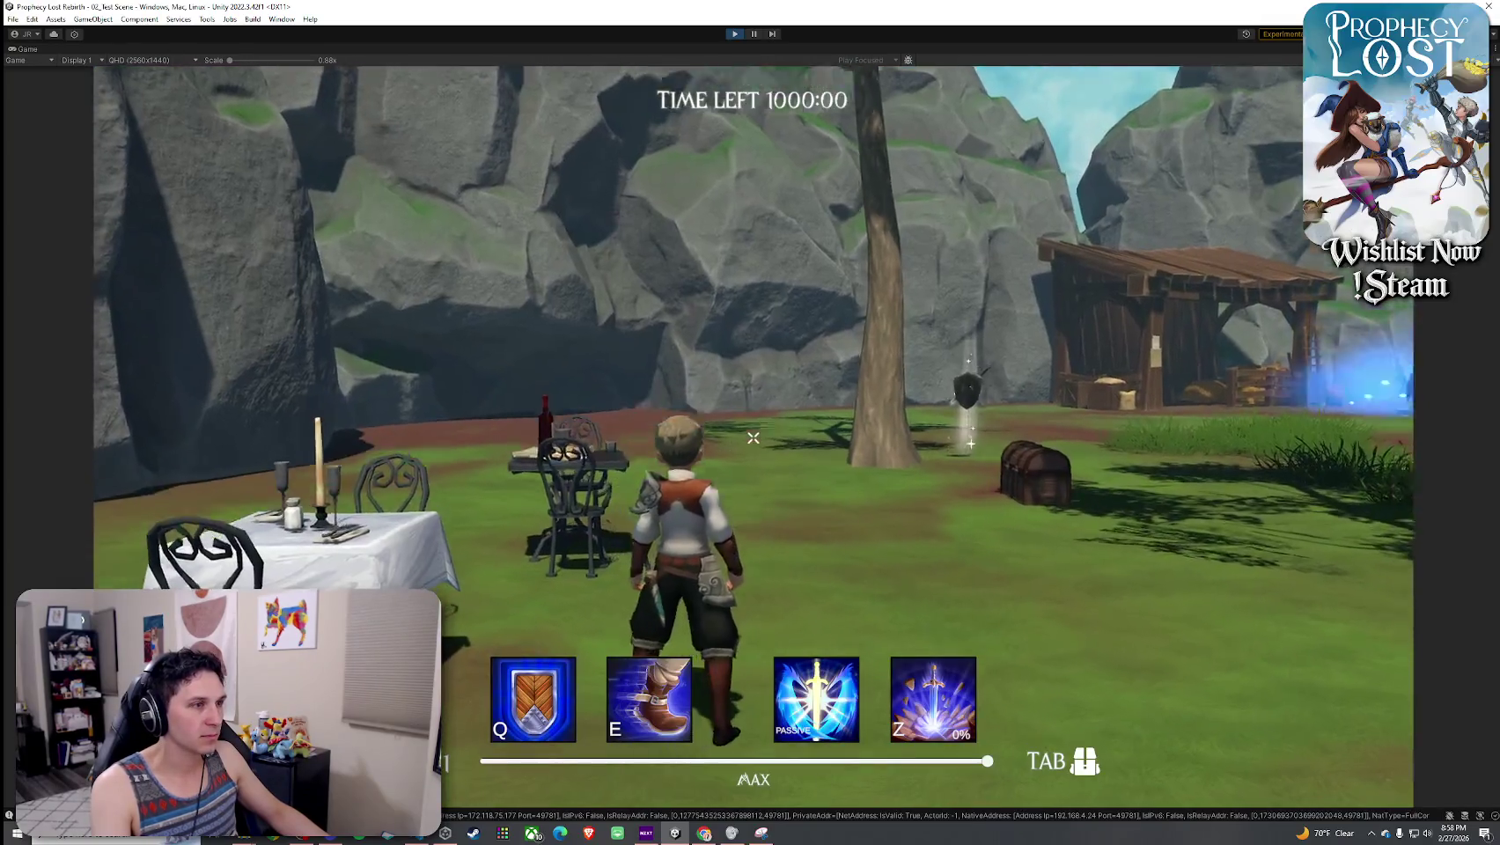
- Run the character across the camp to the workbench, checking the inventory on the way
key(w)
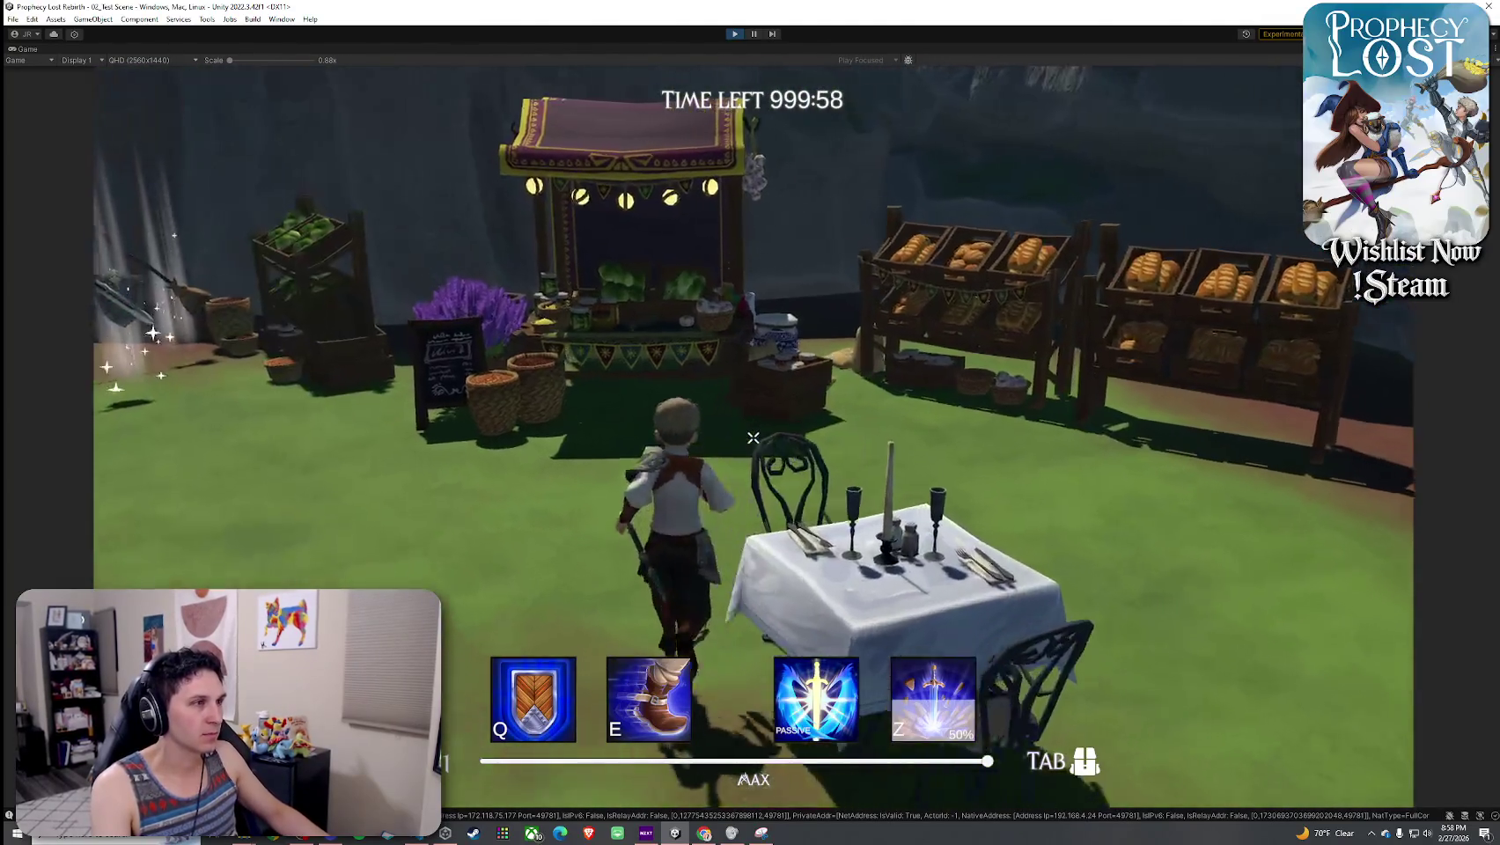
key(w)
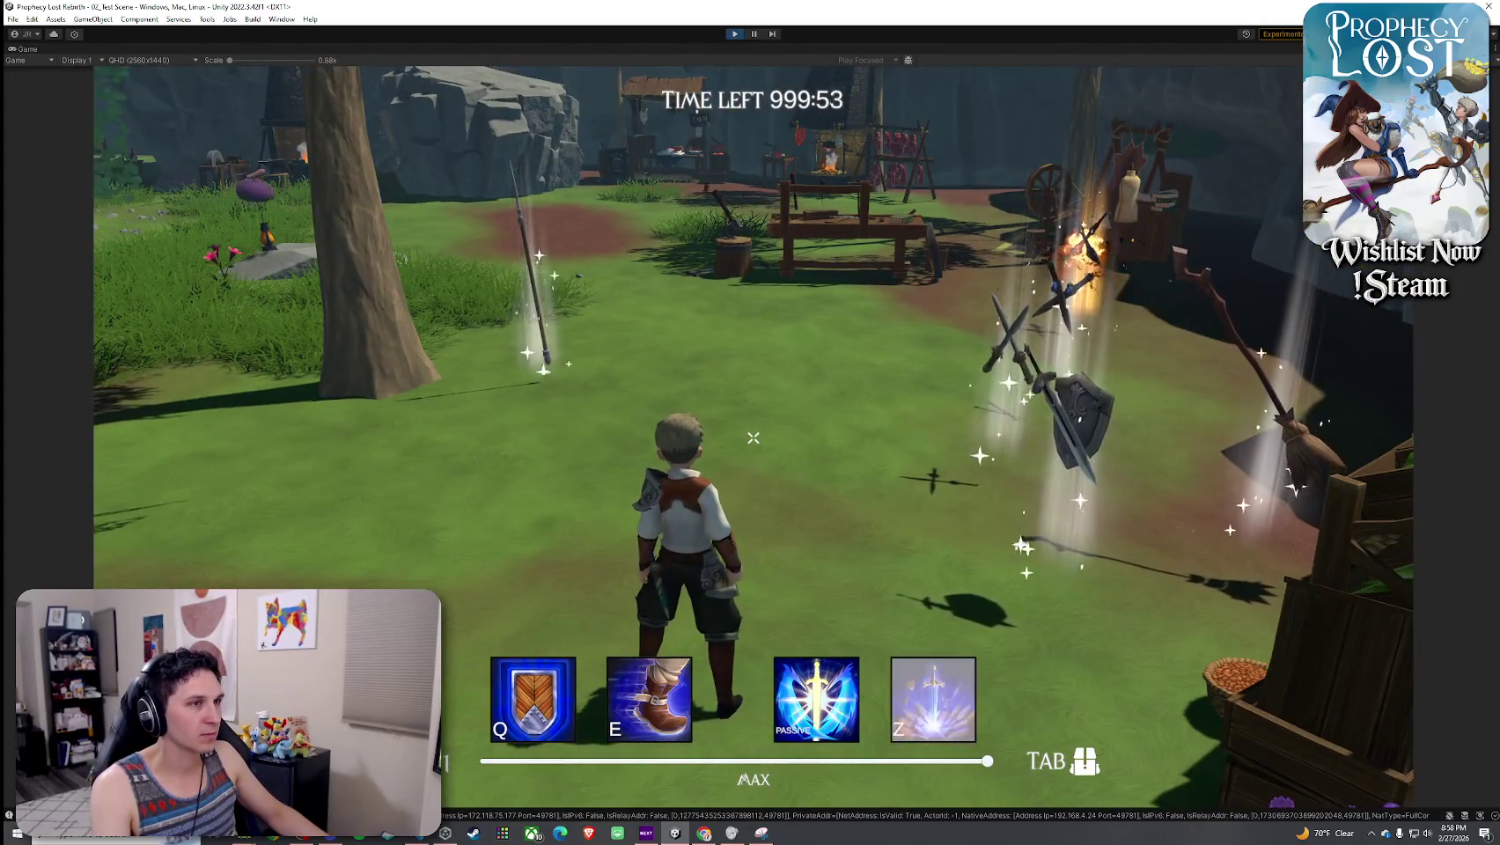
key(w)
key(w)
key(Tab)
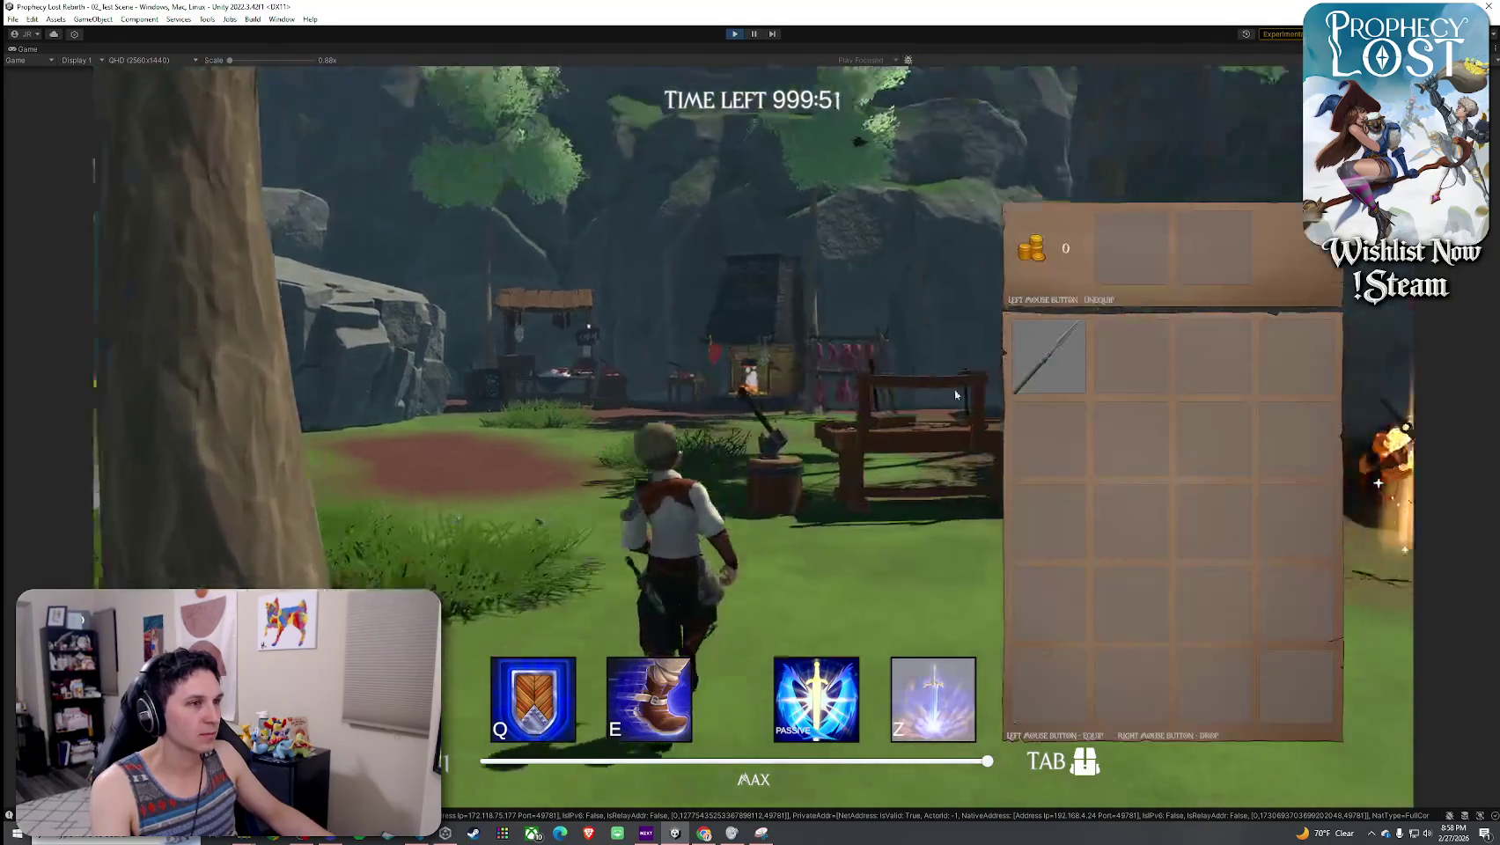
key(Tab)
key(w)
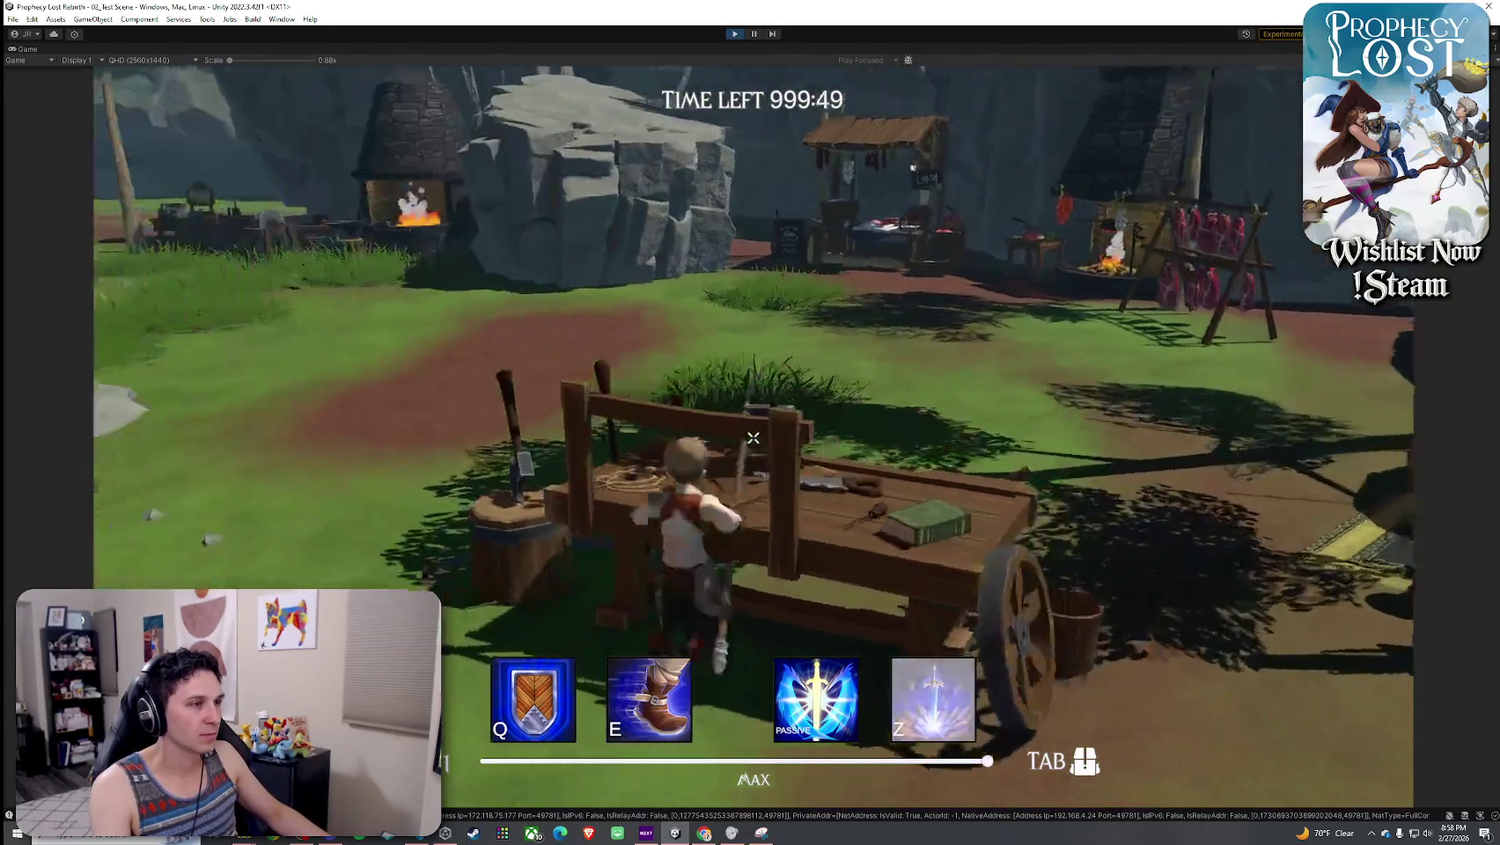
key(w)
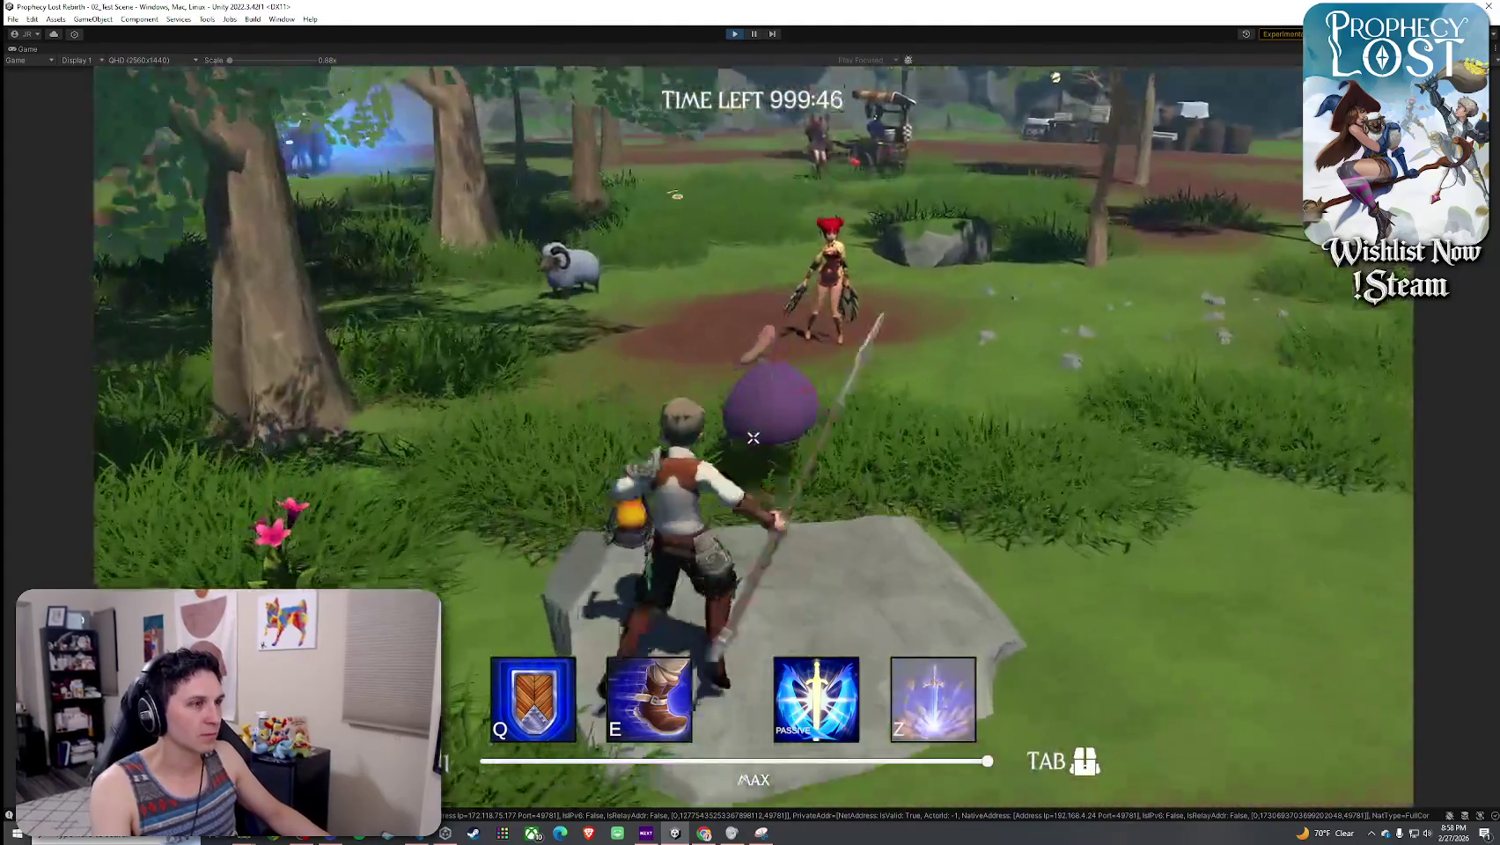
- Repeatedly strike the purple mushroom enemy with the hunting spear
click(753, 438)
click(752, 437)
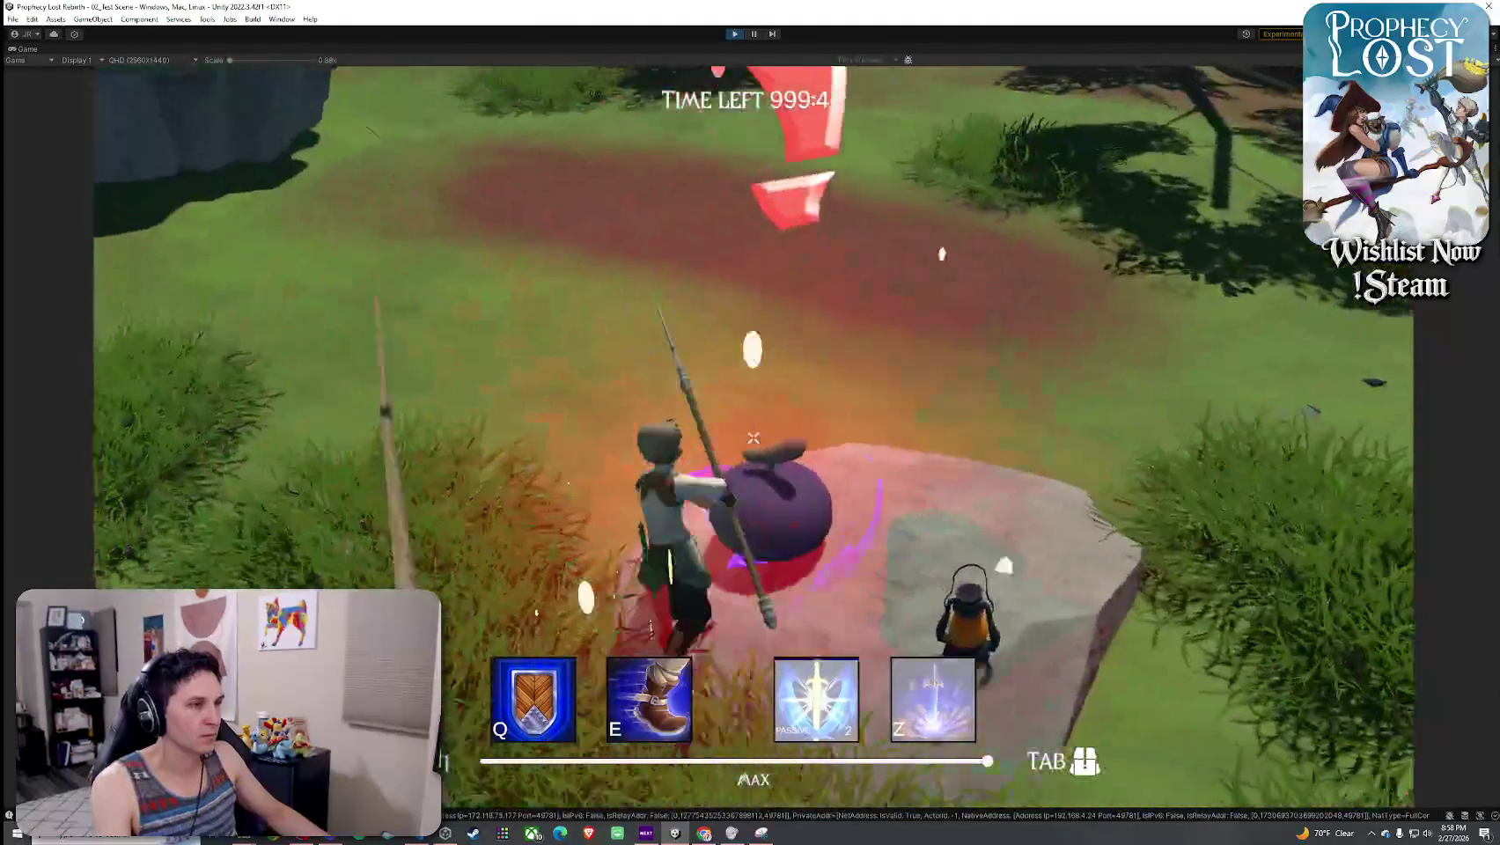
key(w)
click(752, 438)
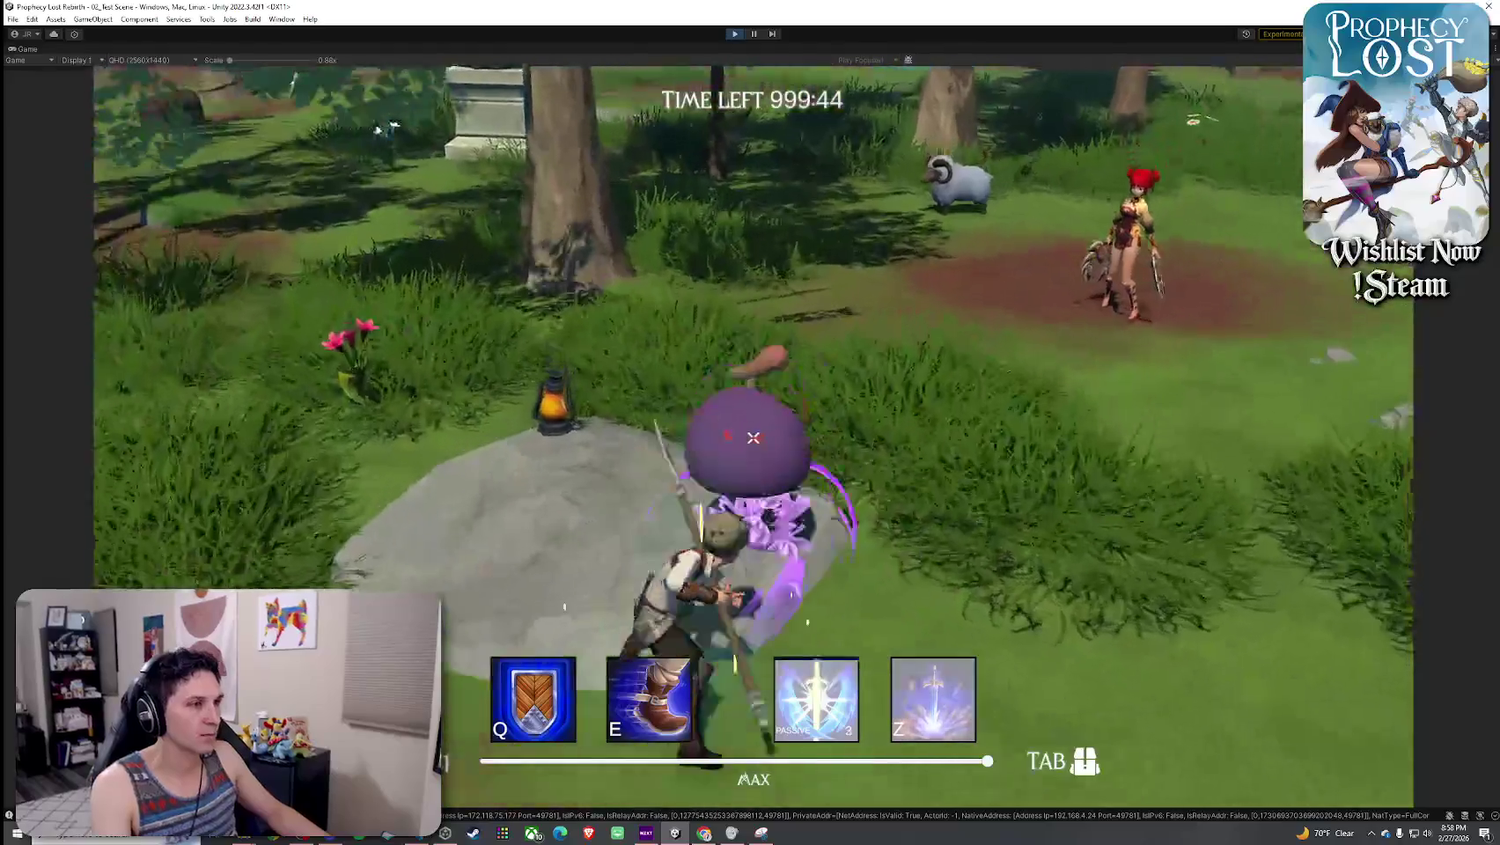
click(753, 438)
click(753, 437)
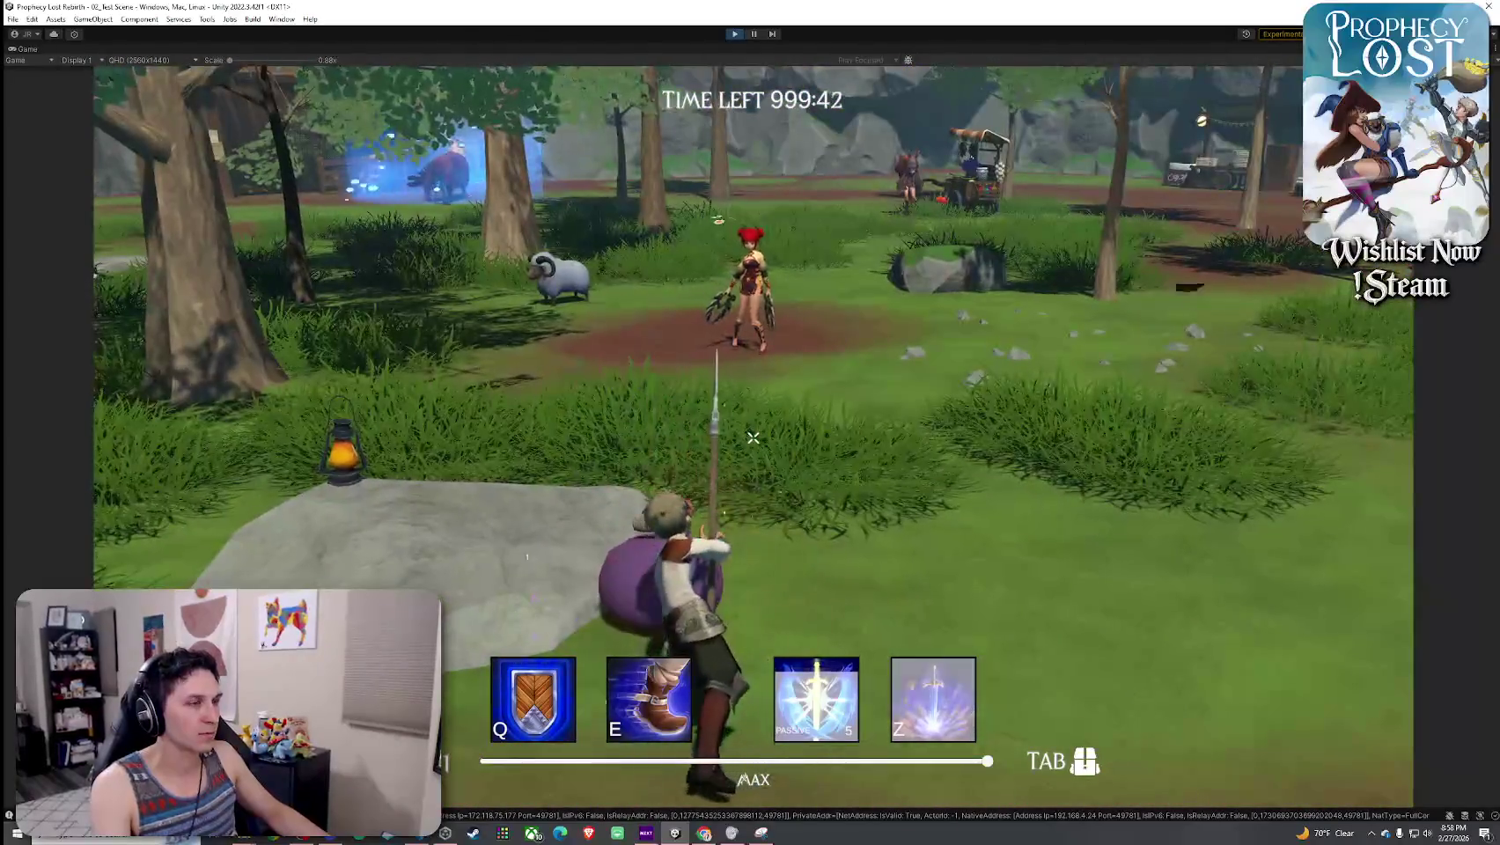
click(753, 437)
click(753, 438)
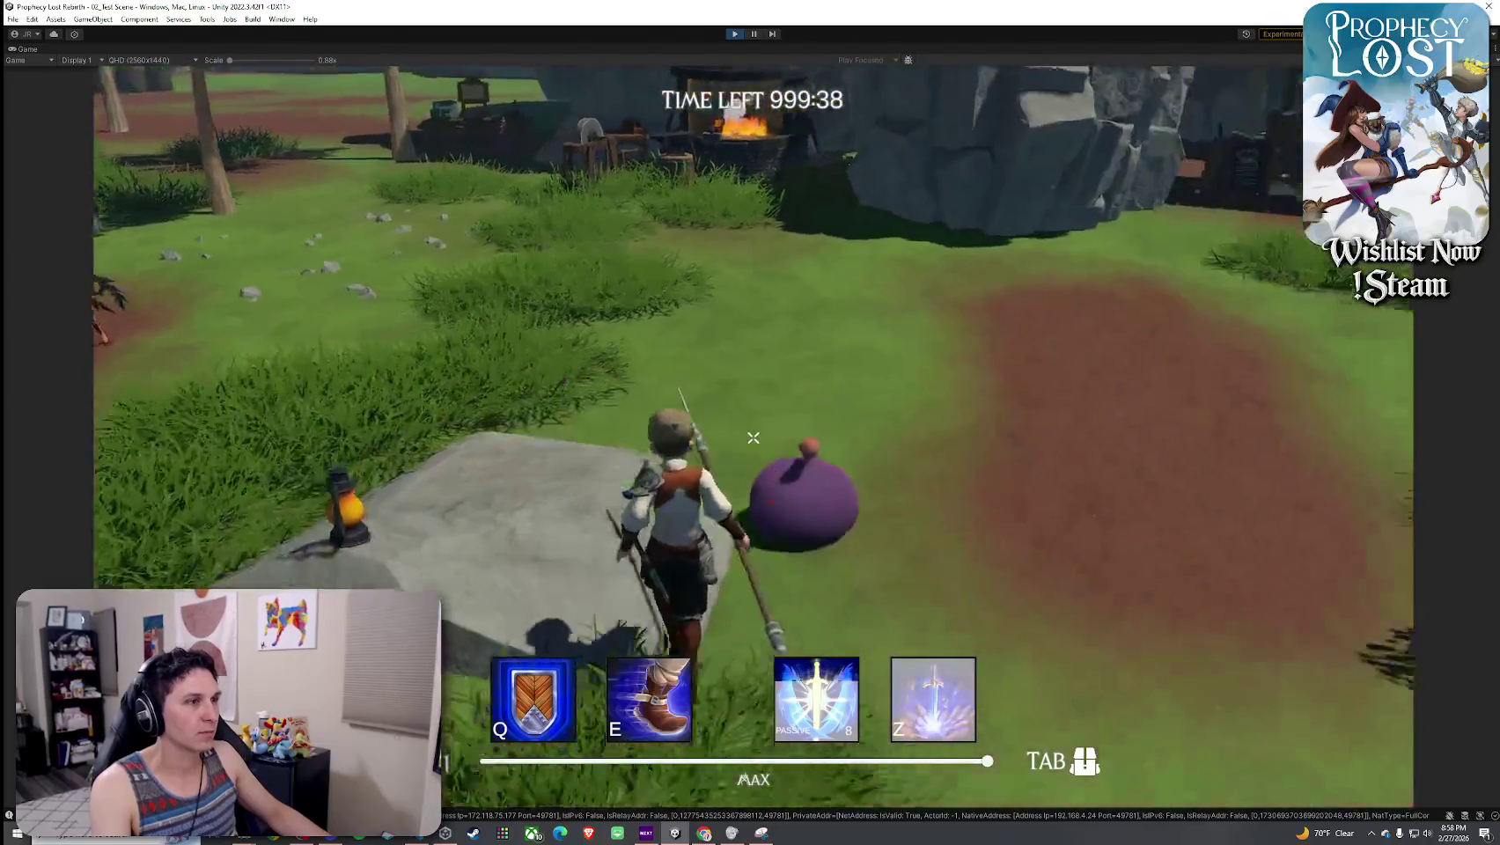
click(752, 438)
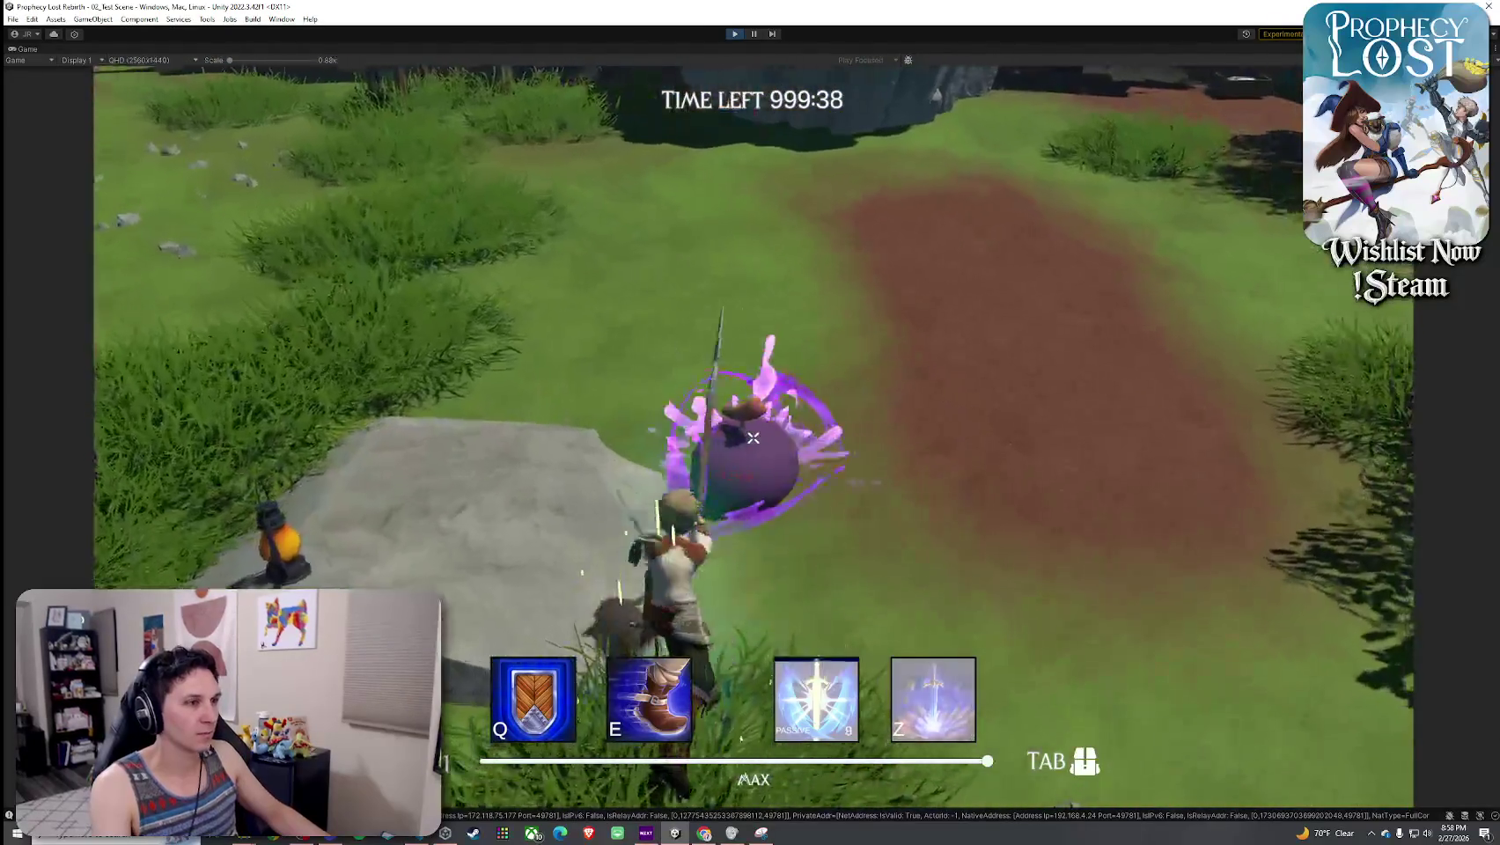
click(753, 438)
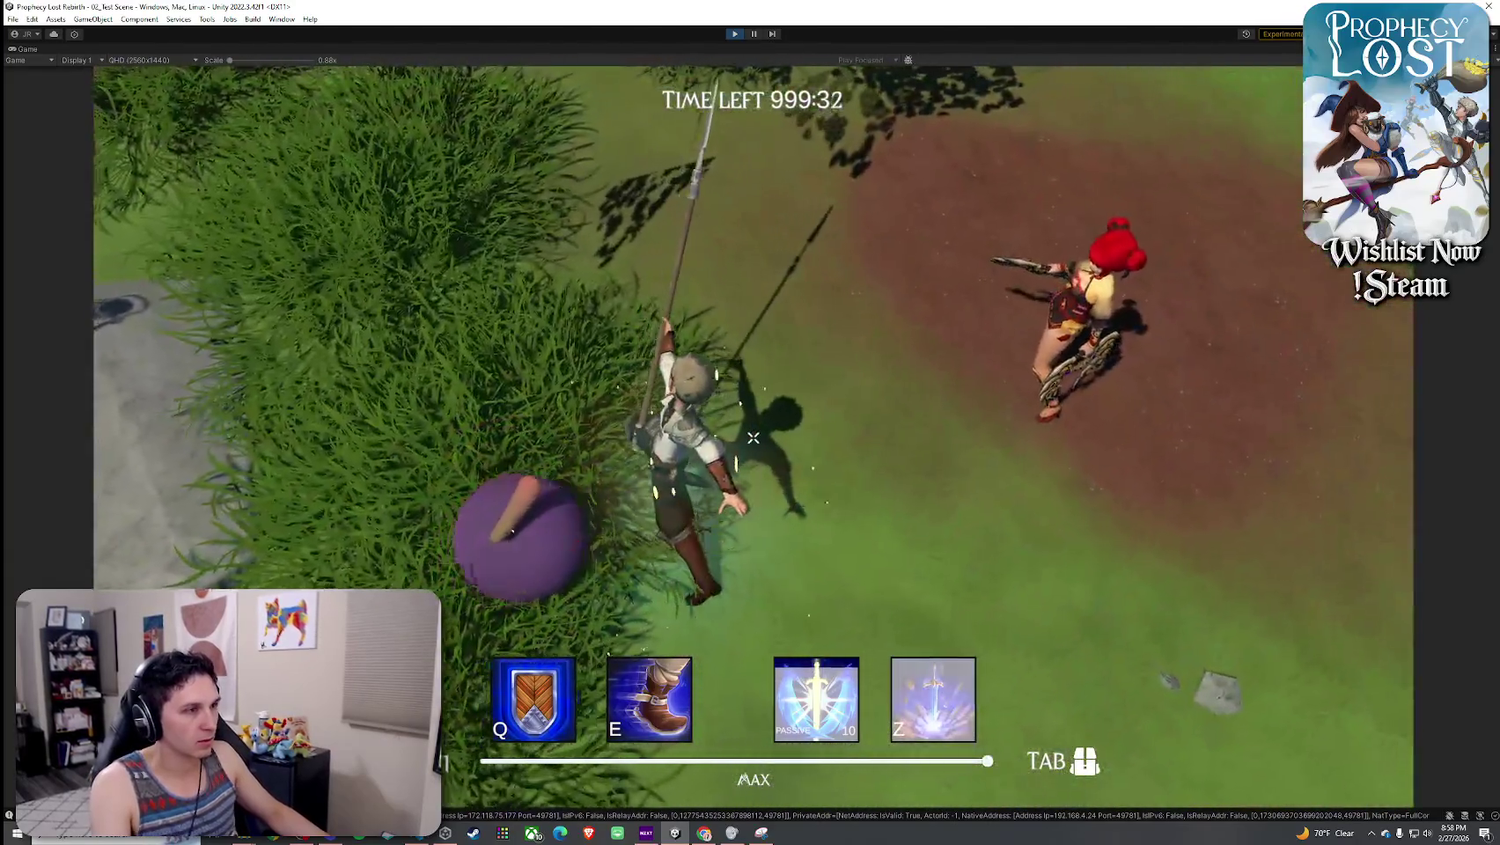
click(752, 437)
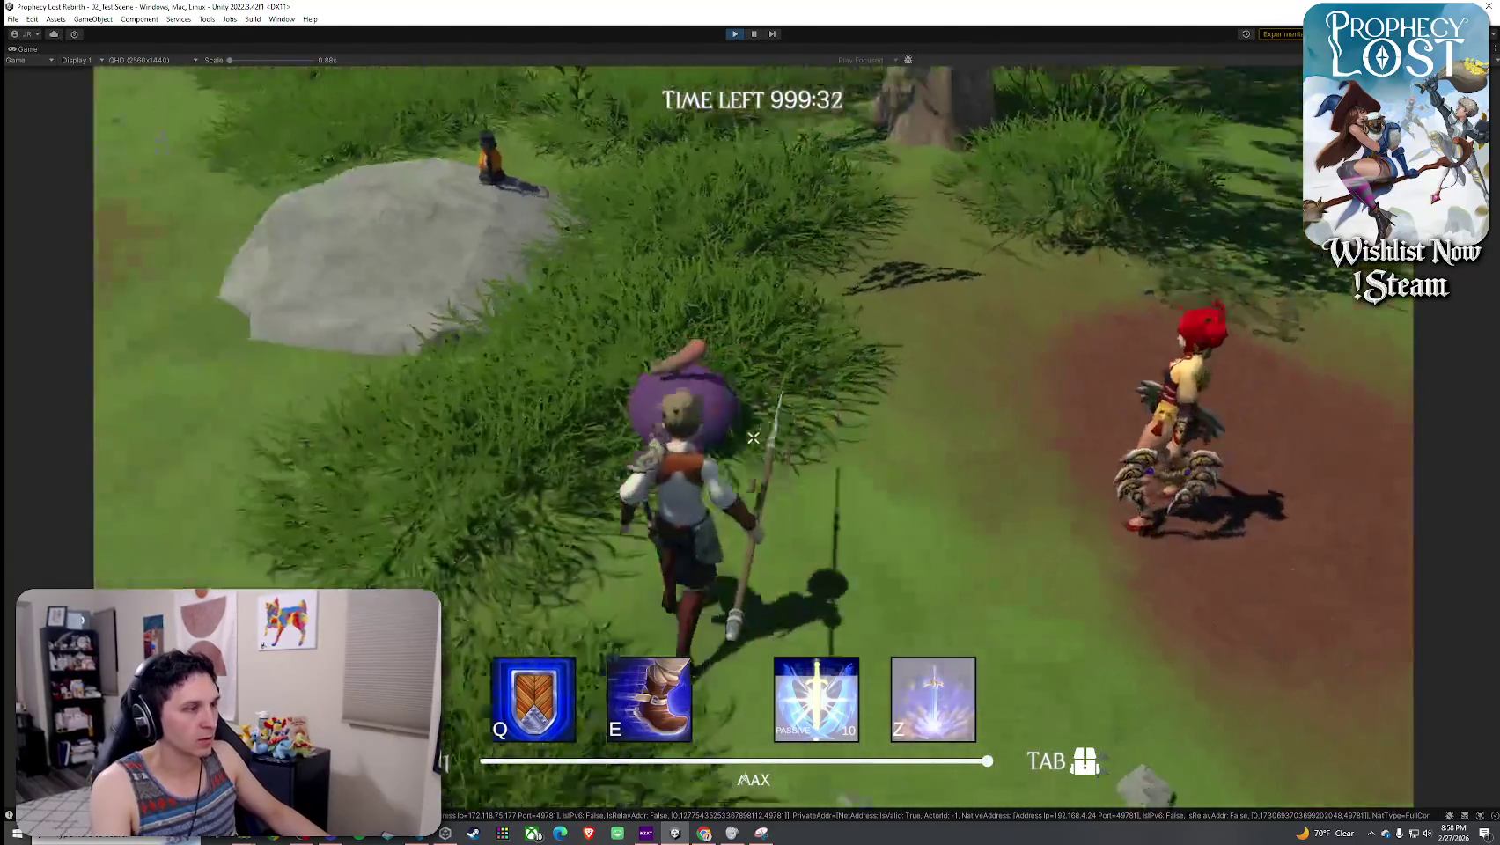
- Walk away and back, jab the mushroom a few more times, then stop play mode
key(w)
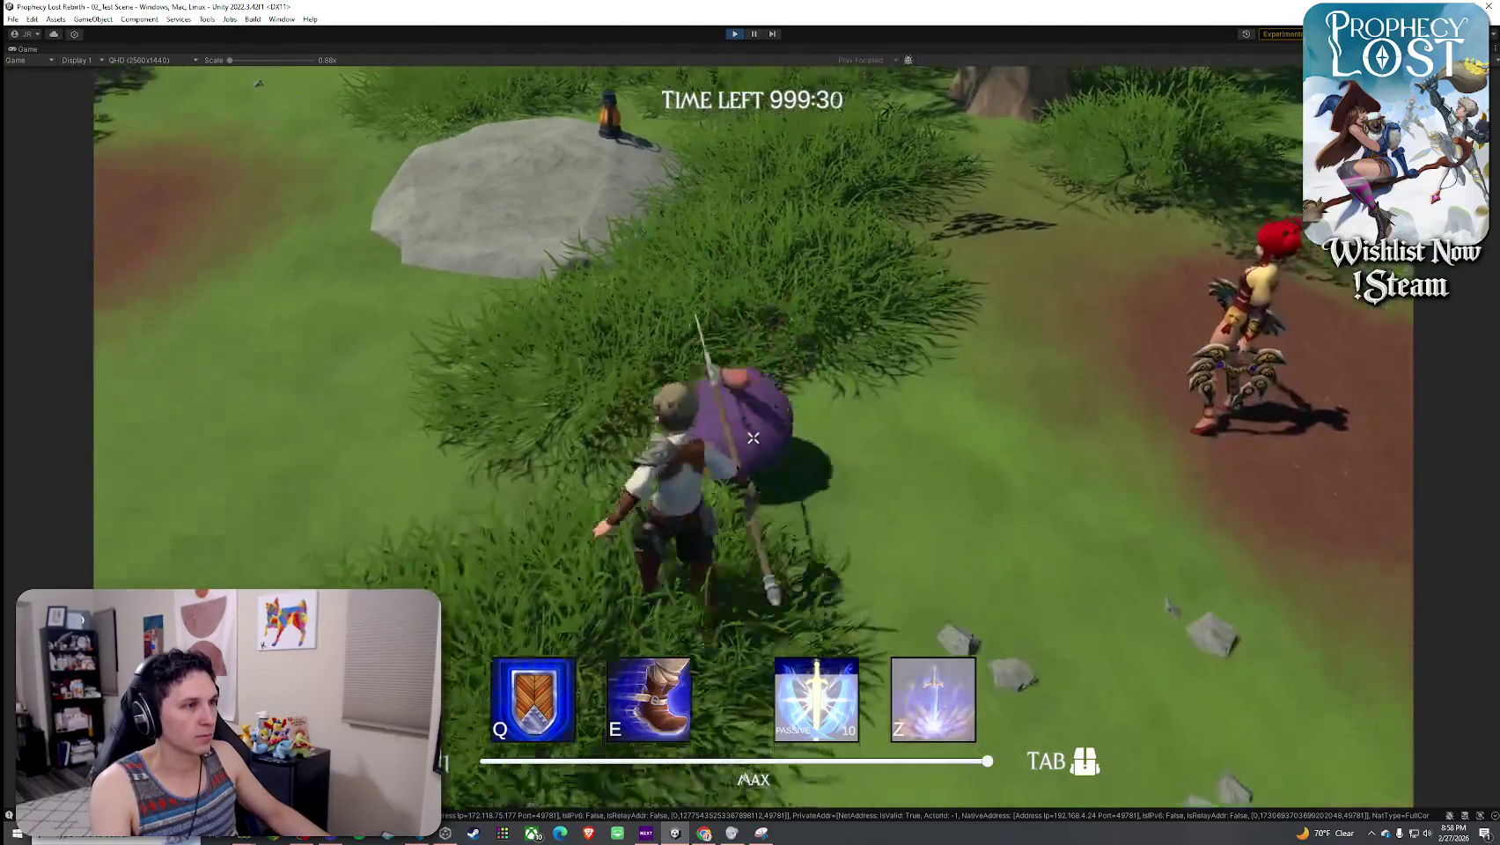
key(w)
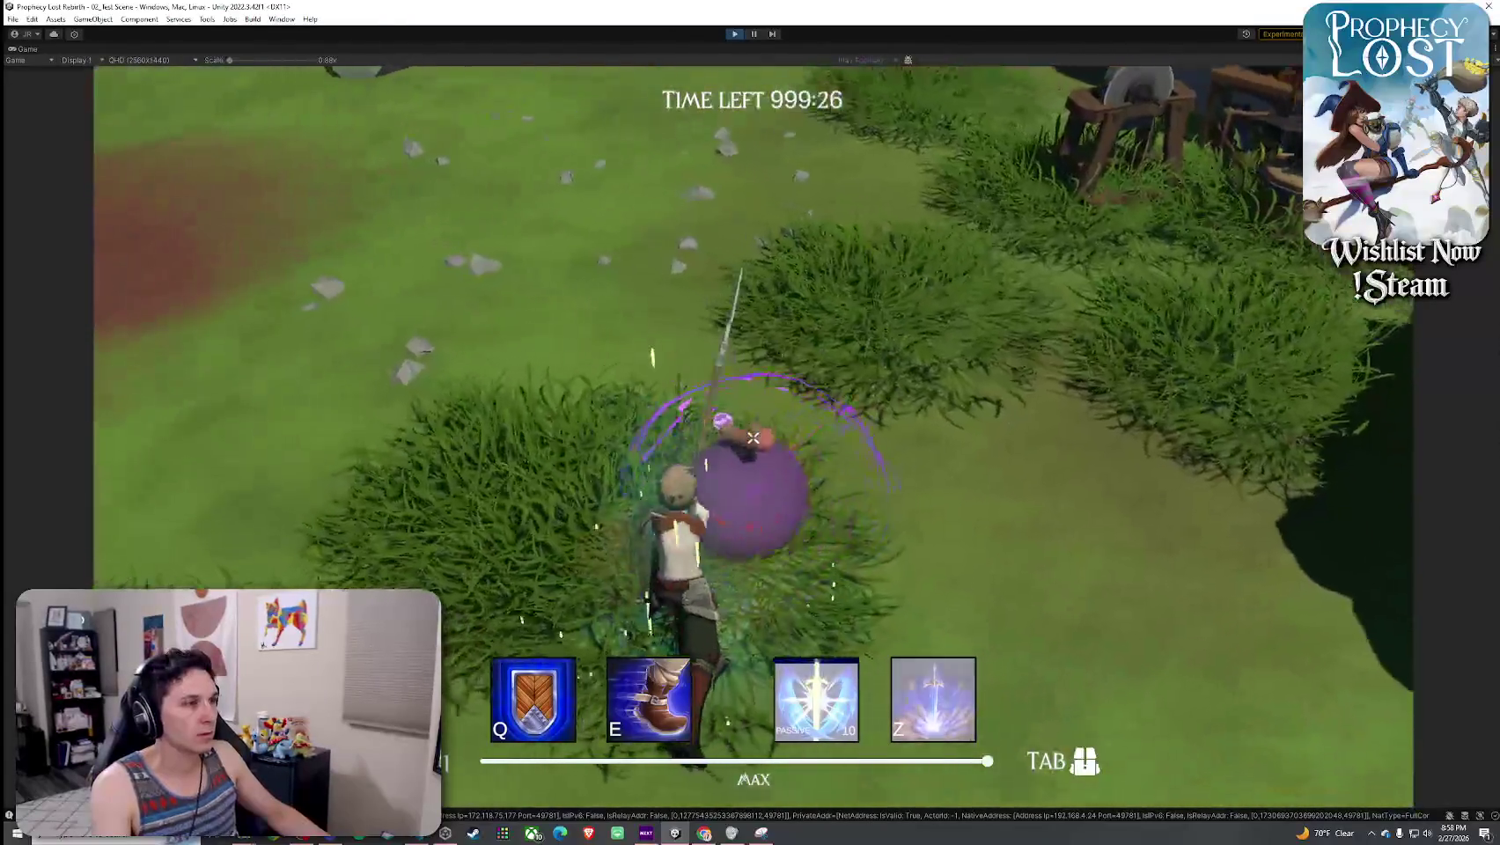
click(753, 438)
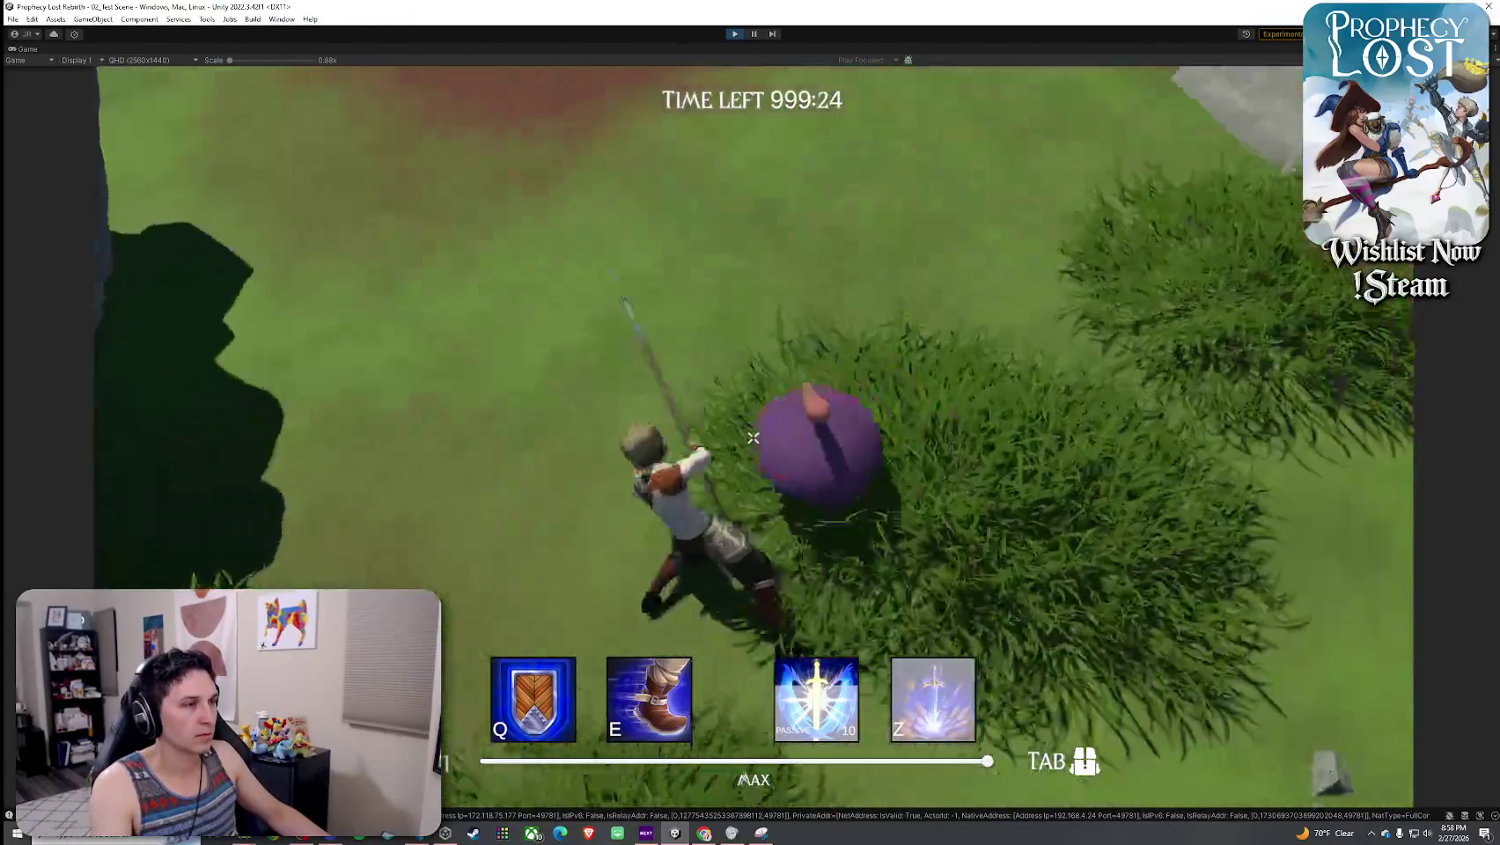
click(753, 437)
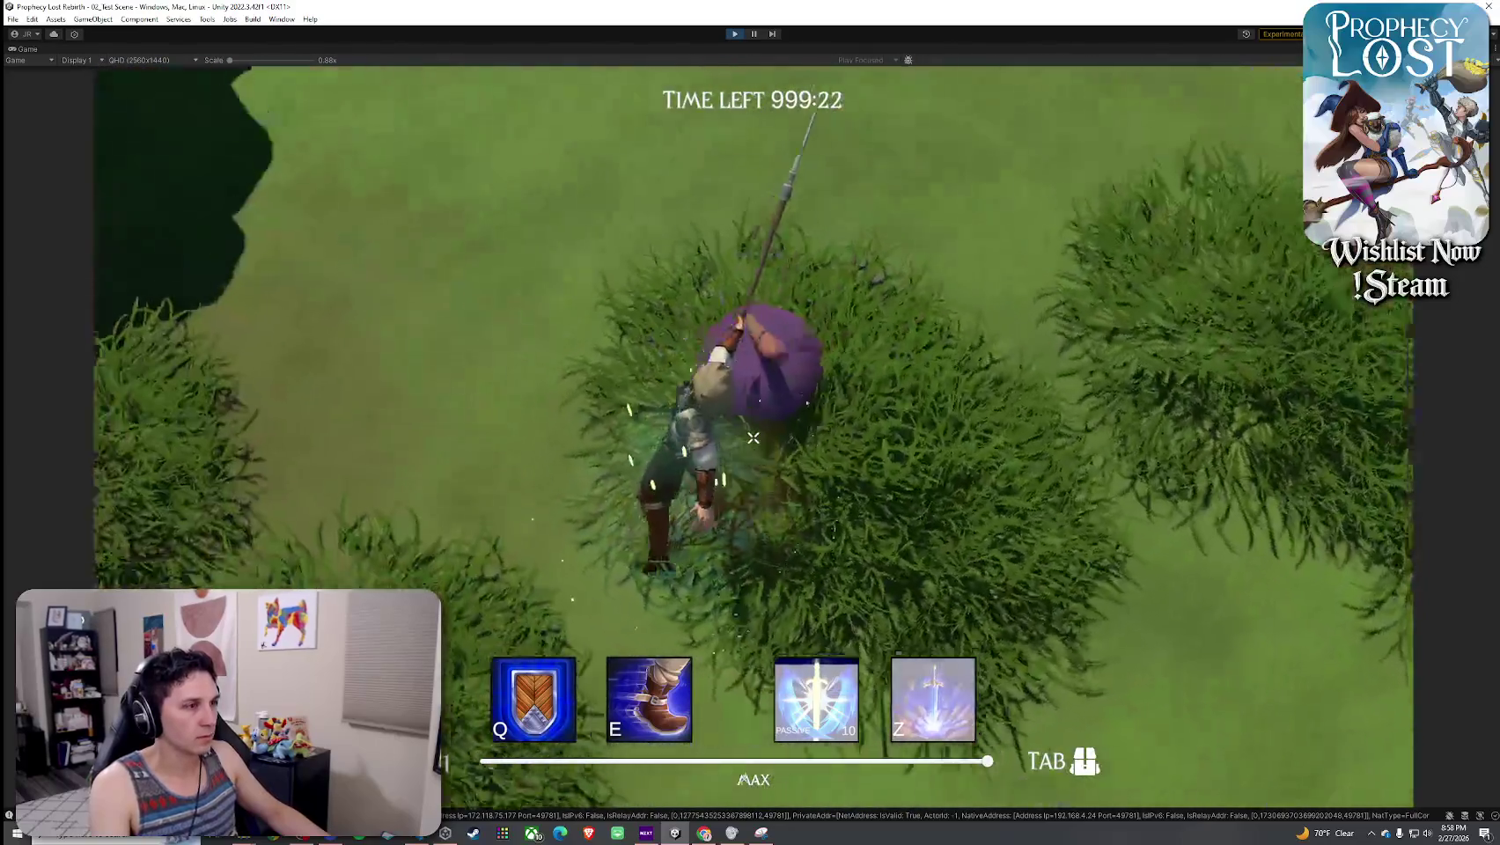
click(753, 437)
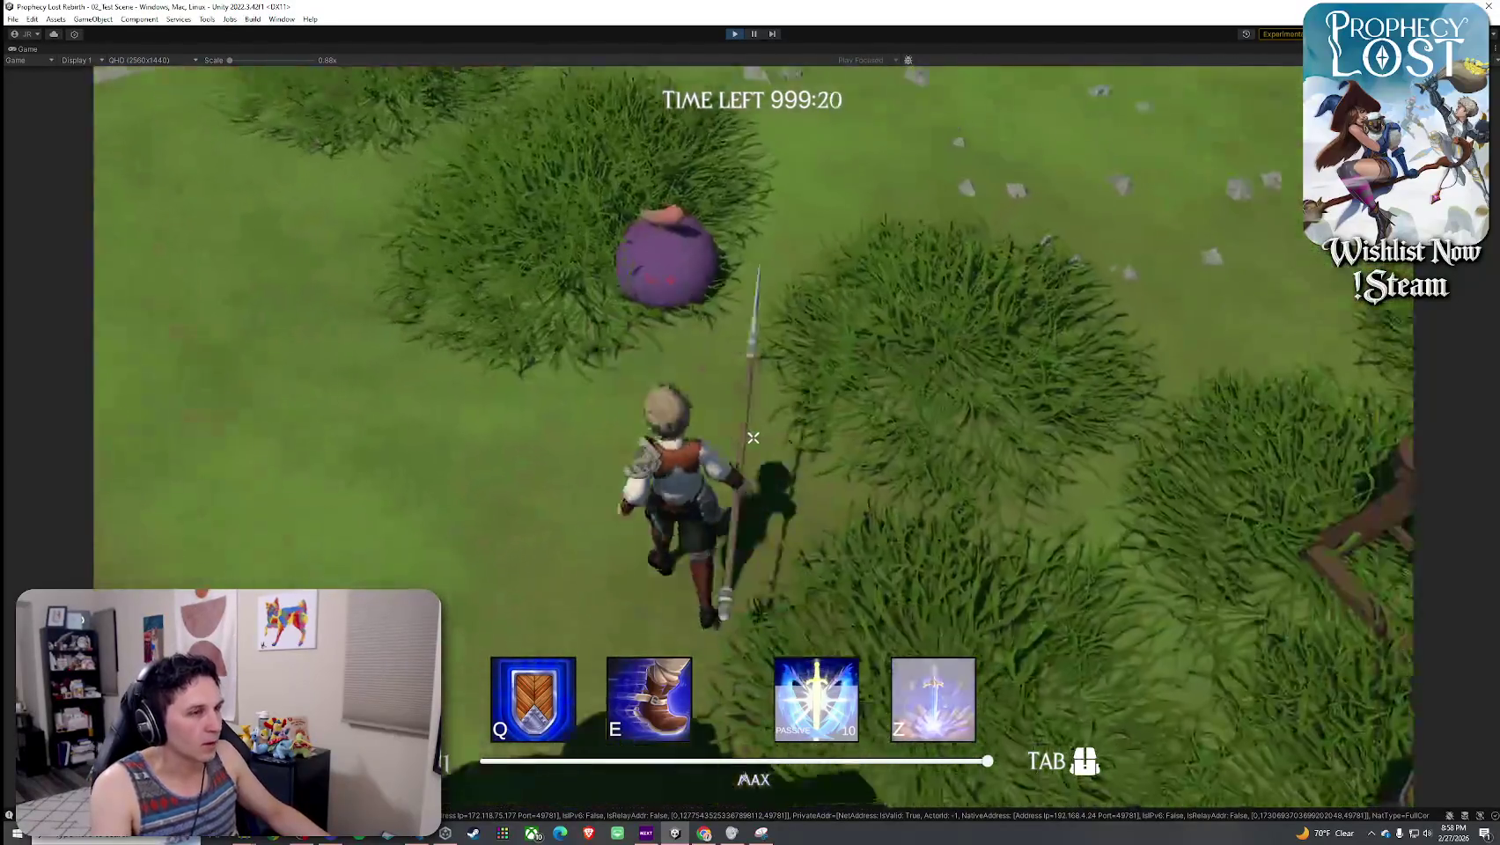
click(753, 437)
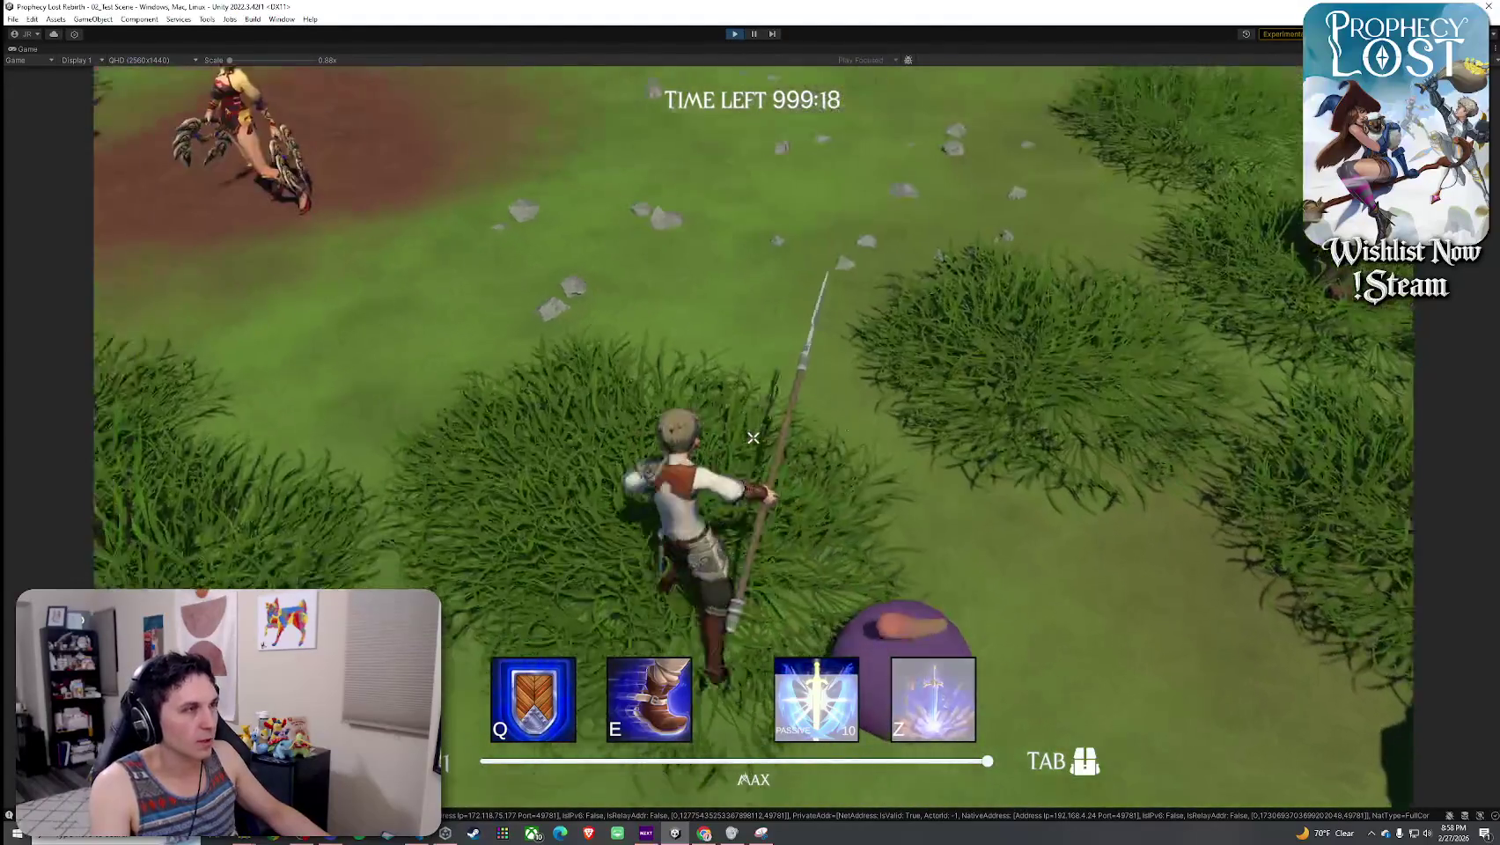
key(super)
click(735, 34)
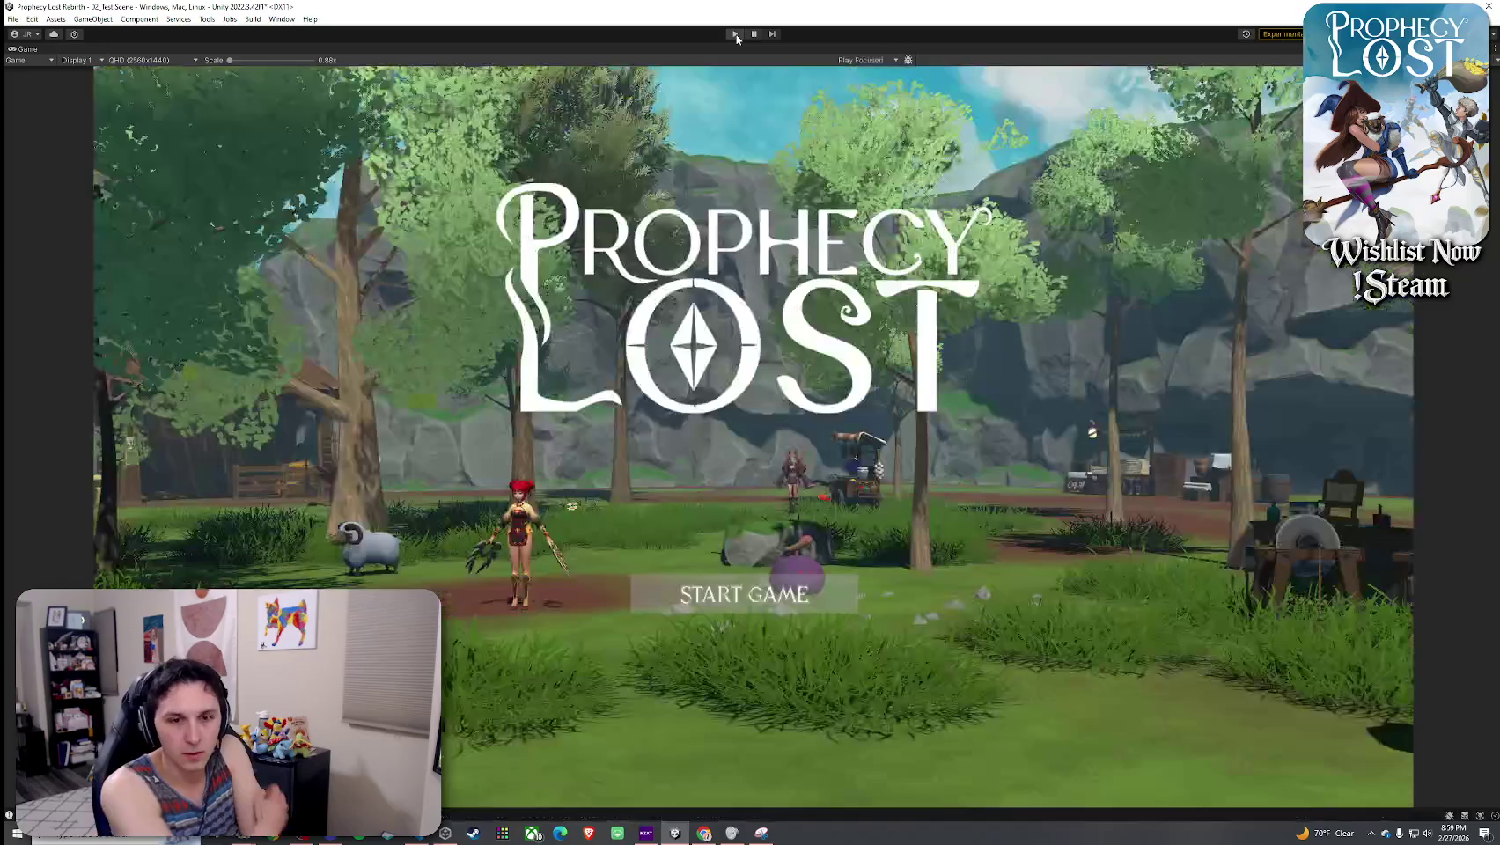
- Re-enter play mode with the full editor layout, start a new game, and focus the Project search
click(736, 36)
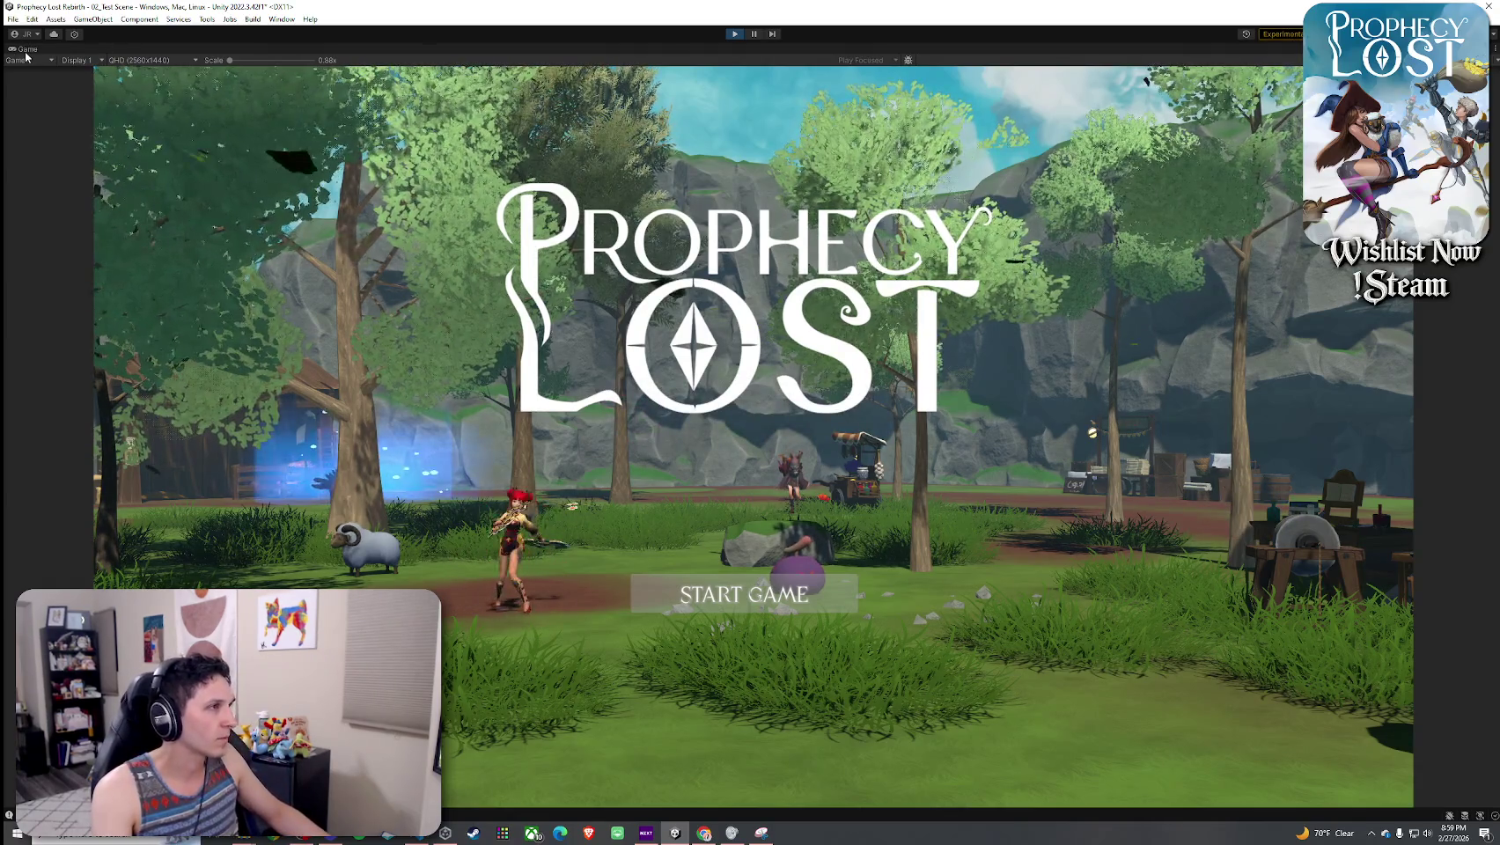
key(shift+space)
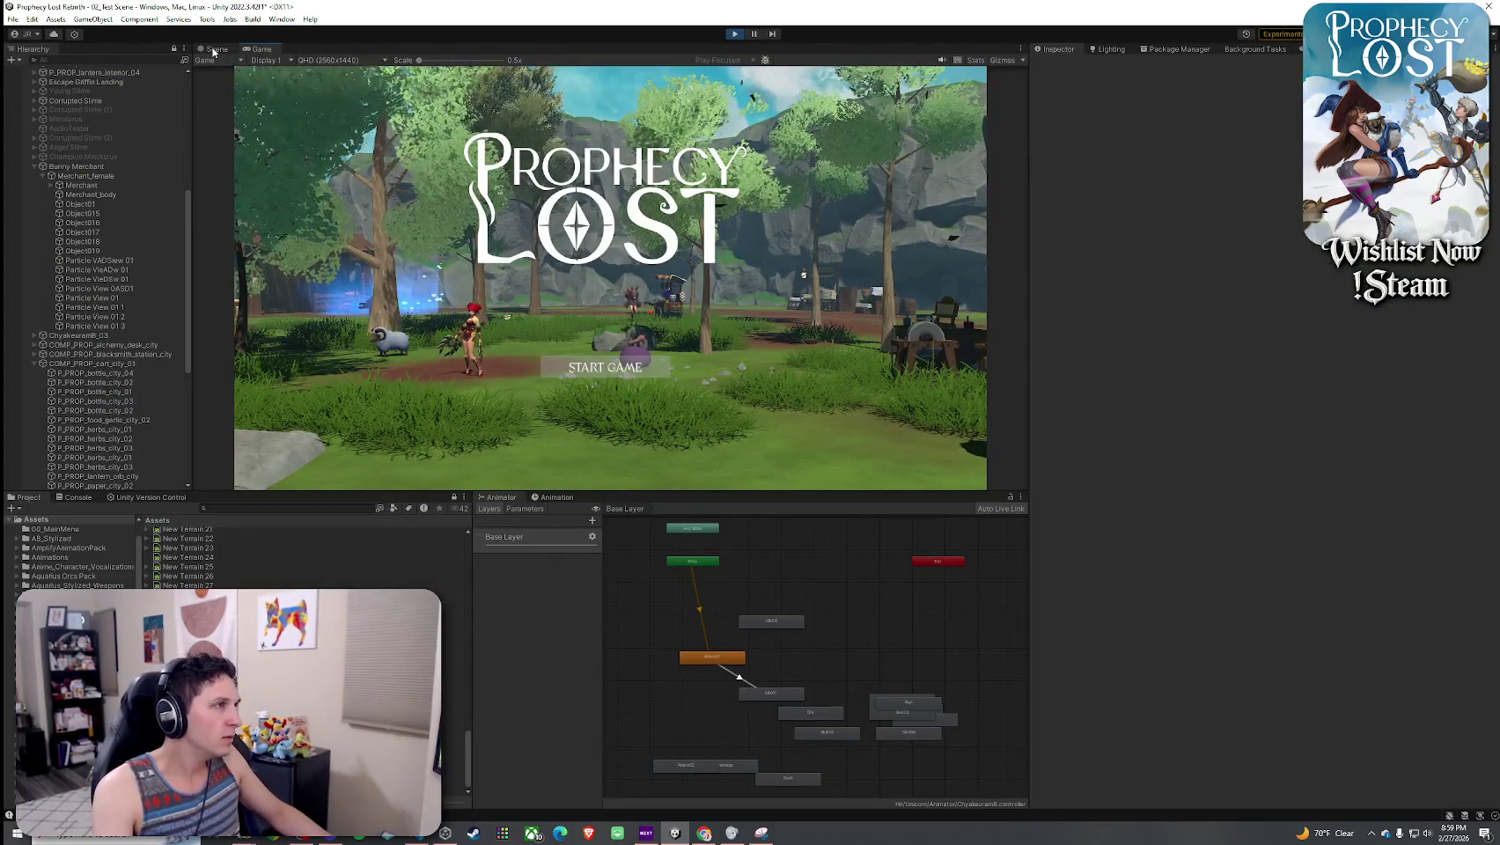
click(608, 367)
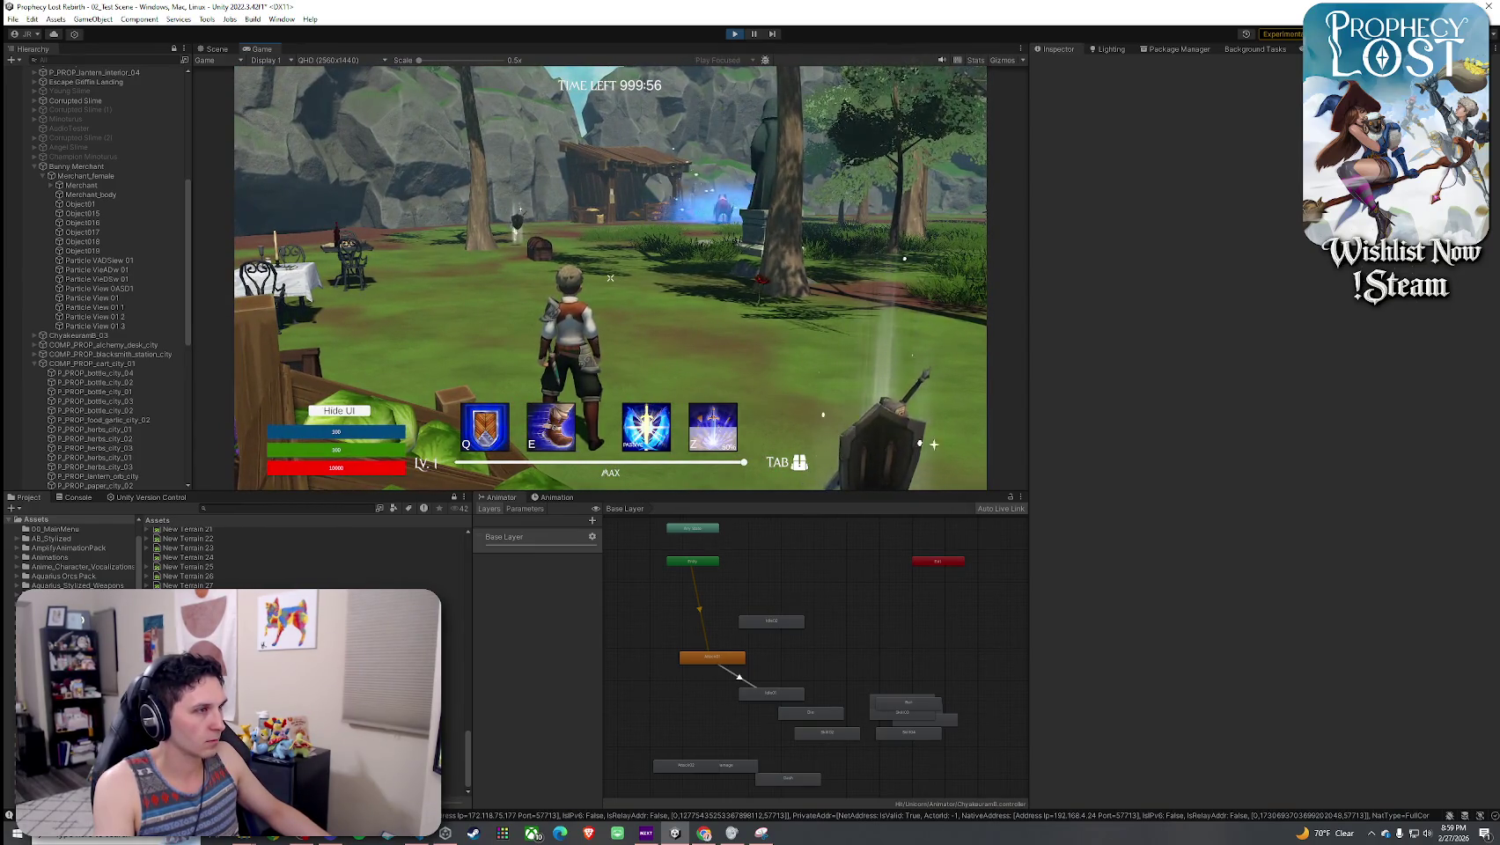
click(461, 576)
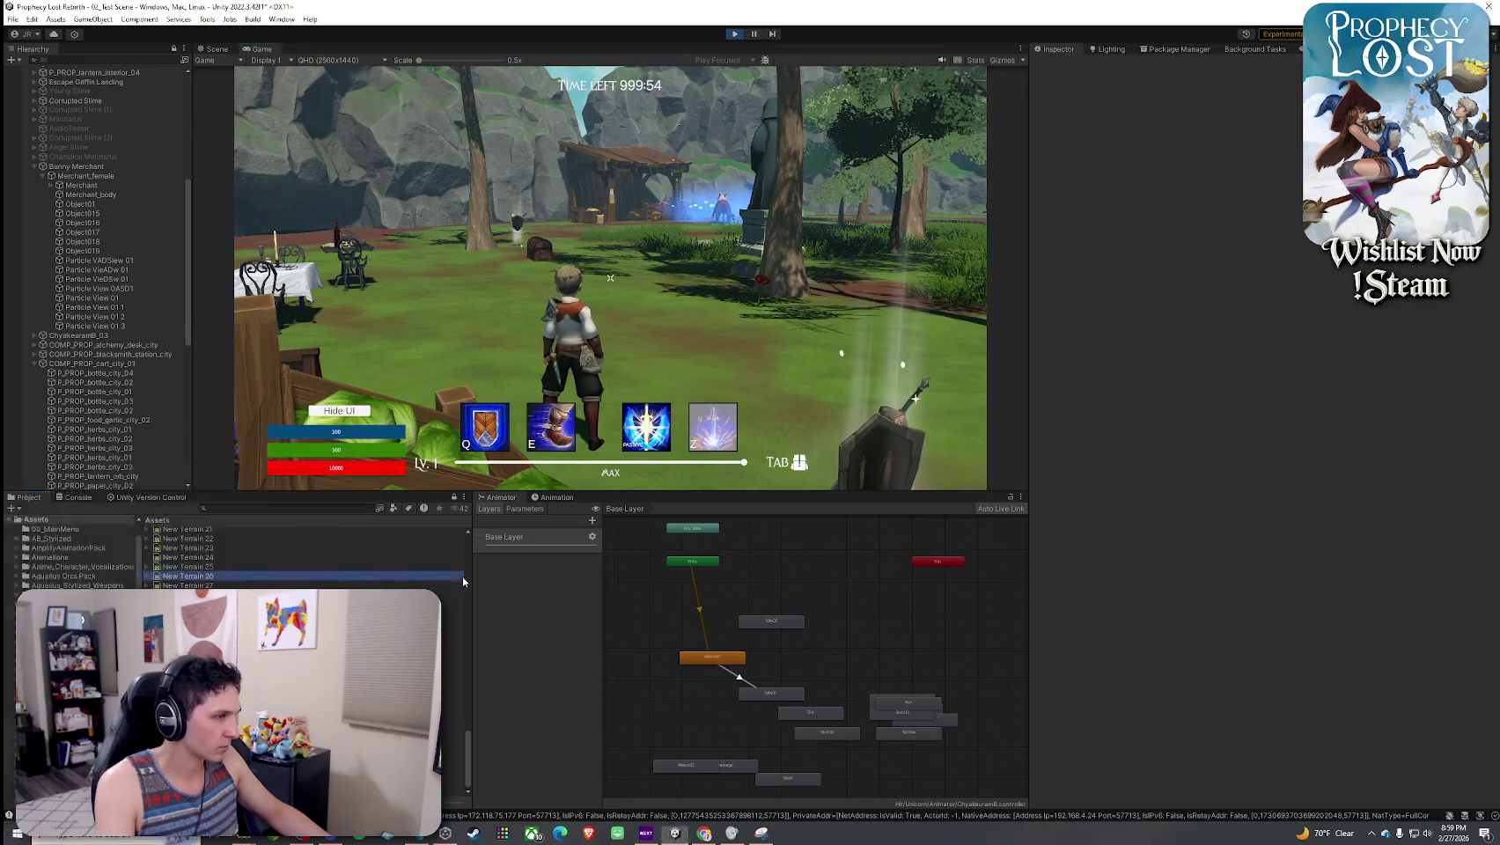
click(226, 508)
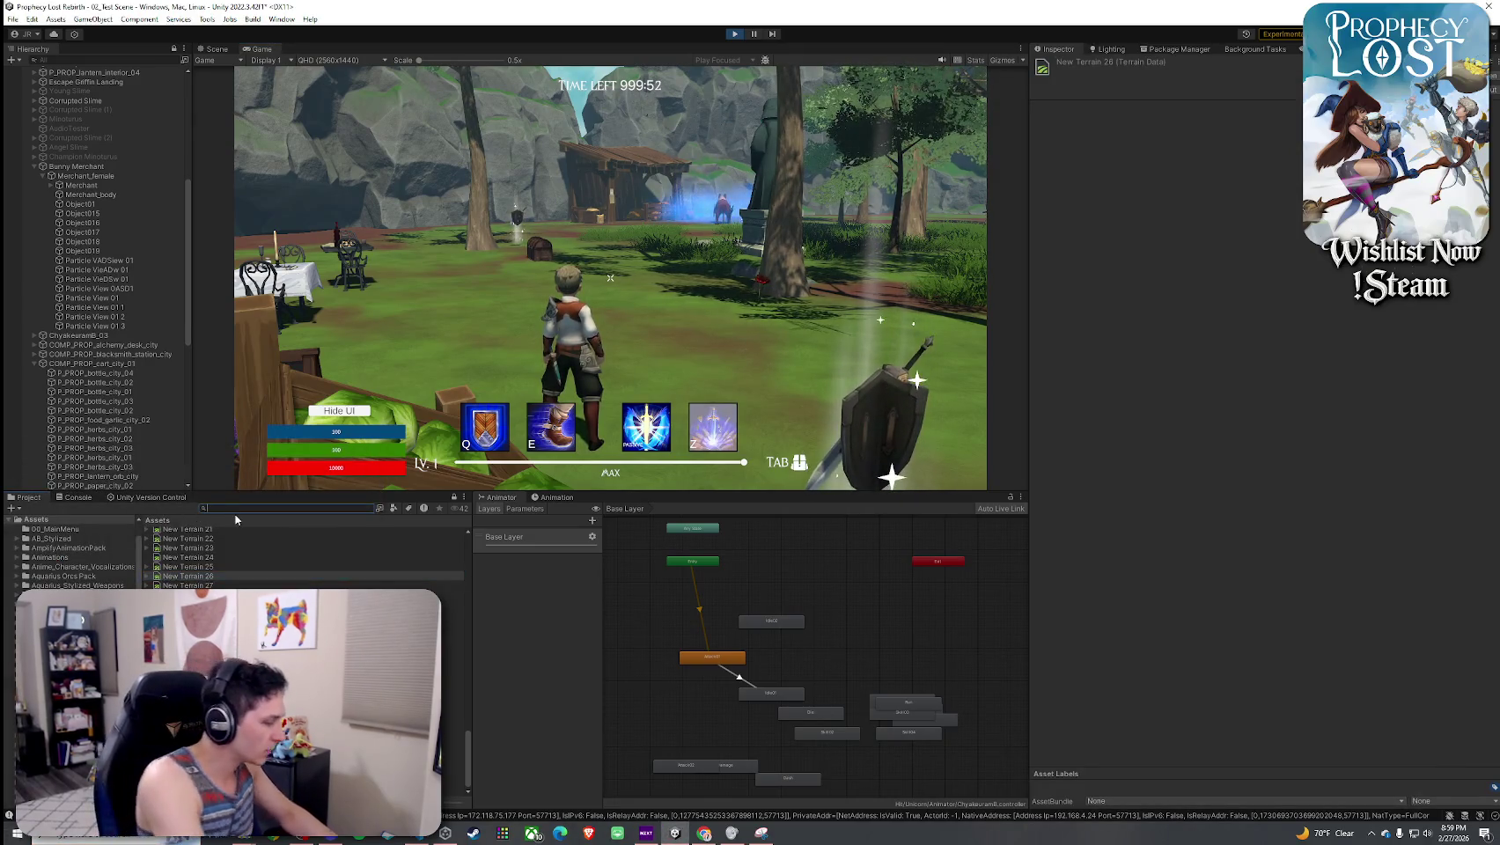
text(hunting spot)
- Open 6_HuntingSpear and collapse Attack 1 and Attack 2 to show Attack 3, then return to the game
key(BackSpace)
key(BackSpace)
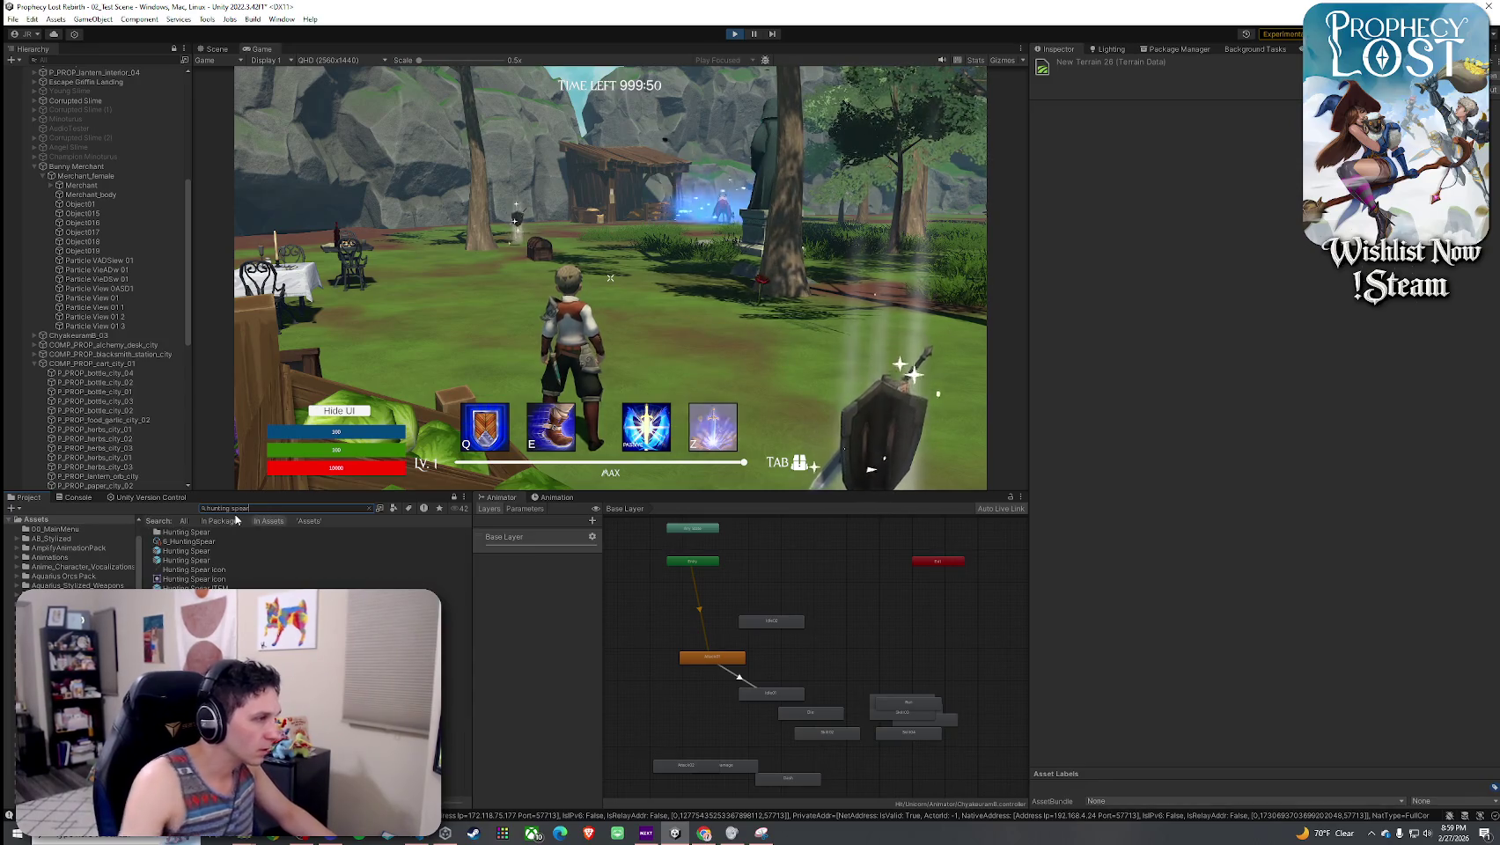
click(215, 542)
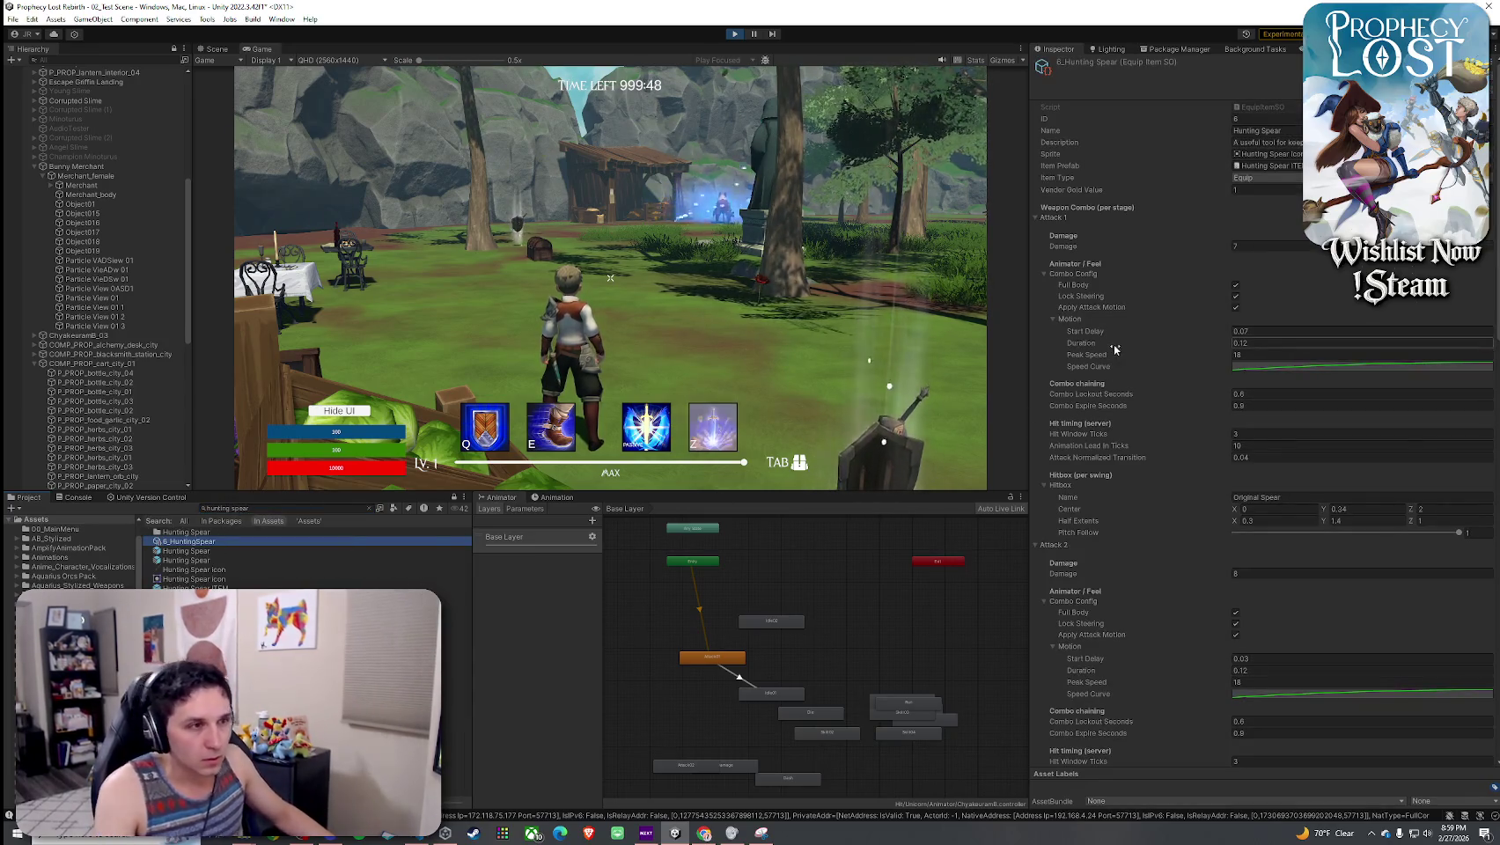
click(1050, 220)
click(1053, 230)
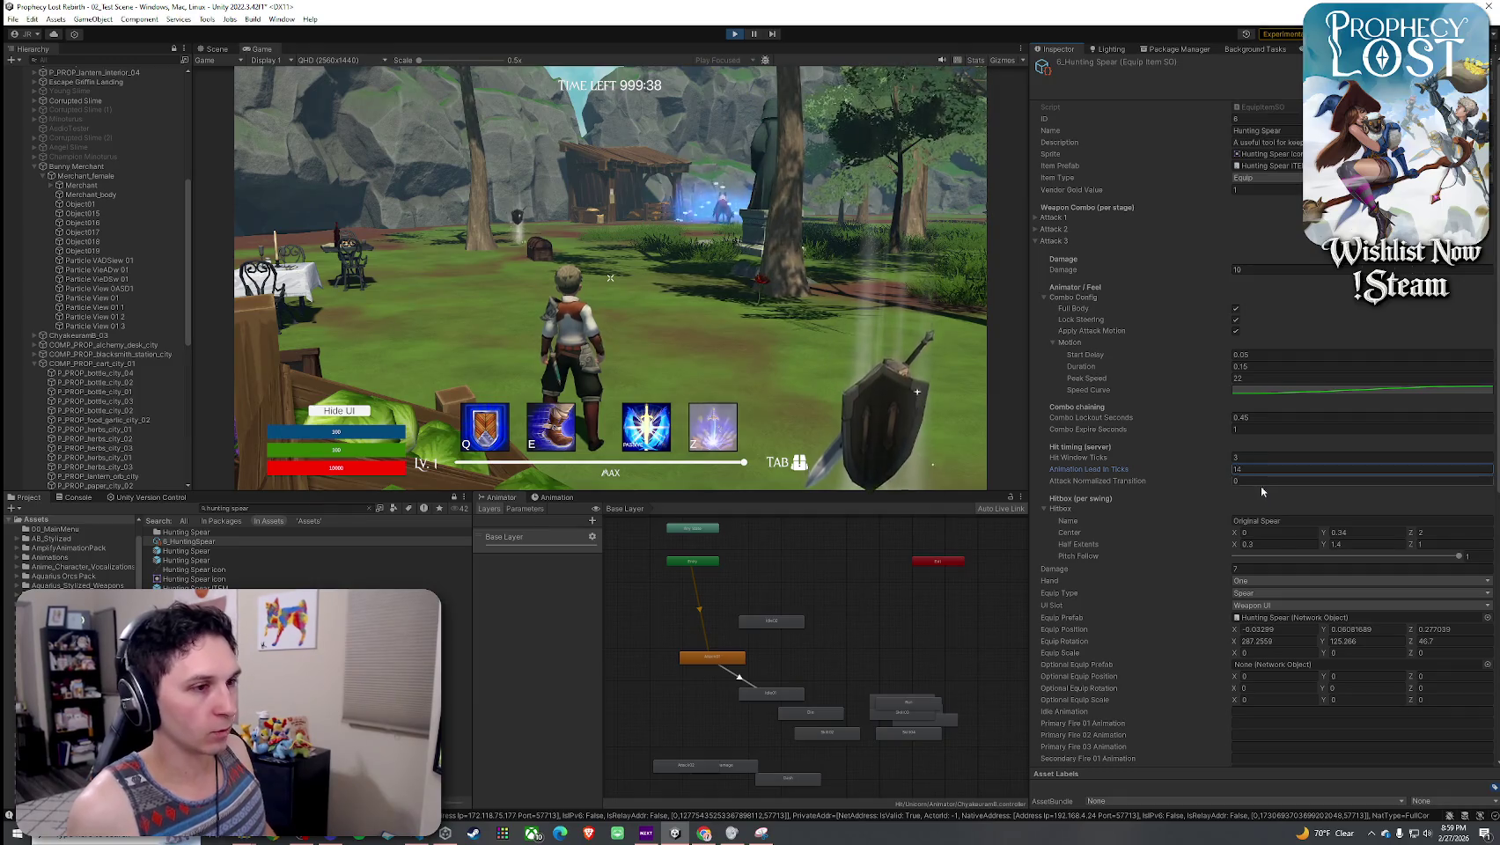
click(361, 396)
- Run the character past the forge and market stall, briefly checking the inventory
key(w)
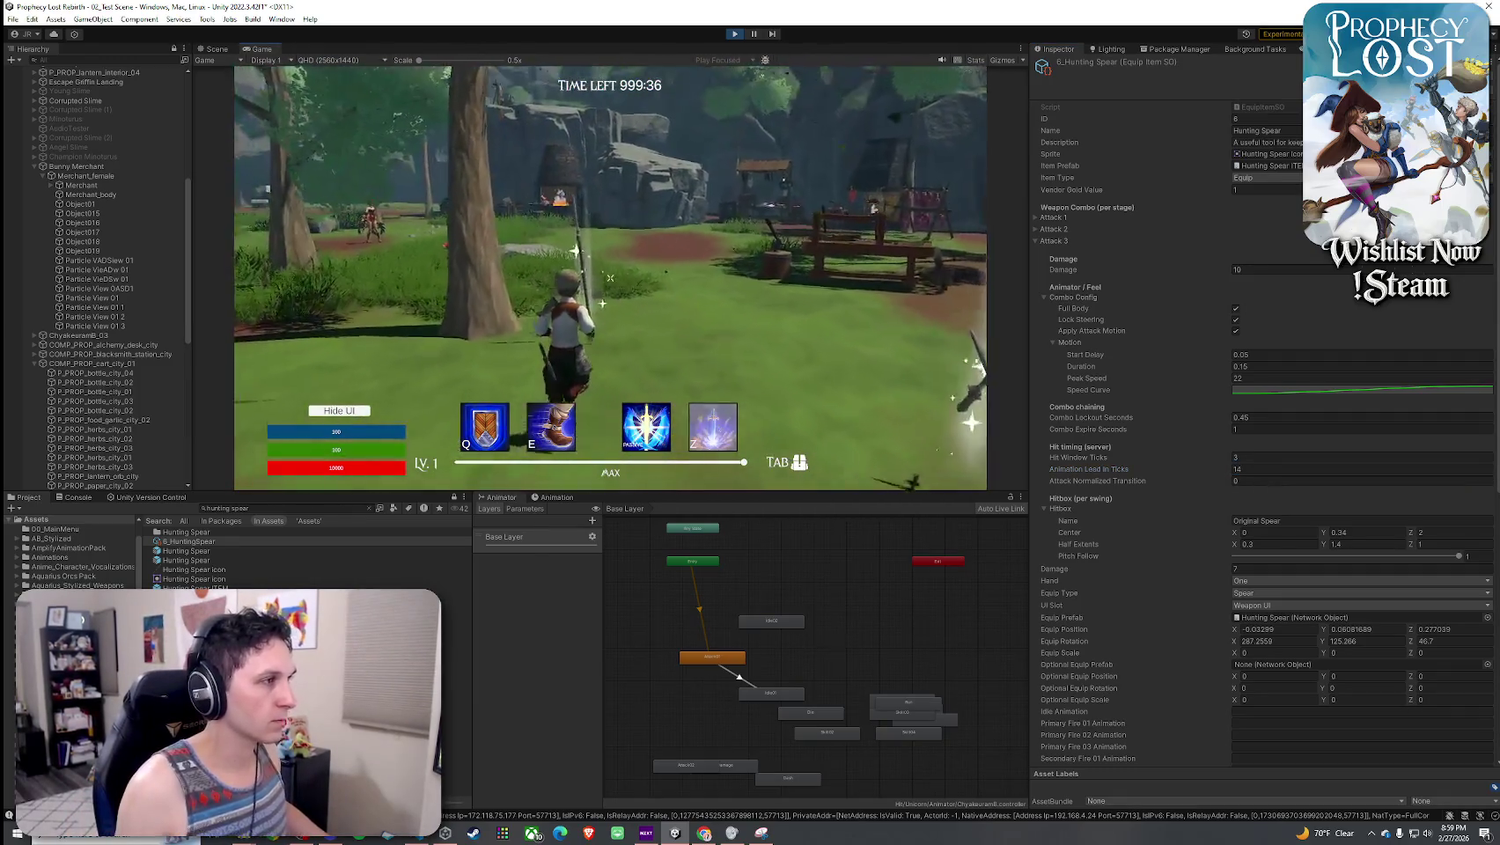
key(Tab)
key(Tab)
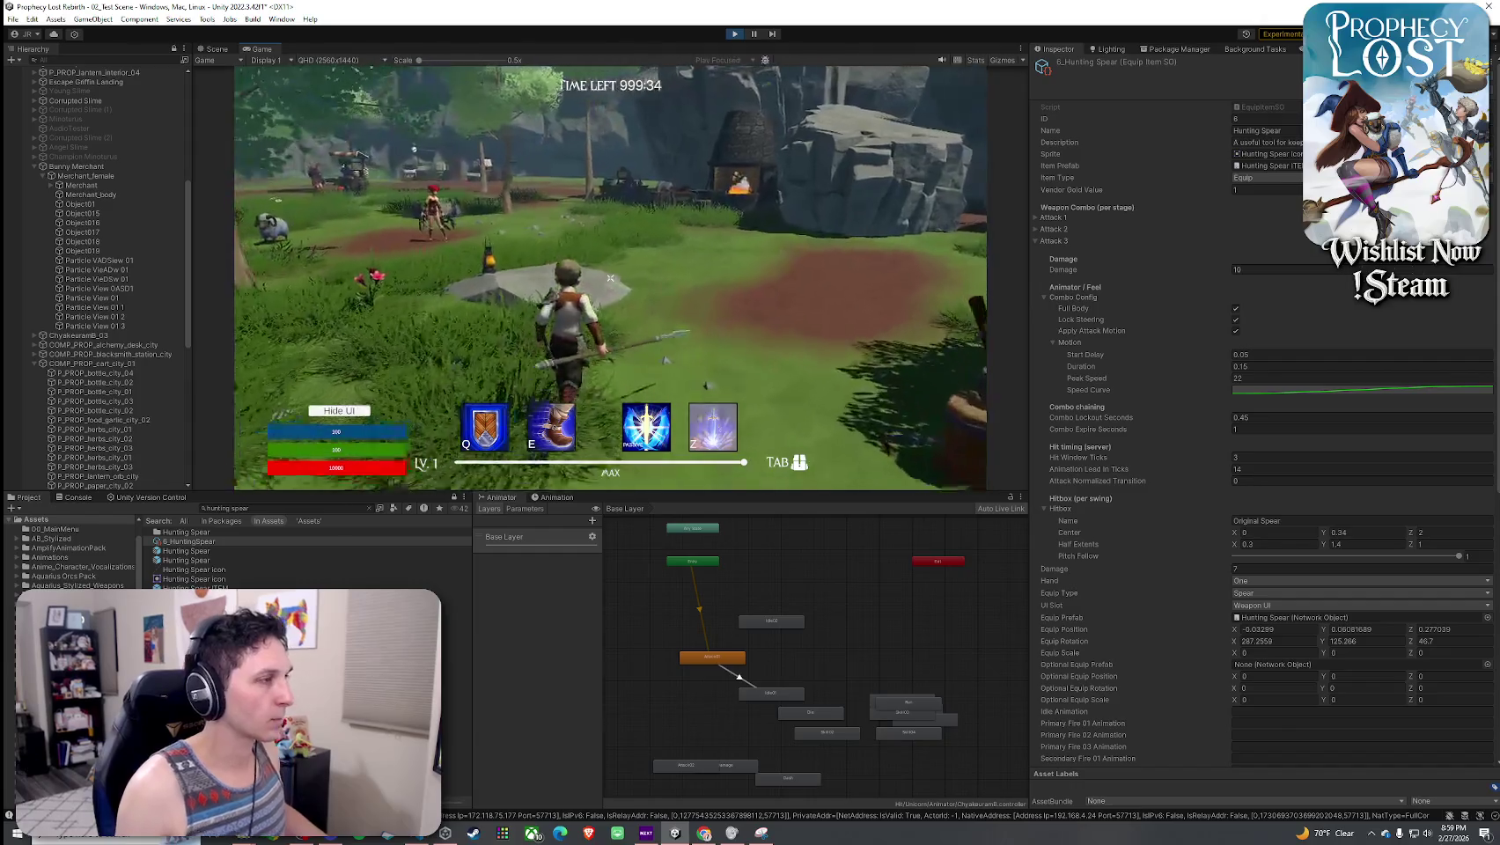
key(w)
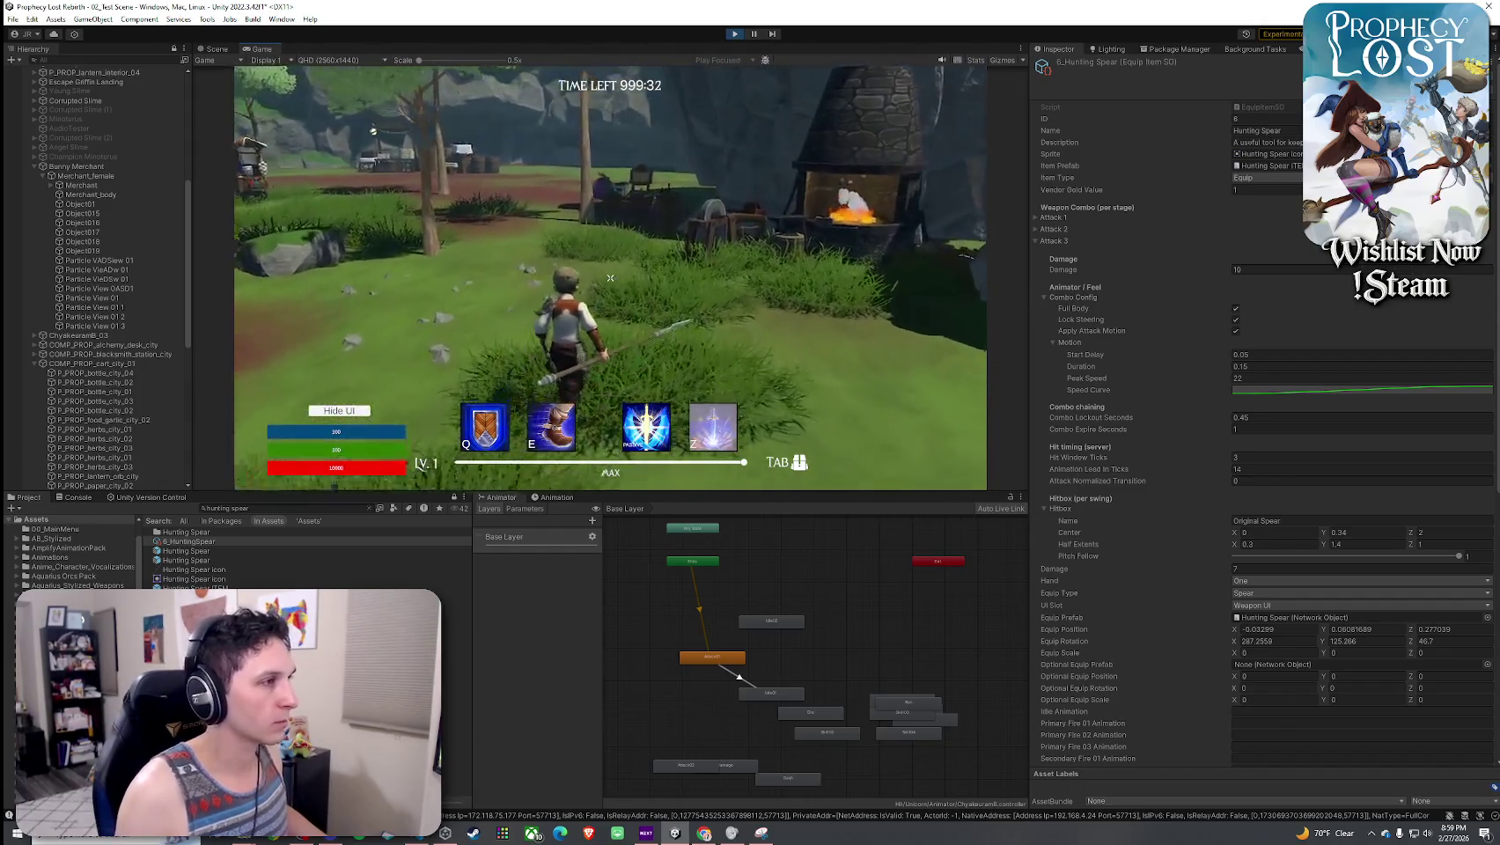
key(w)
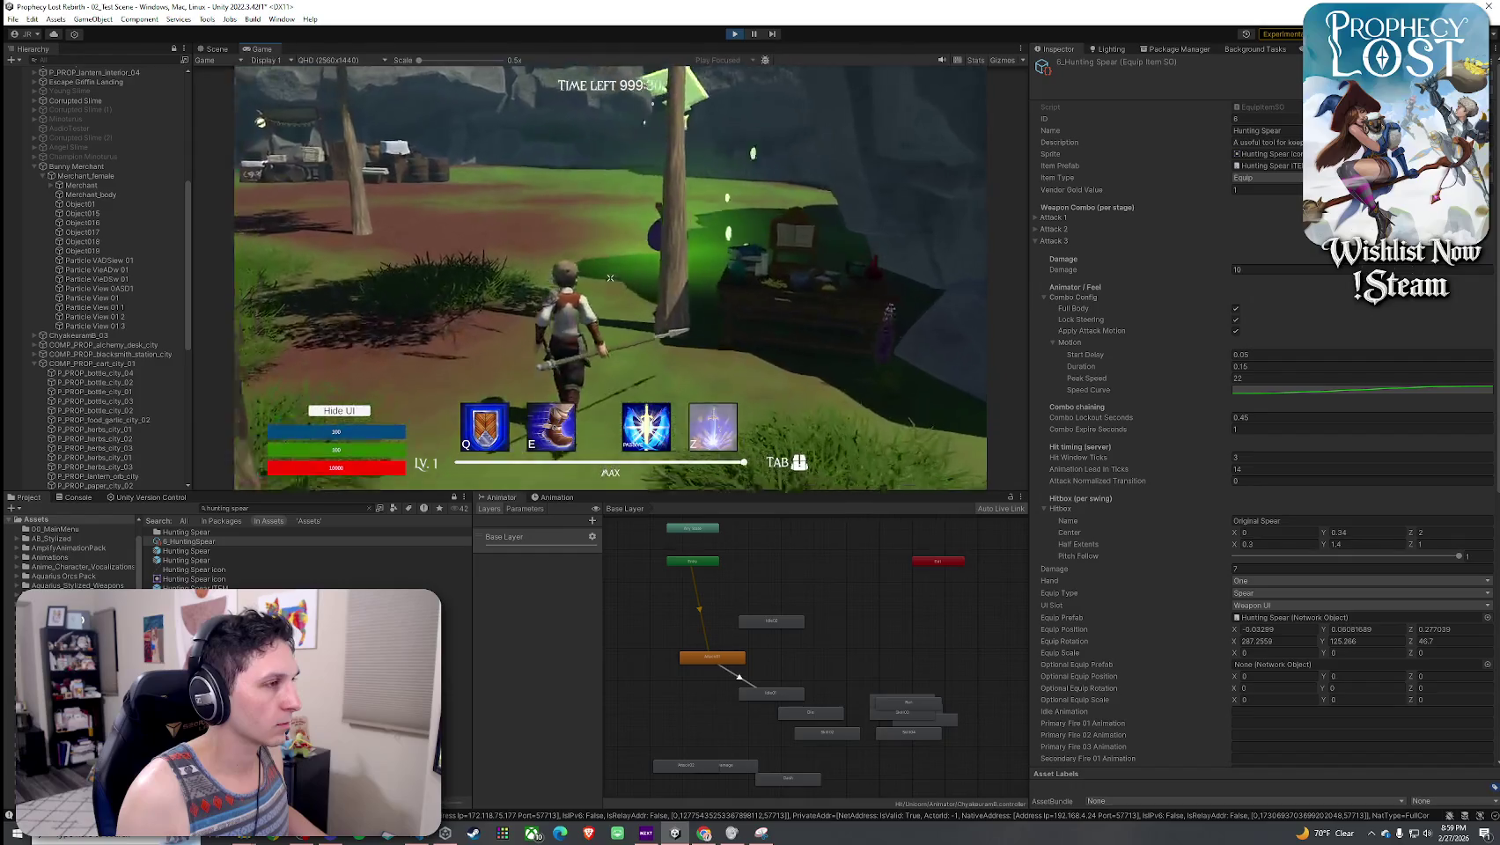
key(w)
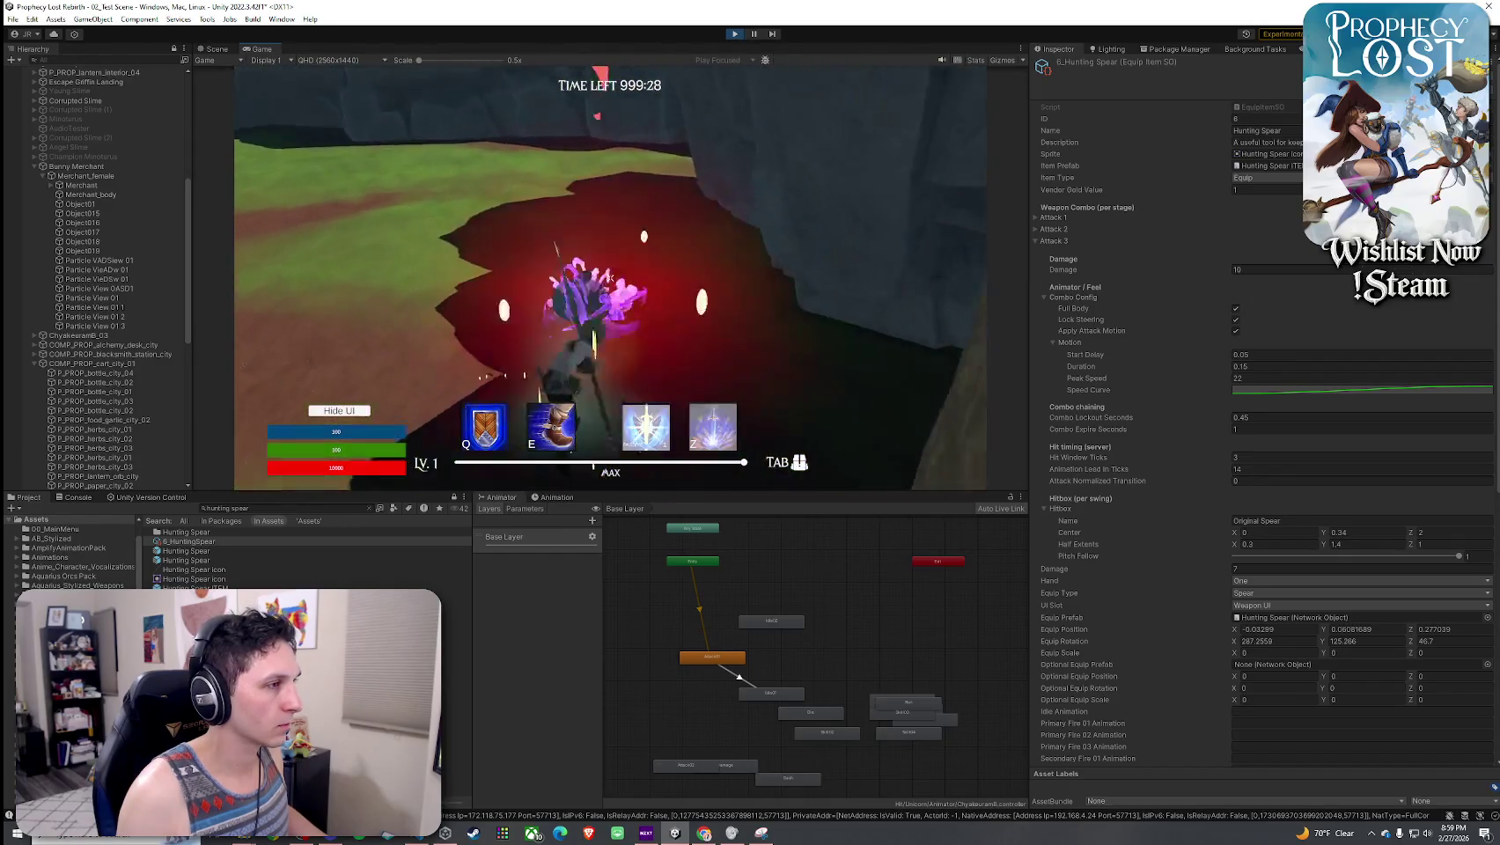
- Chain hunting spear swings, lunges and forward thrusts at the scenery
click(610, 278)
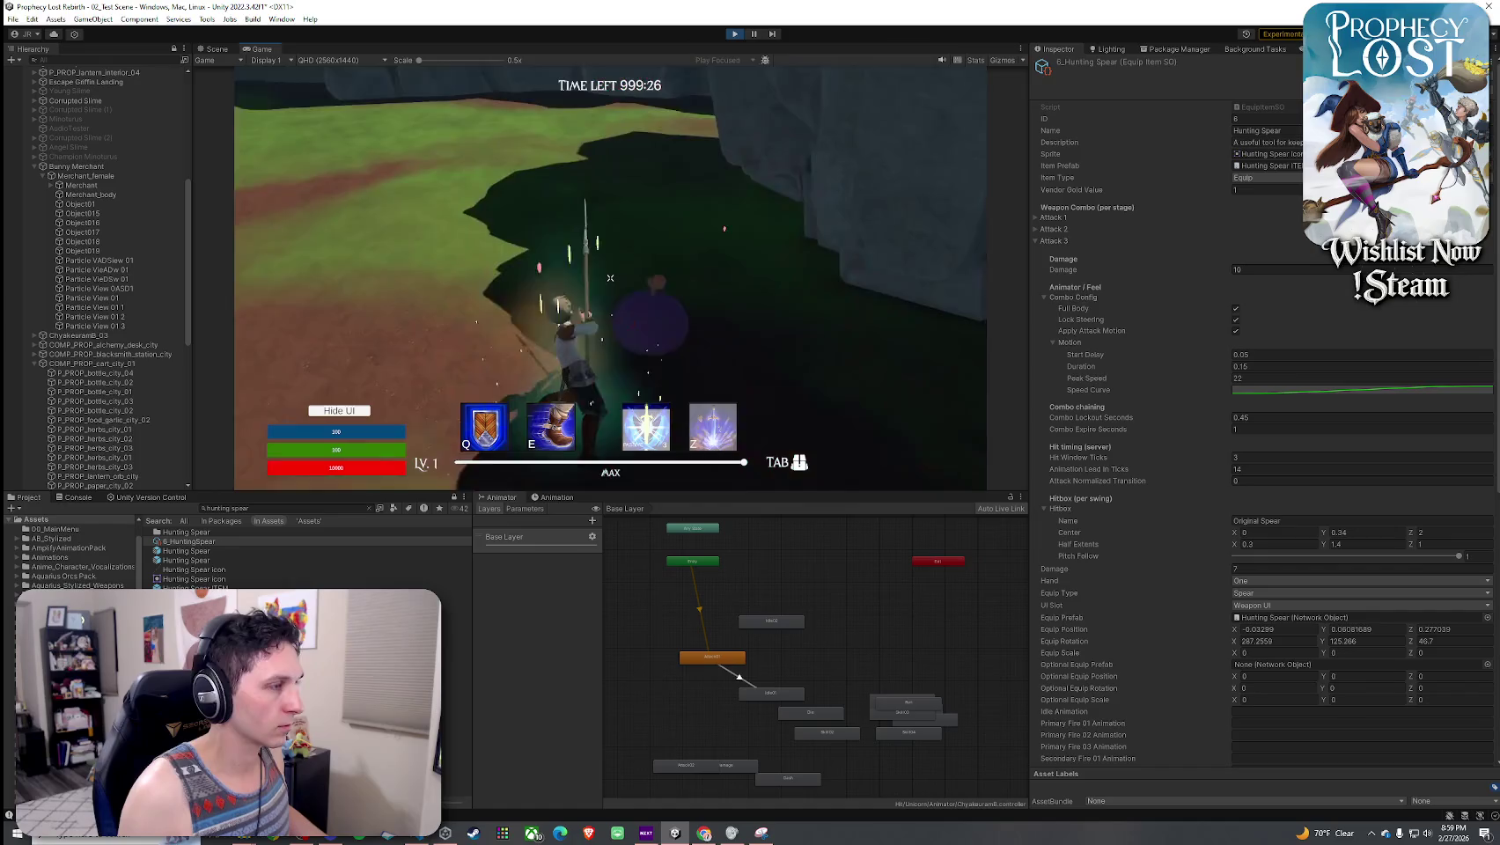
click(610, 278)
key(s)
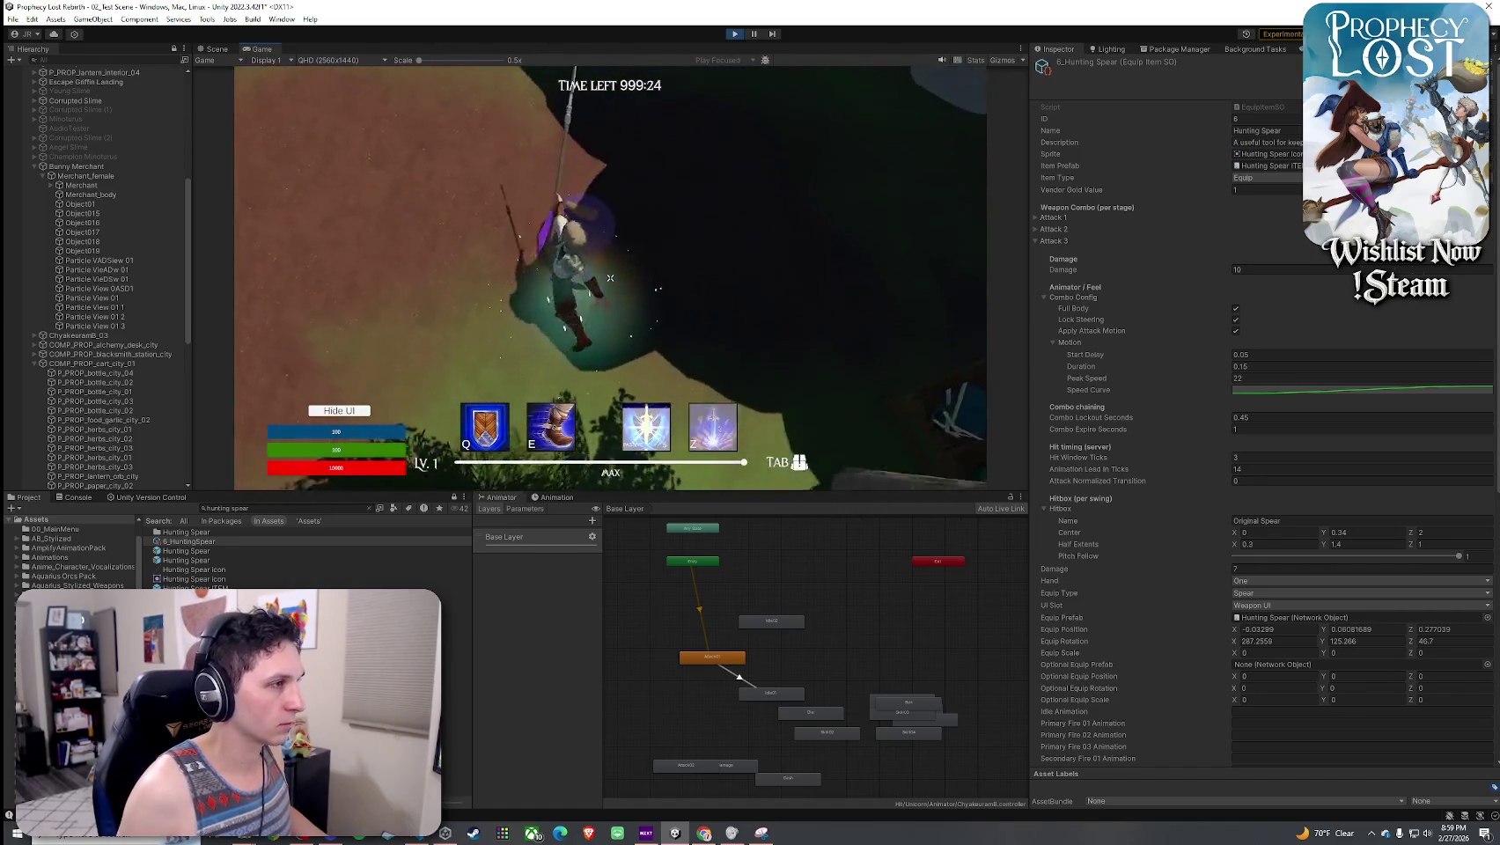
click(610, 277)
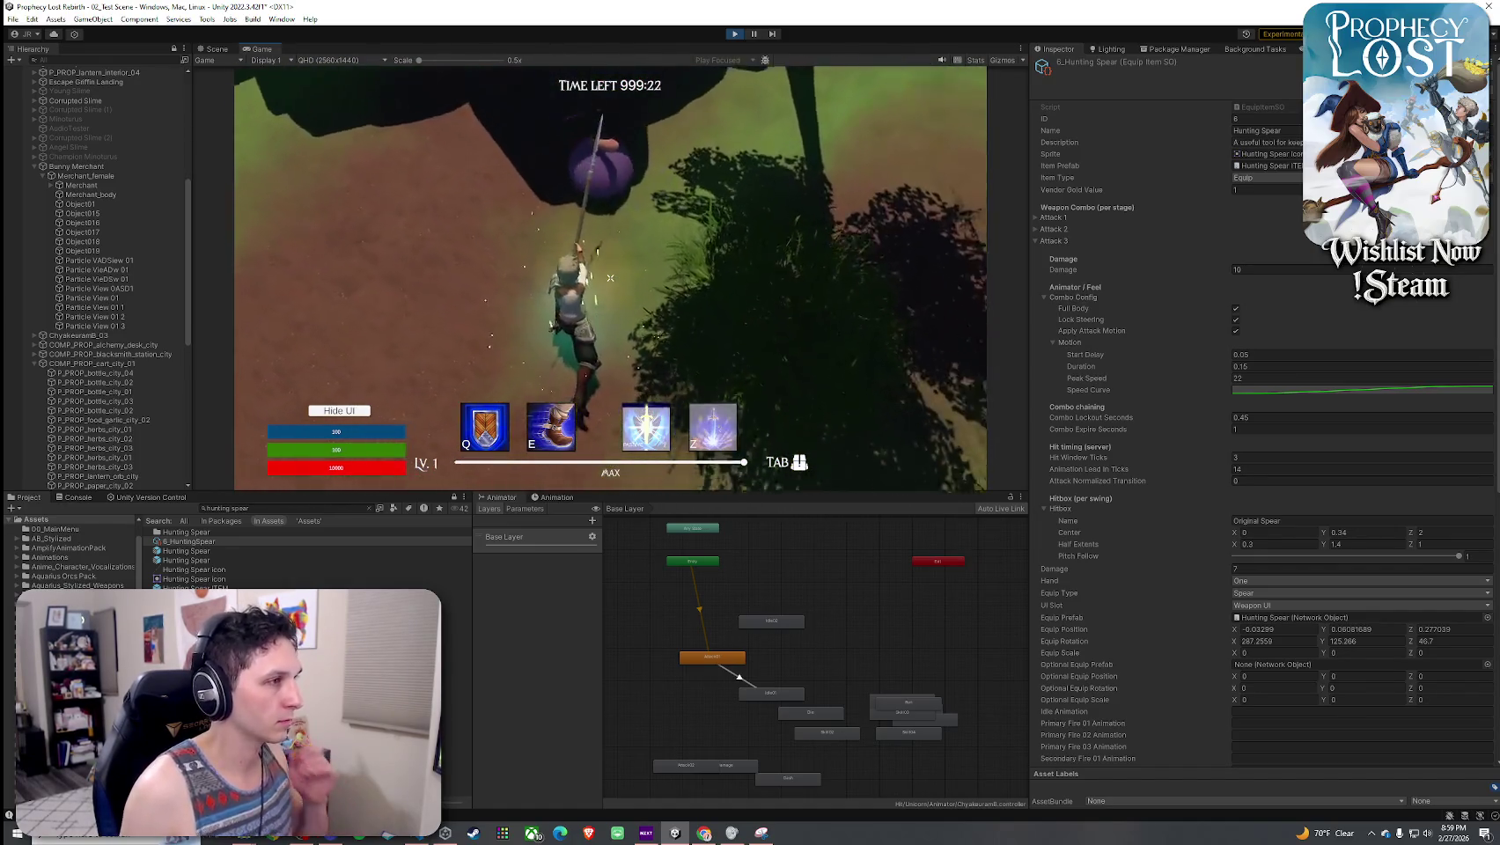
click(610, 277)
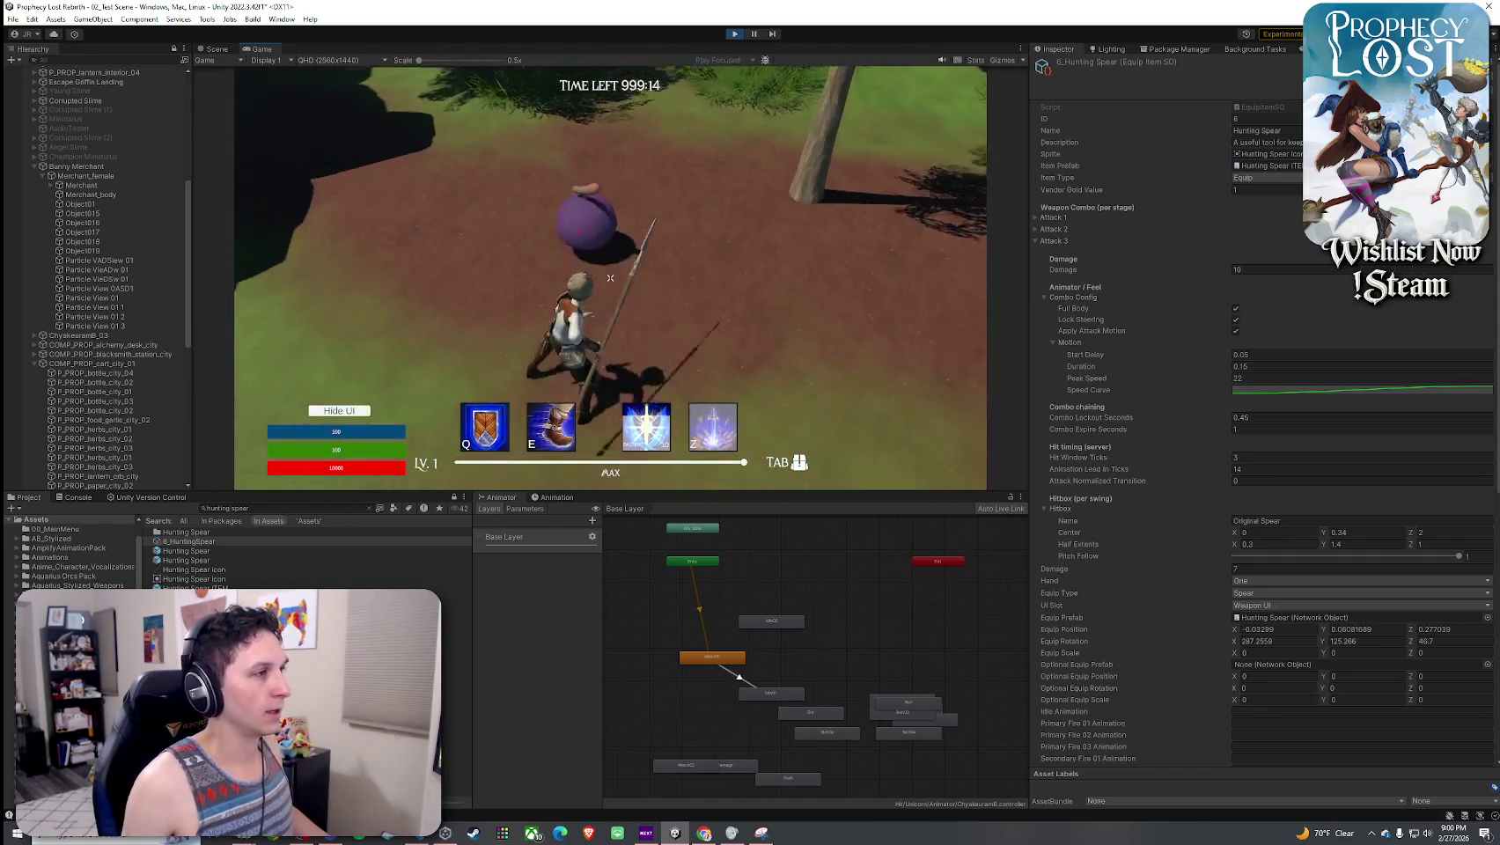
click(611, 277)
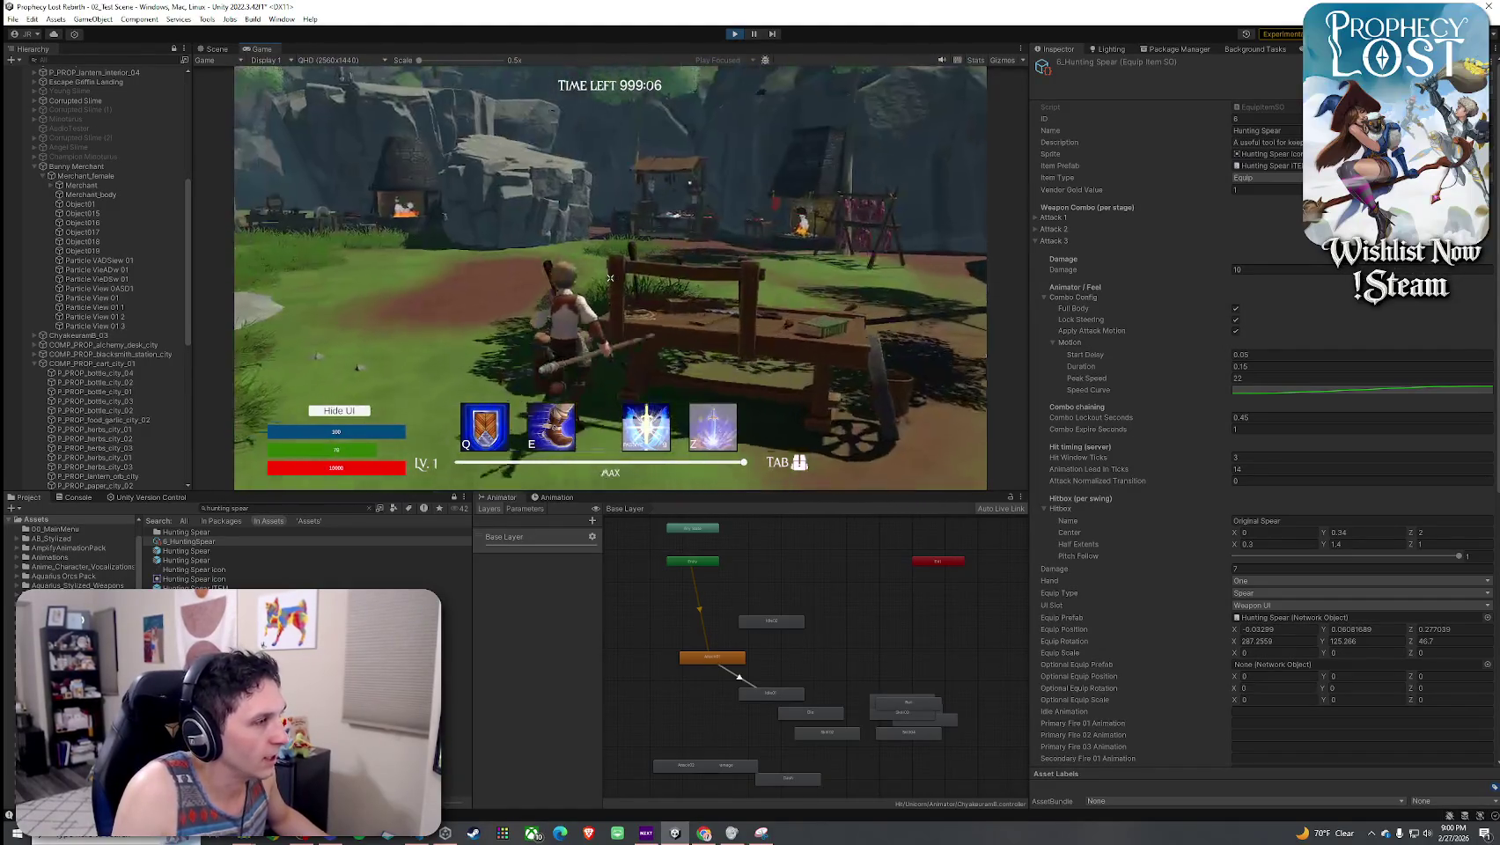
click(610, 277)
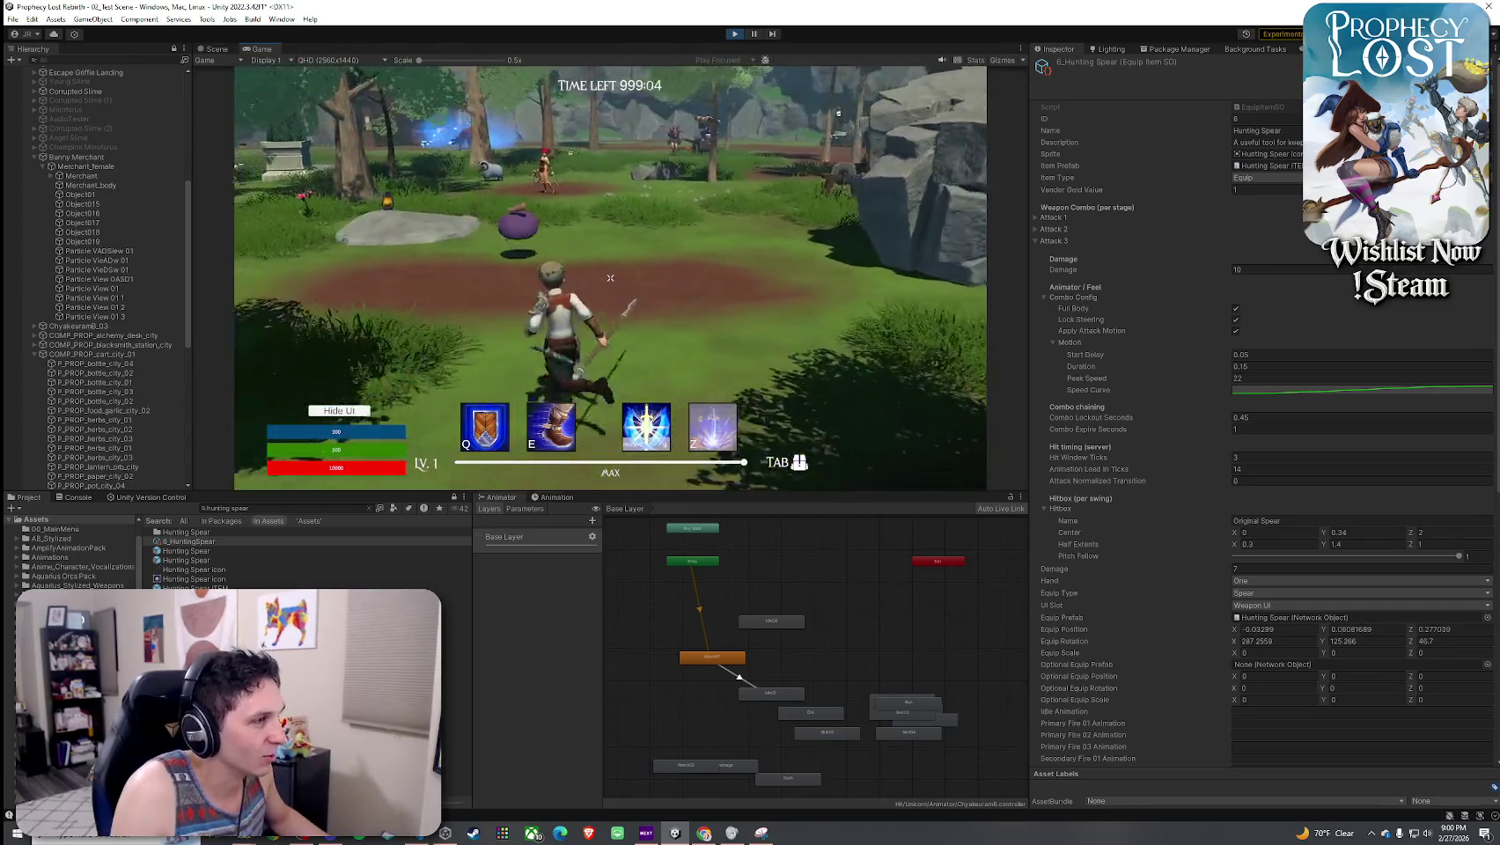
click(610, 278)
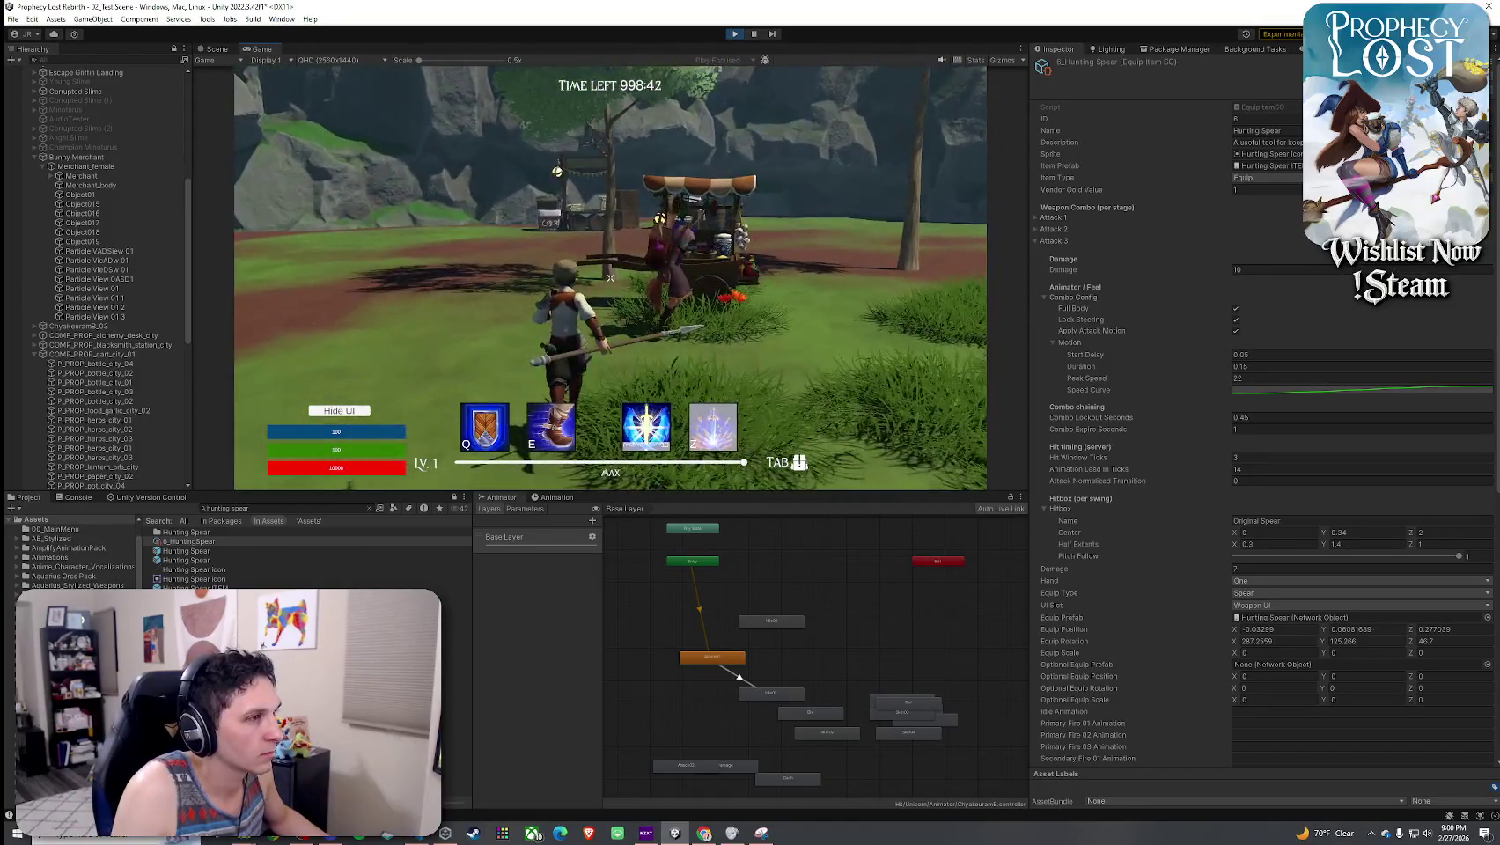
- Open and close the Traveling Merchant shop, then run into and out of the bunny tent
key(f)
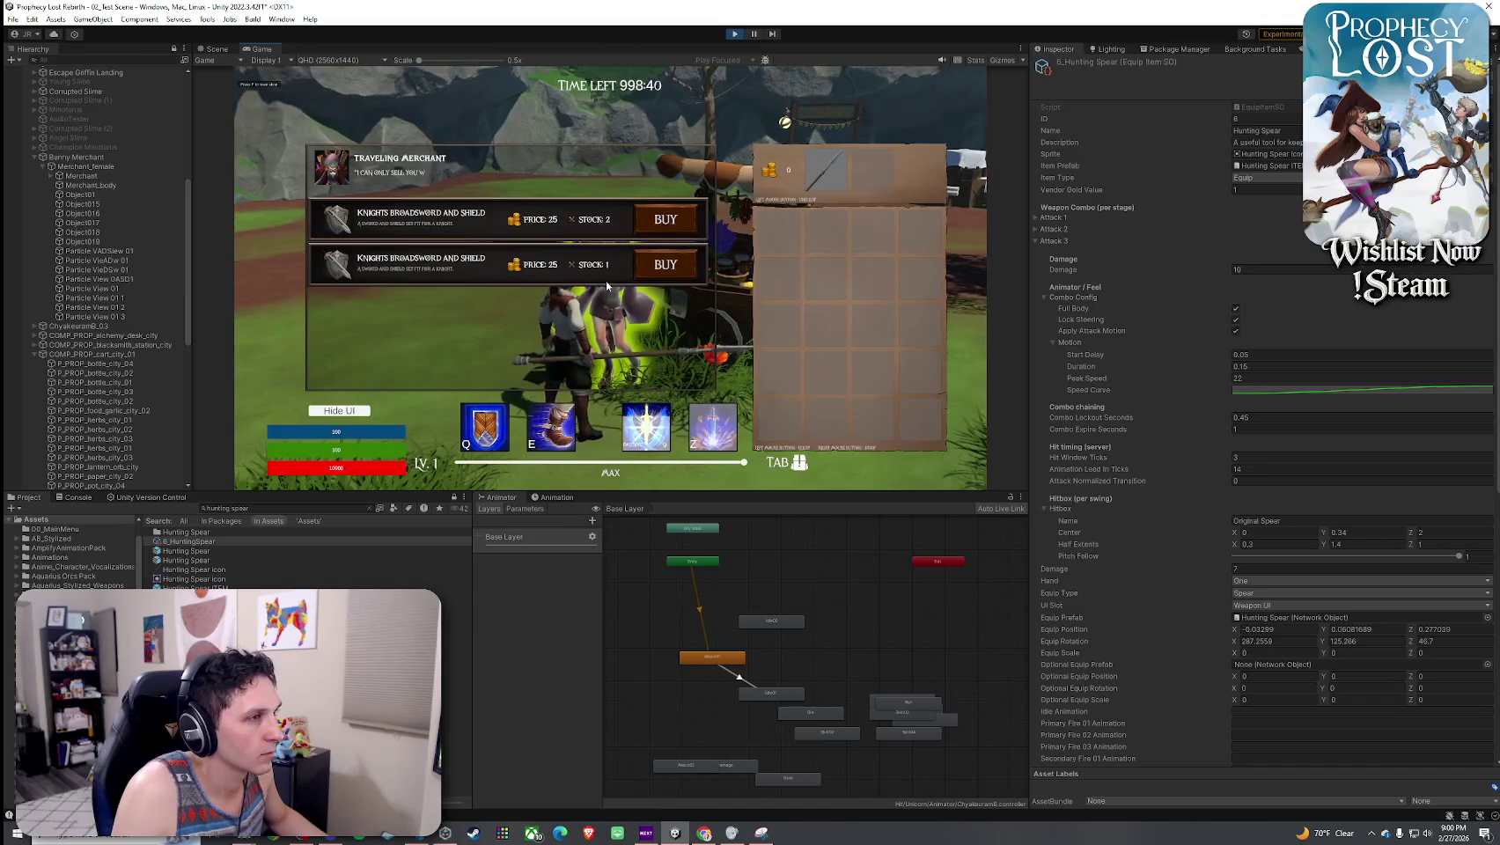
key(Escape)
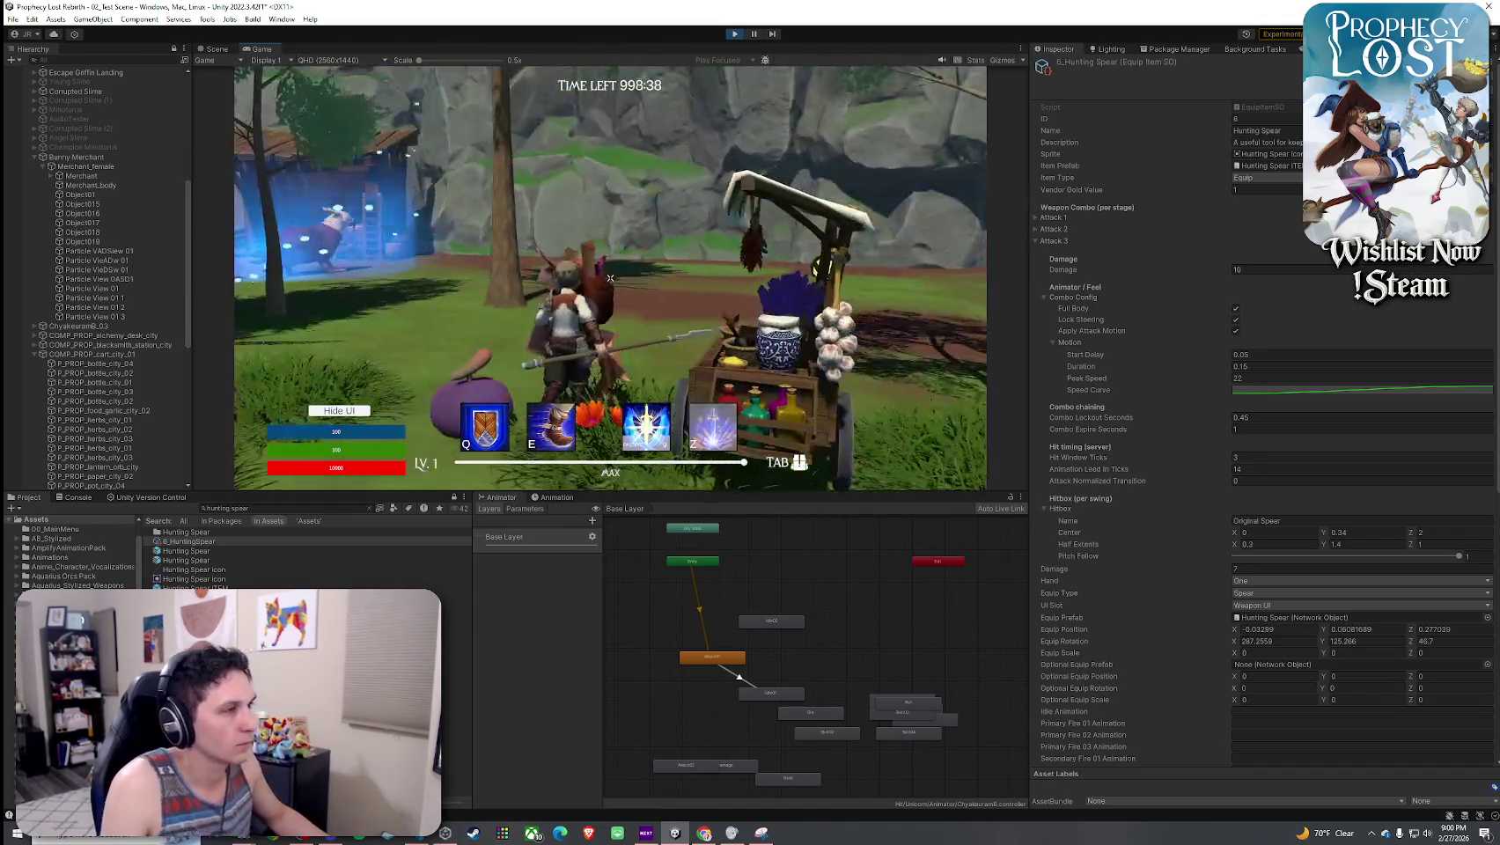
key(w)
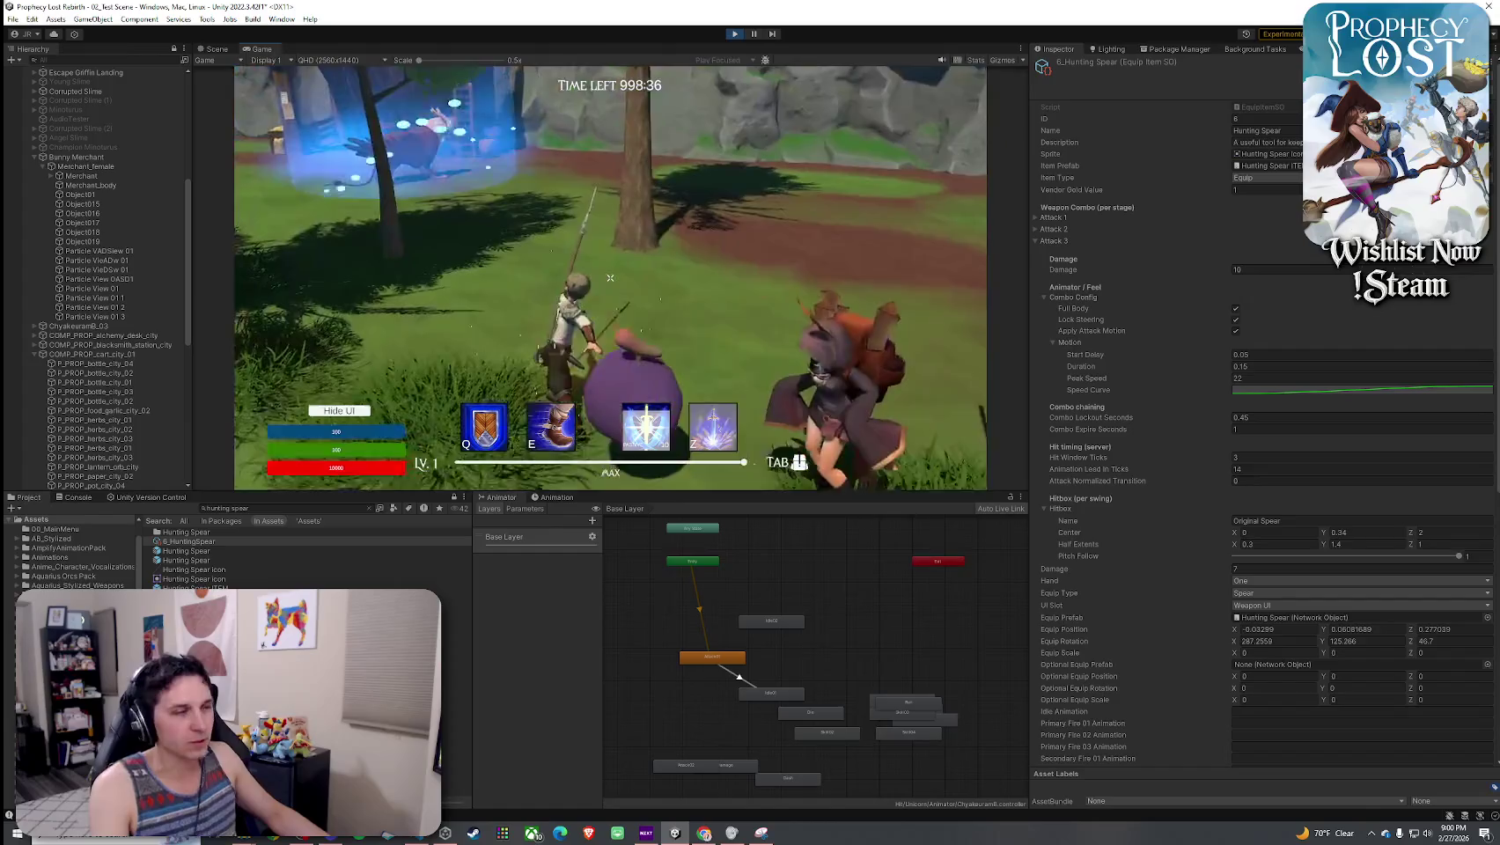
key(w)
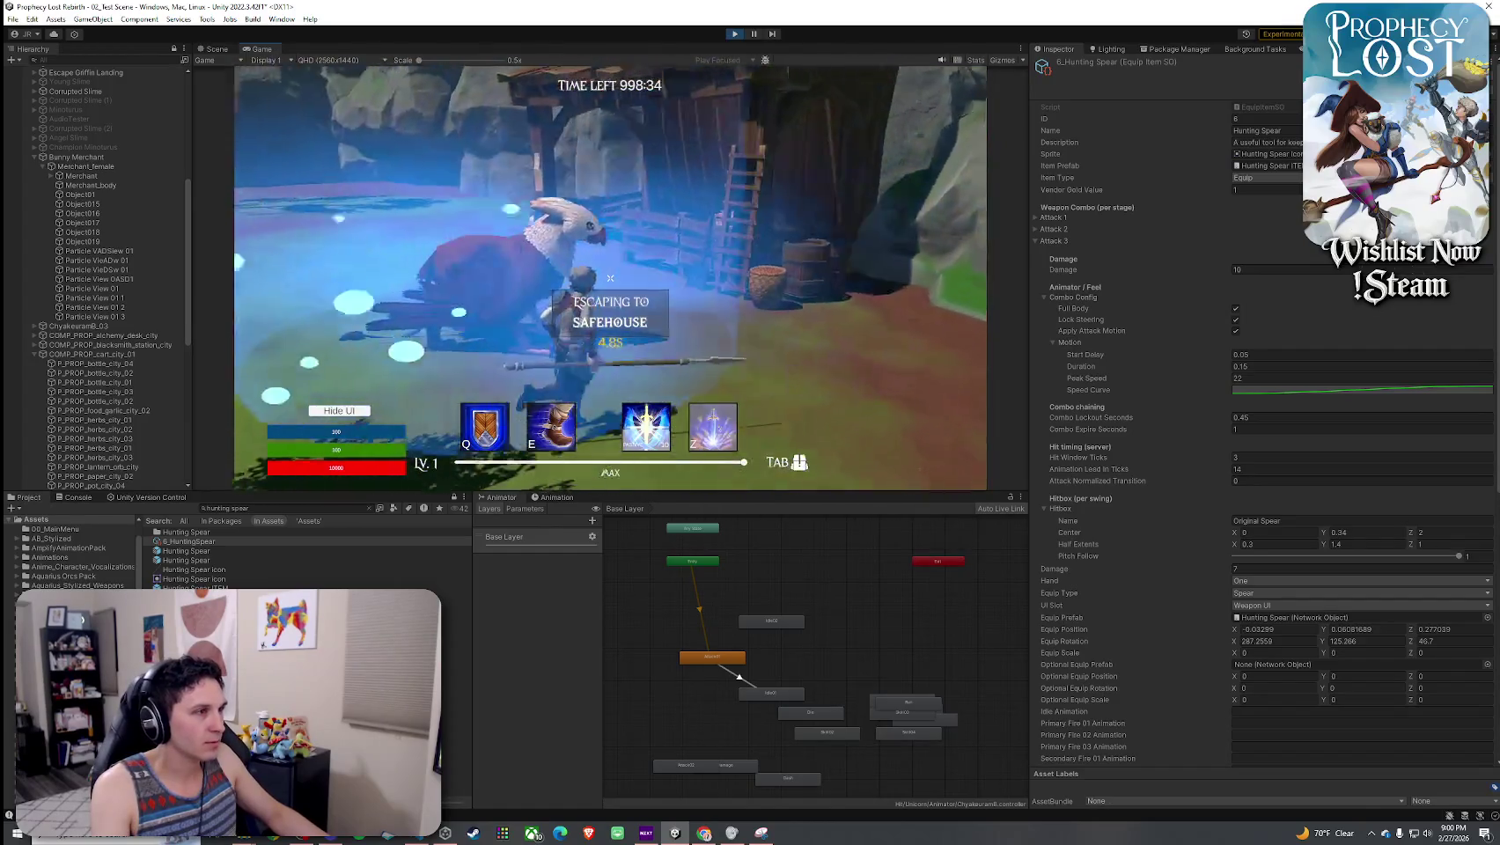
key(w)
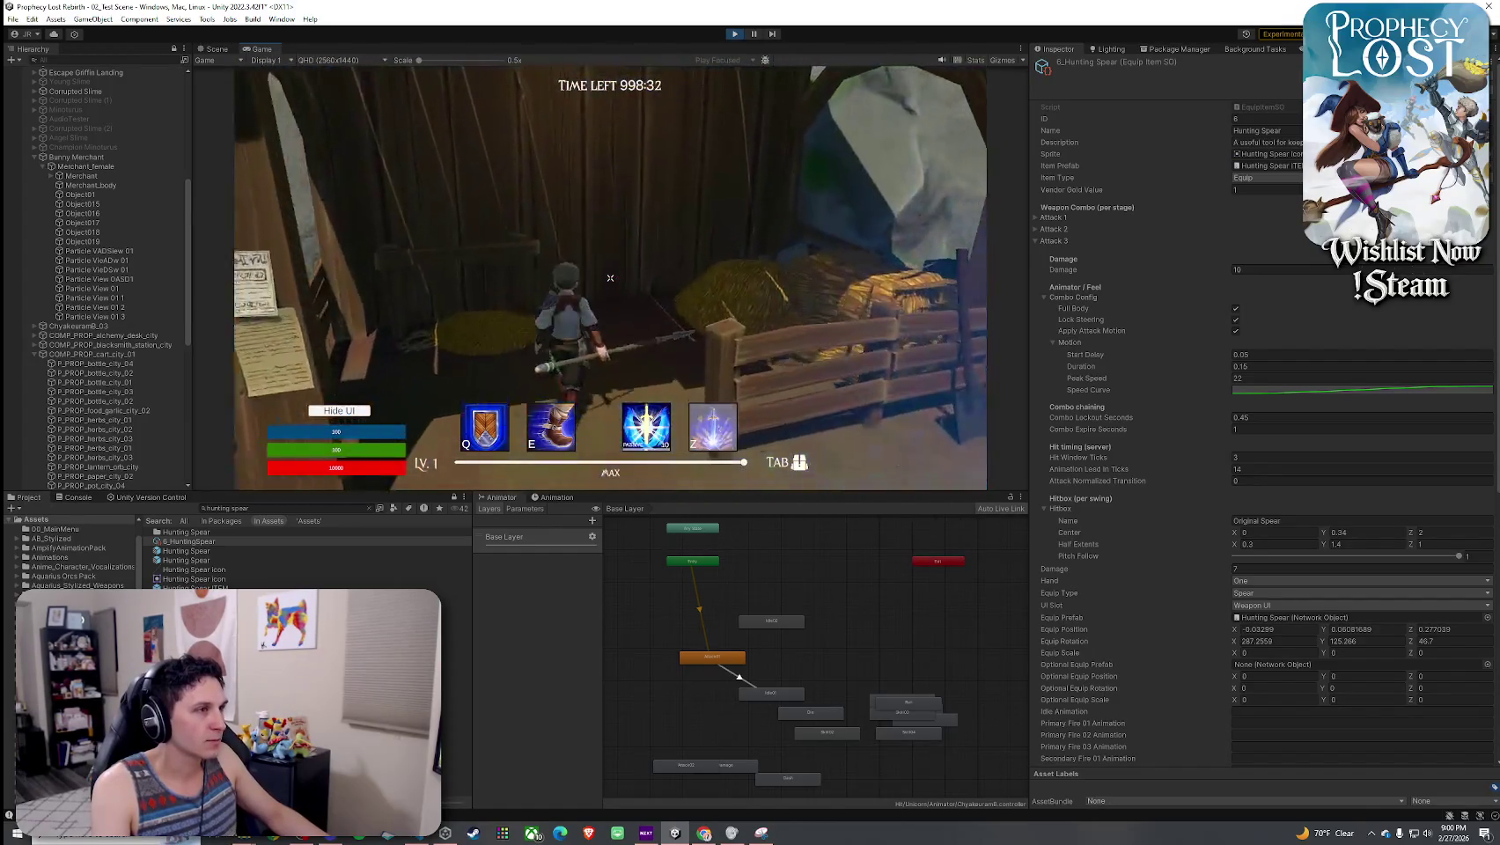
key(w)
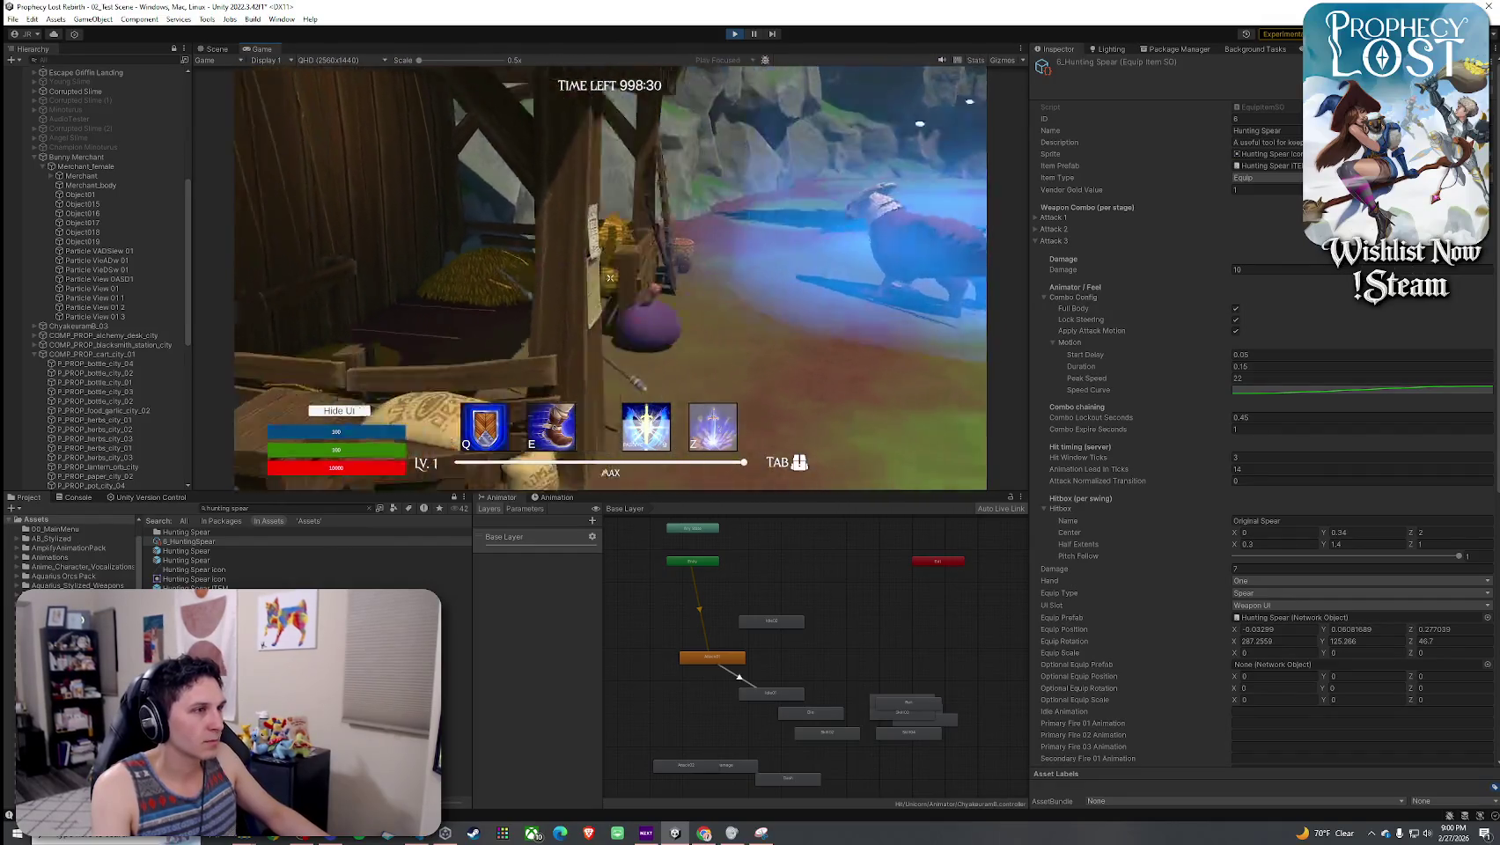
key(w)
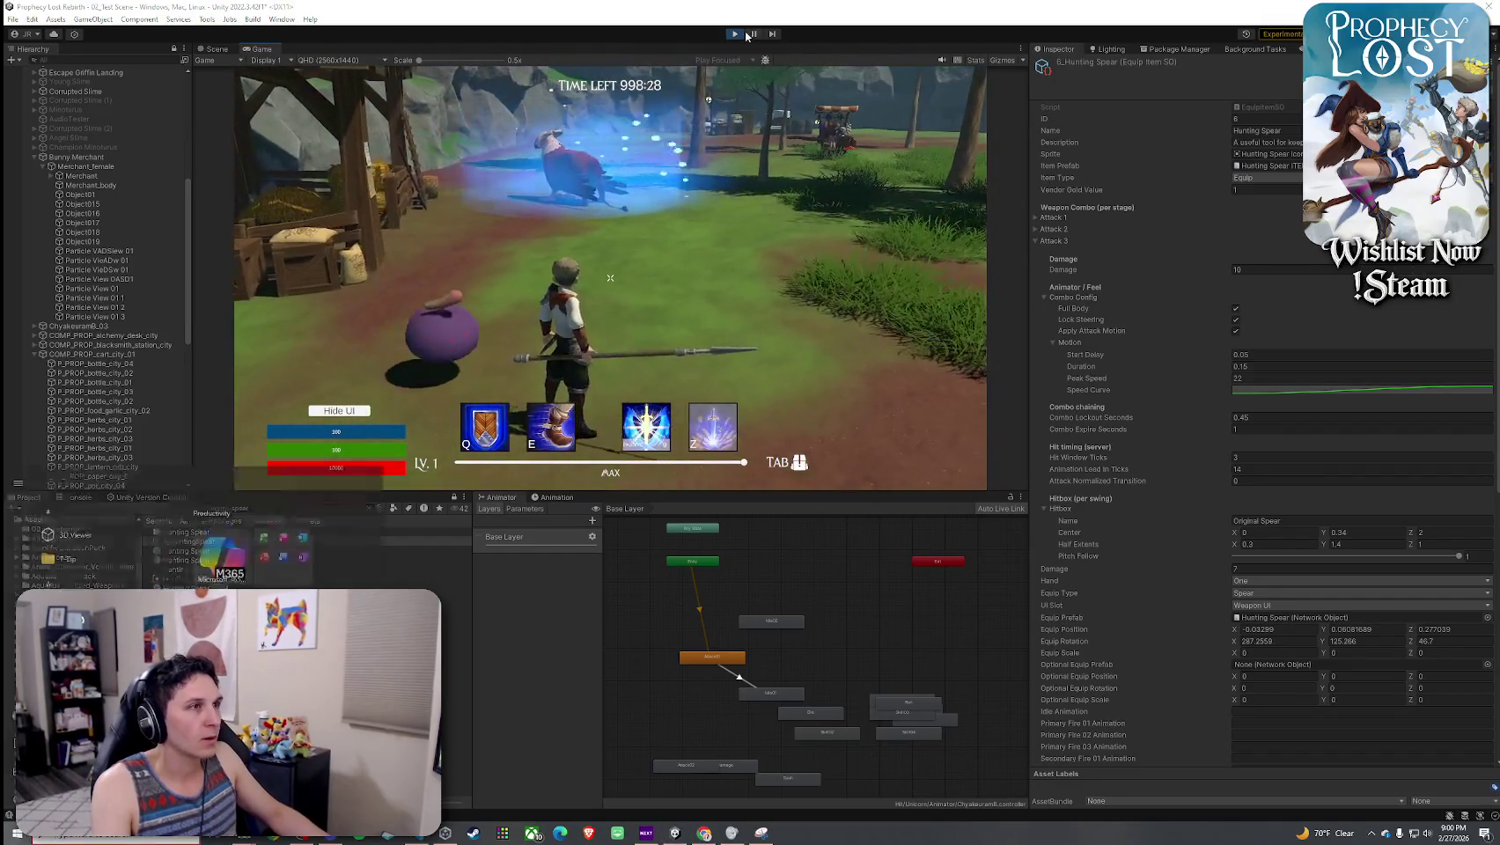
- Stop Play mode, return to the Scene view, and make it taller and wider
click(734, 33)
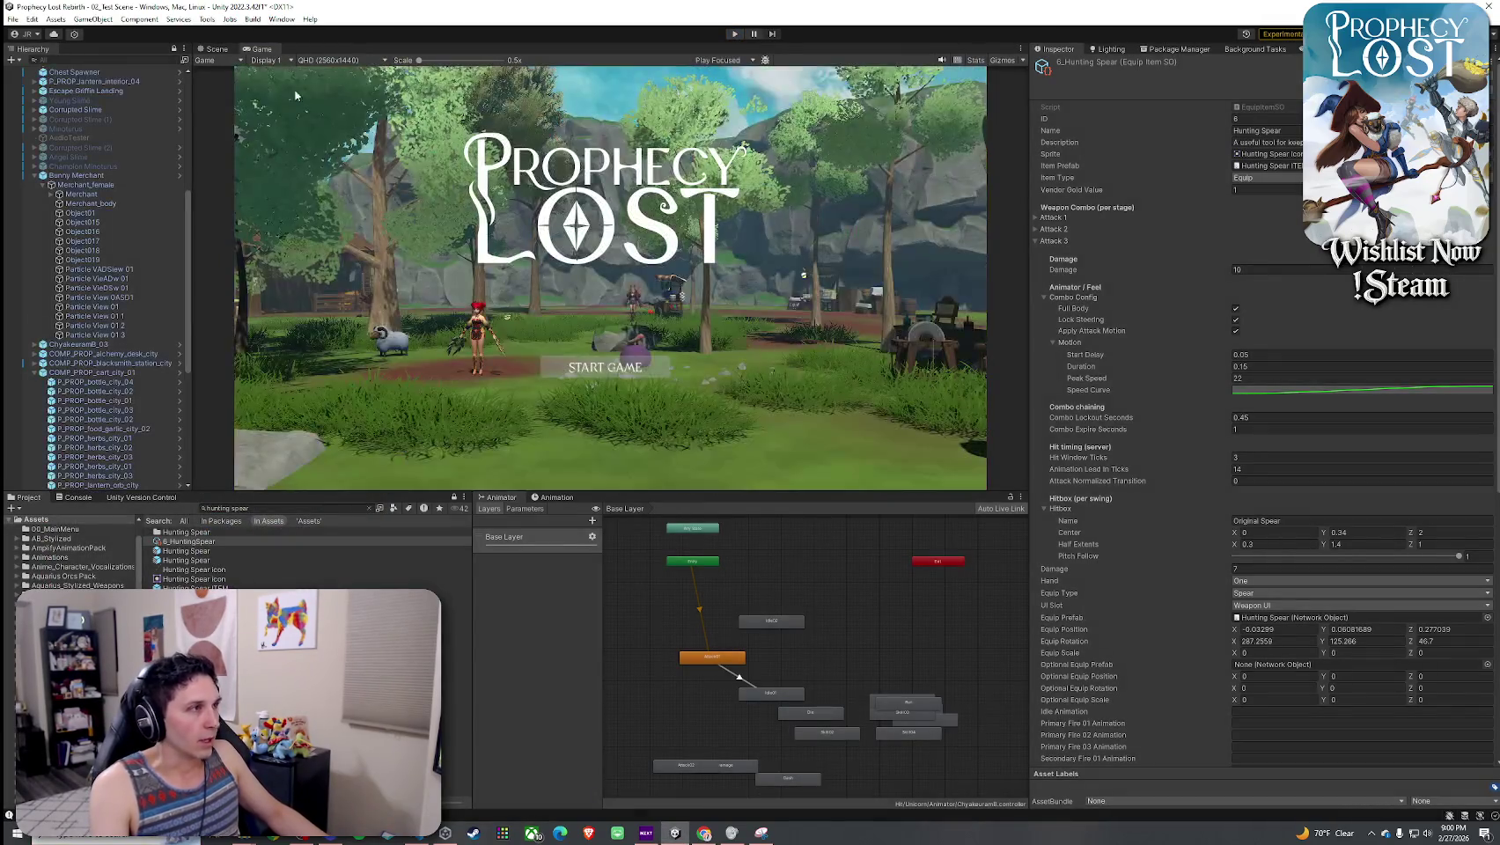
click(218, 50)
click(13, 18)
key(Escape)
drag(903, 494, 894, 594)
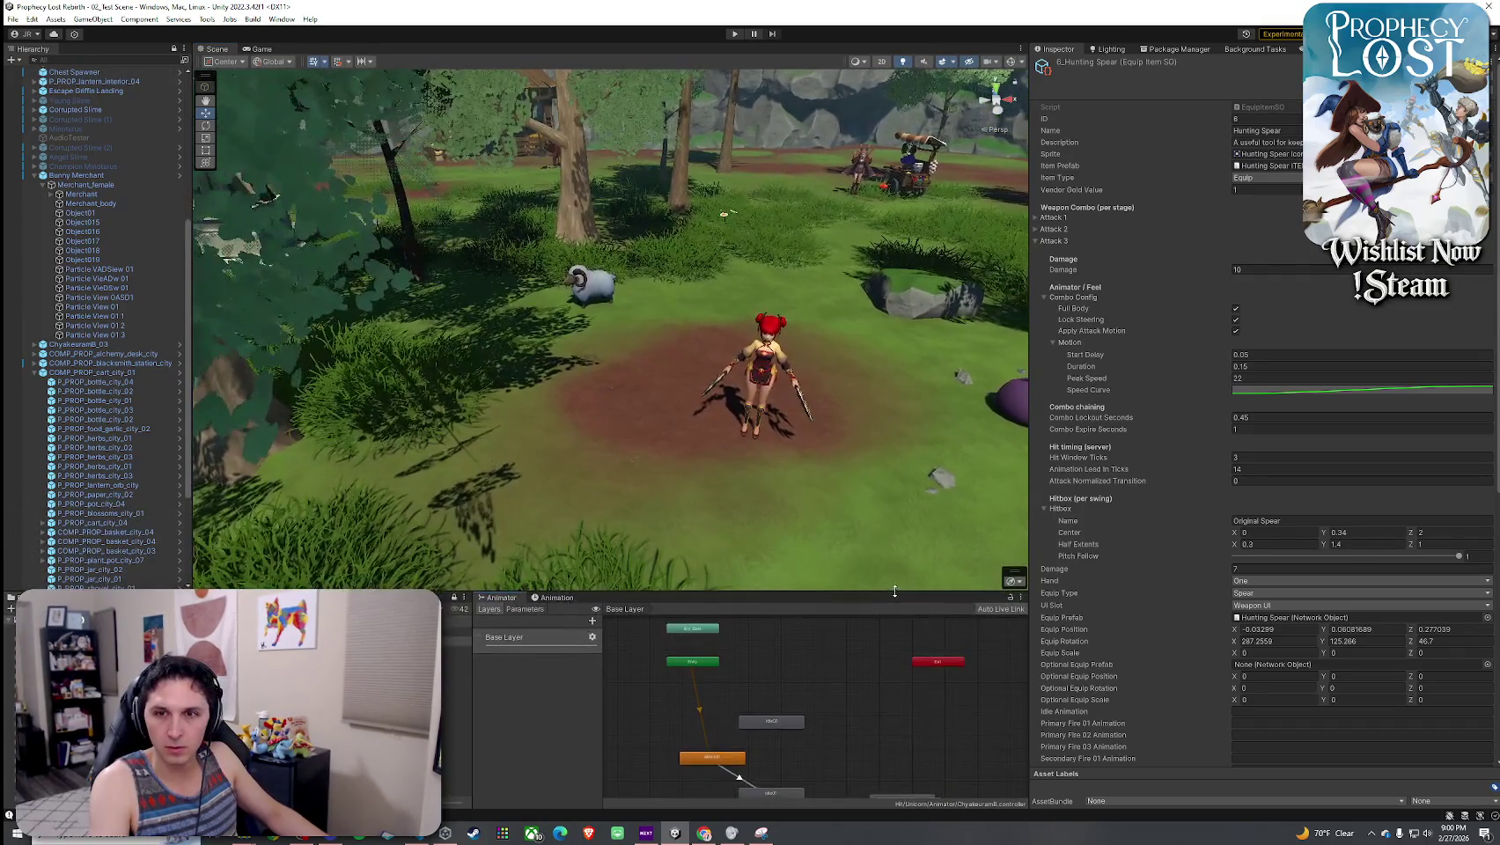
mouse_move(1030, 447)
mouse_down()
mouse_move(1181, 418)
mouse_move(869, 228)
mouse_move(858, 264)
mouse_move(1021, 256)
mouse_move(726, 317)
mouse_move(800, 310)
mouse_move(528, 453)
mouse_up()
- Select the terrain, rebake its NavMeshSurface, and bring up the Game view
click(859, 264)
click(726, 317)
click(727, 317)
click(508, 464)
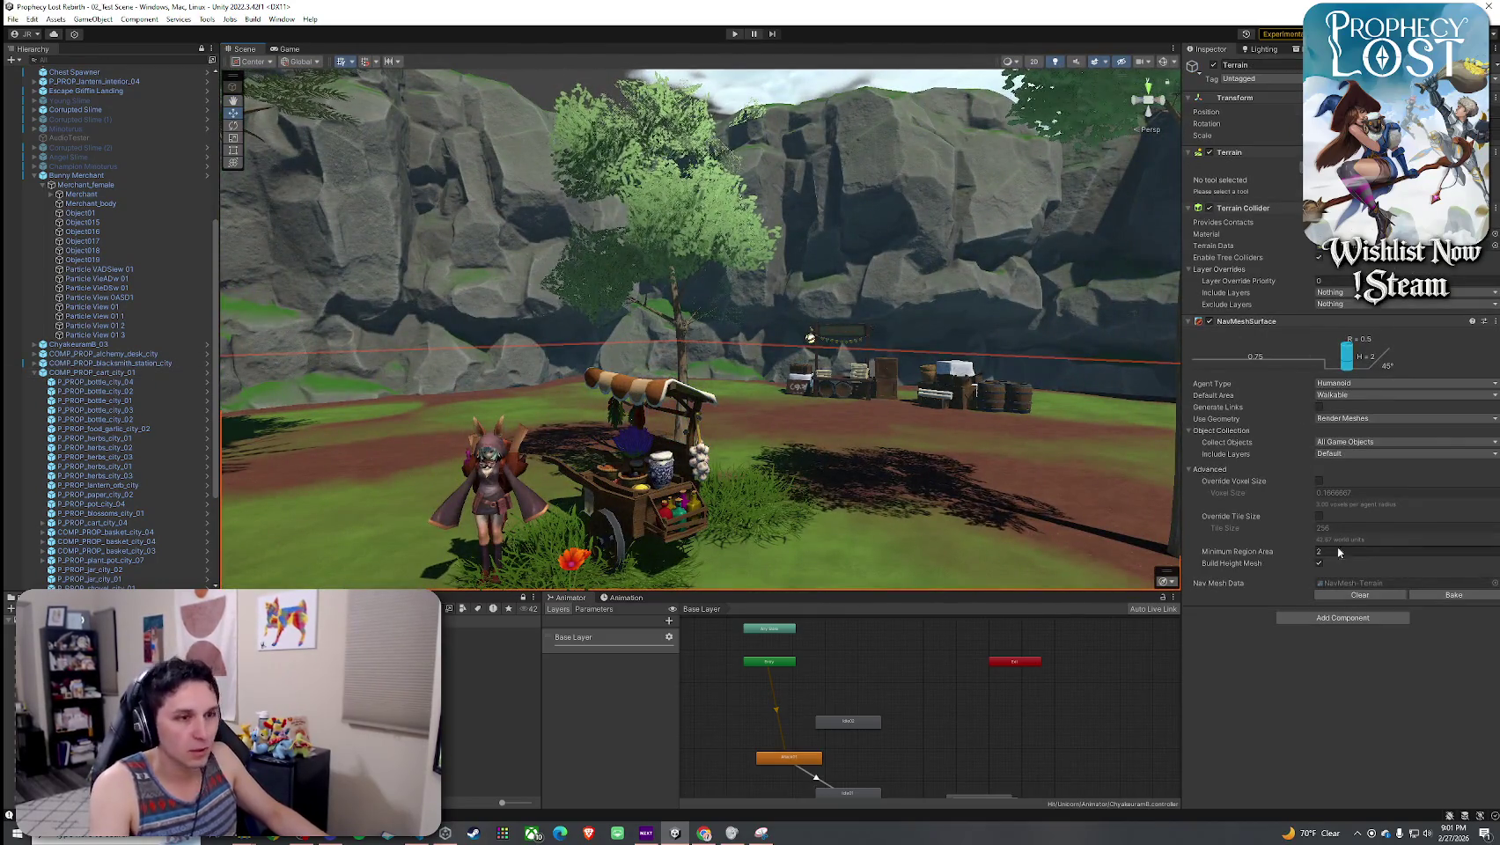
click(1454, 595)
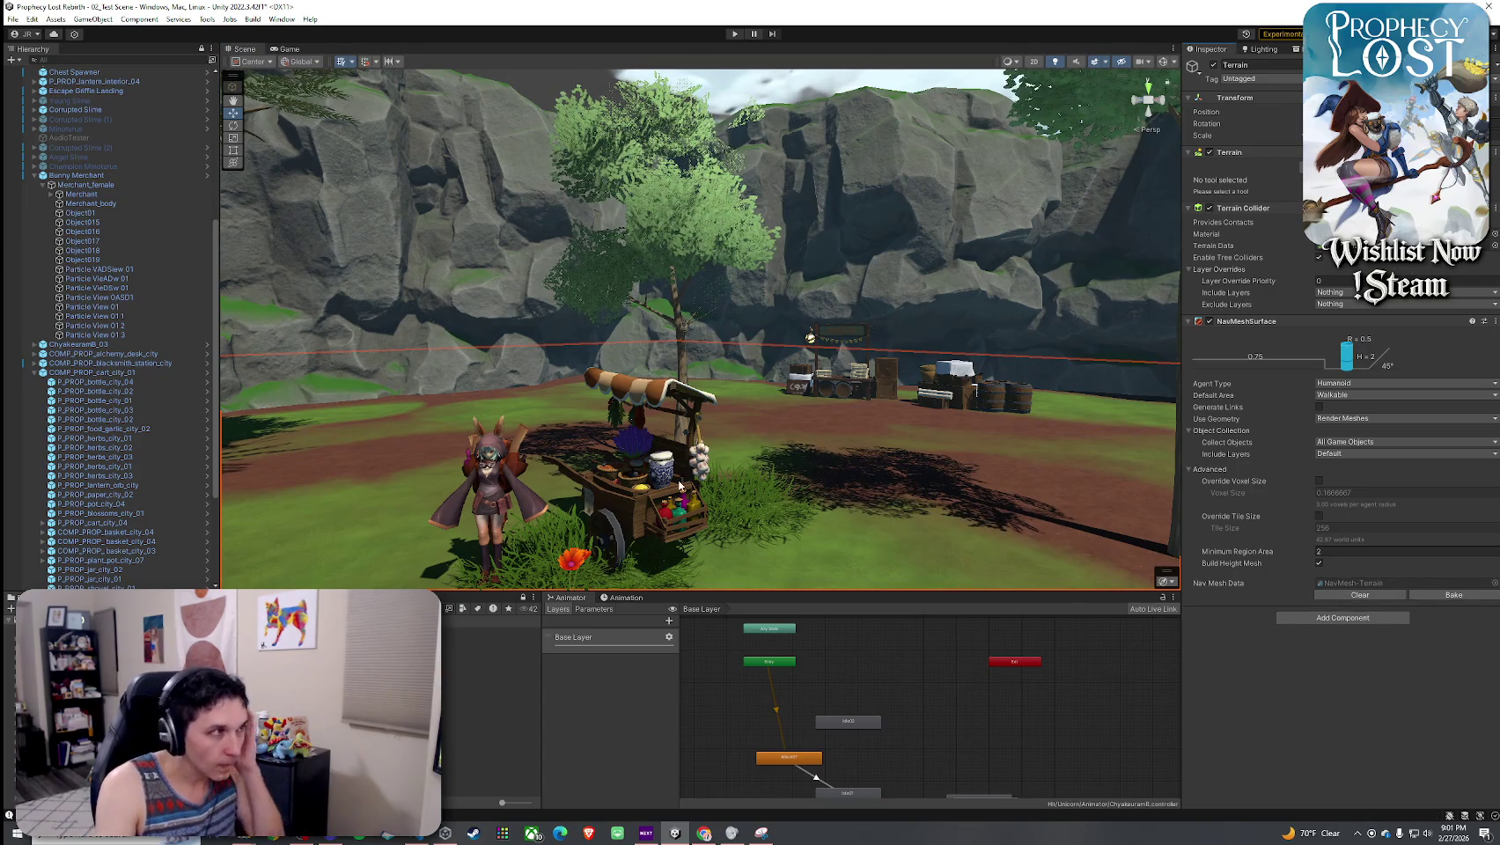
click(8, 21)
click(8, 21)
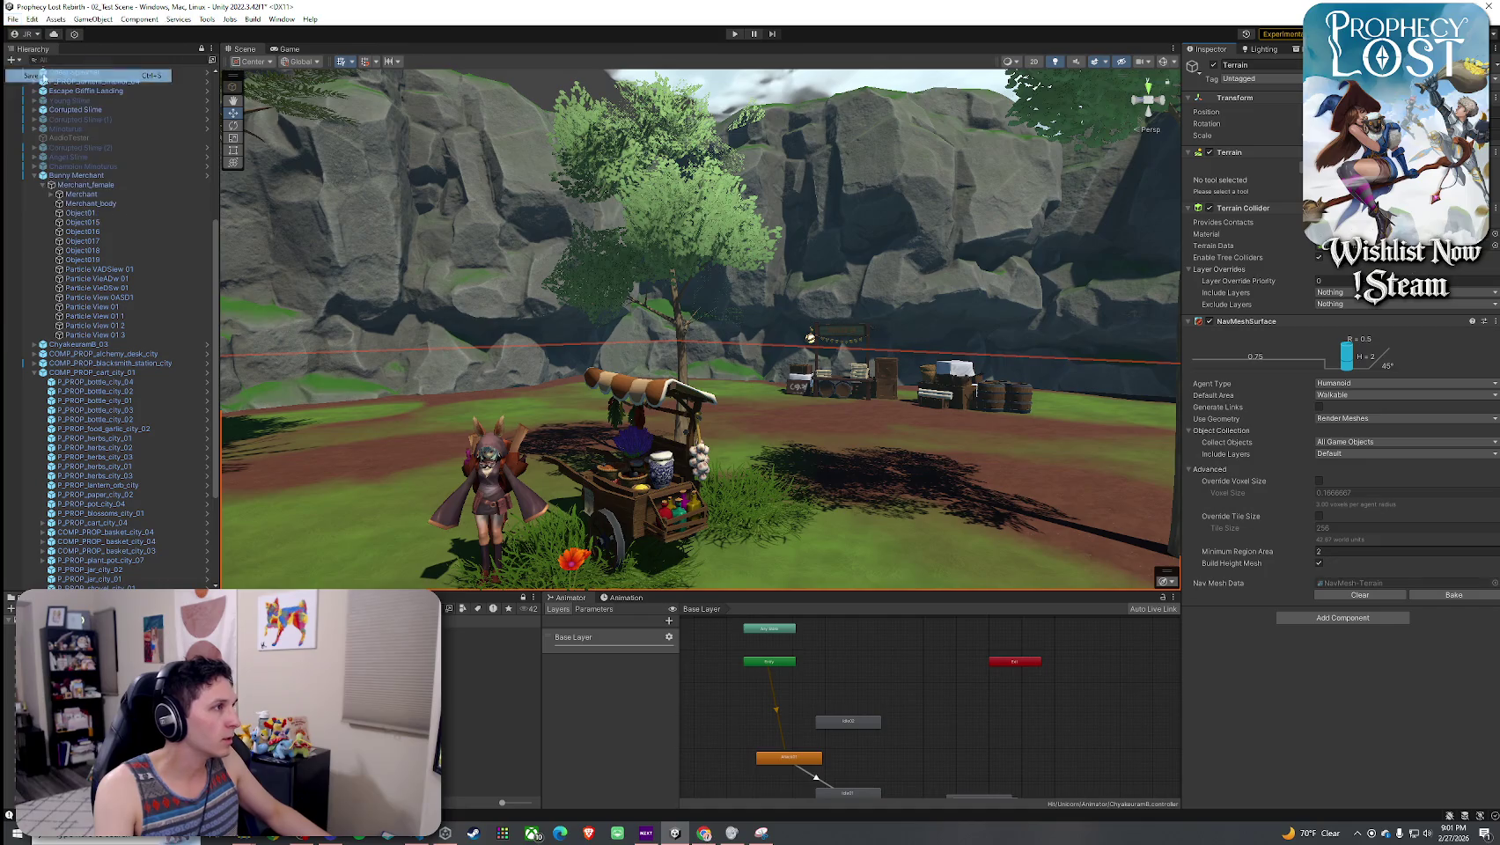
click(291, 50)
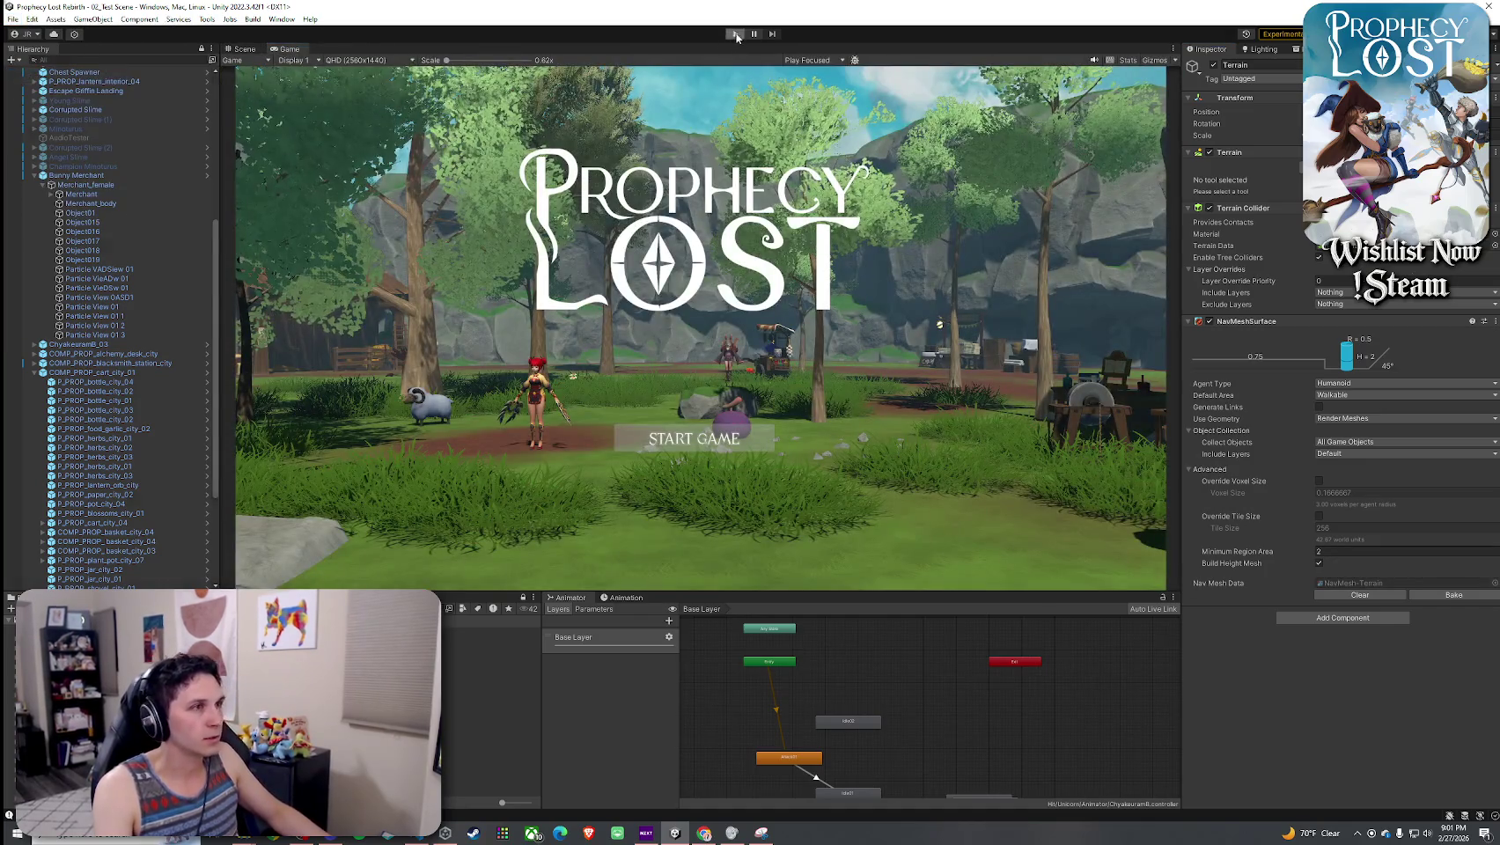
- Enter Play mode and click START GAME on the Prophecy Lost title screen
click(735, 33)
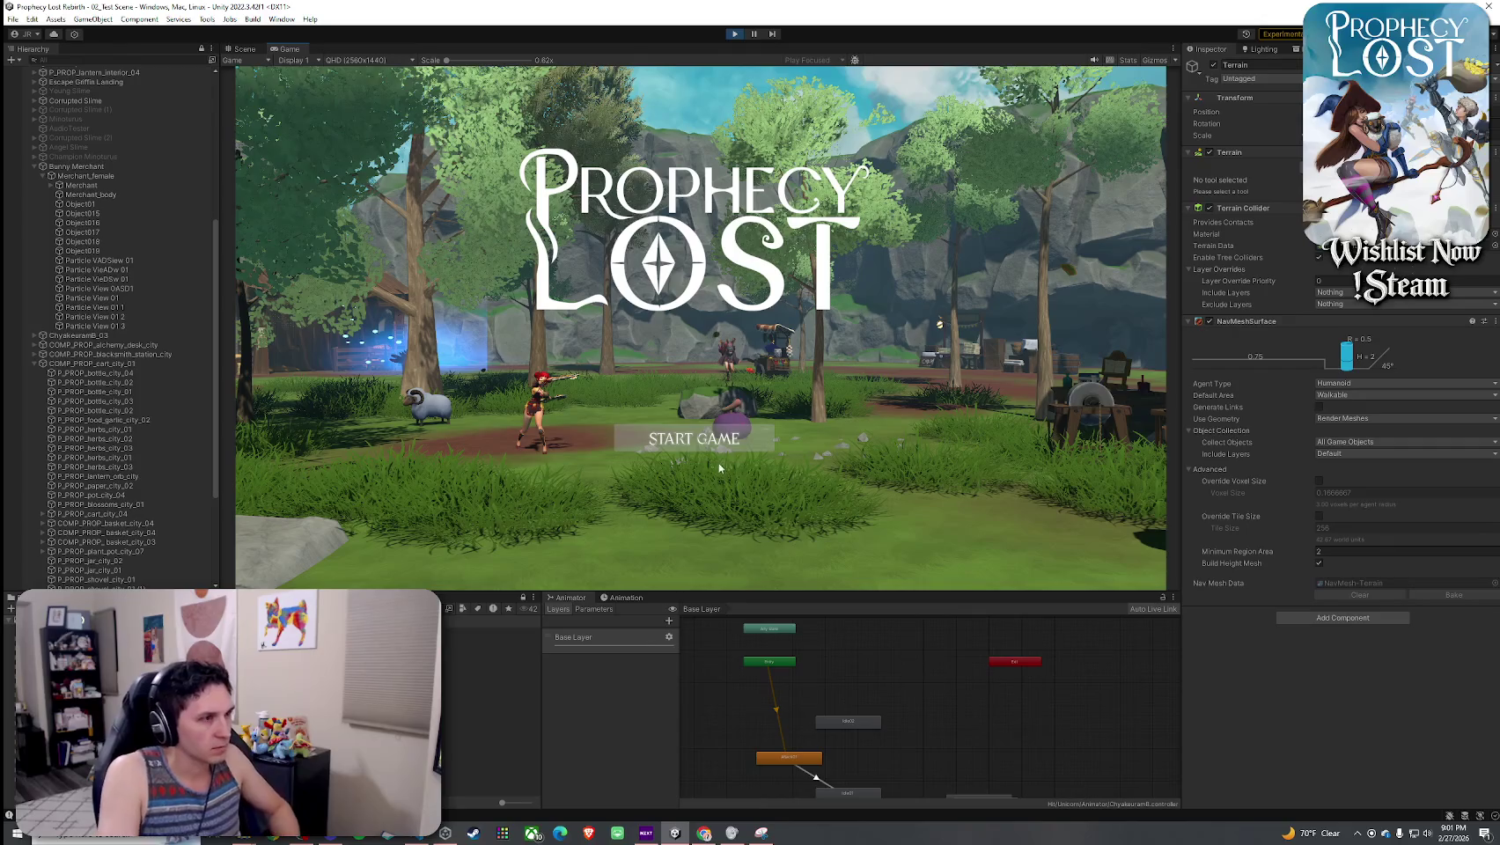
click(697, 433)
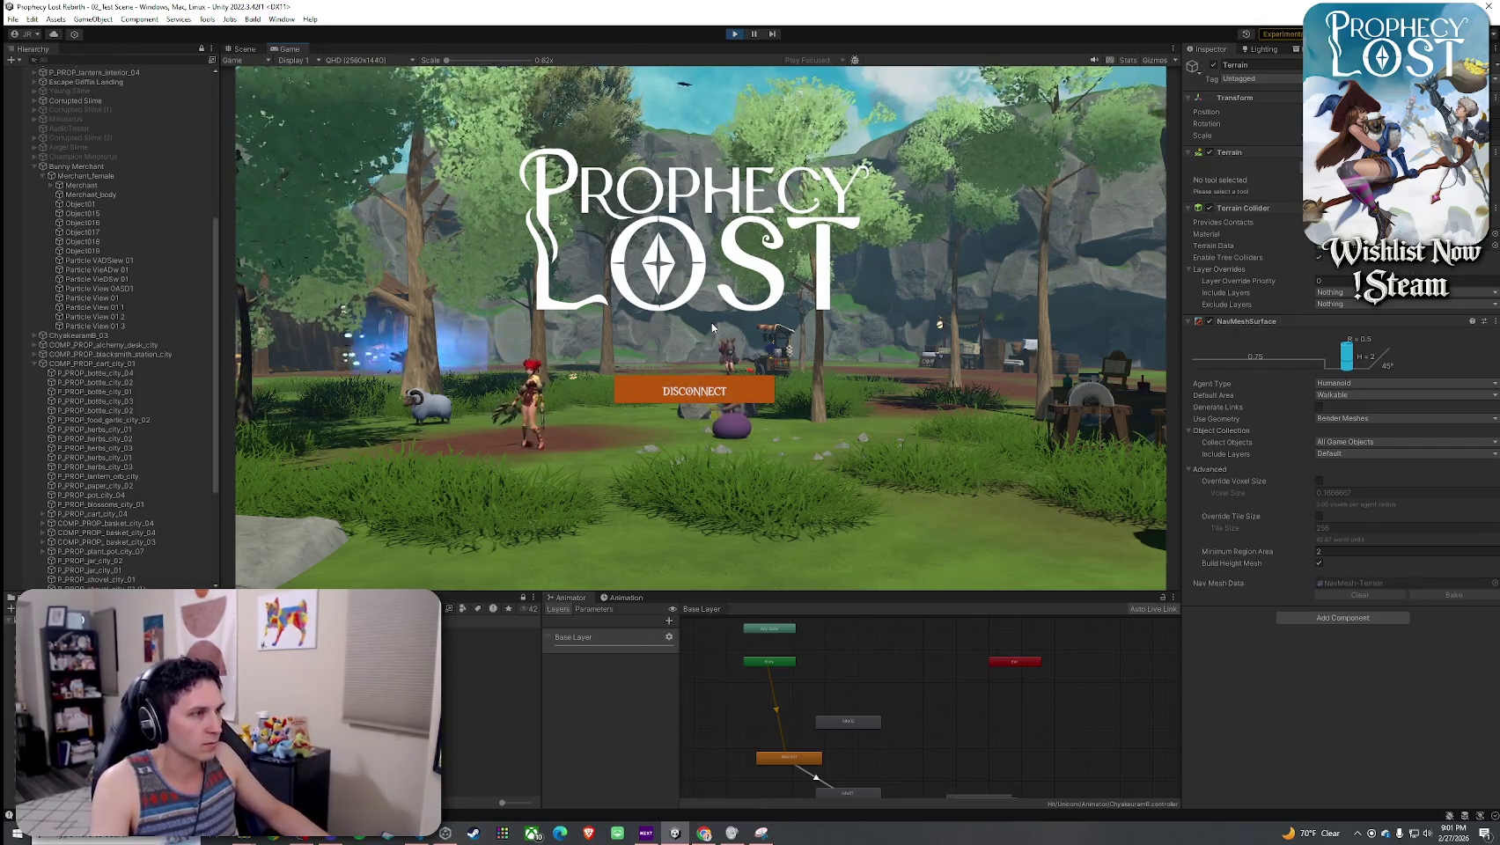